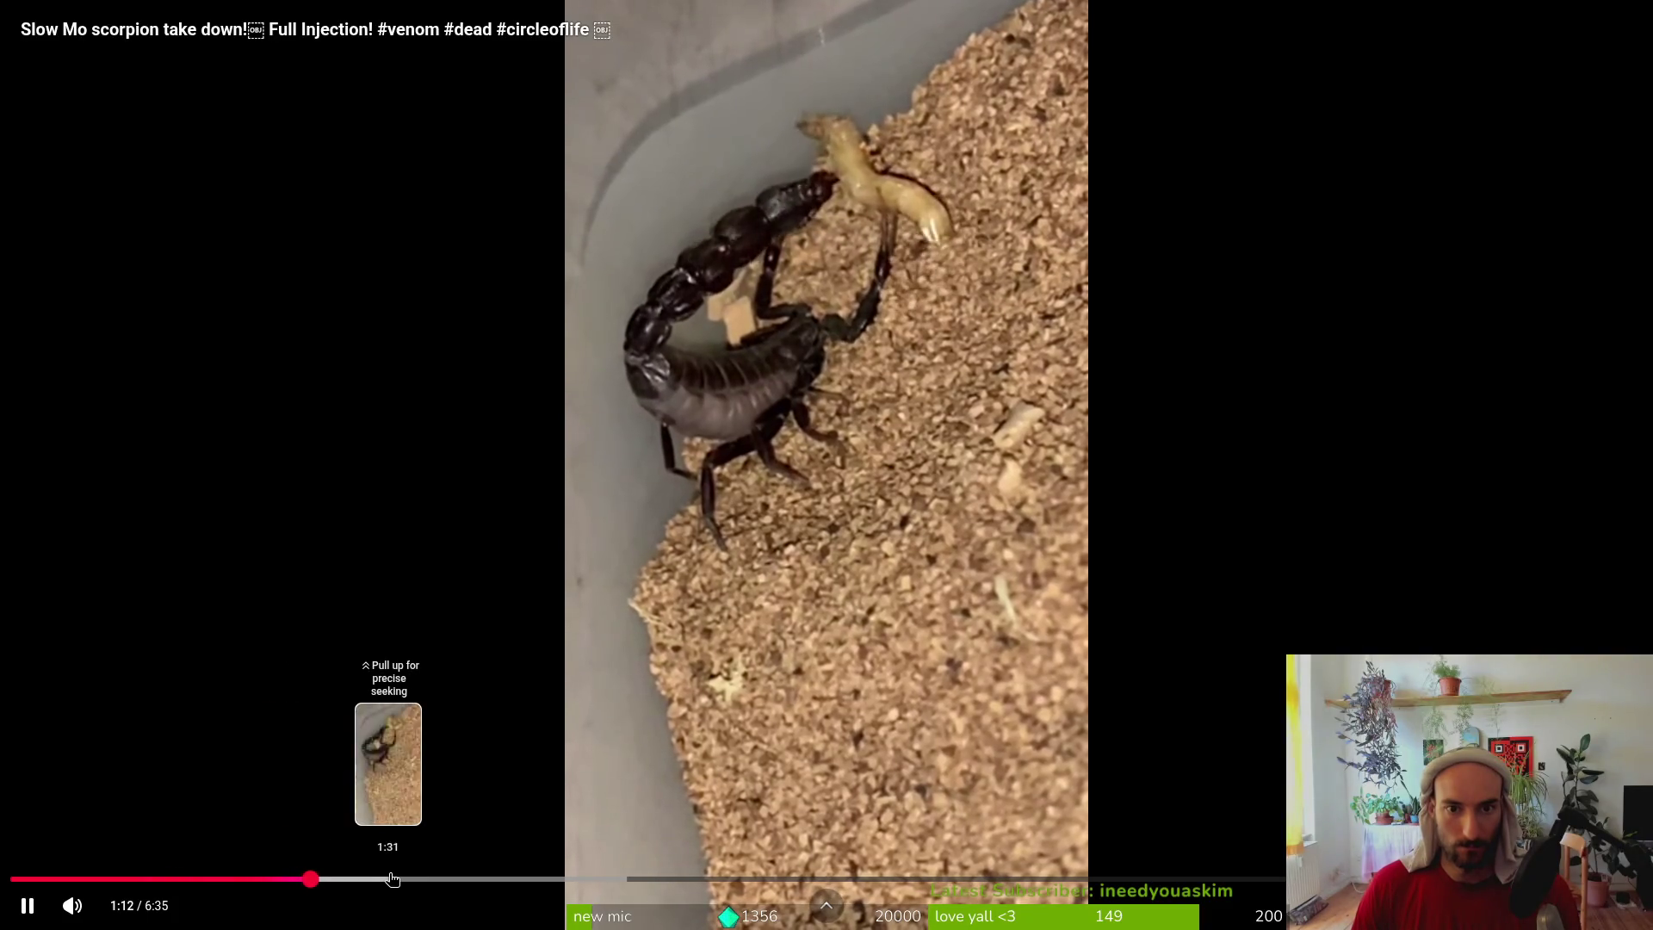
# Scrub through the slow-motion scorpion video from about 2:07 to 5:01
pyautogui.click(426, 879)
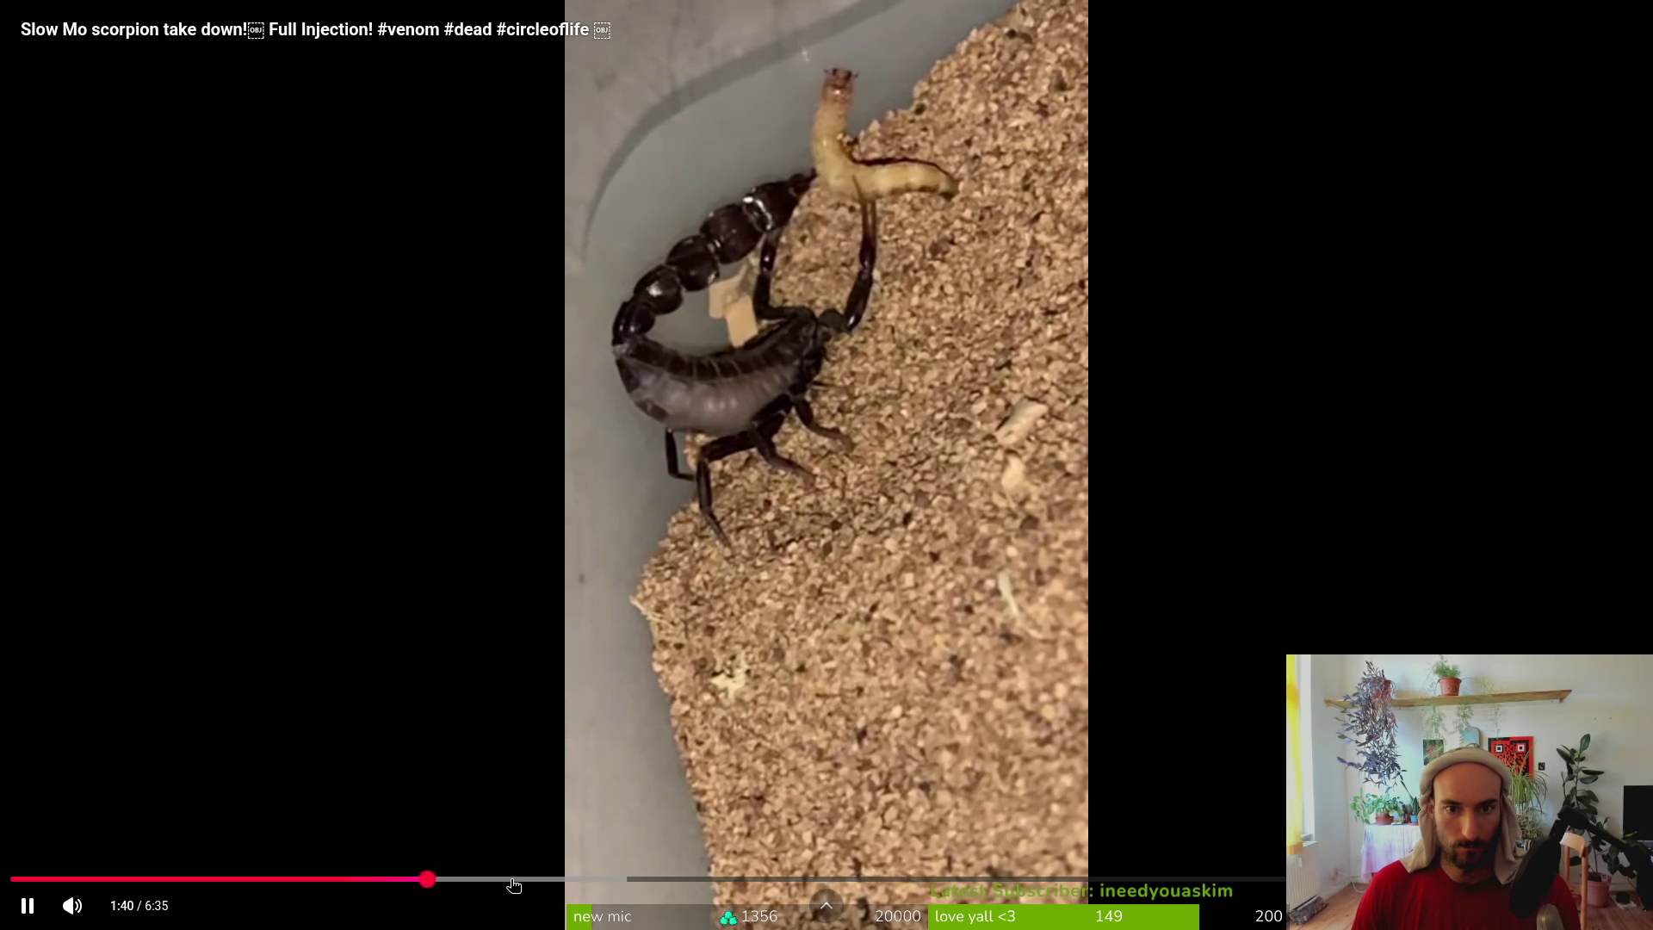
pyautogui.click(509, 879)
pyautogui.click(536, 879)
pyautogui.click(660, 879)
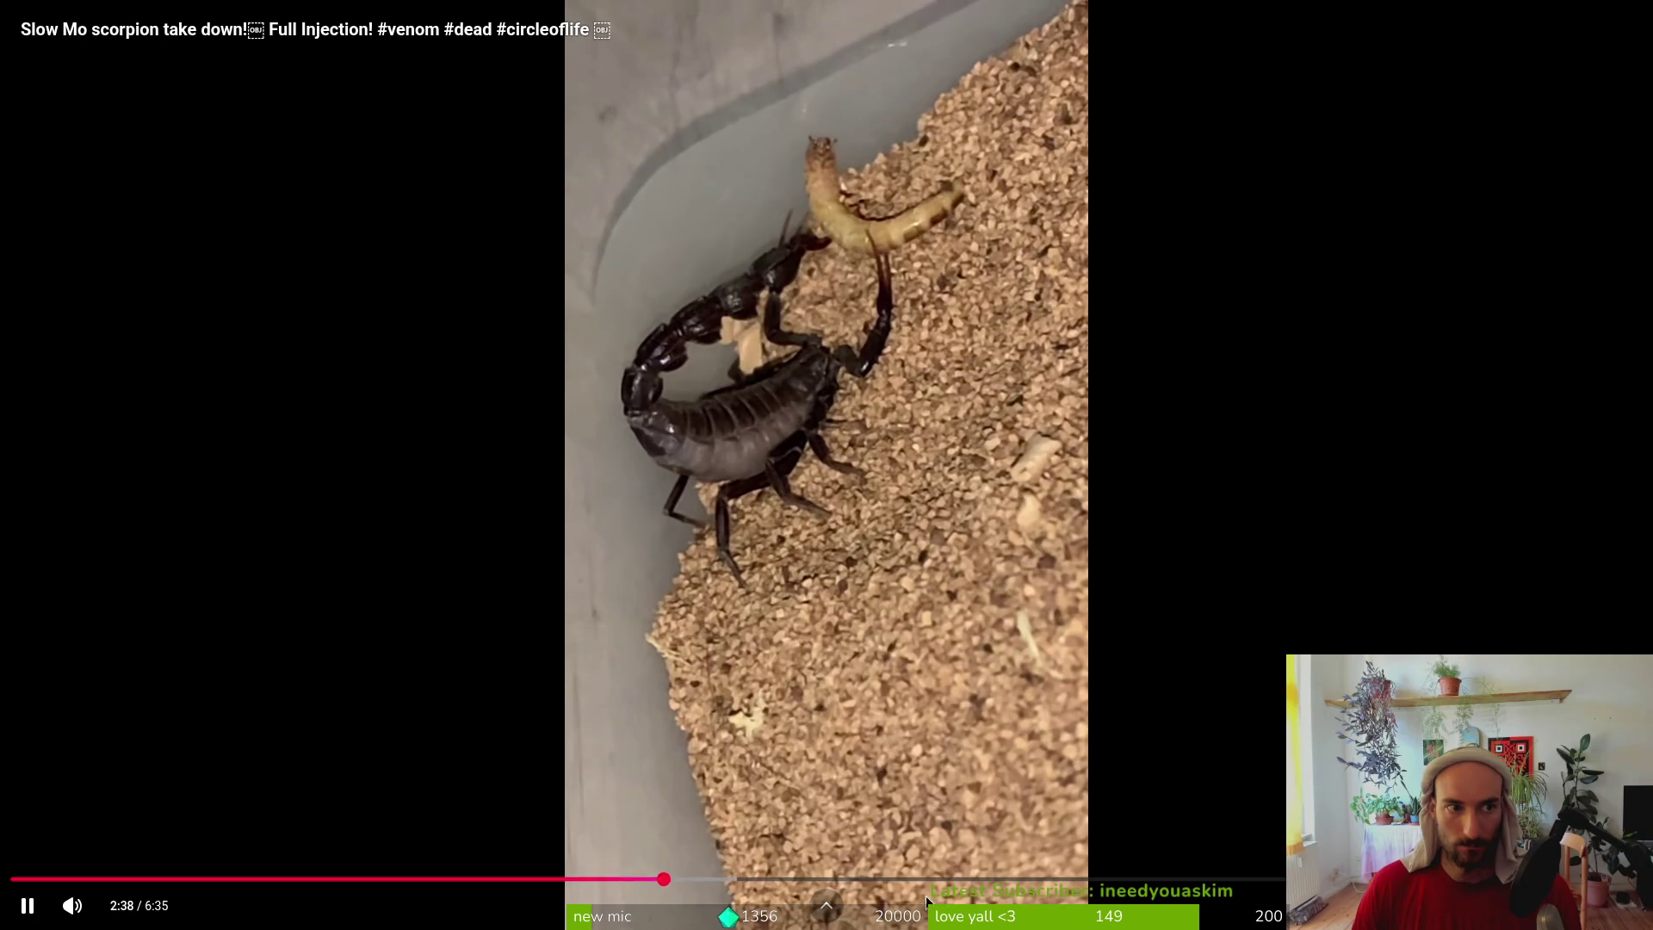
pyautogui.click(734, 880)
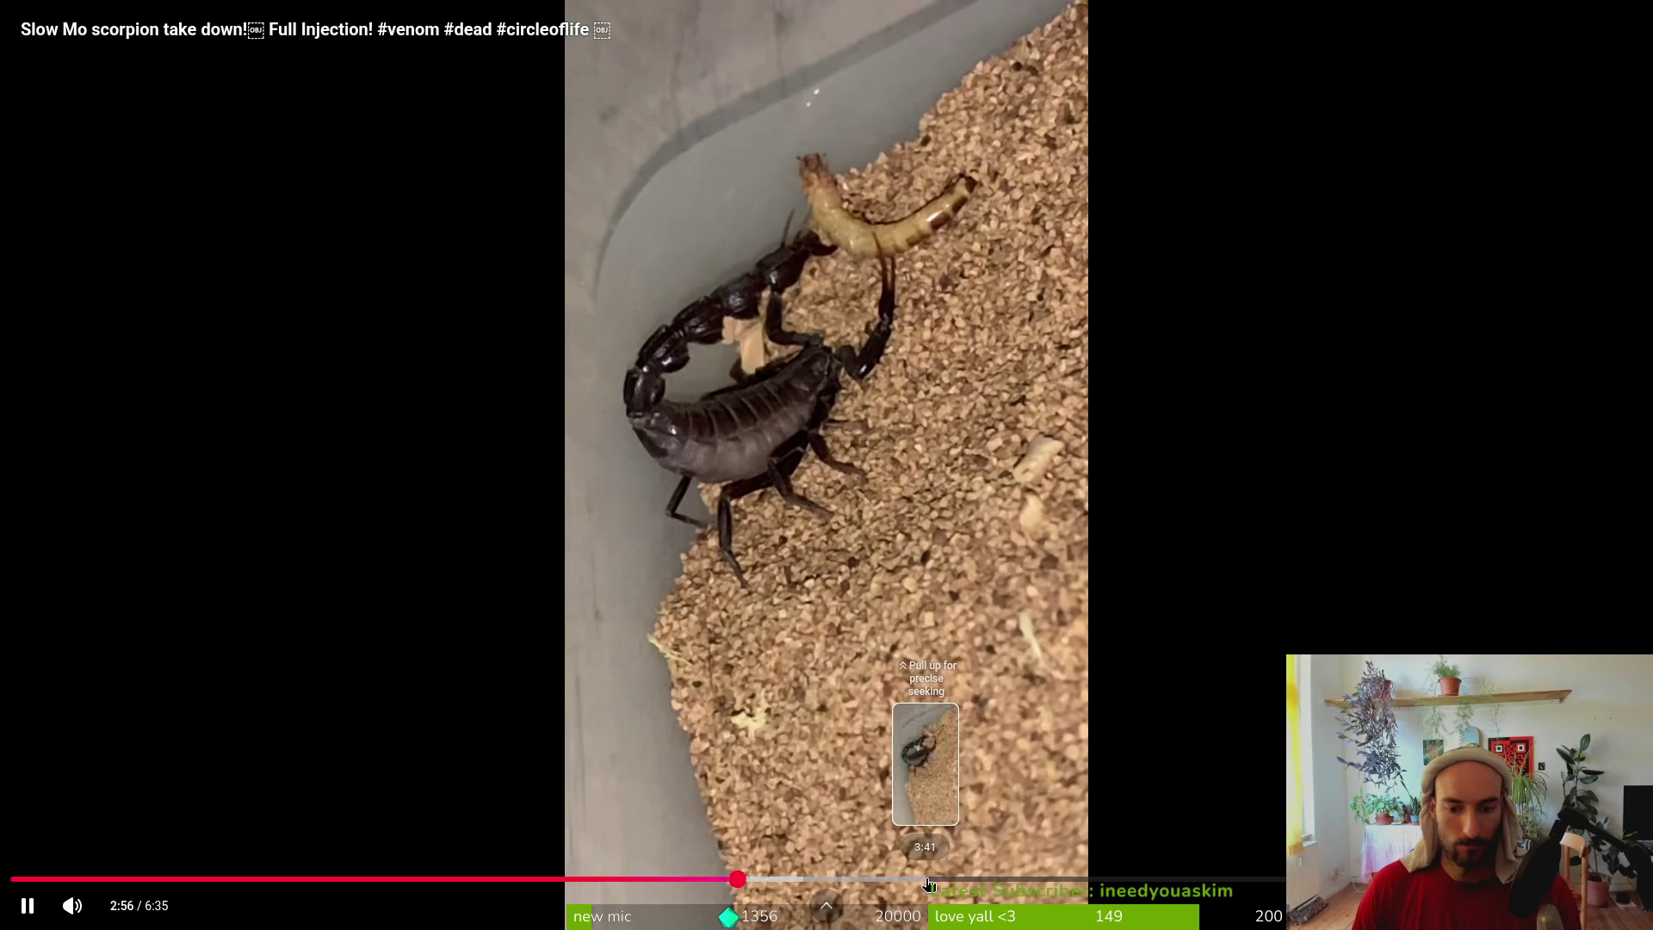
pyautogui.click(922, 879)
pyautogui.moveTo(1020, 879); pyautogui.dragTo(1124, 879)
pyautogui.moveTo(1239, 879); pyautogui.dragTo(1255, 879)
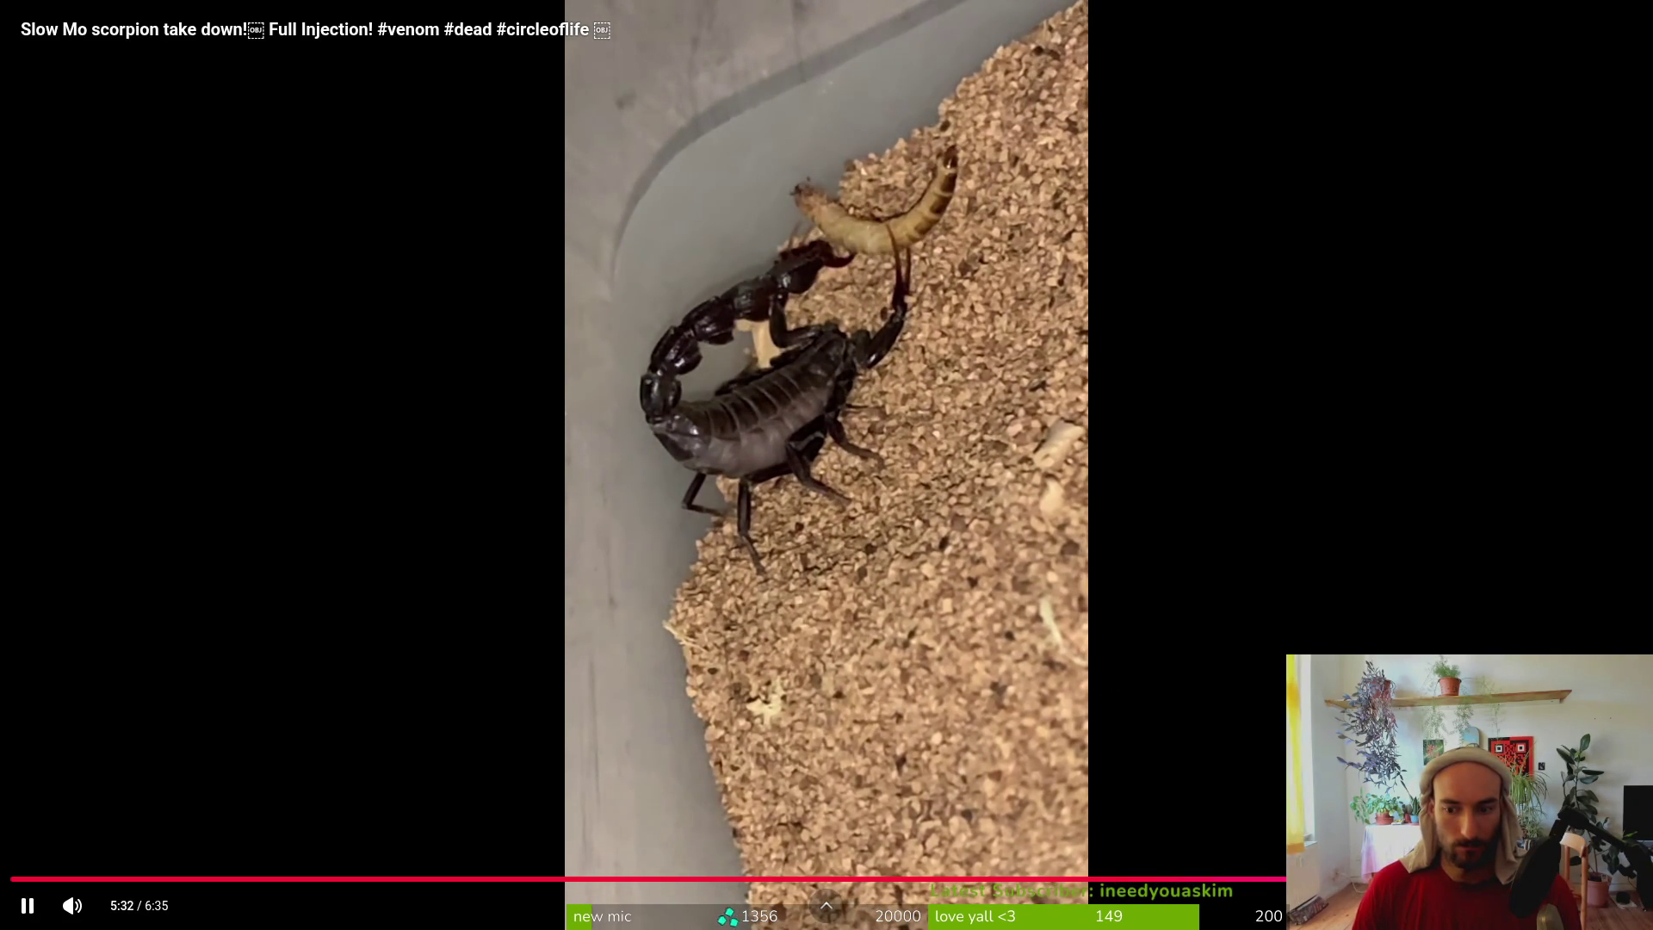
# Exit fullscreen, close the slow-mo video, briefly play the walking scorpion video, then return to Aseprite
pyautogui.press('Escape')
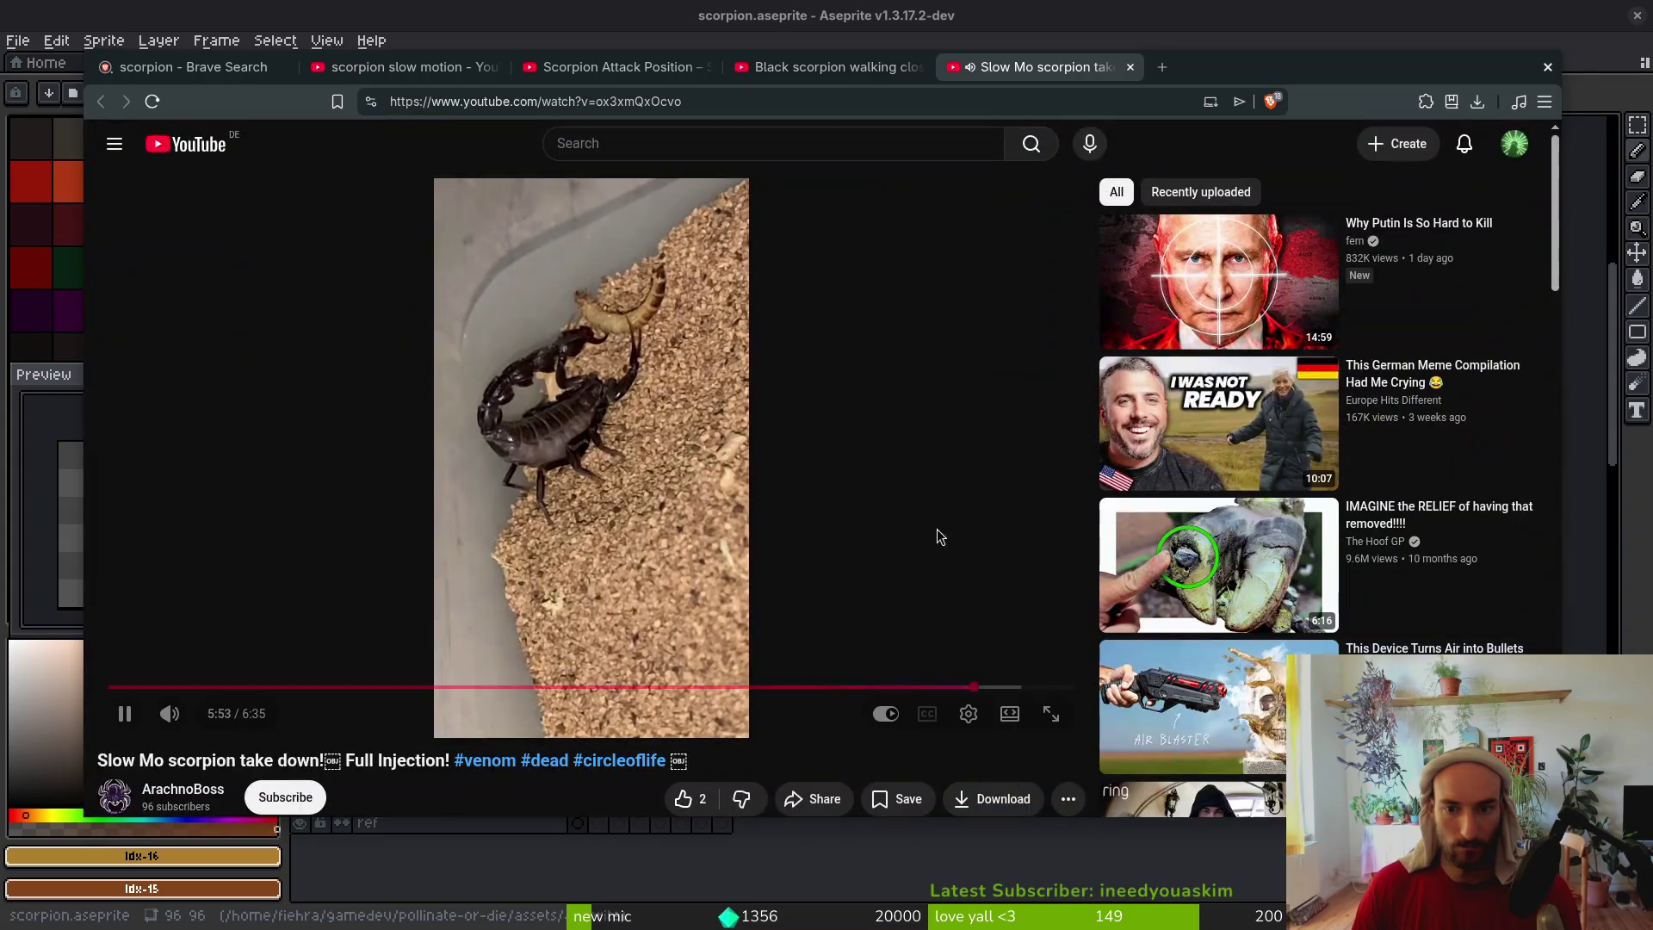
pyautogui.hotkey('ctrl', 'w')
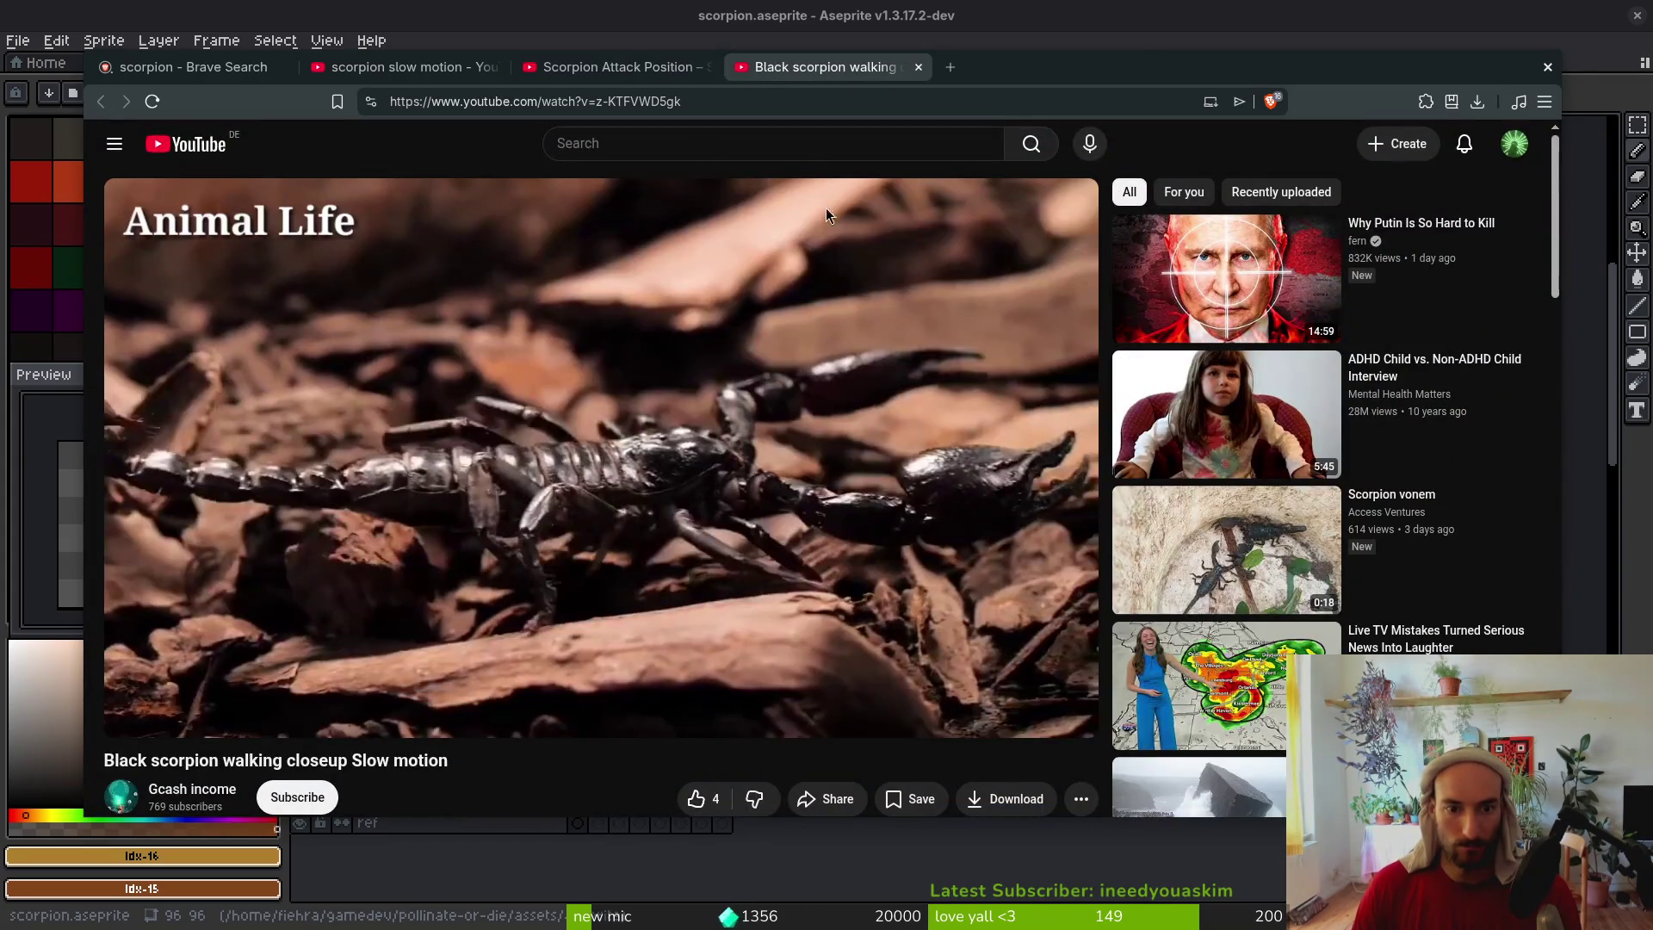
pyautogui.click(539, 475)
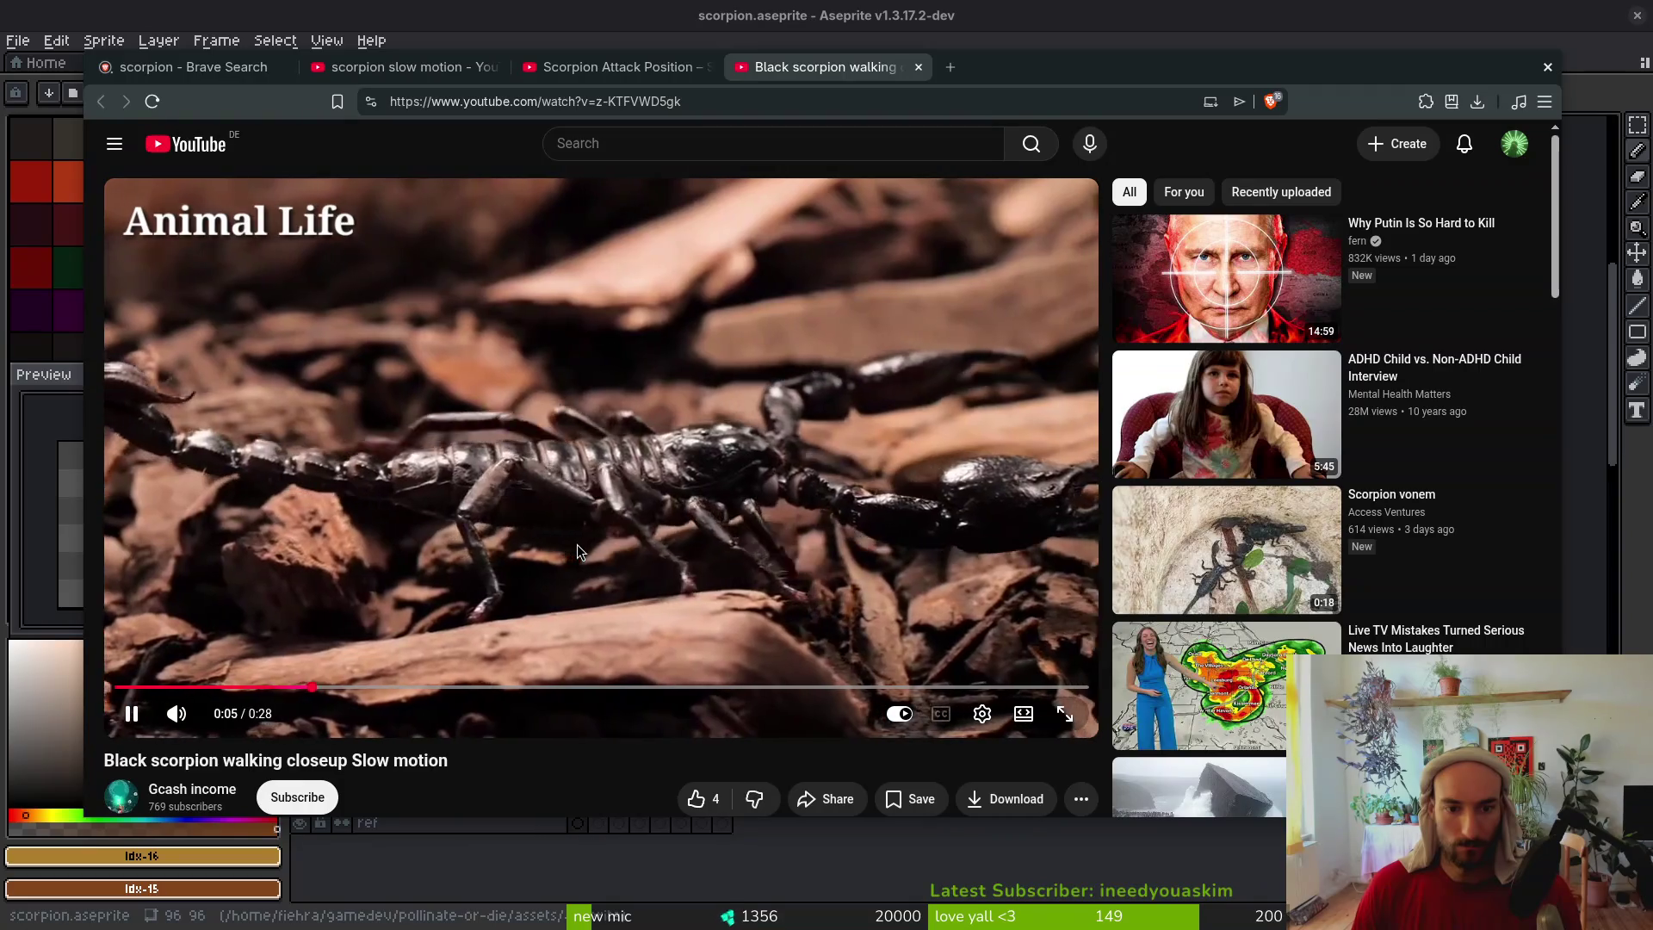
pyautogui.click(570, 489)
pyautogui.hotkey('alt', 'Tab')
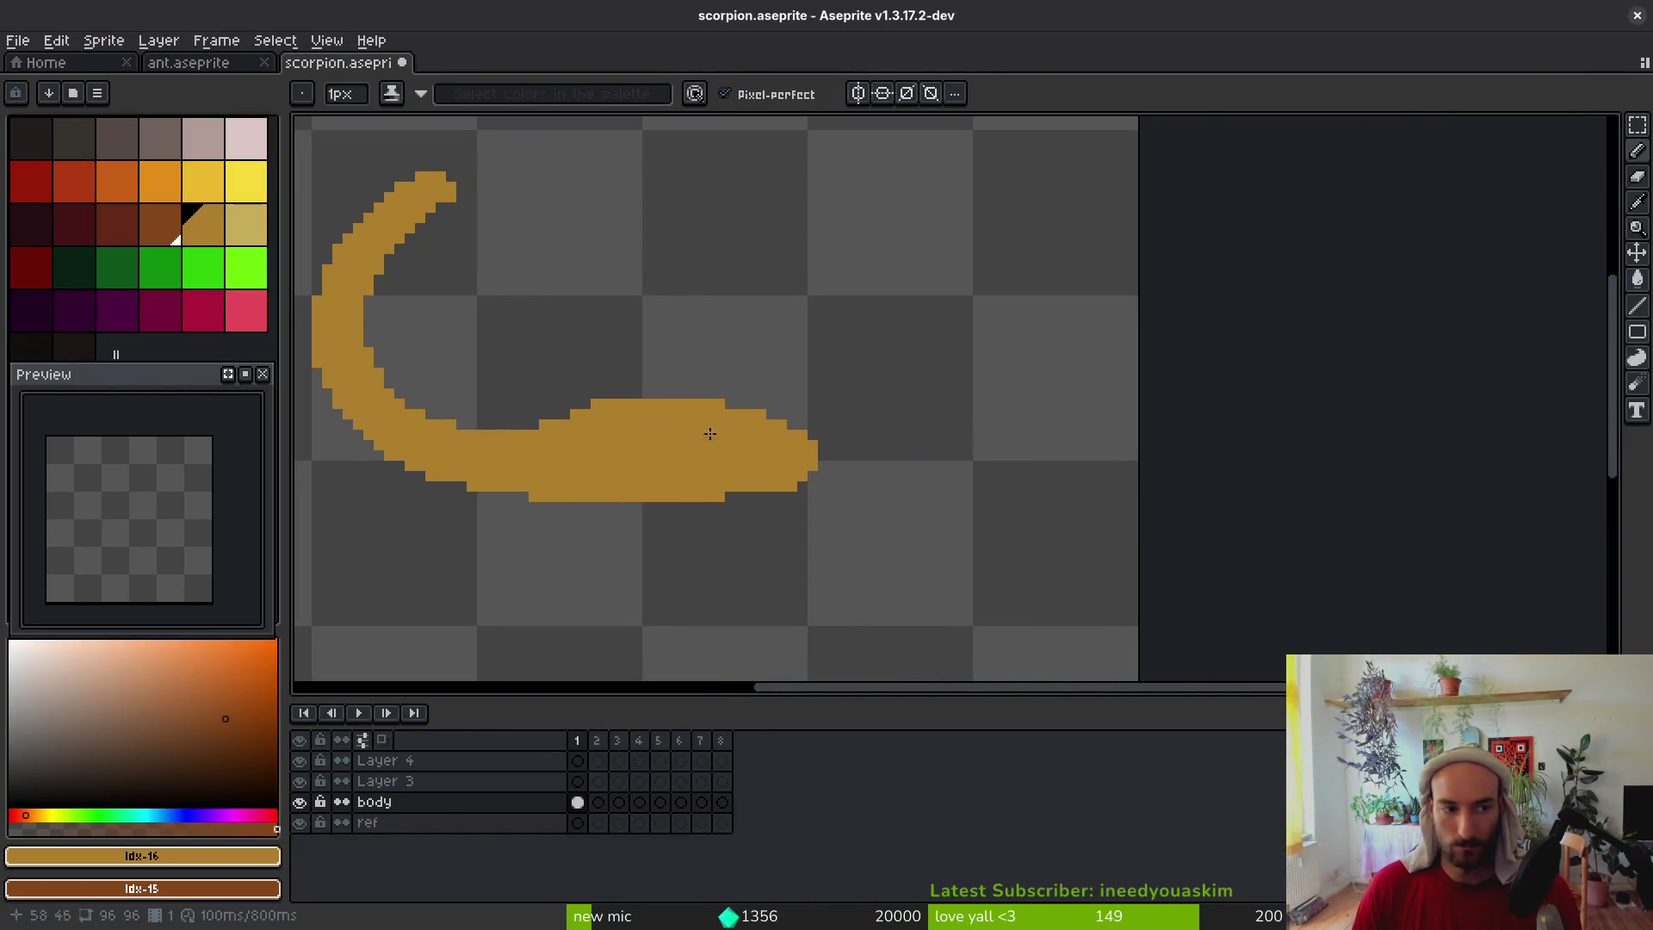
# Draw the first dark brown pincer strokes off the body's front end, undoing a stray pixel
pyautogui.click(854, 468)
pyautogui.scroll(3, 623, 455)
pyautogui.hotkey('ctrl', 'z')
pyautogui.scroll(-1, 534, 420)
pyautogui.scroll(1, 534, 420)
pyautogui.moveTo(556, 419)
pyautogui.mouseDown()
pyautogui.moveTo(675, 450)
pyautogui.moveTo(822, 350)
pyautogui.mouseUp()
pyautogui.moveTo(727, 419)
pyautogui.mouseDown()
pyautogui.moveTo(867, 336)
pyautogui.moveTo(657, 489)
pyautogui.moveTo(509, 431)
pyautogui.moveTo(704, 470)
pyautogui.moveTo(843, 376)
pyautogui.moveTo(982, 333)
pyautogui.moveTo(1063, 336)
pyautogui.mouseUp()
# Extend the pincer rightward and add brown rows, gap and tip pixels beneath it
pyautogui.moveTo(861, 364); pyautogui.dragTo(981, 363)
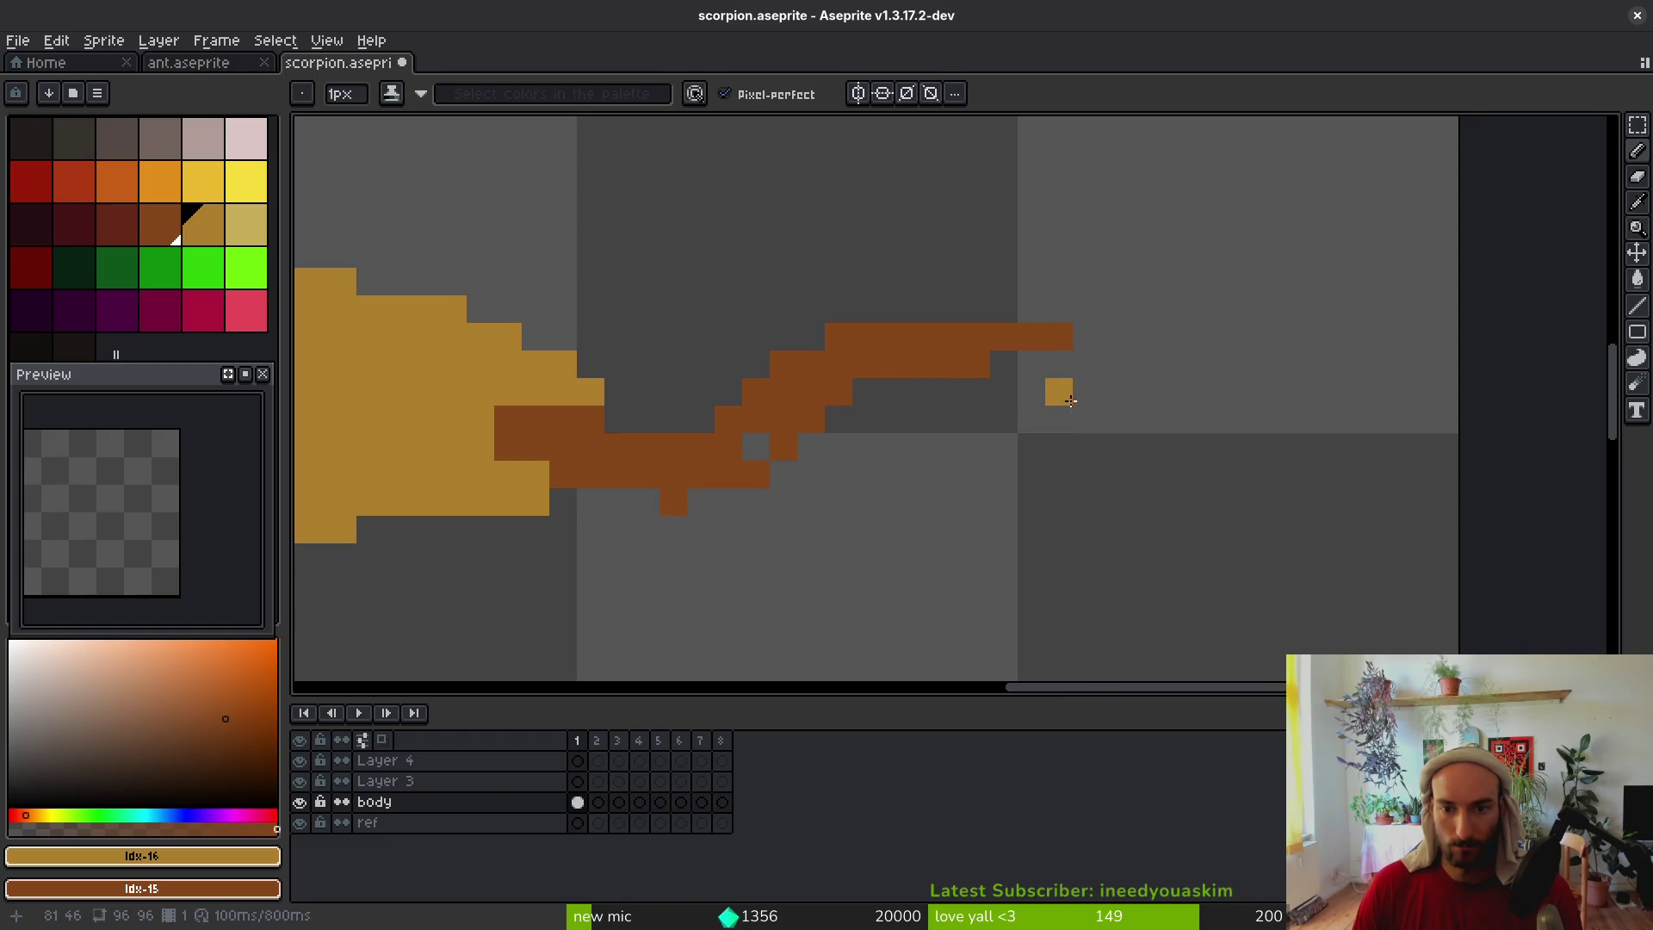
pyautogui.moveTo(1083, 397); pyautogui.dragTo(857, 420)
pyautogui.moveTo(970, 443)
pyautogui.mouseDown()
pyautogui.moveTo(812, 435)
pyautogui.moveTo(709, 485)
pyautogui.mouseUp()
pyautogui.rightClick(756, 447)
pyautogui.scroll(-3, 985, 516)
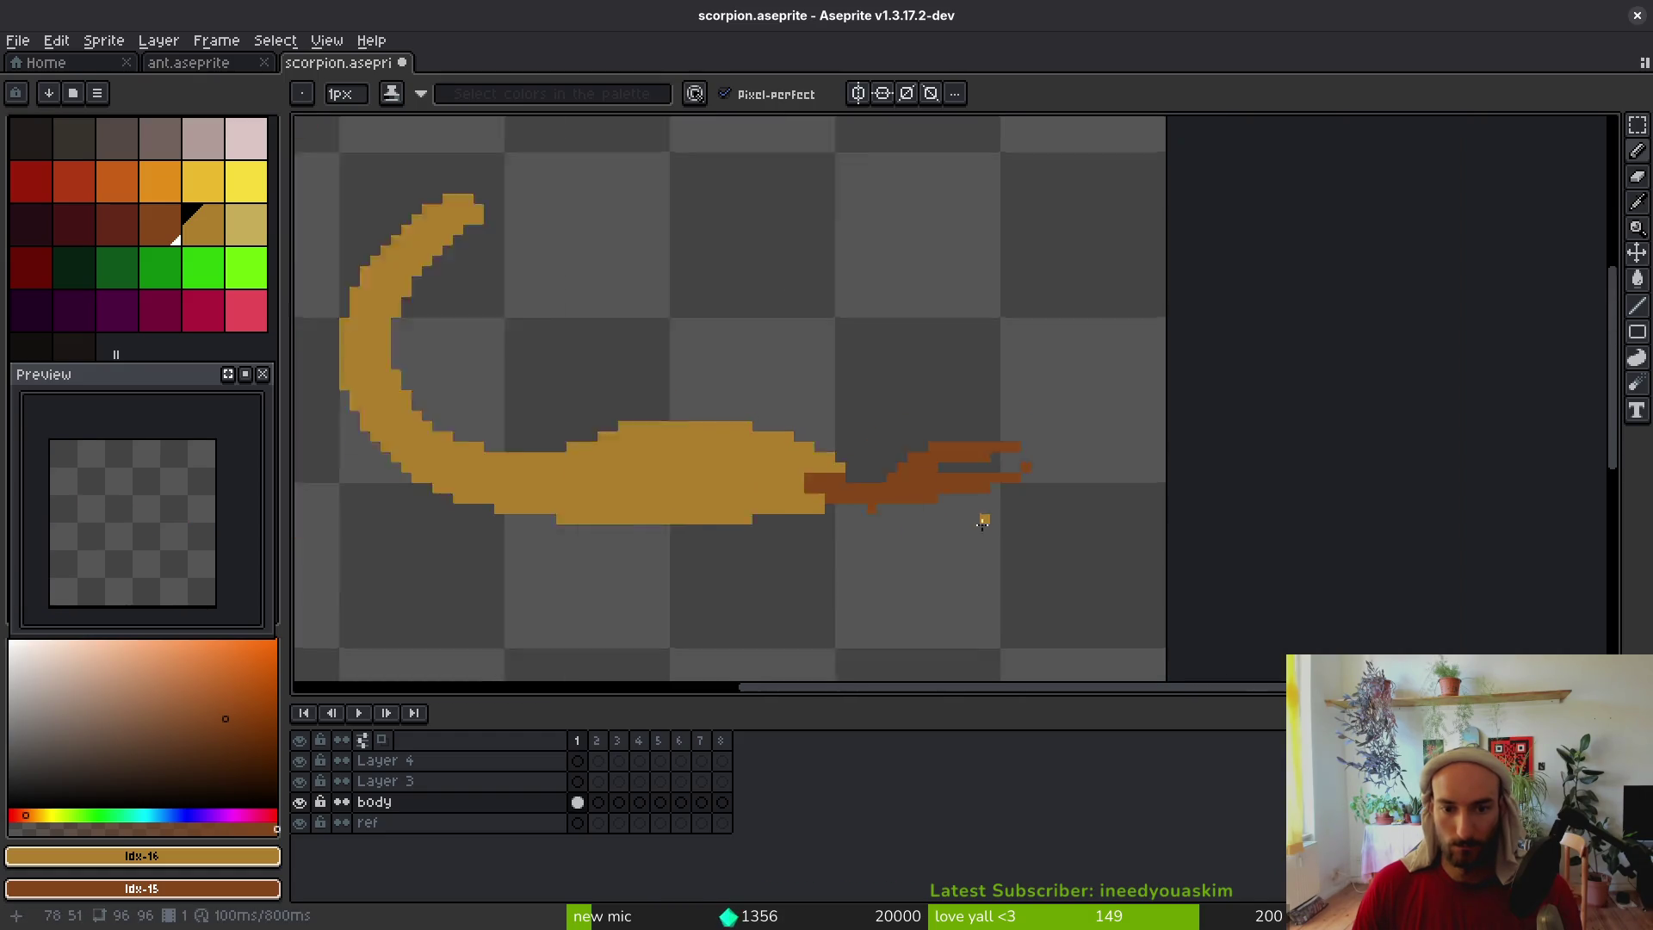
pyautogui.scroll(1, 897, 519)
pyautogui.scroll(1, 896, 520)
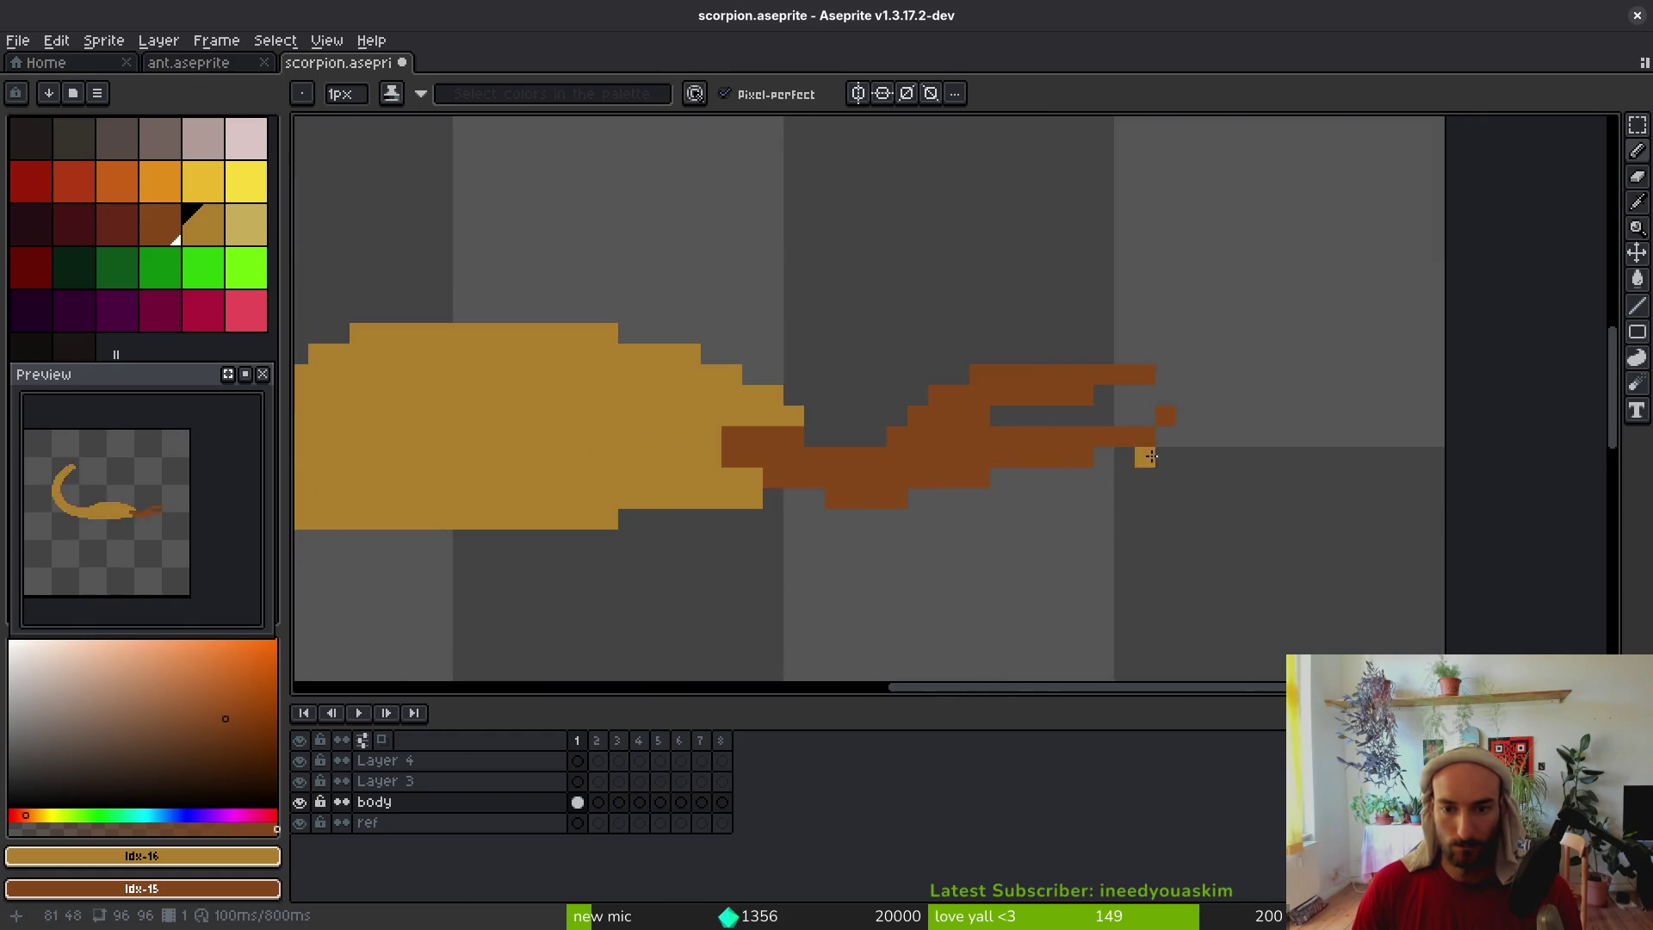
pyautogui.rightClick(1178, 416)
pyautogui.rightClick(1165, 437)
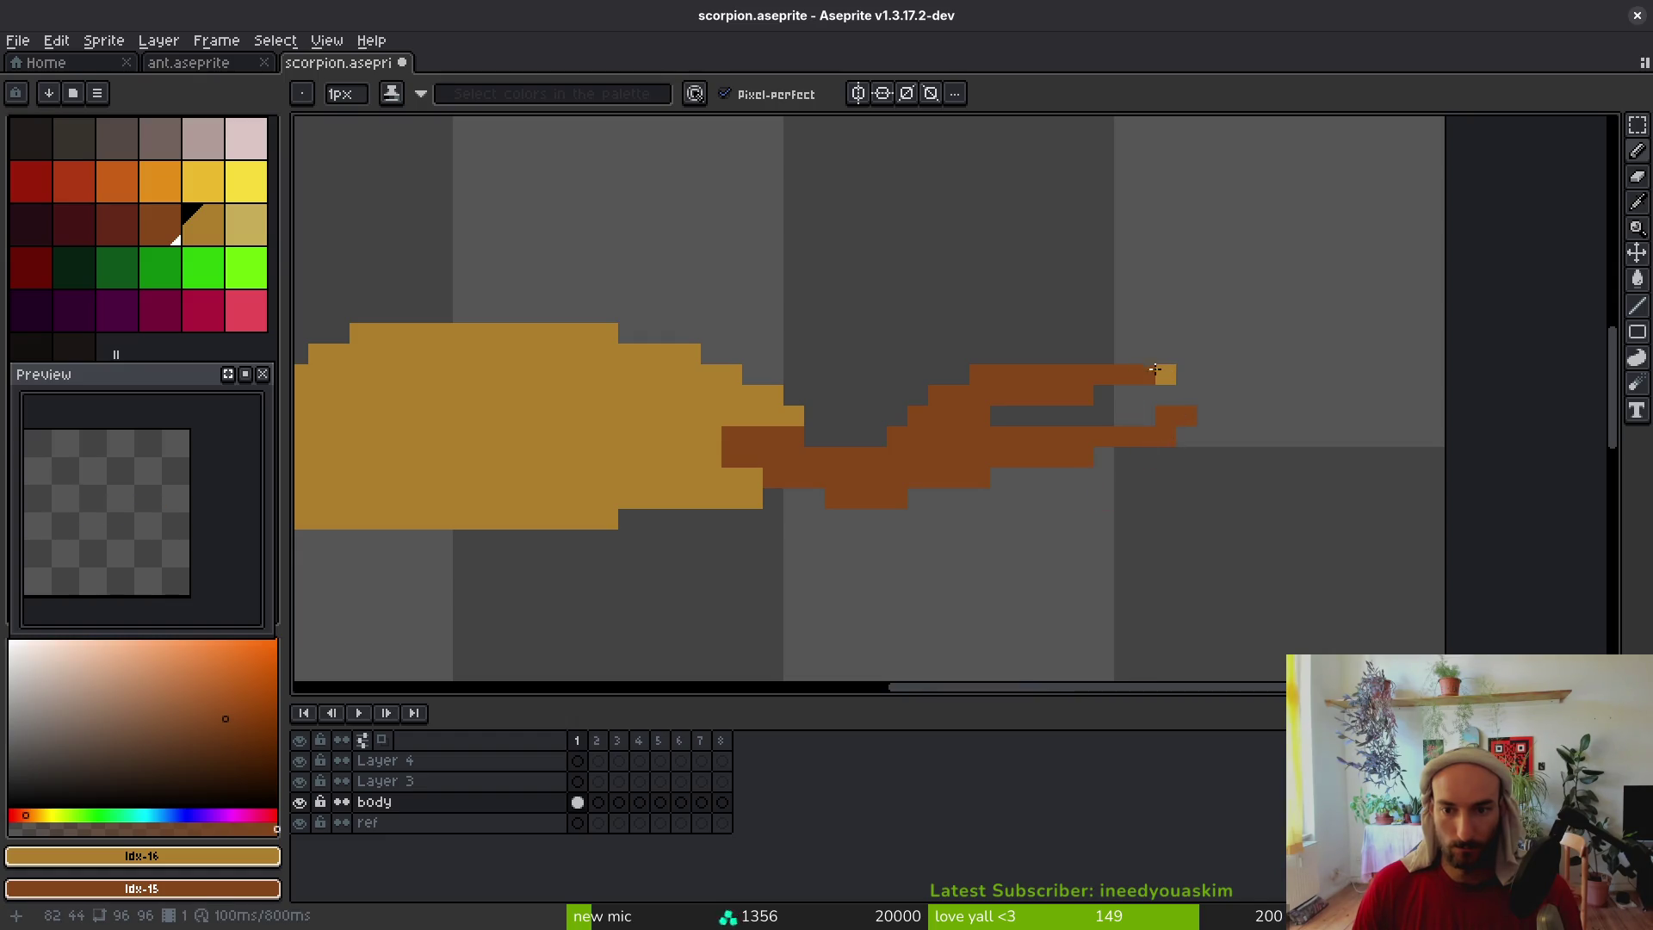
# After checking the reference video, lengthen the pincer's lower prong
pyautogui.scroll(-4, 1124, 460)
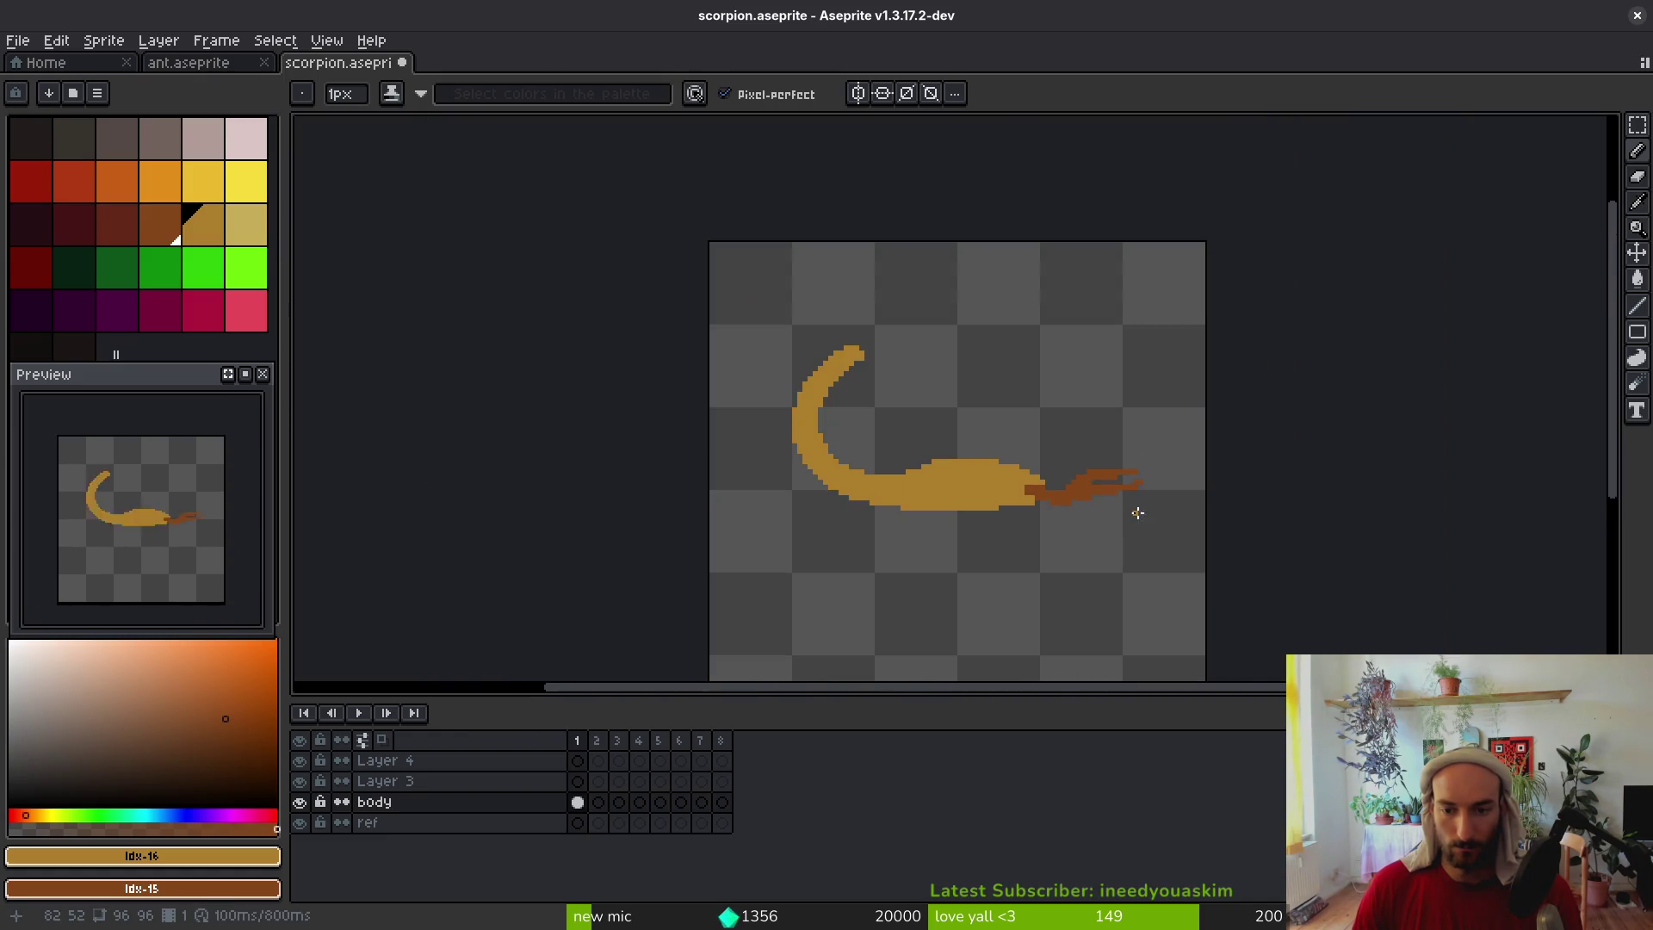
pyautogui.scroll(4, 1137, 513)
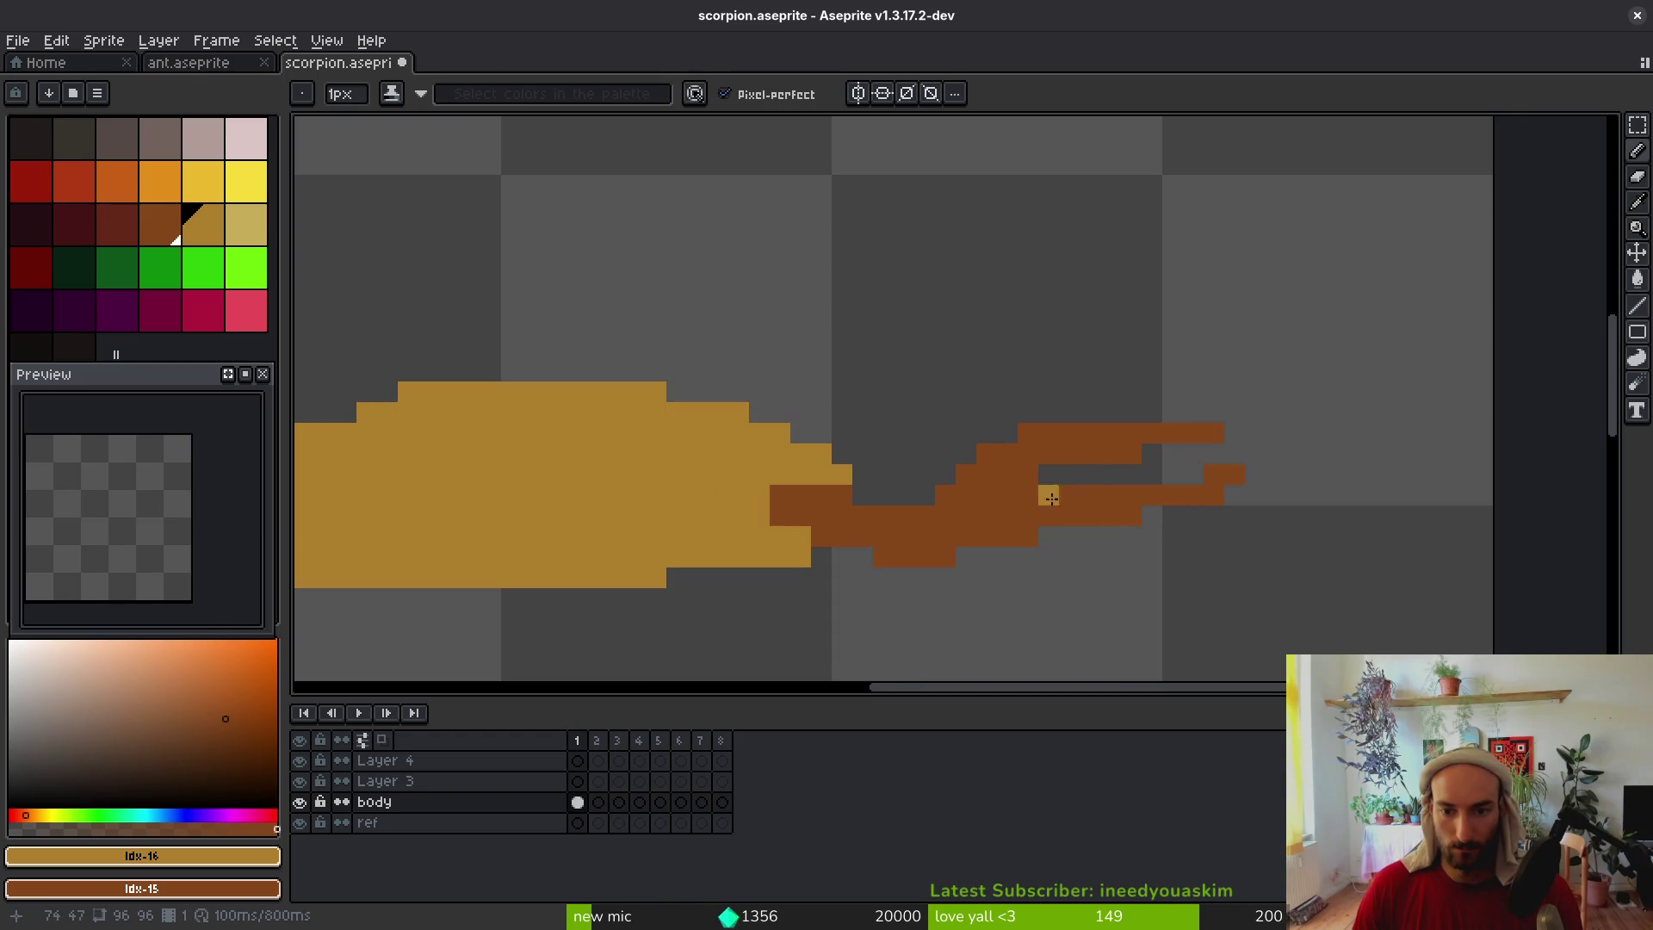
pyautogui.hotkey('alt', 'Tab')
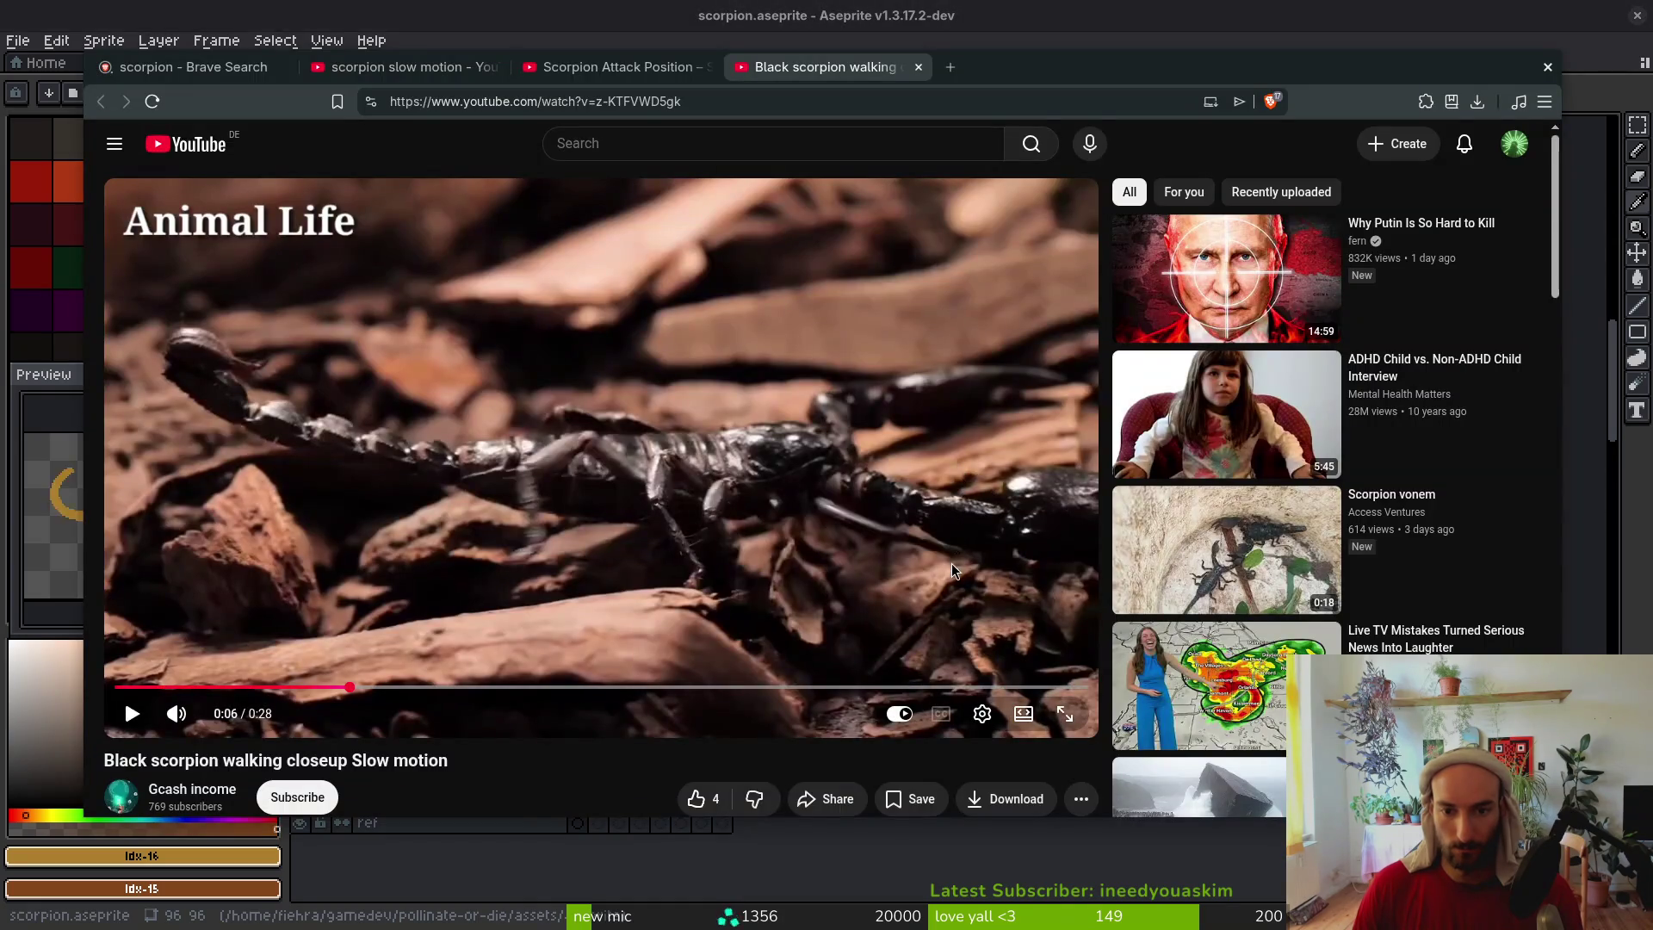
pyautogui.hotkey('alt', 'Tab')
pyautogui.moveTo(921, 494)
pyautogui.mouseDown()
pyautogui.moveTo(1093, 516)
pyautogui.moveTo(1114, 490)
pyautogui.moveTo(890, 527)
pyautogui.mouseUp()
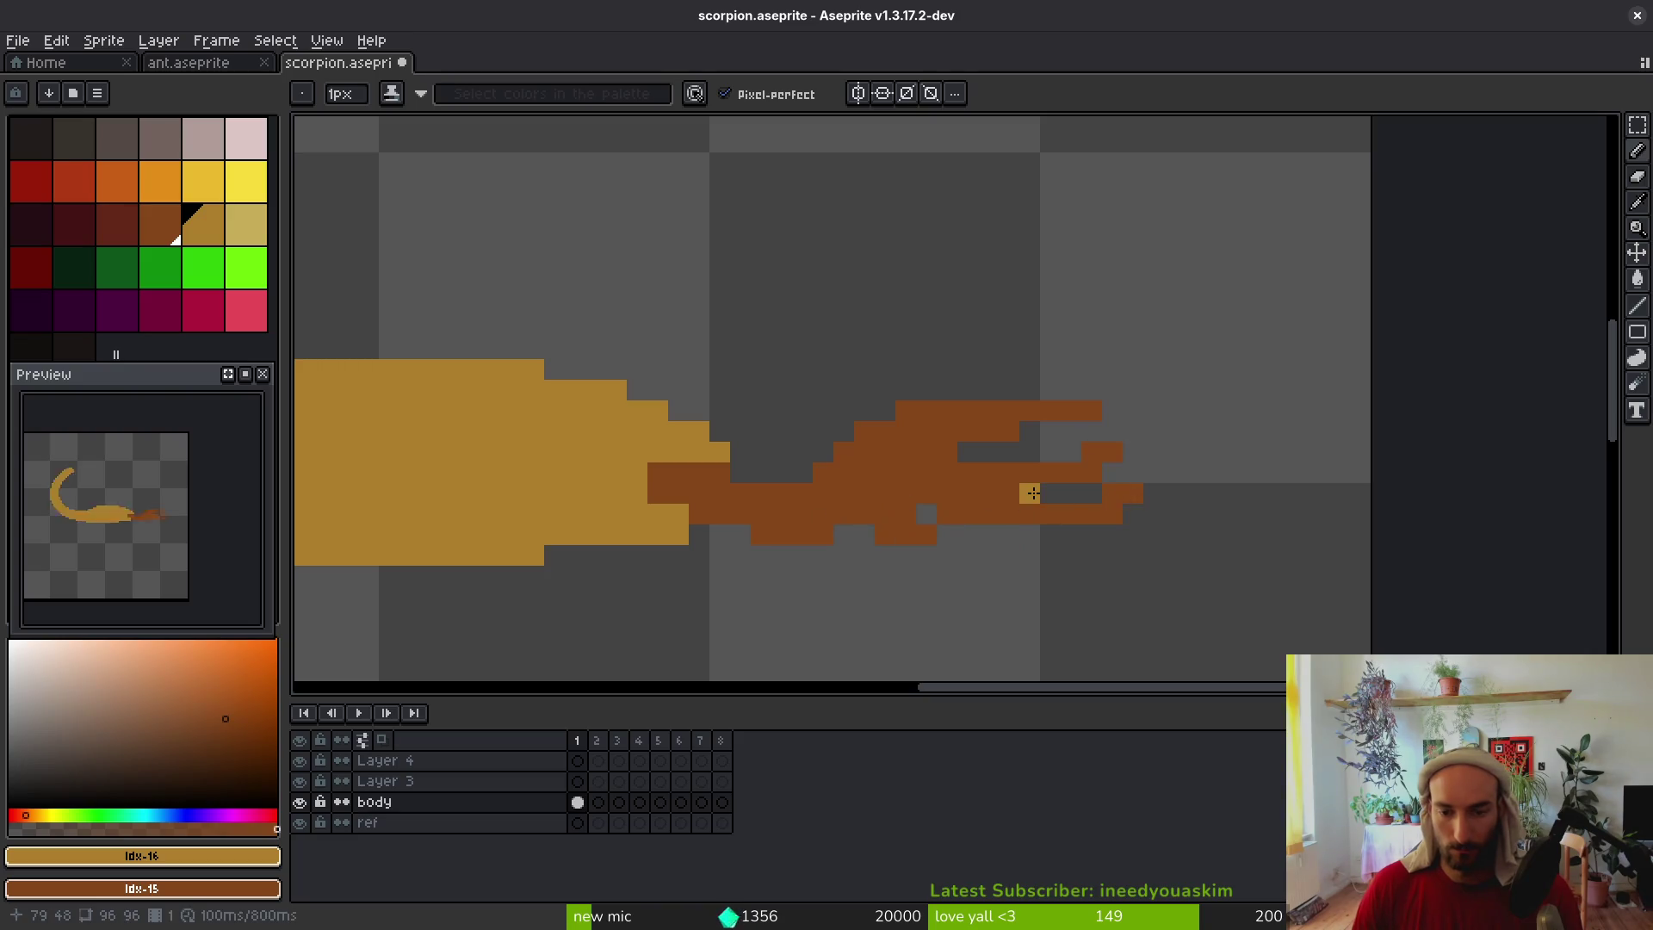
# Erase the messy pincer pixels and redraw the claw's brown middle row
pyautogui.press('e')
pyautogui.moveTo(1067, 492)
pyautogui.mouseDown()
pyautogui.moveTo(1173, 473)
pyautogui.moveTo(1151, 491)
pyautogui.moveTo(800, 410)
pyautogui.moveTo(1050, 432)
pyautogui.moveTo(948, 513)
pyautogui.mouseUp()
pyautogui.press('b')
pyautogui.keyDown('alt'); pyautogui.click(845, 476); pyautogui.keyUp('alt')
pyautogui.moveTo(880, 452)
pyautogui.mouseDown()
pyautogui.moveTo(1112, 452)
pyautogui.moveTo(1125, 473)
pyautogui.mouseUp()
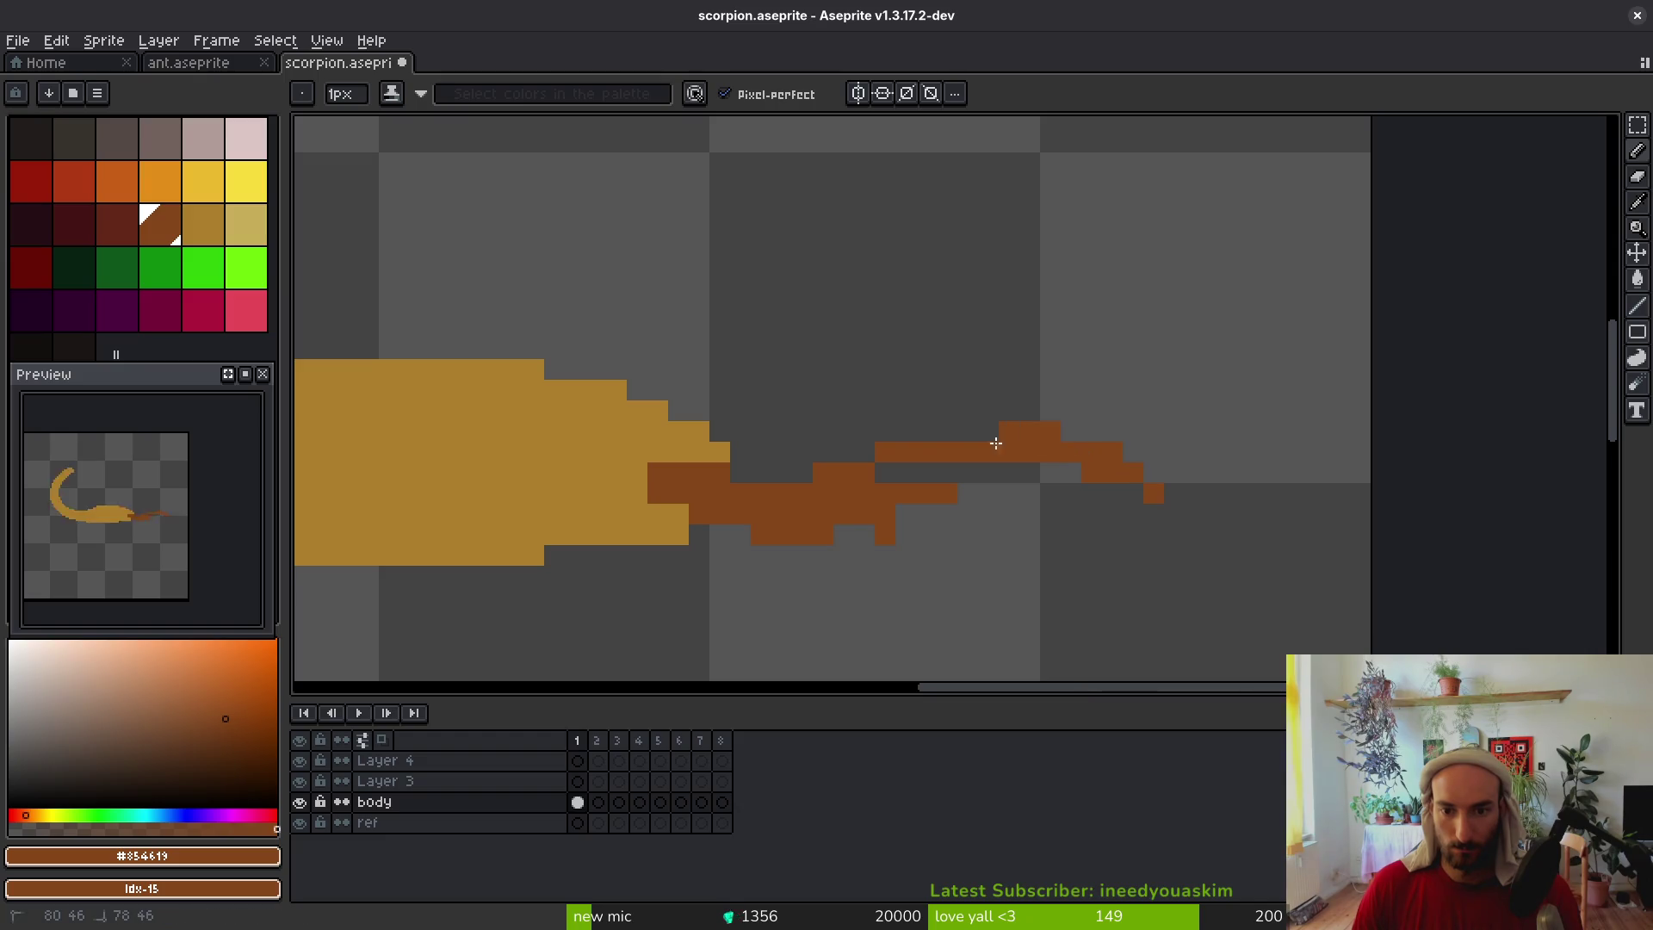
pyautogui.click(916, 464)
pyautogui.moveTo(988, 468)
pyautogui.mouseDown()
pyautogui.moveTo(905, 473)
pyautogui.moveTo(1067, 461)
pyautogui.mouseUp()
# Draw the lower prong sloping down-right and extend its end by a pixel
pyautogui.click(926, 514)
pyautogui.hotkey('ctrl', 'z')
pyautogui.click(983, 486)
pyautogui.hotkey('ctrl', 'z')
pyautogui.moveTo(967, 494)
pyautogui.mouseDown()
pyautogui.moveTo(1026, 539)
pyautogui.moveTo(1140, 533)
pyautogui.moveTo(939, 538)
pyautogui.mouseUp()
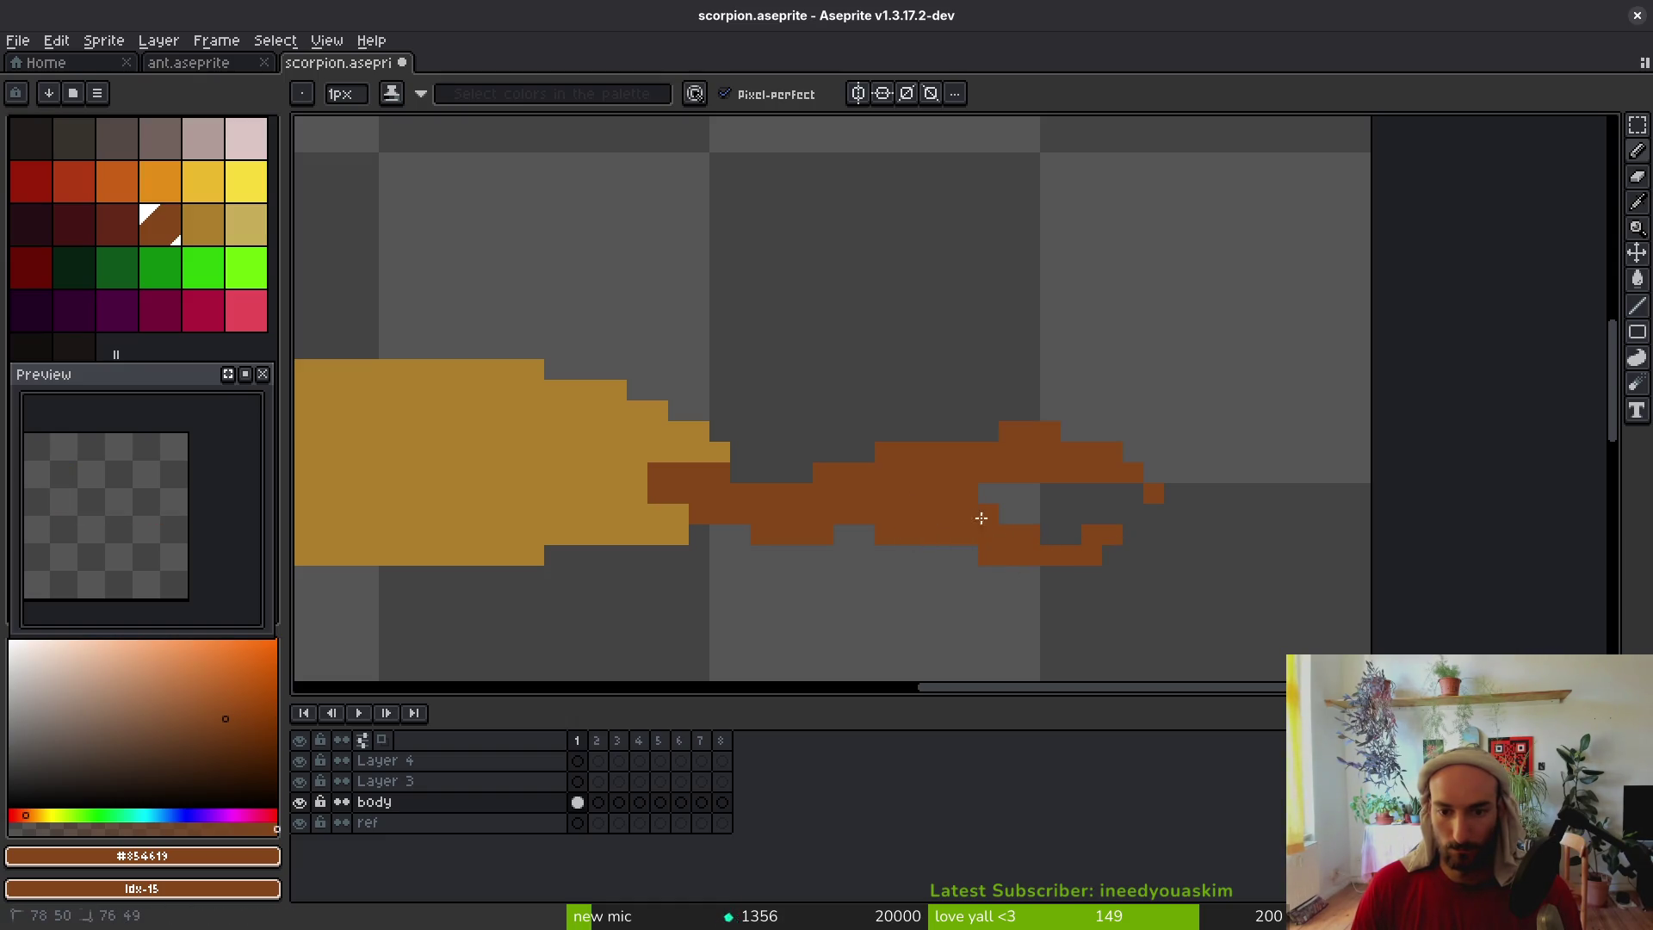
pyautogui.click(1135, 534)
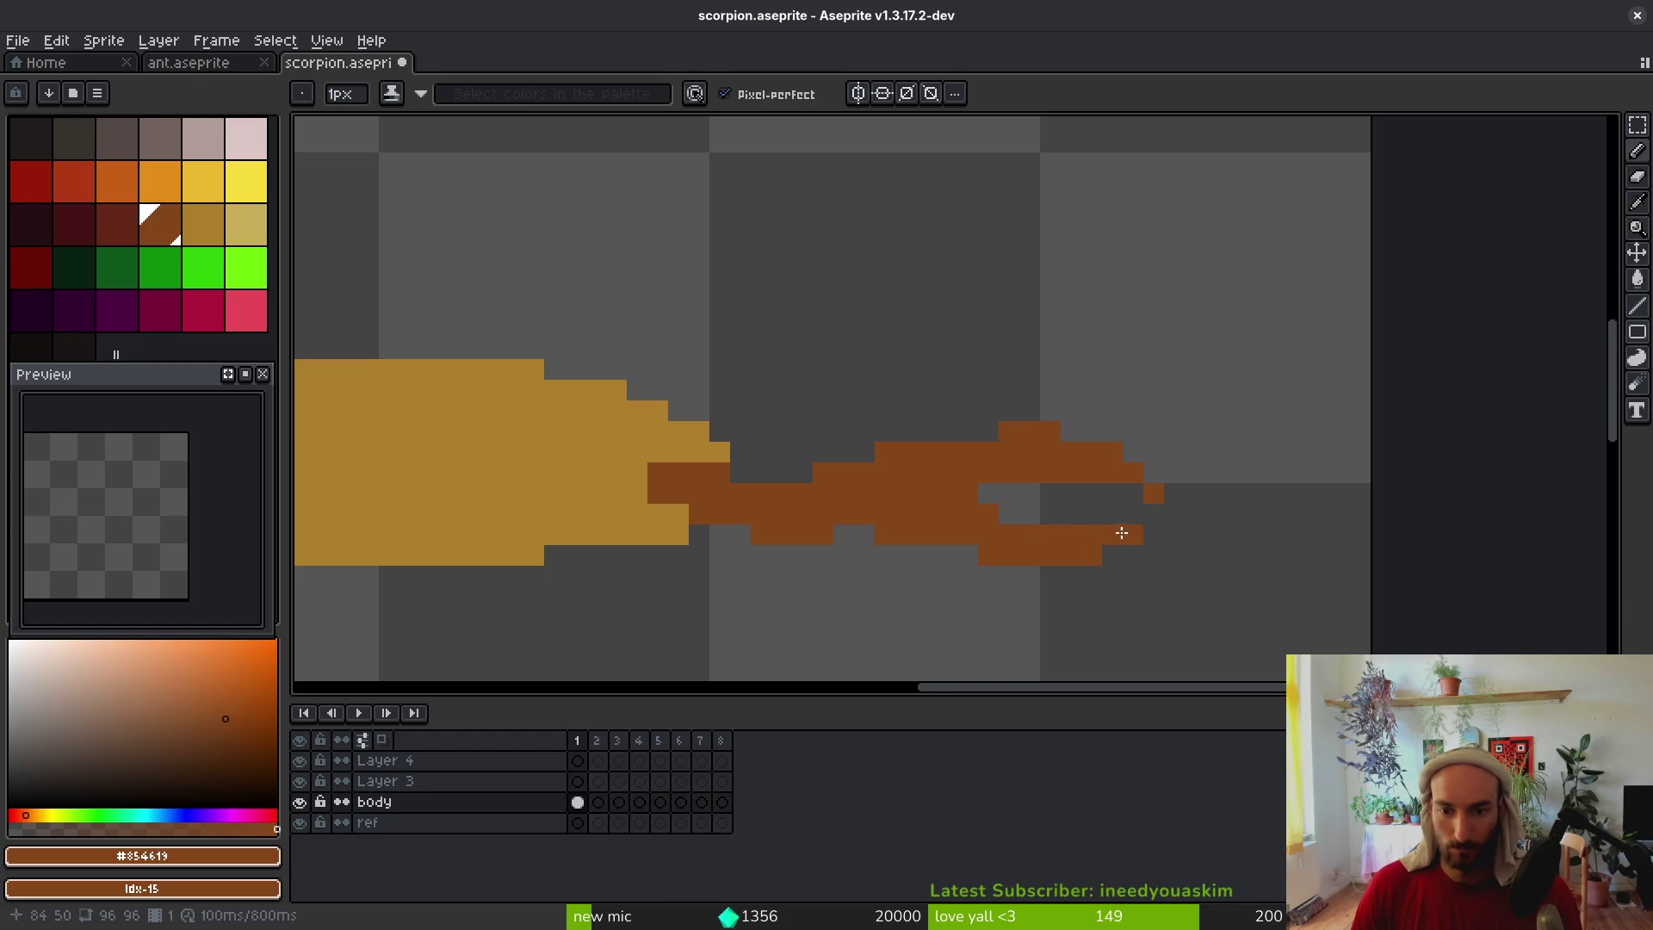
pyautogui.scroll(-5, 1167, 564)
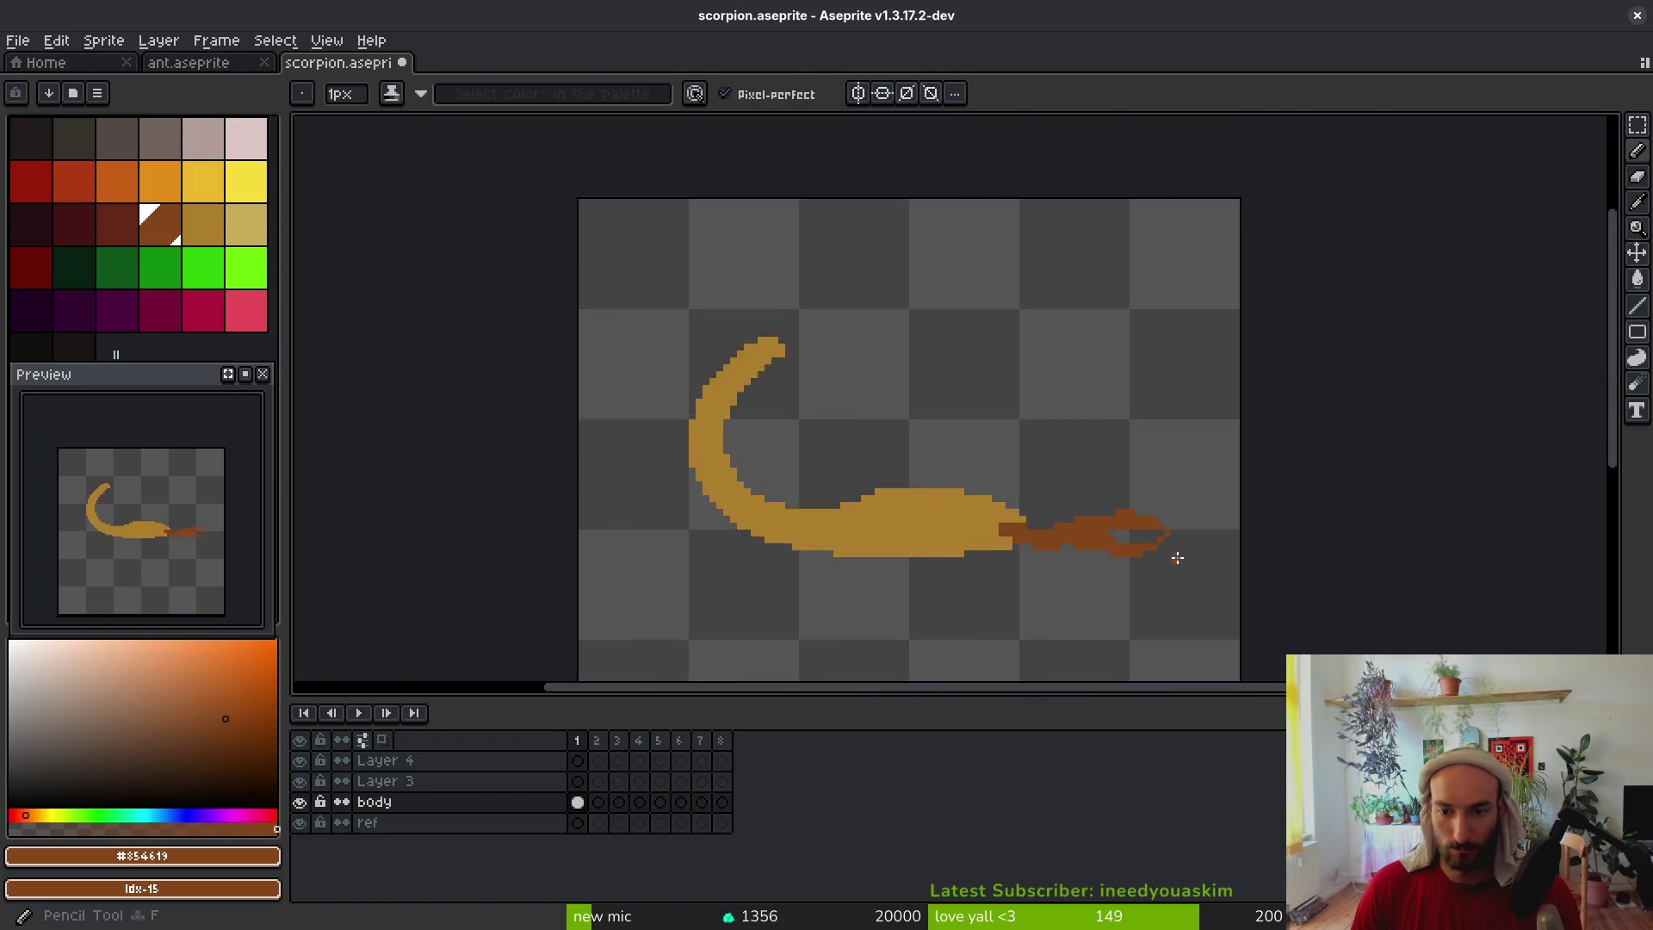
pyautogui.scroll(3, 1158, 550)
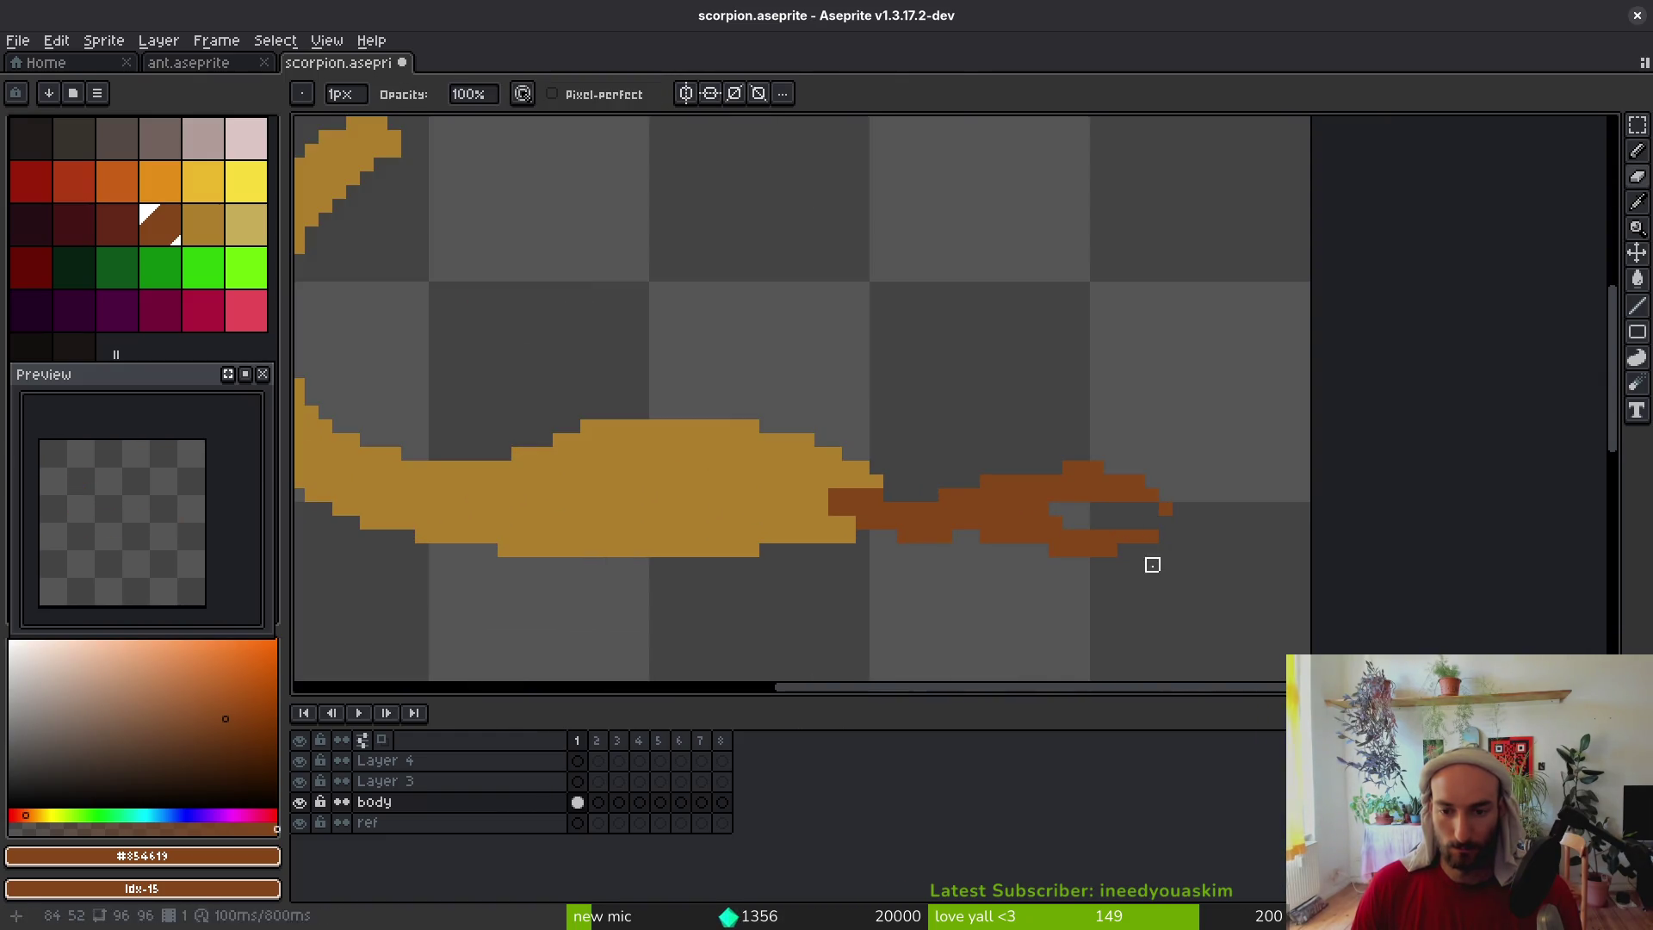
pyautogui.hotkey('ctrl', 'z')
pyautogui.hotkey('ctrl', 'z')
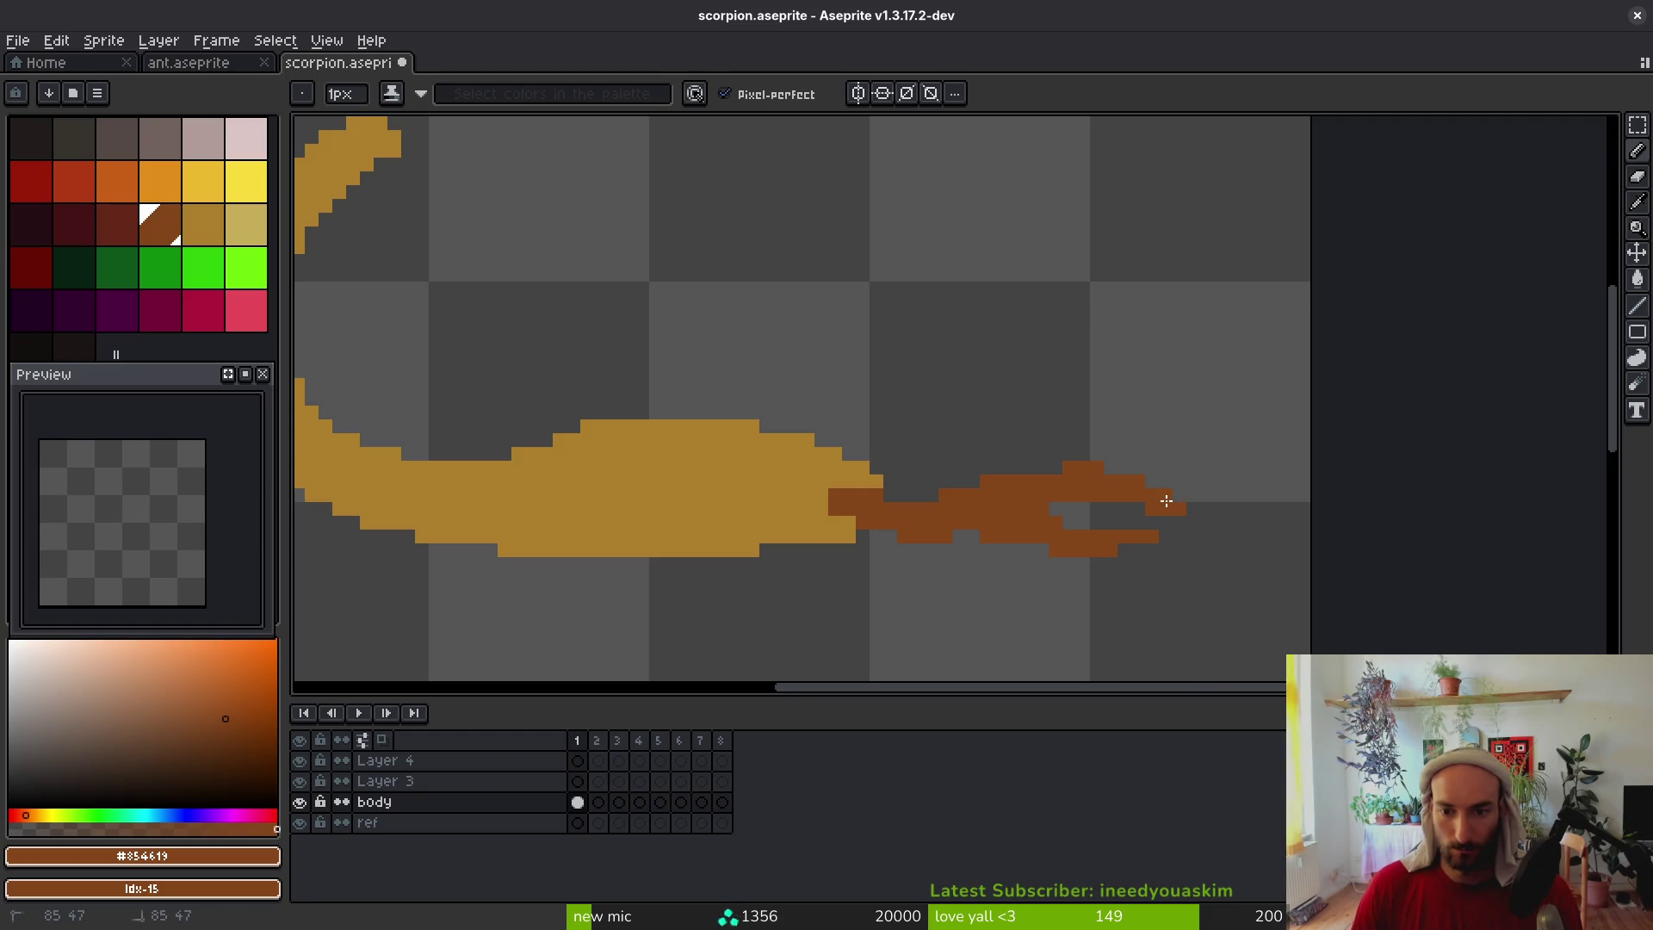
pyautogui.scroll(-2, 1188, 534)
pyautogui.scroll(4, 1177, 553)
pyautogui.click(1202, 518)
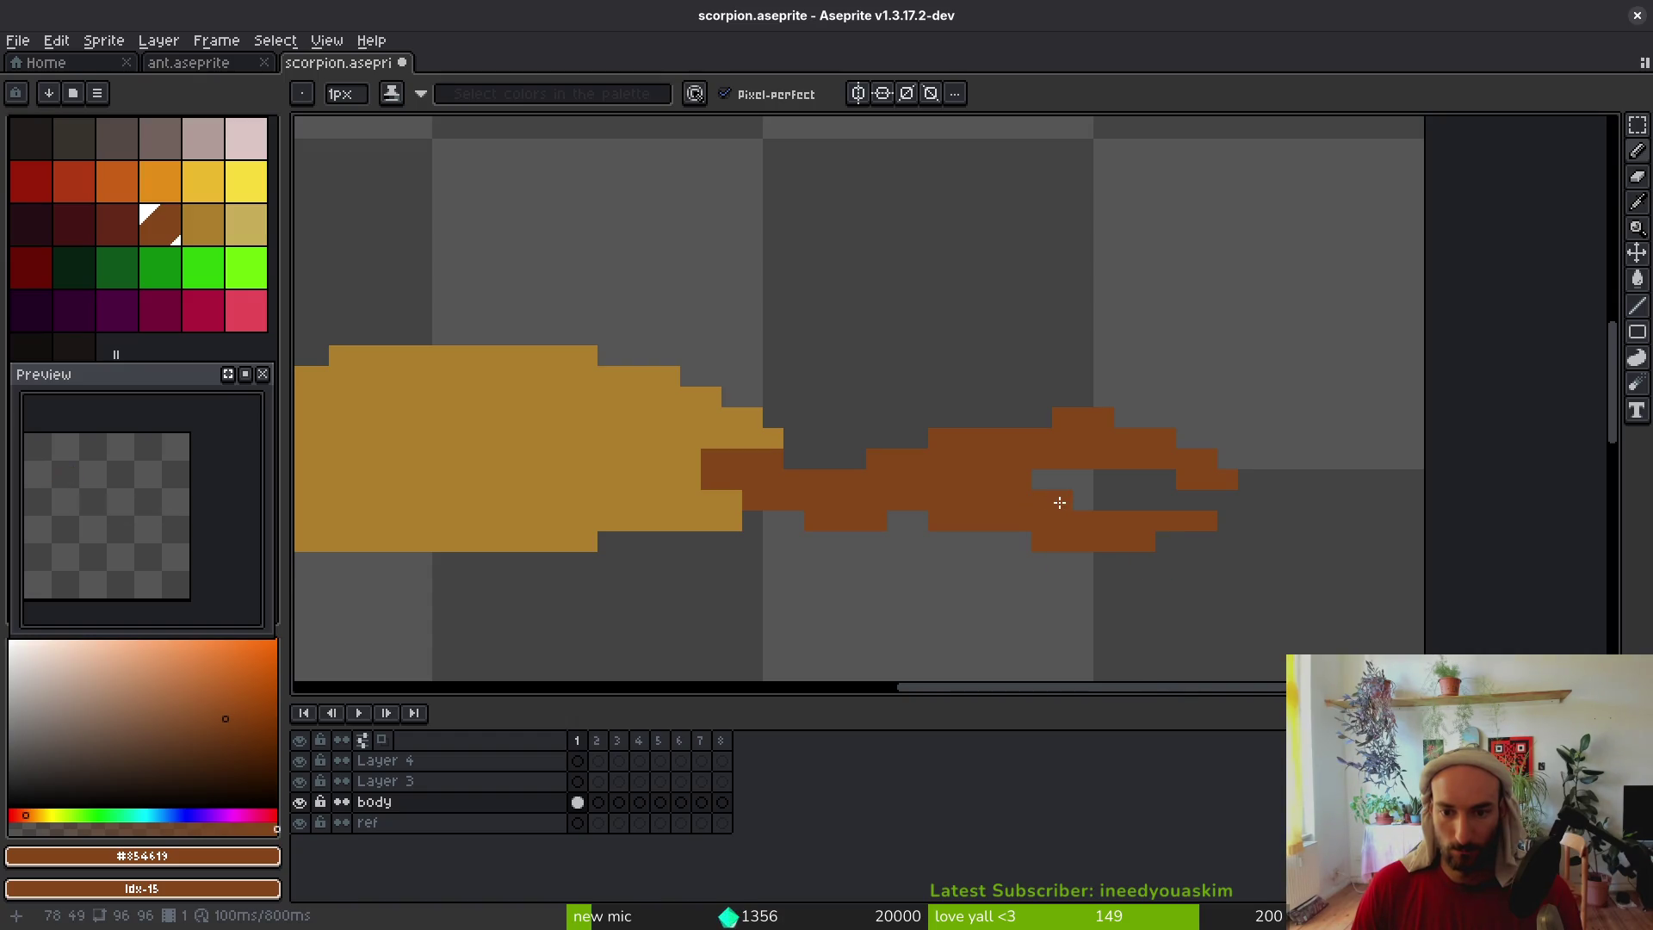
# Select the tail tip with the marquee and nudge it one pixel left
pyautogui.press('e')
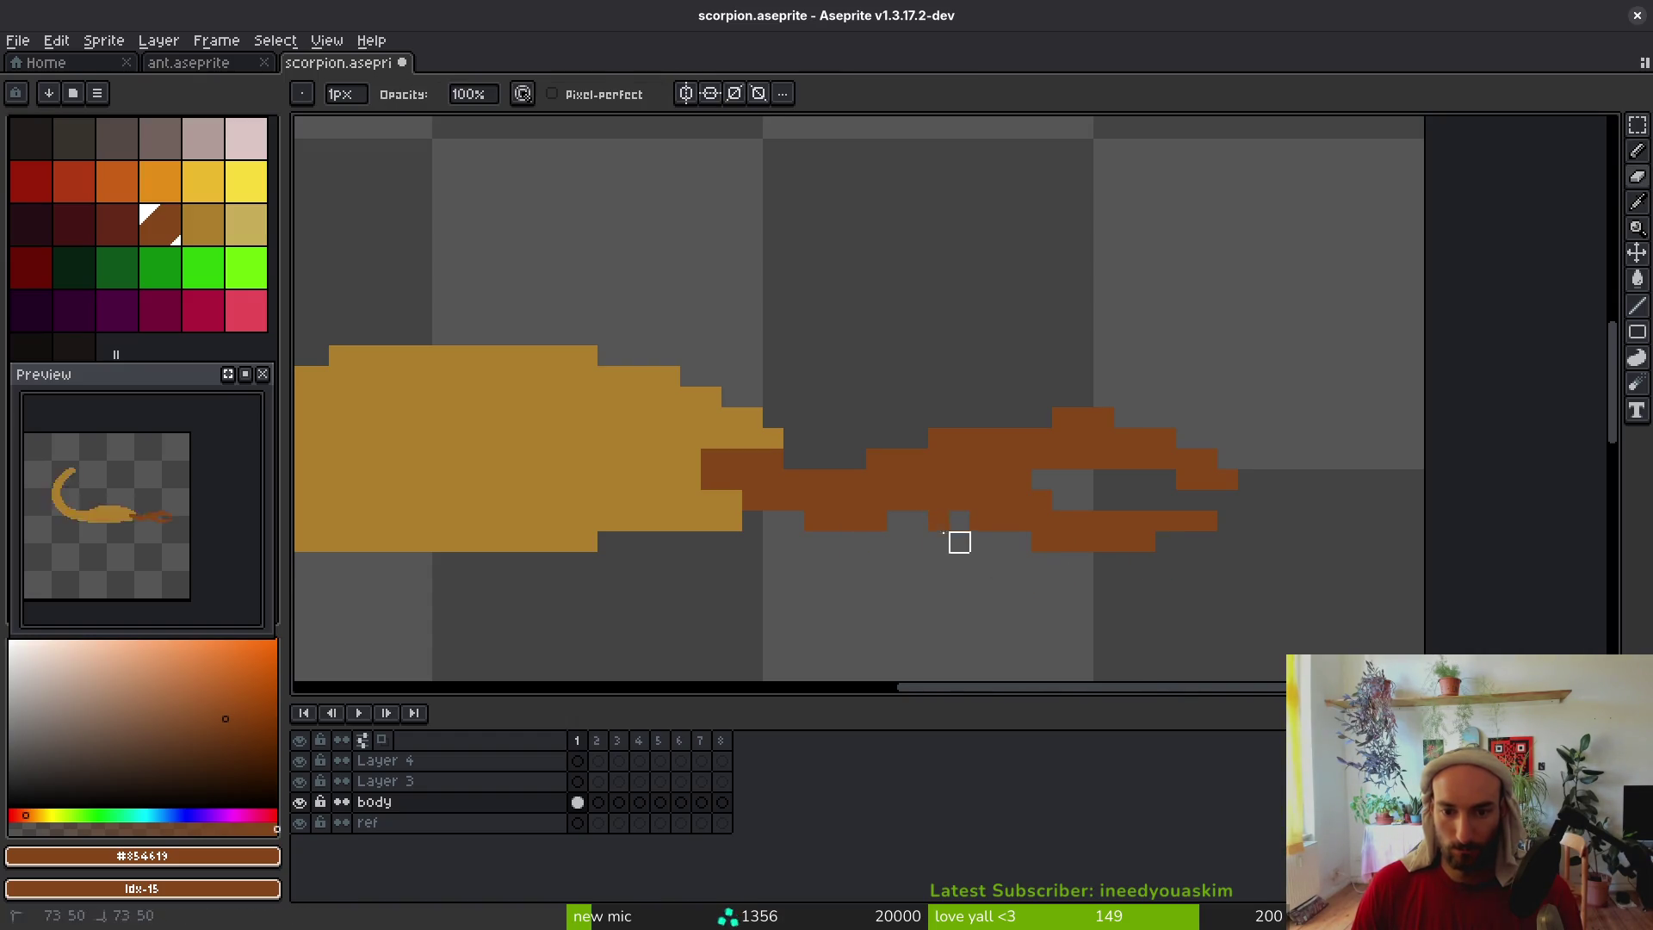
pyautogui.scroll(-4, 999, 560)
pyautogui.scroll(3, 979, 579)
pyautogui.press('b')
pyautogui.scroll(-3, 879, 476)
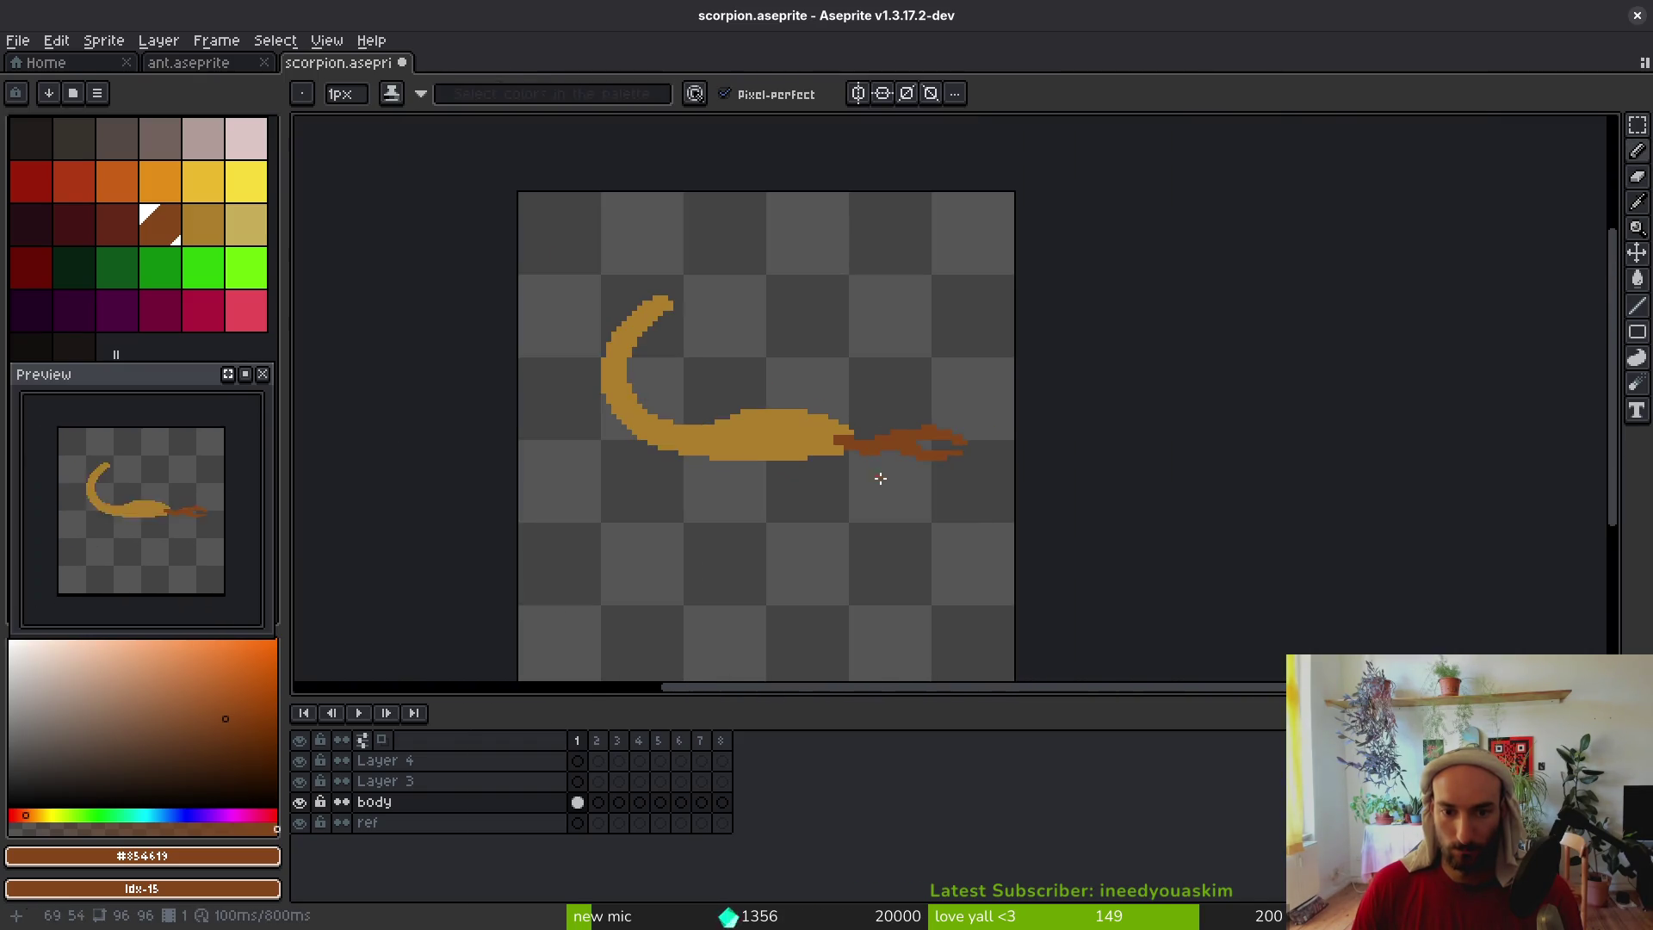
pyautogui.scroll(4, 879, 476)
pyautogui.press('m')
pyautogui.moveTo(914, 385); pyautogui.dragTo(1199, 594)
pyautogui.press('Left')
pyautogui.hotkey('ctrl', 'd')
pyautogui.press('b')
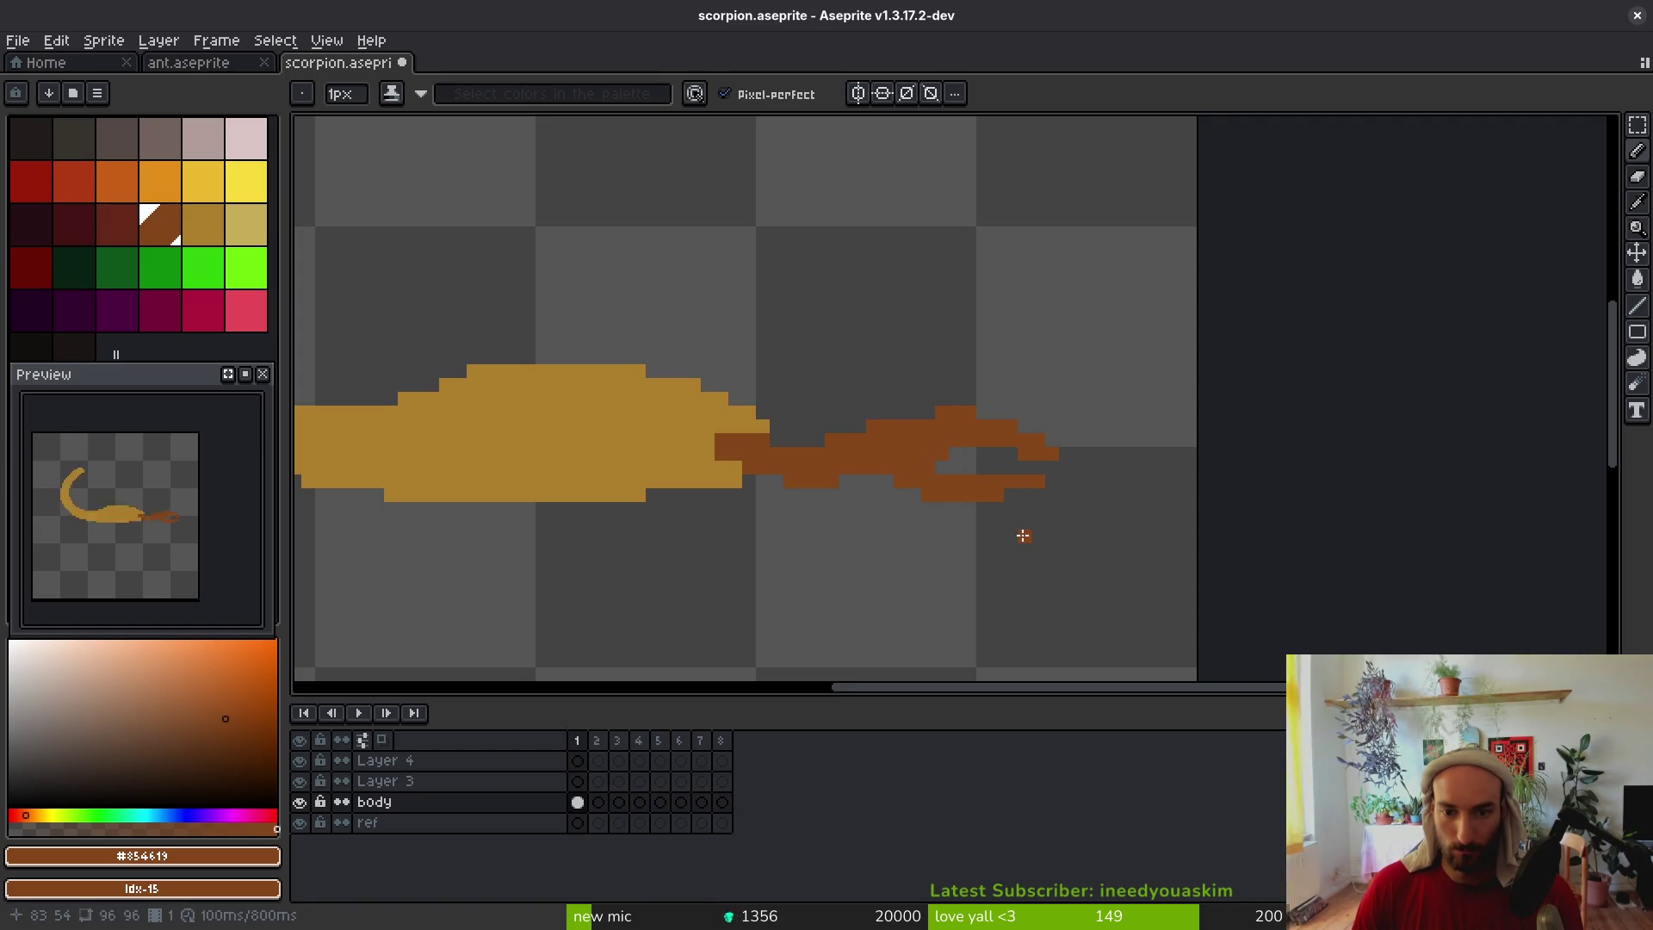
# Undo the last tail edit and save scorpion.aseprite
pyautogui.hotkey('ctrl', 'z')
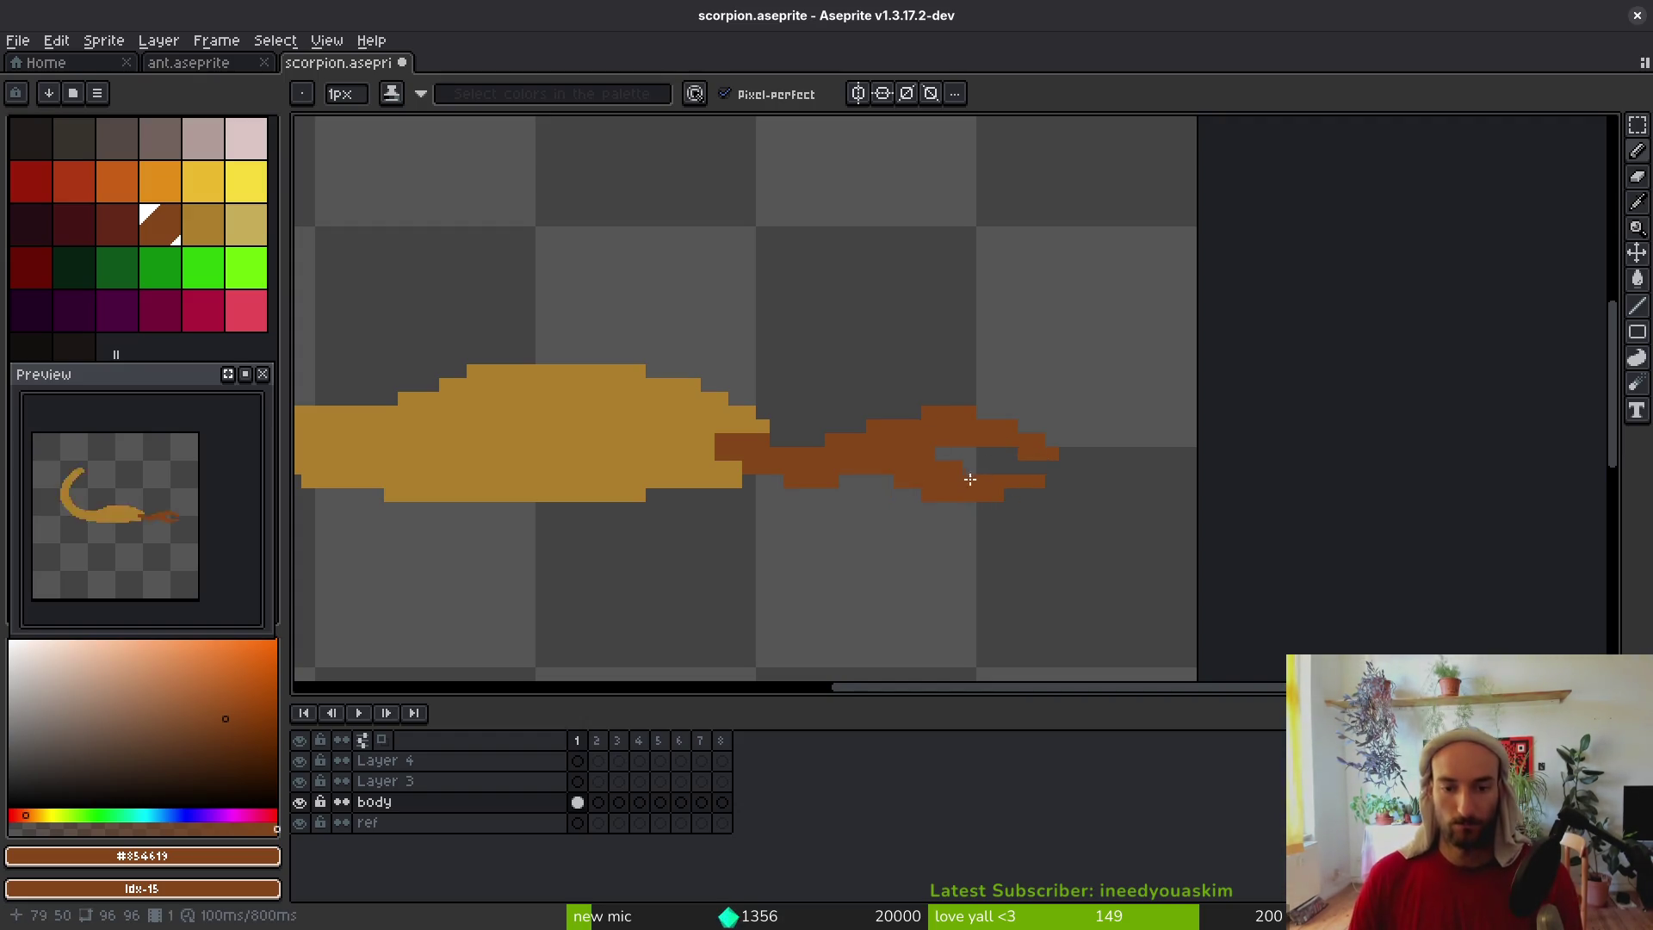
pyautogui.scroll(-3, 974, 478)
pyautogui.hotkey('ctrl', 's')
pyautogui.scroll(3, 866, 524)
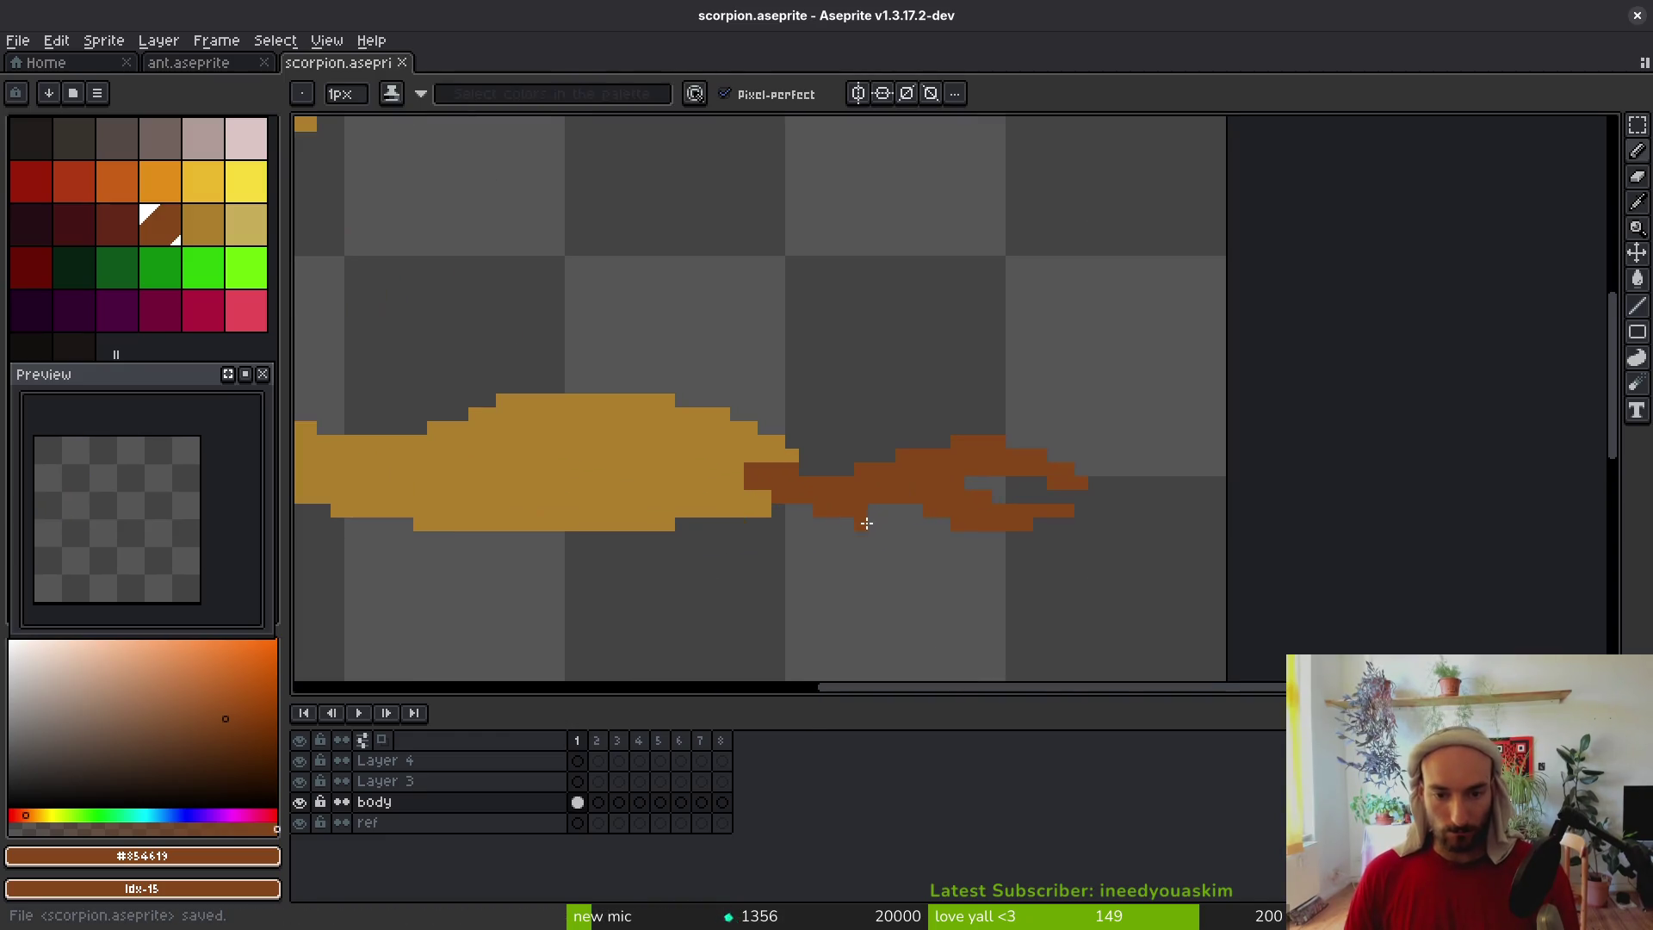
# Select the claw pixels and shift them one pixel left against the body
pyautogui.press('m')
pyautogui.hotkey('ctrl', 'a')
pyautogui.press('Left')
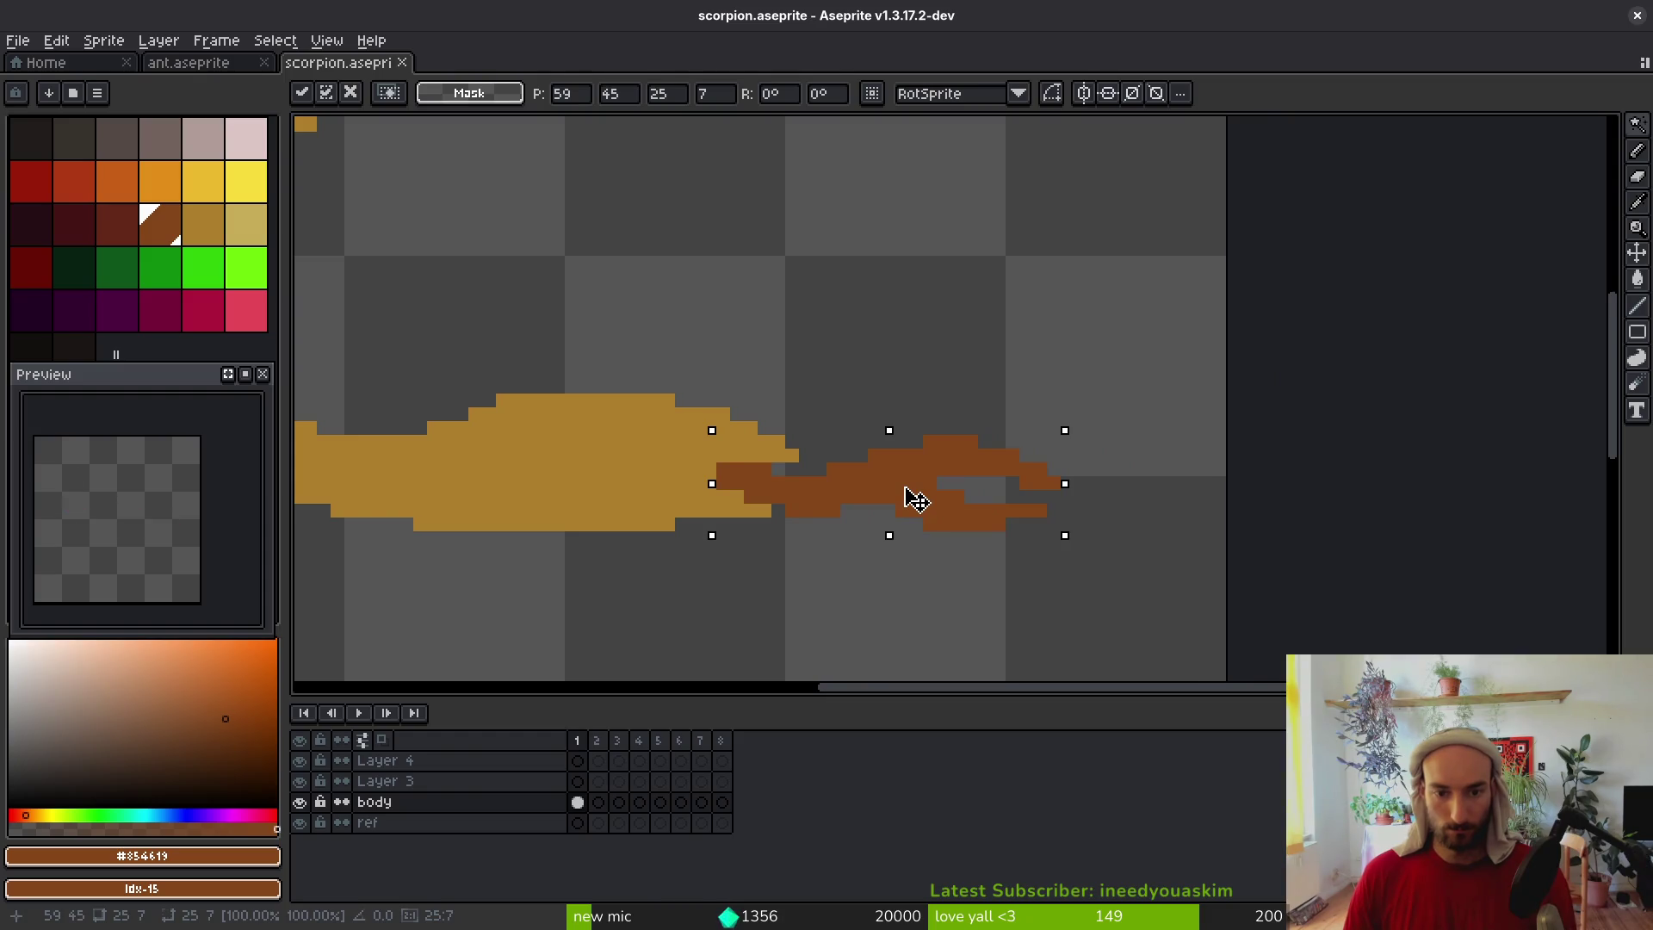
pyautogui.moveTo(906, 488); pyautogui.dragTo(891, 490)
pyautogui.press('b')
# Pick the golden body colour and save scorpion.aseprite
pyautogui.keyDown('alt'); pyautogui.click(797, 450); pyautogui.keyUp('alt')
pyautogui.scroll(1, 768, 469)
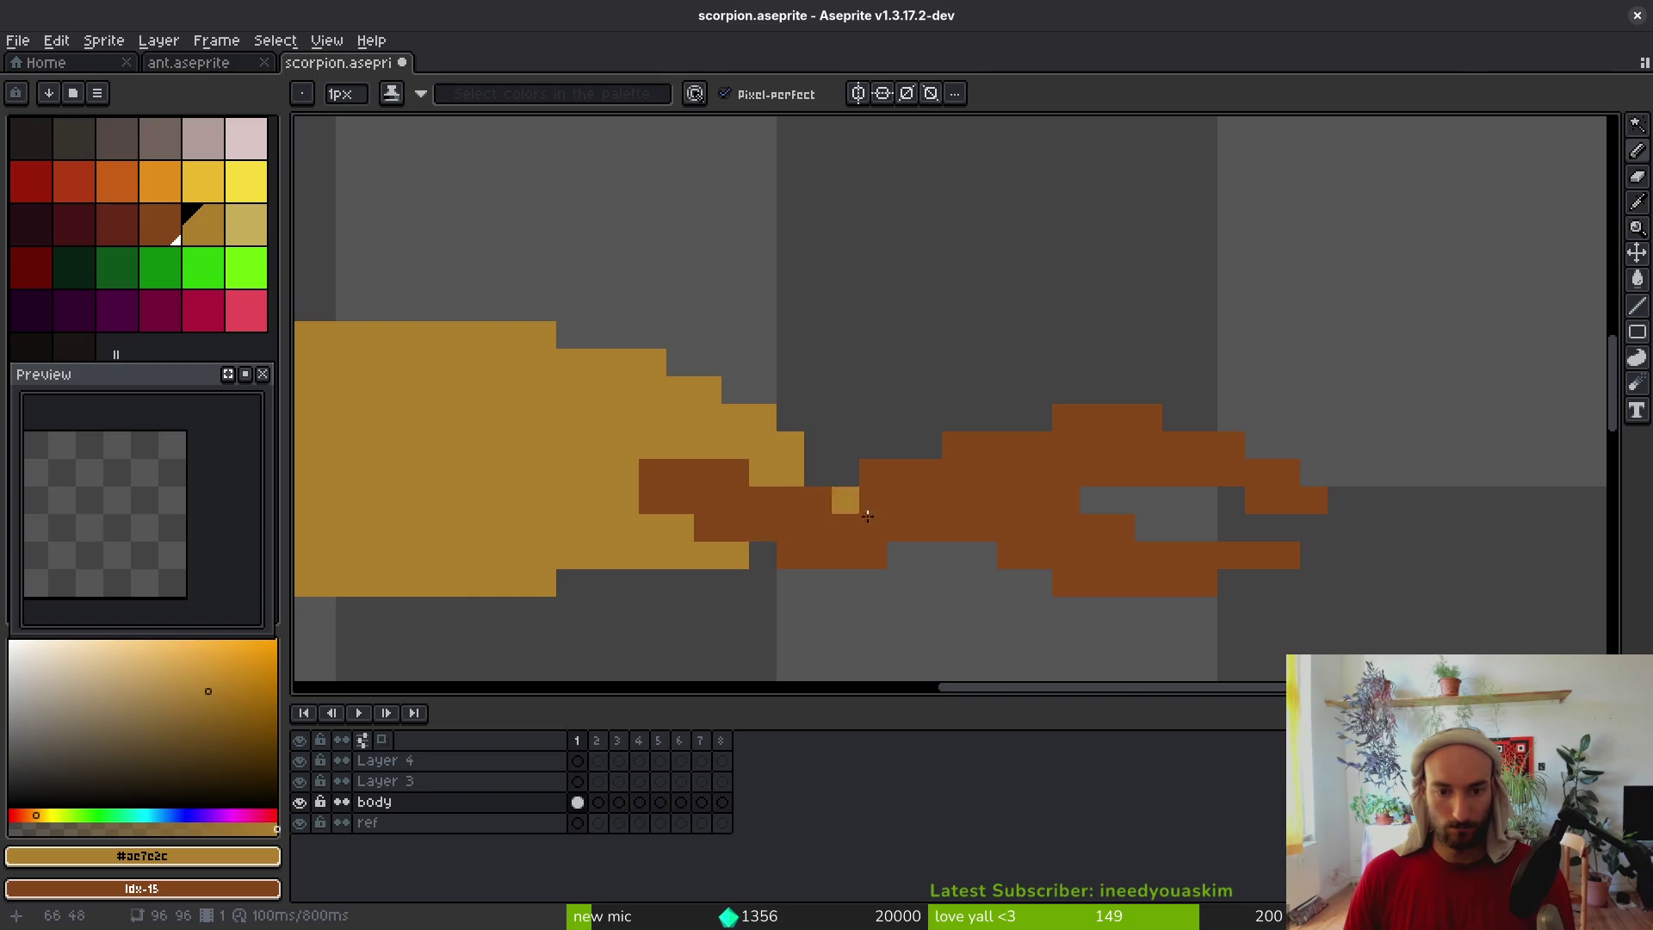
pyautogui.scroll(-2, 861, 526)
pyautogui.hotkey('ctrl', 's')
pyautogui.scroll(2, 972, 552)
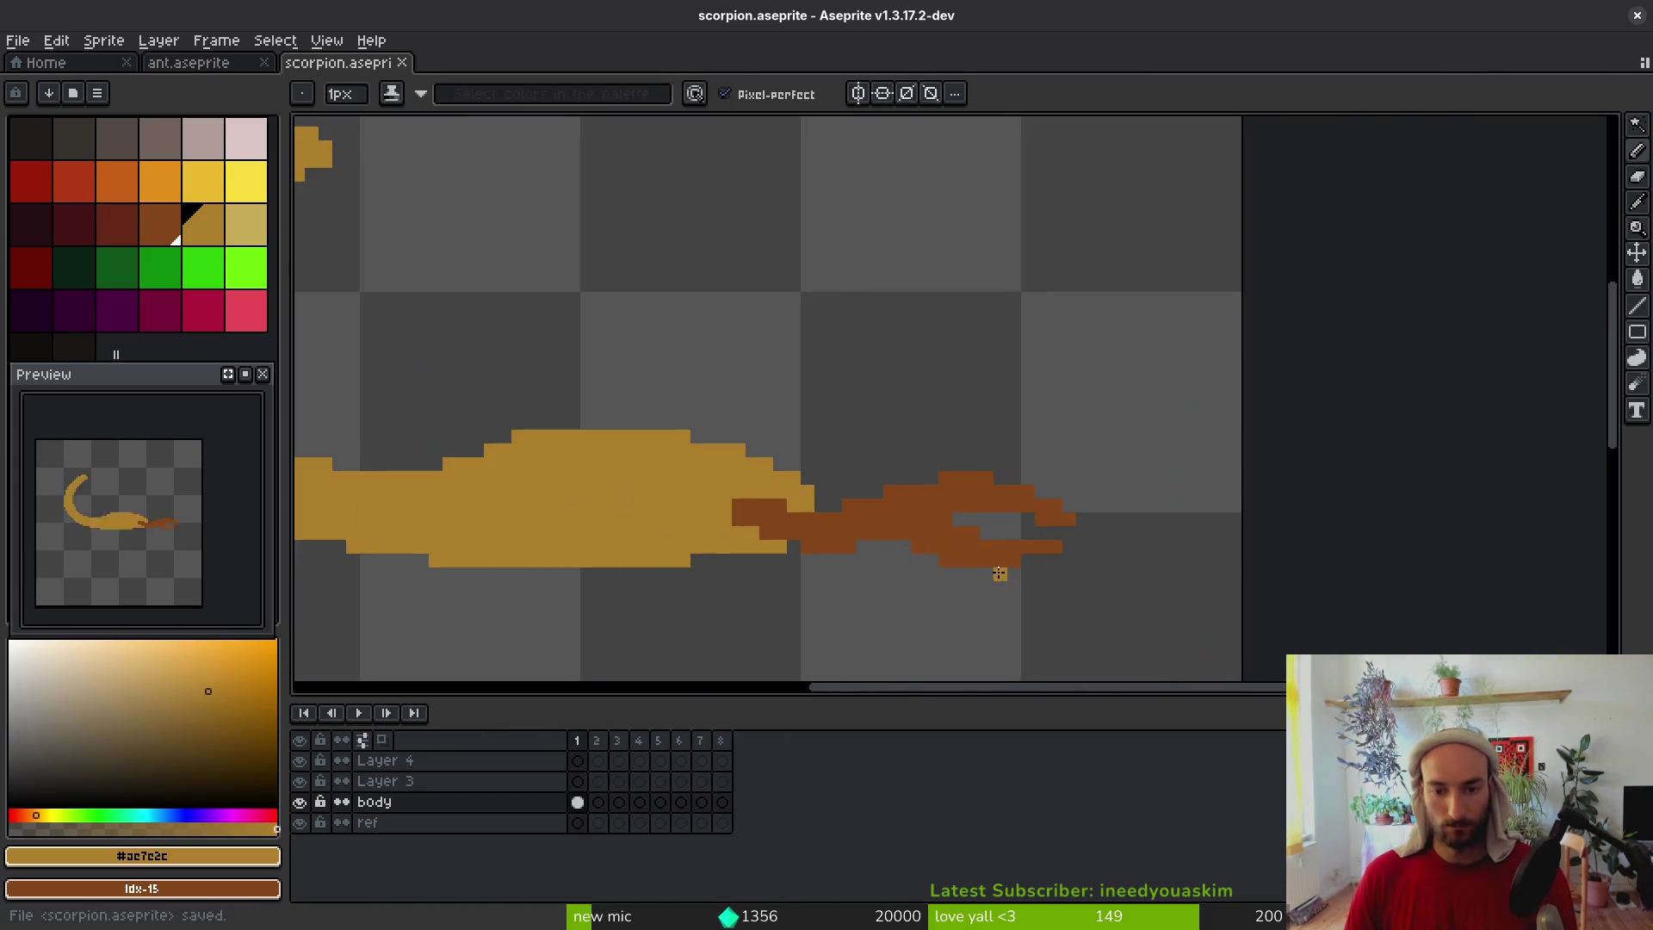
# Marquee-select the area around the claw, then clear the selection
pyautogui.press('m')
pyautogui.moveTo(874, 410); pyautogui.dragTo(1206, 638)
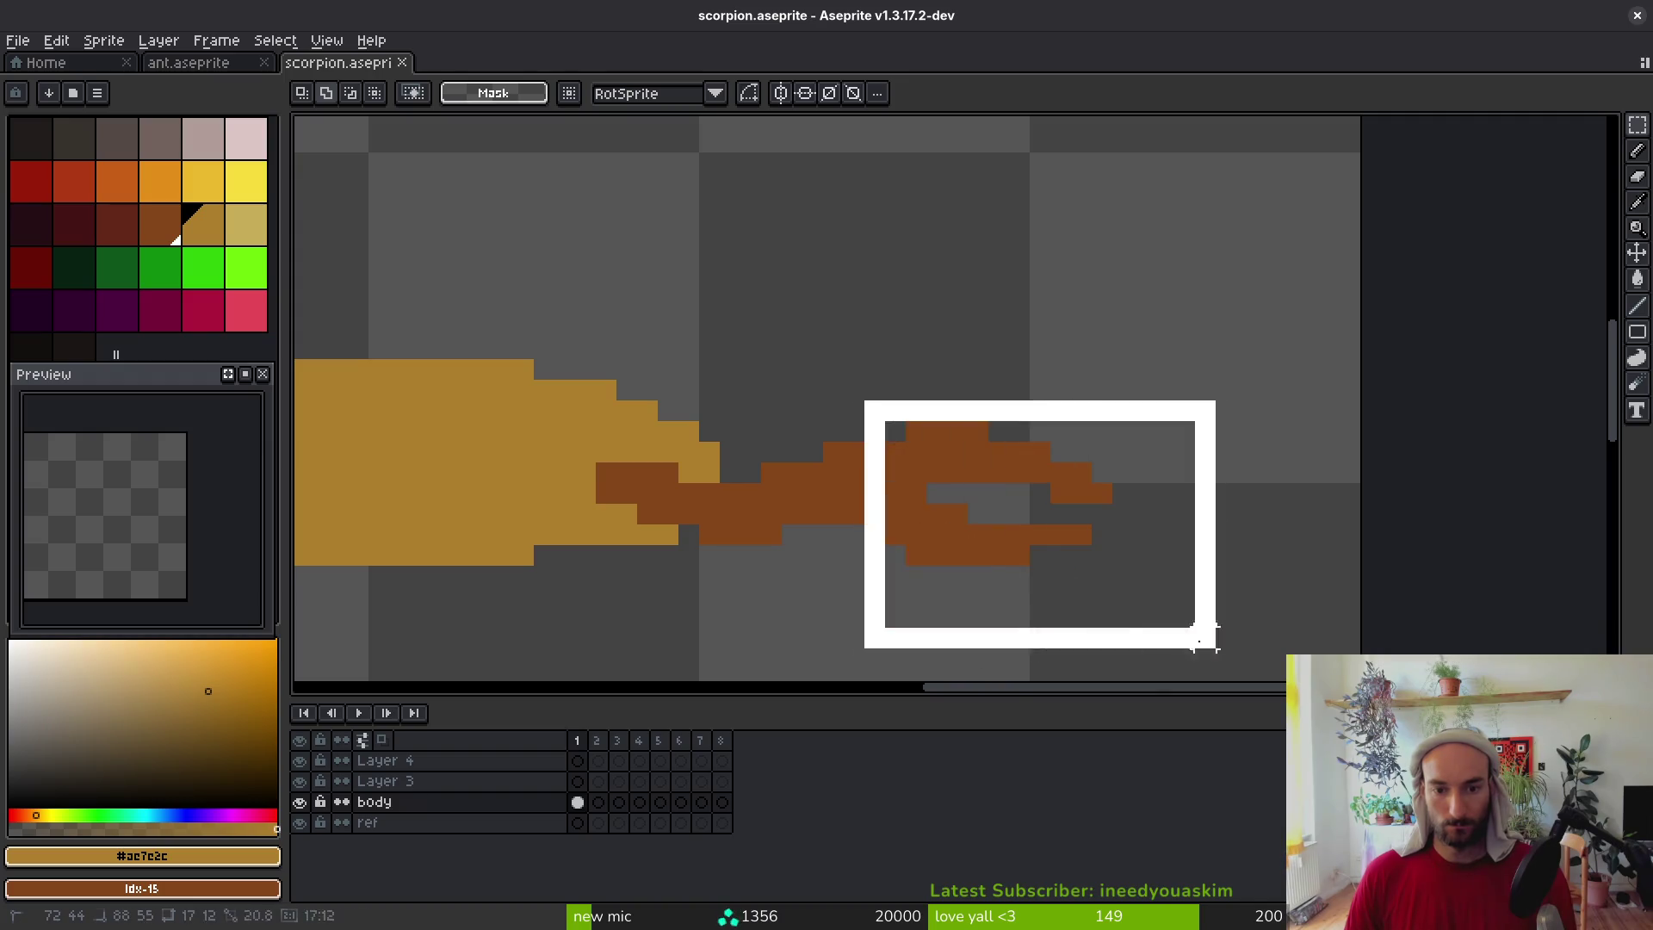
pyautogui.hotkey('ctrl', 'd')
pyautogui.scroll(-1, 979, 557)
pyautogui.scroll(-3, 980, 557)
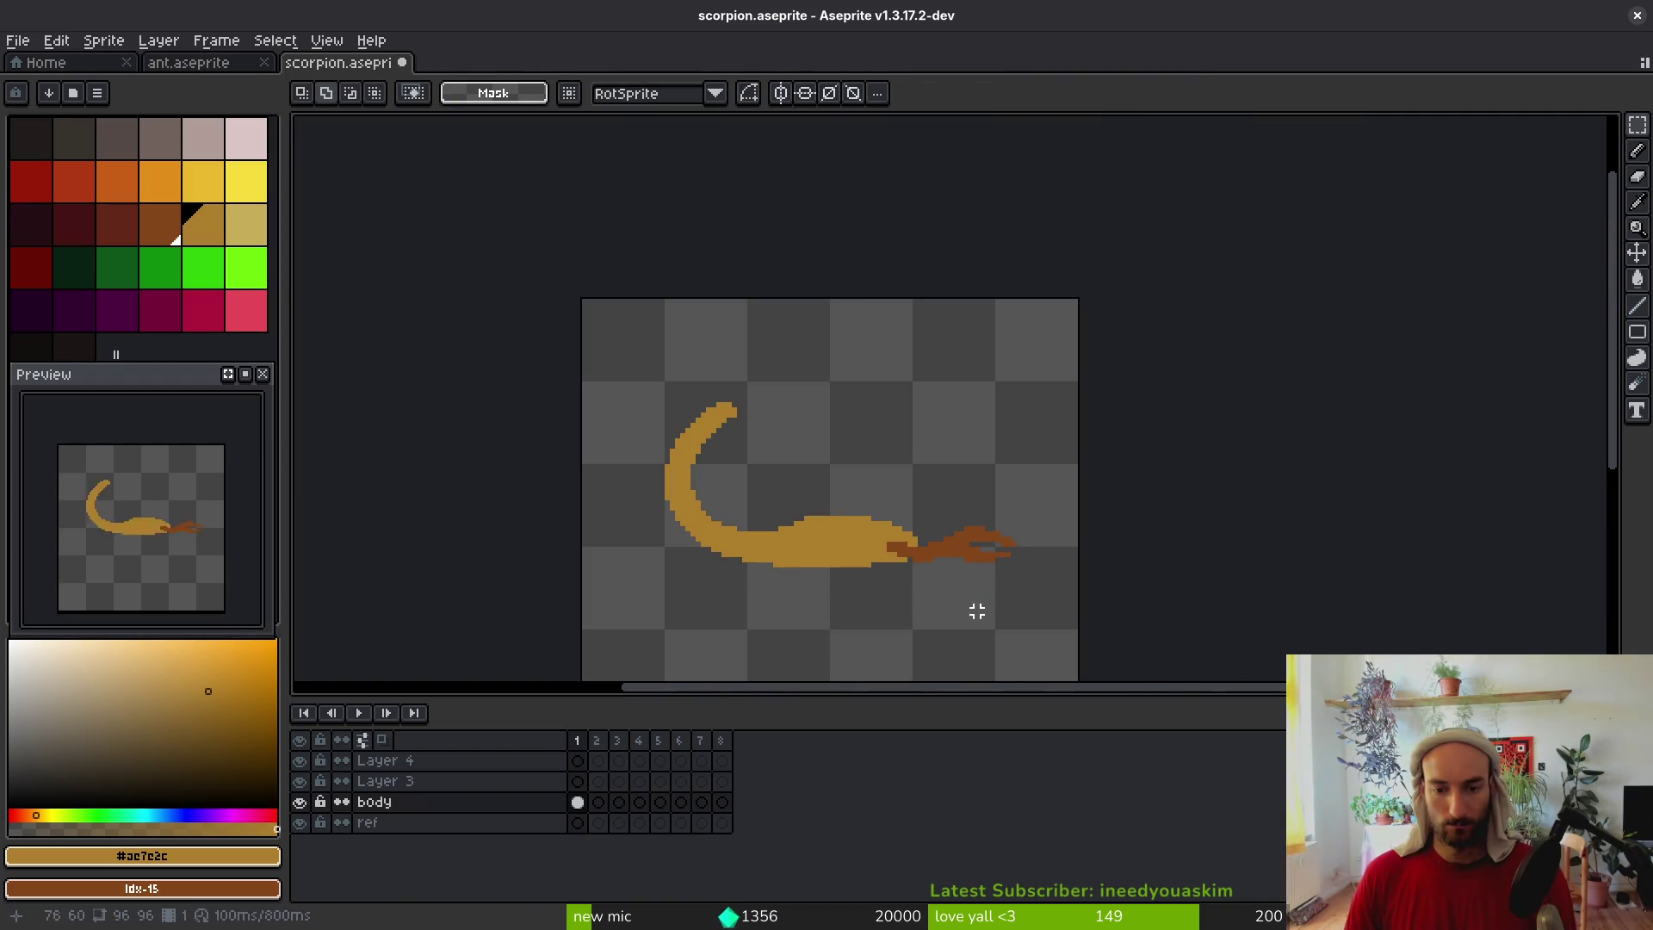
pyautogui.scroll(3, 969, 560)
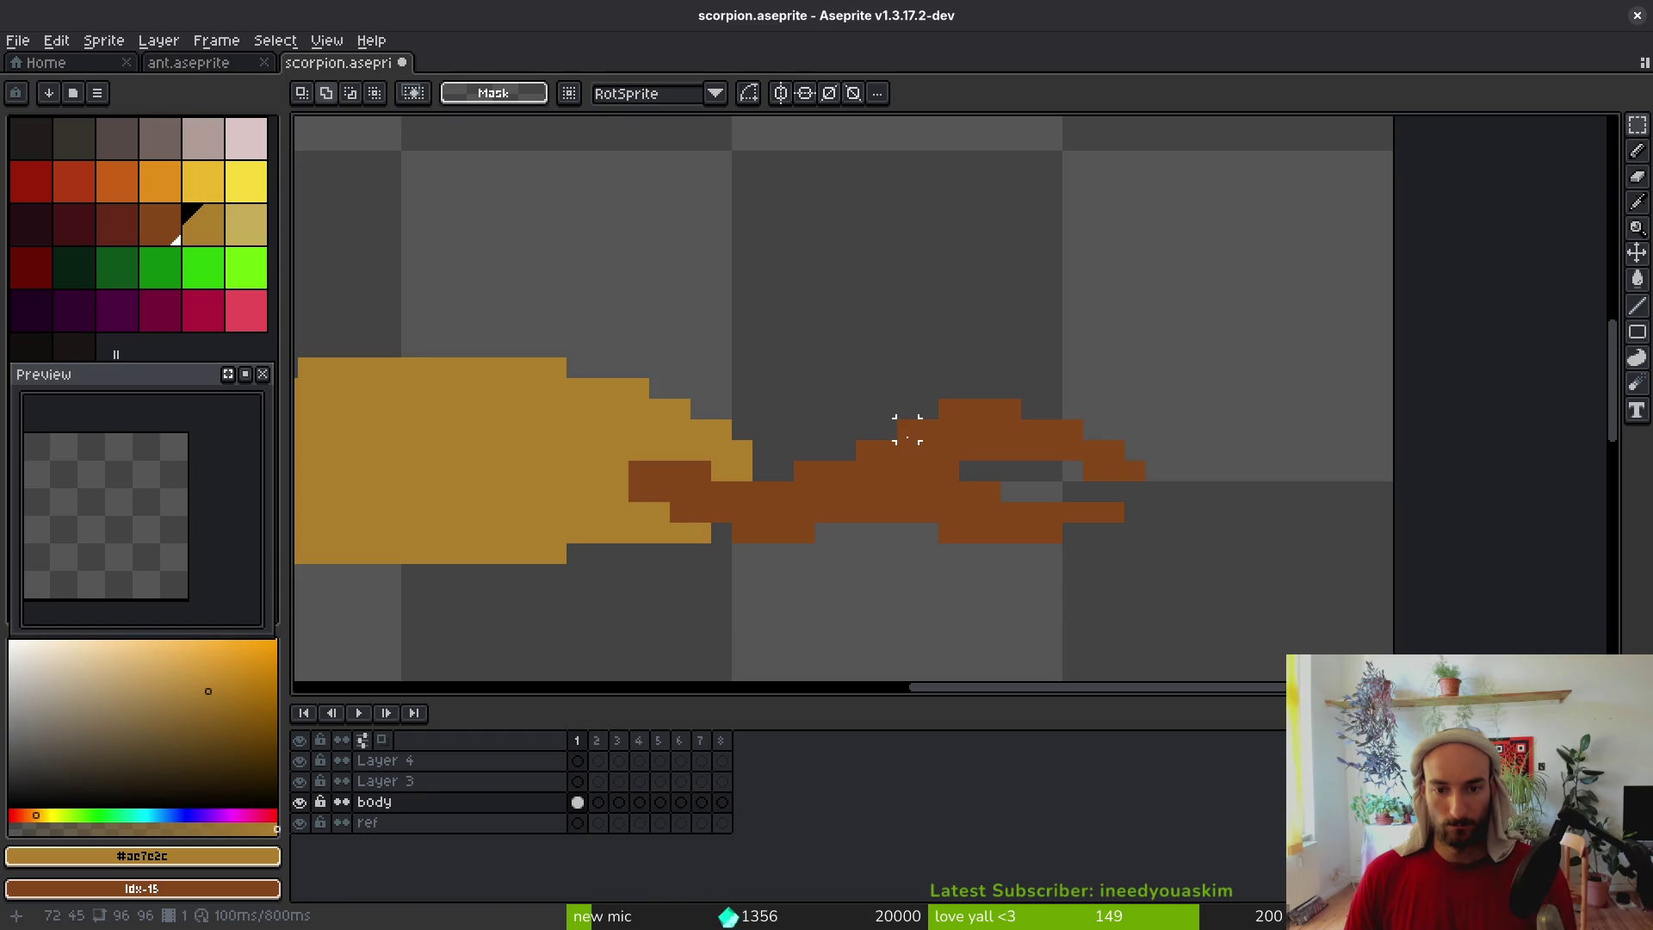
# Sample the claw's brown, add three pixels along its outline, then pick the gold palette colour
pyautogui.press('b')
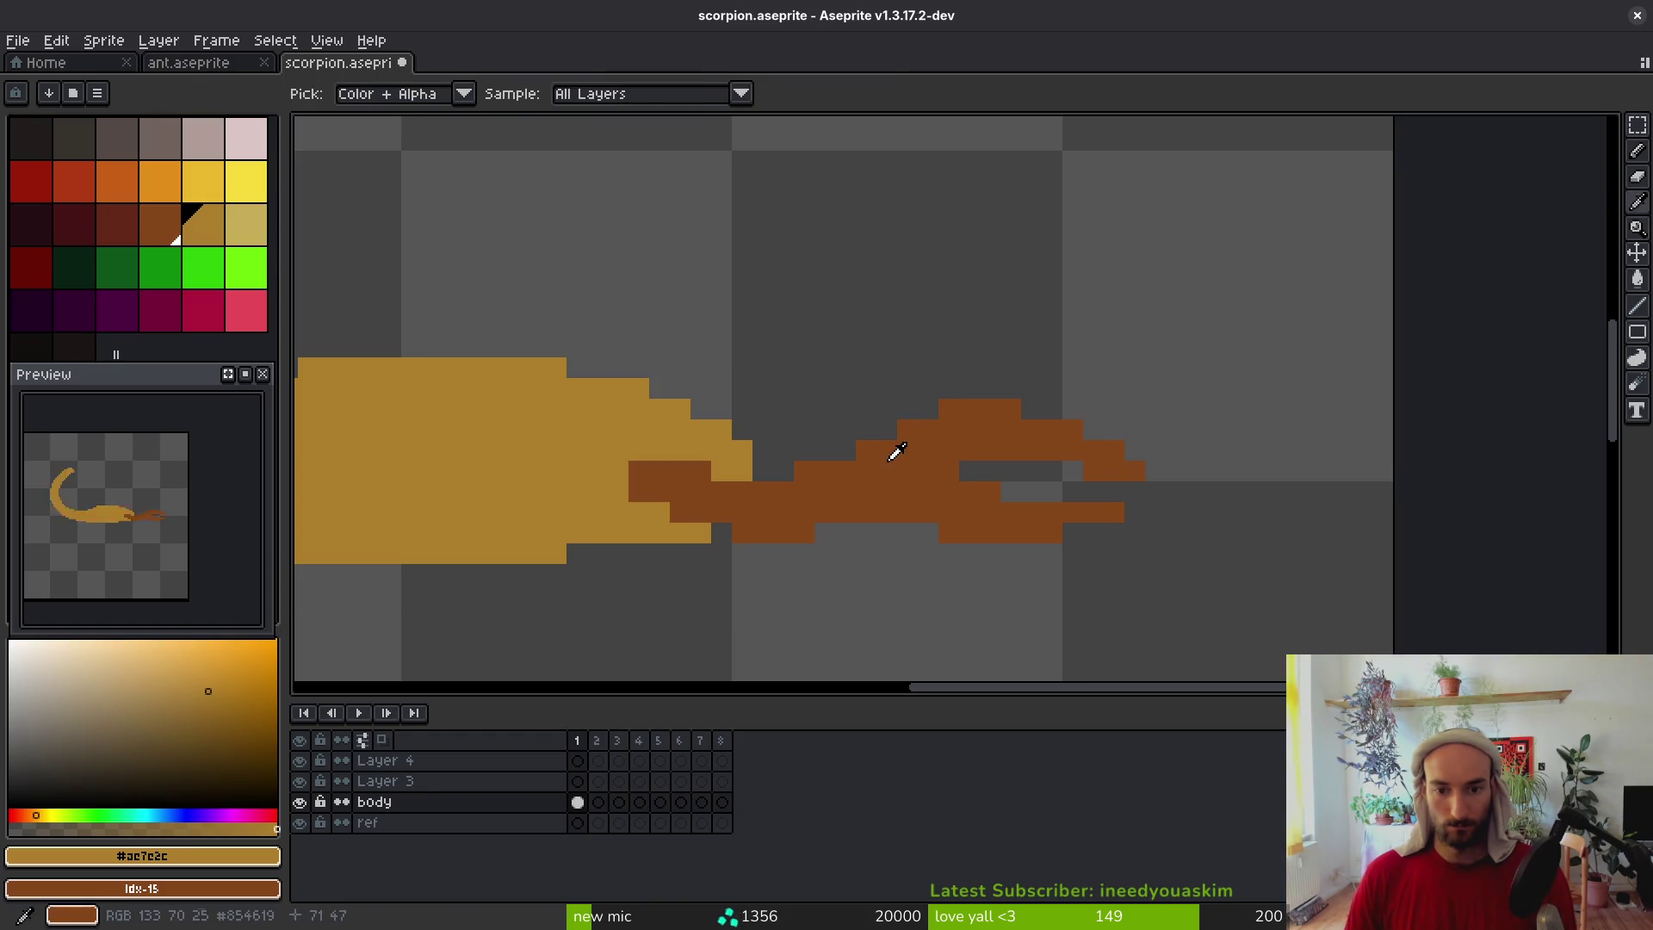
pyautogui.keyDown('alt'); pyautogui.click(893, 450); pyautogui.keyUp('alt')
pyautogui.click(784, 470)
pyautogui.click(846, 450)
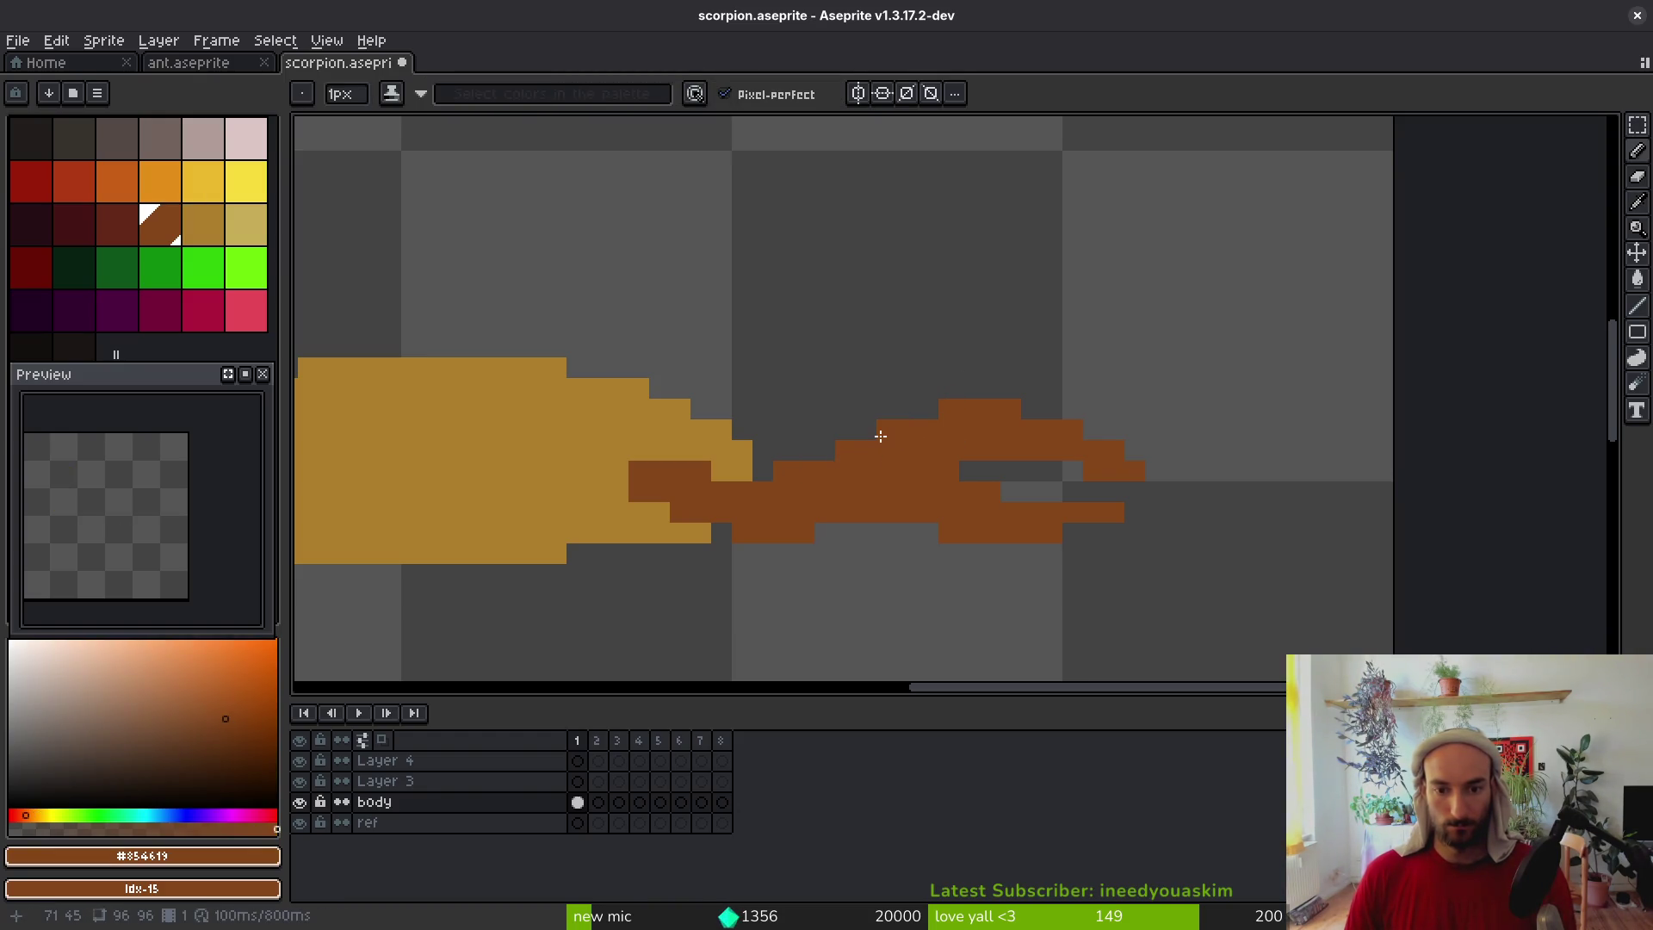
pyautogui.scroll(-3, 921, 645)
pyautogui.scroll(3, 930, 590)
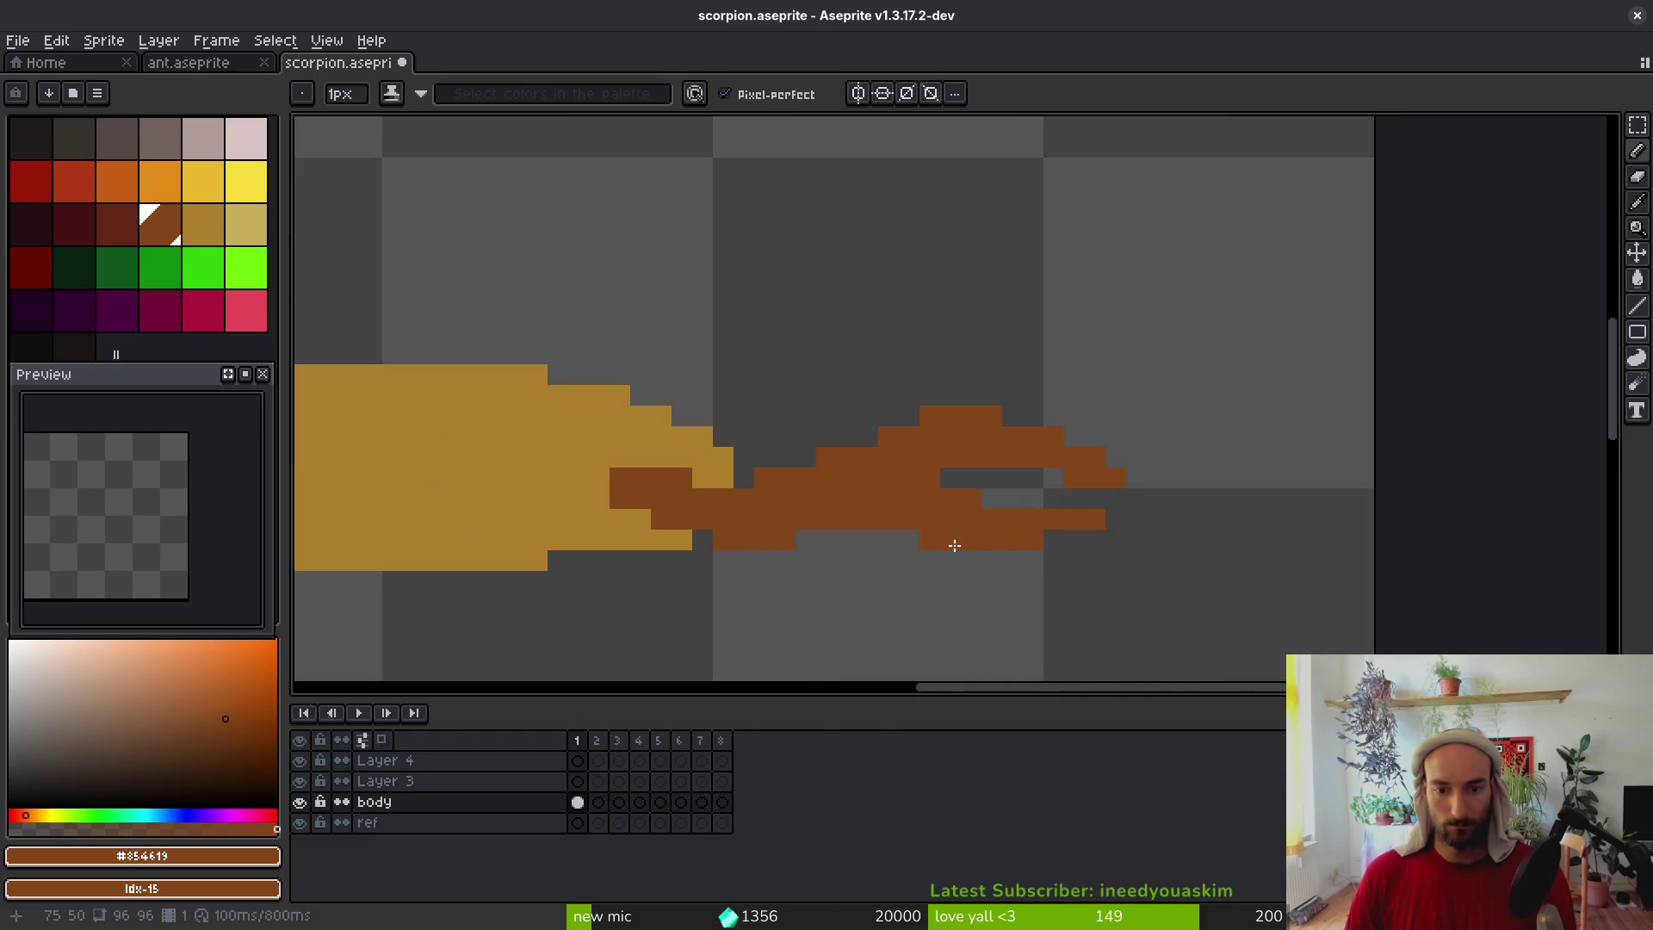
pyautogui.click(867, 439)
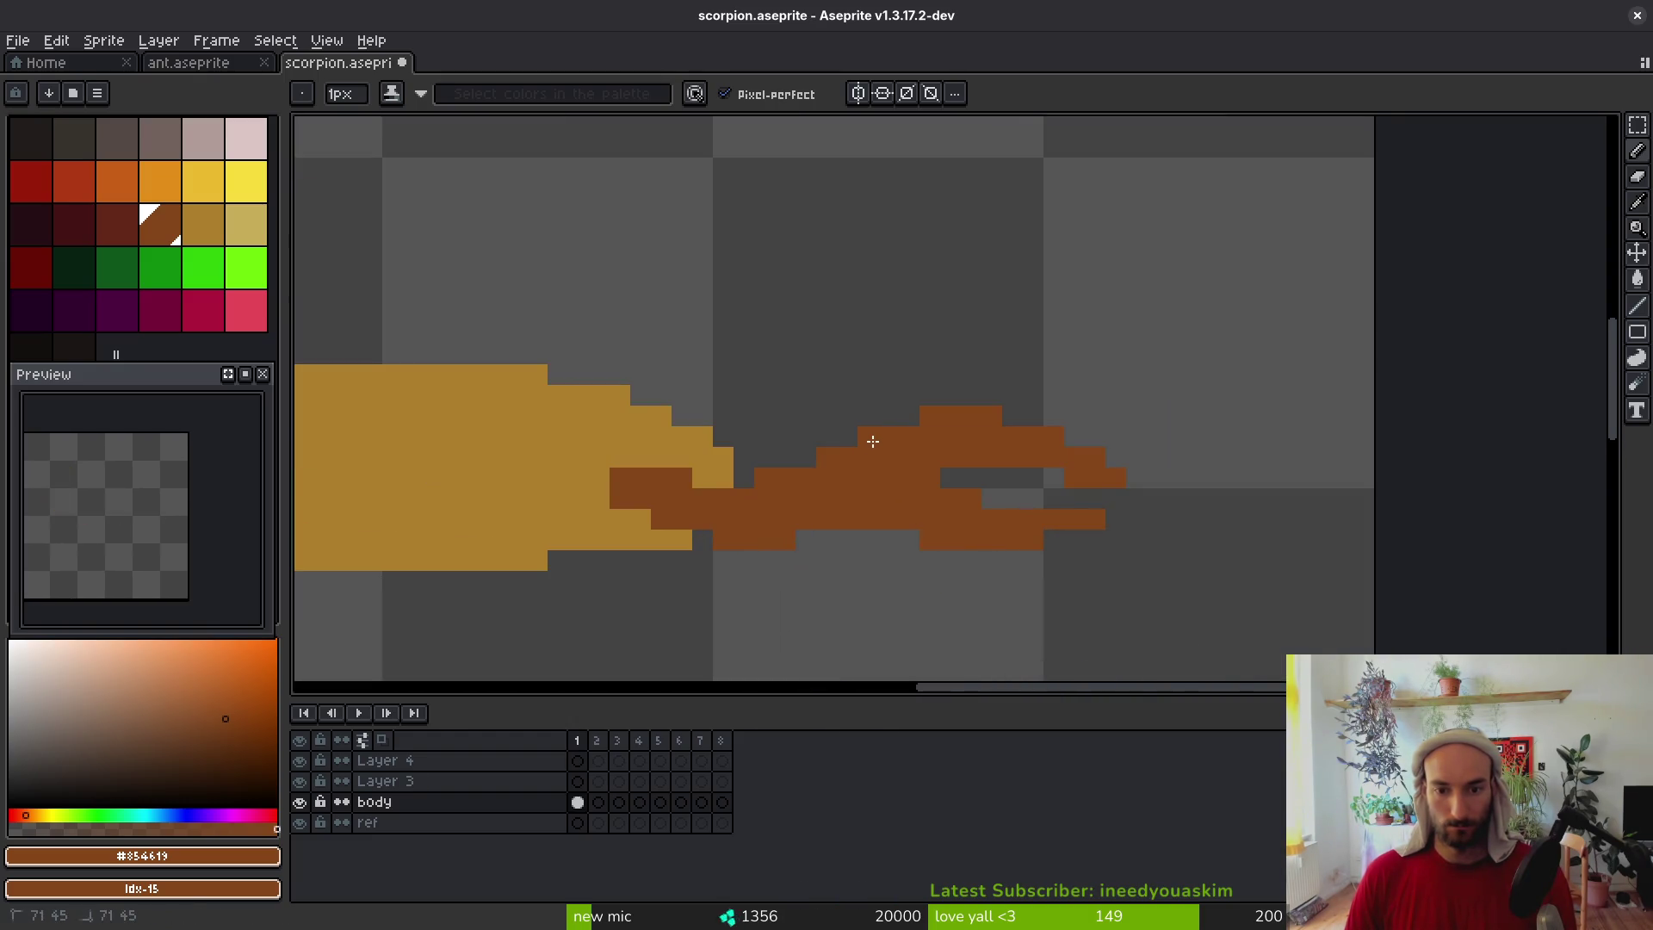
pyautogui.scroll(-3, 949, 583)
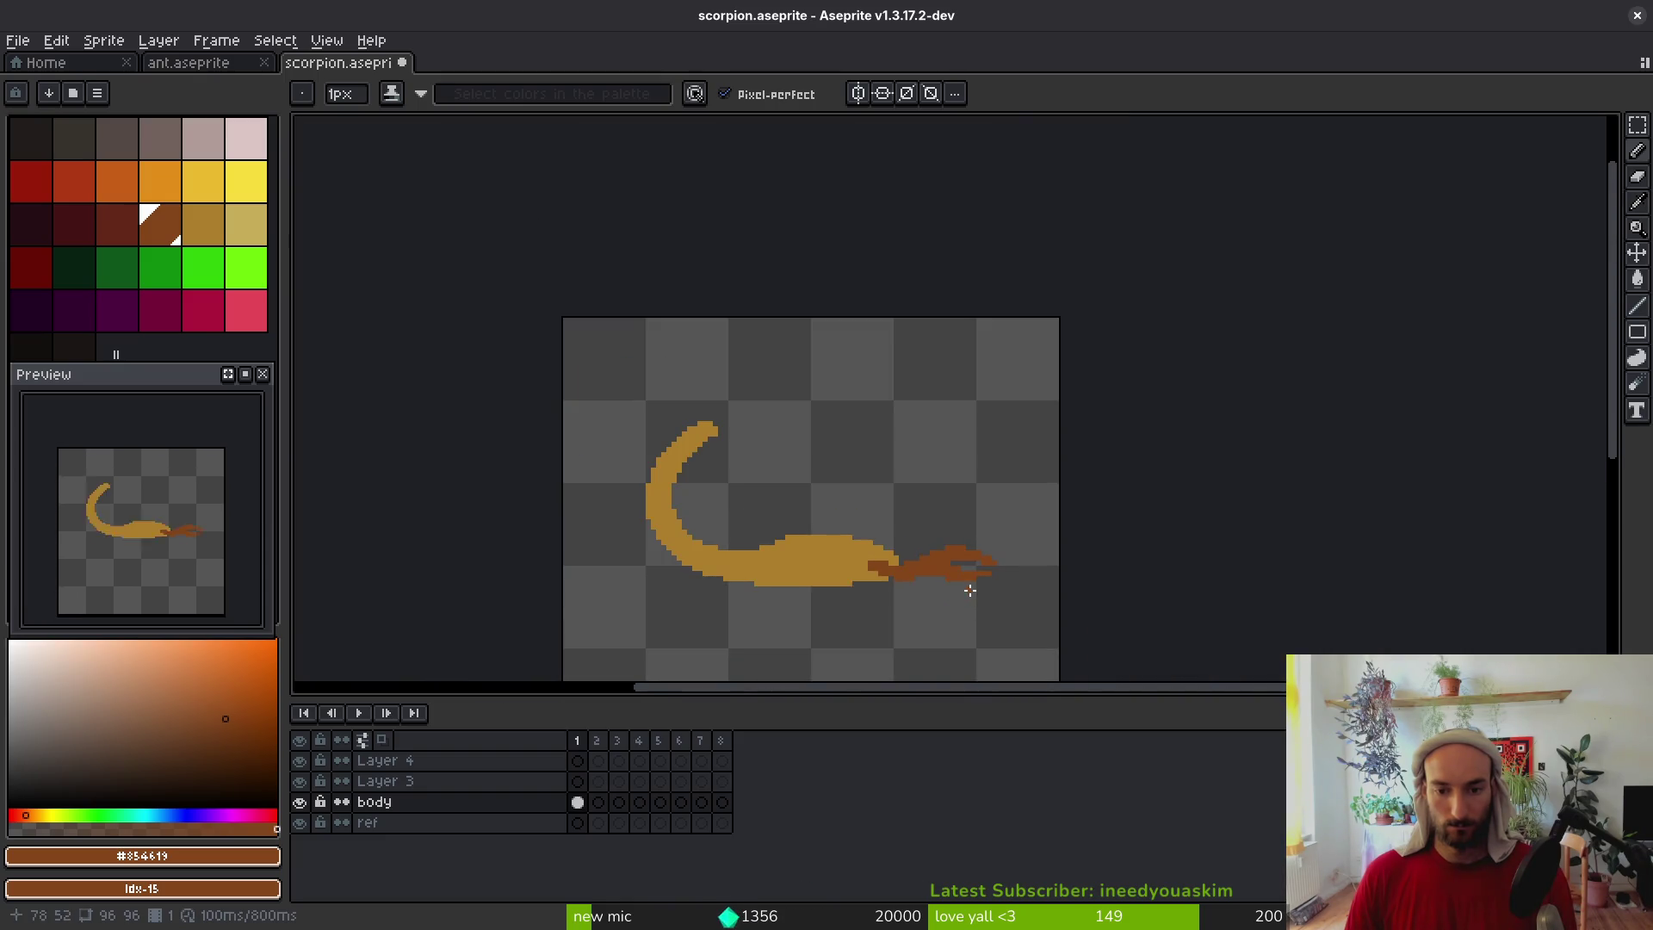
pyautogui.scroll(2, 966, 588)
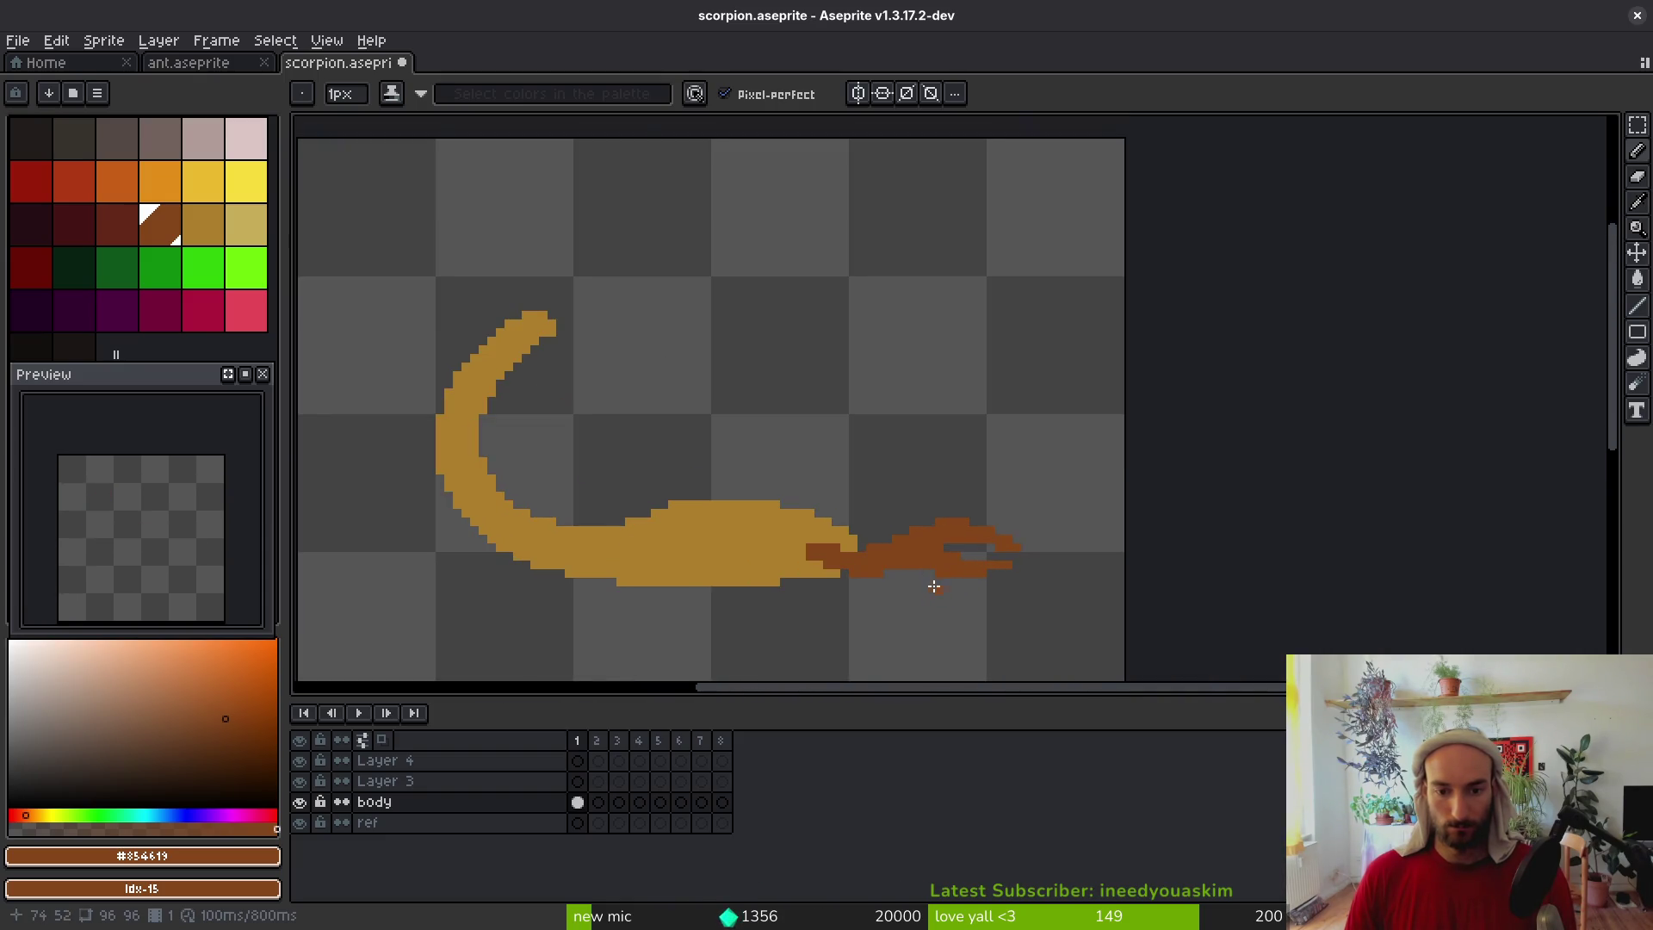
pyautogui.scroll(3, 936, 588)
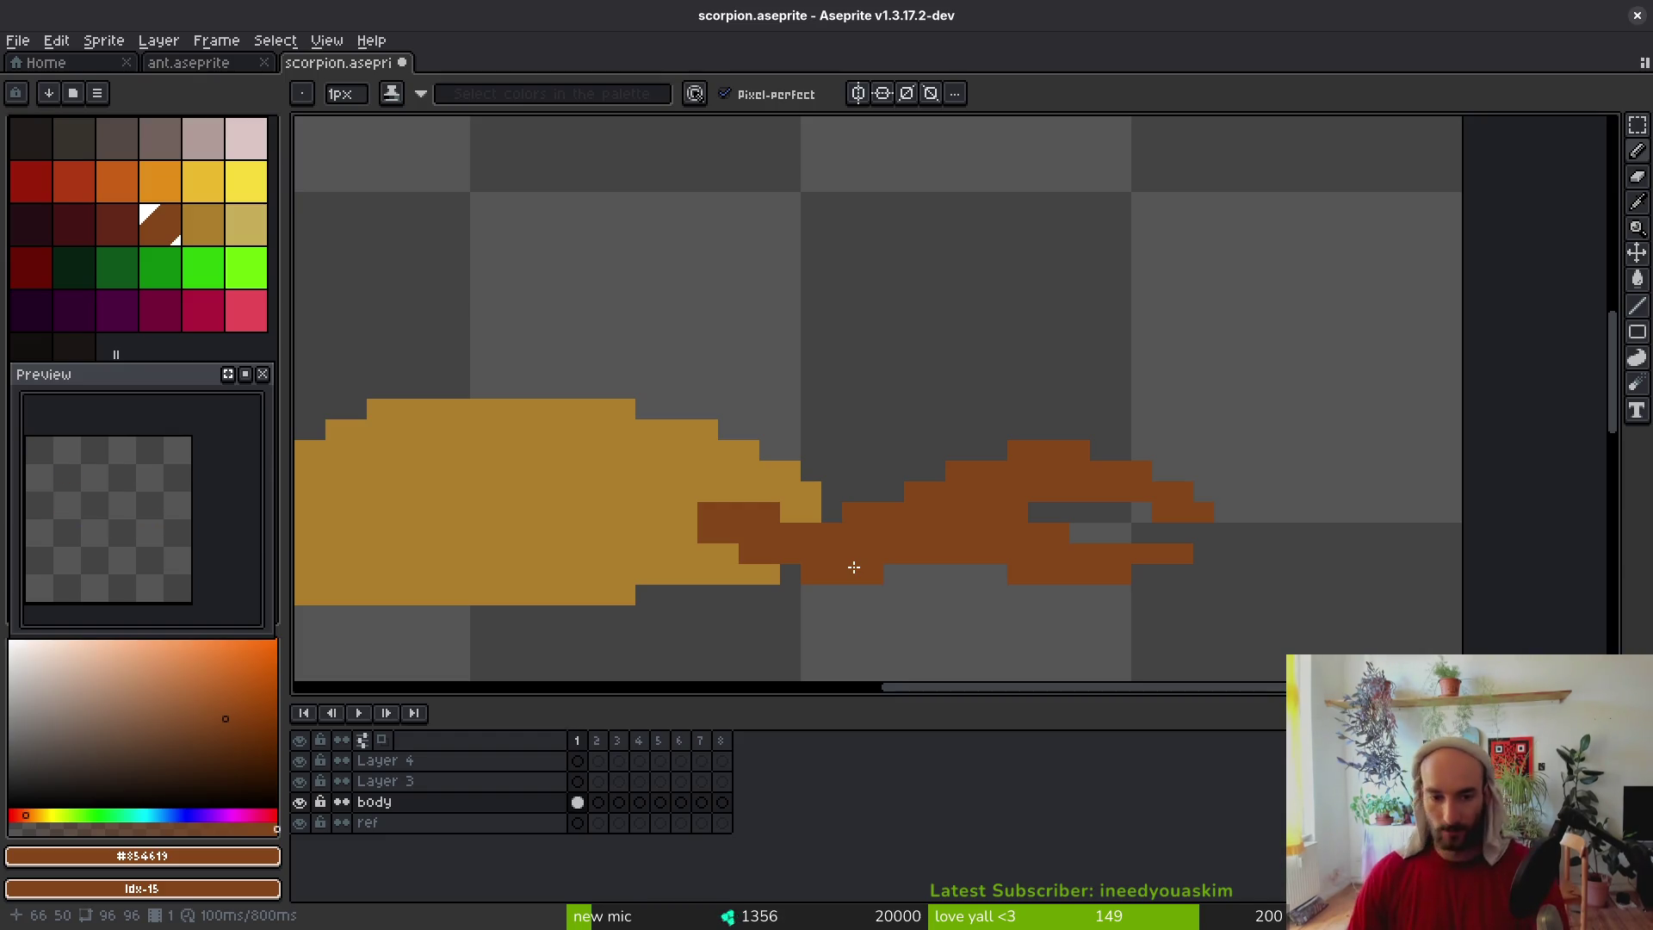
pyautogui.hscroll(-5, 1059, 576)
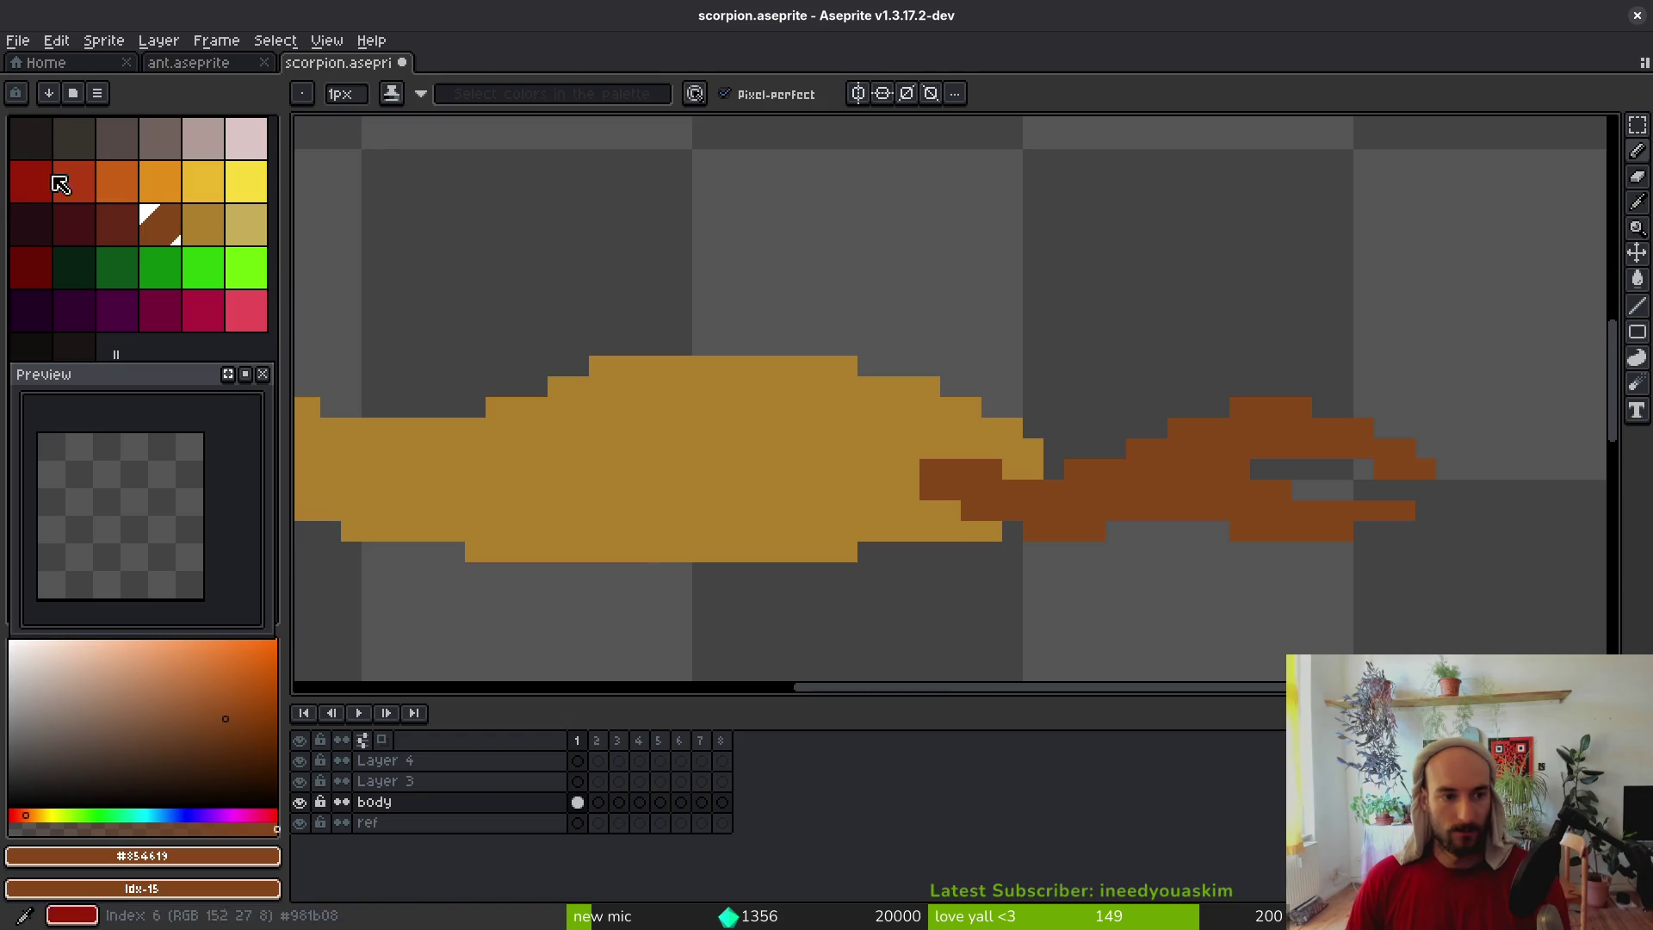
pyautogui.click(205, 226)
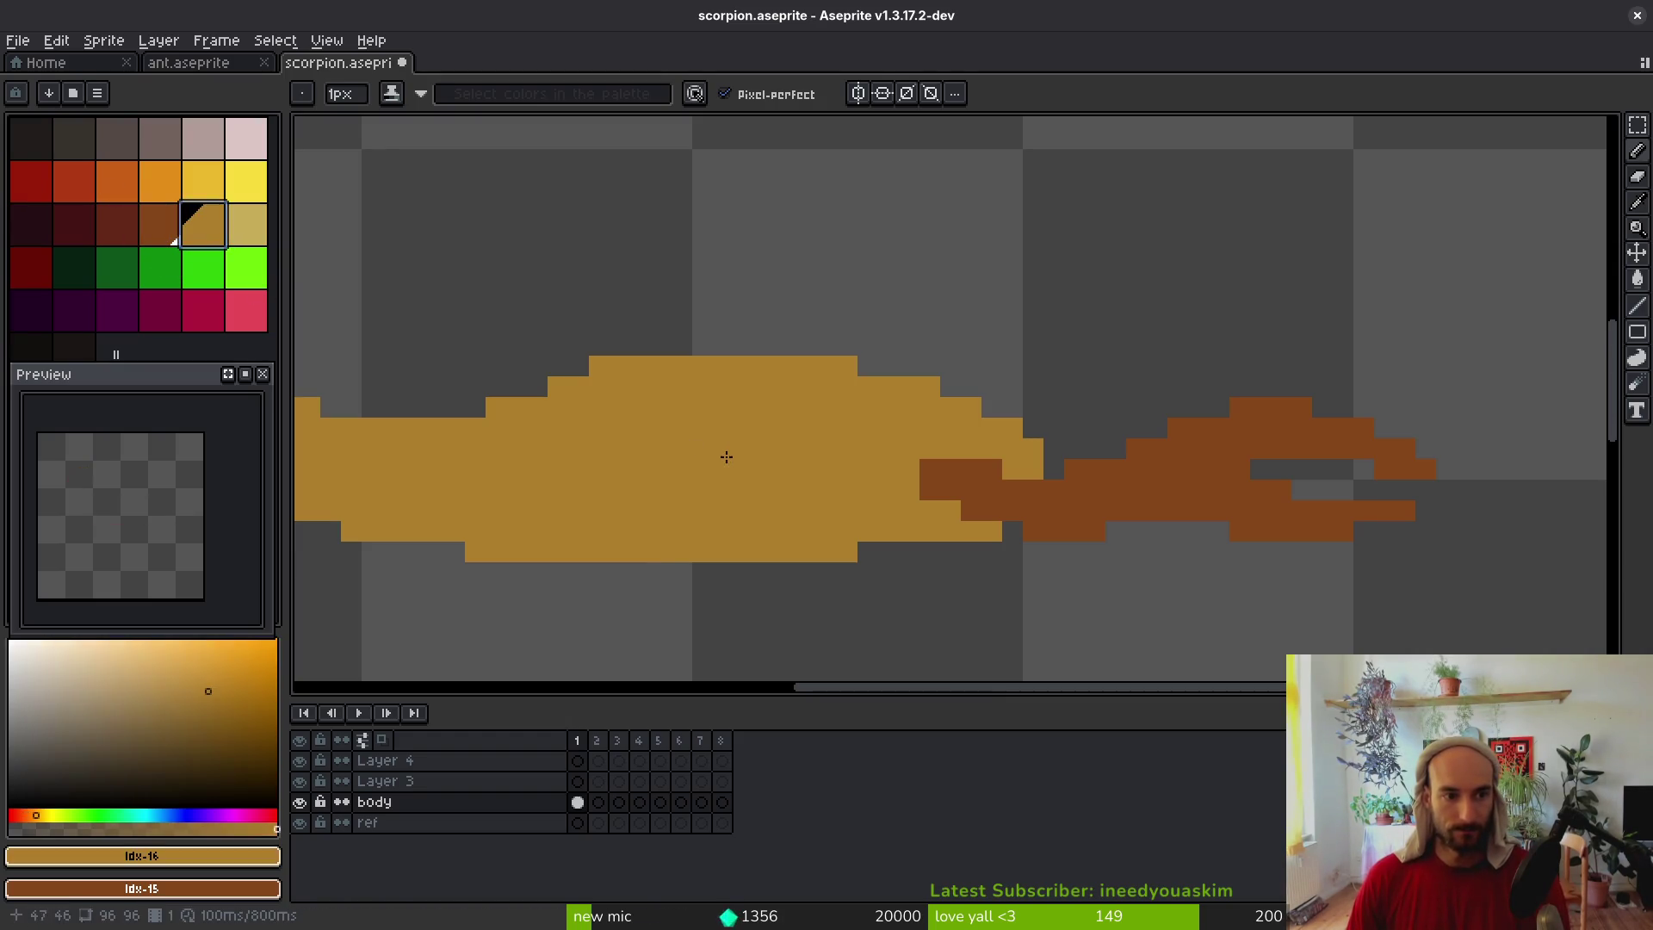
# Paint Bucket the claws dark red and the gold body and tail brown
pyautogui.click(160, 226)
pyautogui.click(117, 225)
pyautogui.press('g')
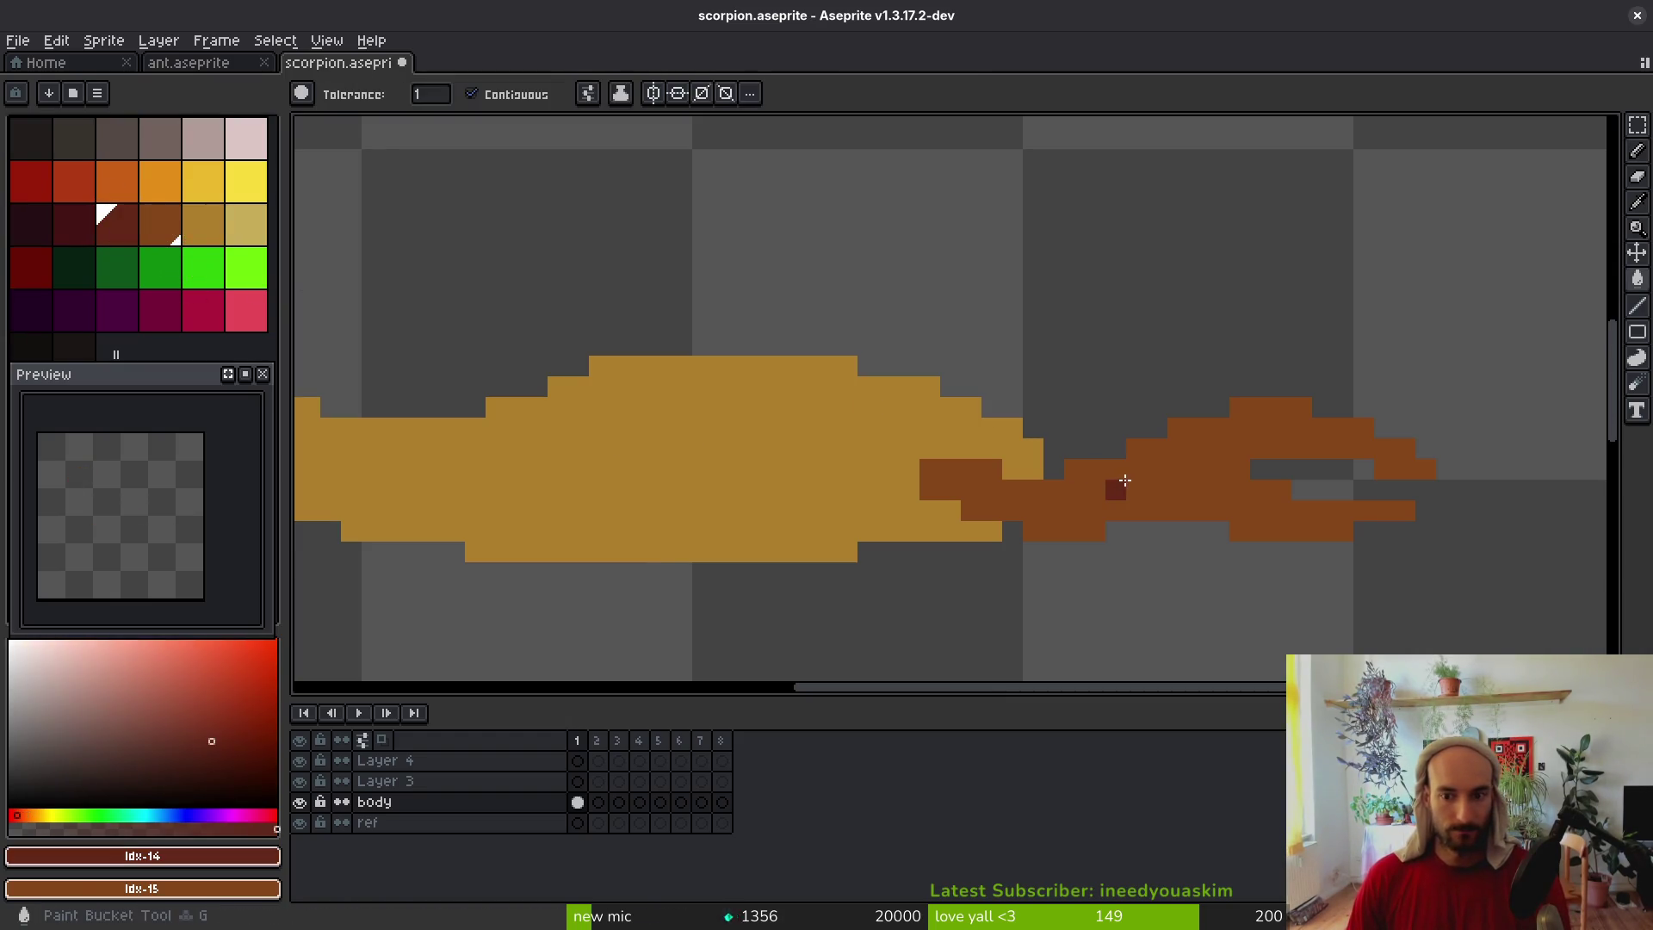
pyautogui.click(1125, 480)
pyautogui.rightClick(680, 469)
pyautogui.scroll(-2, 650, 527)
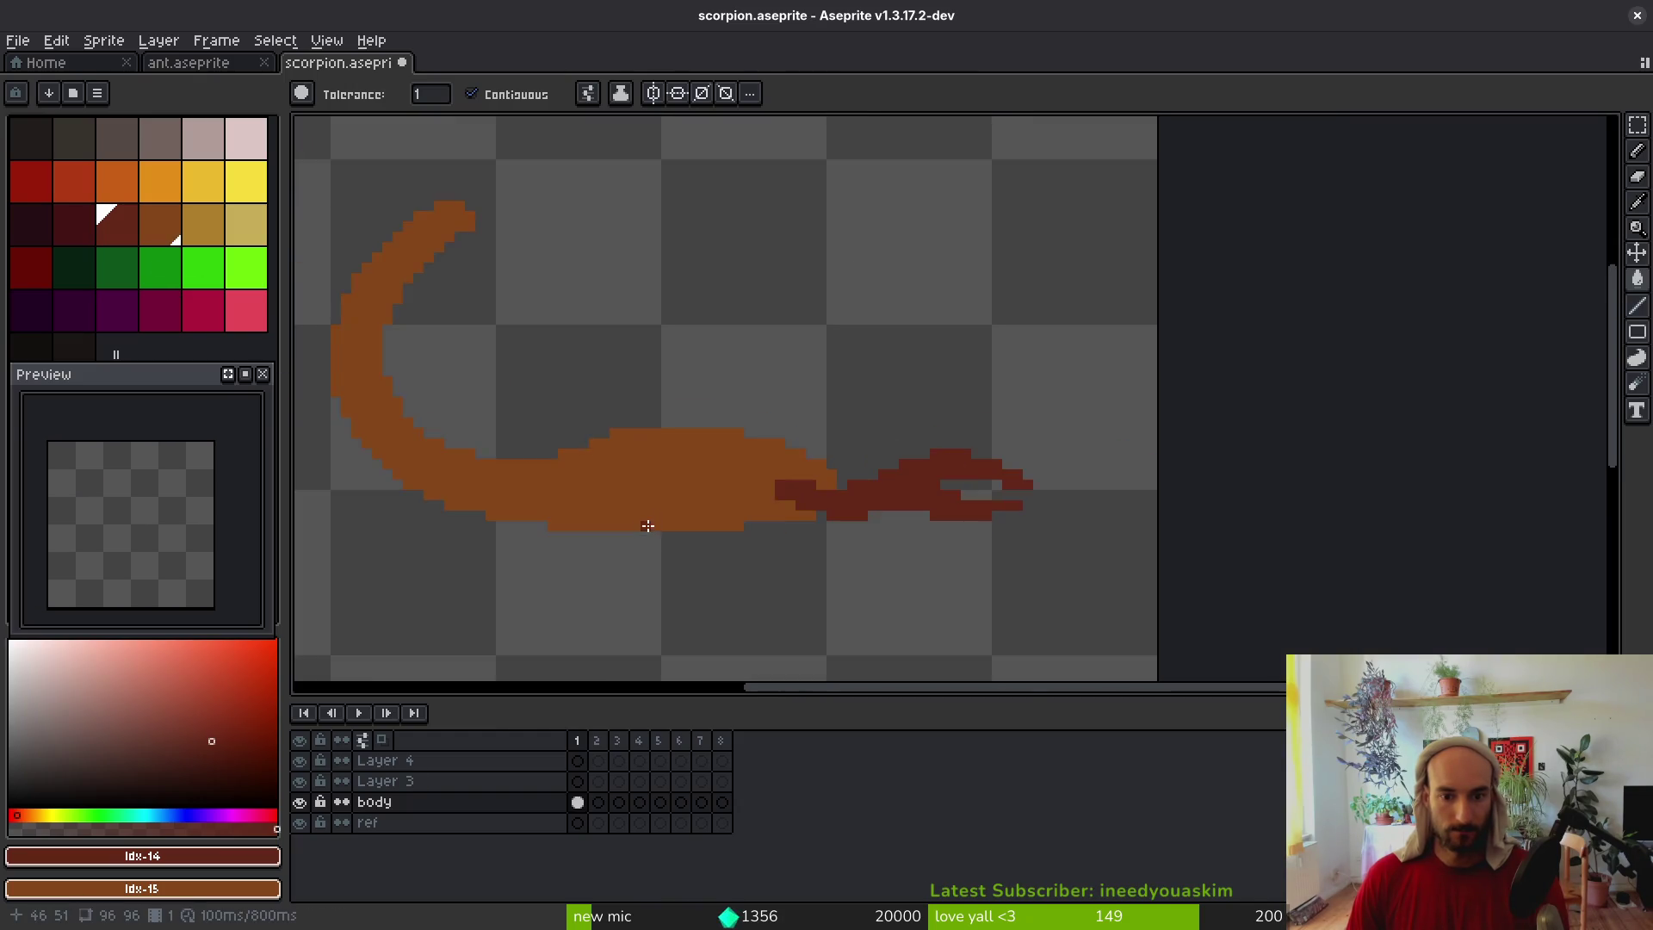
pyautogui.scroll(-3, 650, 526)
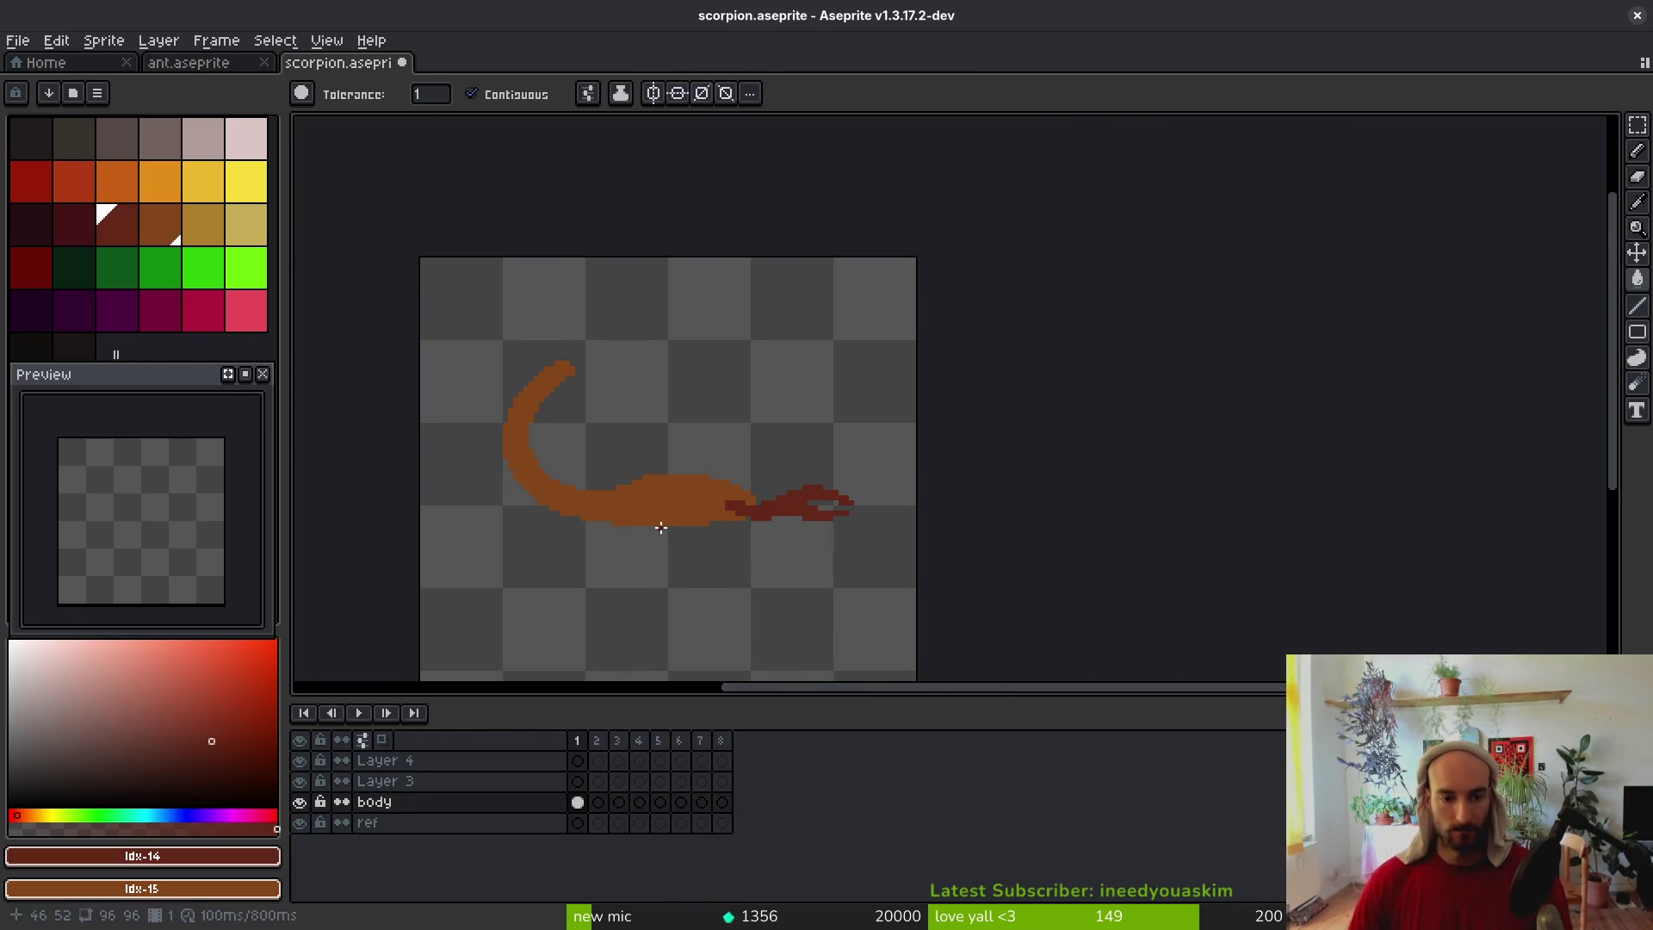
pyautogui.scroll(2, 661, 527)
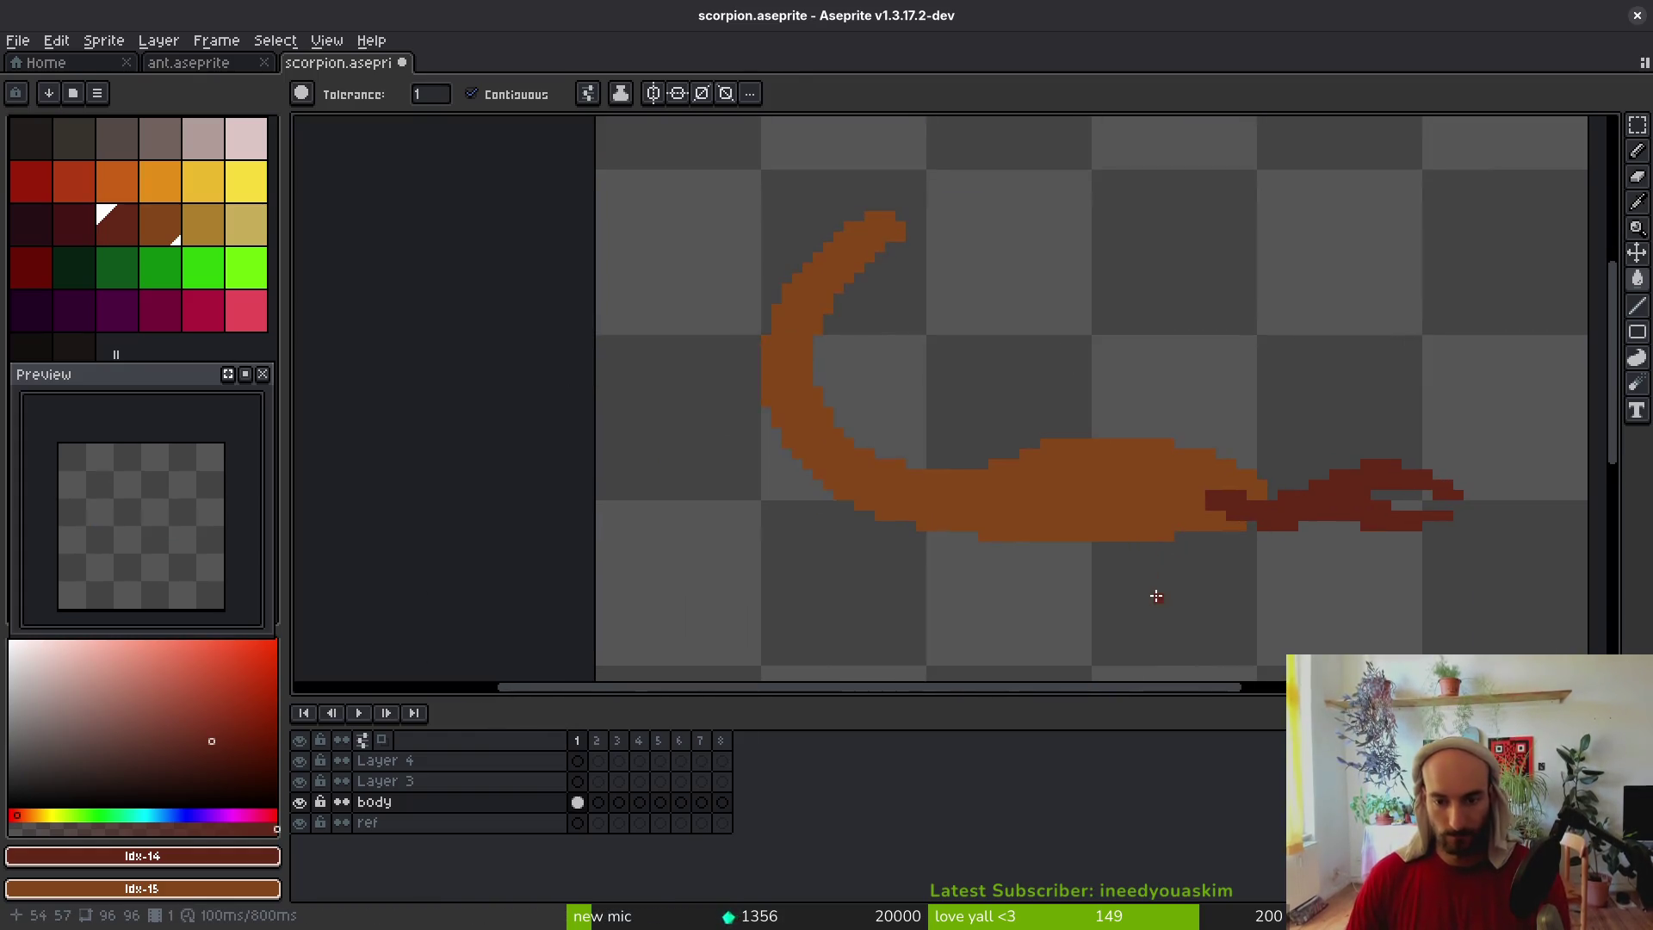
# Rename Layer 3 to 'legs' and Layer 4 to 'pincers'
pyautogui.moveTo(1156, 596); pyautogui.dragTo(1002, 545)
pyautogui.click(477, 781)
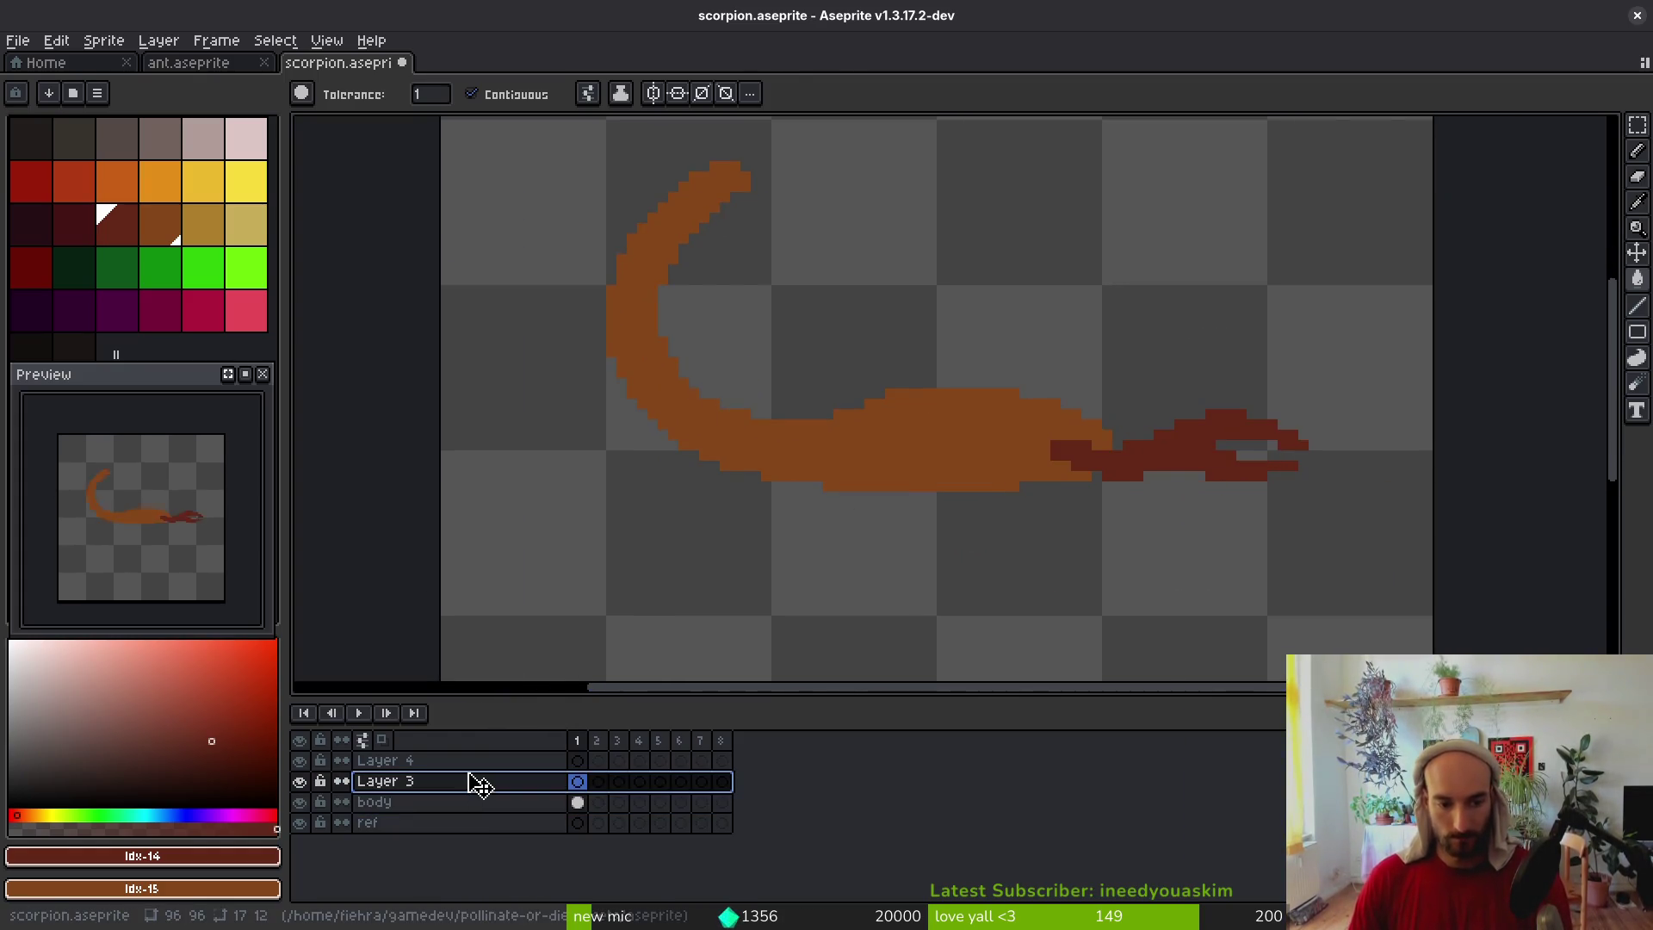
pyautogui.doubleClick(472, 779)
pyautogui.write('legs')
pyautogui.press('Return')
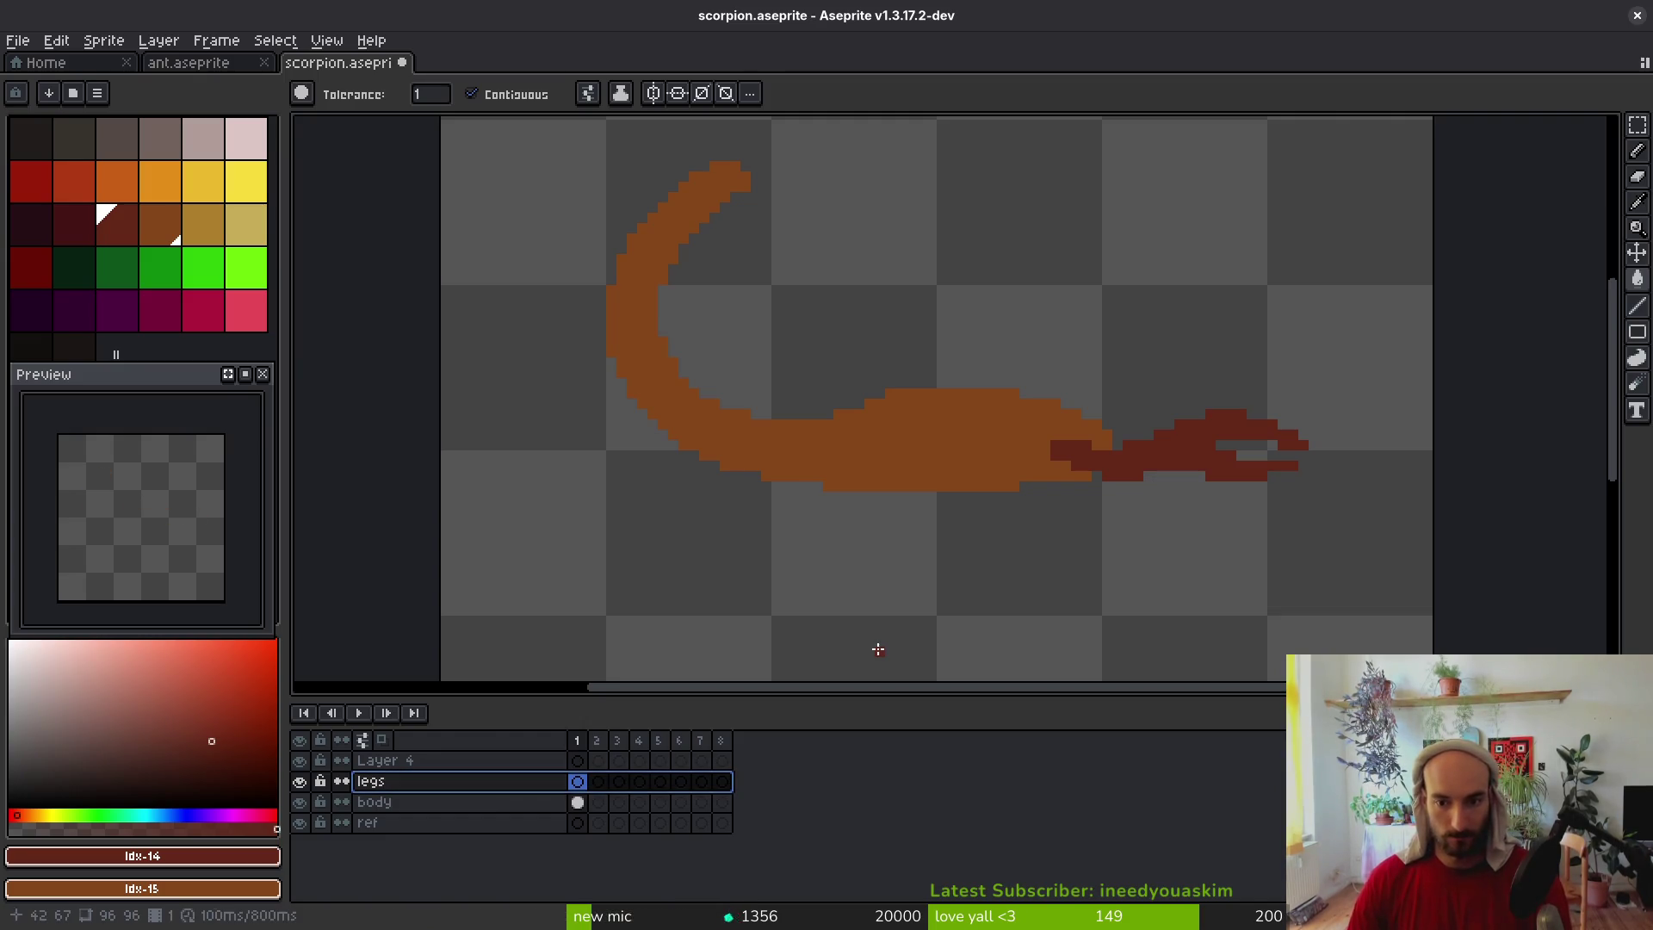
pyautogui.doubleClick(472, 764)
pyautogui.write('pincers')
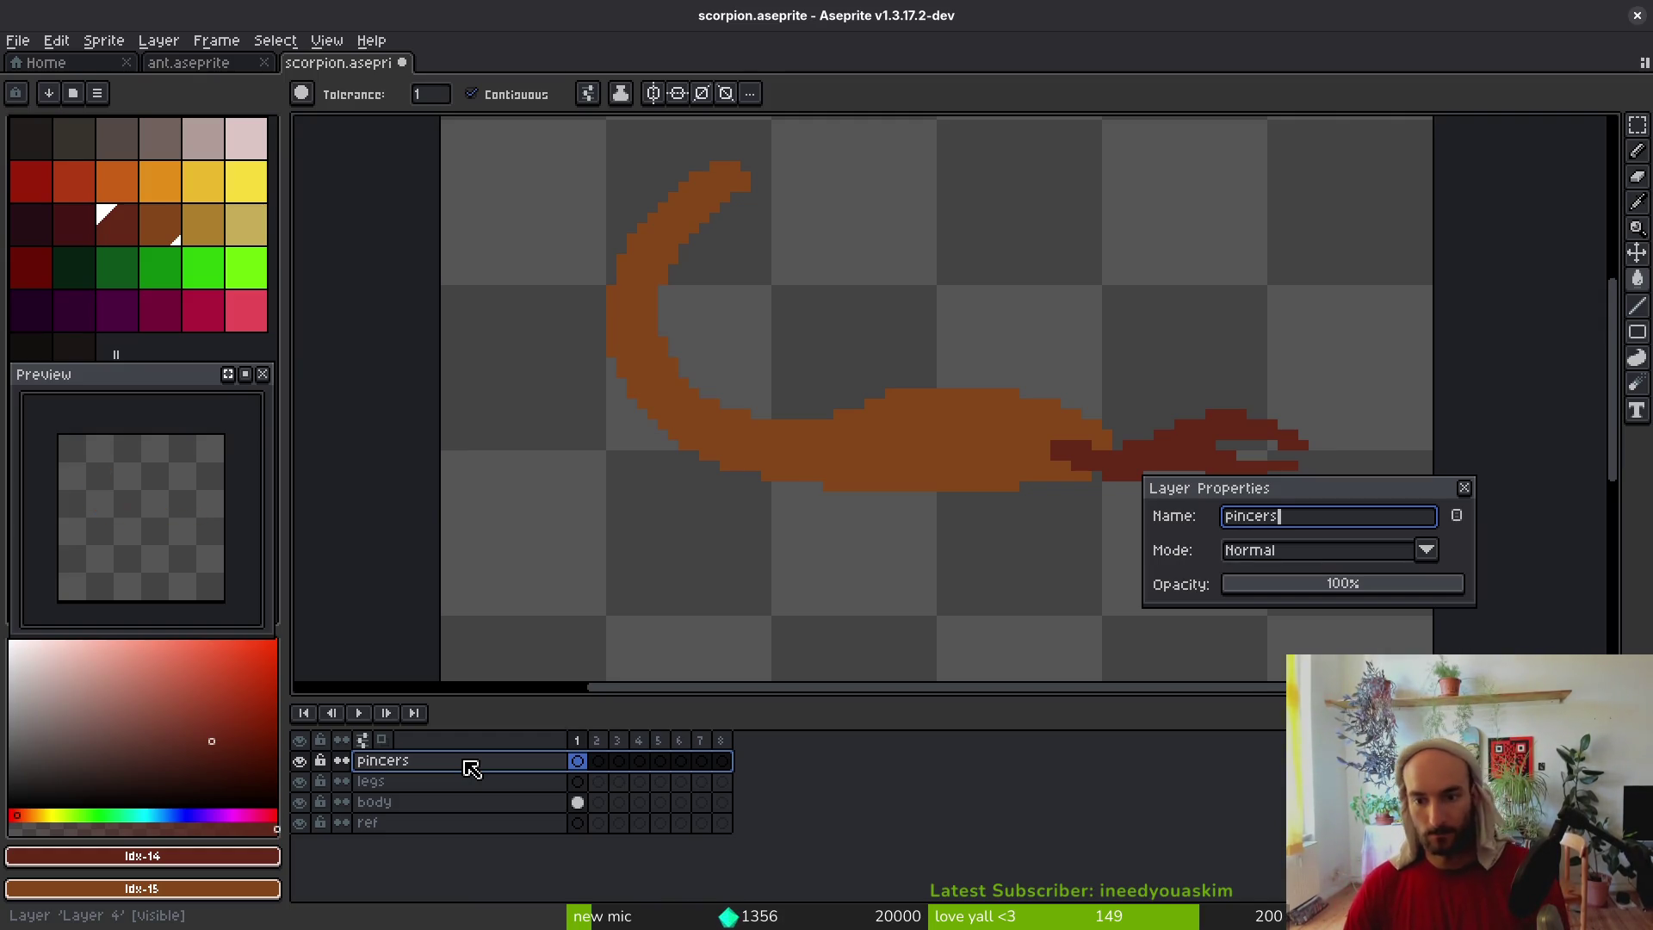
pyautogui.press('Return')
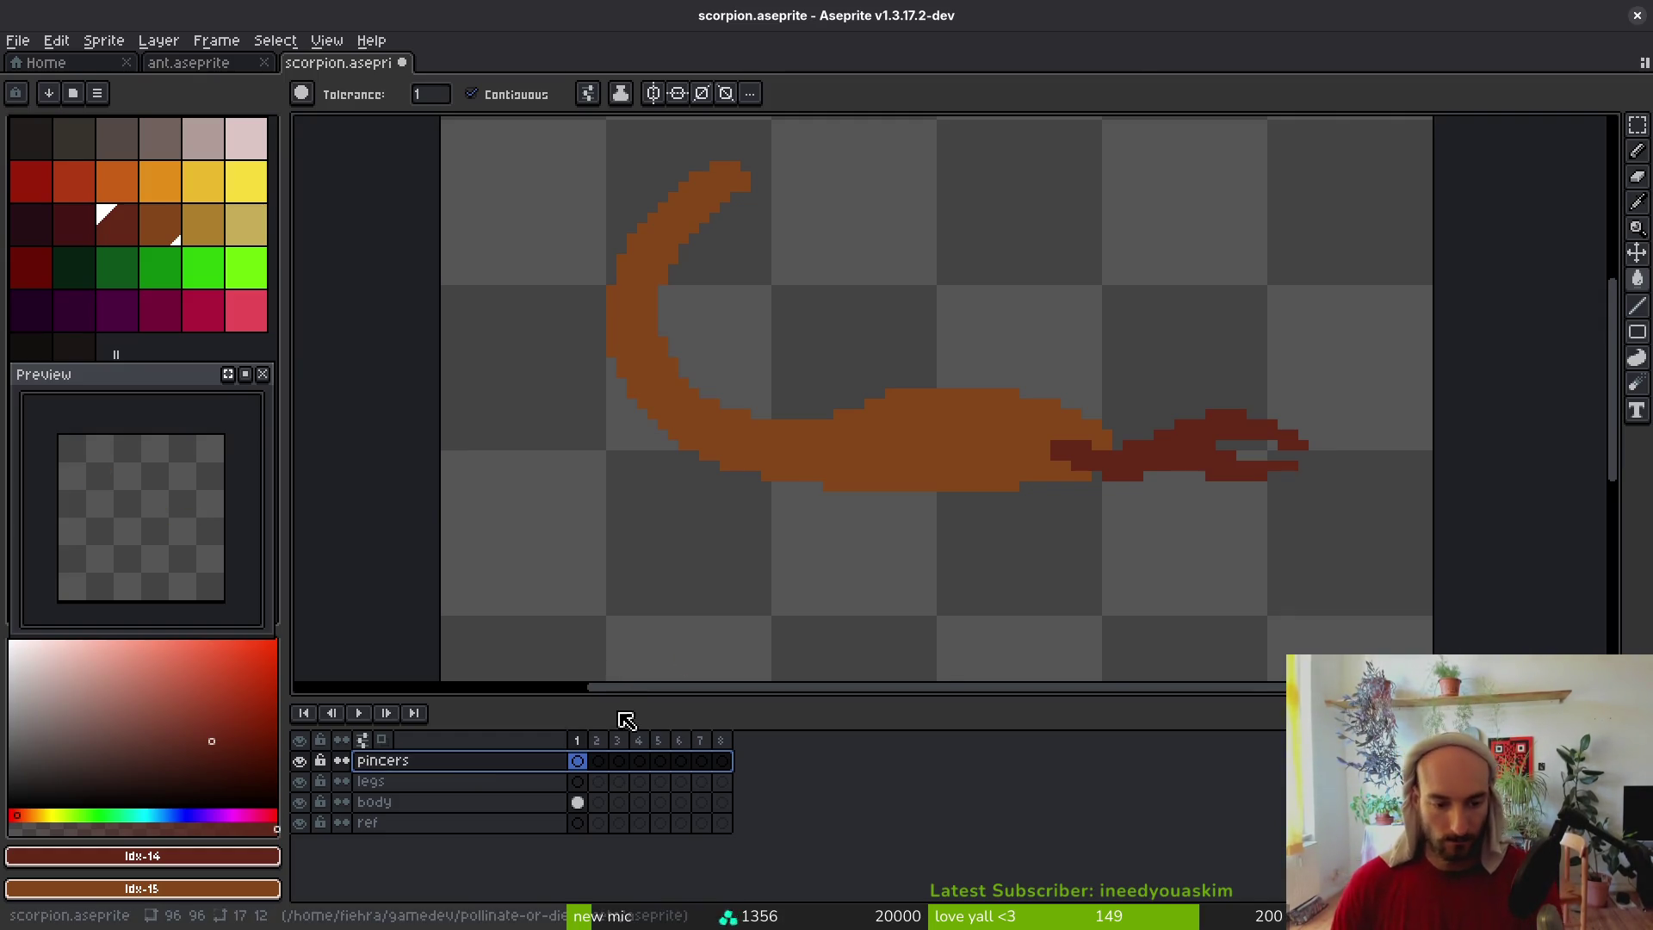
# Magic-wand the dark red claws on the body layer, cut them, and paste onto the pincers layer
pyautogui.press('w')
pyautogui.hotkey('ctrl', 'a')
pyautogui.hotkey('ctrl', 'd')
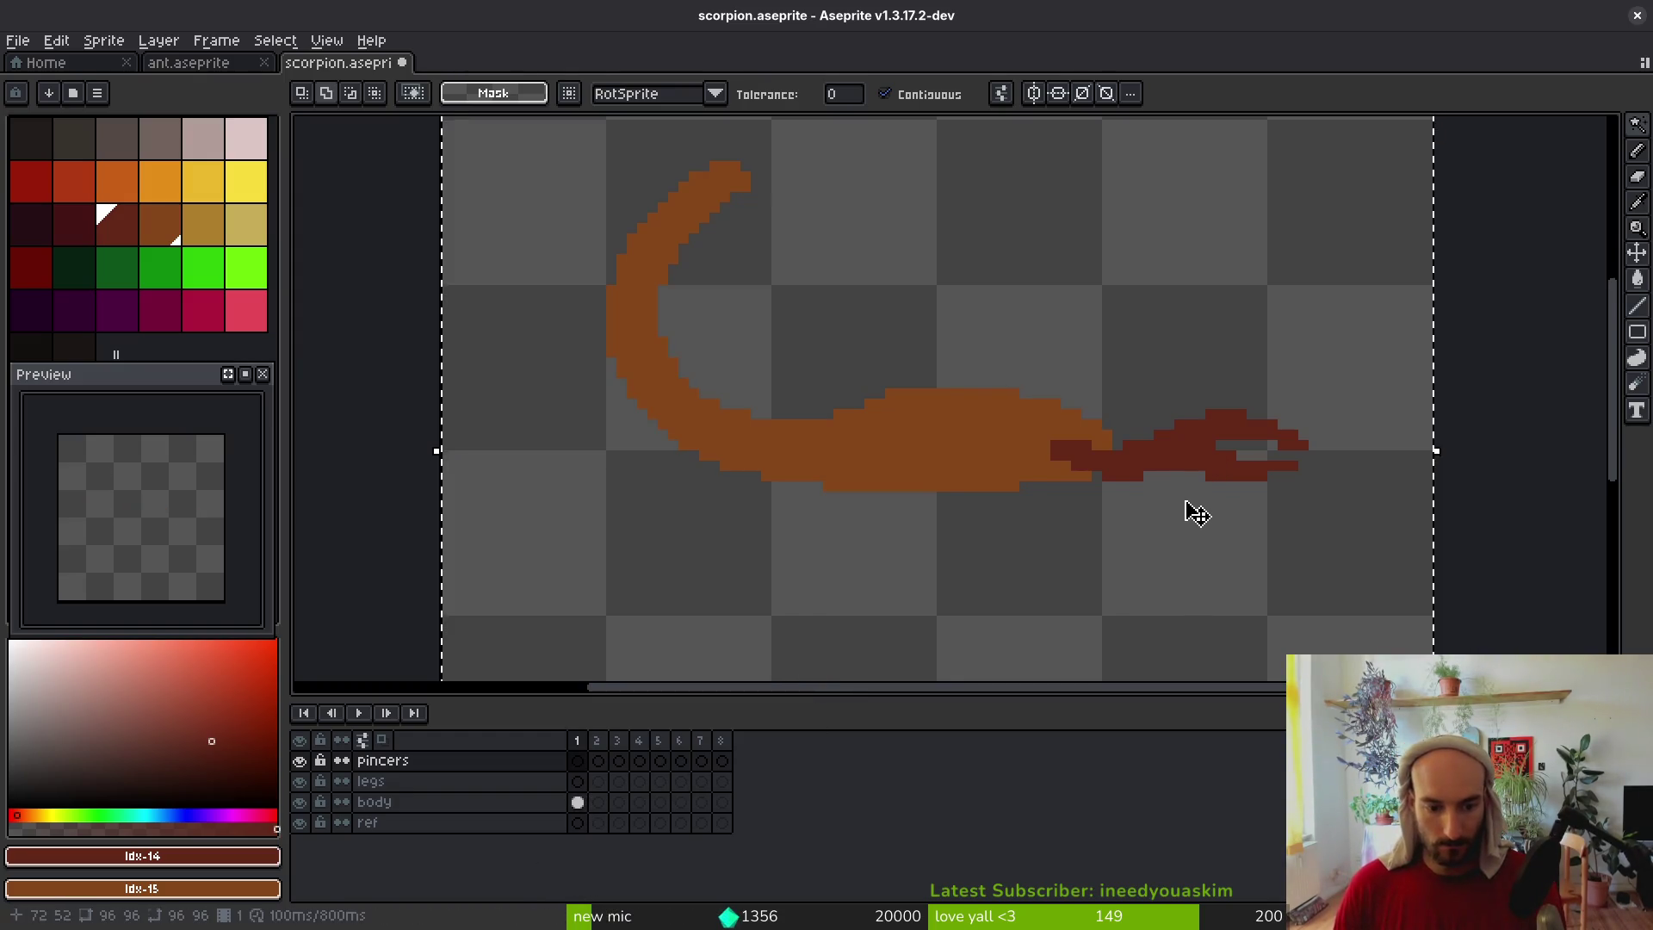
pyautogui.press('Down')
pyautogui.press('Down')
pyautogui.click(1189, 456)
pyautogui.hotkey('ctrl', 'x')
pyautogui.press('Up')
pyautogui.press('i')
pyautogui.press('w')
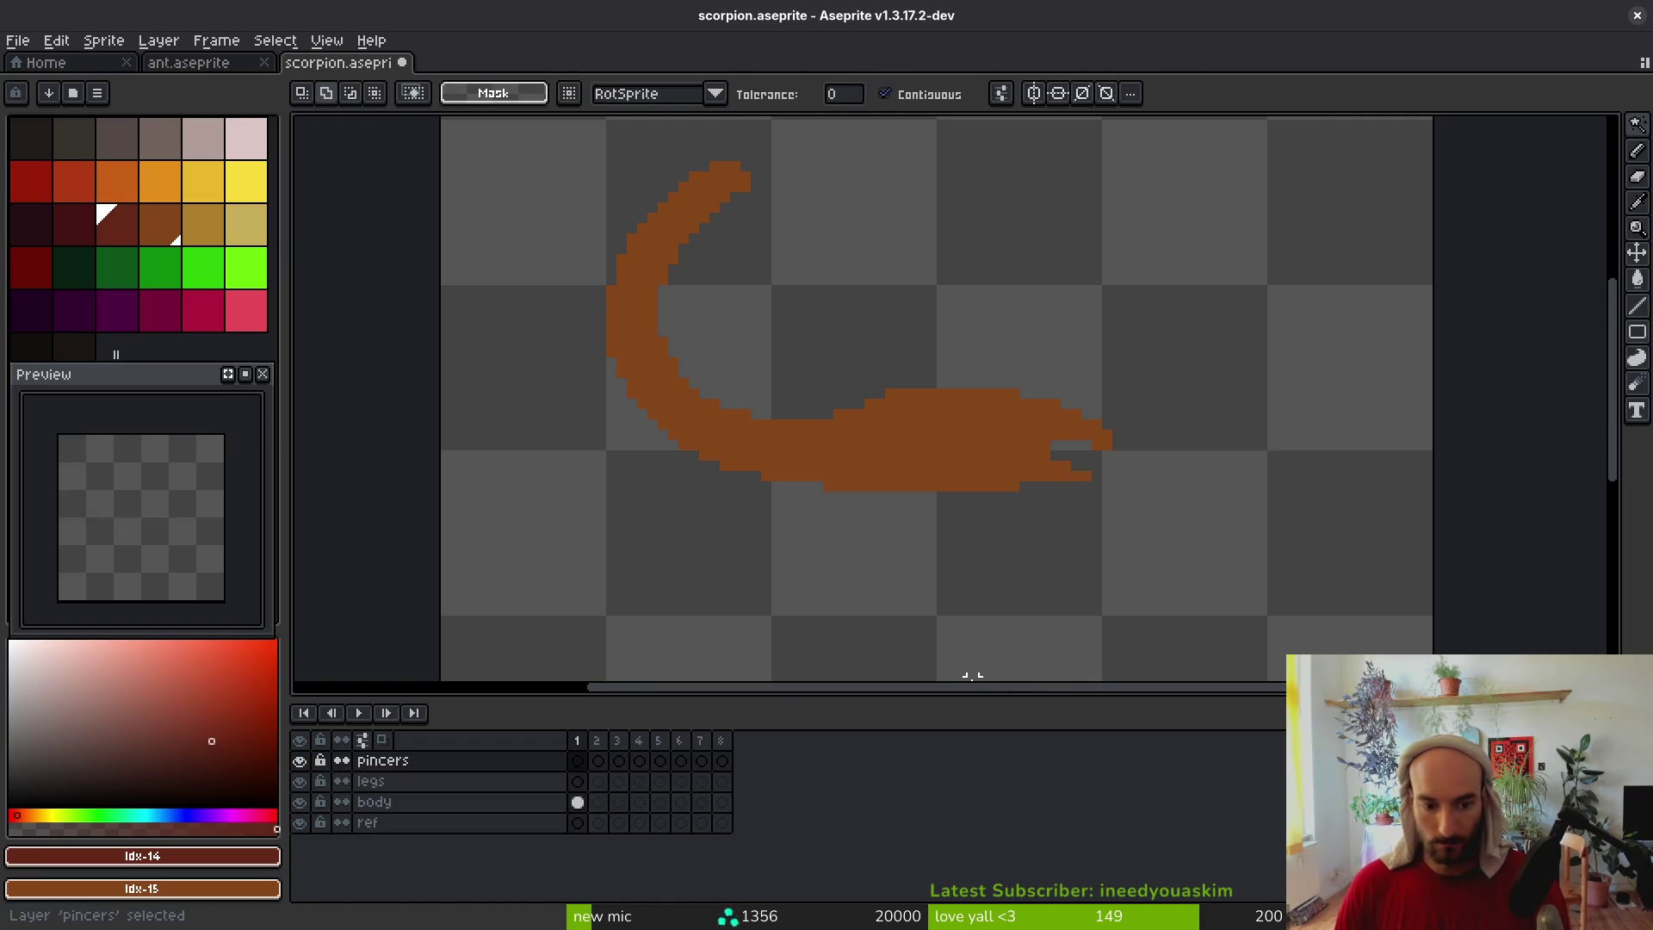
pyautogui.hotkey('ctrl', 'v')
pyautogui.click(577, 781)
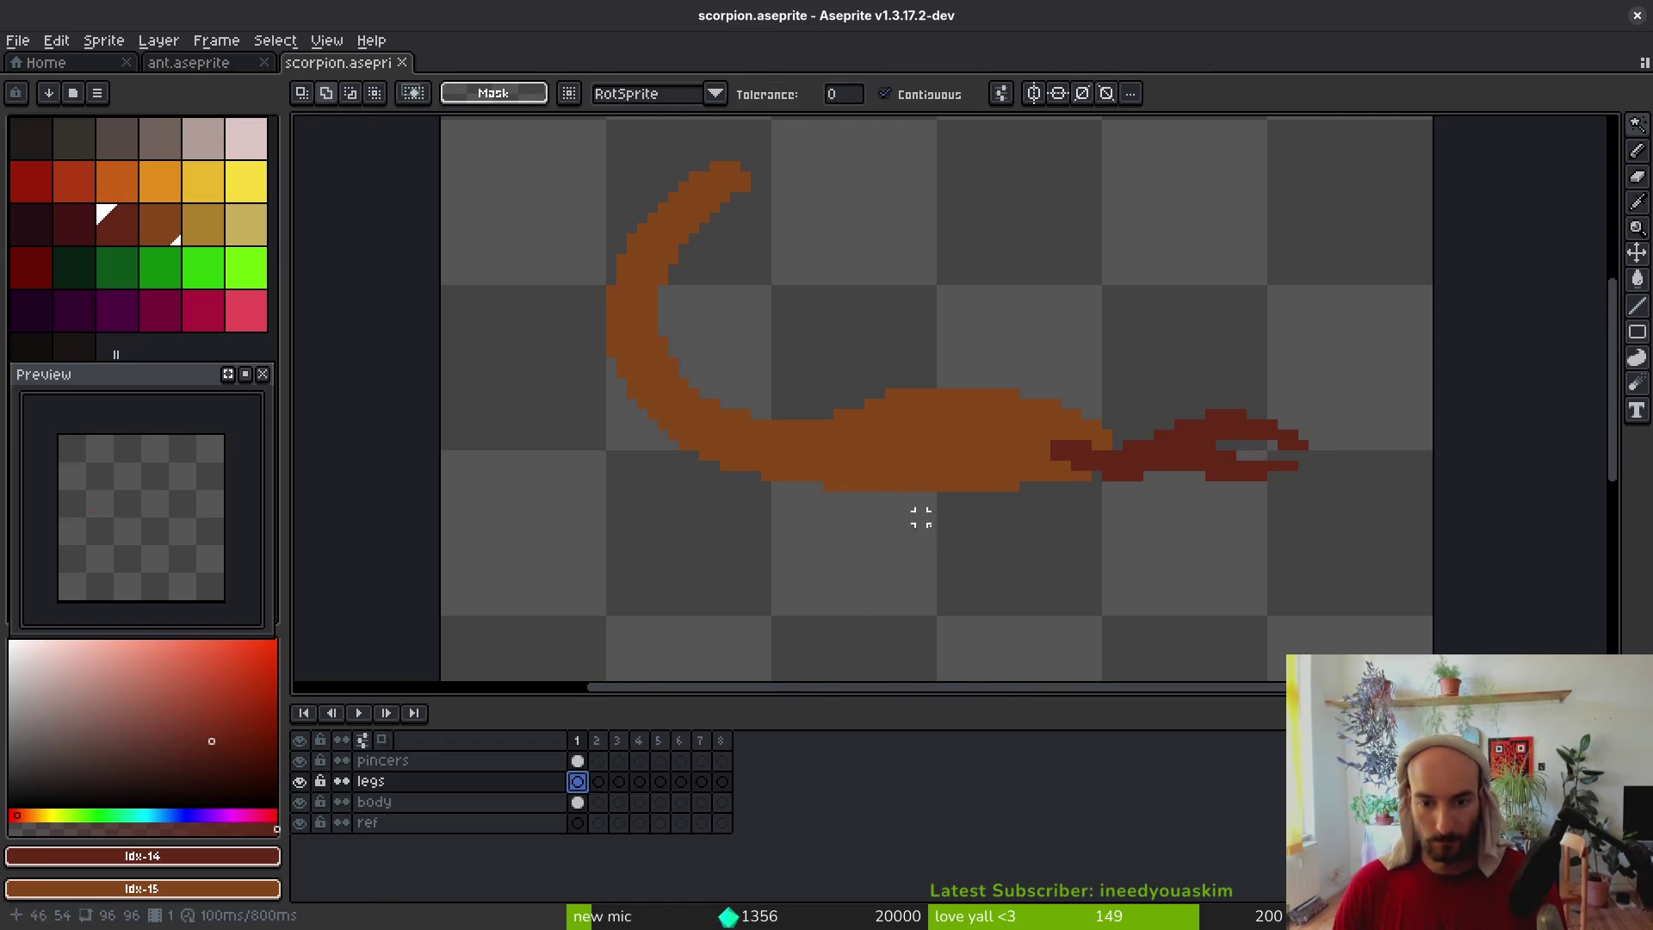
pyautogui.hotkey('alt', 'Tab')
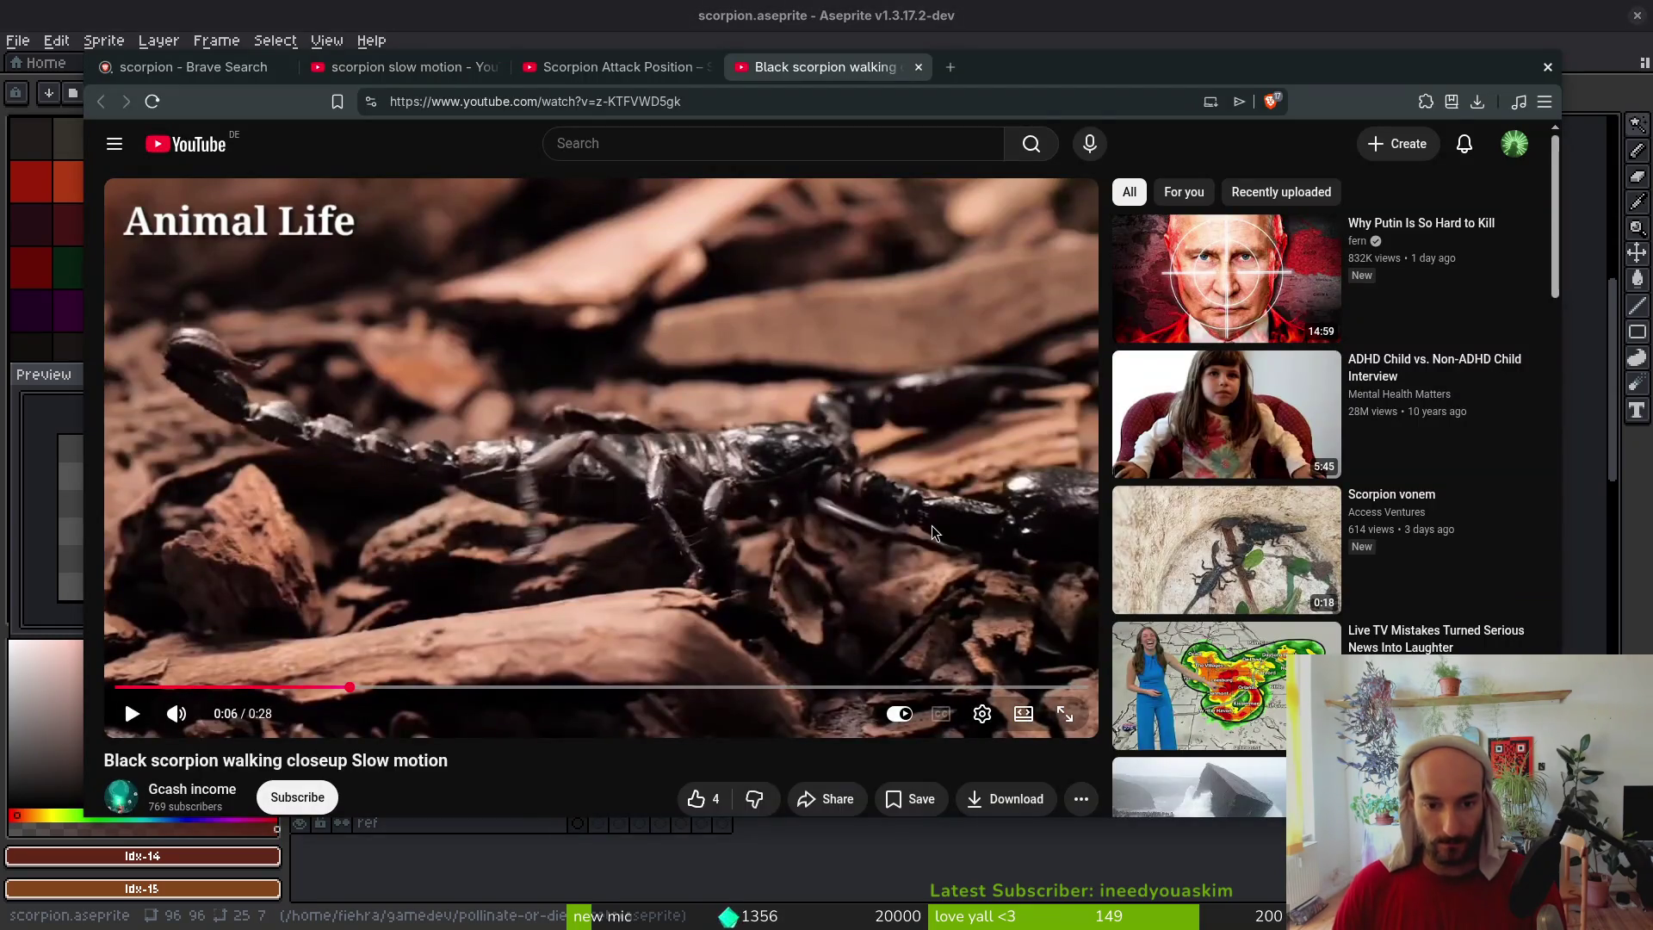
pyautogui.hotkey('alt', 'Tab')
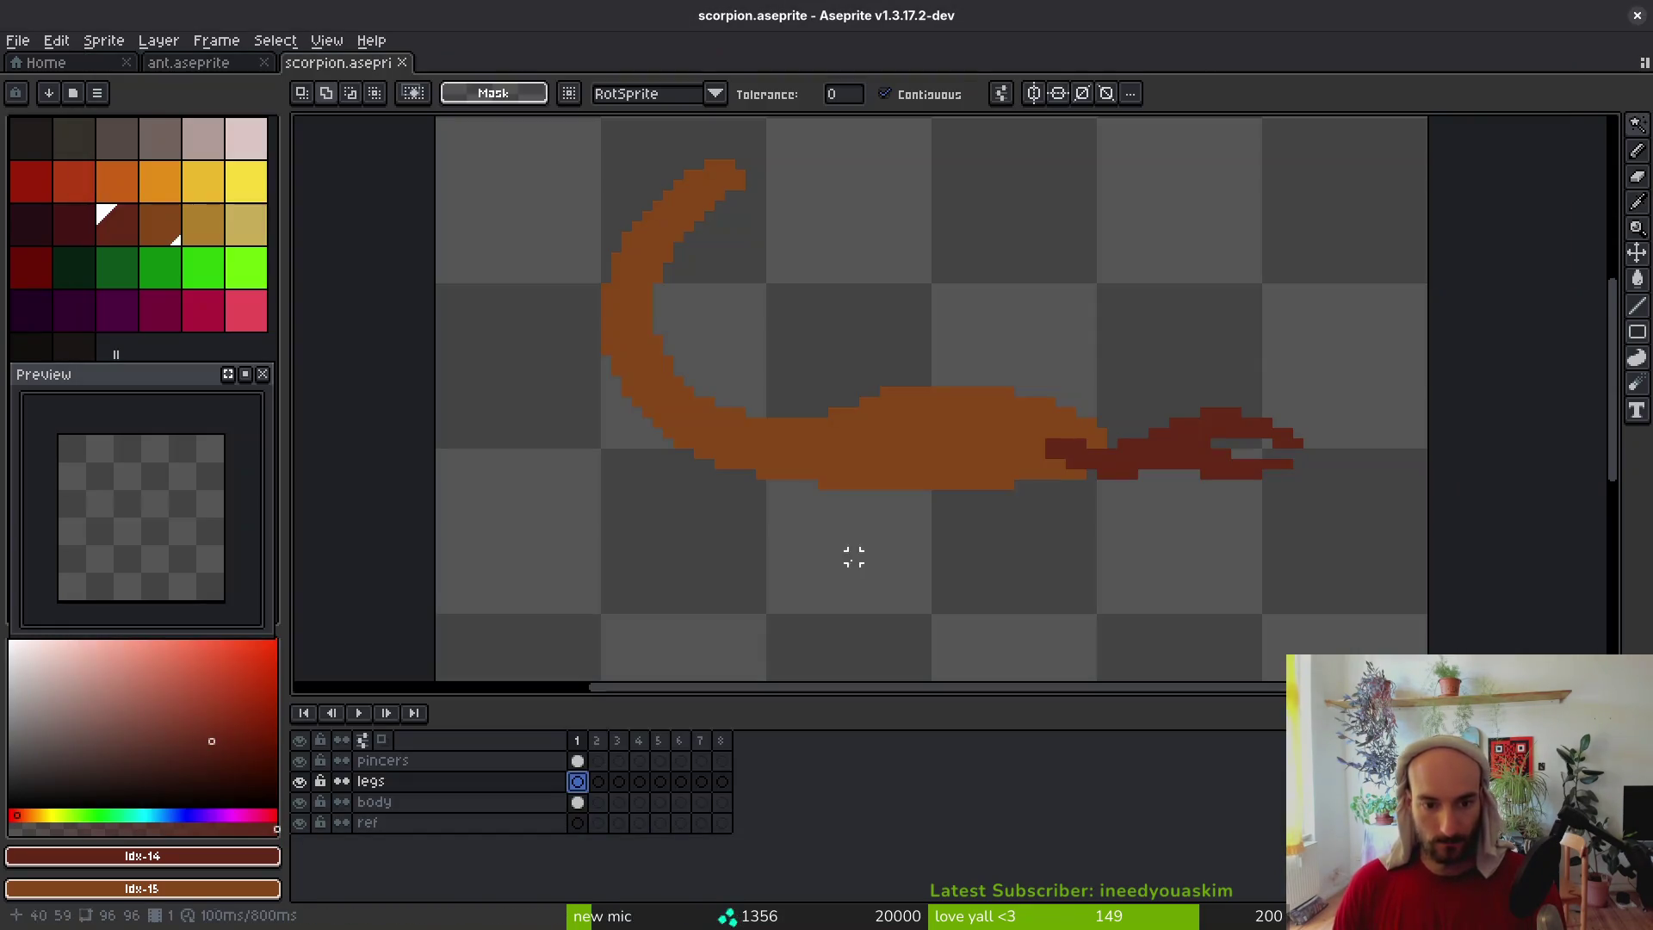
# Draw the first arched dark red leg under the body, erasing a stray pixel and thickening the arch
pyautogui.click(117, 224)
pyautogui.press('b')
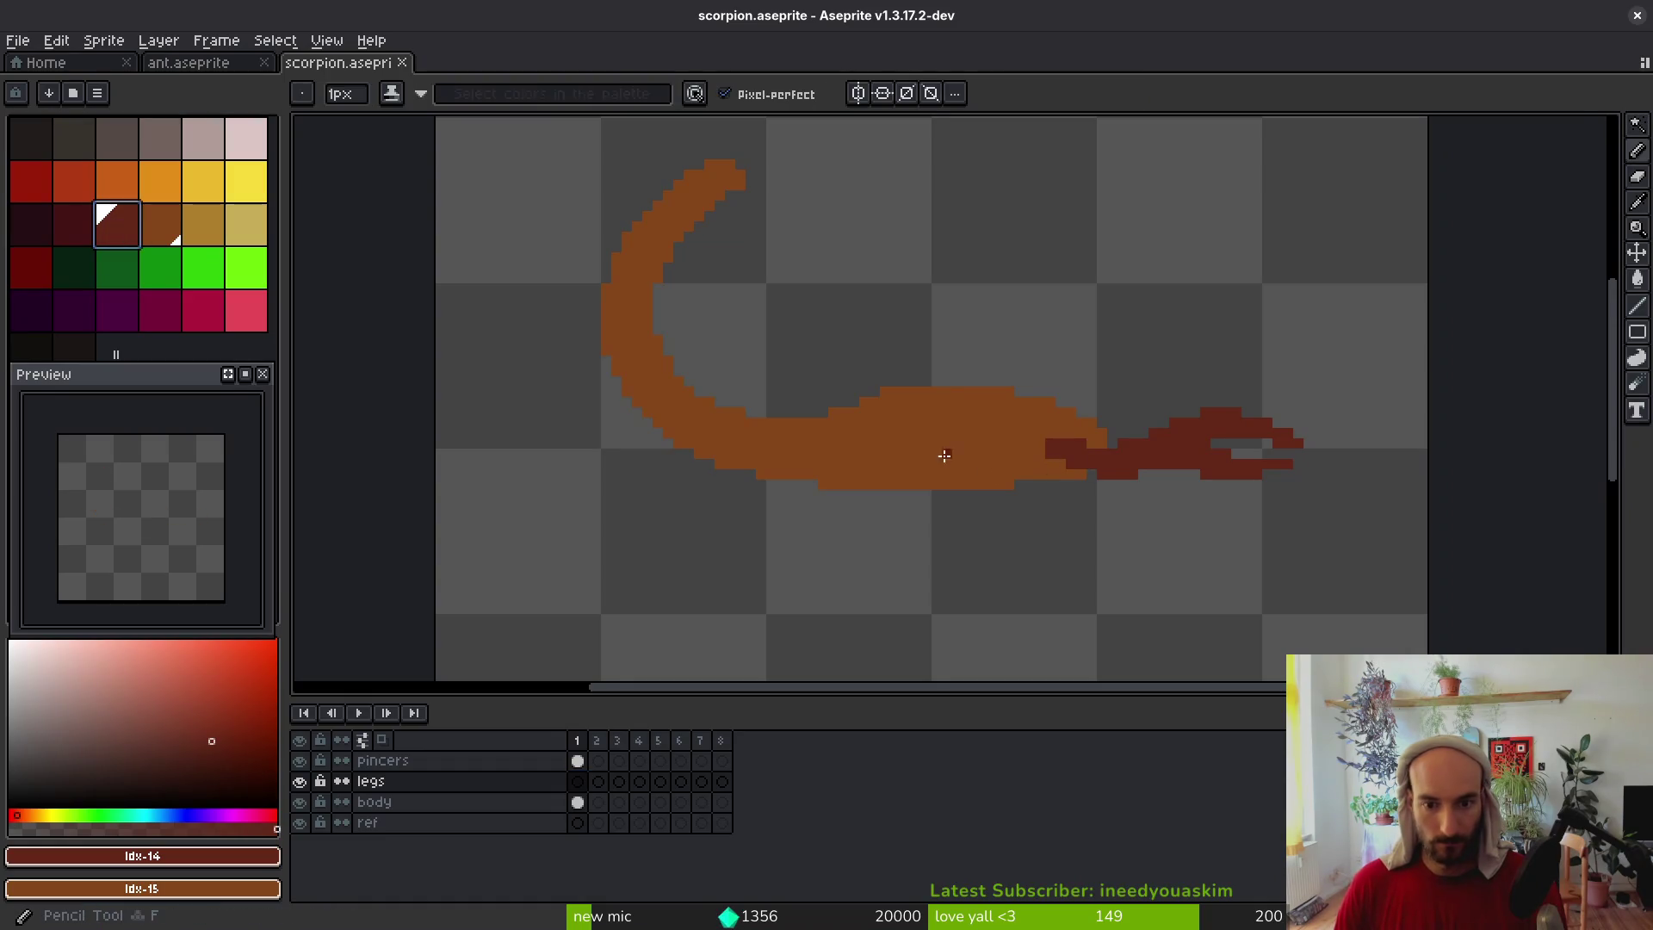
pyautogui.scroll(1, 953, 457)
pyautogui.moveTo(907, 466); pyautogui.dragTo(837, 425)
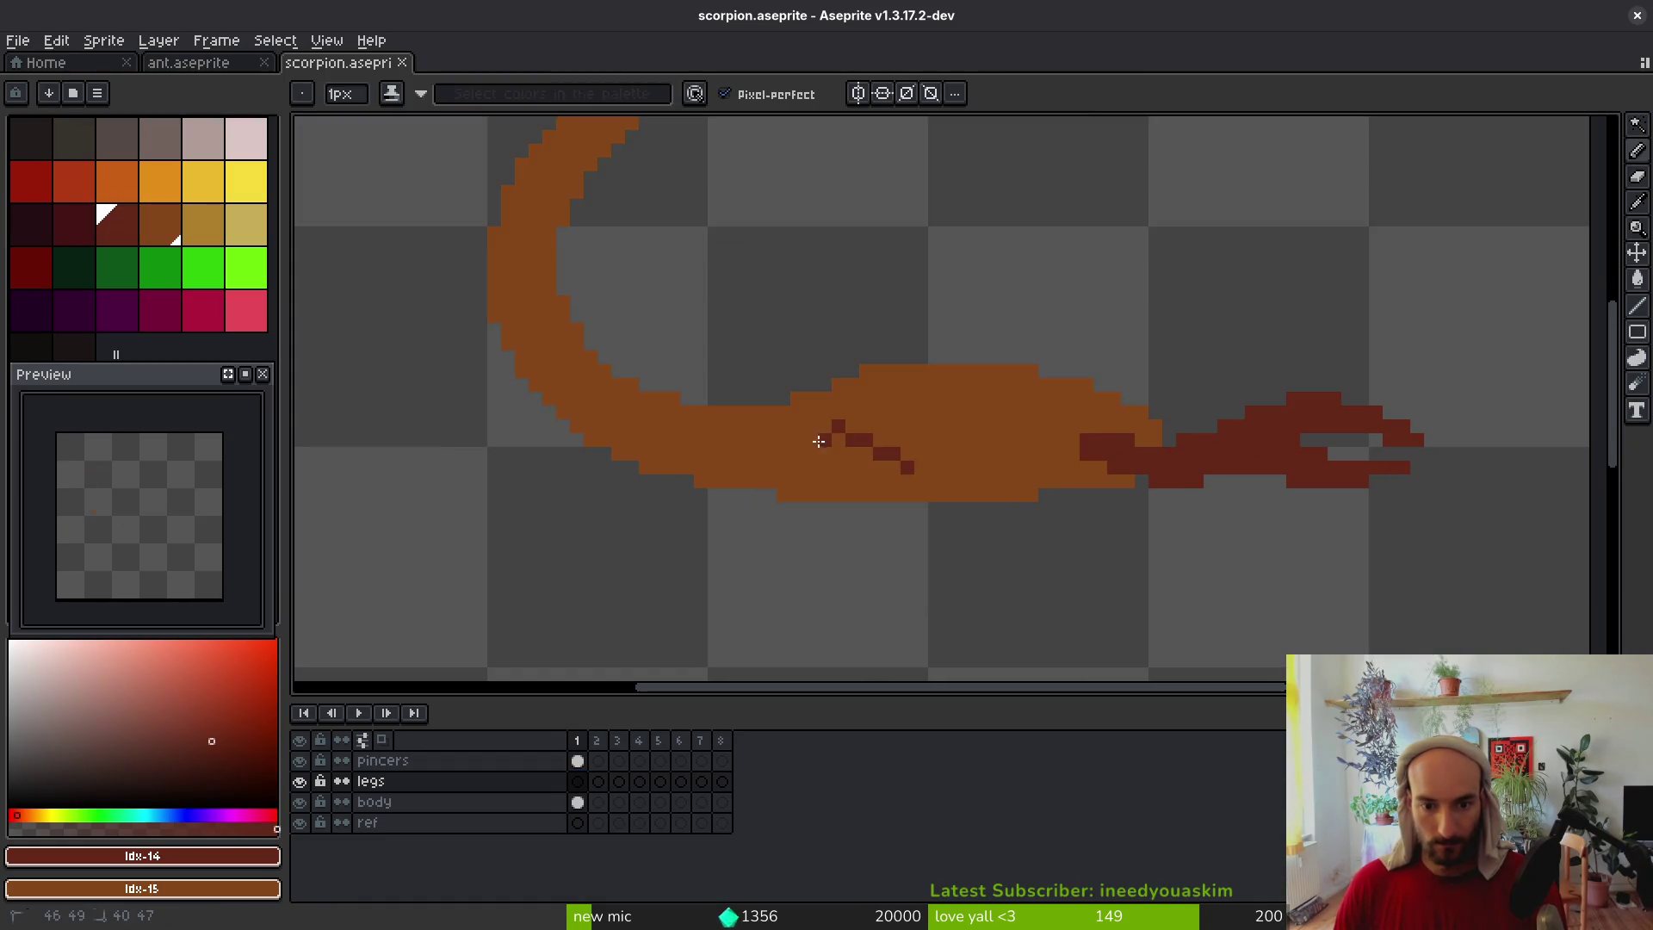
pyautogui.moveTo(786, 543)
pyautogui.mouseDown()
pyautogui.moveTo(808, 549)
pyautogui.moveTo(796, 526)
pyautogui.mouseUp()
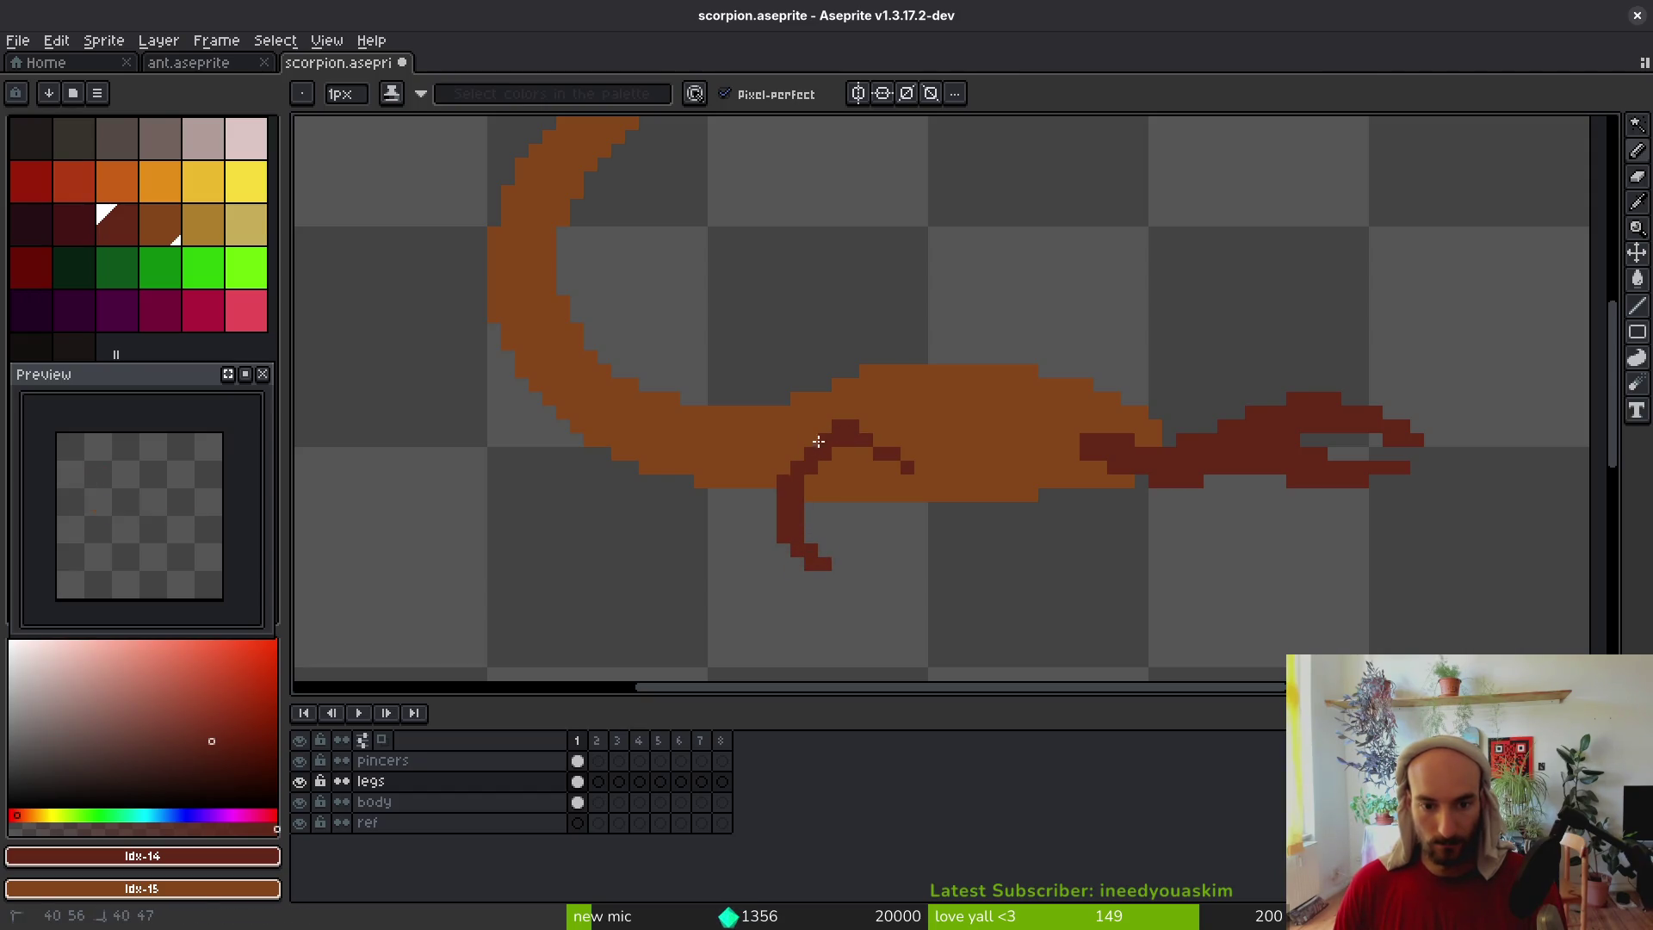
pyautogui.moveTo(802, 451); pyautogui.dragTo(908, 475)
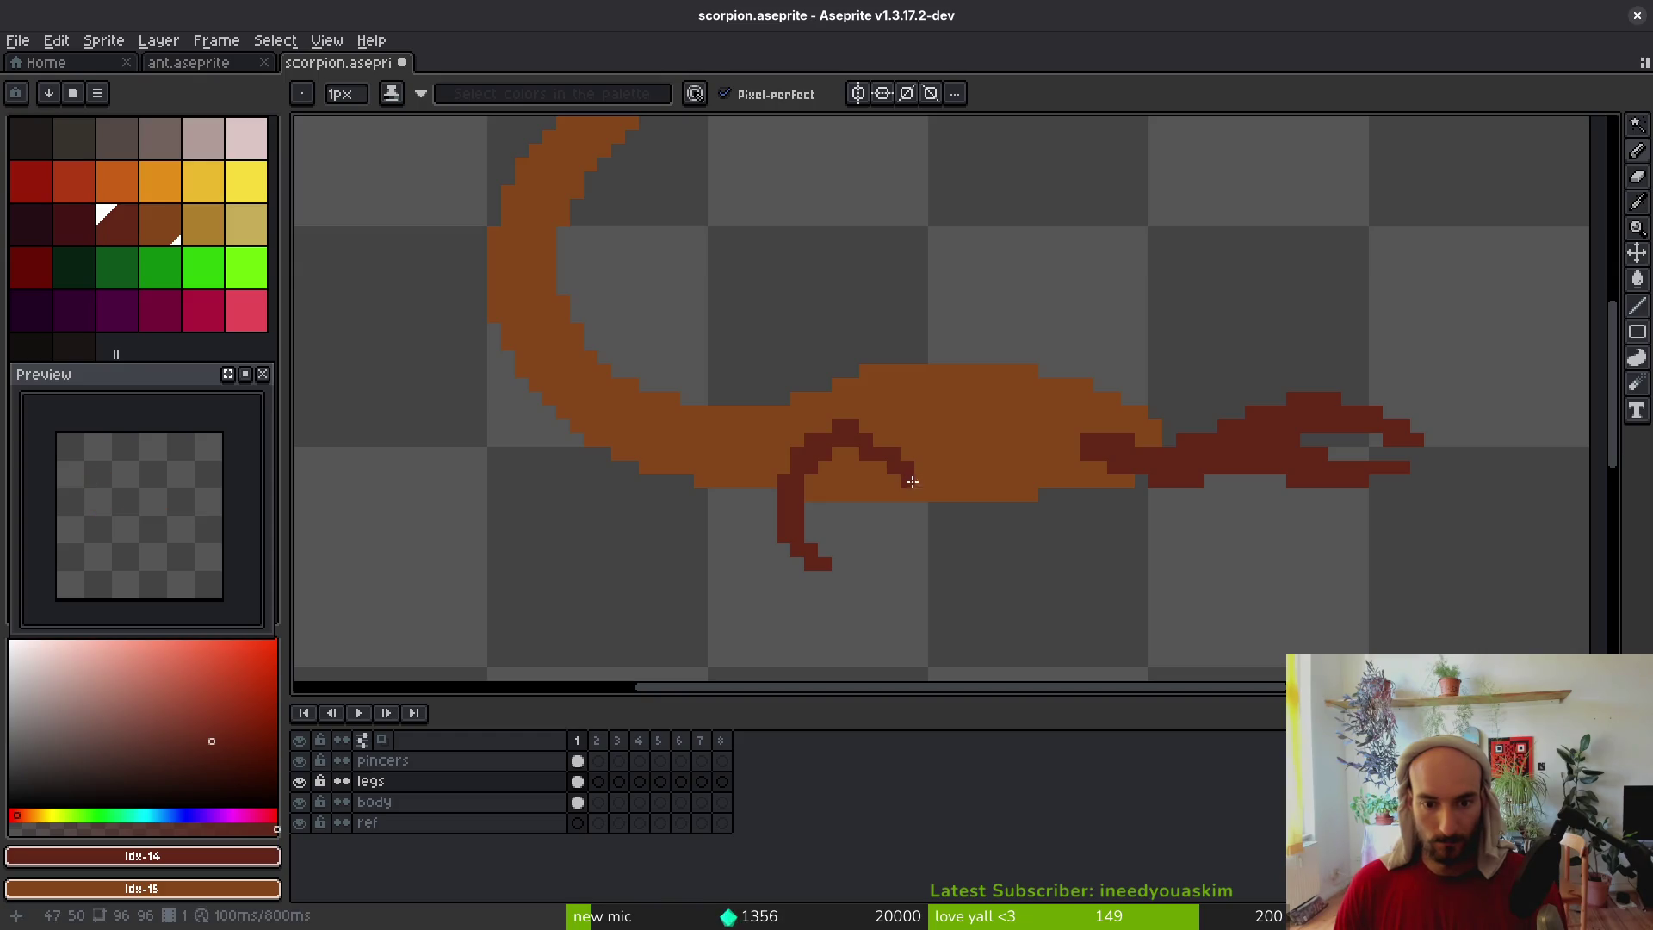
pyautogui.scroll(2, 854, 460)
pyautogui.press('e')
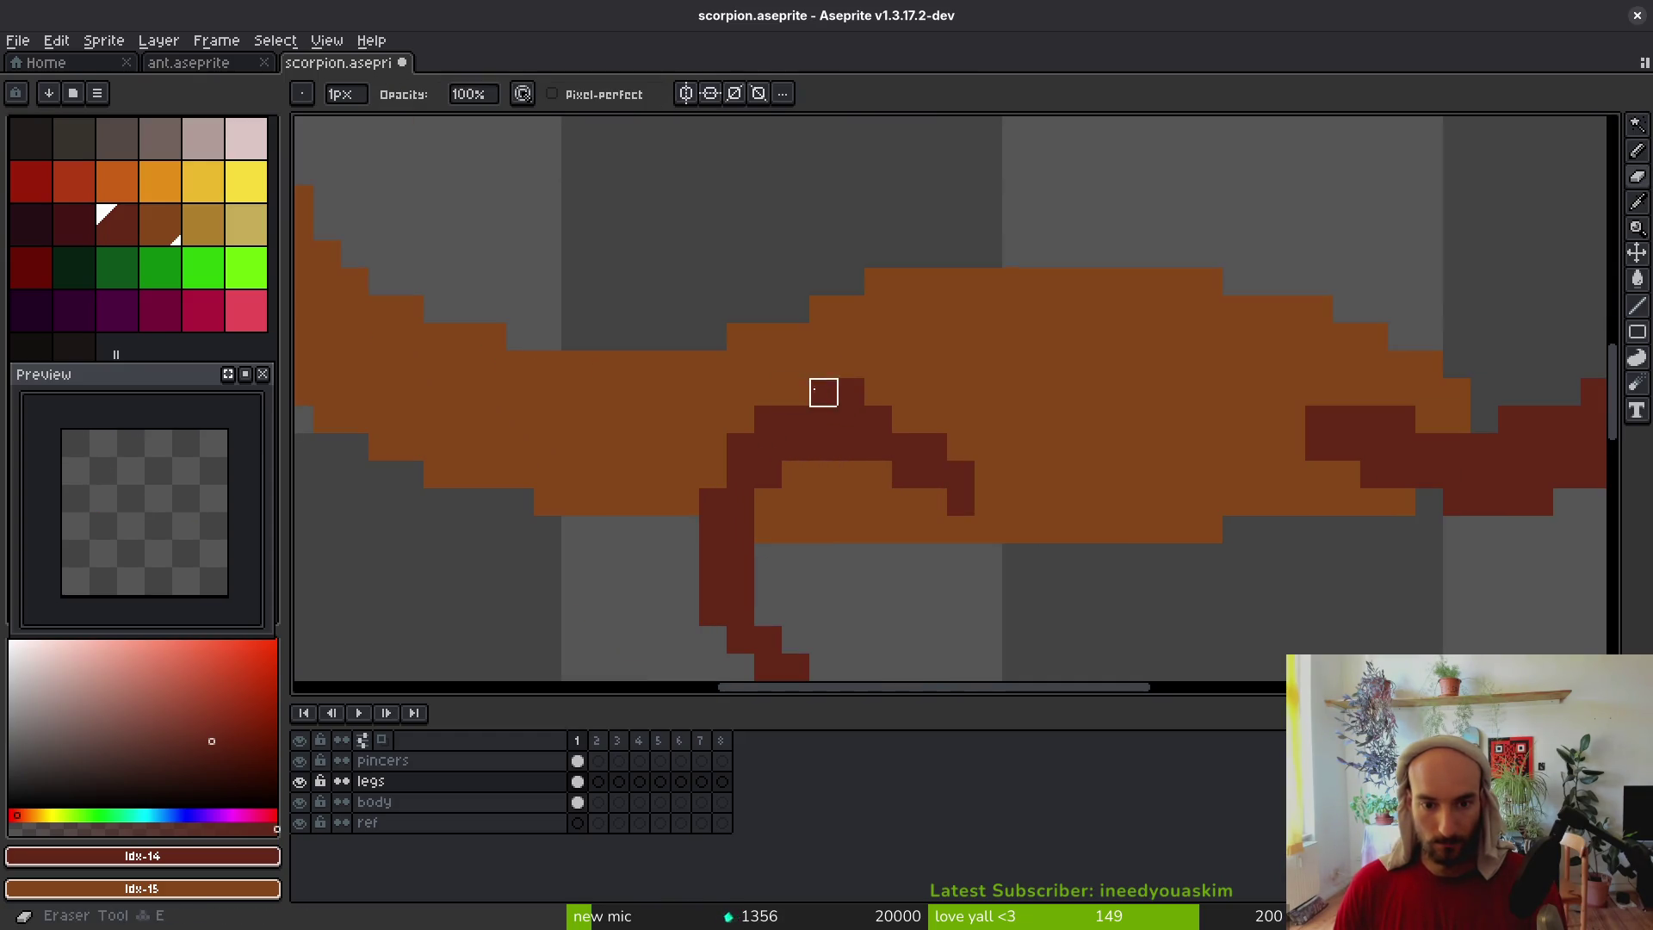
pyautogui.click(836, 392)
pyautogui.press('b')
pyautogui.keyDown('alt'); pyautogui.click(918, 447); pyautogui.keyUp('alt')
pyautogui.click(867, 467)
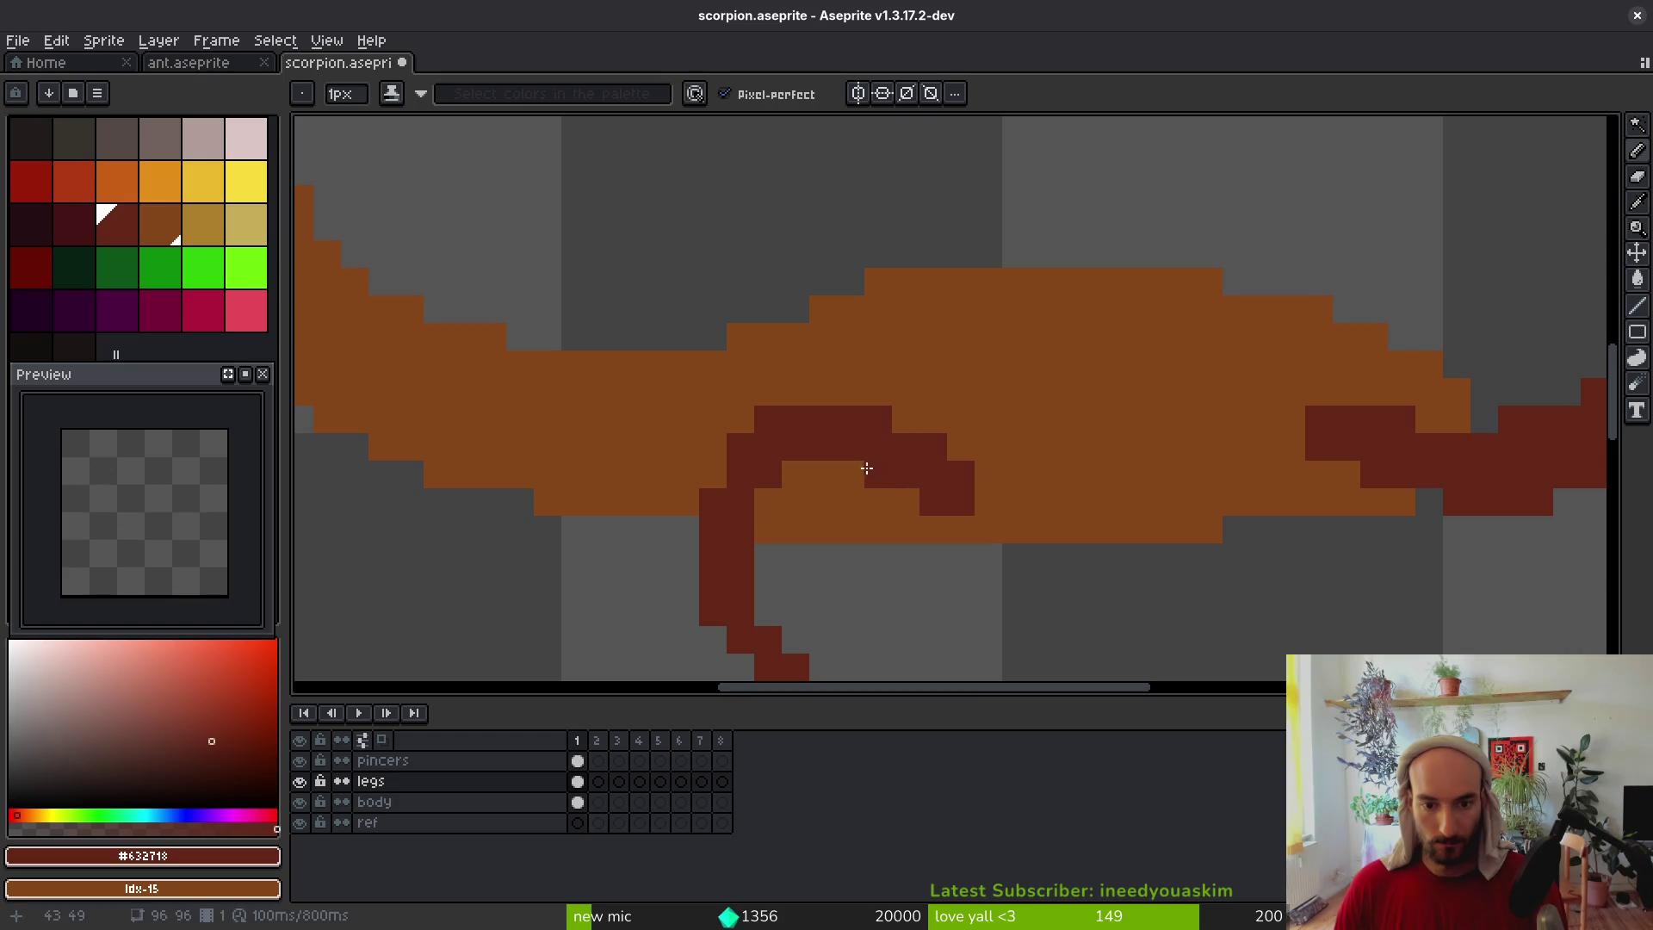
# Draw a second curved dark red leg further along the body
pyautogui.scroll(-4, 867, 468)
pyautogui.scroll(3, 981, 557)
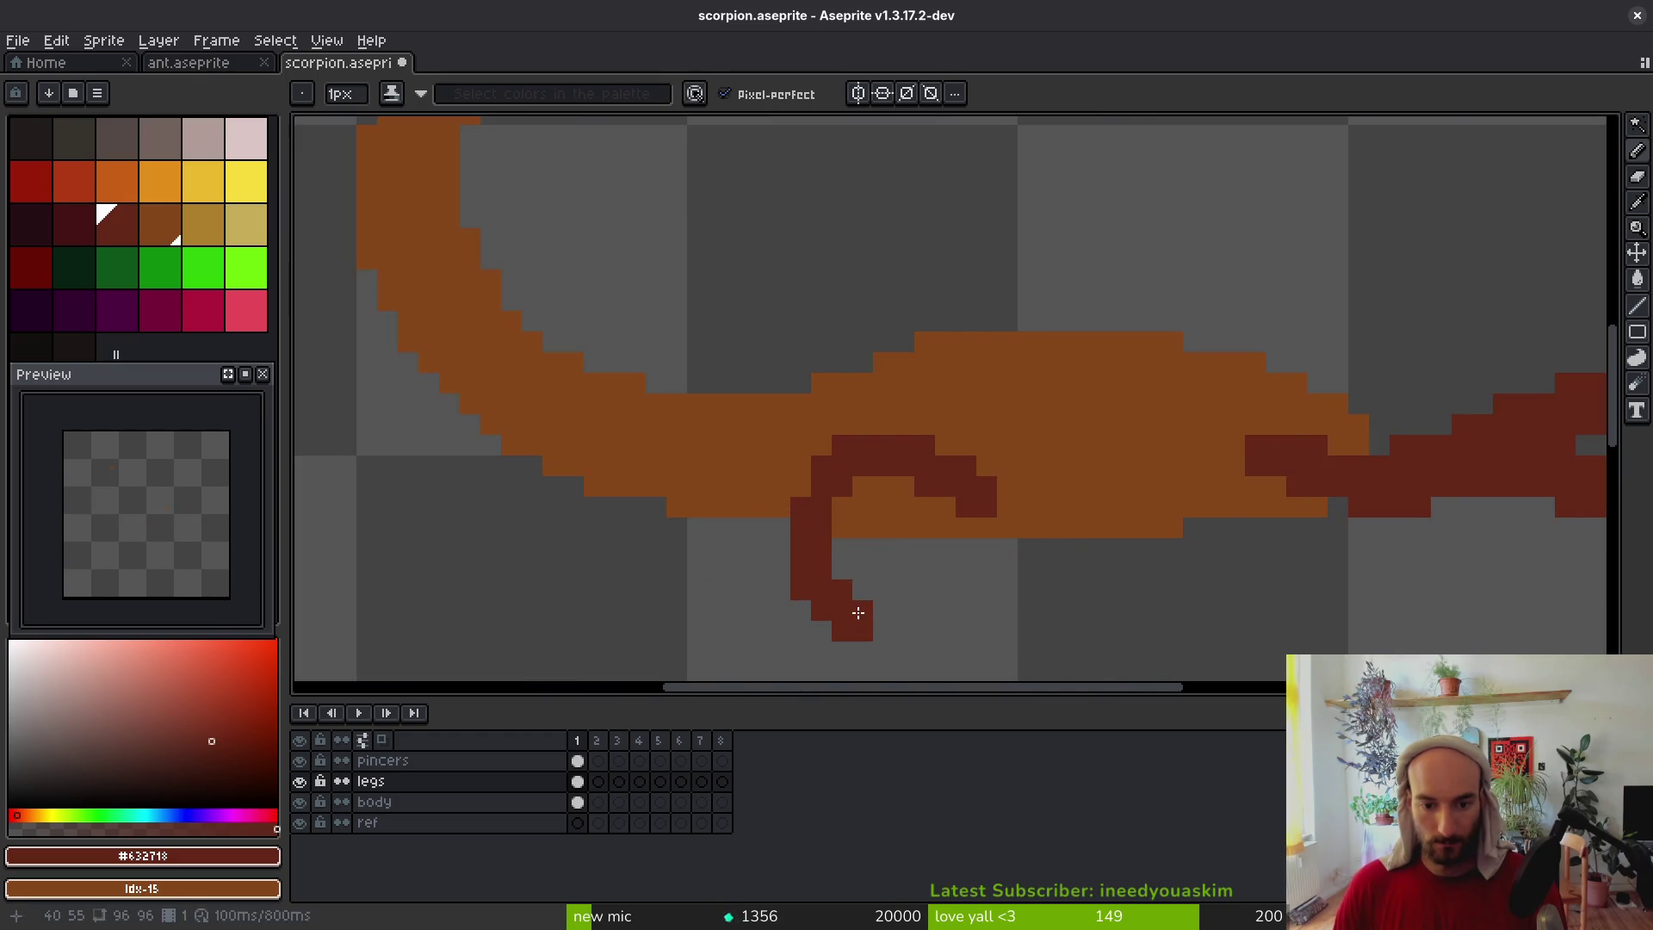
pyautogui.scroll(-4, 940, 610)
pyautogui.scroll(4, 919, 403)
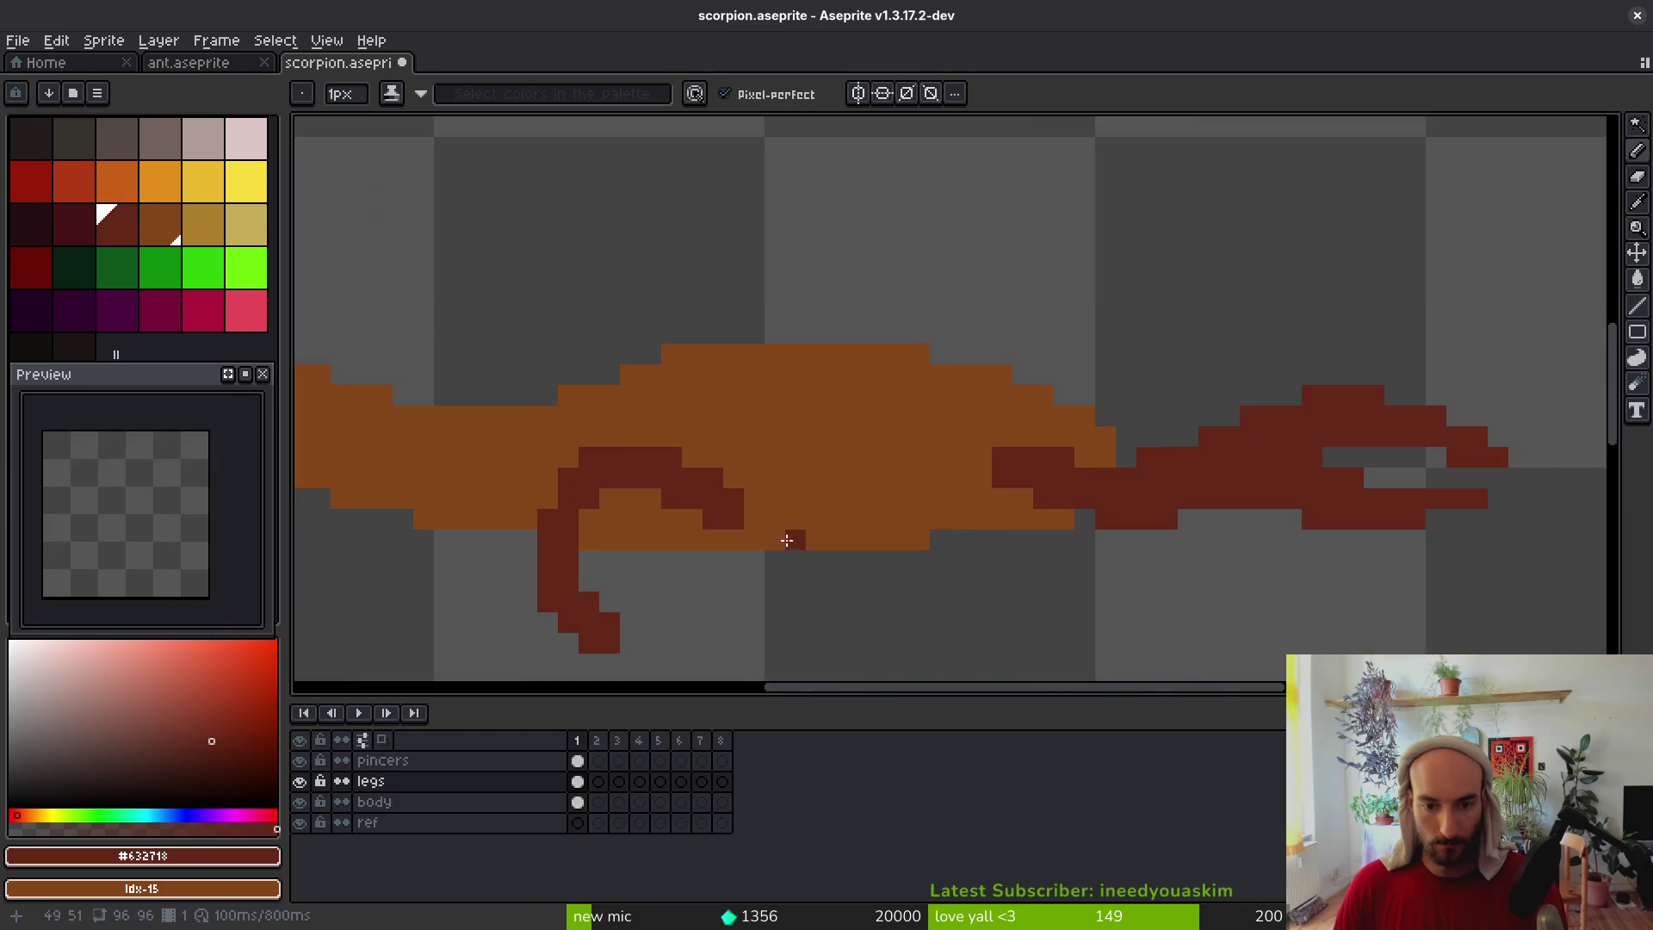
pyautogui.moveTo(1051, 386)
pyautogui.mouseDown()
pyautogui.moveTo(1006, 352)
pyautogui.moveTo(1076, 517)
pyautogui.moveTo(1105, 522)
pyautogui.moveTo(970, 435)
pyautogui.mouseUp()
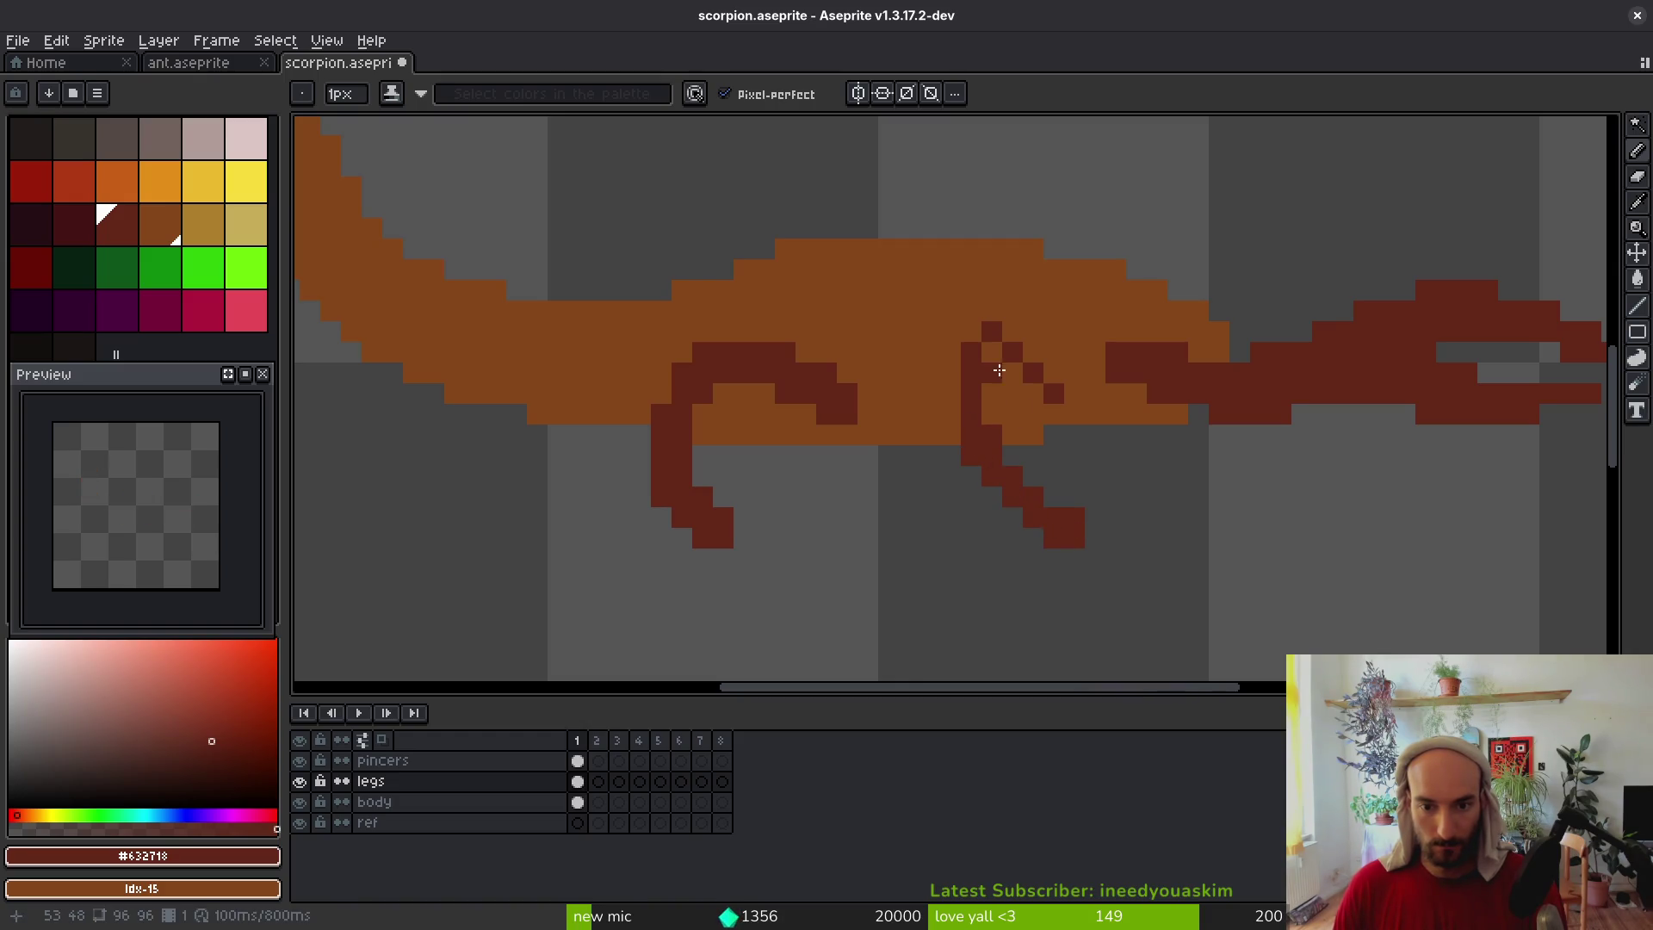
pyautogui.moveTo(999, 342); pyautogui.dragTo(1018, 343)
pyautogui.moveTo(1063, 400)
pyautogui.mouseDown()
pyautogui.moveTo(1059, 414)
pyautogui.moveTo(1013, 333)
pyautogui.moveTo(1043, 366)
pyautogui.moveTo(987, 356)
pyautogui.mouseUp()
pyautogui.moveTo(1053, 398); pyautogui.dragTo(1052, 414)
pyautogui.click(1006, 441)
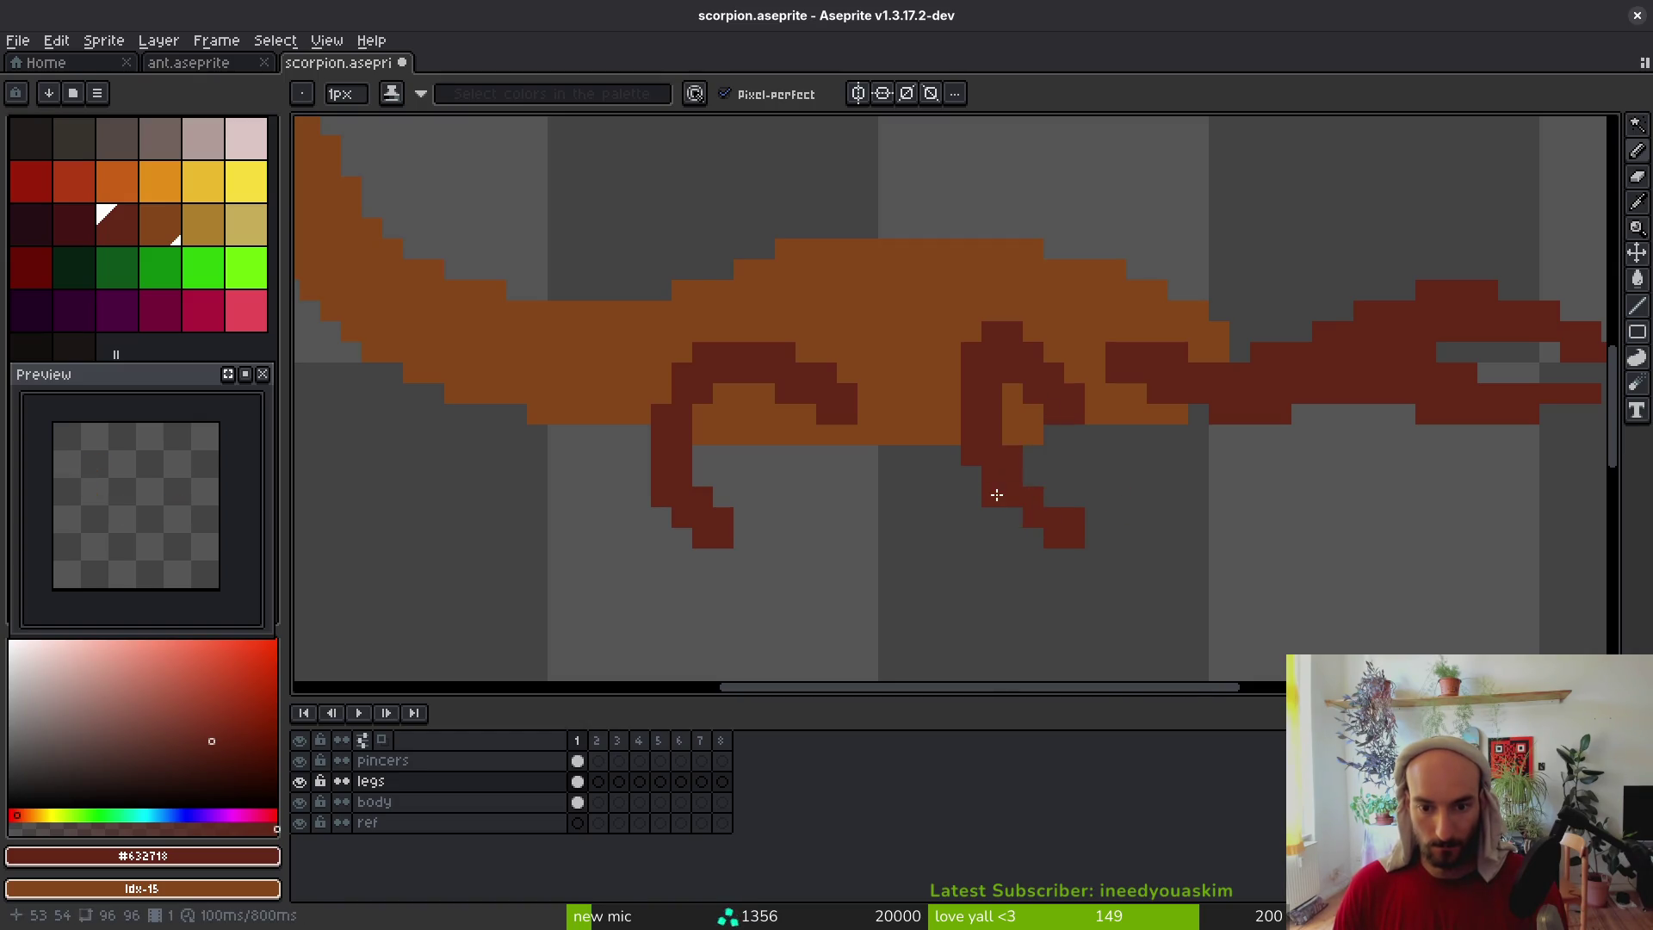
pyautogui.scroll(-4, 1076, 547)
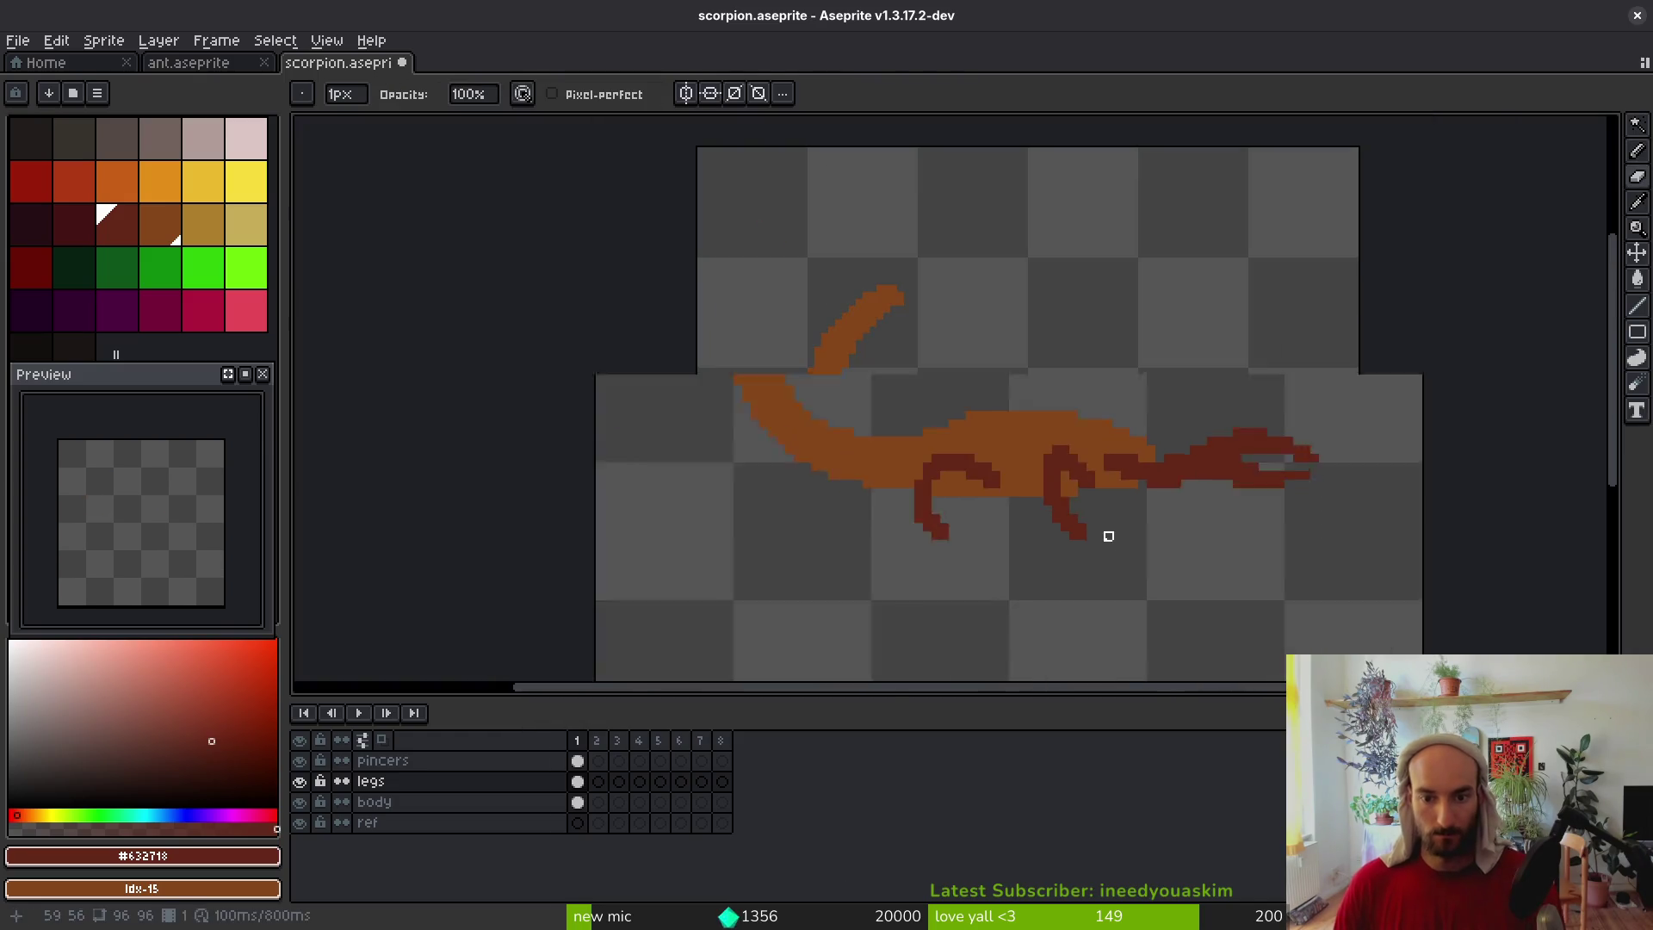
# Fill a missing pixel and nudge the lasso-selected second leg one pixel right
pyautogui.scroll(4, 1111, 530)
pyautogui.click(1114, 512)
pyautogui.scroll(2, 1117, 514)
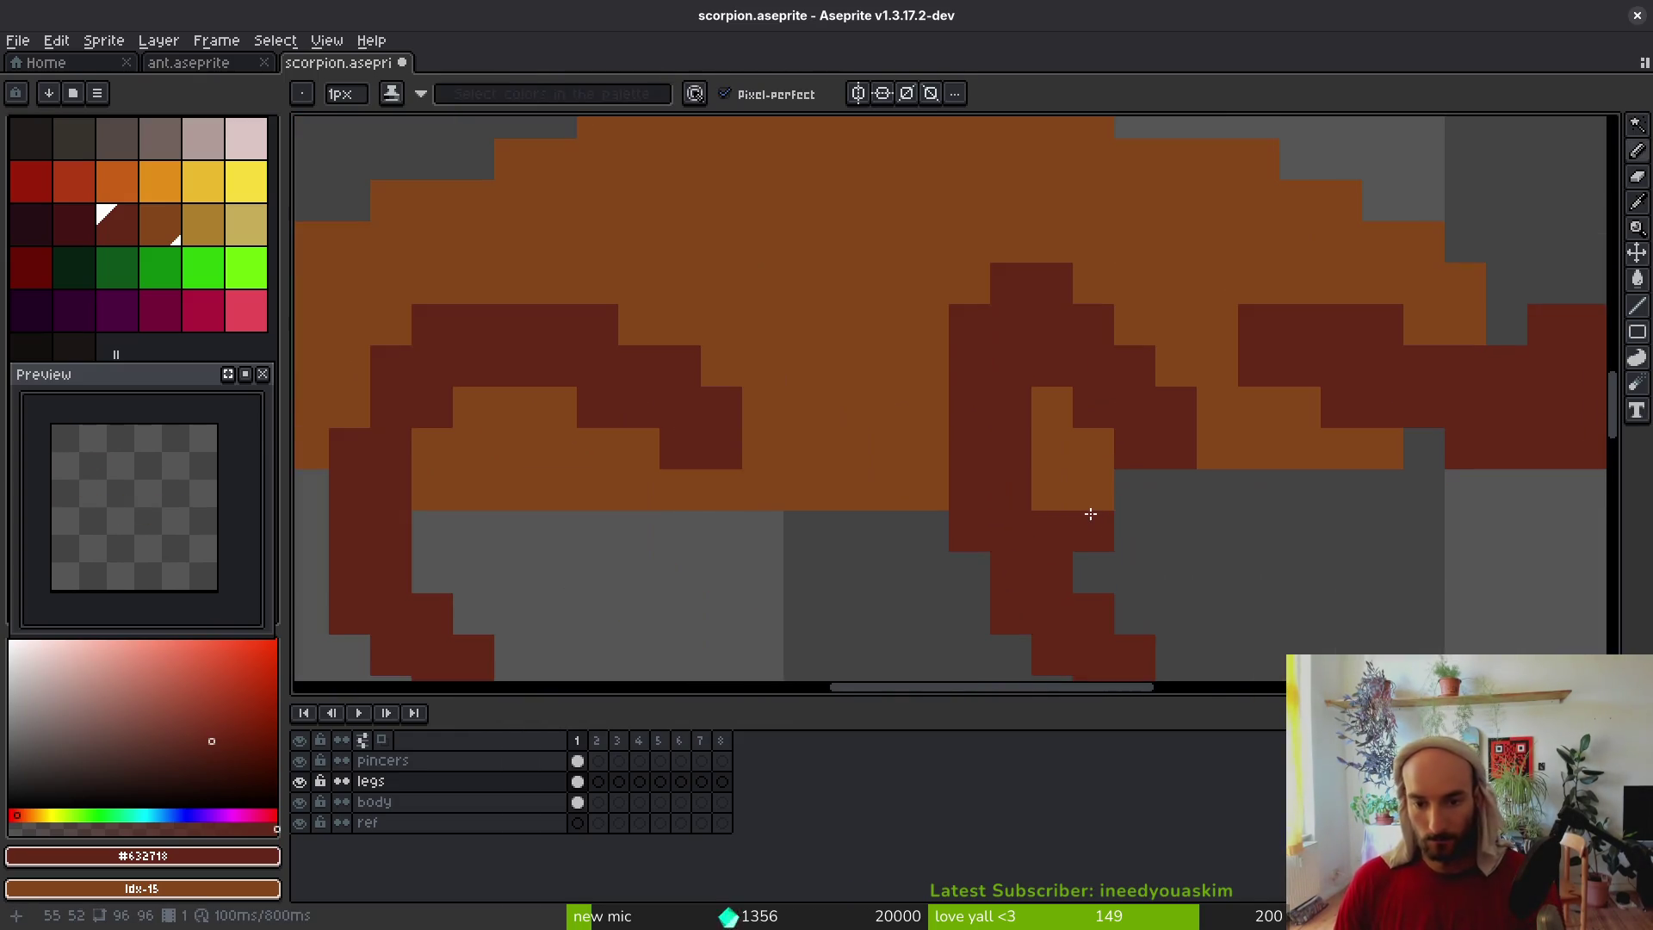
pyautogui.scroll(-3, 1094, 516)
pyautogui.scroll(2, 997, 418)
pyautogui.press('q')
pyautogui.moveTo(1006, 347)
pyautogui.mouseDown()
pyautogui.moveTo(926, 349)
pyautogui.moveTo(1125, 482)
pyautogui.moveTo(1008, 424)
pyautogui.moveTo(1033, 430)
pyautogui.mouseUp()
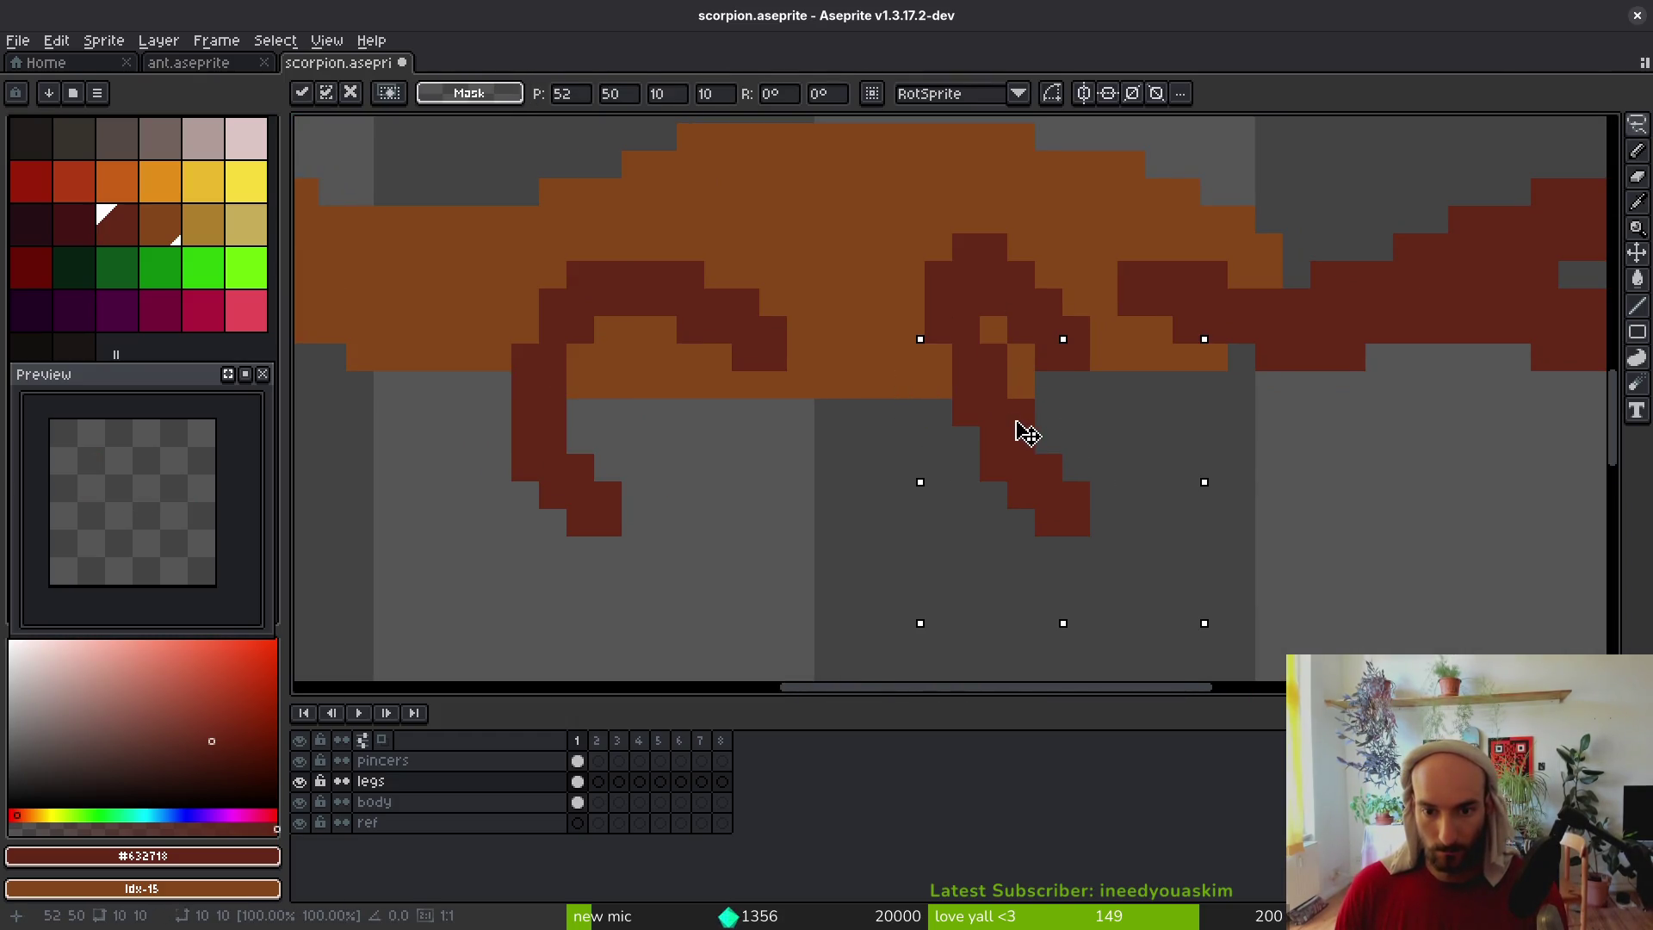
pyautogui.hotkey('ctrl', 'd')
pyautogui.press('i')
# Draw a third dark red leg down from the body between the first two
pyautogui.press('b')
pyautogui.moveTo(990, 370); pyautogui.dragTo(1037, 387)
pyautogui.click(948, 291)
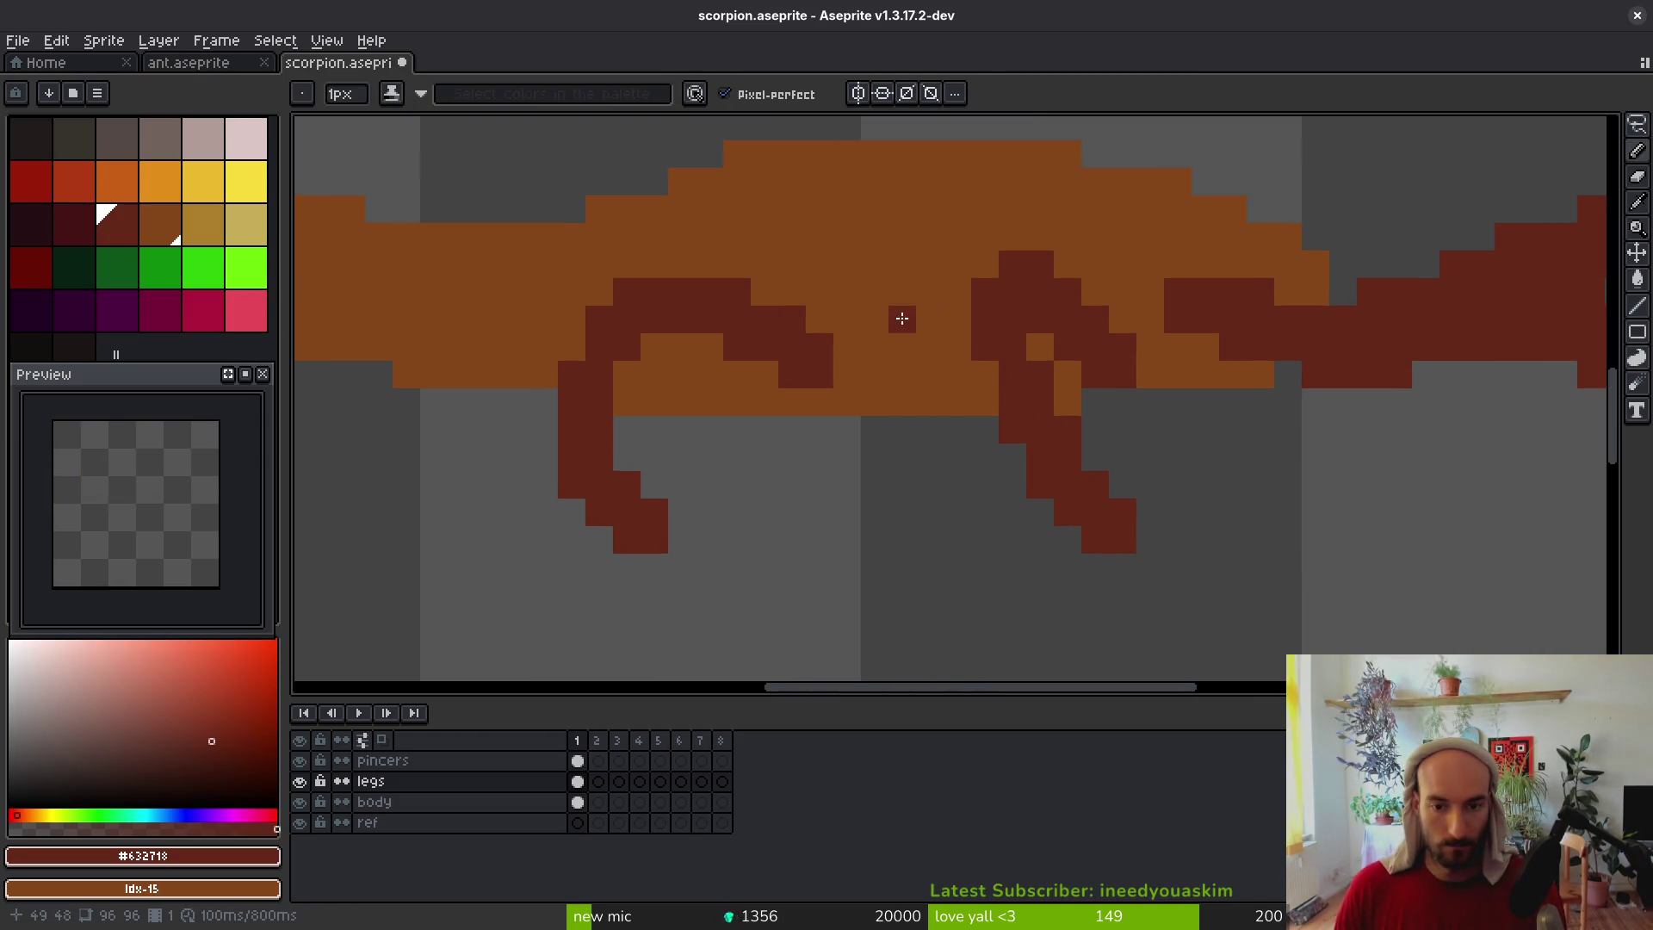
pyautogui.moveTo(902, 292)
pyautogui.mouseDown()
pyautogui.moveTo(897, 467)
pyautogui.moveTo(930, 561)
pyautogui.moveTo(959, 565)
pyautogui.moveTo(959, 535)
pyautogui.moveTo(915, 480)
pyautogui.mouseUp()
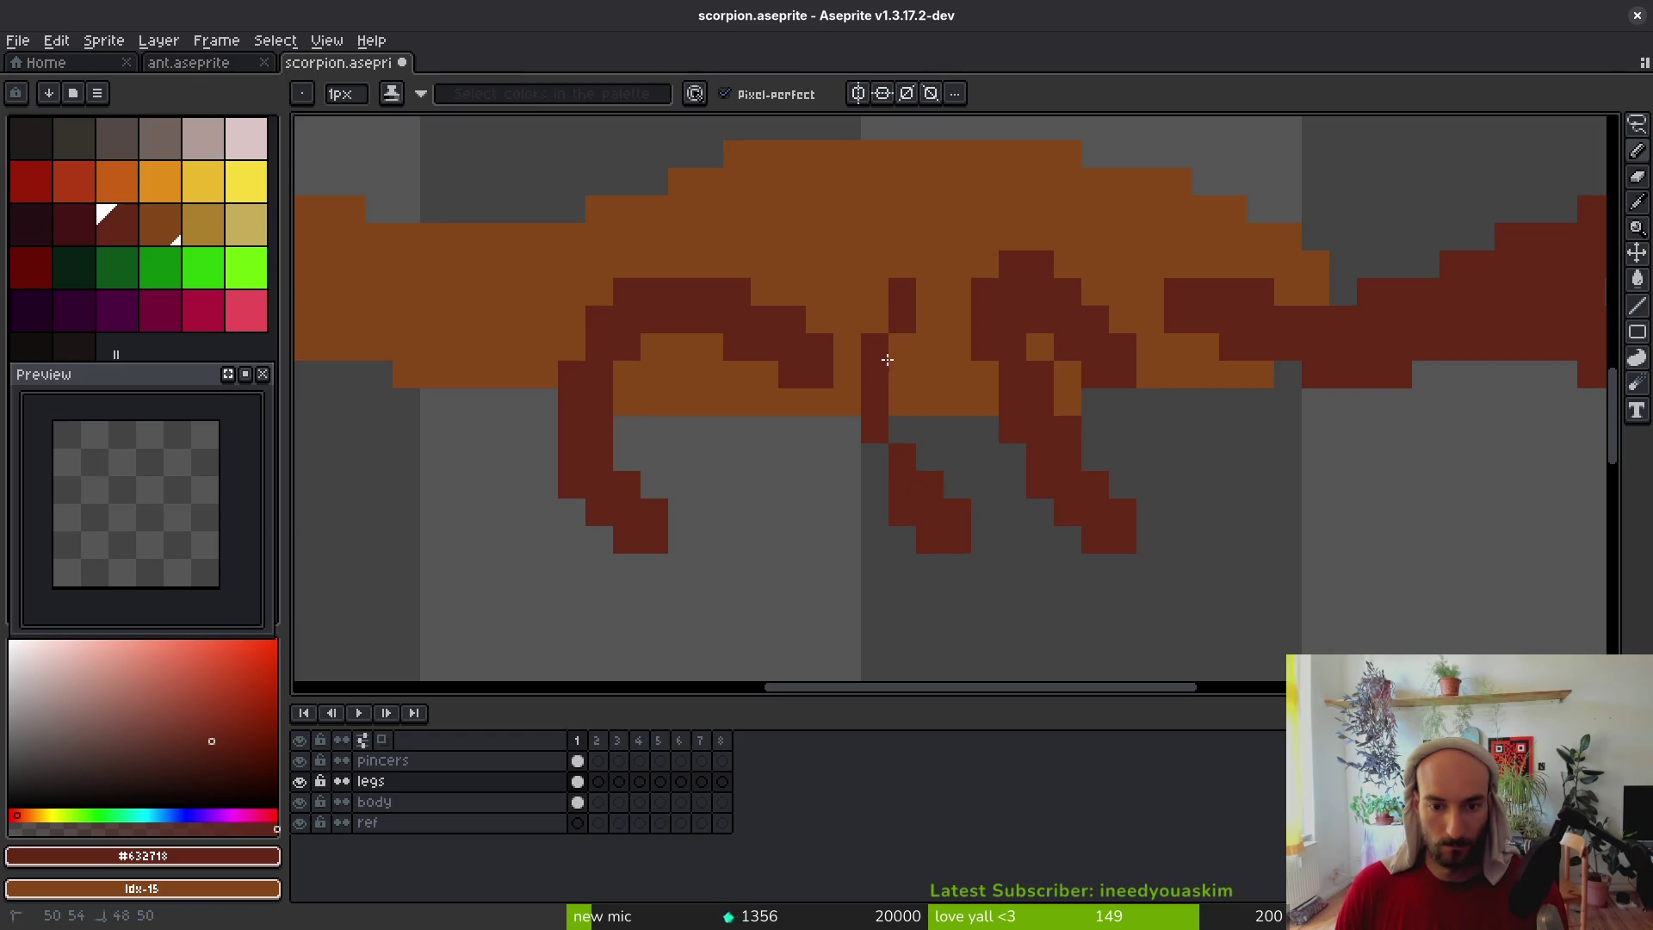
pyautogui.click(918, 279)
pyautogui.moveTo(887, 313)
pyautogui.mouseDown()
pyautogui.moveTo(933, 302)
pyautogui.moveTo(964, 383)
pyautogui.mouseUp()
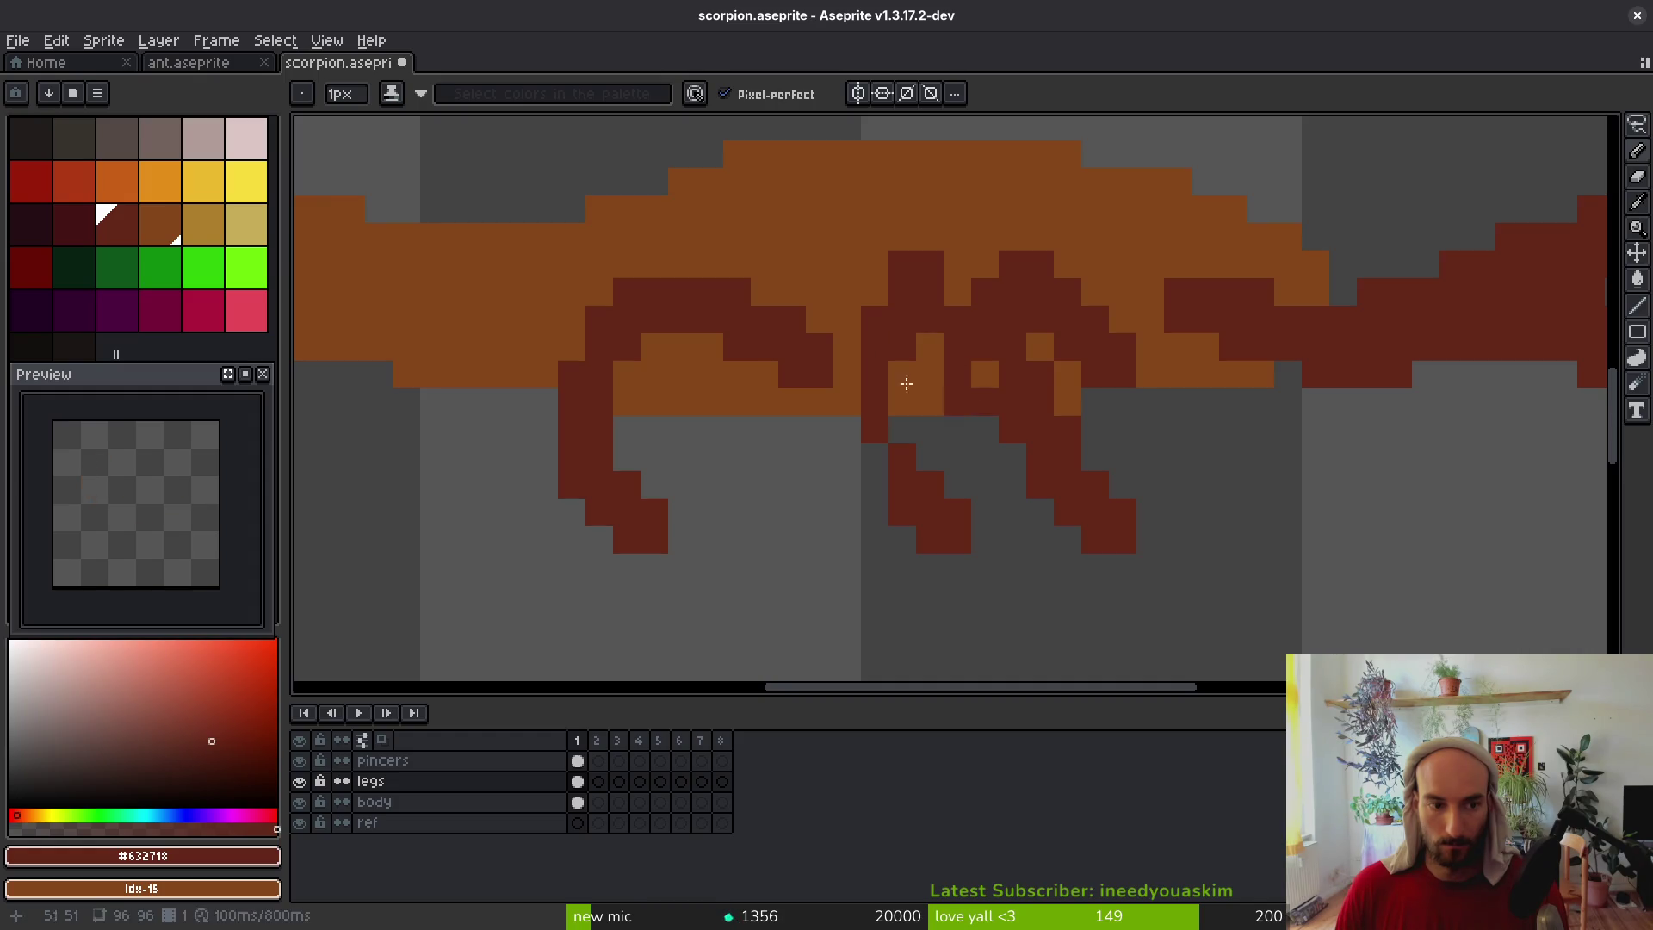
# Shade the middle legs with the darker red palette swatch
pyautogui.click(74, 224)
pyautogui.moveTo(956, 312); pyautogui.dragTo(985, 402)
pyautogui.moveTo(932, 320)
pyautogui.mouseDown()
pyautogui.moveTo(923, 295)
pyautogui.moveTo(900, 373)
pyautogui.mouseUp()
pyautogui.moveTo(1042, 318)
pyautogui.mouseDown()
pyautogui.moveTo(1082, 377)
pyautogui.moveTo(1059, 322)
pyautogui.mouseUp()
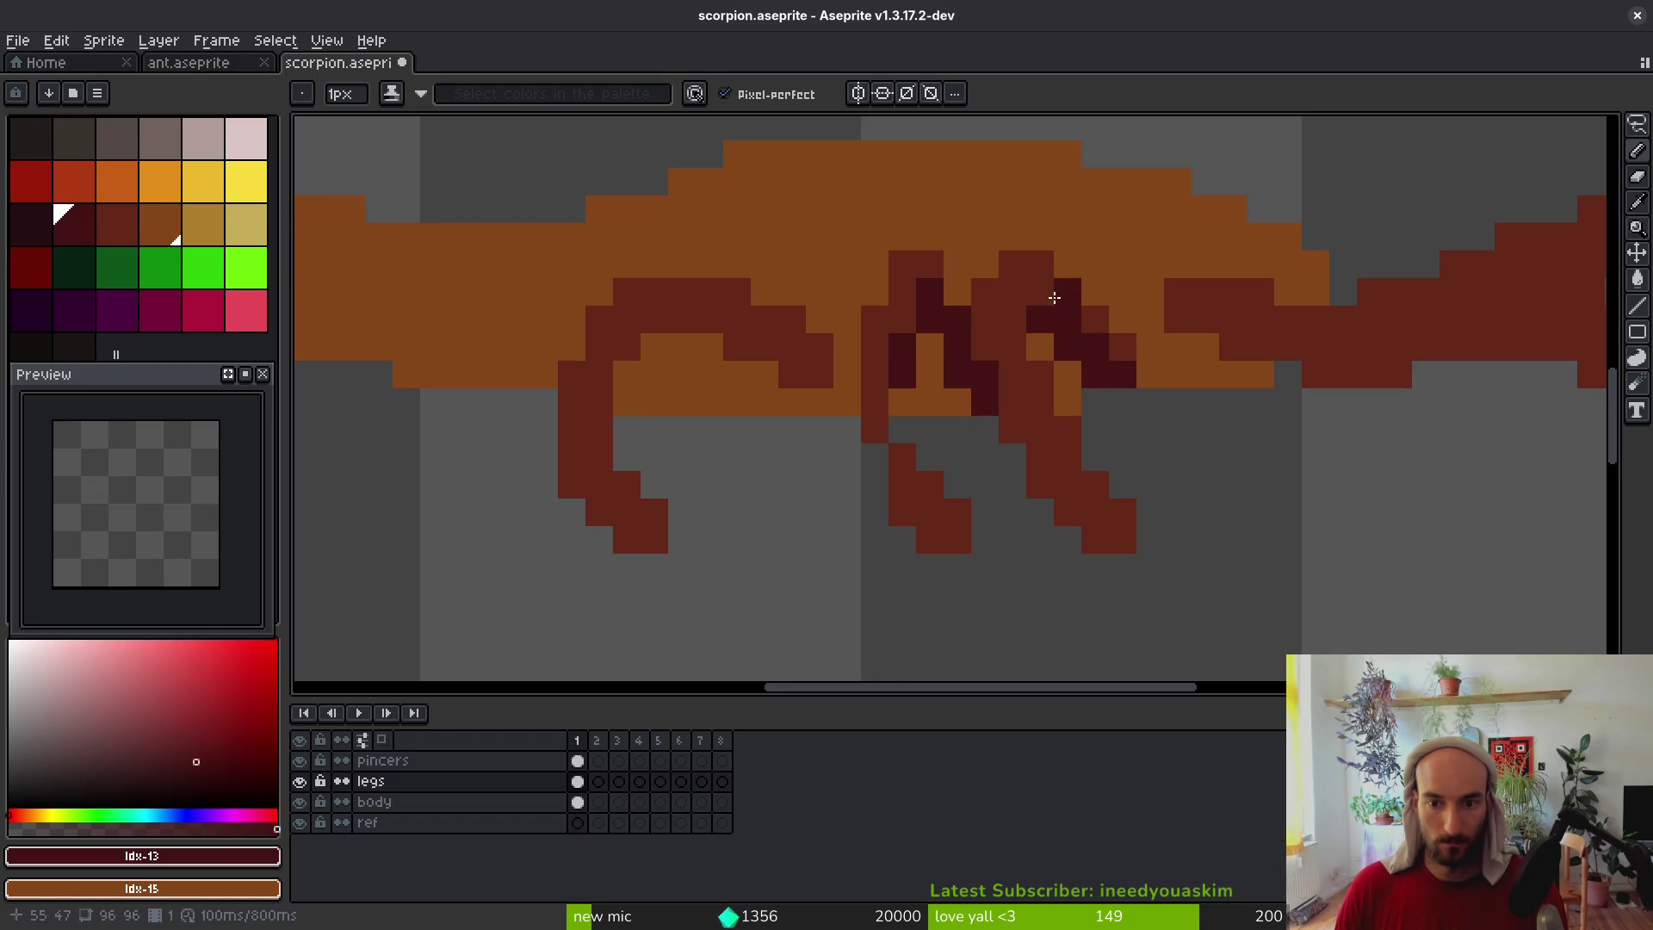
# Turn a vertical run of dark pixels on the middle leg back to medium red
pyautogui.scroll(-6, 1143, 483)
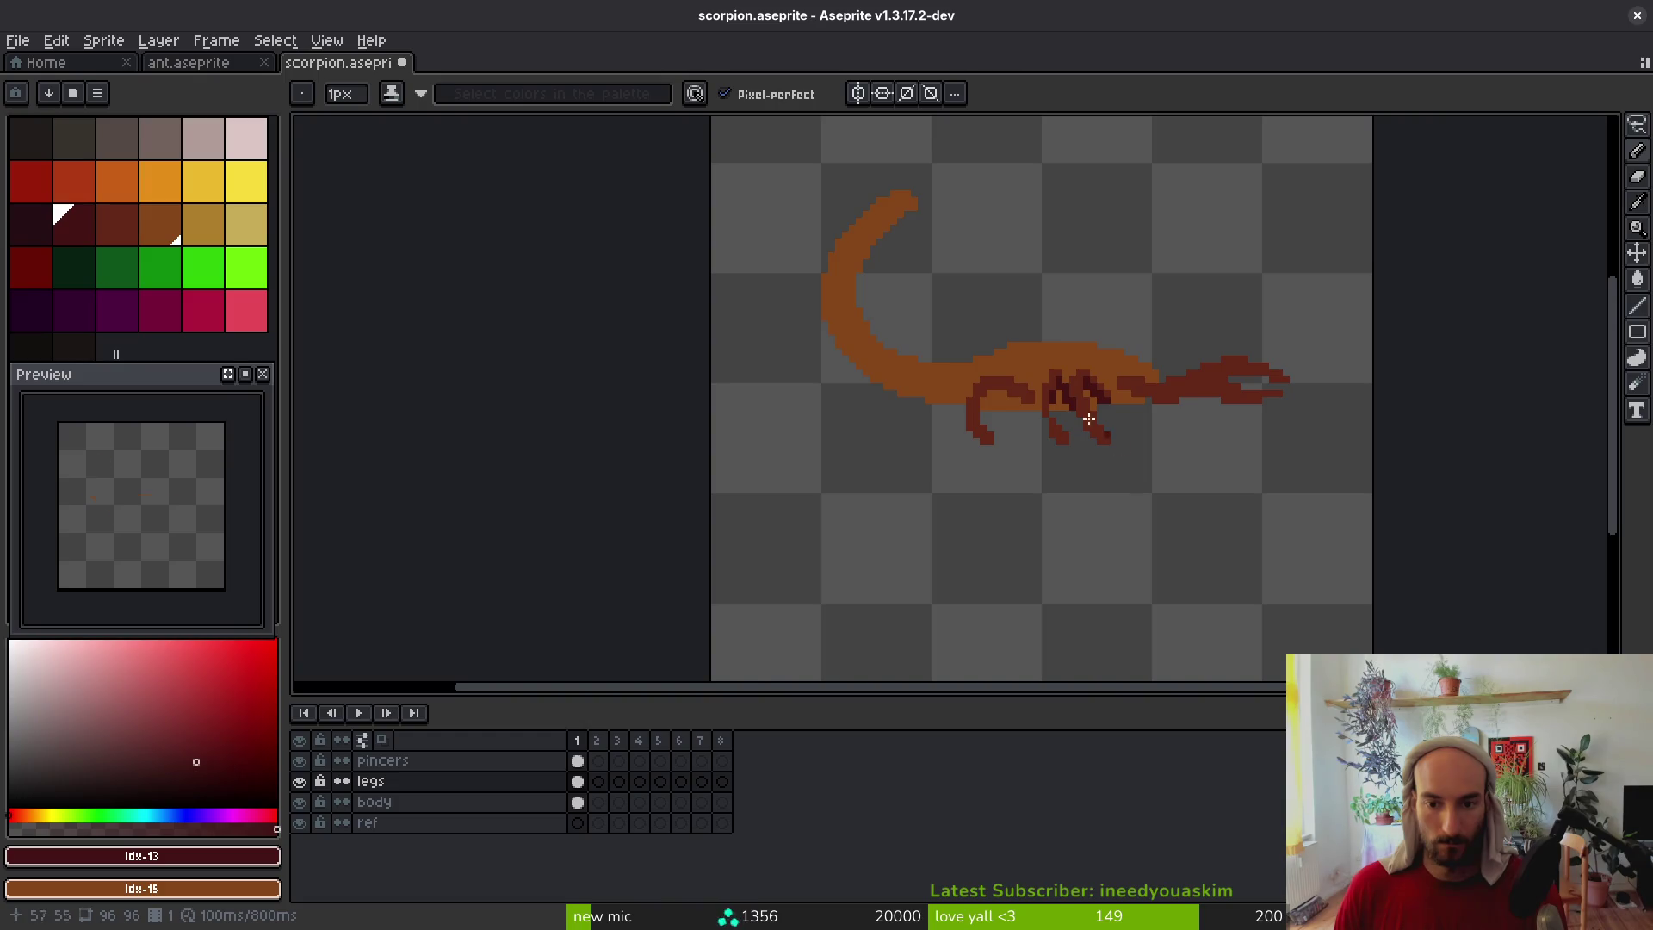
pyautogui.scroll(5, 1089, 419)
pyautogui.keyDown('alt'); pyautogui.click(1005, 336); pyautogui.keyUp('alt')
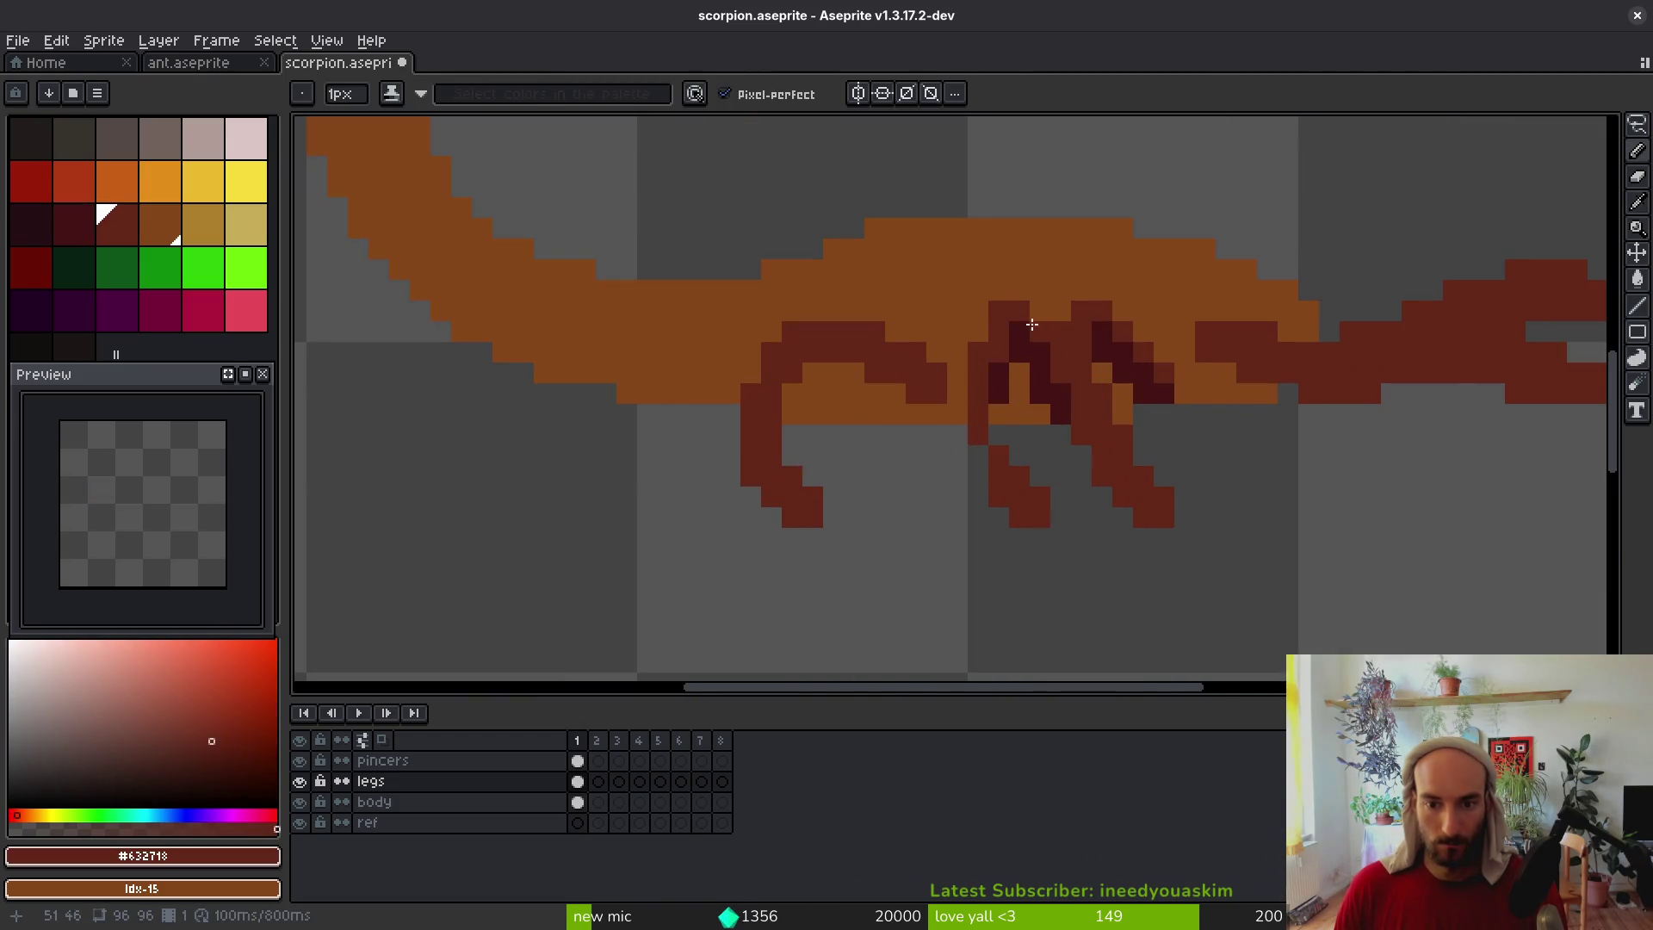
pyautogui.keyDown('alt'); pyautogui.click(1023, 341); pyautogui.keyUp('alt')
pyautogui.keyDown('alt'); pyautogui.click(1002, 349); pyautogui.keyUp('alt')
pyautogui.moveTo(1000, 372); pyautogui.dragTo(996, 444)
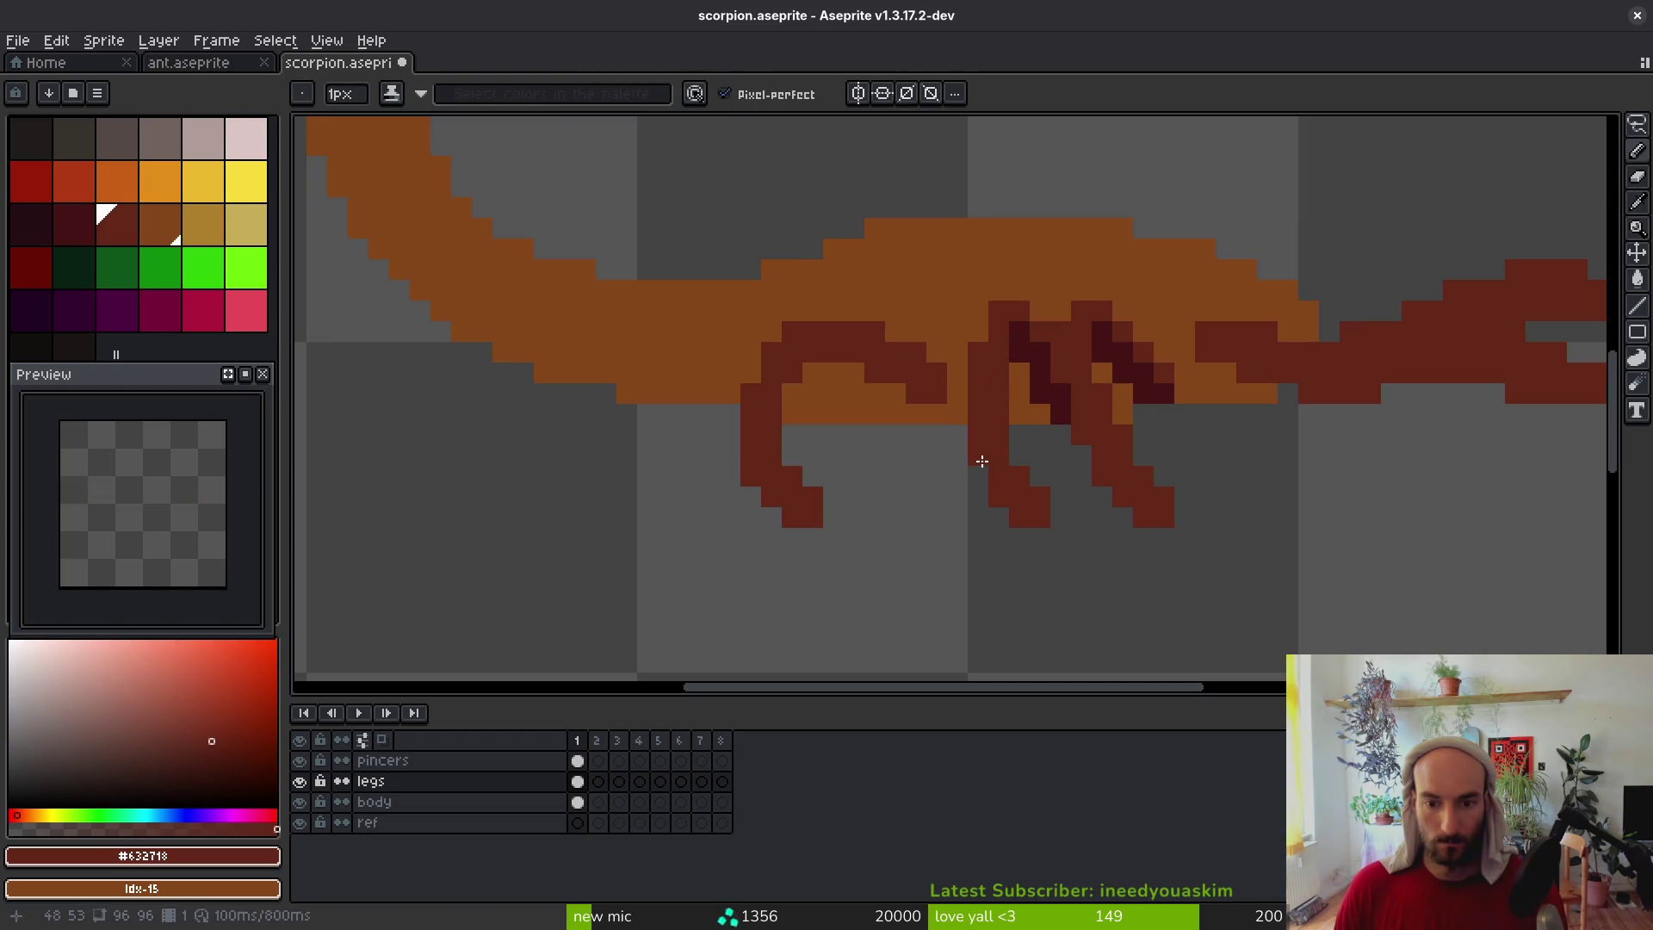
# Repaint several more shading pixels on the legs in medium red
pyautogui.keyDown('alt'); pyautogui.click(1023, 371); pyautogui.keyUp('alt')
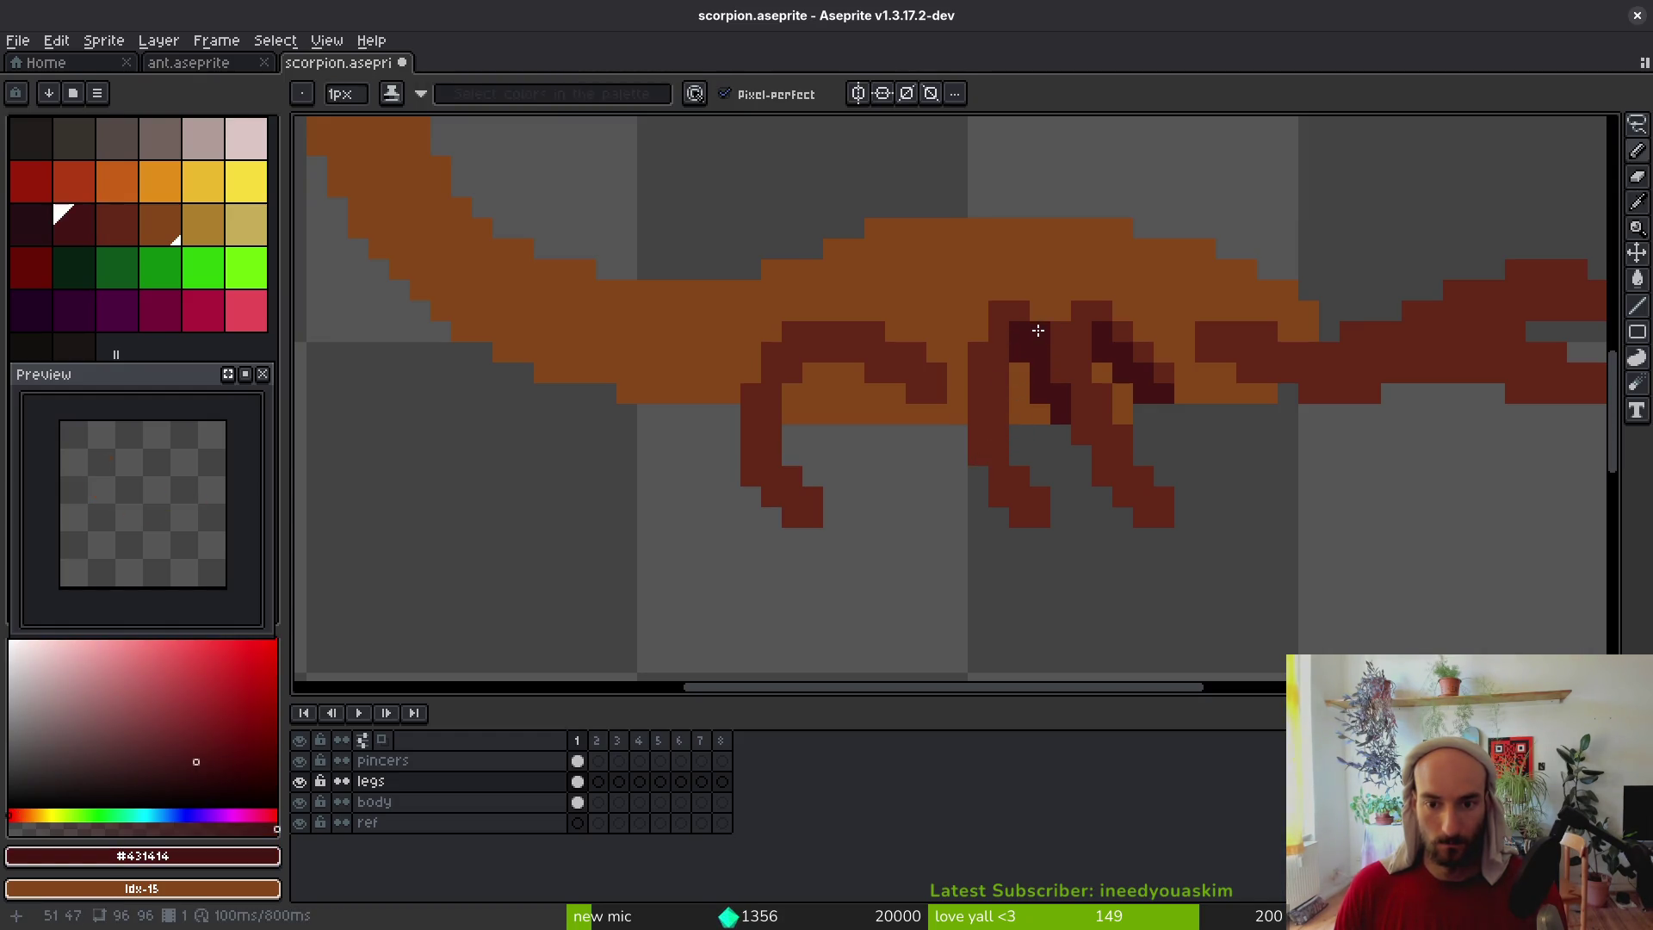
pyautogui.scroll(-6, 1066, 411)
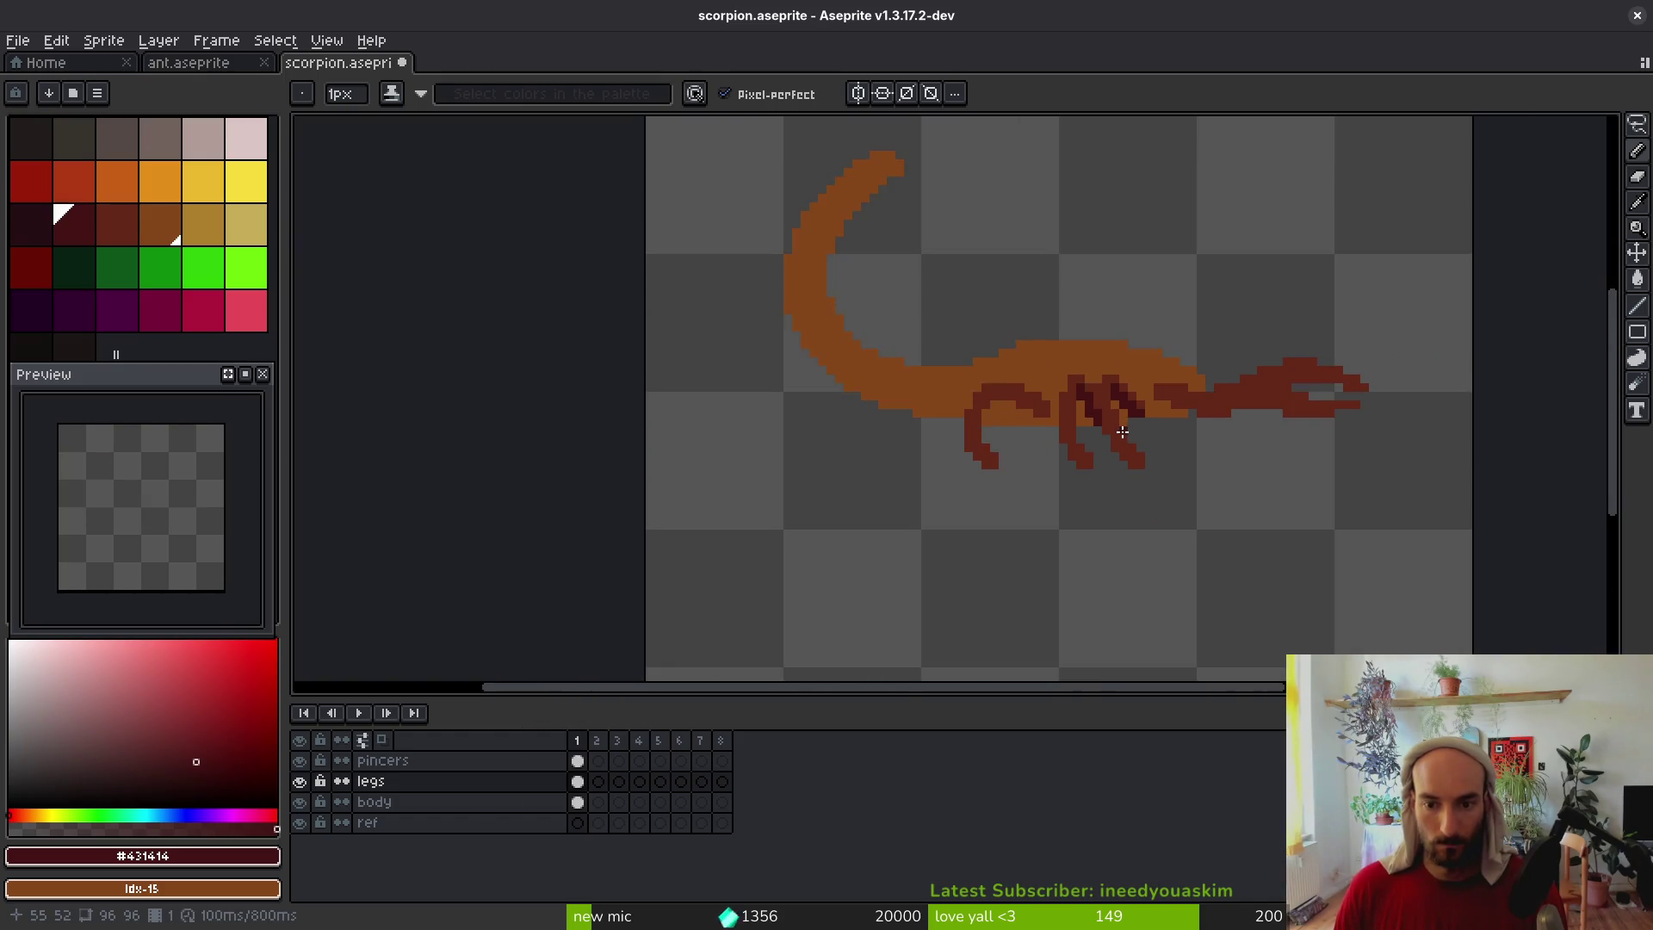
pyautogui.scroll(7, 1060, 320)
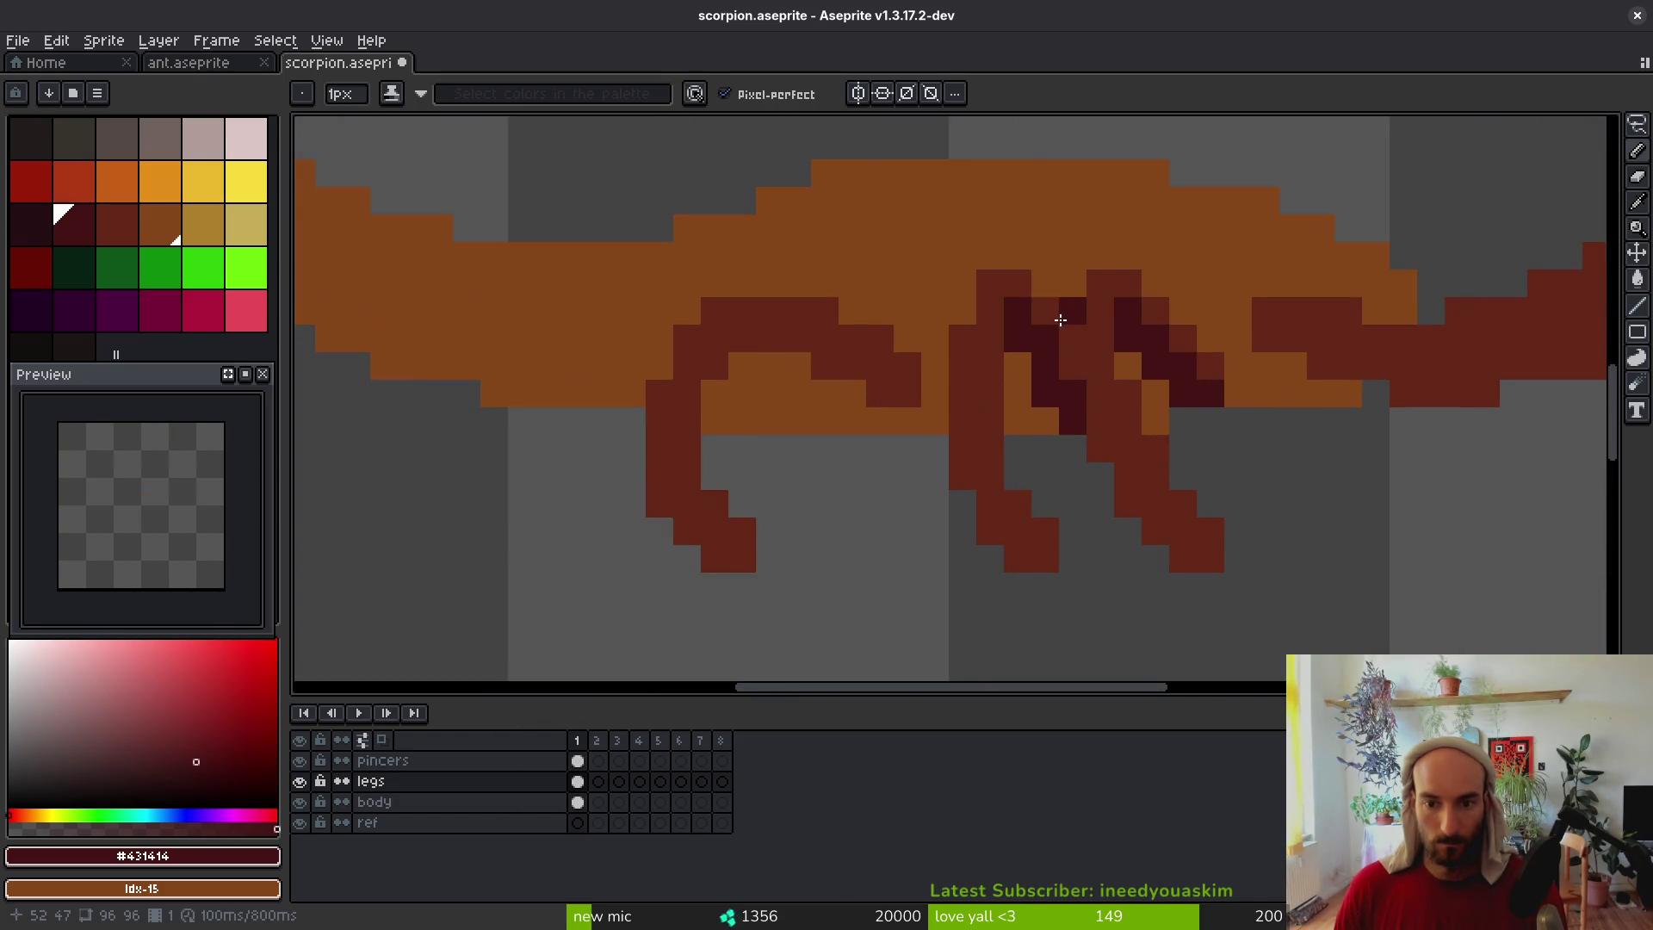
pyautogui.keyDown('alt'); pyautogui.click(993, 284); pyautogui.keyUp('alt')
pyautogui.keyDown('alt'); pyautogui.click(1004, 345); pyautogui.keyUp('alt')
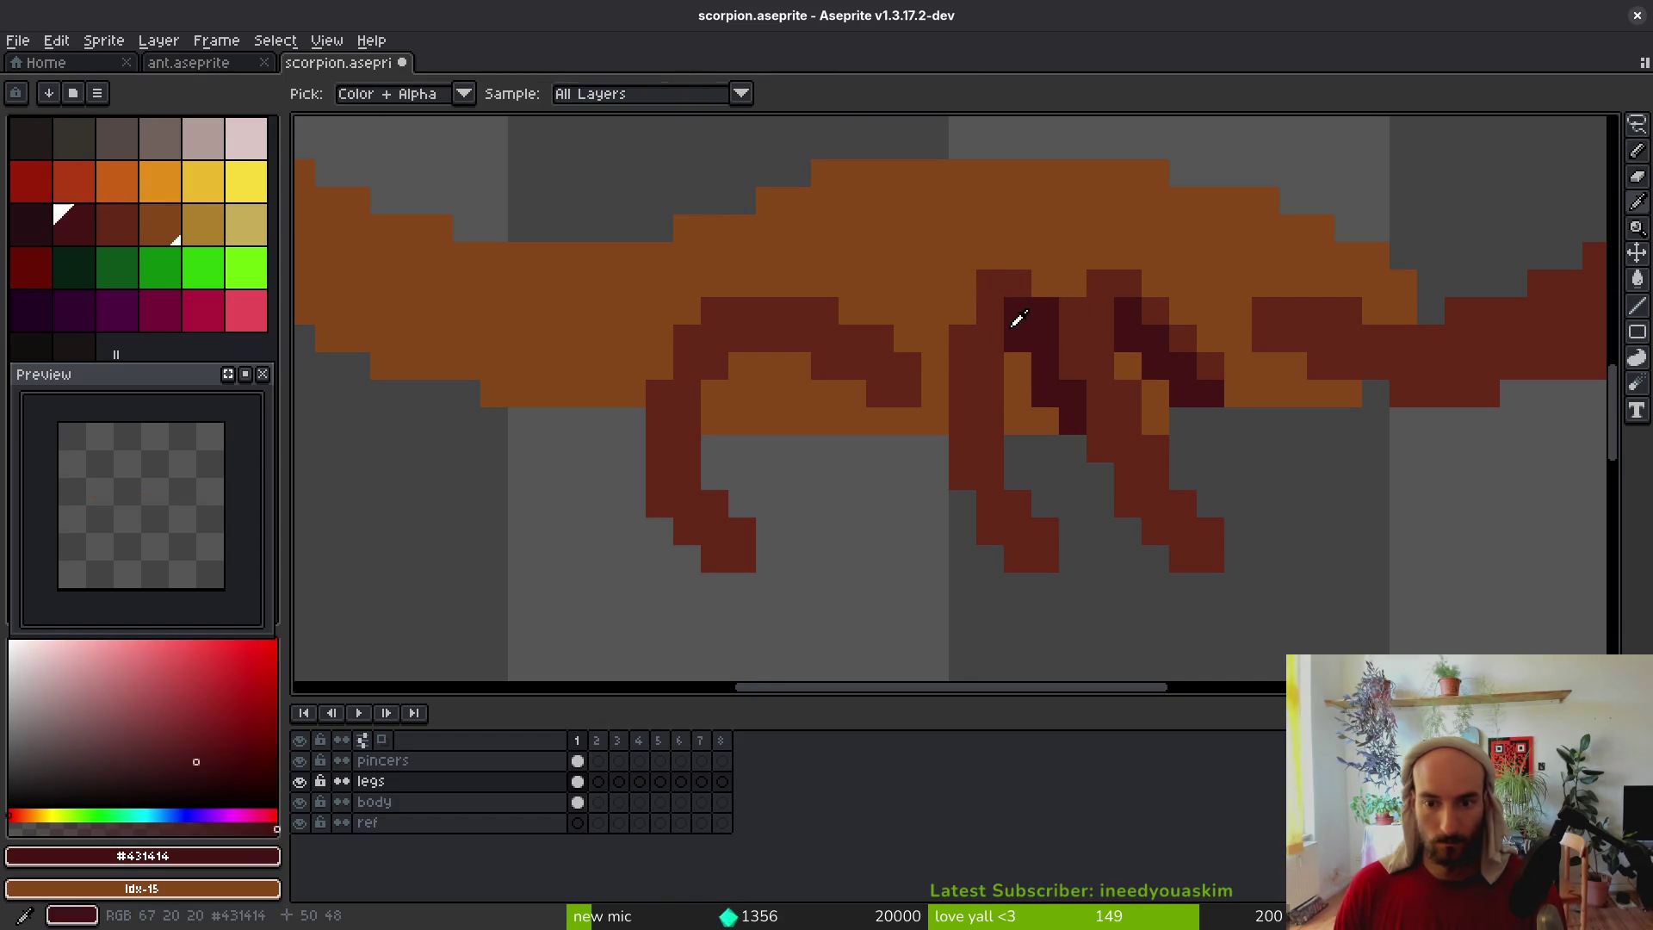
pyautogui.keyDown('alt'); pyautogui.click(1015, 265); pyautogui.keyUp('alt')
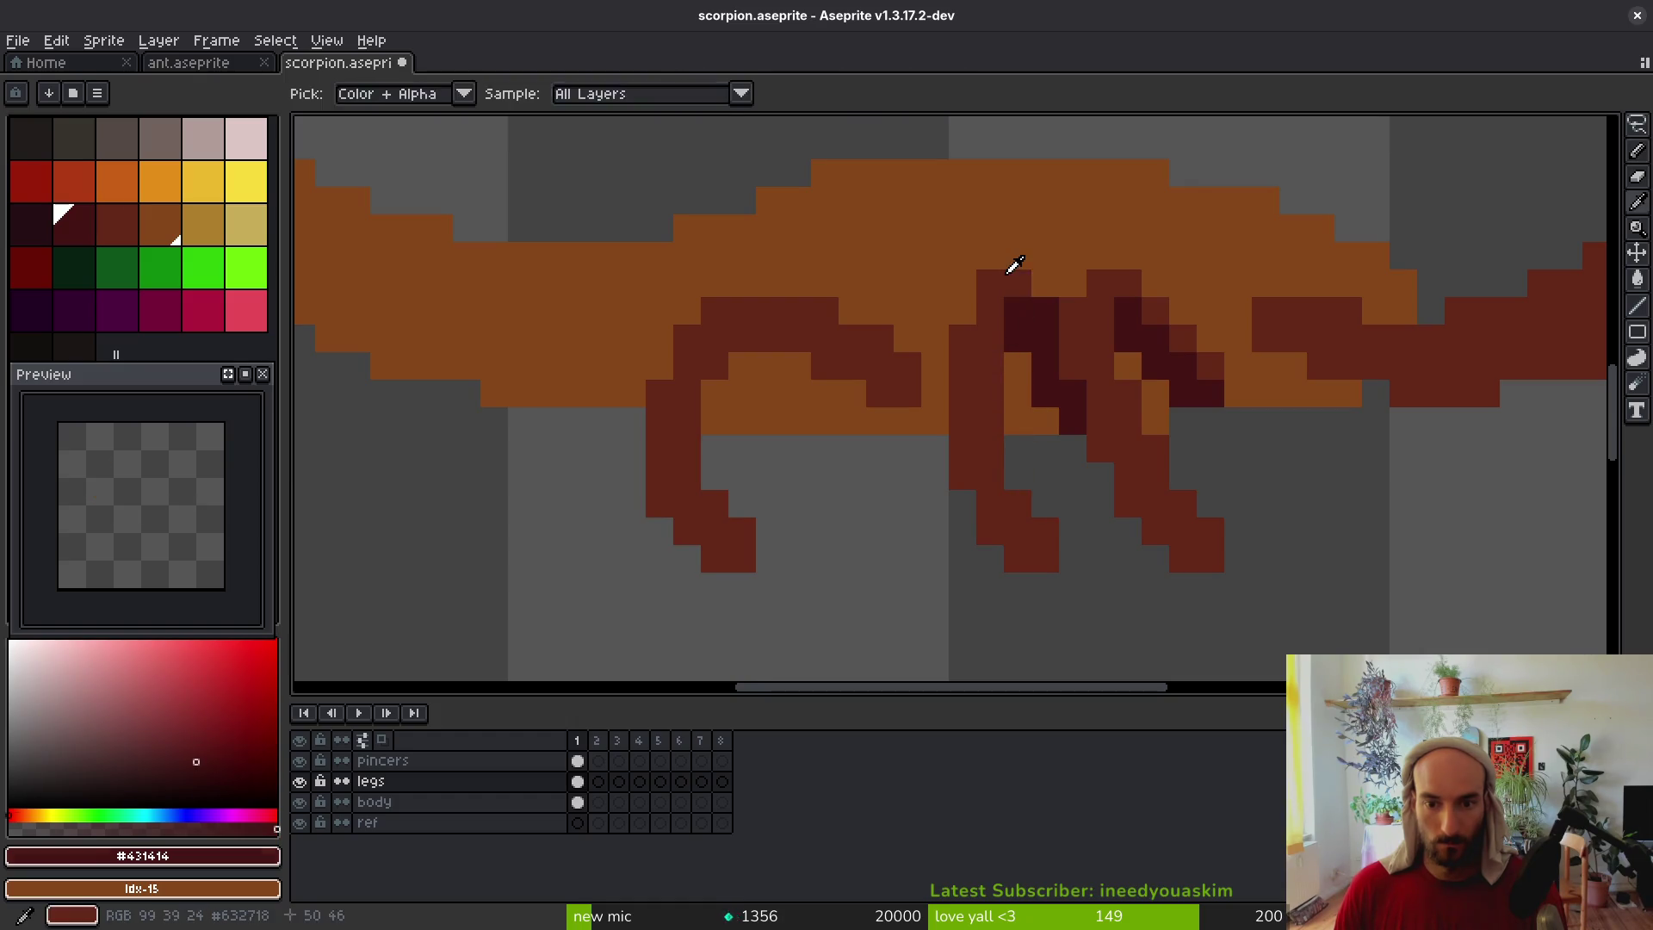
pyautogui.moveTo(1041, 345); pyautogui.dragTo(1040, 324)
pyautogui.click(1029, 308)
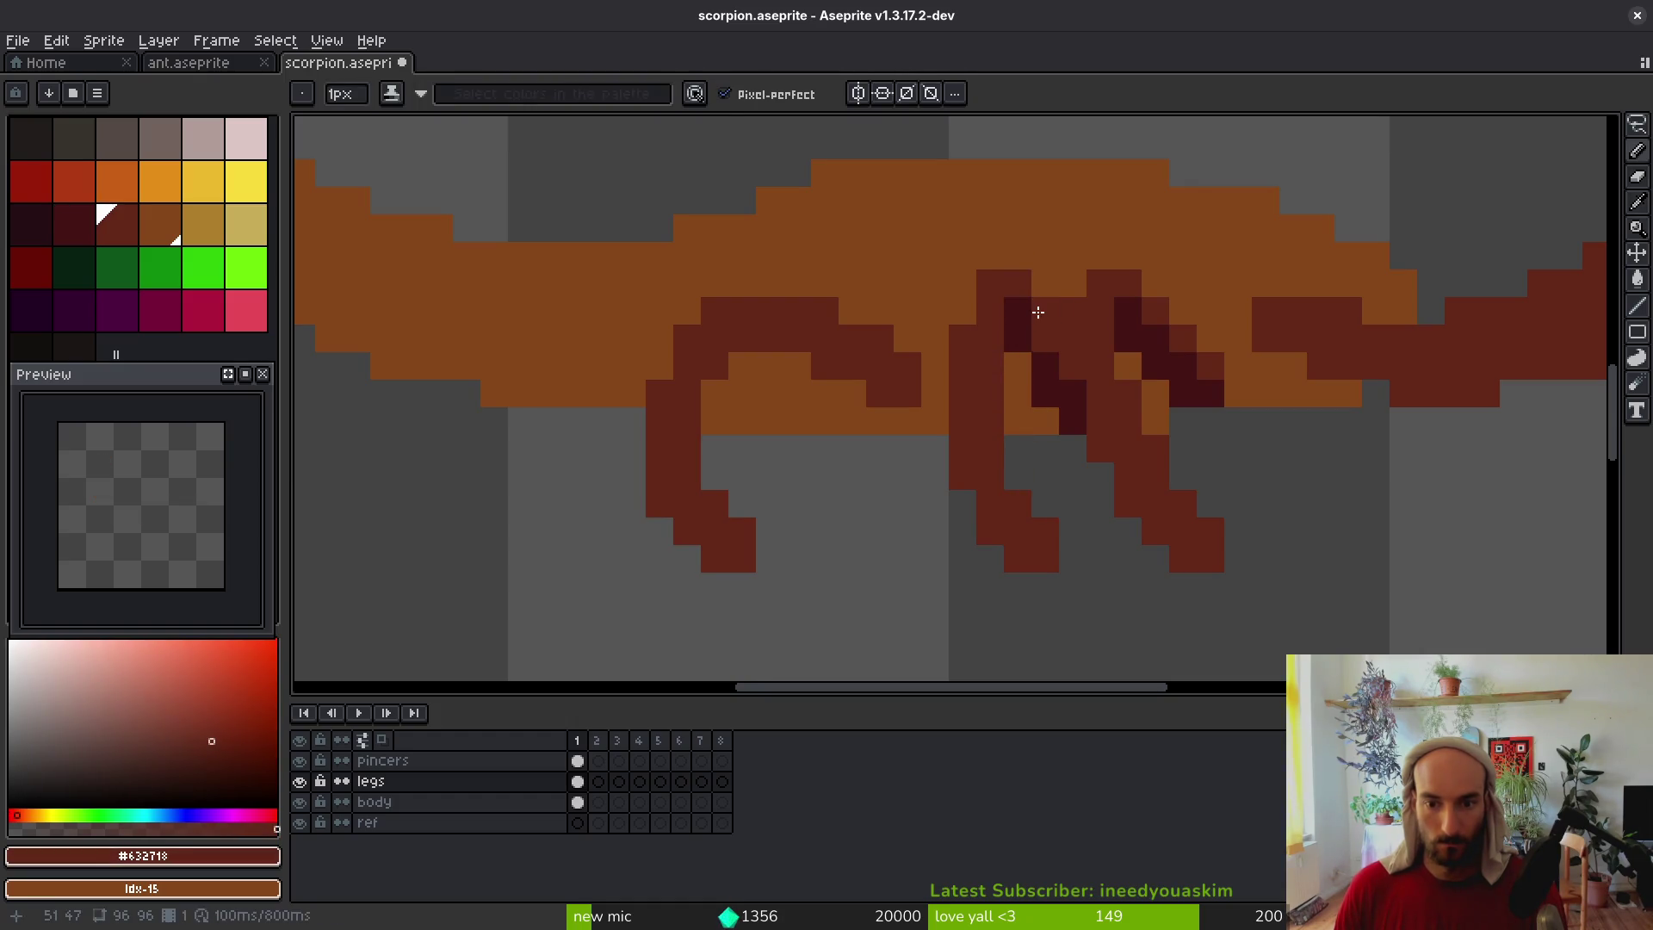
pyautogui.click(1031, 313)
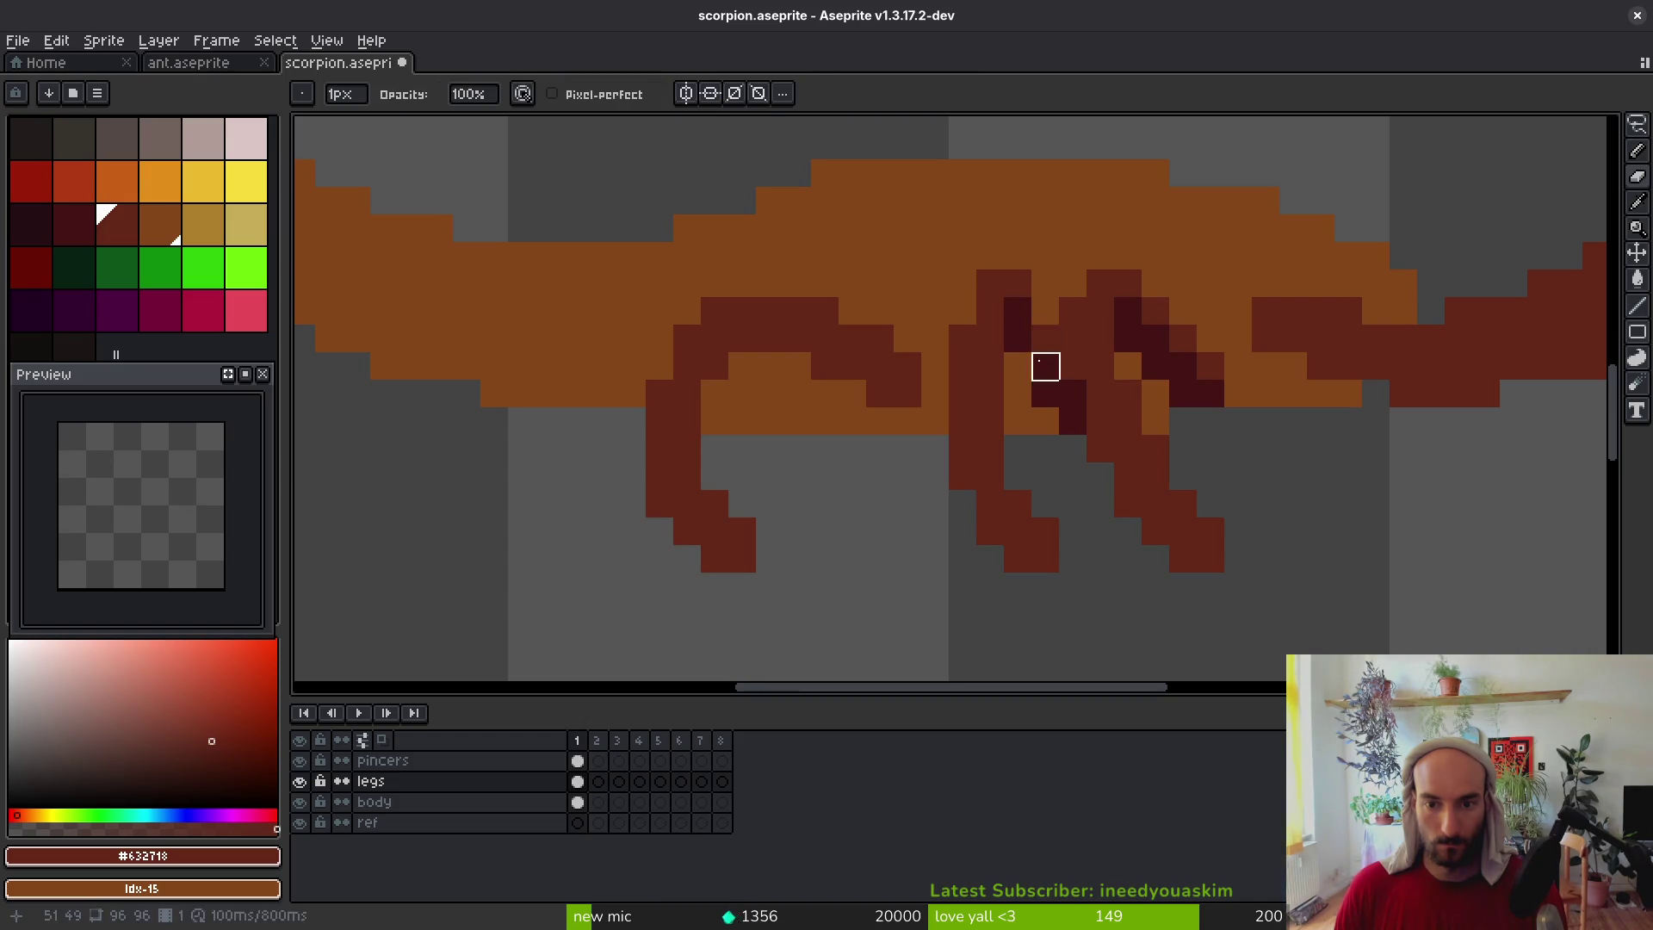
pyautogui.click(964, 311)
# Add dark maroon accent pixels along the middle leg's upper joint and lower section
pyautogui.keyDown('alt'); pyautogui.click(1007, 328); pyautogui.keyUp('alt')
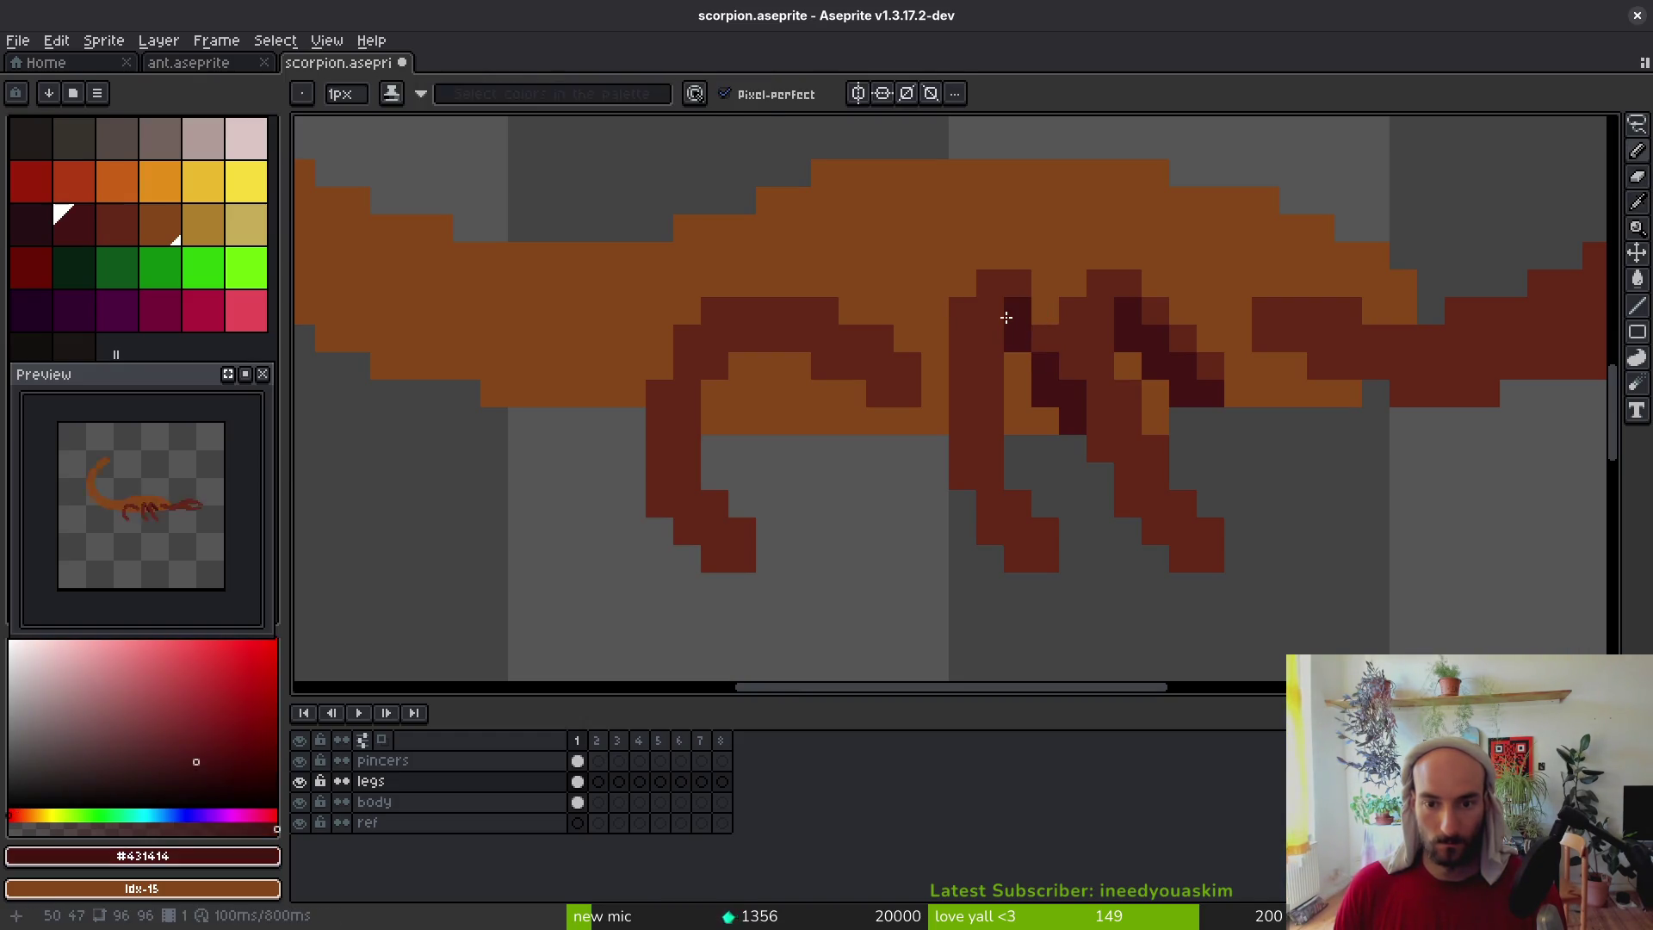
pyautogui.click(1042, 336)
pyautogui.click(1018, 312)
pyautogui.click(1018, 366)
pyautogui.click(1102, 448)
pyautogui.scroll(-5, 1120, 454)
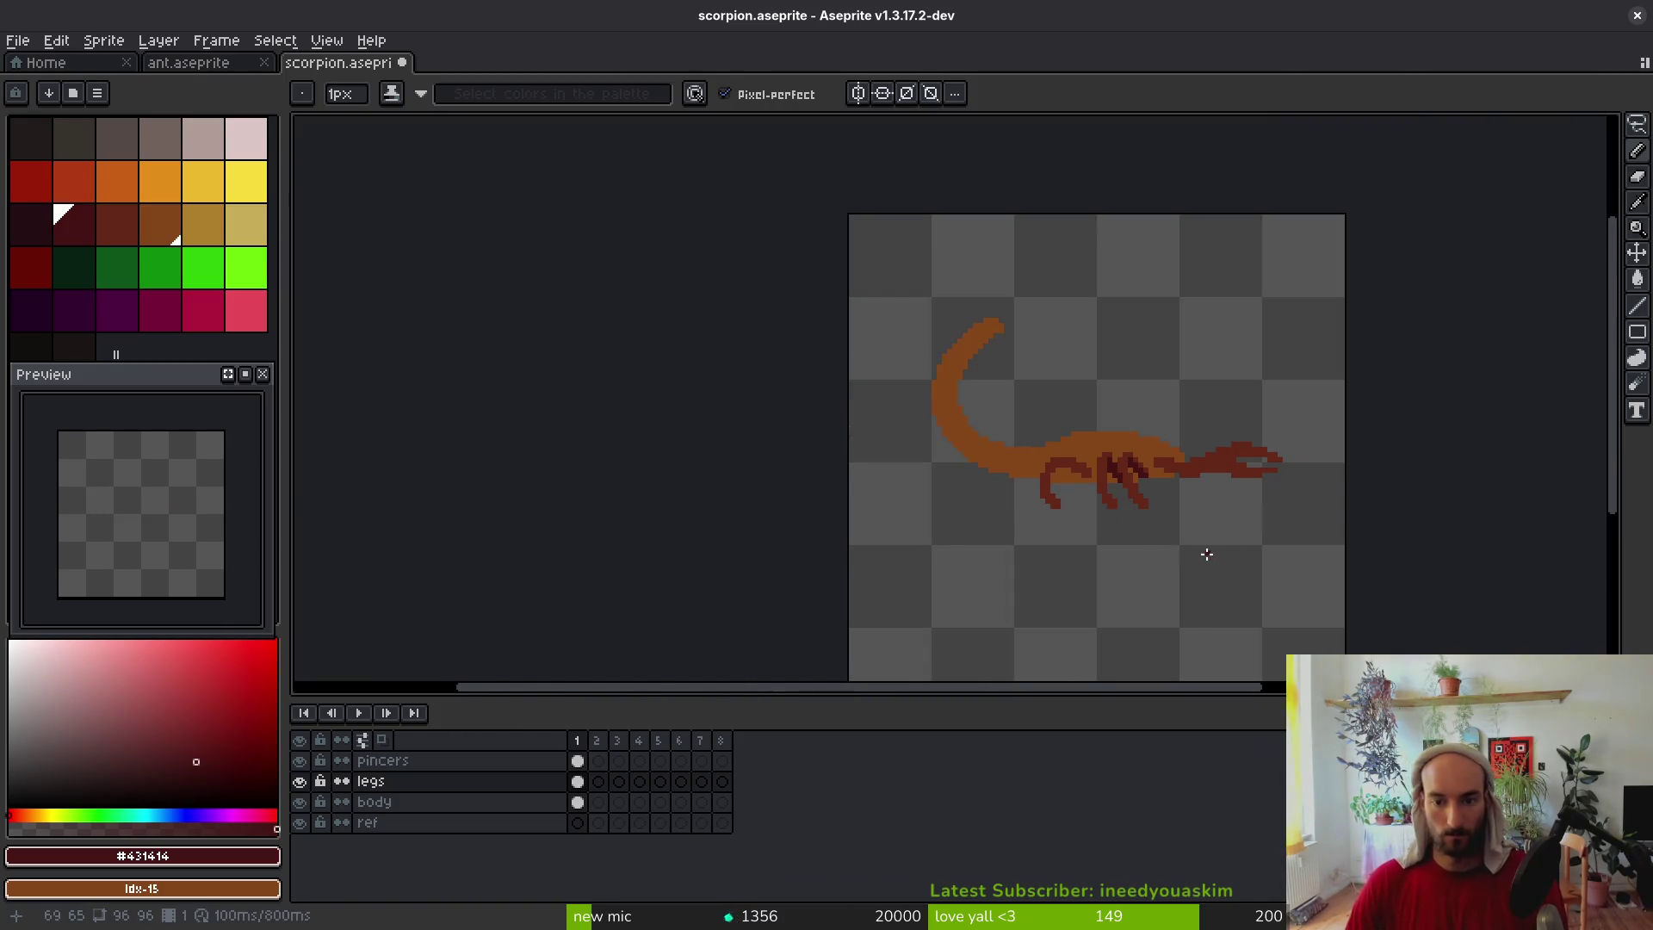
# Add a dark pixel at the right leg's tip
pyautogui.click(1186, 515)
pyautogui.scroll(3, 1133, 509)
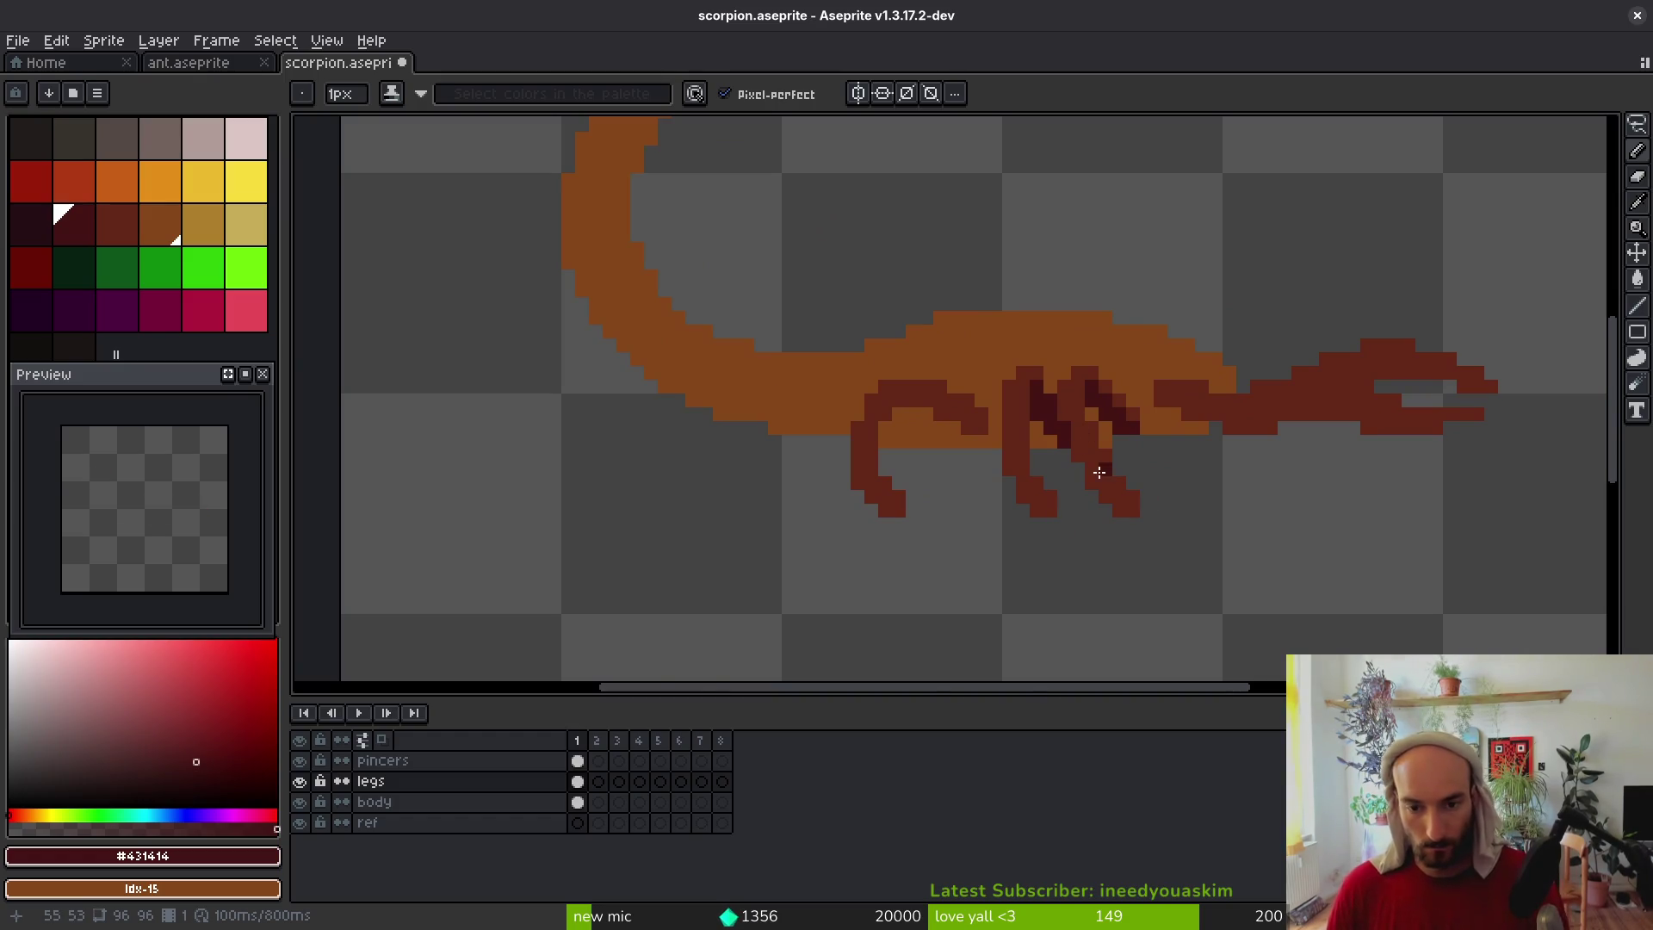
pyautogui.scroll(3, 1050, 379)
pyautogui.press('e')
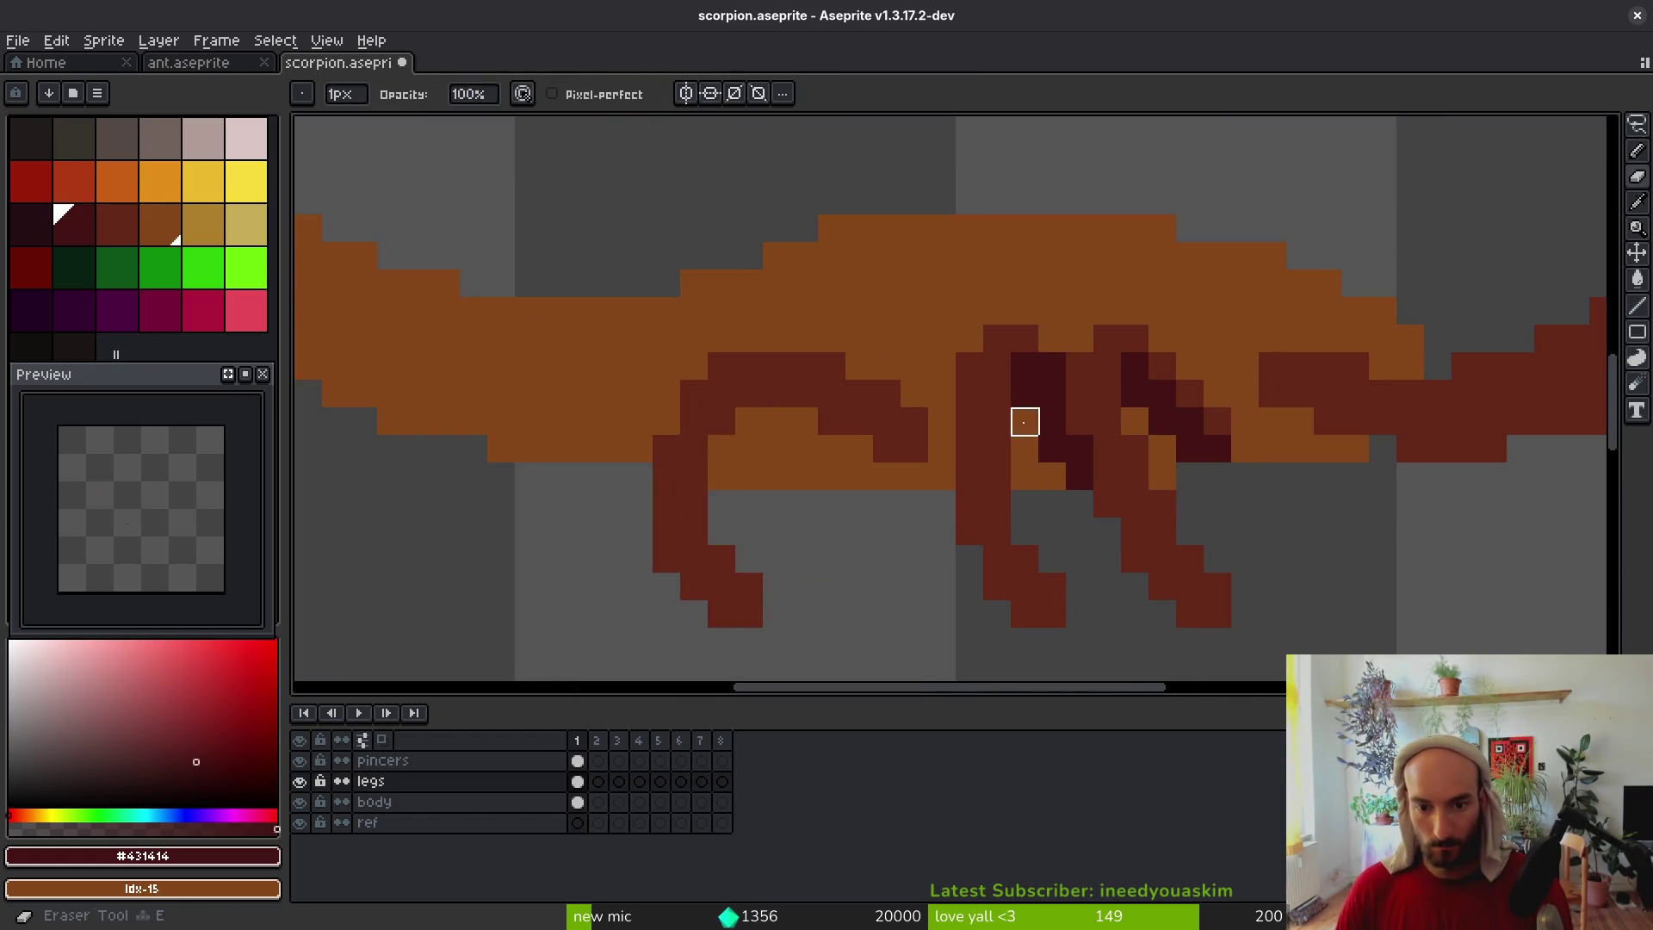
pyautogui.scroll(-3, 1089, 497)
pyautogui.scroll(2, 1090, 532)
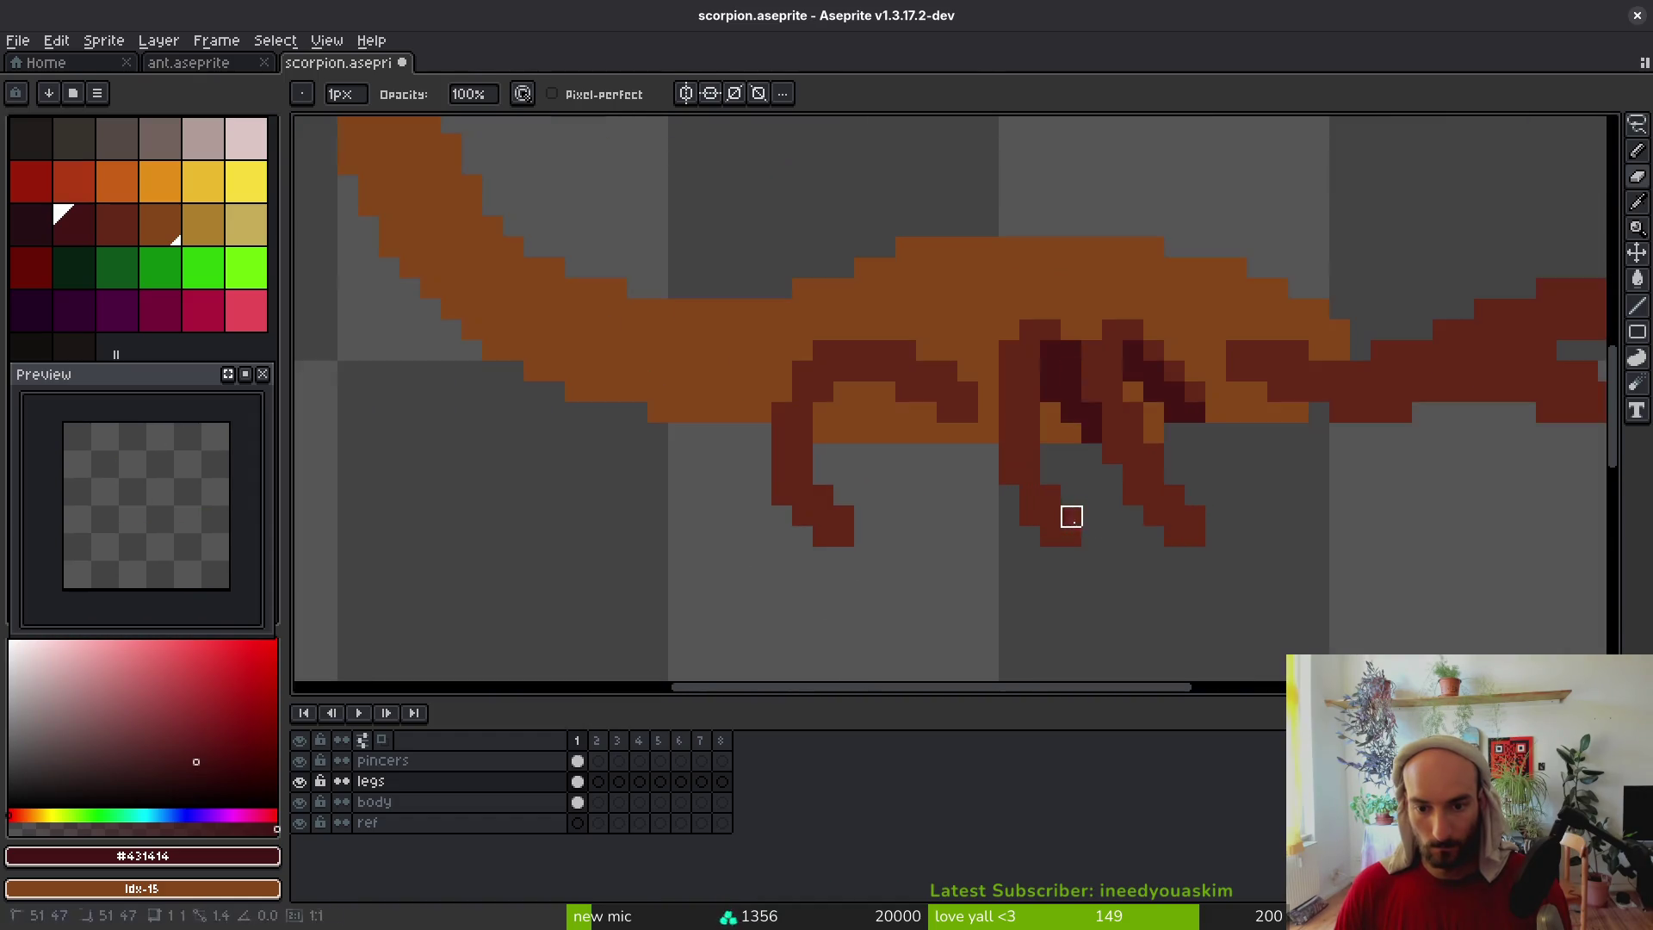
# Shift a leg one pixel right with a rectangular selection and add a medium red pixel
pyautogui.press('m')
pyautogui.moveTo(1056, 431)
pyautogui.mouseDown()
pyautogui.moveTo(1018, 452)
pyautogui.moveTo(1018, 405)
pyautogui.moveTo(986, 450)
pyautogui.moveTo(1077, 553)
pyautogui.moveTo(1061, 426)
pyautogui.mouseUp()
pyautogui.moveTo(1038, 516); pyautogui.dragTo(1055, 514)
pyautogui.hotkey('ctrl', 'd')
pyautogui.press('f')
pyautogui.keyDown('alt'); pyautogui.click(1022, 416); pyautogui.keyUp('alt')
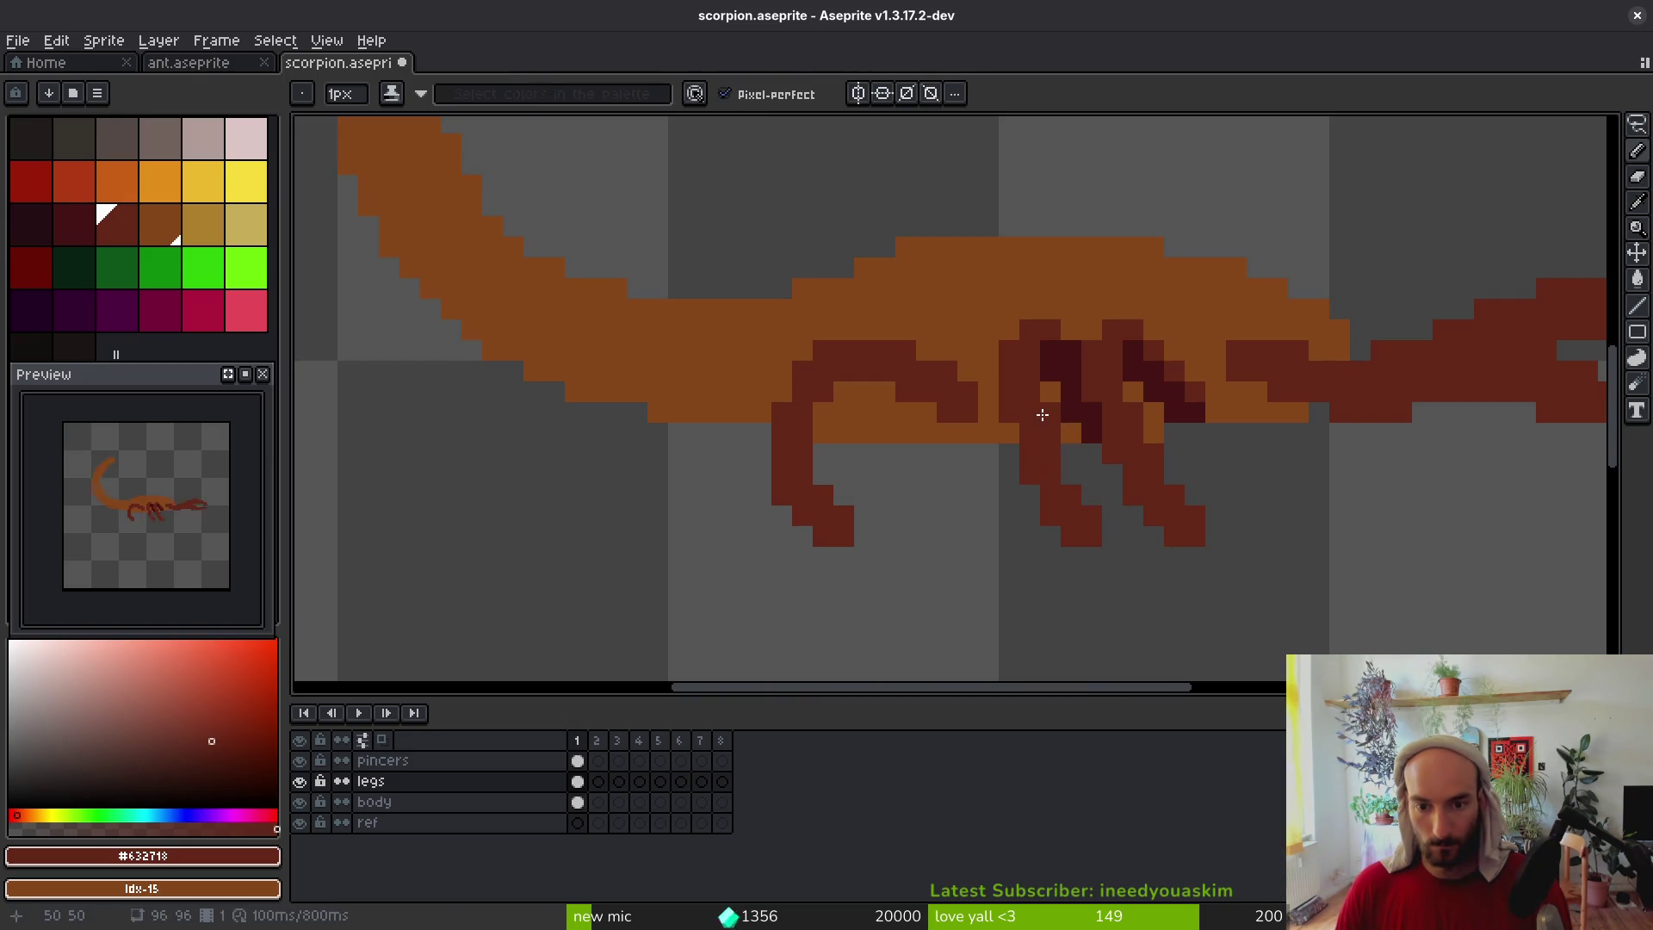
pyautogui.click(1029, 515)
# Save scorpion.aseprite and add a dark-red pixel to a leg tip
pyautogui.hotkey('ctrl', 's')
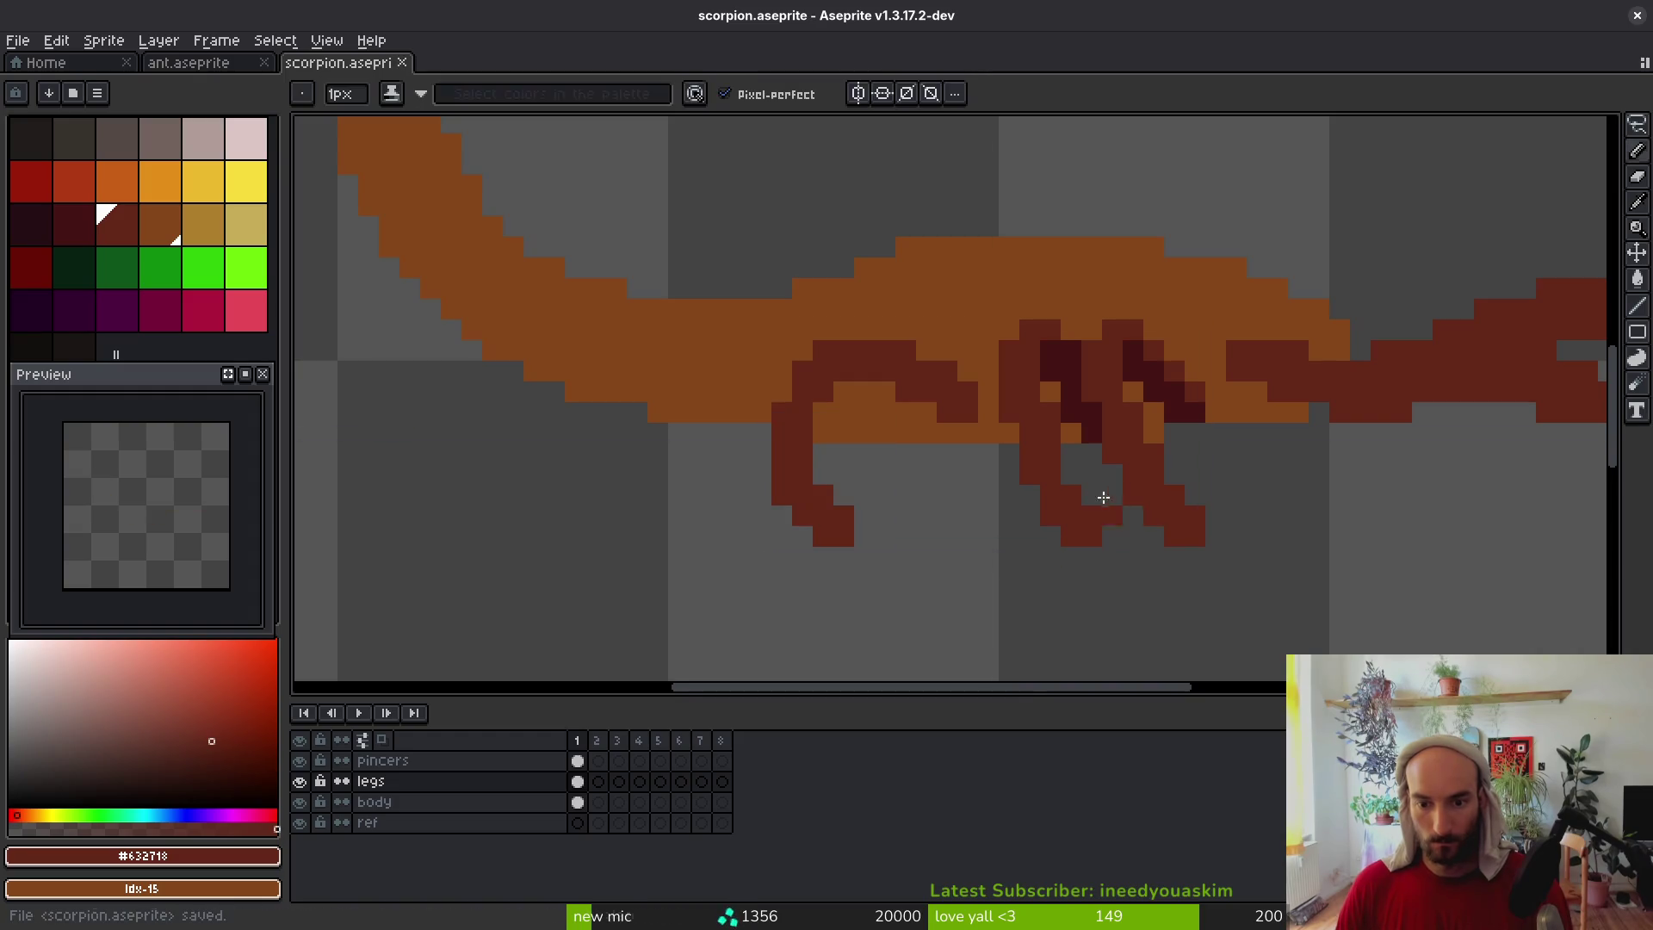
pyautogui.scroll(-3, 1185, 583)
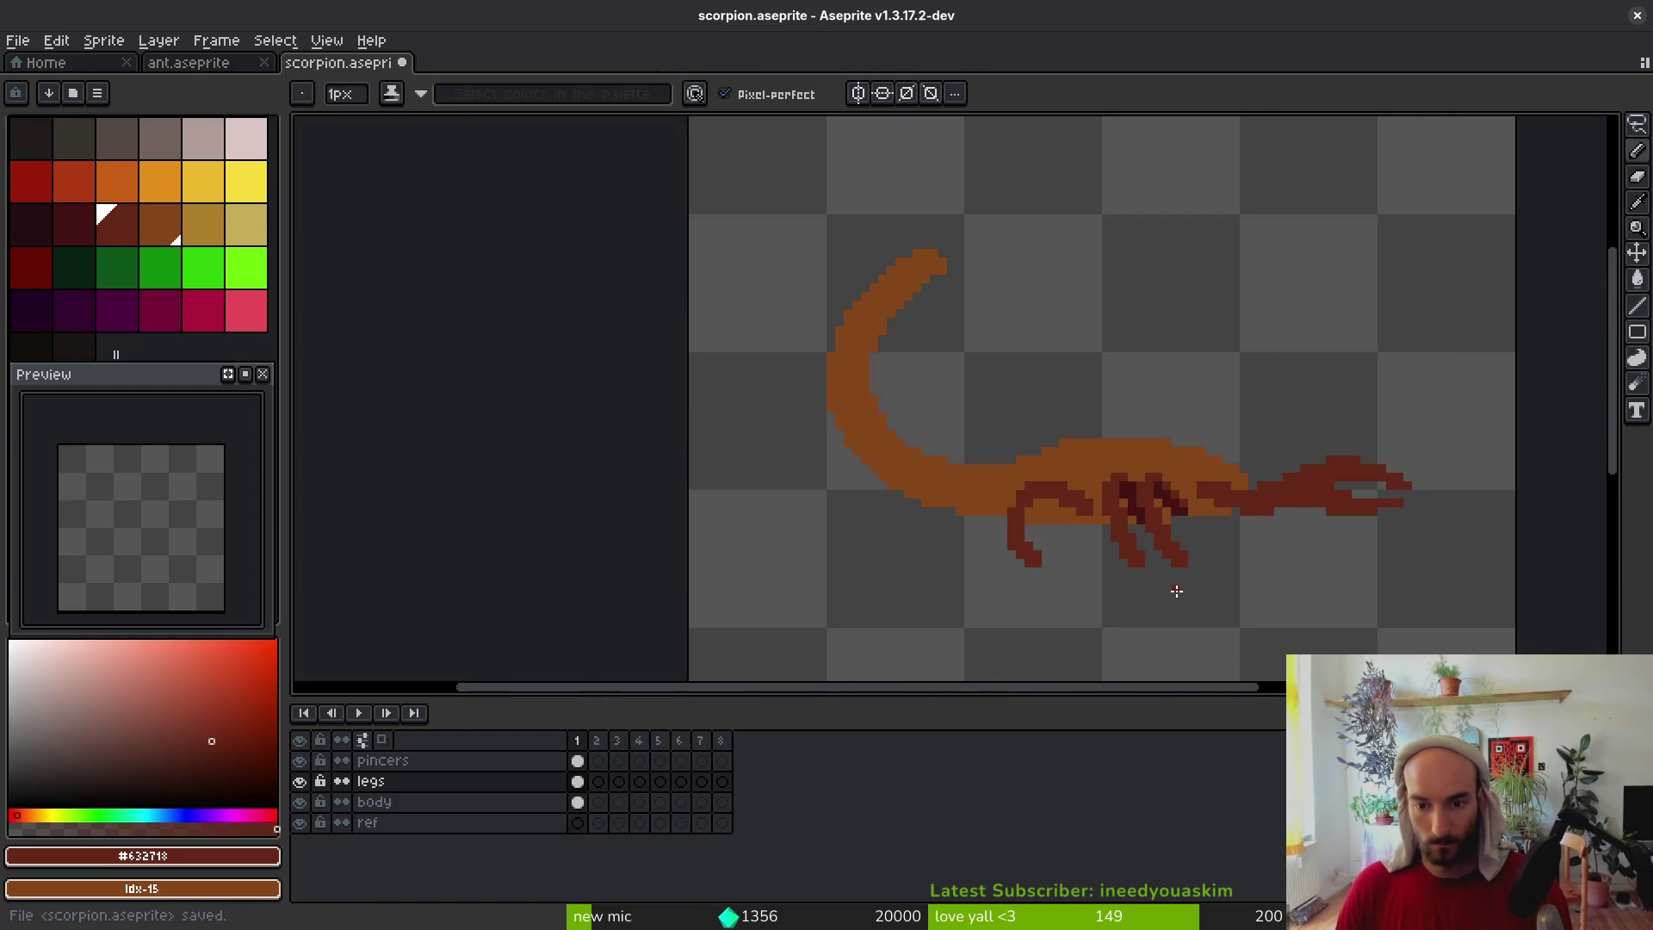
pyautogui.scroll(3, 1173, 591)
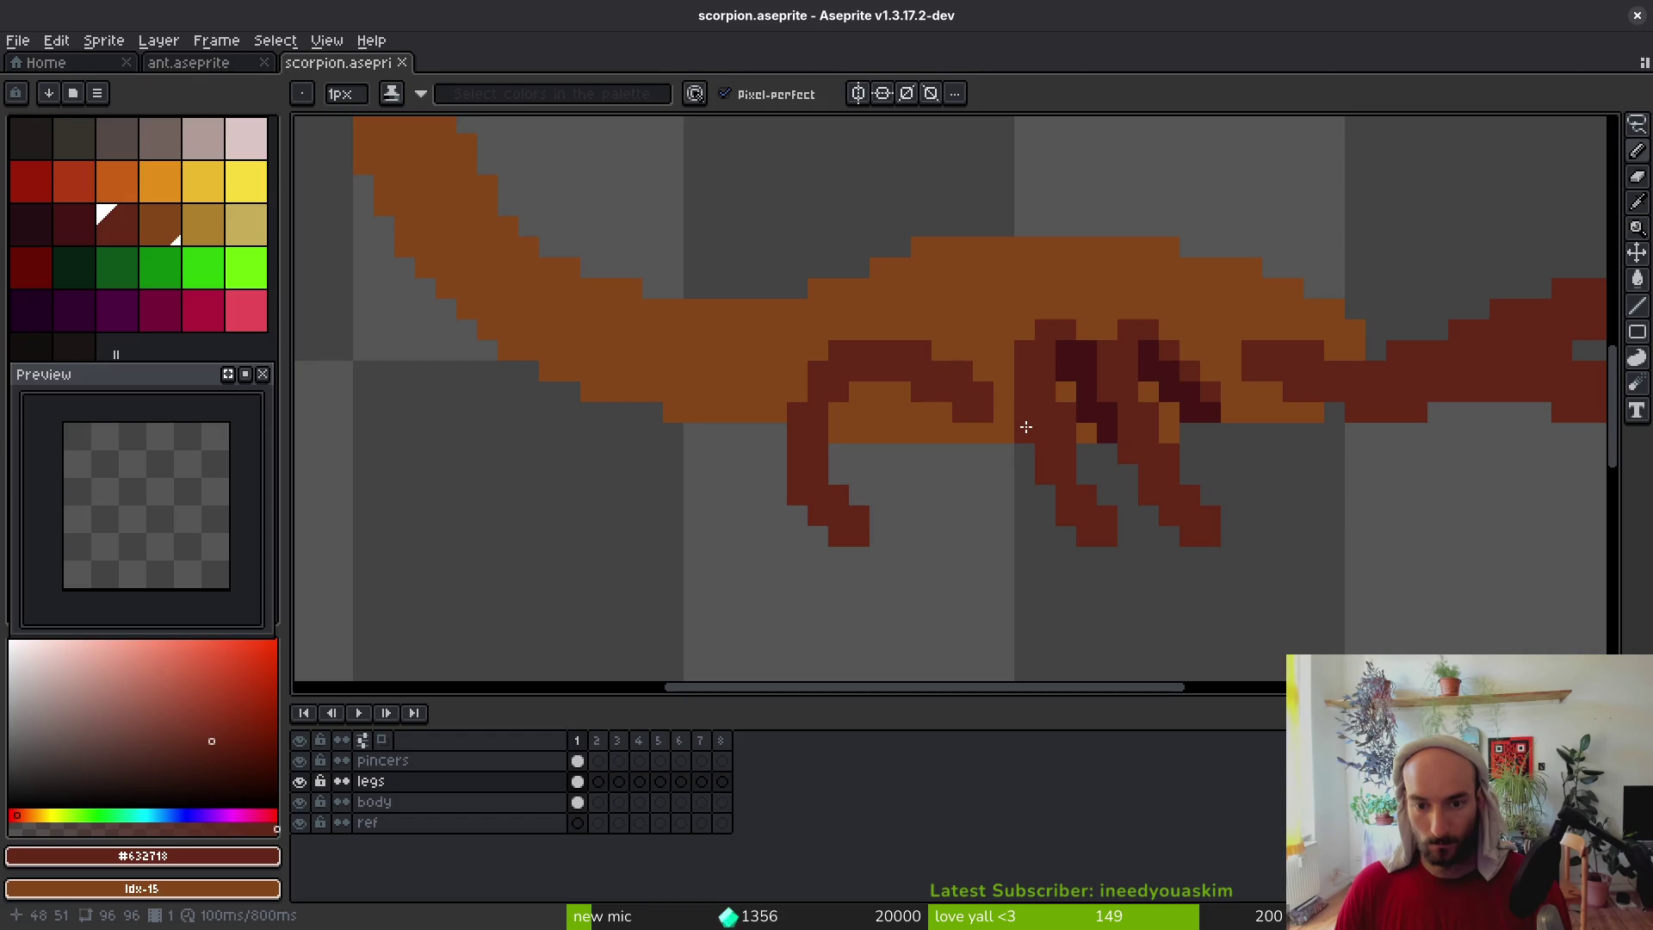
pyautogui.click(1066, 598)
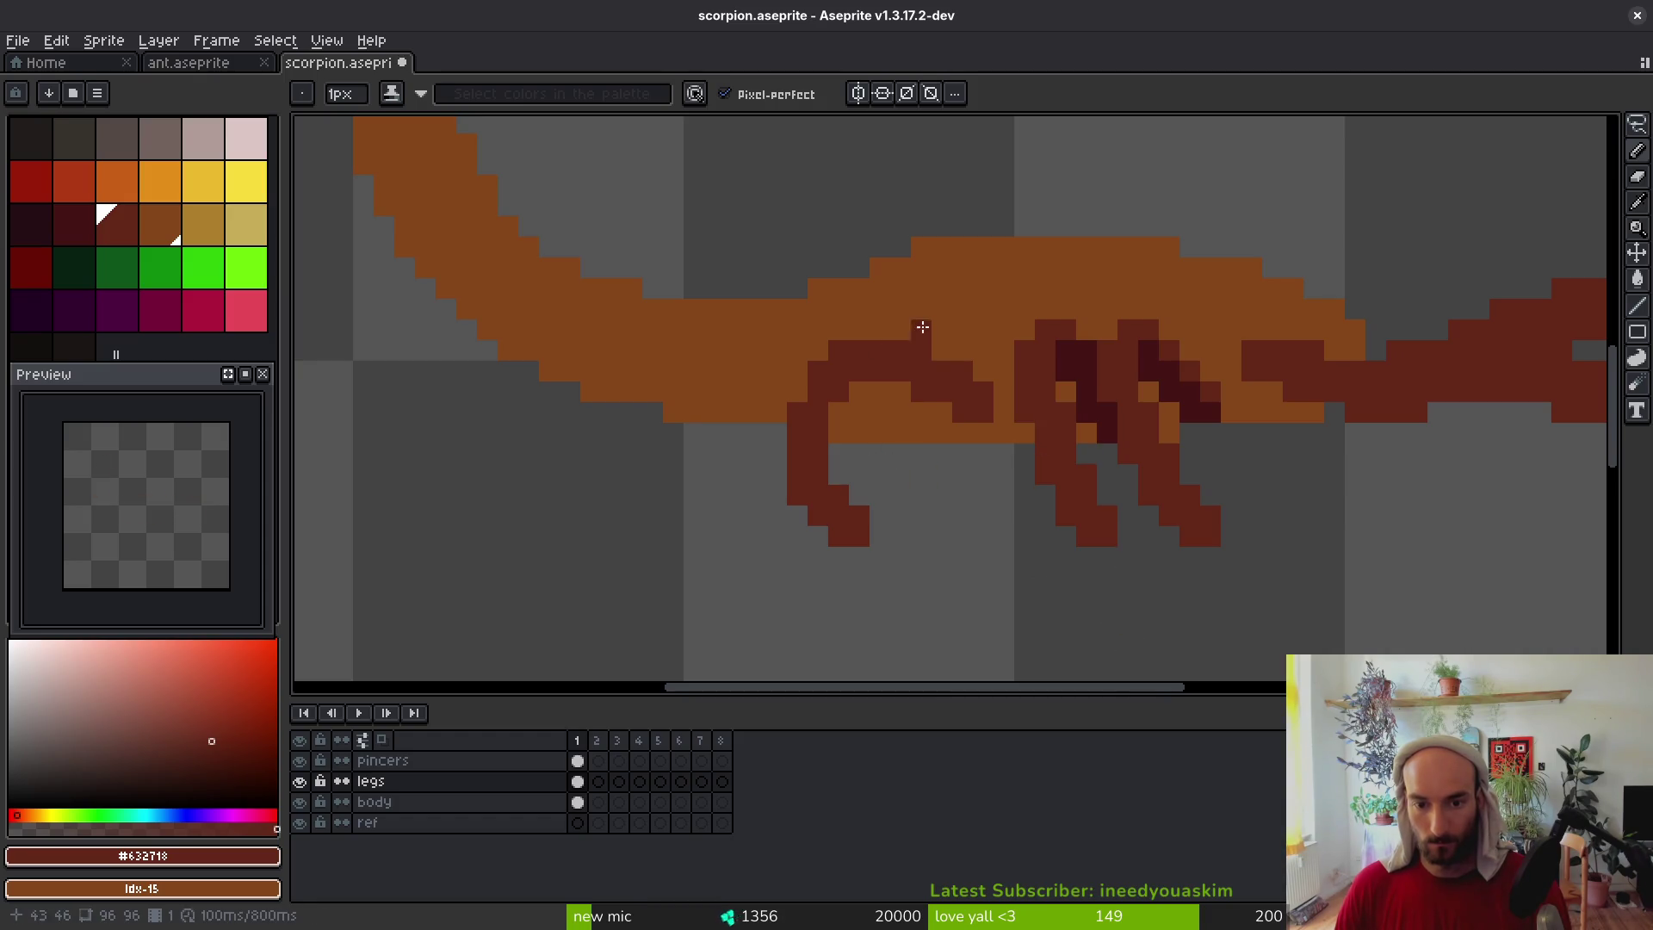
pyautogui.keyDown('alt'); pyautogui.click(1070, 354); pyautogui.keyUp('alt')
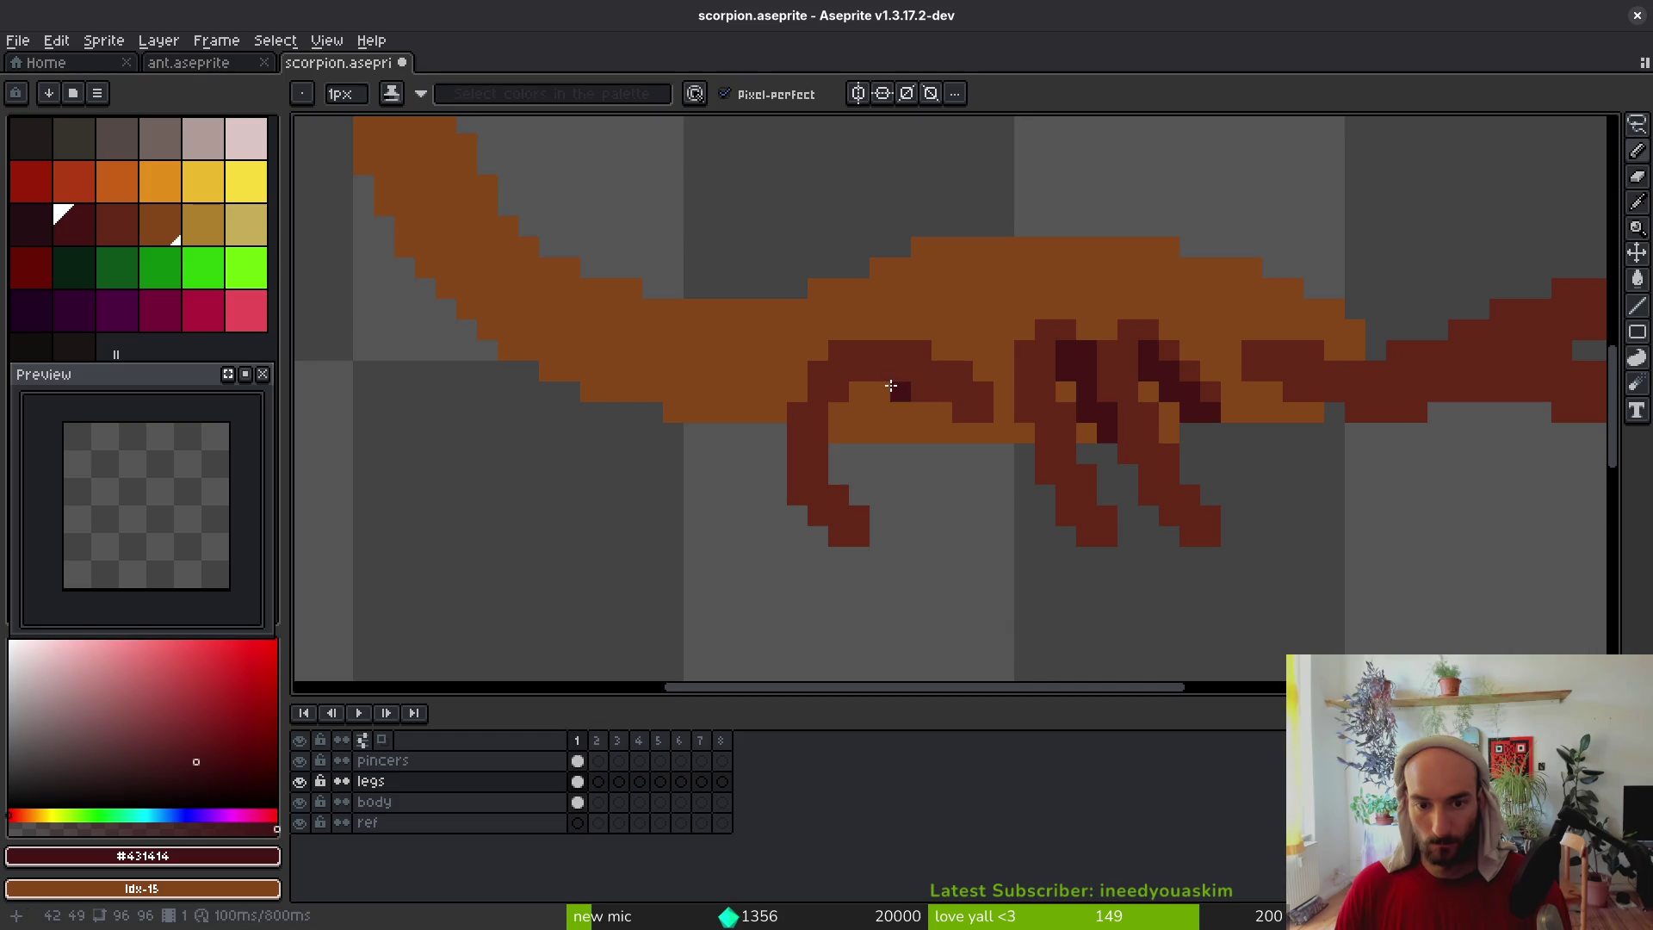
# Shade the front leg's upper joint darker and erase three stray pixels along its diagonal
pyautogui.moveTo(875, 369)
pyautogui.mouseDown()
pyautogui.moveTo(940, 392)
pyautogui.moveTo(921, 413)
pyautogui.moveTo(938, 400)
pyautogui.moveTo(917, 368)
pyautogui.mouseUp()
pyautogui.click(859, 372)
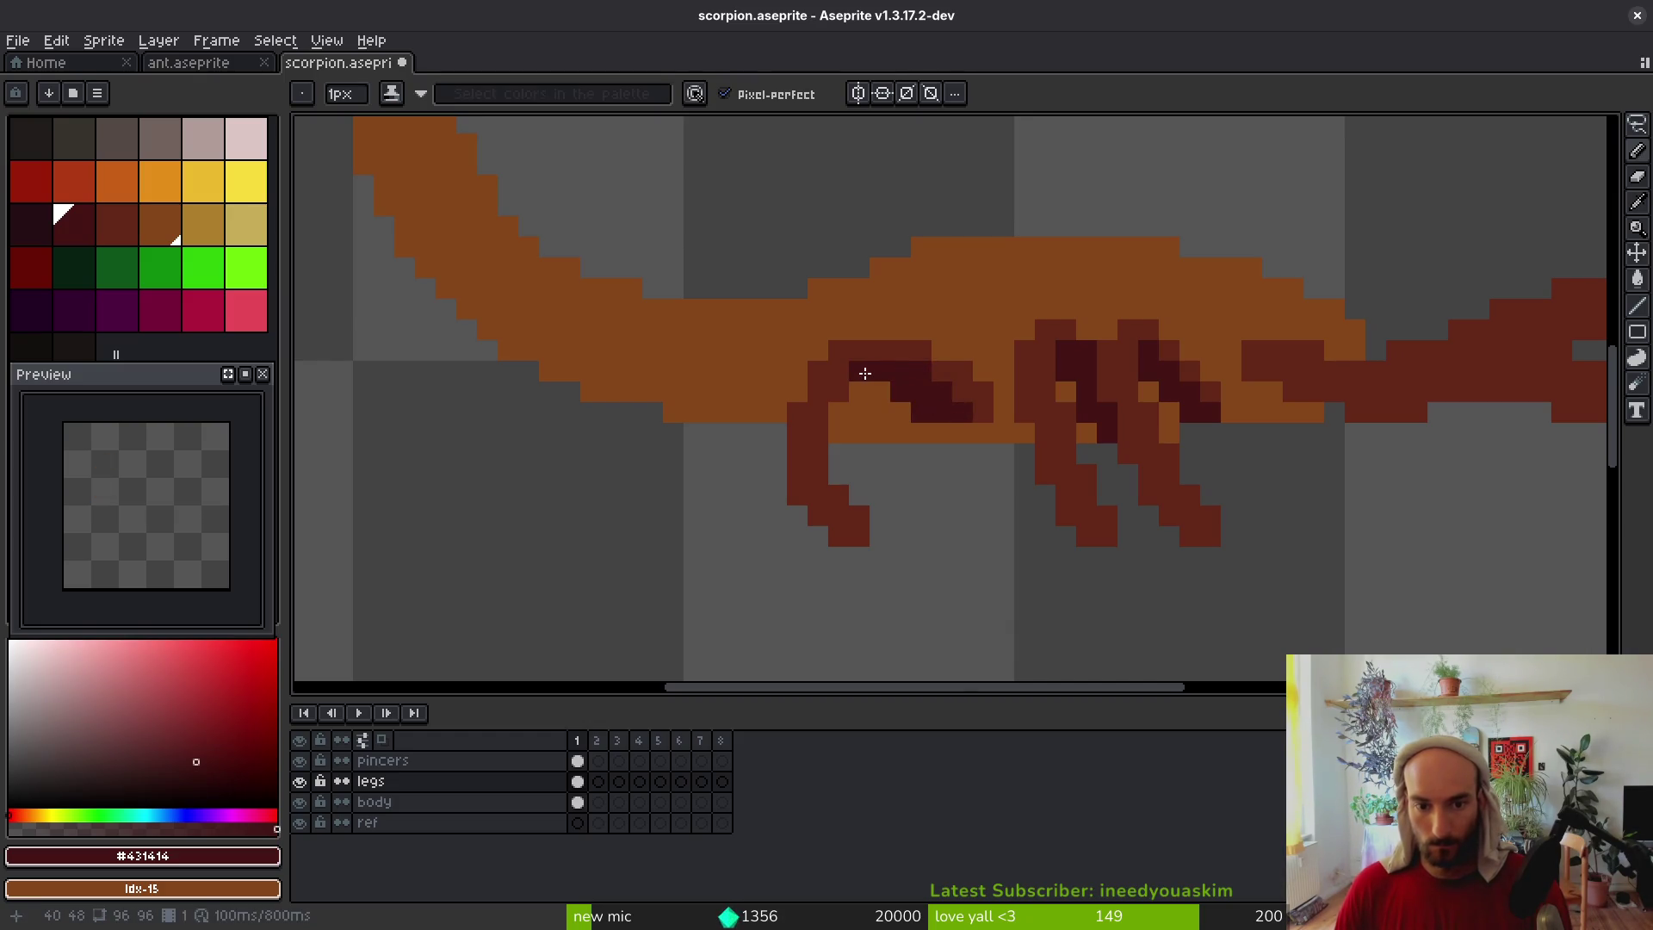
pyautogui.keyDown('alt'); pyautogui.click(910, 351); pyautogui.keyUp('alt')
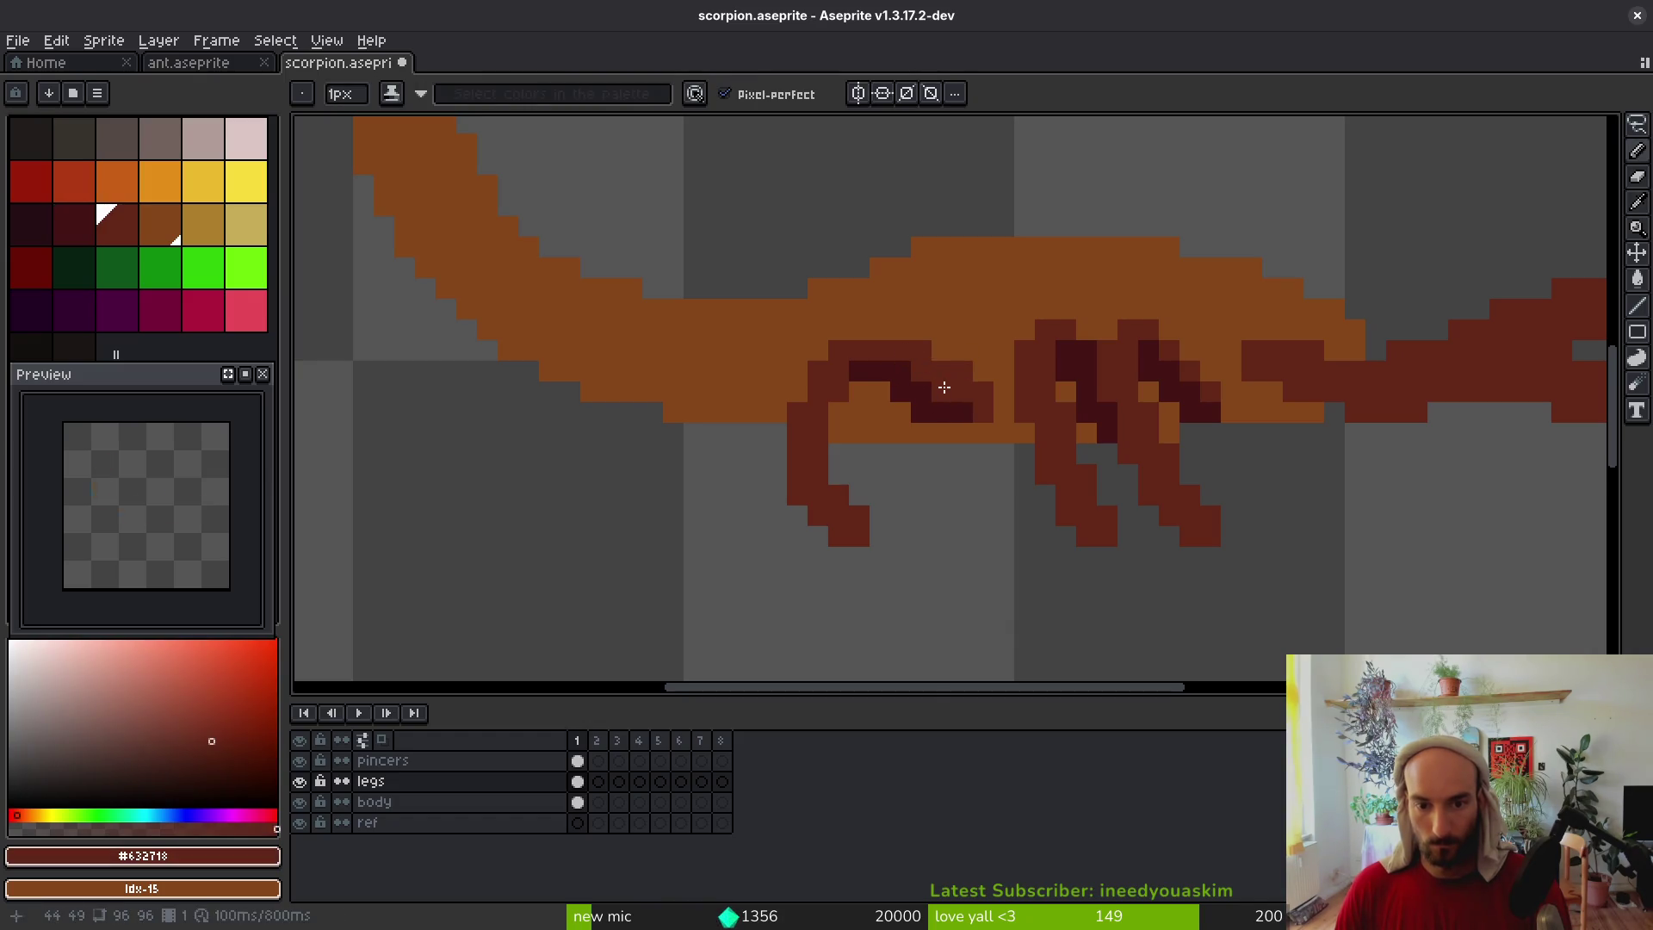
pyautogui.press('e')
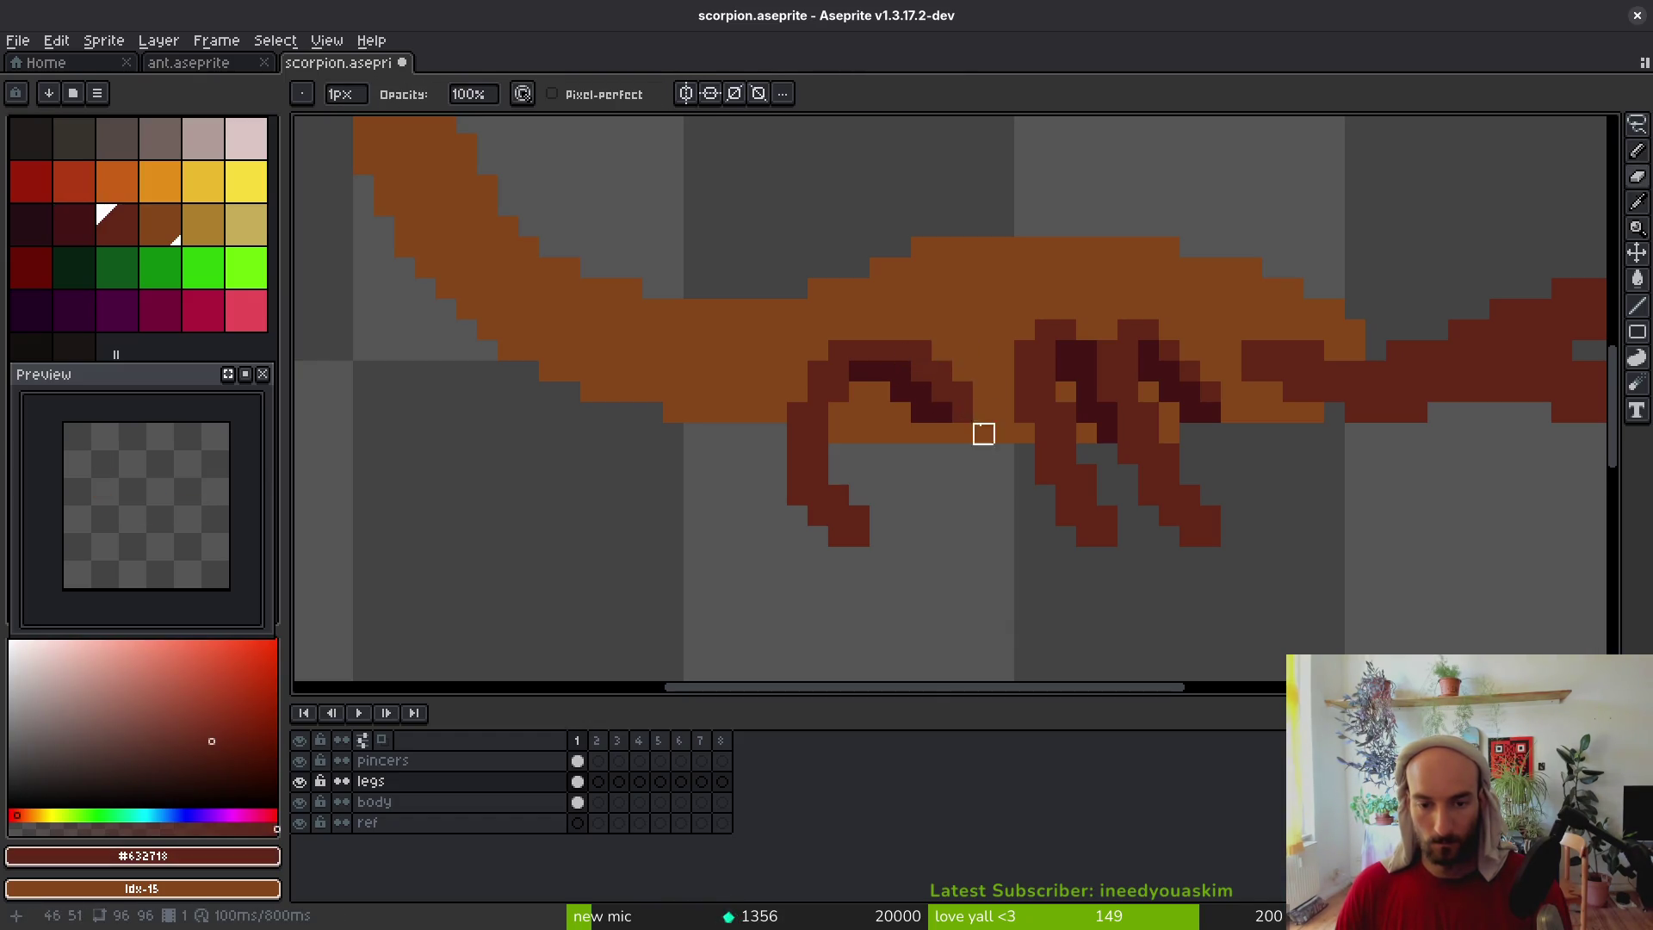
pyautogui.moveTo(959, 387); pyautogui.dragTo(919, 350)
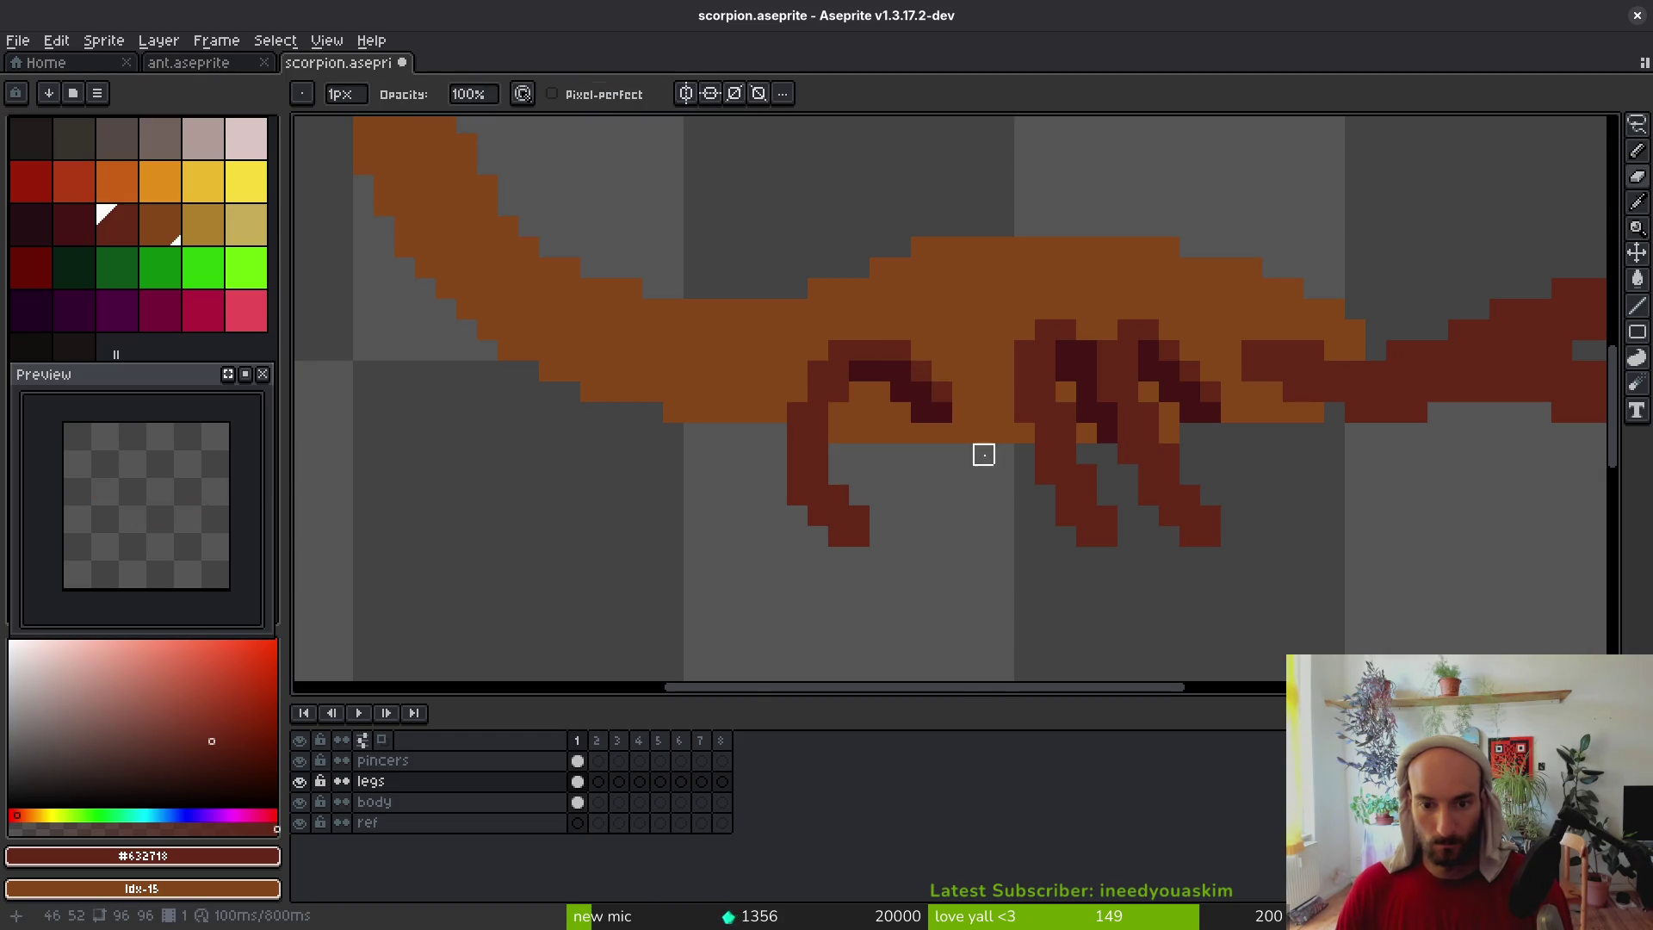
# Draw a new leg from the body between the front and middle legs
pyautogui.press('b')
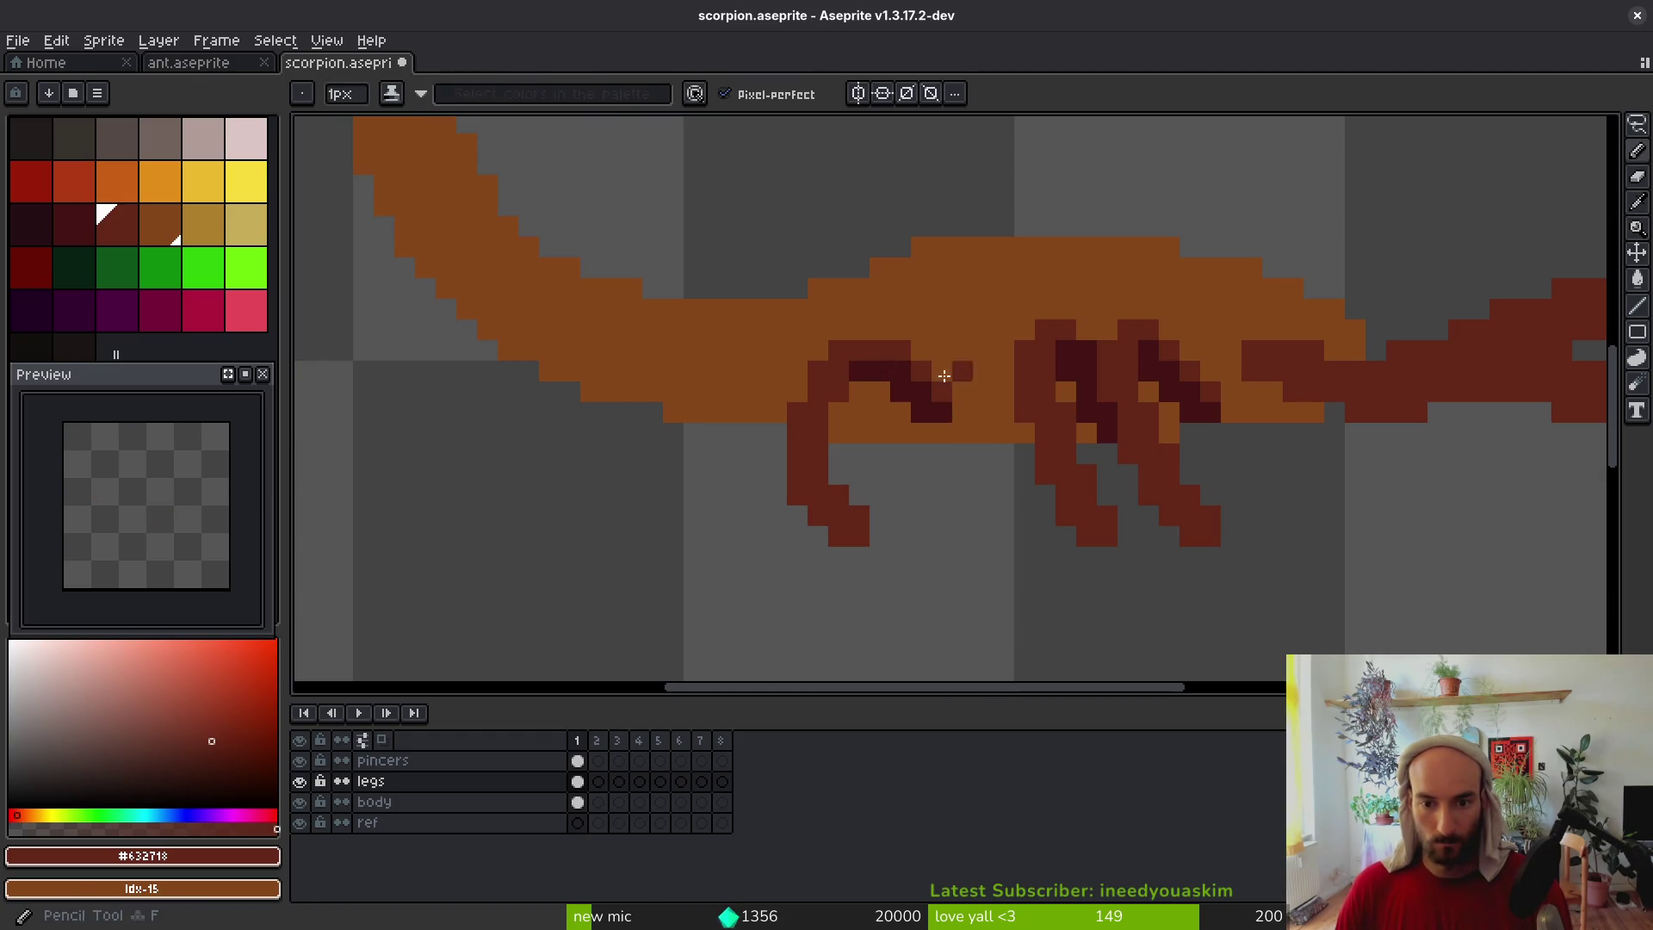
pyautogui.moveTo(966, 357); pyautogui.dragTo(919, 471)
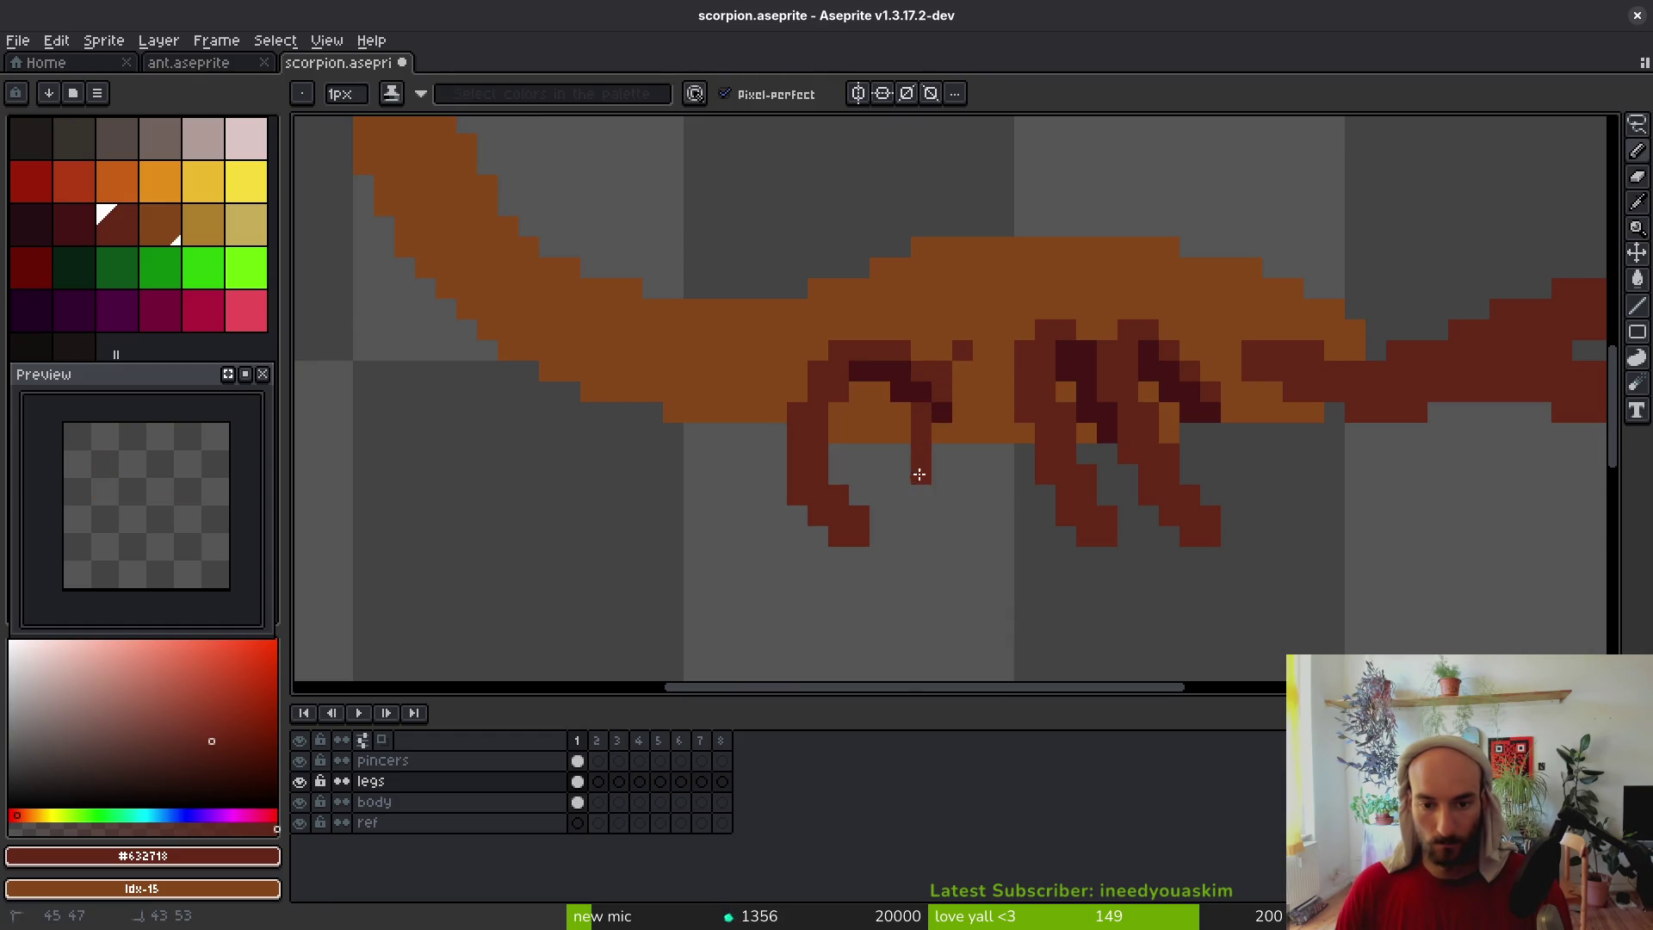
pyautogui.moveTo(959, 538)
pyautogui.mouseDown()
pyautogui.moveTo(984, 538)
pyautogui.moveTo(962, 515)
pyautogui.moveTo(954, 376)
pyautogui.mouseUp()
pyautogui.click(942, 353)
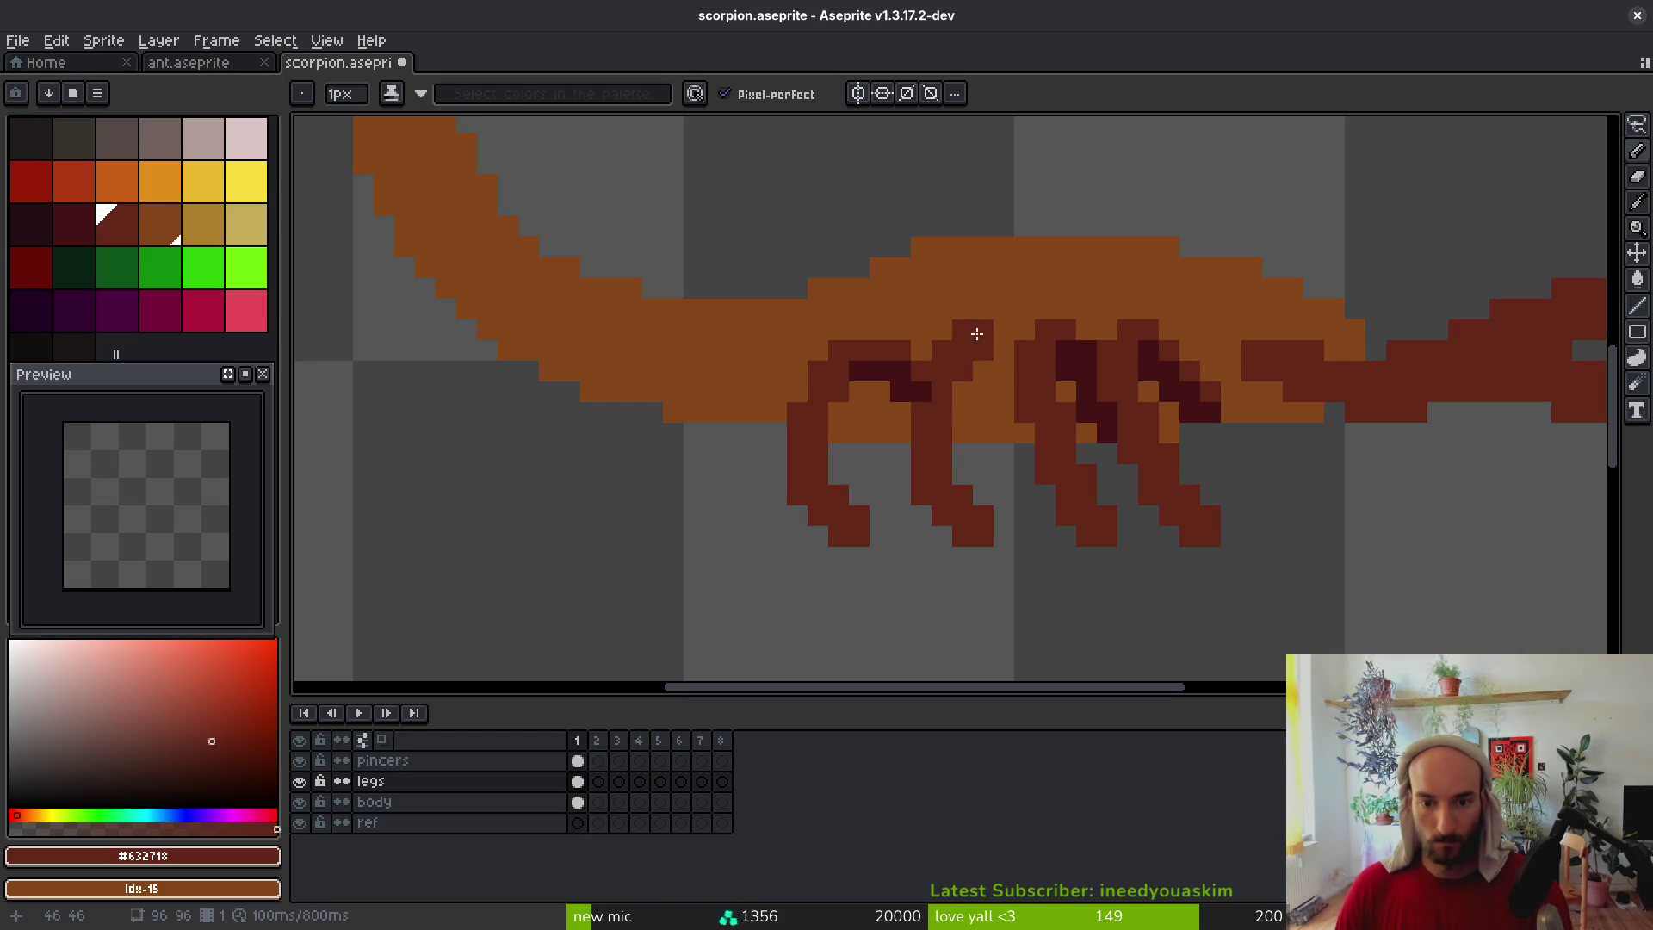
pyautogui.moveTo(981, 393); pyautogui.dragTo(999, 409)
pyautogui.click(996, 432)
# Pick the dark red #431414 from the legs and save the sprite
pyautogui.press('alt')
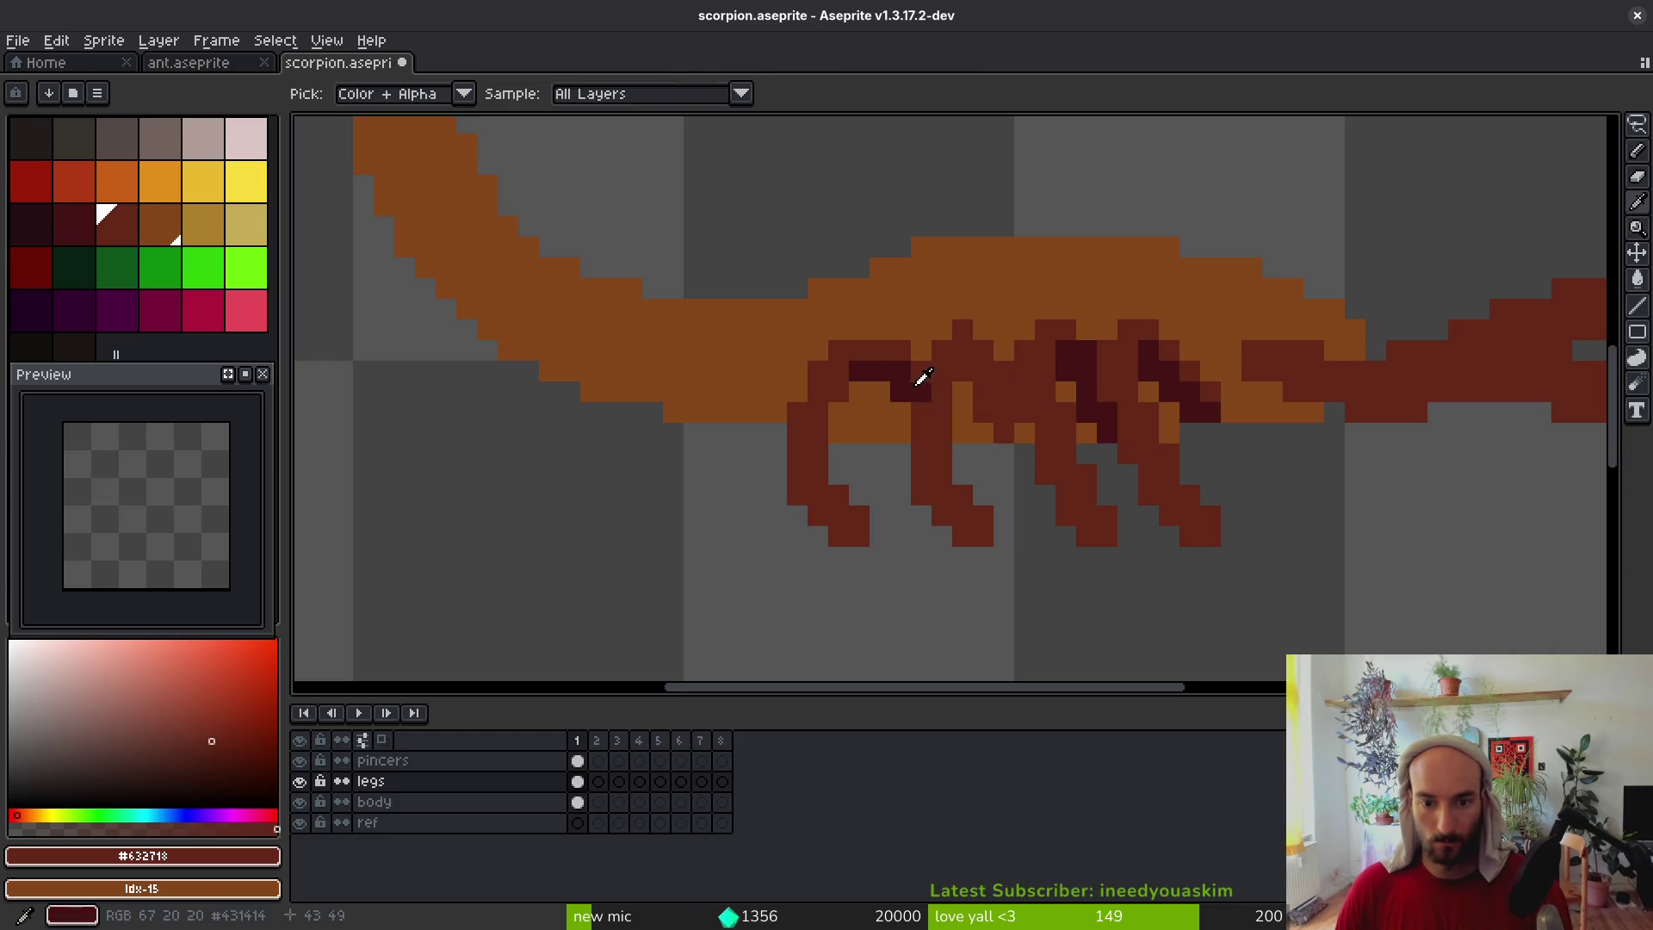
pyautogui.keyDown('alt'); pyautogui.click(905, 381); pyautogui.keyUp('alt')
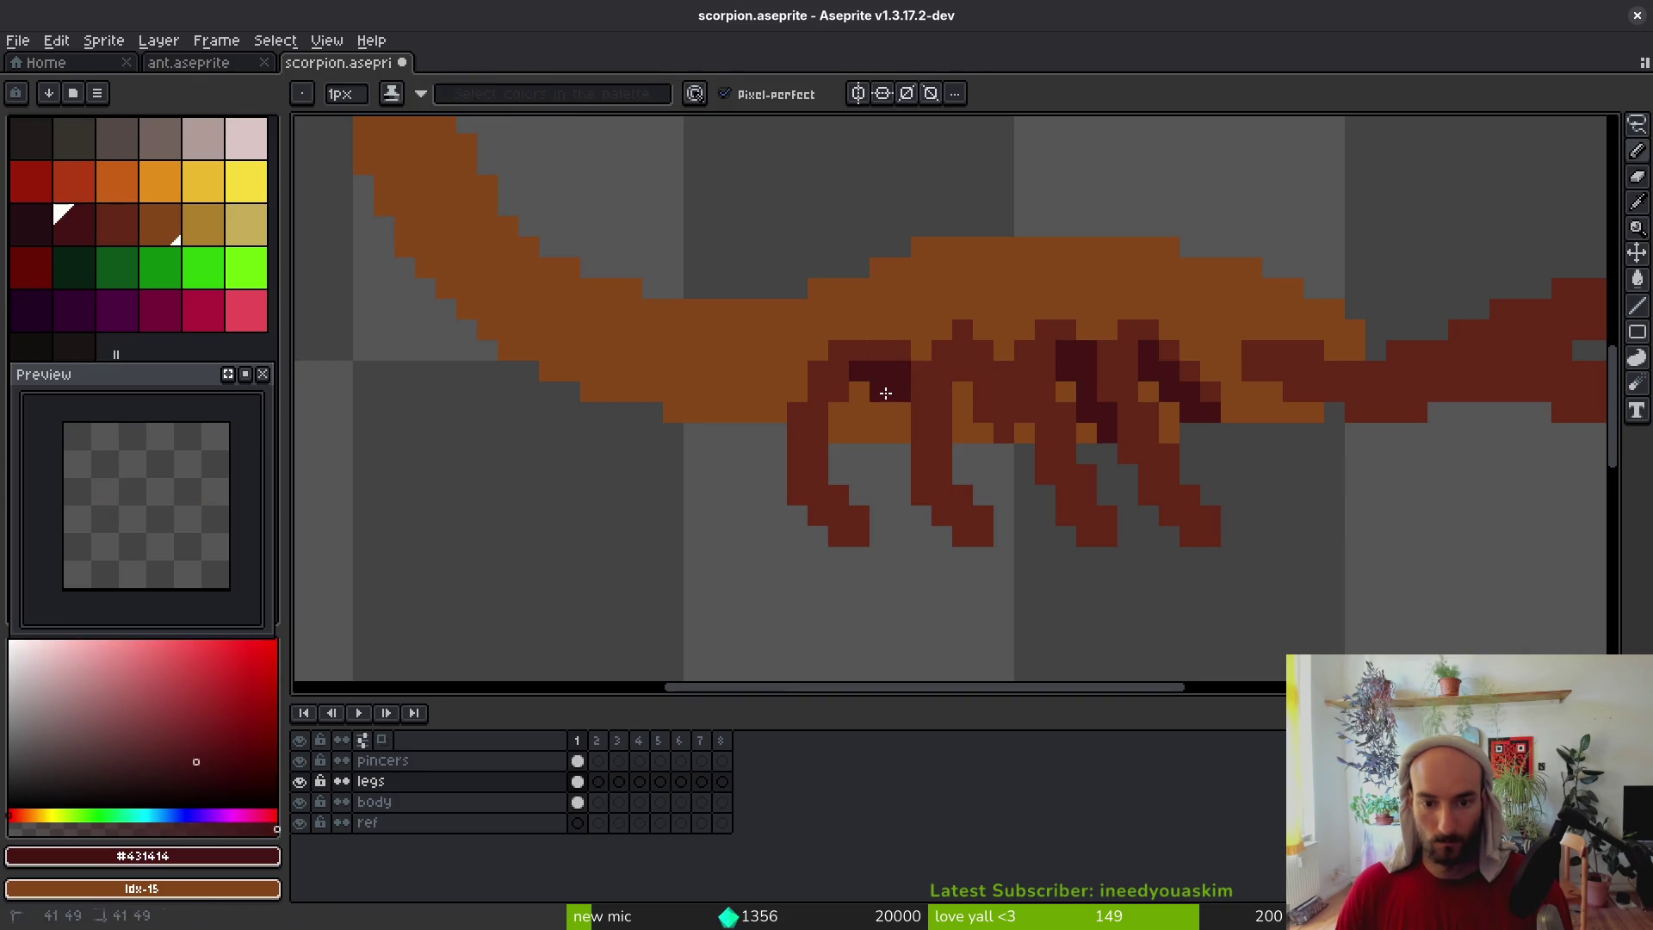
pyautogui.press('alt')
pyautogui.press('e')
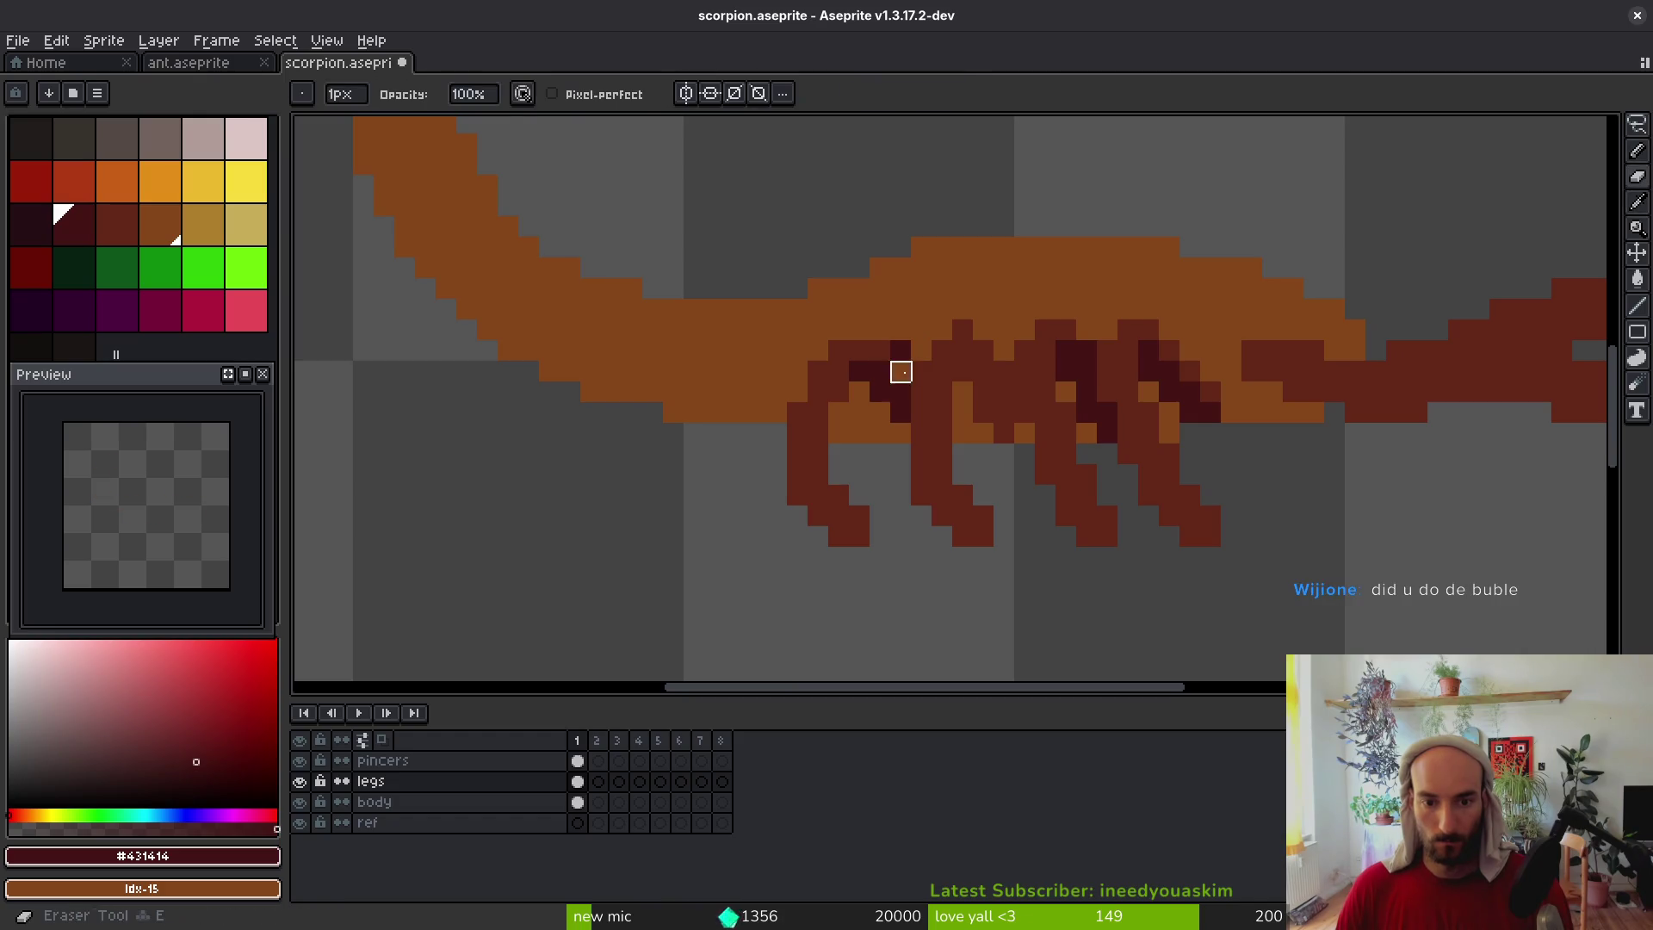
pyautogui.press('alt')
pyautogui.press('b')
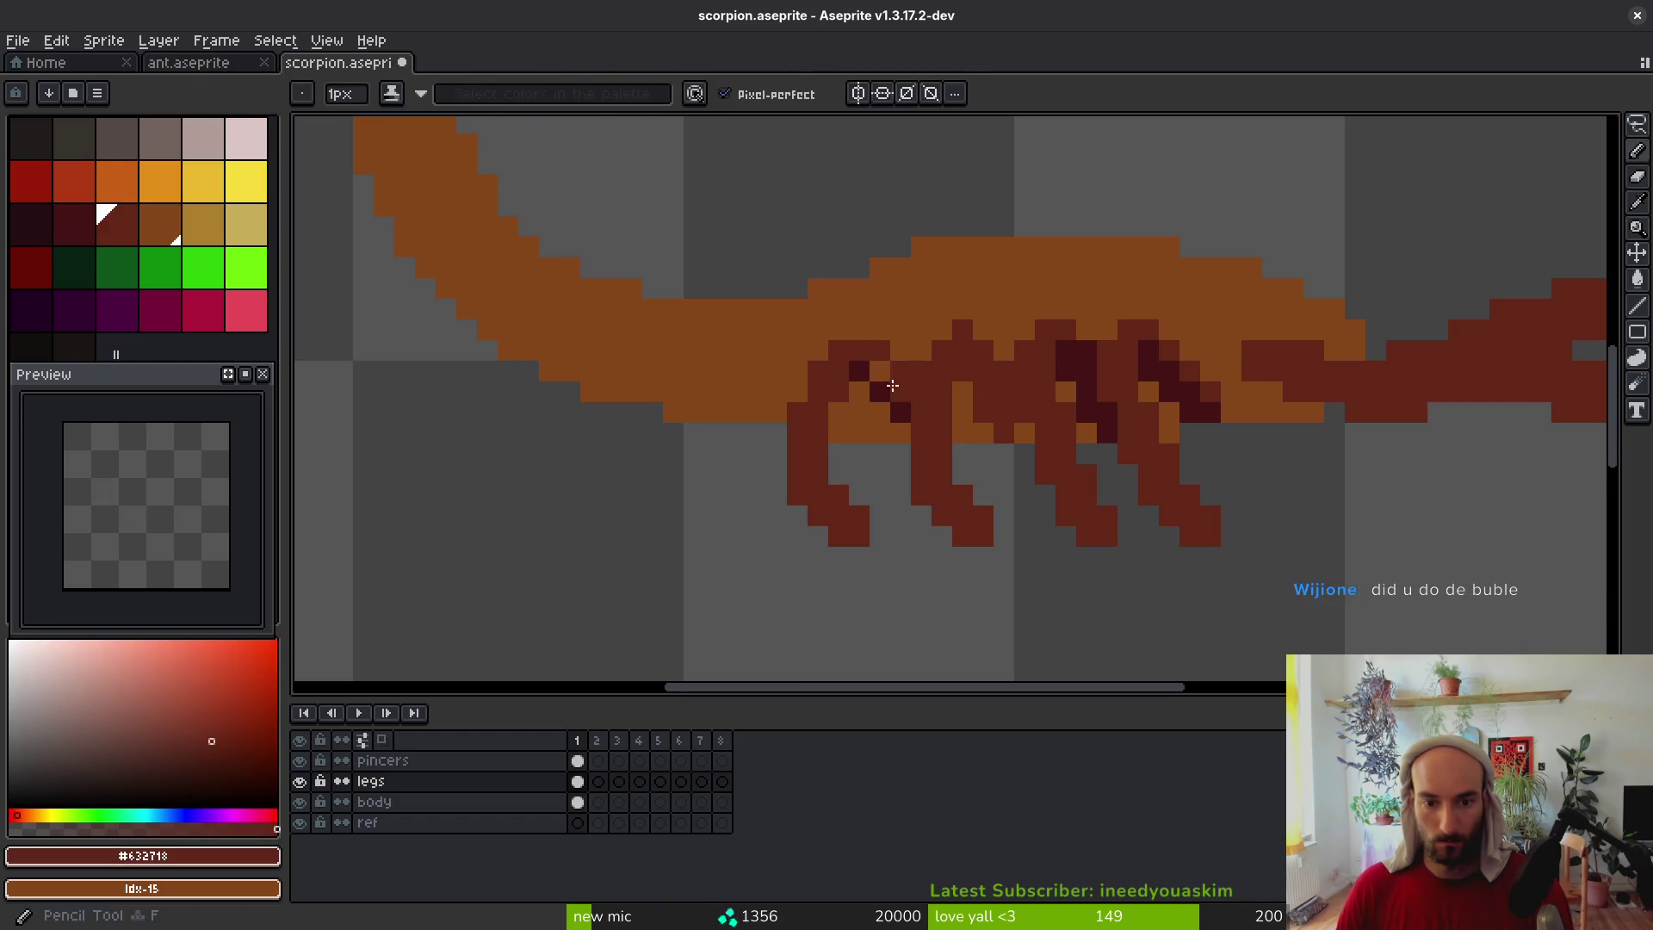
pyautogui.hotkey('ctrl', 's')
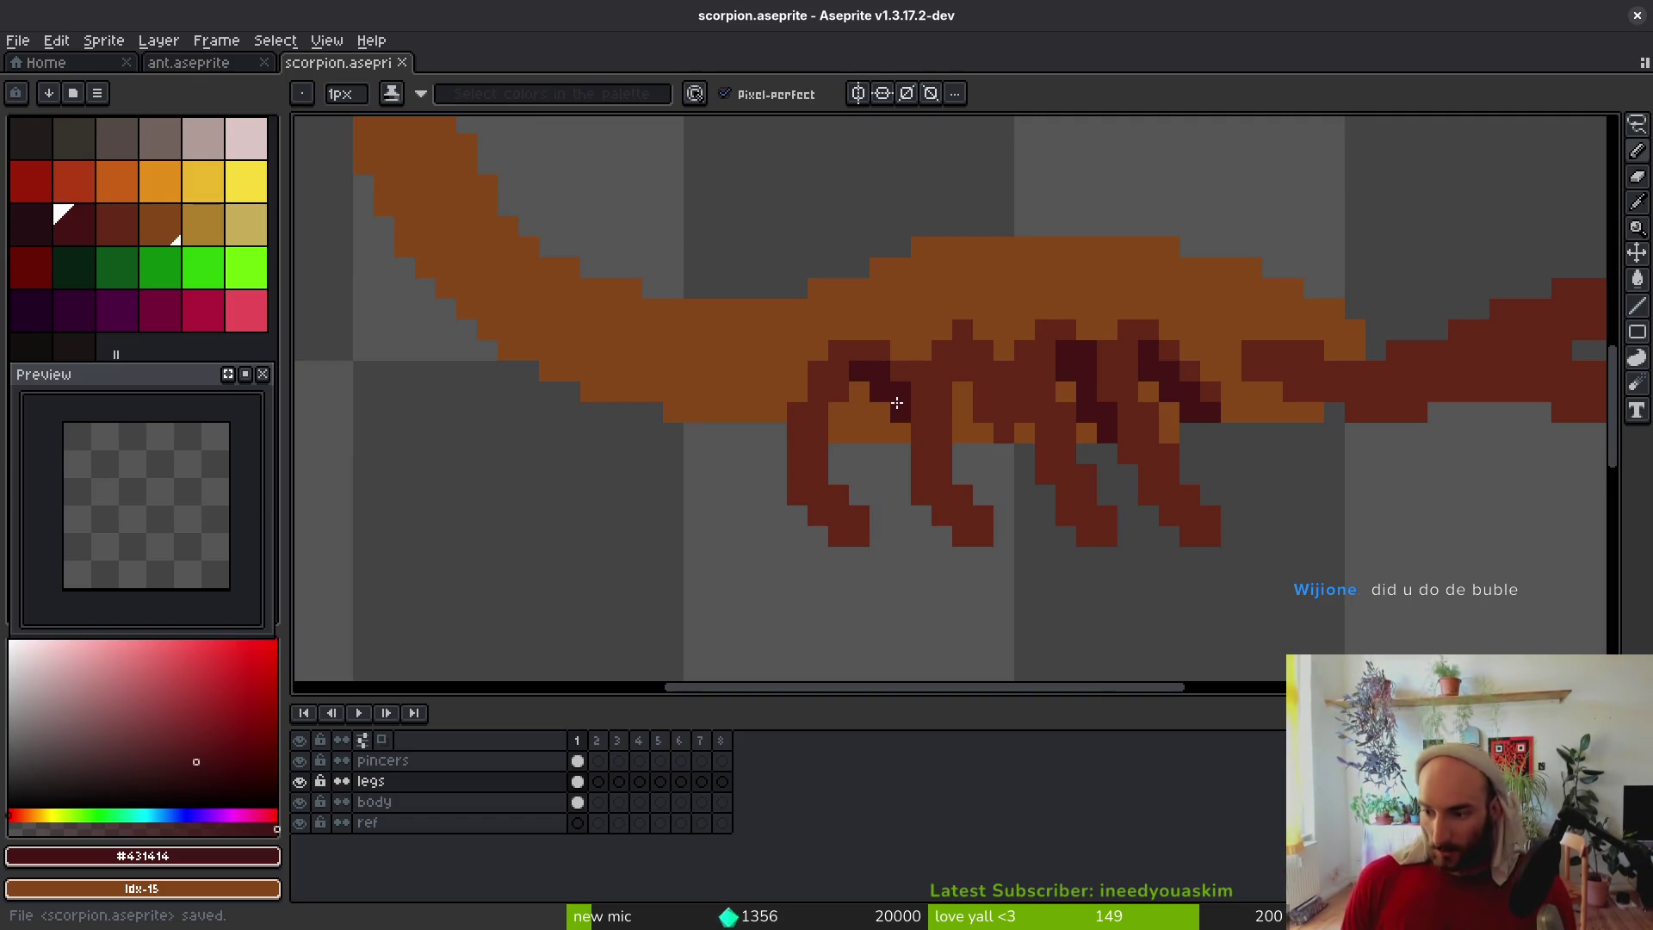
# Darken pixels at the front leg's top, undoing one misplaced pixel
pyautogui.click(866, 504)
pyautogui.hotkey('ctrl', 'z')
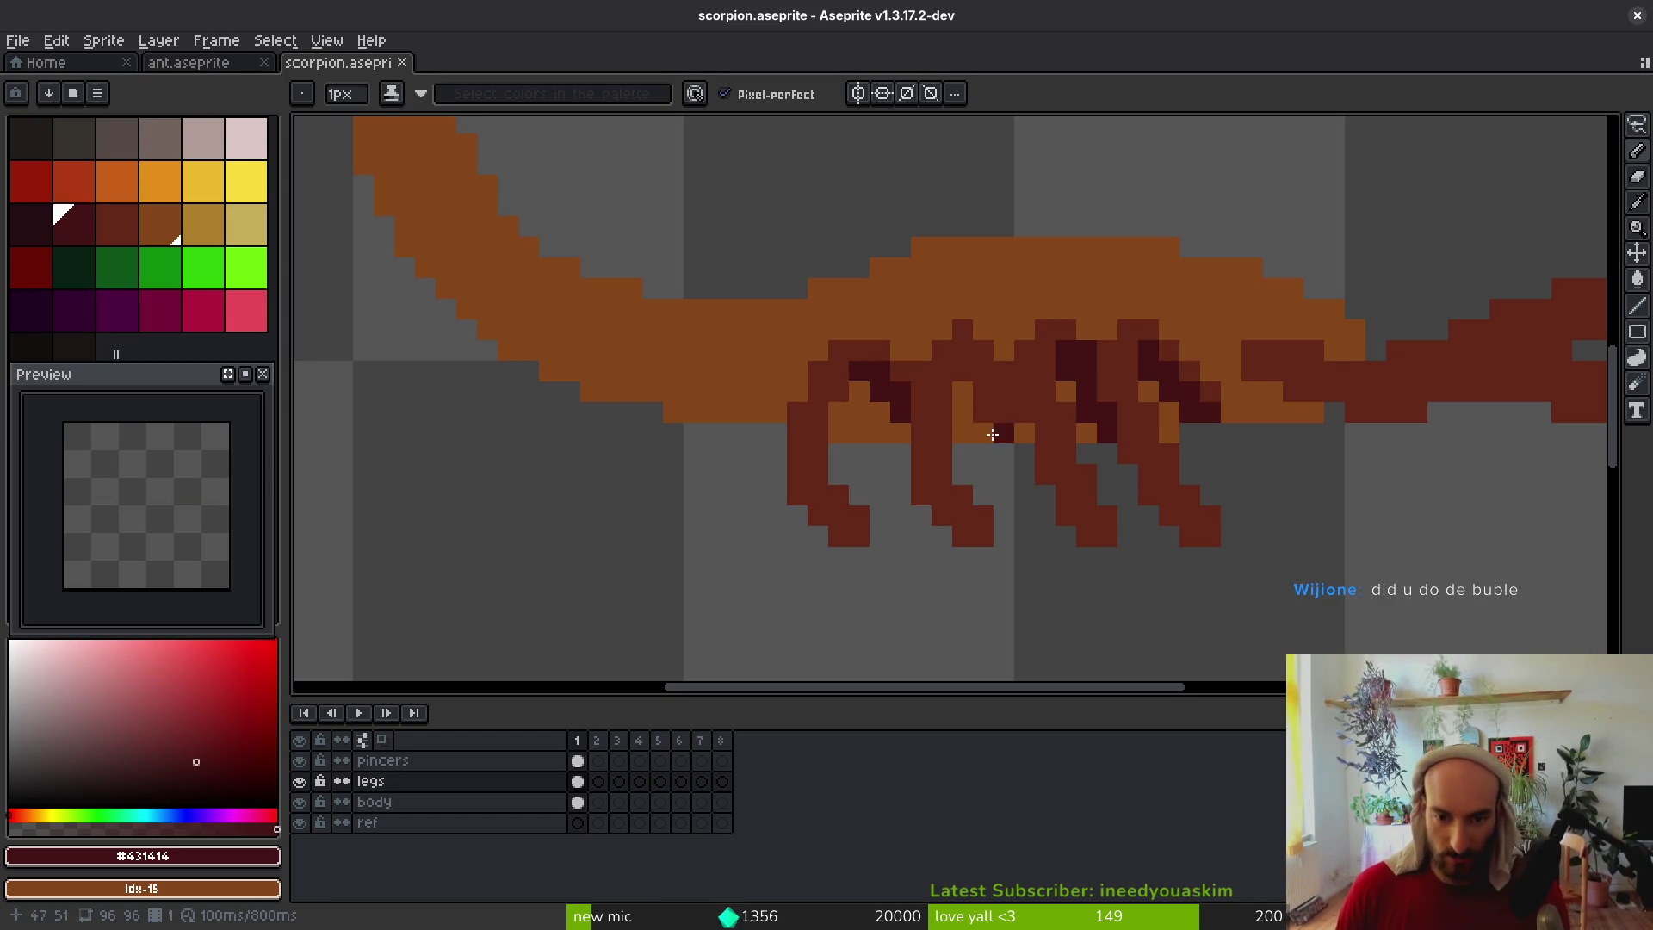
pyautogui.click(901, 371)
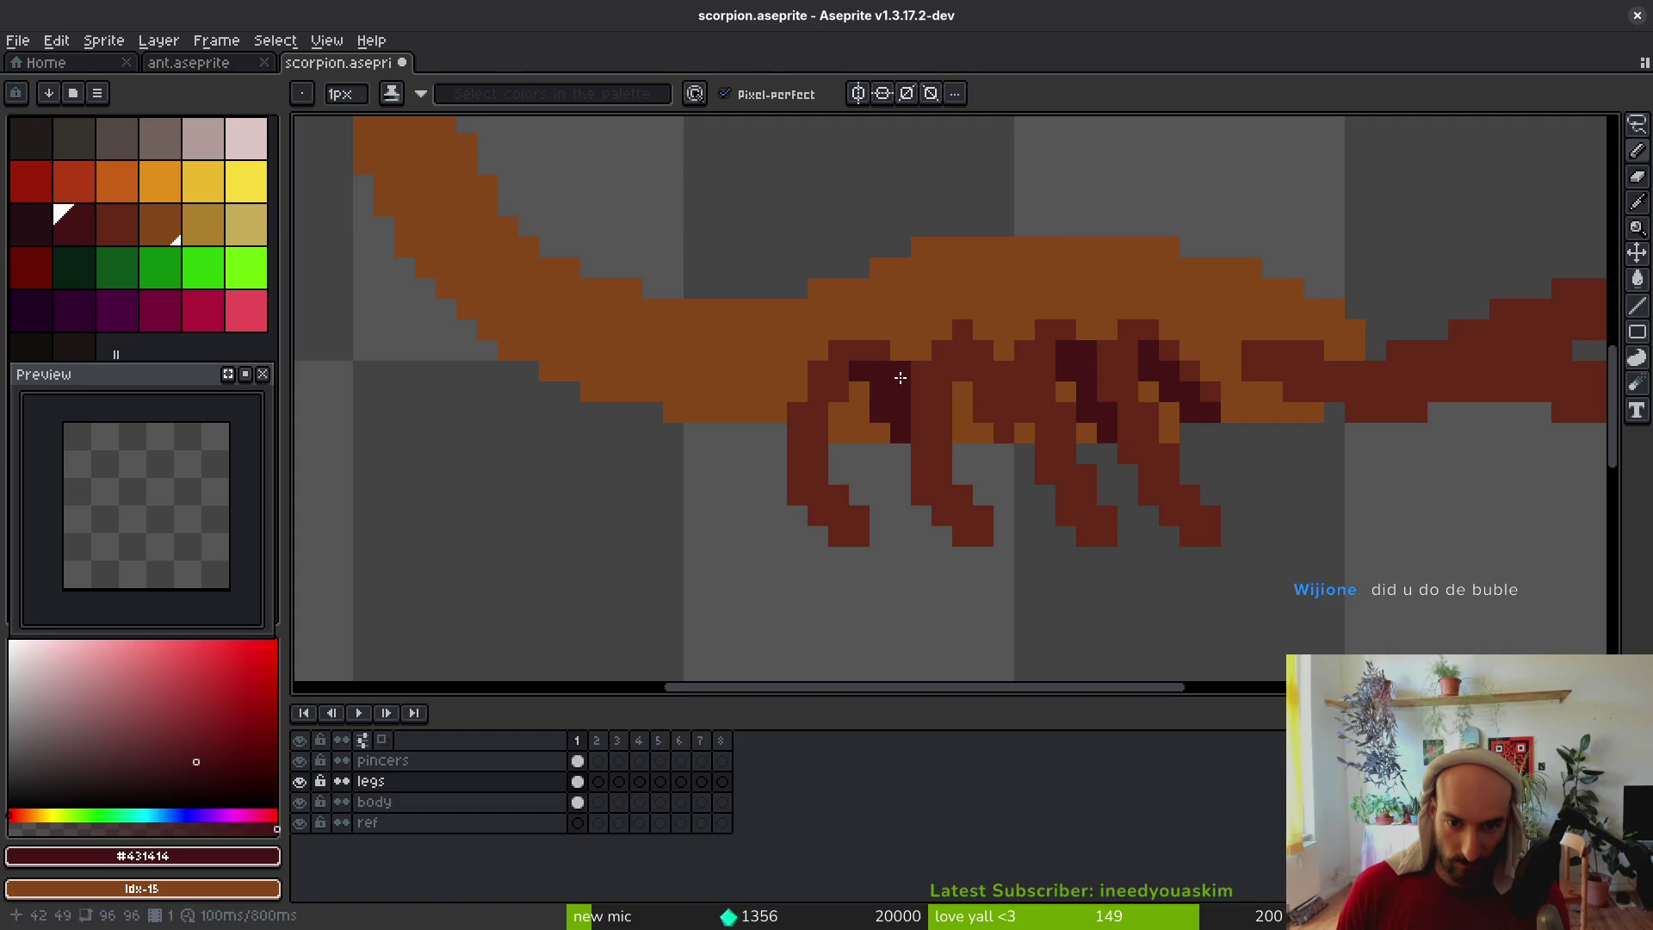
pyautogui.press('alt')
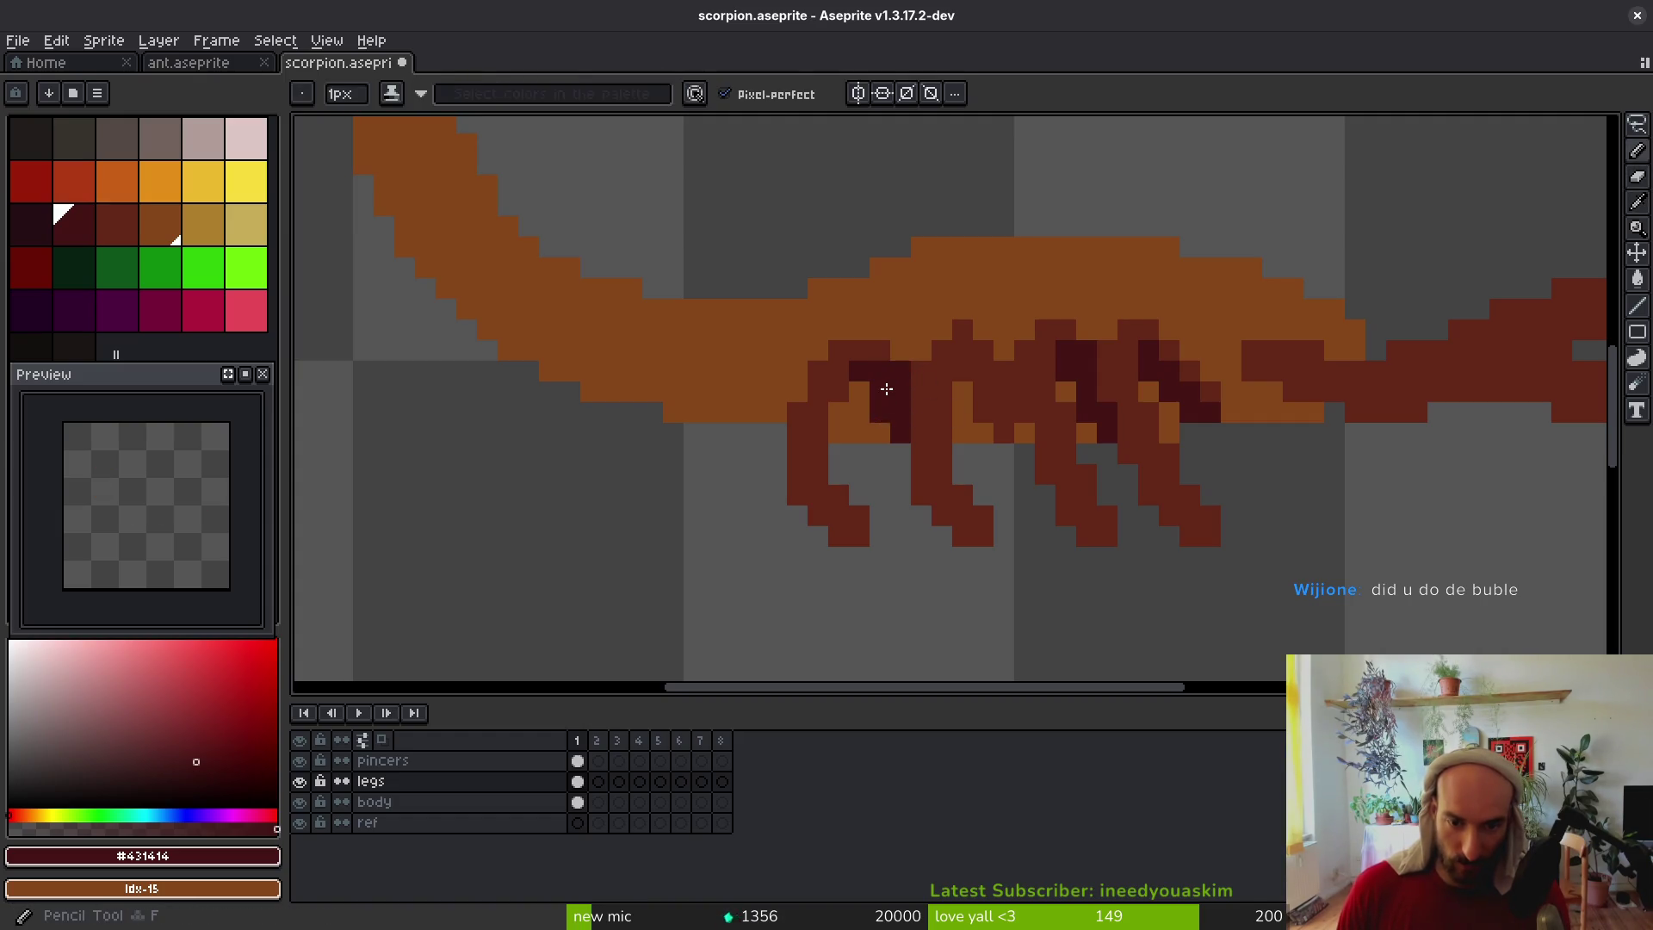
pyautogui.click(900, 369)
# Pick the dark red from a shaded leg and paint a stripe down the new leg
pyautogui.press('alt')
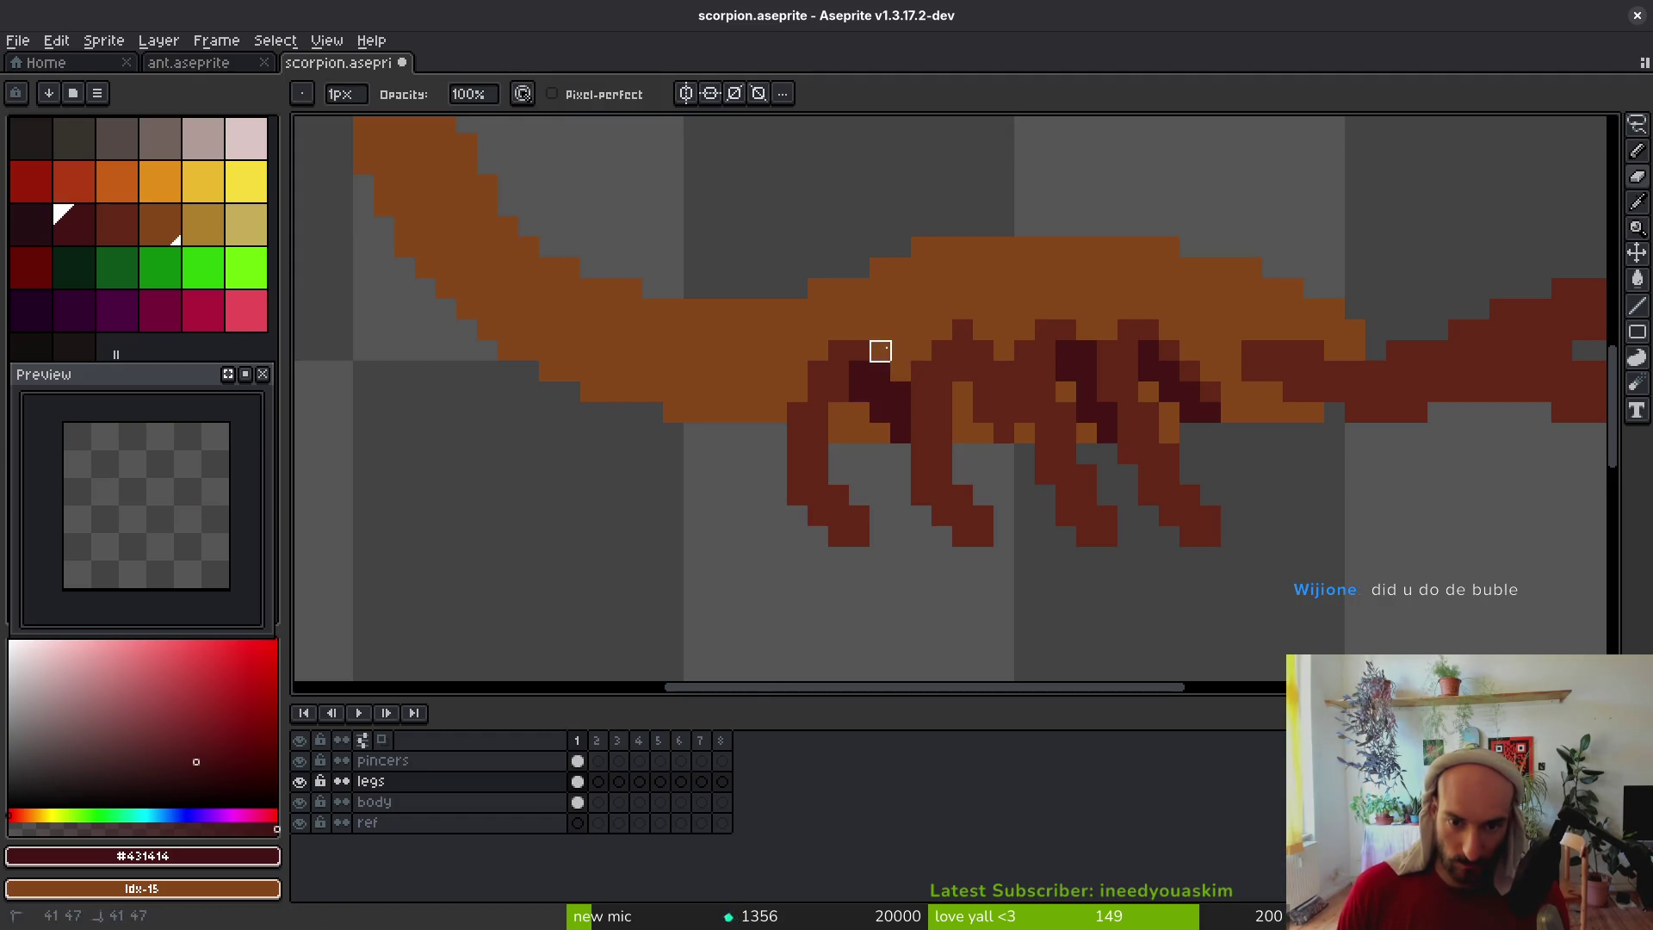
pyautogui.scroll(-4, 922, 414)
pyautogui.scroll(4, 937, 421)
pyautogui.press('alt')
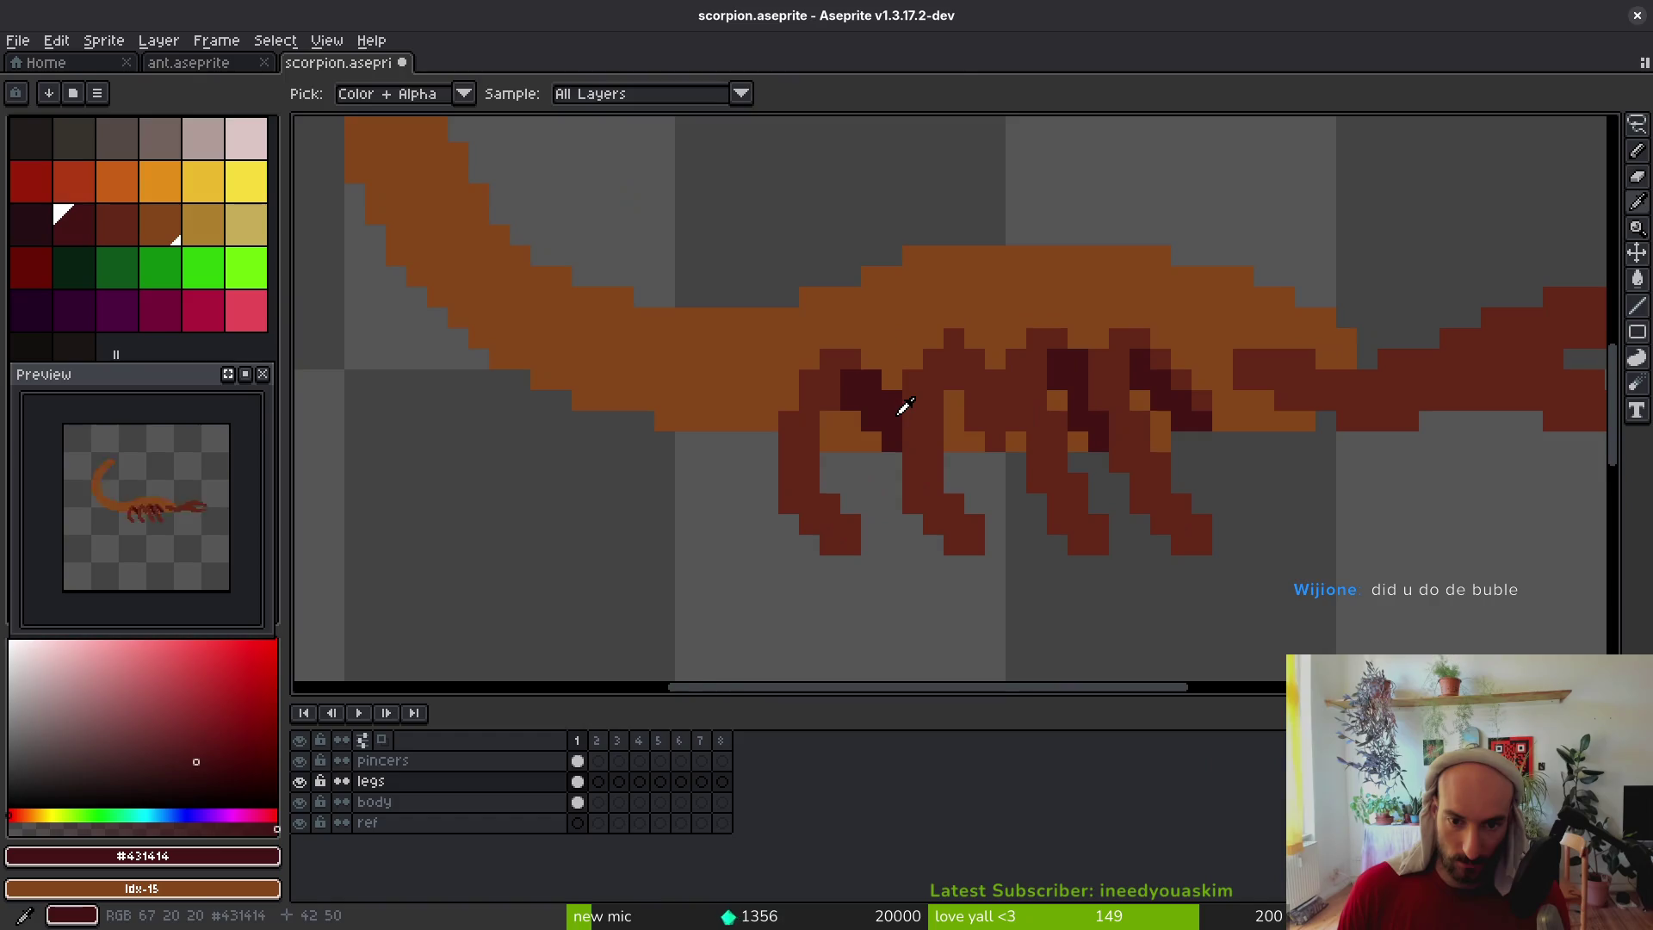
pyautogui.click(973, 391)
pyautogui.moveTo(988, 376); pyautogui.dragTo(981, 425)
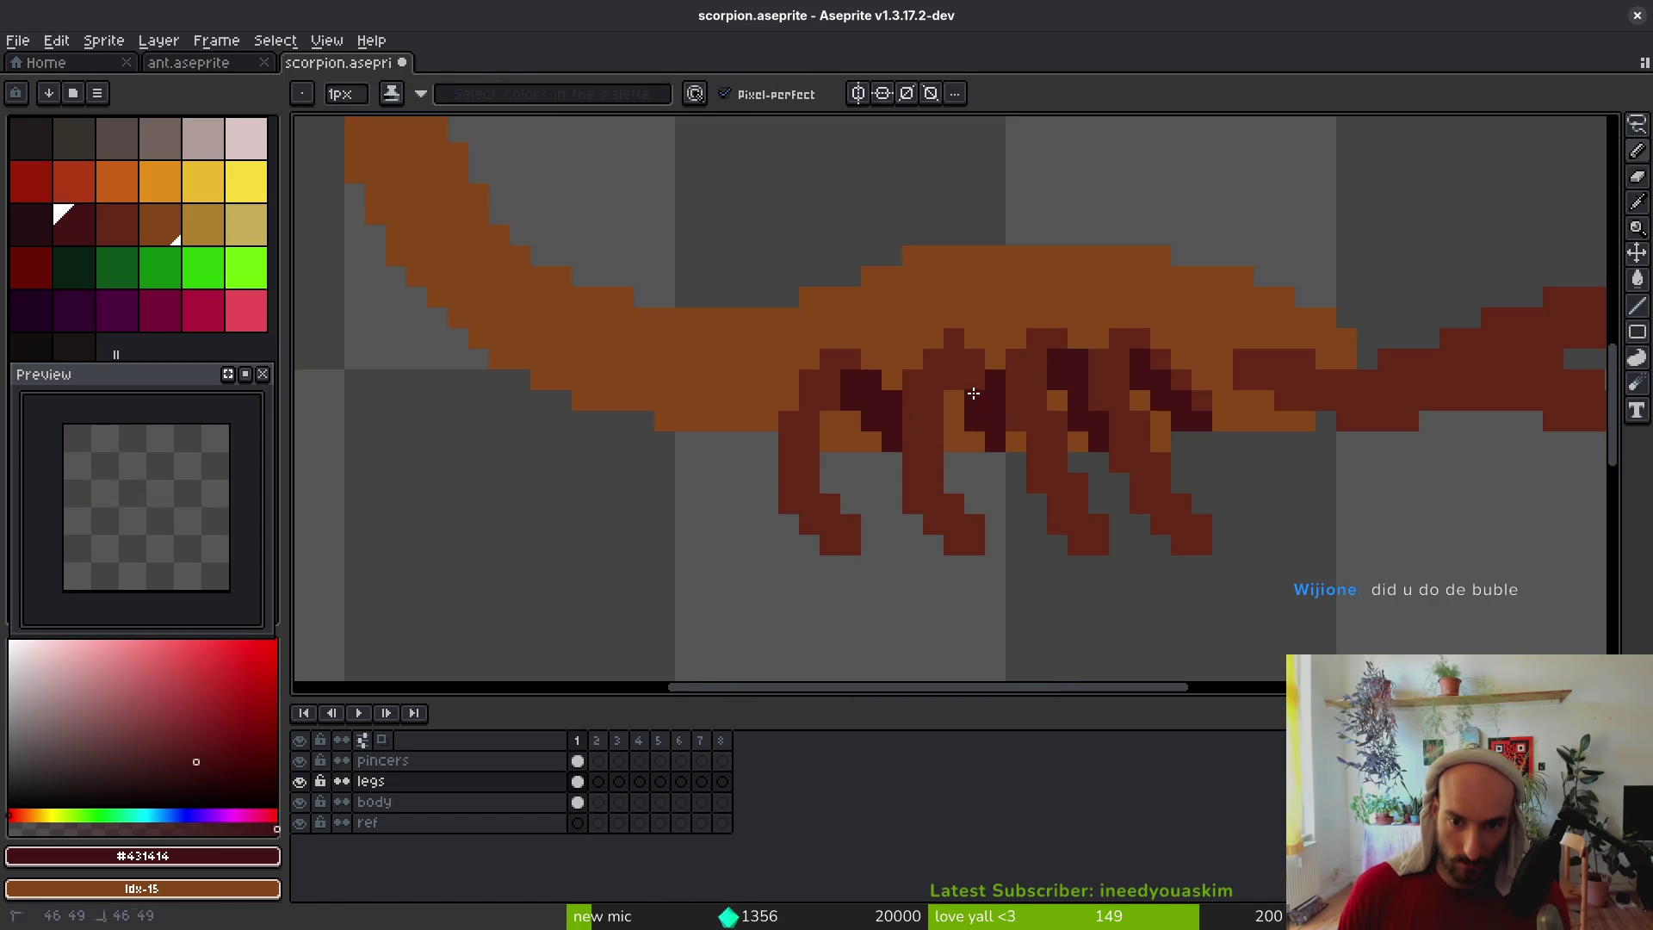
pyautogui.scroll(-5, 971, 439)
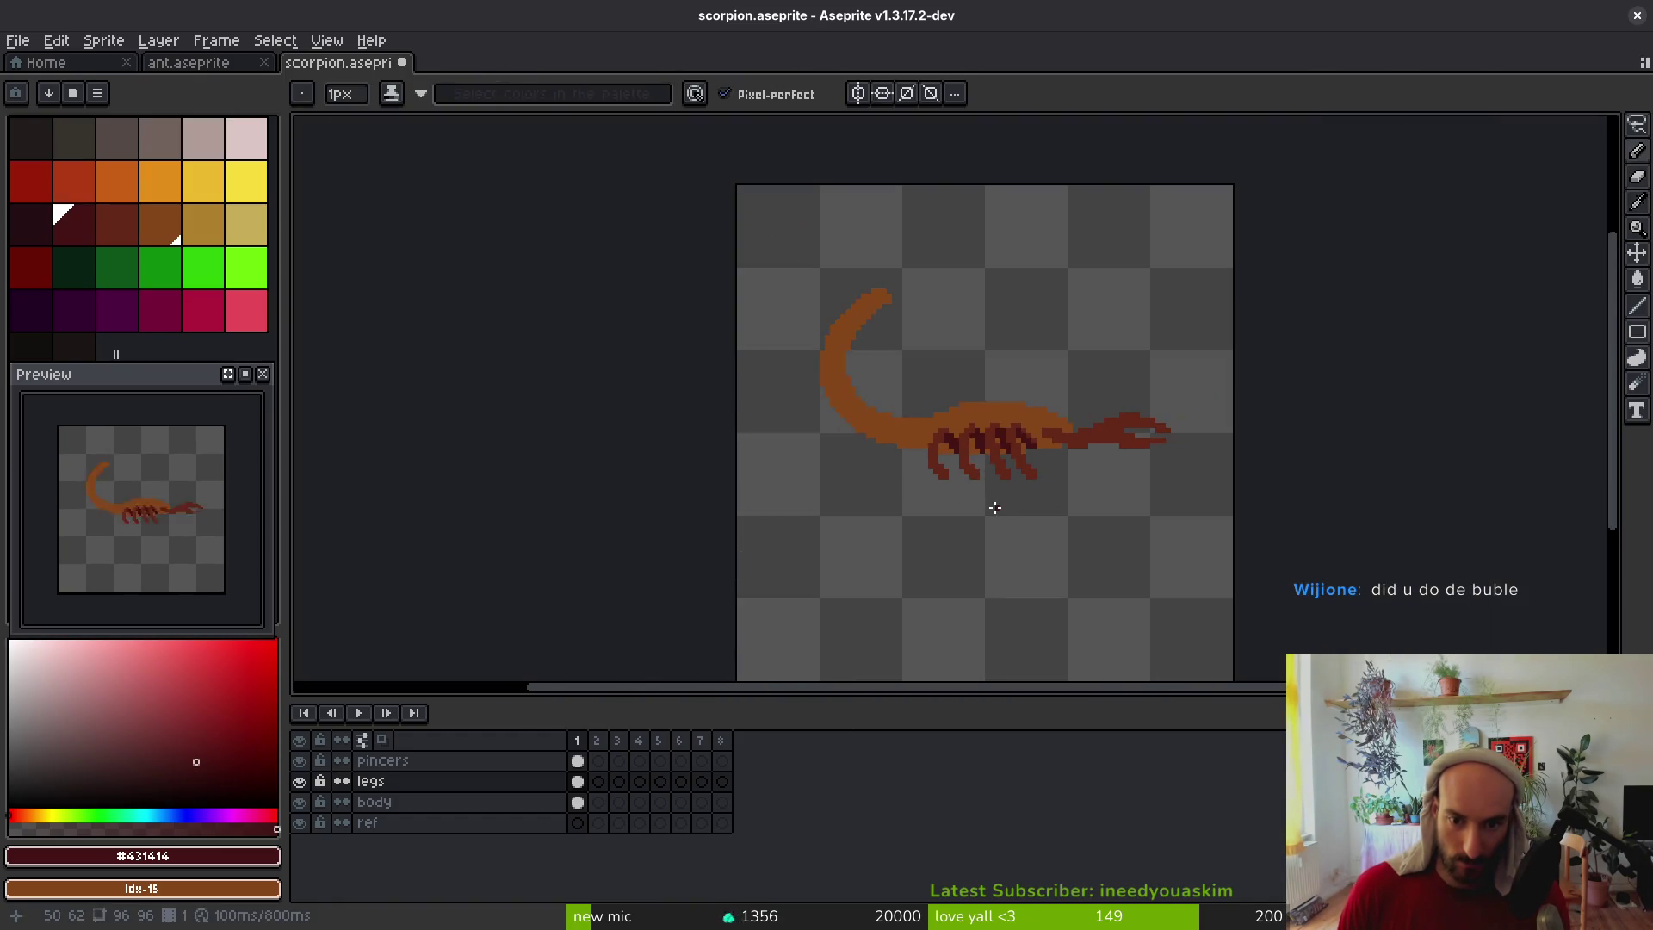
pyautogui.scroll(5, 998, 504)
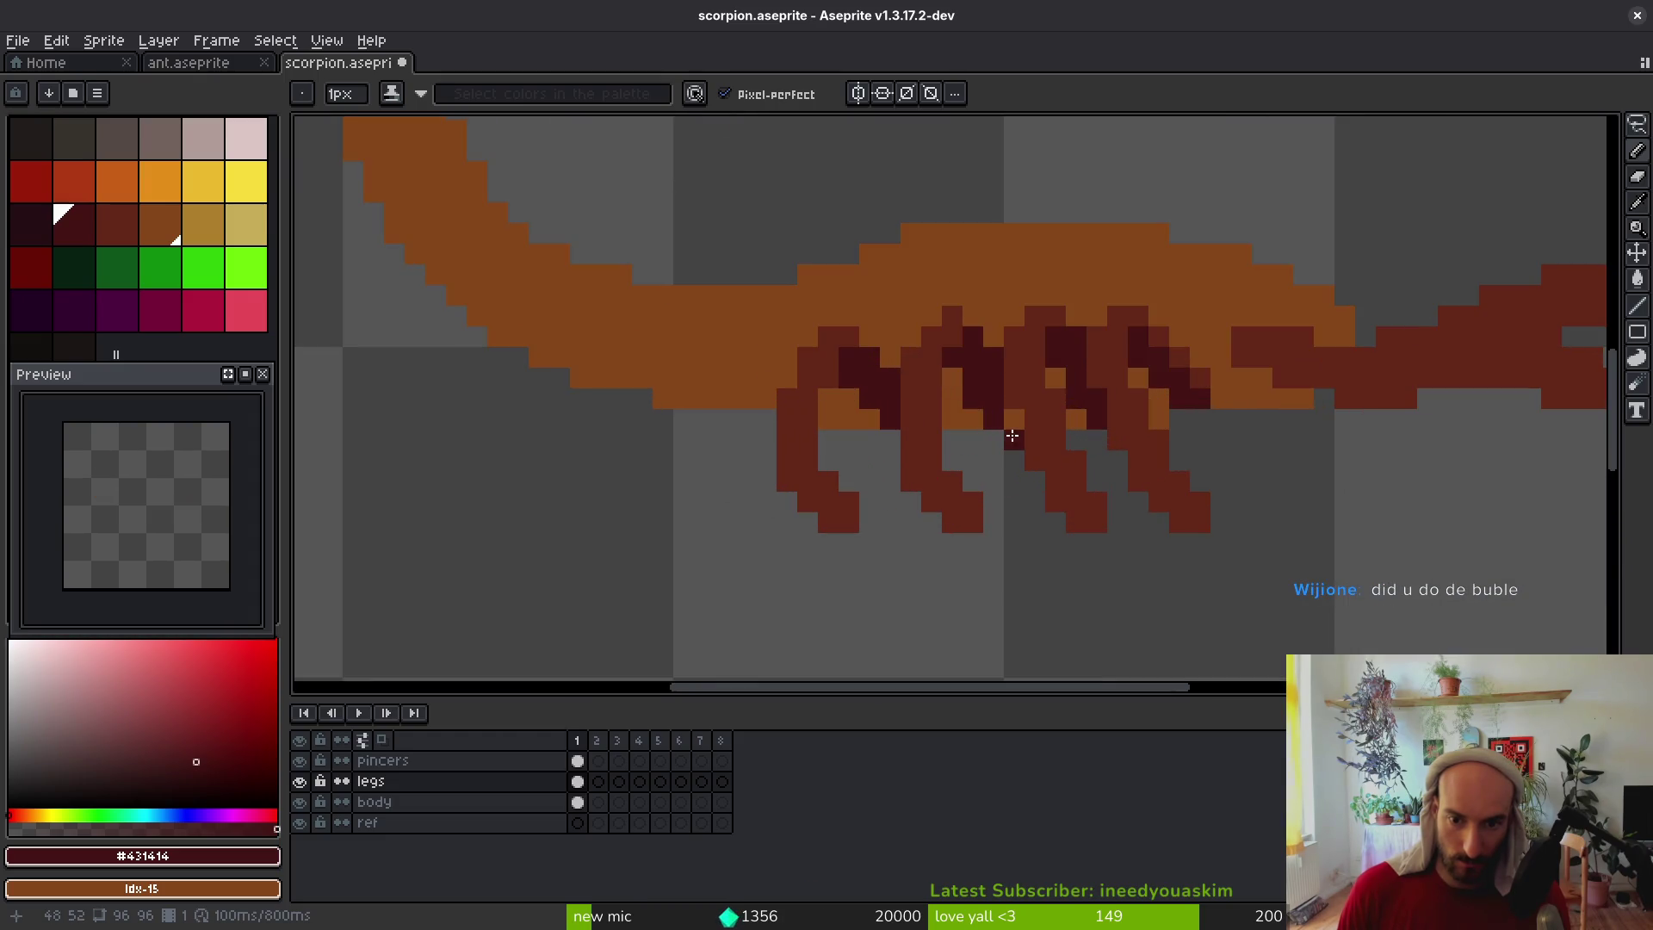
# Lasso-select the stray leg pixels and shift them into place
pyautogui.press('q')
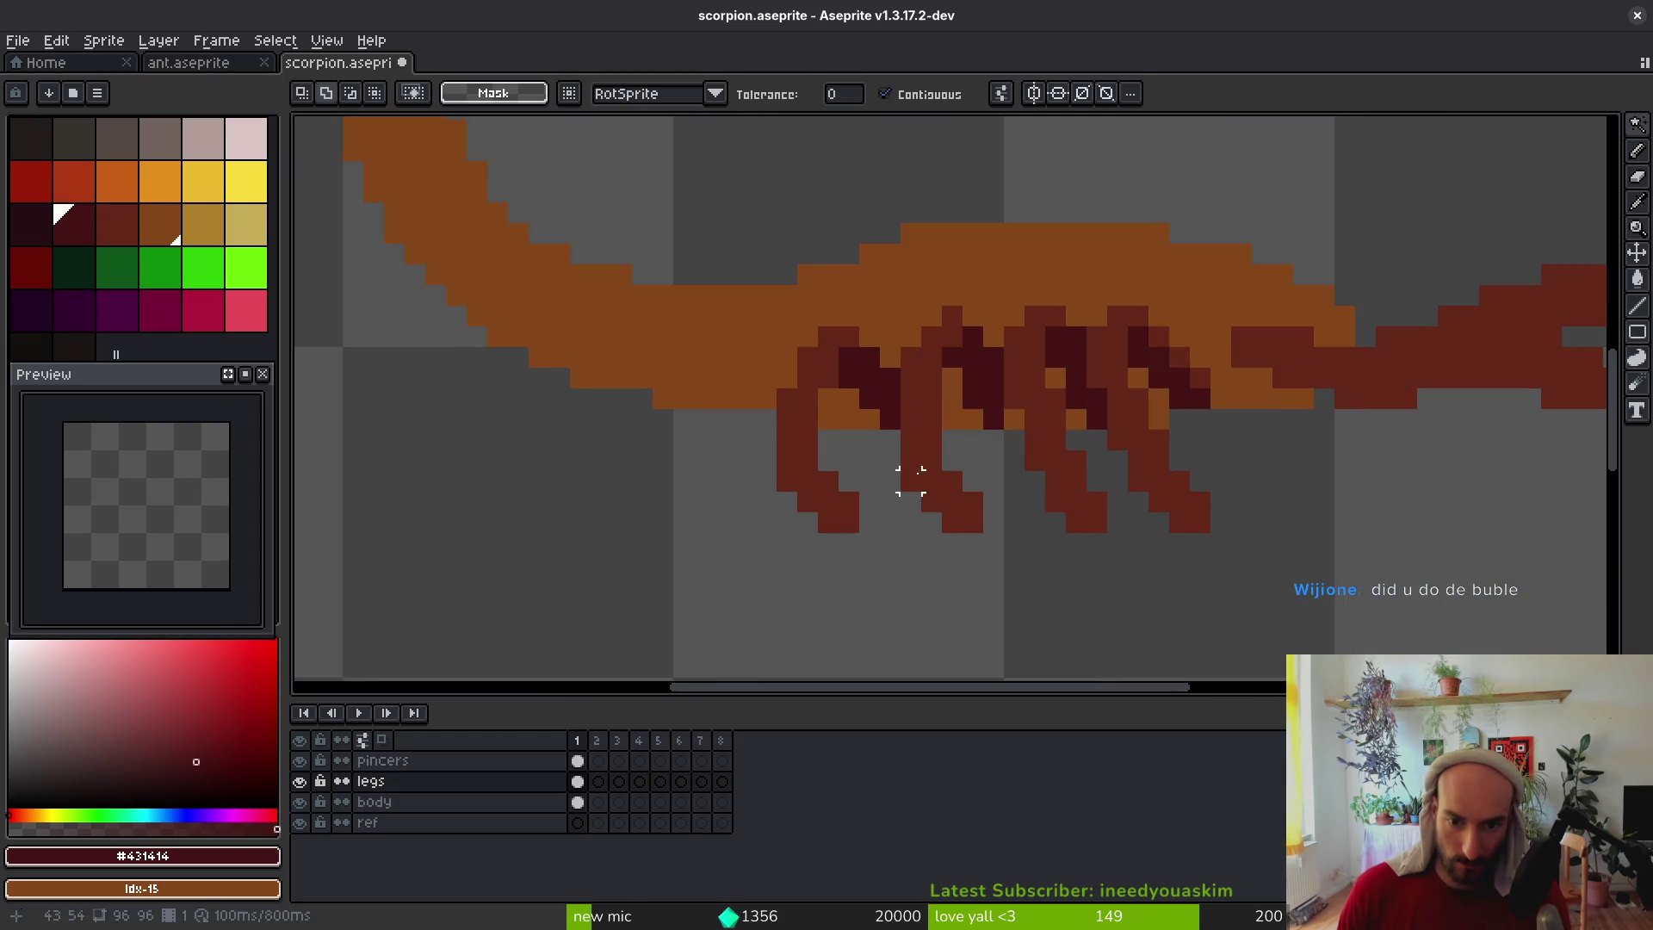
pyautogui.moveTo(915, 418)
pyautogui.mouseDown()
pyautogui.moveTo(911, 479)
pyautogui.moveTo(930, 413)
pyautogui.moveTo(934, 456)
pyautogui.mouseUp()
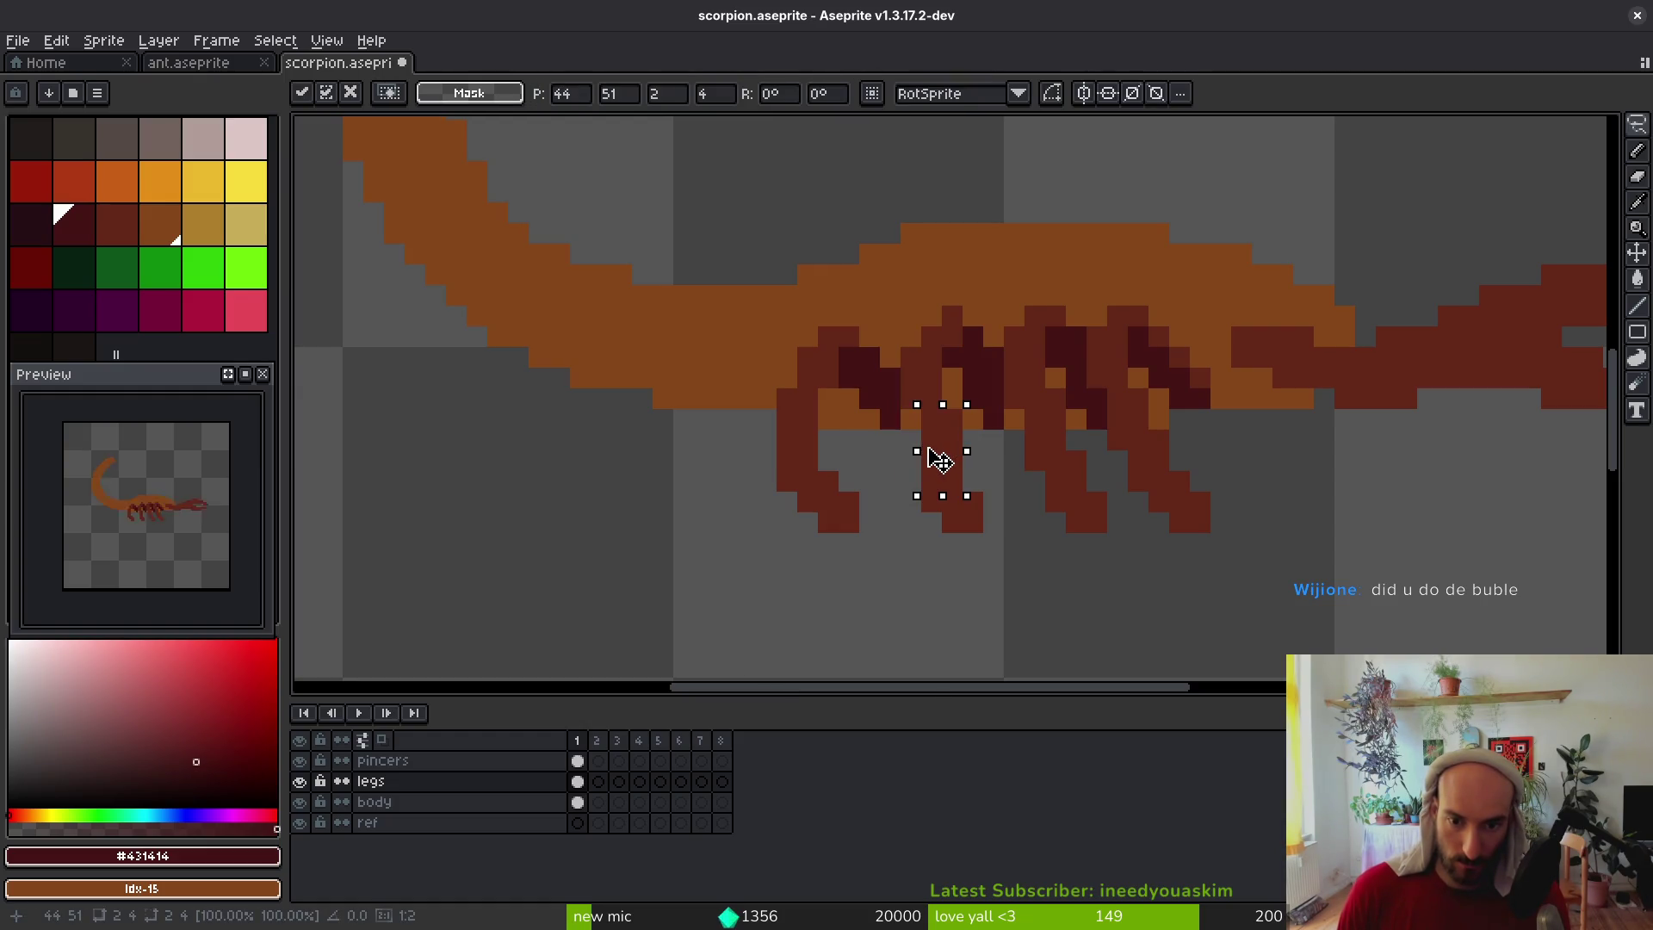
pyautogui.click(973, 460)
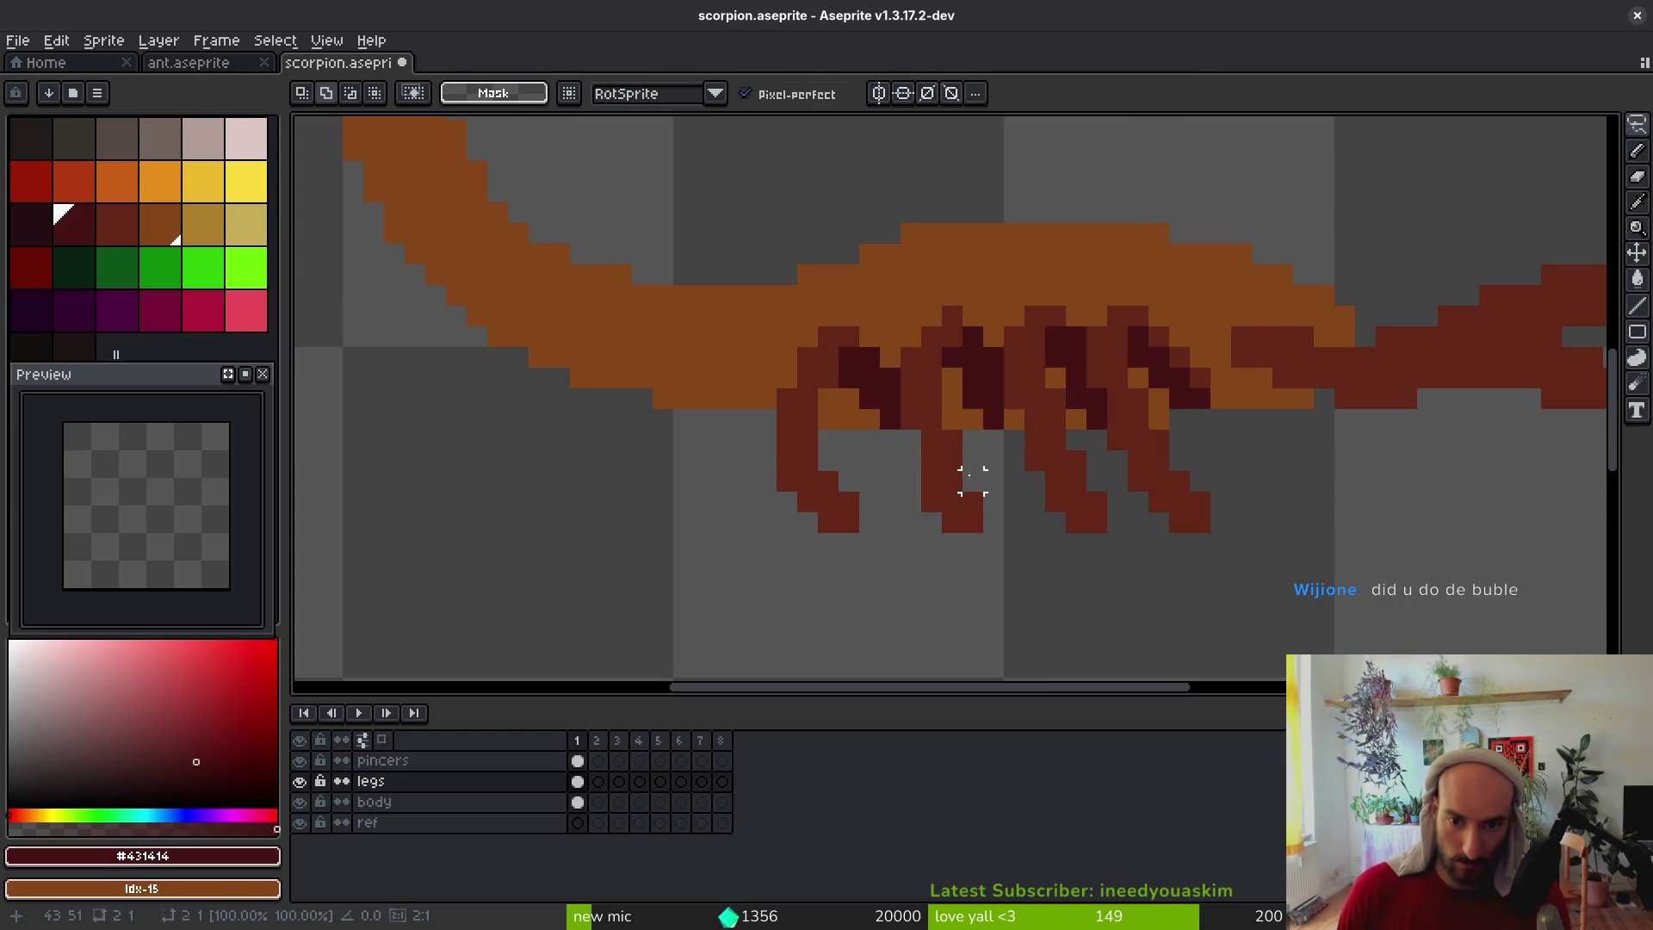
pyautogui.scroll(-5, 973, 461)
pyautogui.scroll(5, 962, 502)
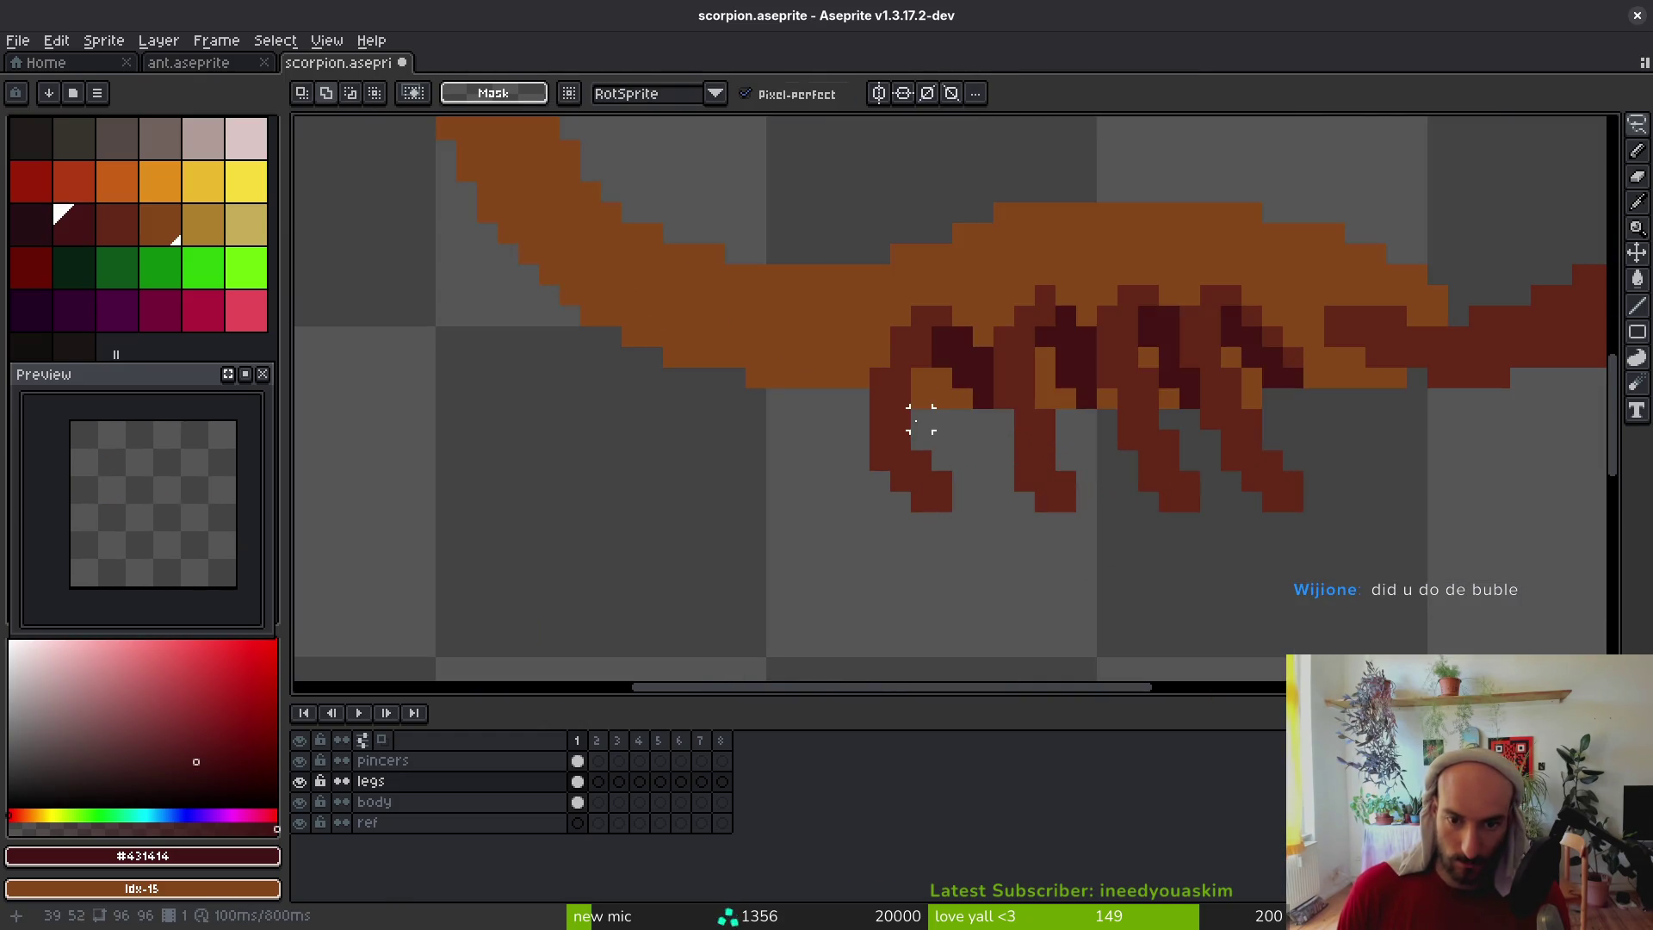
pyautogui.moveTo(879, 440); pyautogui.dragTo(879, 440)
pyautogui.moveTo(900, 461)
pyautogui.mouseDown()
pyautogui.moveTo(872, 465)
pyautogui.moveTo(869, 435)
pyautogui.moveTo(896, 457)
pyautogui.moveTo(904, 440)
pyautogui.mouseUp()
# Save scorpion.aseprite and open the pollinateOrDie project in Godot
pyautogui.press('b')
pyautogui.keyDown('alt'); pyautogui.click(882, 424); pyautogui.keyUp('alt')
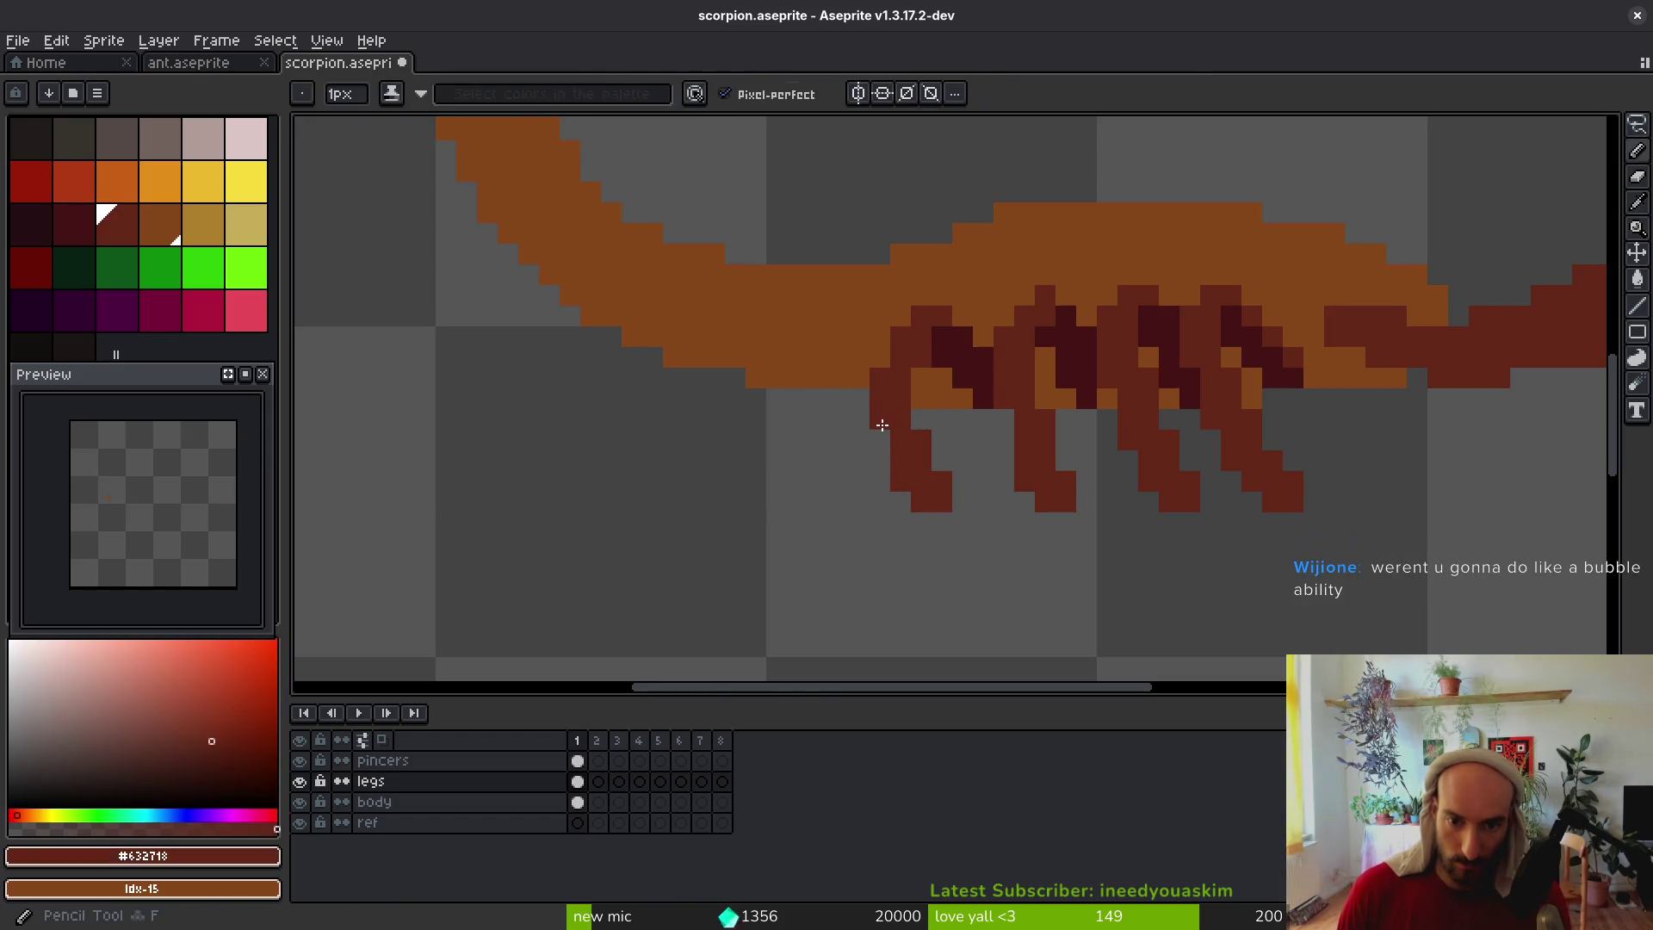
pyautogui.scroll(-5, 953, 480)
pyautogui.hotkey('ctrl', 's')
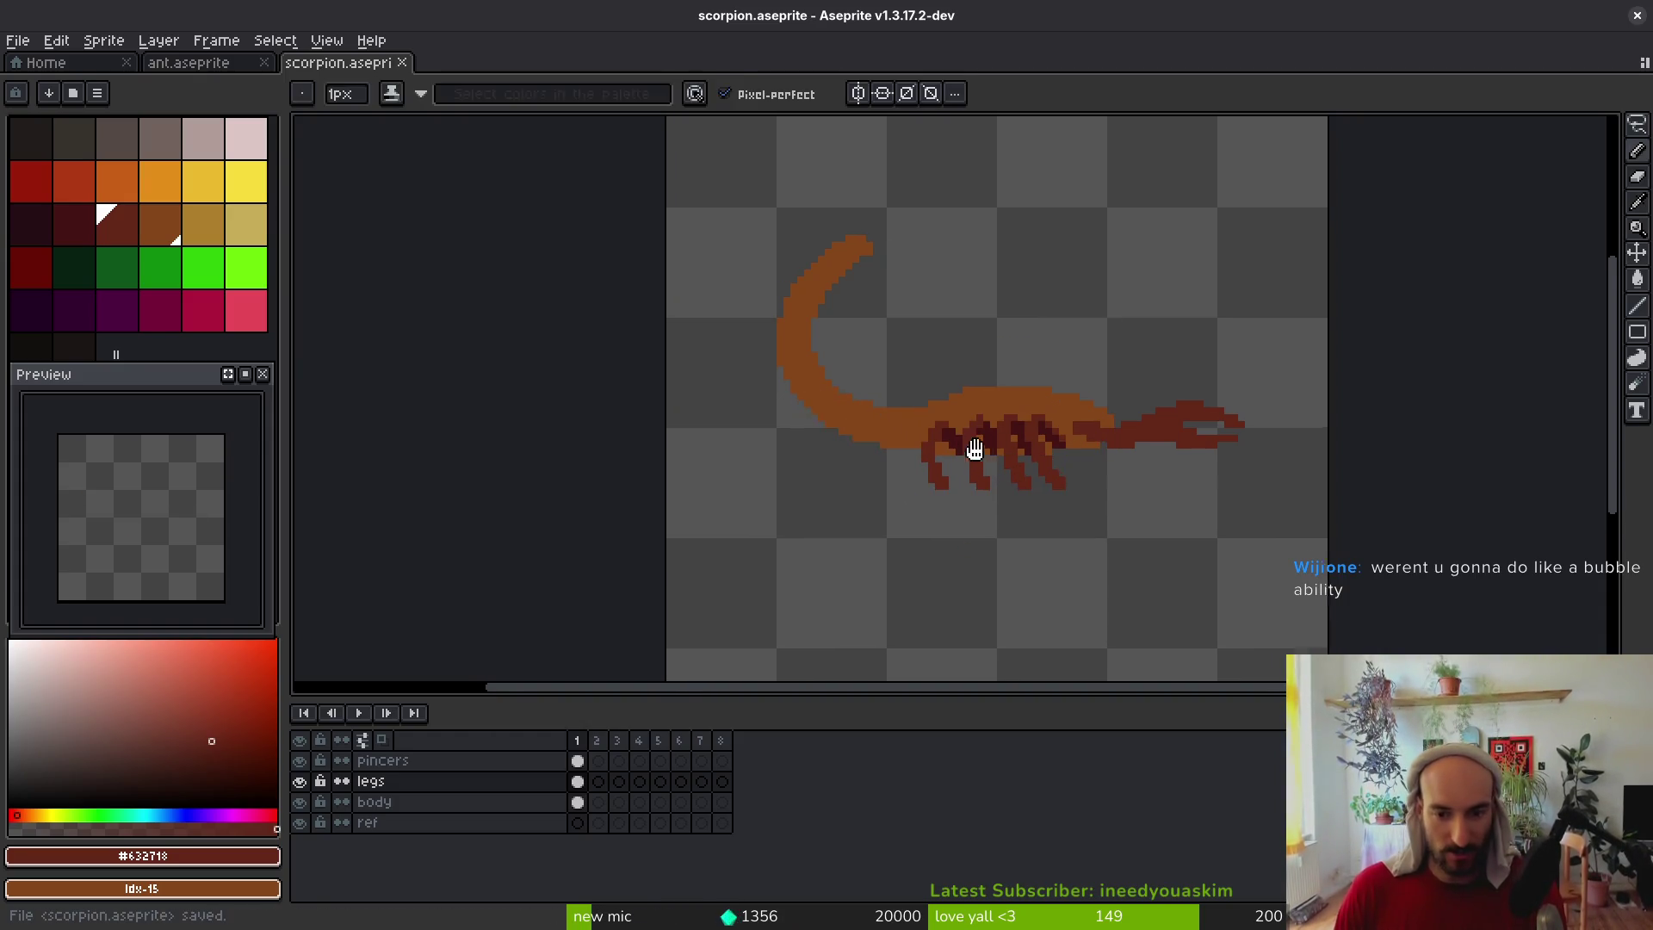
pyautogui.scroll(-2, 1118, 472)
pyautogui.press('i')
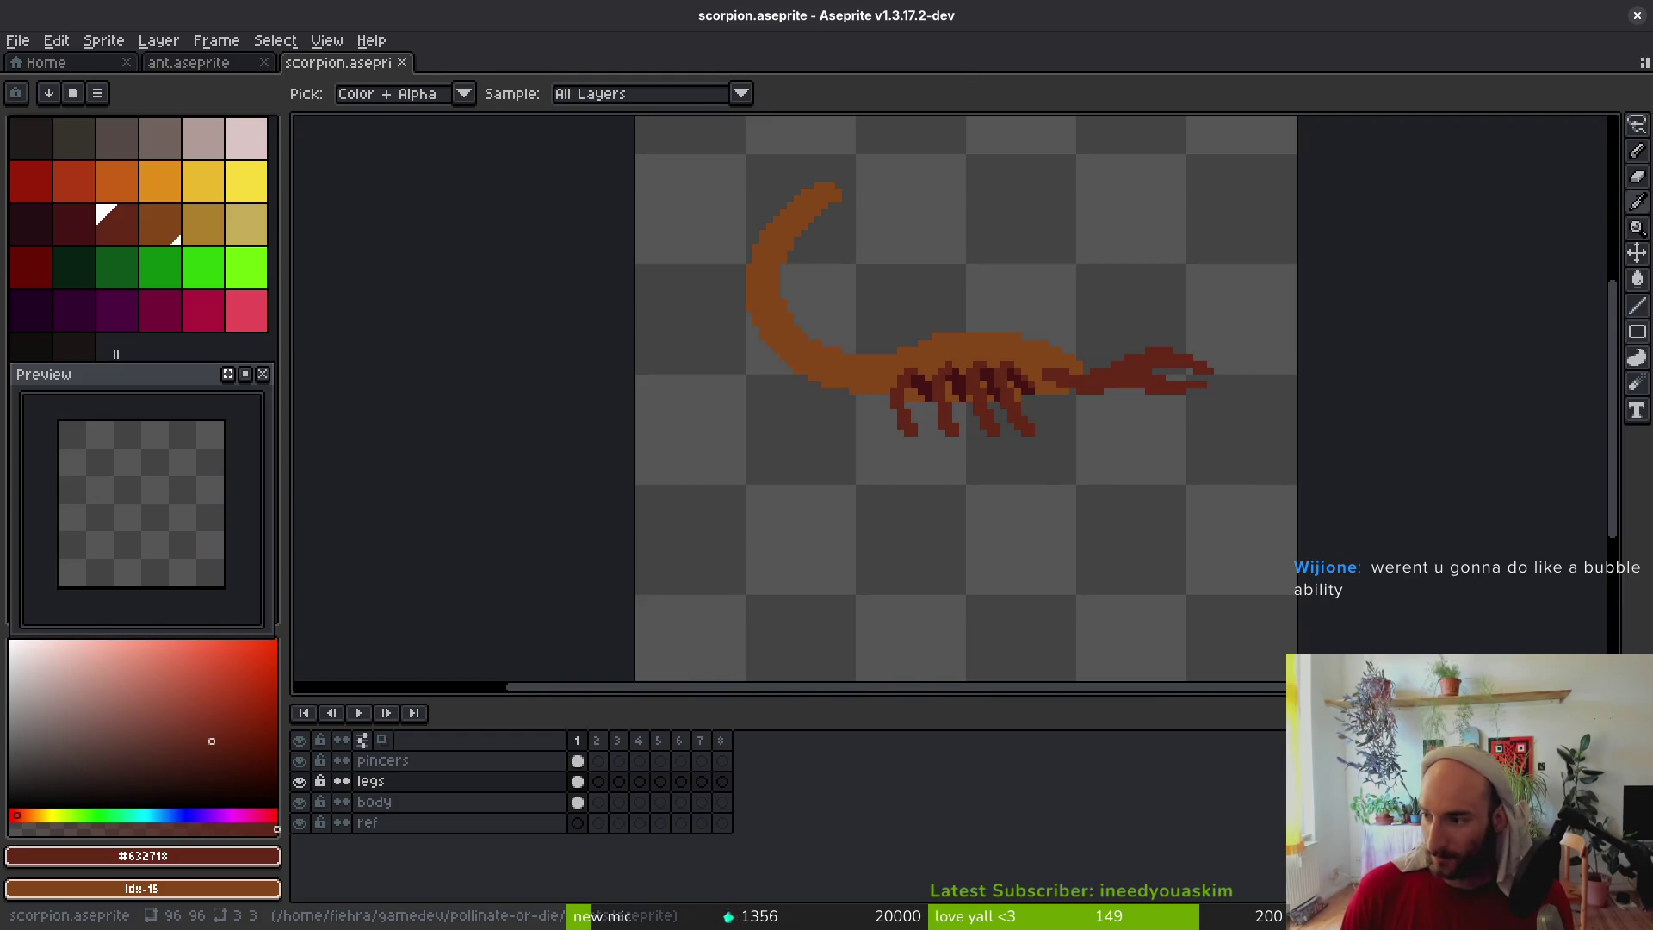
pyautogui.press('b')
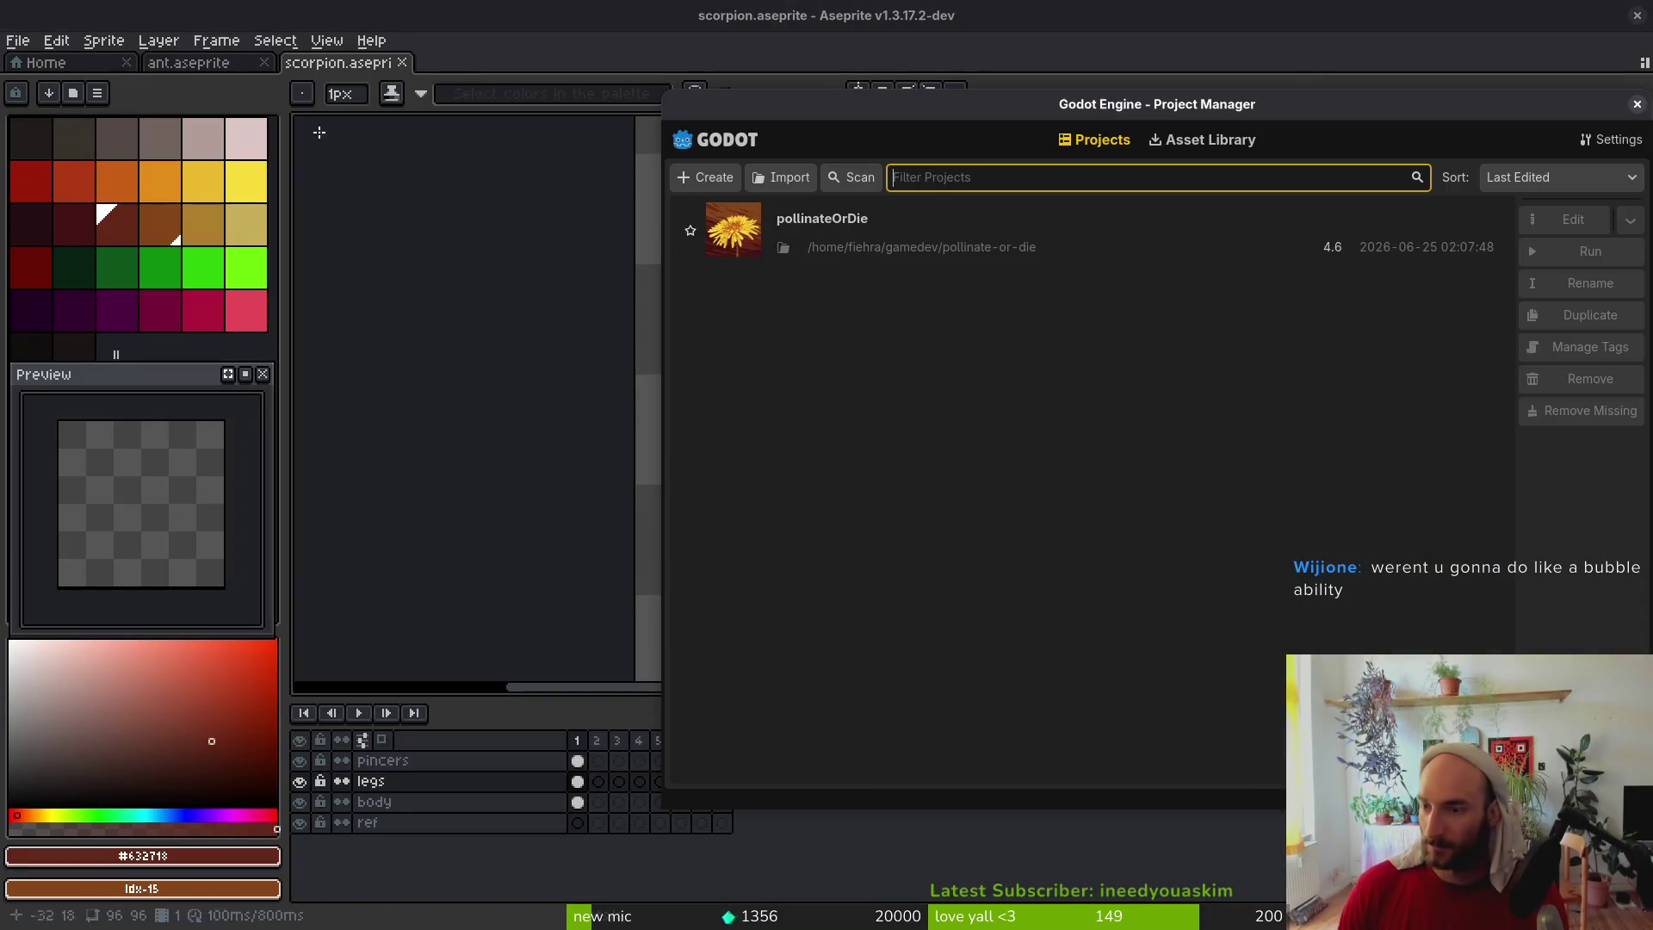
pyautogui.doubleClick(915, 250)
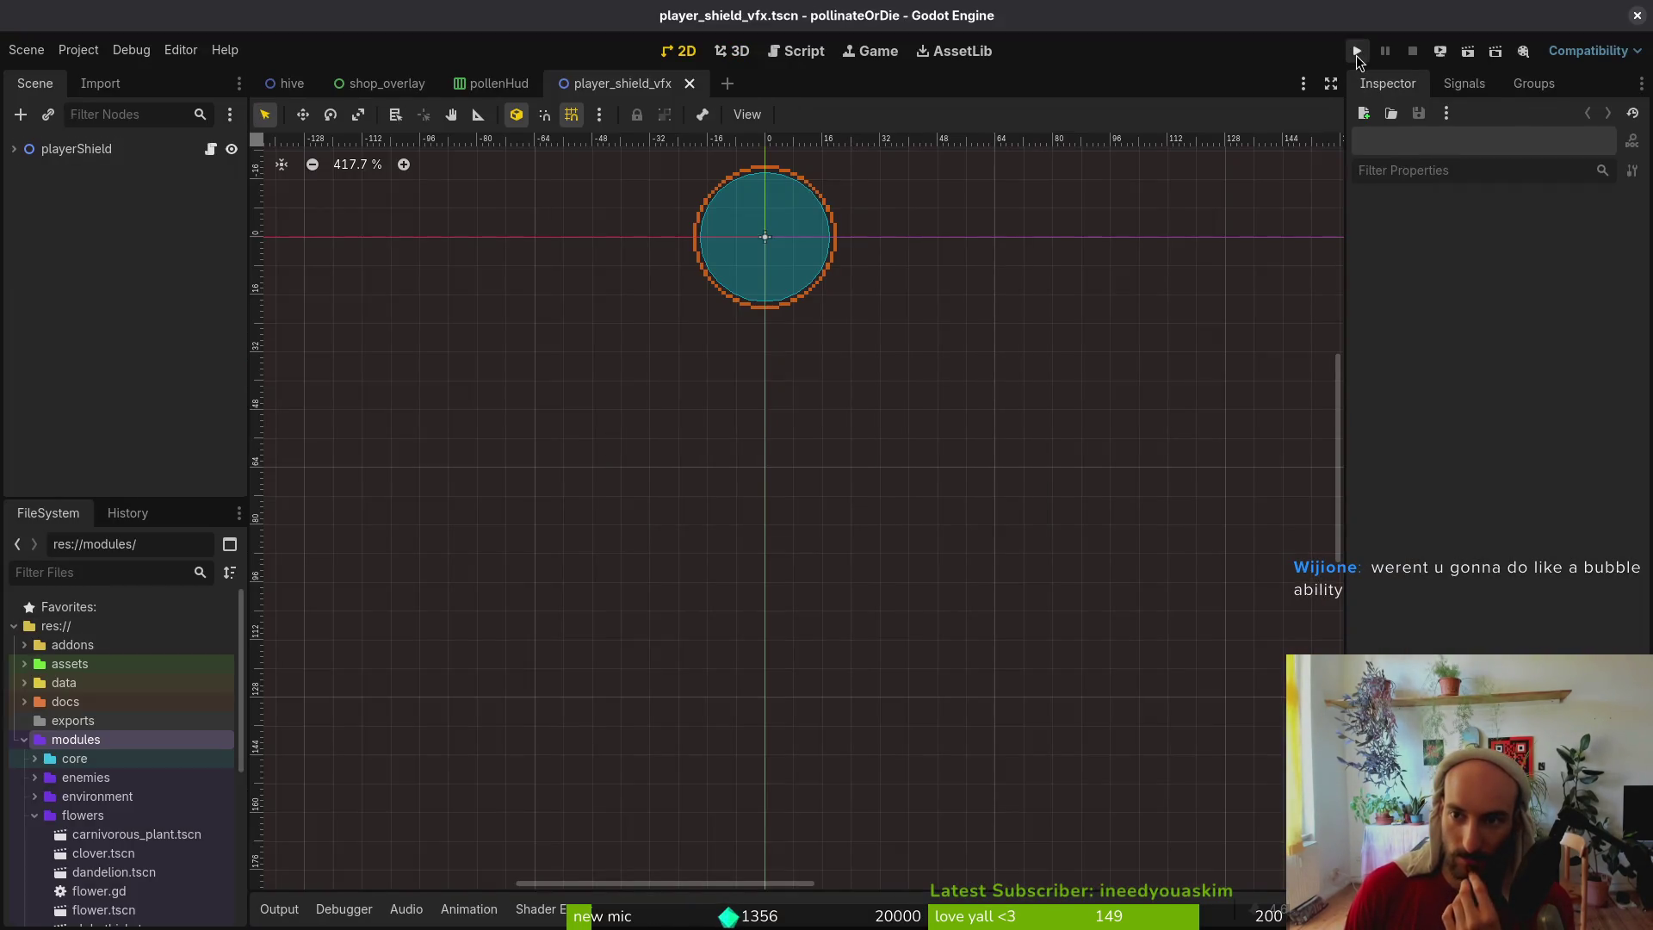
# Run pollinateOrDie, equip the bubble shield from the hive shop, and fly the bee around
pyautogui.click(1356, 52)
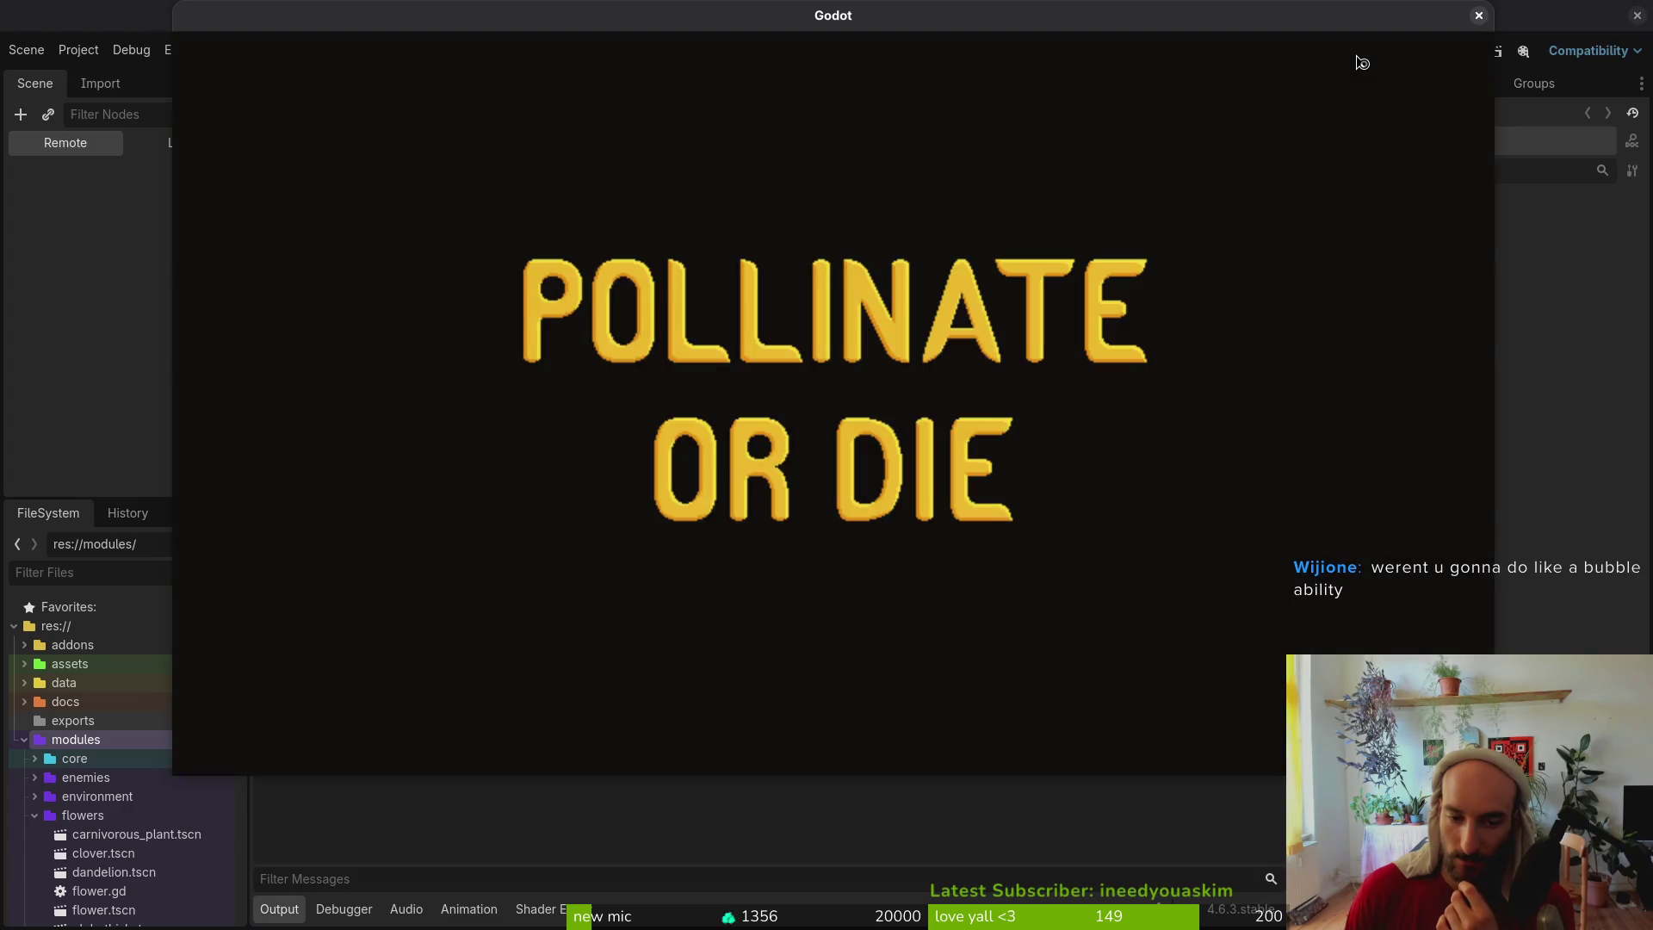
pyautogui.press('Return')
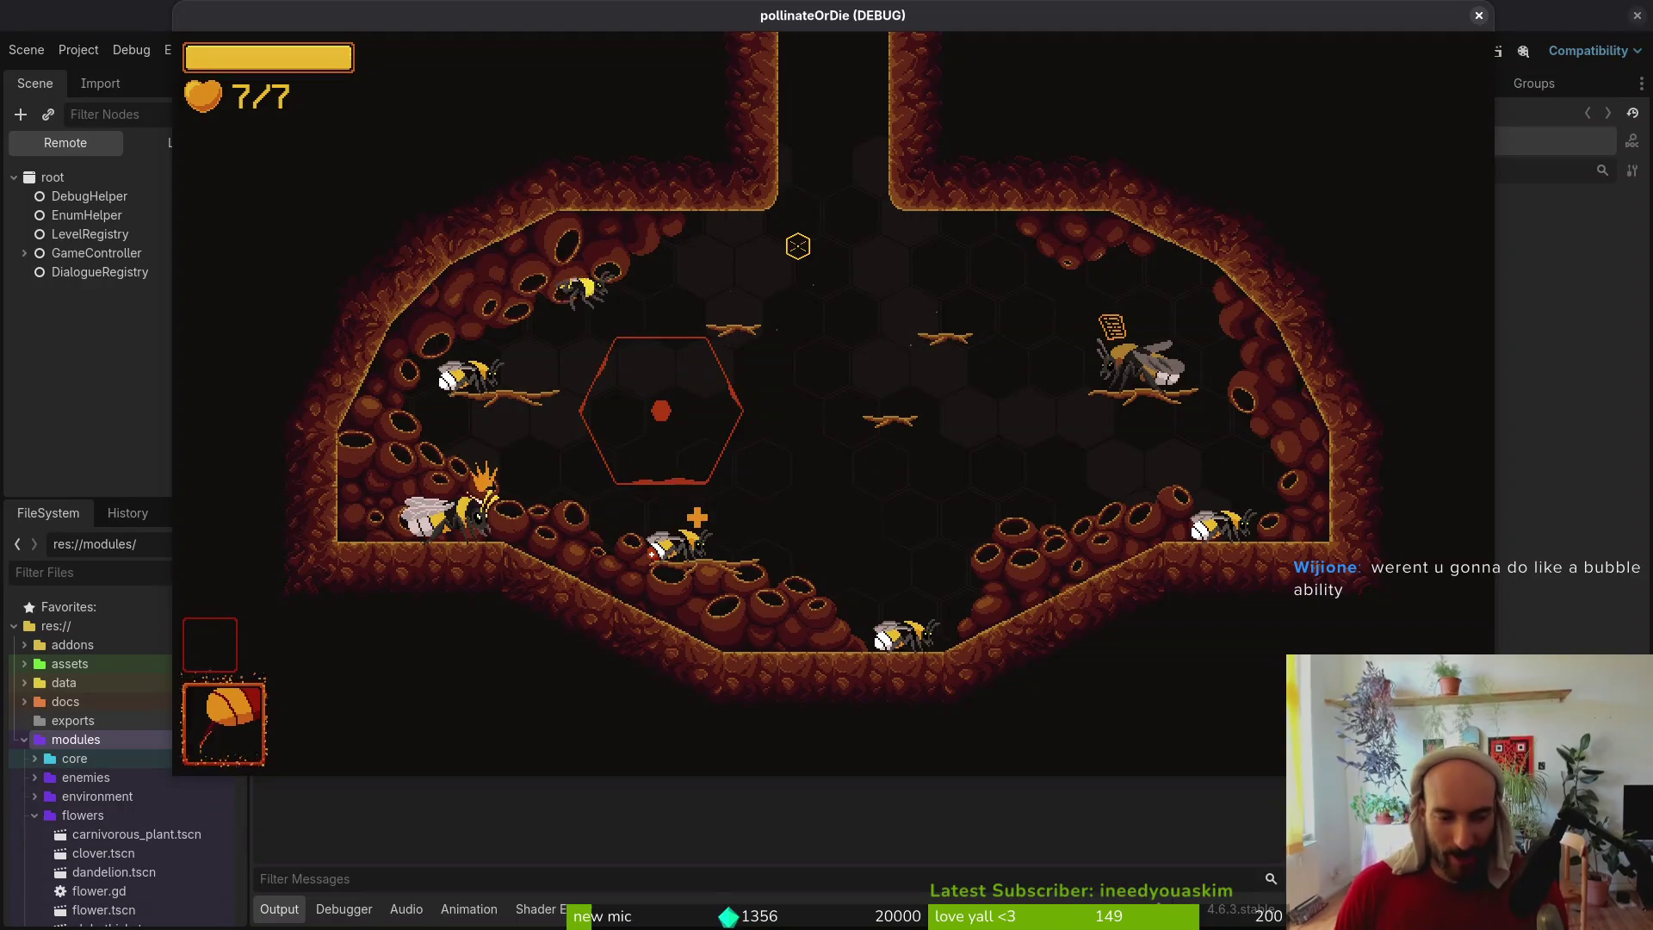
pyautogui.press('Tab')
pyautogui.press('Right')
pyautogui.press('Right')
pyautogui.press('Escape')
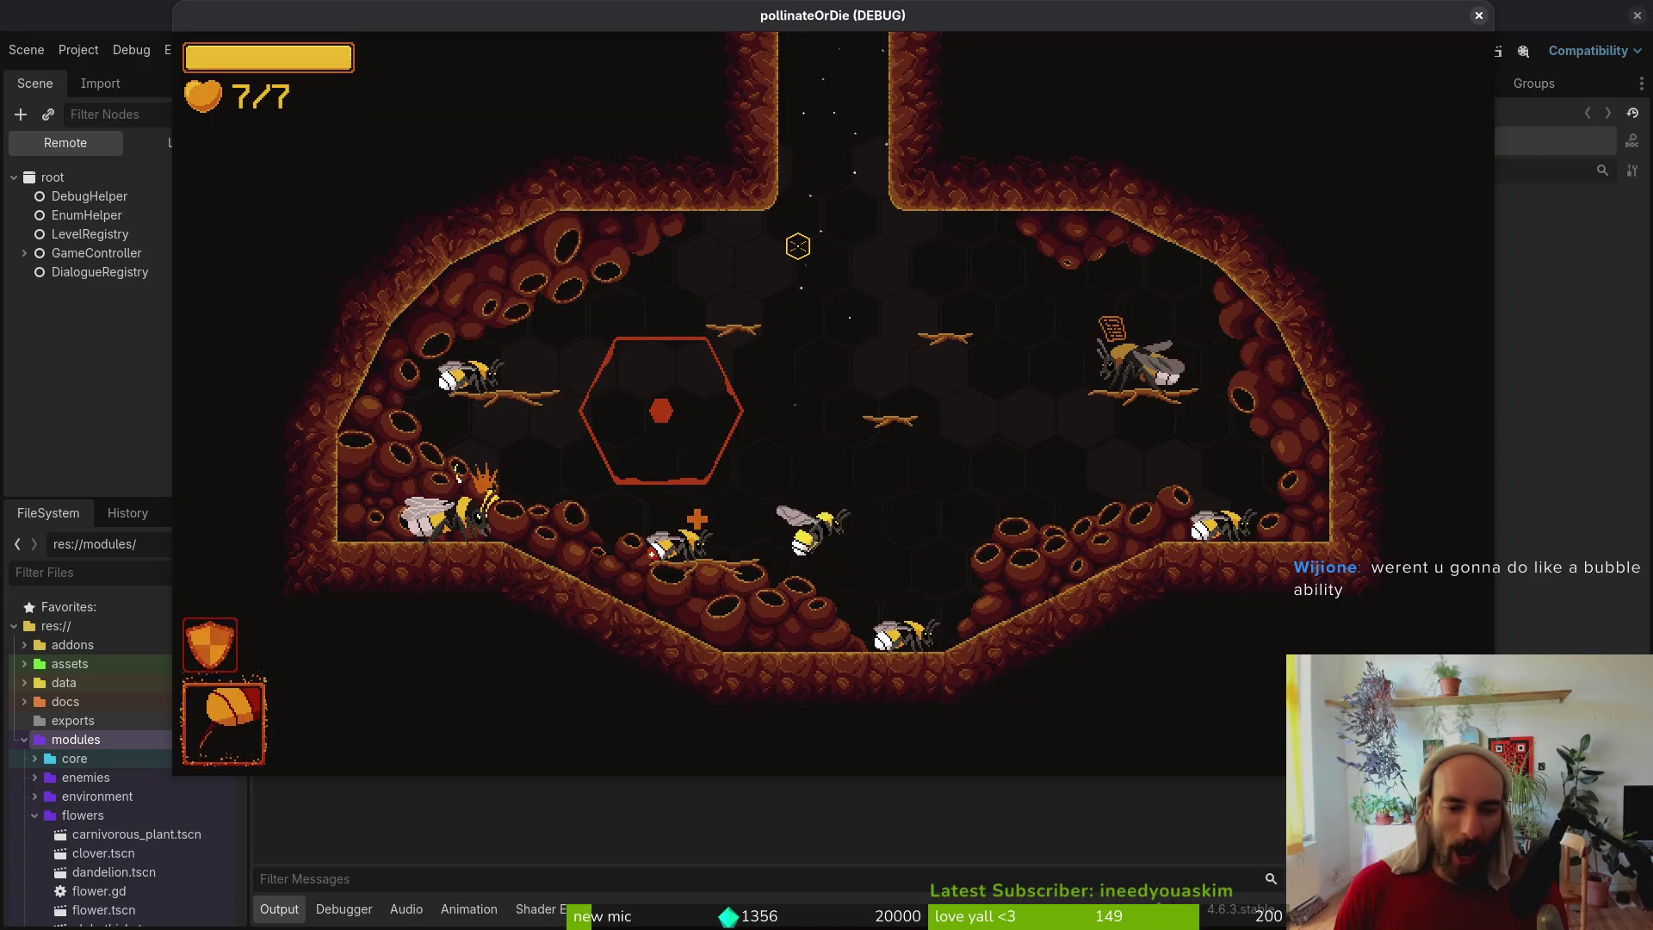
pyautogui.press('d')
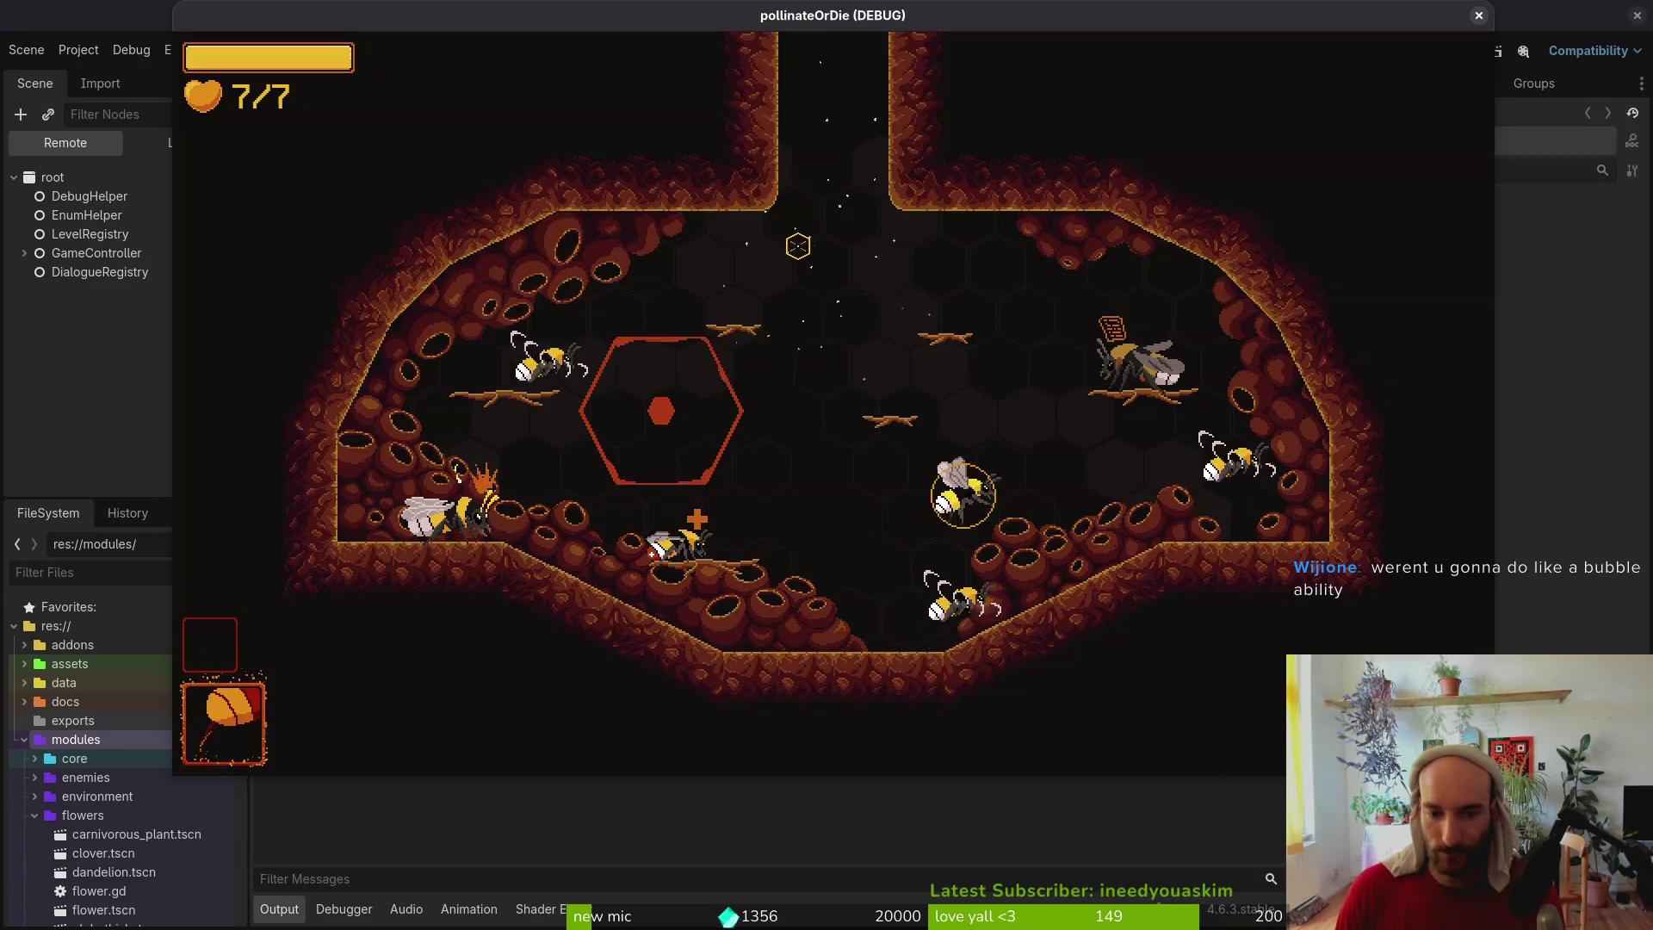
pyautogui.press('w')
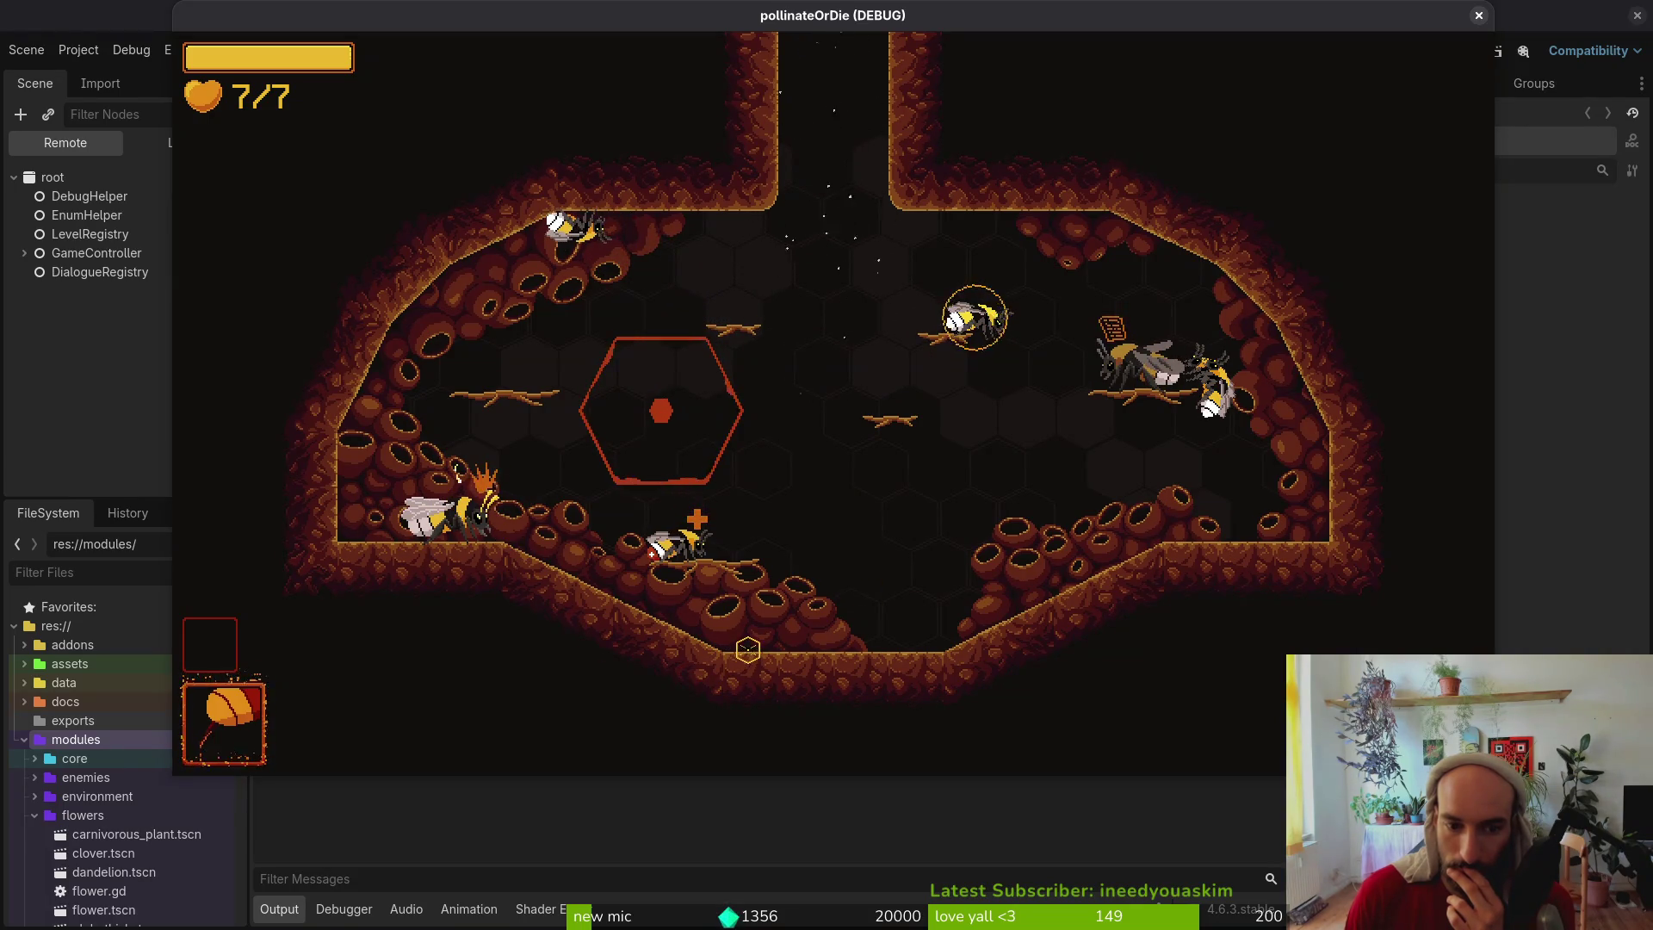
# Switch back to Aseprite and show its Home page
pyautogui.hotkey('alt', 'Tab')
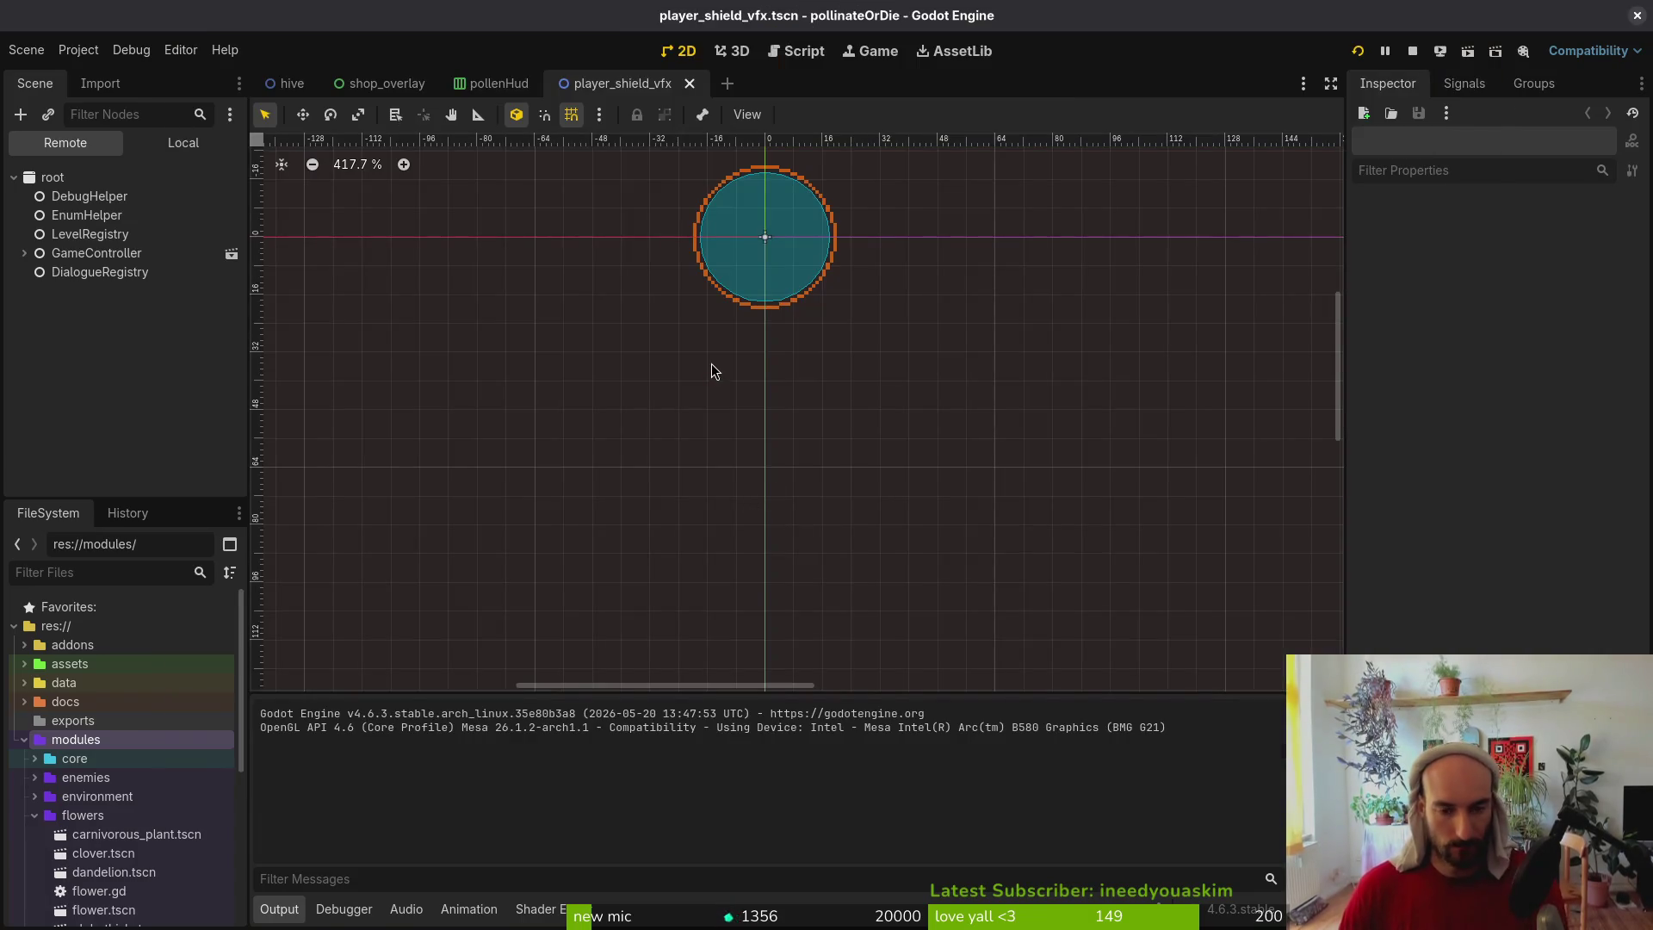
pyautogui.hotkey('alt', 'Tab')
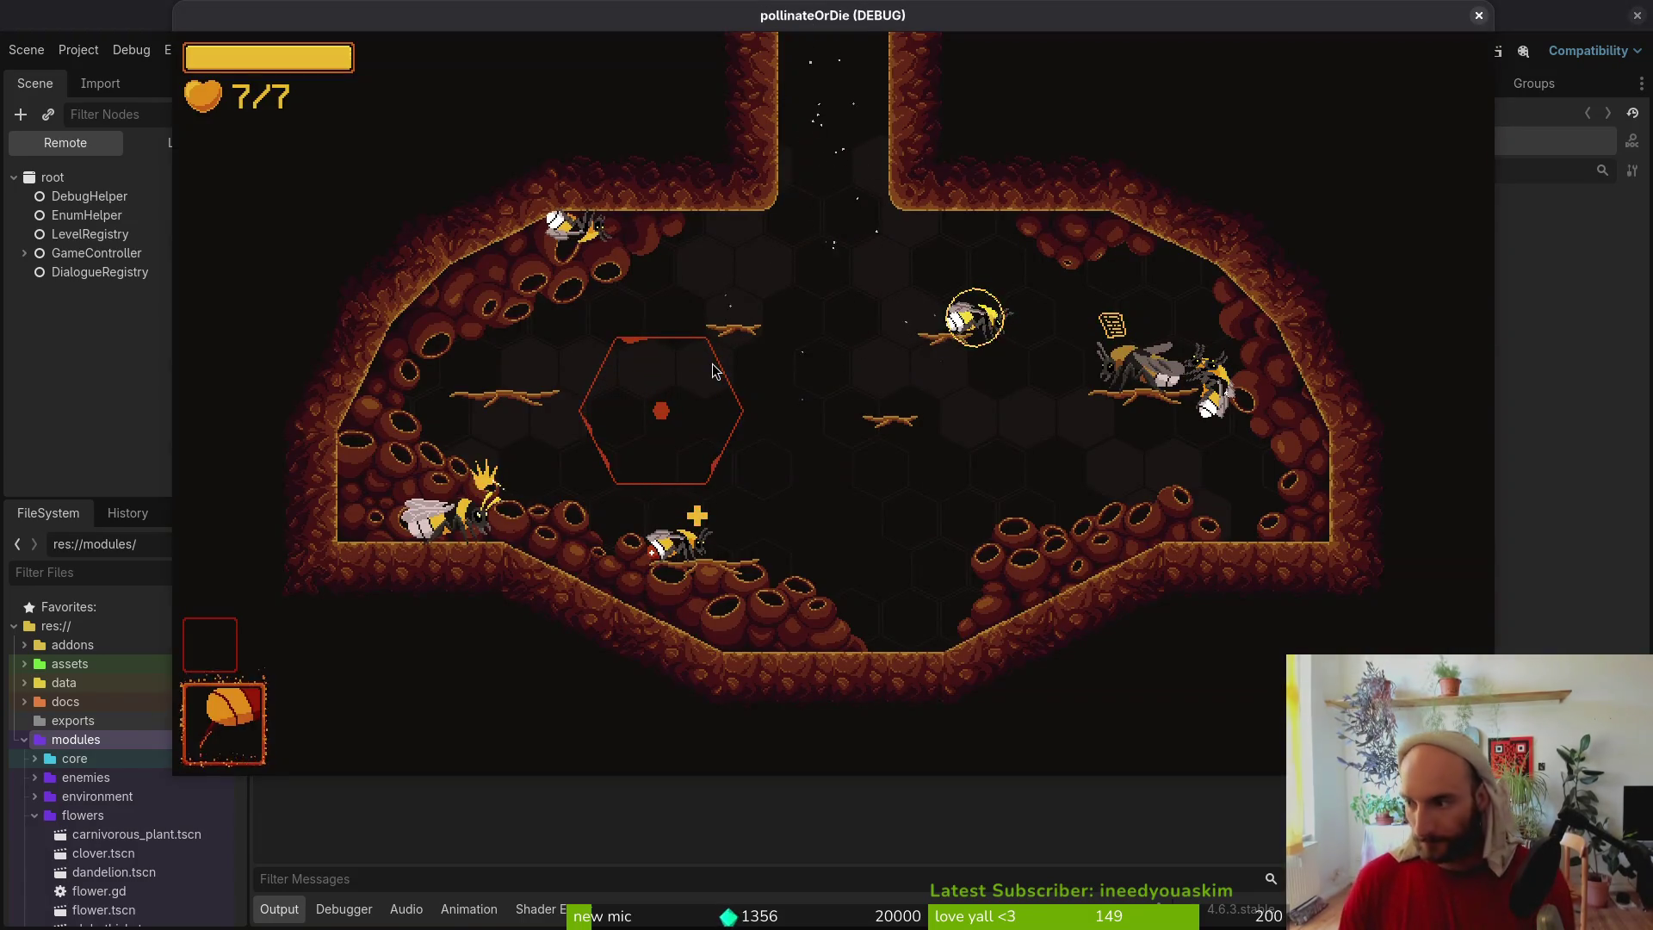
pyautogui.hotkey('alt', 'Tab')
pyautogui.click(26, 62)
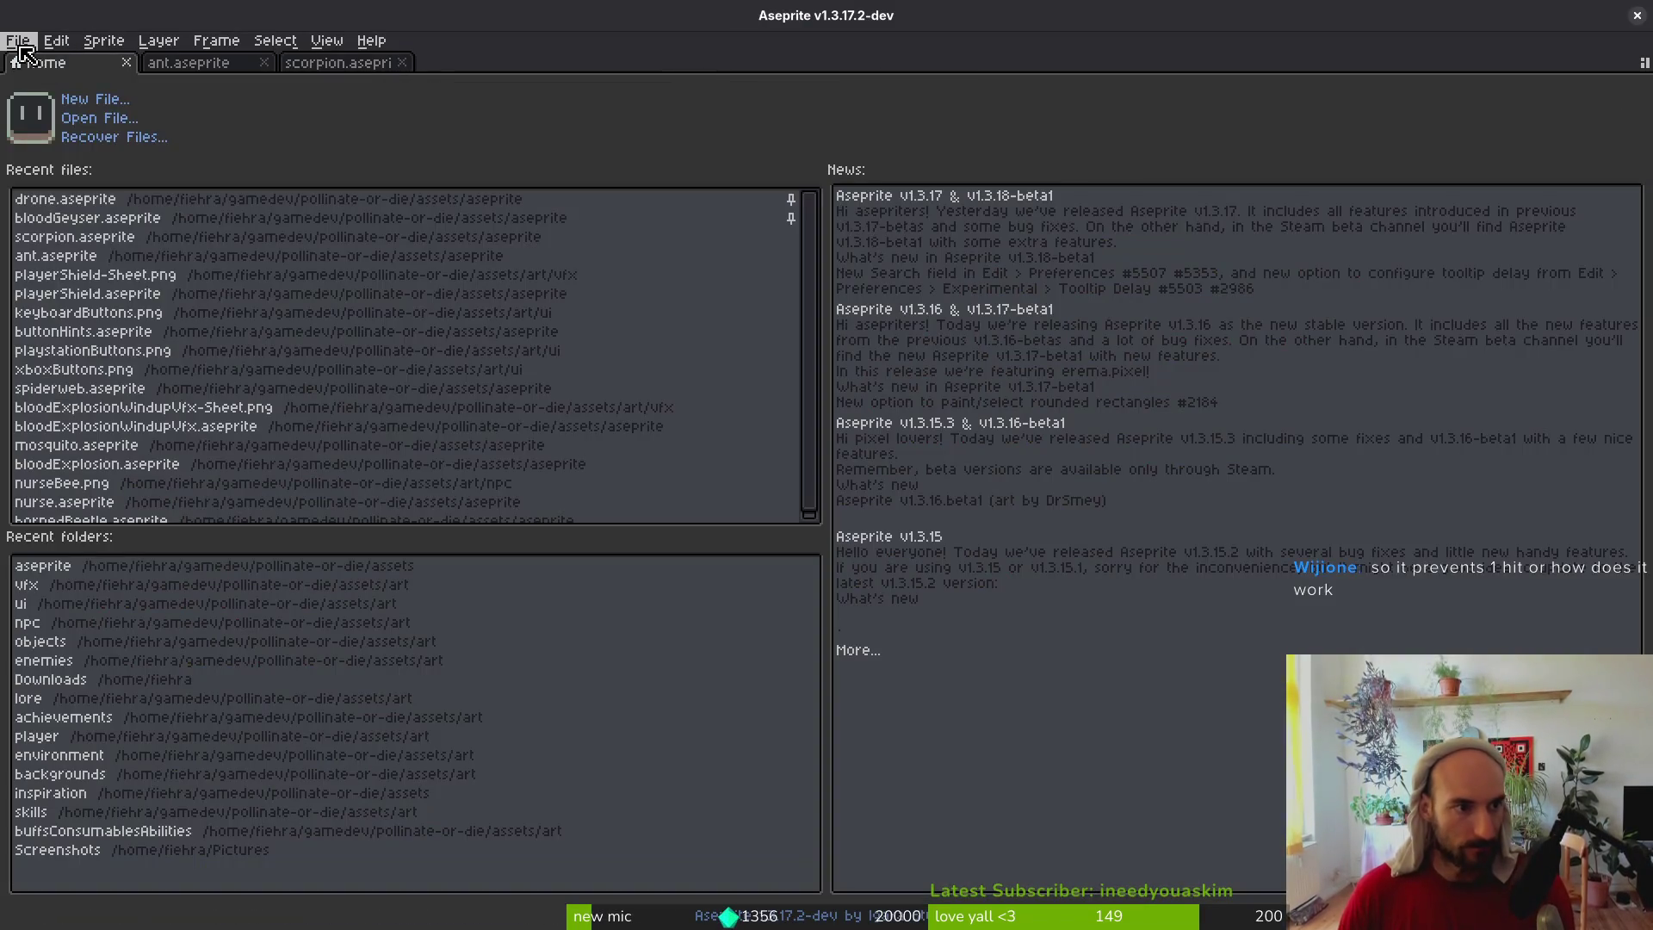
# Open friendBee.aseprite for a quick look, then close it again
pyautogui.click(115, 120)
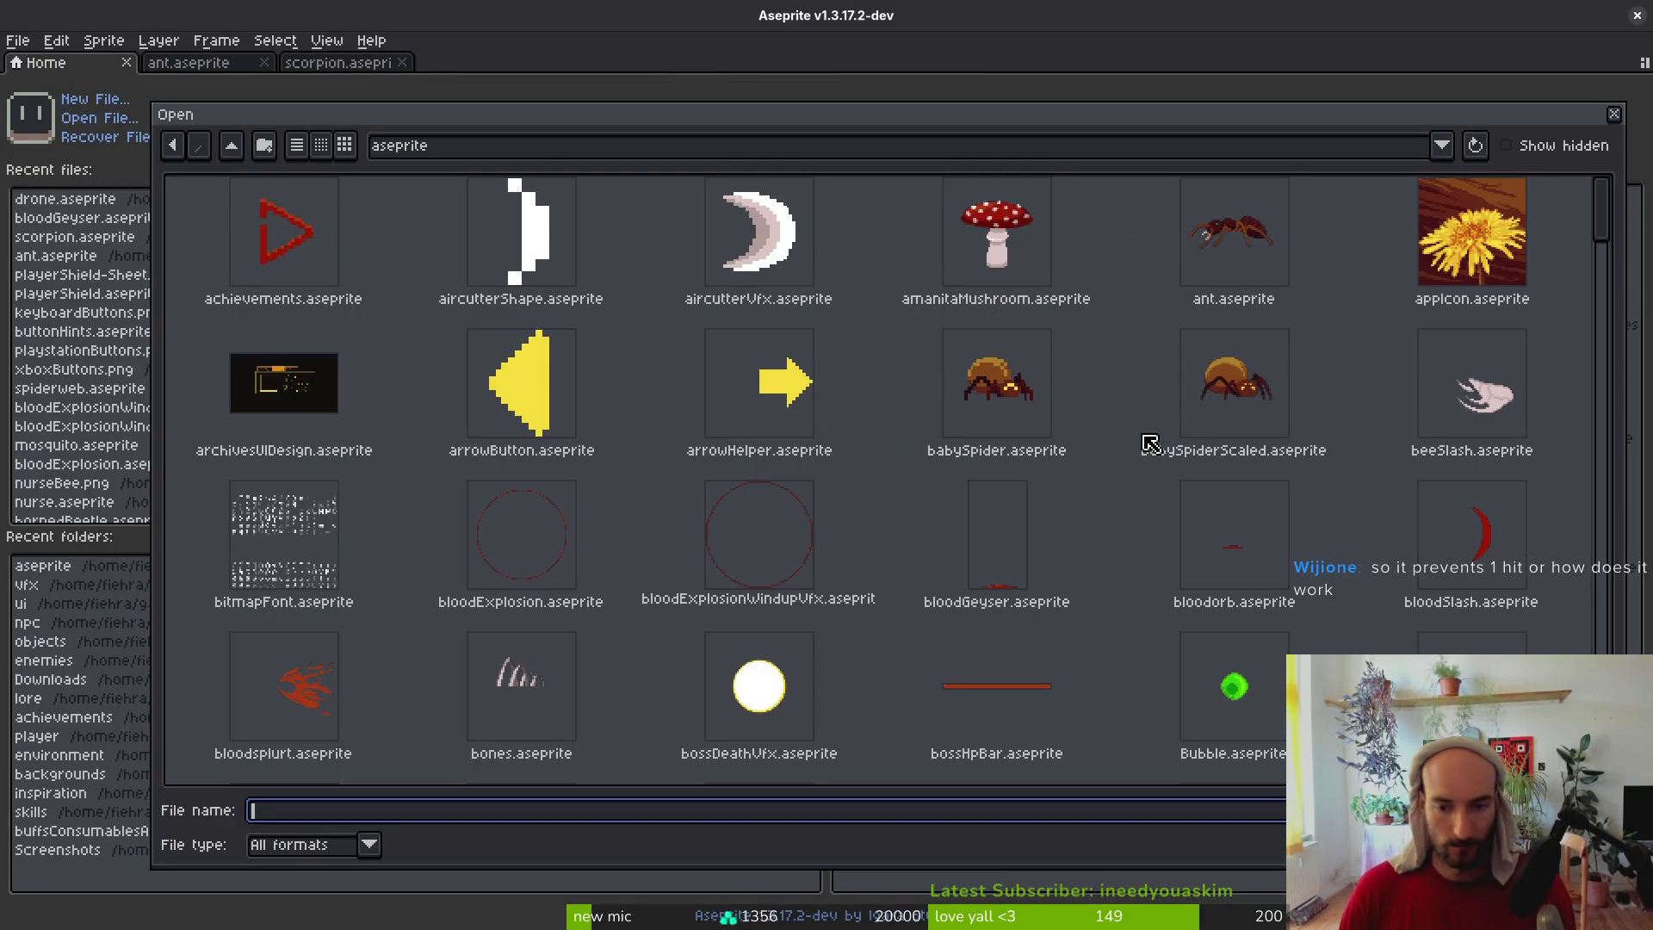
pyautogui.scroll(-5, 1151, 444)
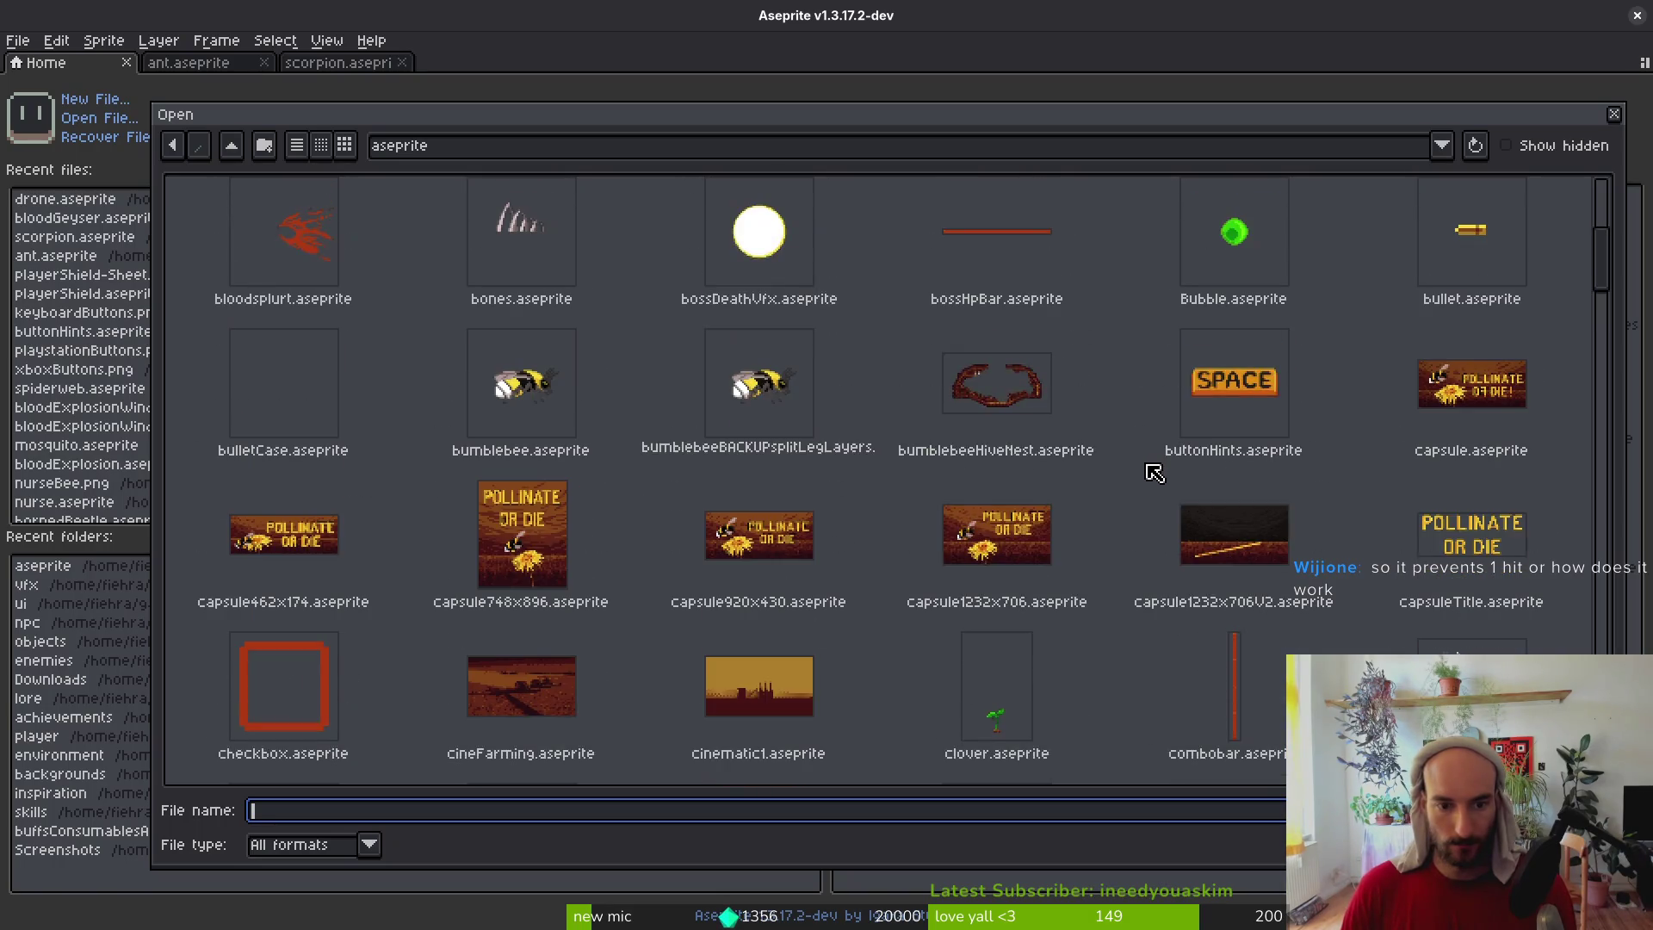
pyautogui.scroll(-4, 1155, 616)
pyautogui.scroll(-3, 1292, 555)
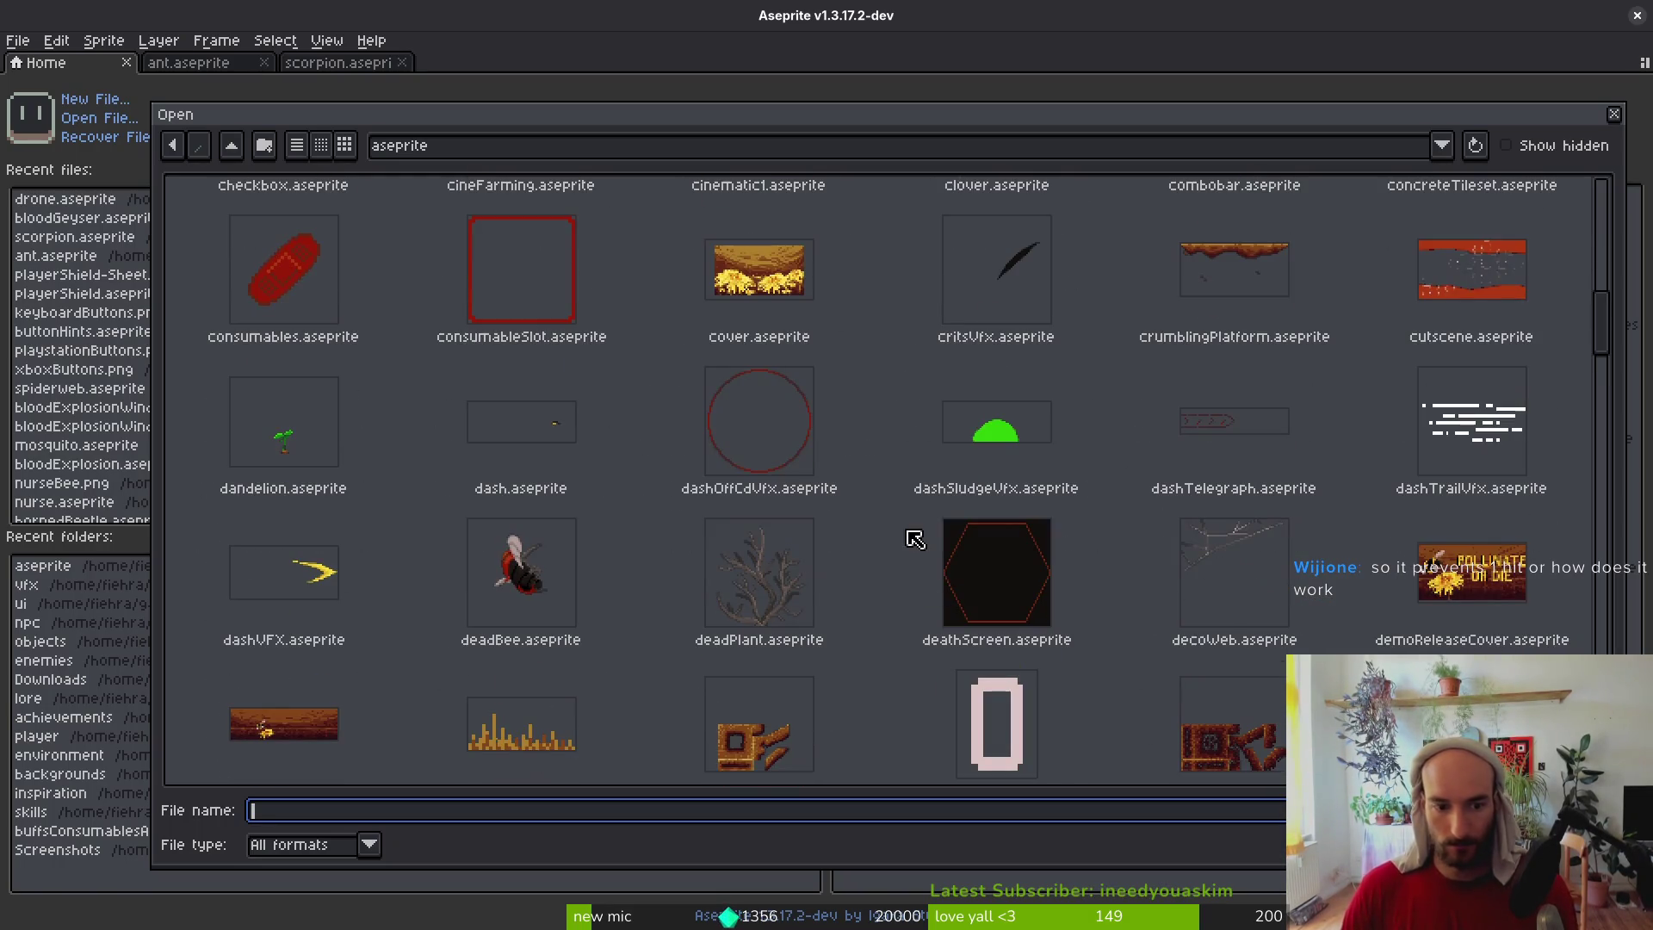
pyautogui.scroll(-6, 953, 495)
pyautogui.click(1289, 594)
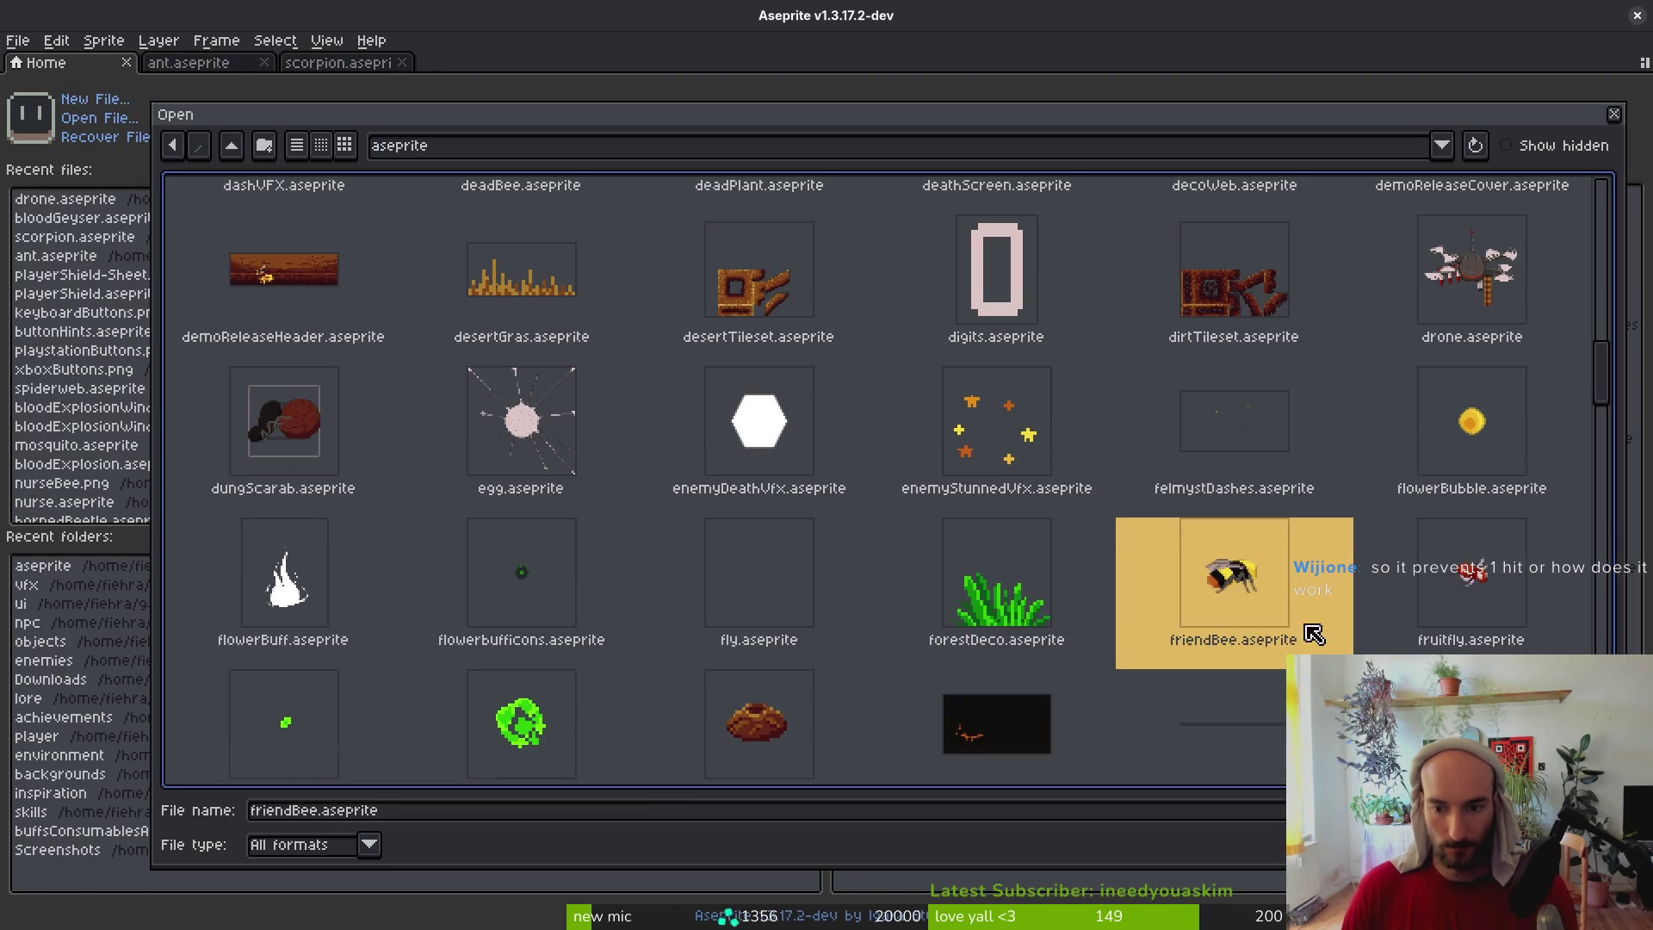
pyautogui.doubleClick(1234, 573)
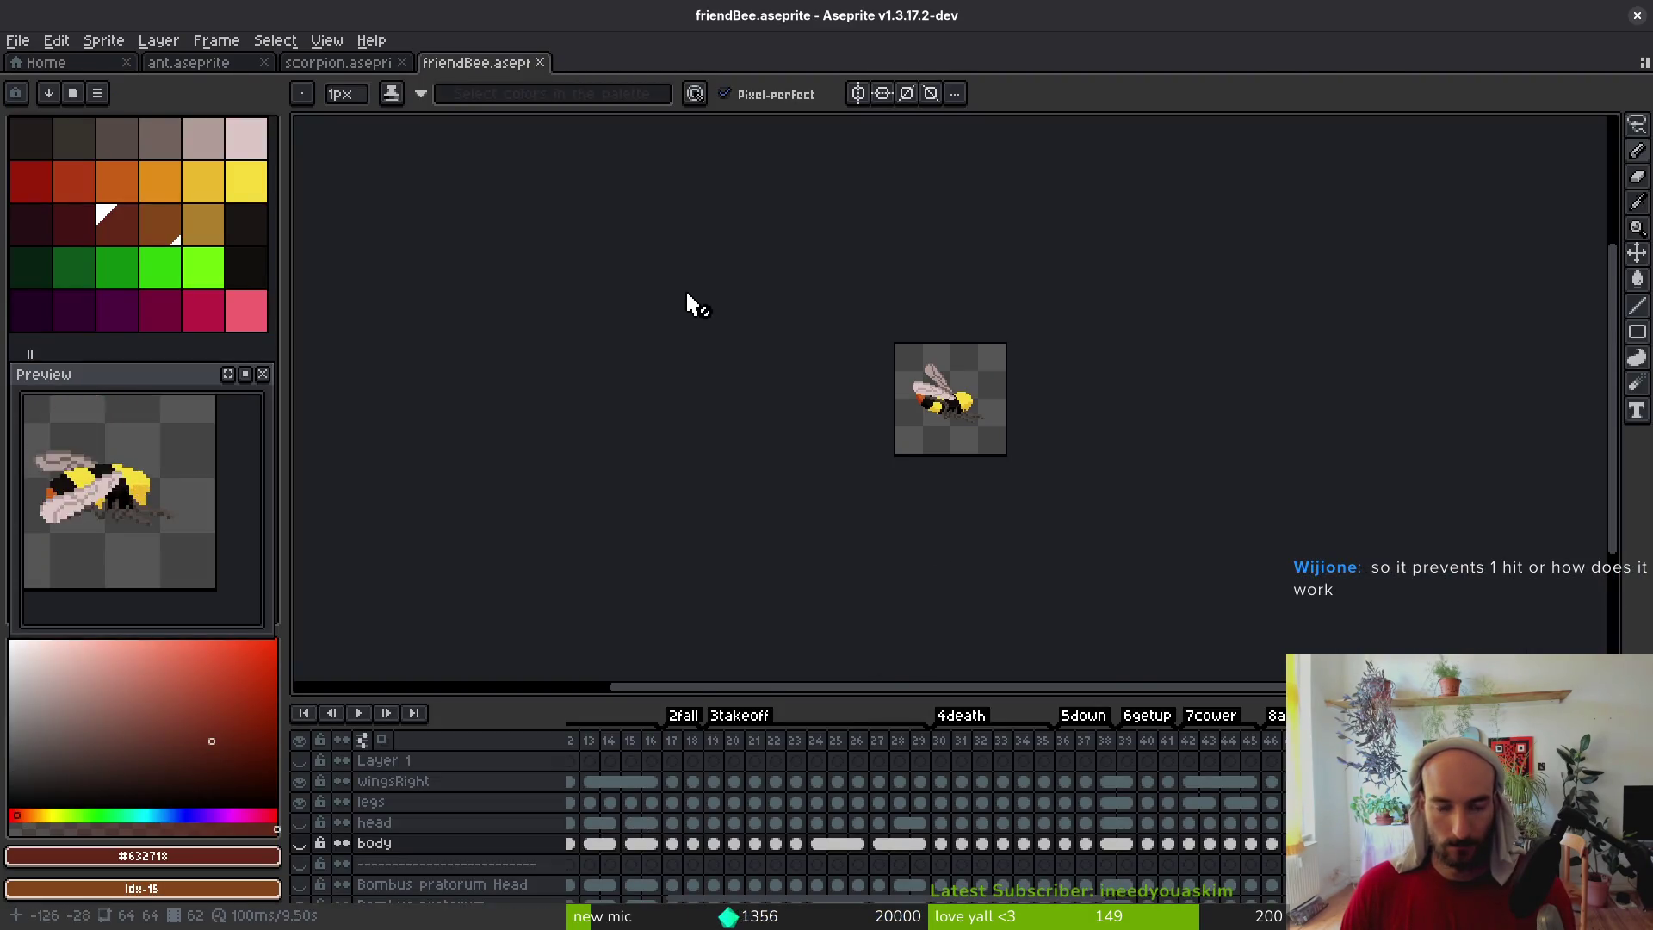
pyautogui.hotkey('ctrl', 'w')
# Open nurse.aseprite from the file browser
pyautogui.click(17, 40)
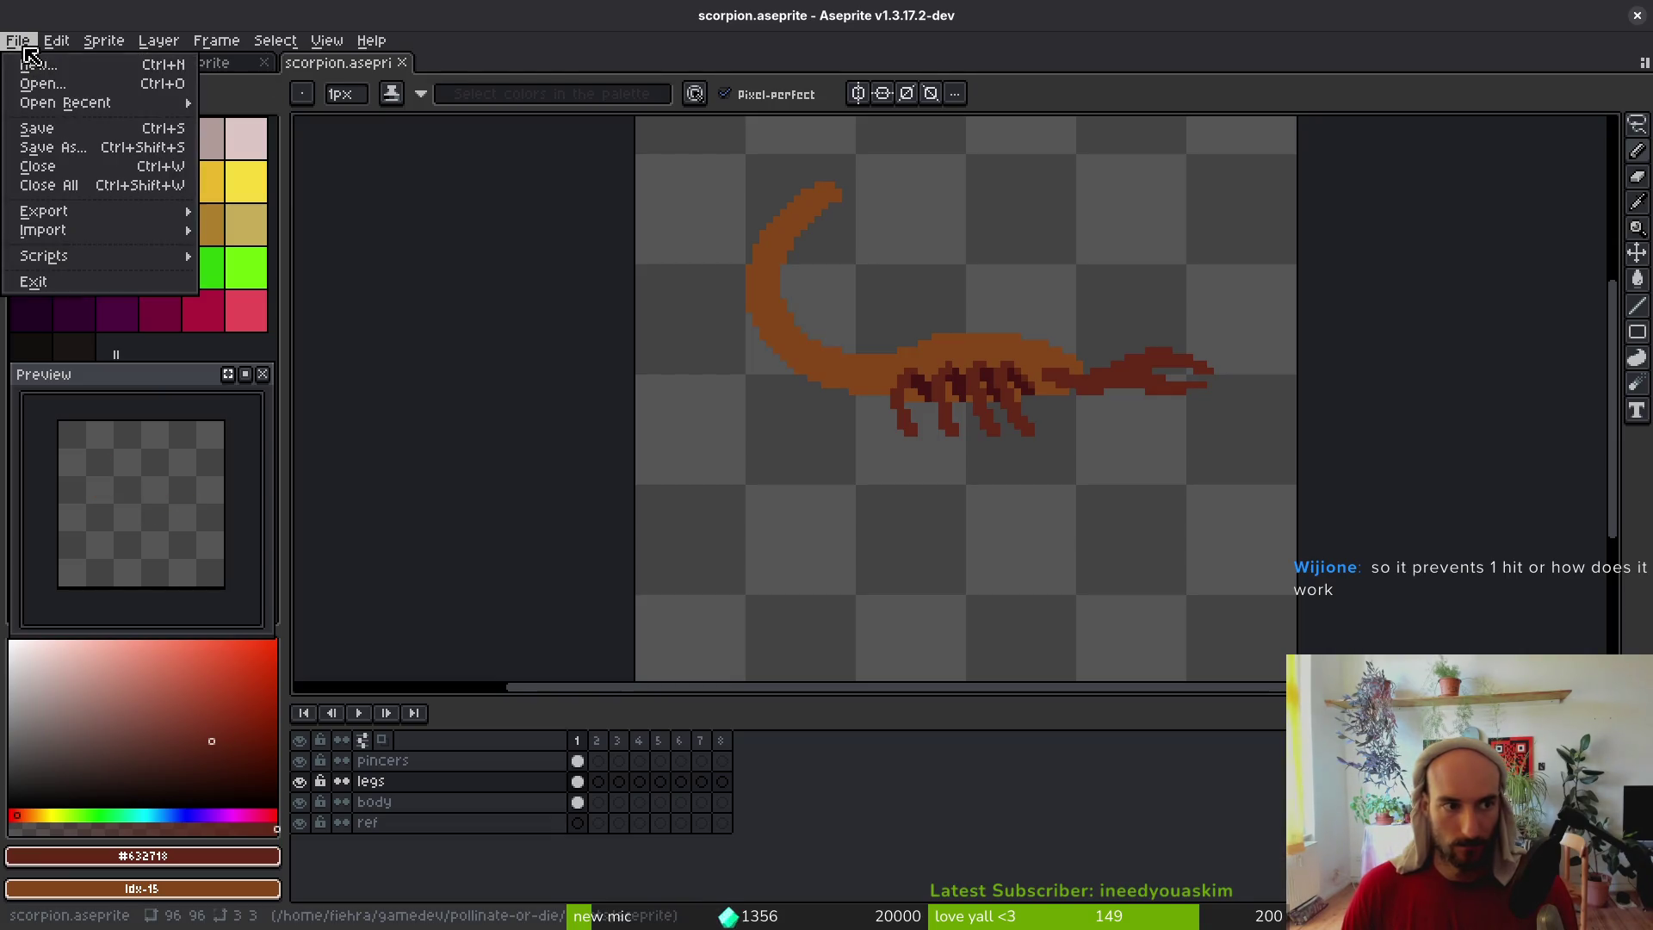
pyautogui.click(49, 86)
pyautogui.scroll(-10, 1248, 525)
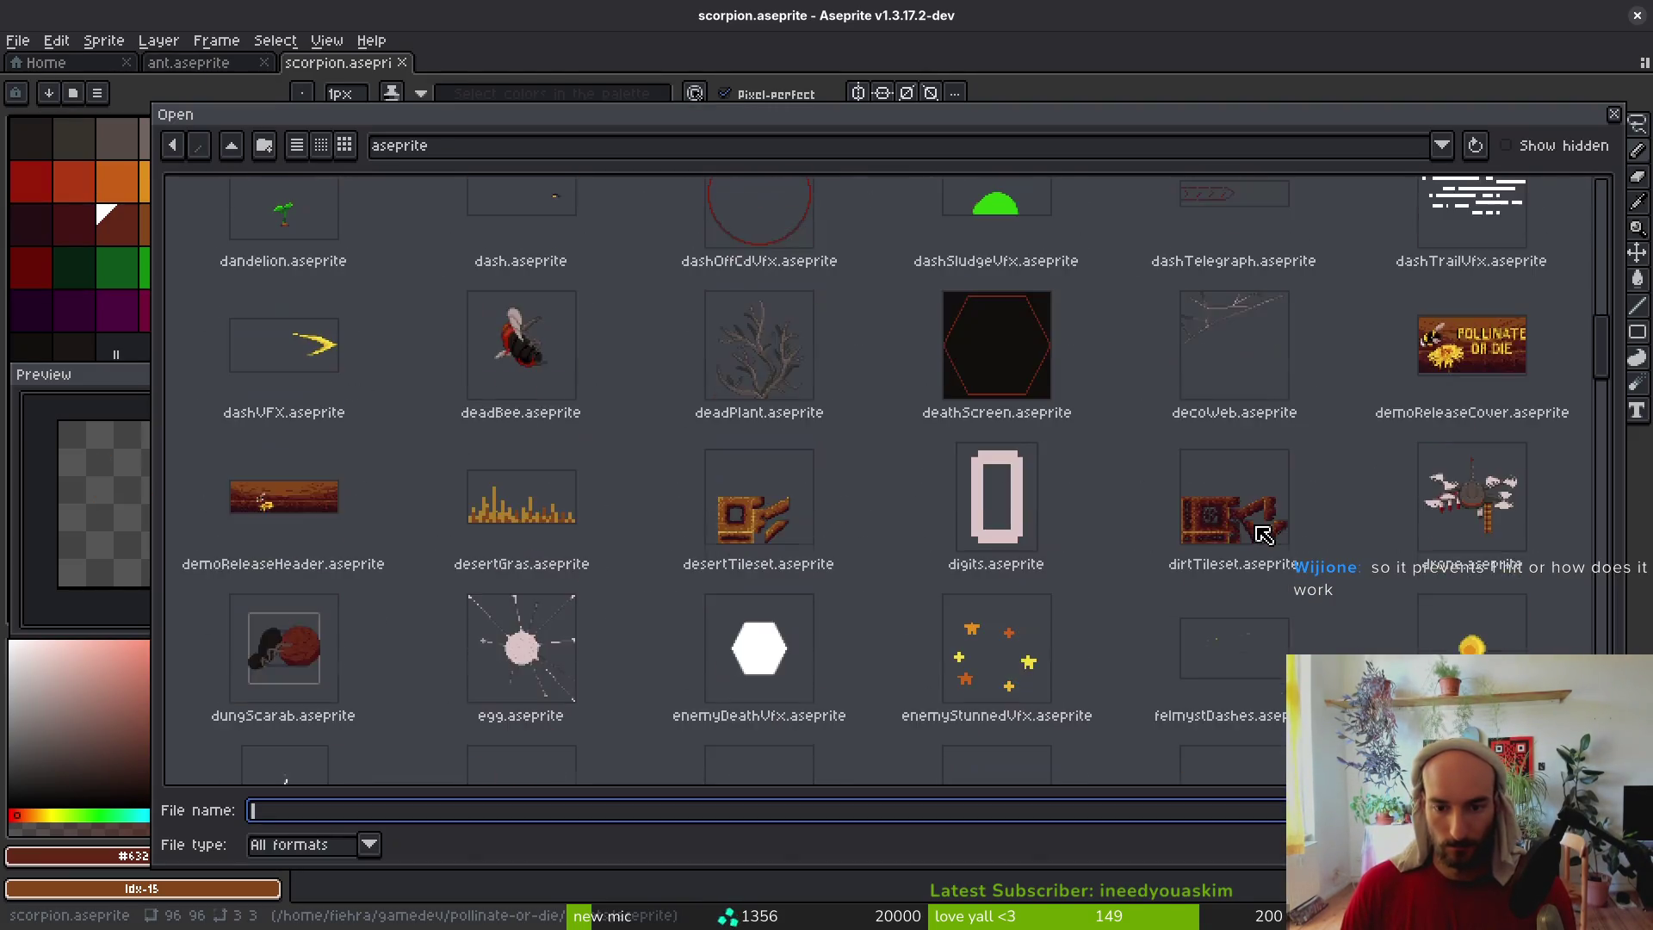
pyautogui.scroll(-5, 1260, 540)
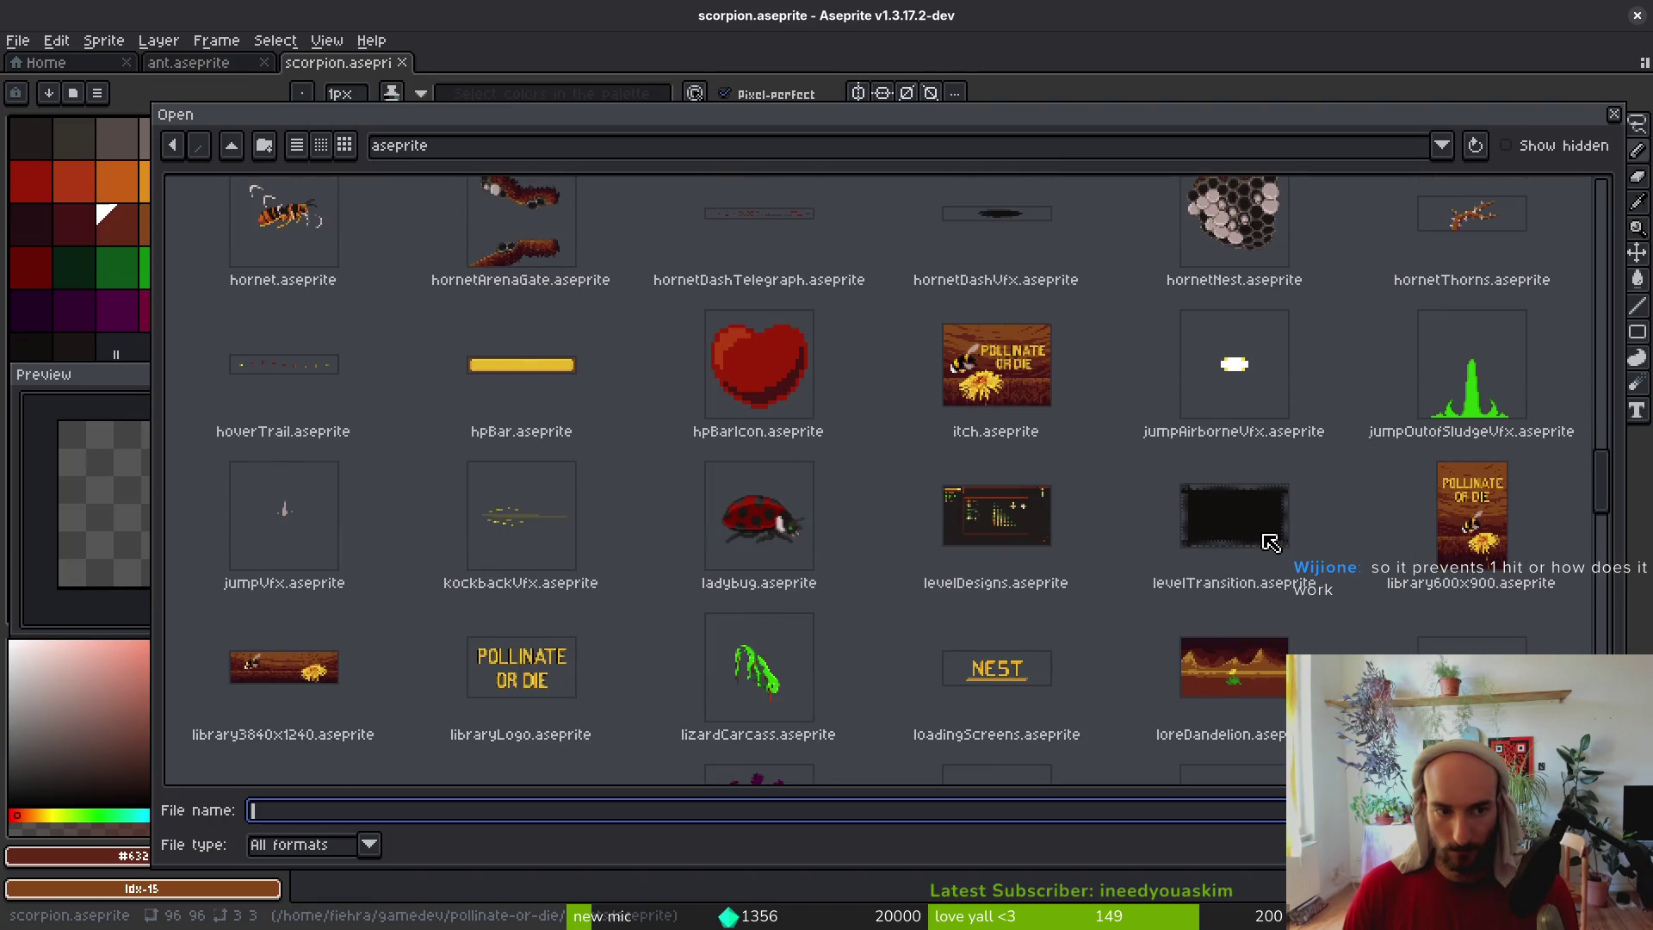
pyautogui.scroll(-3, 1261, 551)
pyautogui.scroll(-2, 1178, 531)
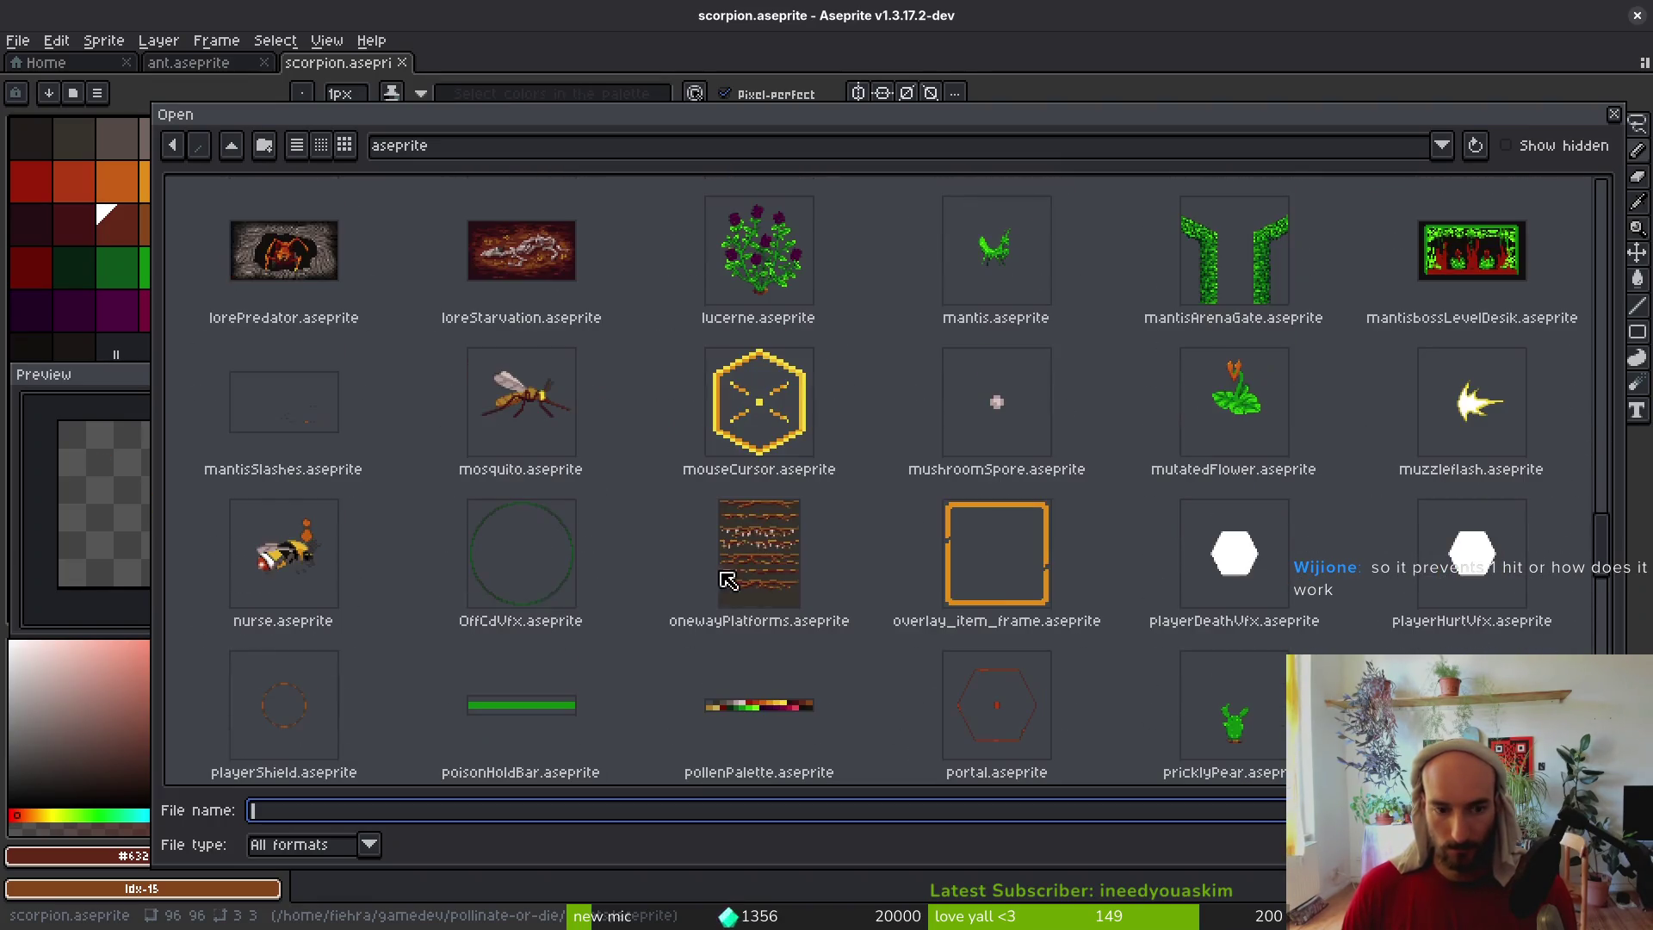
pyautogui.click(309, 571)
pyautogui.press('Return')
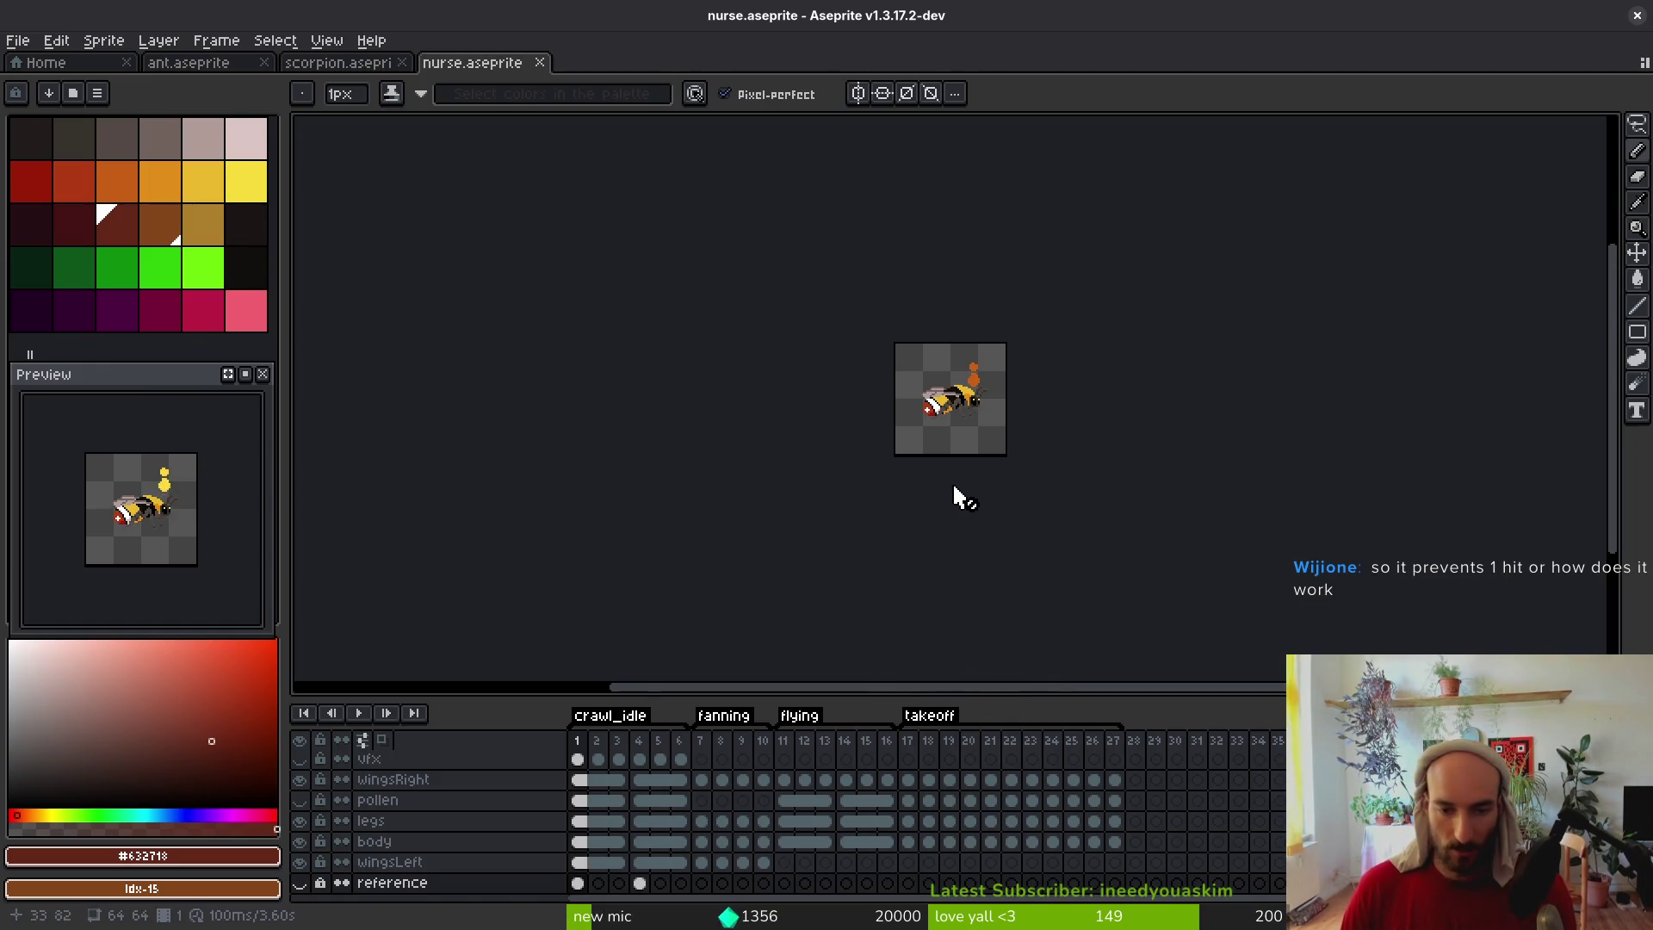
# Make the vfx layer active and add new empty layers above it
pyautogui.scroll(1, 923, 484)
pyautogui.hscroll(1, 923, 484)
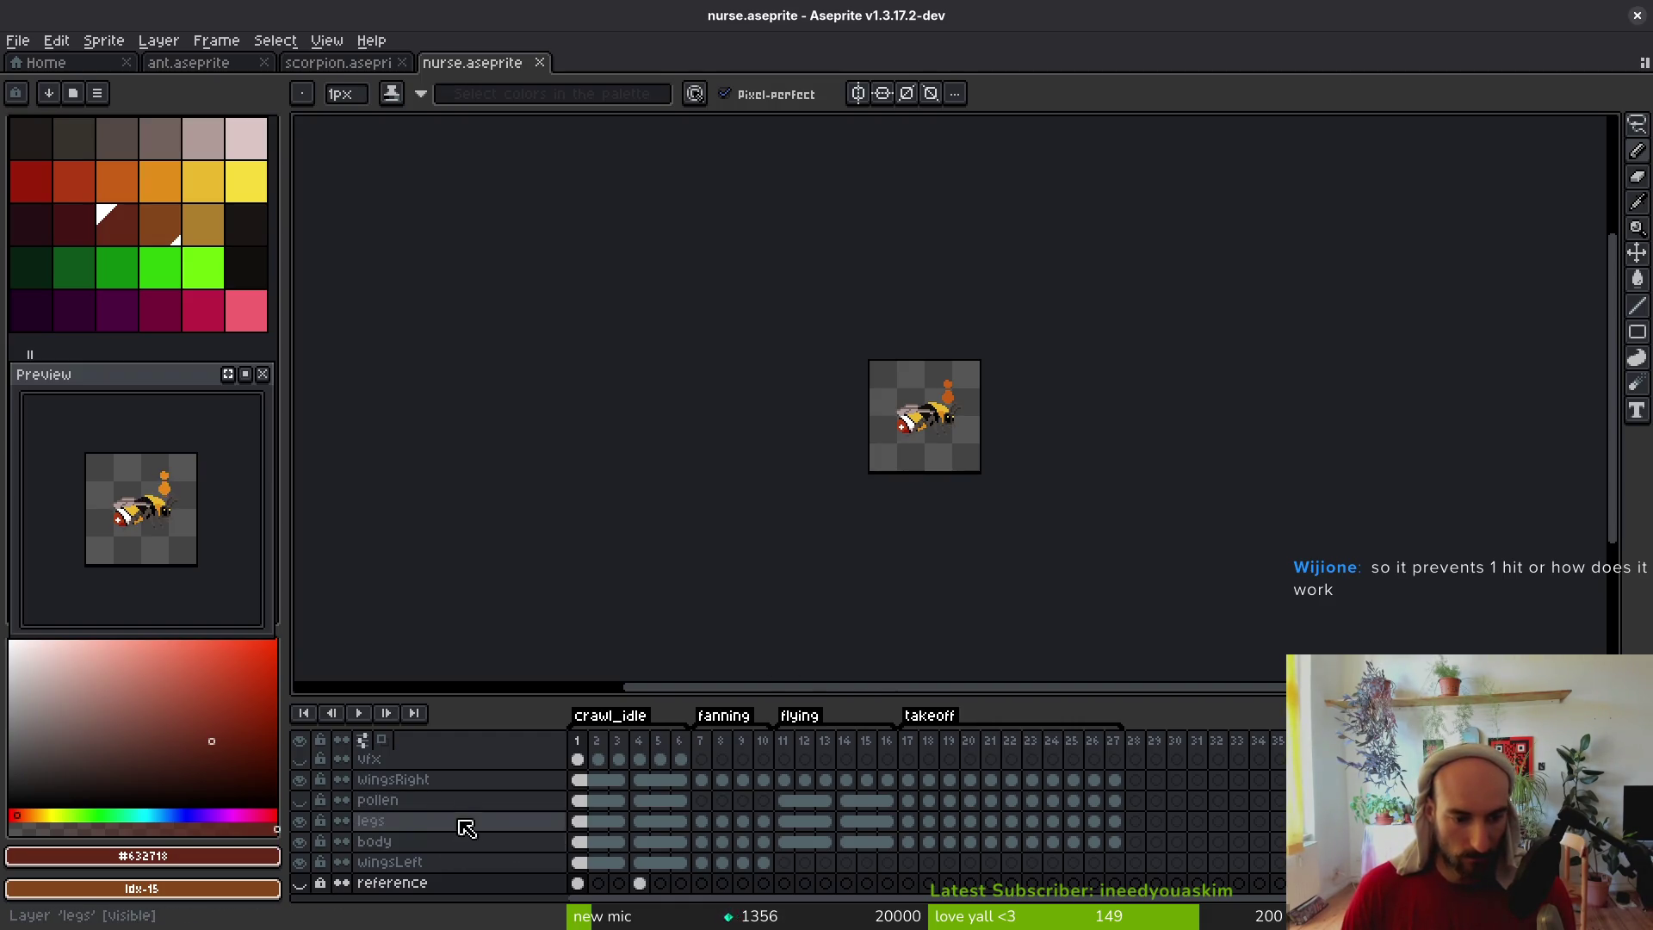
pyautogui.click(459, 767)
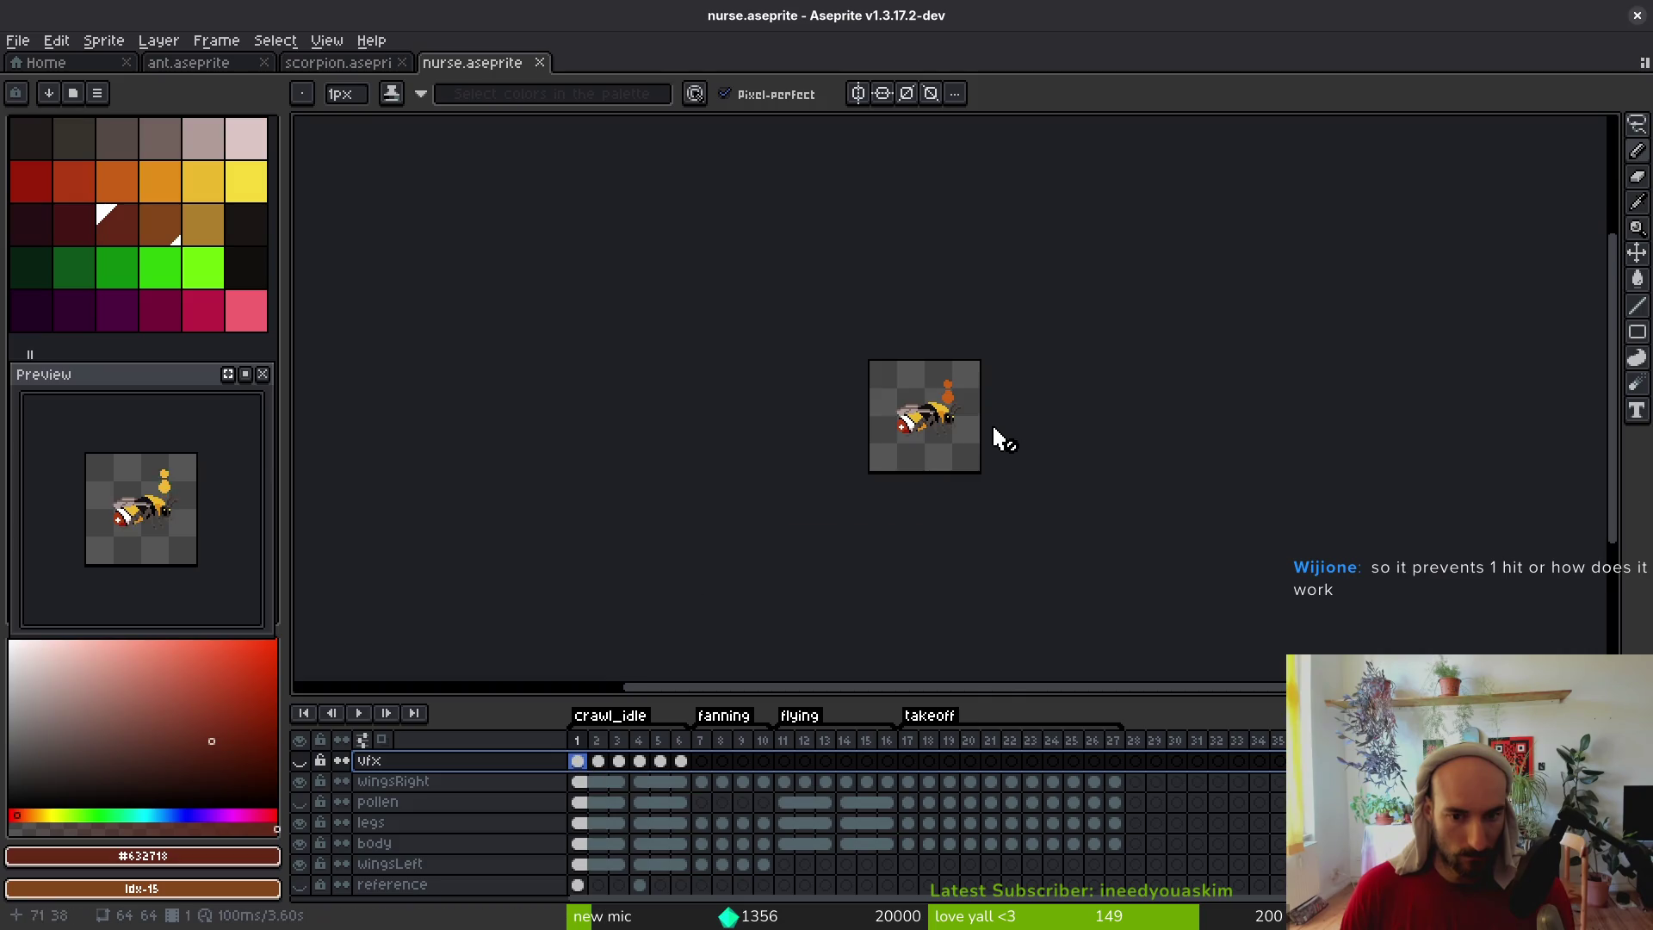
pyautogui.scroll(2, 982, 430)
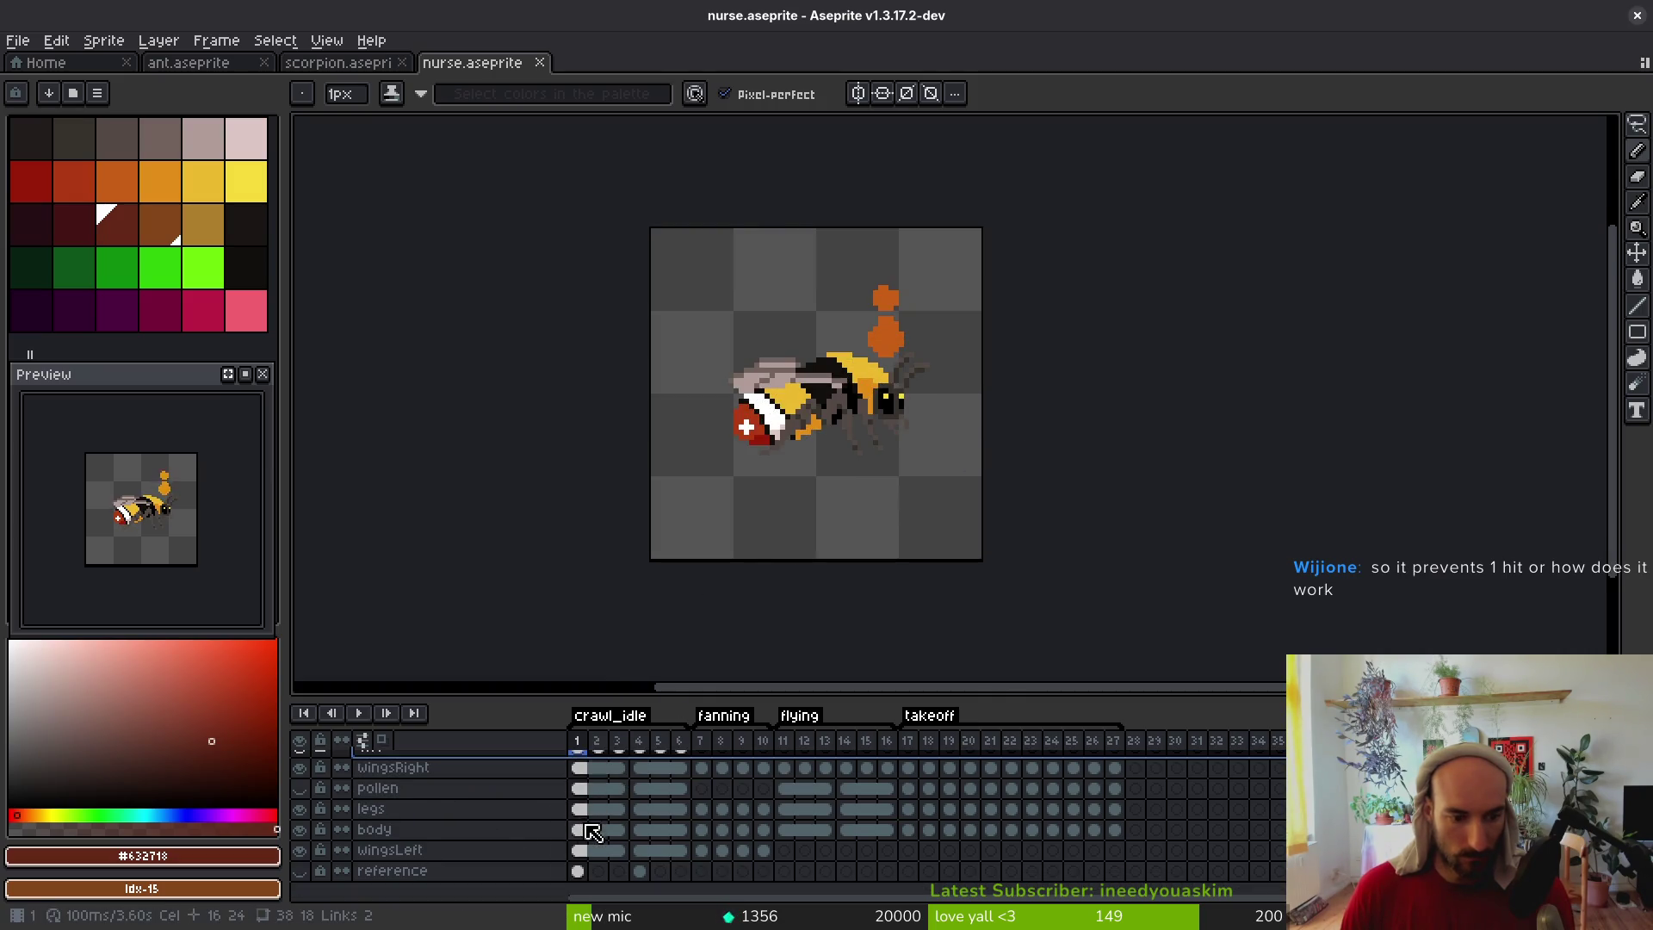
pyautogui.hotkey('shift', 'n')
pyautogui.hotkey('shift', 'n')
pyautogui.press('Down')
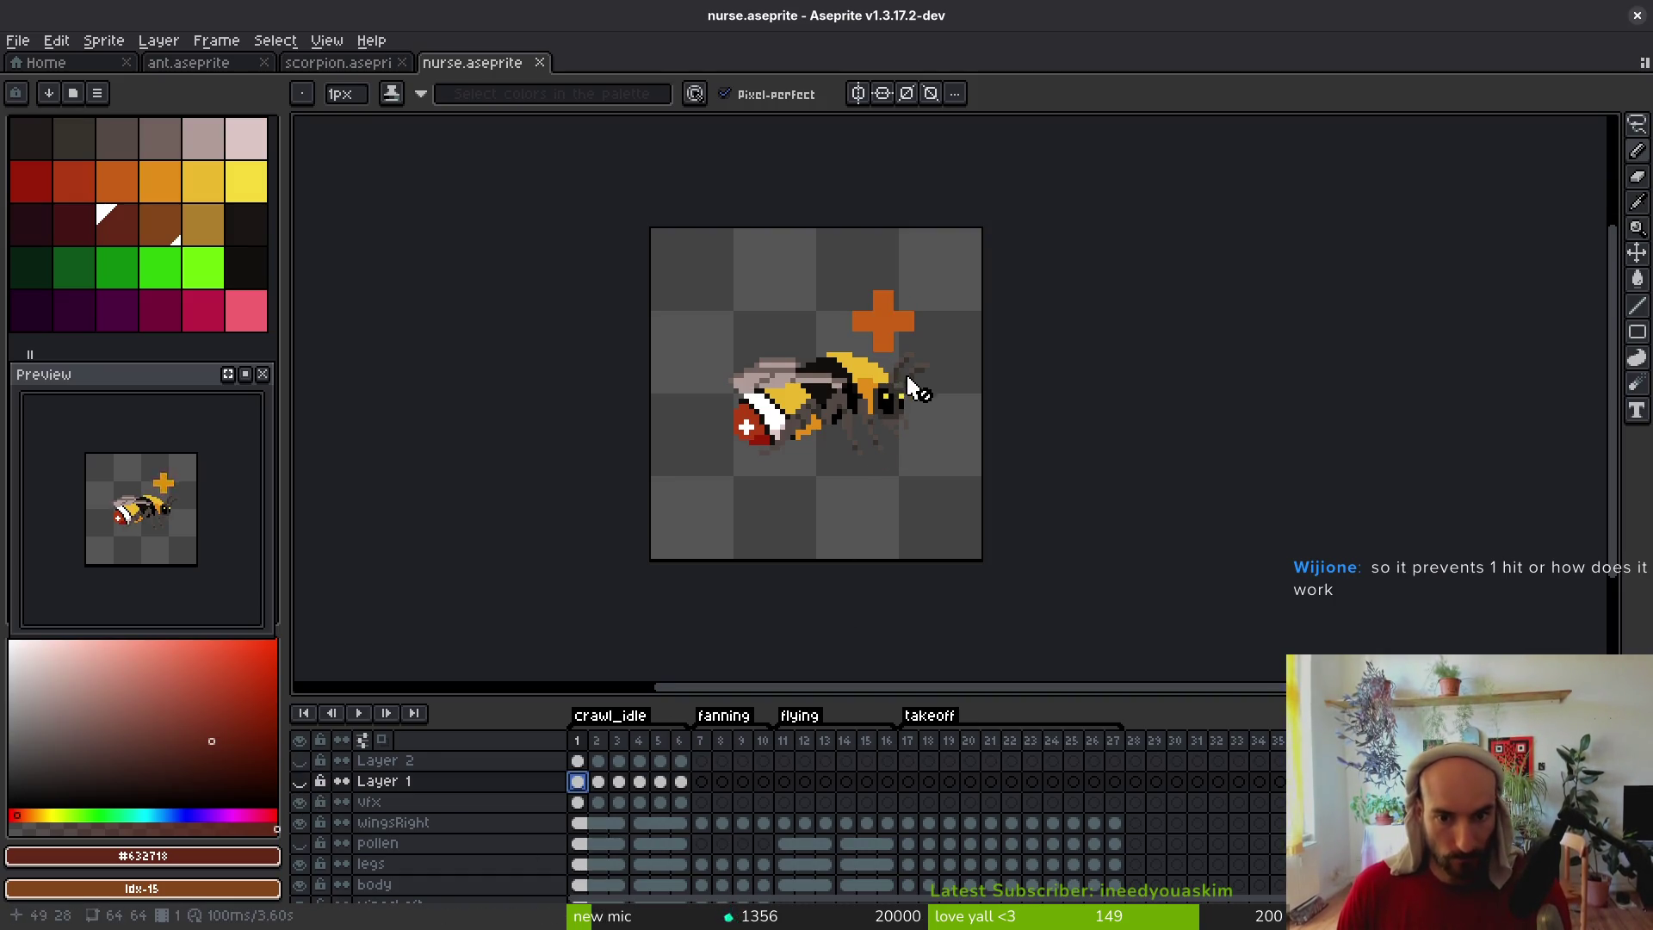
pyautogui.scroll(1, 945, 456)
# Lasso the plus-sign effect across all six vfx cels and nudge it up one pixel
pyautogui.press('q')
pyautogui.moveTo(689, 241)
pyautogui.mouseDown()
pyautogui.moveTo(889, 166)
pyautogui.moveTo(731, 206)
pyautogui.mouseUp()
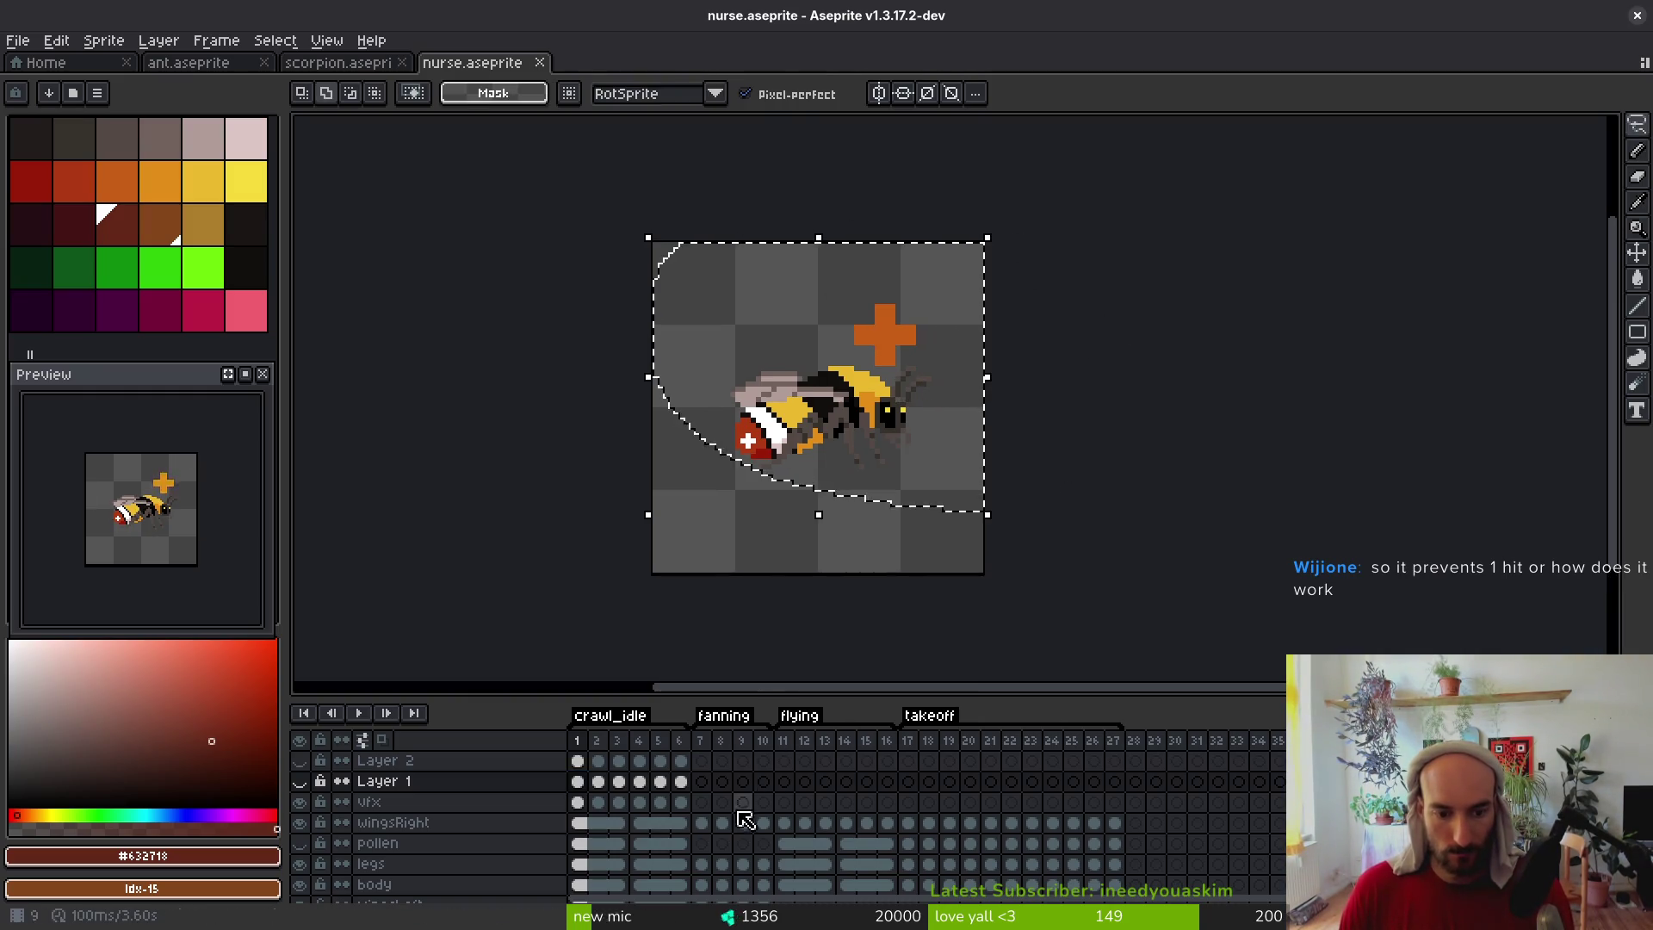
pyautogui.moveTo(684, 801); pyautogui.dragTo(650, 814)
pyautogui.keyDown('shift'); pyautogui.click(577, 800); pyautogui.keyUp('shift')
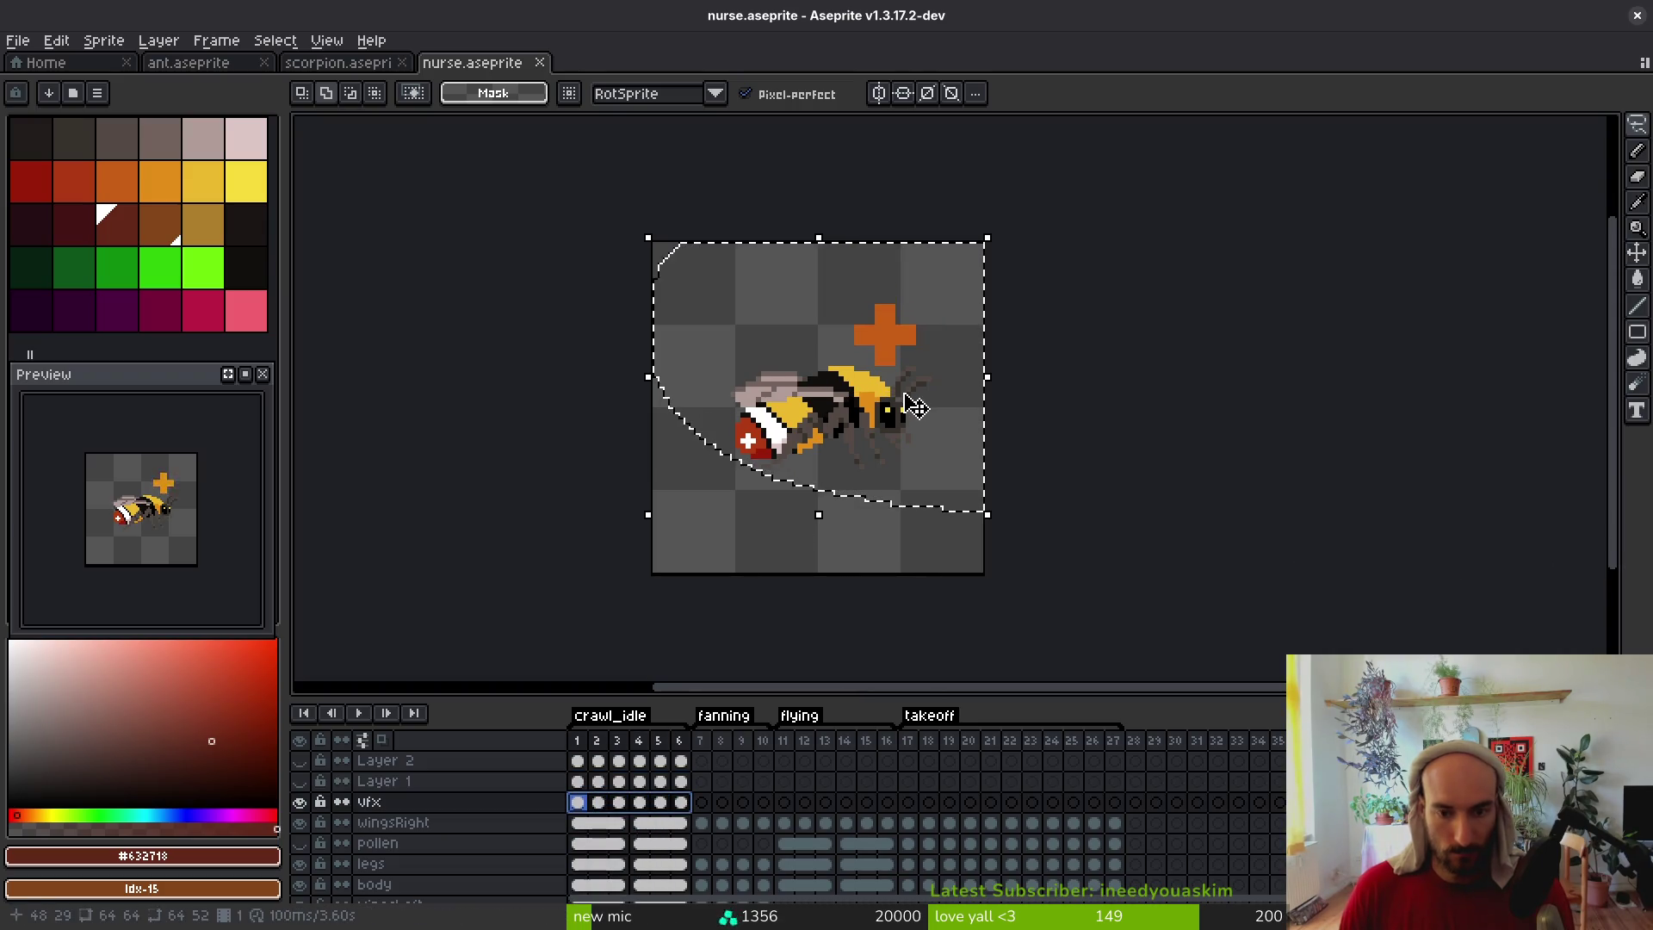
pyautogui.press('Up')
pyautogui.hotkey('ctrl', 'd')
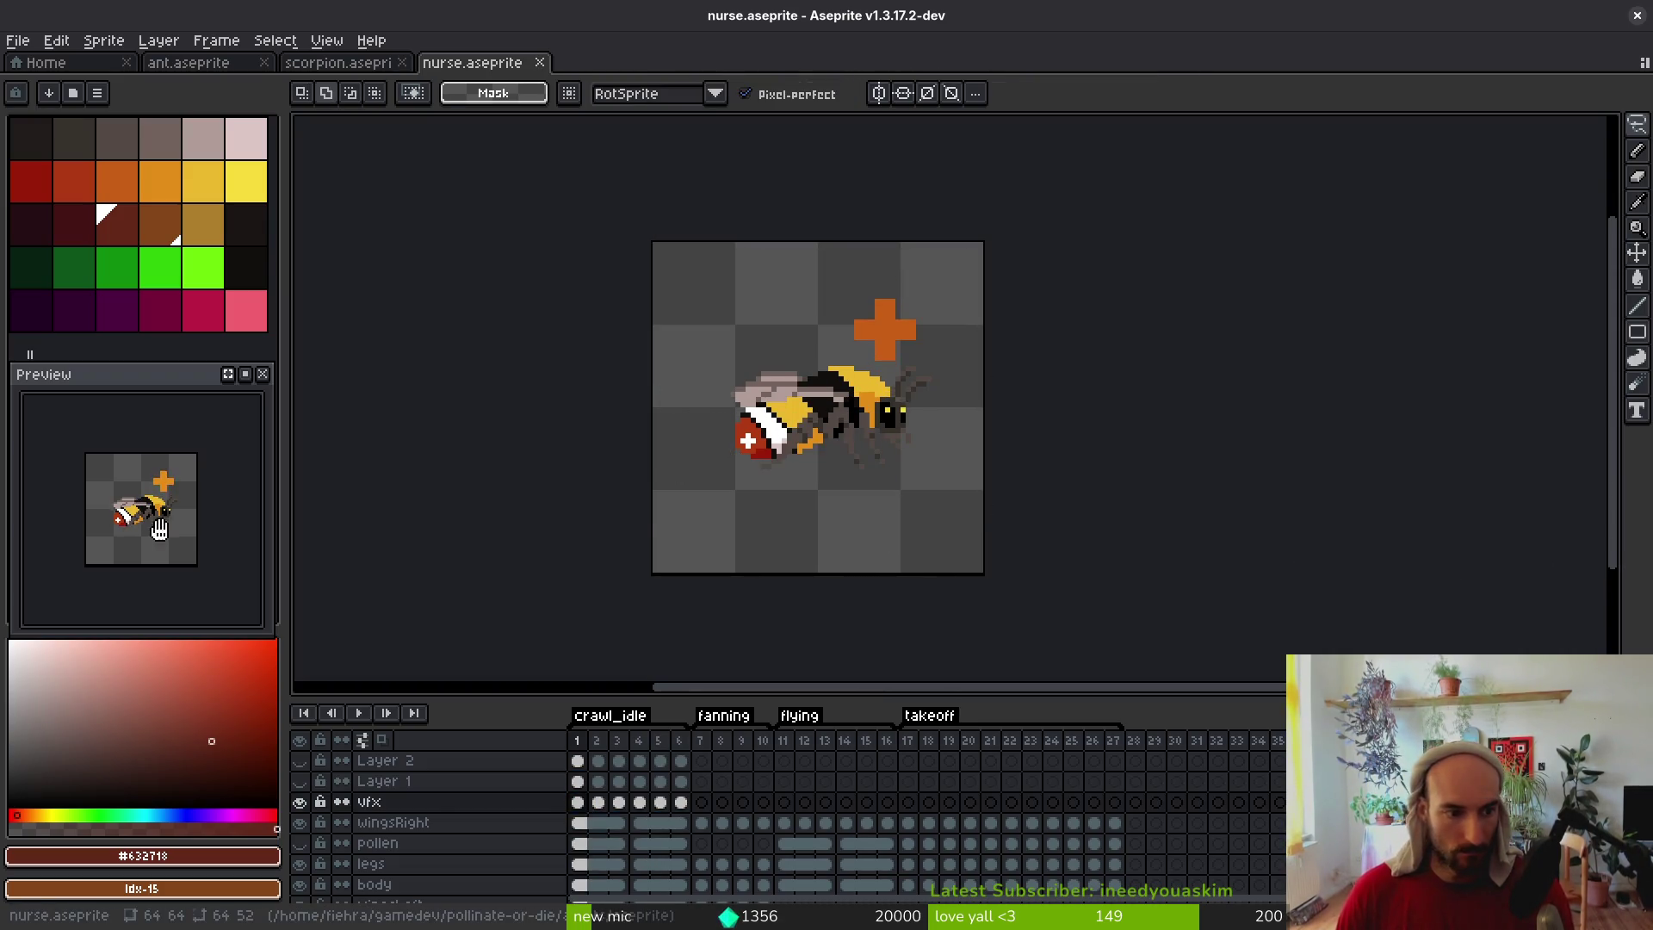
# Reselect the effect on the vfx cels and commit the shifted pixels
pyautogui.scroll(2, 181, 525)
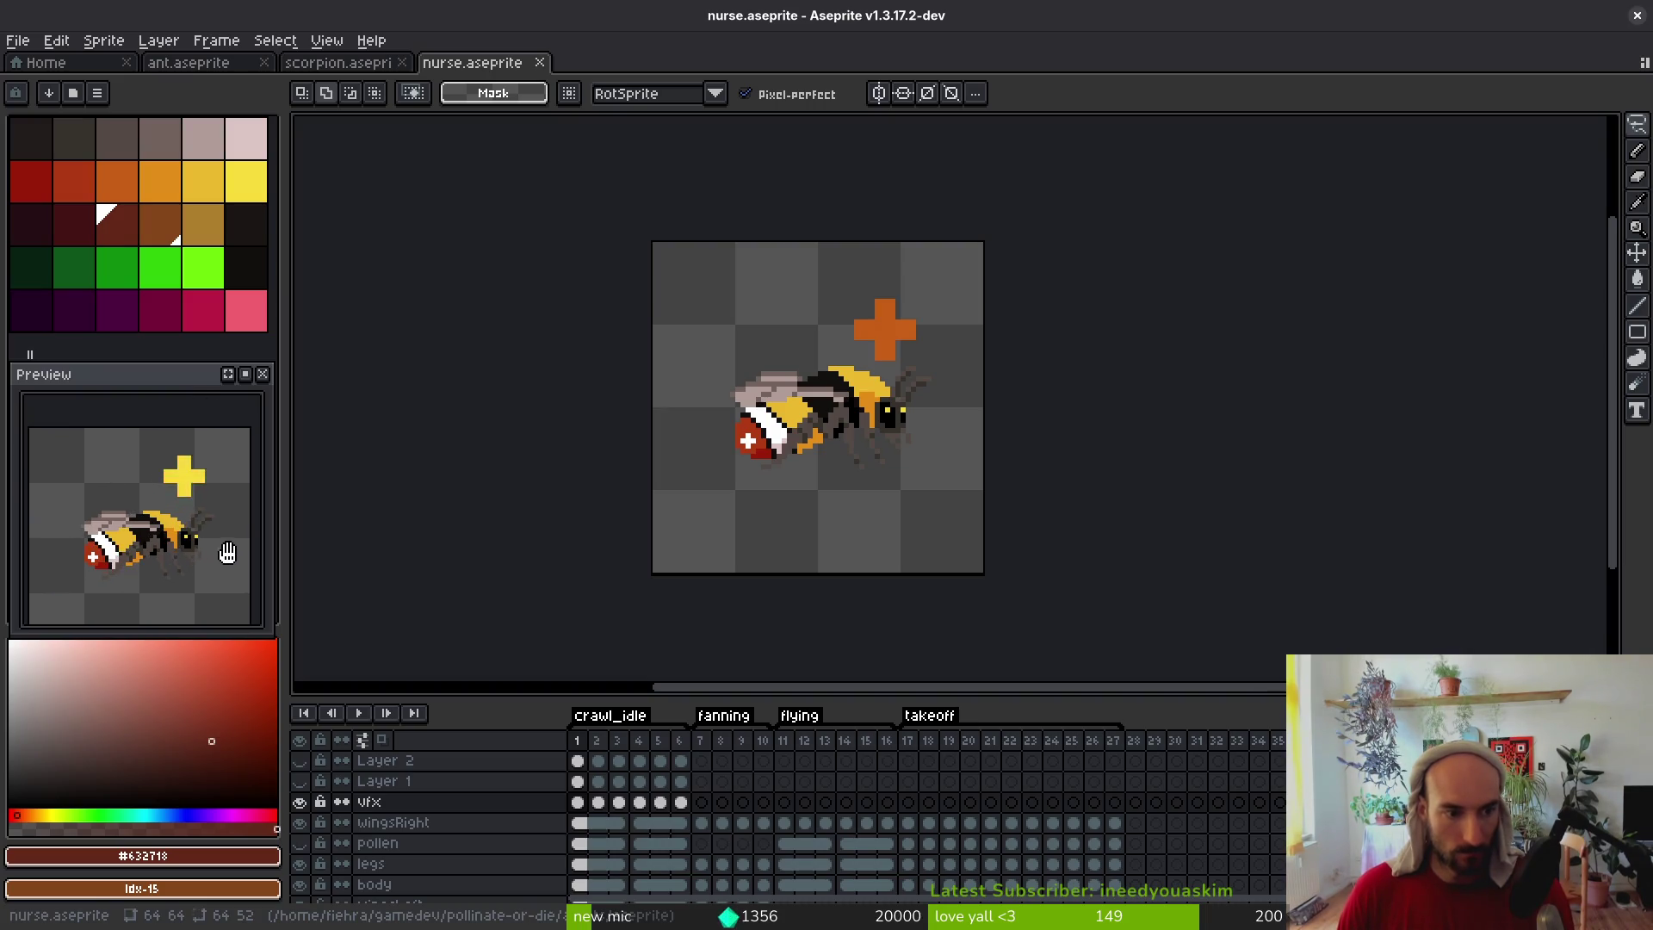
pyautogui.moveTo(991, 234)
pyautogui.mouseDown()
pyautogui.moveTo(1051, 365)
pyautogui.moveTo(990, 245)
pyautogui.mouseUp()
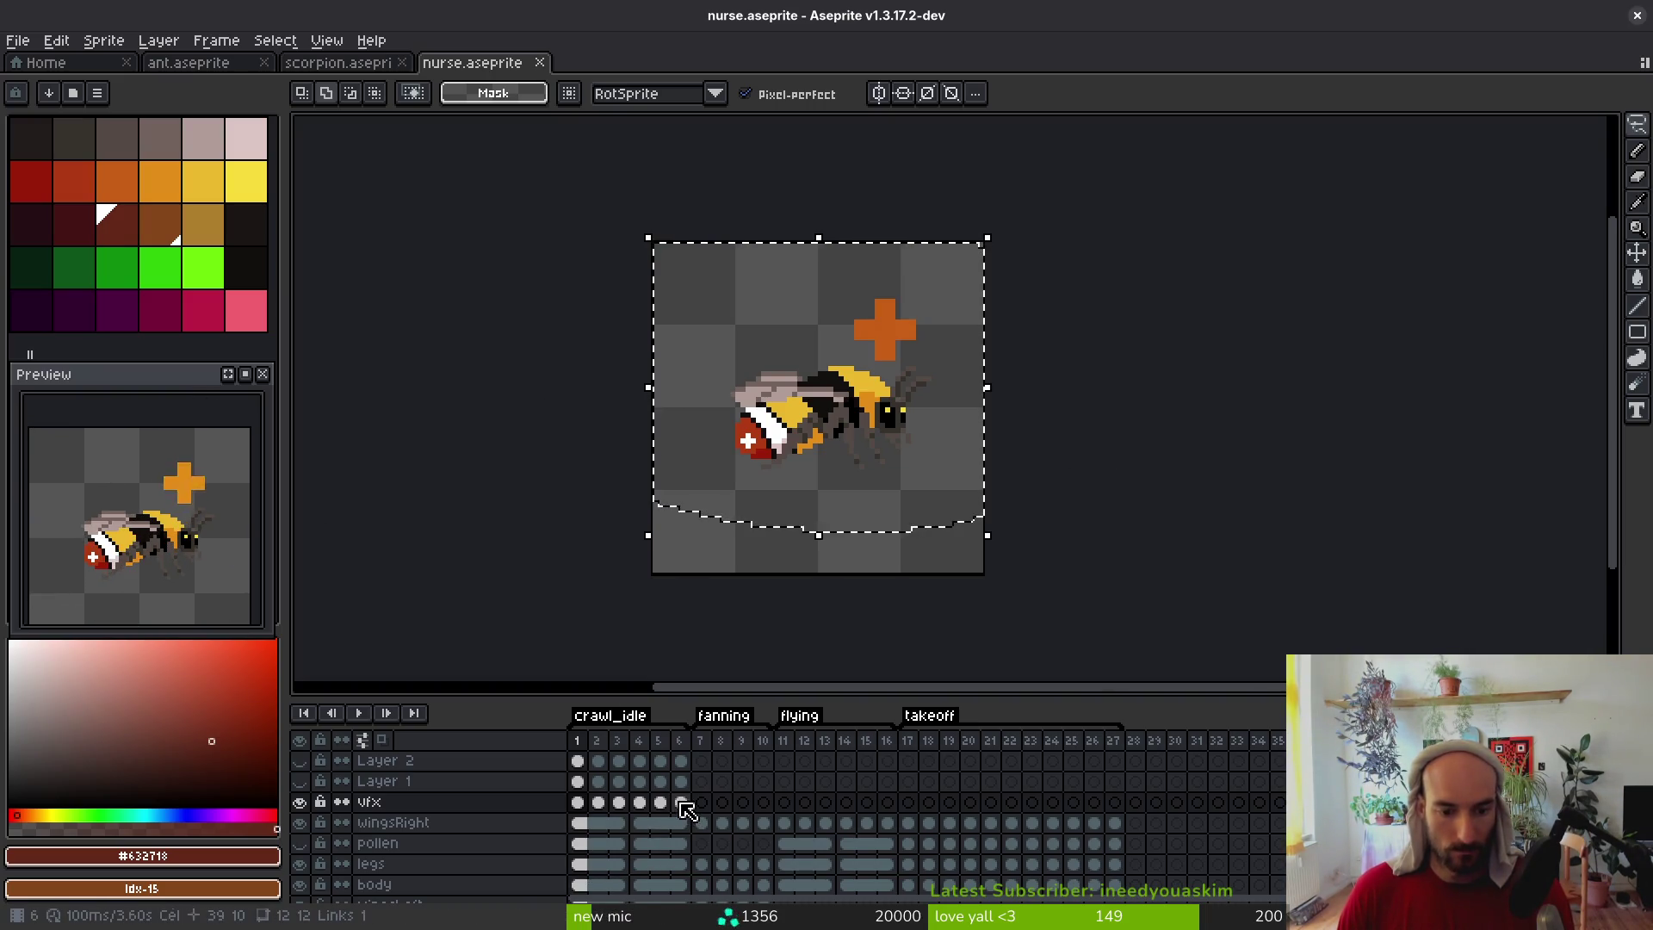
pyautogui.moveTo(681, 801); pyautogui.dragTo(622, 816)
pyautogui.click(577, 802)
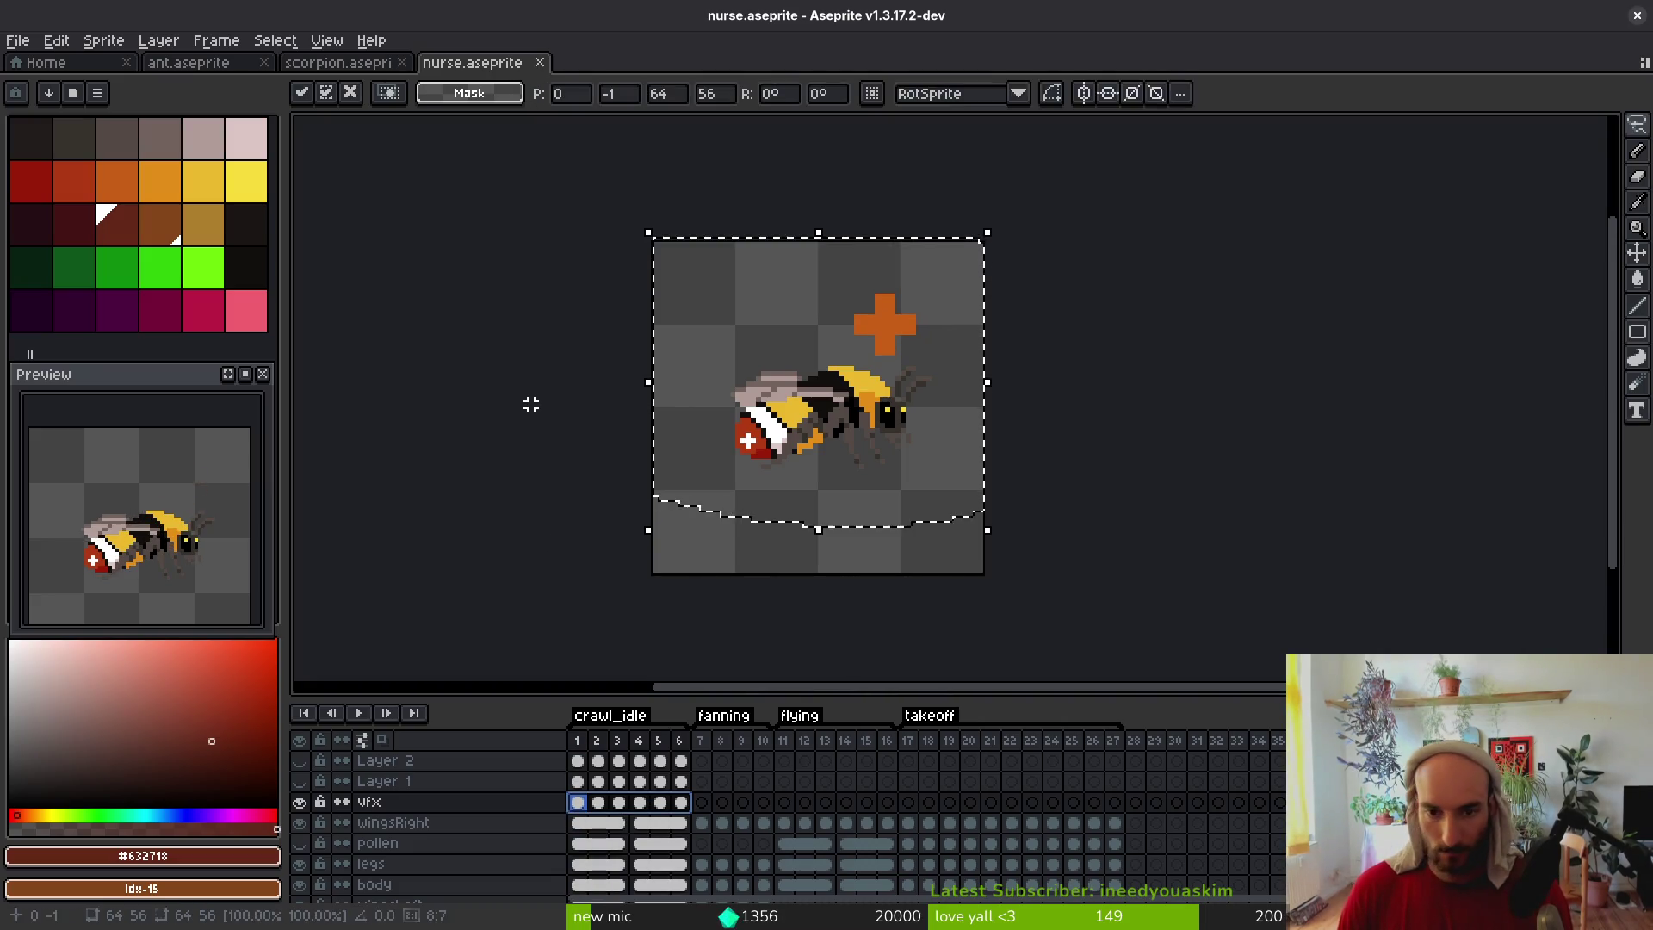
pyautogui.hotkey('ctrl', 'd')
# Save nurse.aseprite
pyautogui.hotkey('ctrl', 's')
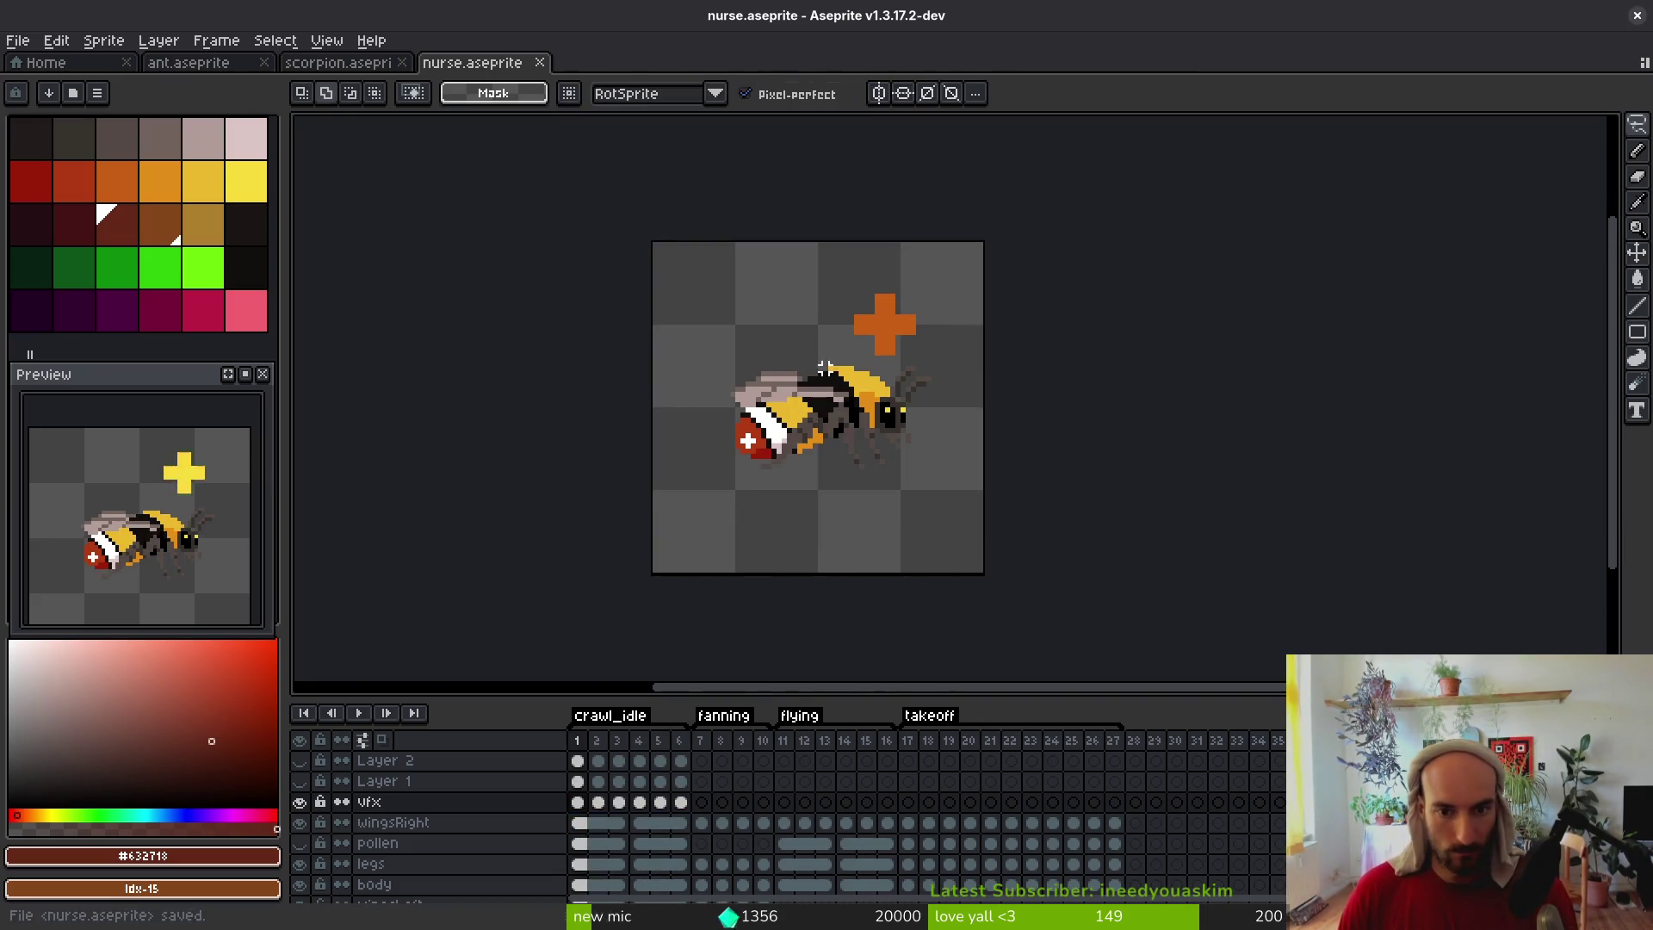
pyautogui.click(18, 40)
pyautogui.press('Escape')
# Export the nurse sprite sheet over art/npc/nurseBee.png, confirming the overwrite
pyautogui.hotkey('ctrl', 'e')
pyautogui.click(701, 366)
pyautogui.hotkey('ctrl', 'alt', 'shift', 's')
pyautogui.click(415, 77)
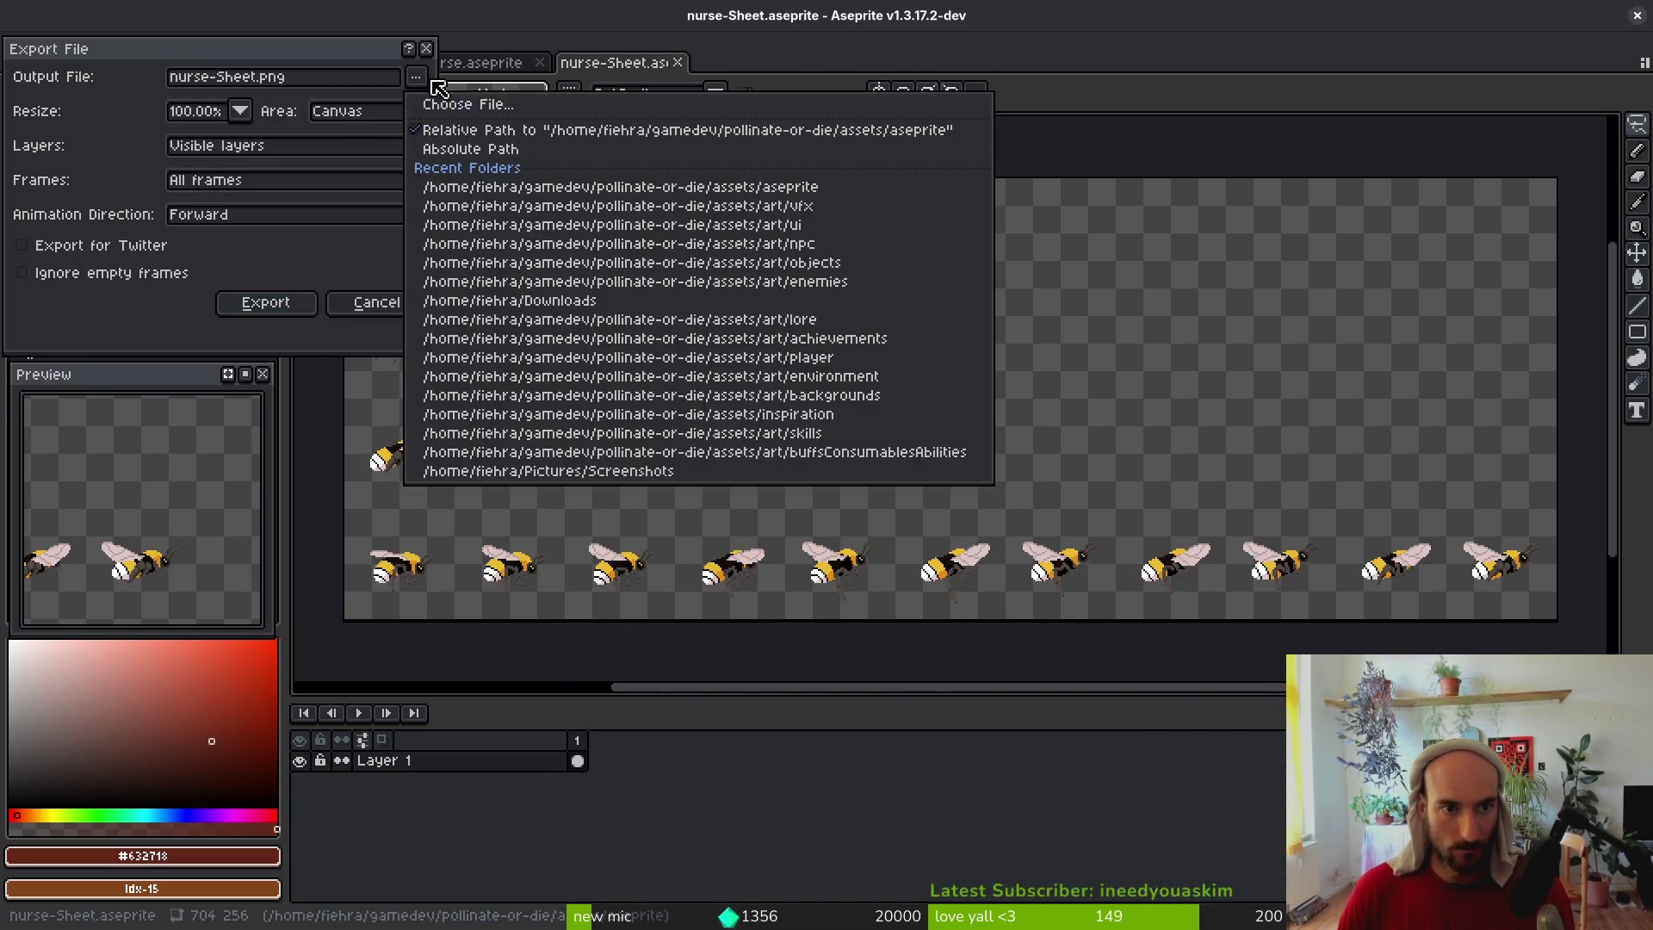
pyautogui.click(448, 99)
pyautogui.click(242, 147)
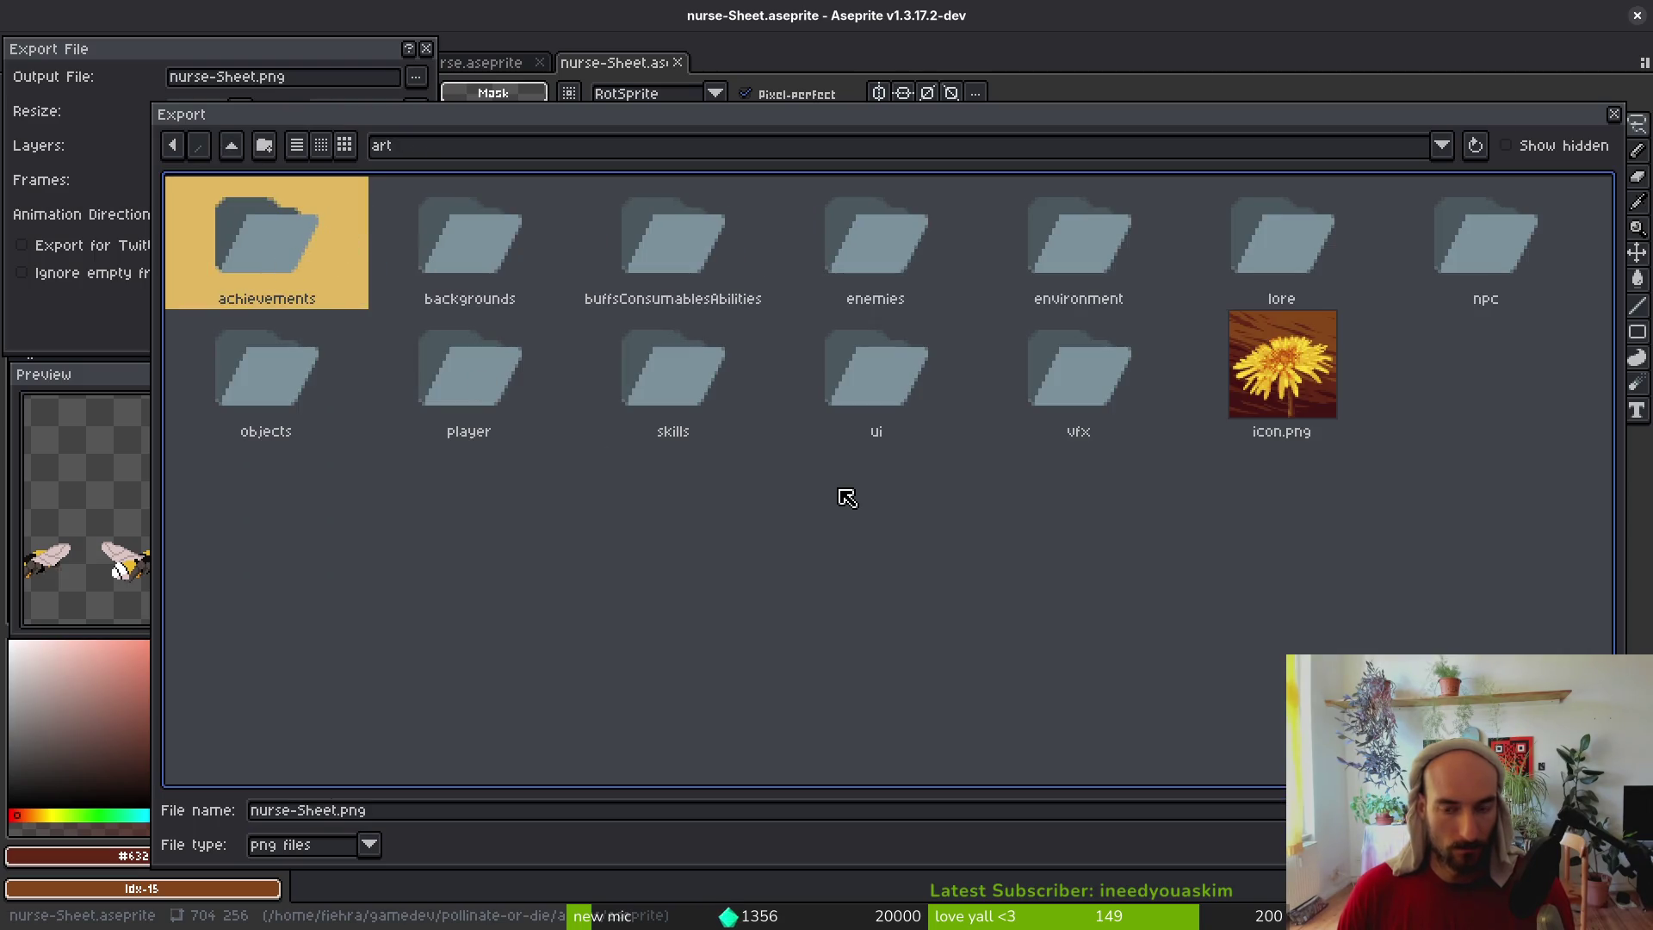
pyautogui.doubleClick(1578, 262)
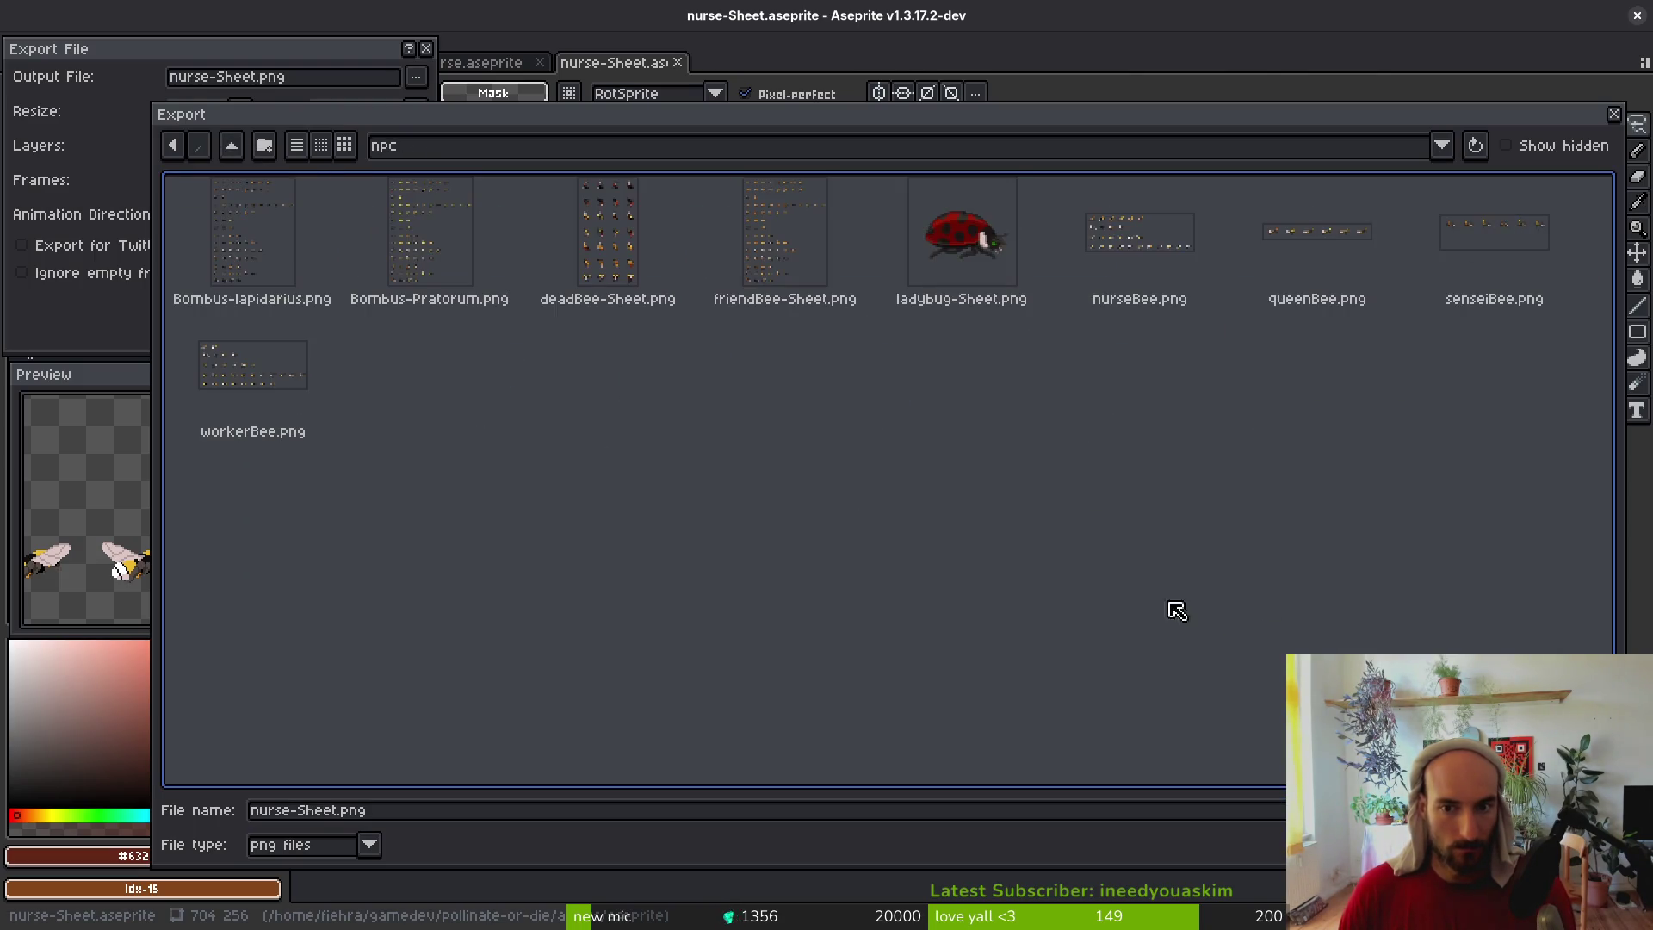
pyautogui.click(1125, 250)
pyautogui.press('Return')
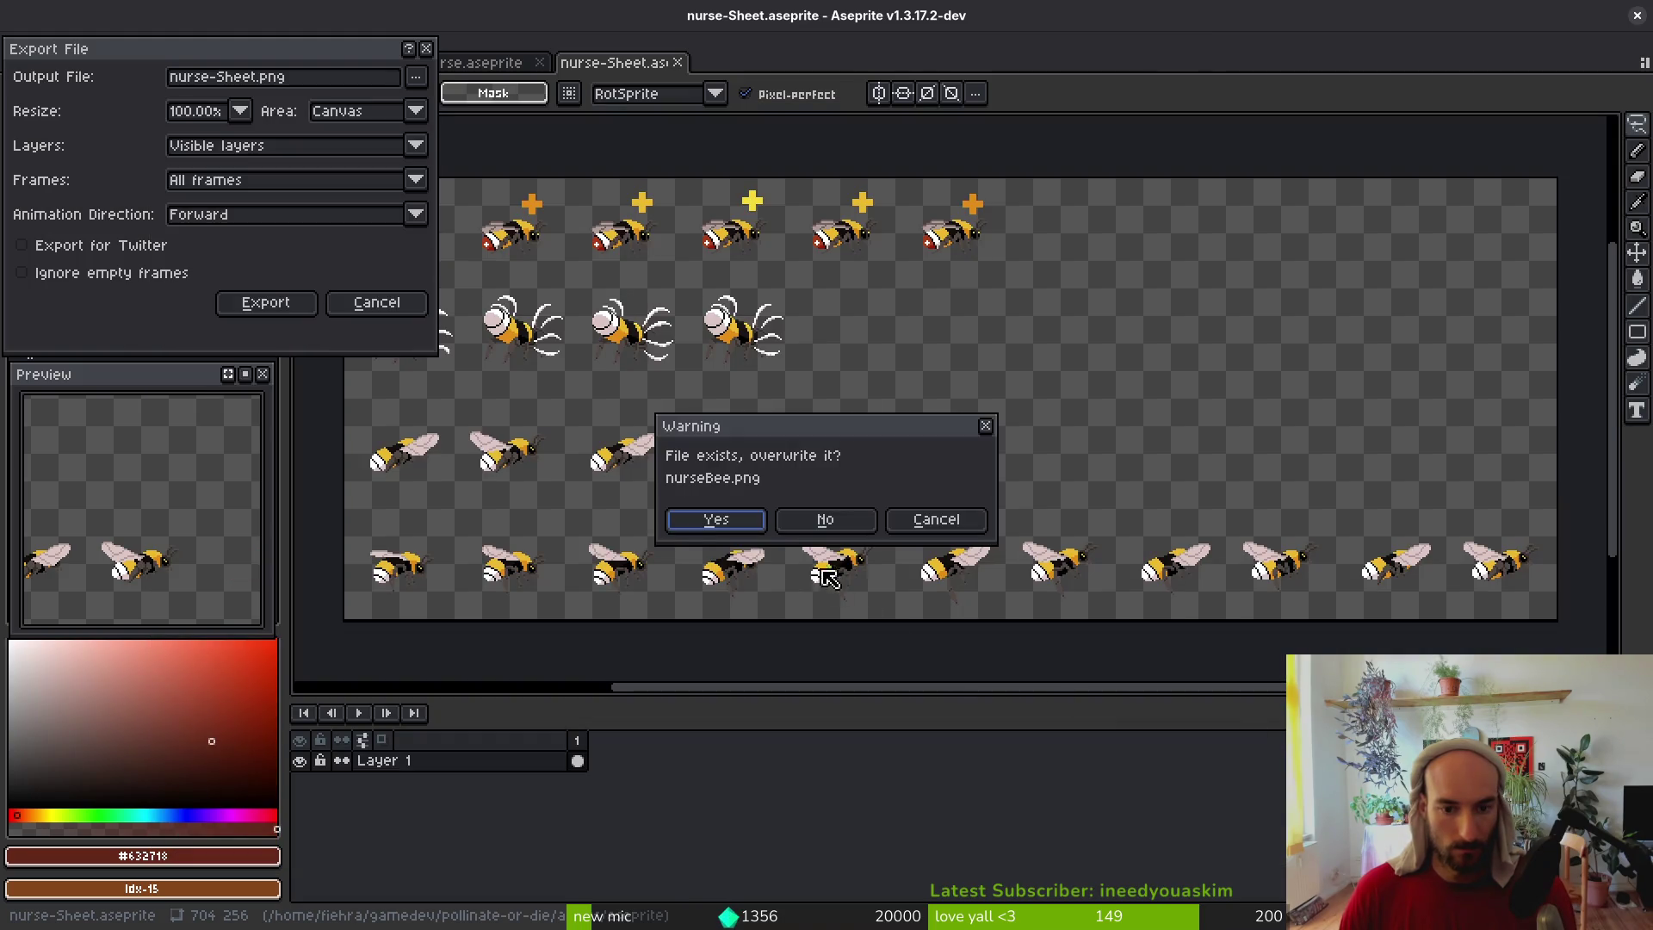
pyautogui.press('Return')
pyautogui.click(266, 302)
# Check the result in the running game, then close both nurse tabs
pyautogui.hotkey('alt', 'Tab')
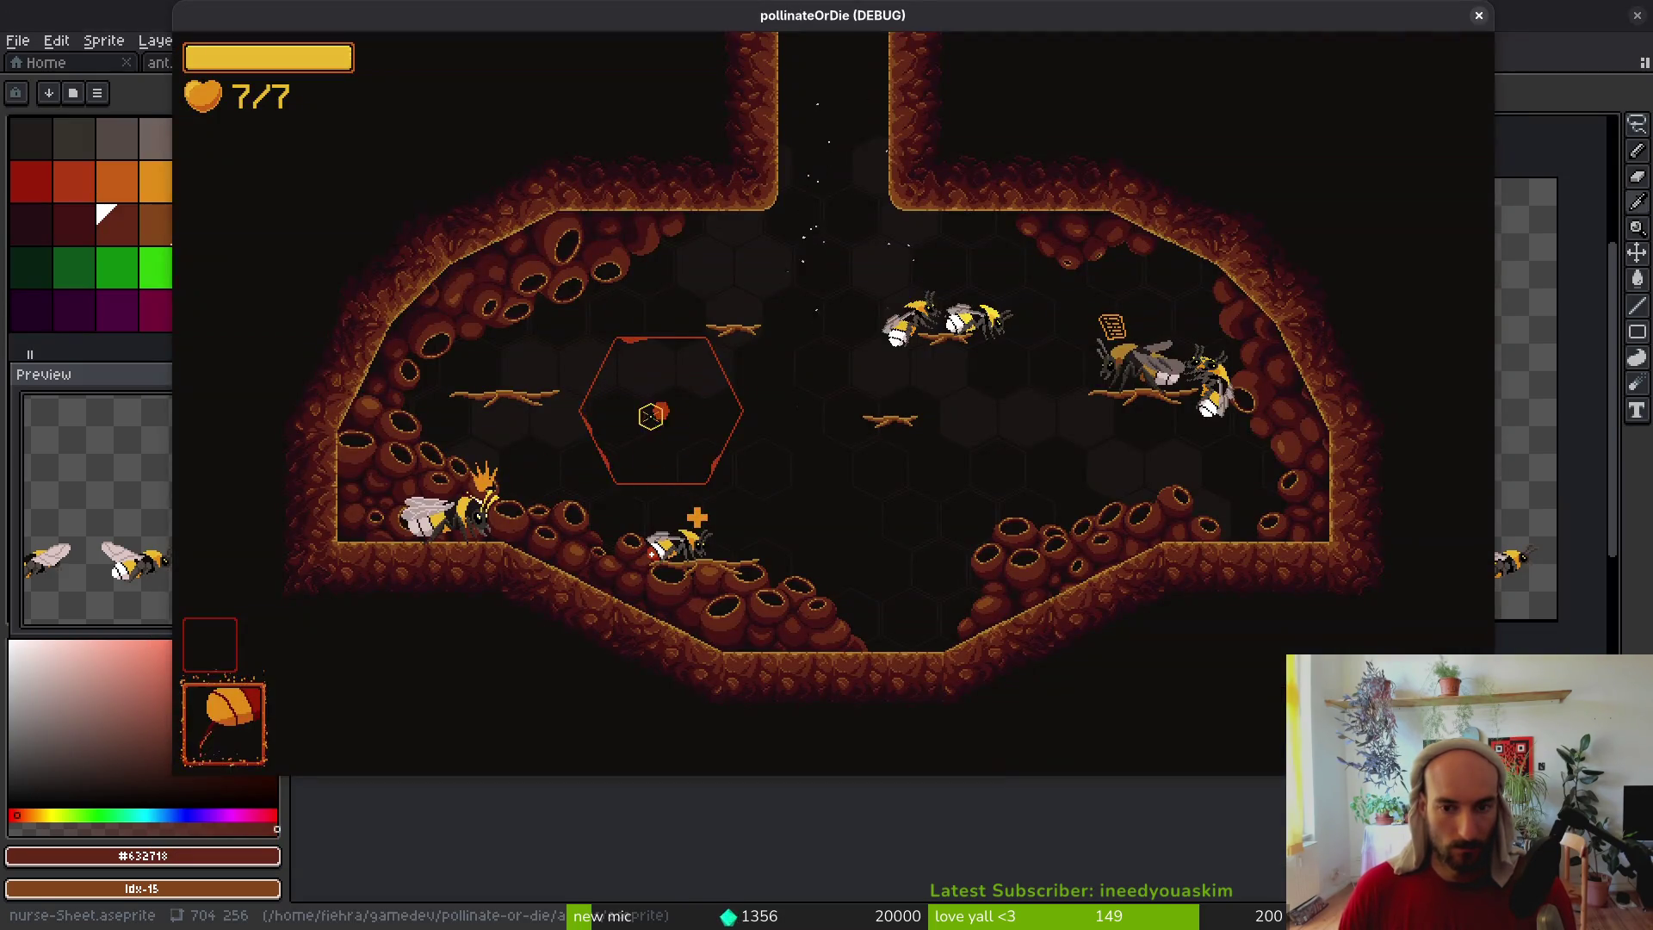
pyautogui.hotkey('alt', 'Tab')
pyautogui.hotkey('ctrl', 'w')
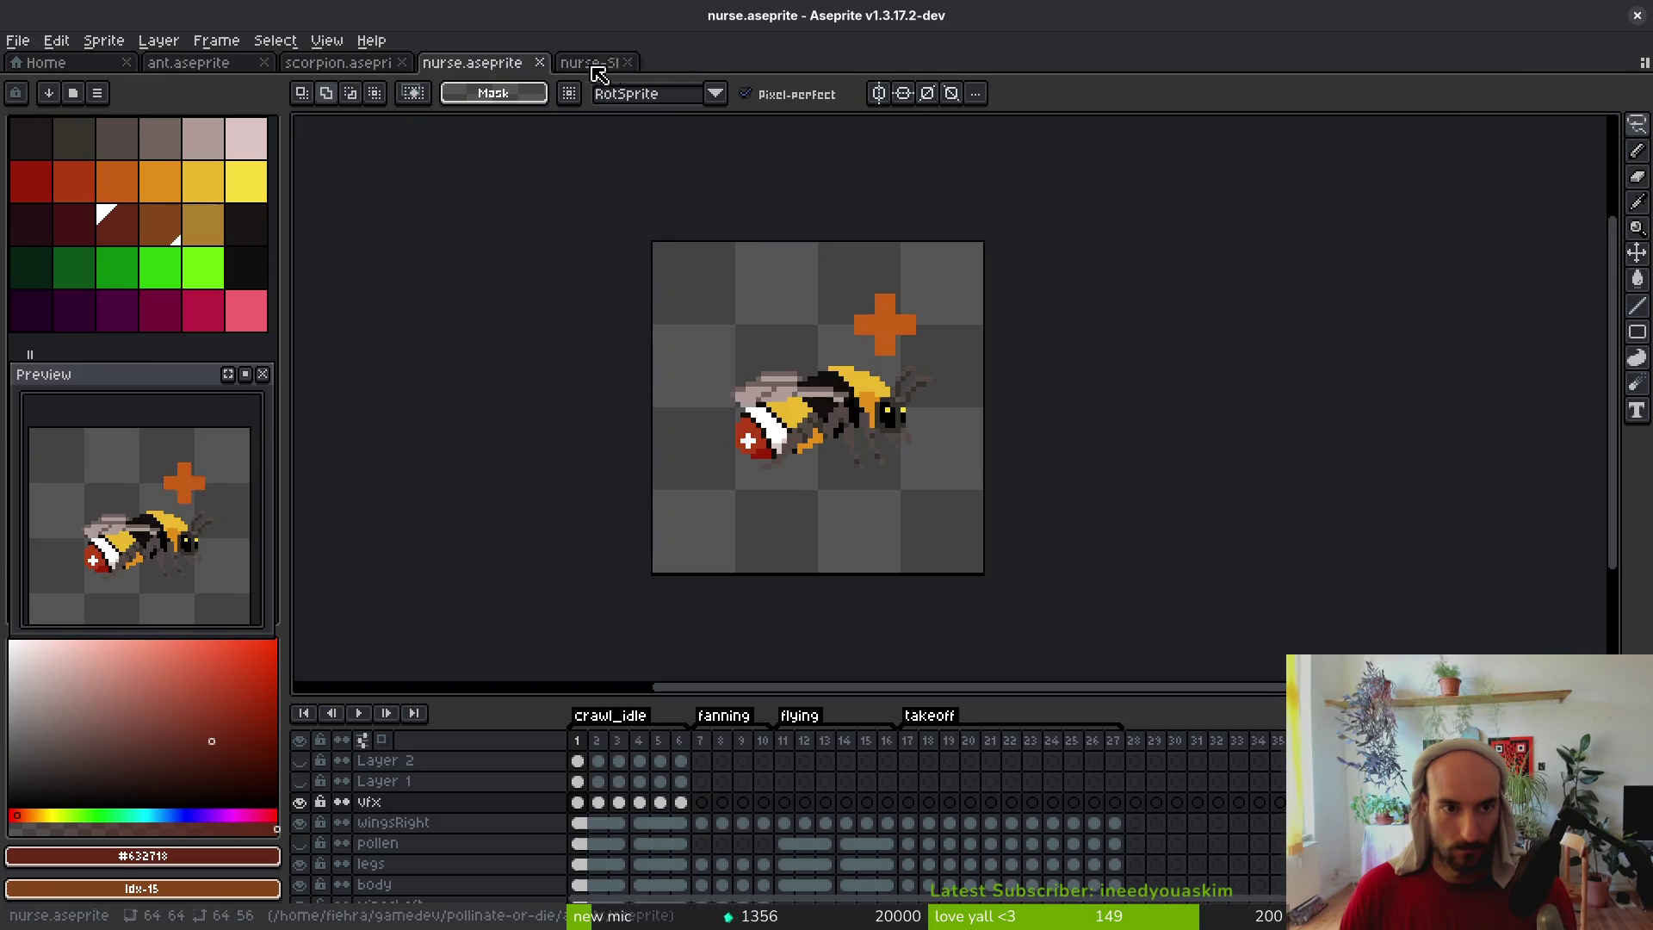
pyautogui.hotkey('ctrl', 'w')
# Open queenBee.aseprite from the assets aseprite folder
pyautogui.click(17, 41)
pyautogui.click(34, 82)
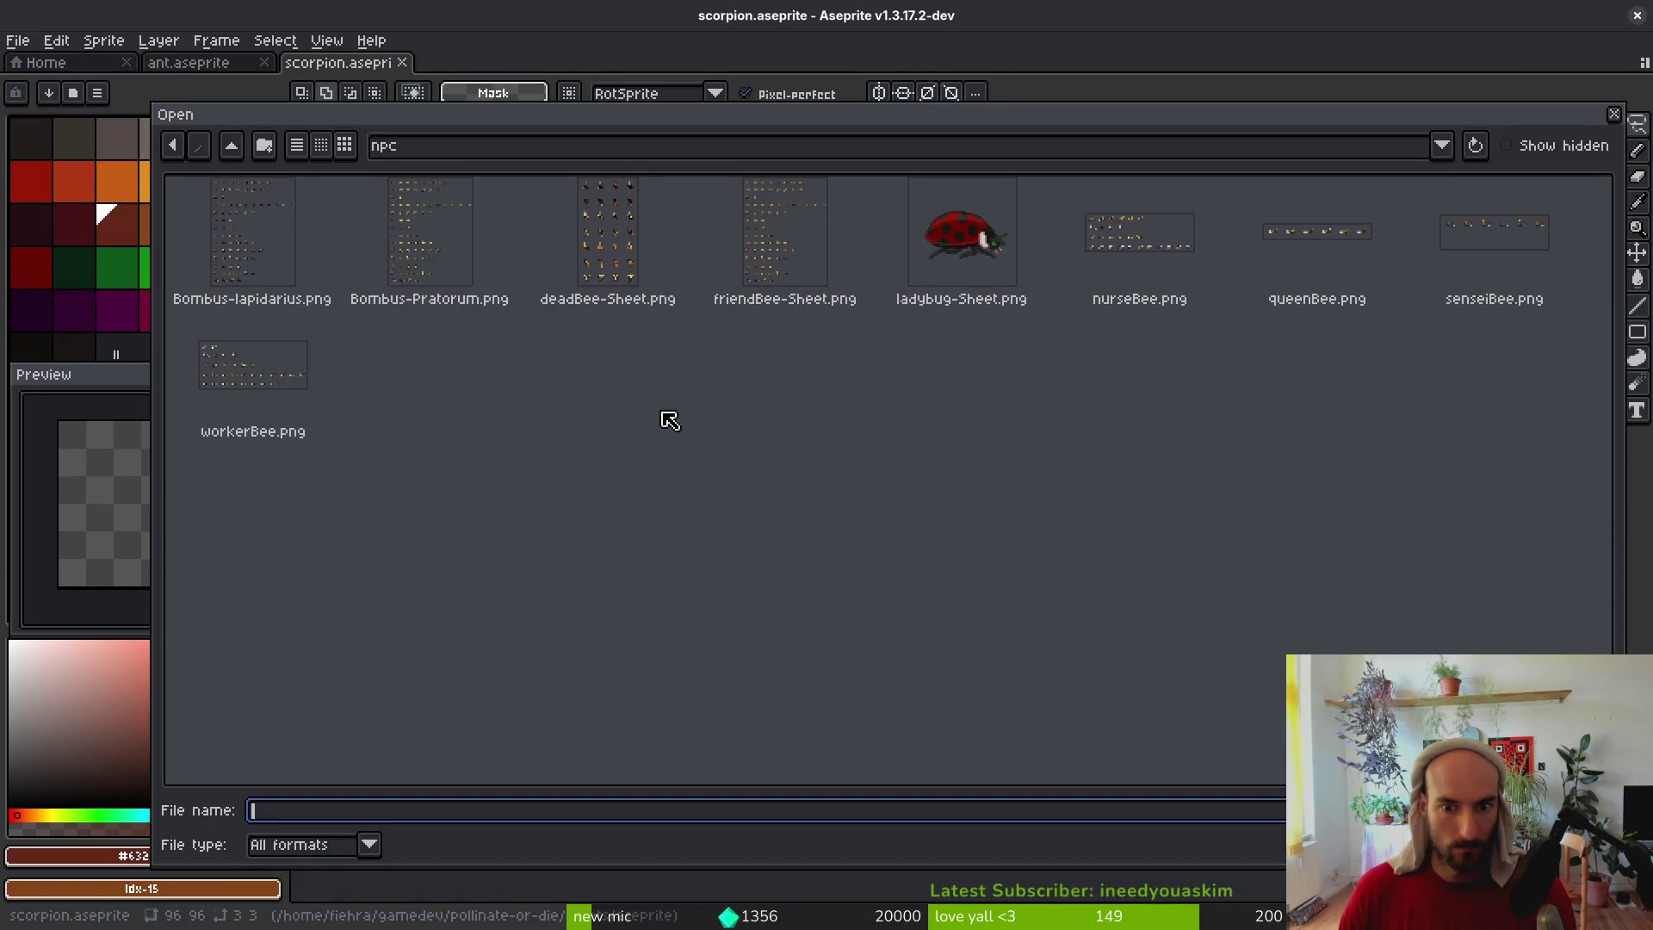
pyautogui.doubleClick(231, 147)
pyautogui.click(380, 243)
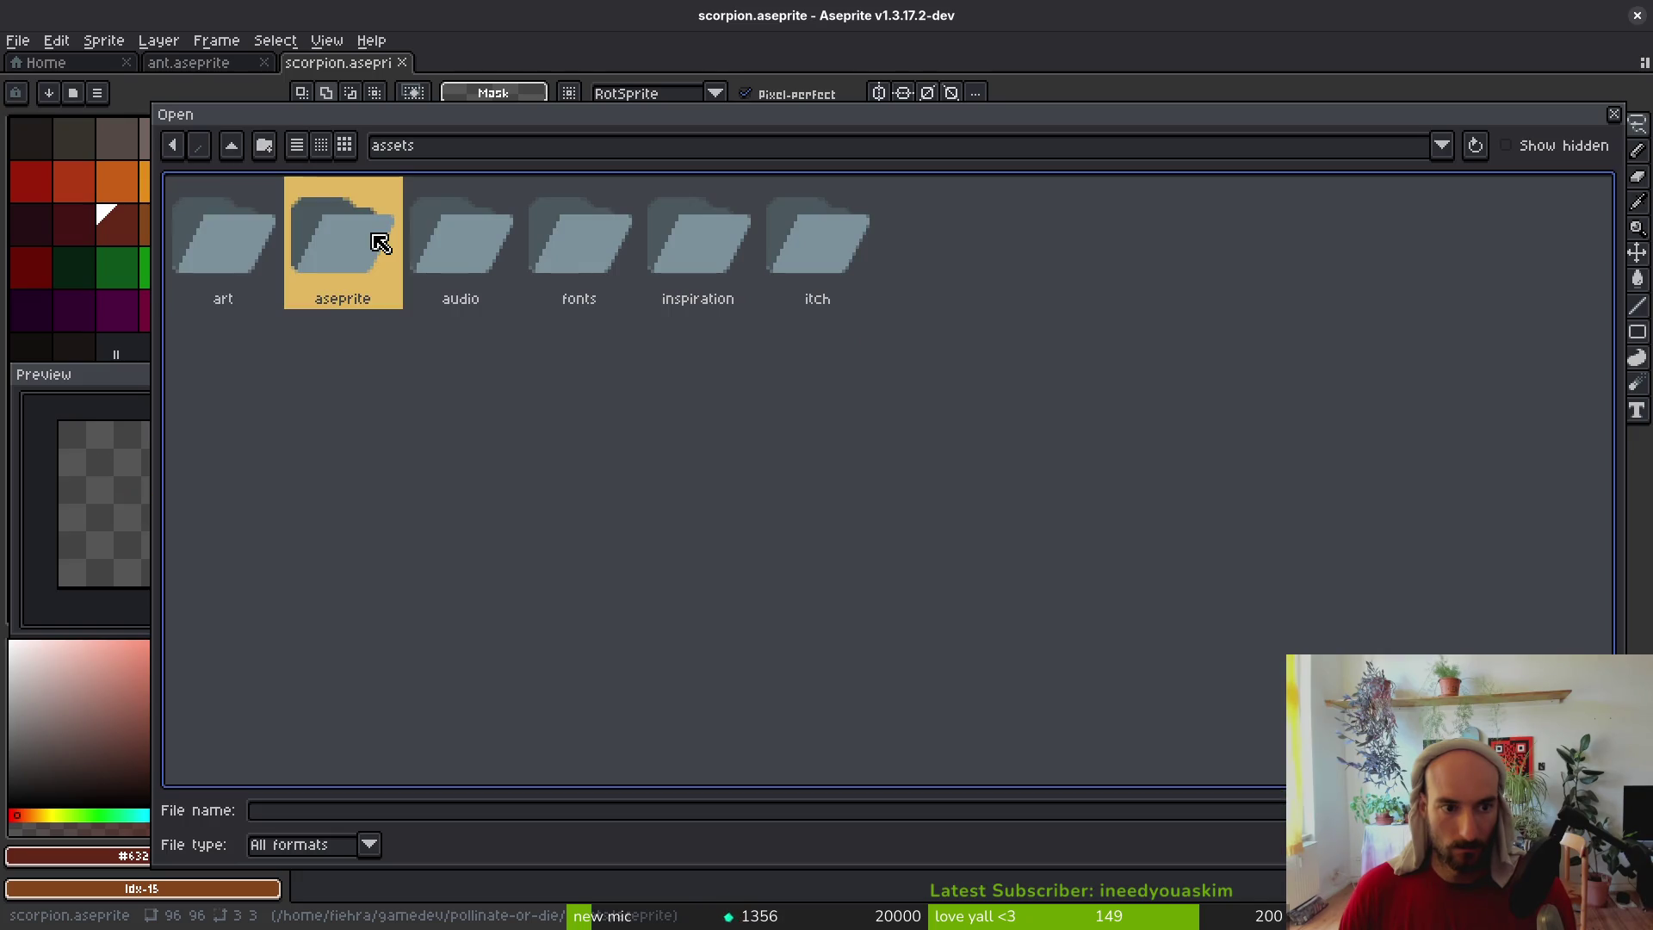
pyautogui.doubleClick(380, 242)
pyautogui.moveTo(1610, 222); pyautogui.dragTo(1615, 609)
pyautogui.press('q')
pyautogui.press('Return')
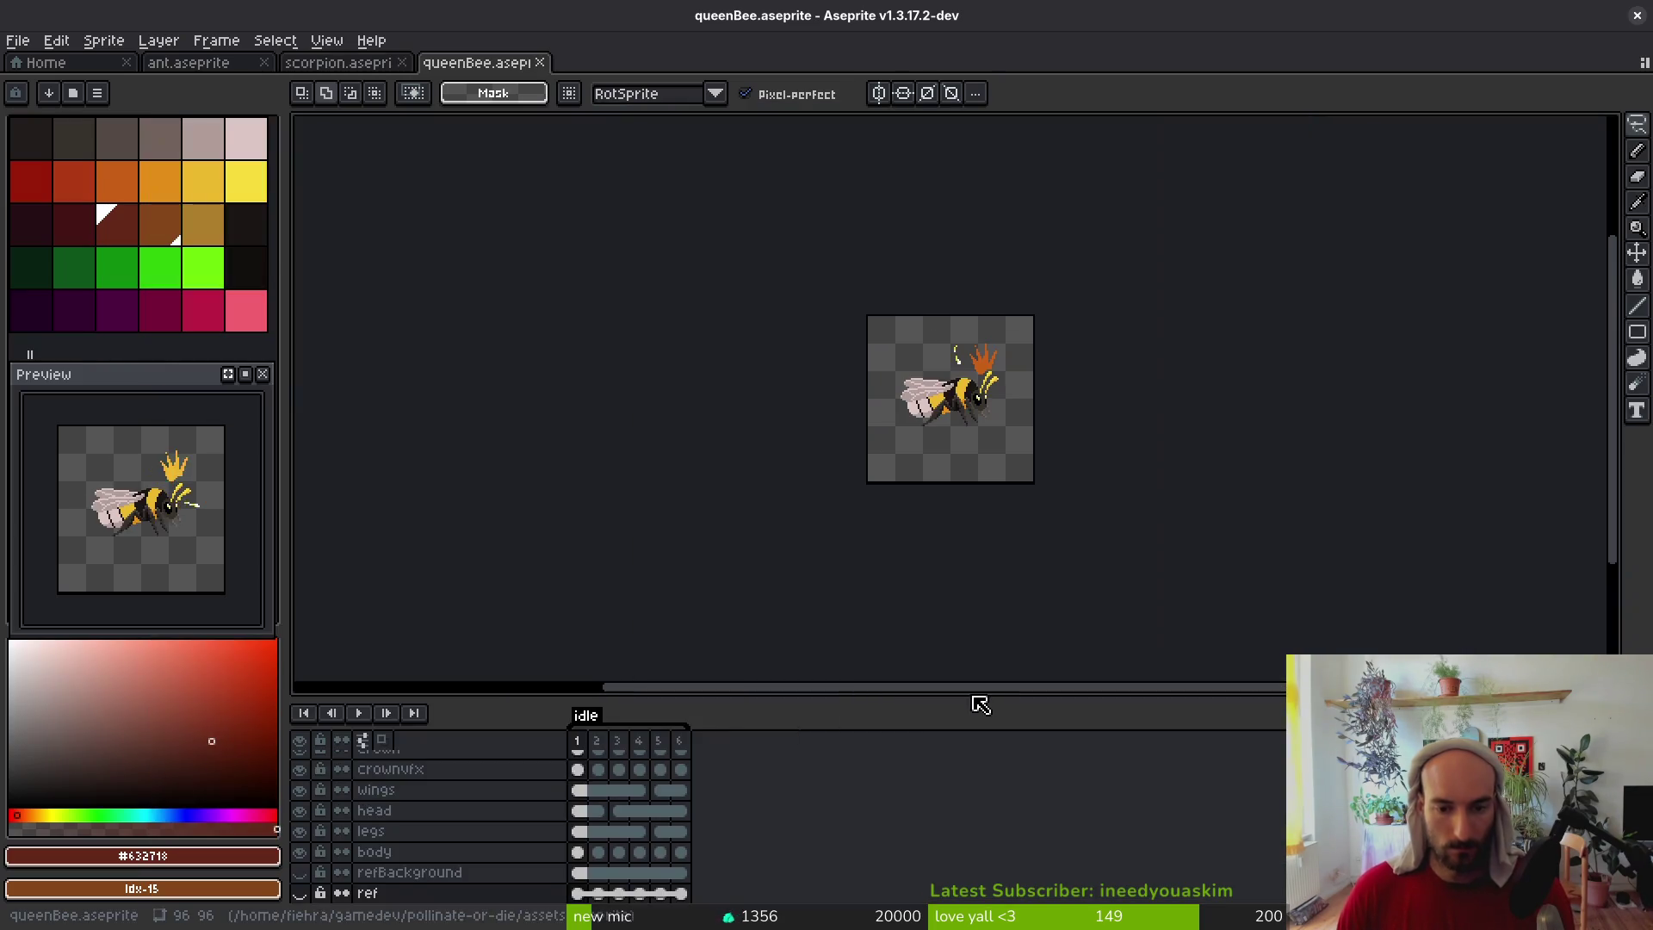
# Make the crown layer active and check it by toggling its visibility
pyautogui.scroll(4, 997, 435)
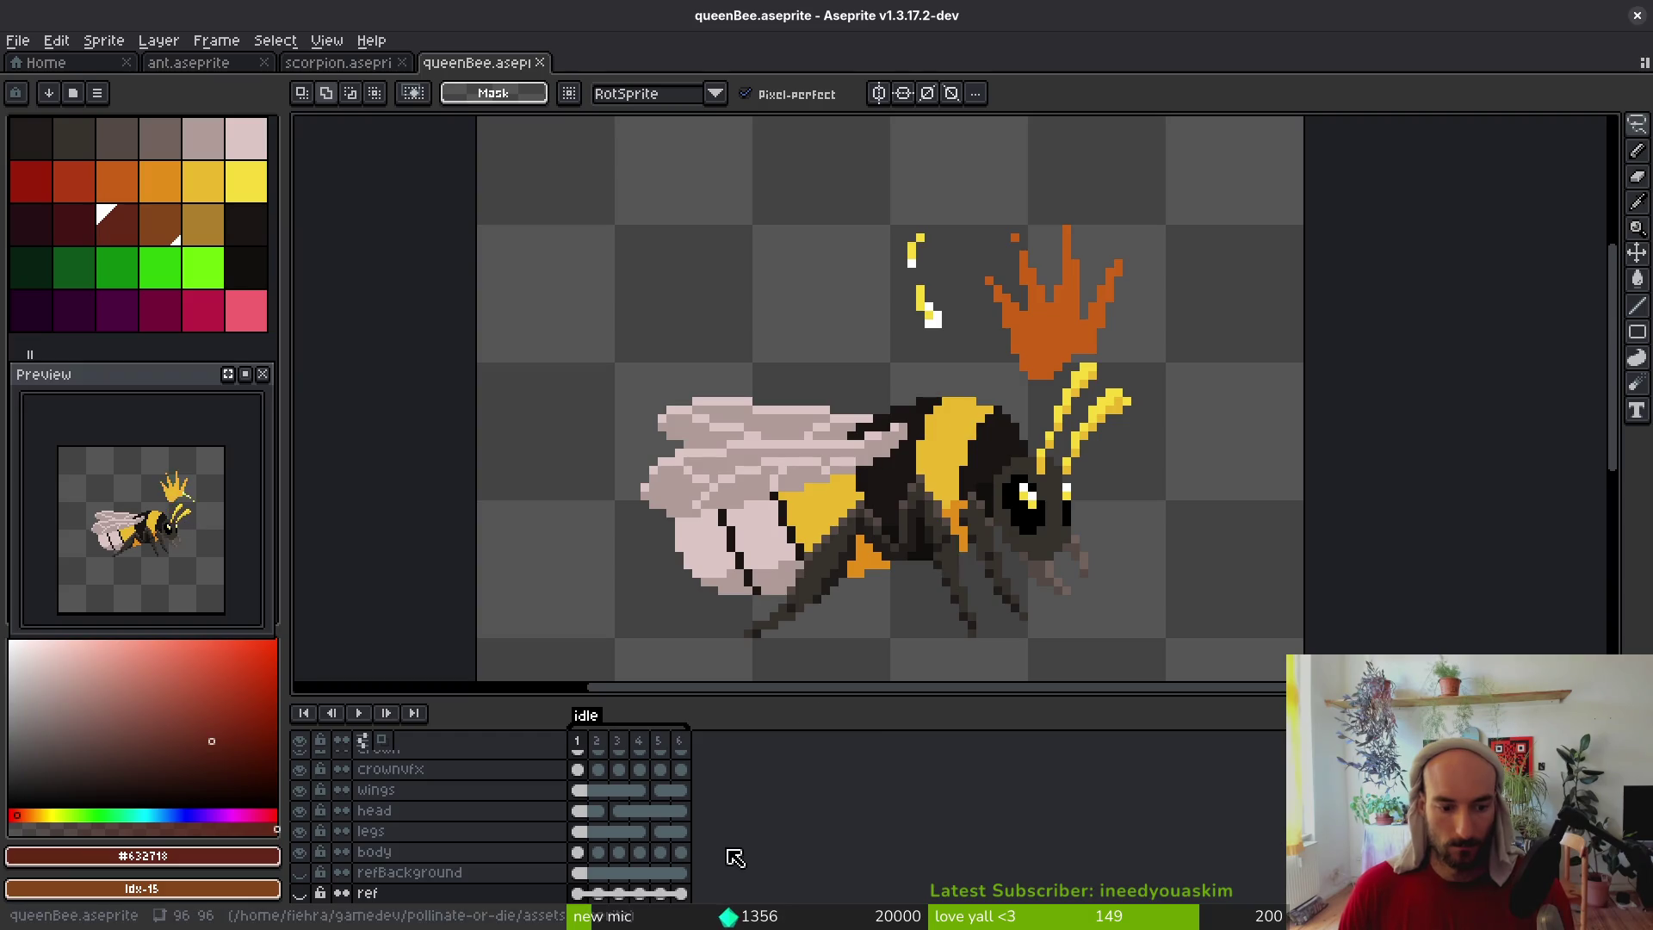
pyautogui.press('i')
pyautogui.press('Right')
pyautogui.press('Left')
pyautogui.press('m')
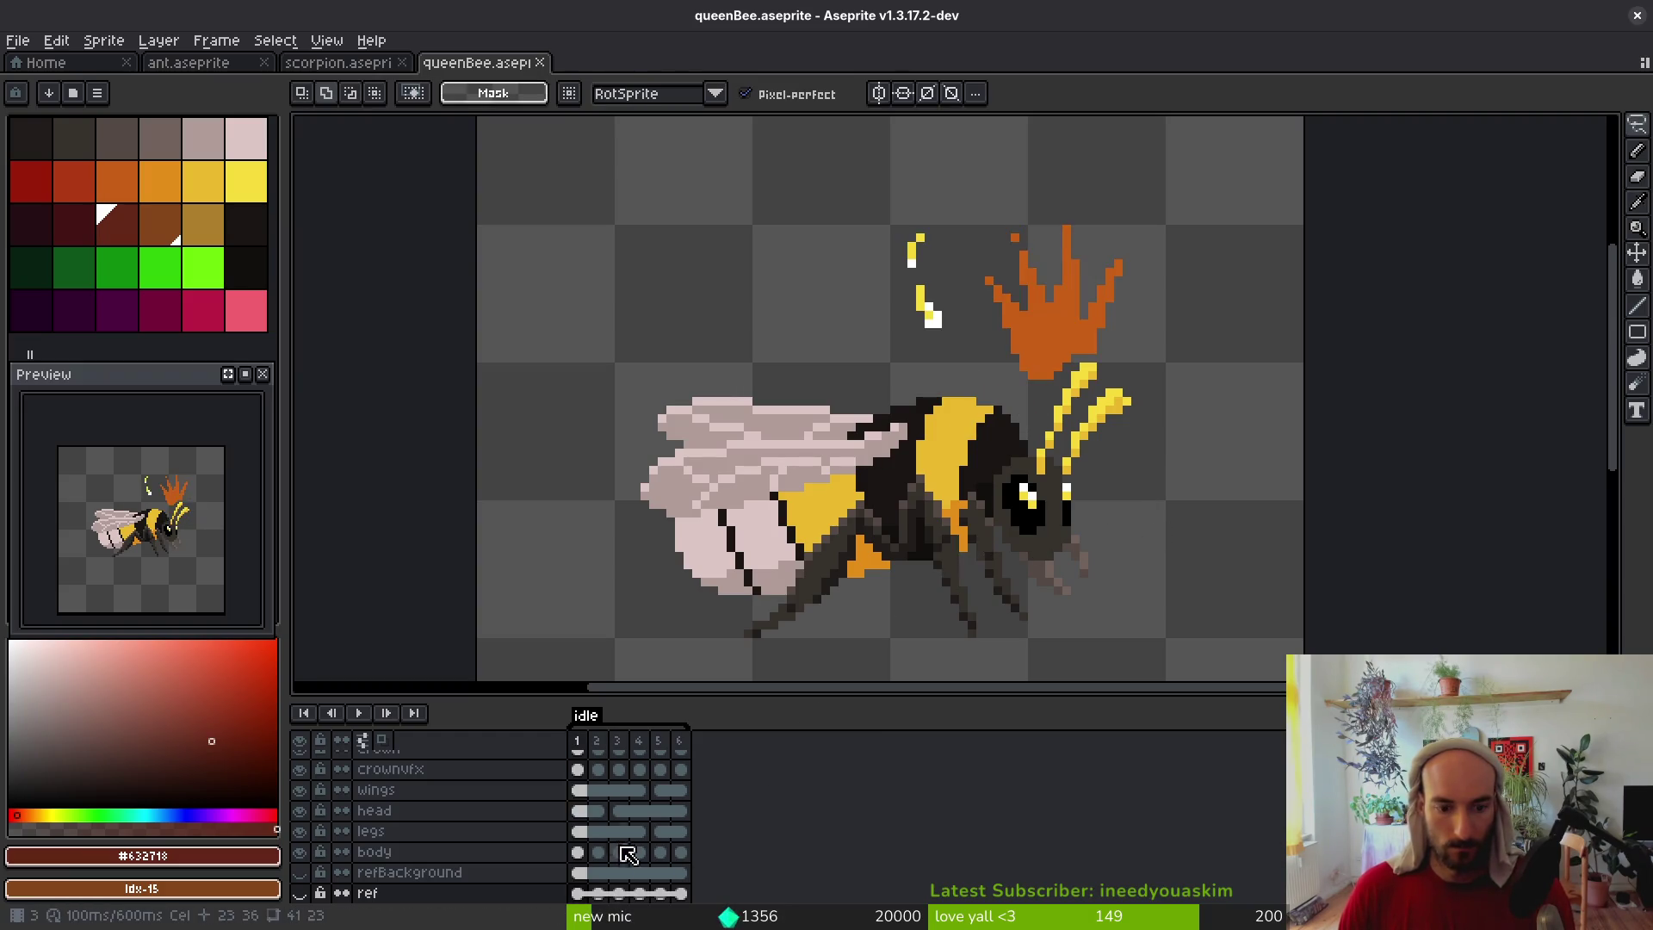
pyautogui.scroll(1, 630, 805)
pyautogui.click(582, 764)
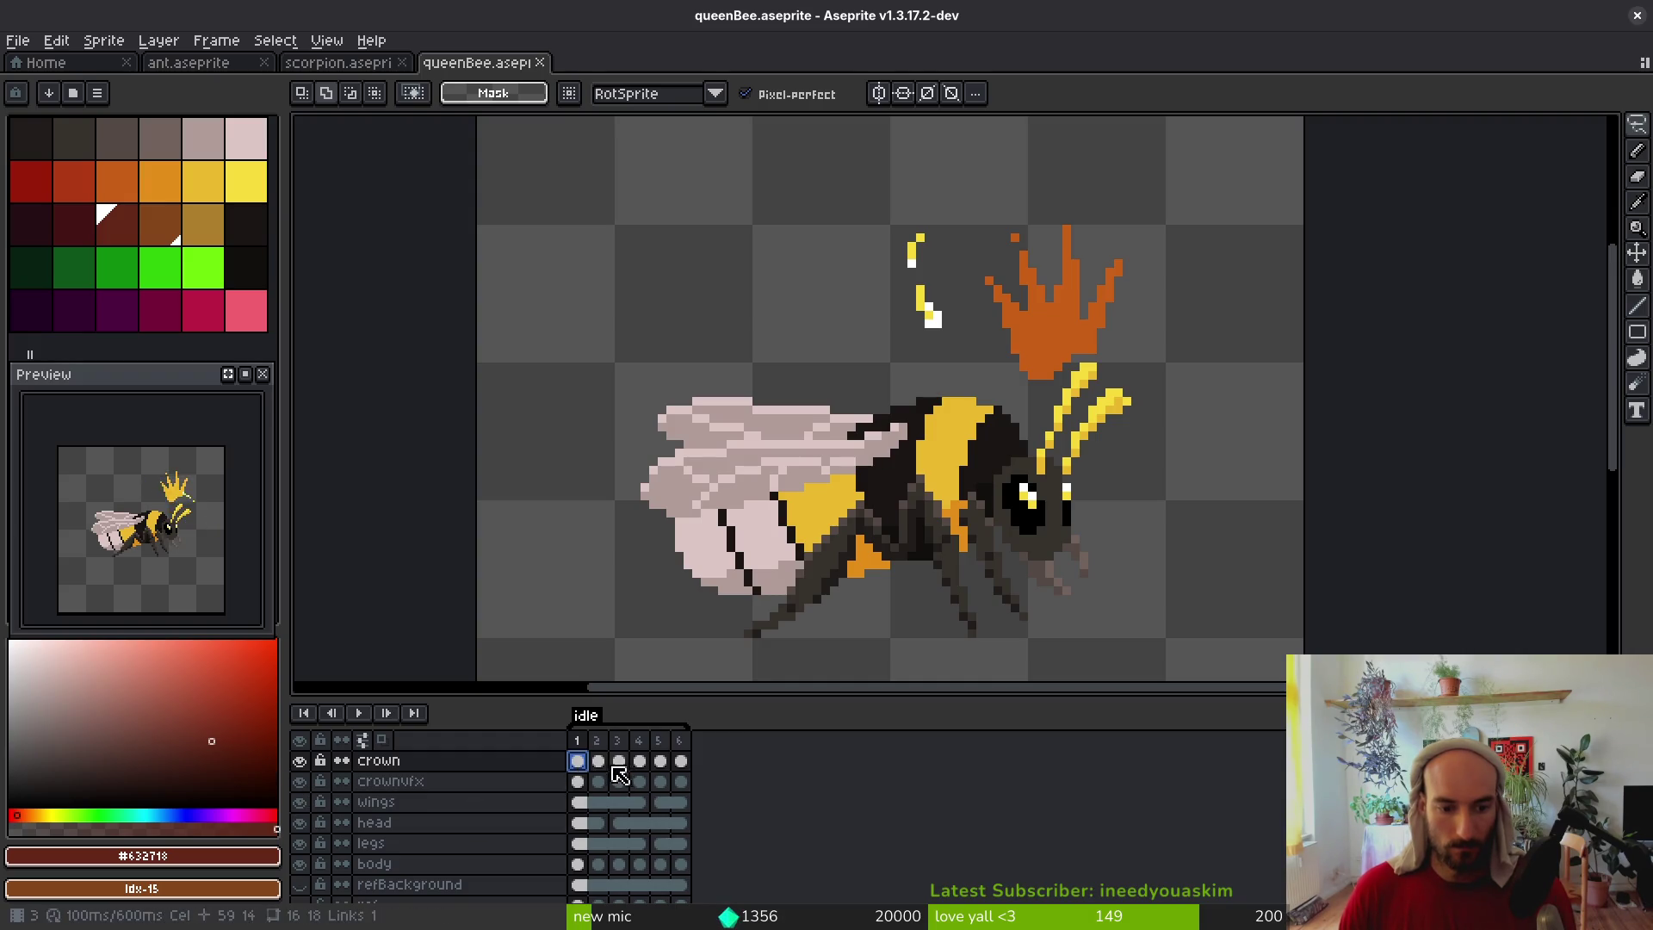
pyautogui.click(299, 762)
pyautogui.click(300, 761)
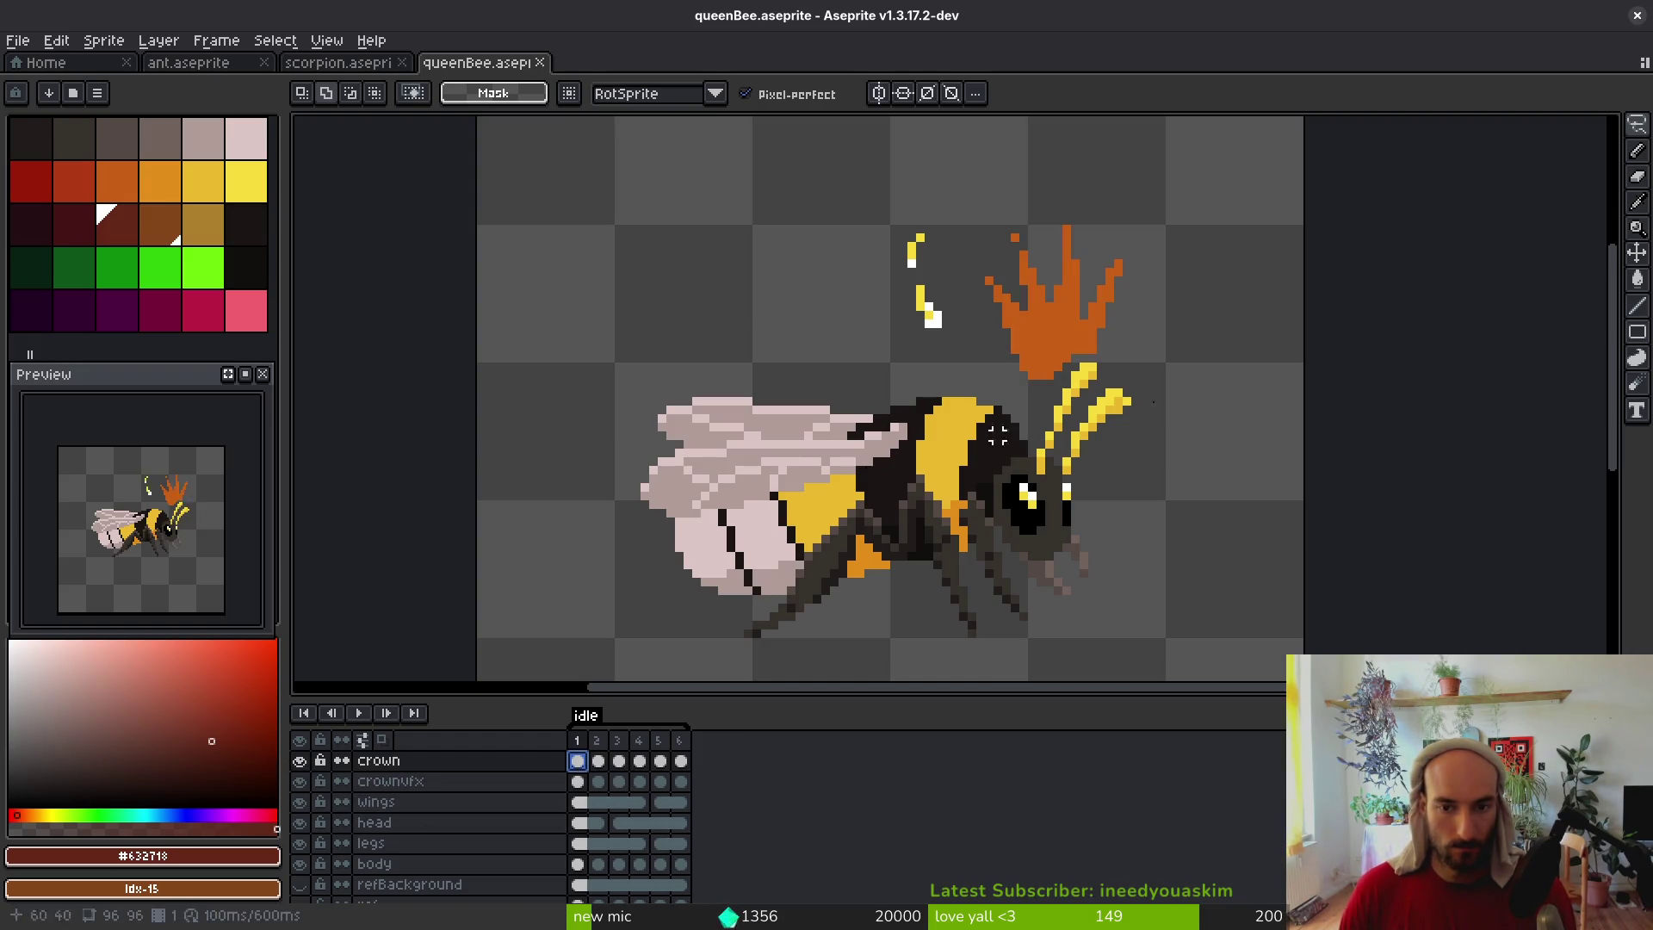
# Lasso the crown across cels 1–6, raise it two pixels, and save queenBee.aseprite
pyautogui.moveTo(1232, 194)
pyautogui.mouseDown()
pyautogui.moveTo(774, 284)
pyautogui.moveTo(1227, 121)
pyautogui.mouseUp()
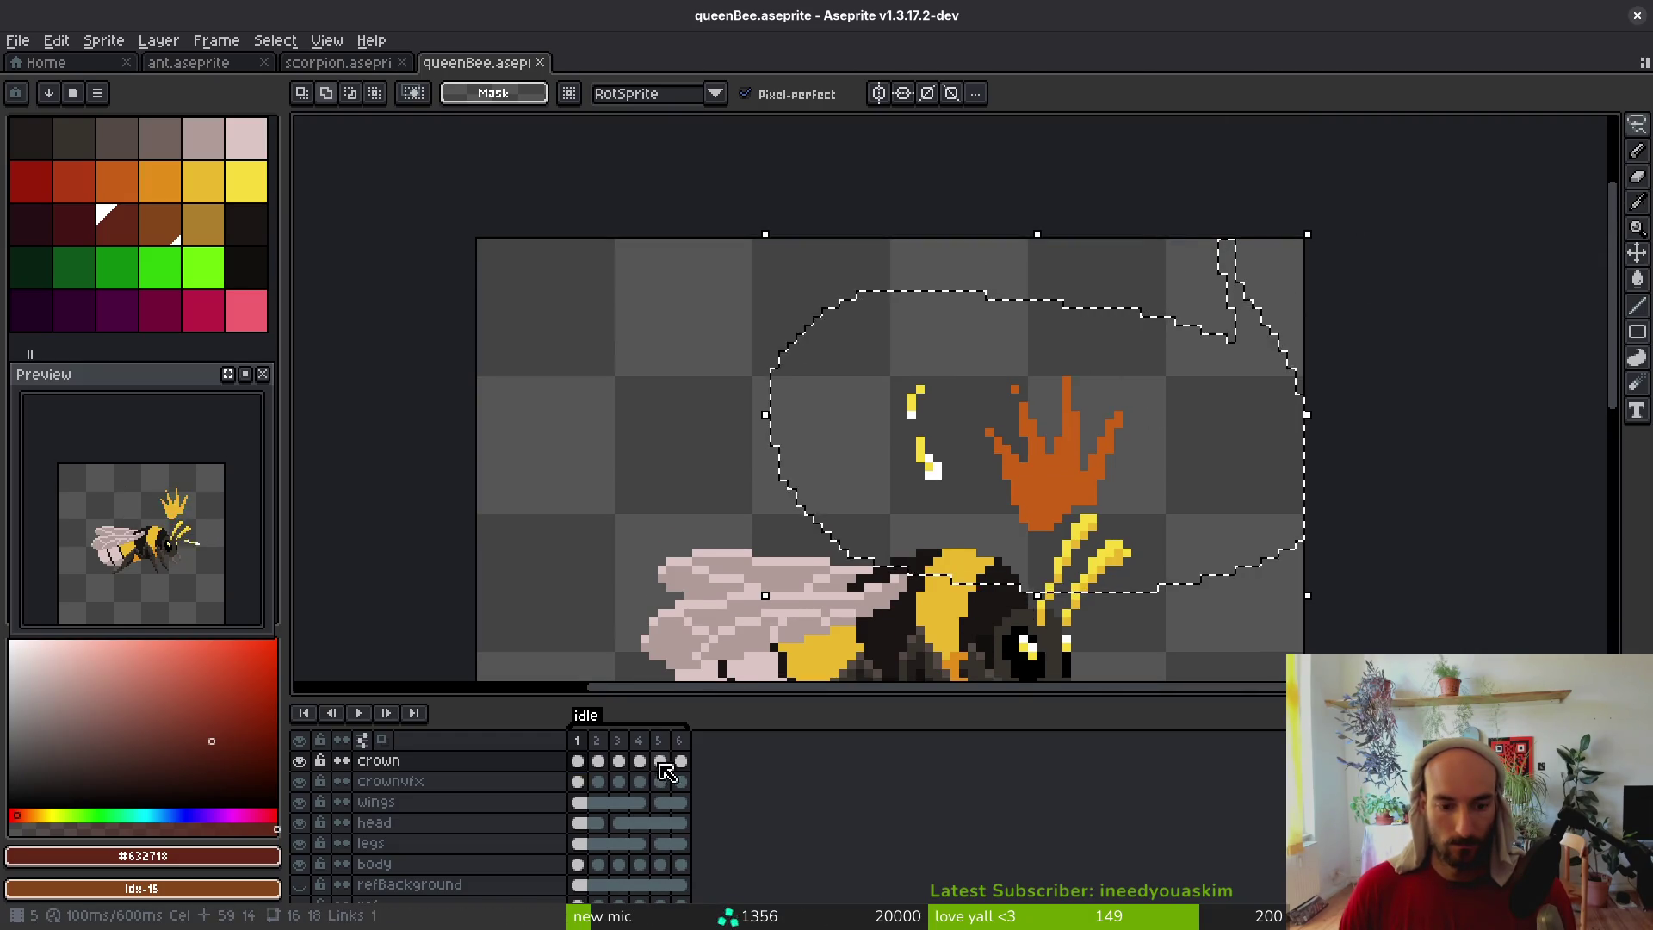
pyautogui.moveTo(683, 764); pyautogui.dragTo(576, 762)
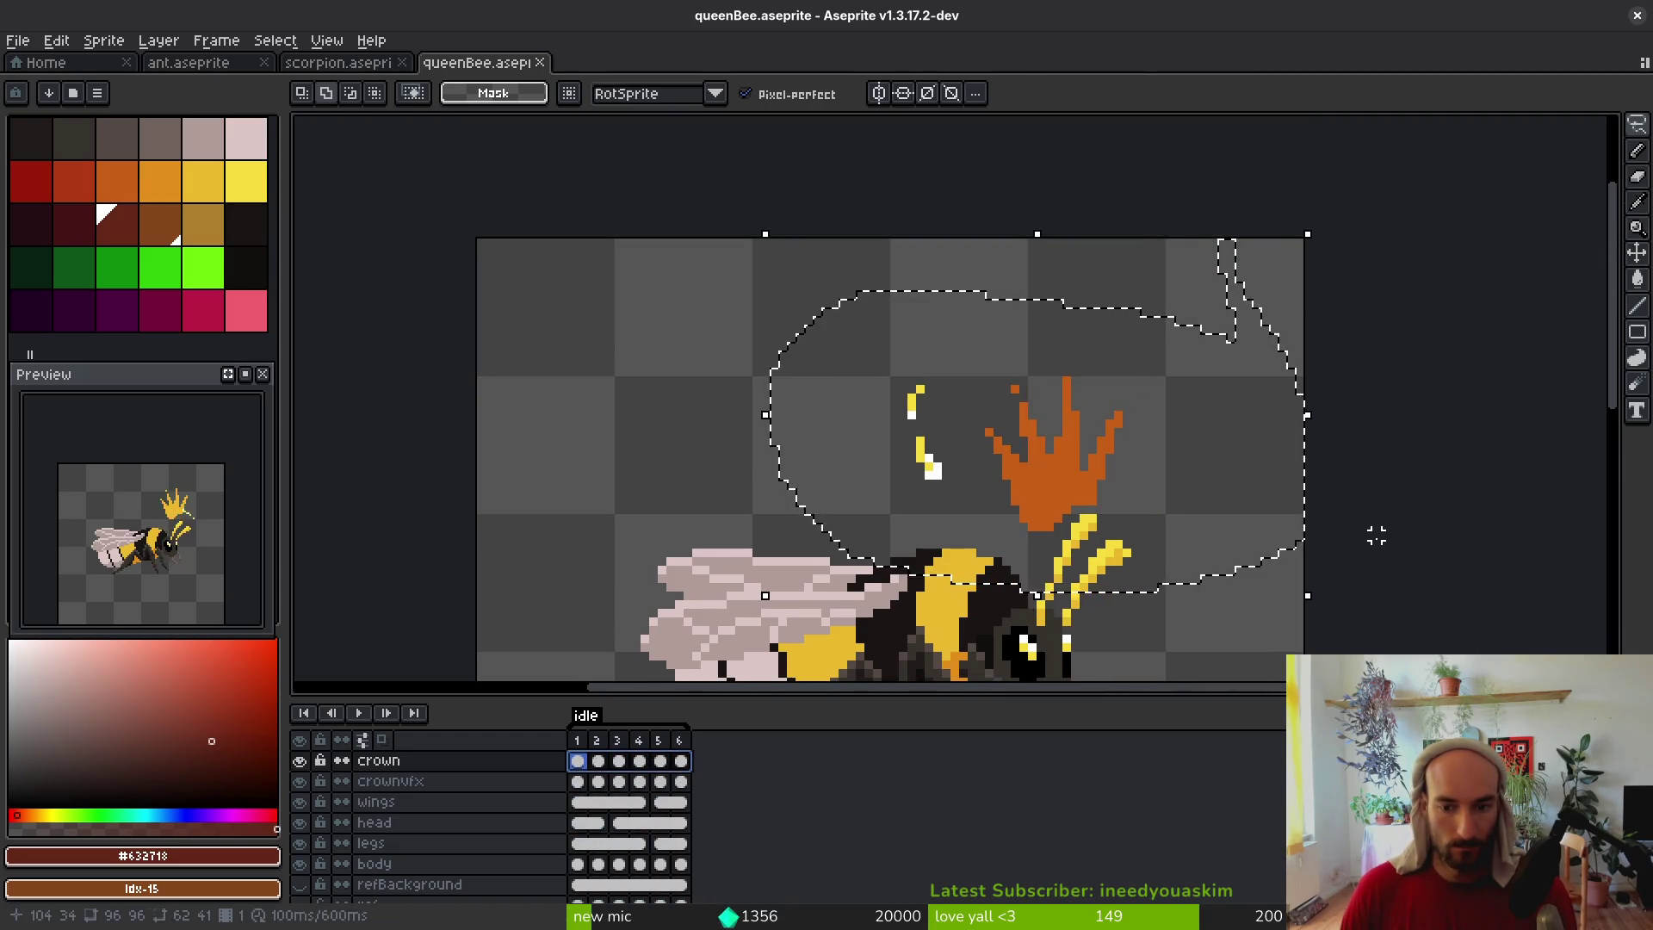
pyautogui.press('Up')
pyautogui.press('Up')
pyautogui.hotkey('ctrl', 'd')
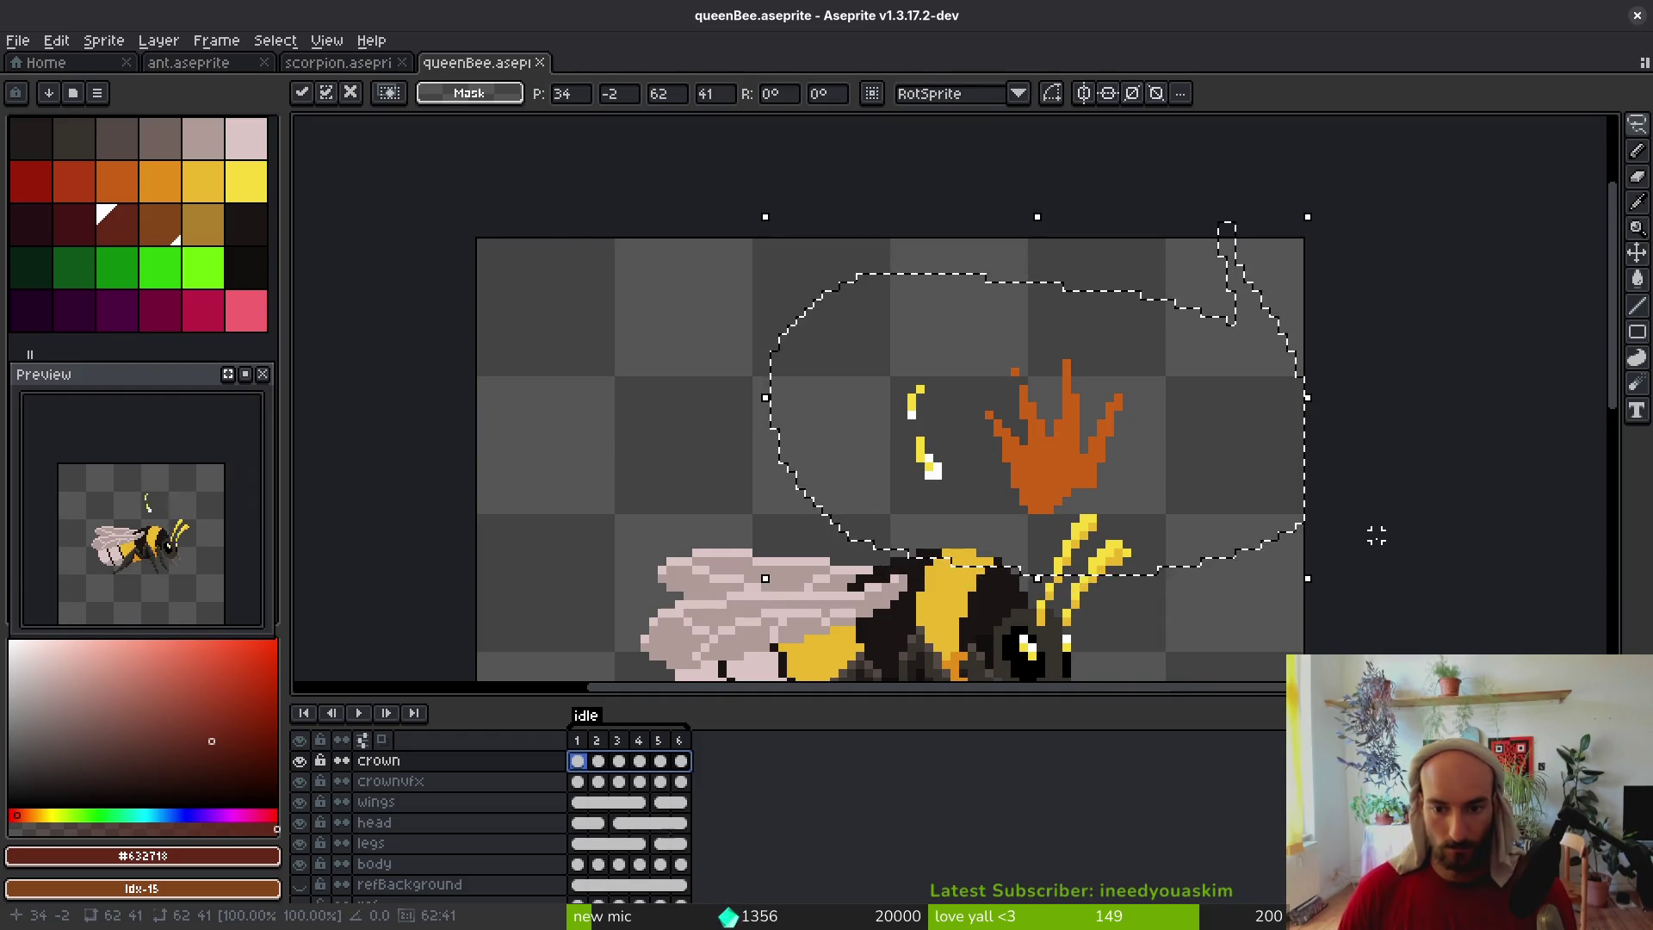
pyautogui.hotkey('ctrl', 's')
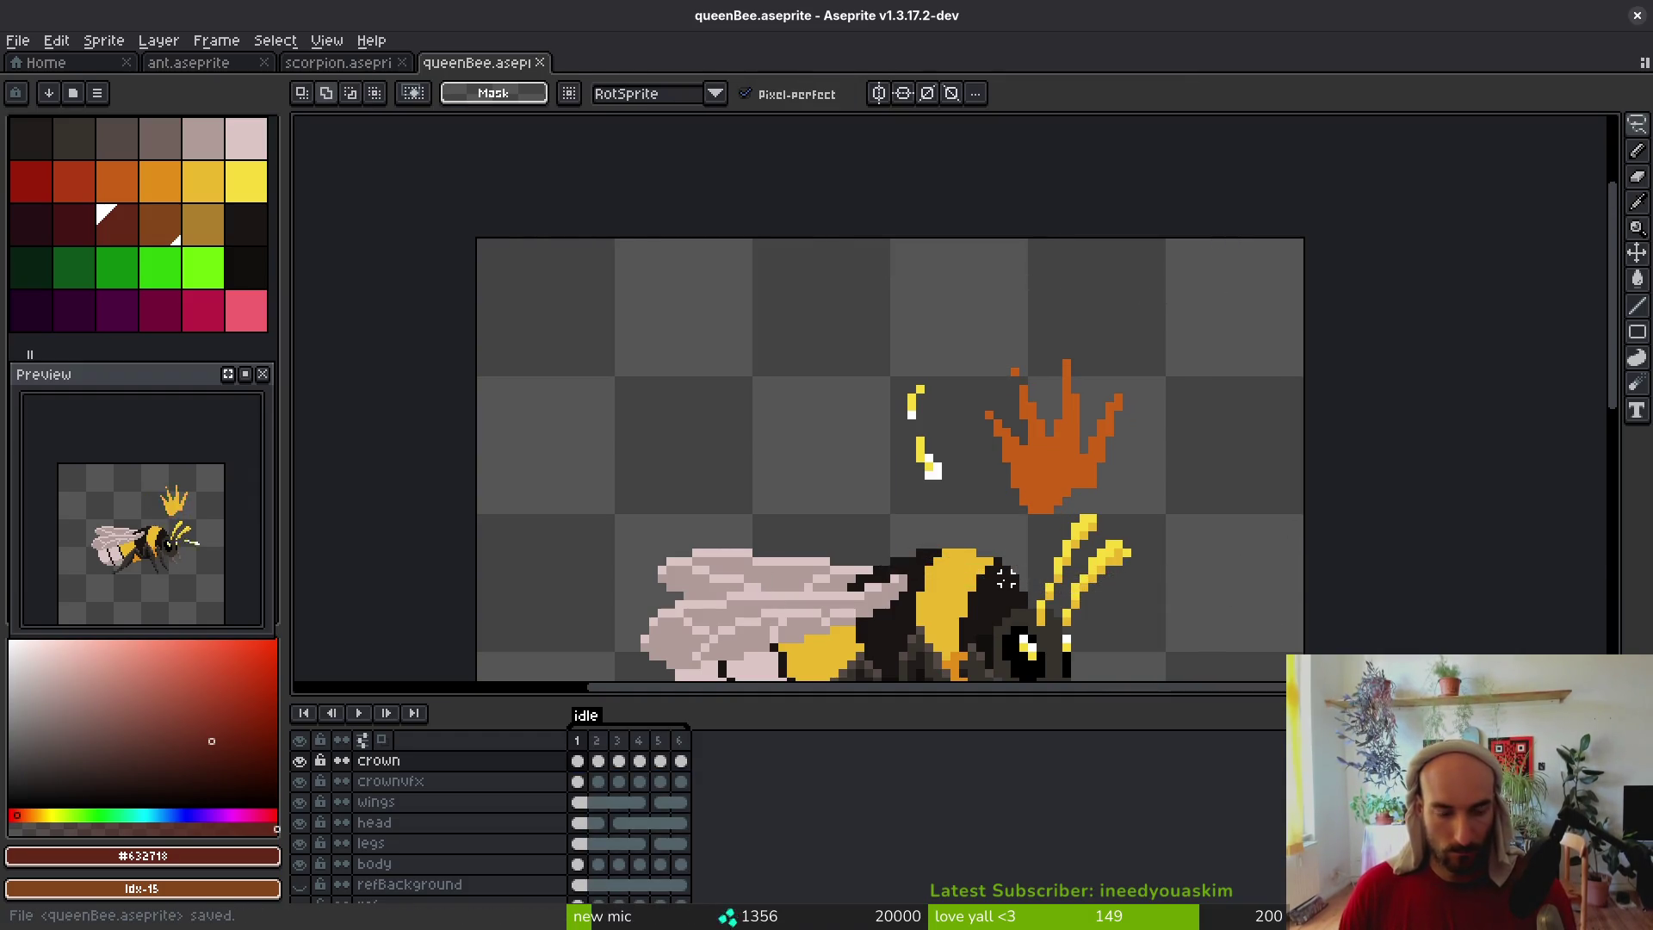
pyautogui.hotkey('ctrl', 'e')
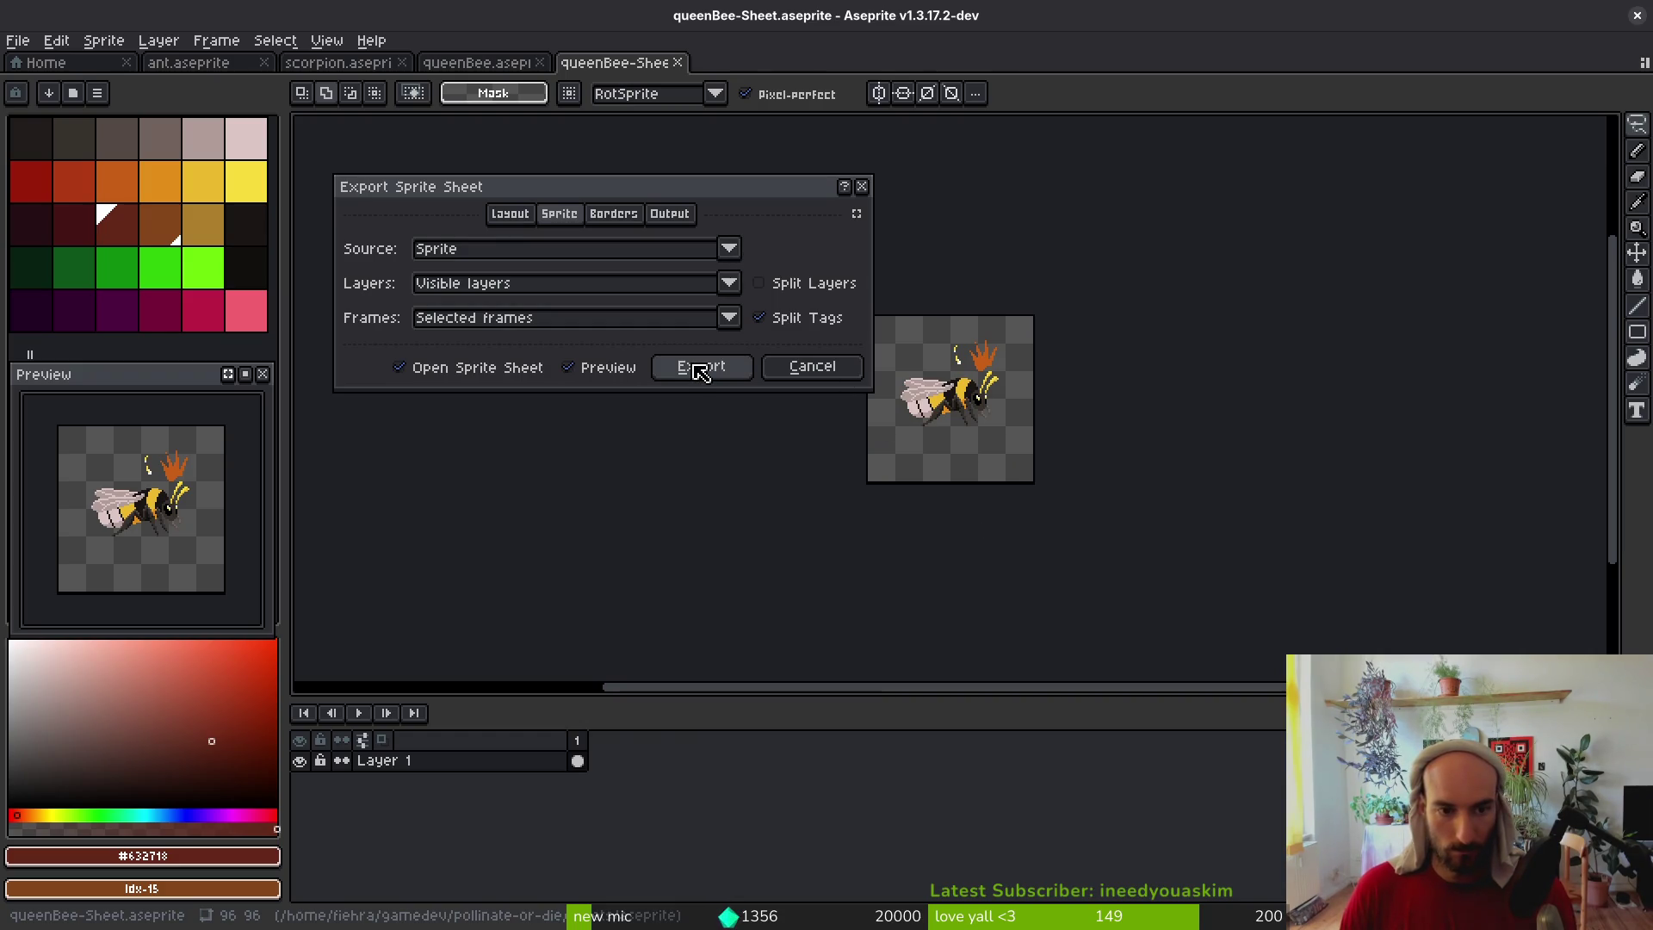
# Regenerate the queen bee sprite sheet using all frames instead of only the selected ones
pyautogui.click(700, 367)
pyautogui.click(678, 62)
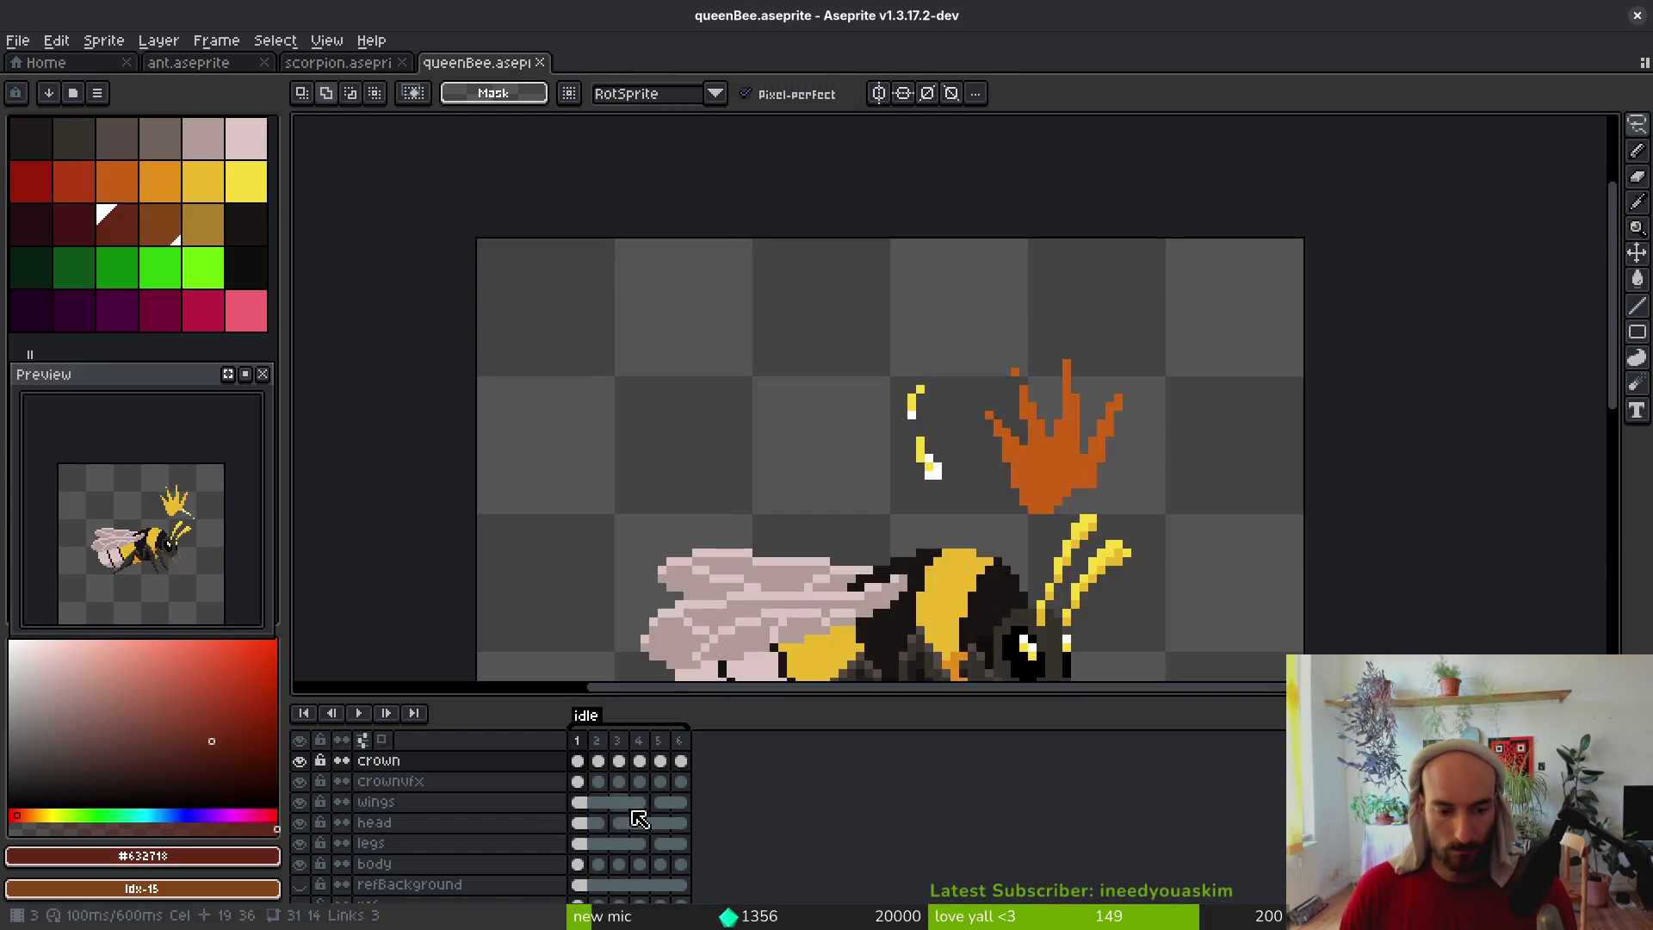
pyautogui.hotkey('ctrl', 'e')
pyautogui.click(729, 317)
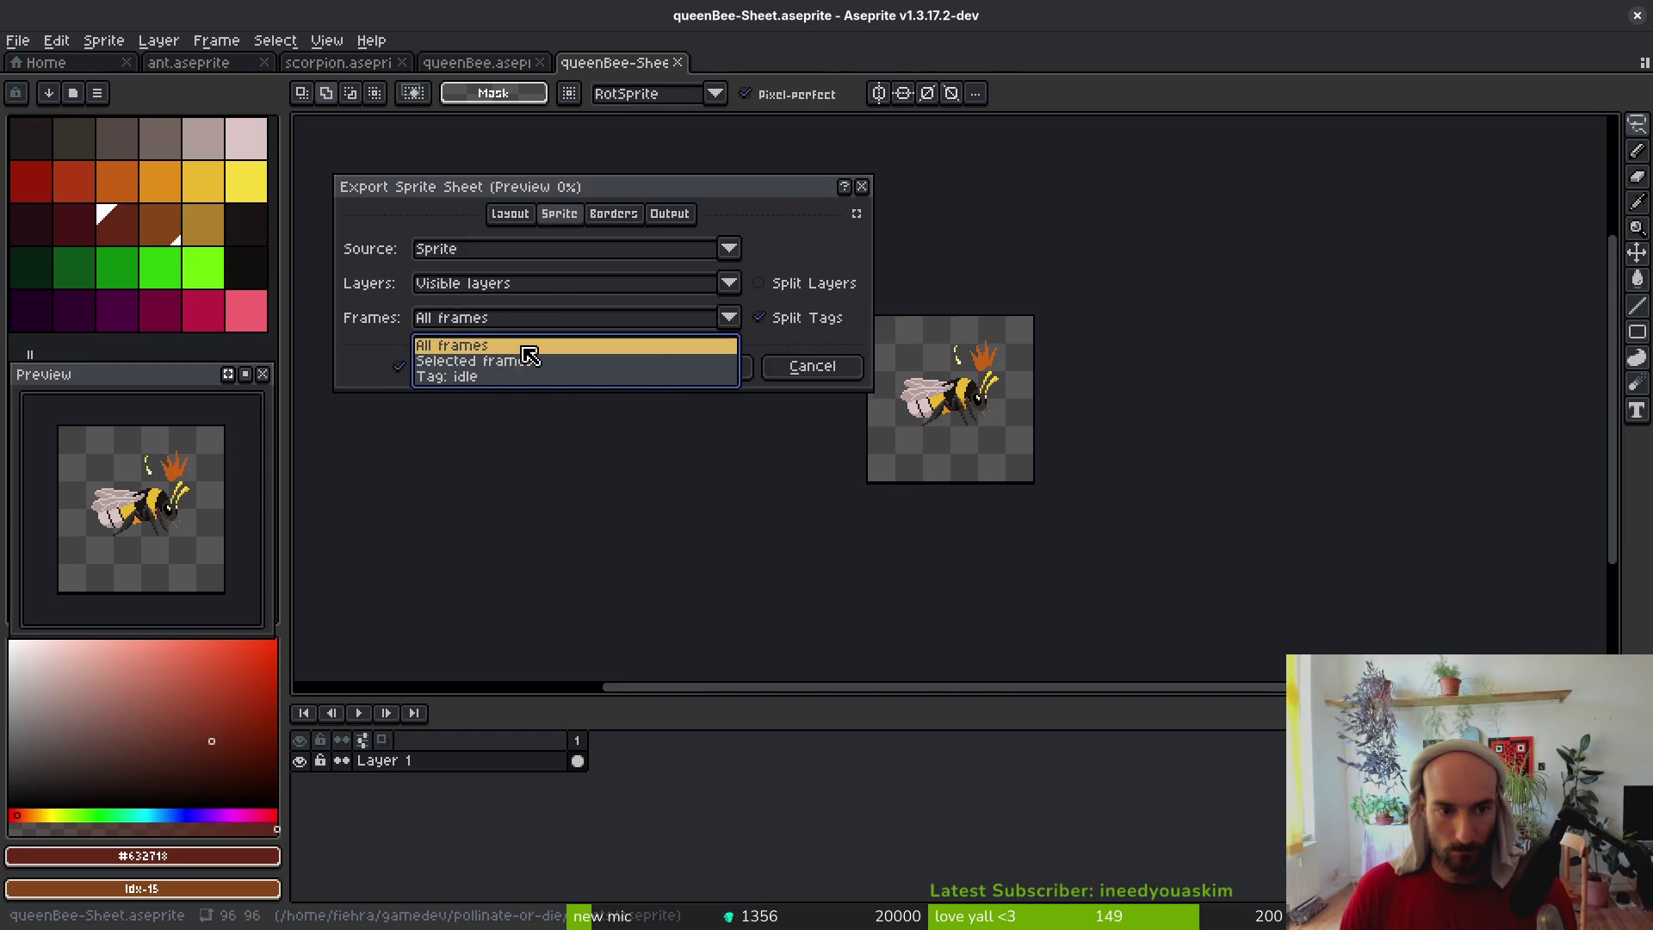
pyautogui.click(517, 343)
pyautogui.click(701, 366)
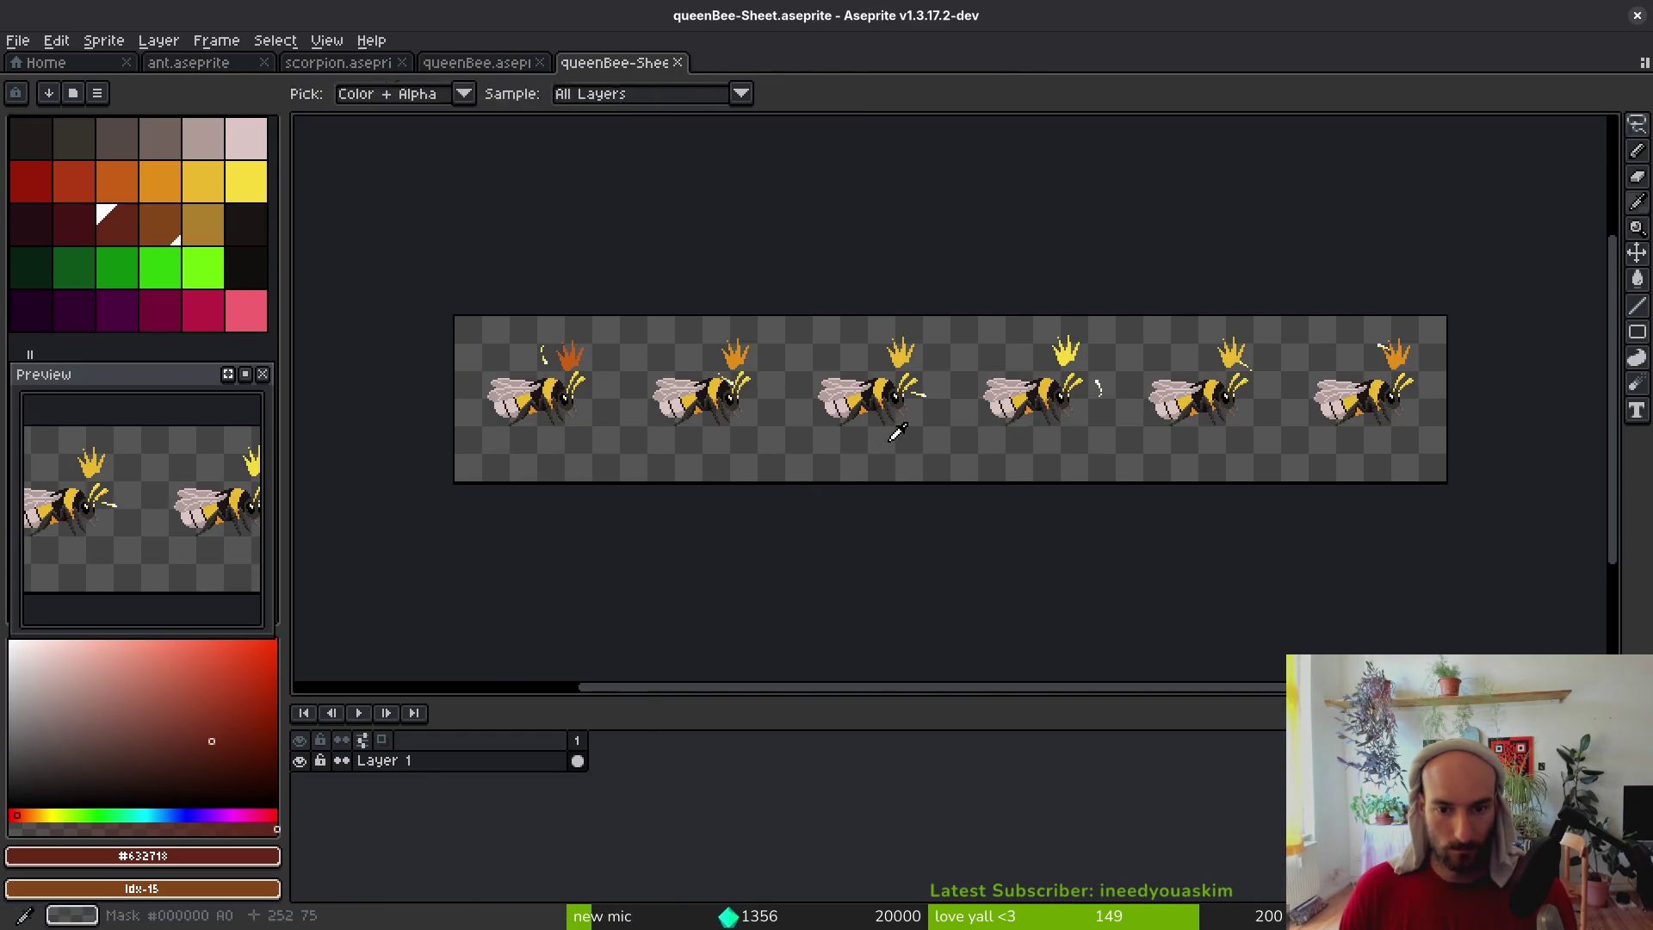
pyautogui.hotkey('ctrl', 'shift', 'e')
# Save the sheet over art/npc/queenBee.png, confirming the overwrite
pyautogui.click(418, 78)
pyautogui.click(434, 98)
pyautogui.click(231, 145)
pyautogui.doubleClick(237, 248)
pyautogui.doubleClick(1537, 235)
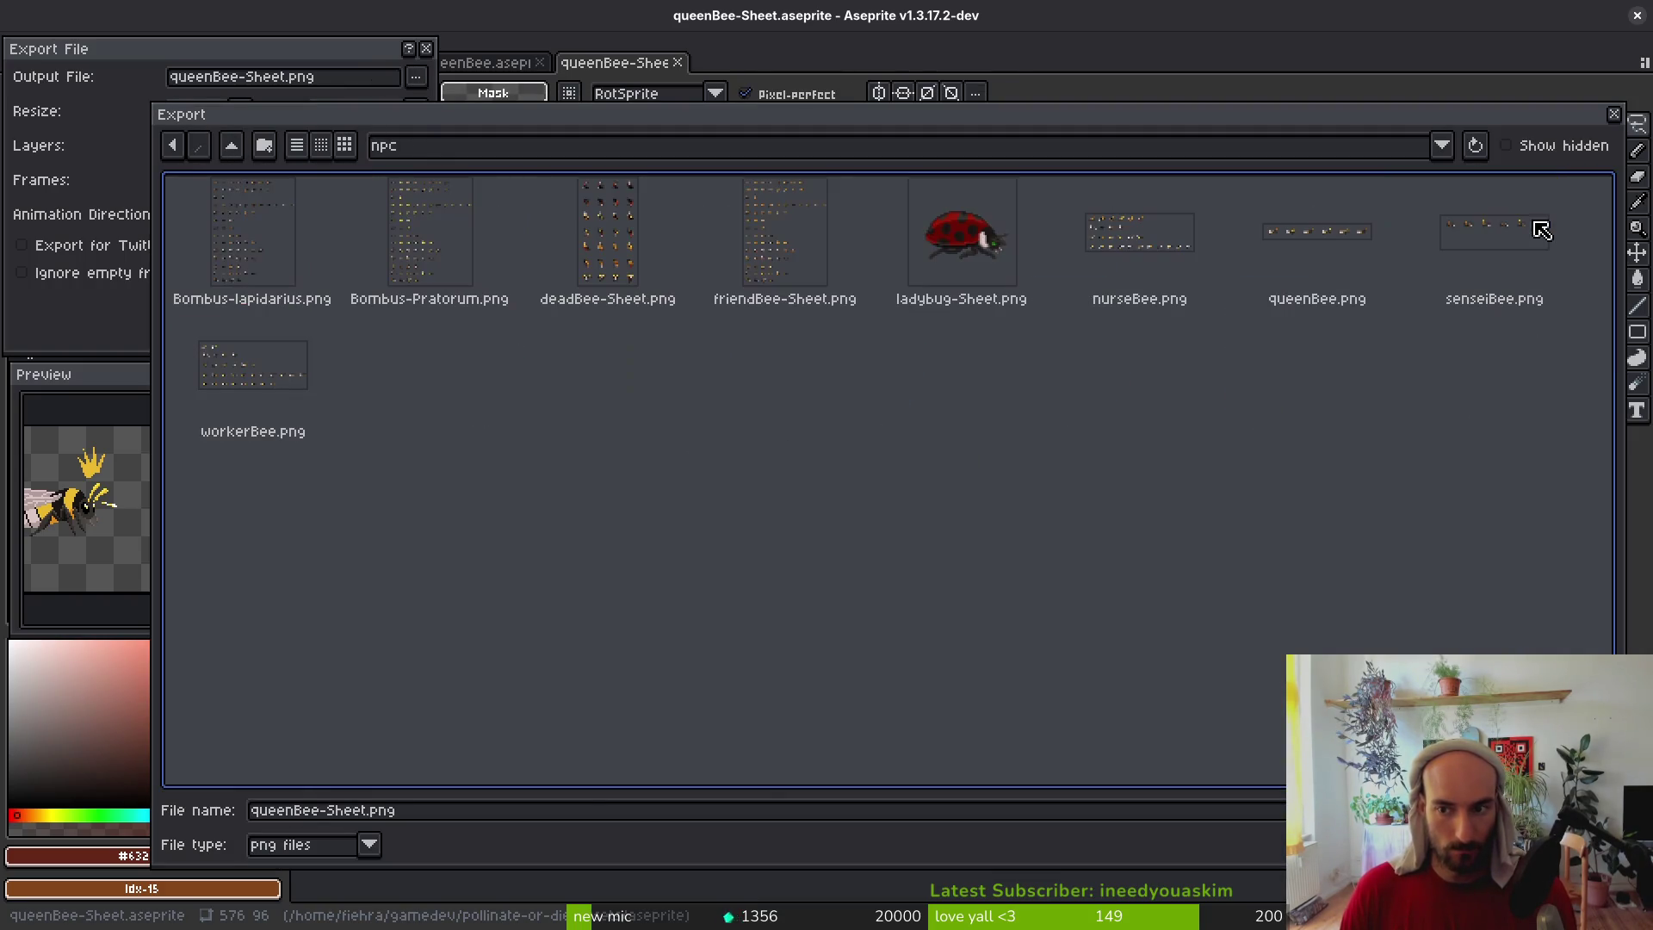
pyautogui.doubleClick(1386, 314)
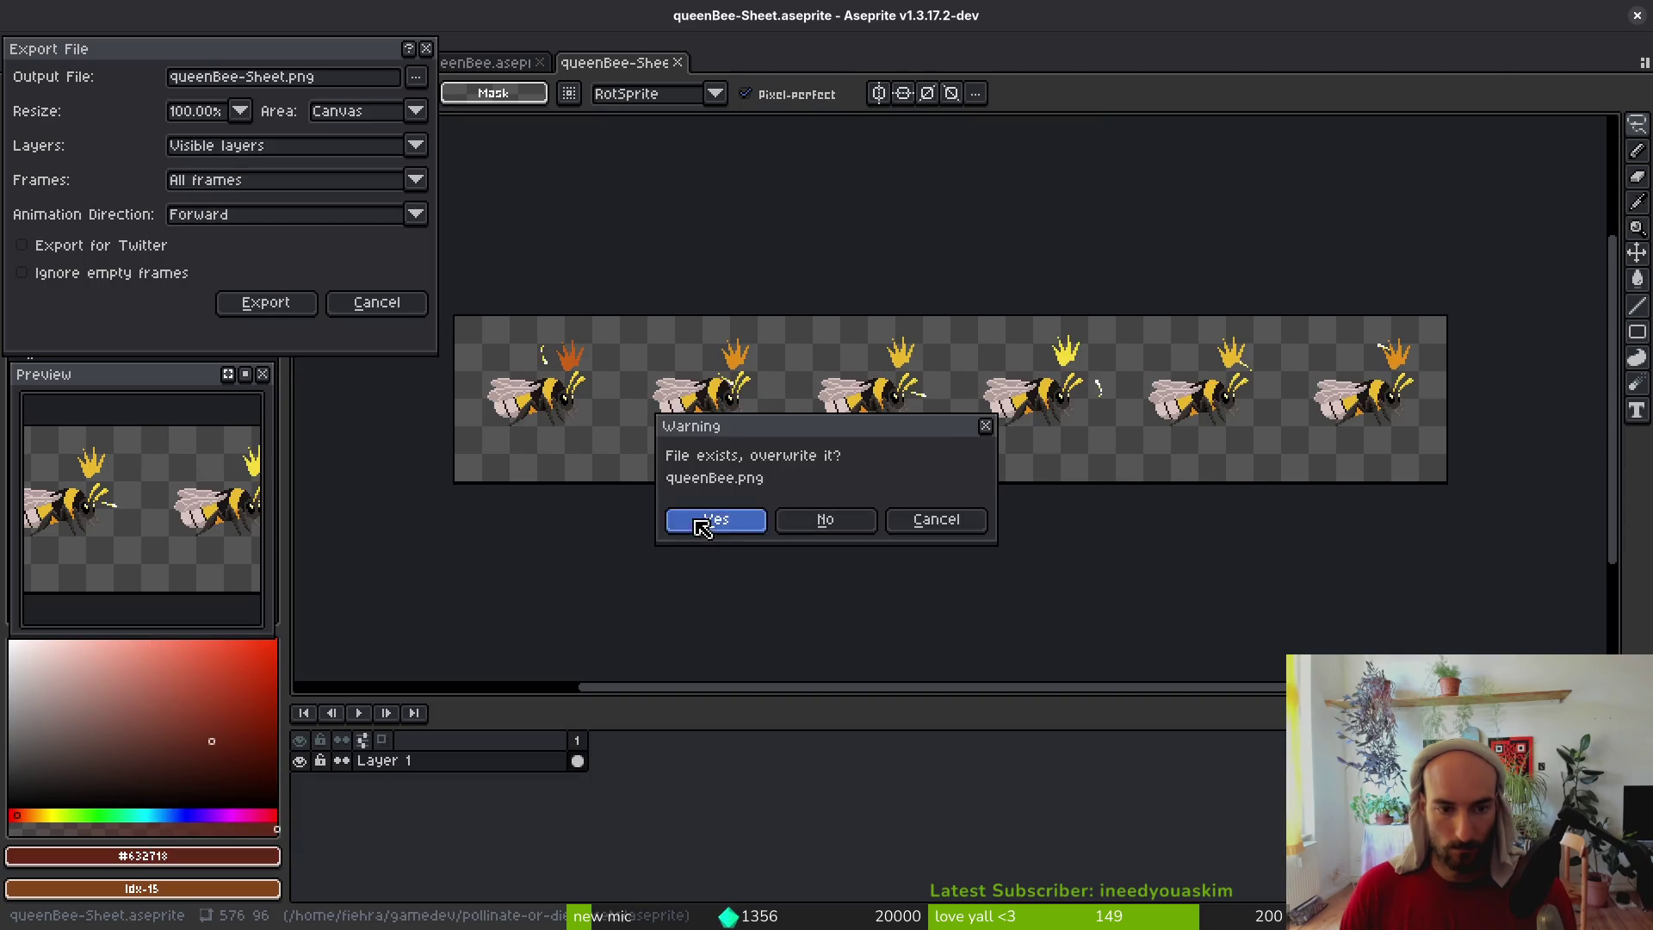
pyautogui.click(715, 520)
# Close the queen bee files and browse to the assets folder to open another sprite
pyautogui.click(295, 308)
pyautogui.hotkey('ctrl', 'w')
pyautogui.hotkey('ctrl', 'w')
pyautogui.click(18, 40)
pyautogui.click(38, 69)
pyautogui.doubleClick(230, 146)
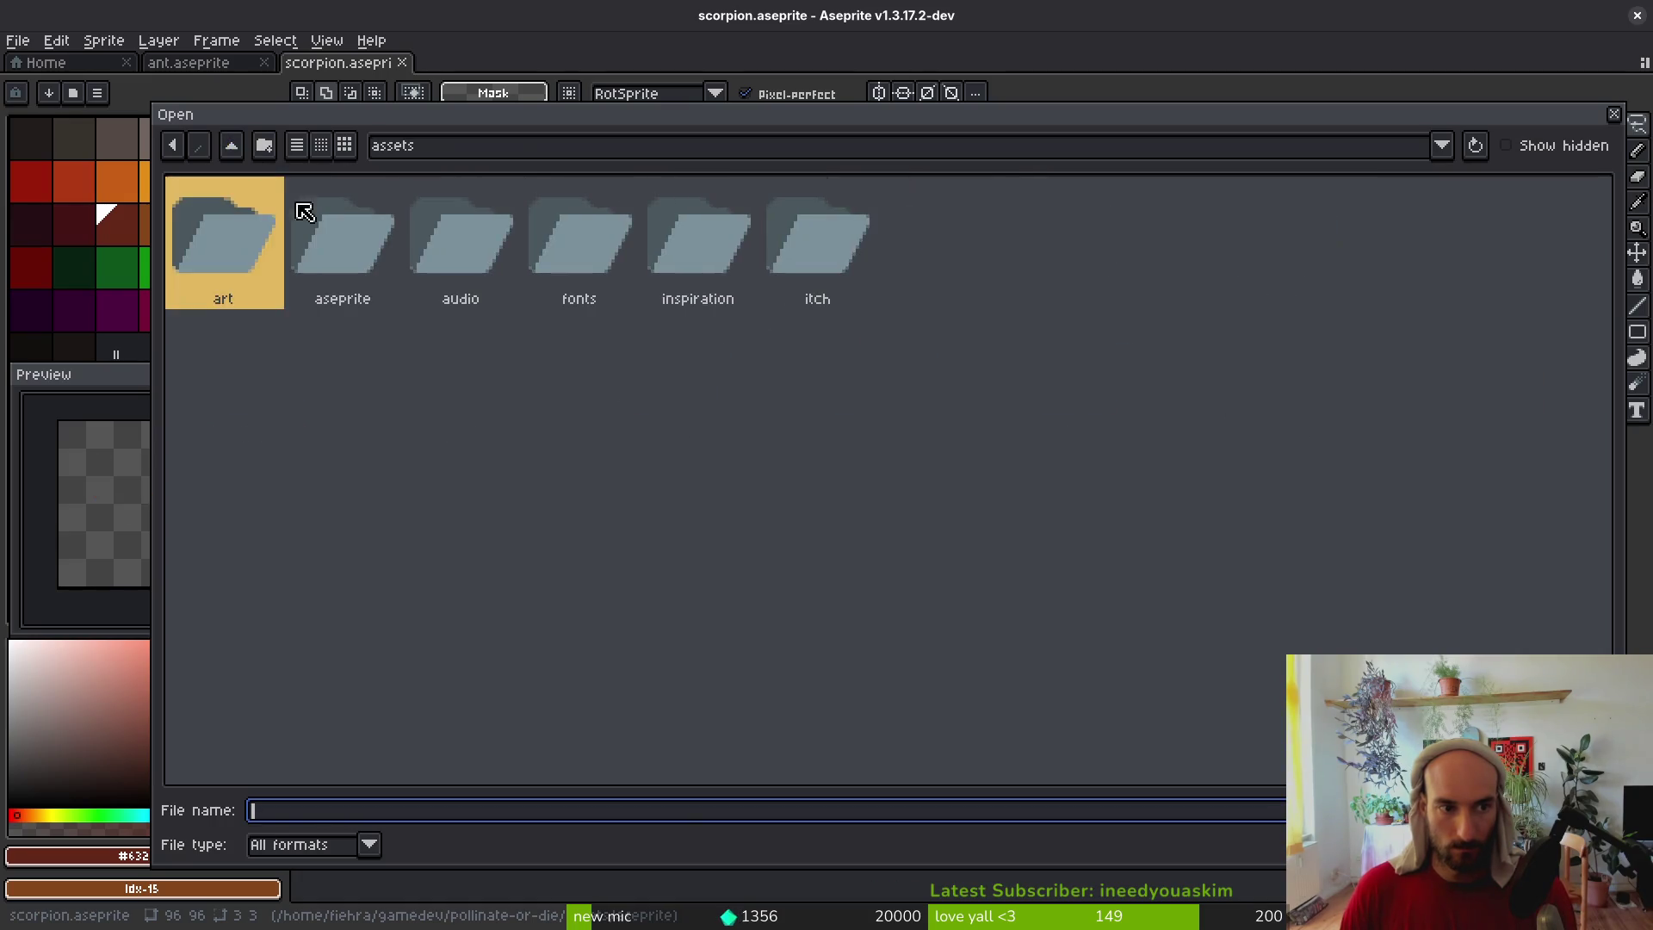
# Open senseiBee.aseprite from the aseprite source folder
pyautogui.doubleClick(328, 232)
pyautogui.moveTo(1603, 210); pyautogui.dragTo(1603, 631)
pyautogui.scroll(1, 521, 370)
pyautogui.doubleClick(521, 372)
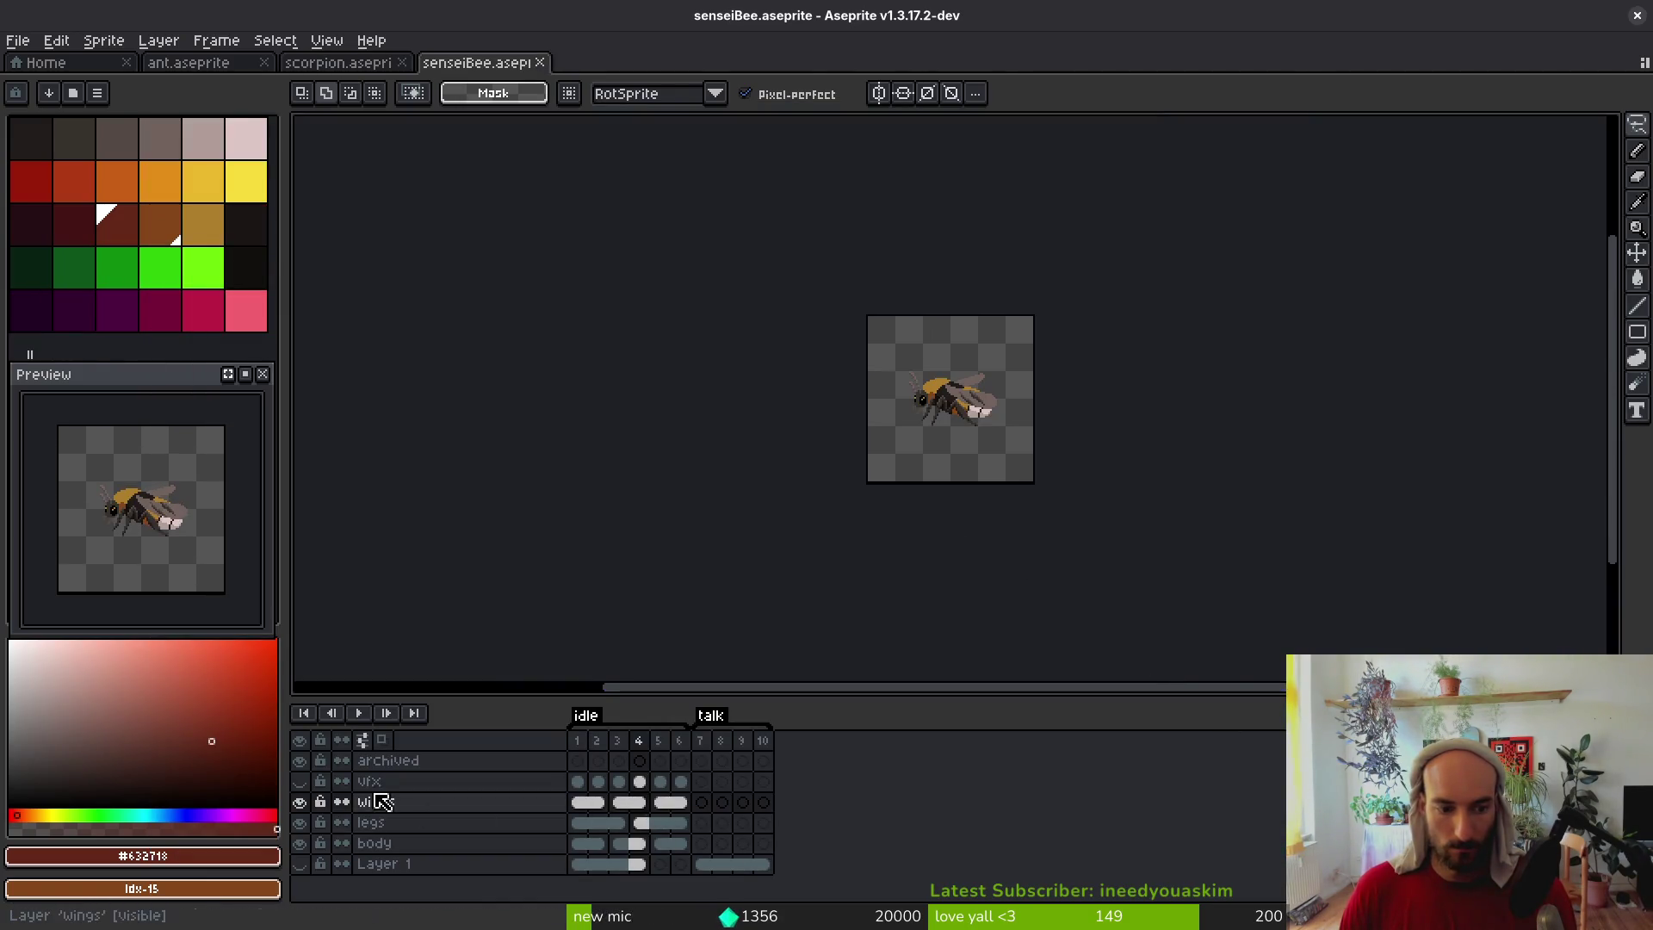
# Lasso the orange sign across vfx cels 1–6, move it up, and save senseiBee.aseprite
pyautogui.click(578, 782)
pyautogui.click(300, 781)
pyautogui.scroll(4, 936, 442)
pyautogui.moveTo(972, 527); pyautogui.dragTo(991, 590)
pyautogui.moveTo(1034, 291)
pyautogui.mouseDown()
pyautogui.moveTo(775, 263)
pyautogui.moveTo(944, 210)
pyautogui.moveTo(973, 246)
pyautogui.mouseUp()
pyautogui.moveTo(681, 781); pyautogui.dragTo(575, 781)
pyautogui.press('Up')
pyautogui.press('Up')
pyautogui.hotkey('ctrl', 'd')
pyautogui.hotkey('ctrl', 's')
# Export the sensei bee sheet over art/npc/senseiBee.png and close the senseiBee tabs
pyautogui.hotkey('ctrl', 'e')
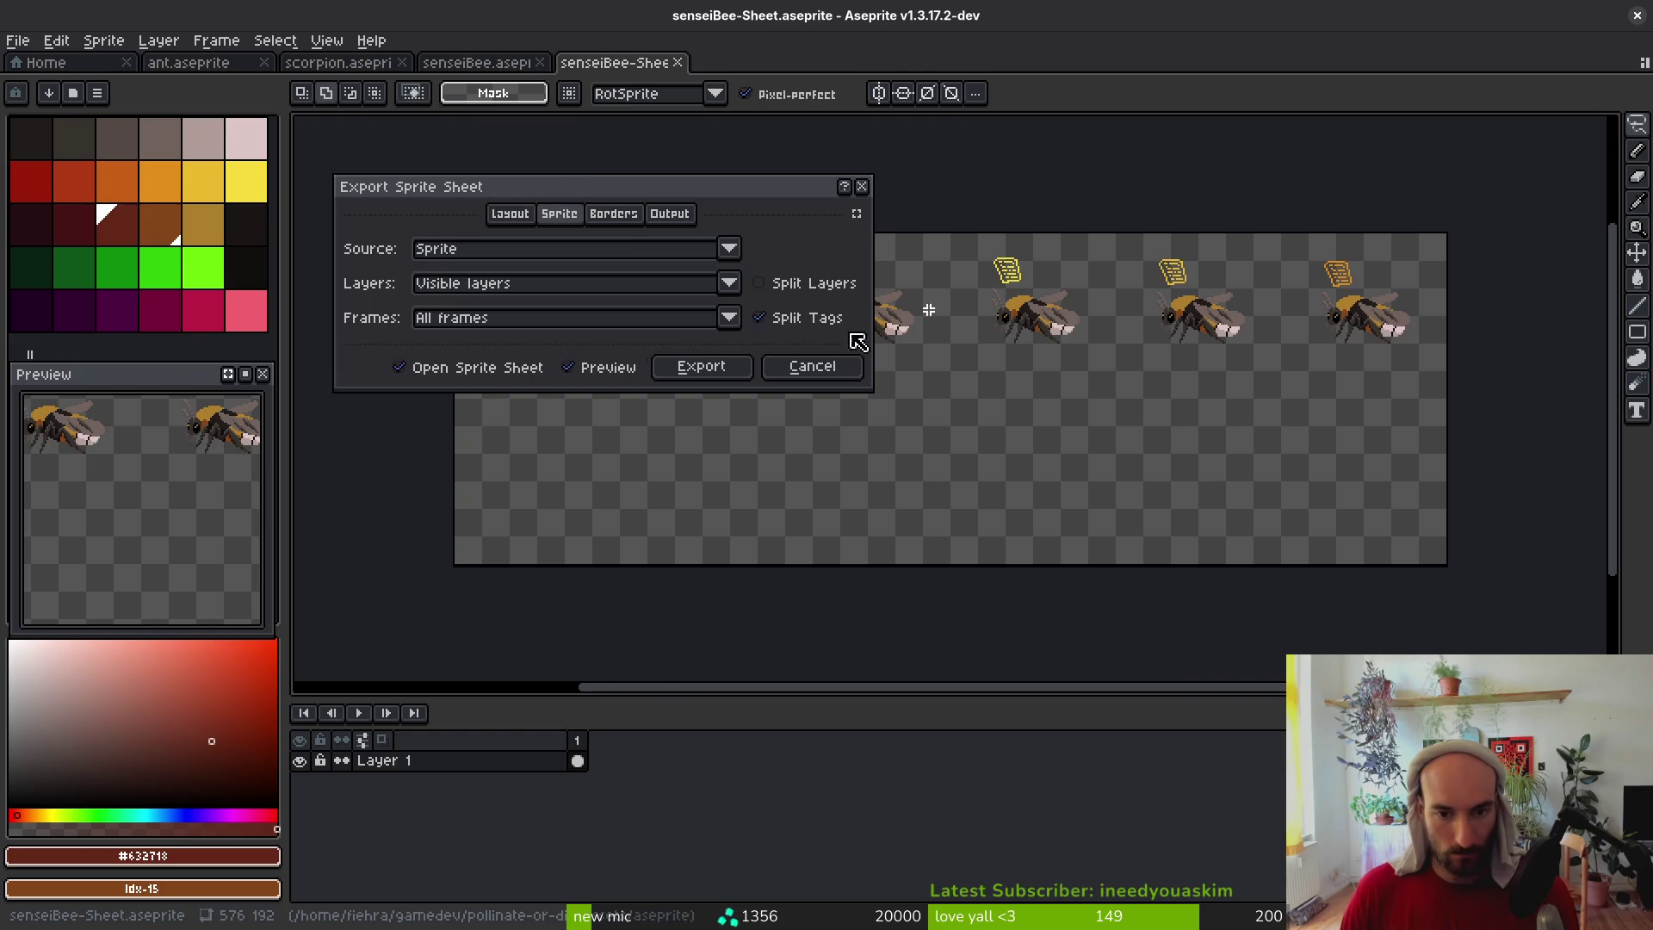
pyautogui.click(701, 365)
pyautogui.hotkey('ctrl', 'alt', 'shift', 's')
pyautogui.click(416, 76)
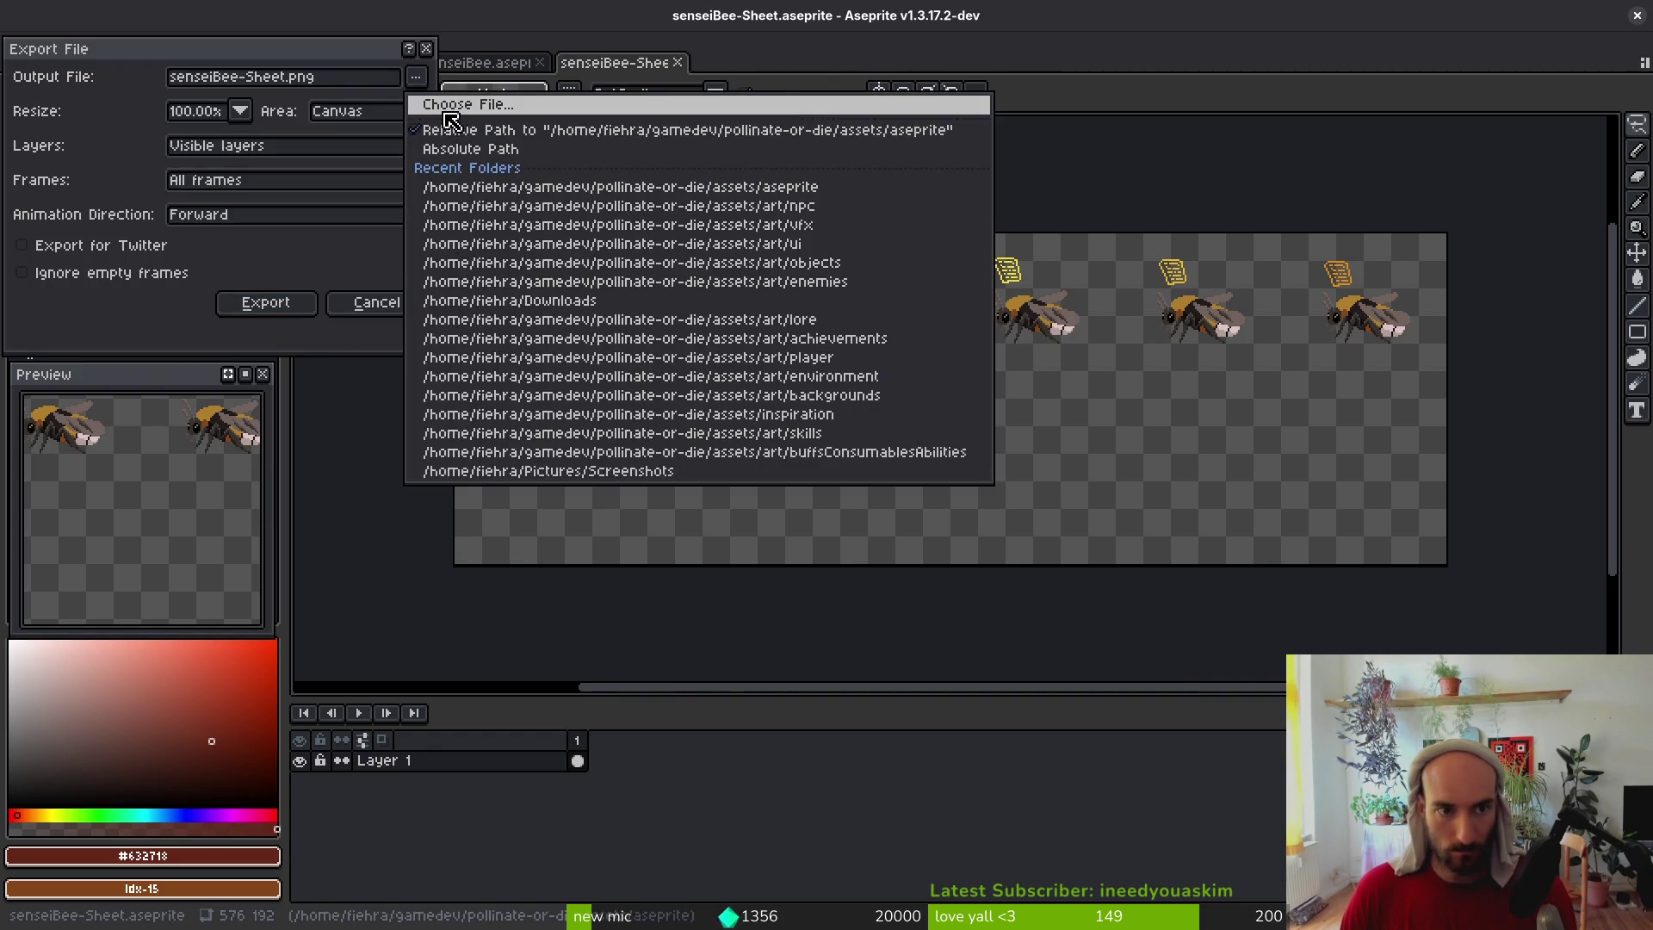
pyautogui.click(457, 104)
pyautogui.click(231, 146)
pyautogui.doubleClick(228, 240)
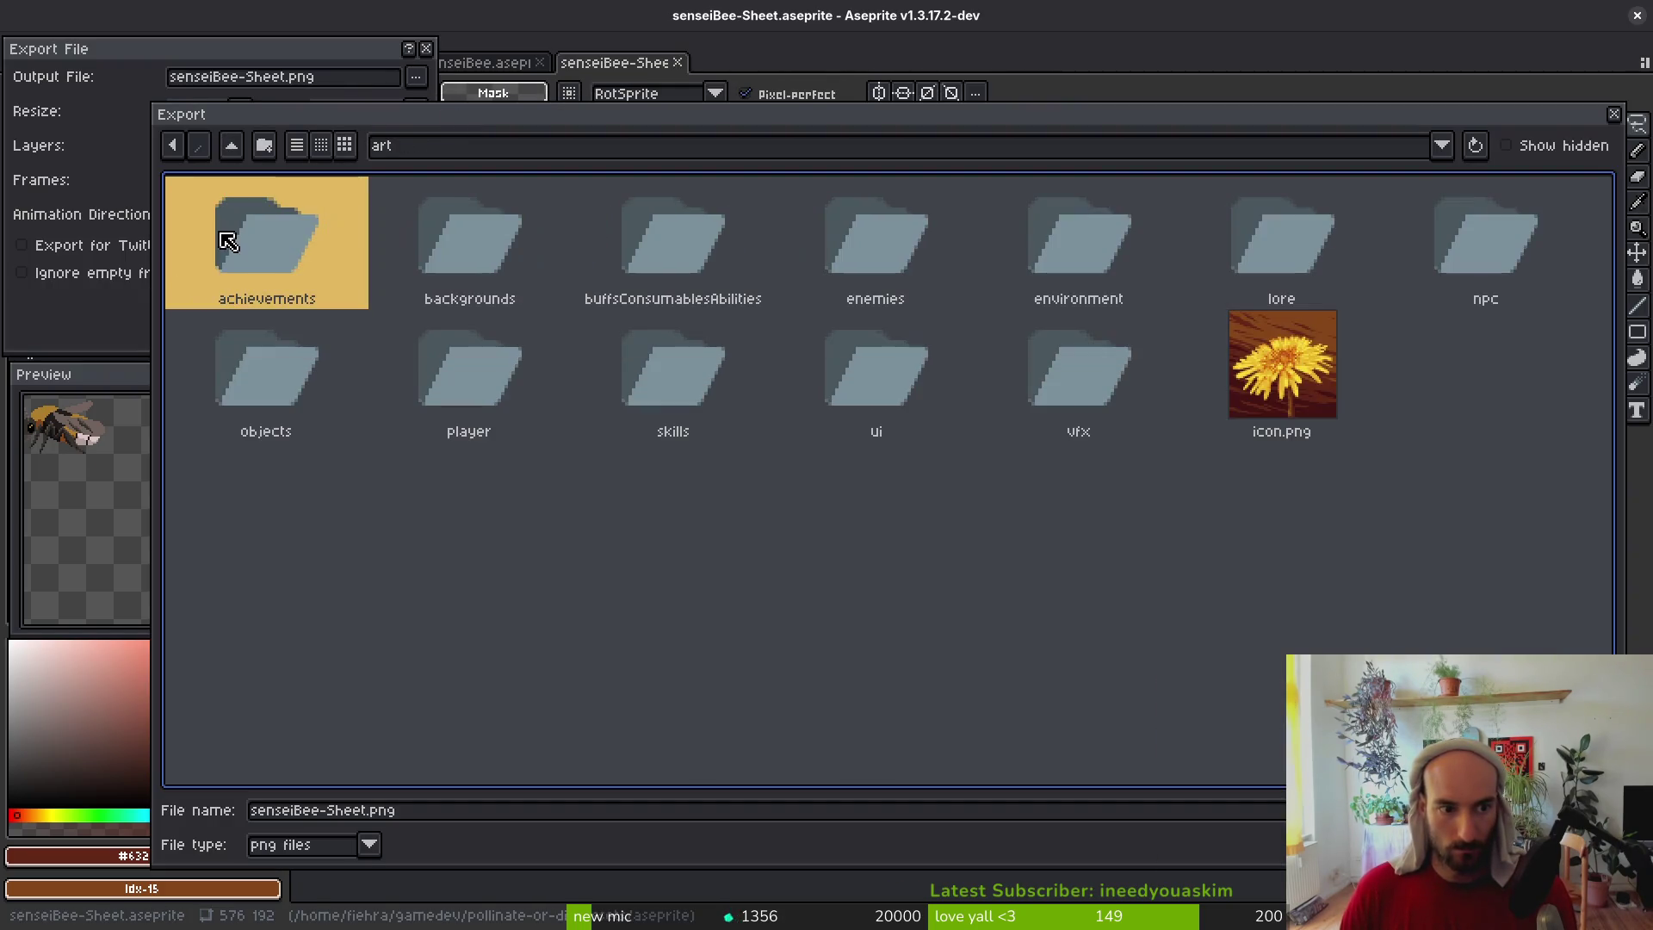
pyautogui.doubleClick(1524, 211)
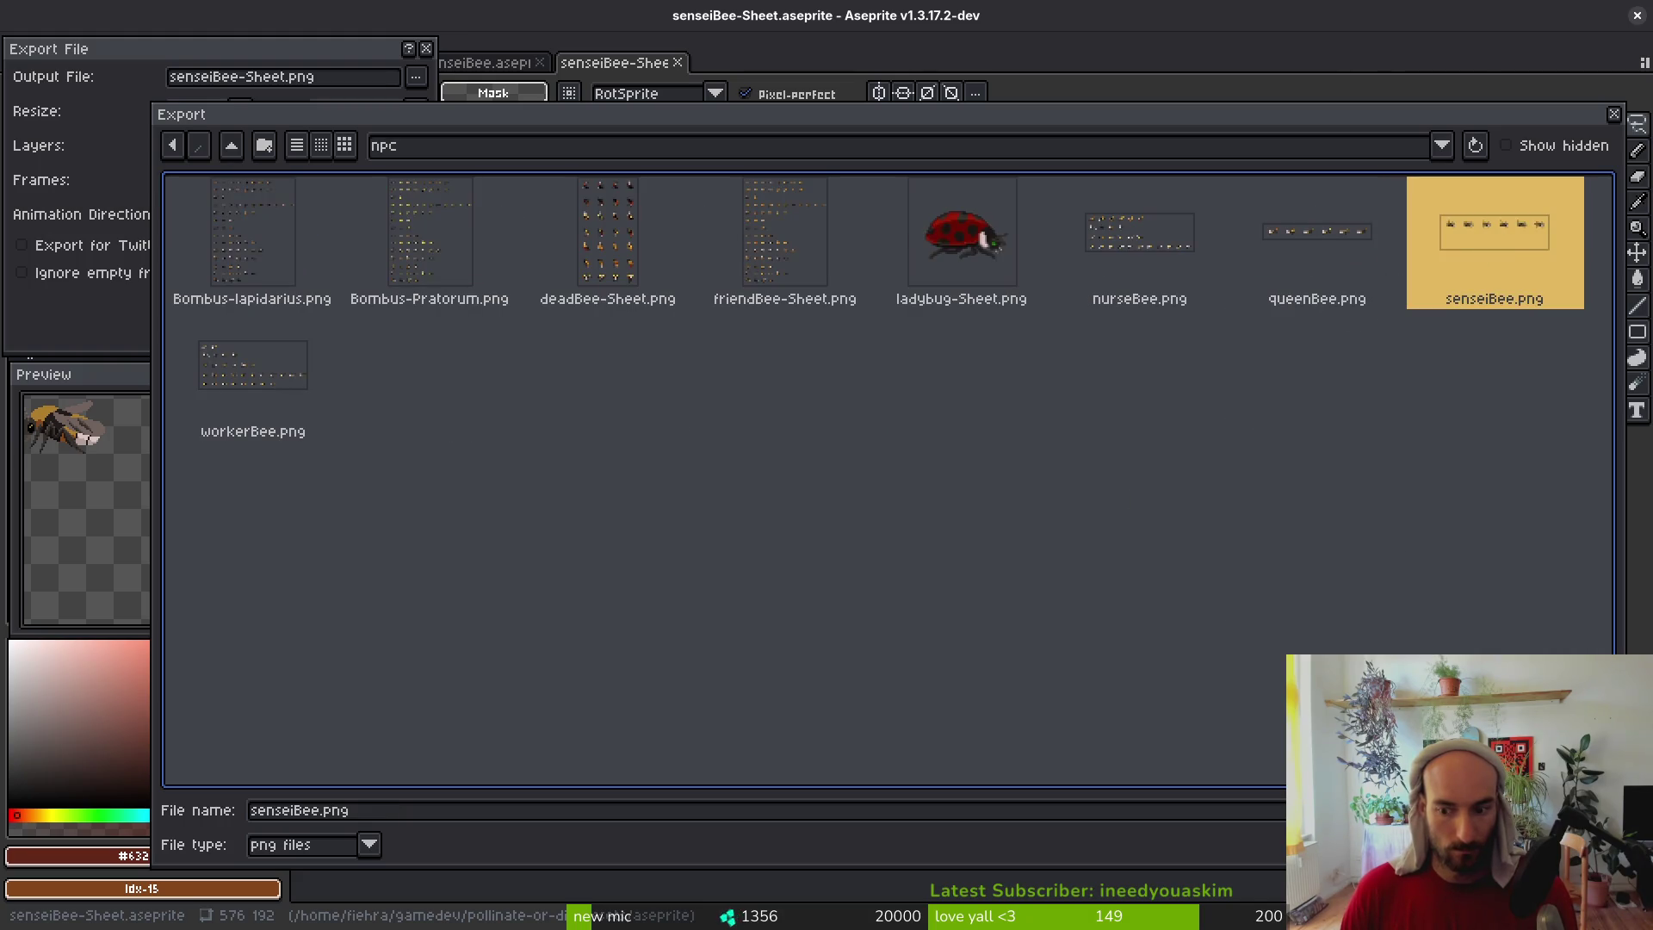
pyautogui.press('Return')
pyautogui.click(706, 518)
pyautogui.click(263, 303)
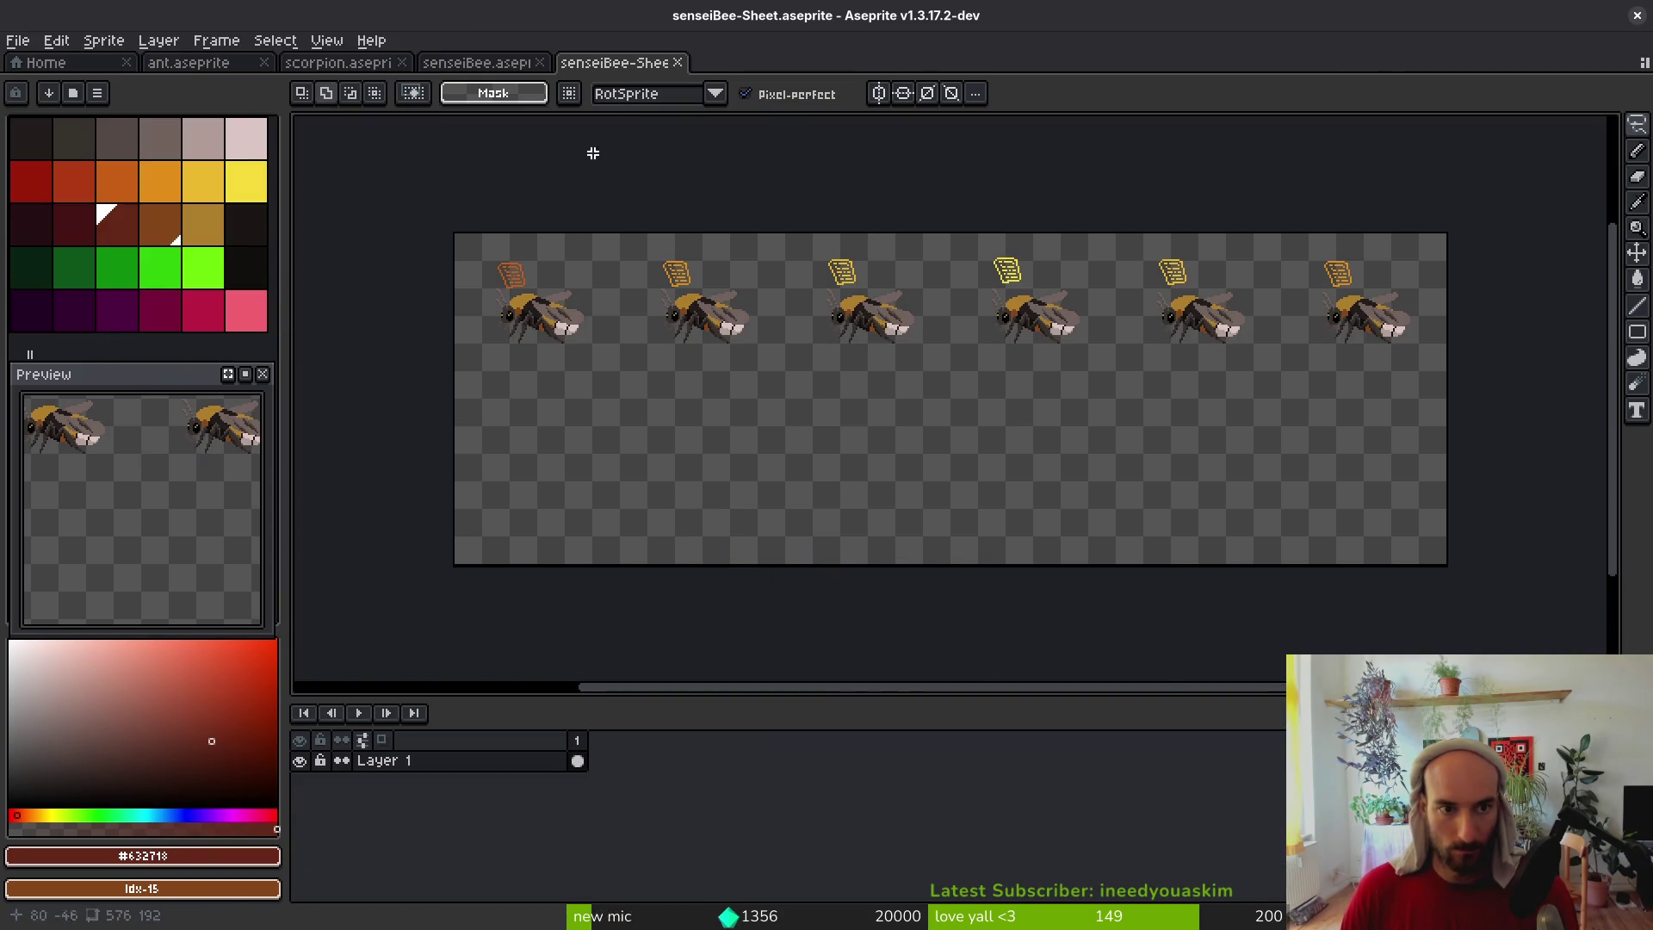
pyautogui.hotkey('ctrl', 'w')
pyautogui.hotkey('ctrl', 'w')
pyautogui.click(339, 63)
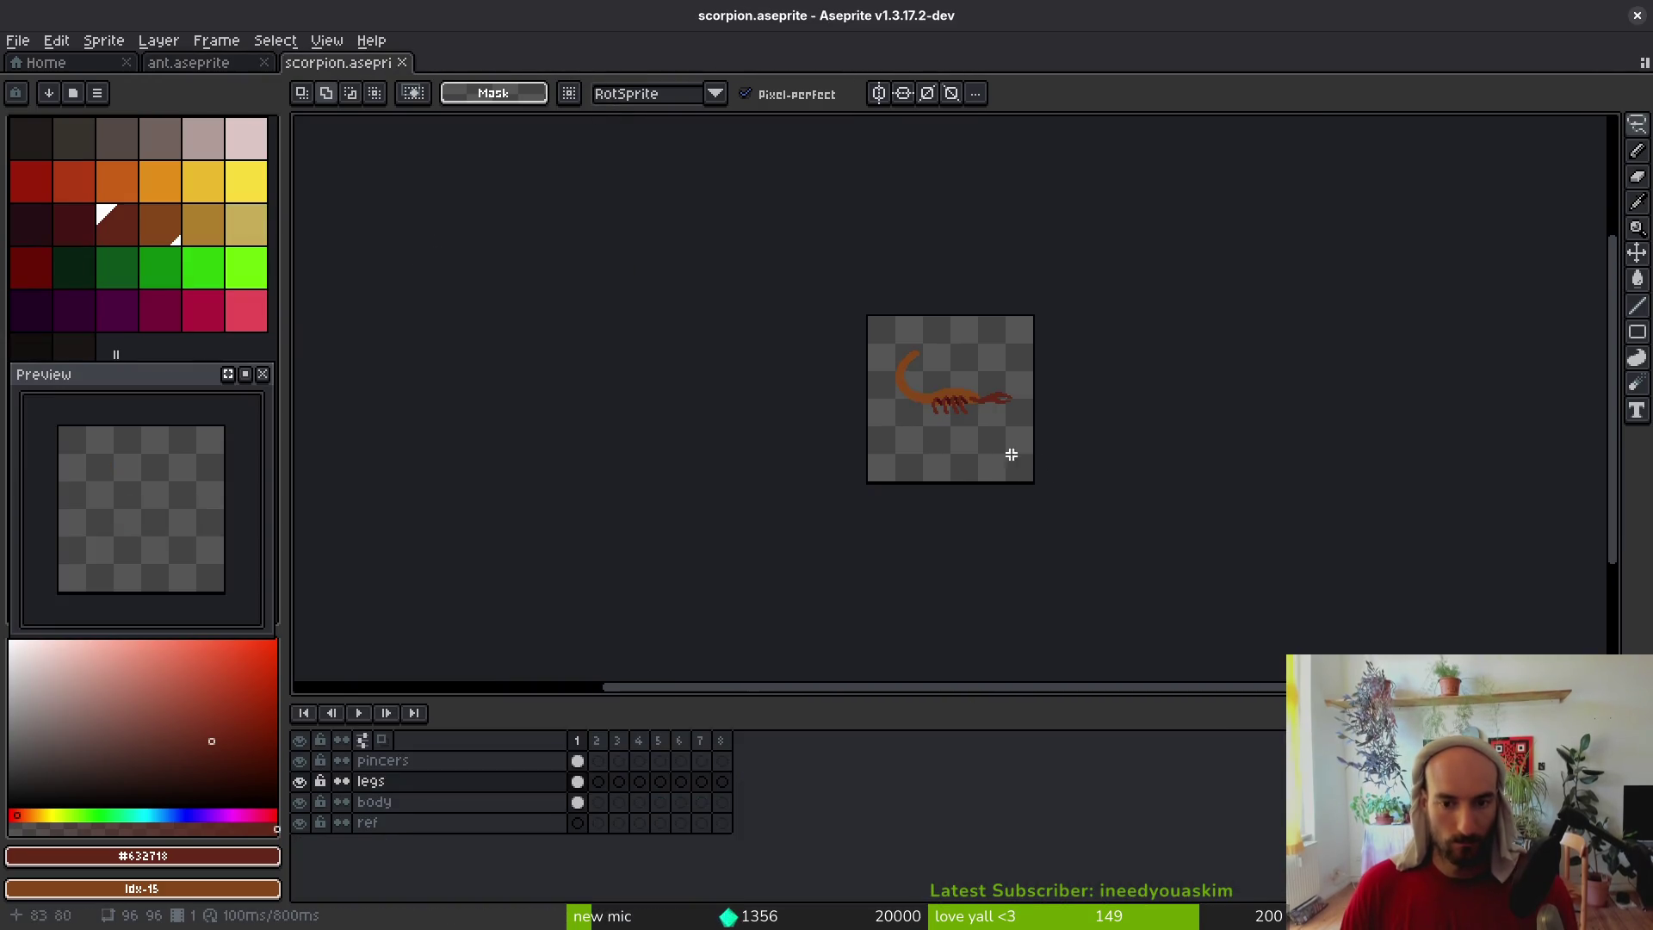
# Save scorpion.aseprite with Ctrl+S
pyautogui.scroll(4, 999, 430)
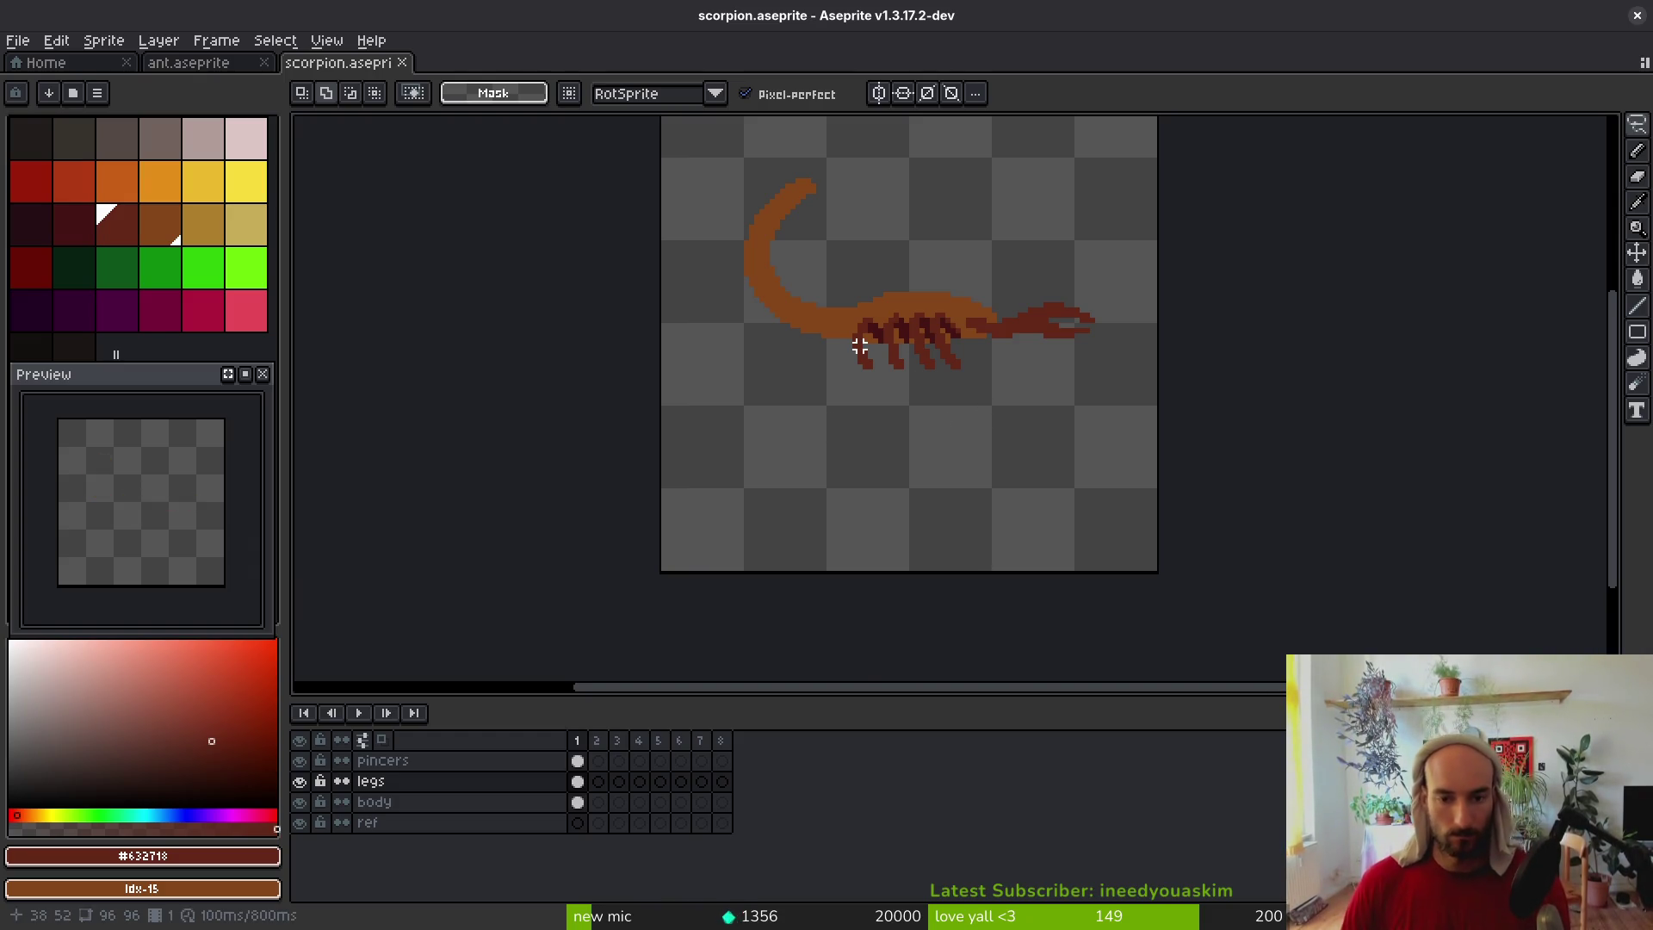
pyautogui.scroll(1, 853, 320)
pyautogui.scroll(2, 938, 414)
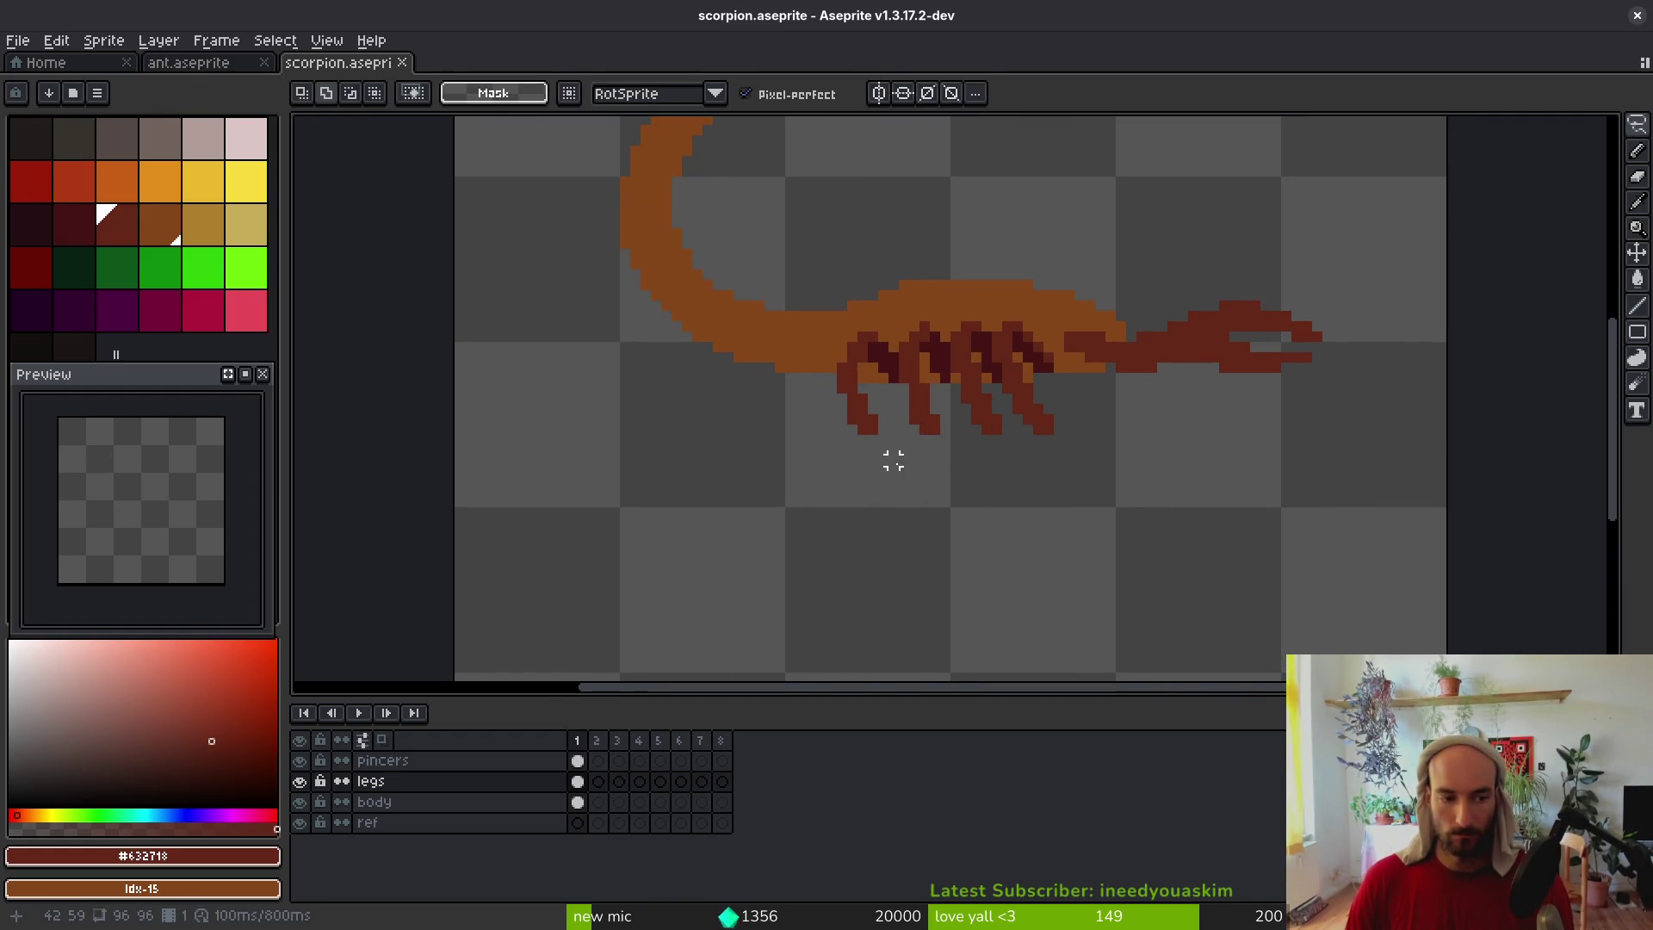
pyautogui.scroll(-1, 921, 483)
pyautogui.hotkey('ctrl', 's')
# Lasso the scorpion's legs and move them up under the brown body
pyautogui.scroll(-1, 1030, 491)
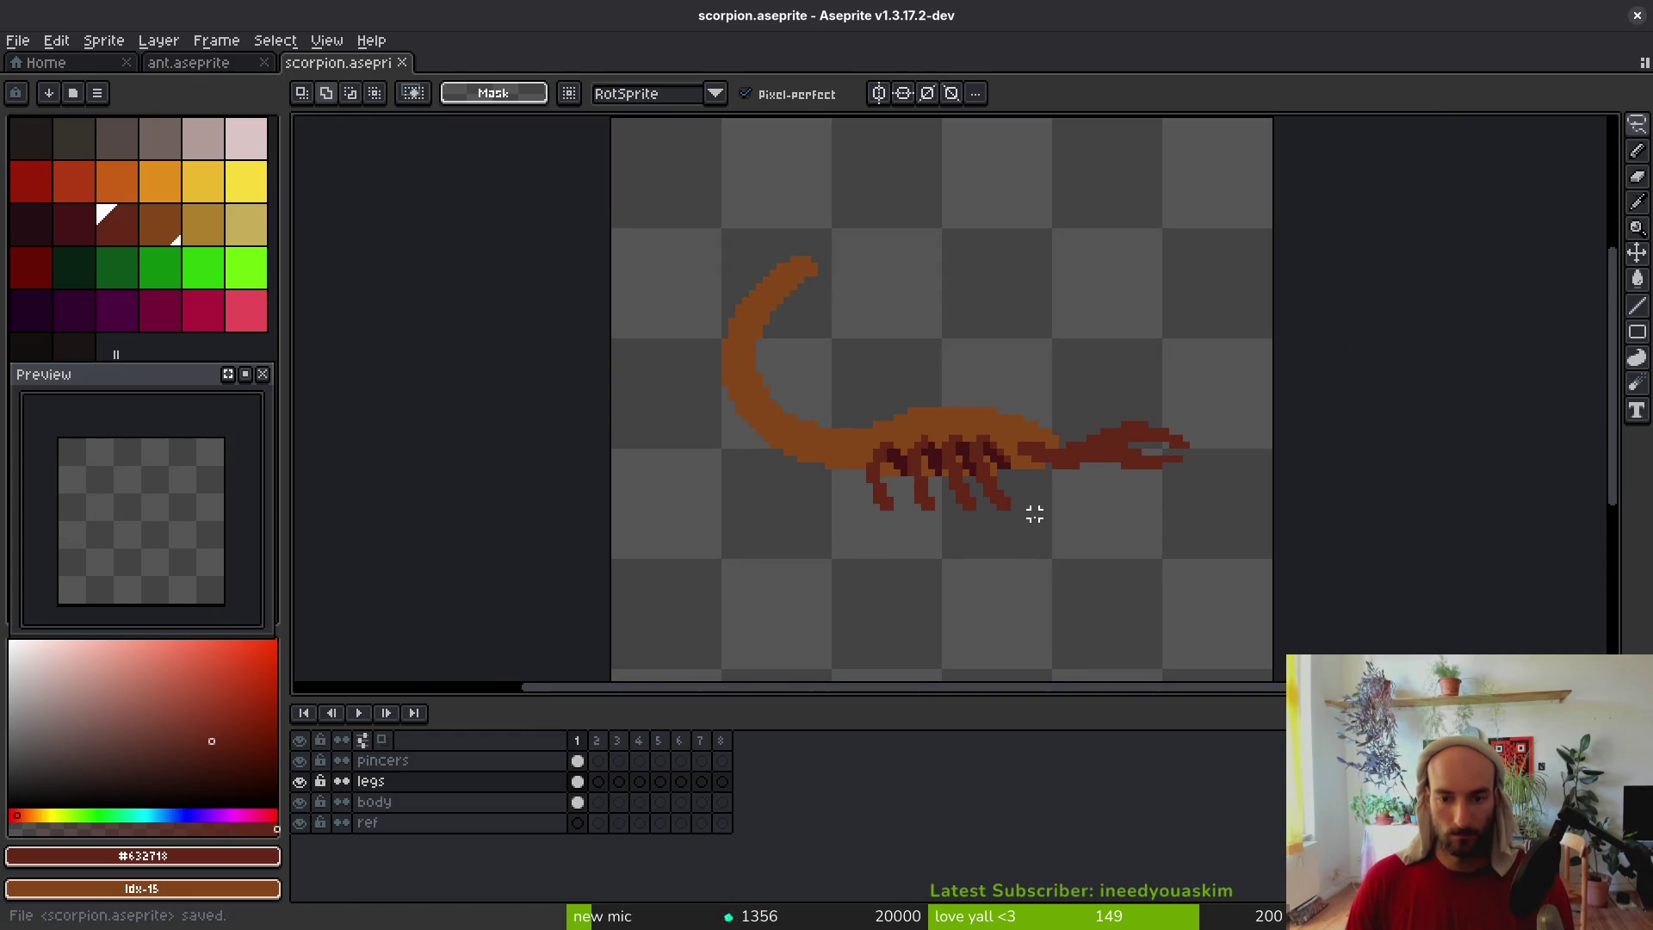
pyautogui.scroll(3, 1025, 510)
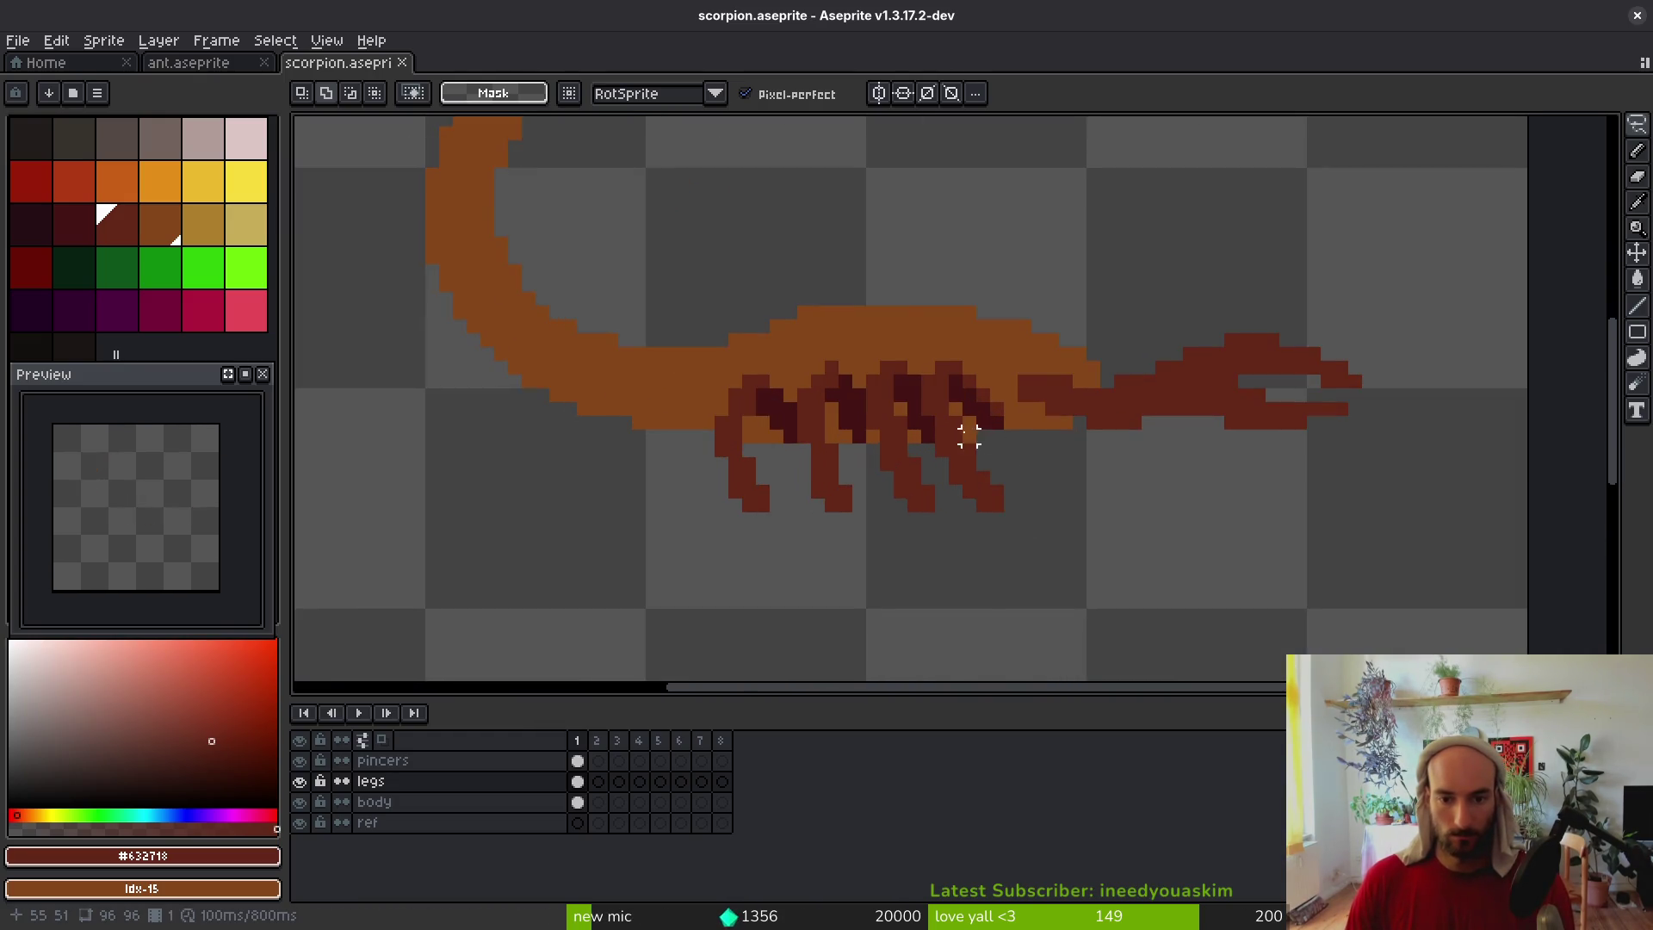
pyautogui.scroll(1, 969, 436)
pyautogui.scroll(-3, 956, 396)
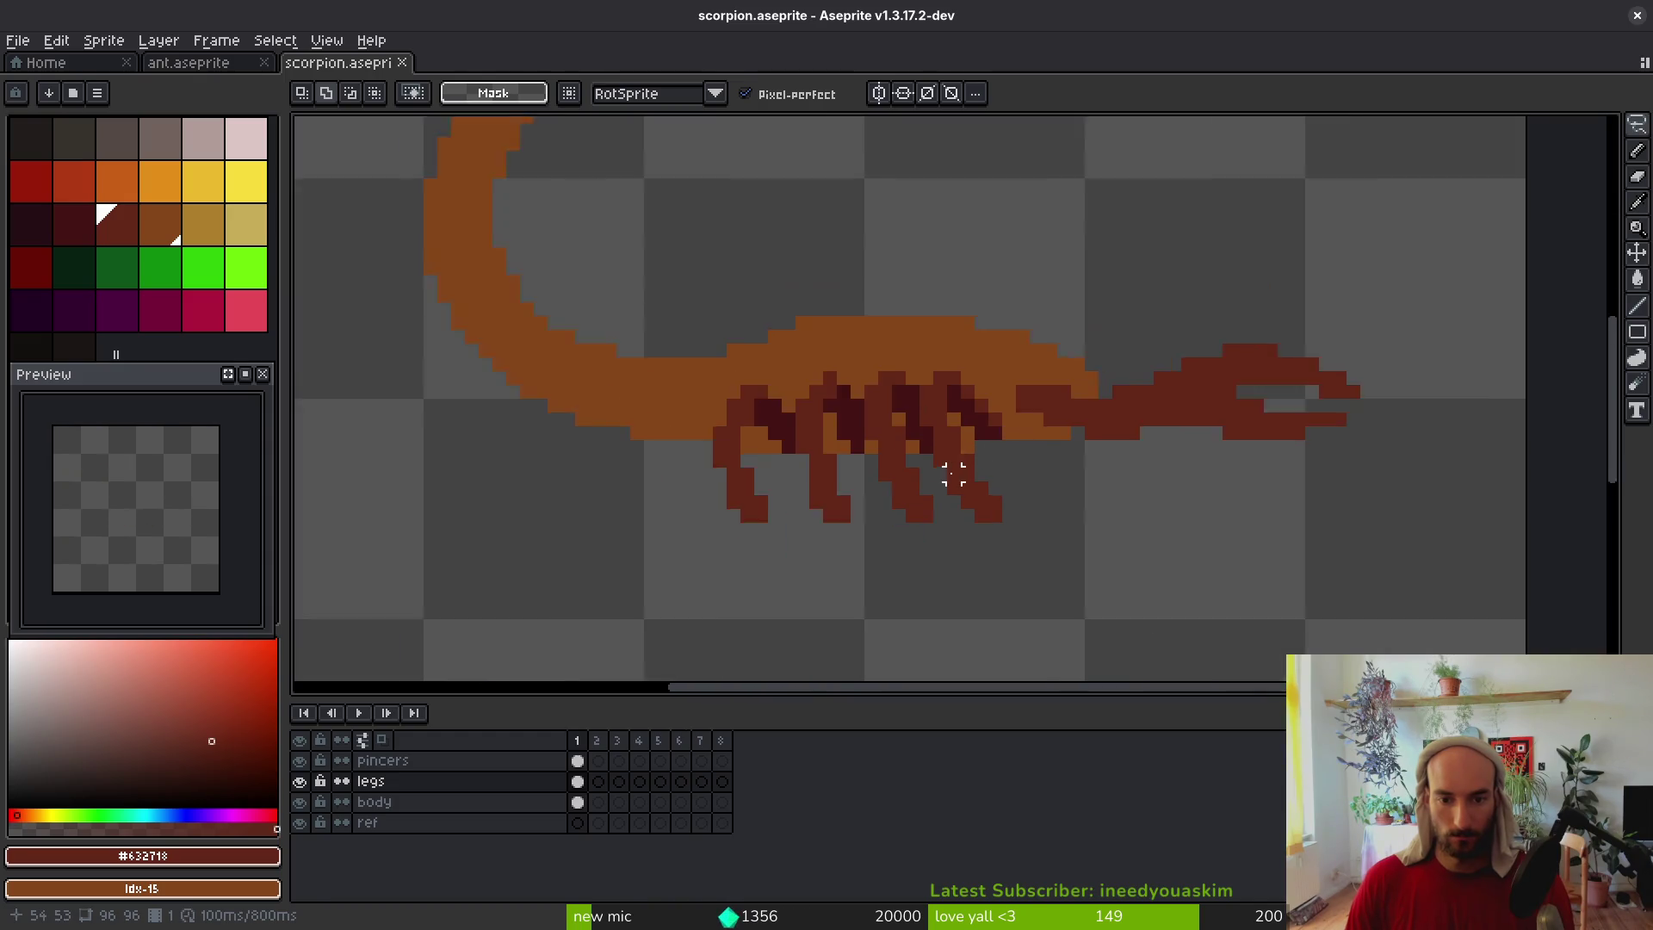
pyautogui.scroll(1, 1008, 465)
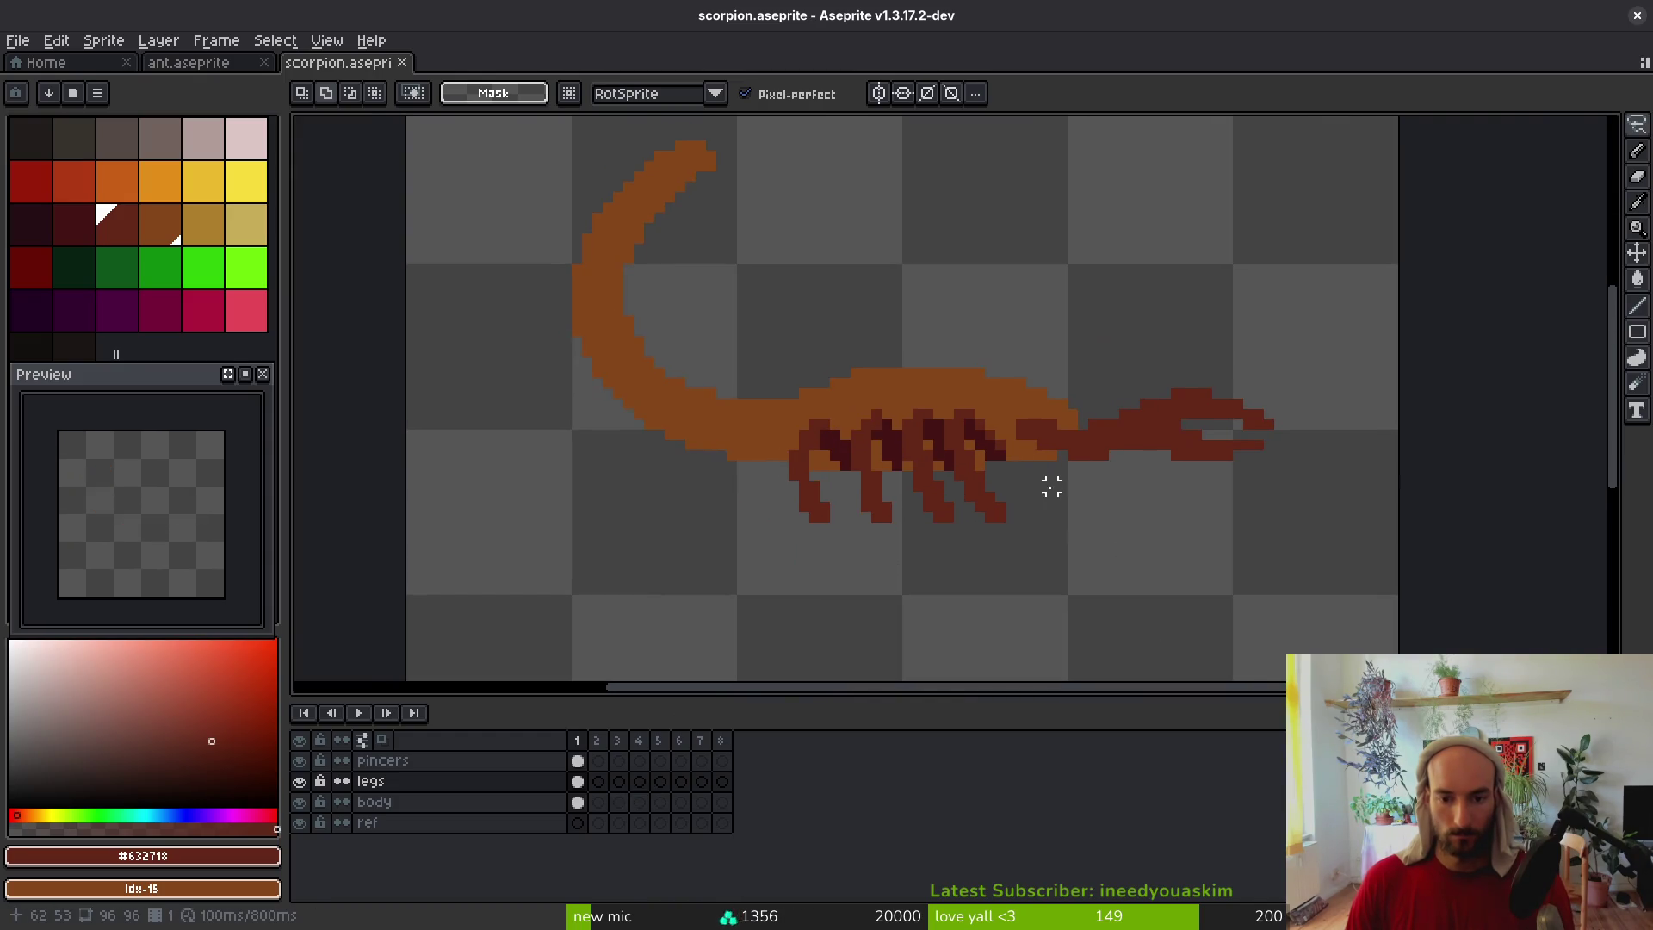
pyautogui.scroll(2, 1052, 487)
pyautogui.moveTo(963, 368)
pyautogui.mouseDown()
pyautogui.moveTo(517, 597)
pyautogui.moveTo(999, 499)
pyautogui.moveTo(960, 383)
pyautogui.mouseUp()
pyautogui.moveTo(916, 451); pyautogui.dragTo(920, 407)
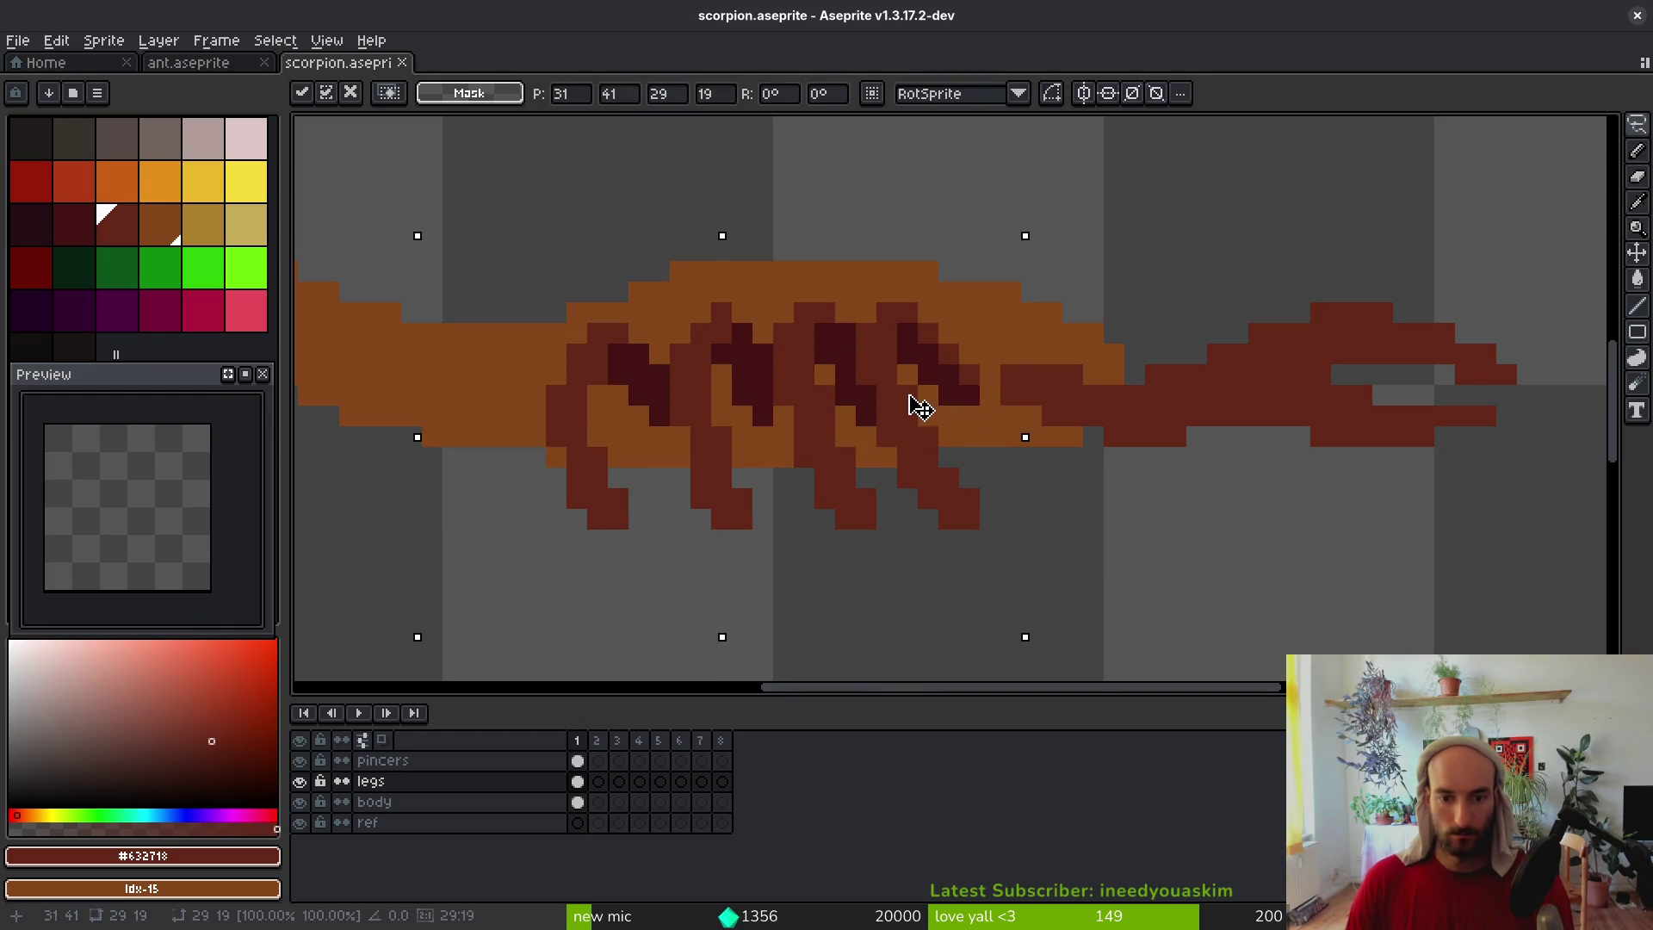
pyautogui.keyDown('alt'); pyautogui.click(635, 422); pyautogui.keyUp('alt')
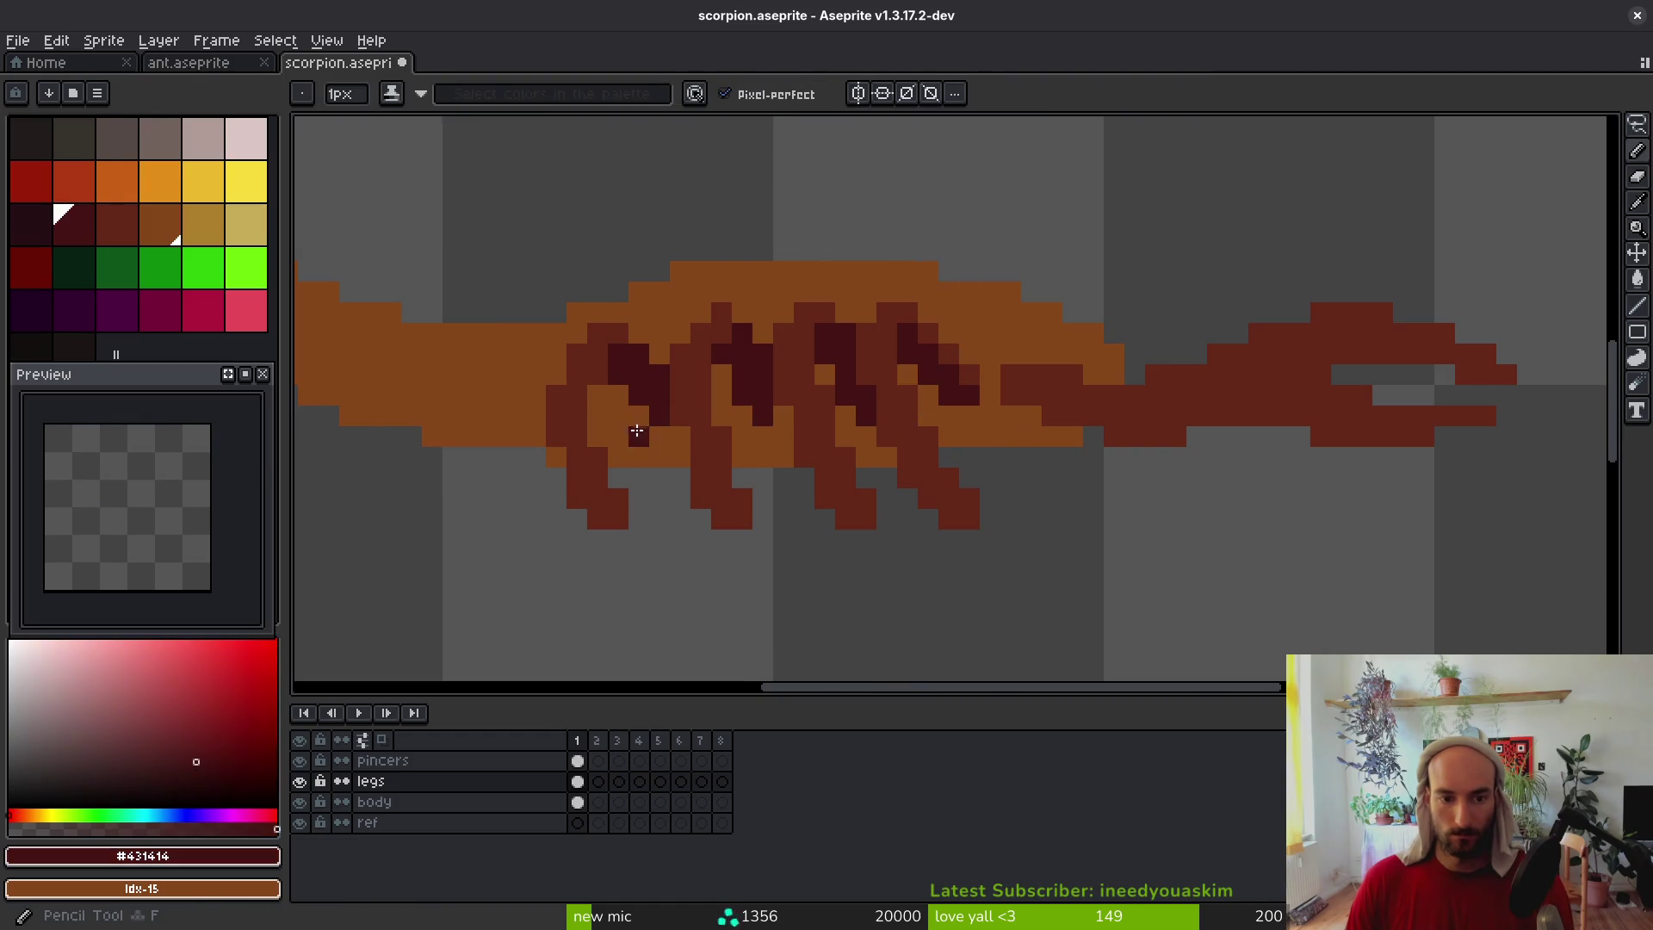
# Use rectangle selections to lower the left legs and other legs a pixel or two
pyautogui.scroll(1, 634, 422)
pyautogui.moveTo(457, 227); pyautogui.dragTo(687, 429)
pyautogui.moveTo(631, 370); pyautogui.dragTo(628, 417)
pyautogui.moveTo(681, 232)
pyautogui.mouseDown()
pyautogui.moveTo(778, 300)
pyautogui.moveTo(1097, 453)
pyautogui.mouseUp()
pyautogui.moveTo(985, 328); pyautogui.dragTo(991, 385)
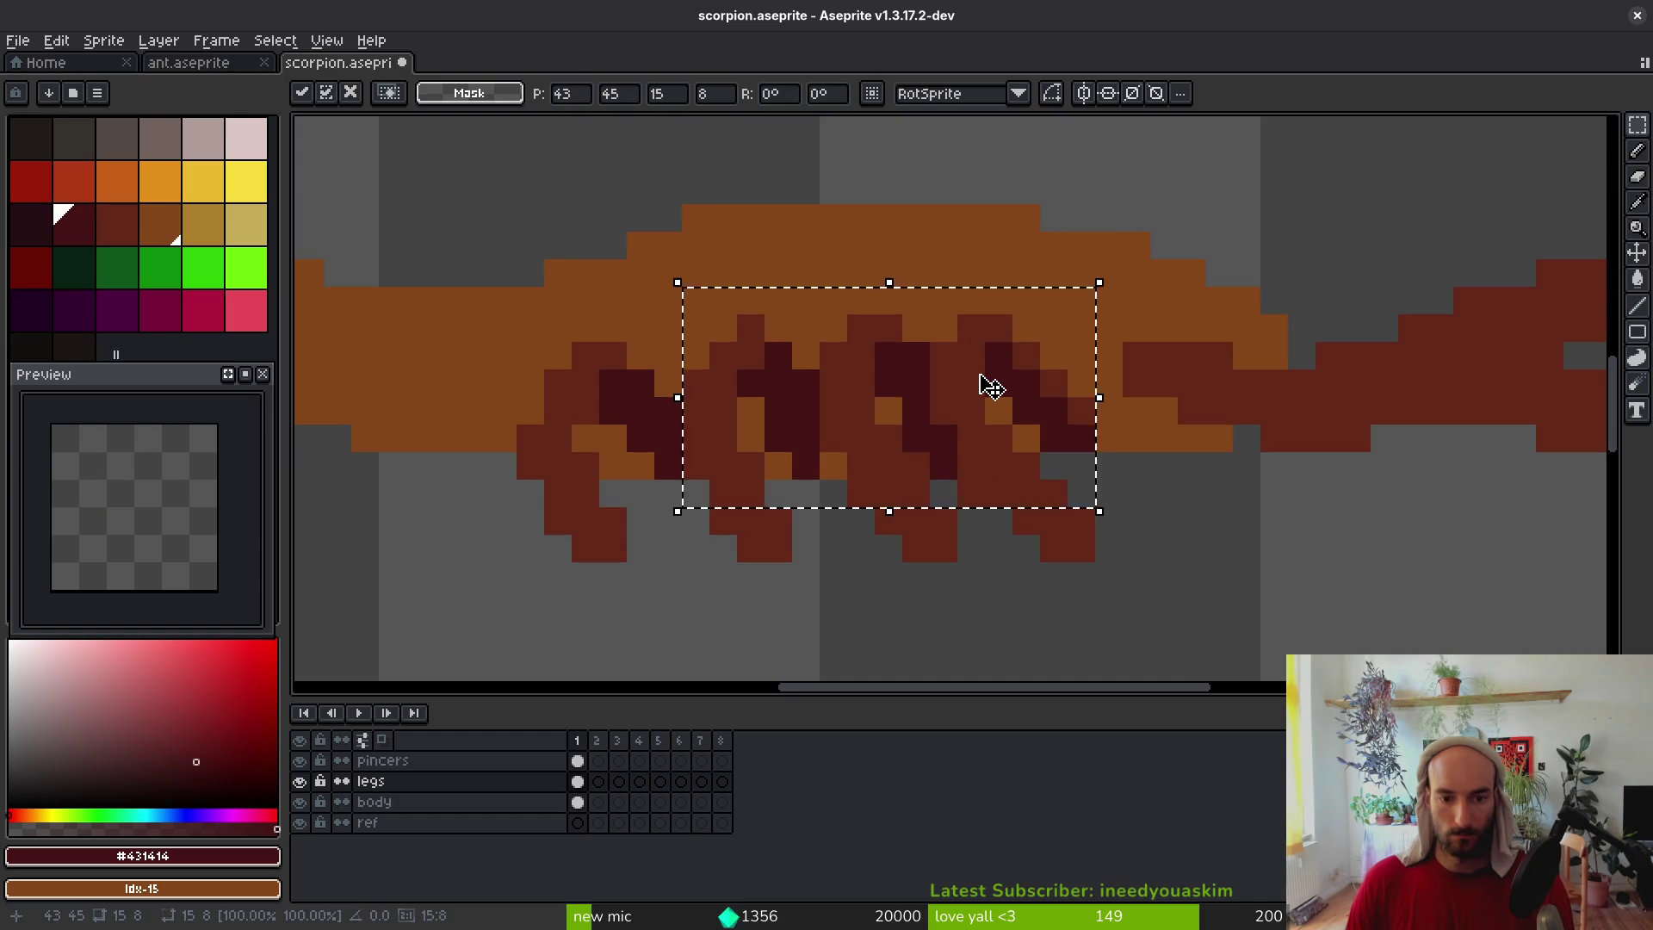
pyautogui.hotkey('ctrl', 'd')
# Touch up the lower-right leg pixels in leg red #632718 with the Pencil and Eraser
pyautogui.scroll(-5, 1036, 545)
pyautogui.scroll(4, 1049, 566)
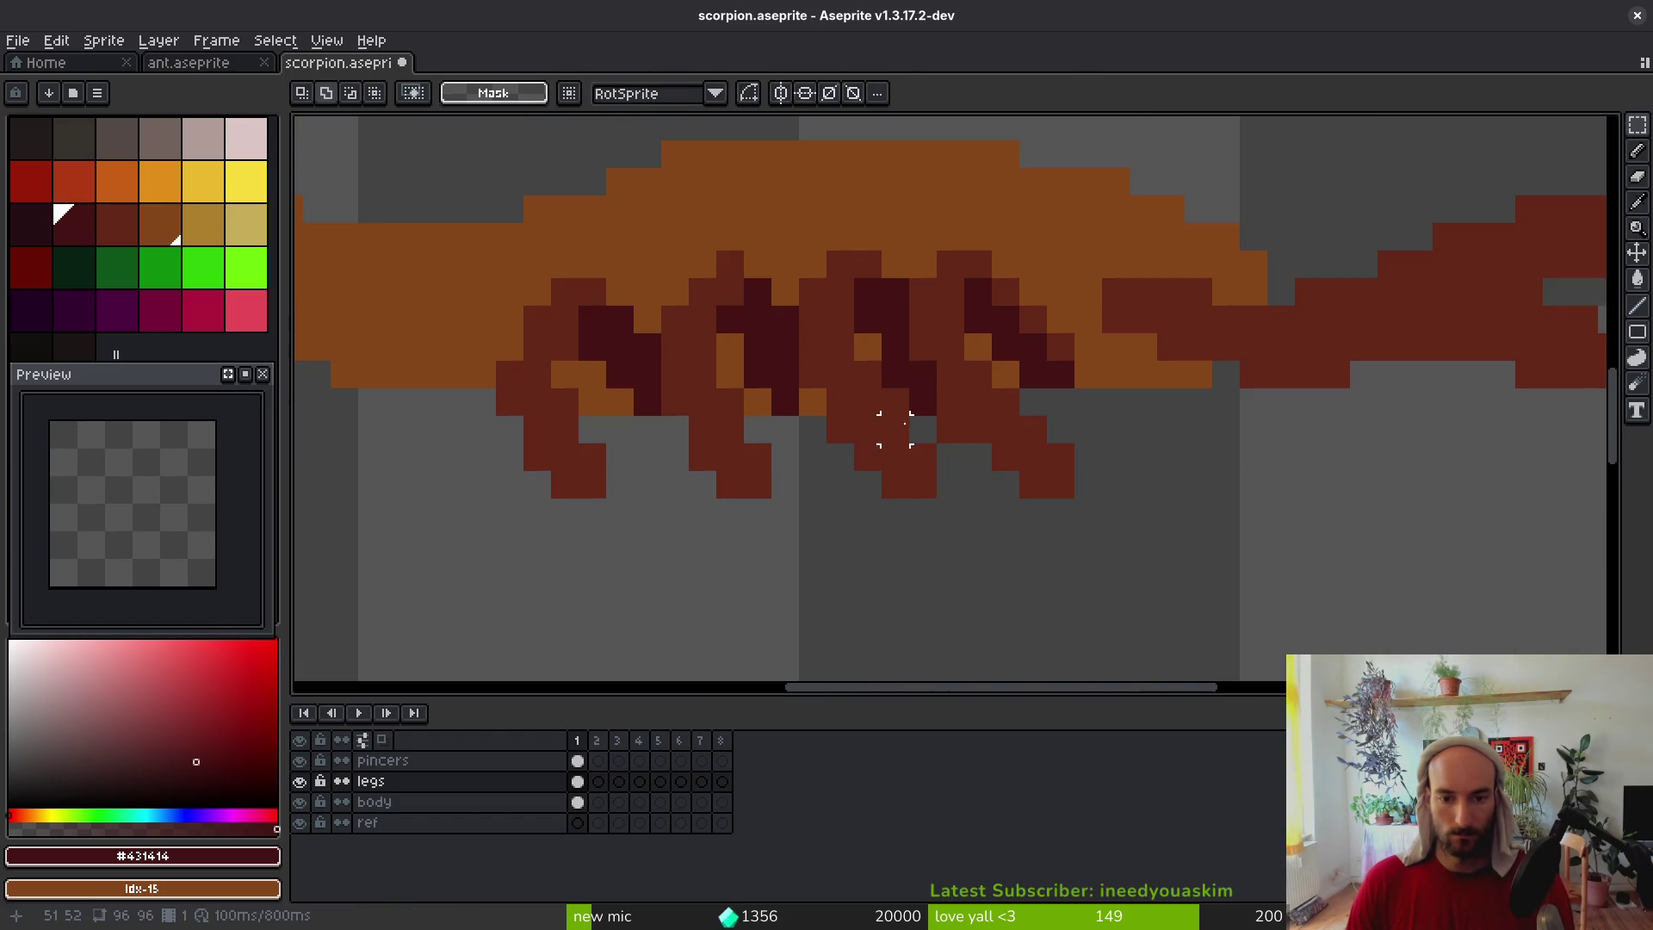
pyautogui.press('b')
pyautogui.keyDown('alt'); pyautogui.click(979, 458); pyautogui.keyUp('alt')
pyautogui.moveTo(979, 457); pyautogui.dragTo(1009, 473)
pyautogui.press('e')
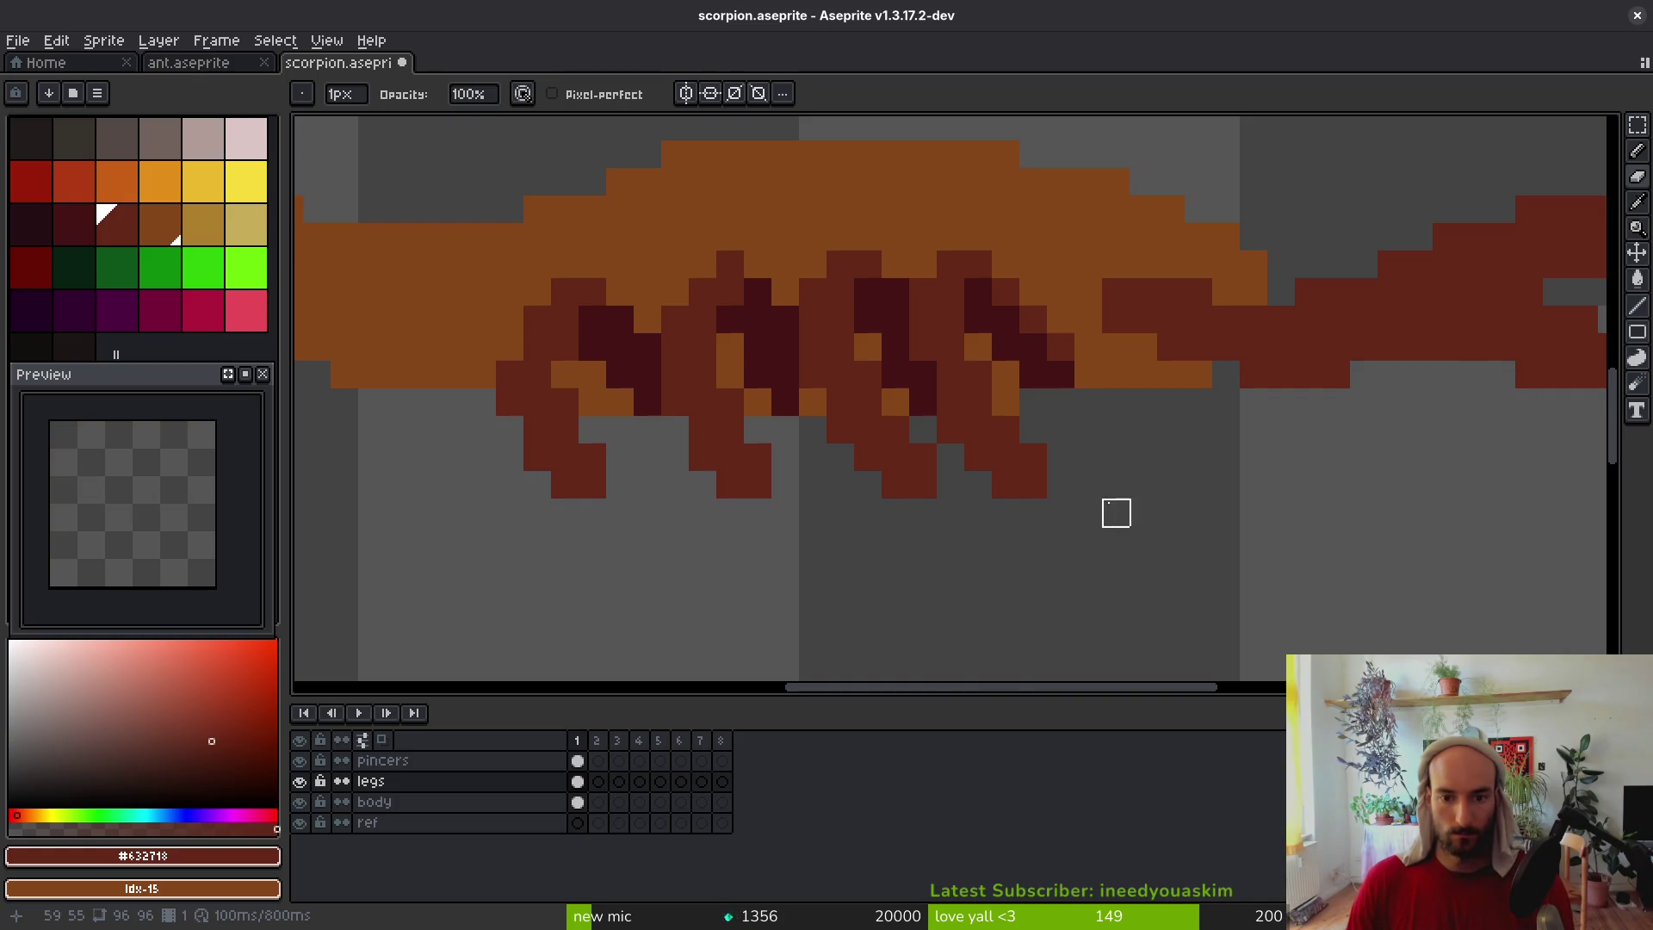
pyautogui.scroll(-4, 1119, 503)
pyautogui.scroll(5, 1071, 584)
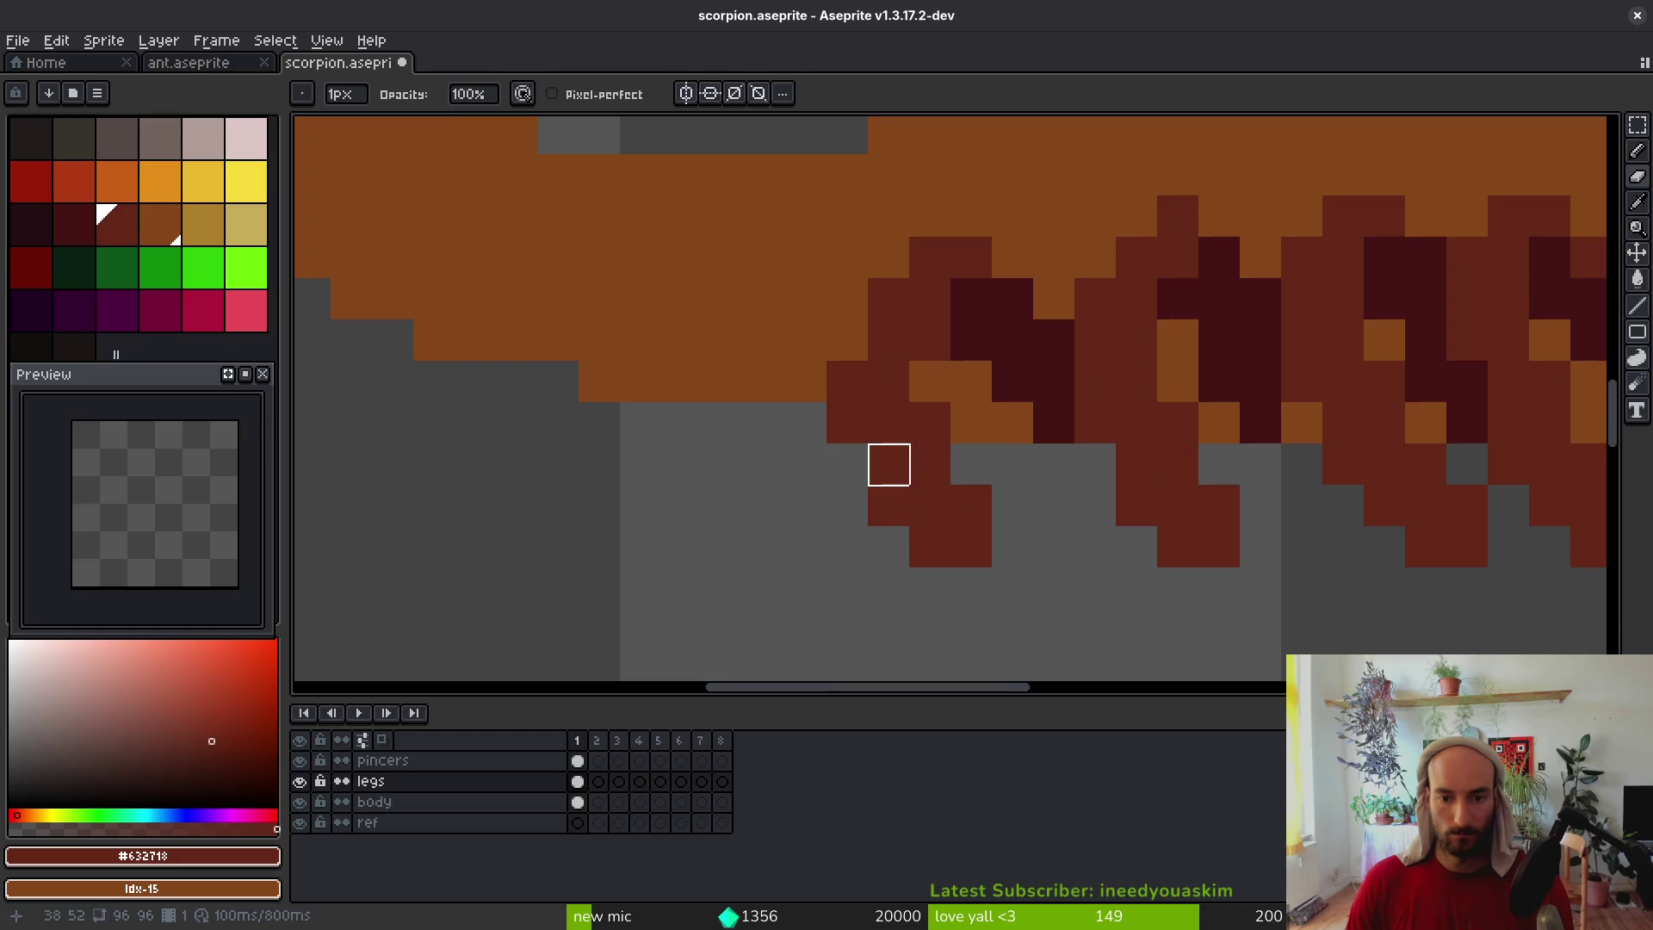
pyautogui.press('b')
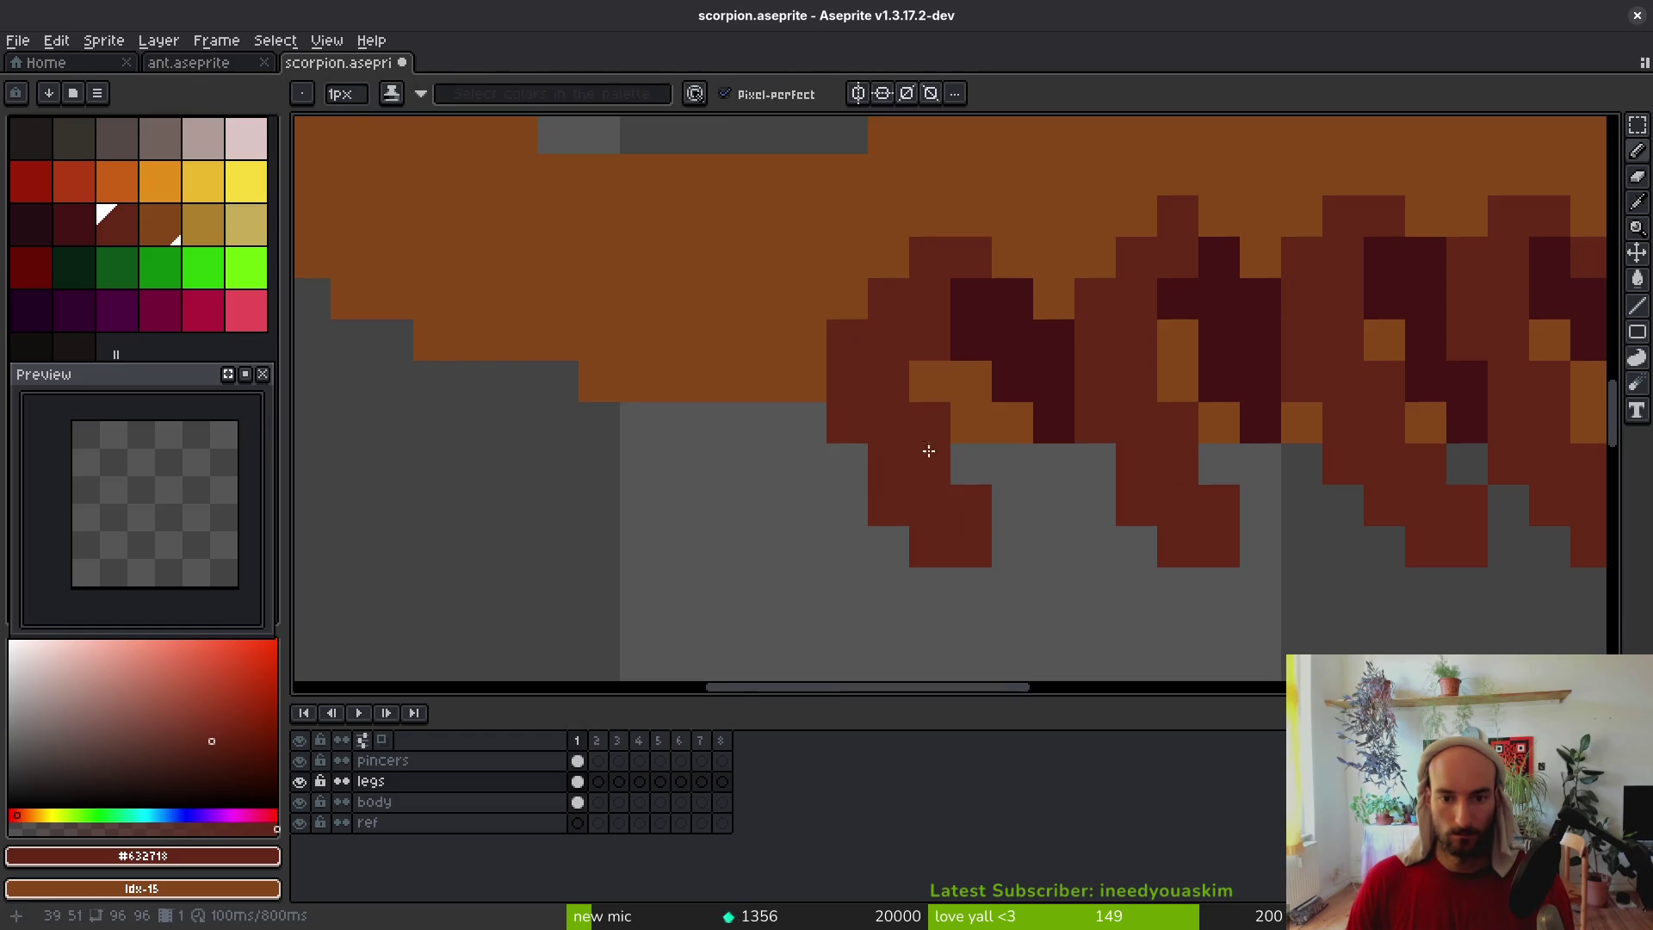
pyautogui.scroll(-4, 1030, 572)
pyautogui.hscroll(1, 978, 576)
# Save scorpion.aseprite again
pyautogui.hotkey('ctrl', 's')
pyautogui.hscroll(1, 999, 551)
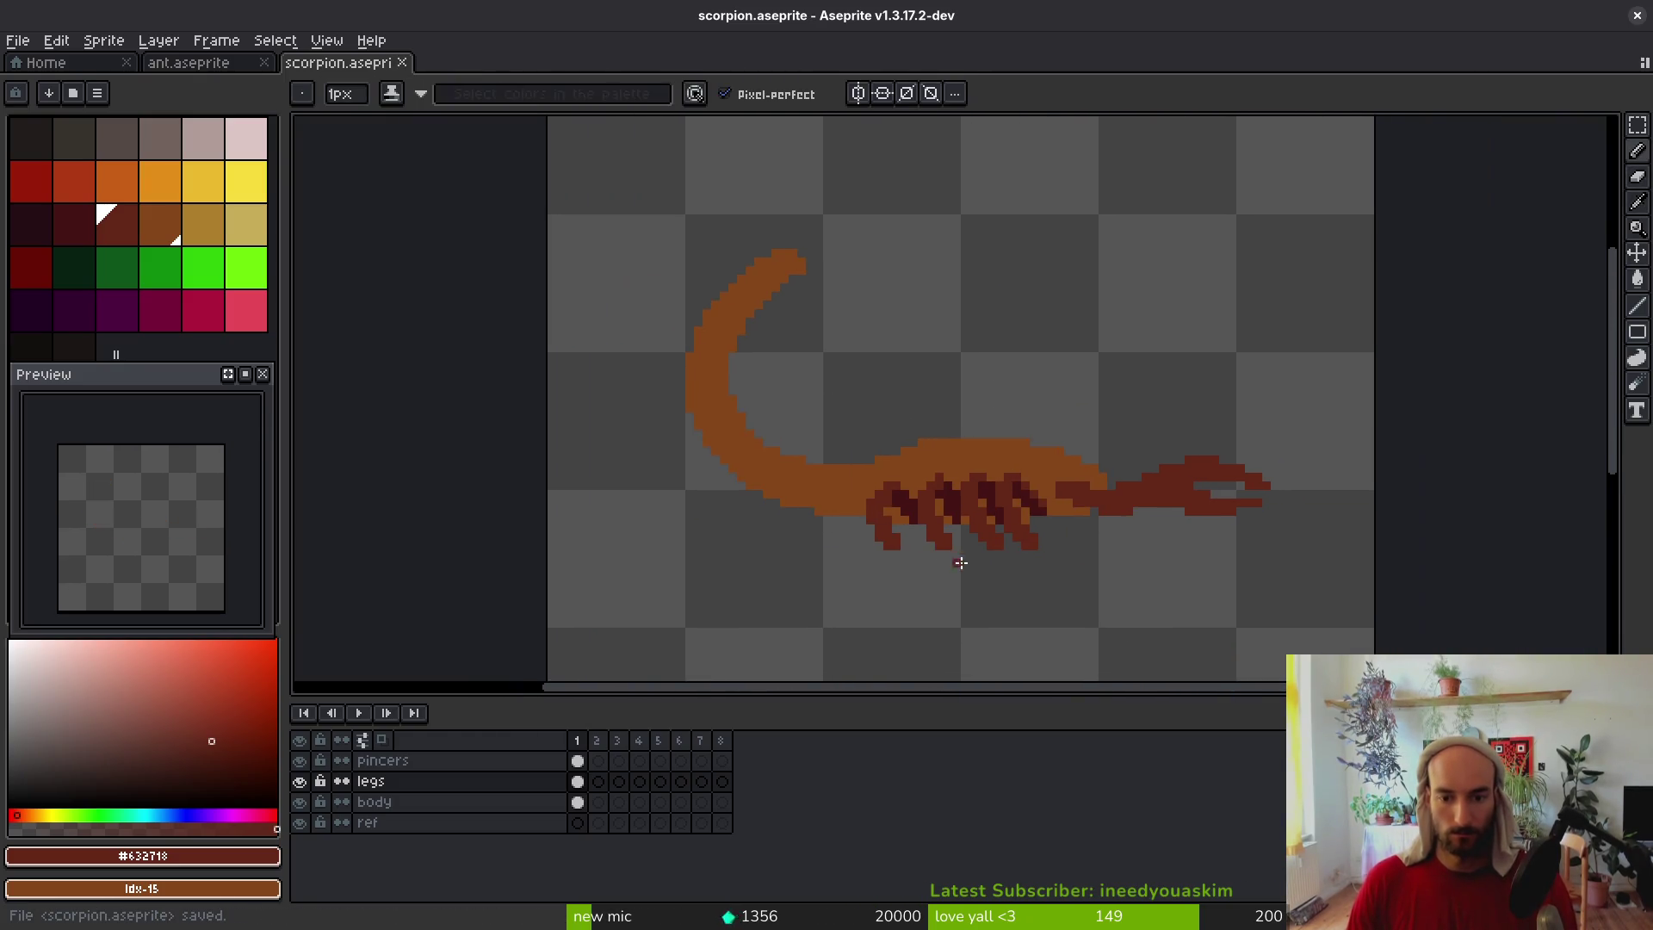
pyautogui.hscroll(1, 1081, 580)
pyautogui.scroll(3, 954, 573)
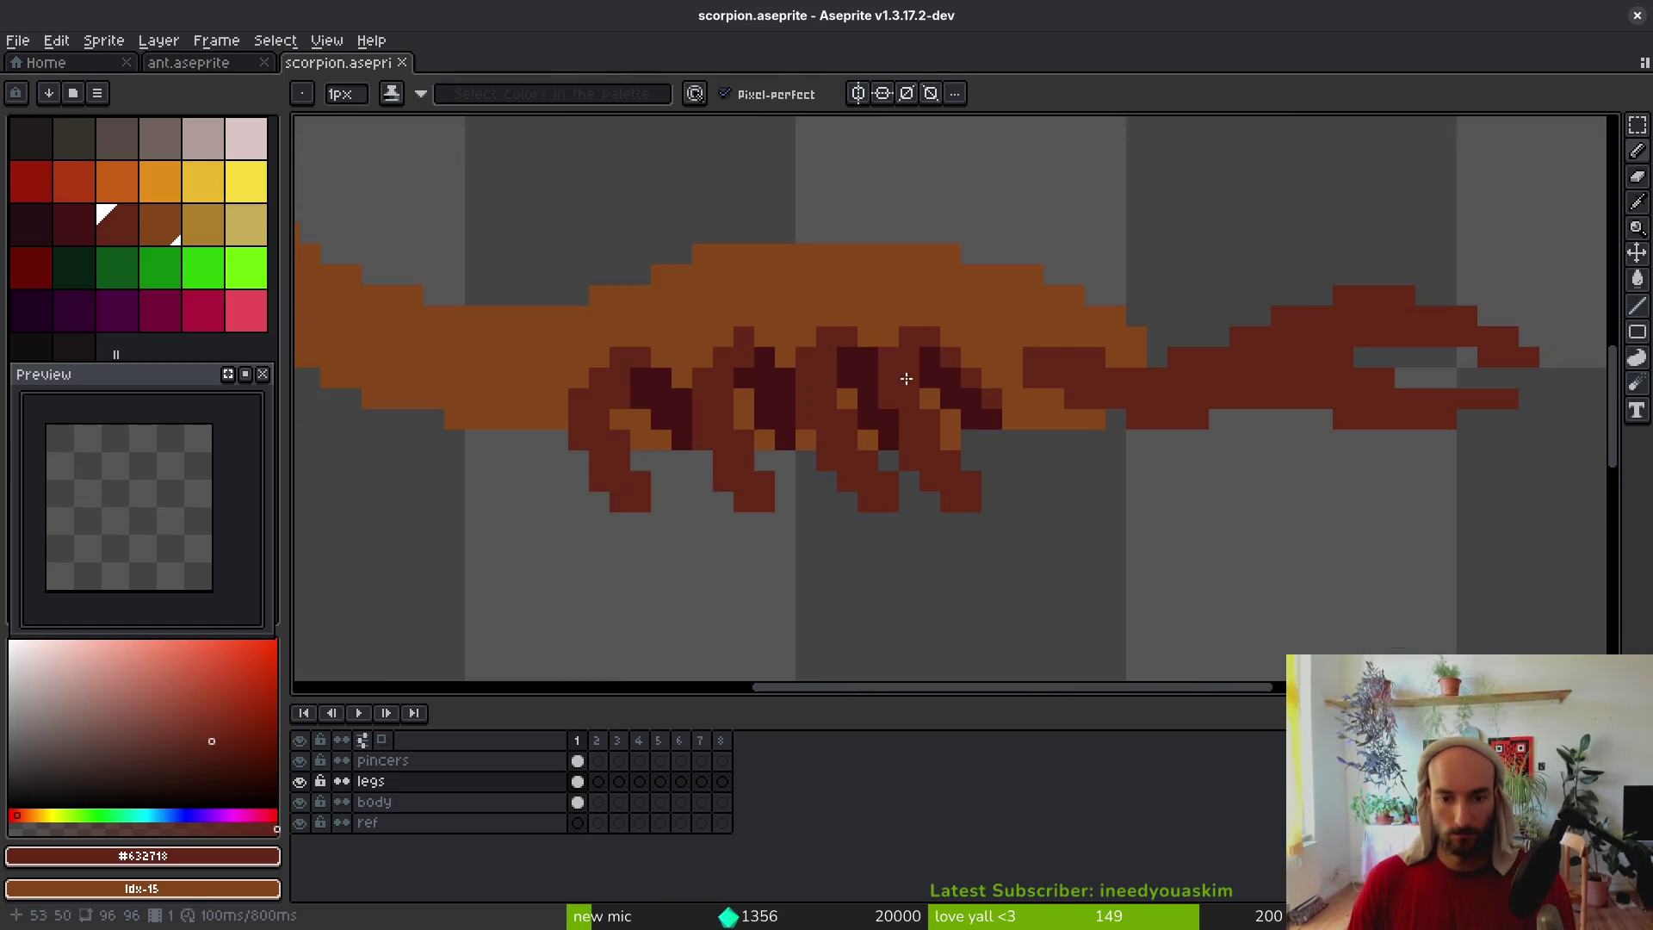
# Lasso the legs and shift them one pixel, then drop the selection
pyautogui.press('q')
pyautogui.moveTo(853, 294)
pyautogui.mouseDown()
pyautogui.moveTo(809, 579)
pyautogui.moveTo(950, 293)
pyautogui.mouseUp()
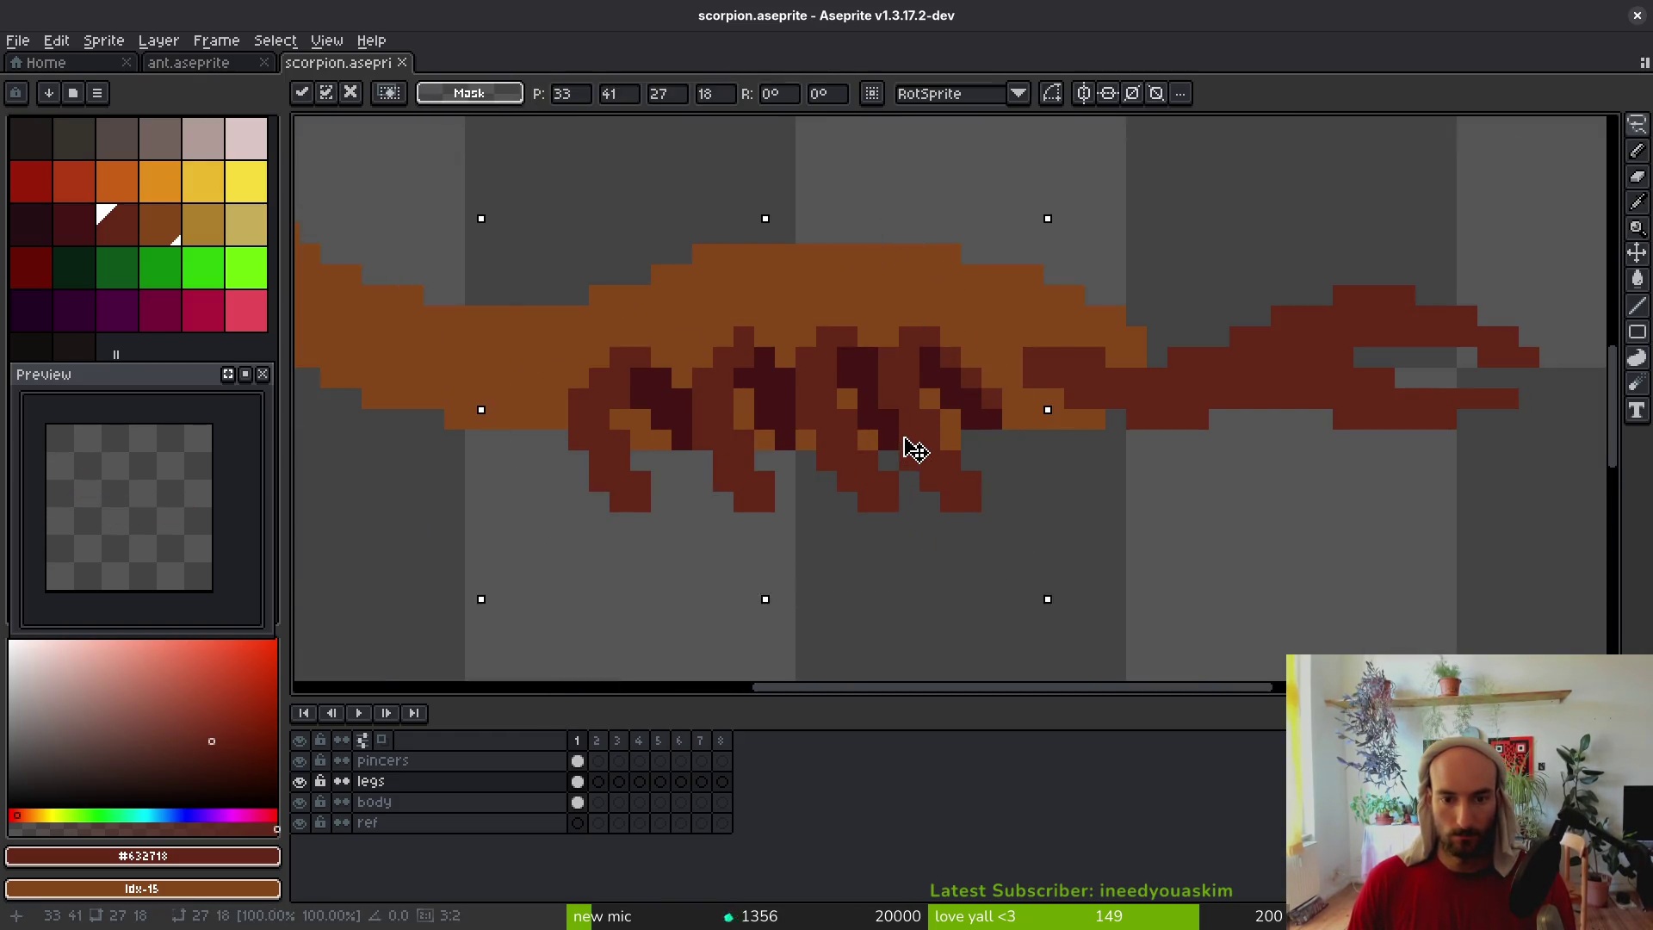
pyautogui.moveTo(904, 450); pyautogui.dragTo(908, 435)
pyautogui.hotkey('ctrl', 'd')
# Outline the legs again and lower them two pixels
pyautogui.moveTo(809, 274); pyautogui.dragTo(537, 344)
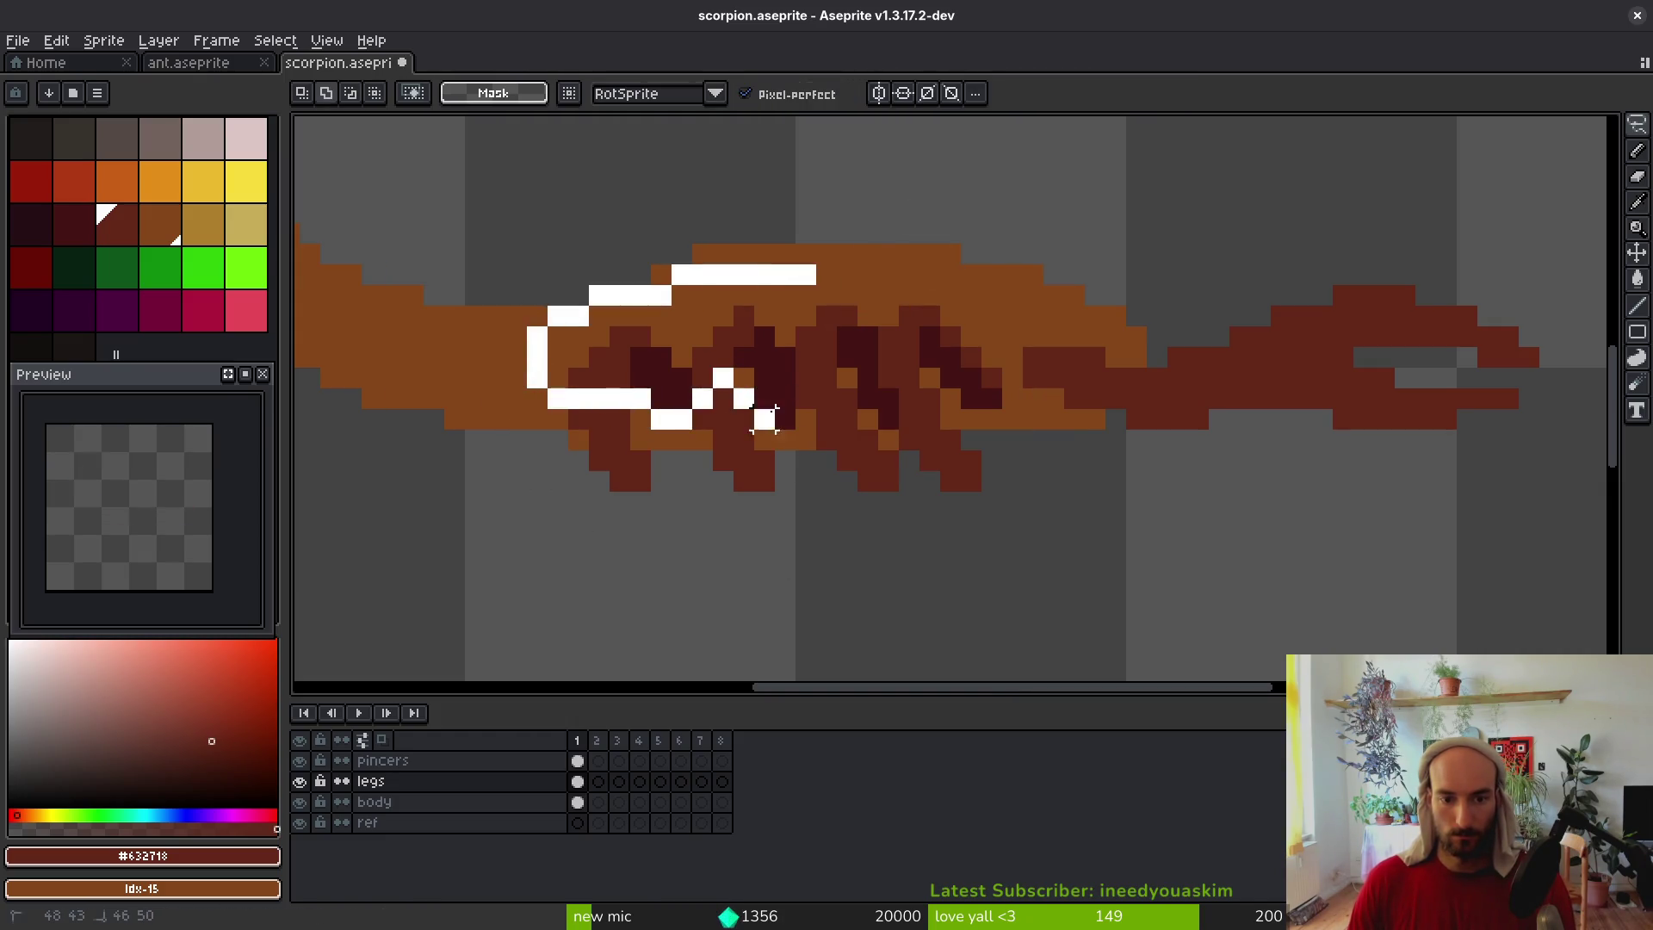
pyautogui.moveTo(969, 399)
pyautogui.mouseDown()
pyautogui.moveTo(886, 268)
pyautogui.moveTo(814, 228)
pyautogui.mouseUp()
pyautogui.click(951, 407)
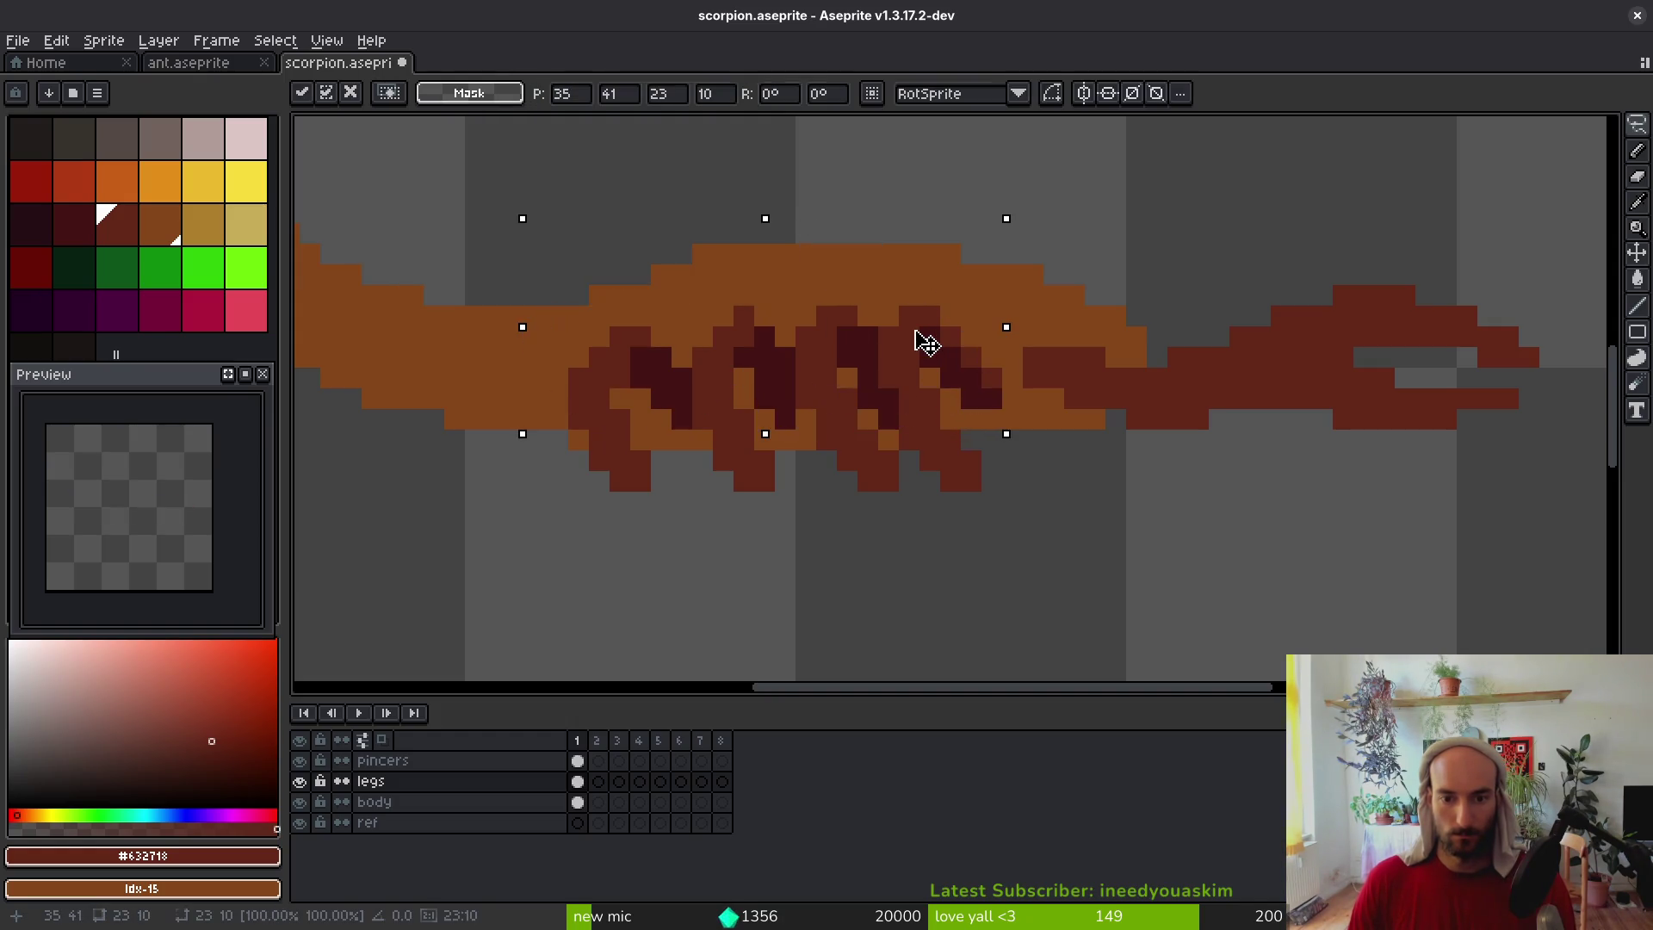
pyautogui.moveTo(911, 347); pyautogui.dragTo(913, 343)
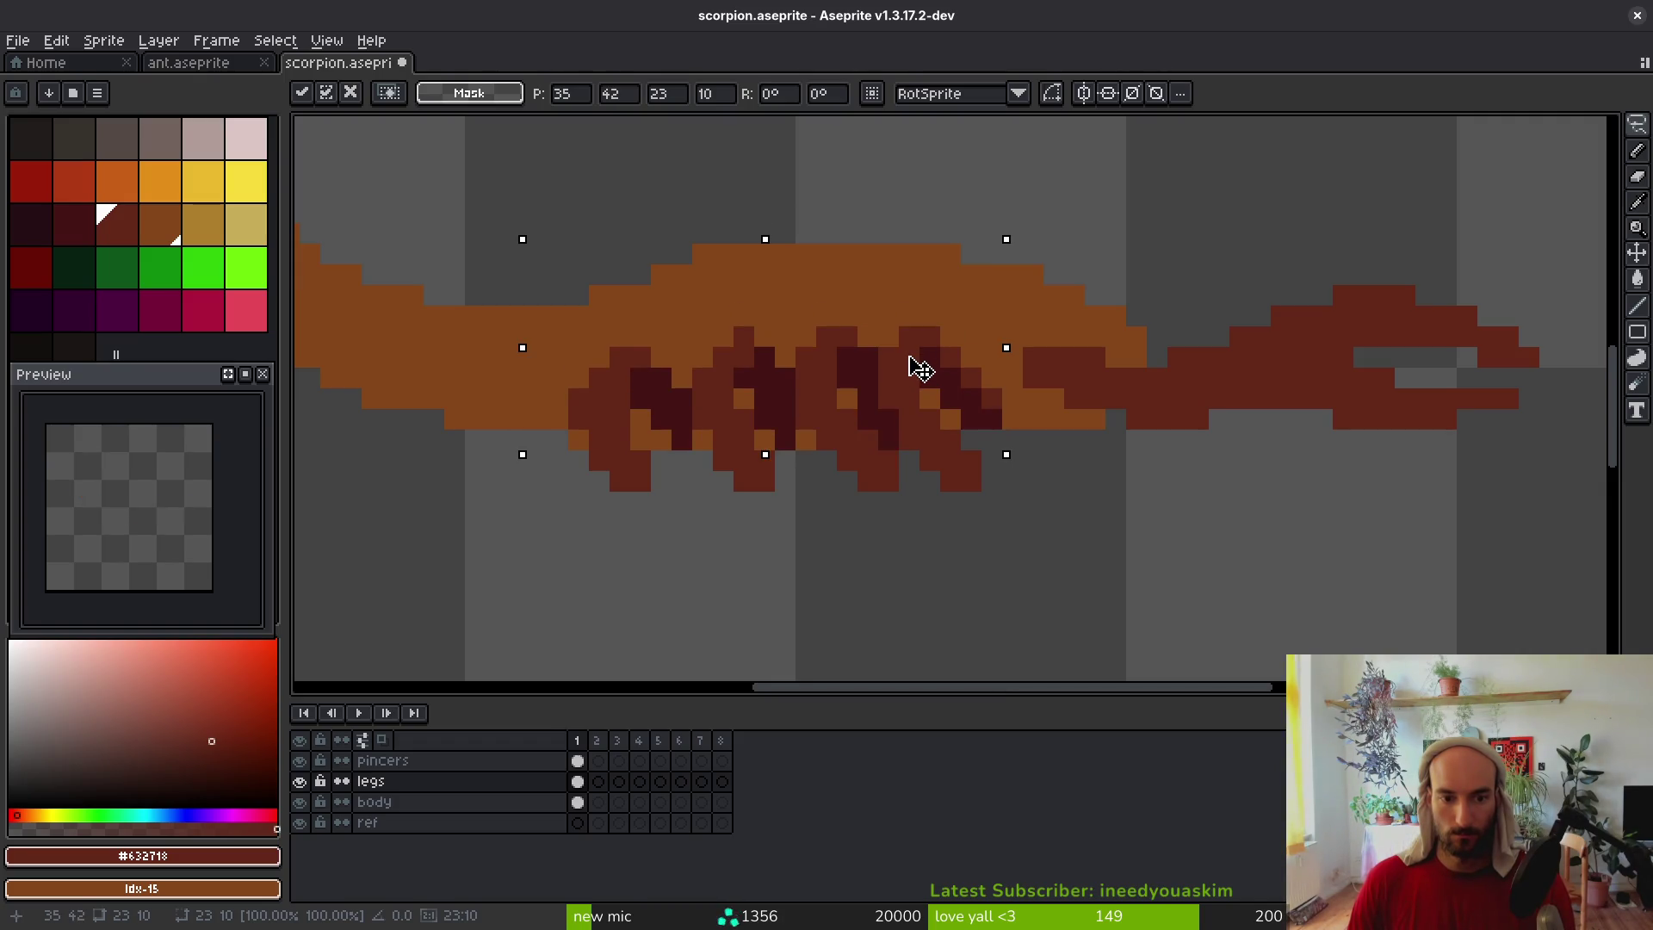
pyautogui.moveTo(951, 322)
pyautogui.mouseDown()
pyautogui.moveTo(945, 359)
pyautogui.moveTo(916, 355)
pyautogui.mouseUp()
pyautogui.click(826, 481)
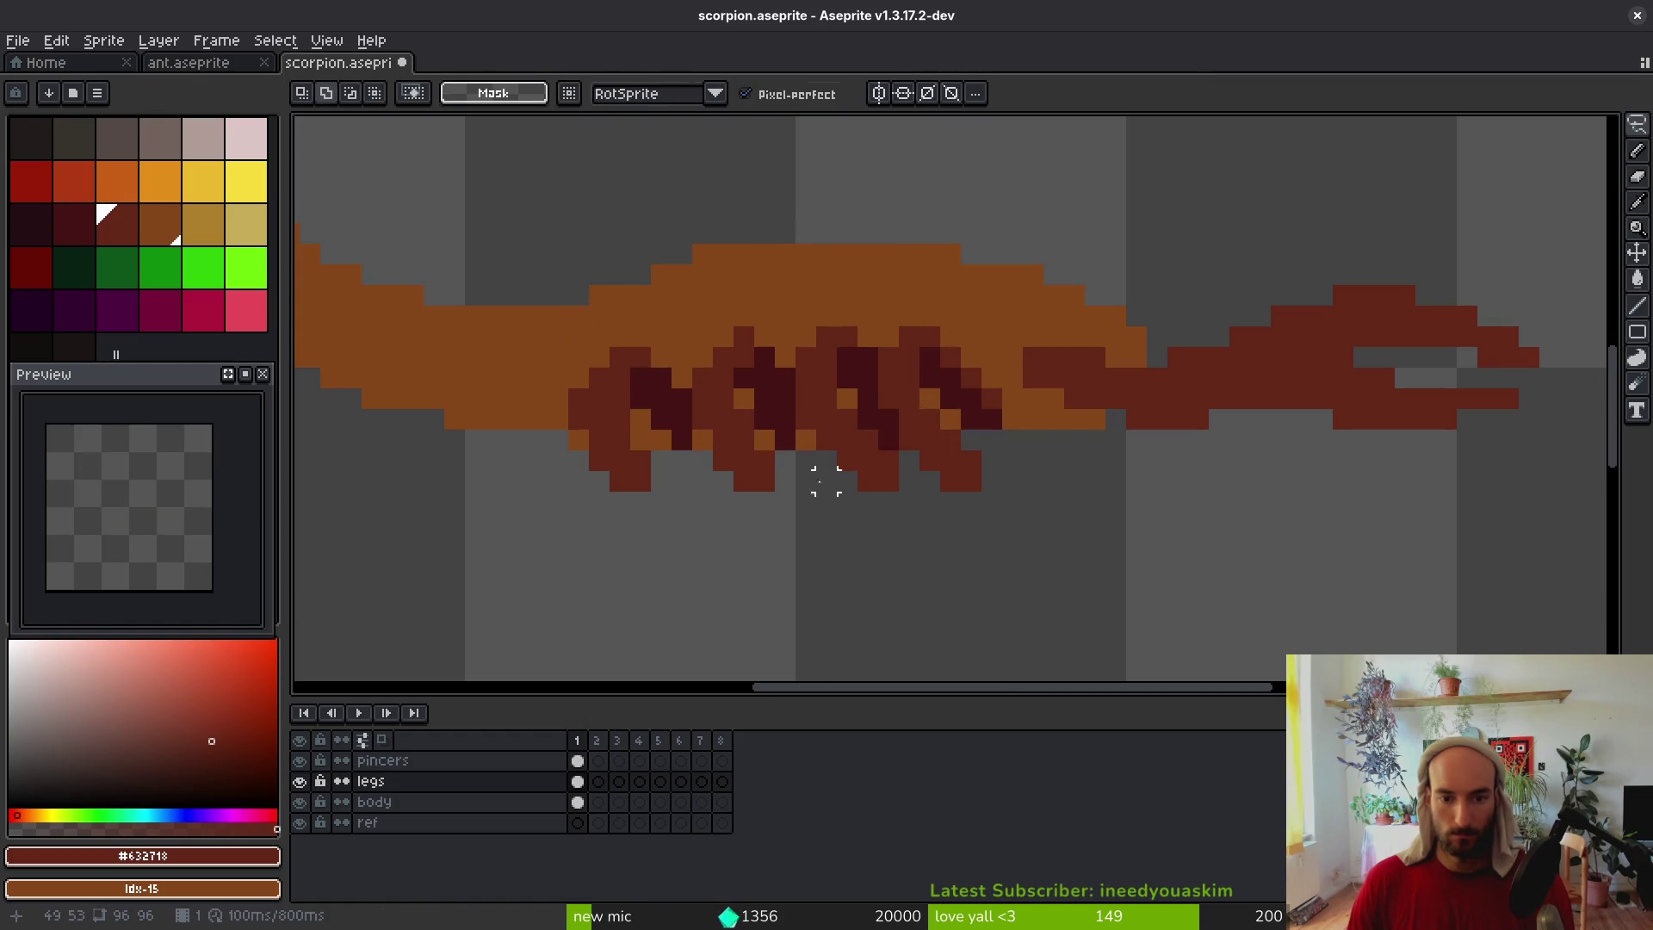
# Erase stray dark-red pixels on the left leg
pyautogui.press('e')
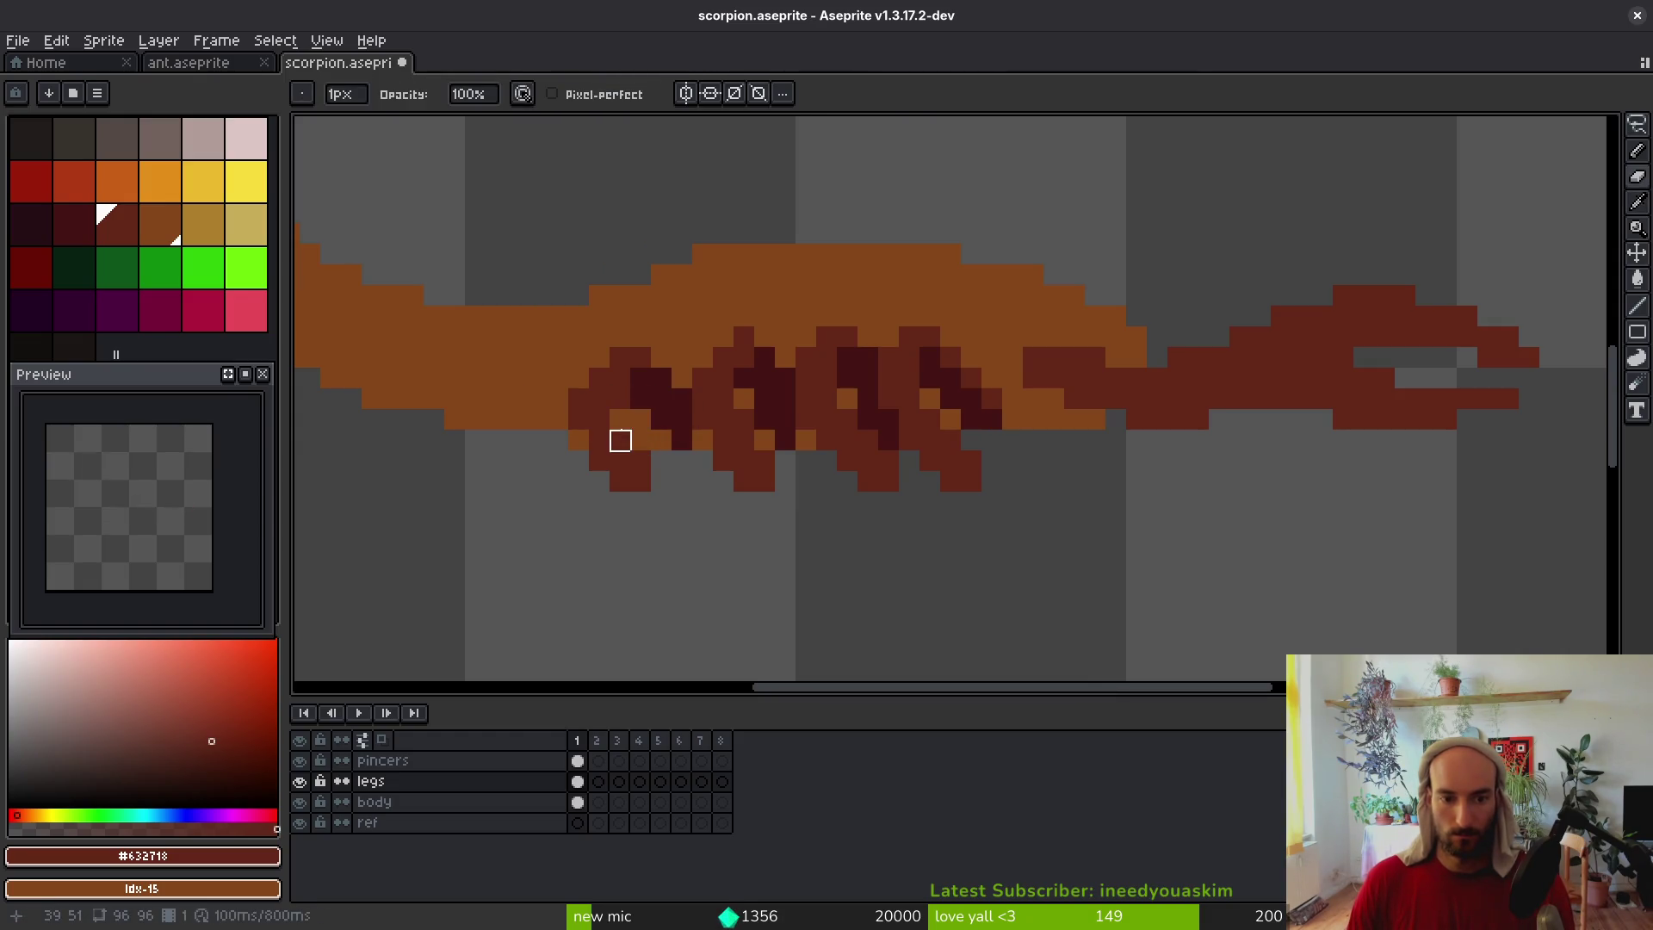
pyautogui.moveTo(578, 398); pyautogui.dragTo(600, 440)
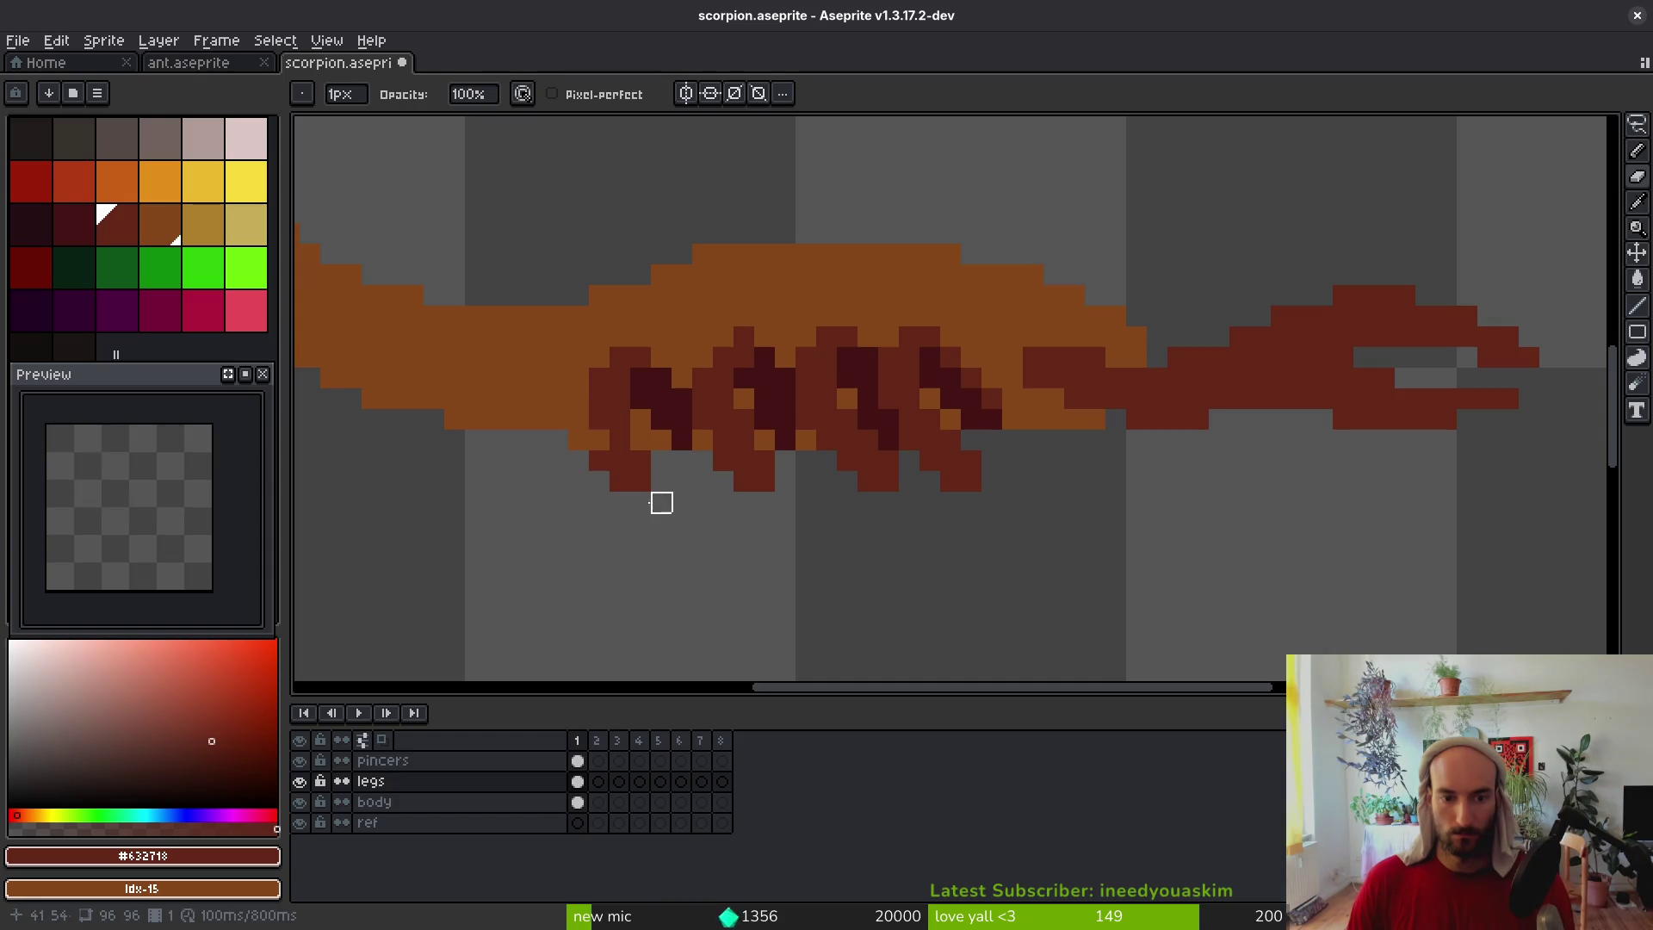
pyautogui.scroll(-3, 699, 545)
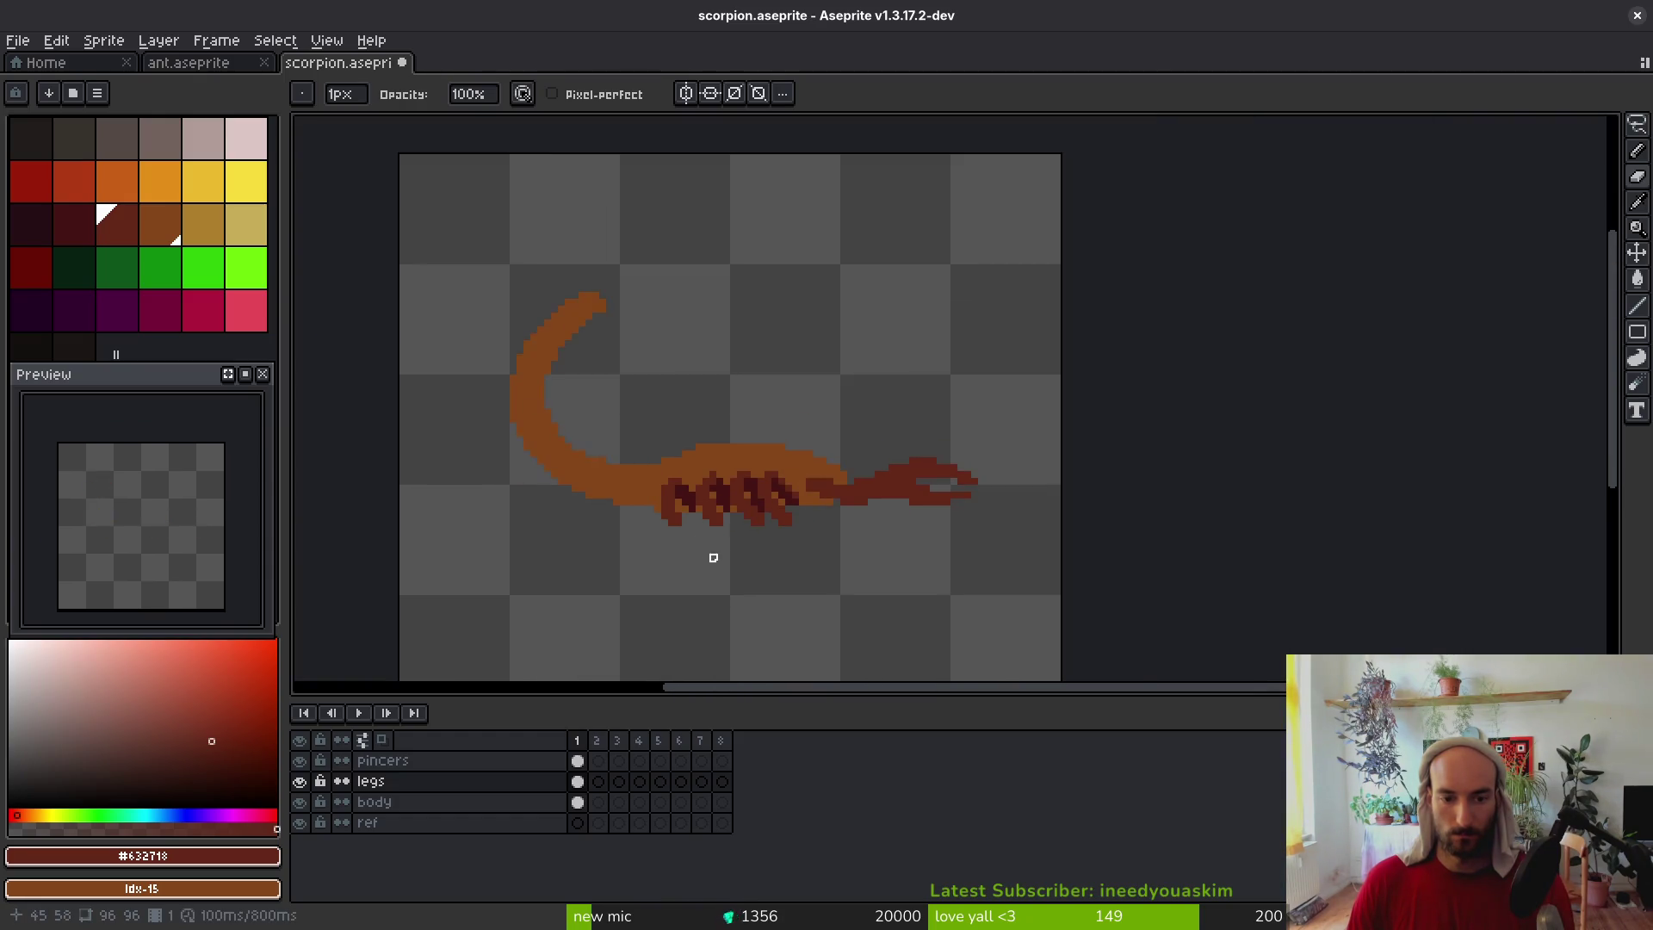
pyautogui.scroll(3, 713, 558)
# Add a pixel below the legs and save the sprite
pyautogui.press('b')
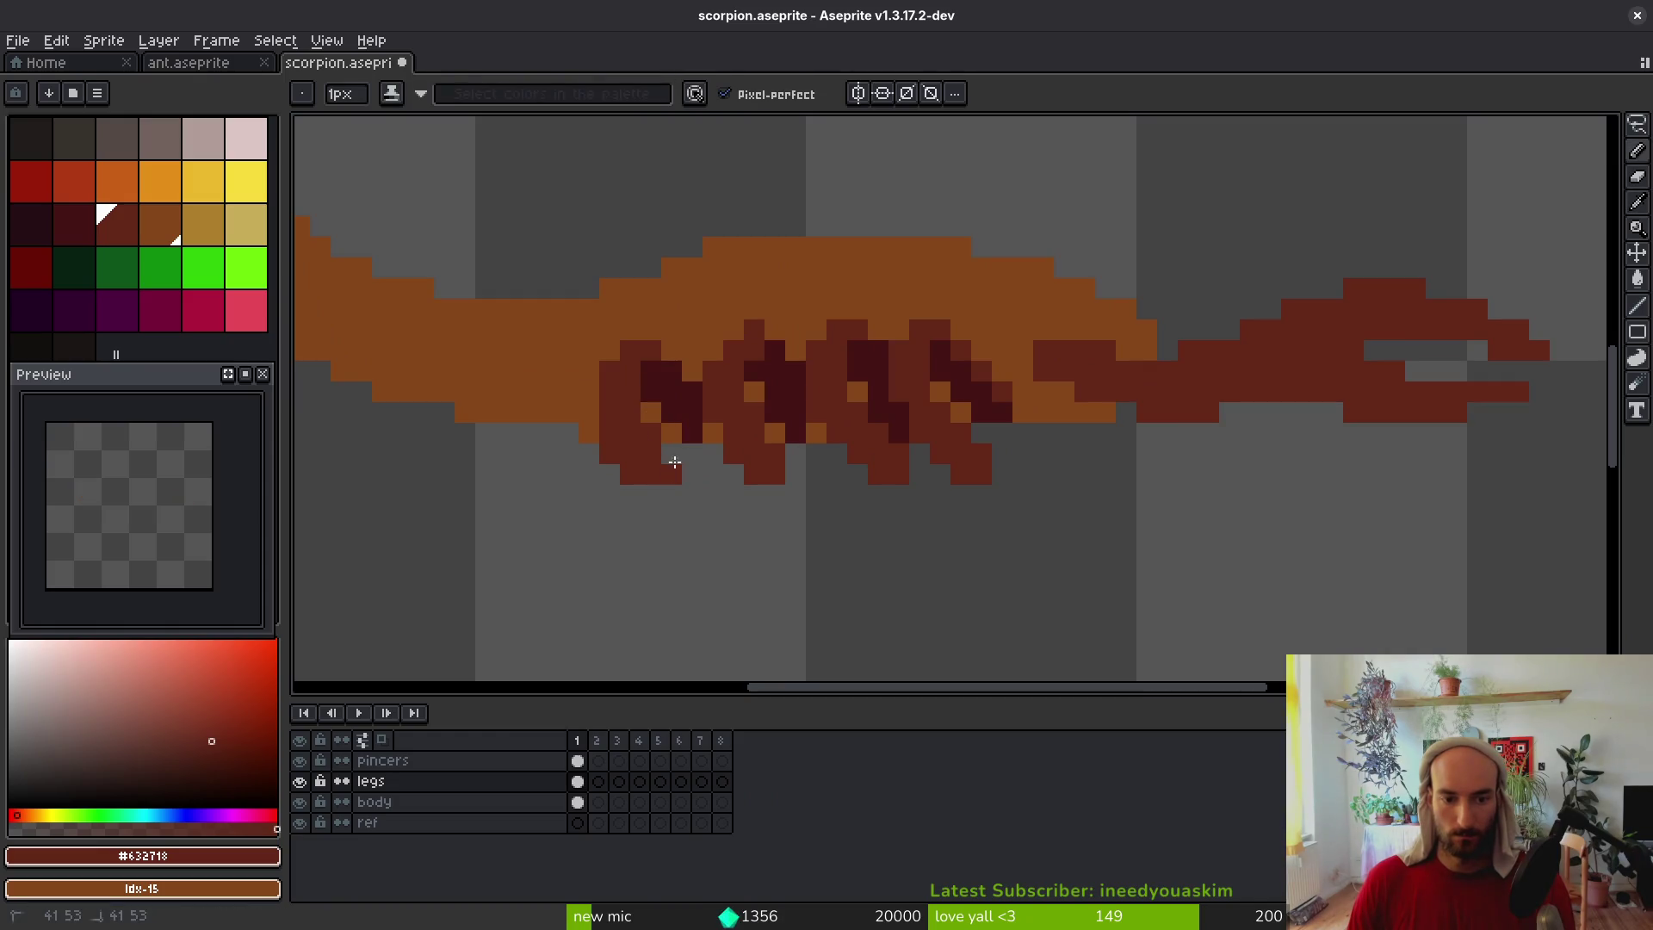
pyautogui.press('e')
pyautogui.press('b')
pyautogui.click(713, 553)
pyautogui.hotkey('ctrl', 's')
# Draw another pixel near the legs and save the sprite again
pyautogui.scroll(-3, 713, 551)
pyautogui.scroll(2, 711, 532)
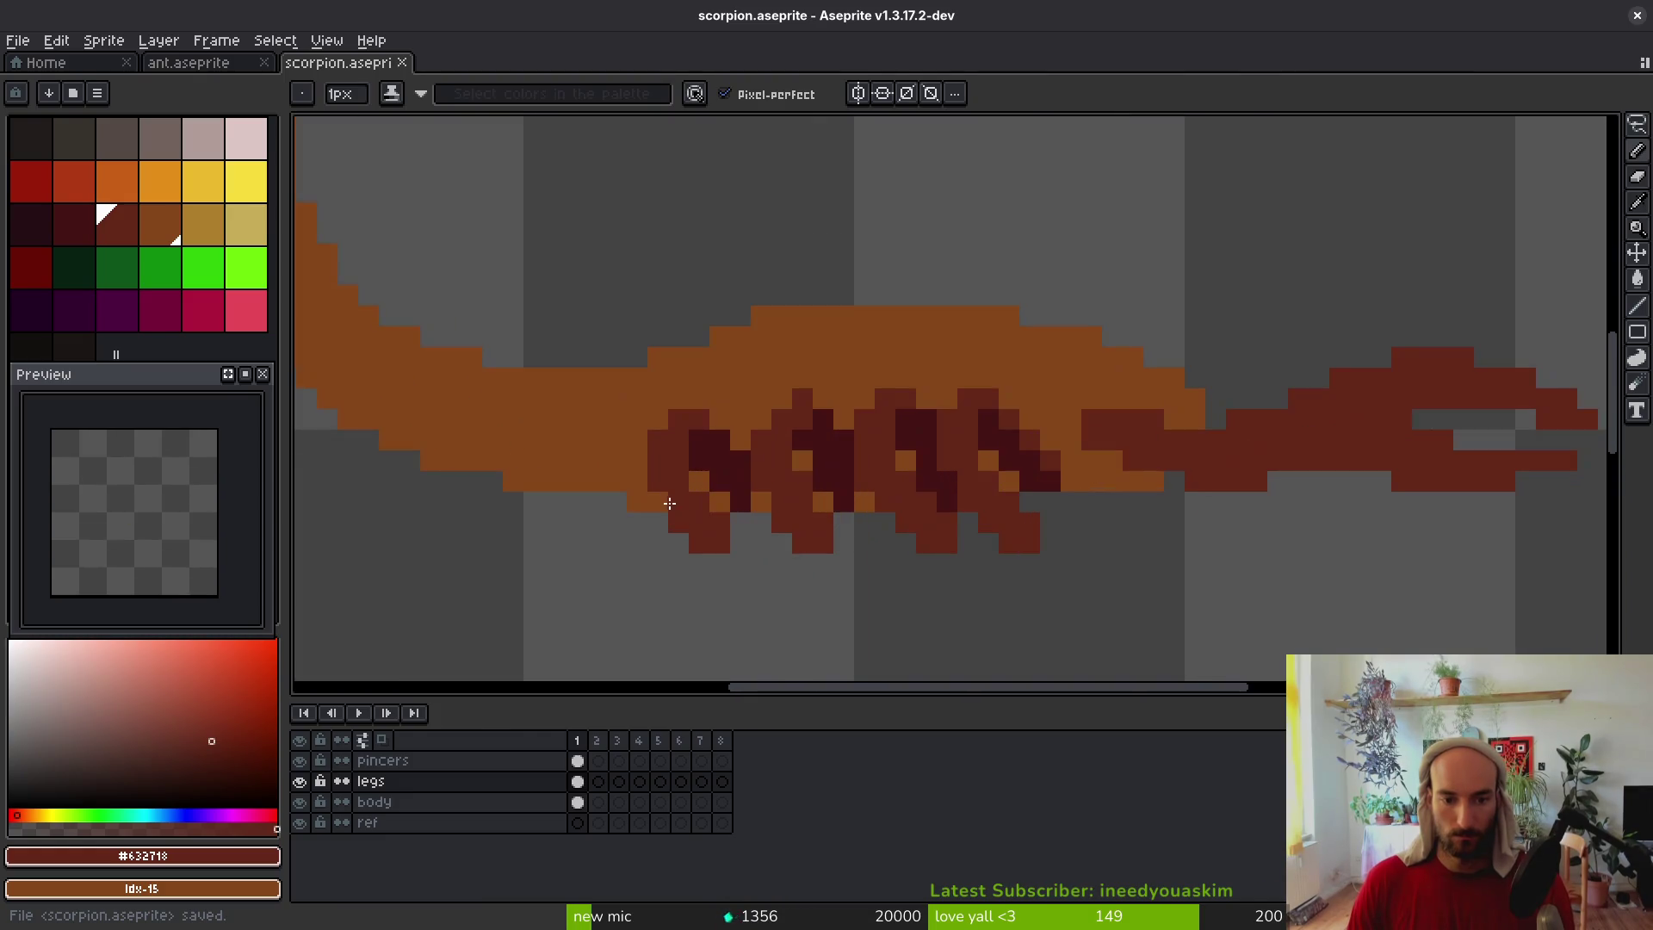
pyautogui.click(675, 505)
pyautogui.scroll(-4, 783, 565)
pyautogui.hotkey('ctrl', 's')
pyautogui.moveTo(836, 574); pyautogui.dragTo(772, 499)
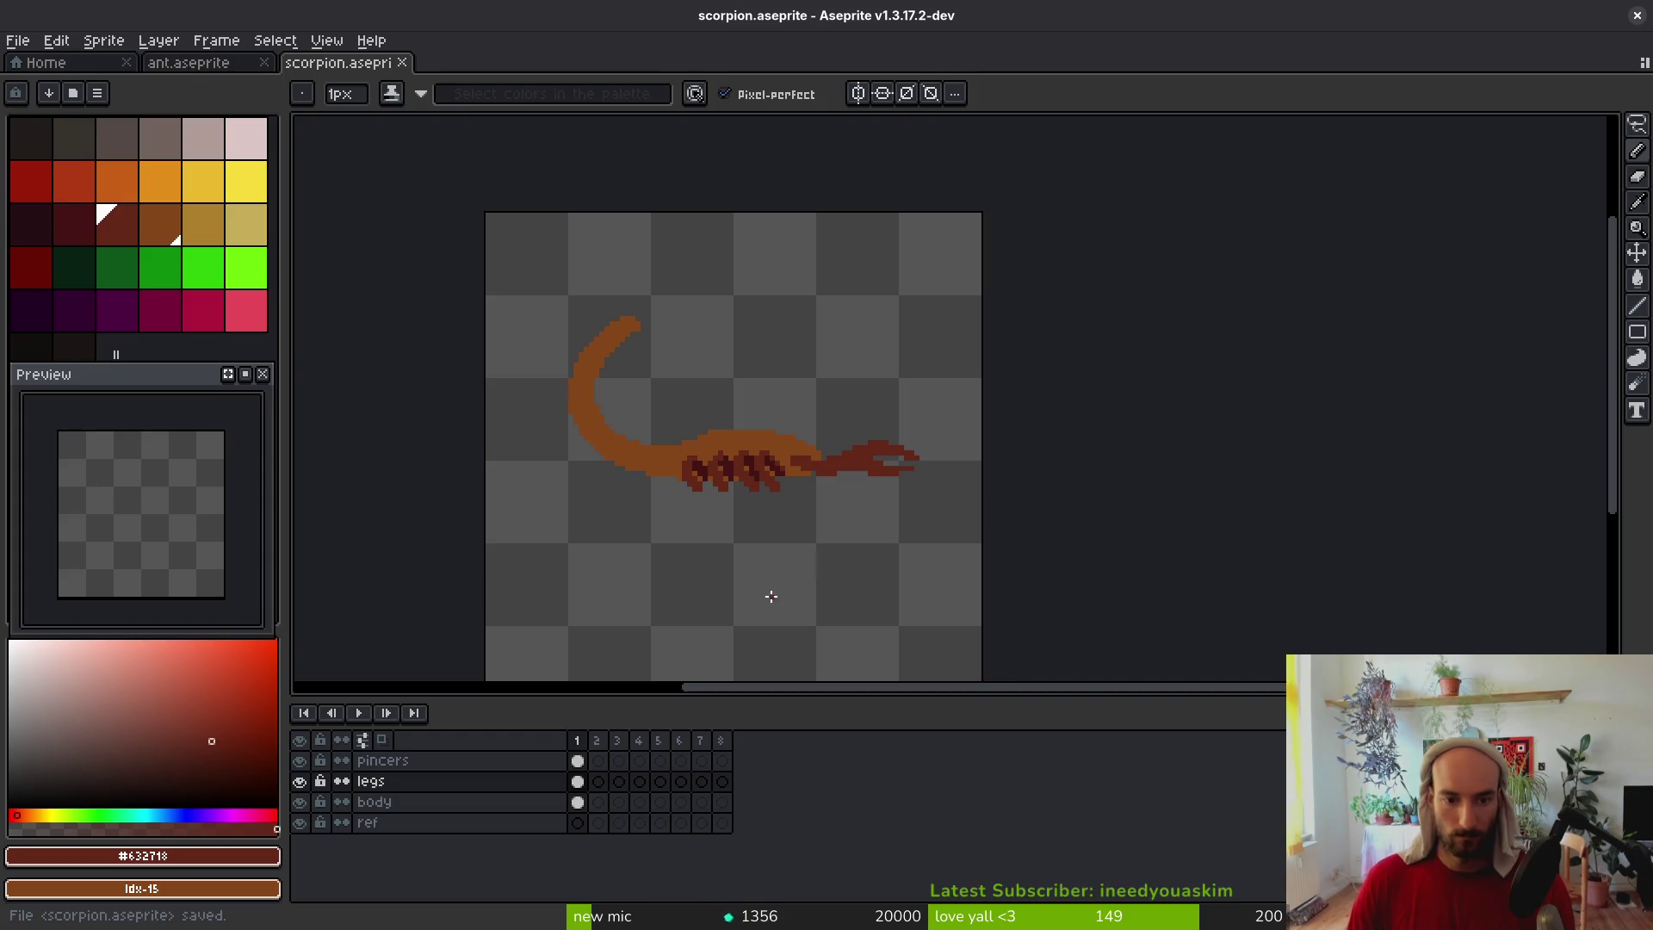
pyautogui.scroll(3, 822, 516)
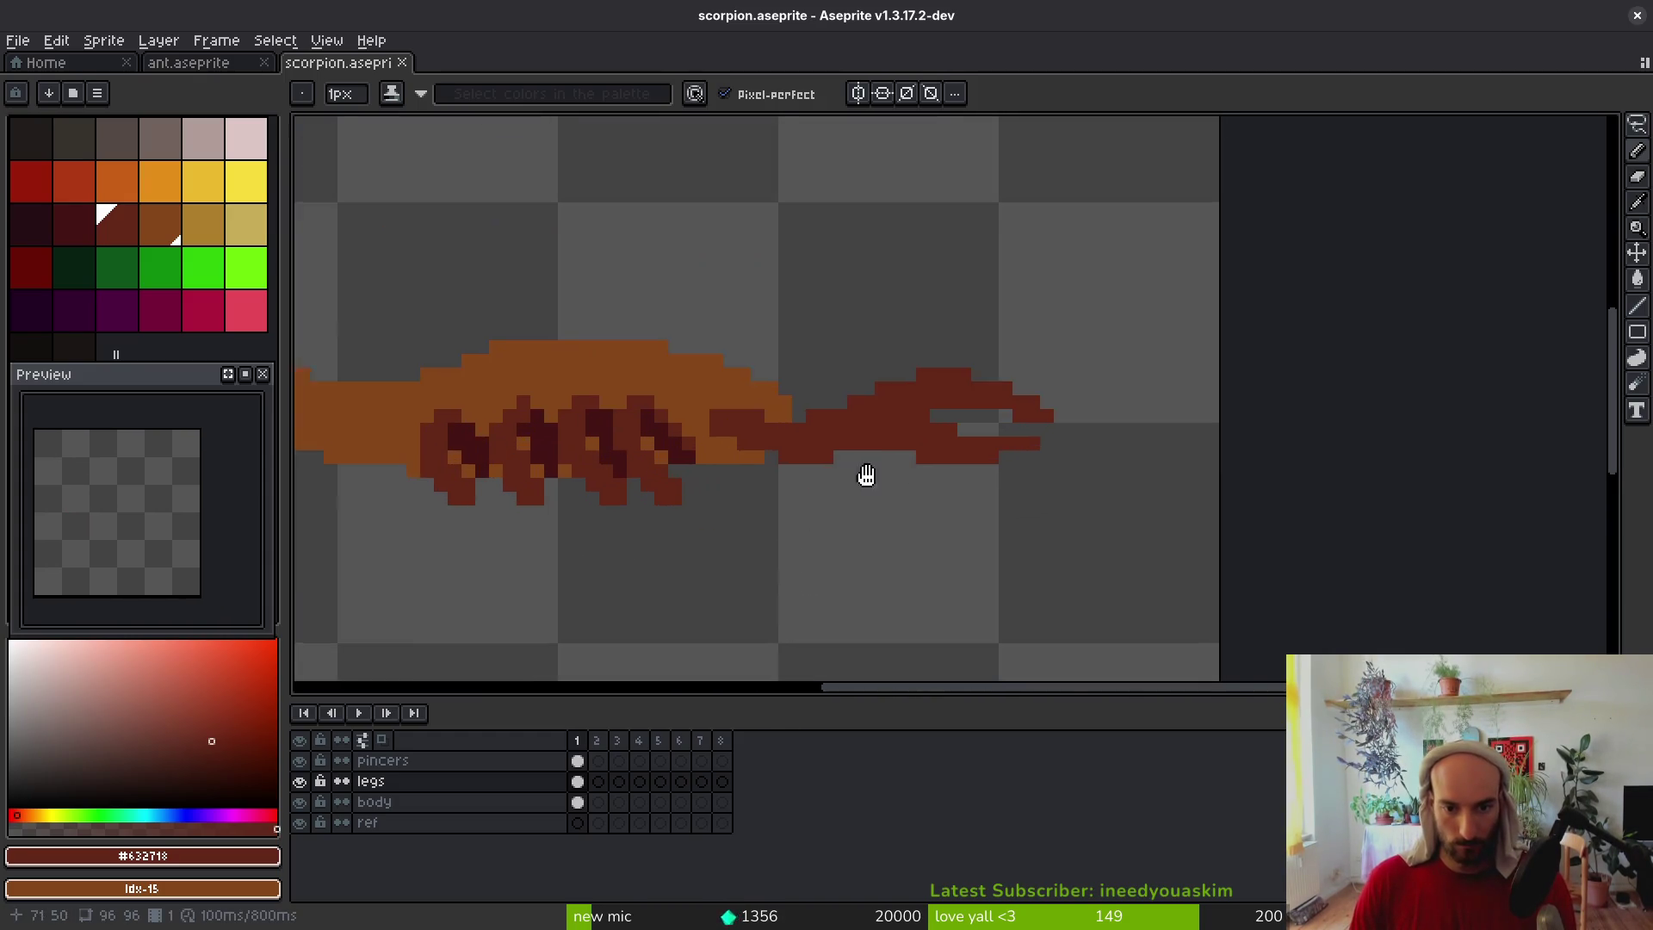
pyautogui.press('m')
pyautogui.scroll(2, 746, 443)
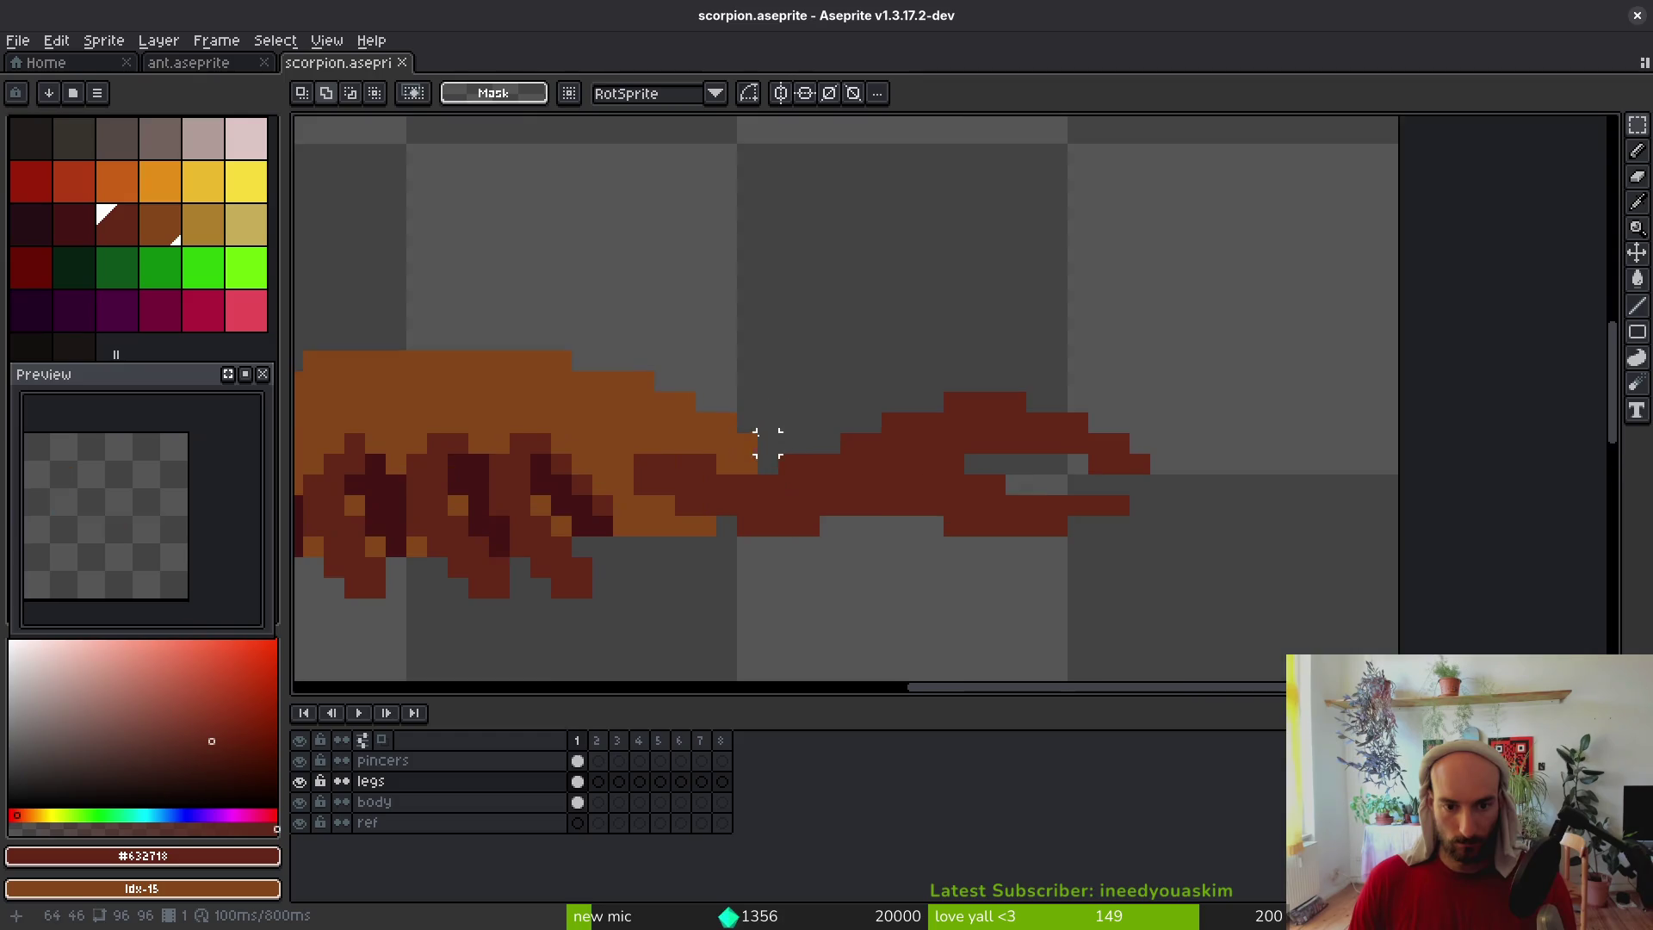
# On the pincers layer, shift the right pincer two pixels left
pyautogui.press('Up')
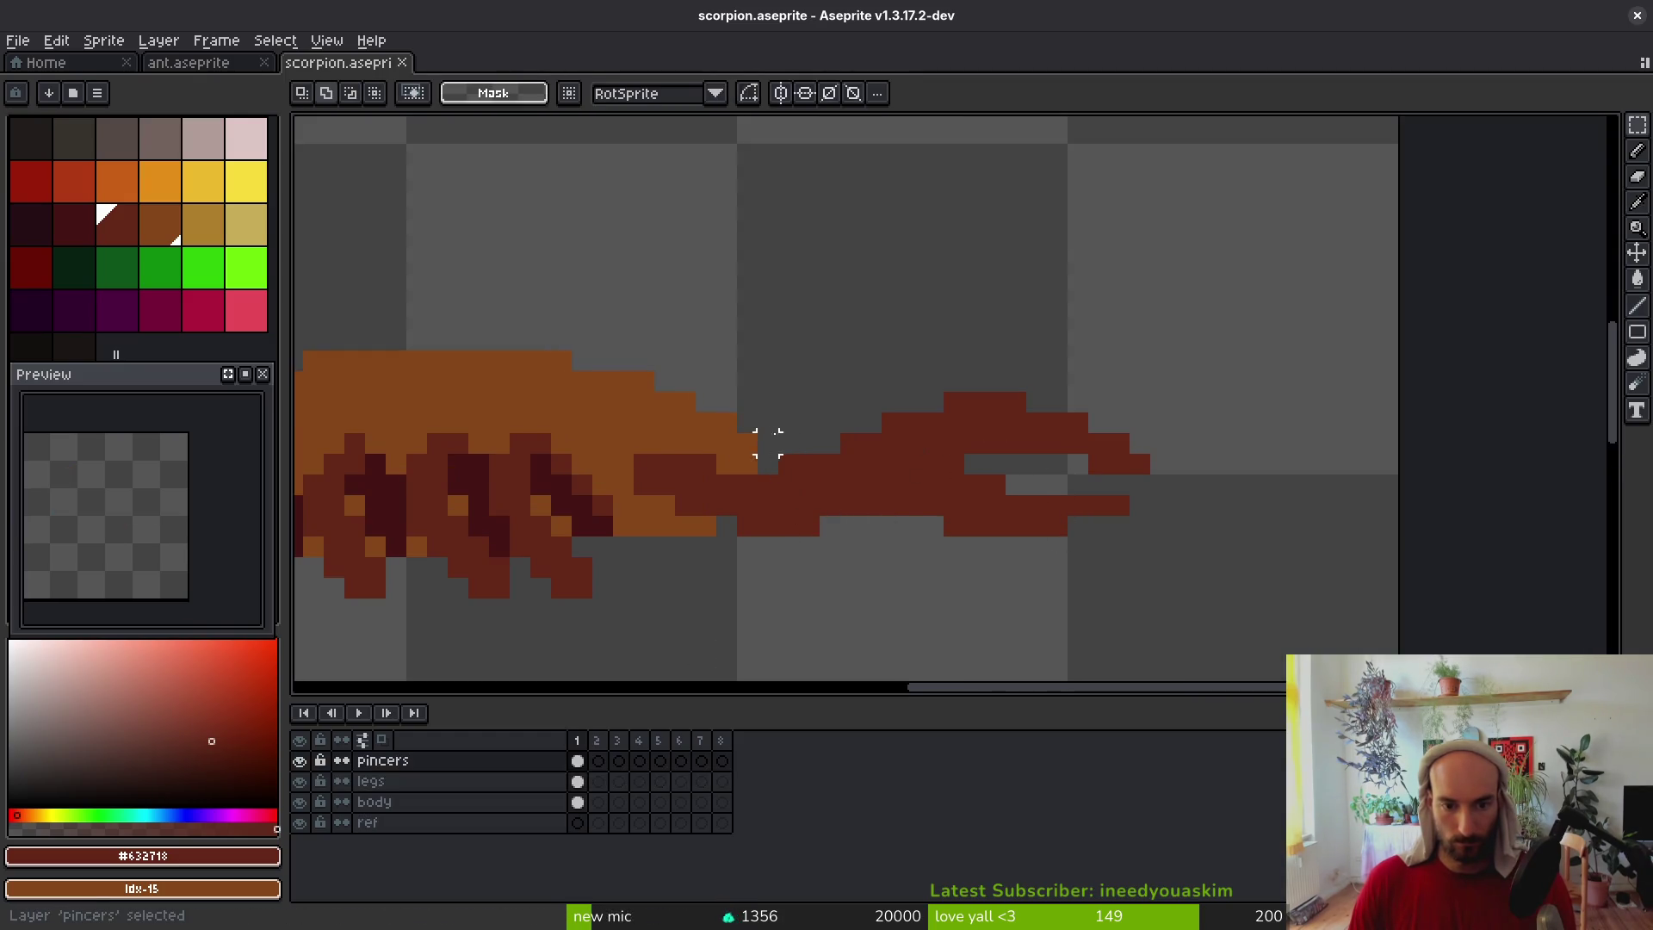
pyautogui.moveTo(719, 369)
pyautogui.mouseDown()
pyautogui.moveTo(775, 473)
pyautogui.moveTo(1229, 627)
pyautogui.mouseUp()
pyautogui.moveTo(993, 481); pyautogui.dragTo(958, 479)
pyautogui.press('Return')
pyautogui.hotkey('ctrl', 'd')
# Sample the brown body colour and the dark red pincer colour from the canvas
pyautogui.press('f')
pyautogui.press('alt')
pyautogui.keyDown('alt'); pyautogui.click(731, 436); pyautogui.keyUp('alt')
pyautogui.press('Down')
pyautogui.press('Down')
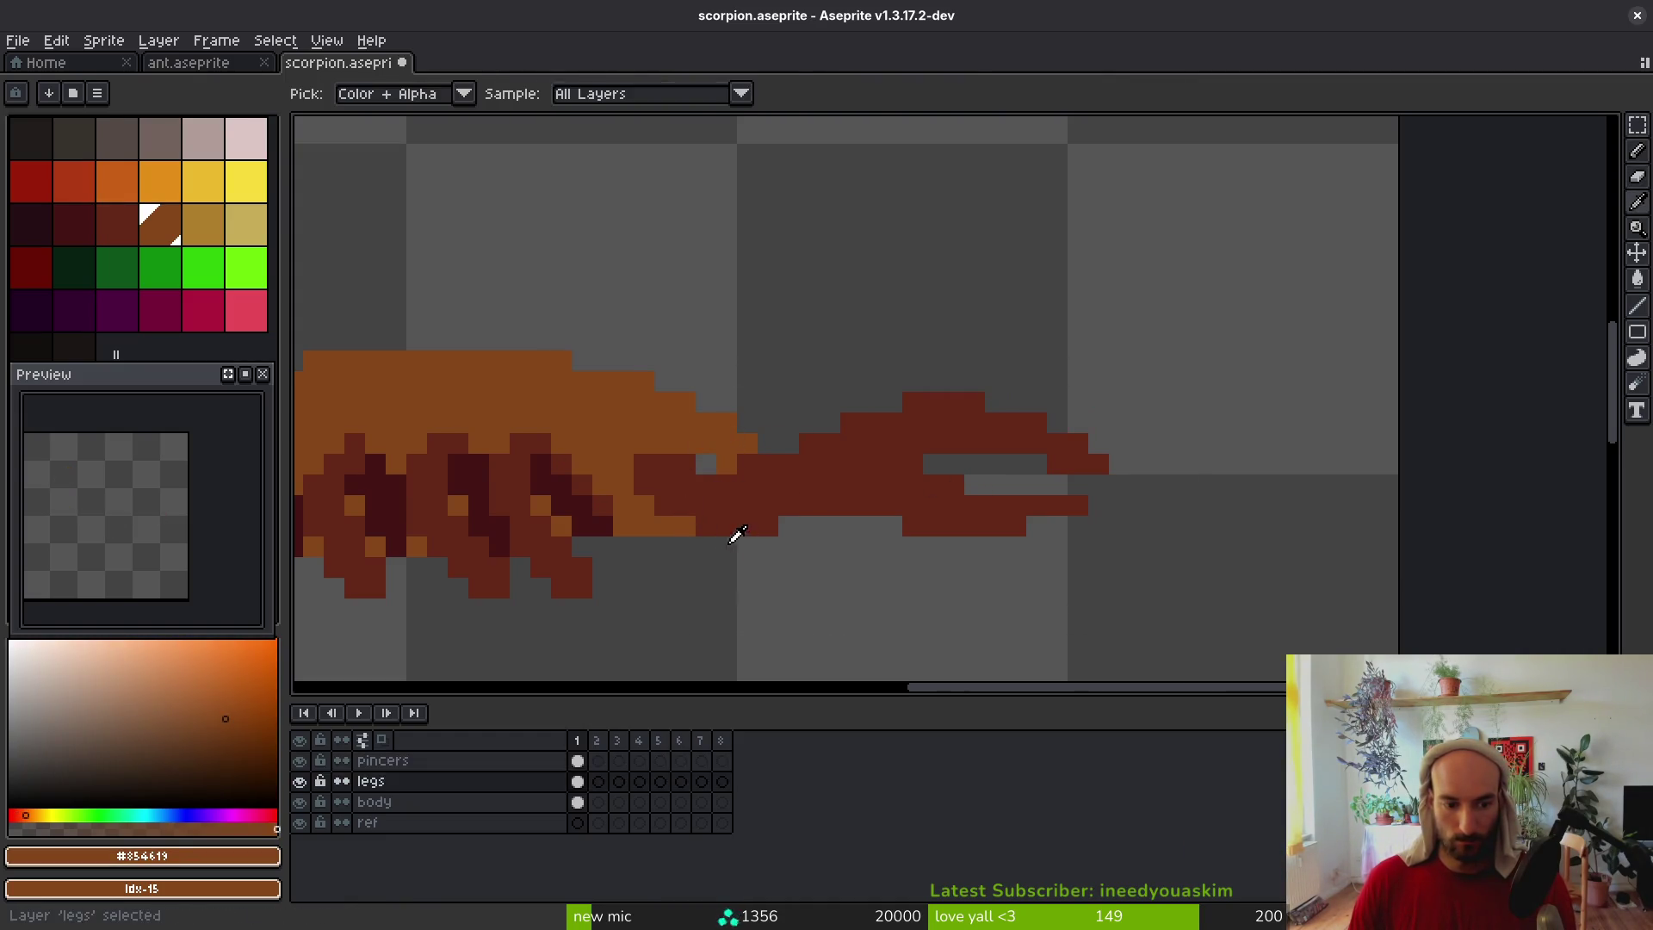
pyautogui.press('alt')
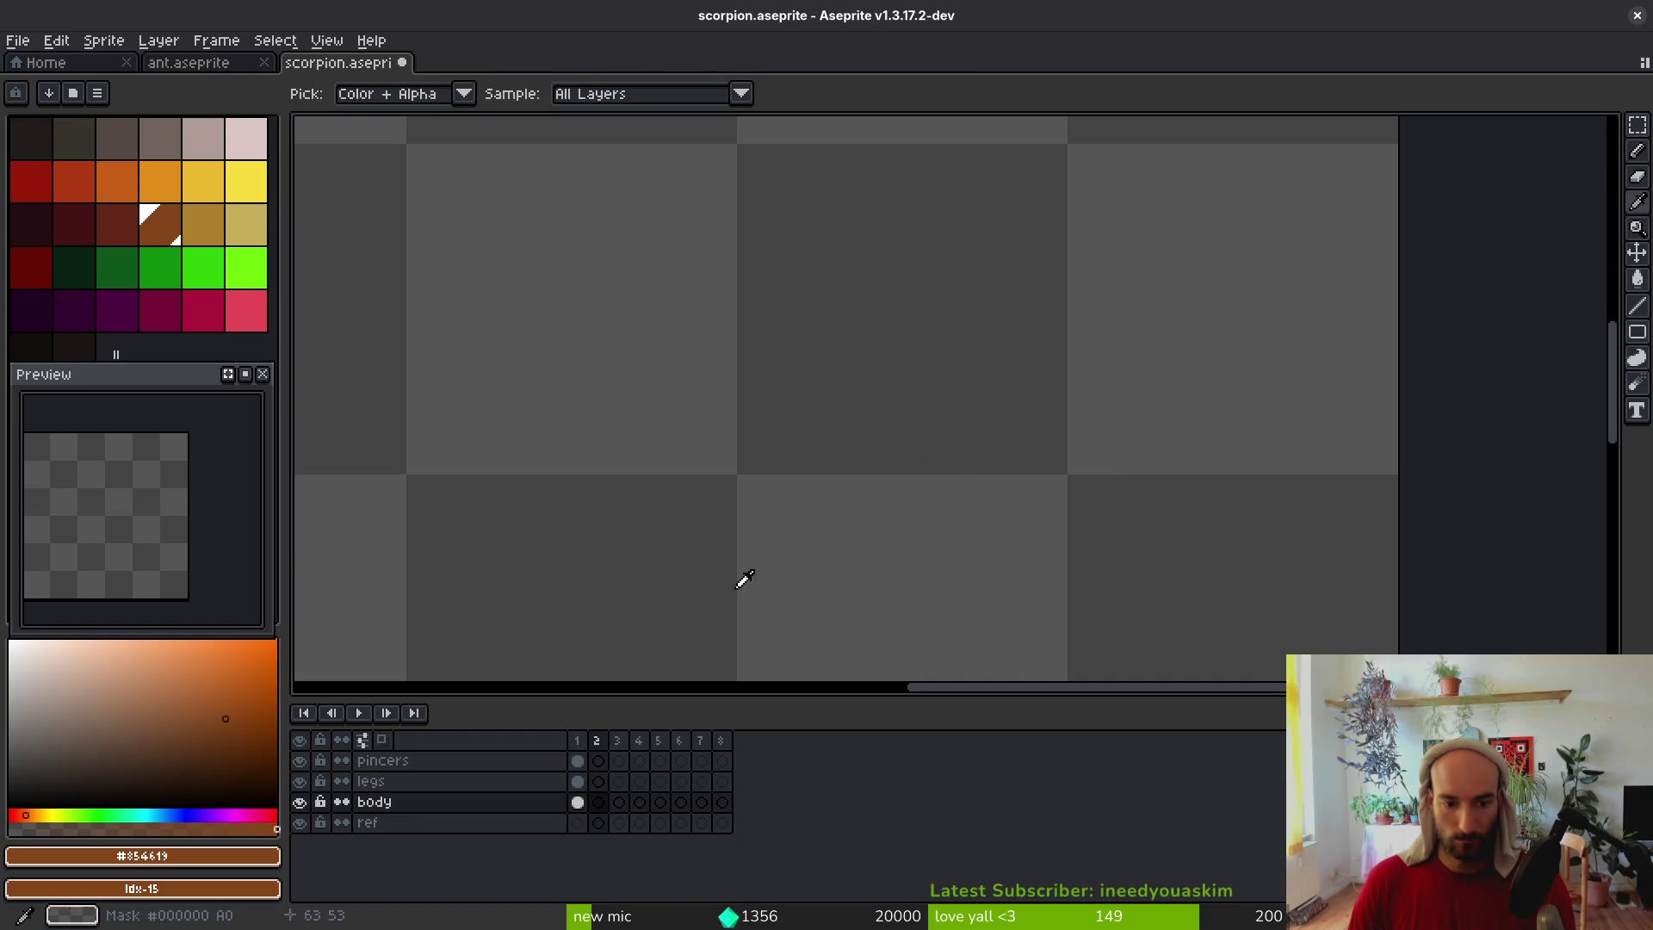
pyautogui.press('Up')
pyautogui.press('Up')
pyautogui.keyDown('alt'); pyautogui.click(794, 500); pyautogui.keyUp('alt')
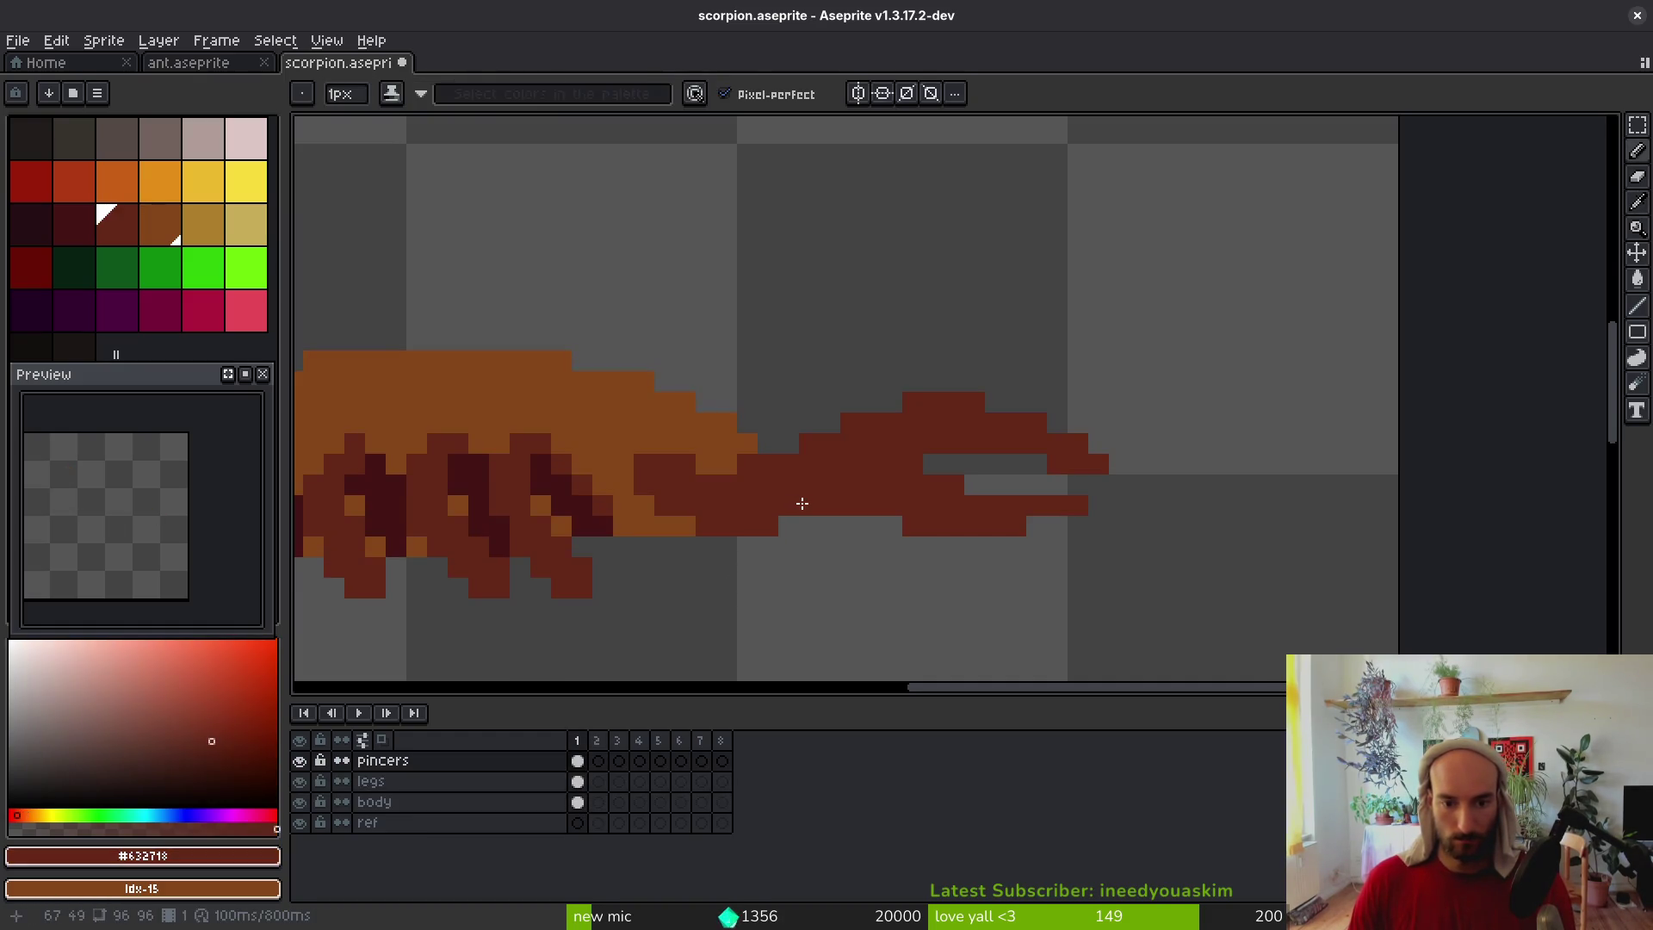
# Select both pincers and move them down one pixel
pyautogui.press('m')
pyautogui.moveTo(736, 349)
pyautogui.mouseDown()
pyautogui.moveTo(813, 409)
pyautogui.moveTo(1173, 476)
pyautogui.mouseUp()
pyautogui.moveTo(1160, 588)
pyautogui.mouseDown()
pyautogui.moveTo(820, 389)
pyautogui.moveTo(784, 389)
pyautogui.mouseUp()
pyautogui.moveTo(904, 472)
pyautogui.mouseDown()
pyautogui.moveTo(906, 494)
pyautogui.moveTo(856, 483)
pyautogui.moveTo(878, 483)
pyautogui.mouseUp()
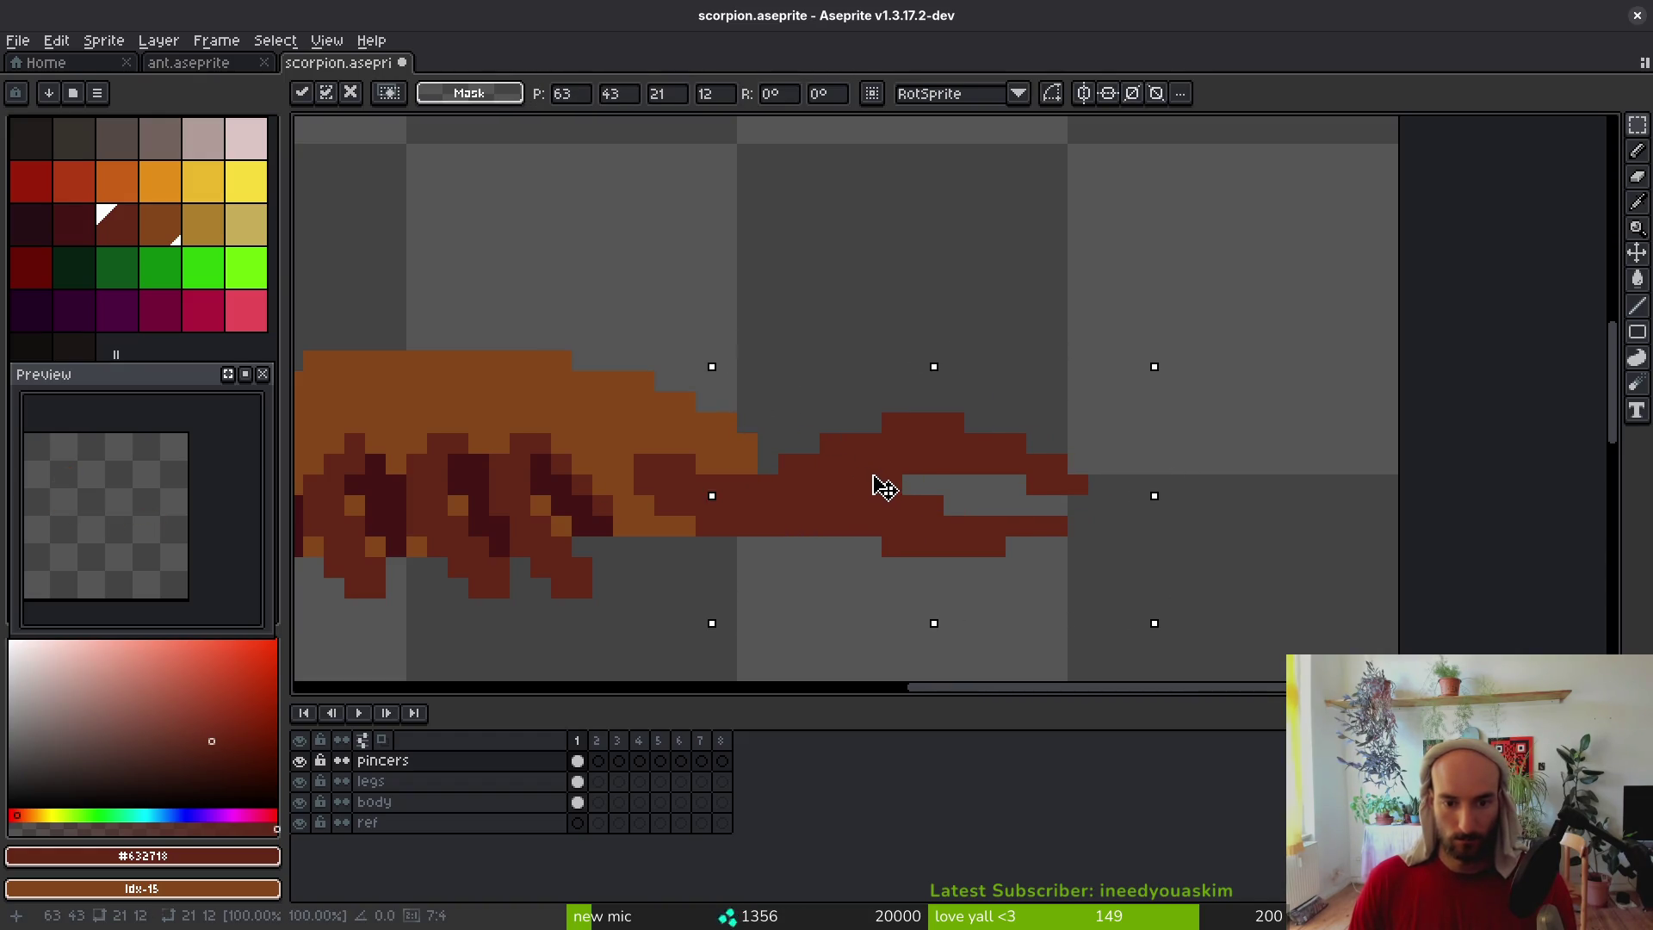
pyautogui.press('Return')
# Select the pincer tip and raise it one pixel
pyautogui.scroll(-4, 973, 538)
pyautogui.scroll(3, 955, 560)
pyautogui.moveTo(798, 380)
pyautogui.mouseDown()
pyautogui.moveTo(855, 461)
pyautogui.moveTo(1177, 677)
pyautogui.mouseUp()
pyautogui.moveTo(941, 517); pyautogui.dragTo(915, 483)
pyautogui.hotkey('ctrl', 'd')
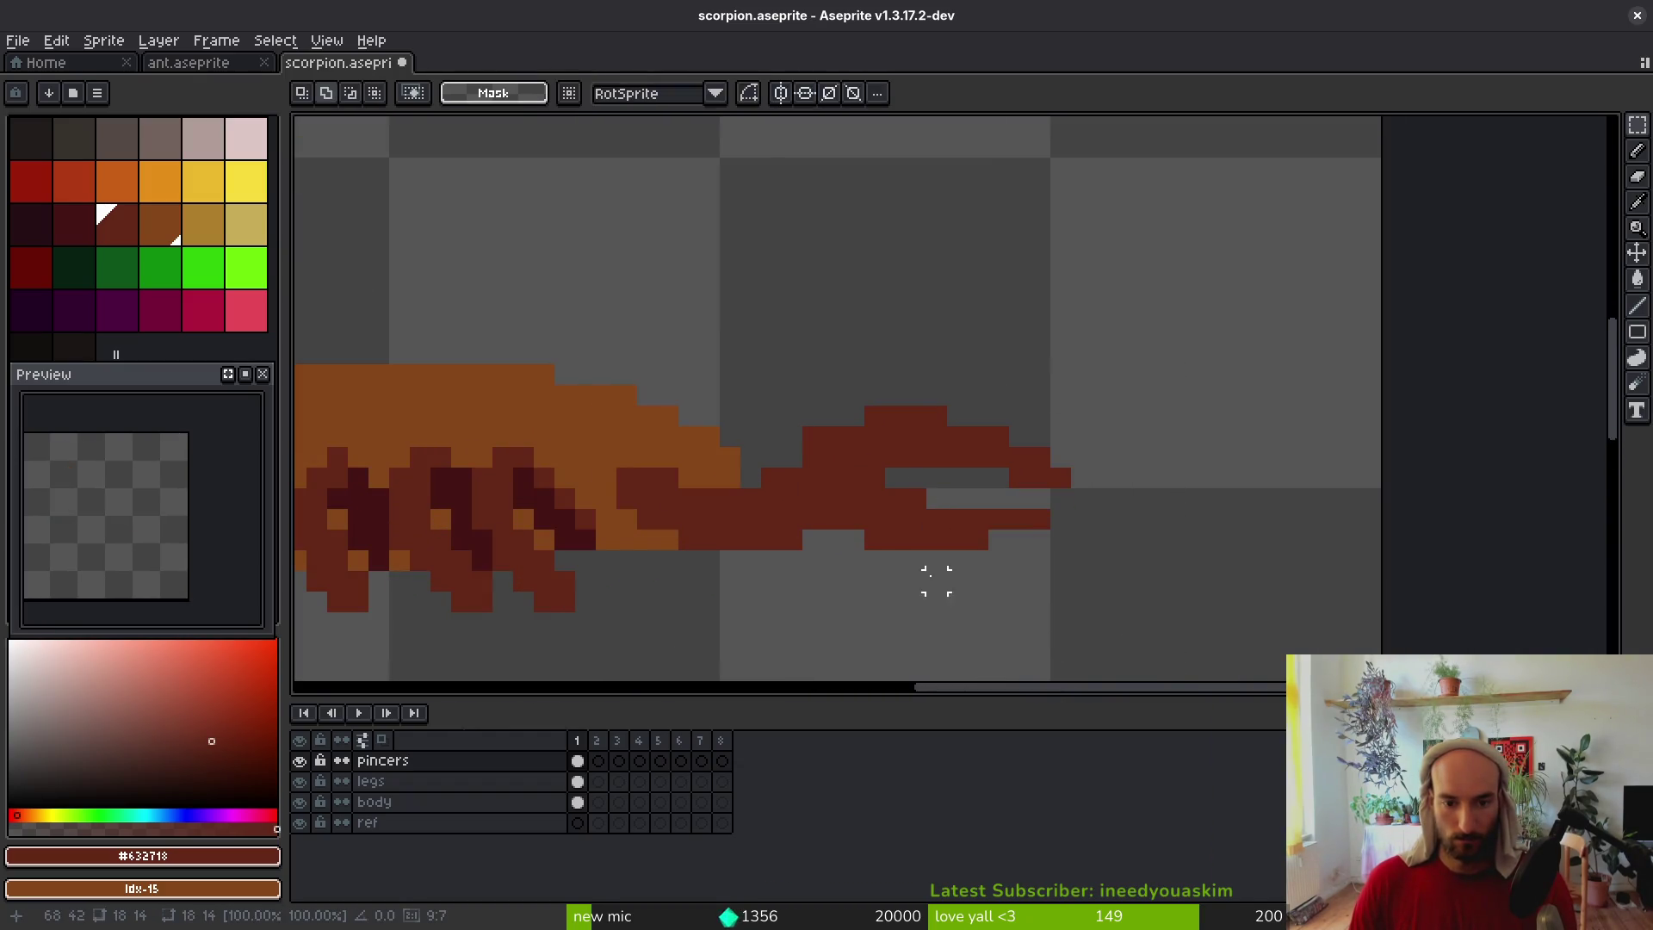
pyautogui.press('i')
pyautogui.press('f')
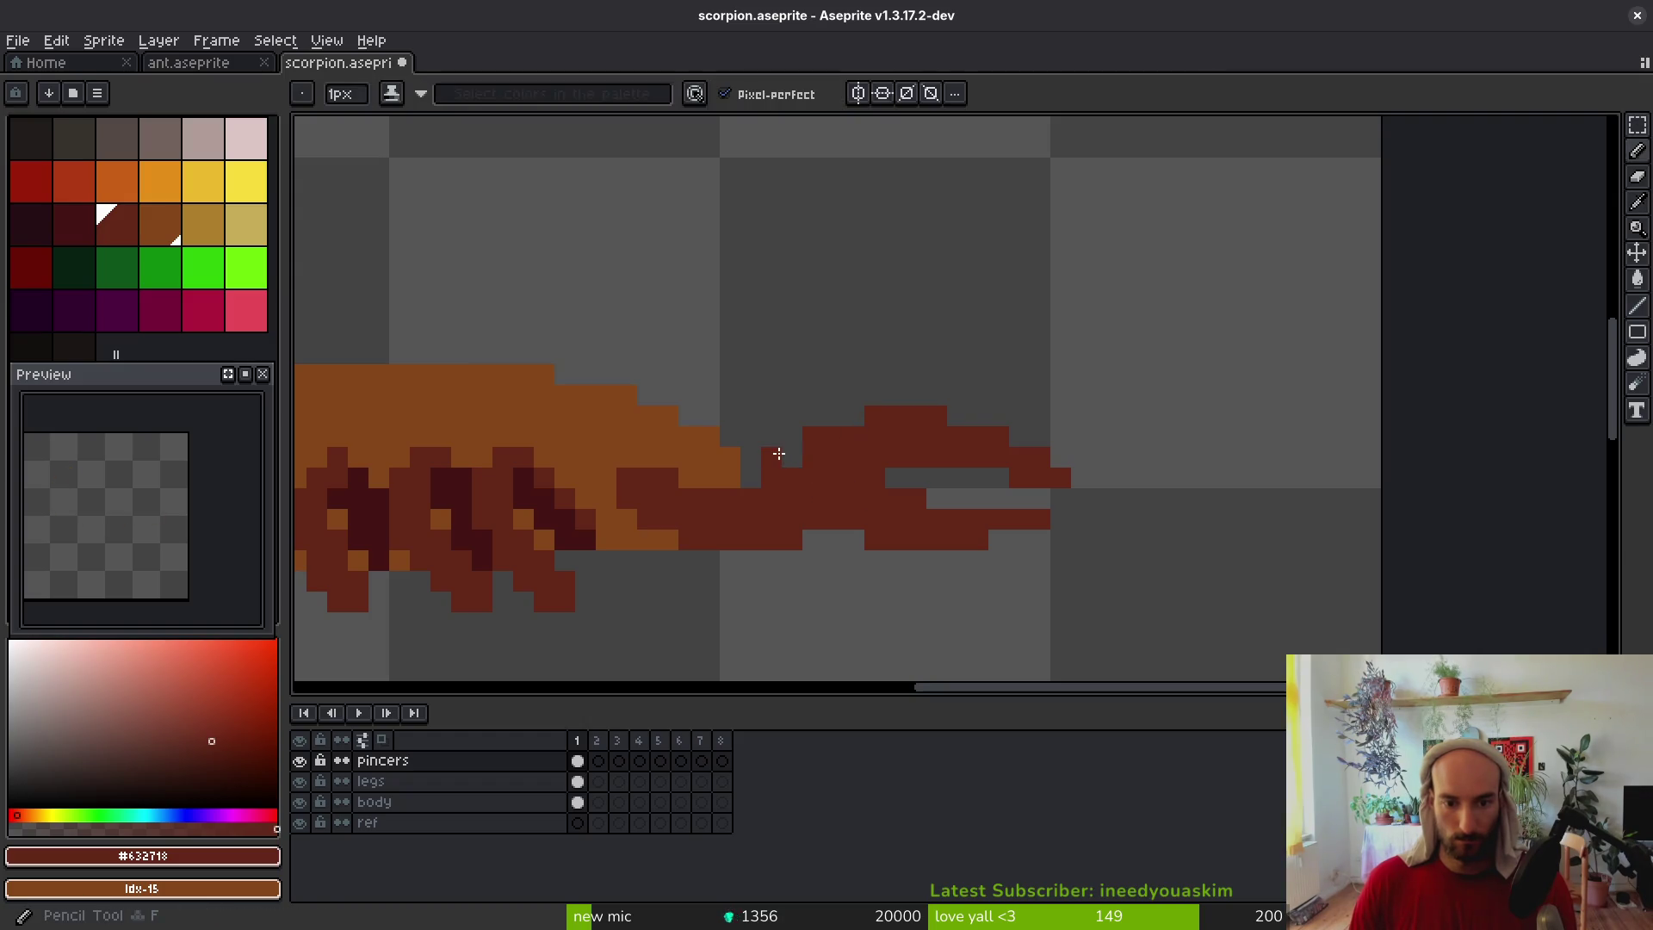
# Save scorpion.aseprite and bring up the scorpion reference video
pyautogui.scroll(-4, 880, 537)
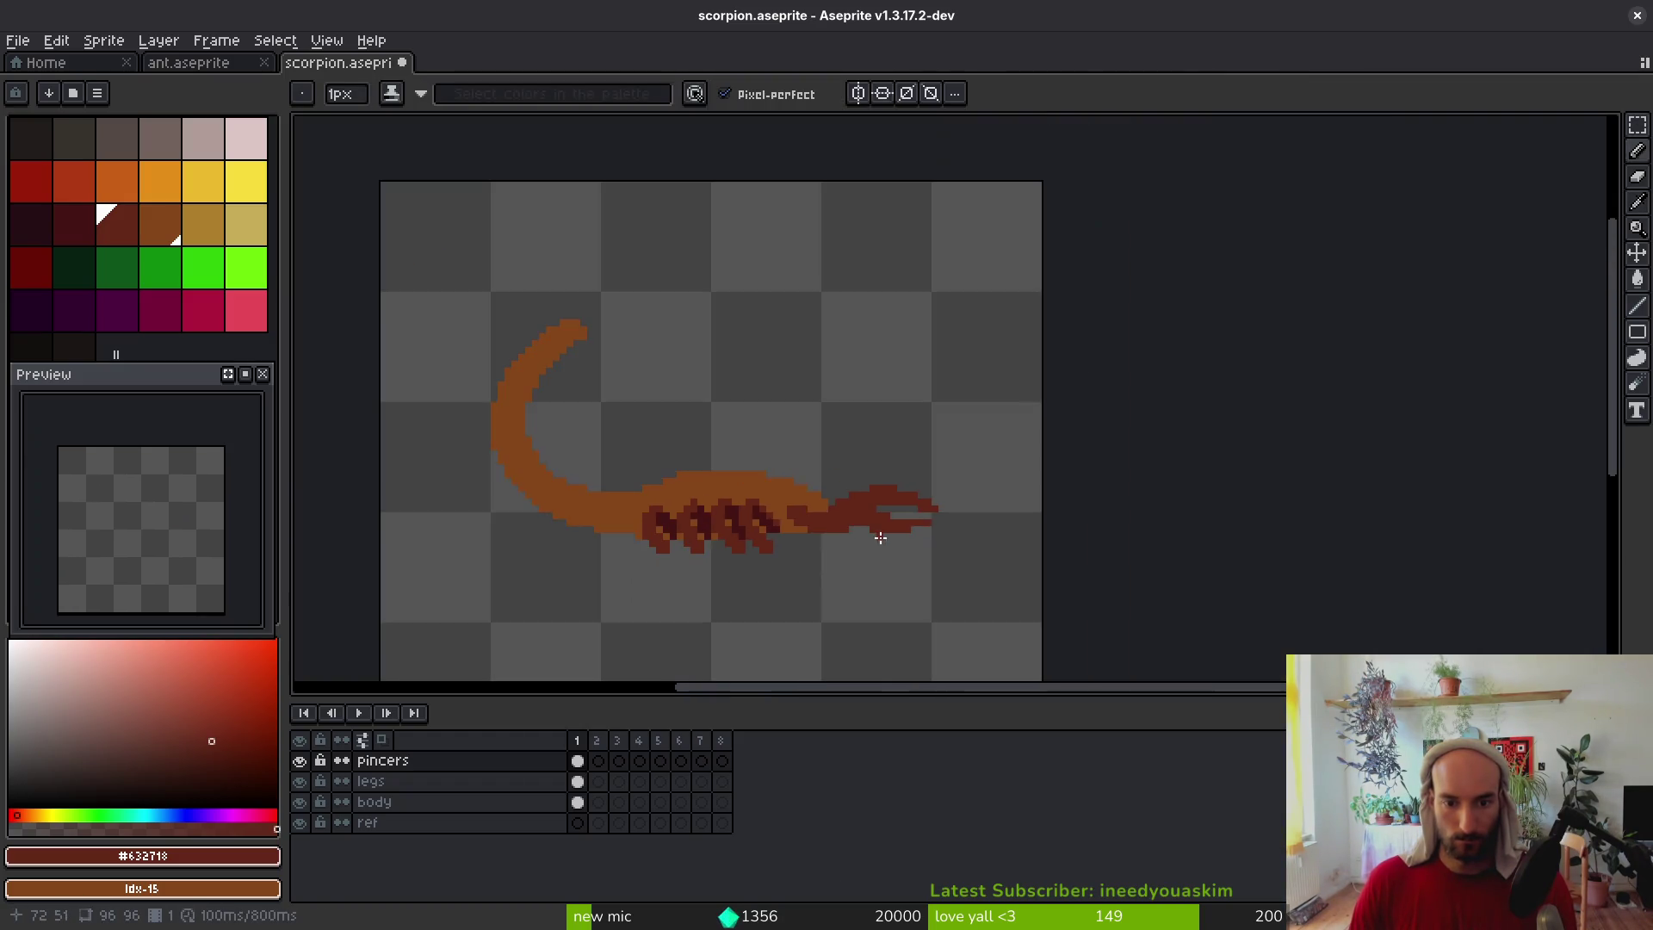
pyautogui.hotkey('ctrl', 's')
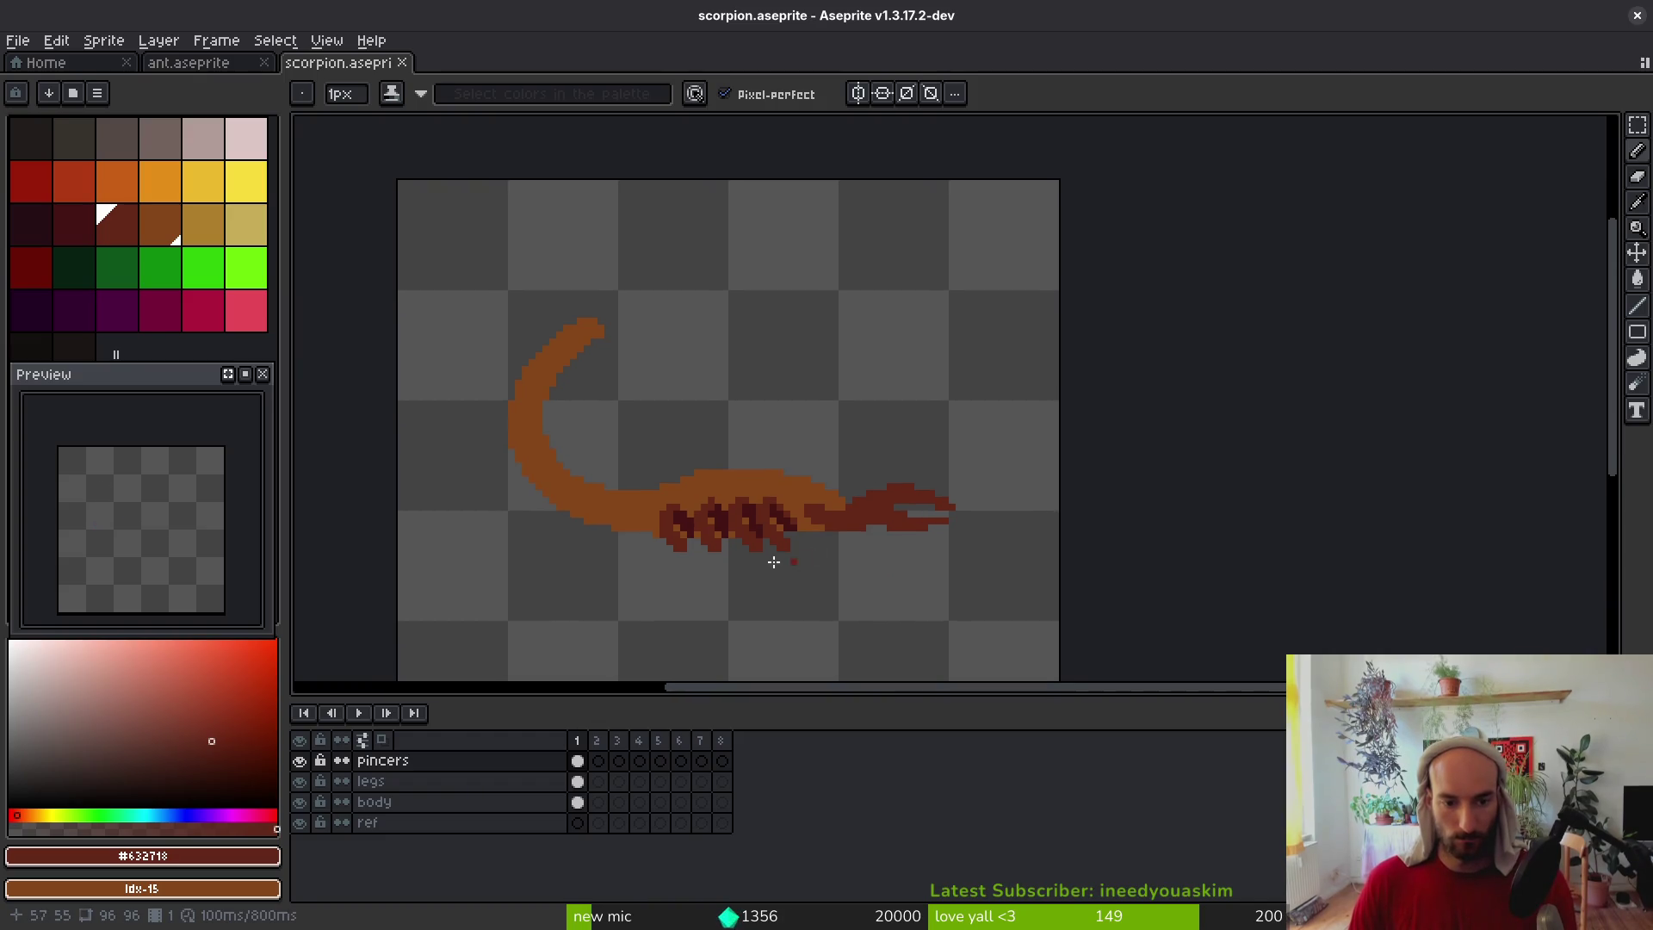
pyautogui.scroll(3, 842, 485)
pyautogui.hotkey('alt', 'Tab')
pyautogui.hotkey('alt', 'Tab')
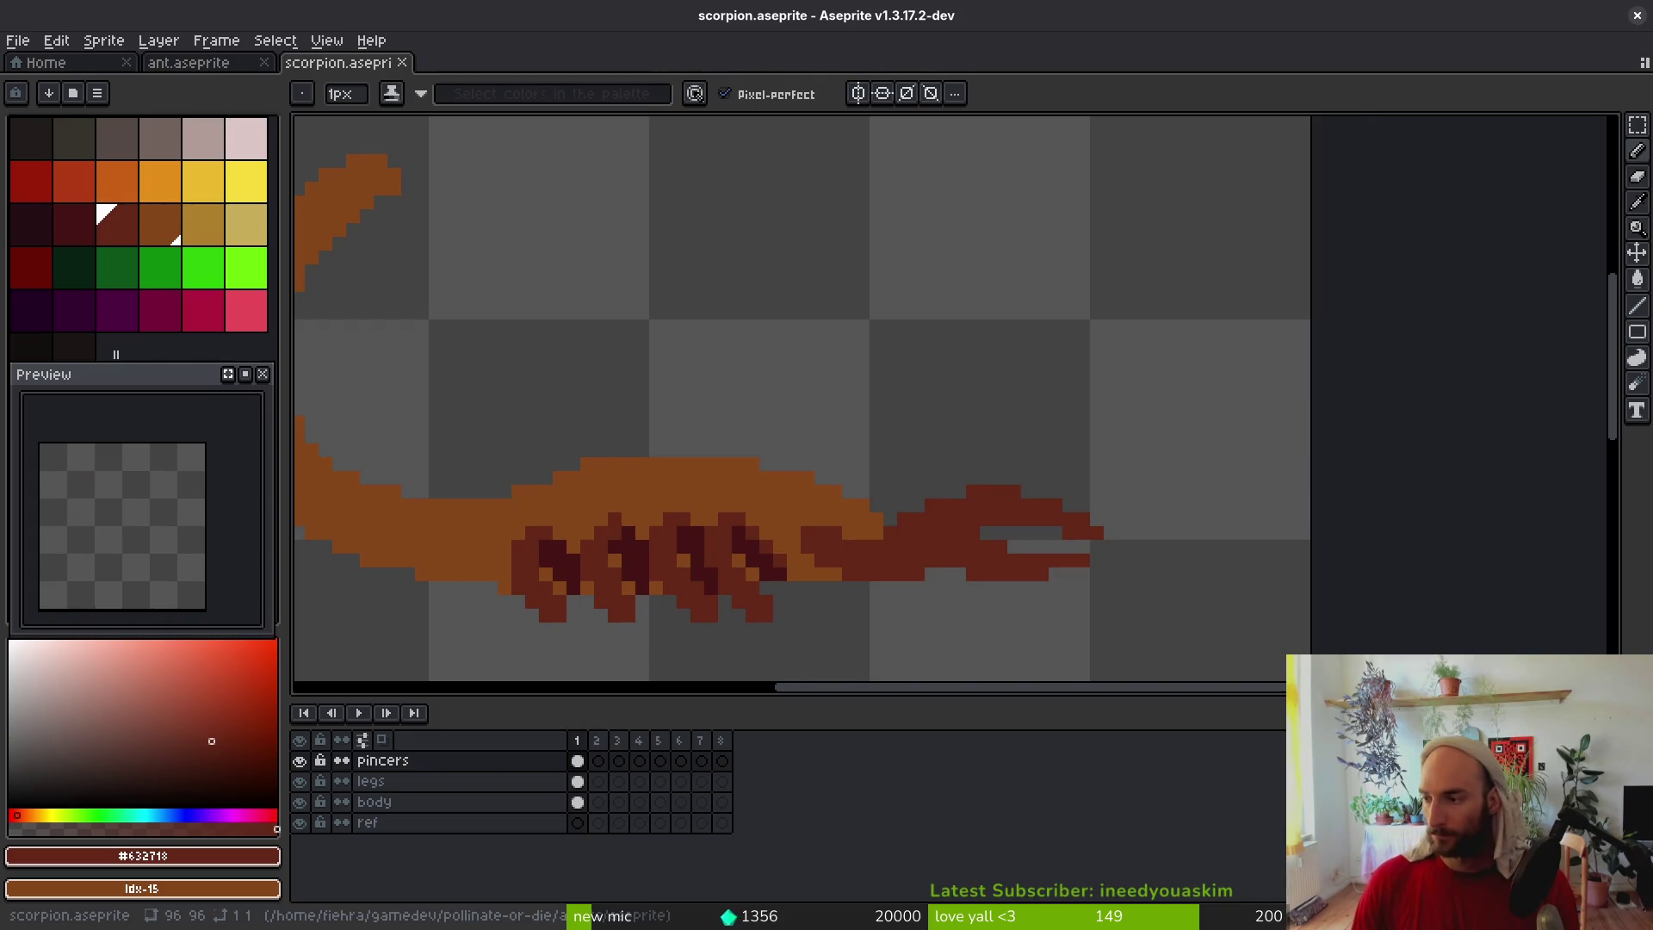
pyautogui.hotkey('alt', 'Tab')
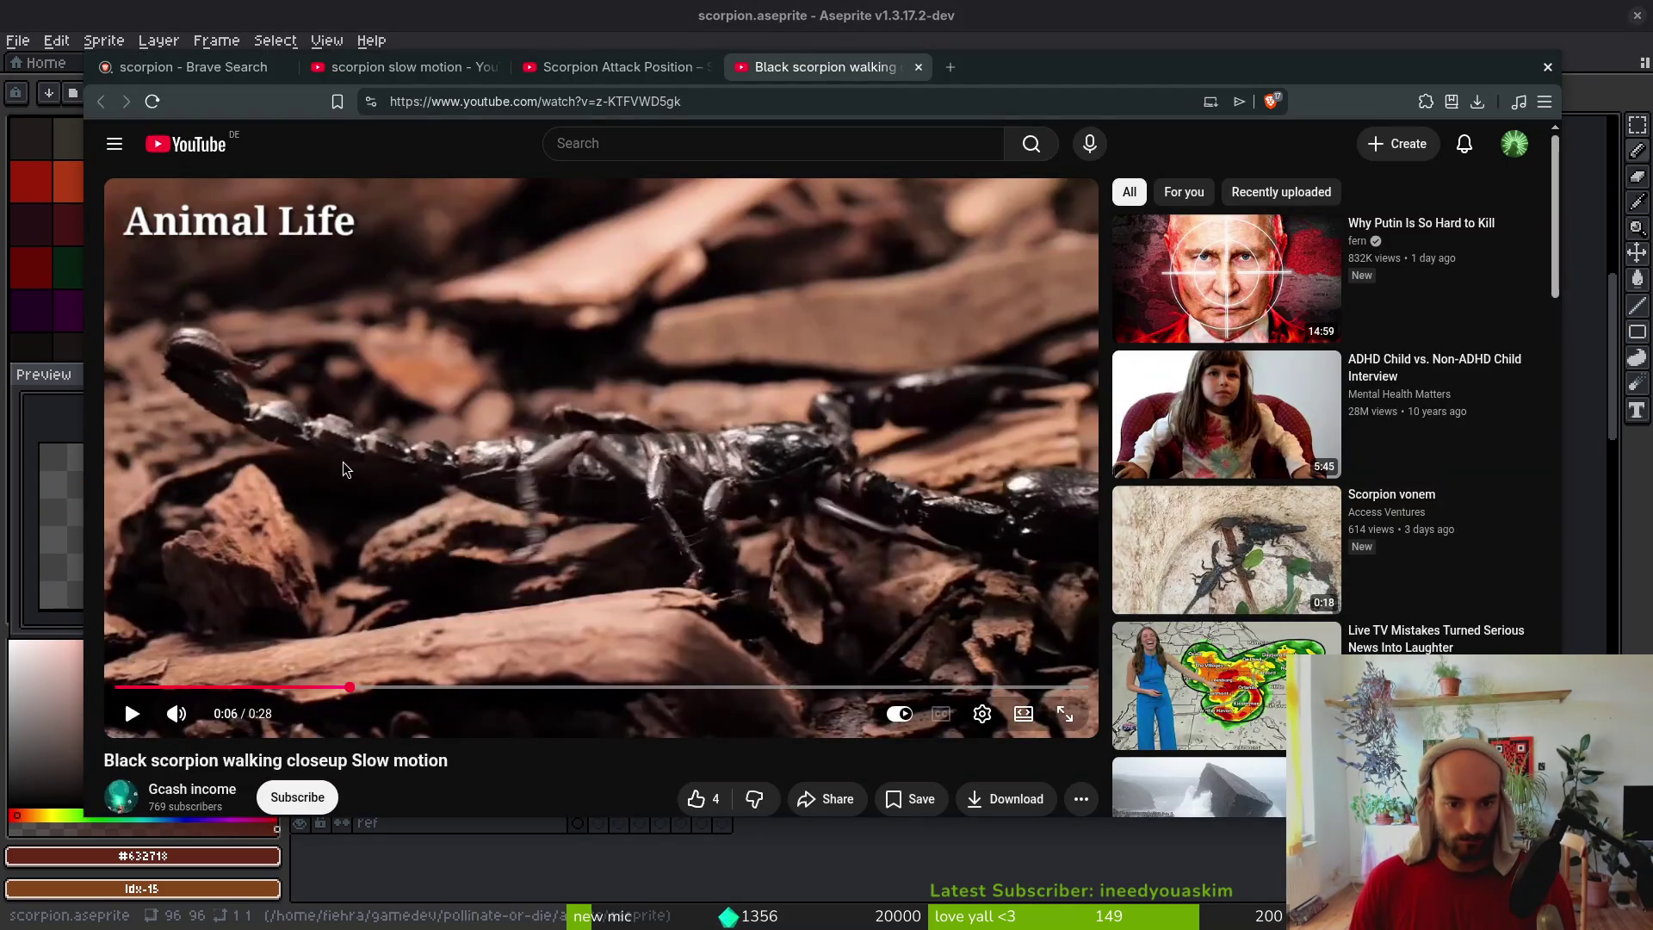
# Play and pause the black scorpion walking video in the wider player, jumping to 0:21
pyautogui.click(343, 463)
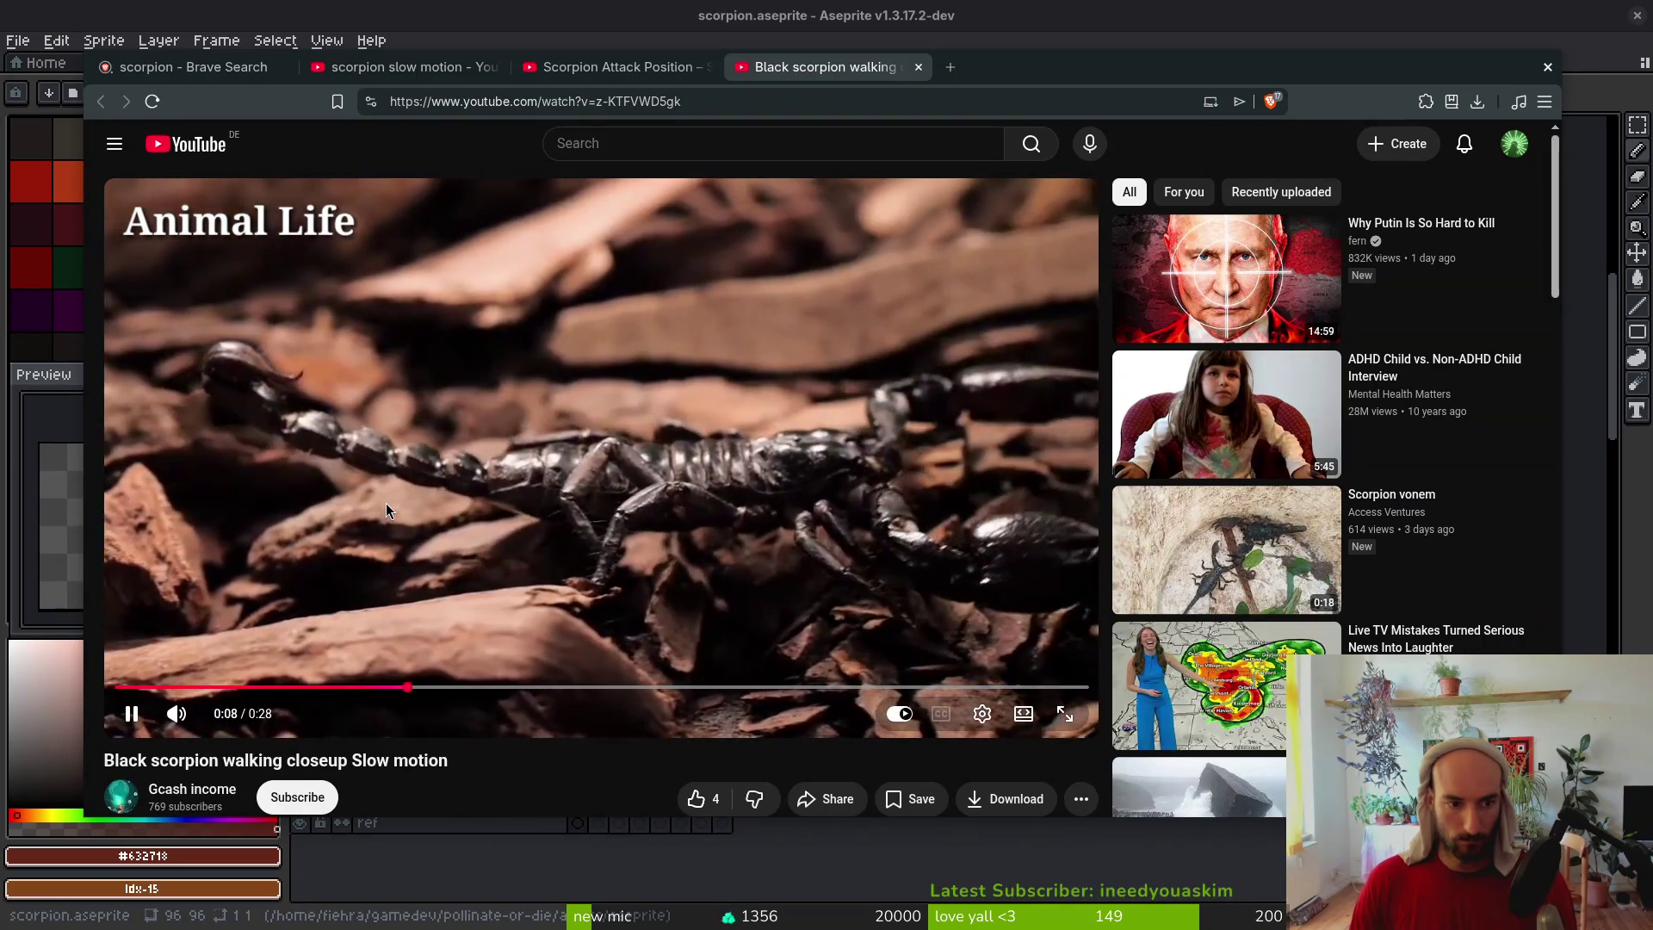
pyautogui.click(406, 468)
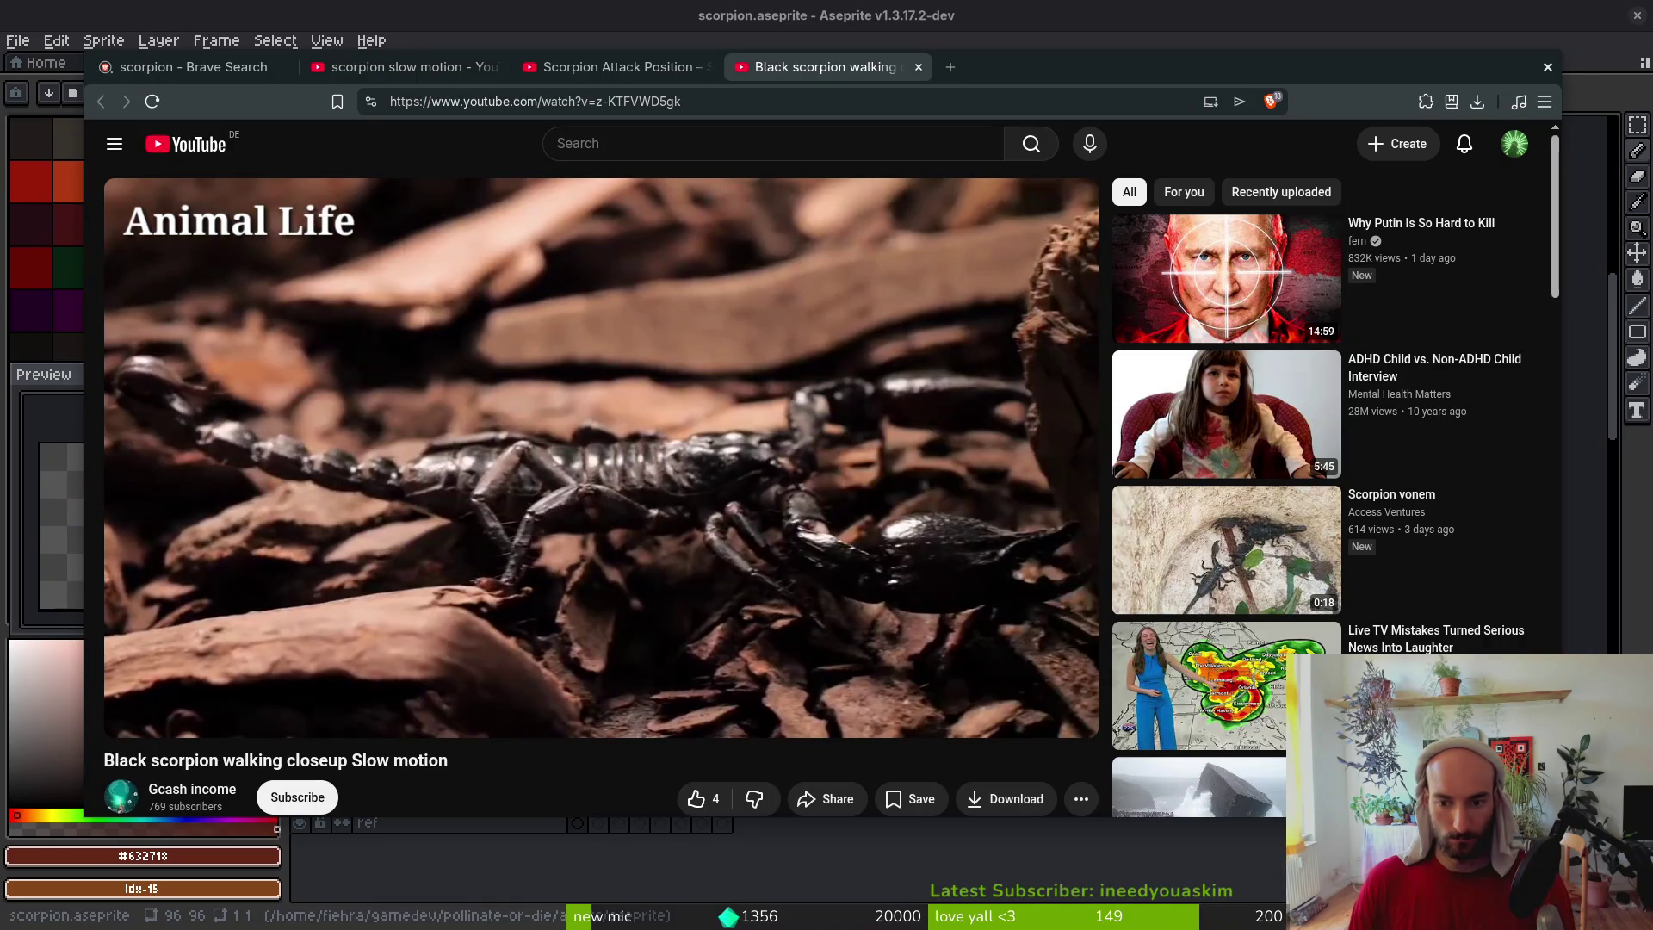
pyautogui.scroll(-3, 621, 482)
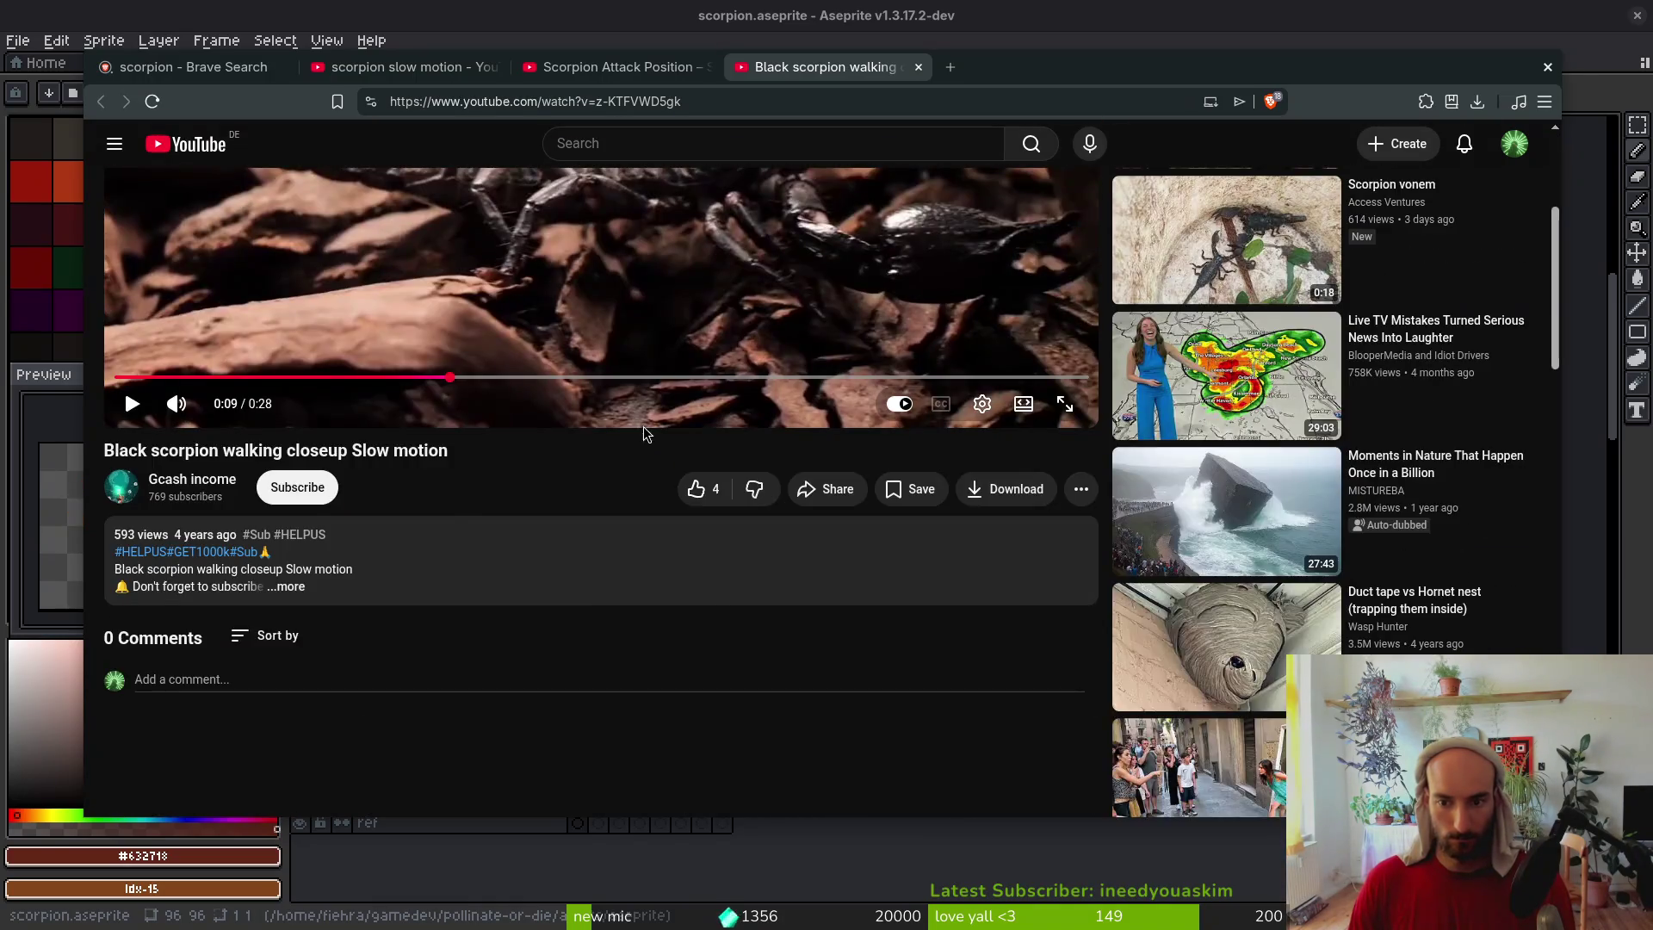
pyautogui.scroll(3, 610, 440)
pyautogui.click(402, 540)
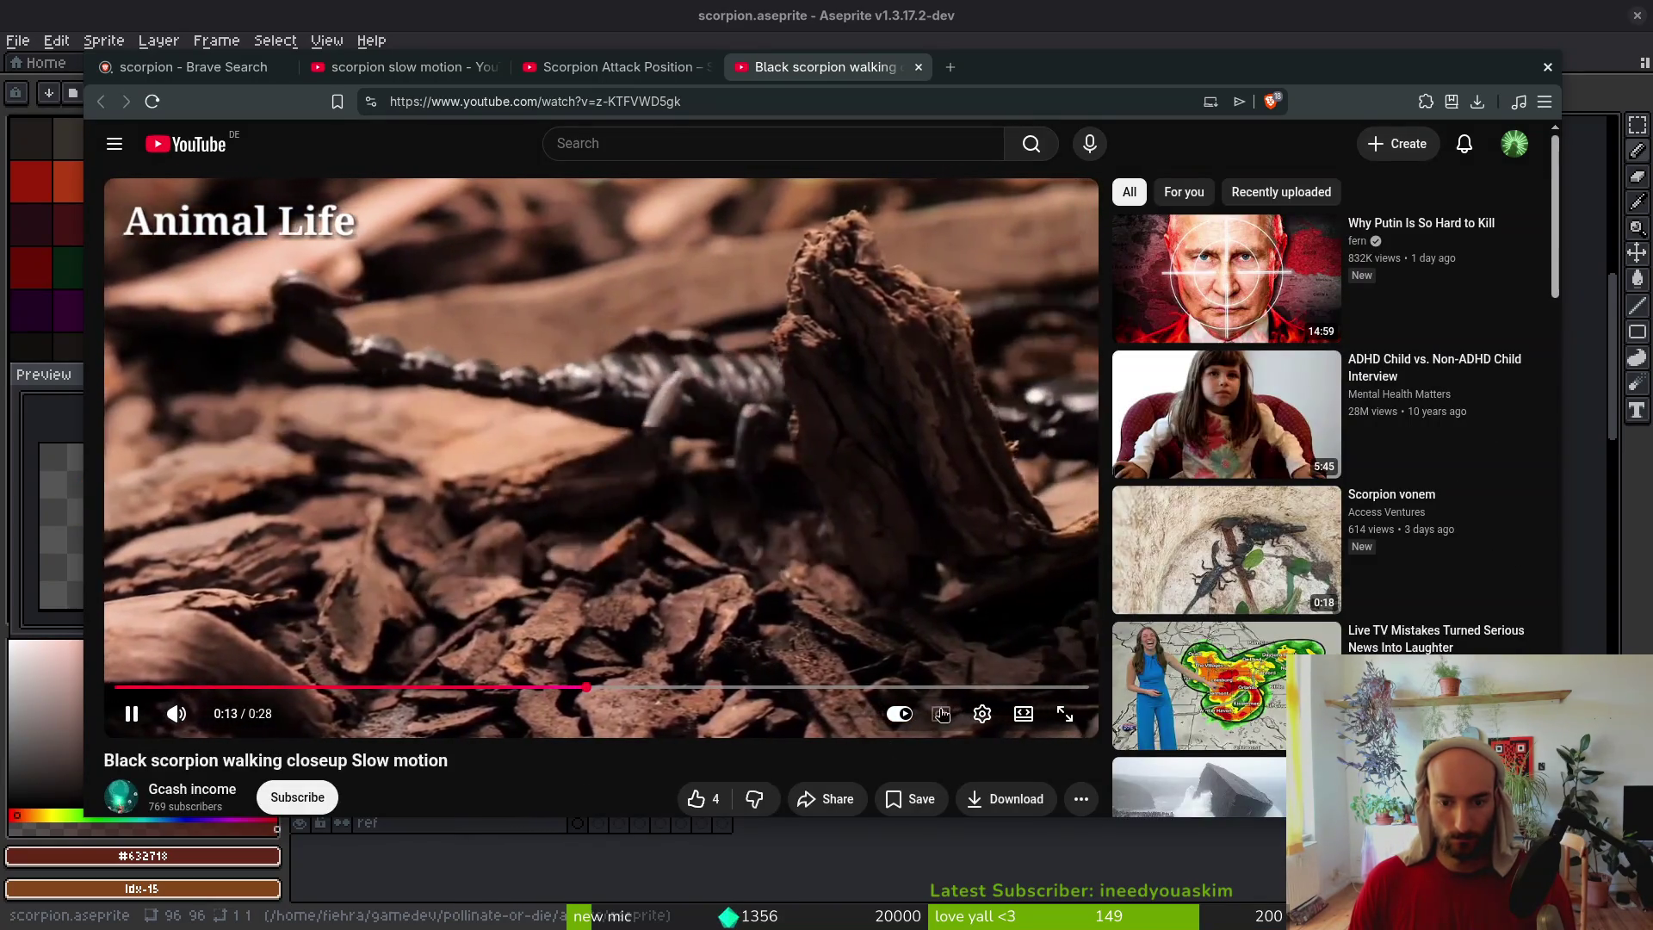
pyautogui.click(1024, 715)
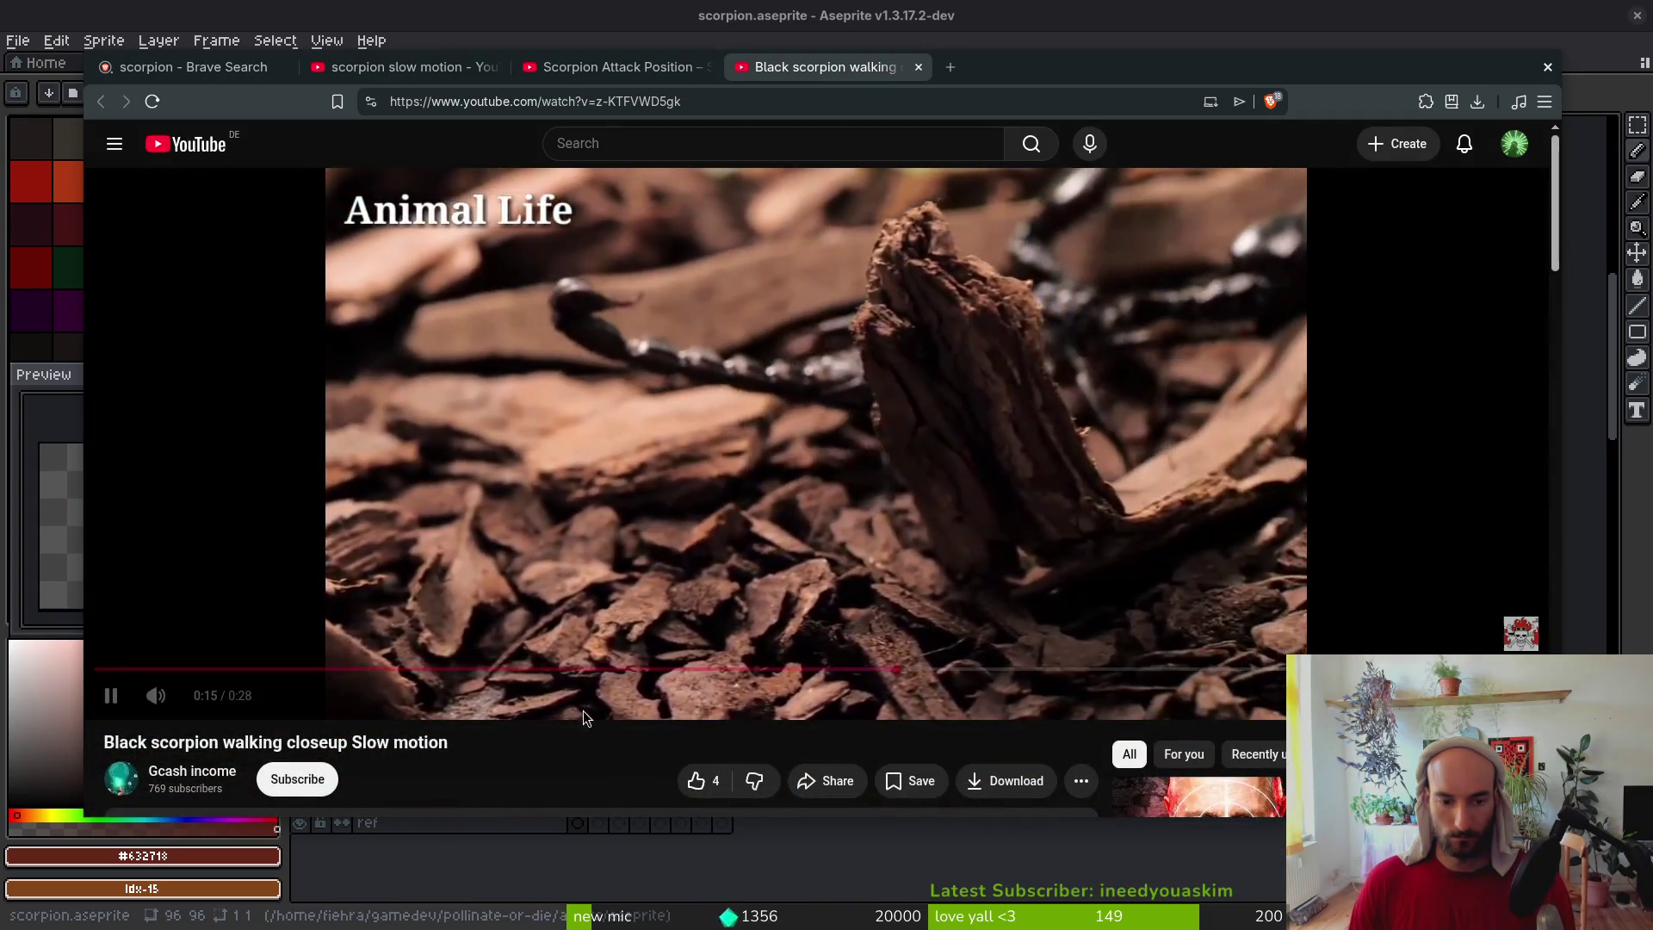
pyautogui.click(1177, 671)
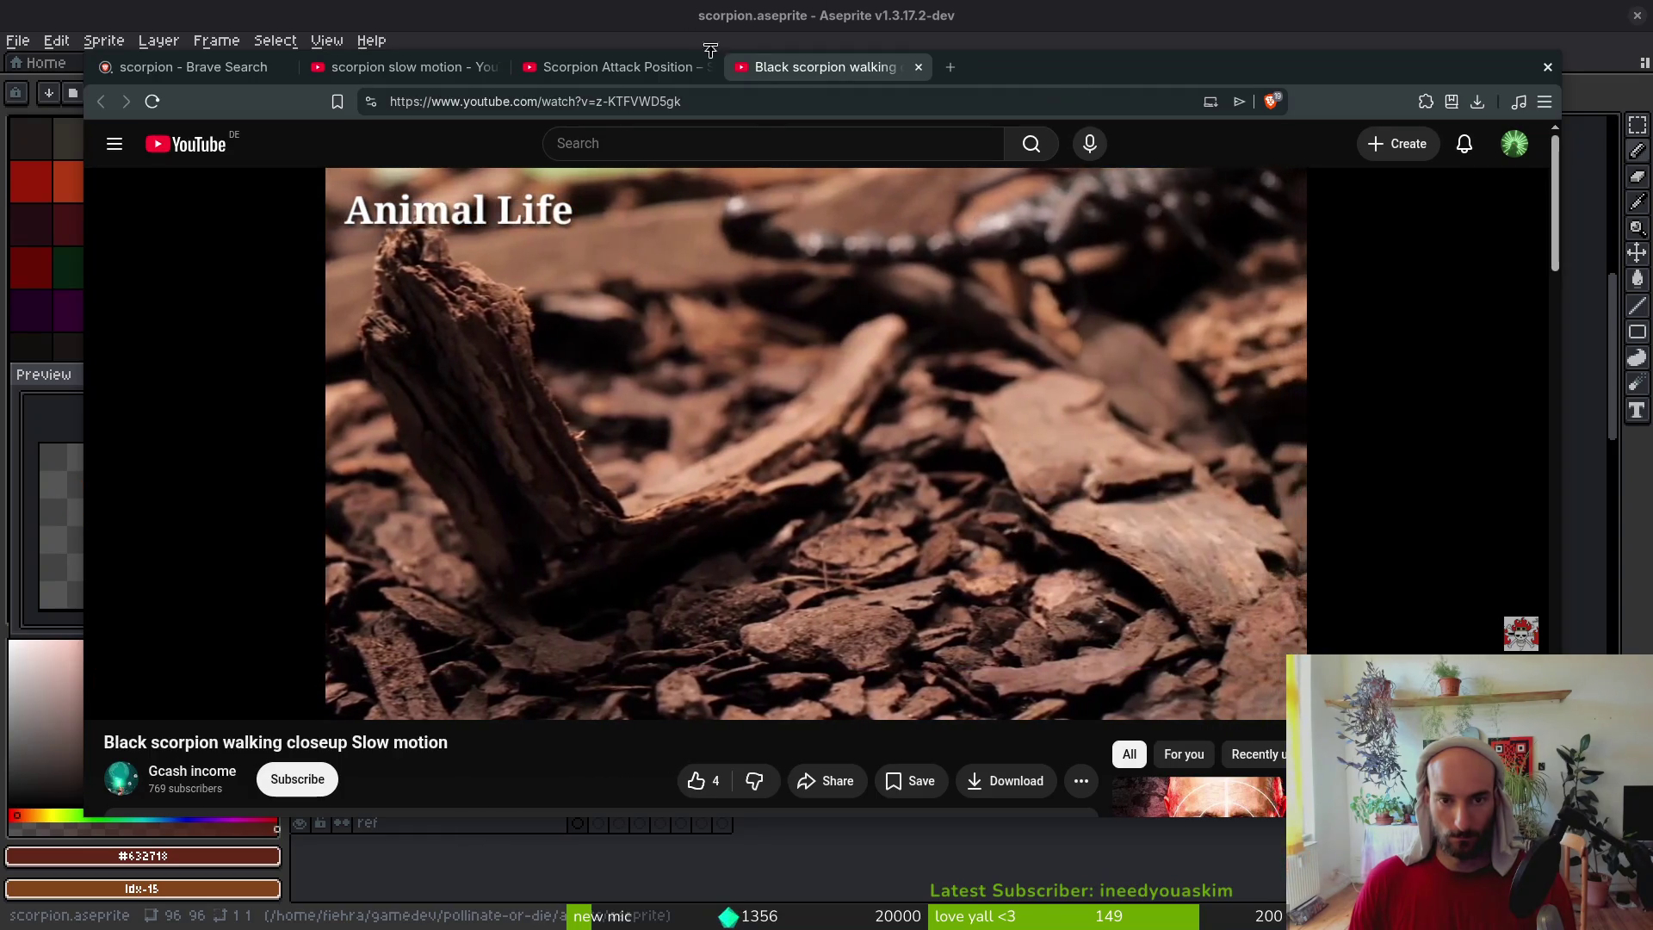
# Compare with the sprite, then skip the attack-position video ahead to about 0:50
pyautogui.hotkey('alt', 'Tab')
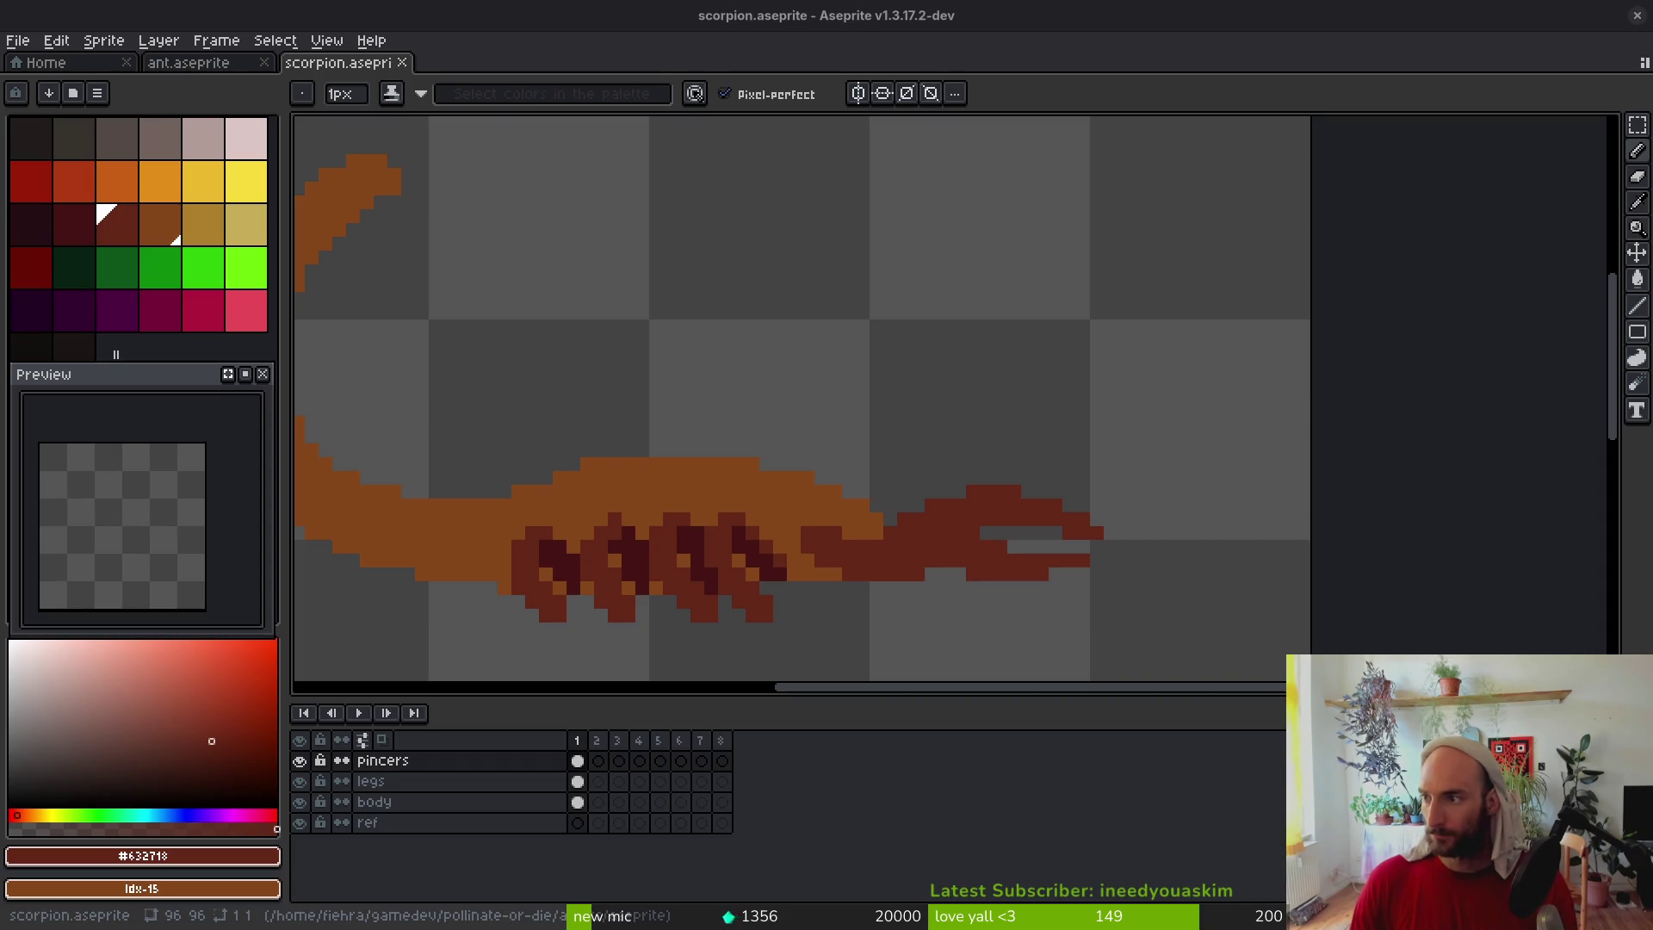
pyautogui.hotkey('alt', 'Tab')
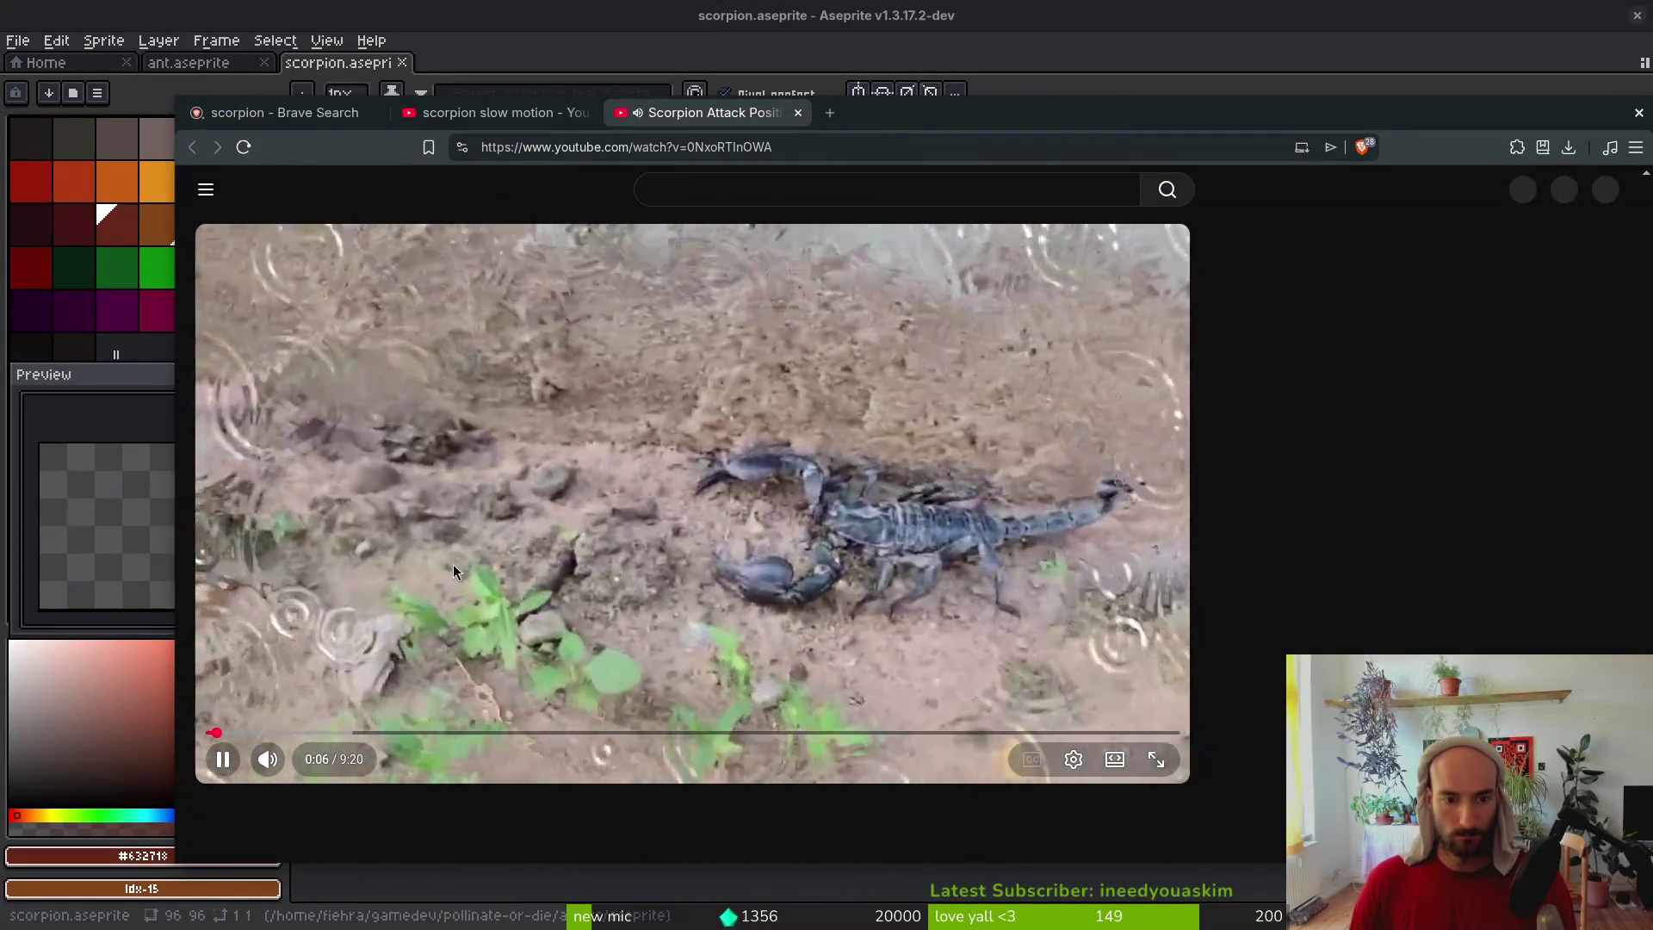
pyautogui.click(293, 733)
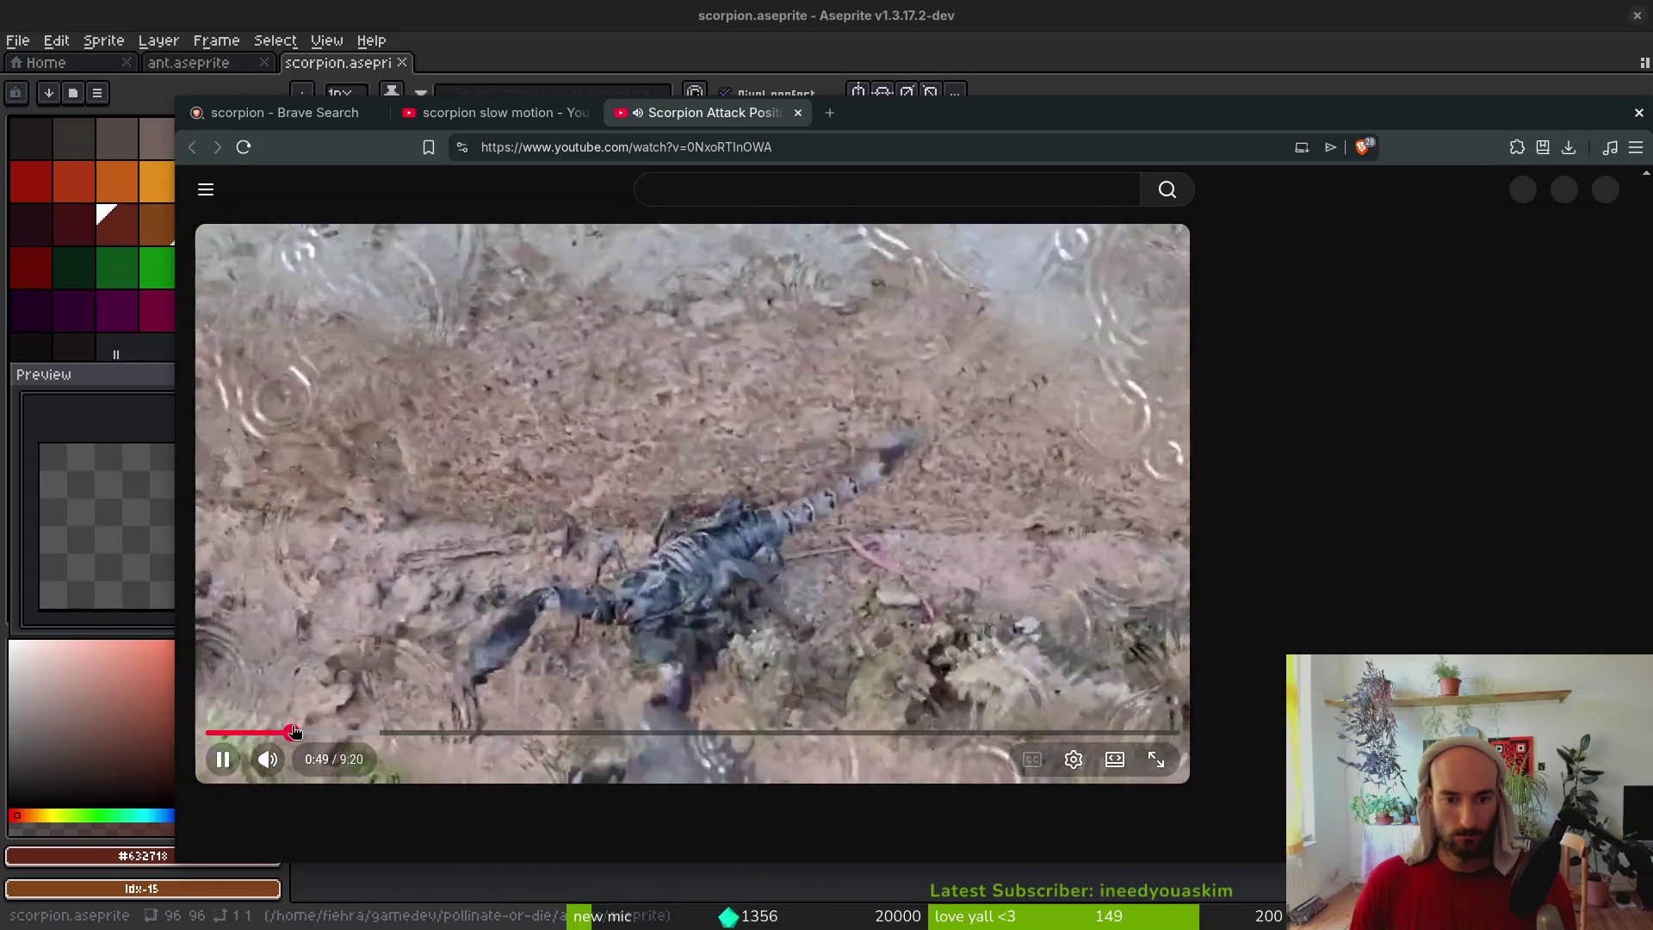
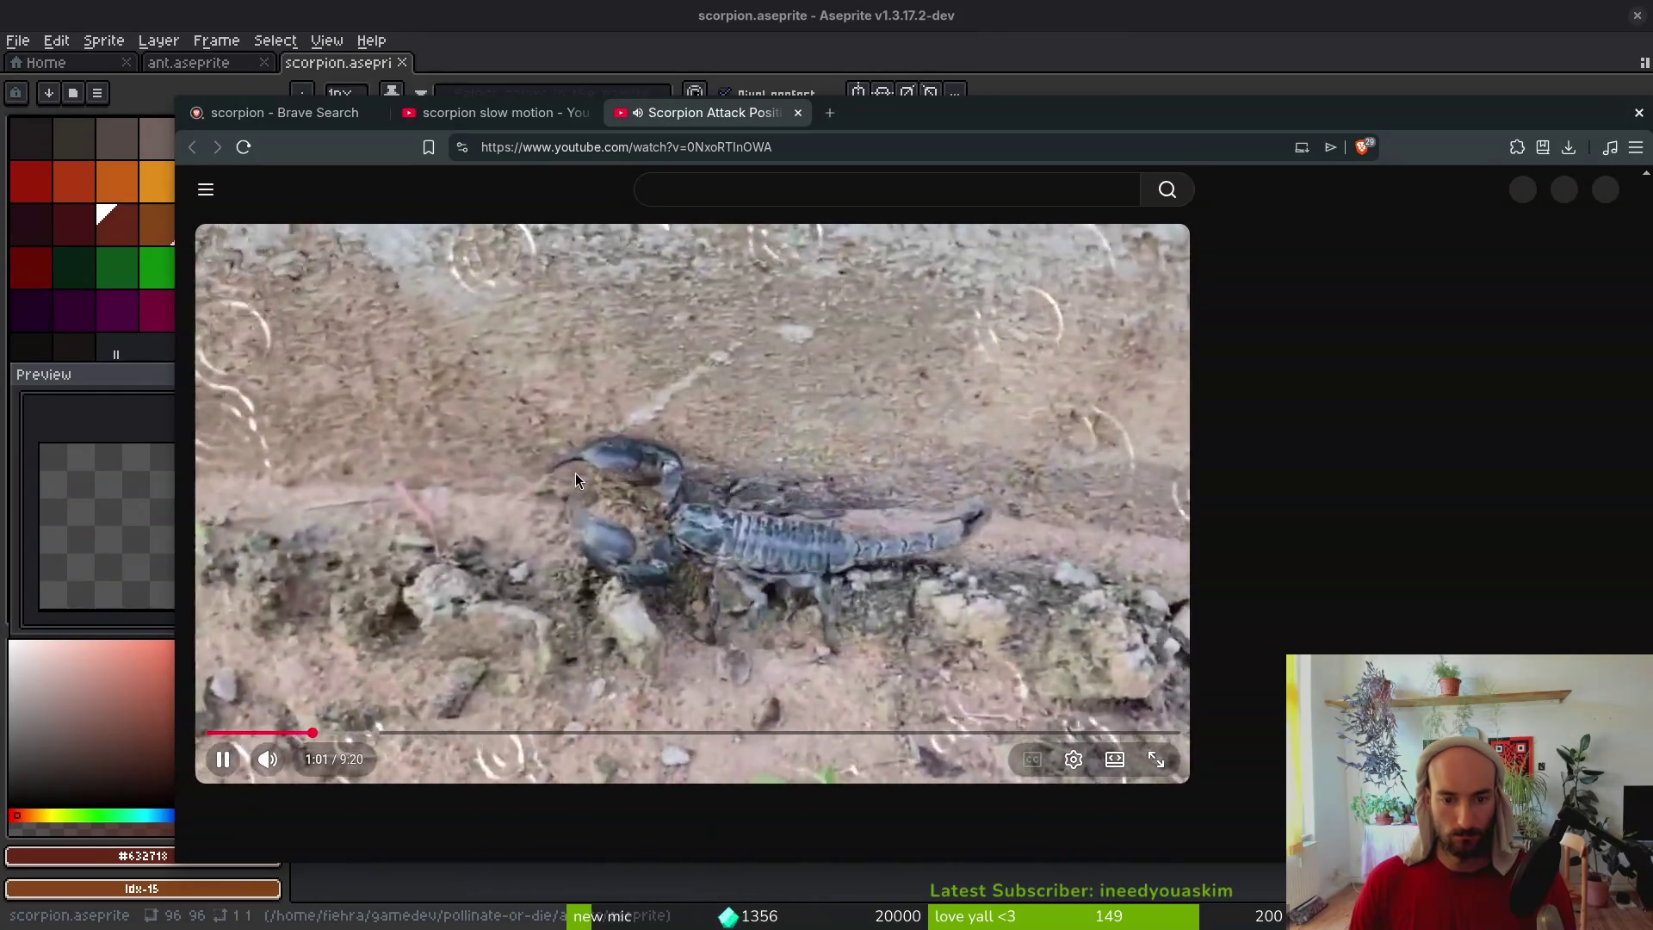
# Switch away from the YouTube scorpion attack video back to the scorpion.aseprite canvas
pyautogui.hotkey('alt', 'Tab')
pyautogui.hscroll(-5, 865, 493)
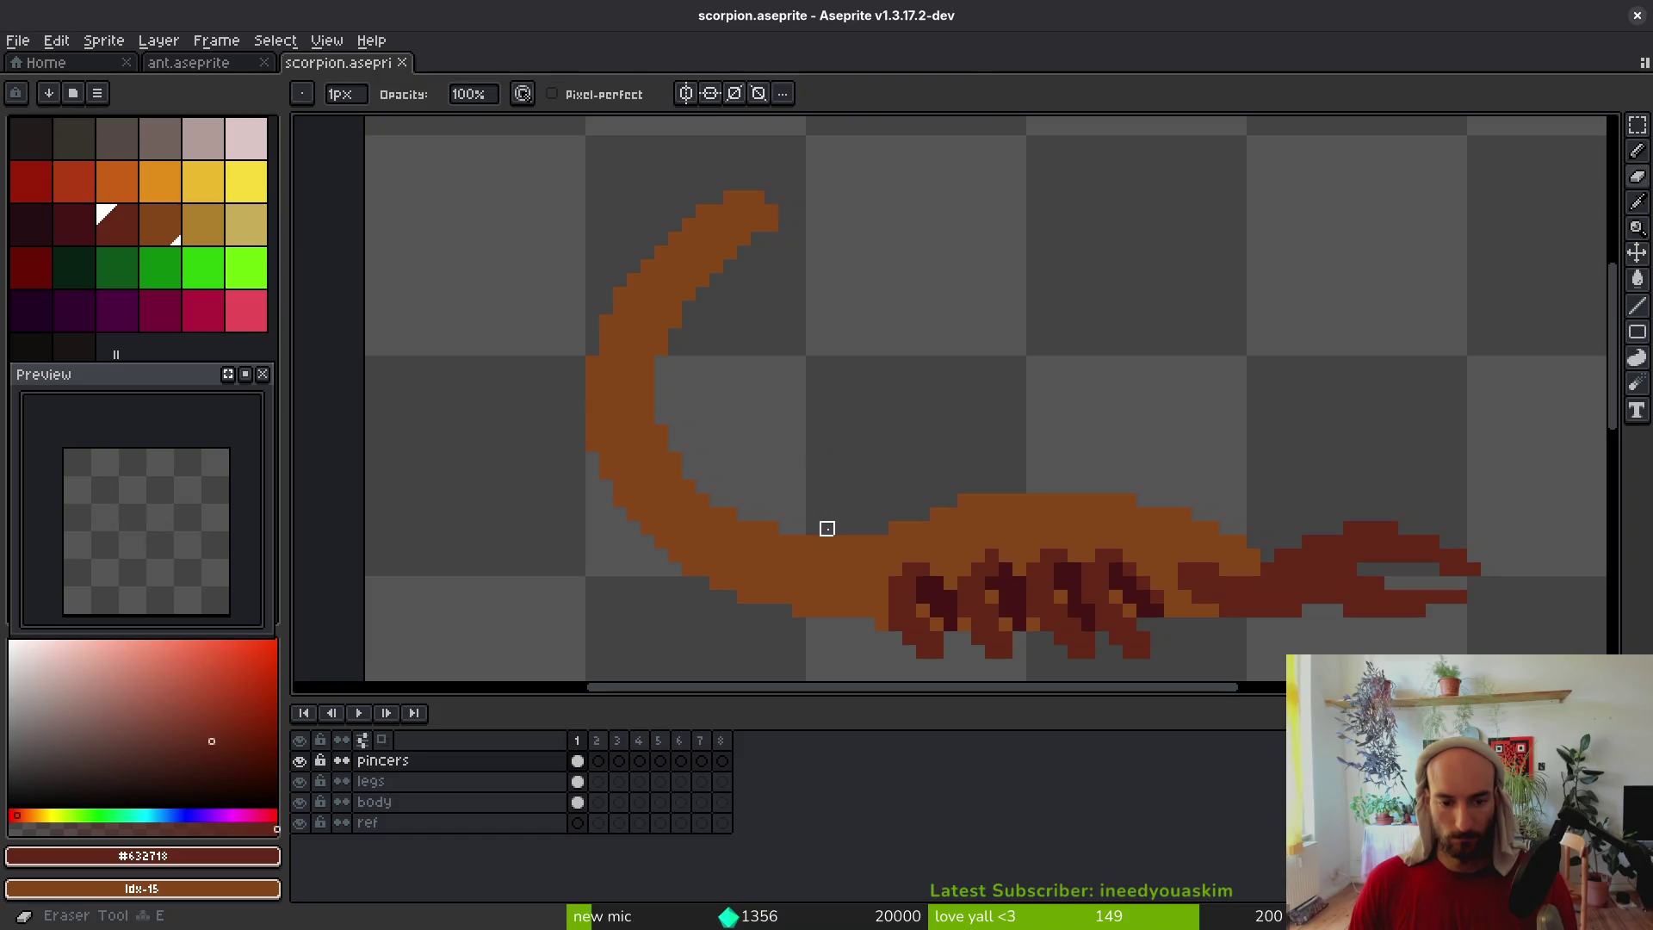
# Make the body layer active and zoom in on the curled tail
pyautogui.keyDown('ctrl'); pyautogui.keyDown('alt'); pyautogui.click(854, 556); pyautogui.keyUp('alt'); pyautogui.keyUp('ctrl')
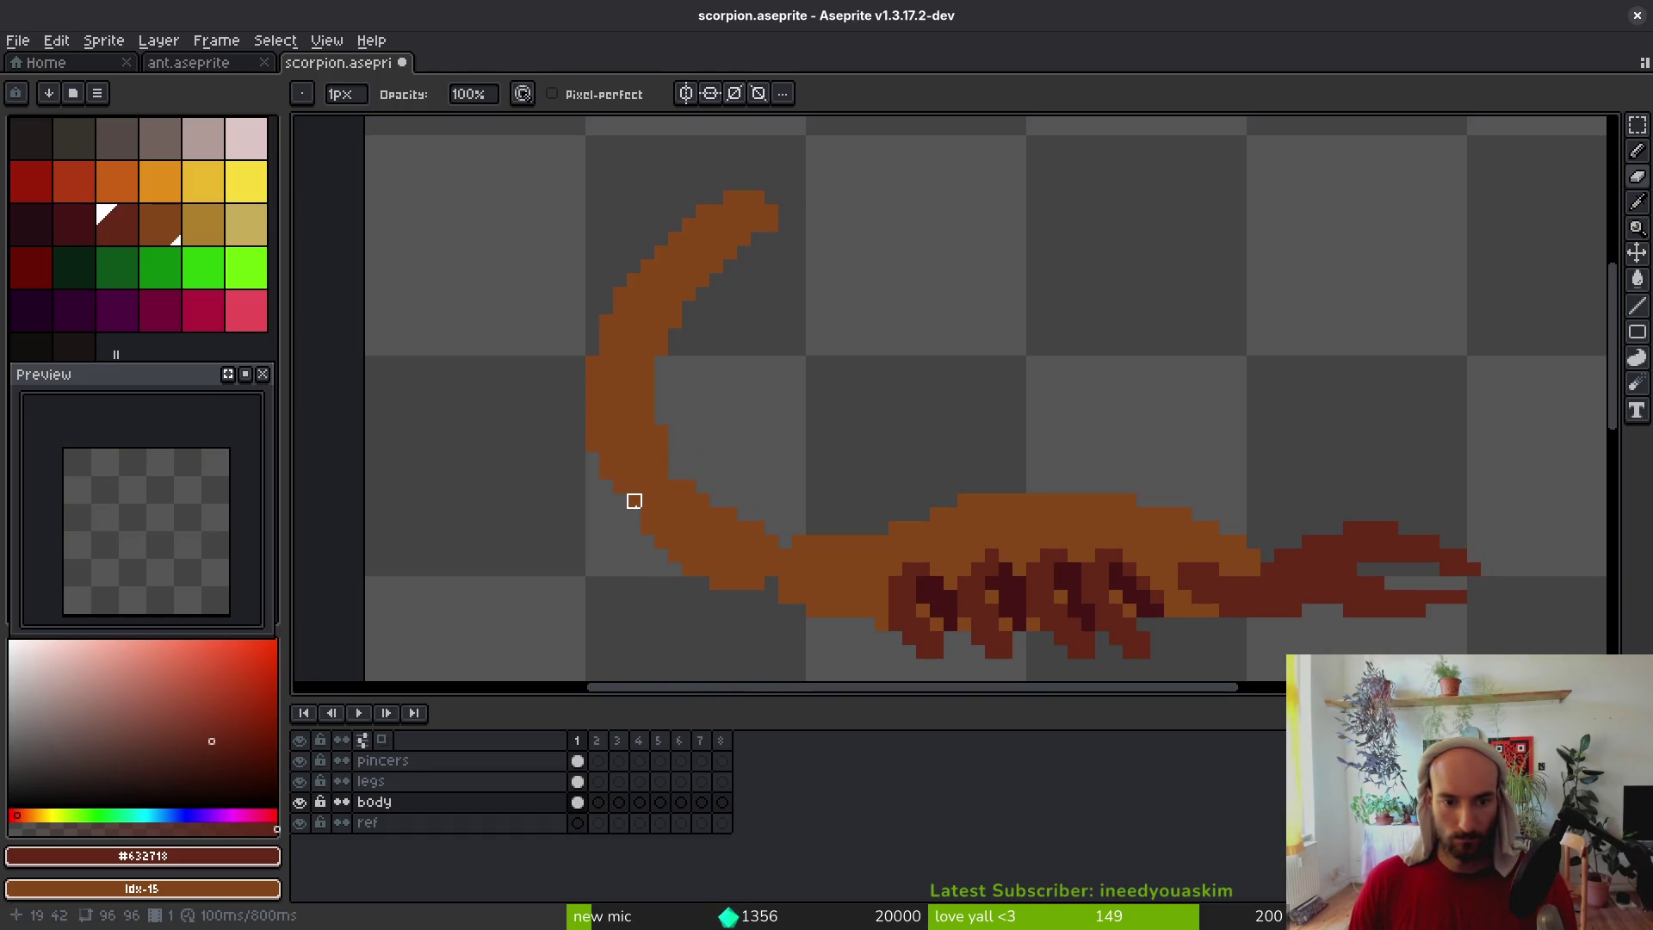
pyautogui.scroll(2, 815, 580)
pyautogui.hscroll(-3, 815, 580)
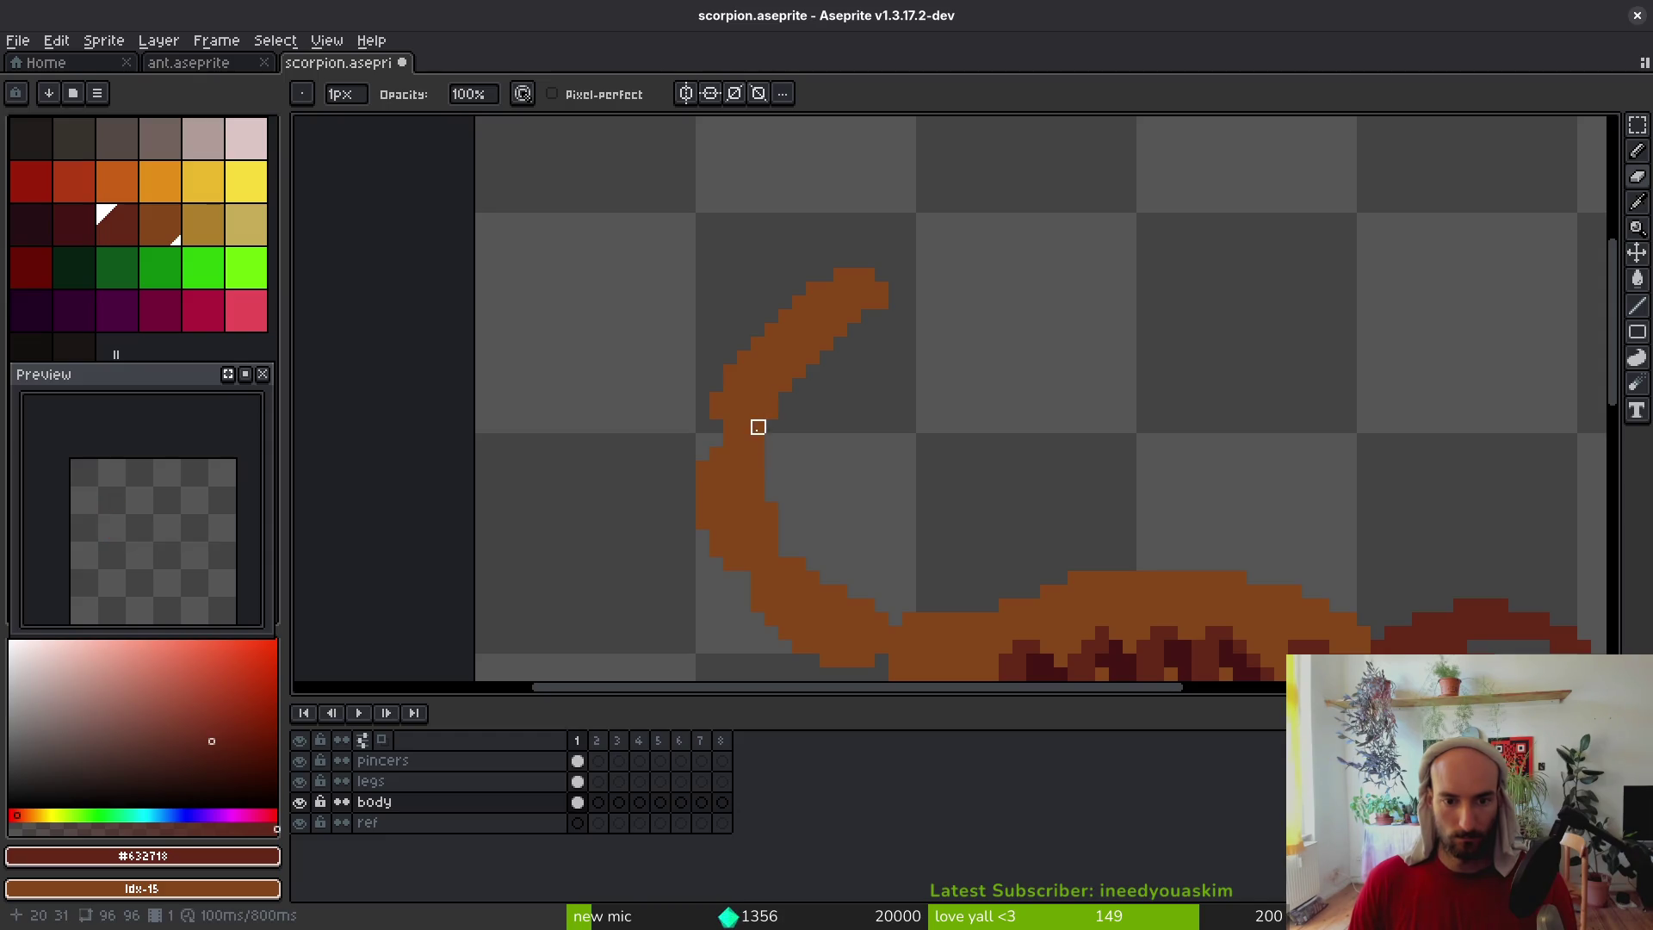
pyautogui.scroll(-3, 785, 481)
pyautogui.scroll(3, 819, 483)
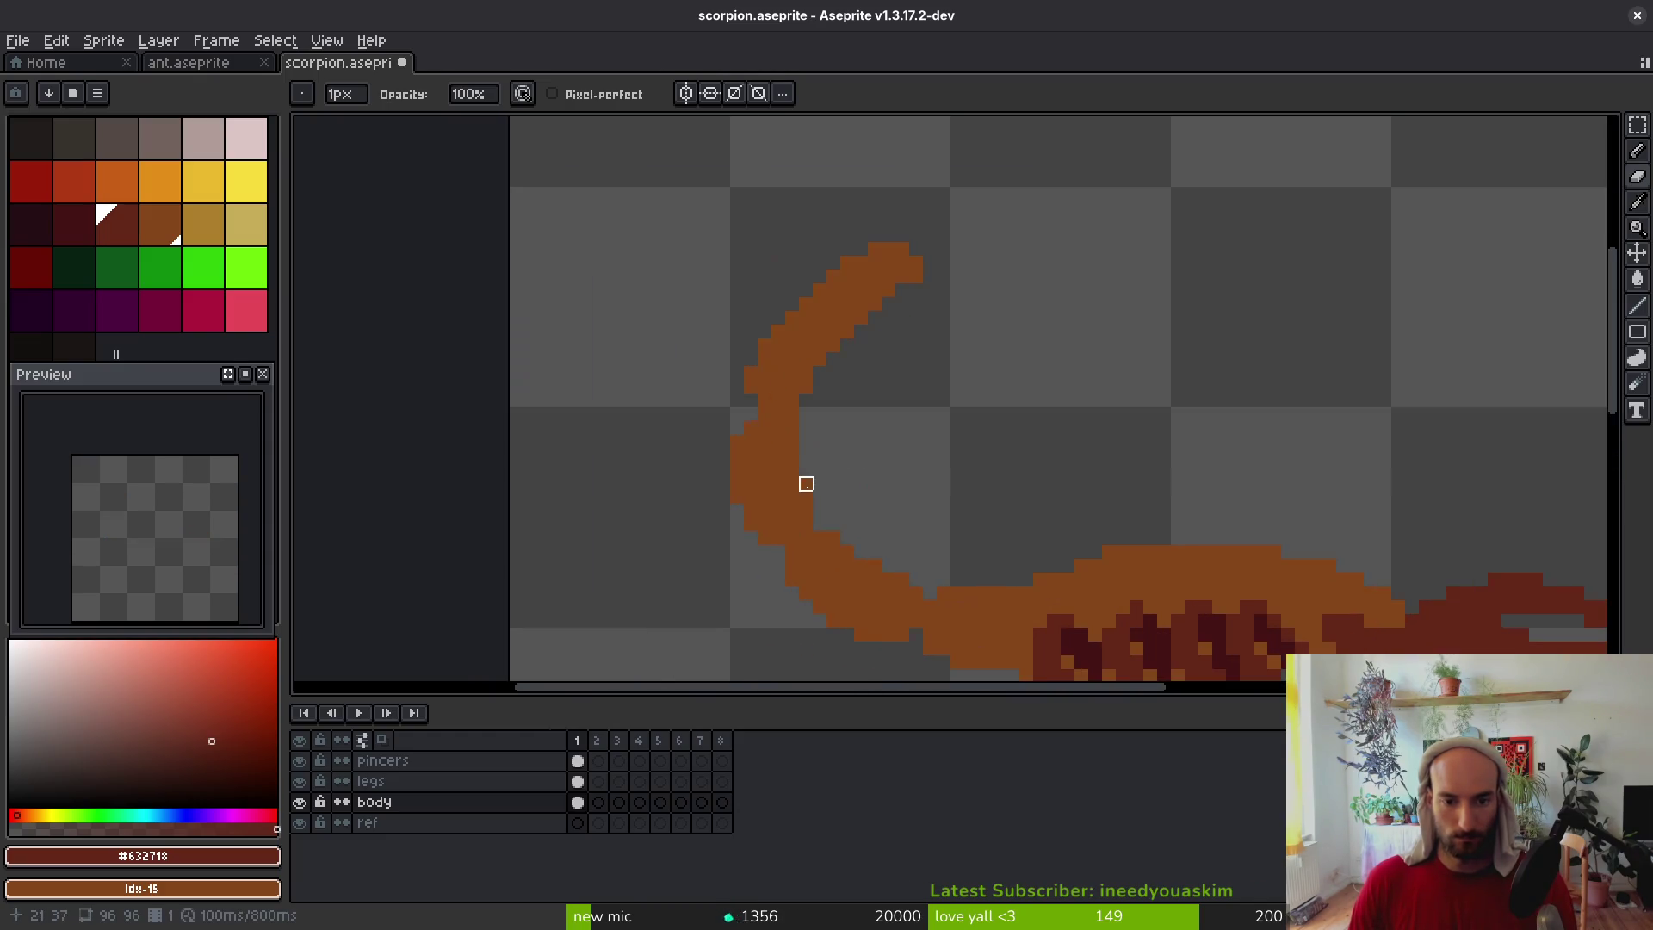
pyautogui.scroll(-2, 864, 424)
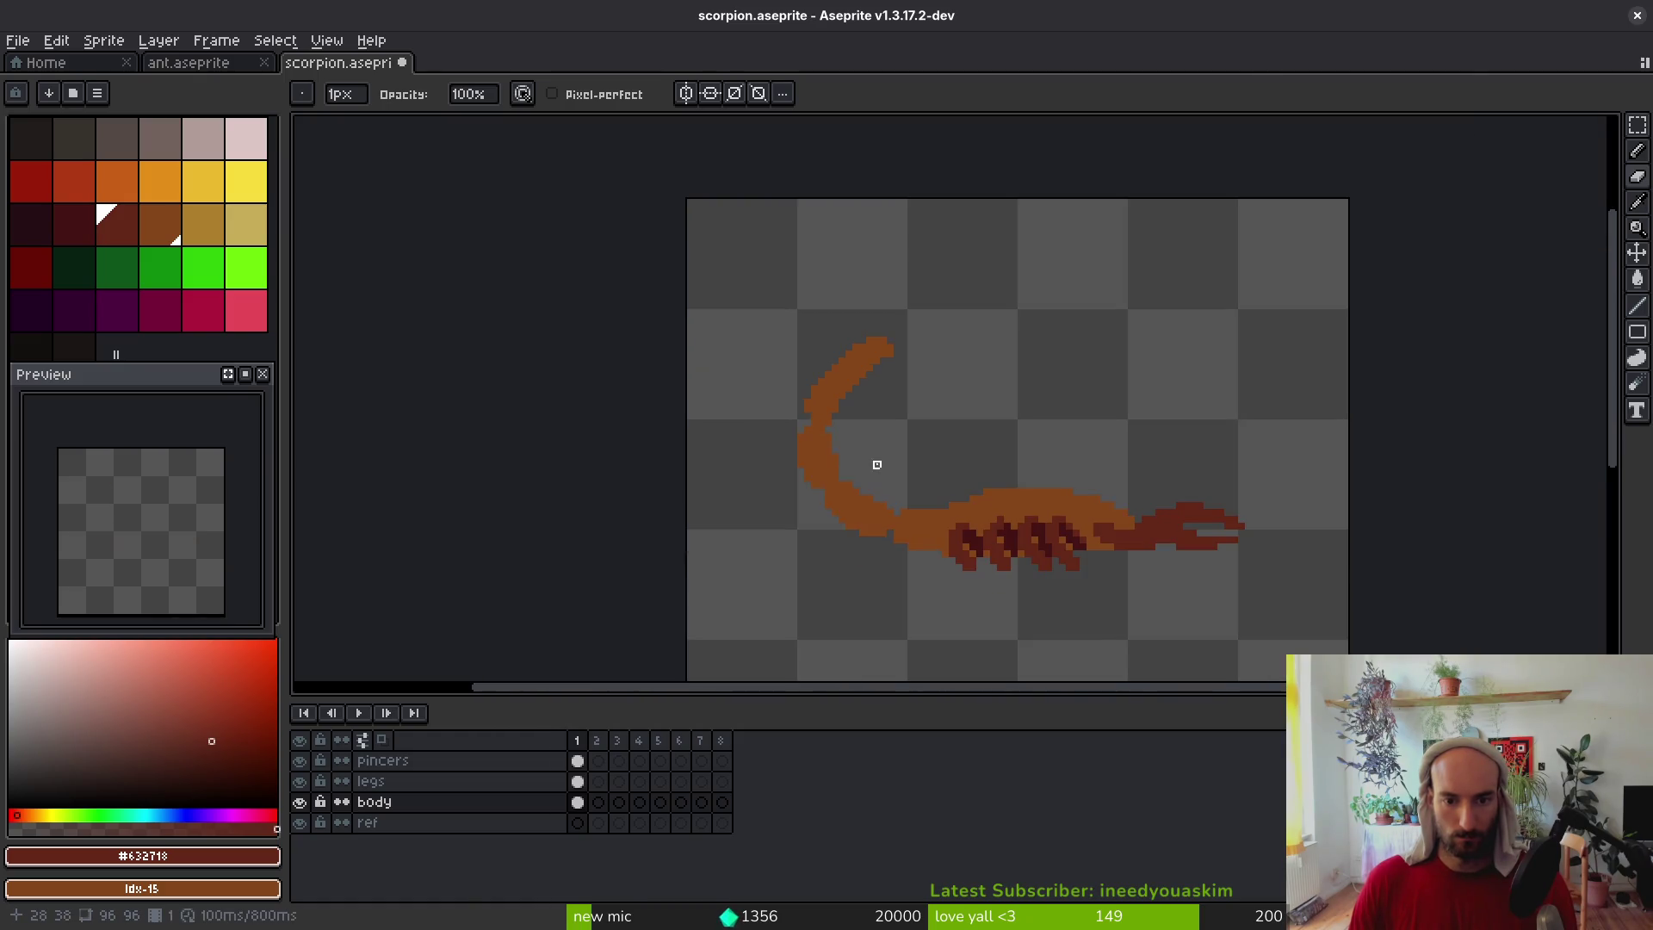
pyautogui.scroll(3, 875, 465)
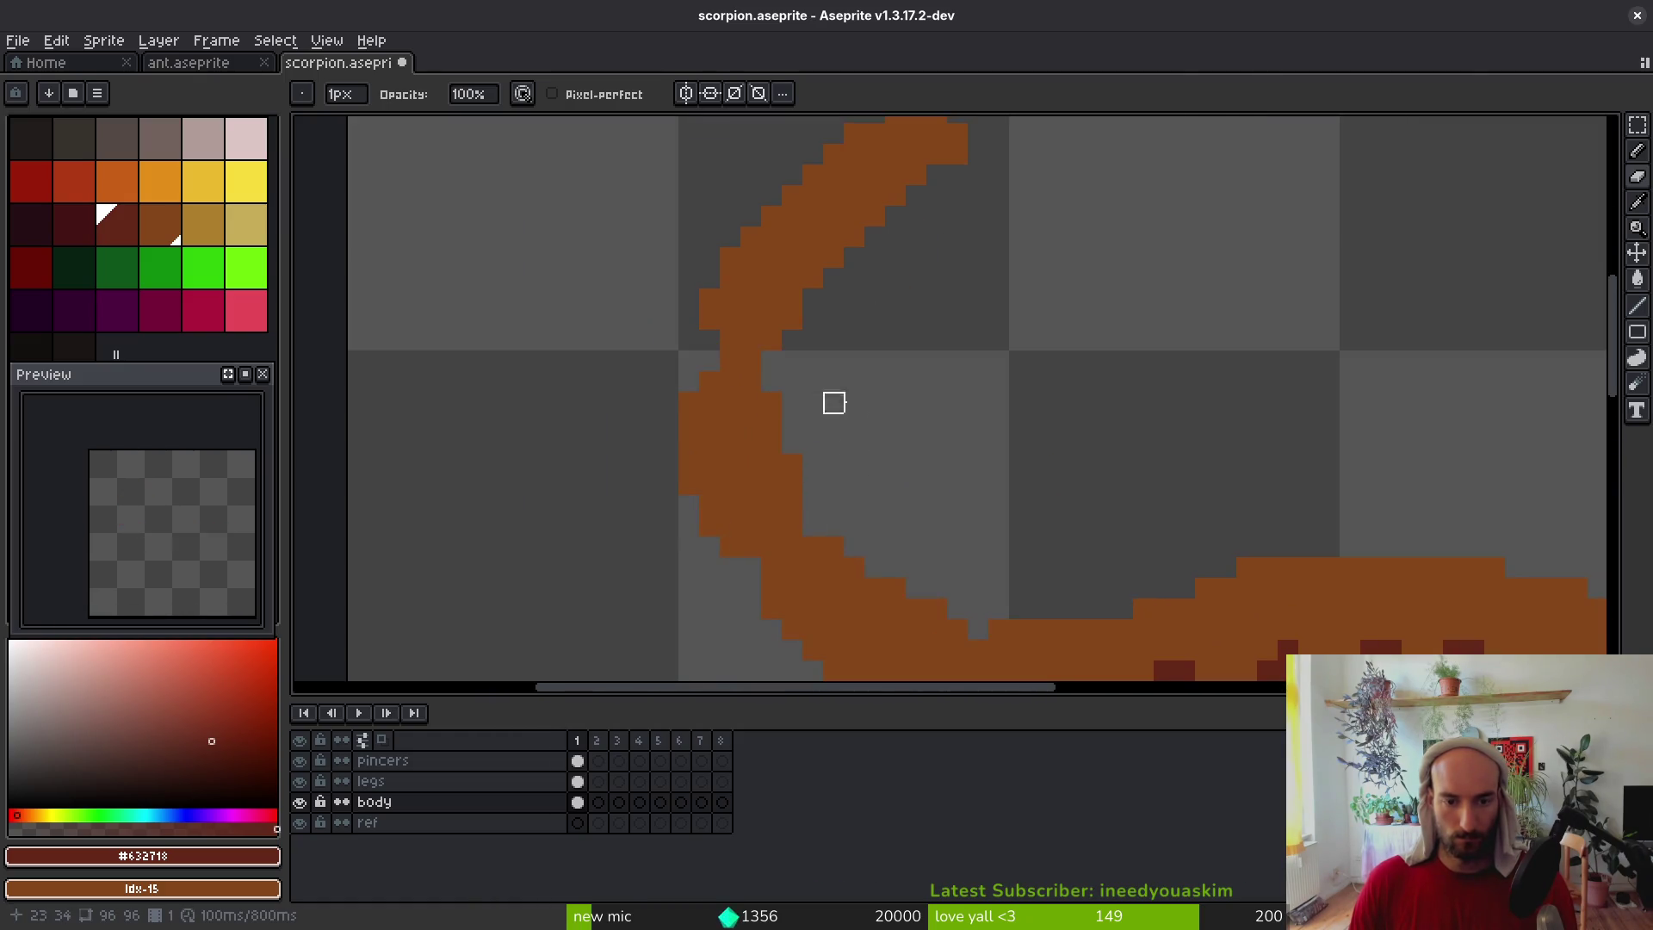
pyautogui.scroll(-3, 867, 410)
pyautogui.scroll(4, 812, 310)
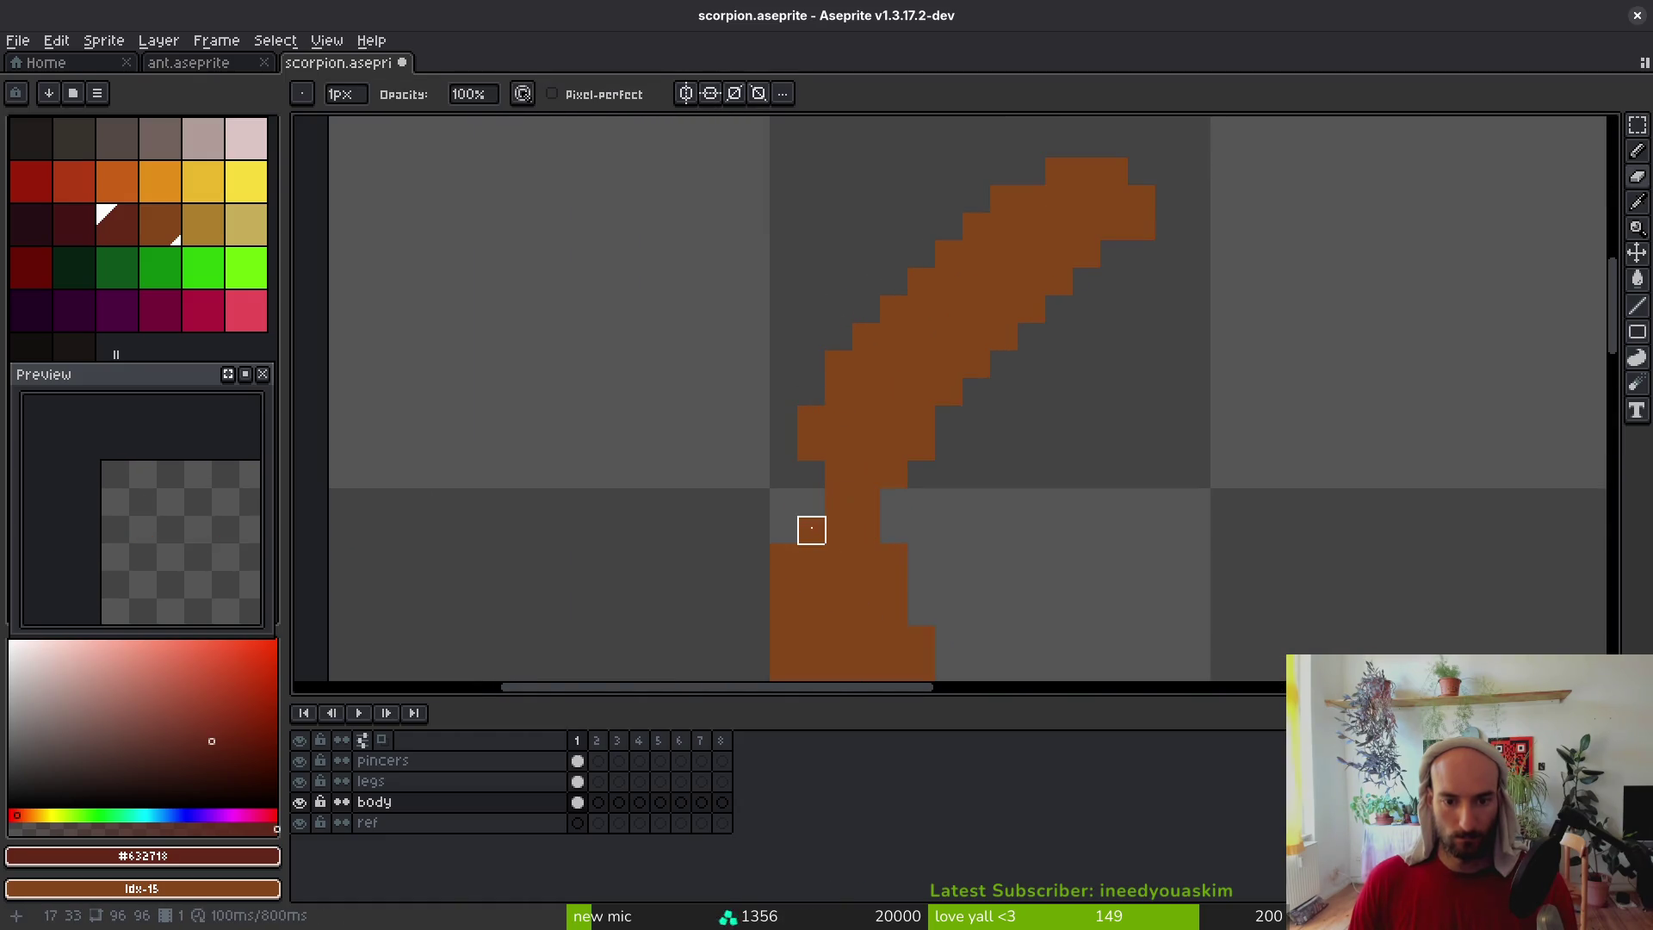
pyautogui.scroll(-3, 839, 558)
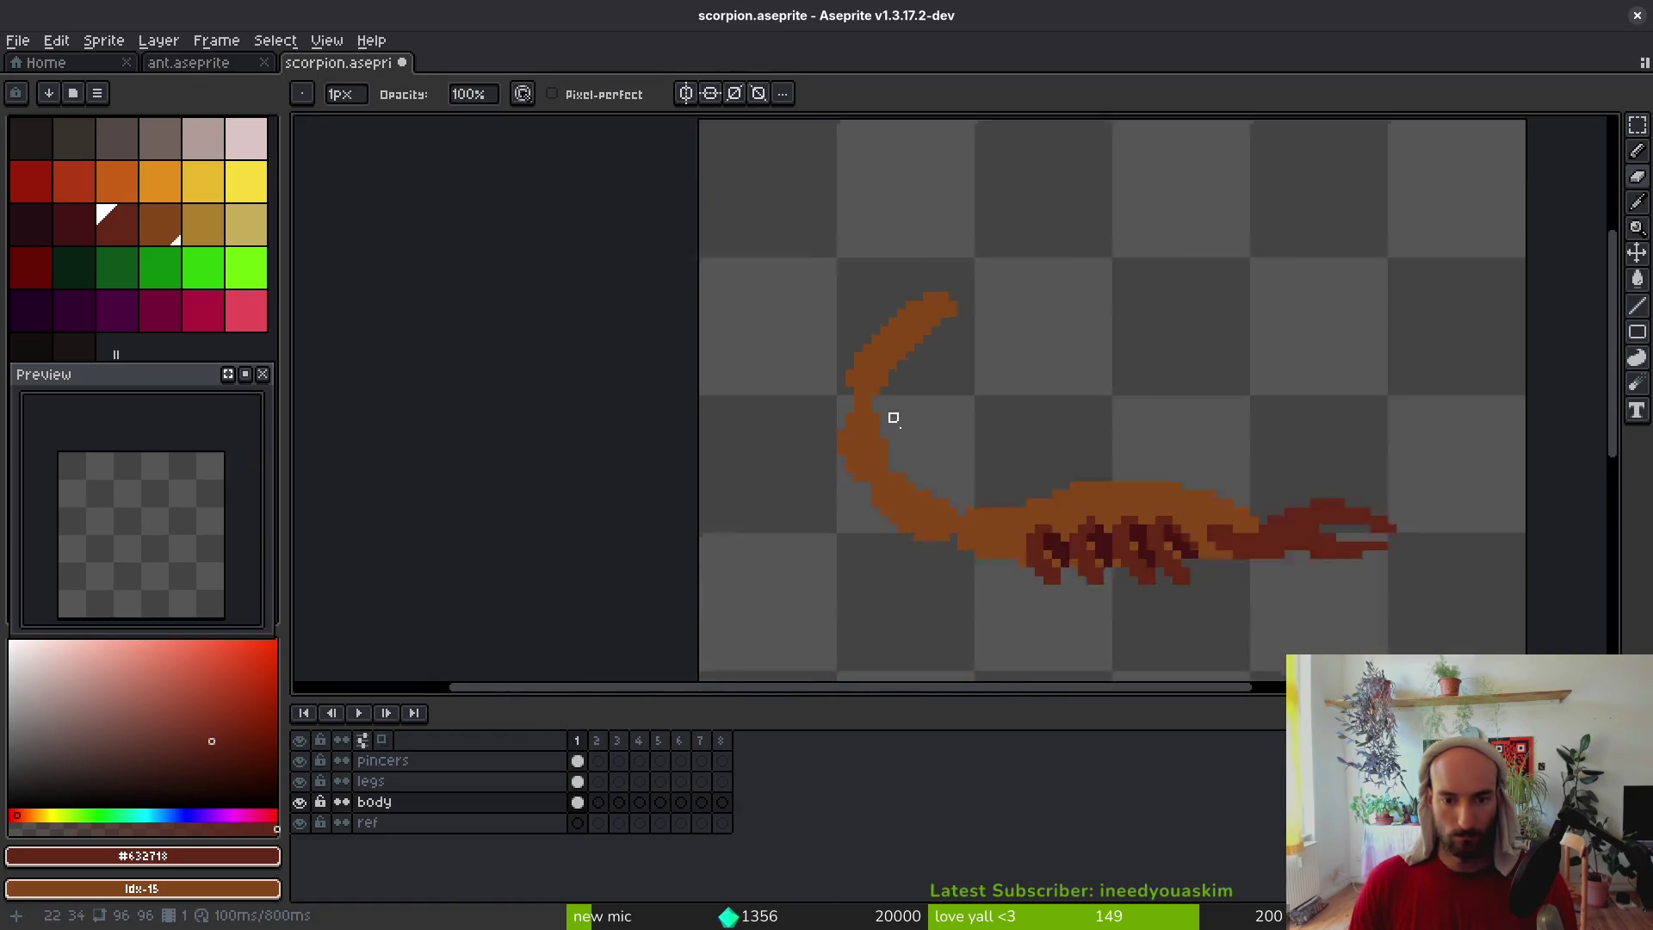
pyautogui.scroll(2, 912, 395)
# Pick the brown tail colour and erase the stray red pixel, keeping the tail pixels intact
pyautogui.press('f')
pyautogui.keyDown('alt'); pyautogui.click(779, 430); pyautogui.keyUp('alt')
pyautogui.press('e')
pyautogui.click(765, 418)
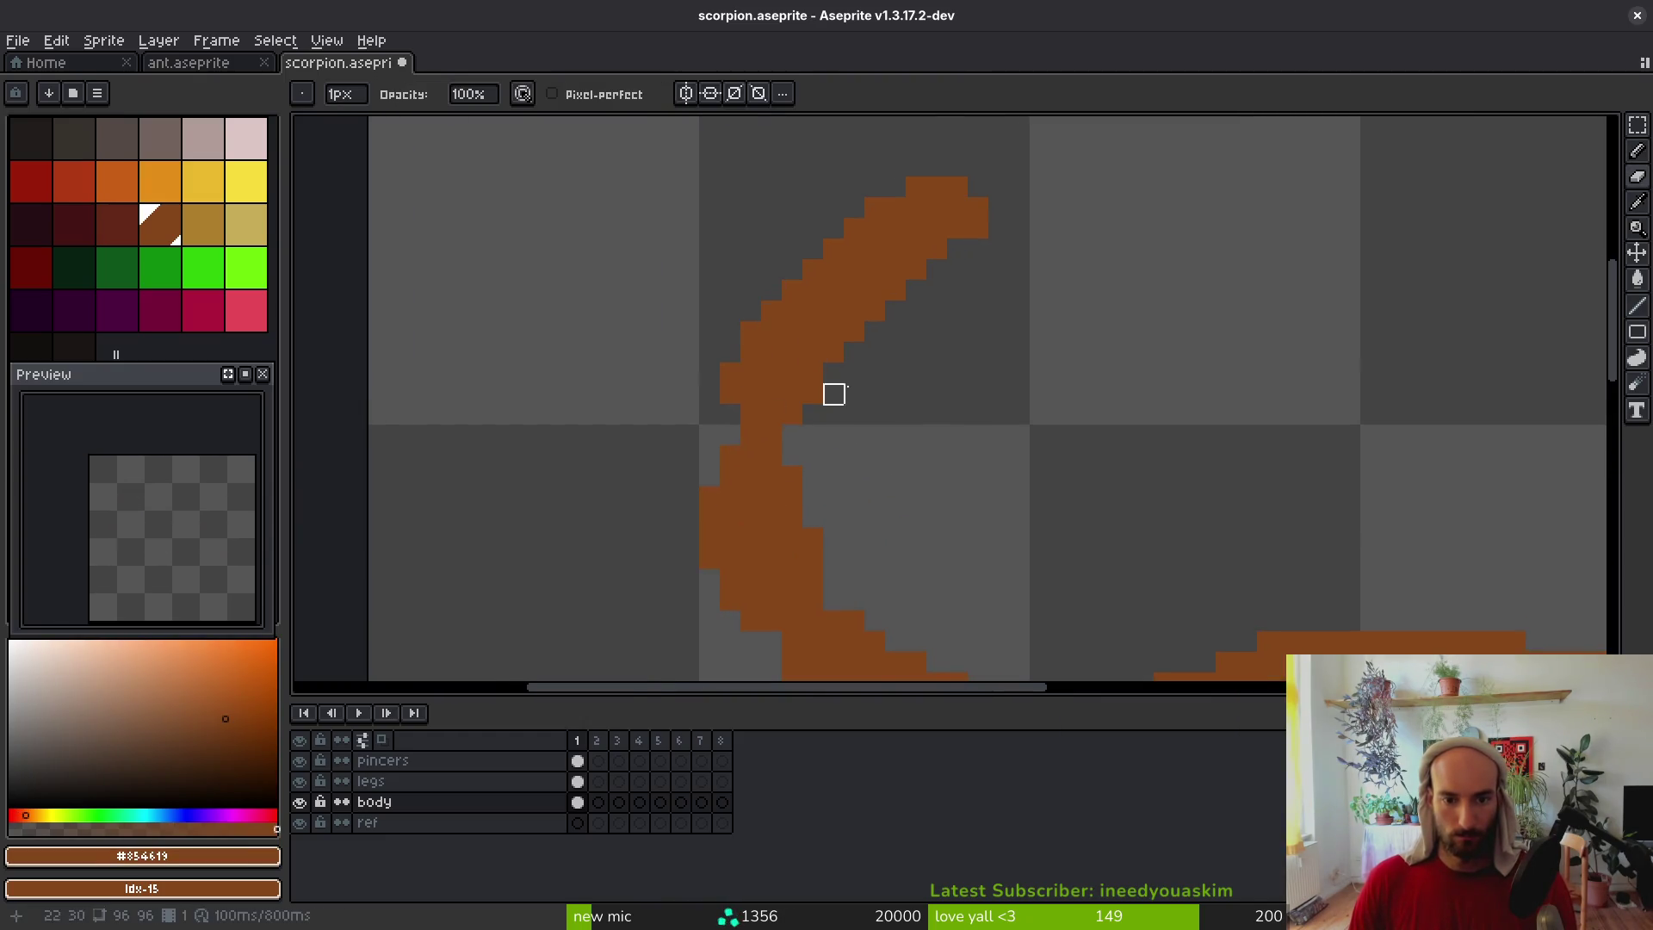
pyautogui.moveTo(854, 333); pyautogui.dragTo(854, 310)
pyautogui.hotkey('ctrl', 'z')
pyautogui.scroll(-3, 874, 312)
pyautogui.scroll(3, 852, 384)
# Pencil brown pixels onto the tail, thickening its curve with an added column
pyautogui.press('b')
pyautogui.click(1143, 466)
pyautogui.scroll(-5, 1147, 470)
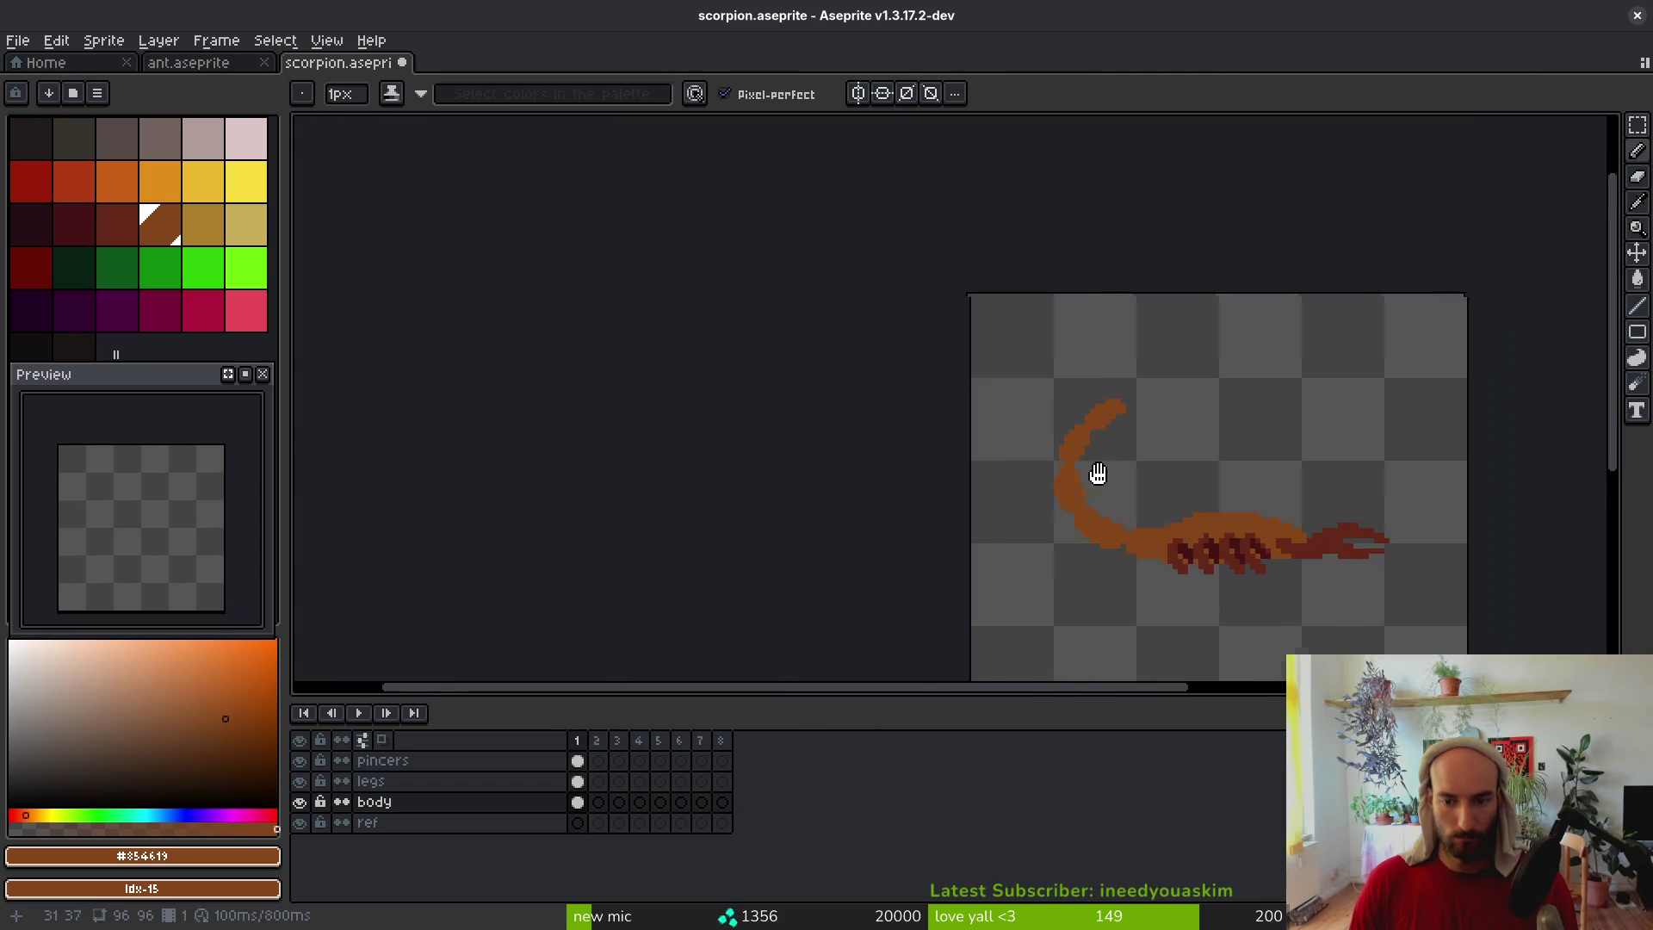
pyautogui.scroll(5, 978, 424)
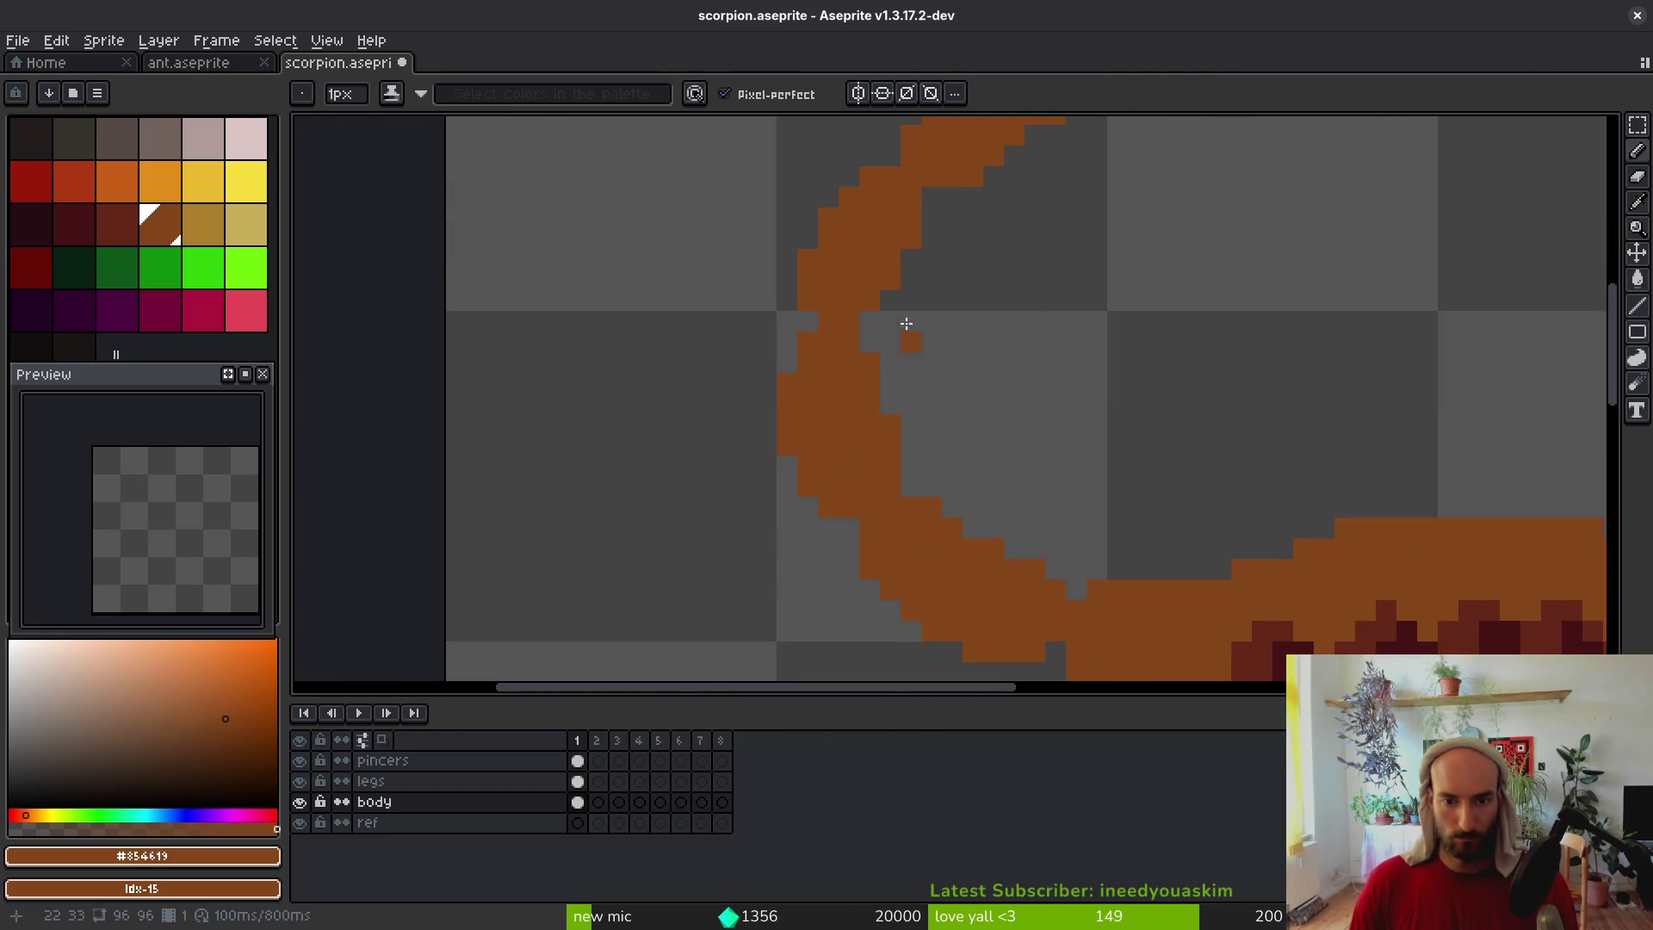
pyautogui.scroll(-2, 908, 339)
pyautogui.scroll(2, 938, 269)
pyautogui.scroll(-4, 914, 449)
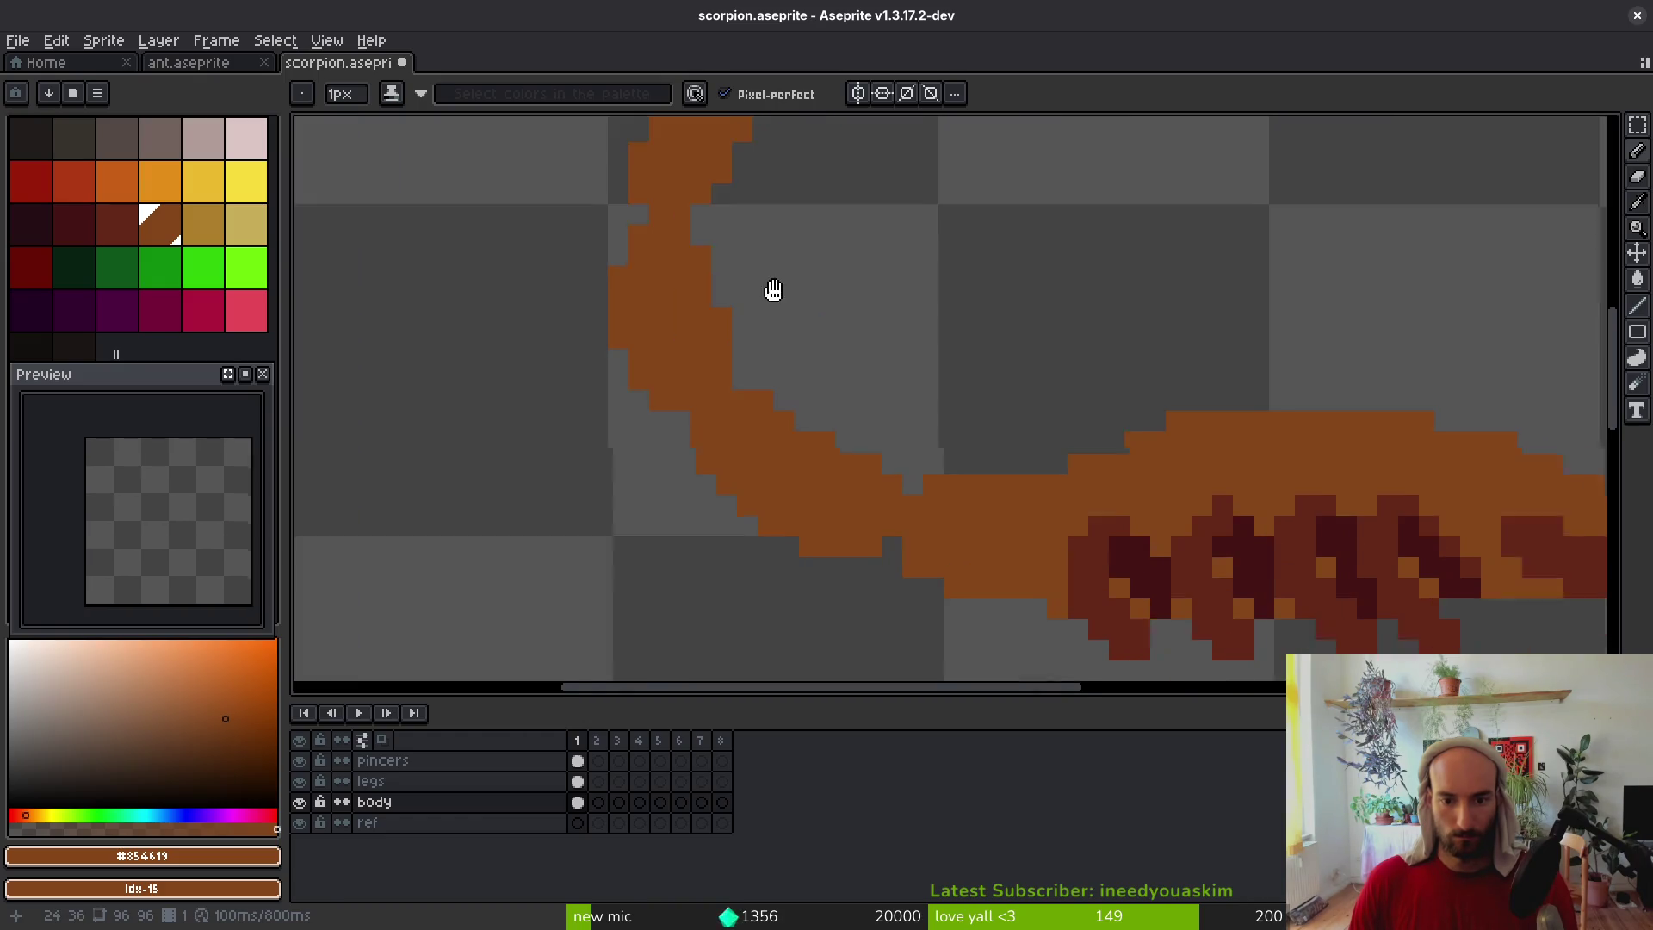
pyautogui.scroll(4, 880, 432)
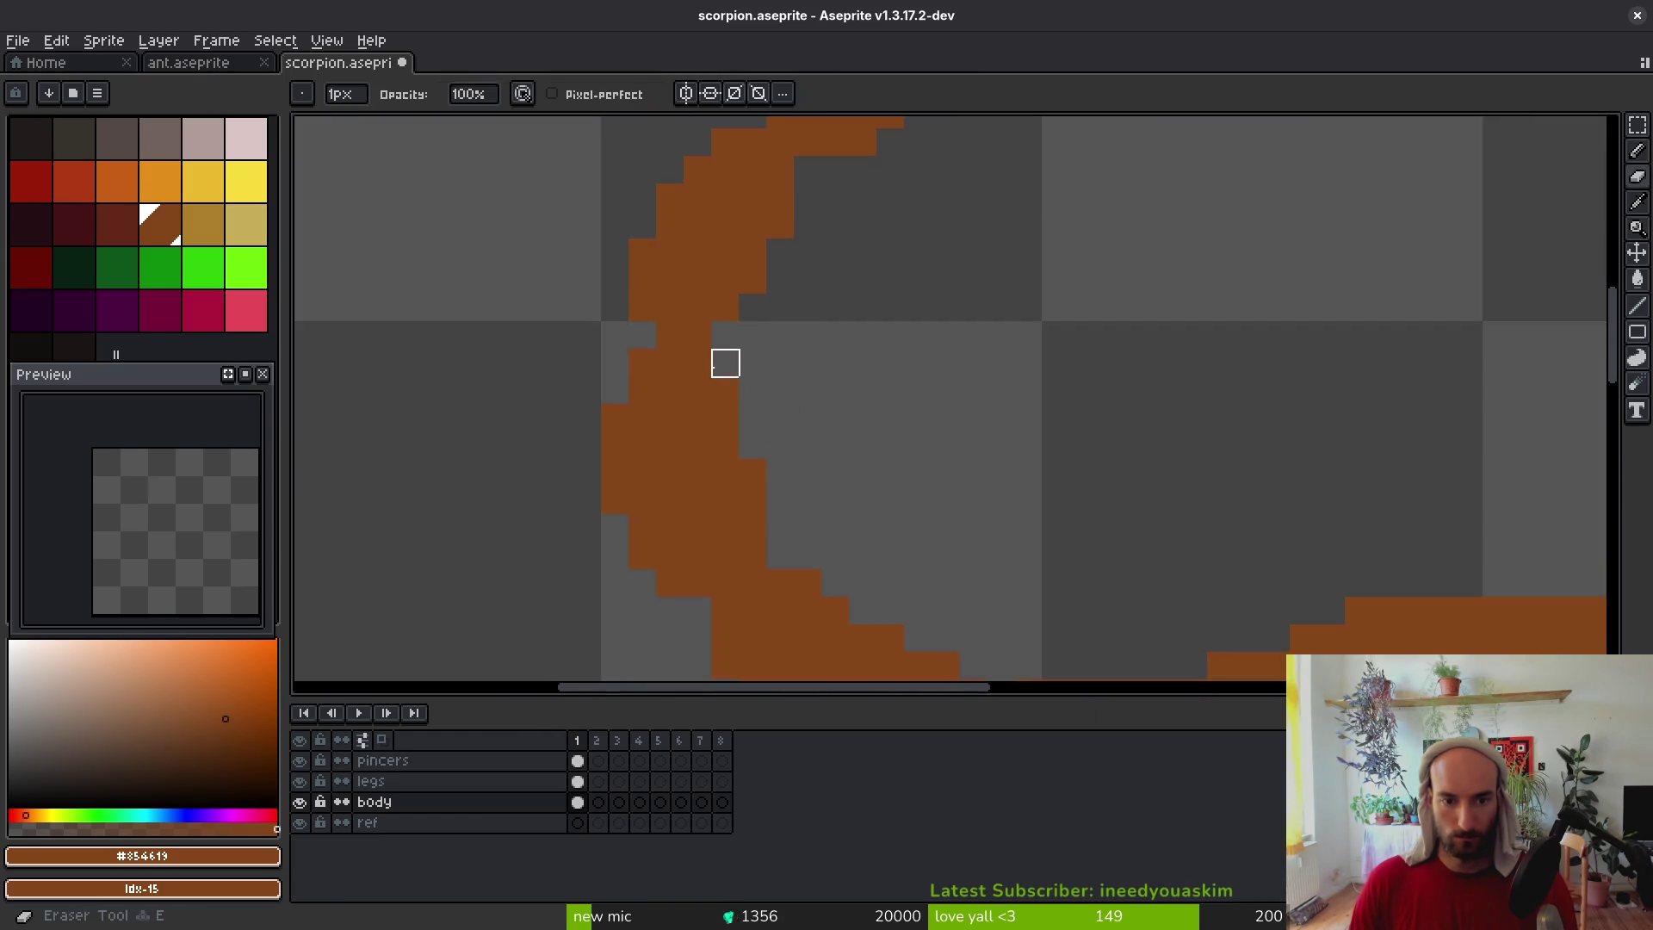
pyautogui.press('b')
pyautogui.moveTo(720, 388); pyautogui.dragTo(749, 465)
pyautogui.press('e')
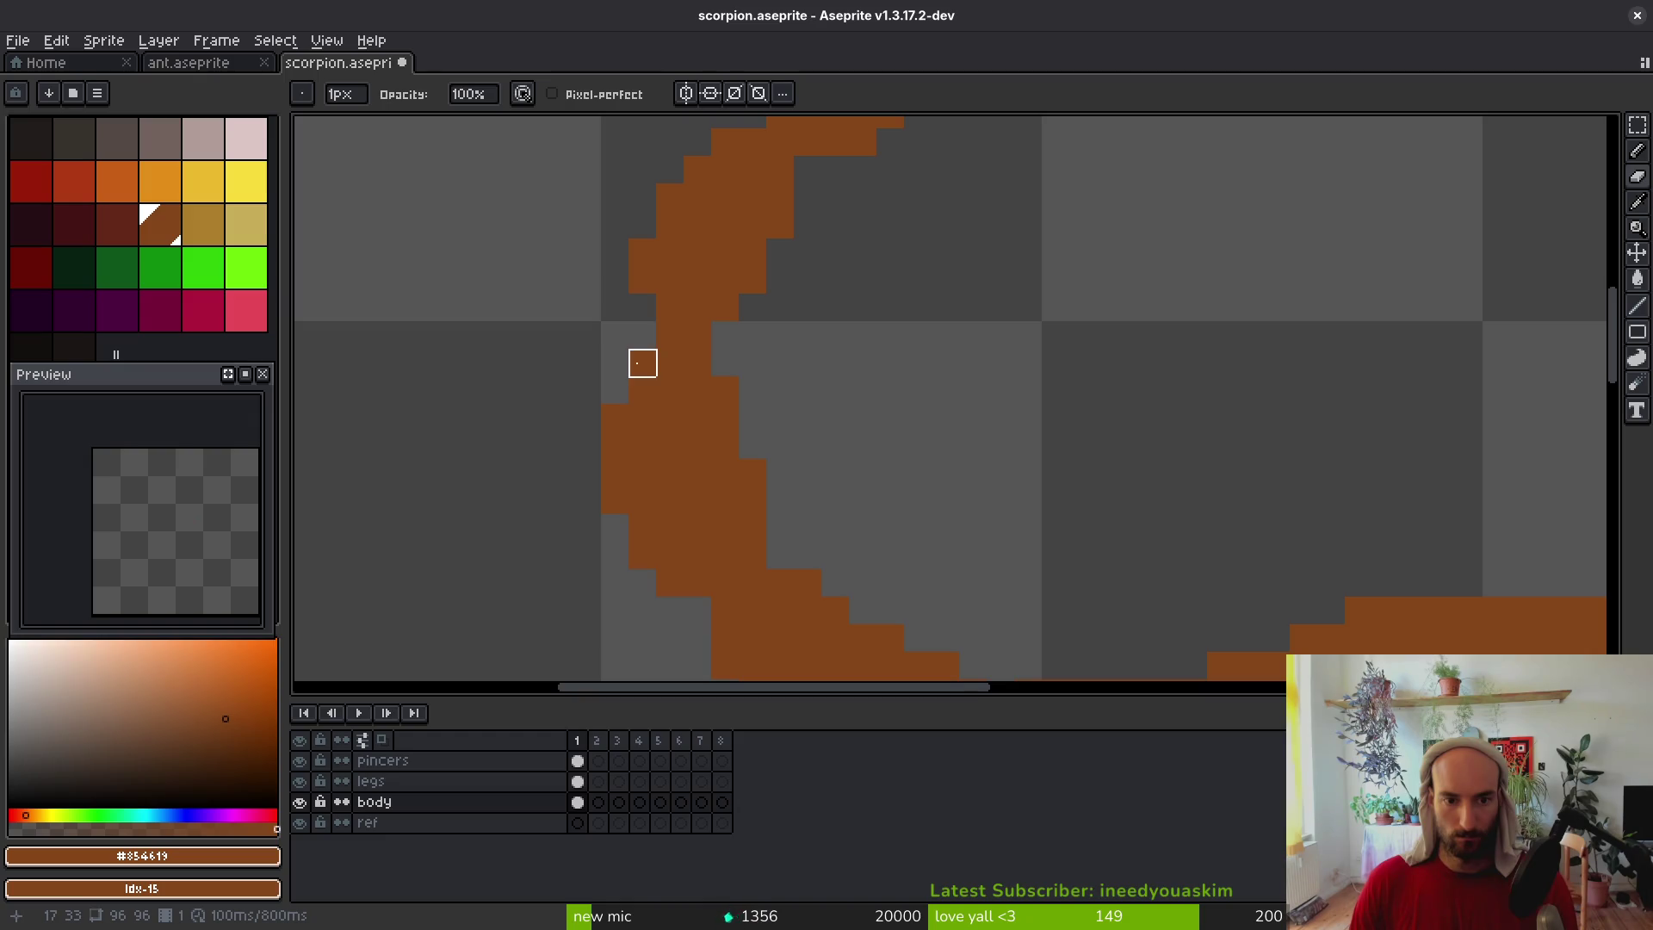
pyautogui.press('b')
pyautogui.scroll(-4, 812, 396)
pyautogui.scroll(3, 745, 328)
pyautogui.scroll(-1, 795, 305)
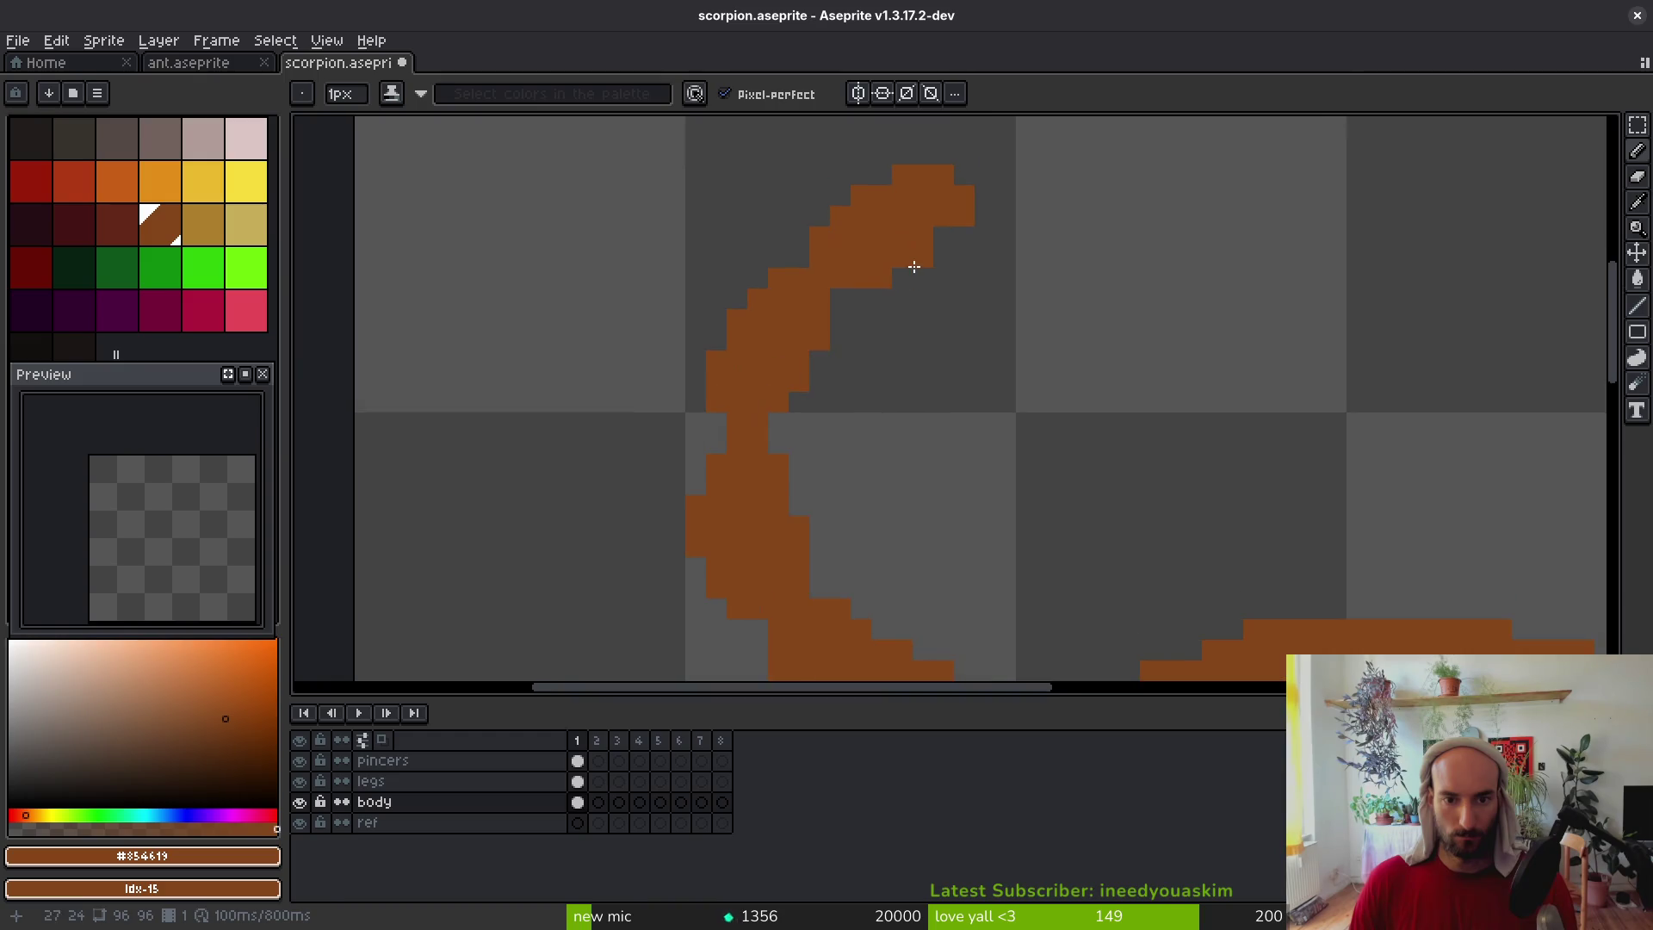
pyautogui.scroll(1, 913, 293)
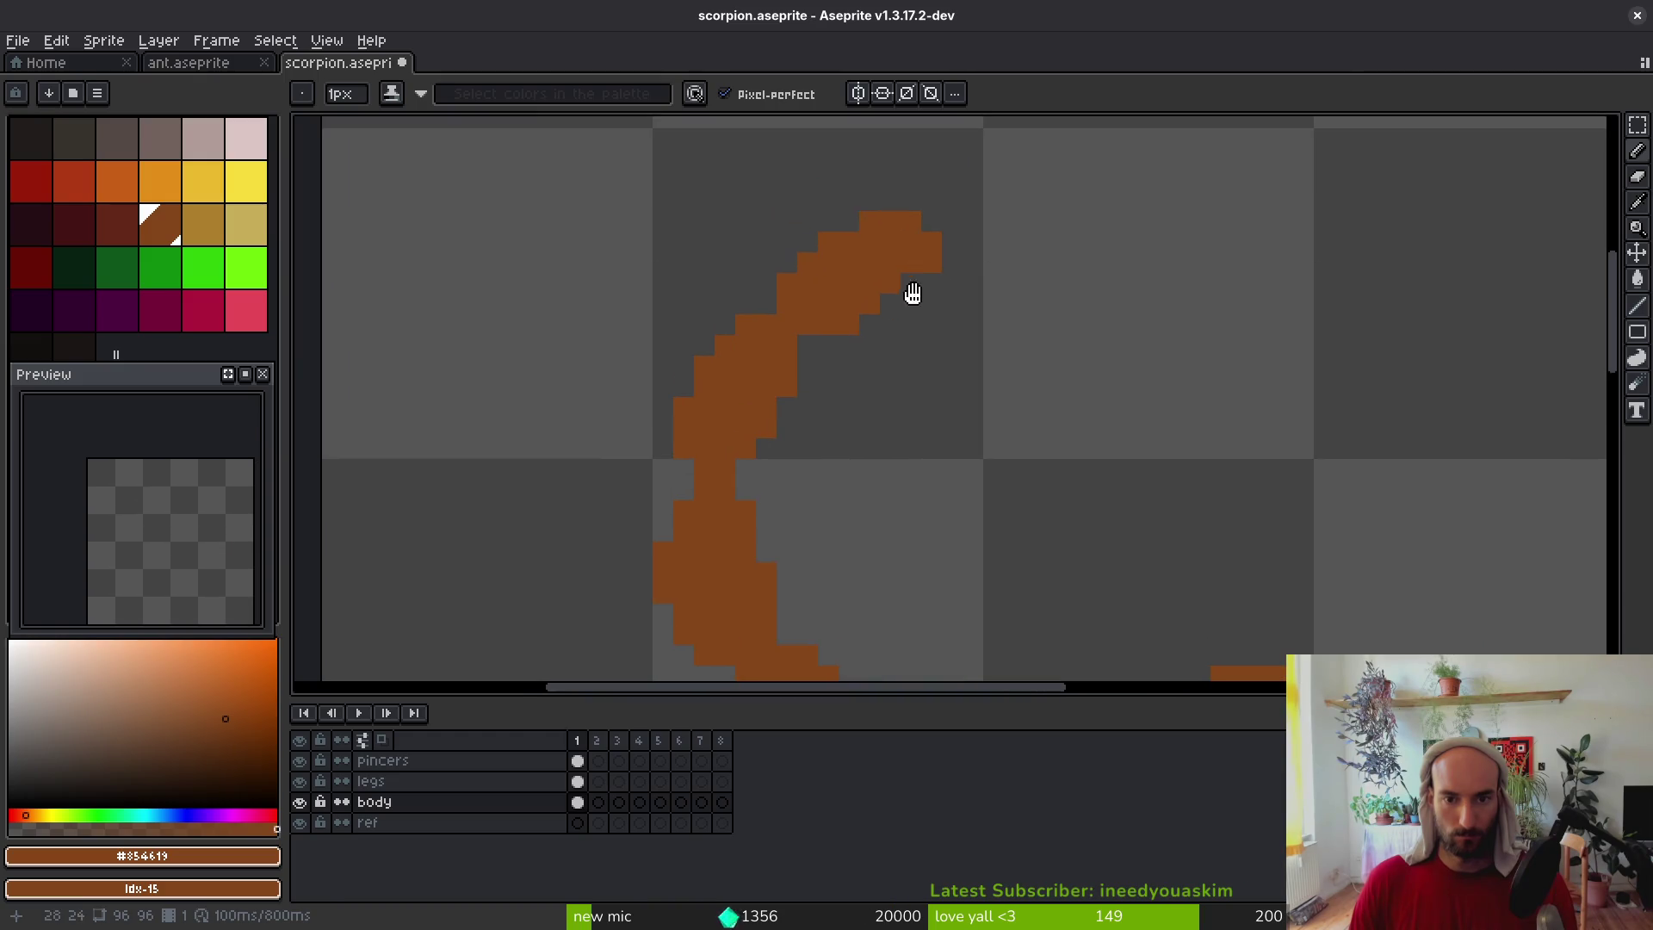
# Extend the tail tip with two brown pixels in the body colour
pyautogui.click(133, 231)
pyautogui.click(171, 231)
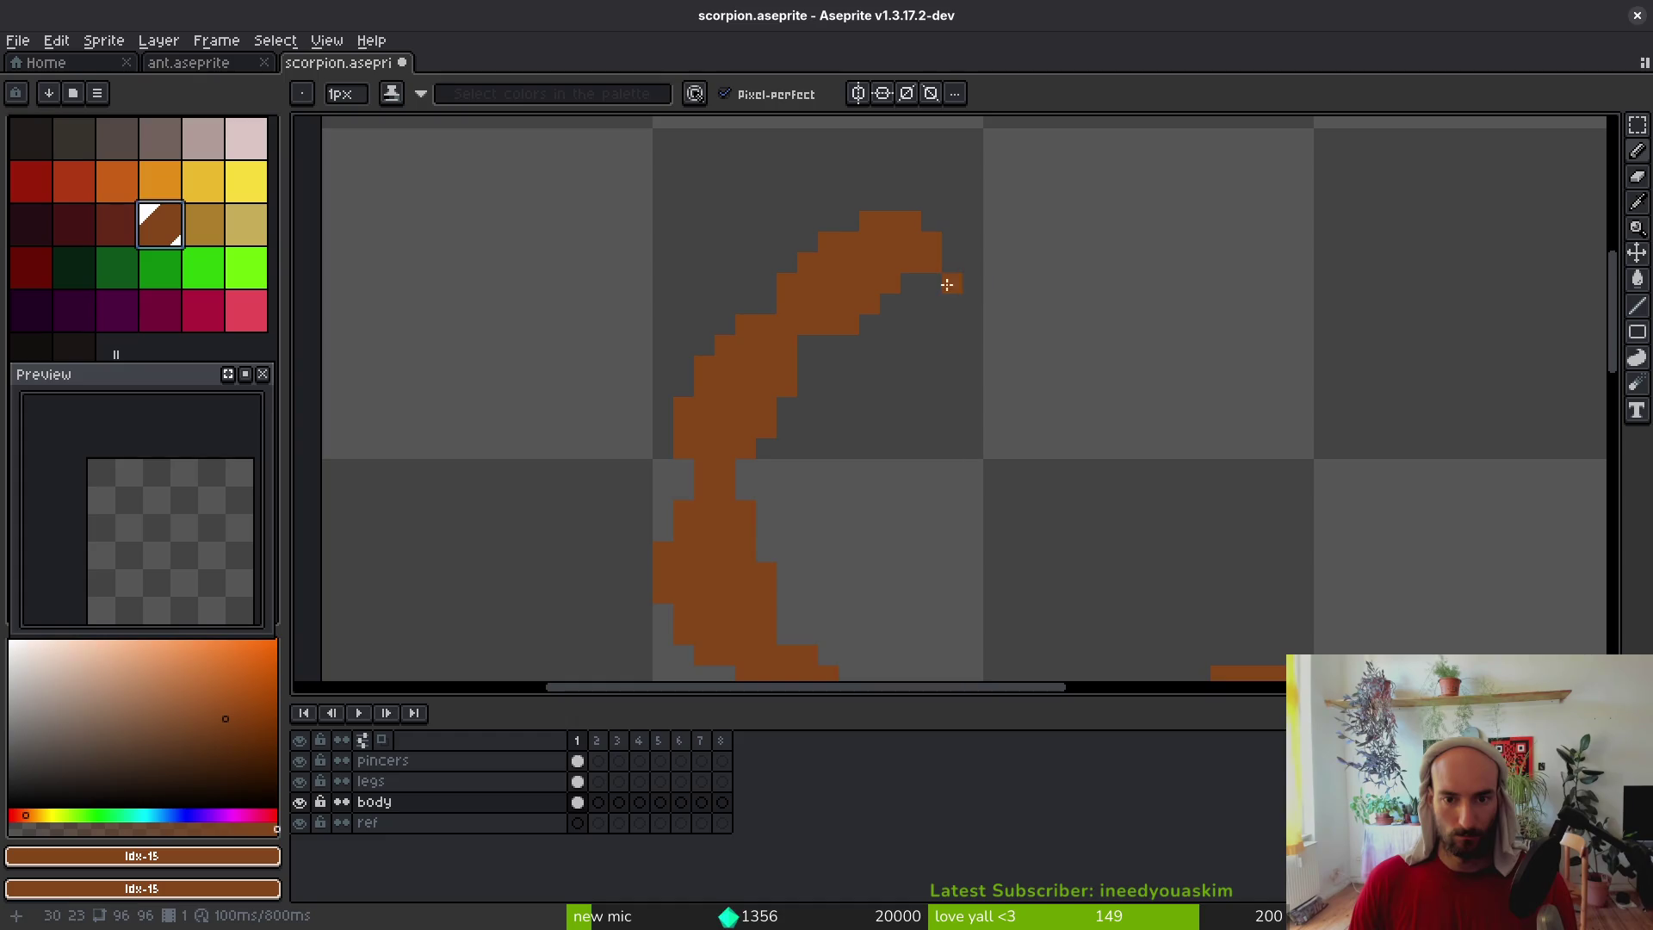
pyautogui.moveTo(951, 281); pyautogui.dragTo(984, 314)
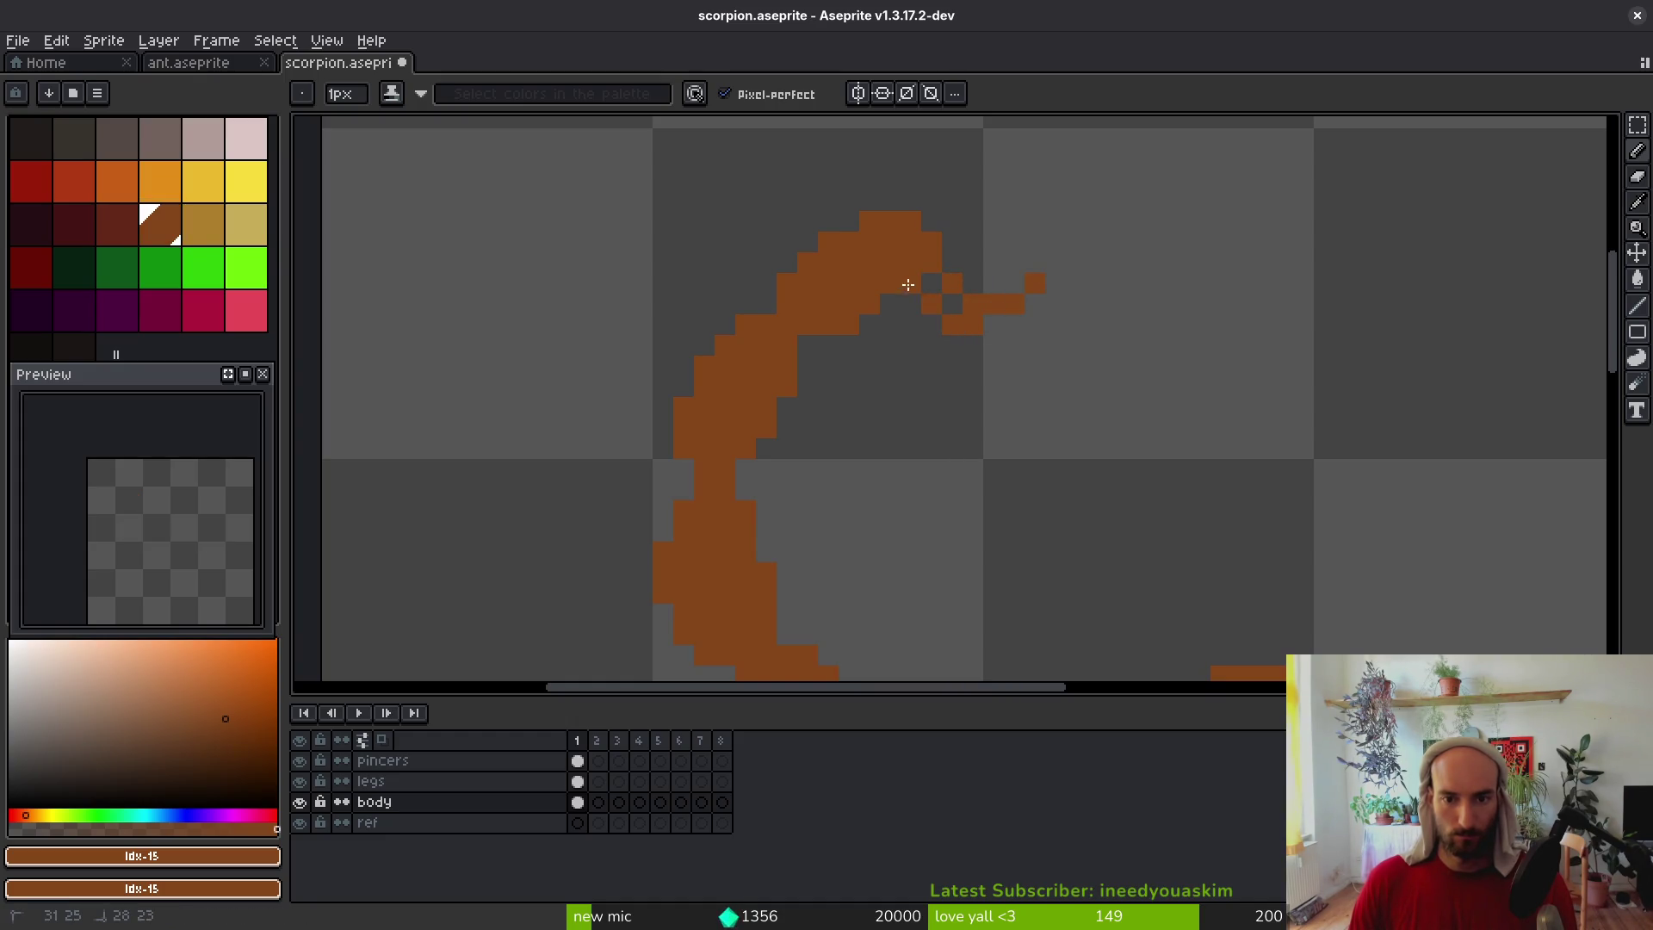
pyautogui.scroll(-6, 1052, 379)
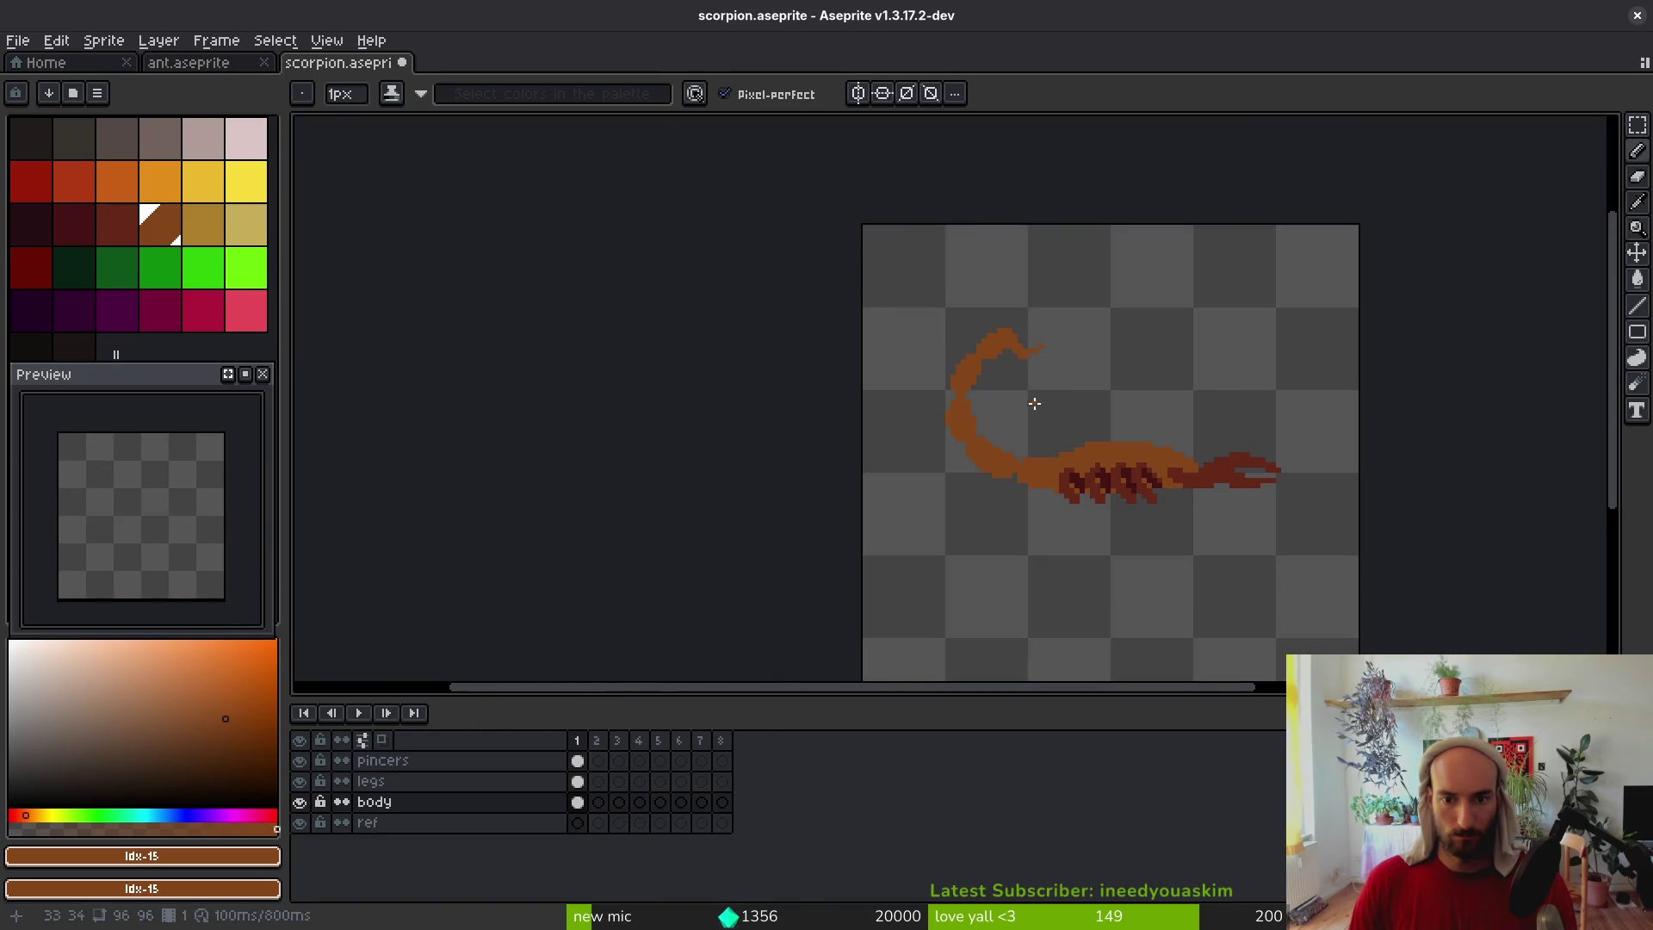
pyautogui.scroll(2, 1034, 403)
# Colour the stinger at the tail tip dark red
pyautogui.click(63, 222)
pyautogui.scroll(2, 926, 369)
pyautogui.click(925, 369)
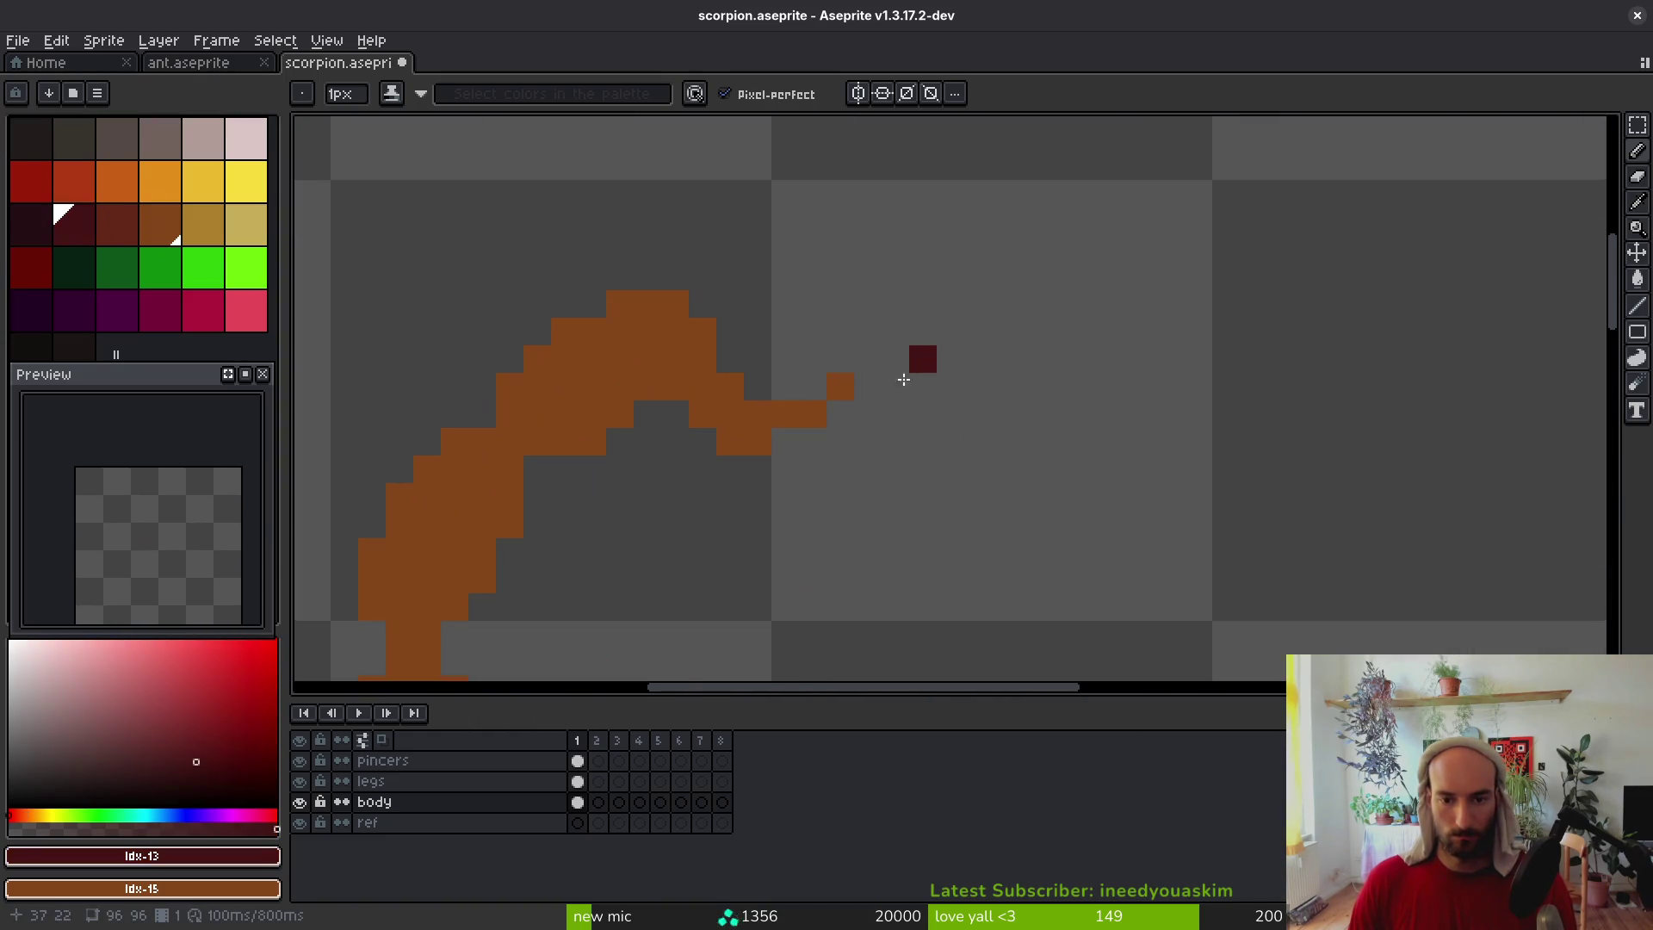
pyautogui.click(117, 224)
pyautogui.moveTo(706, 376)
pyautogui.mouseDown()
pyautogui.moveTo(783, 398)
pyautogui.moveTo(738, 439)
pyautogui.moveTo(831, 394)
pyautogui.mouseUp()
pyautogui.scroll(-5, 768, 426)
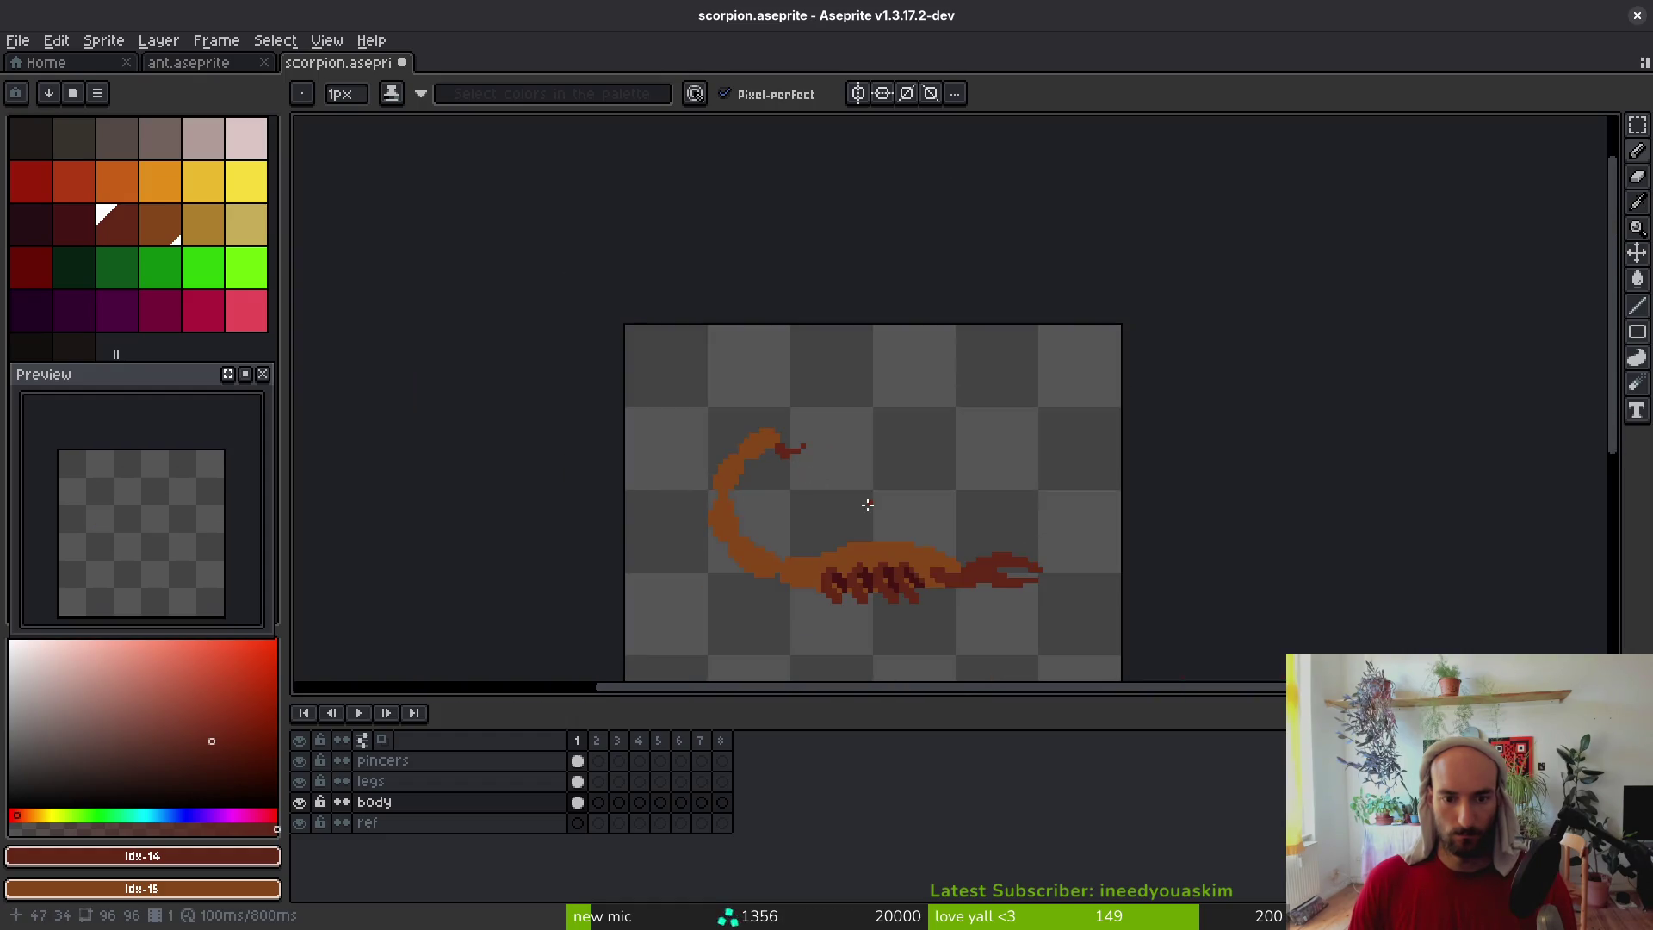
pyautogui.hscroll(2, 866, 539)
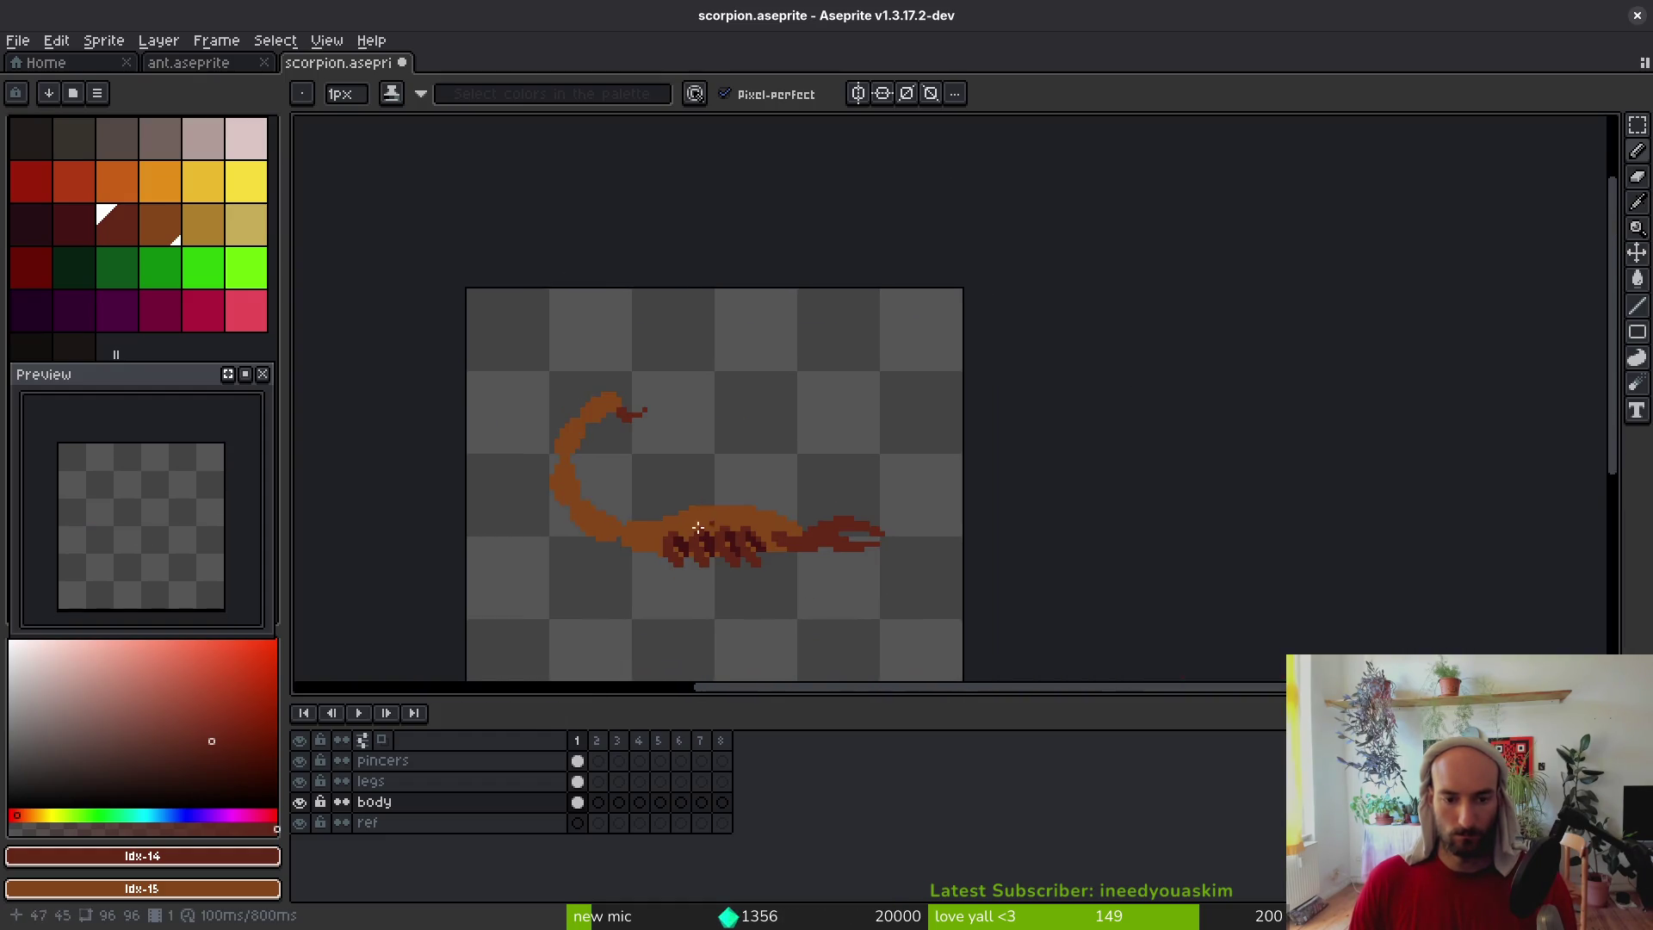
# Erase brown pixels inside the tail's inner curve and fill its gaps with brown
pyautogui.scroll(8, 637, 486)
pyautogui.press('e')
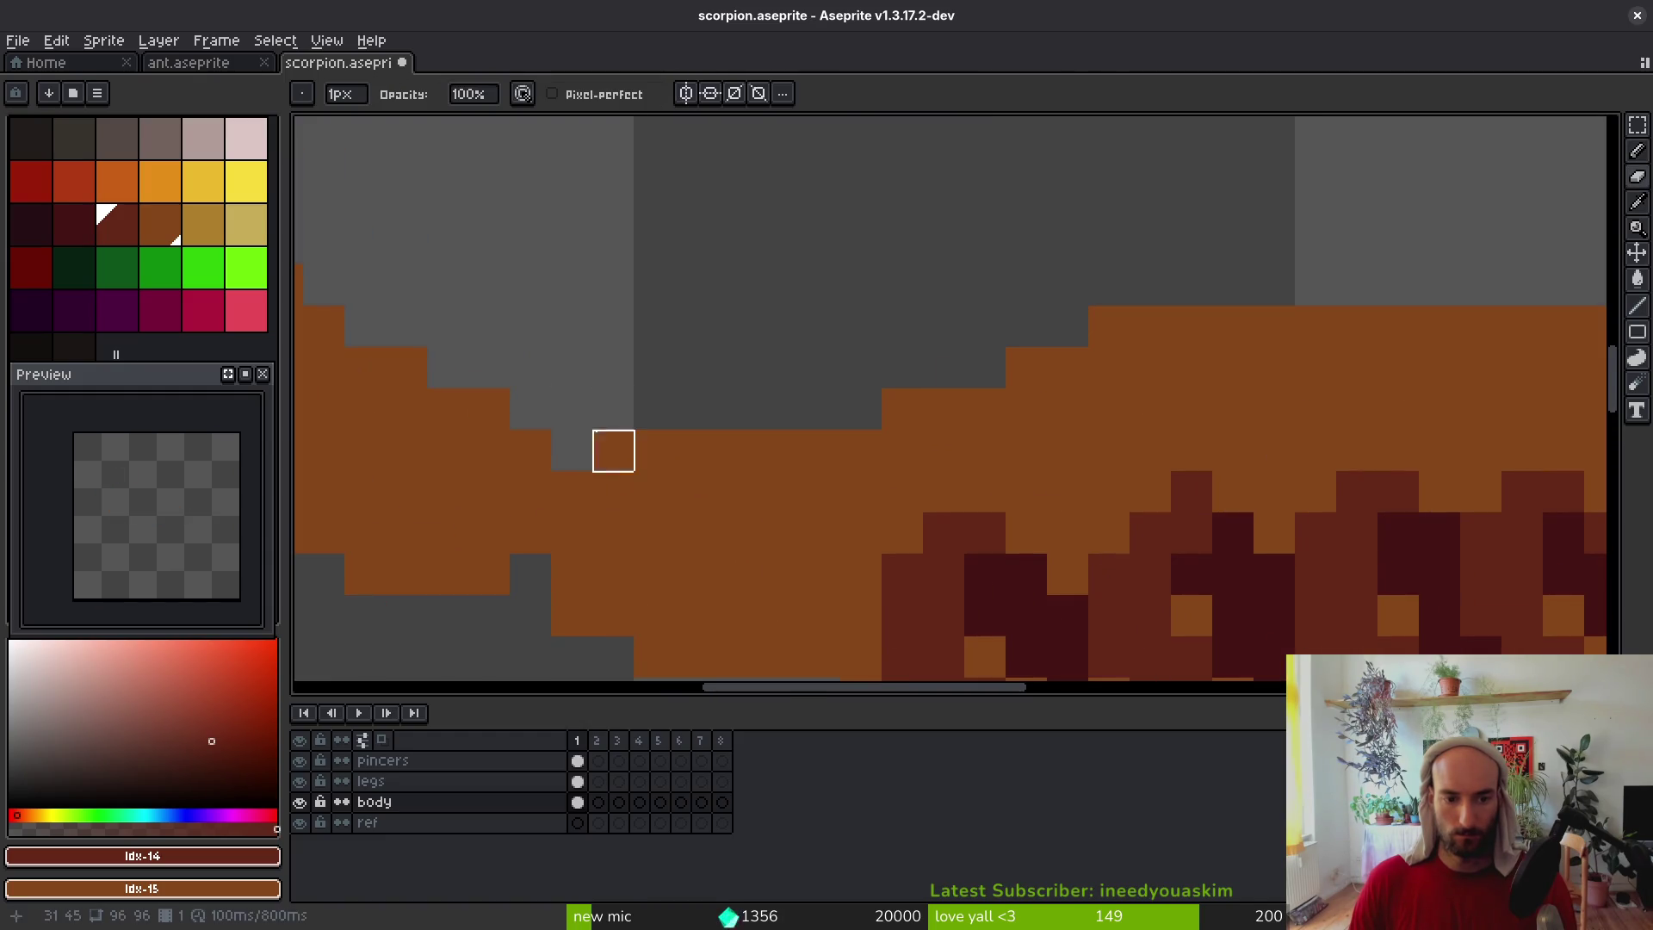
pyautogui.scroll(-3, 637, 404)
pyautogui.scroll(3, 686, 508)
pyautogui.scroll(-7, 682, 478)
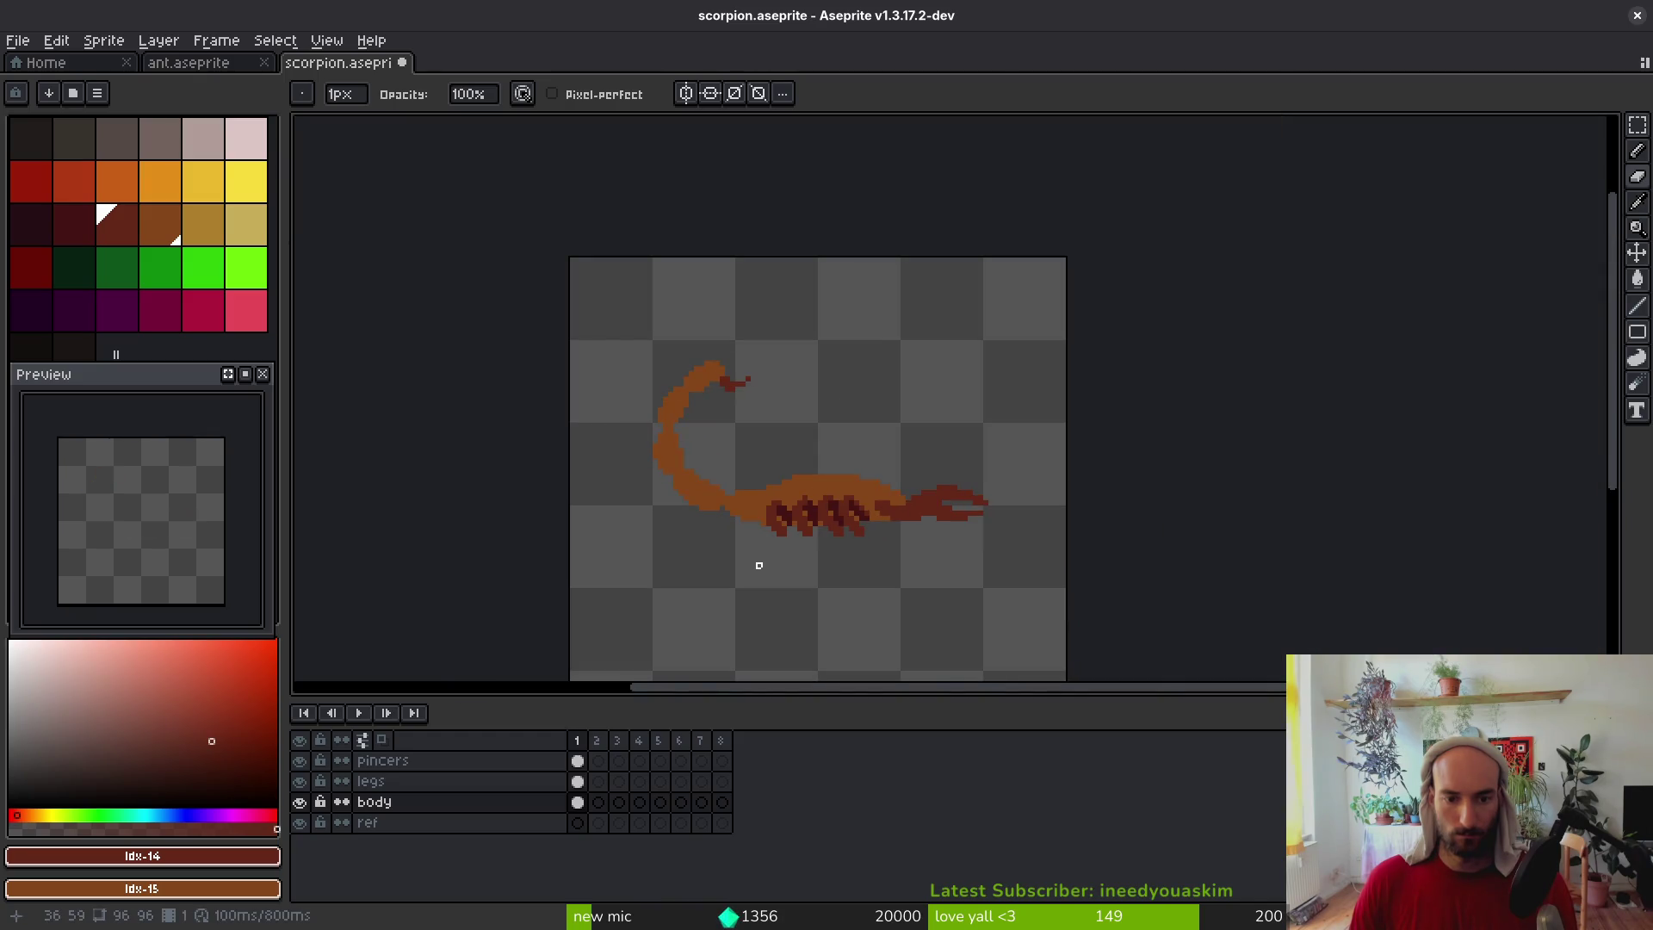
pyautogui.scroll(8, 718, 488)
pyautogui.hscroll(-2, 967, 402)
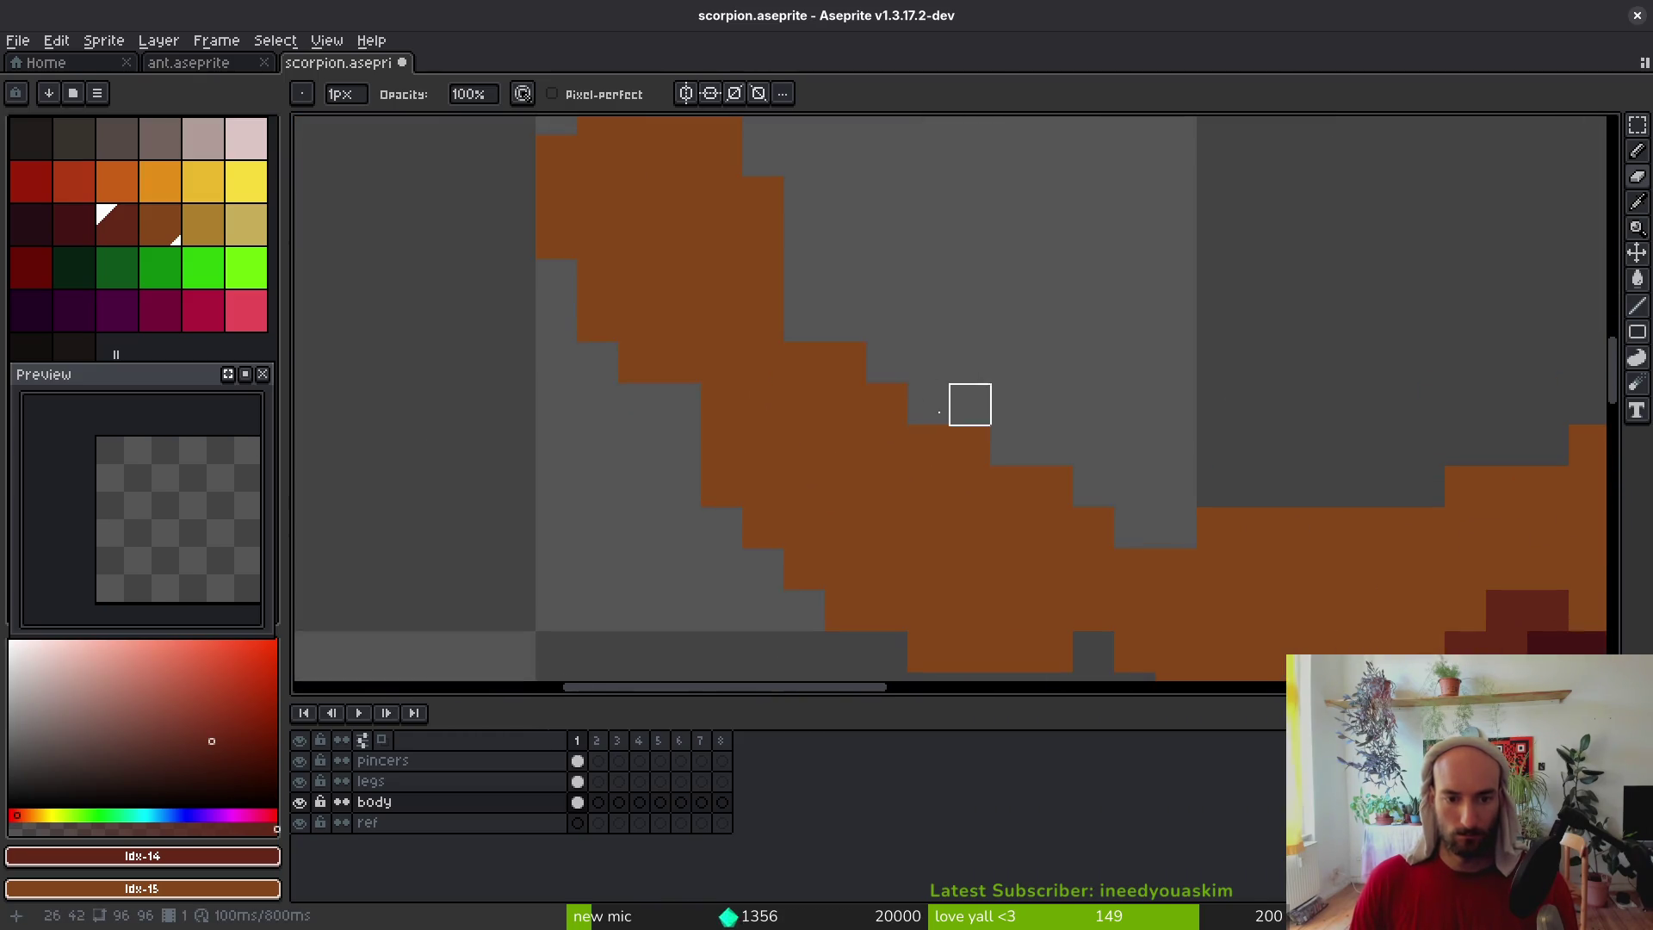
pyautogui.moveTo(721, 487); pyautogui.dragTo(763, 570)
pyautogui.keyDown('alt'); pyautogui.click(738, 406); pyautogui.keyUp('alt')
pyautogui.press('b')
pyautogui.click(722, 445)
pyautogui.click(809, 291)
pyautogui.scroll(-4, 967, 410)
pyautogui.scroll(3, 967, 396)
# Lasso-select the tail and enter transform mode to reposition it
pyautogui.moveTo(967, 381); pyautogui.dragTo(804, 378)
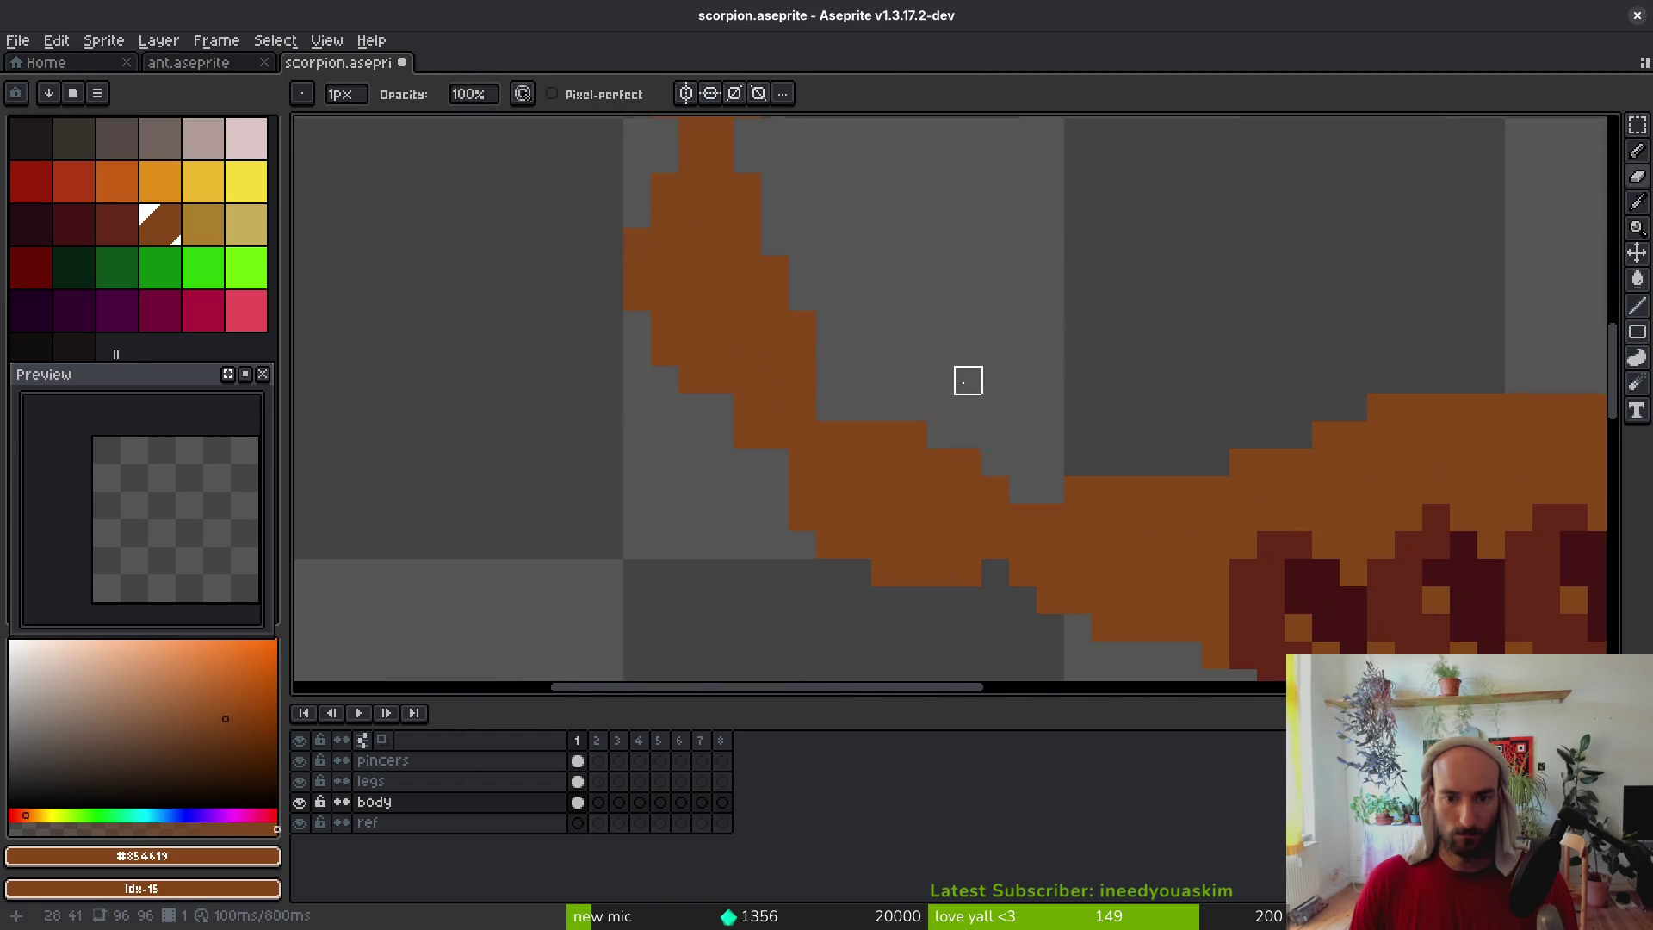
pyautogui.scroll(-4, 868, 484)
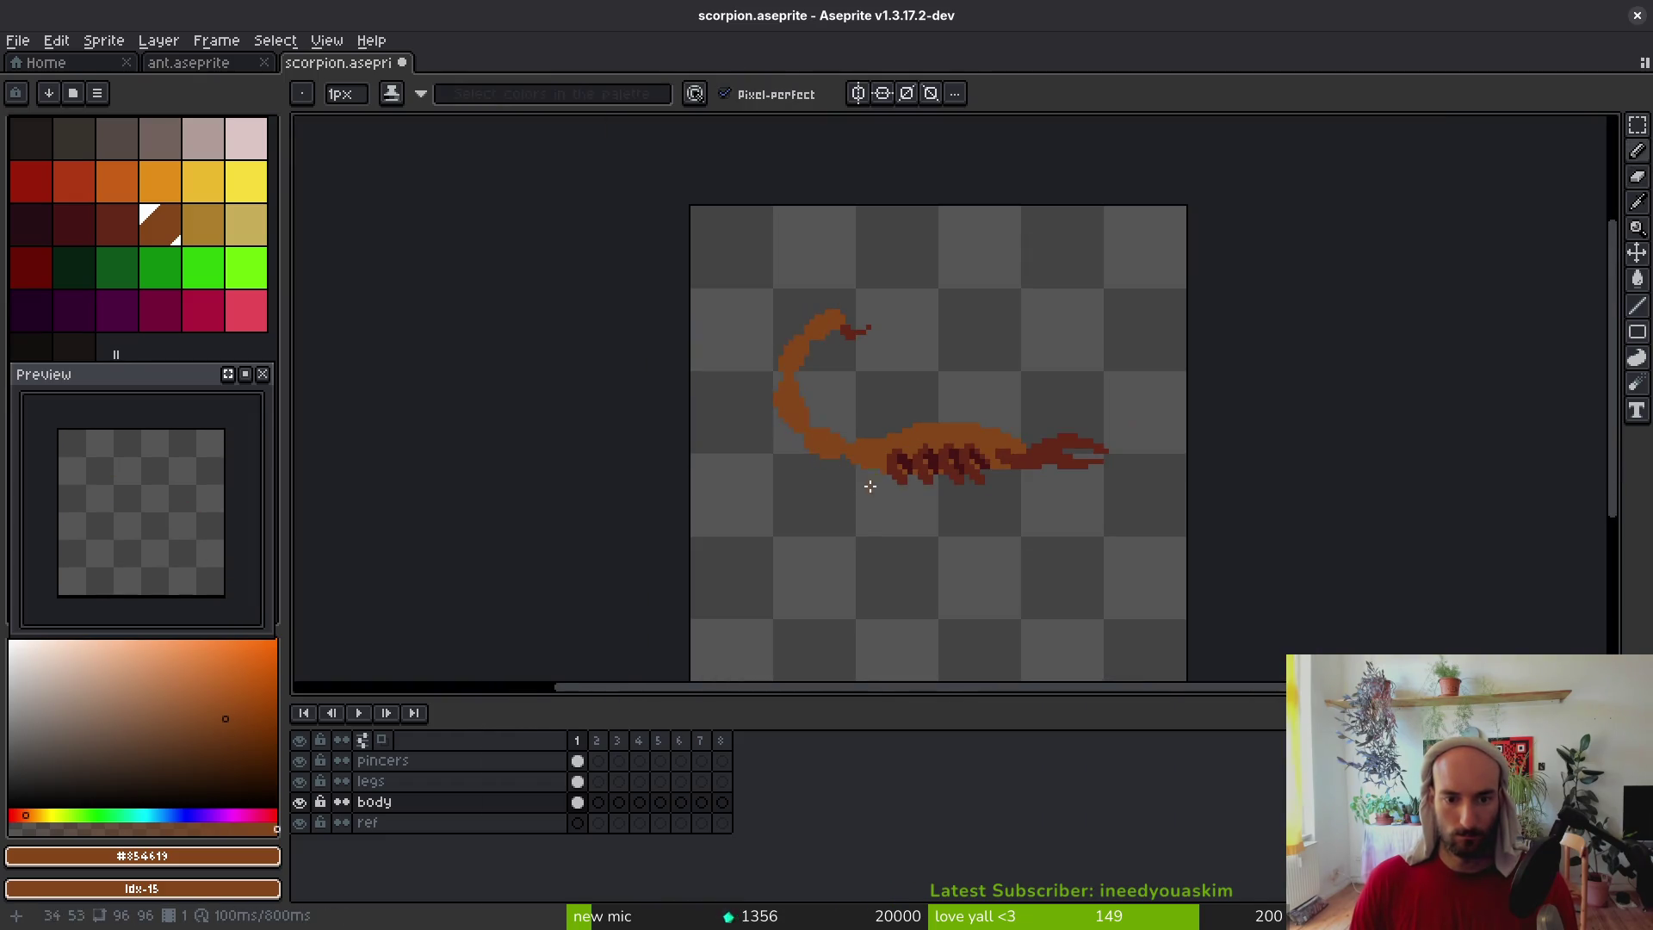
pyautogui.scroll(3, 835, 444)
pyautogui.press('m')
pyautogui.scroll(-1, 957, 192)
pyautogui.moveTo(930, 158)
pyautogui.mouseDown()
pyautogui.moveTo(668, 334)
pyautogui.moveTo(739, 441)
pyautogui.moveTo(824, 365)
pyautogui.moveTo(859, 192)
pyautogui.mouseUp()
pyautogui.scroll(2, 793, 369)
pyautogui.click(731, 351)
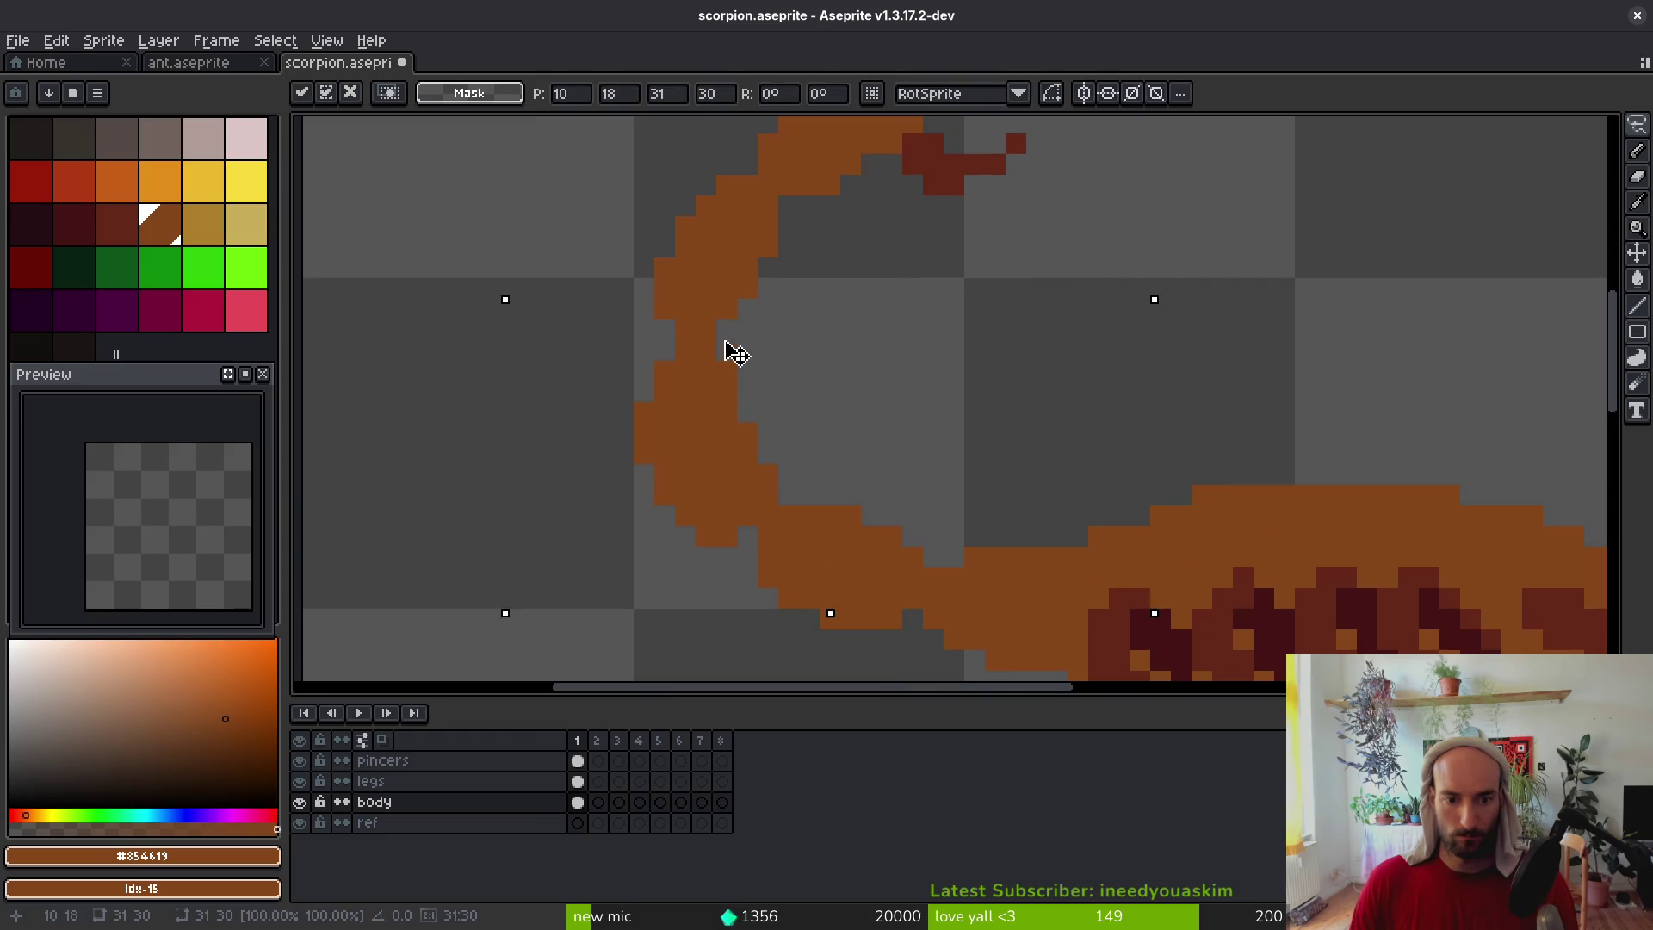
# Nudge the selected tail one pixel each way, then apply its position
pyautogui.press('Right')
pyautogui.press('Down')
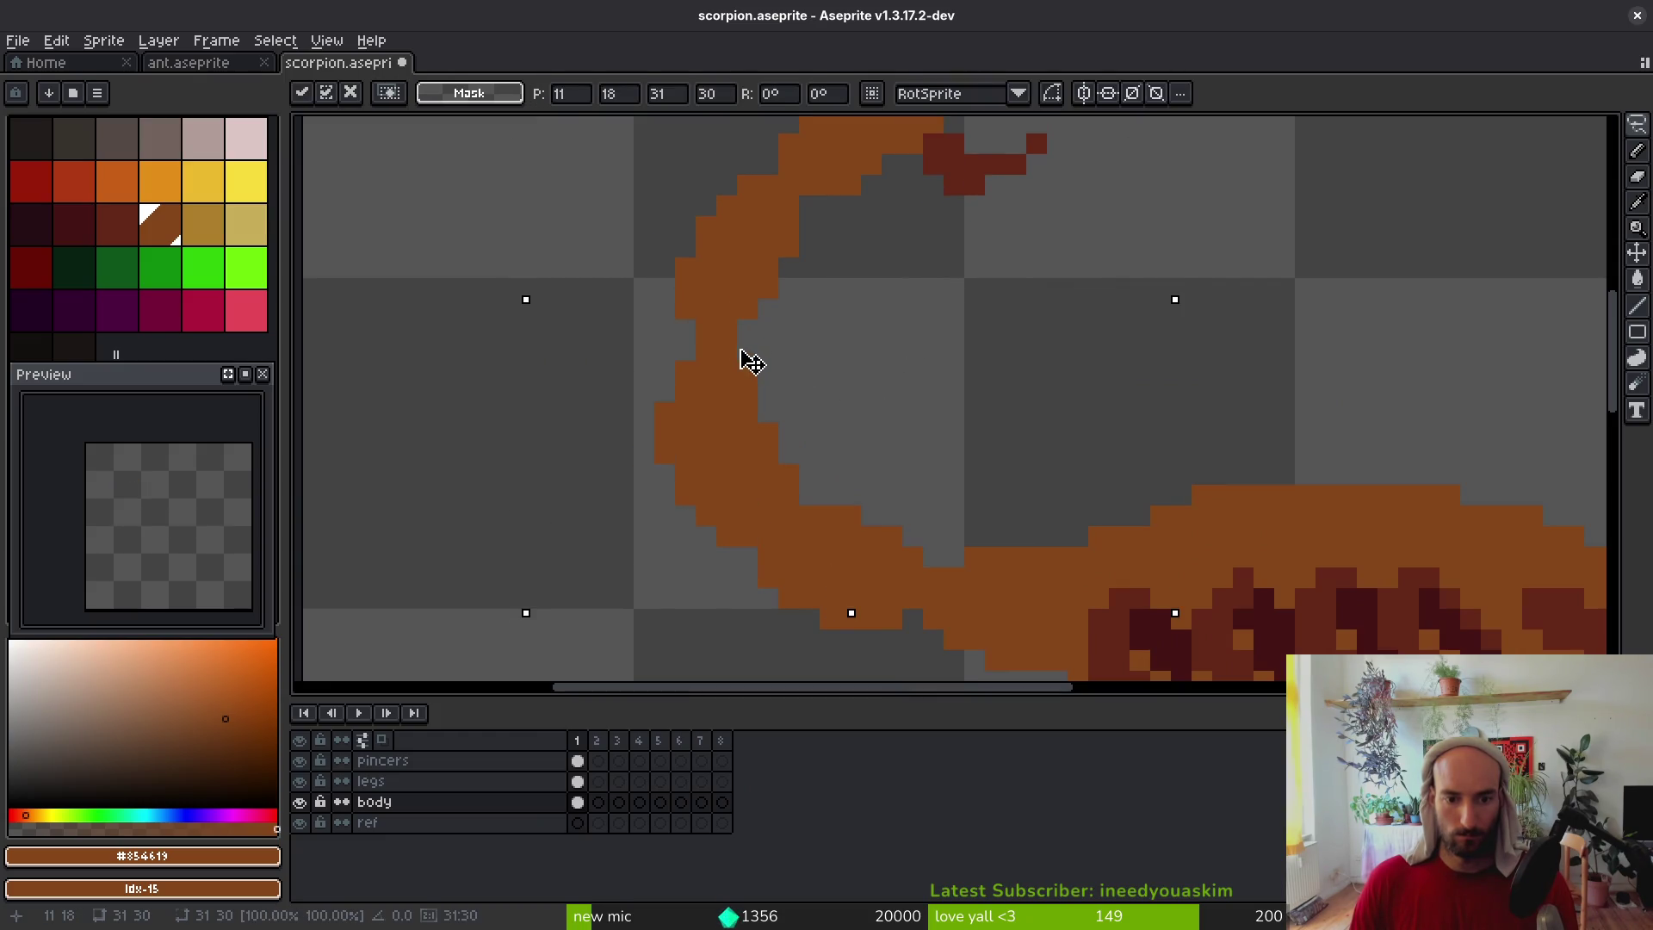
pyautogui.press('Left')
pyautogui.press('Up')
pyautogui.press('Return')
pyautogui.scroll(-6, 872, 412)
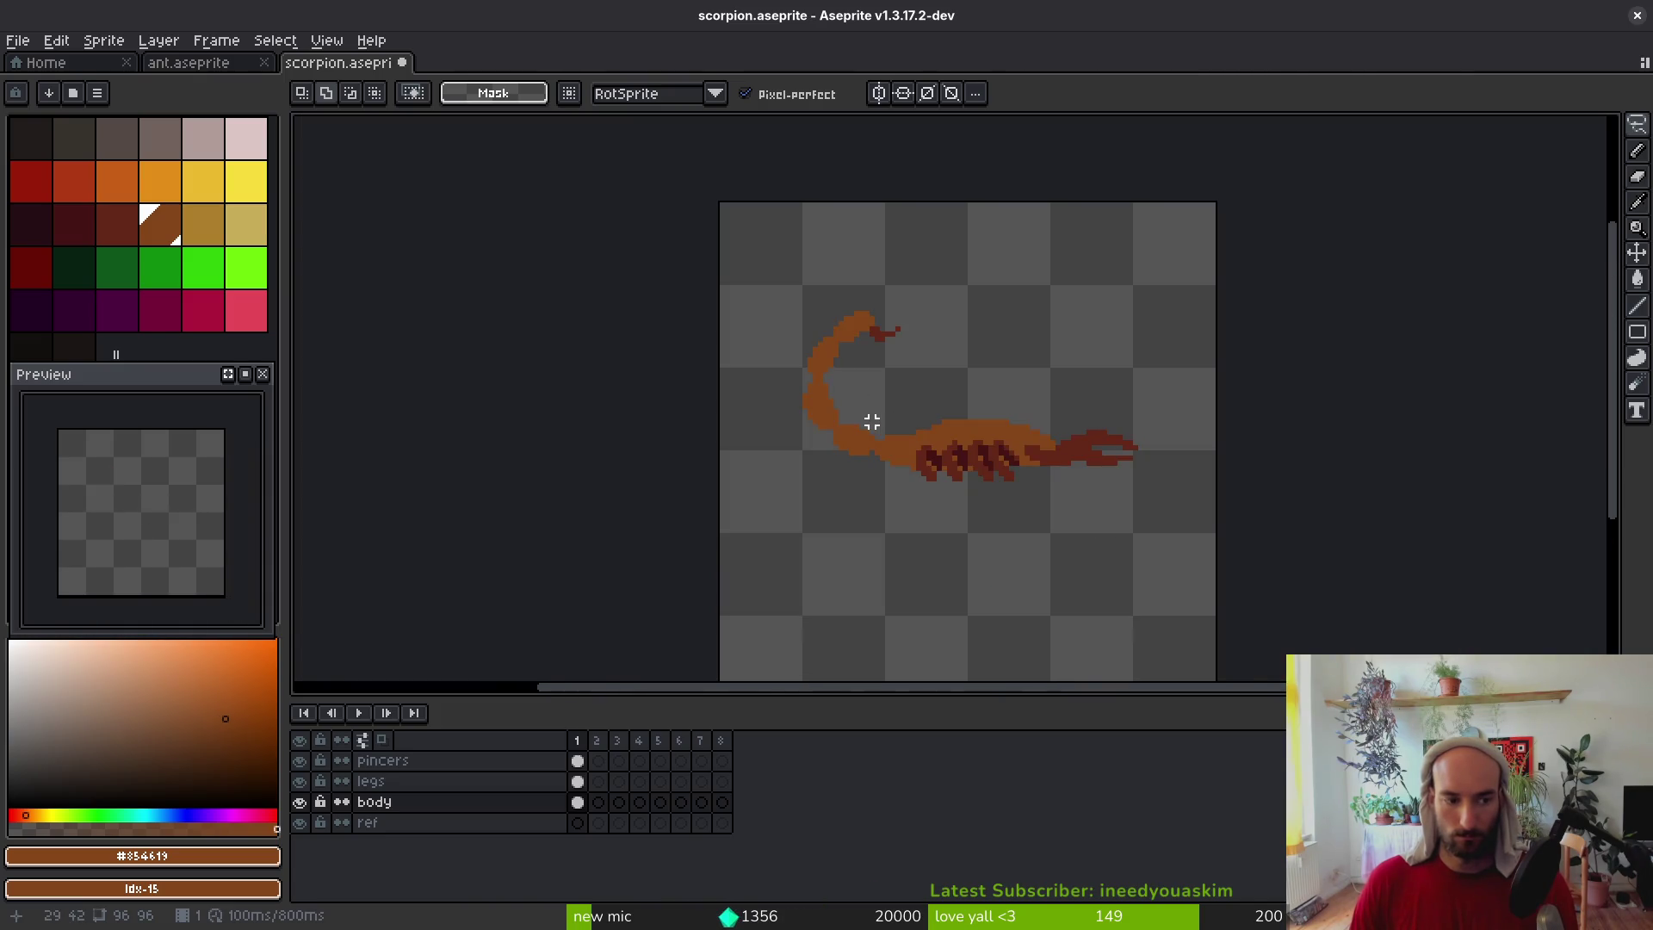
pyautogui.scroll(5, 876, 417)
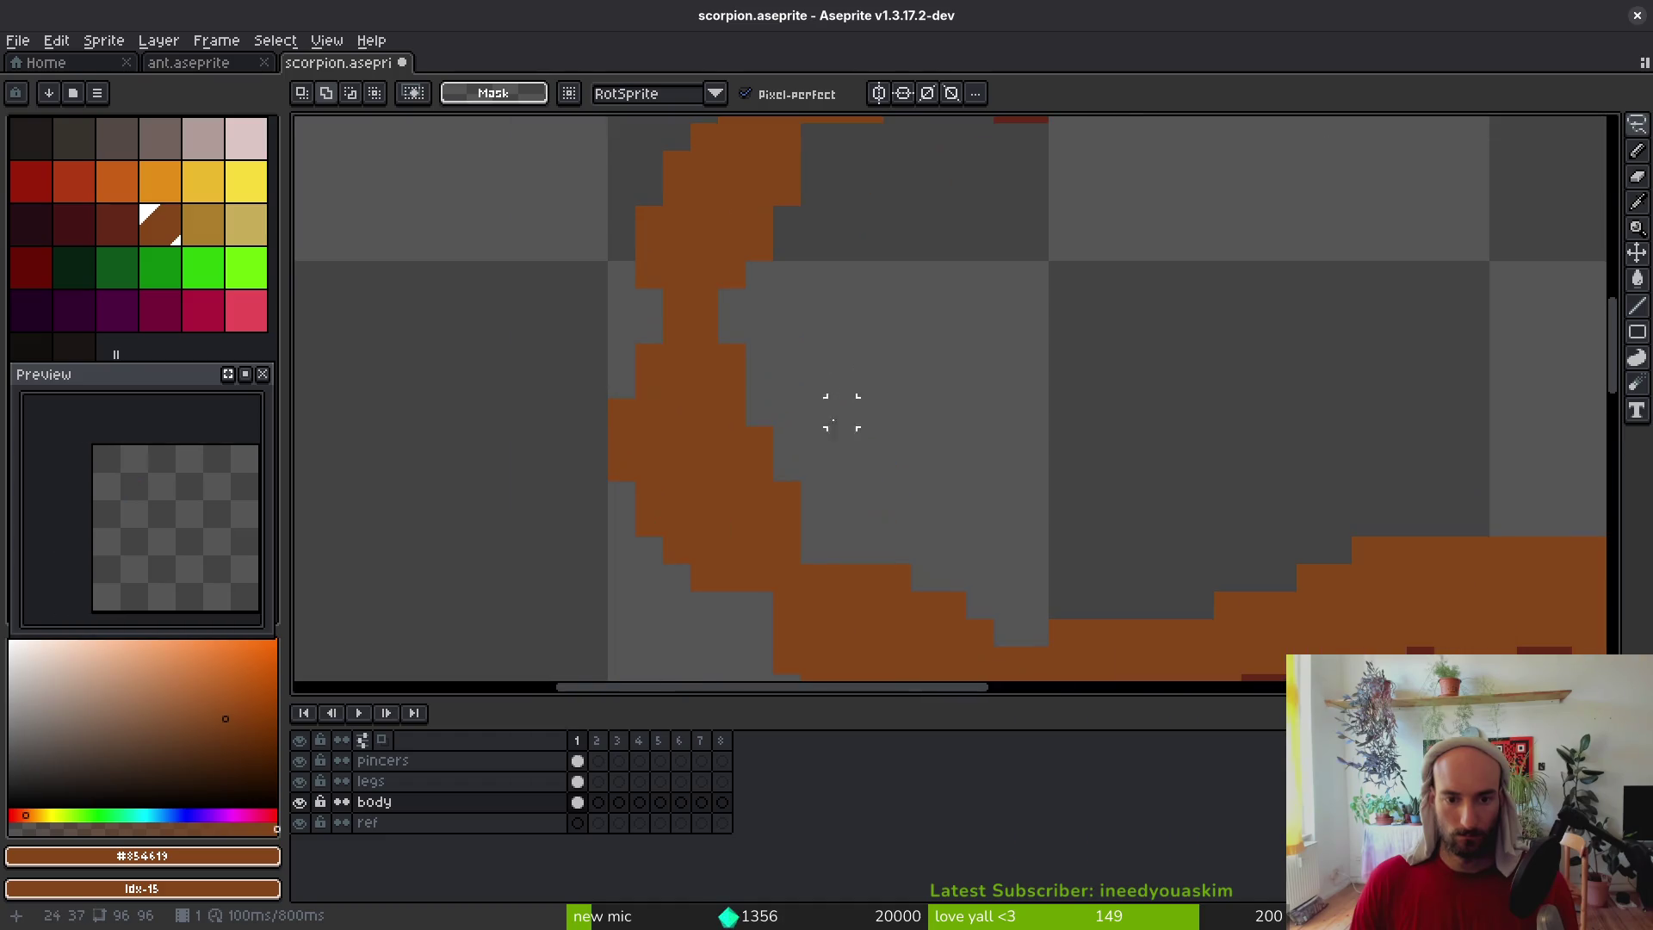
# Erase stray pixels along the tail's left edge
pyautogui.press('e')
pyautogui.moveTo(809, 439); pyautogui.dragTo(960, 340)
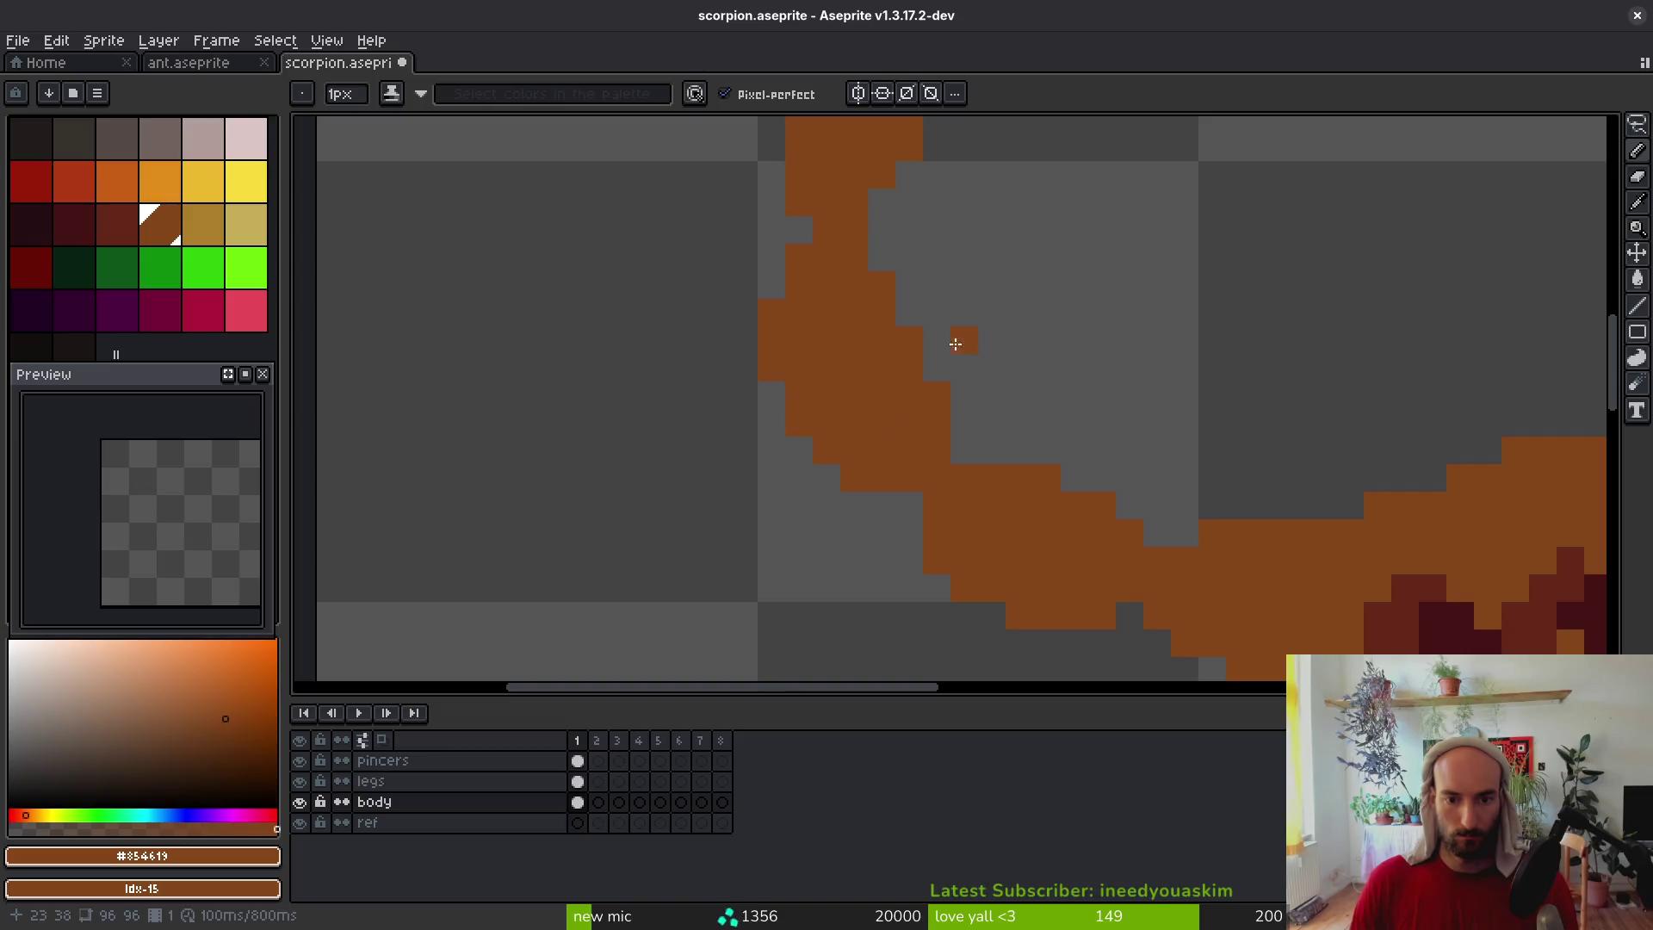
pyautogui.moveTo(772, 450)
pyautogui.mouseDown()
pyautogui.moveTo(798, 424)
pyautogui.moveTo(827, 450)
pyautogui.moveTo(827, 507)
pyautogui.mouseUp()
pyautogui.scroll(-5, 1008, 410)
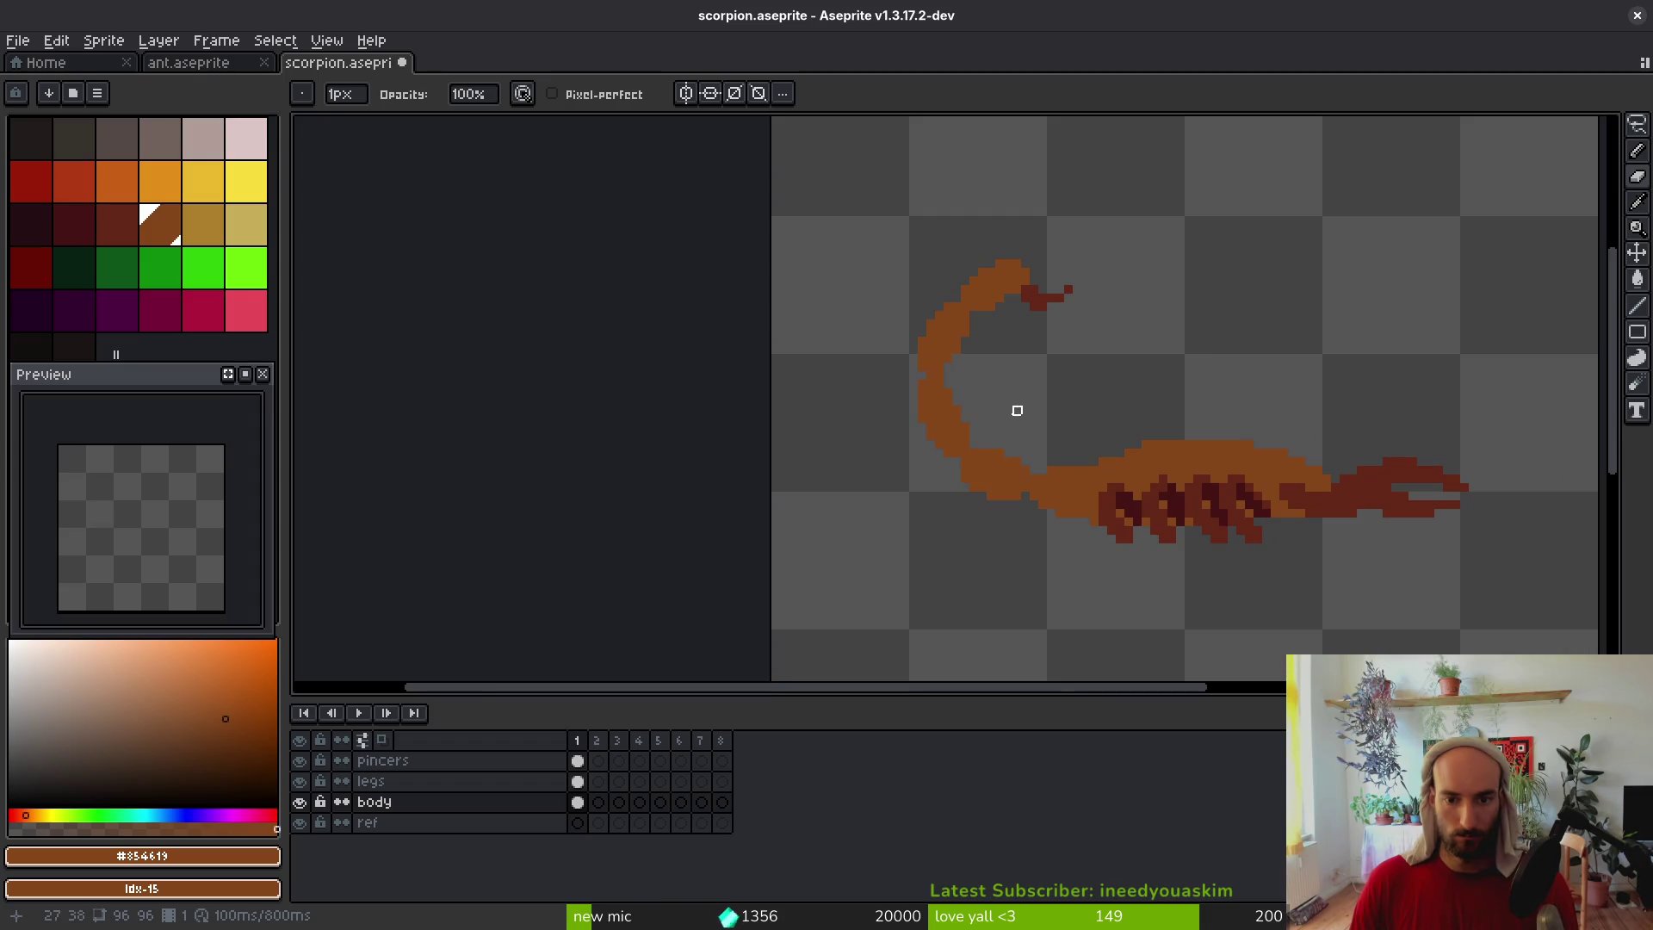
pyautogui.scroll(5, 904, 400)
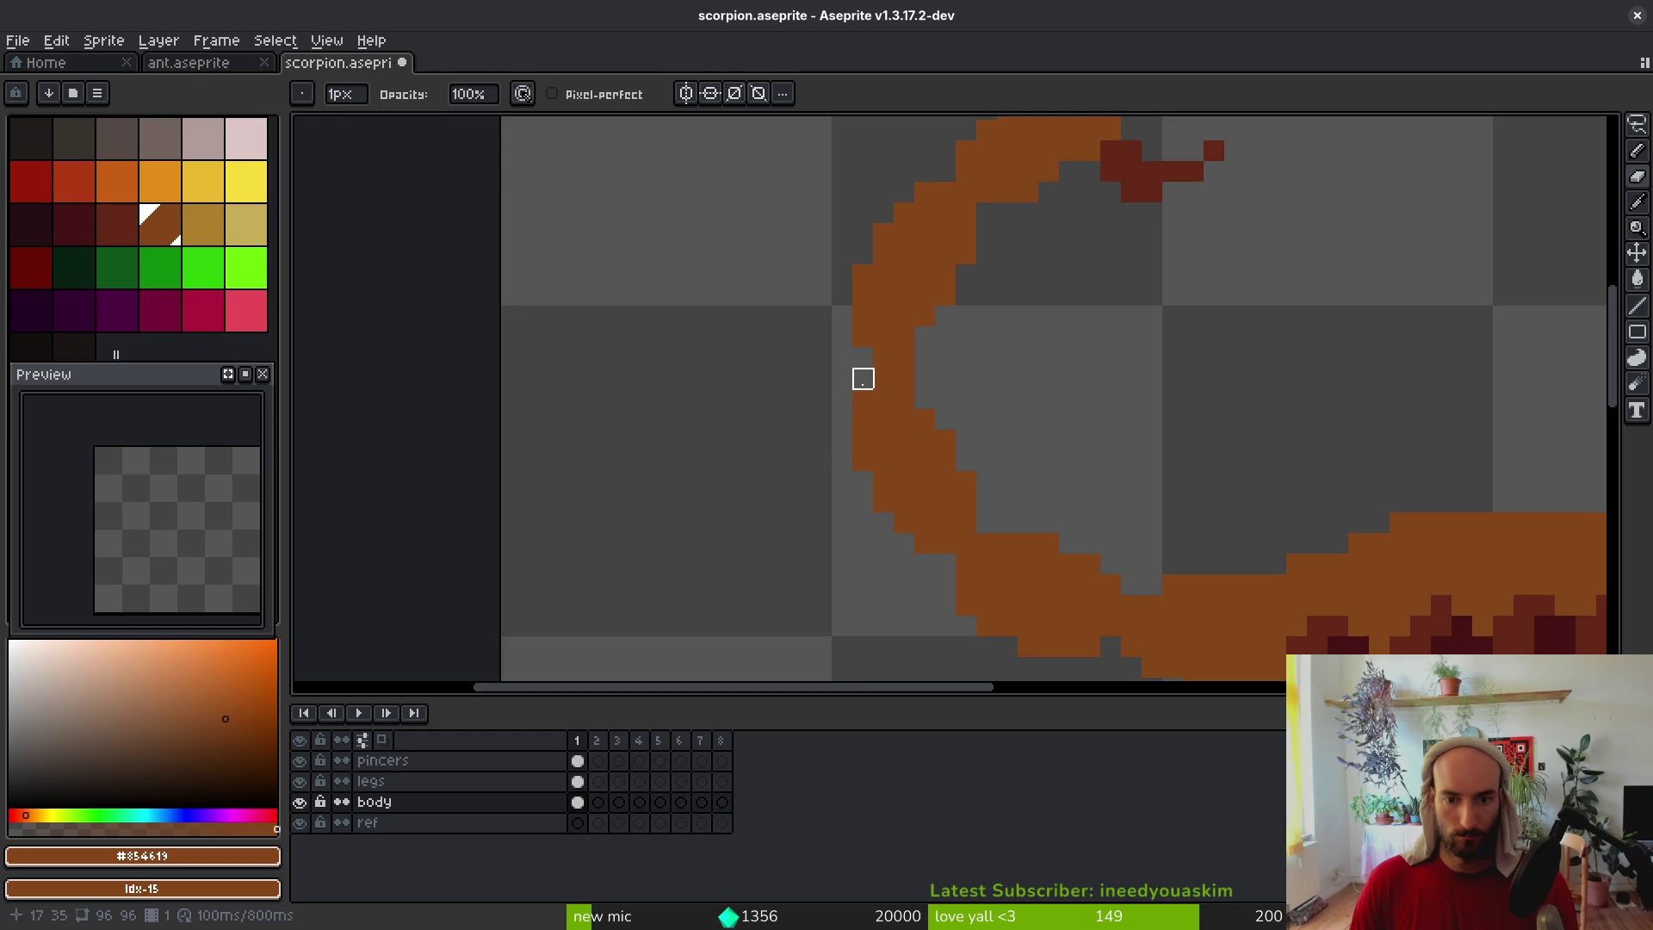
pyautogui.scroll(-3, 904, 379)
# Lasso the scorpion's tail and shift it down slightly into place
pyautogui.press('q')
pyautogui.moveTo(786, 241)
pyautogui.mouseDown()
pyautogui.moveTo(952, 387)
pyautogui.moveTo(1003, 400)
pyautogui.mouseUp()
pyautogui.moveTo(1025, 288)
pyautogui.mouseDown()
pyautogui.moveTo(823, 405)
pyautogui.moveTo(1026, 384)
pyautogui.moveTo(1046, 267)
pyautogui.mouseUp()
pyautogui.scroll(2, 941, 342)
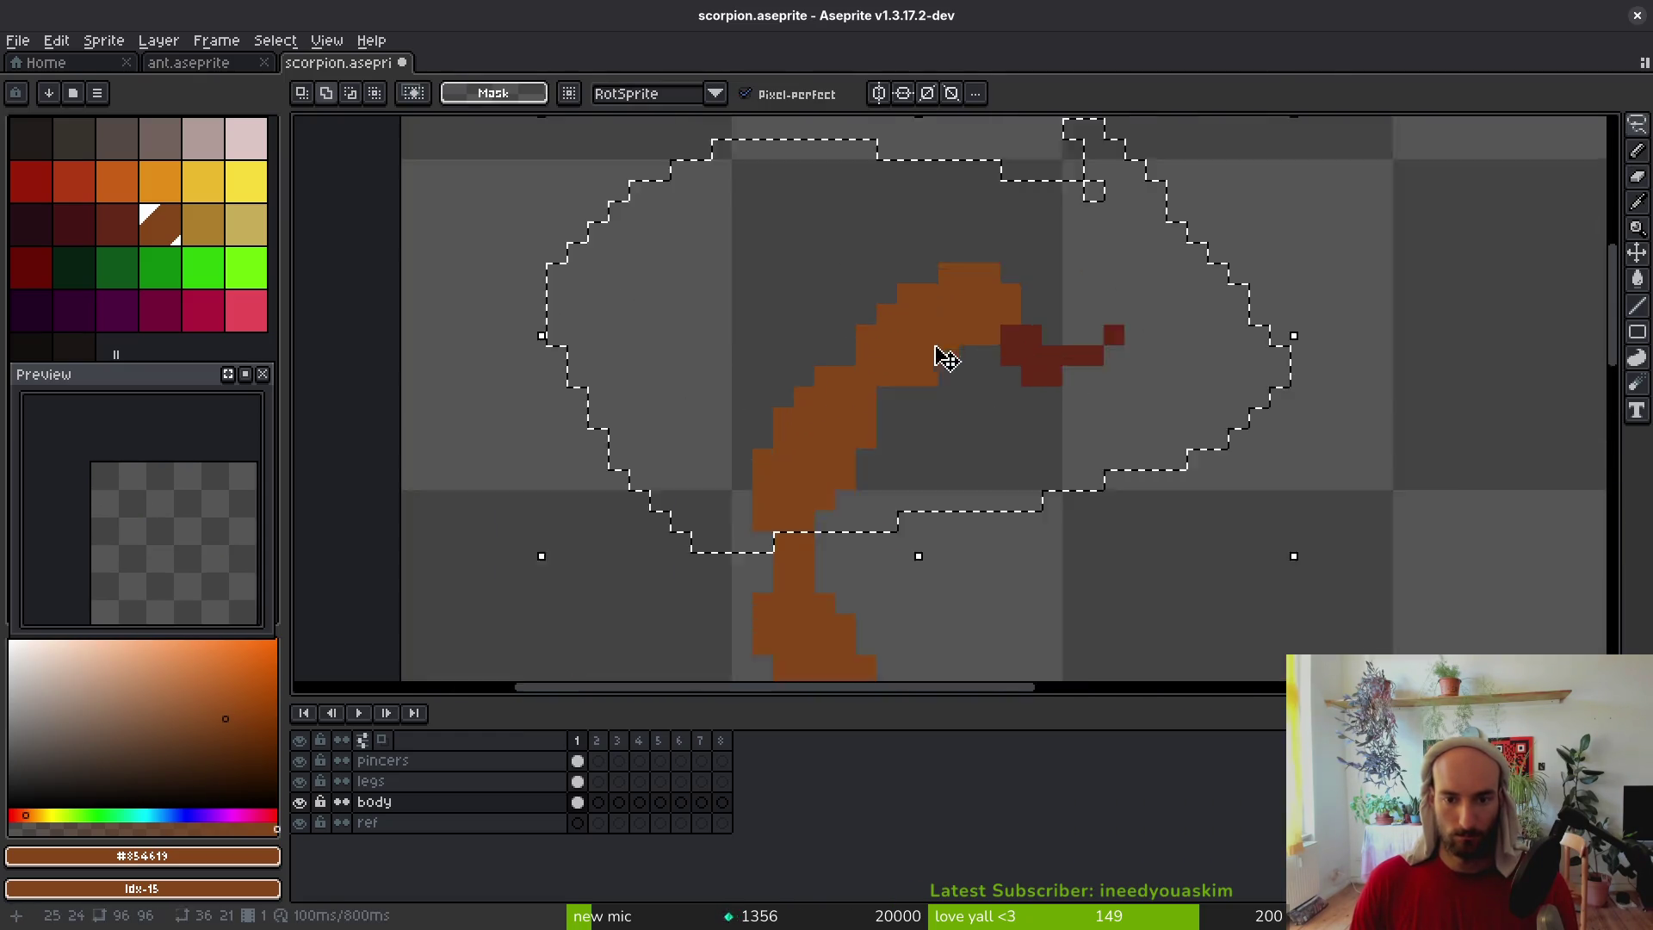
pyautogui.click(880, 399)
pyautogui.moveTo(880, 399); pyautogui.dragTo(867, 417)
pyautogui.press('Return')
pyautogui.scroll(-3, 918, 395)
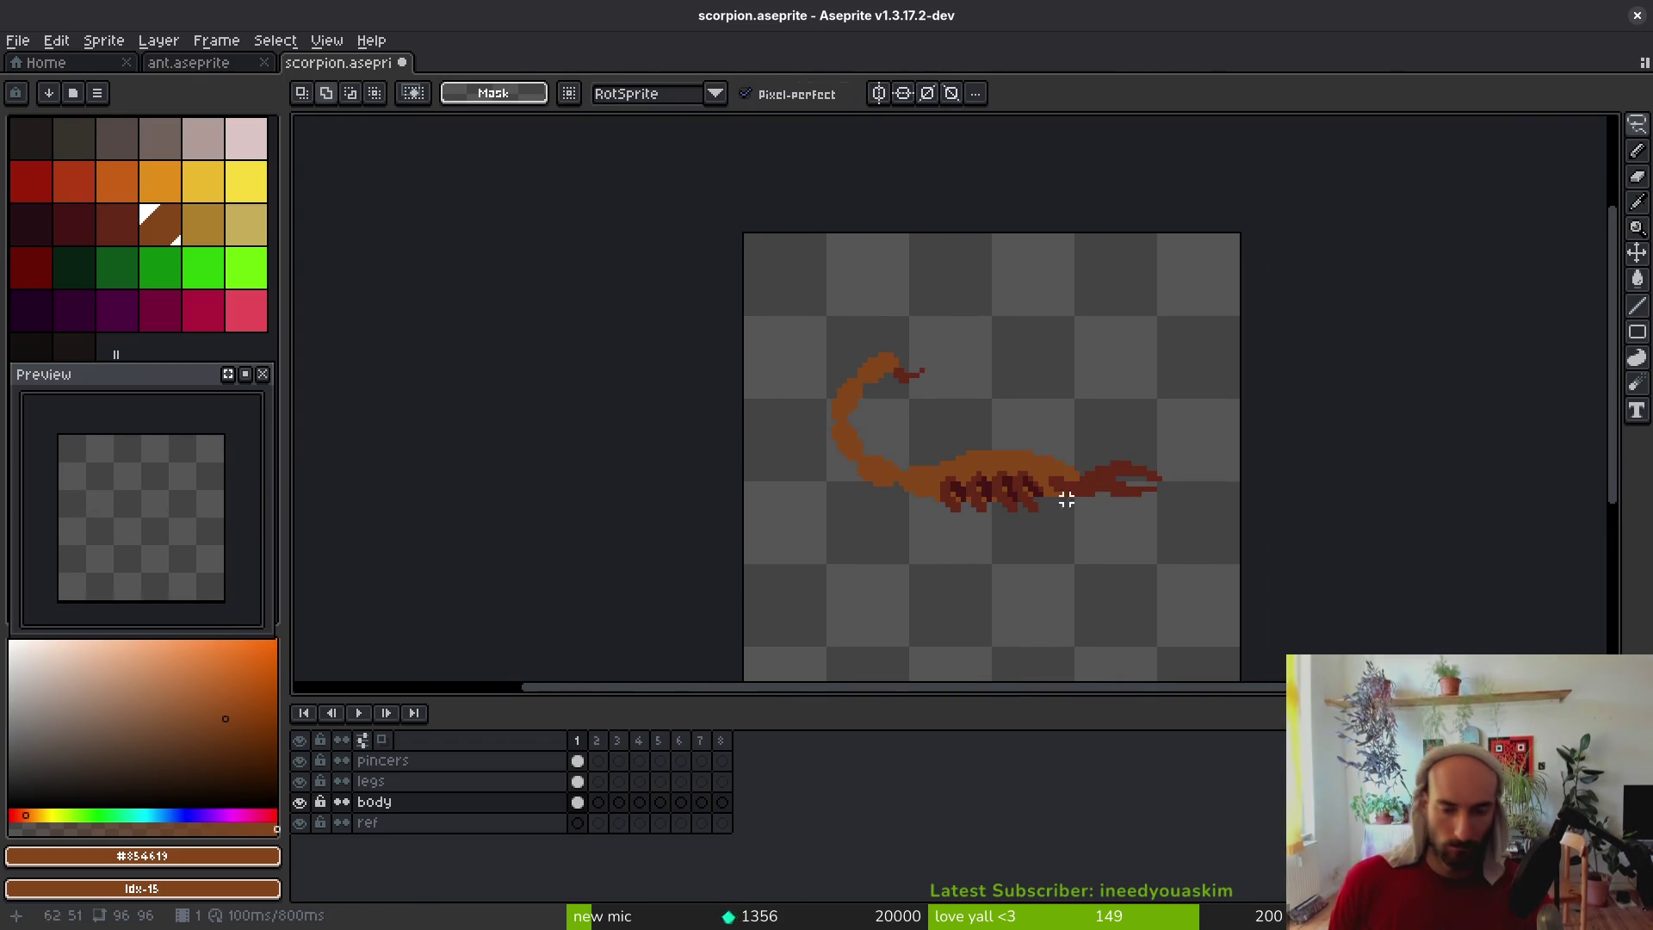
pyautogui.scroll(1, 938, 447)
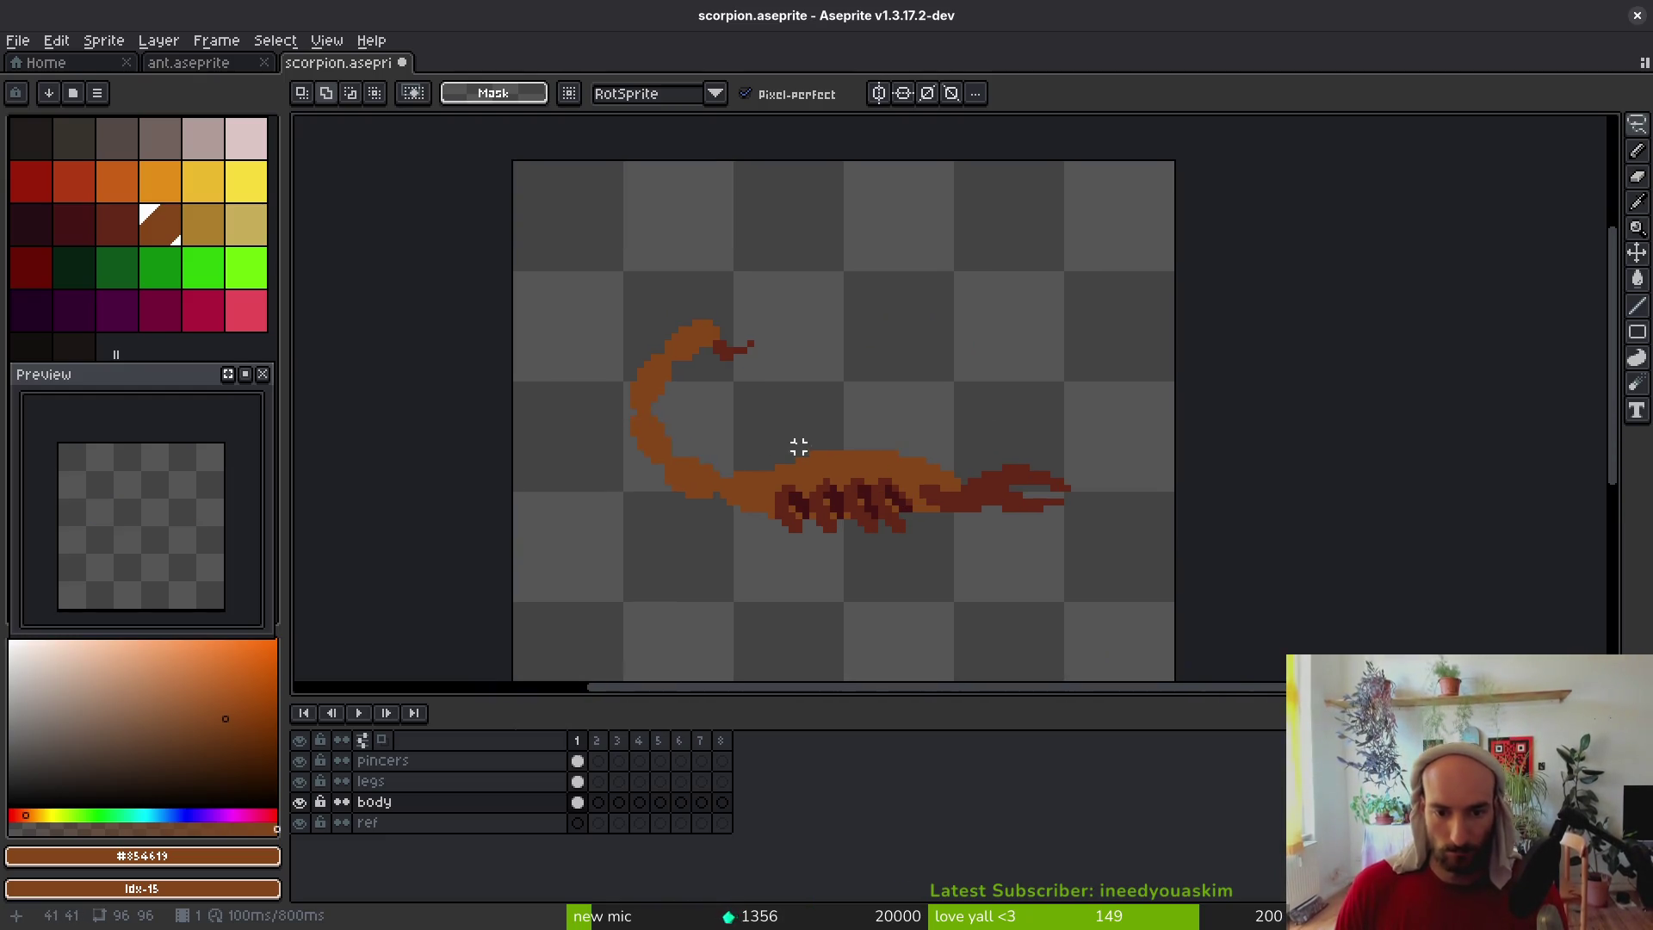
pyautogui.scroll(3, 782, 509)
pyautogui.scroll(-2, 779, 488)
# Drop a partial tail selection and add an orange pixel to the tail
pyautogui.hotkey('shift', 'w')
pyautogui.moveTo(788, 221)
pyautogui.mouseDown()
pyautogui.moveTo(556, 252)
pyautogui.moveTo(793, 635)
pyautogui.moveTo(819, 314)
pyautogui.moveTo(759, 200)
pyautogui.mouseUp()
pyautogui.scroll(2, 799, 509)
pyautogui.hotkey('ctrl', 'd')
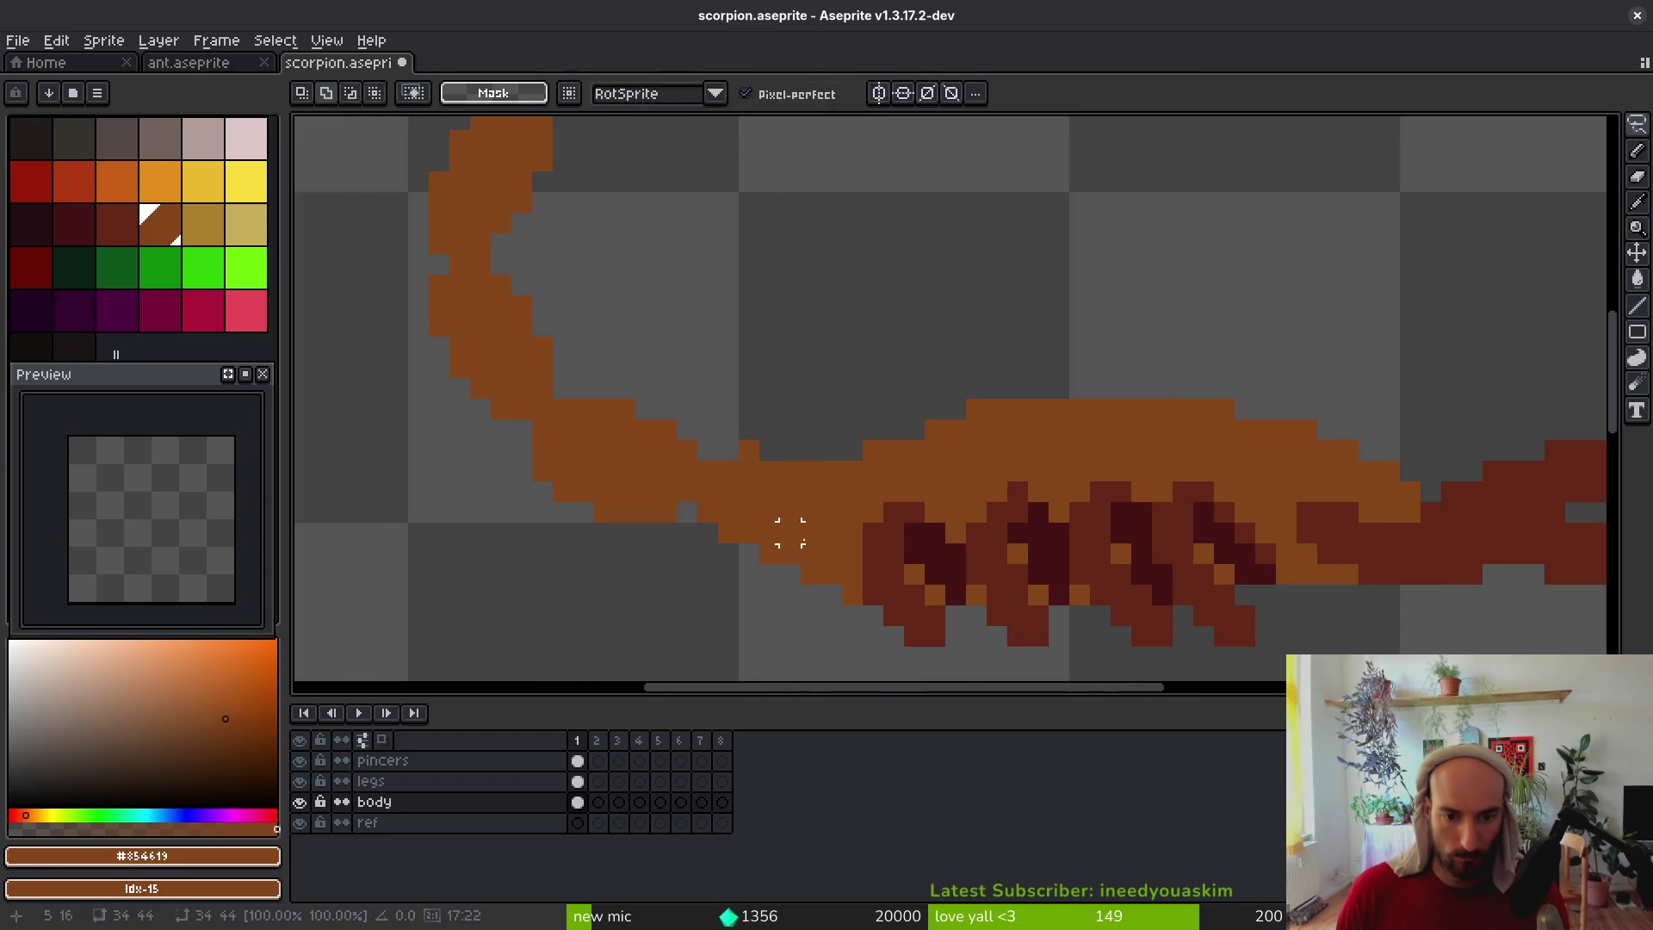
pyautogui.press('b')
pyautogui.click(791, 452)
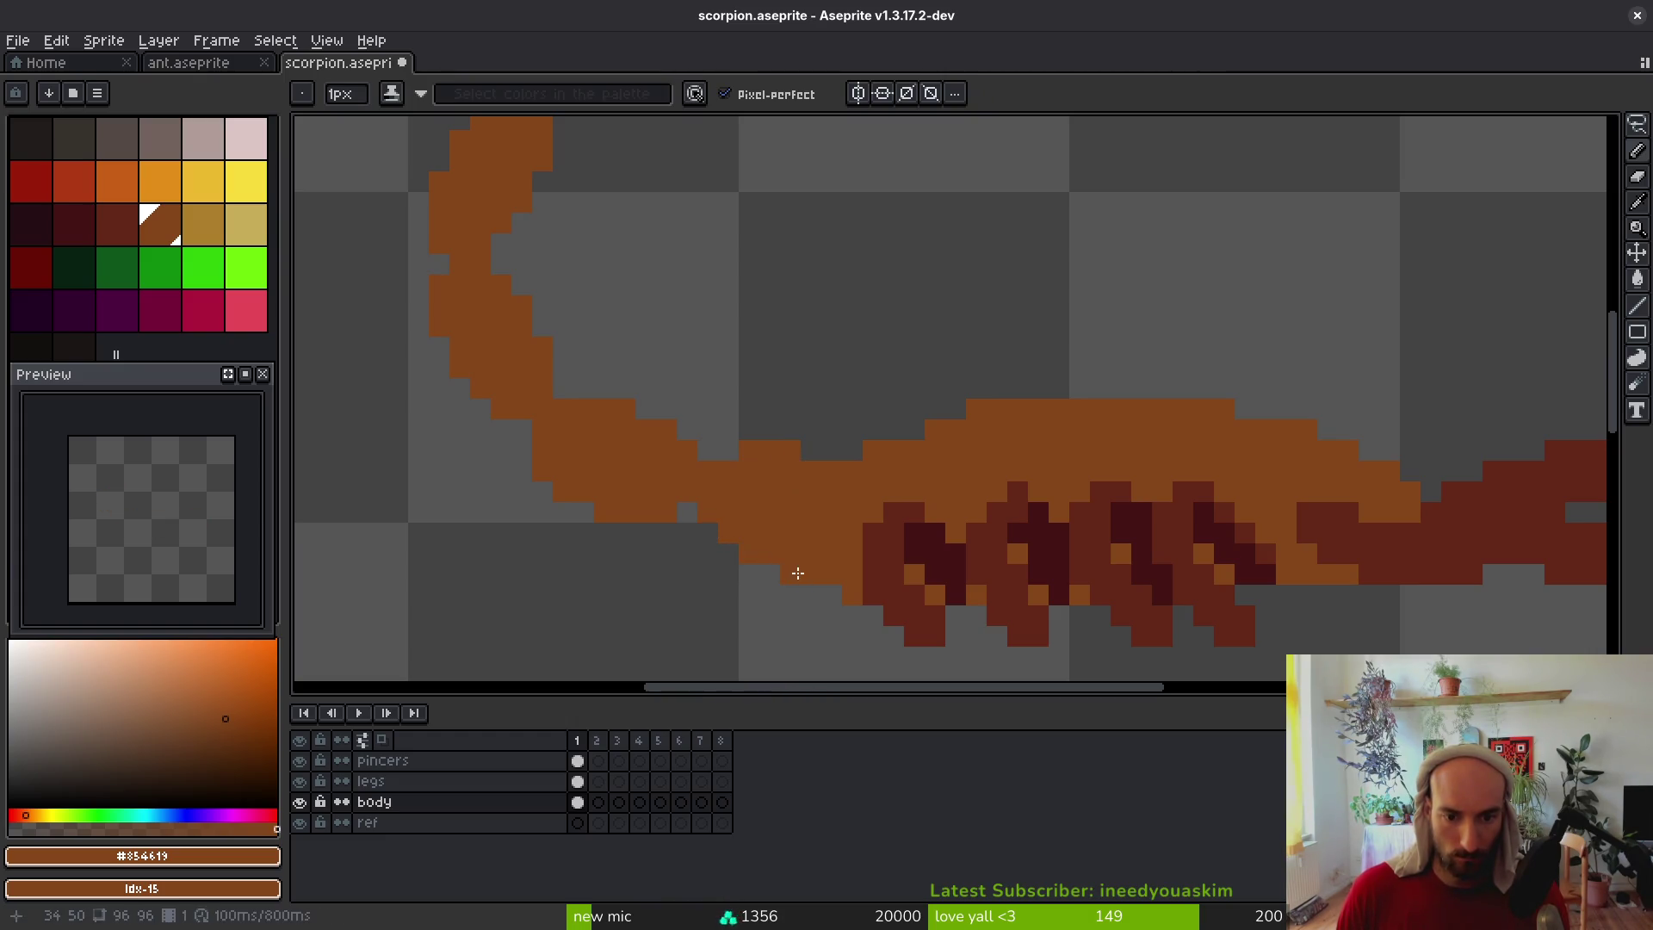
pyautogui.scroll(-6, 855, 518)
pyautogui.scroll(3, 837, 522)
# Erase stray pixels on the belly's lower edge, a dark-red leg, and the body's top edge
pyautogui.press('e')
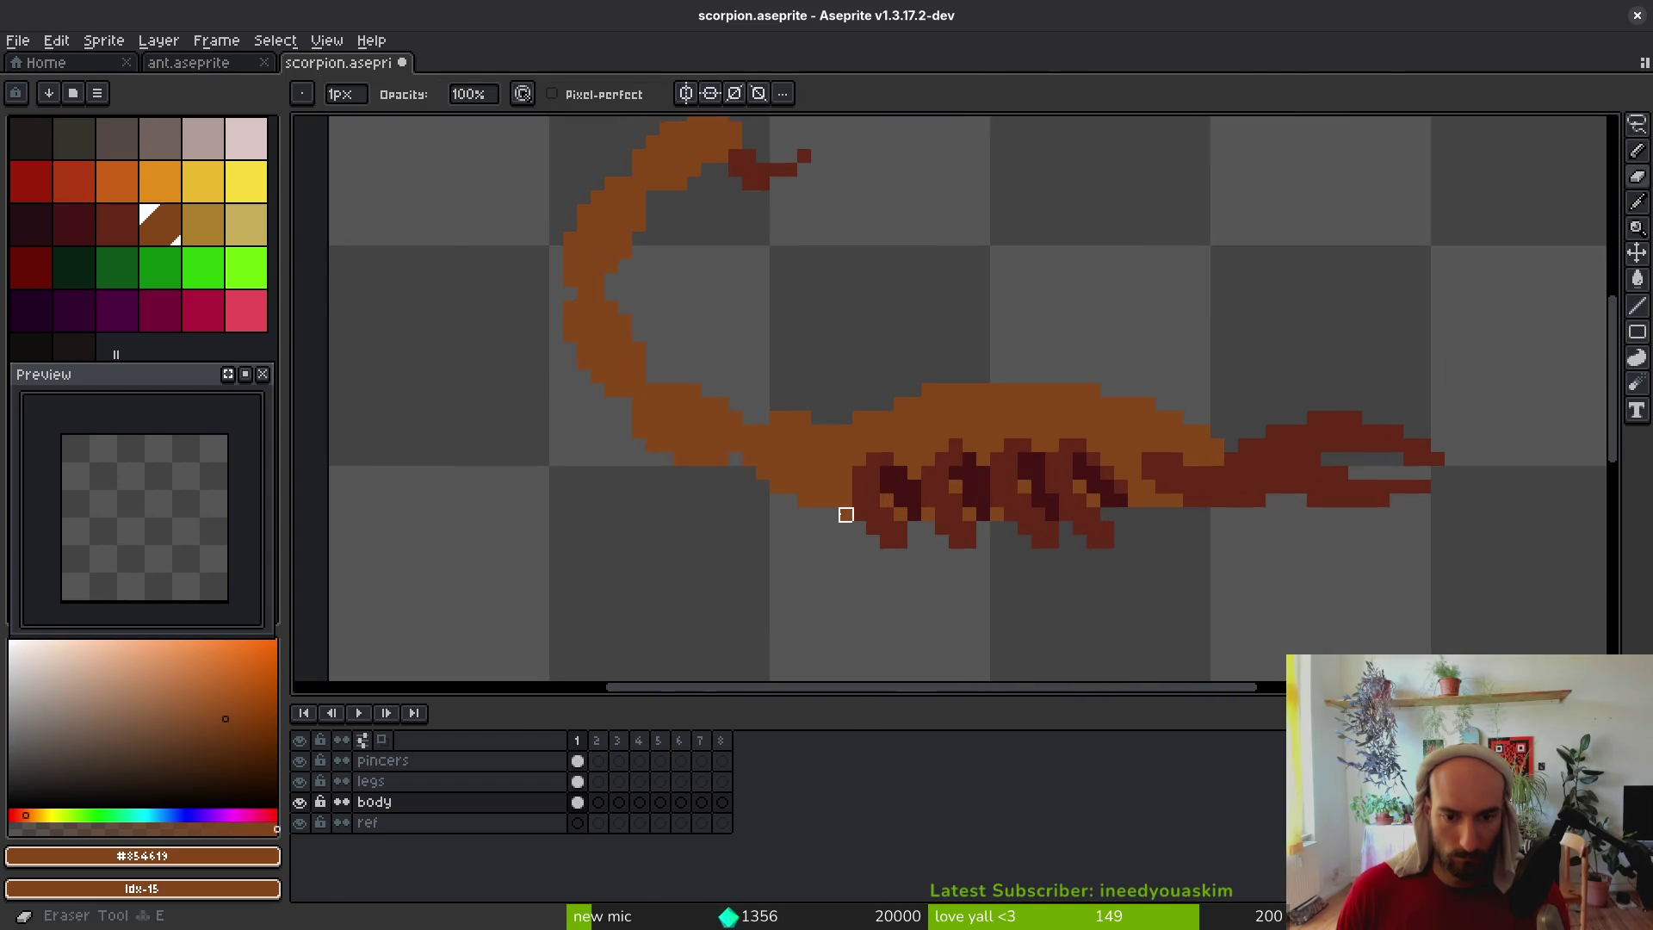
pyautogui.click(833, 501)
pyautogui.click(818, 502)
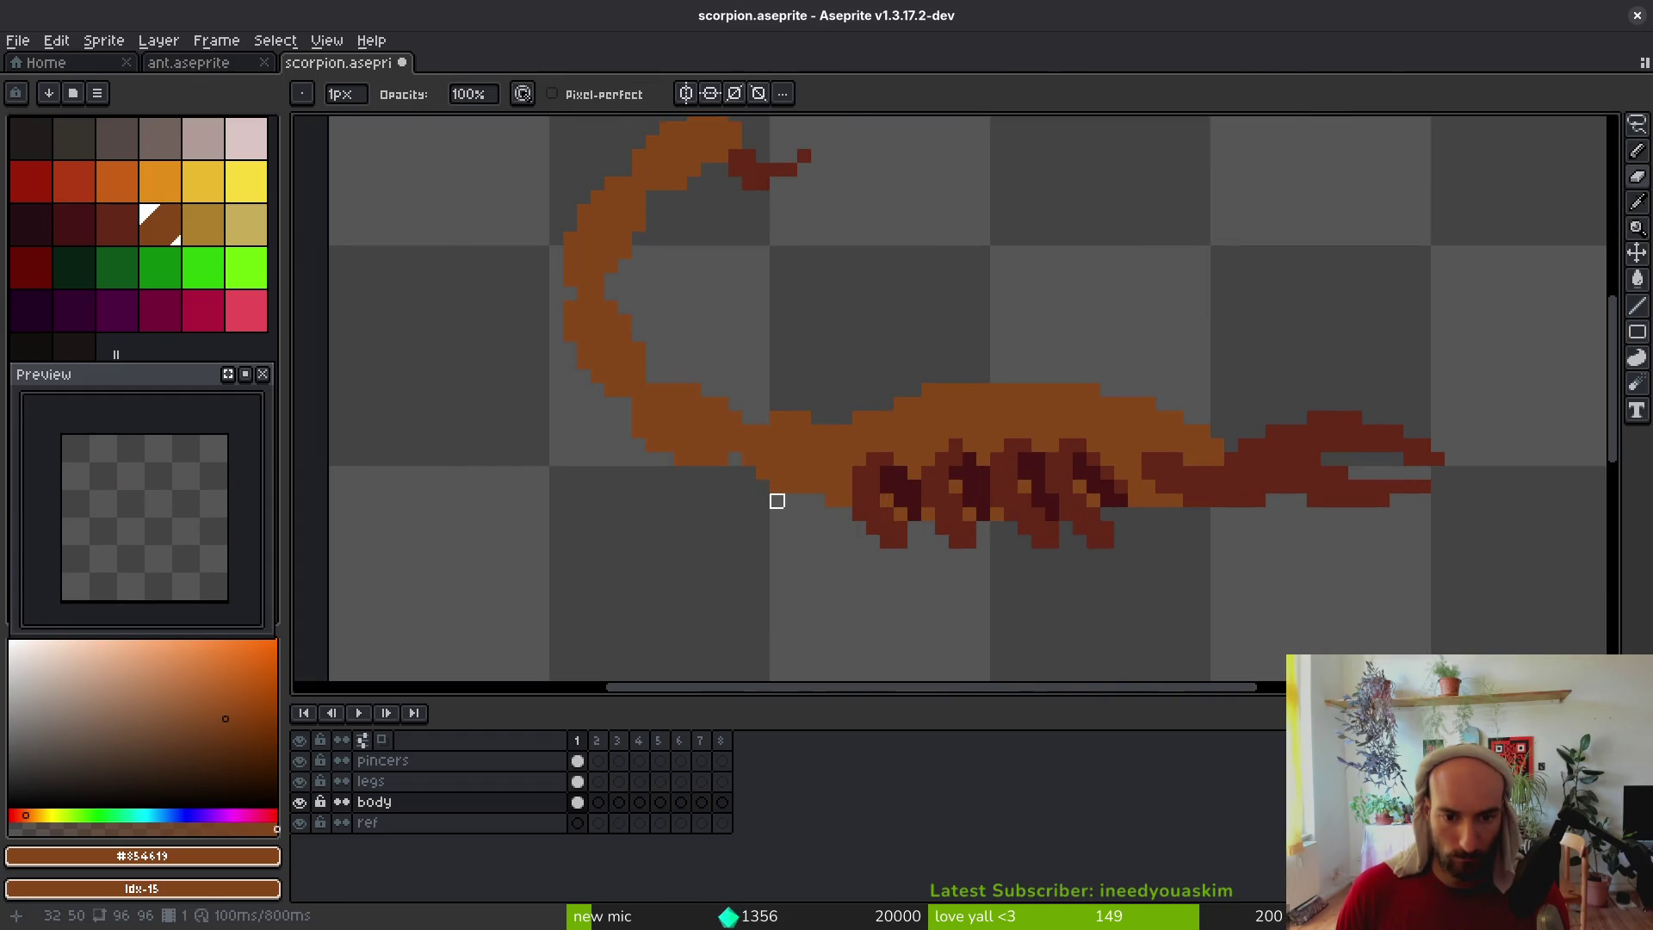
pyautogui.click(899, 514)
pyautogui.moveTo(942, 391); pyautogui.dragTo(929, 390)
pyautogui.click(900, 403)
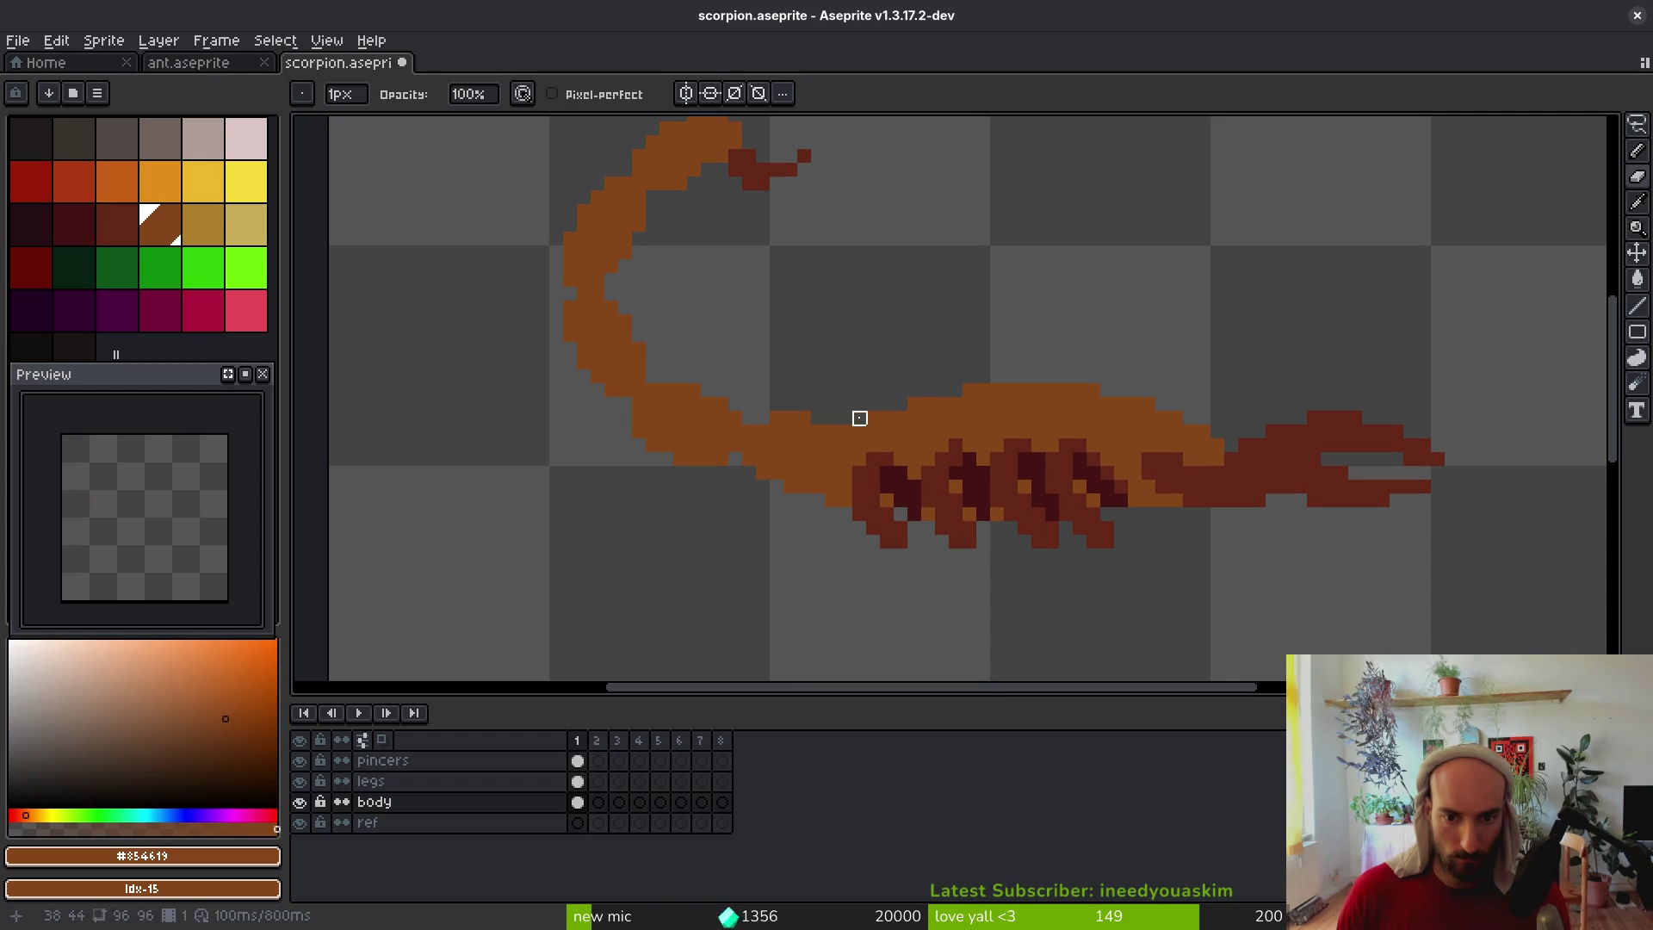
pyautogui.press('b')
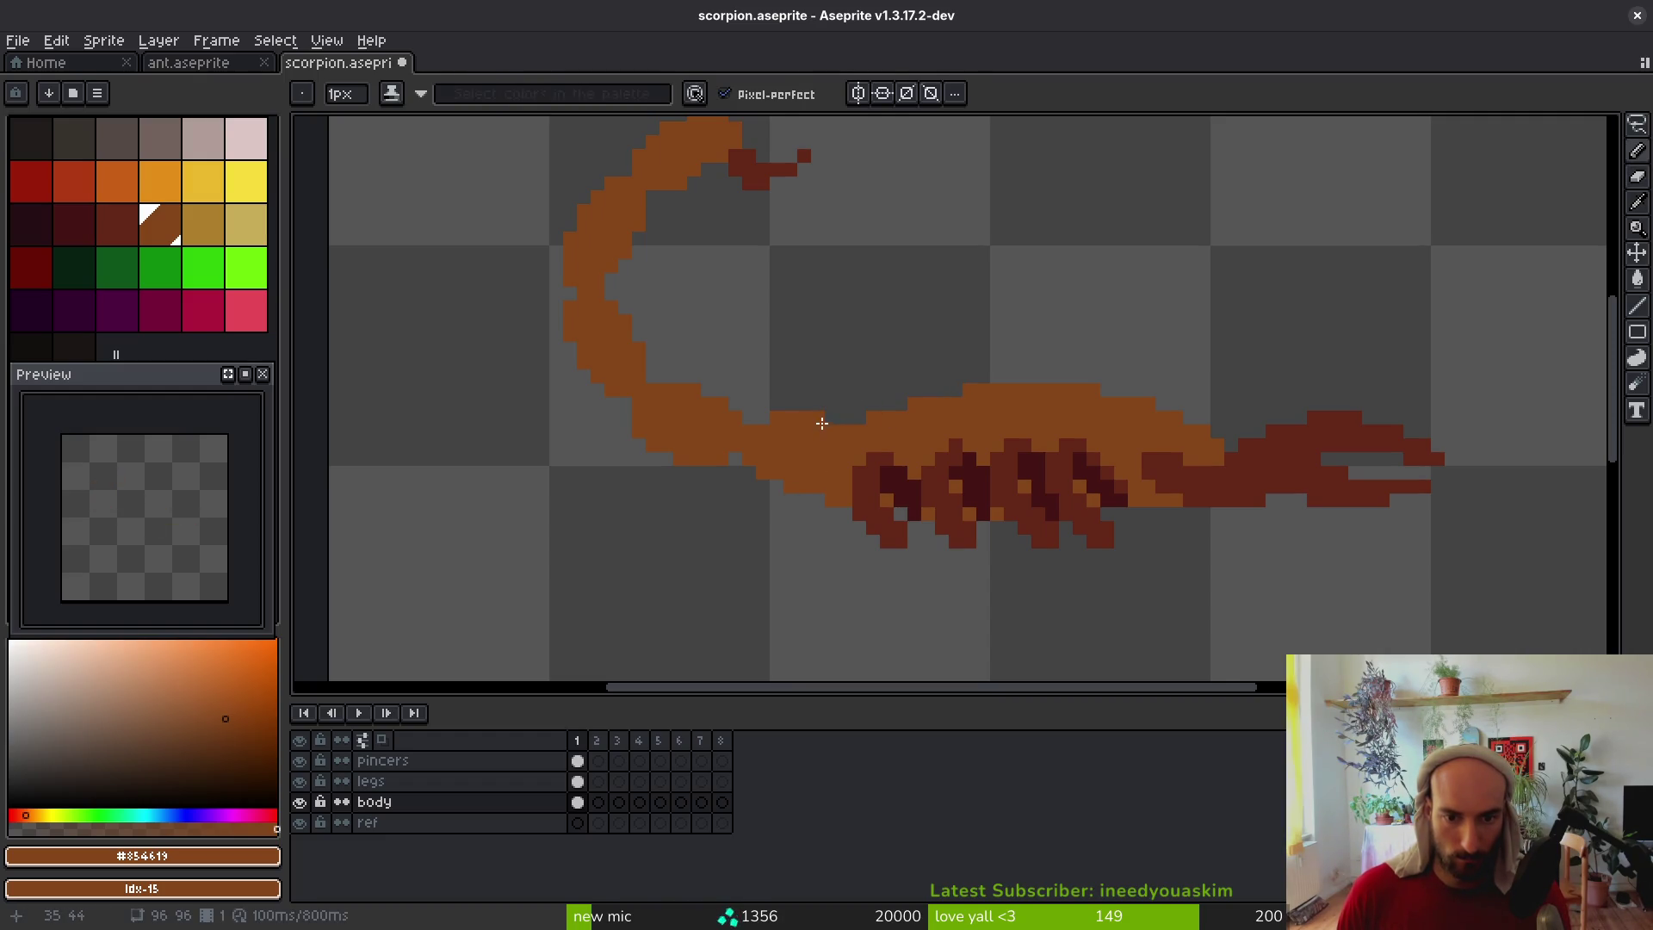
pyautogui.scroll(-5, 826, 466)
pyautogui.scroll(5, 830, 542)
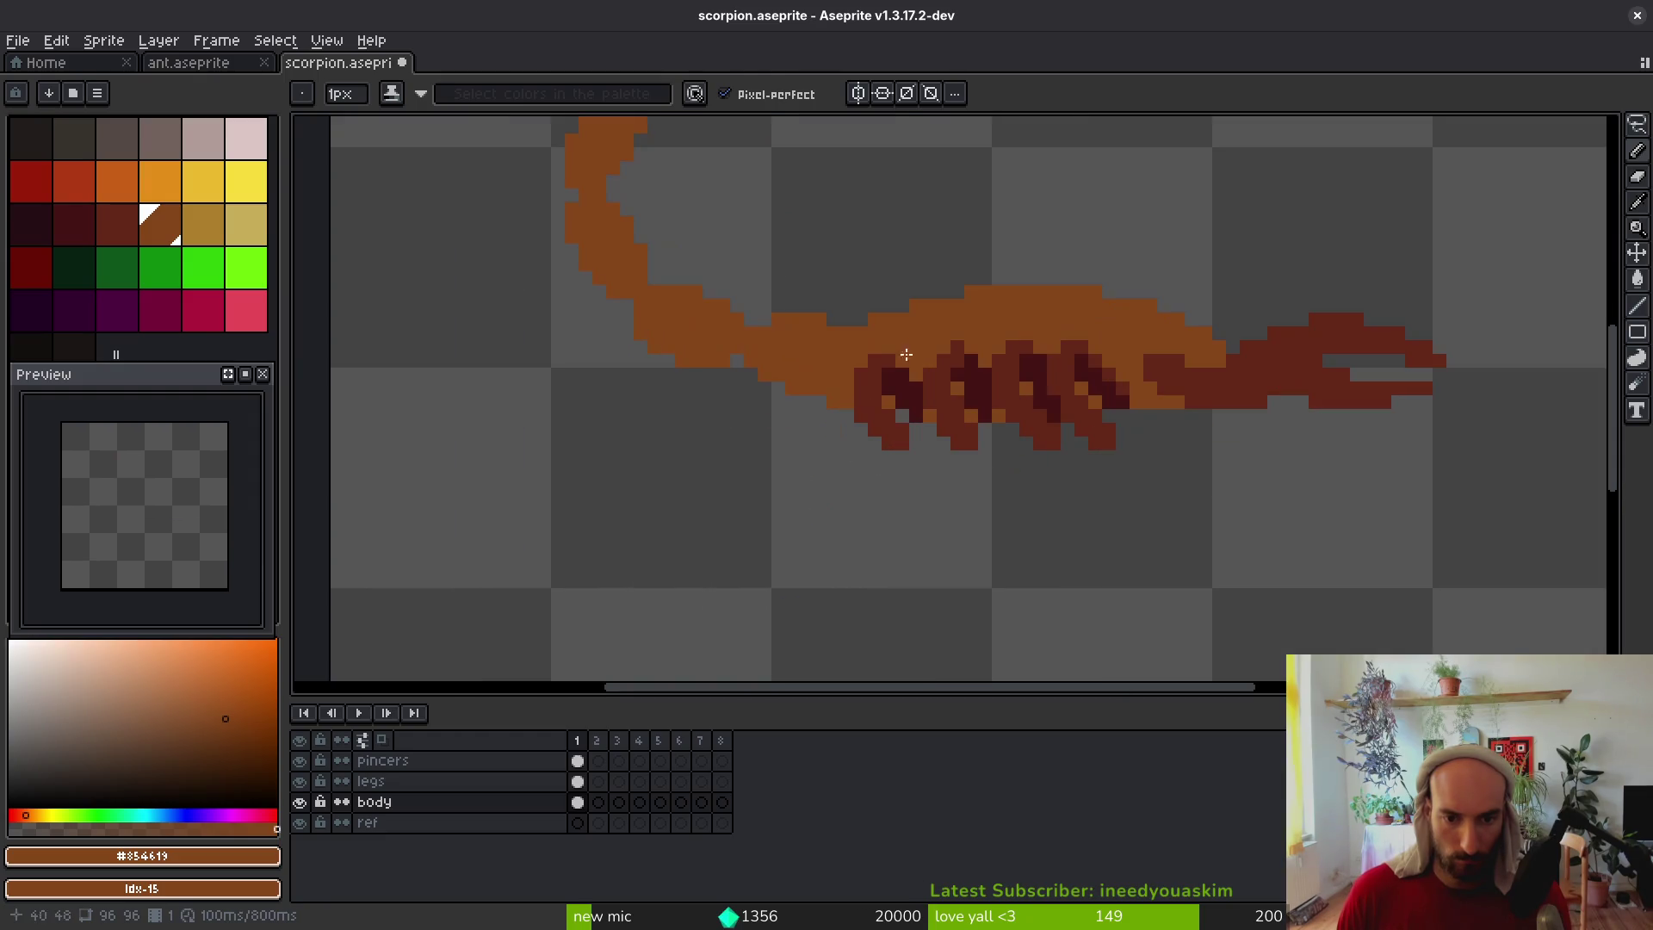
# Erase a pixel on the scorpion's back, compare with undo/redo, and keep it
pyautogui.press('e')
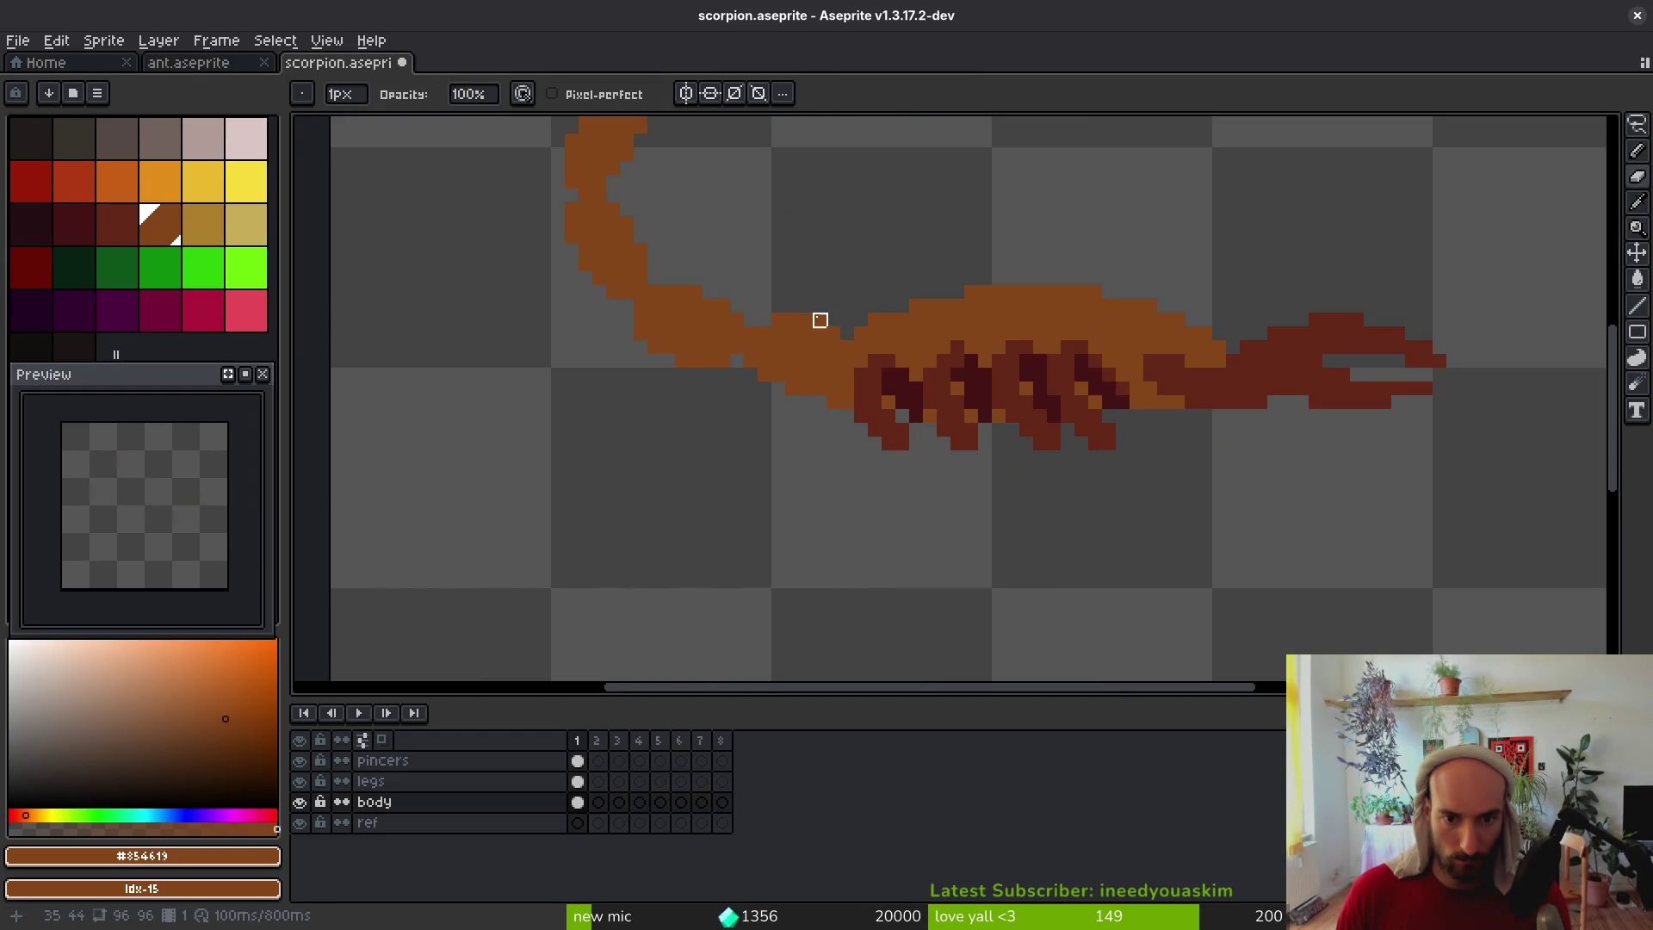
pyautogui.click(916, 306)
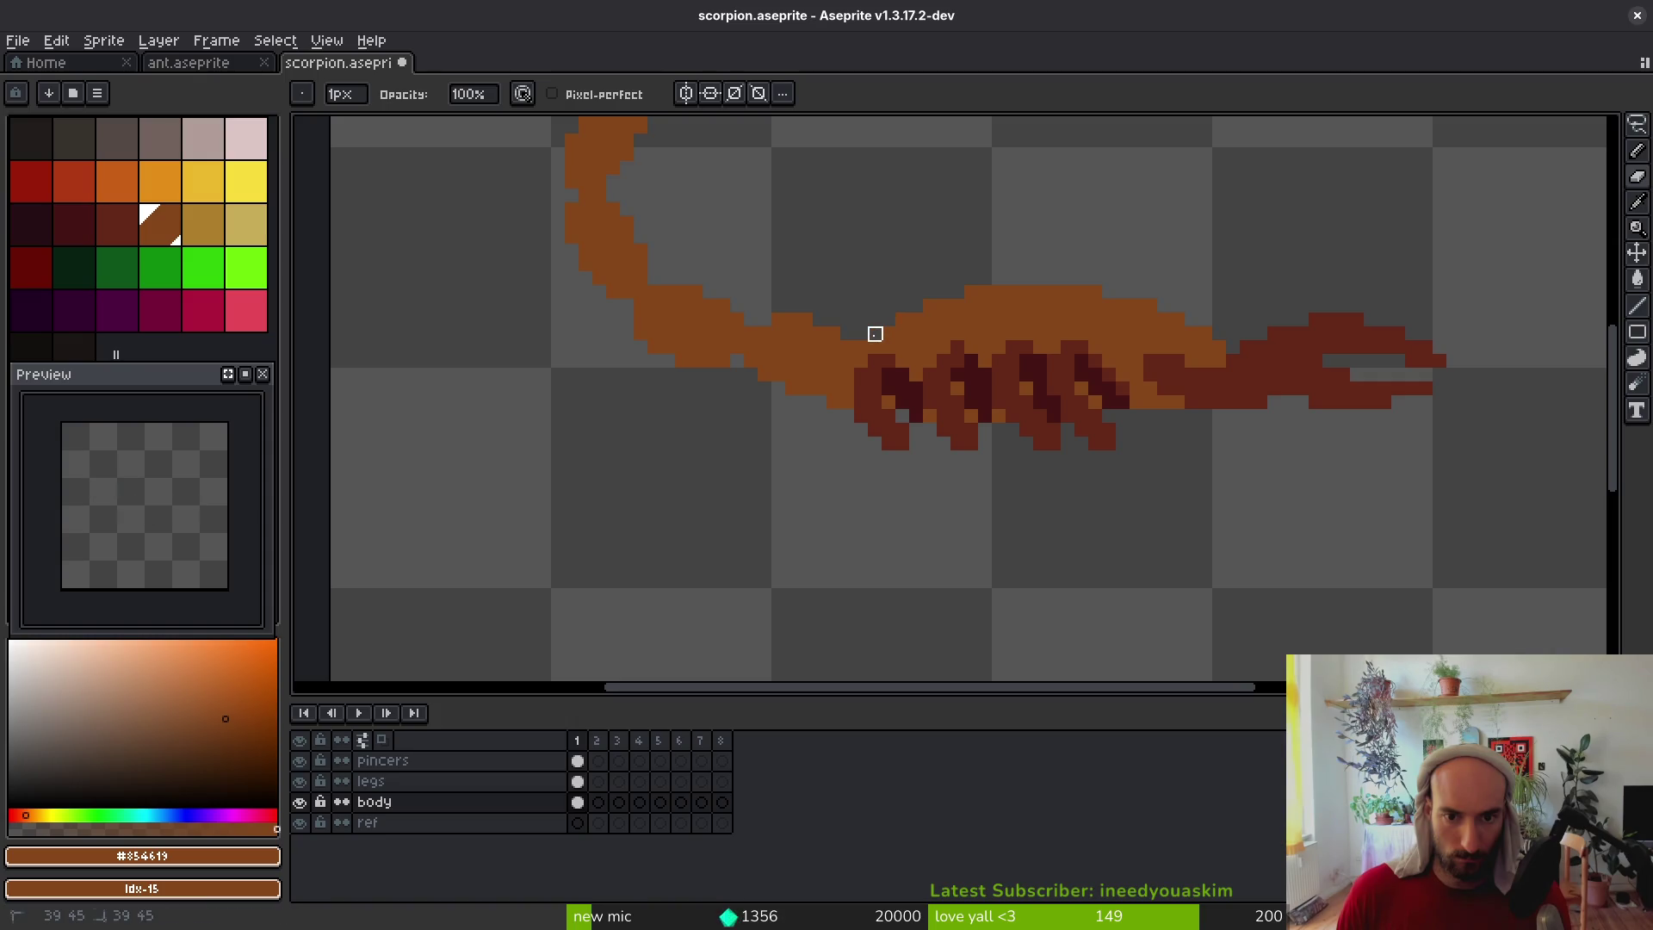
pyautogui.scroll(-4, 833, 307)
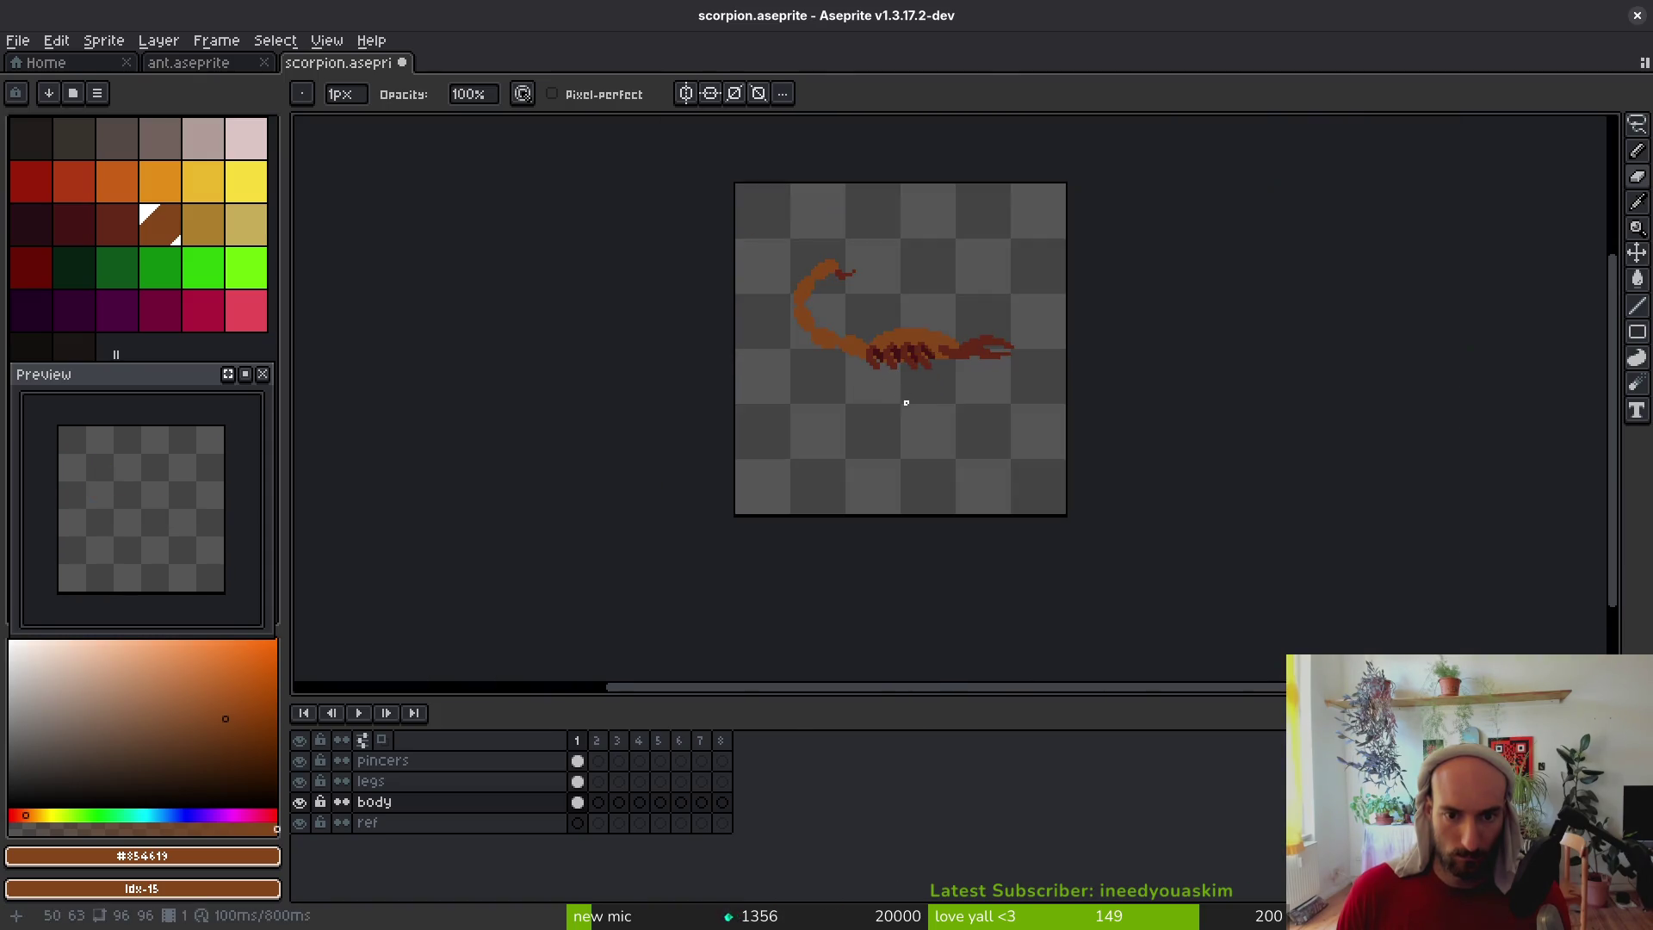
pyautogui.hotkey('ctrl', 'z')
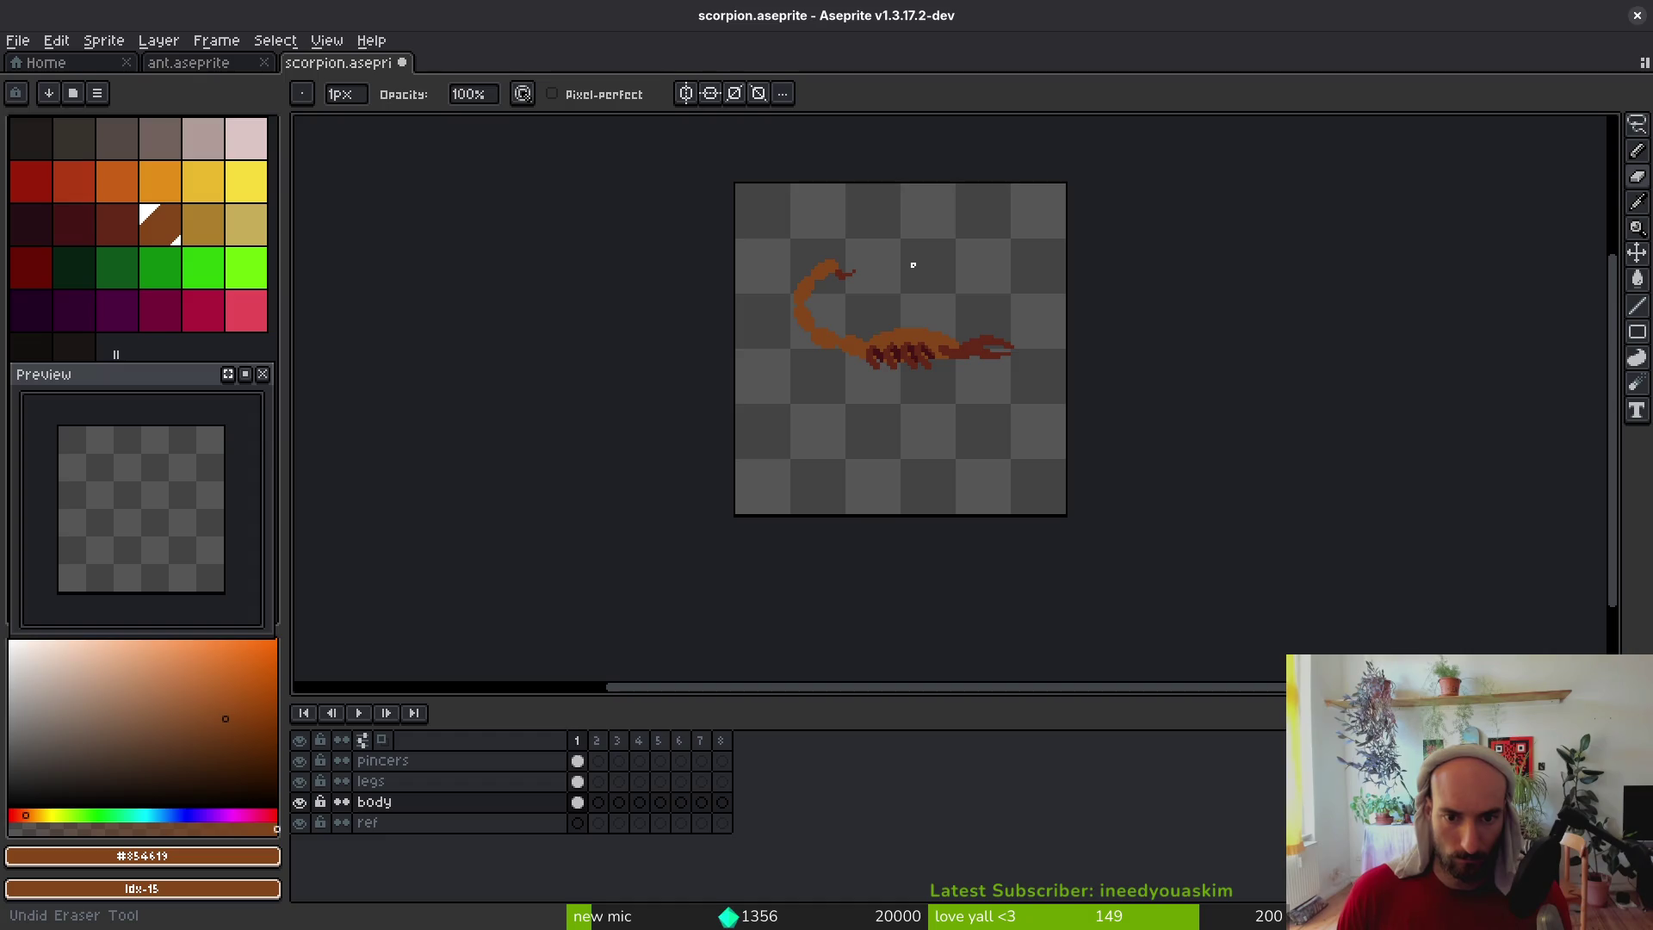
pyautogui.scroll(4, 886, 287)
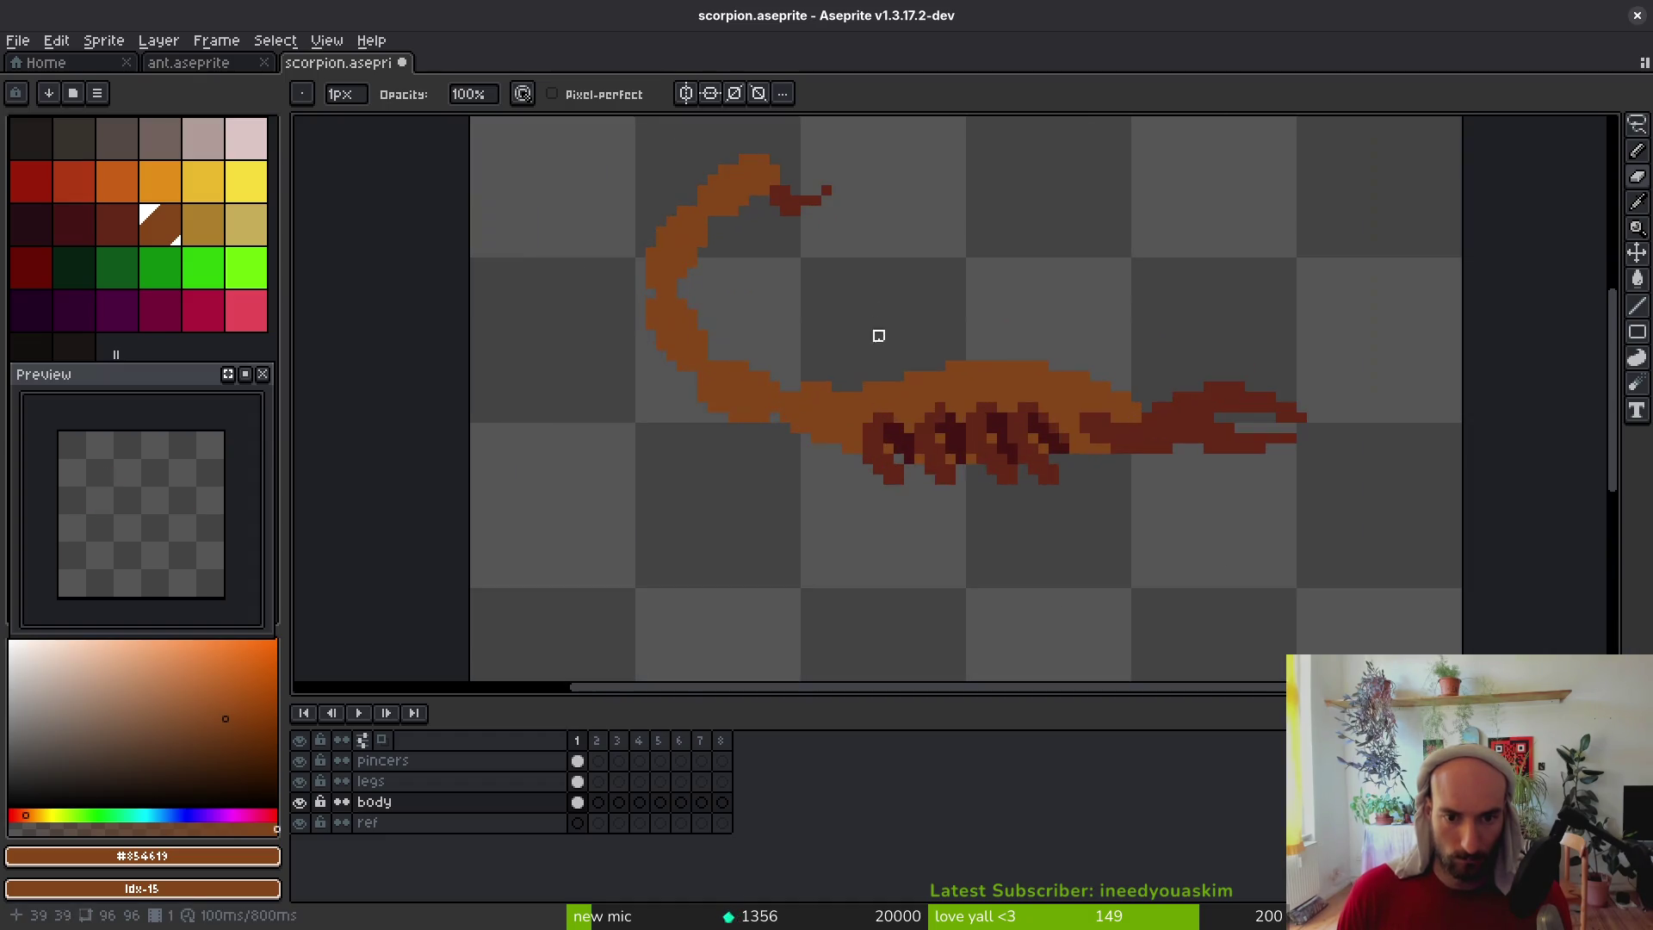
pyautogui.hotkey('ctrl', 'z')
pyautogui.hotkey('ctrl', 'y')
pyautogui.hotkey('ctrl', 'z')
pyautogui.hotkey('ctrl', 'y')
# Erase three stray pixels on the body and its top edge
pyautogui.scroll(1, 873, 405)
pyautogui.press('b')
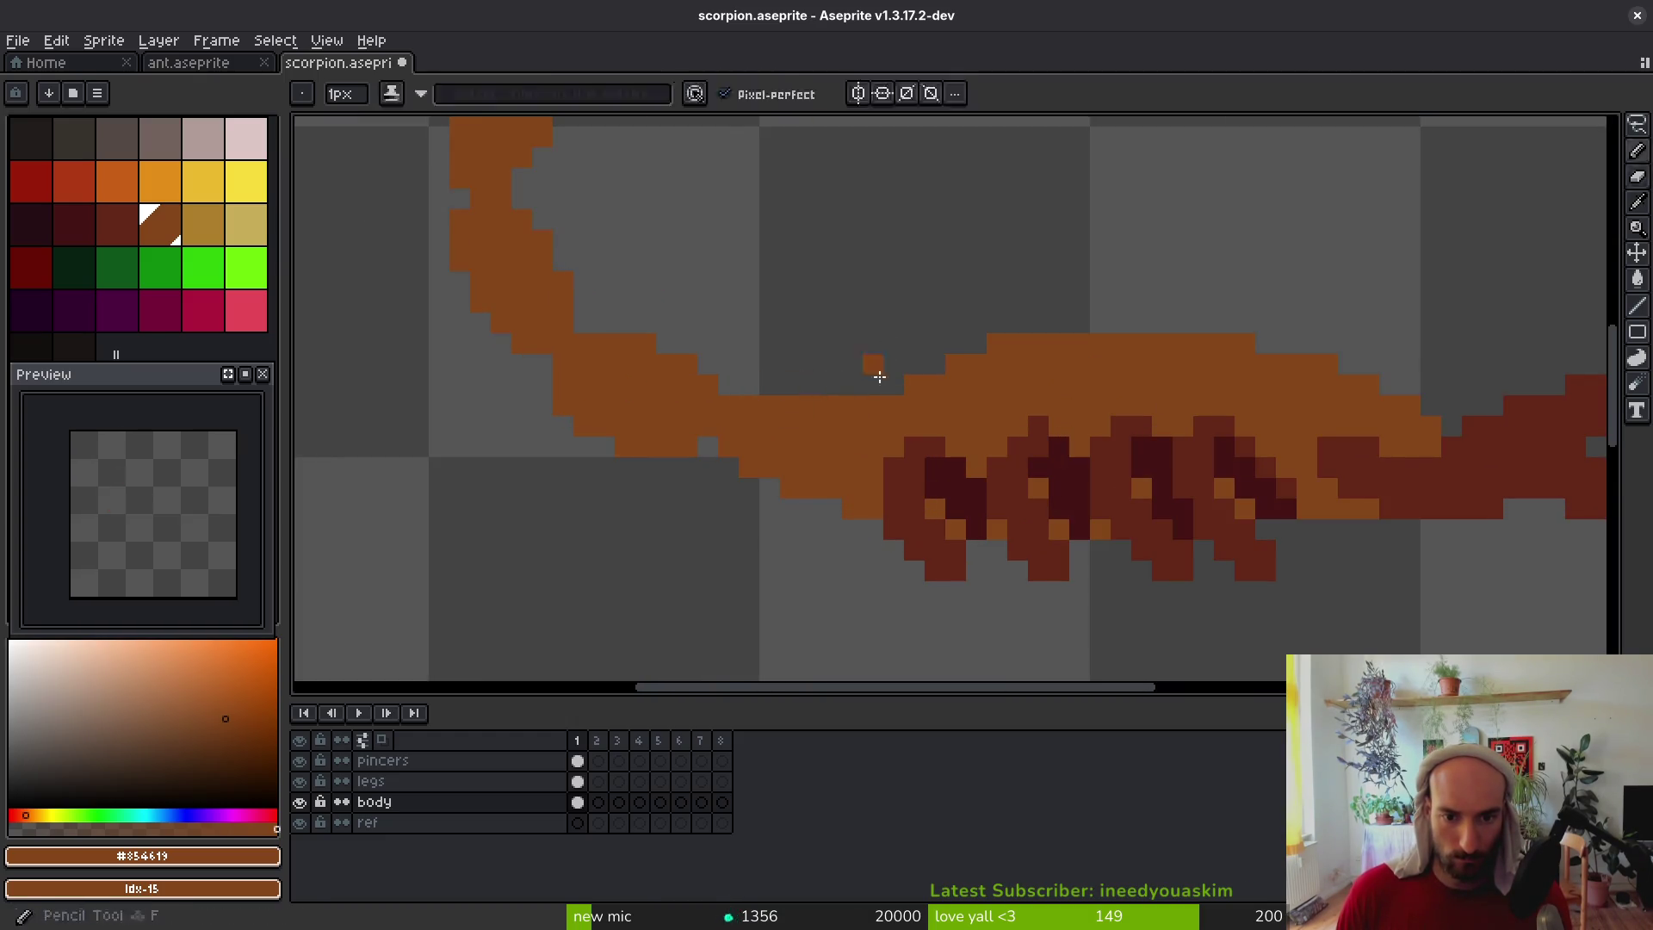
pyautogui.scroll(-2, 1062, 404)
pyautogui.scroll(-2, 1062, 404)
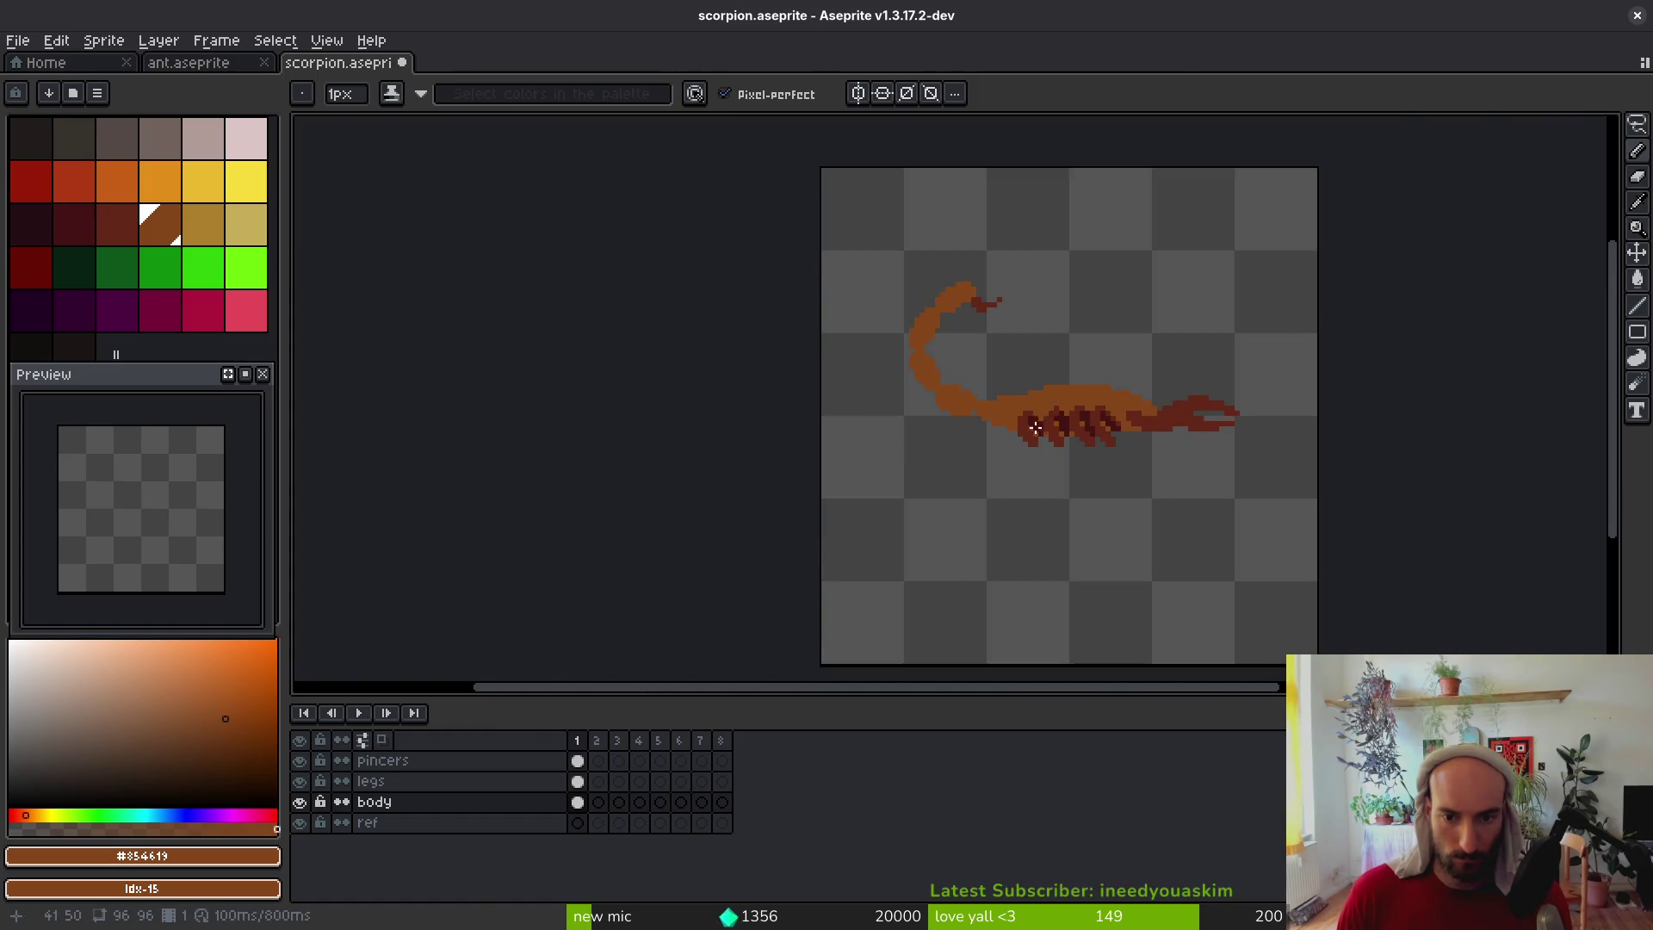
pyautogui.scroll(4, 990, 398)
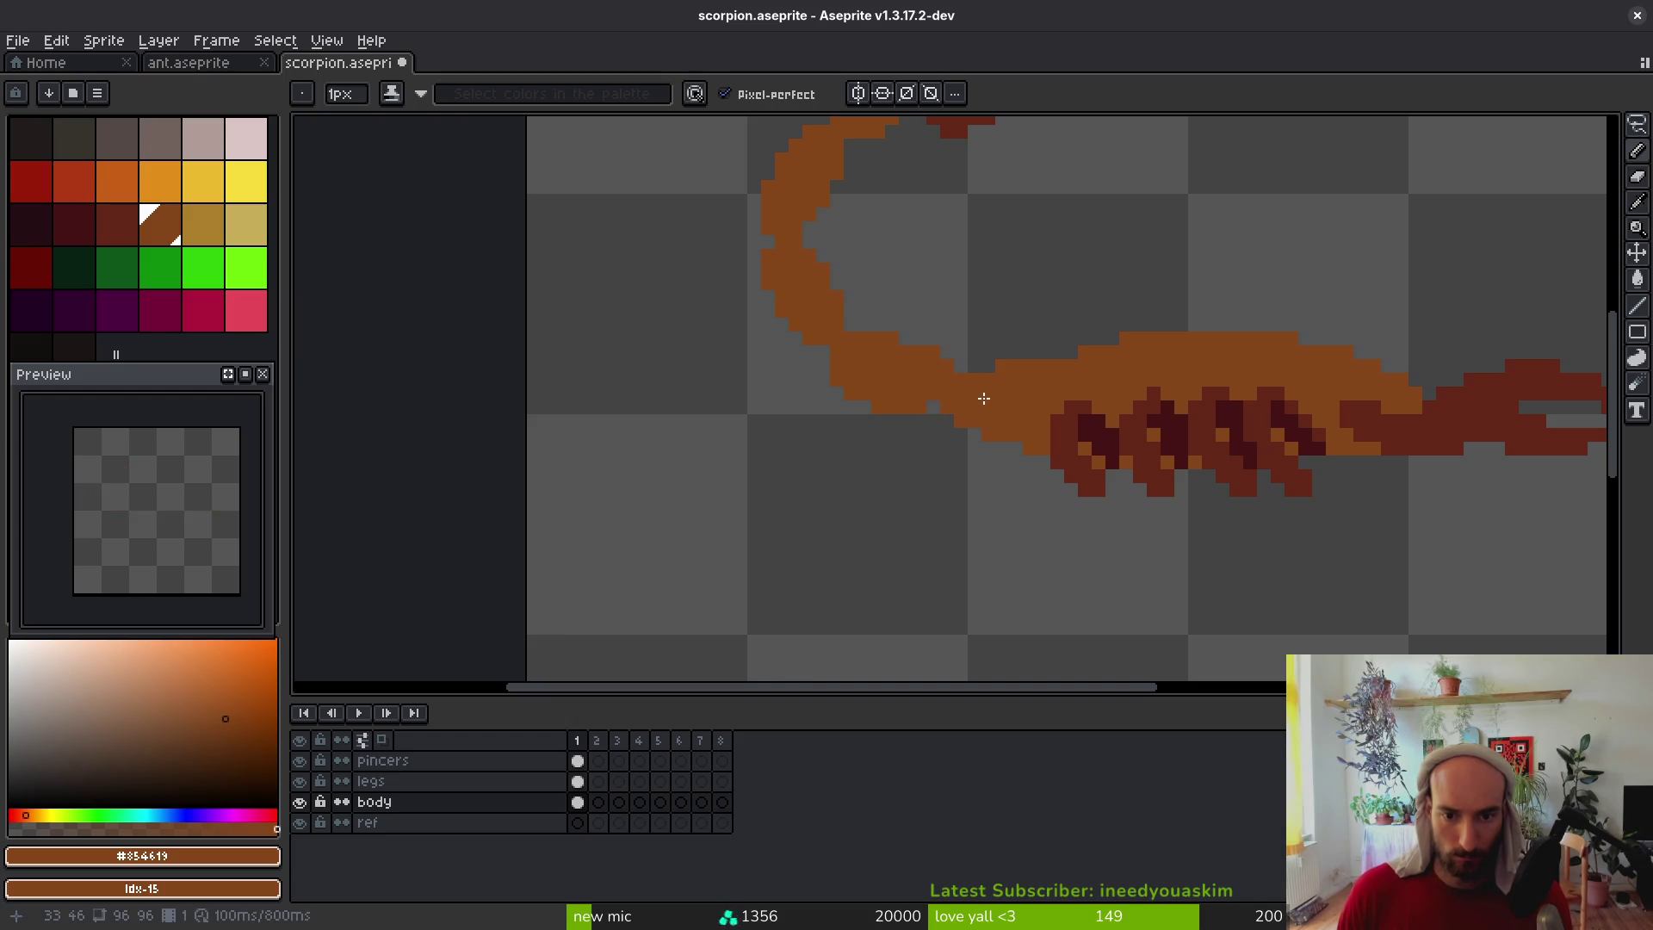
pyautogui.scroll(-2, 985, 393)
pyautogui.scroll(3, 908, 380)
pyautogui.press('e')
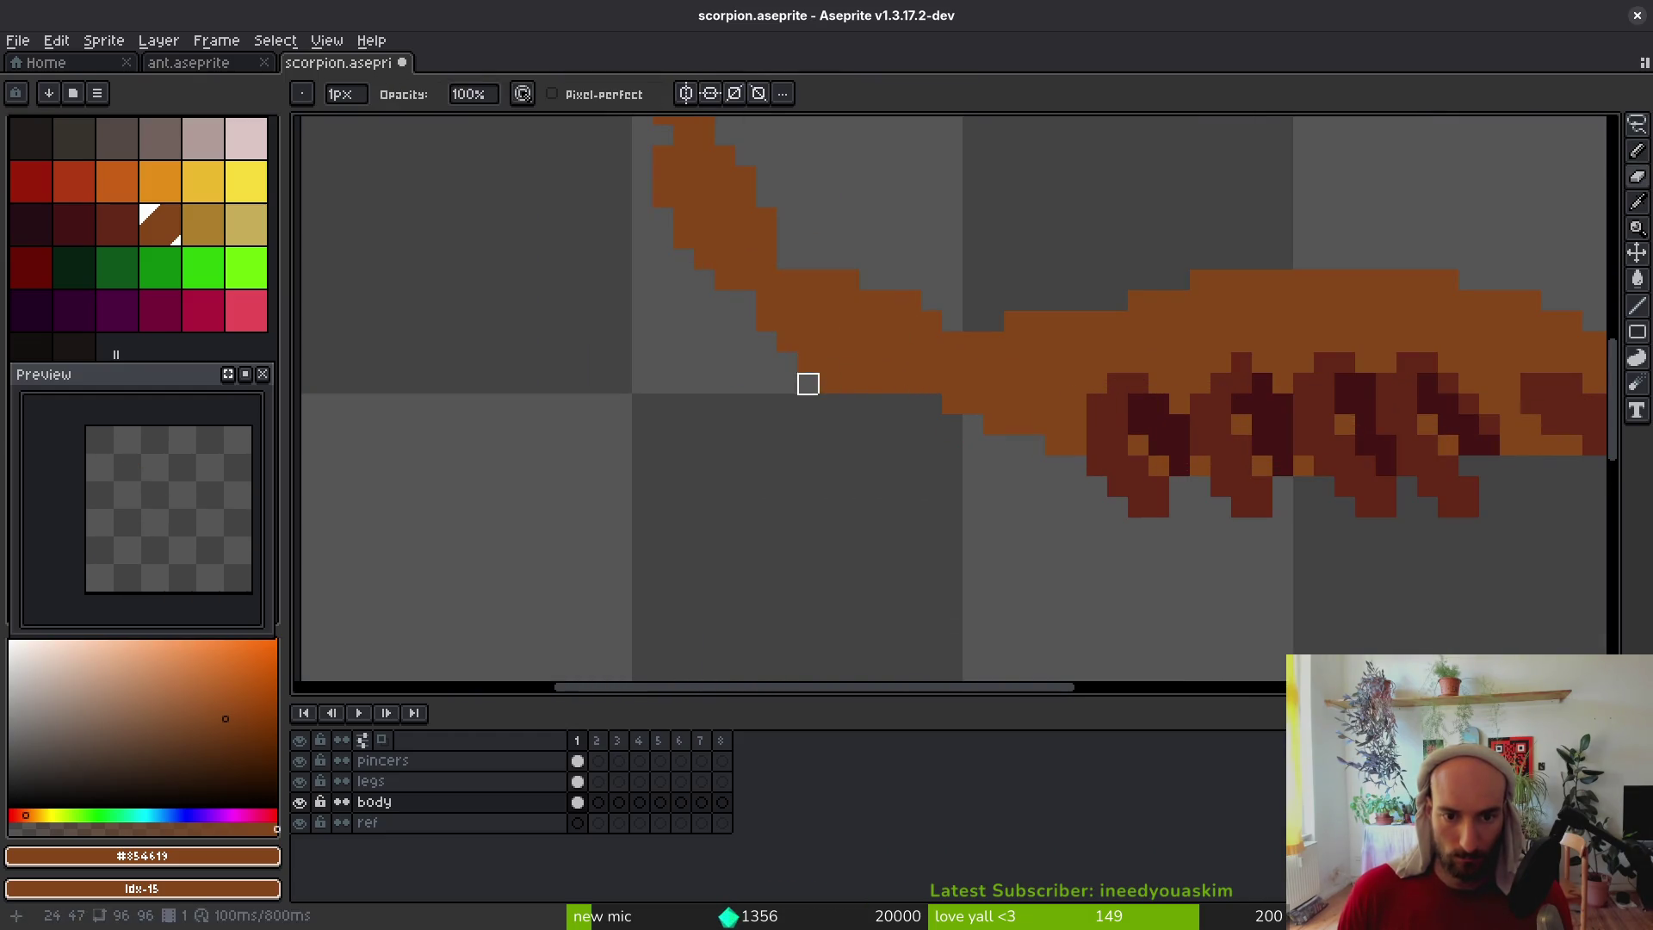
pyautogui.scroll(-2, 994, 384)
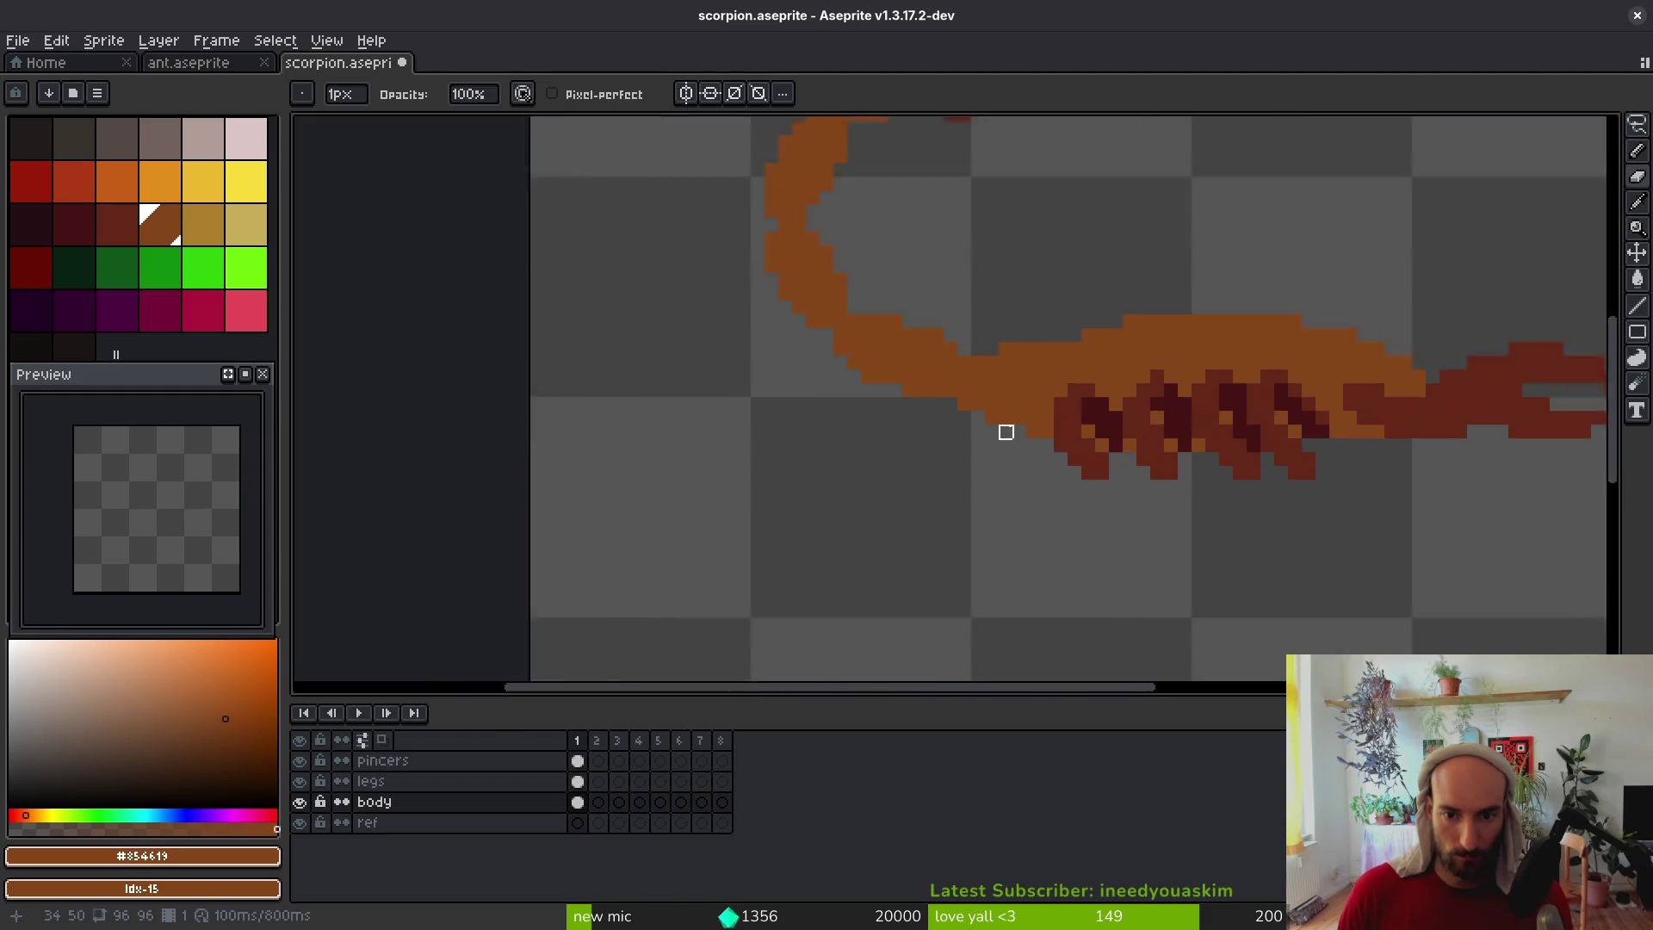
pyautogui.scroll(2, 1004, 428)
pyautogui.click(963, 333)
pyautogui.click(1004, 311)
pyautogui.click(984, 332)
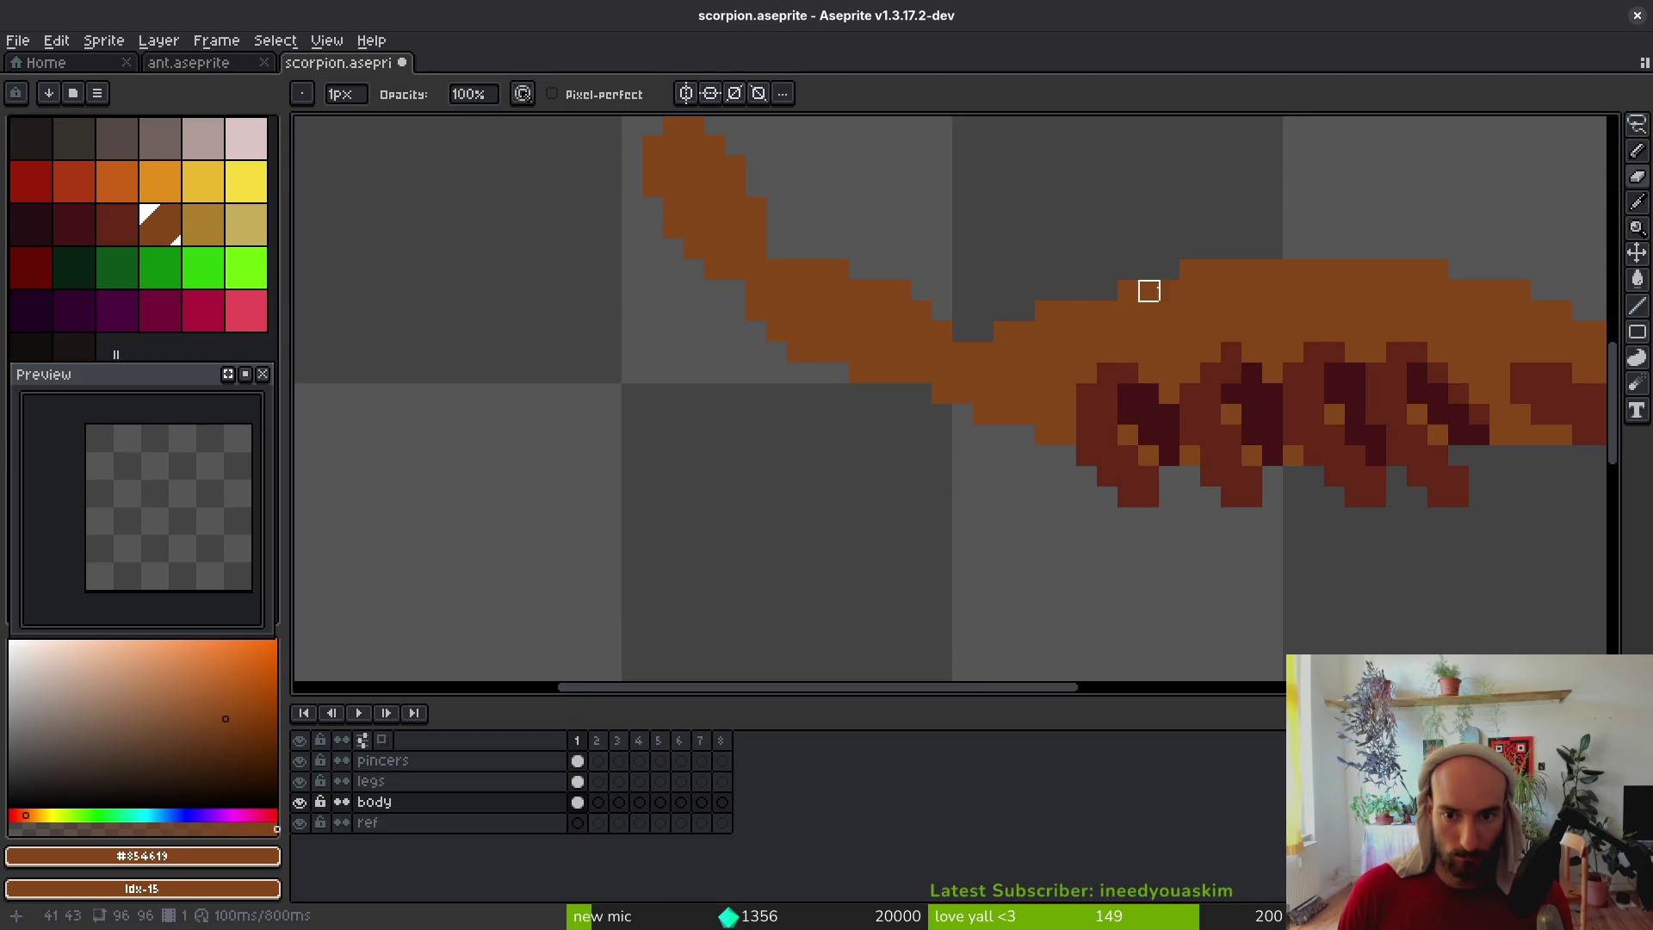
pyautogui.scroll(-4, 1064, 445)
pyautogui.scroll(3, 1095, 393)
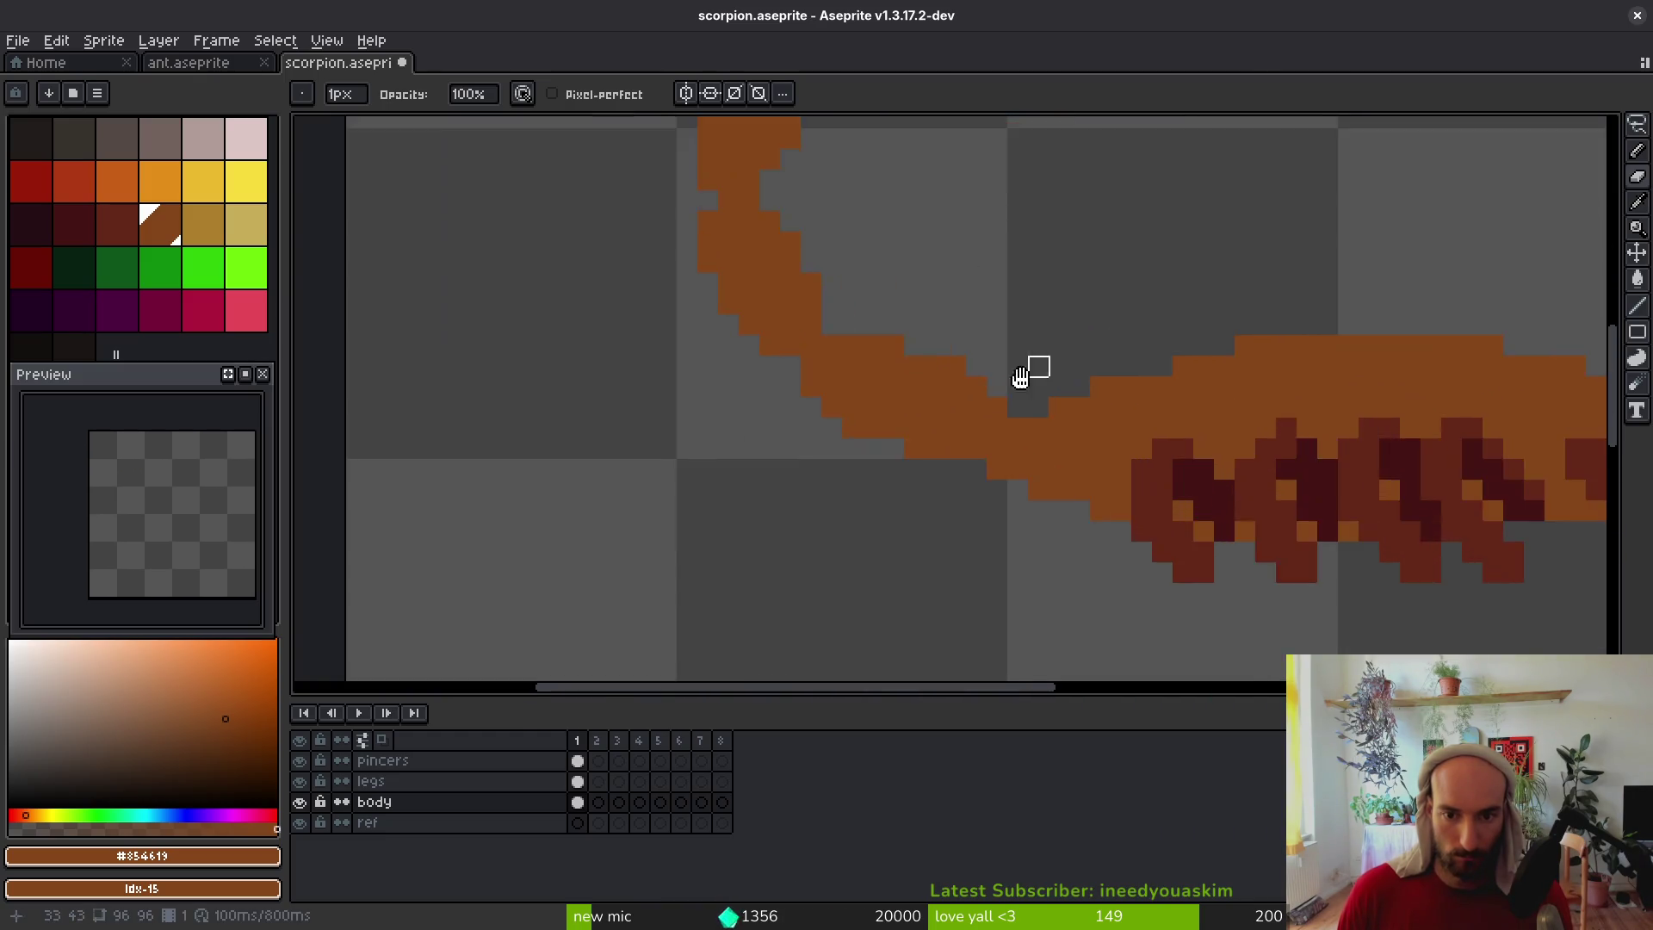
pyautogui.scroll(-1, 1025, 372)
# Lasso the tail, move it slightly right, and save scorpion.aseprite
pyautogui.press('q')
pyautogui.moveTo(1033, 193)
pyautogui.mouseDown()
pyautogui.moveTo(967, 167)
pyautogui.moveTo(874, 591)
pyautogui.moveTo(1033, 194)
pyautogui.mouseUp()
pyautogui.moveTo(922, 302); pyautogui.dragTo(938, 308)
pyautogui.hotkey('ctrl', 'd')
pyautogui.hotkey('ctrl', 's')
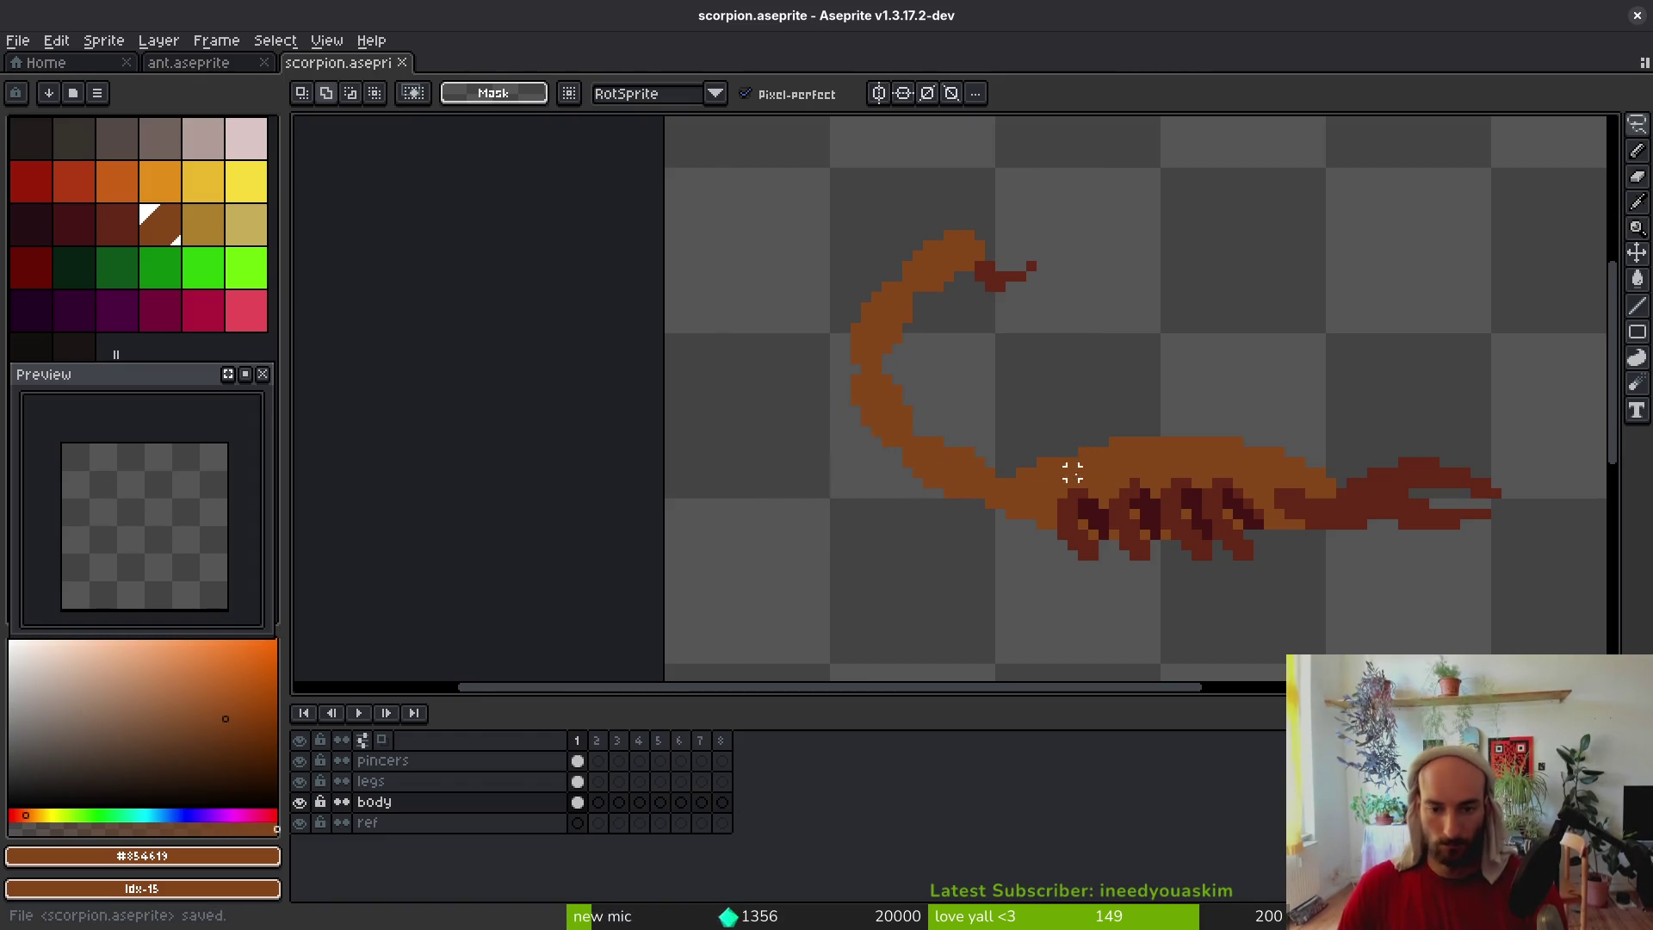
# Name the first tag idle, extend it over frames 1–4, and play it
pyautogui.moveTo(1052, 473)
pyautogui.mouseDown()
pyautogui.moveTo(933, 509)
pyautogui.moveTo(915, 499)
pyautogui.moveTo(916, 432)
pyautogui.mouseUp()
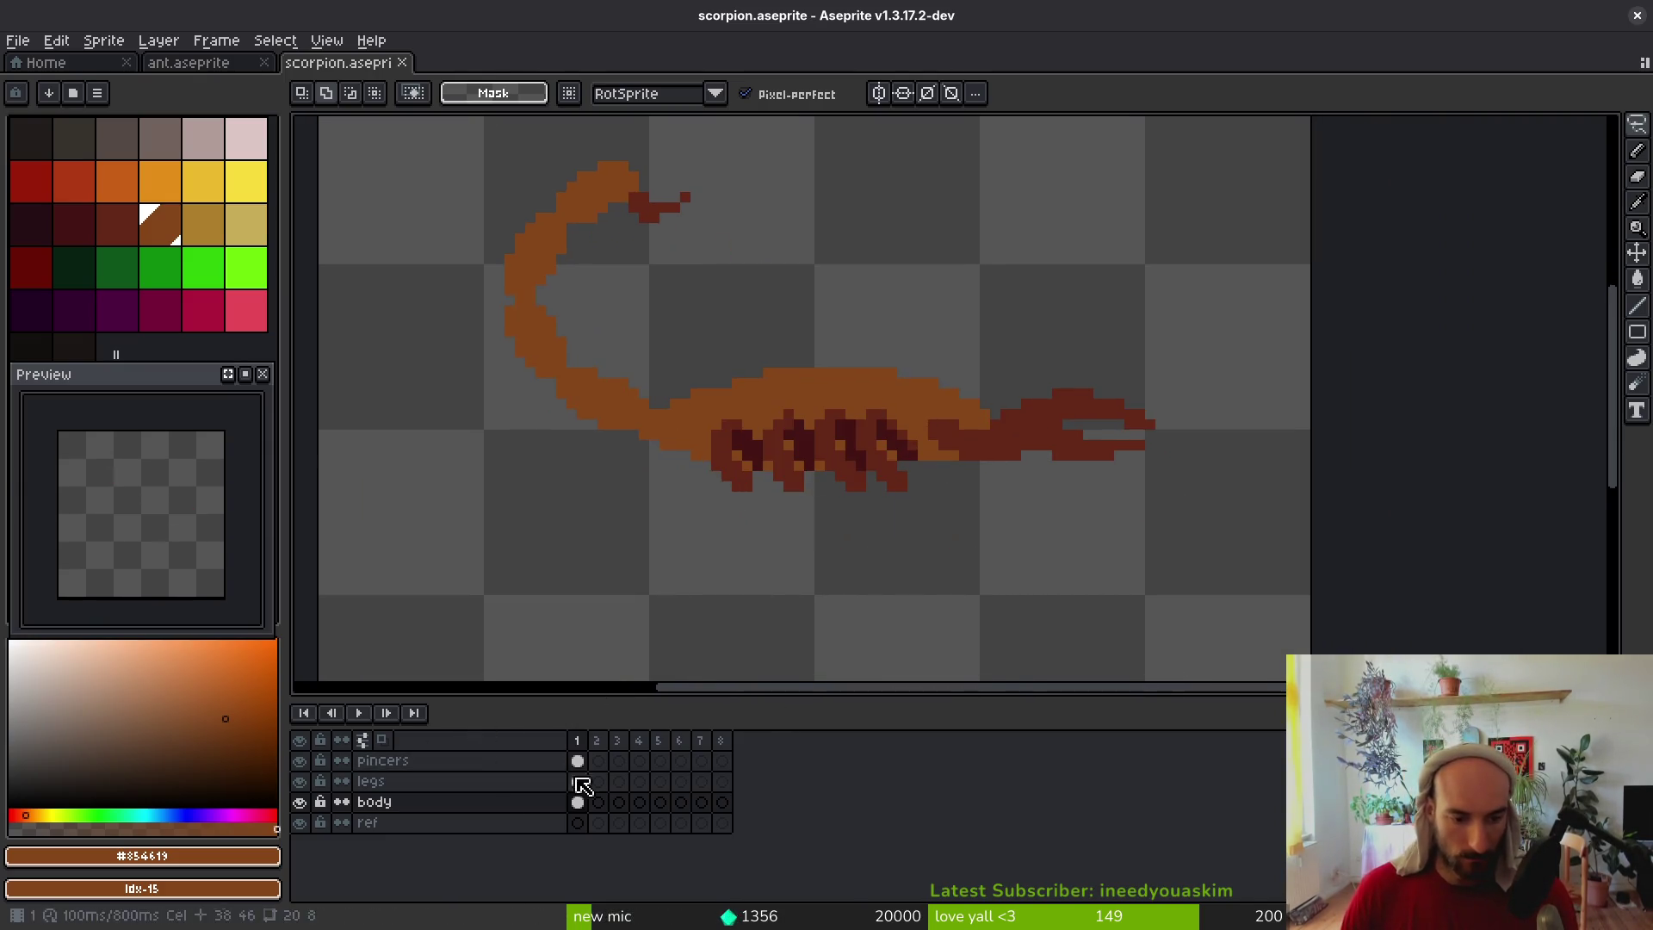
pyautogui.moveTo(583, 746); pyautogui.dragTo(617, 741)
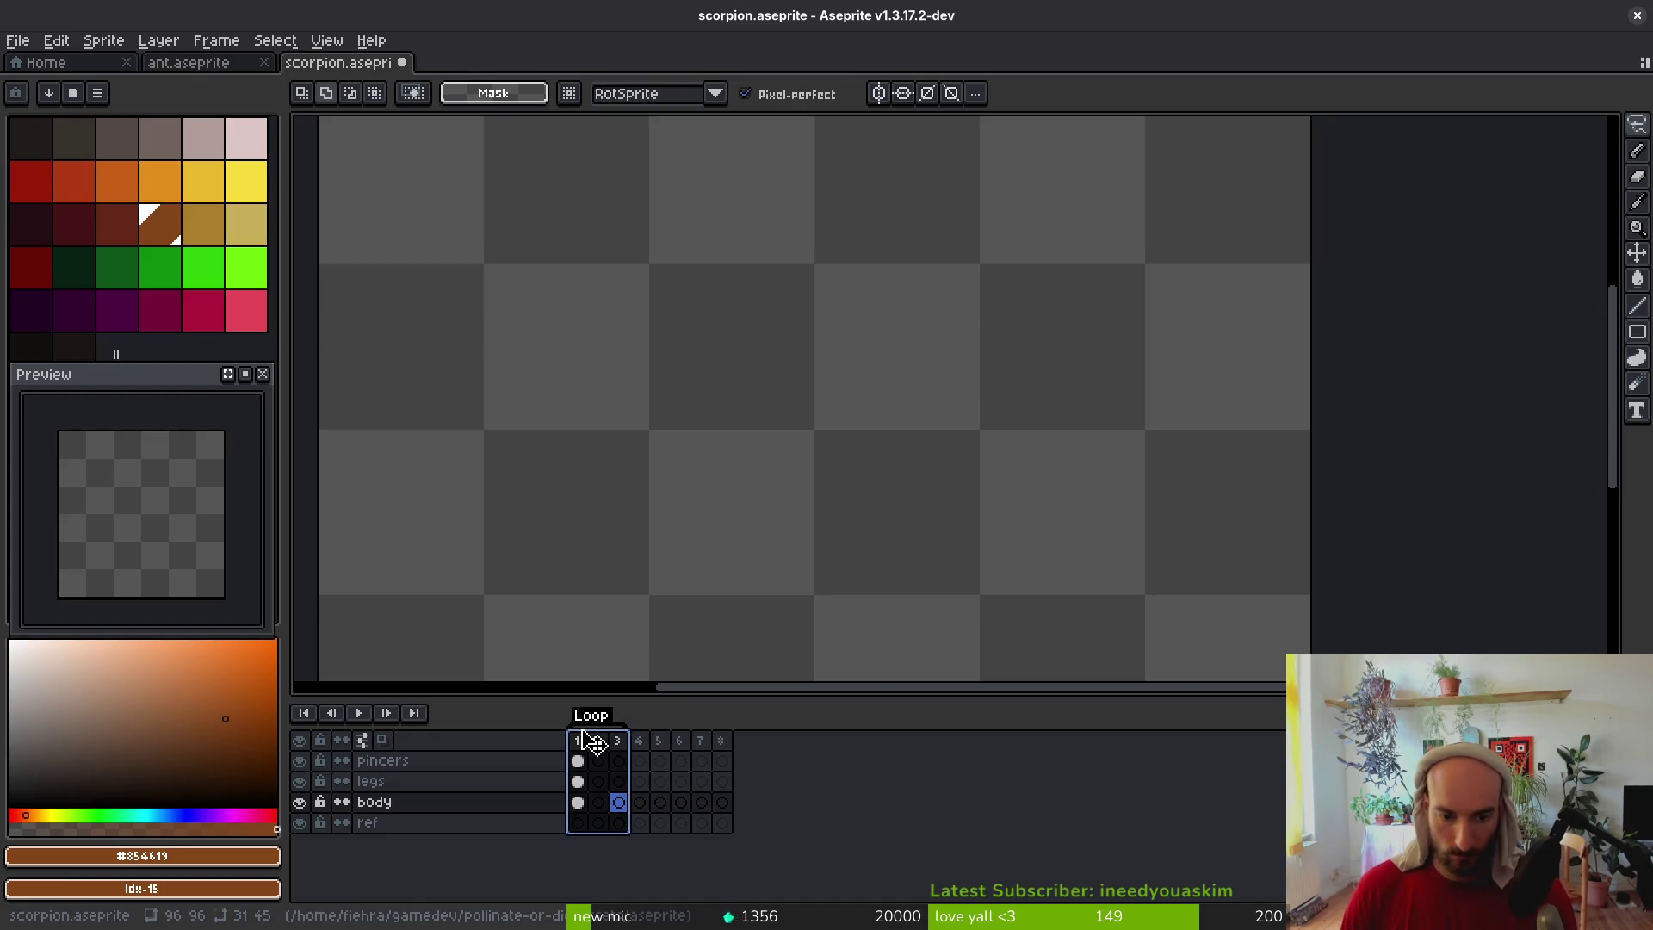
pyautogui.press('F2')
pyautogui.write('idle')
pyautogui.press('Return')
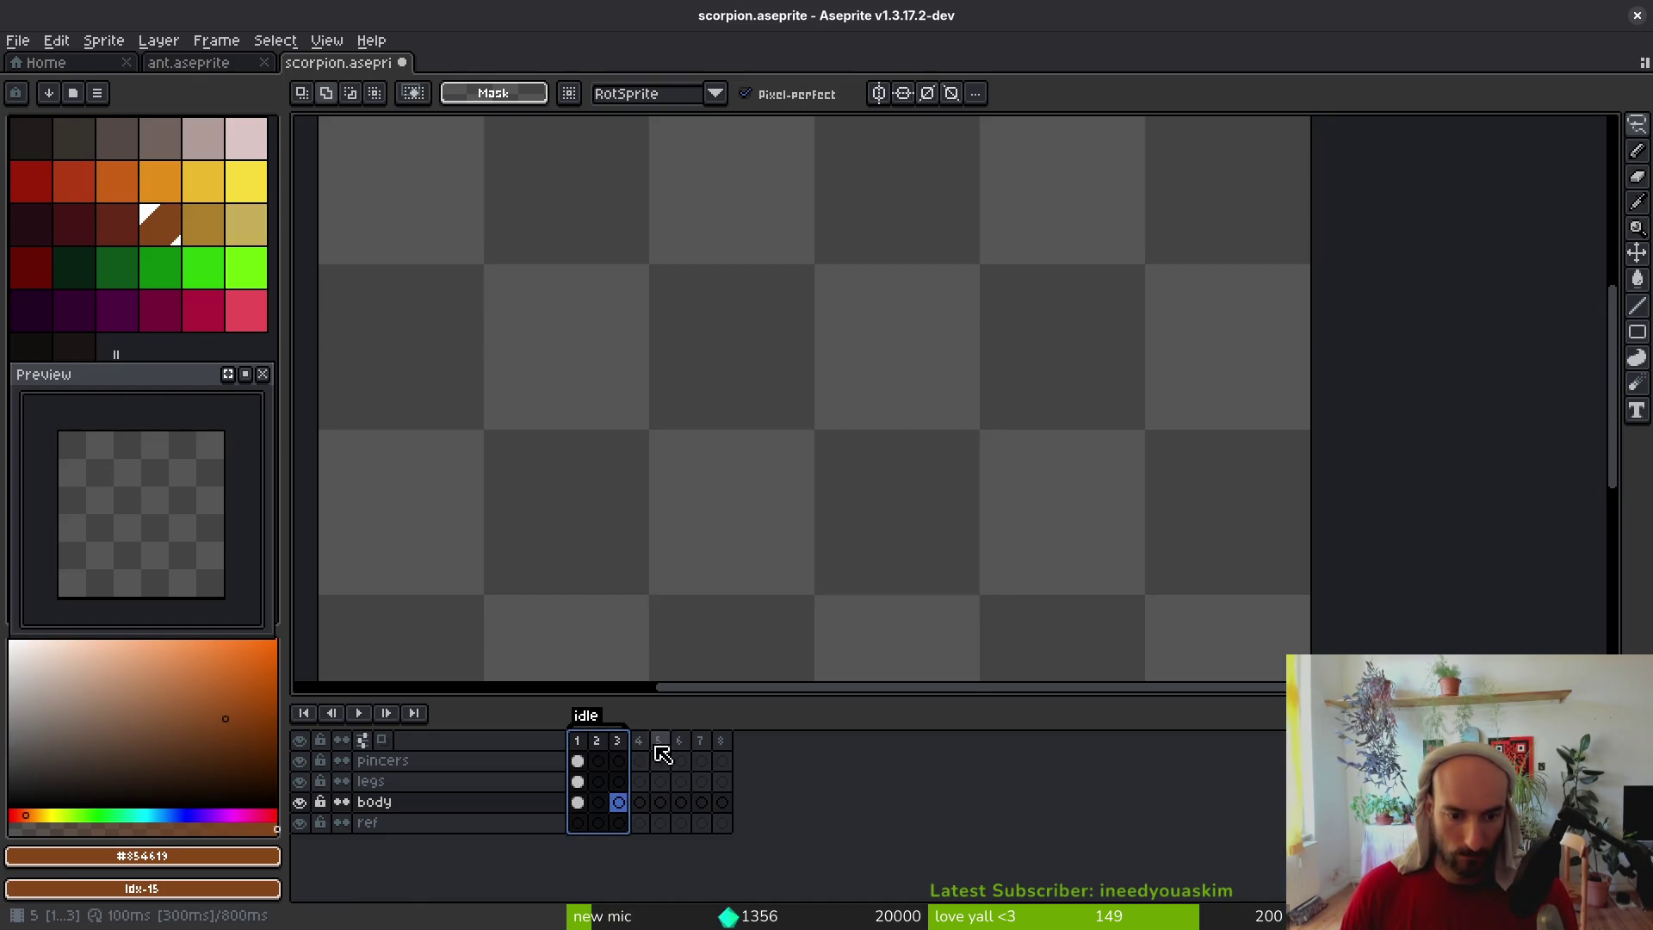
pyautogui.click(639, 746)
pyautogui.moveTo(678, 749)
pyautogui.mouseDown()
pyautogui.moveTo(638, 749)
pyautogui.moveTo(737, 758)
pyautogui.mouseUp()
pyautogui.press('Return')
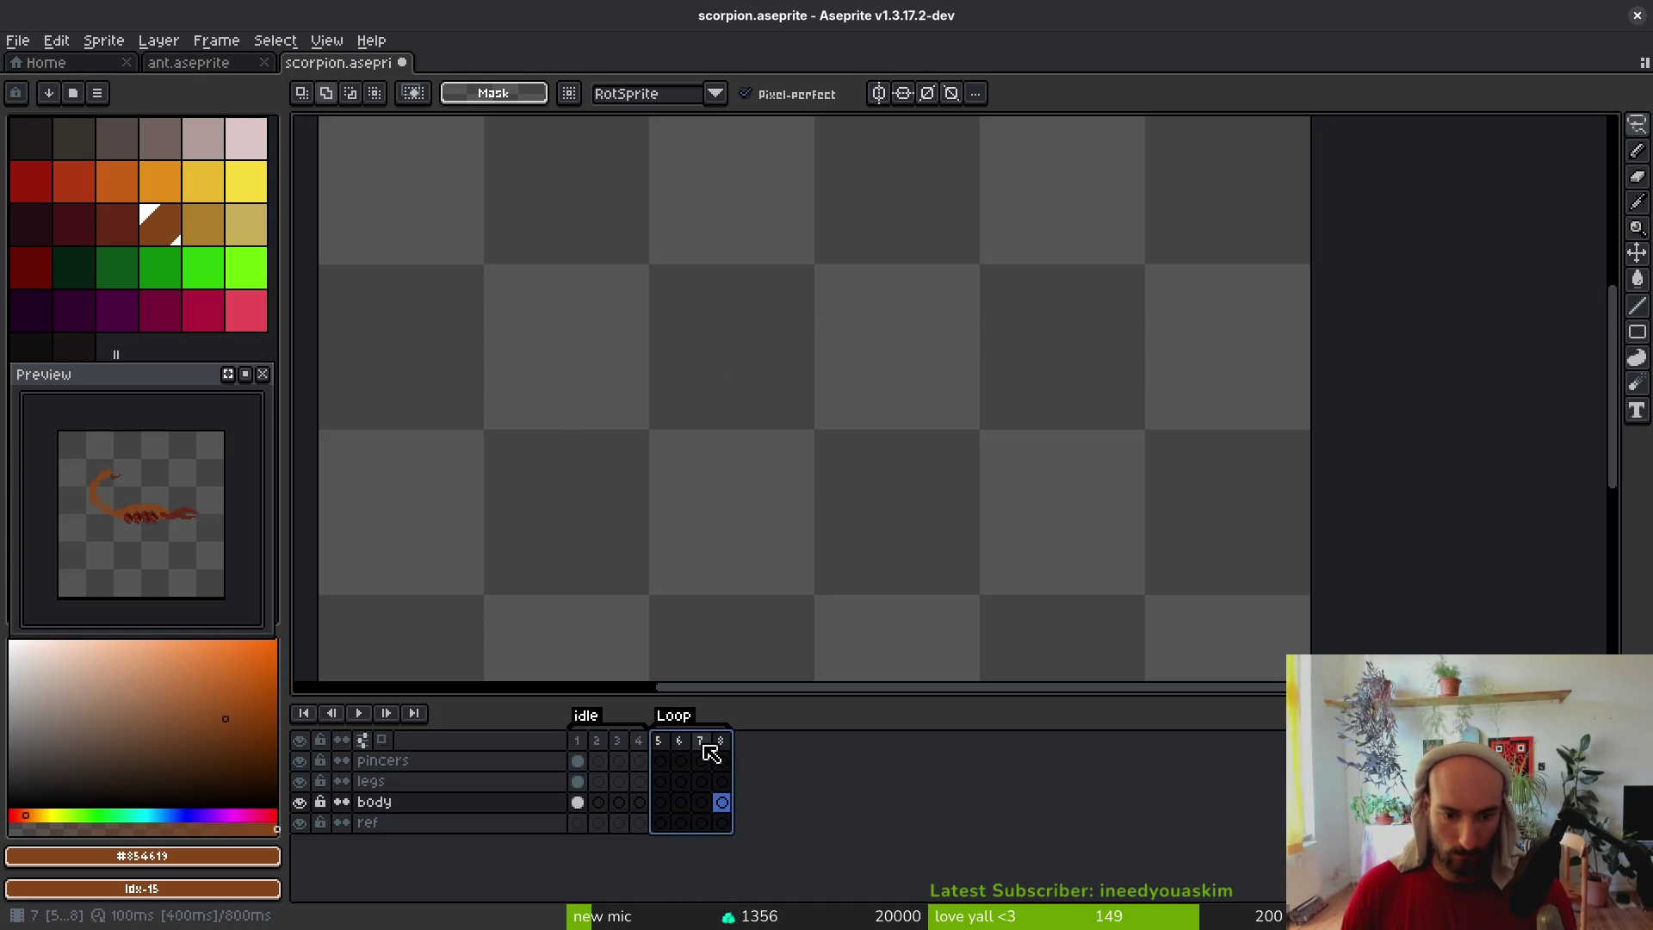
# Name the frames 5–8 tag walk and extend the timeline to 18 frames
pyautogui.press('F2')
pyautogui.write('k')
pyautogui.press('Return')
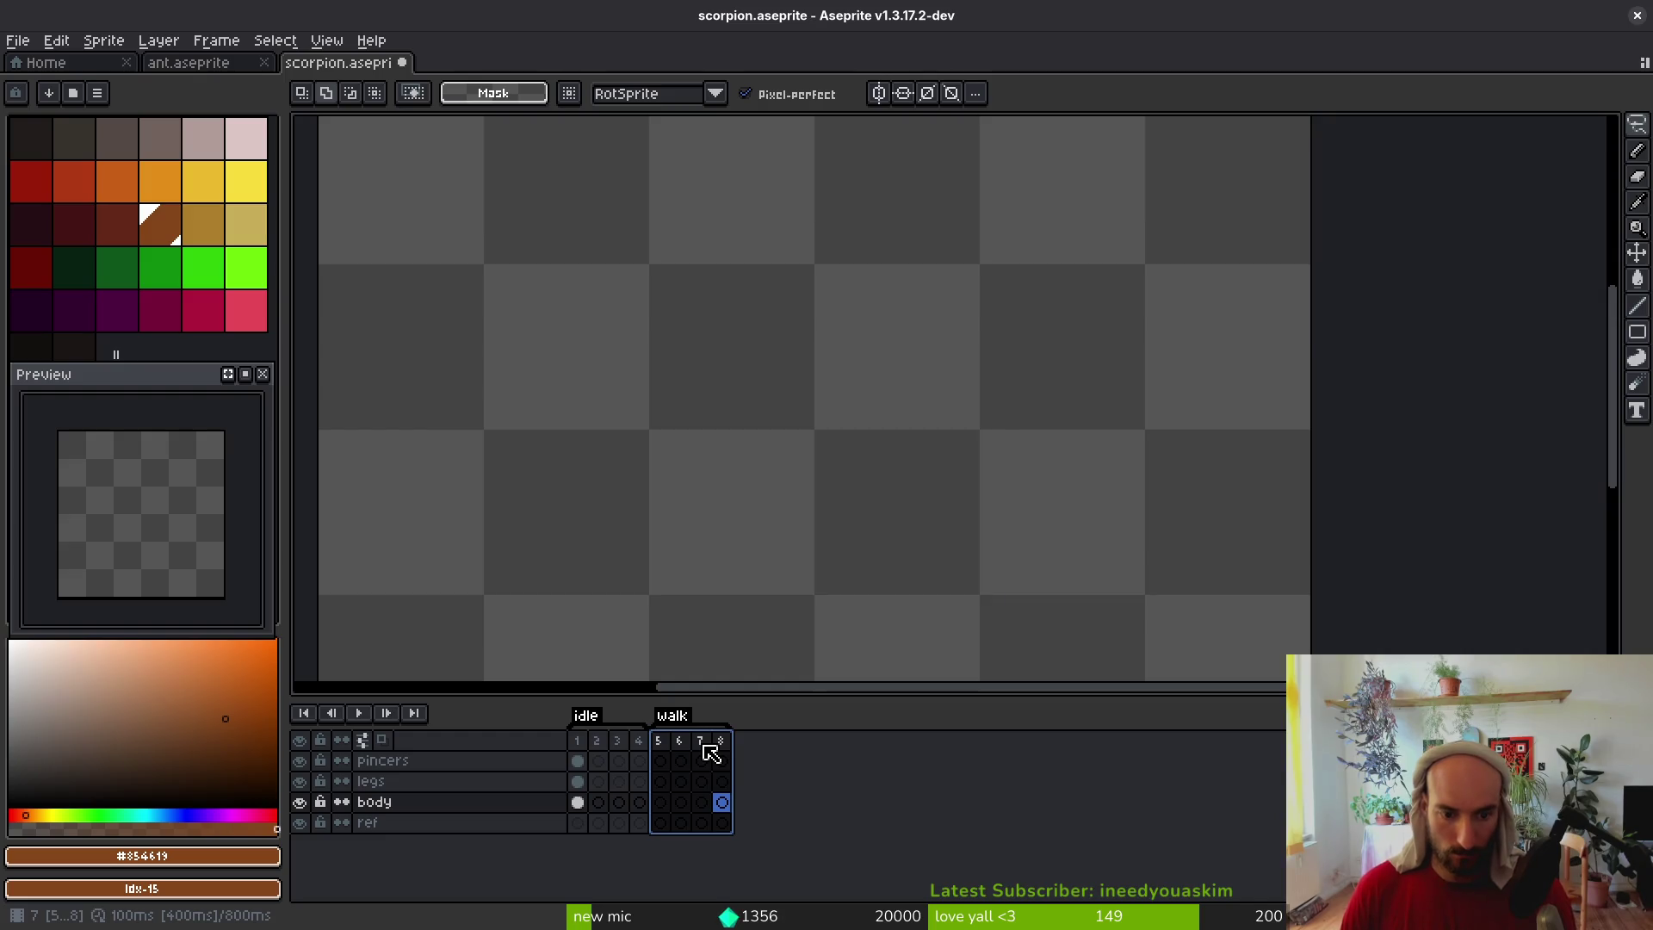
pyautogui.click(726, 806)
pyautogui.moveTo(747, 726)
pyautogui.mouseDown()
pyautogui.moveTo(930, 728)
pyautogui.moveTo(704, 727)
pyautogui.moveTo(800, 749)
pyautogui.mouseUp()
# Tag frames 8–12 as a new animation named stingWindup
pyautogui.press('F2')
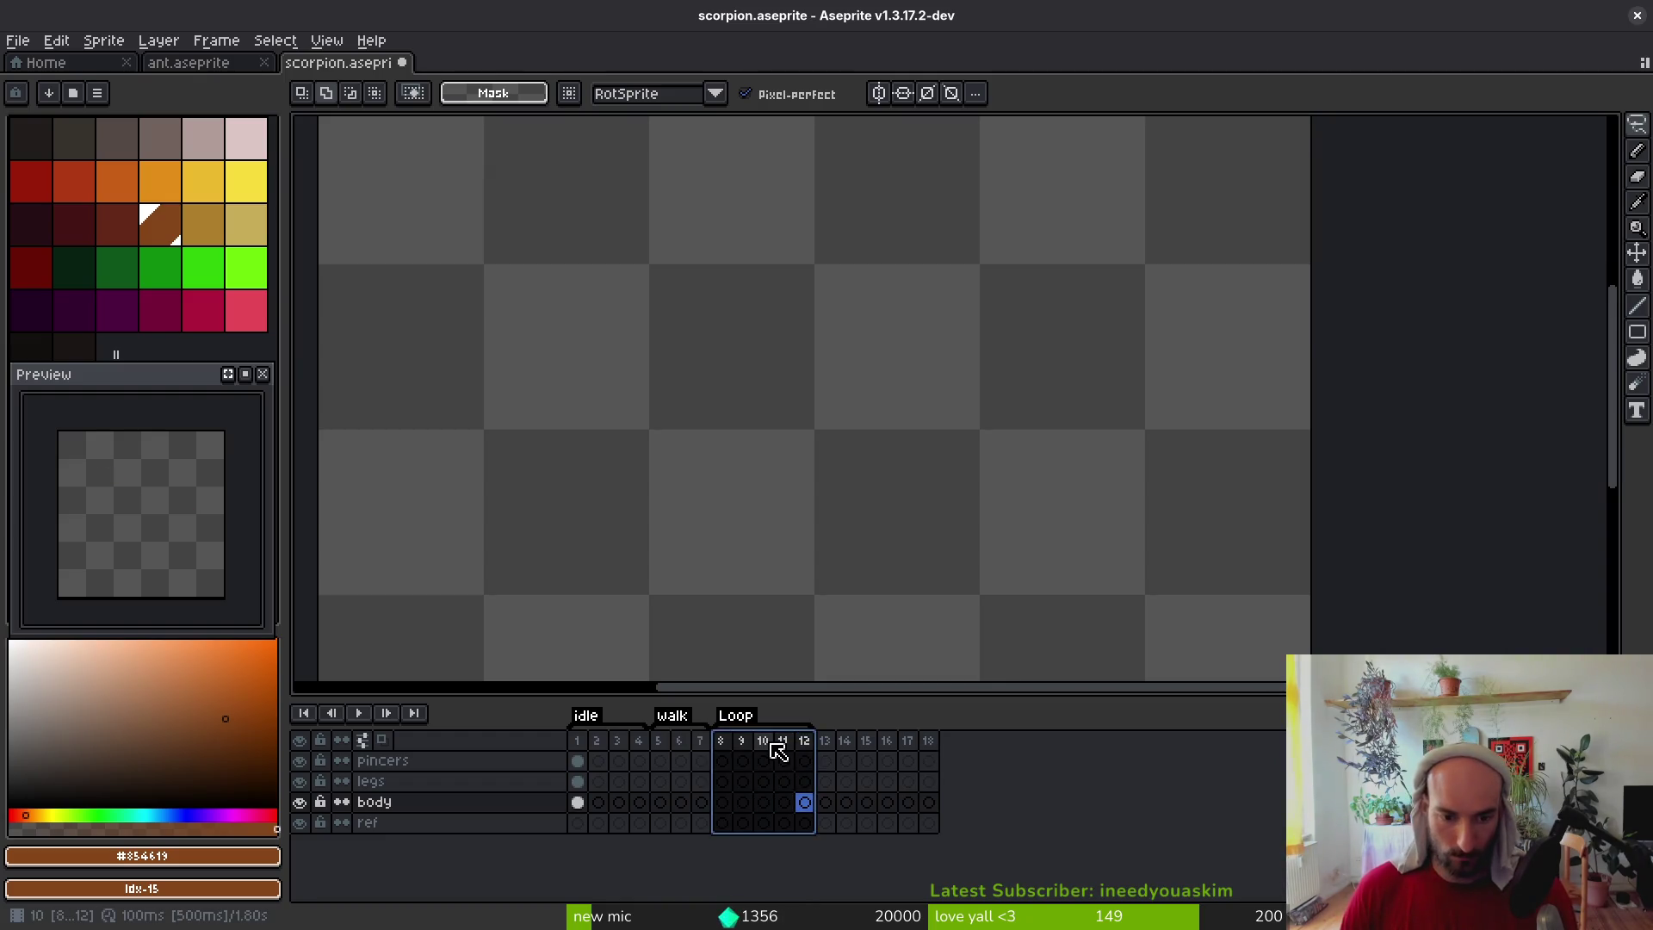
pyautogui.press('F2')
pyautogui.write('stin')
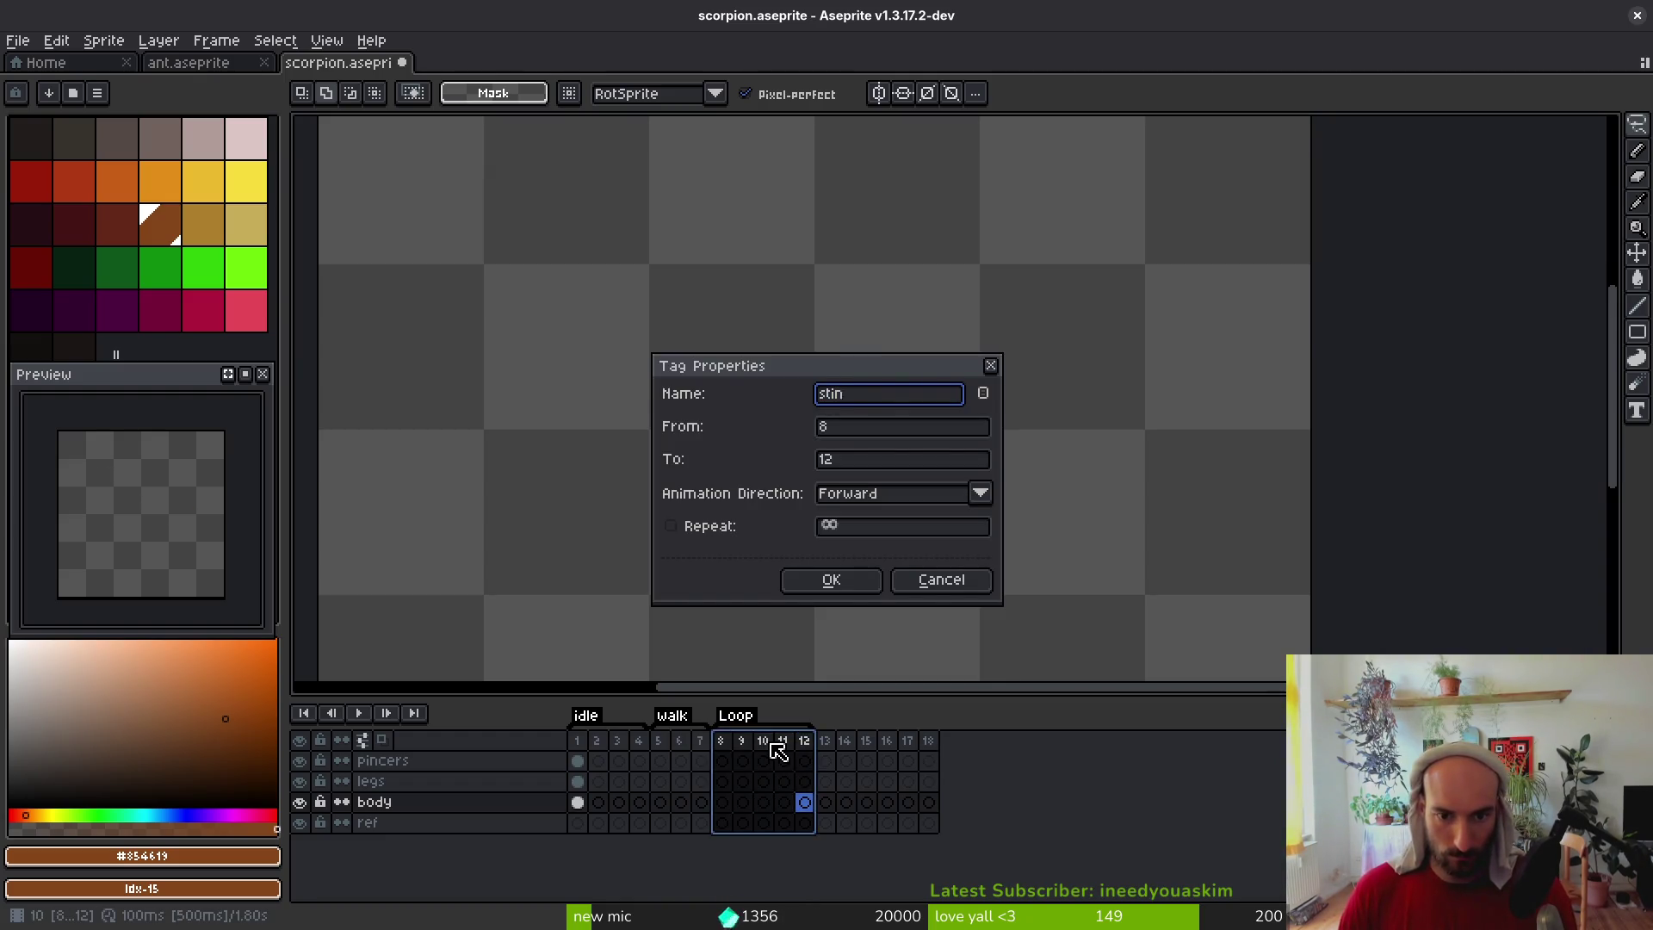
pyautogui.press('Return')
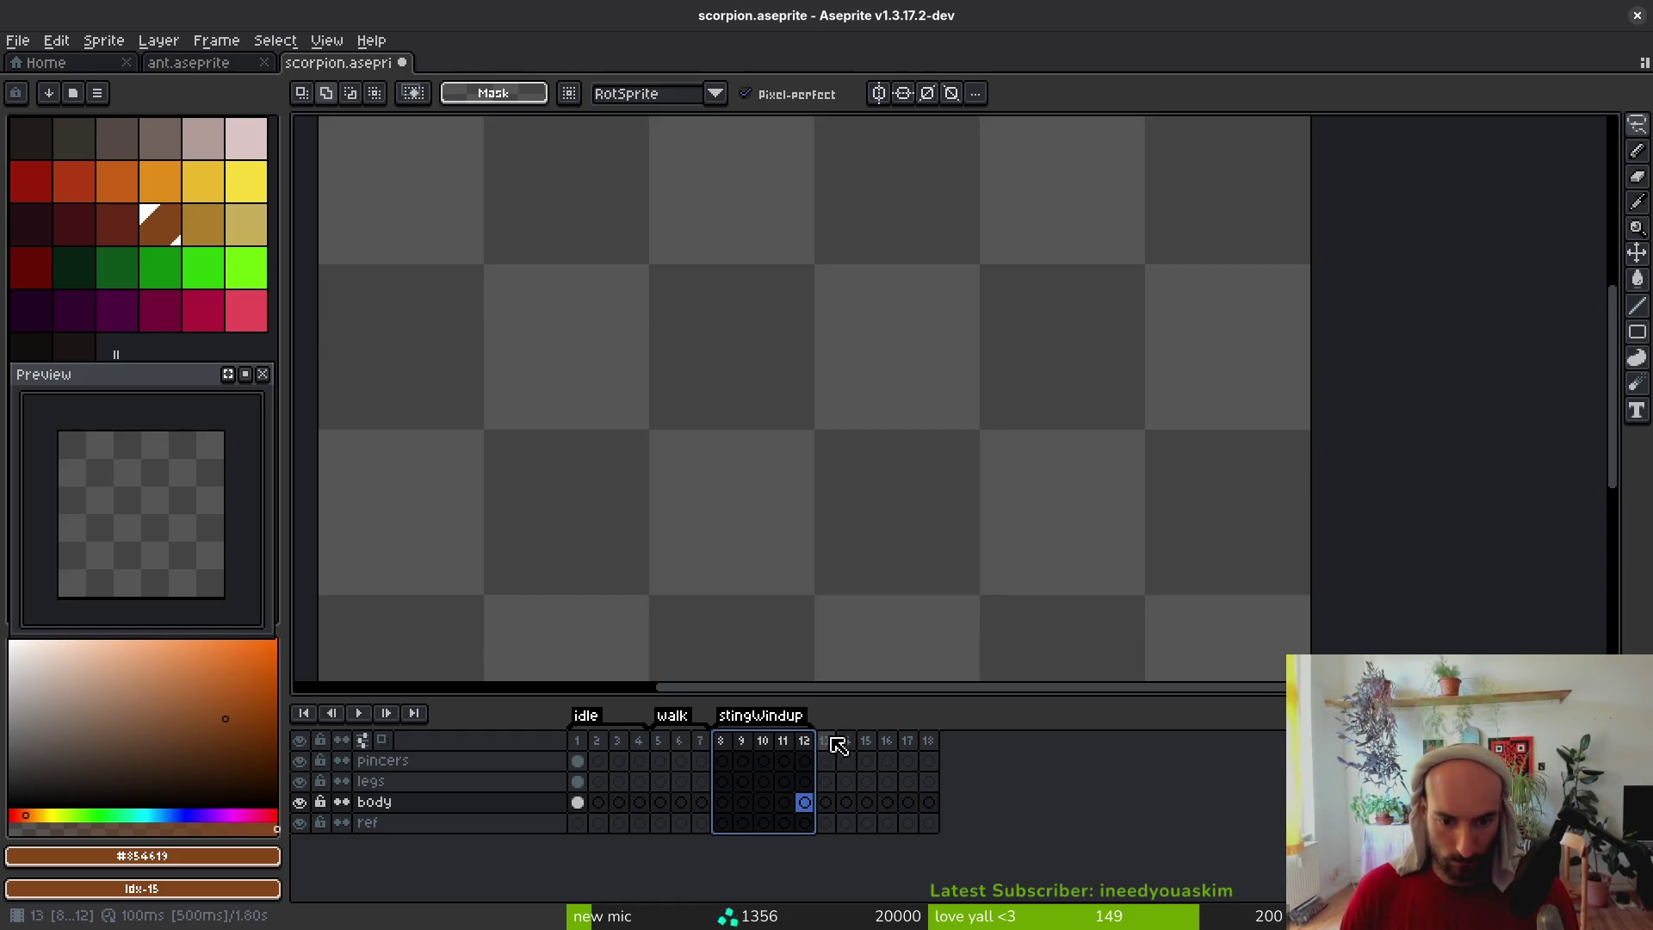
# Tag frames 13–16 as sting, add four new frames, and bring up ant.aseprite
pyautogui.moveTo(825, 749); pyautogui.dragTo(886, 749)
pyautogui.press('F2')
pyautogui.press('F2')
pyautogui.write('sting')
pyautogui.press('Return')
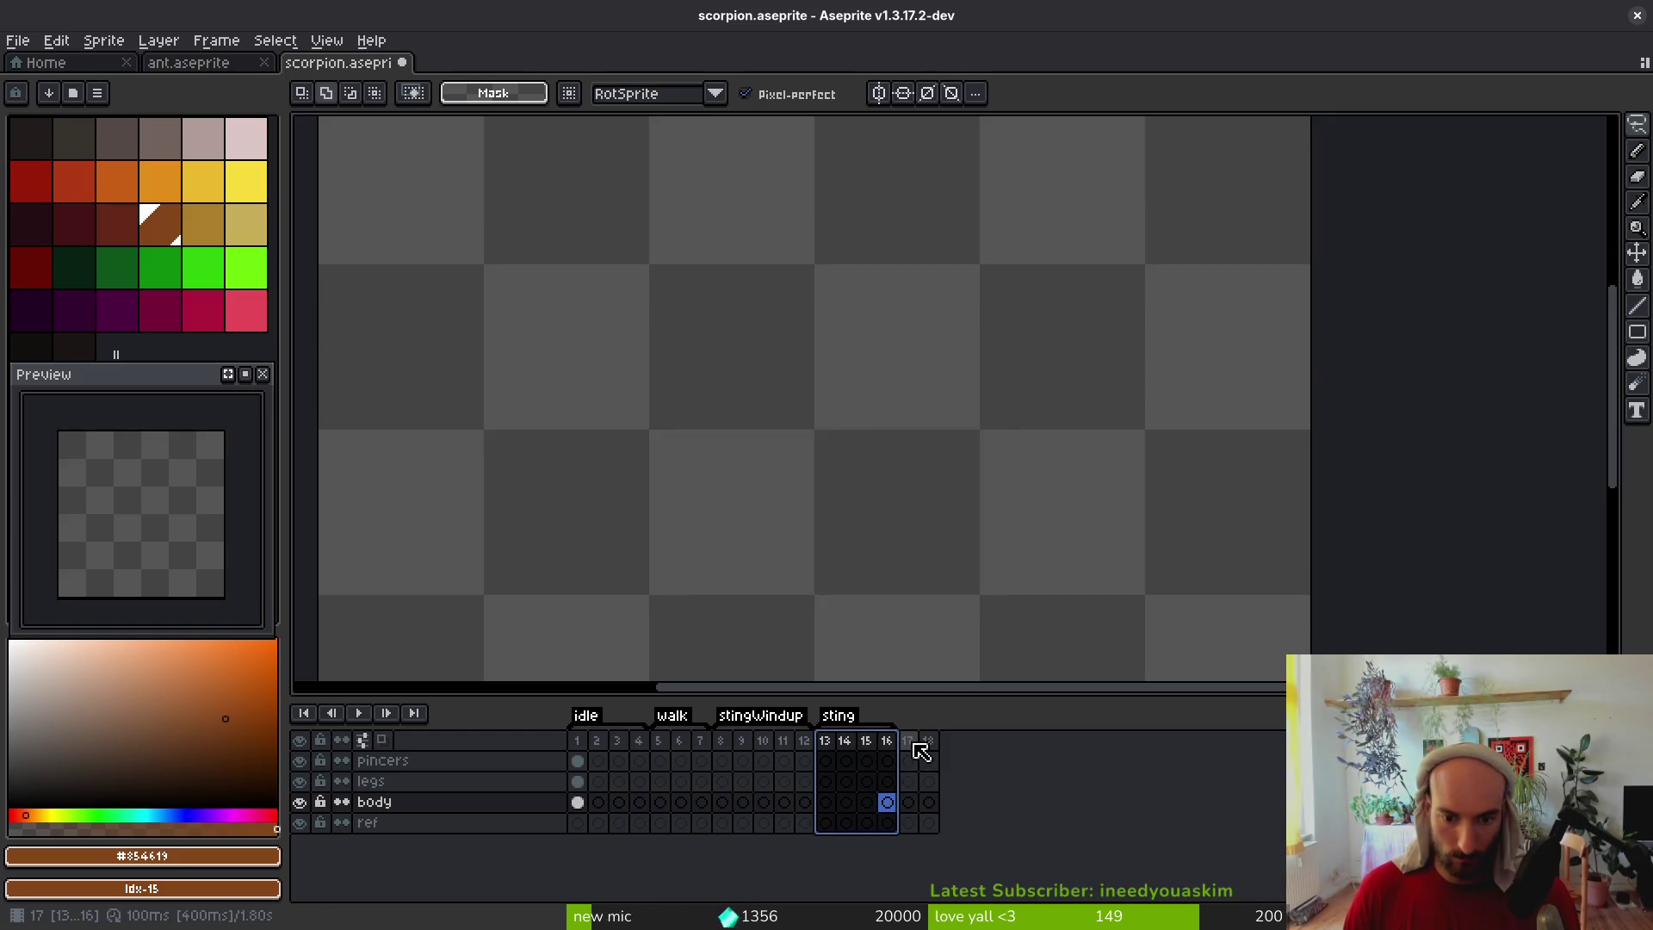
pyautogui.click(911, 749)
pyautogui.hotkey('alt', 'n')
pyautogui.hotkey('alt', 'n')
pyautogui.hotkey('alt', 'n')
pyautogui.hotkey('alt', 'n')
pyautogui.hotkey('alt', 'n')
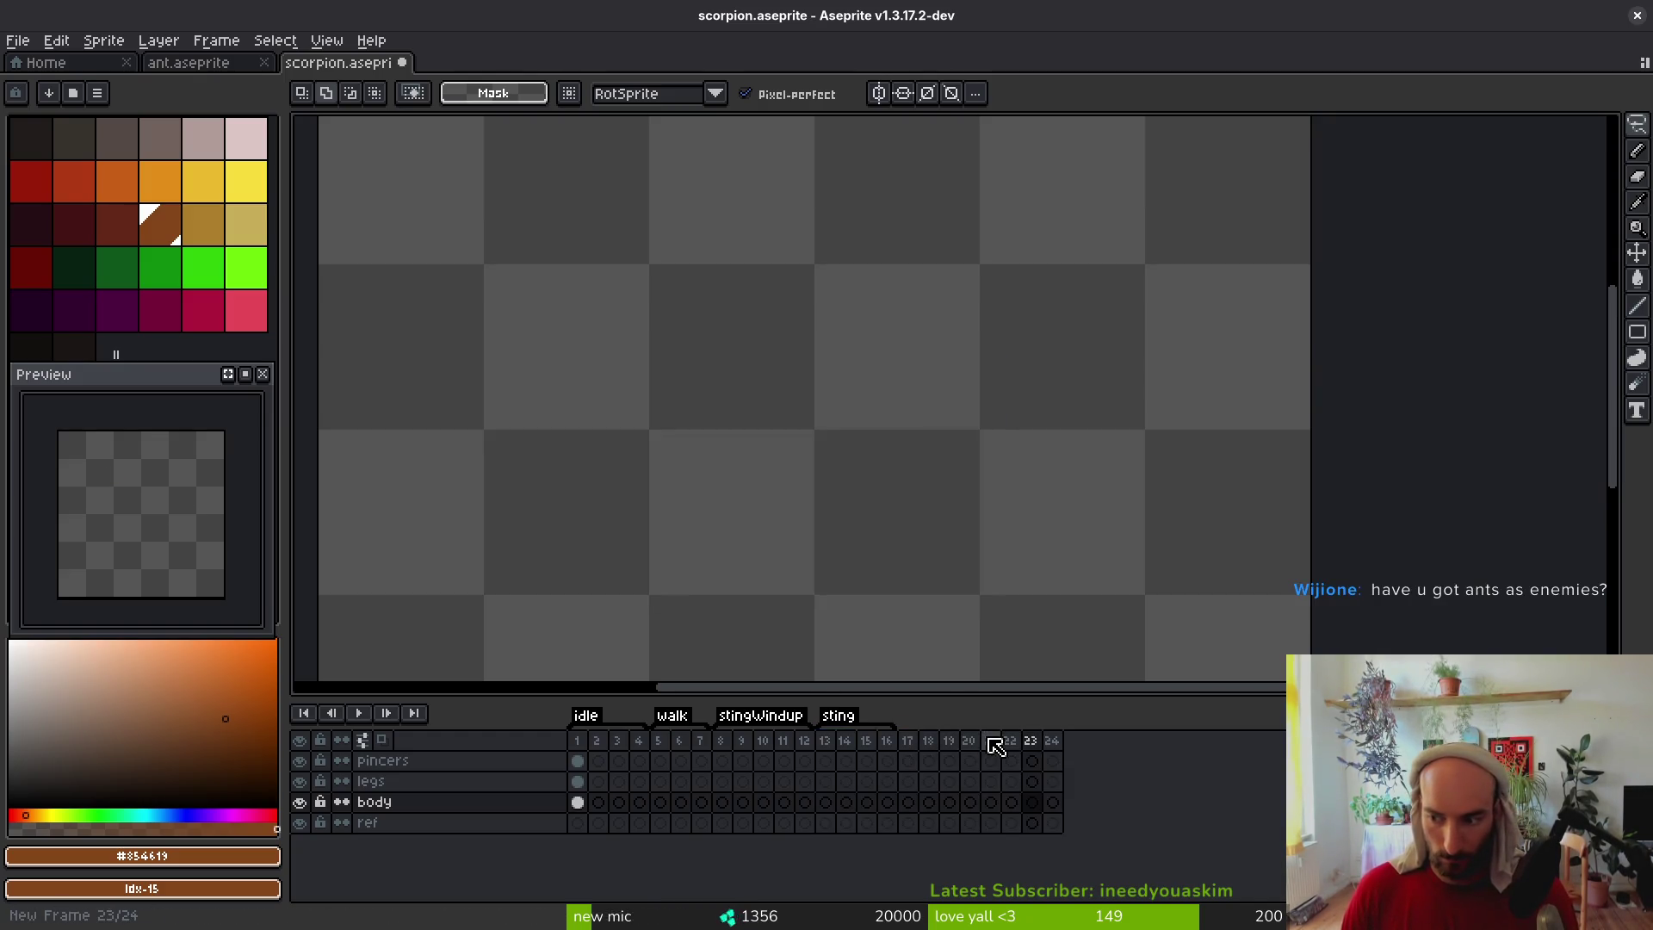
pyautogui.click(190, 62)
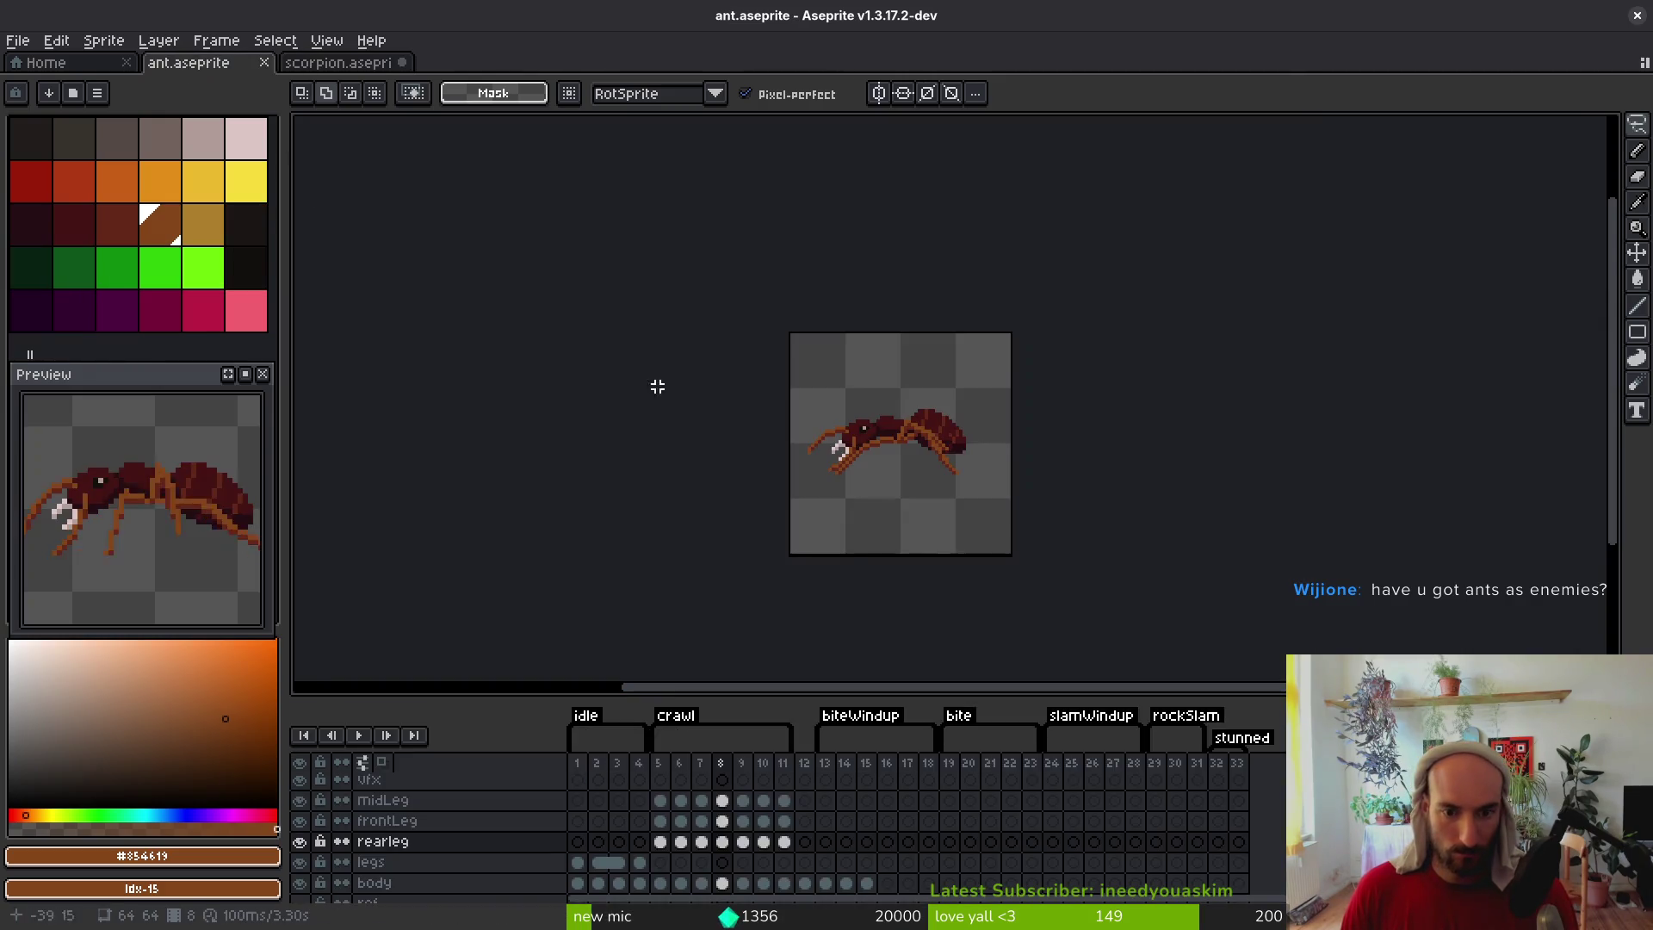
# Back in scorpion.aseprite, drop frames 17–24, add three frames, and end the sting tag at frame 17
pyautogui.scroll(1, 944, 481)
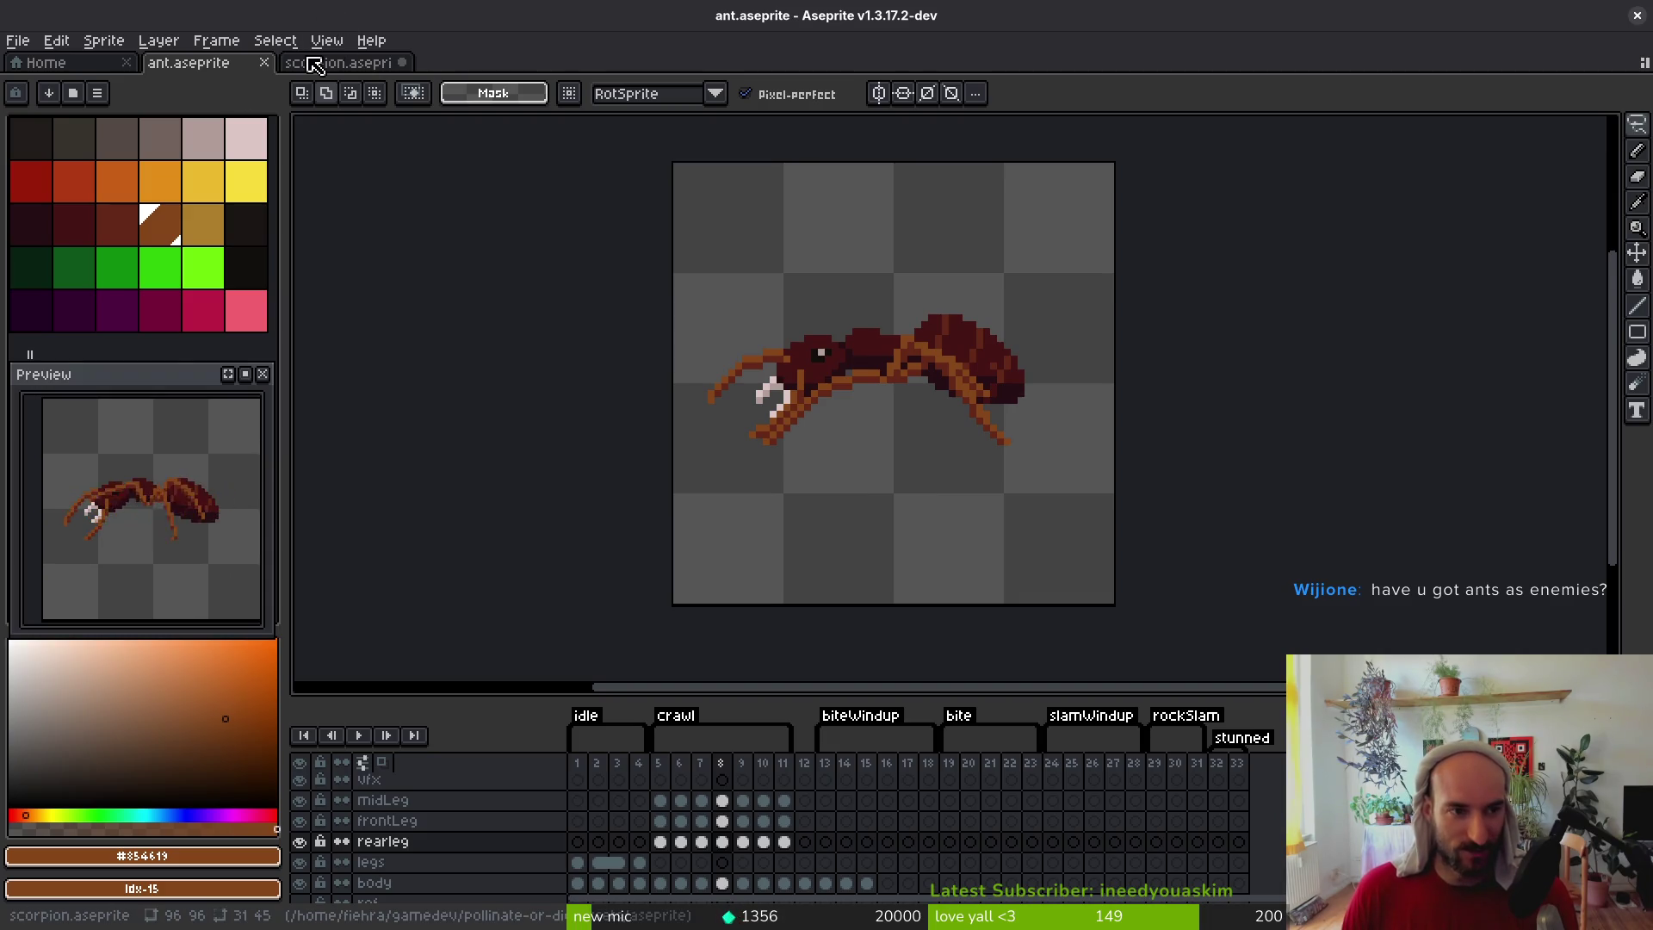
pyautogui.click(349, 65)
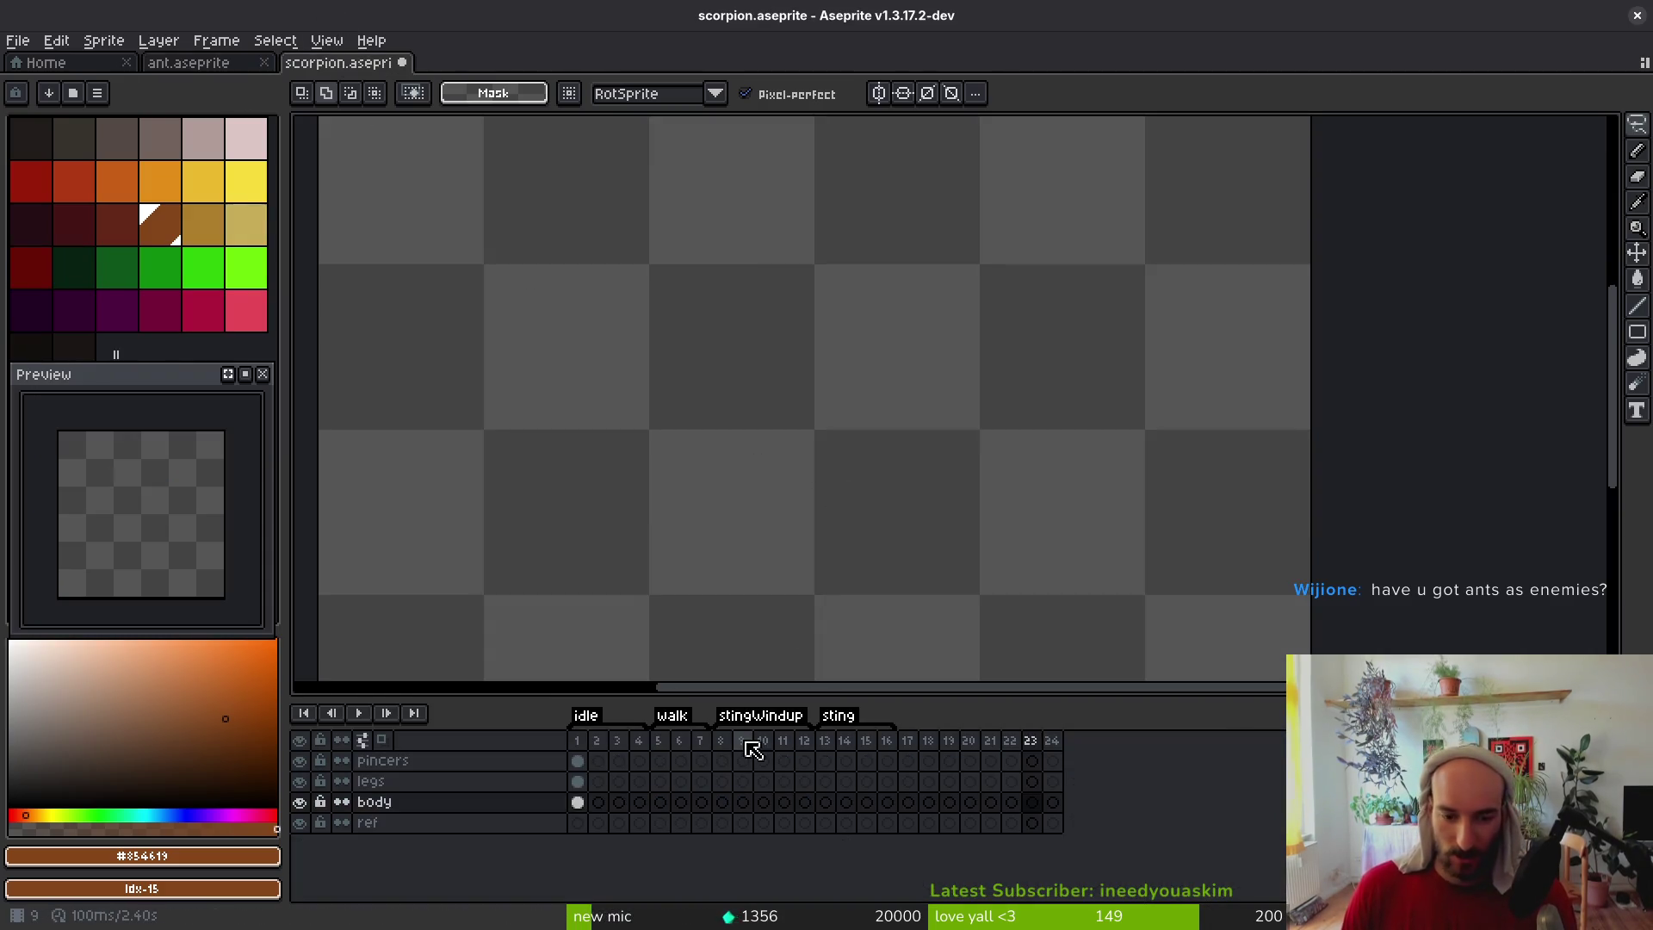
pyautogui.moveTo(907, 740); pyautogui.dragTo(1053, 740)
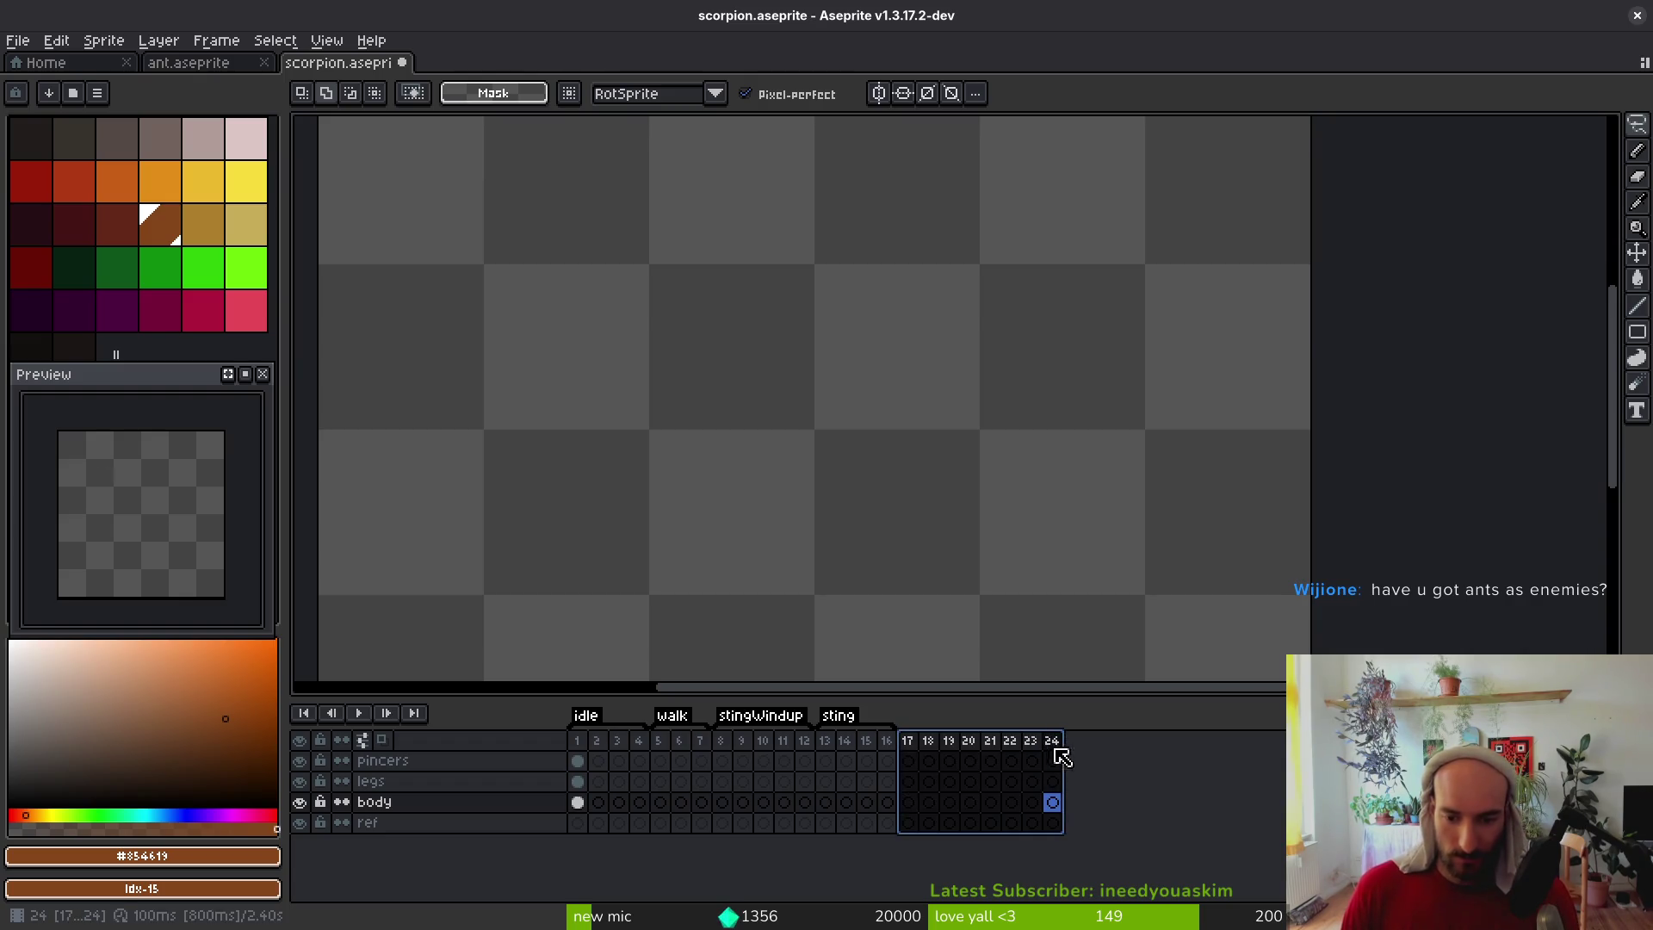
pyautogui.hotkey('ctrl', 'z')
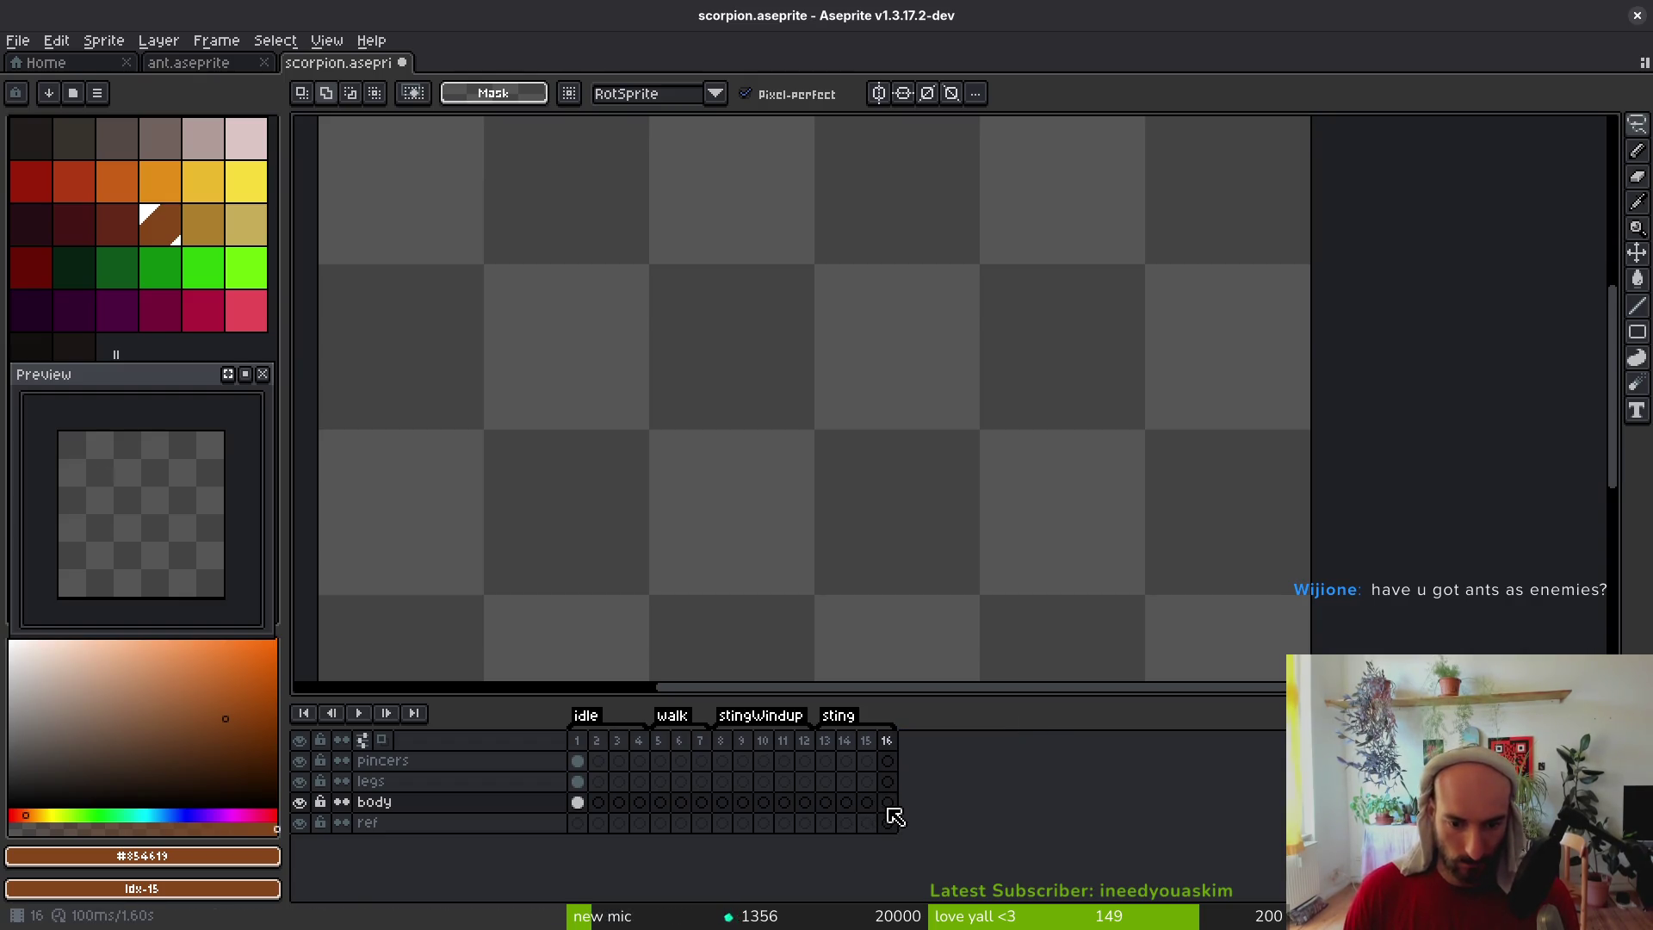
pyautogui.hotkey('alt', 'n')
pyautogui.hotkey('alt', 'n')
pyautogui.hotkey('alt', 'n')
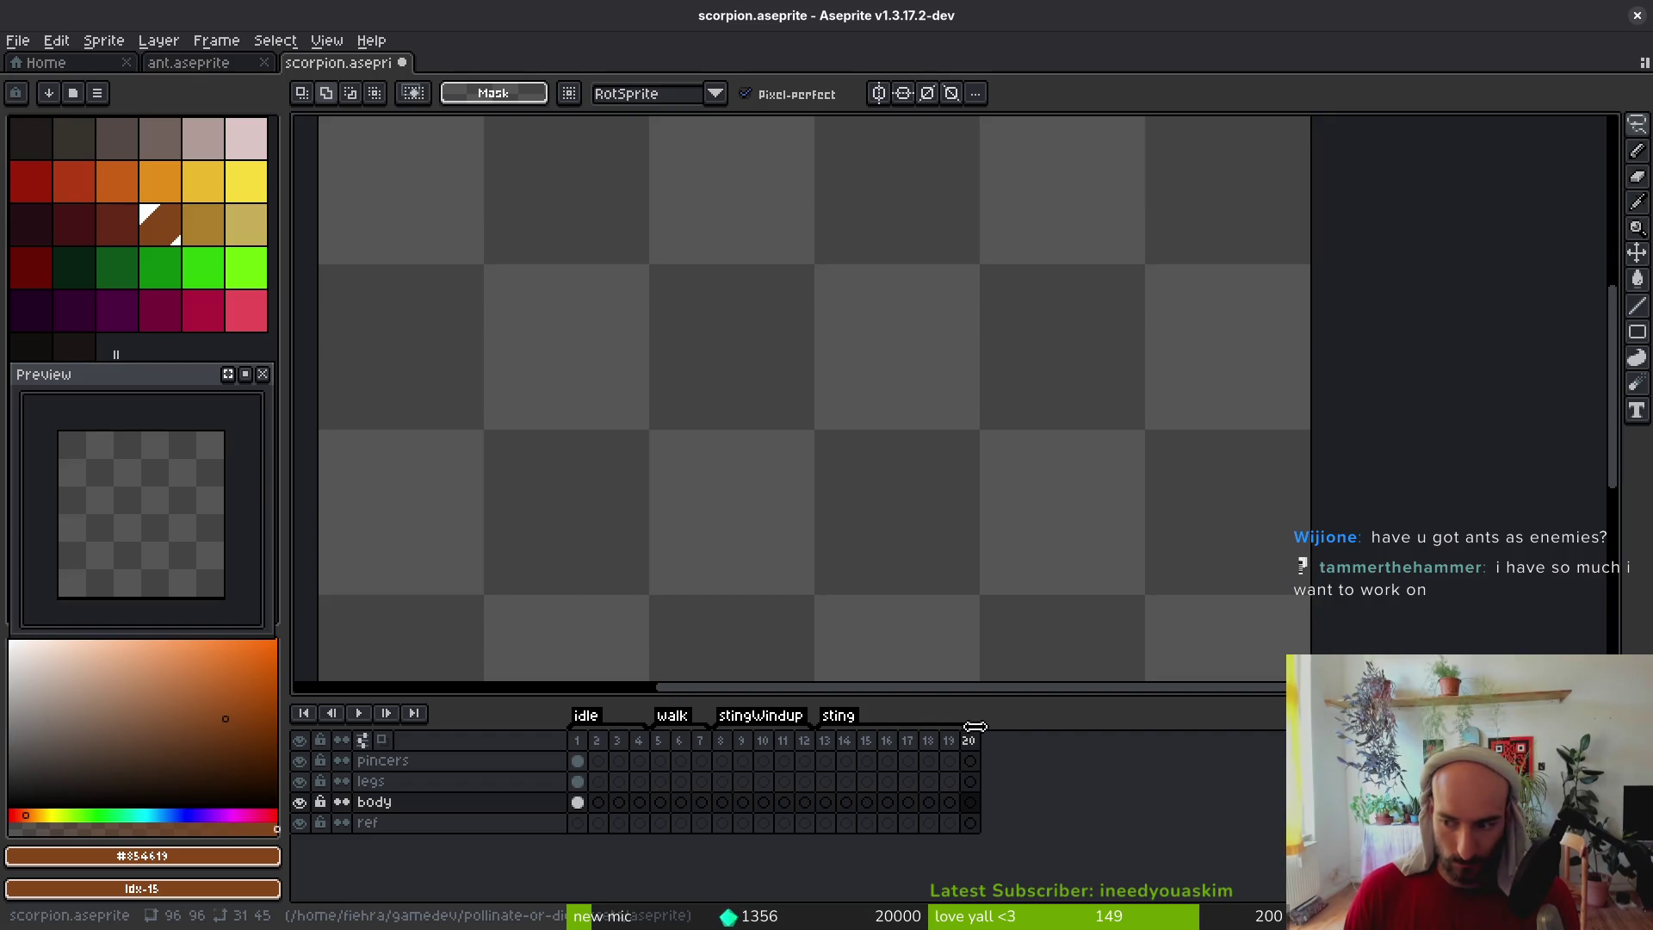
pyautogui.moveTo(974, 726); pyautogui.dragTo(906, 734)
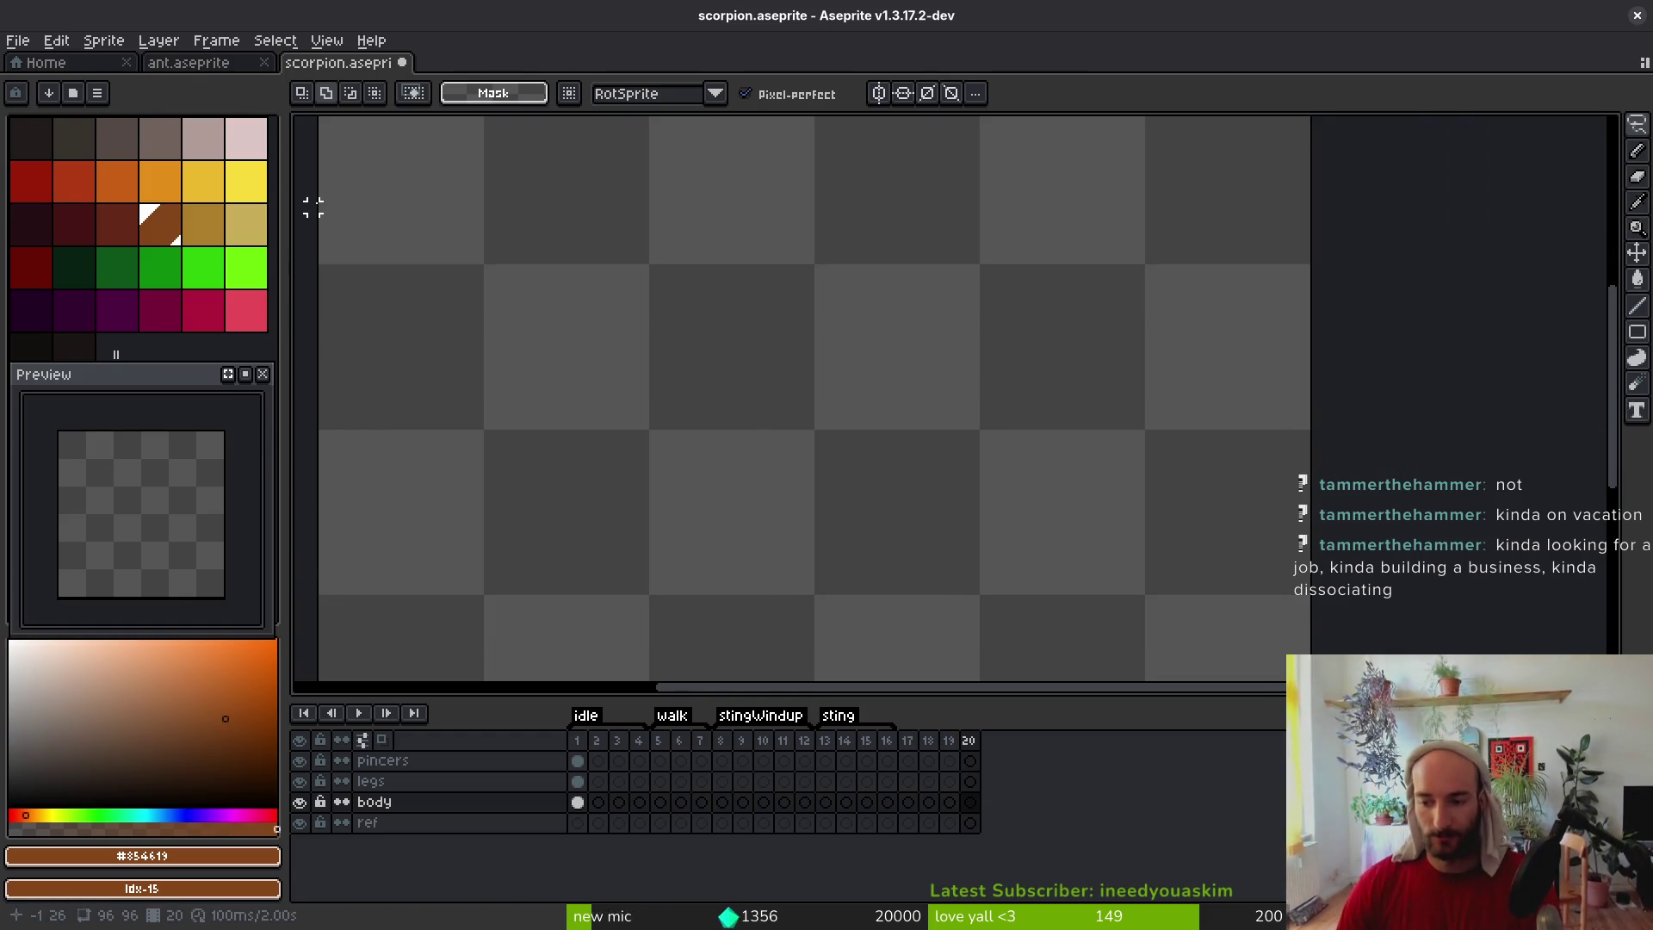
# Show the legs layer's first frame and pick the brown #854619 and lighter tan colours
pyautogui.click(577, 781)
pyautogui.scroll(-1, 775, 456)
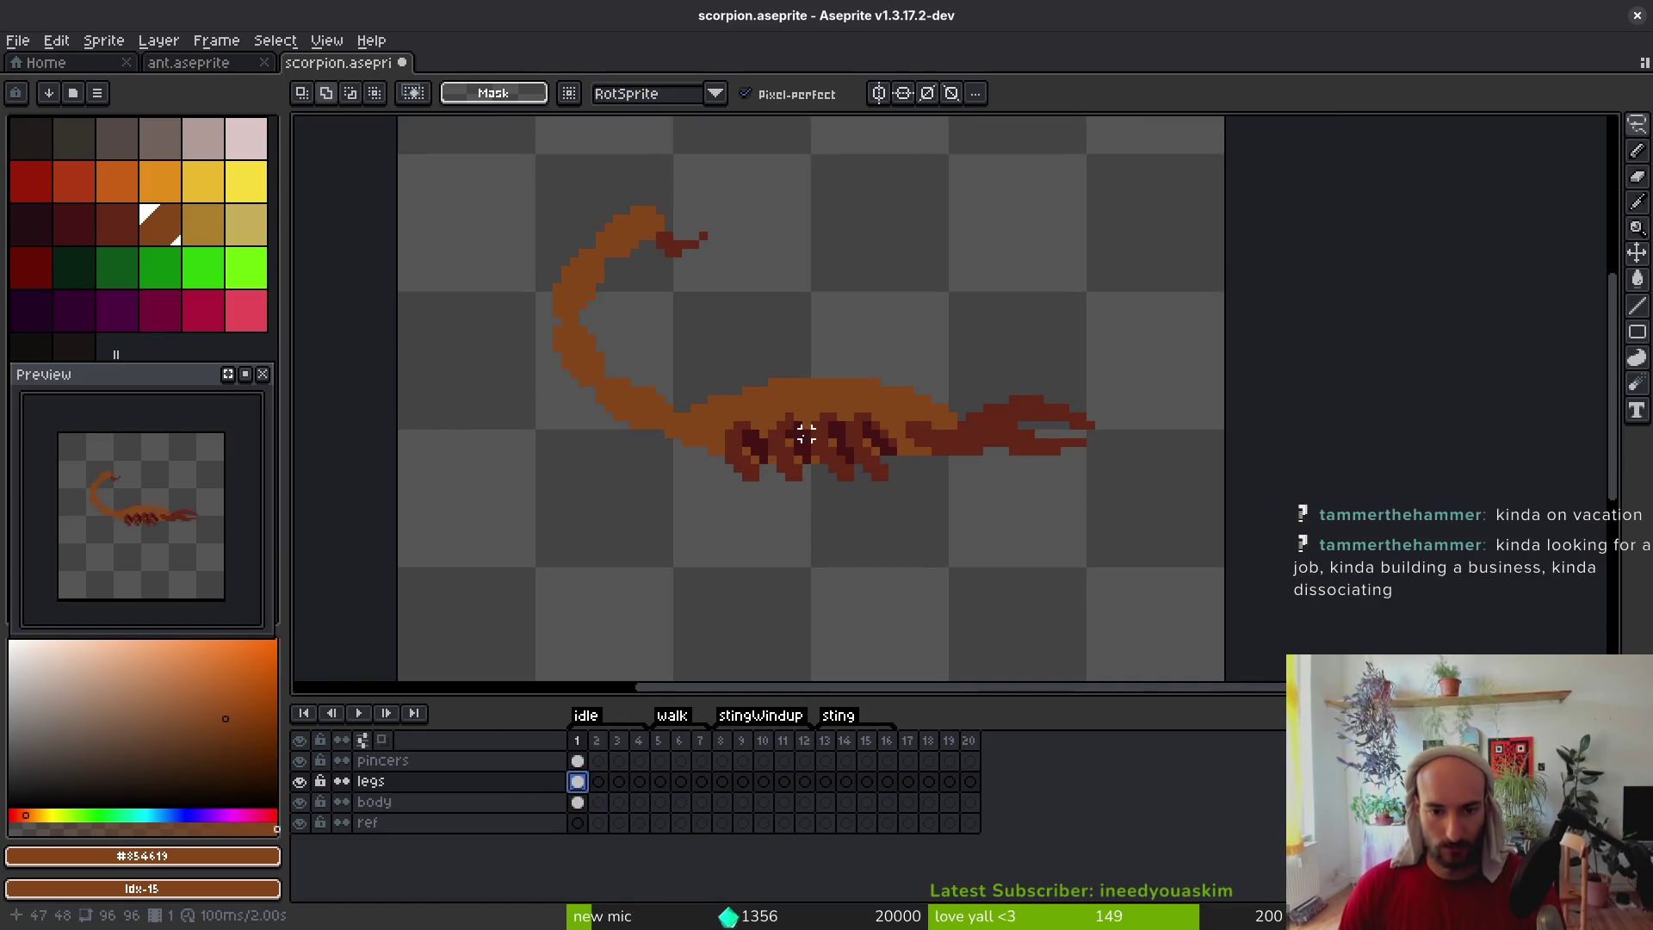
pyautogui.moveTo(788, 477); pyautogui.dragTo(871, 433)
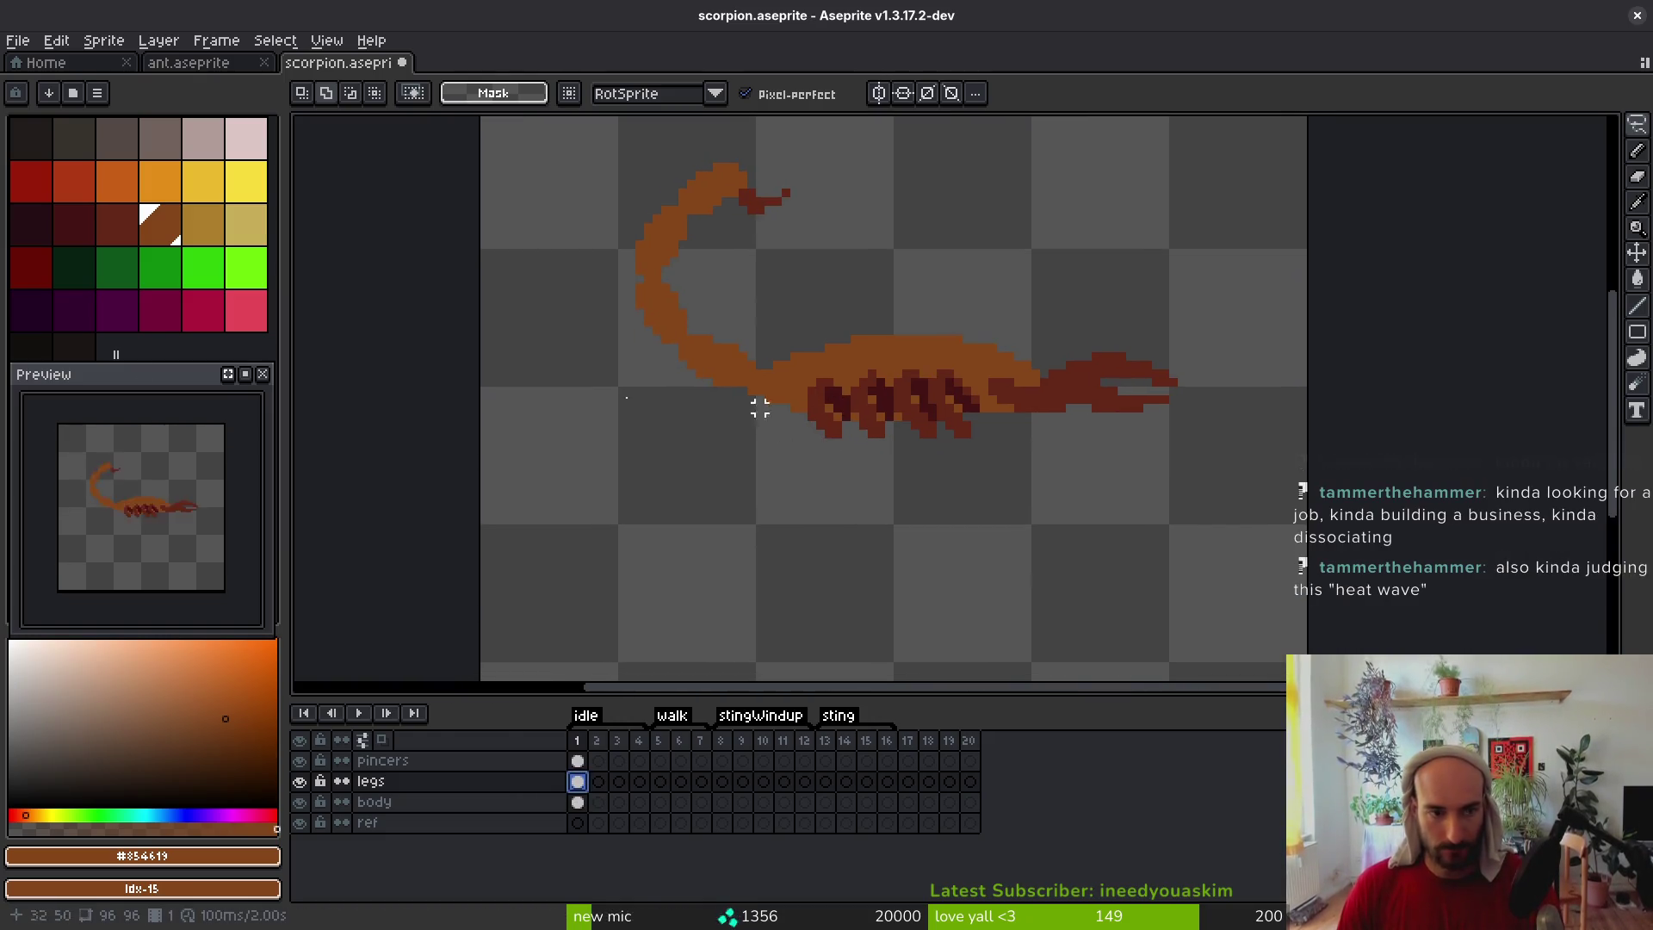
pyautogui.click(161, 225)
pyautogui.press('g')
pyautogui.scroll(5, 812, 305)
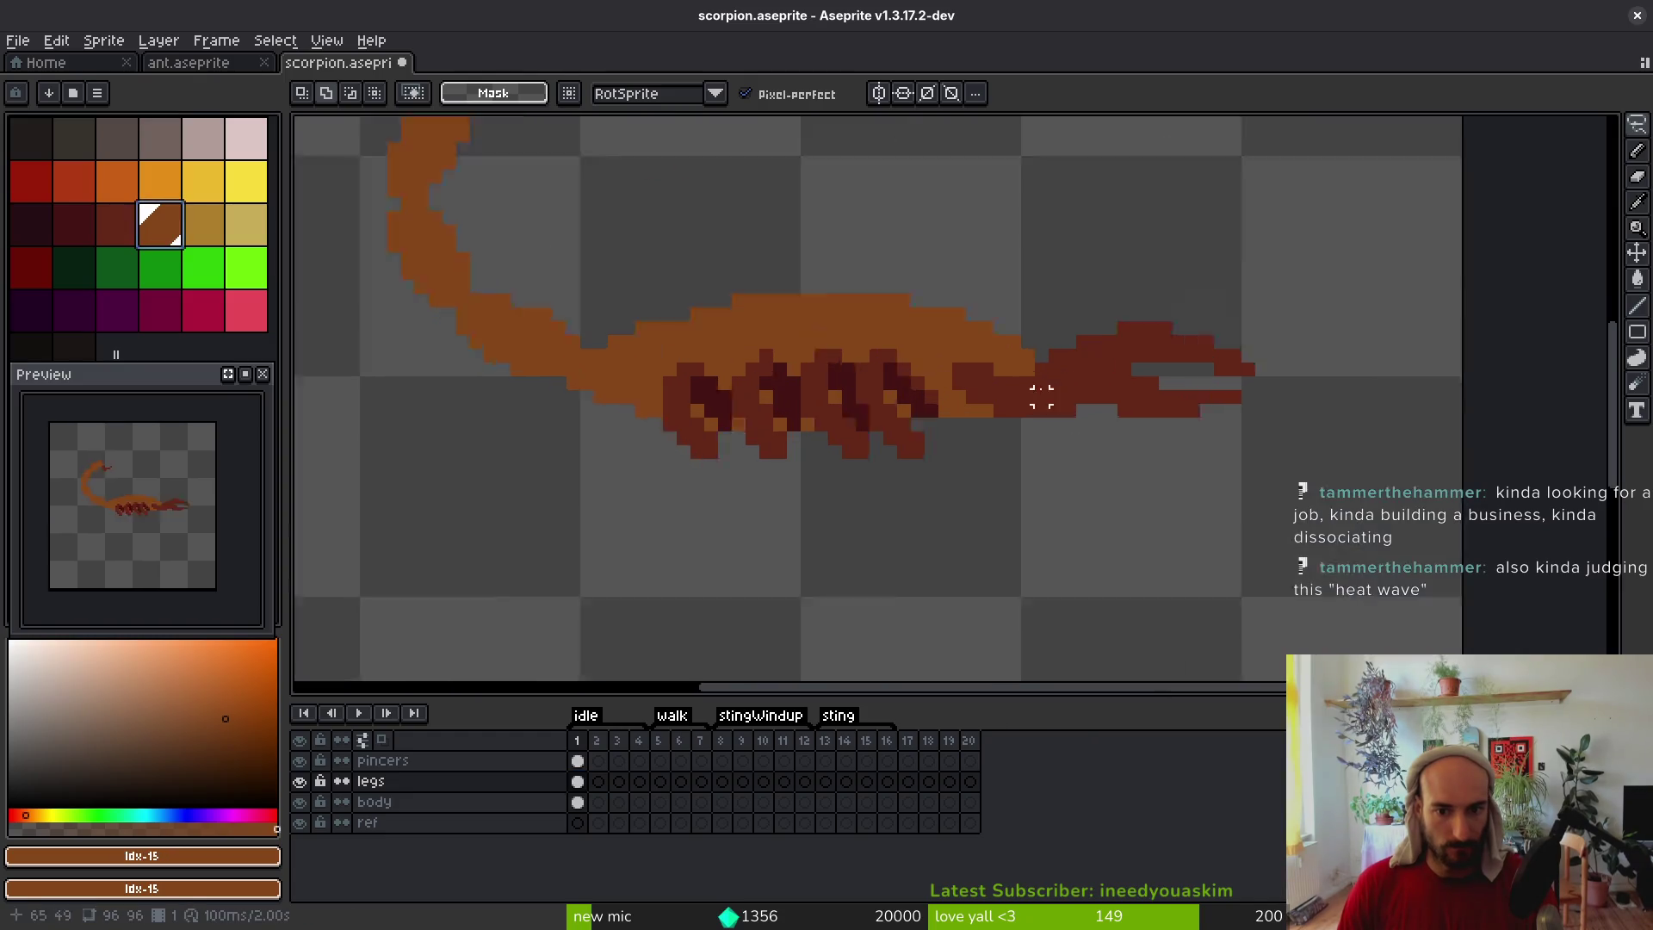
pyautogui.moveTo(812, 305); pyautogui.dragTo(1069, 422)
pyautogui.click(203, 226)
pyautogui.press('f')
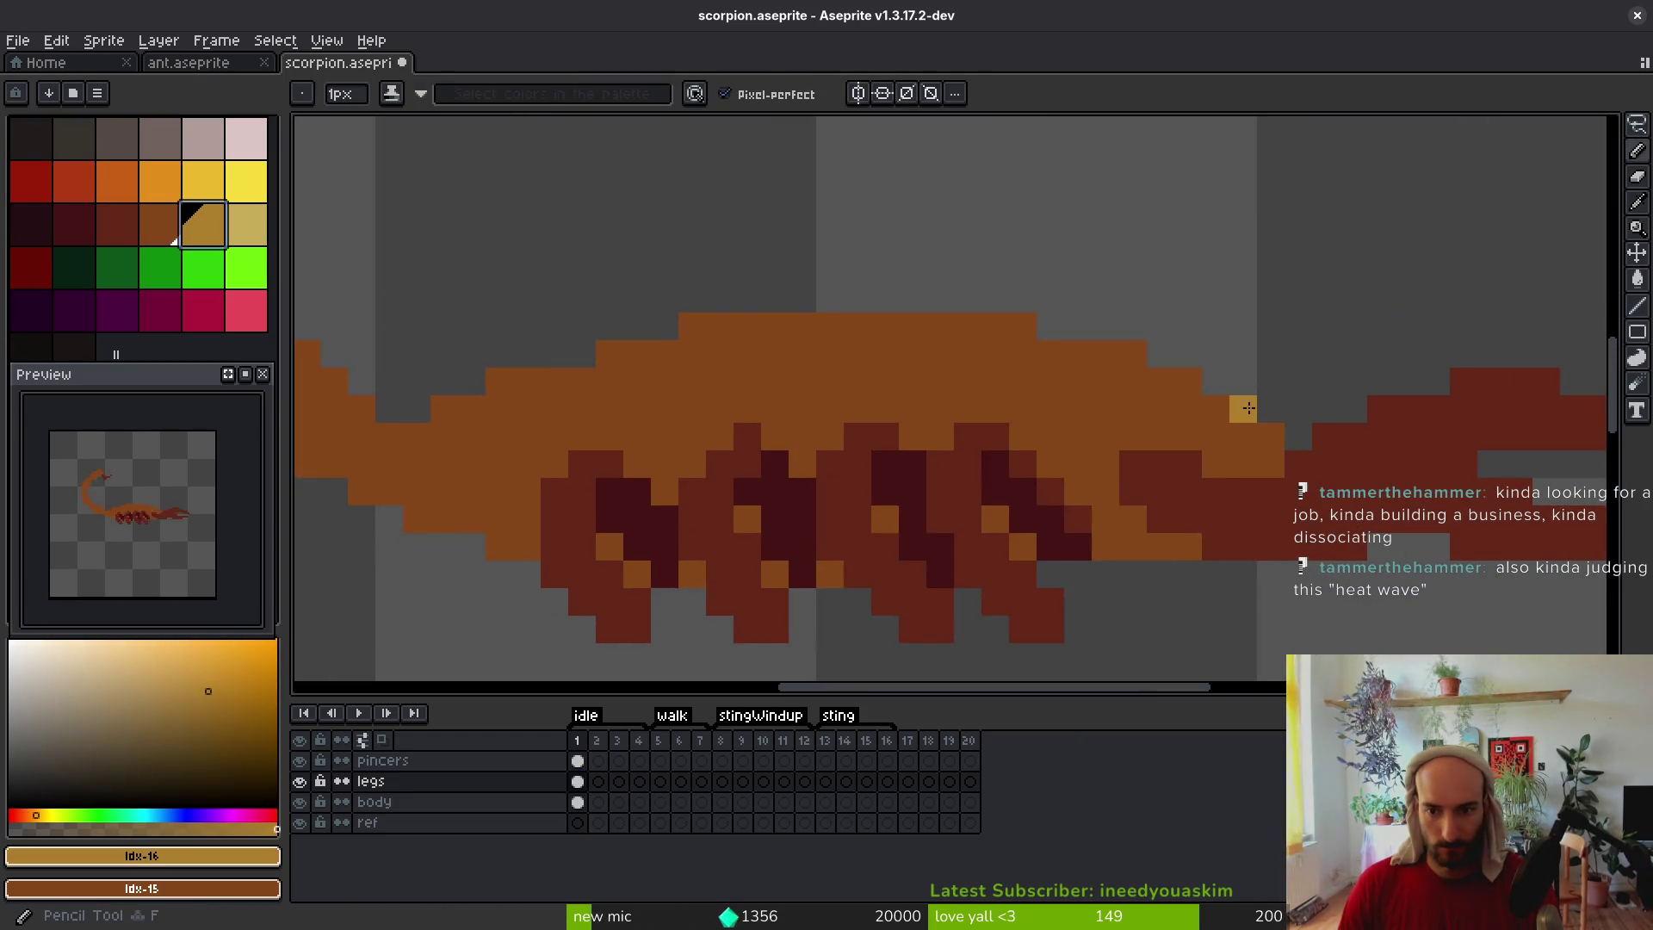
pyautogui.hscroll(-1, 1080, 413)
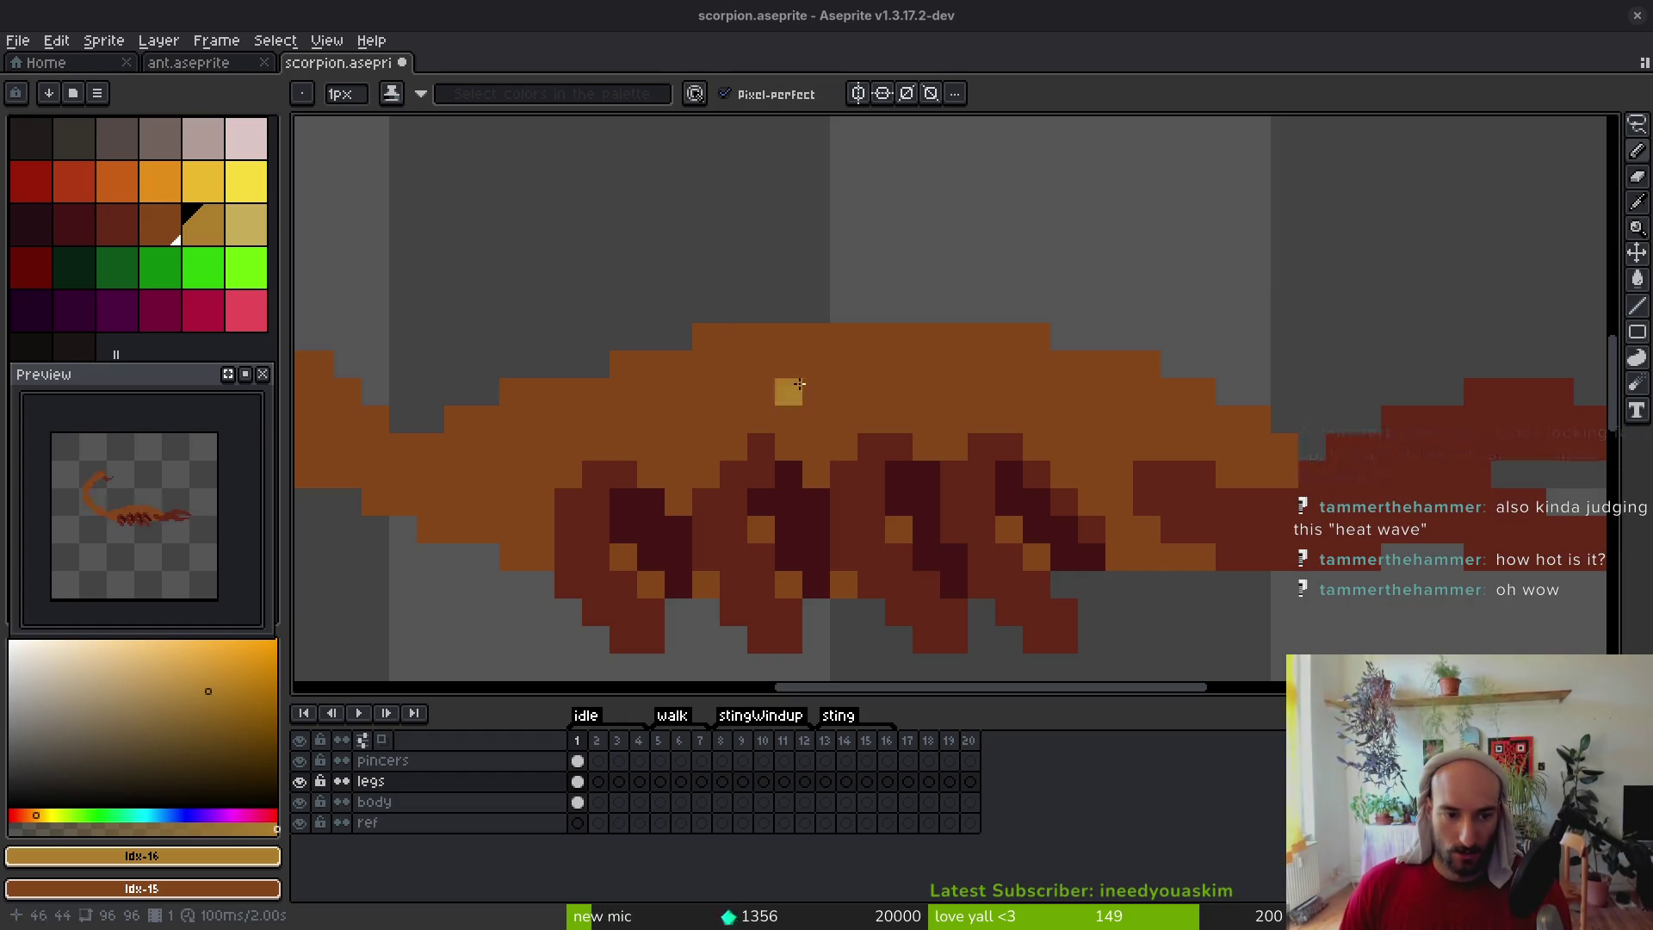
pyautogui.hscroll(-2, 786, 387)
# Sample the brown #854619 body colour and make the body layer active
pyautogui.keyDown('alt'); pyautogui.click(634, 407); pyautogui.keyUp('alt')
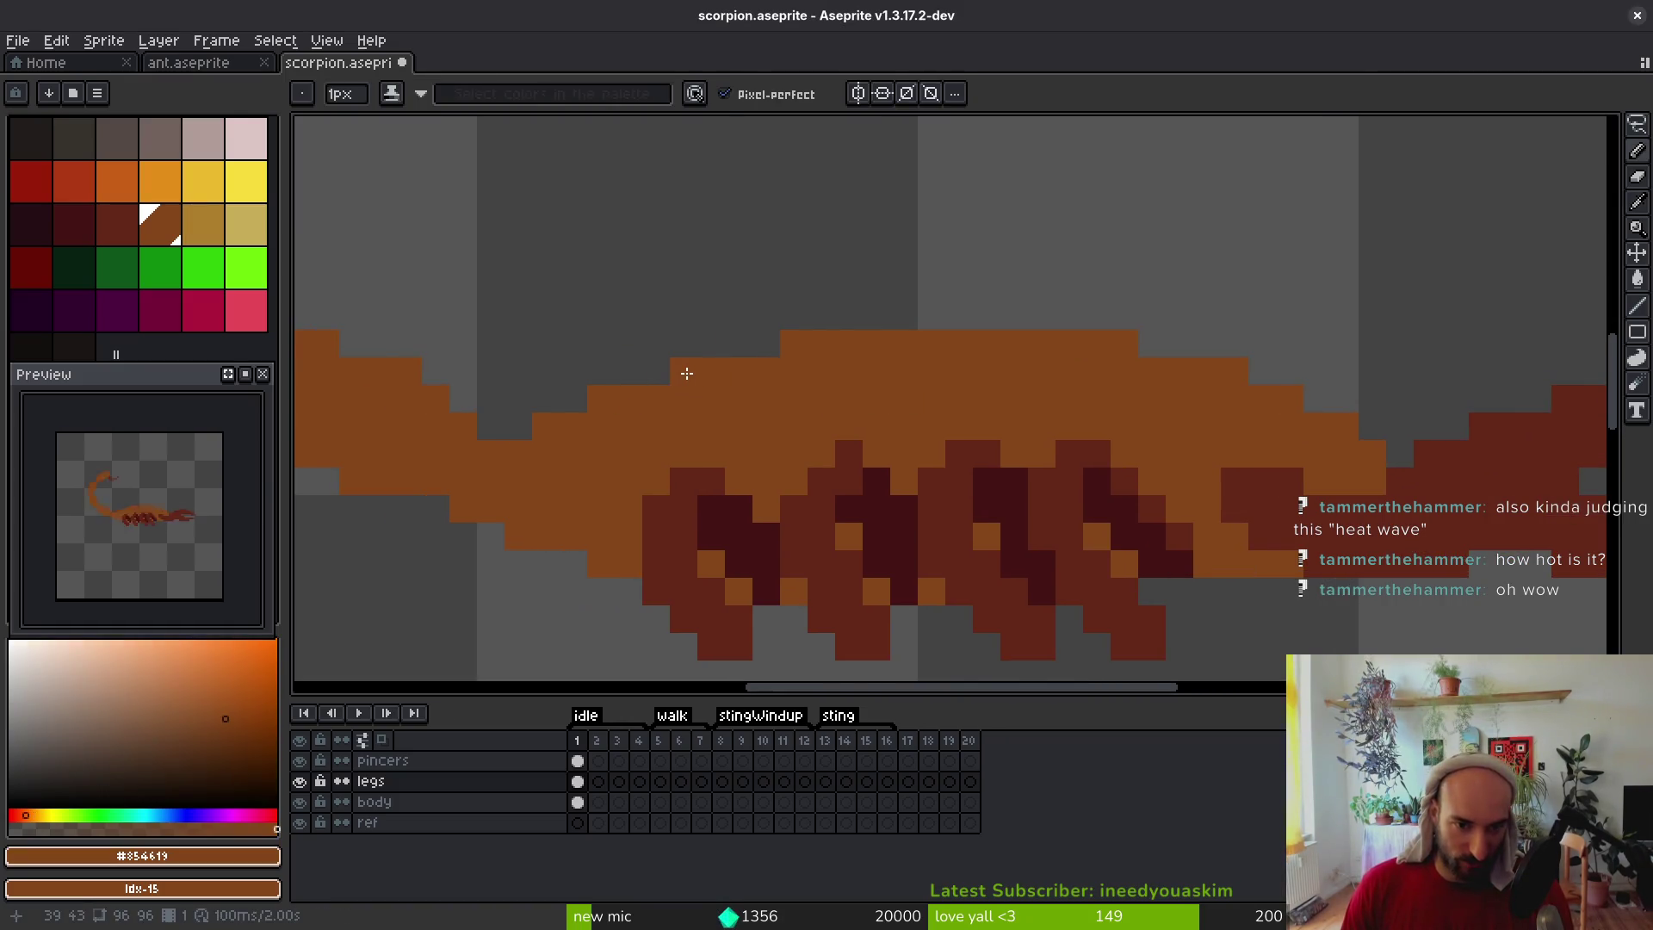
pyautogui.scroll(-4, 1131, 395)
pyautogui.scroll(2, 1117, 401)
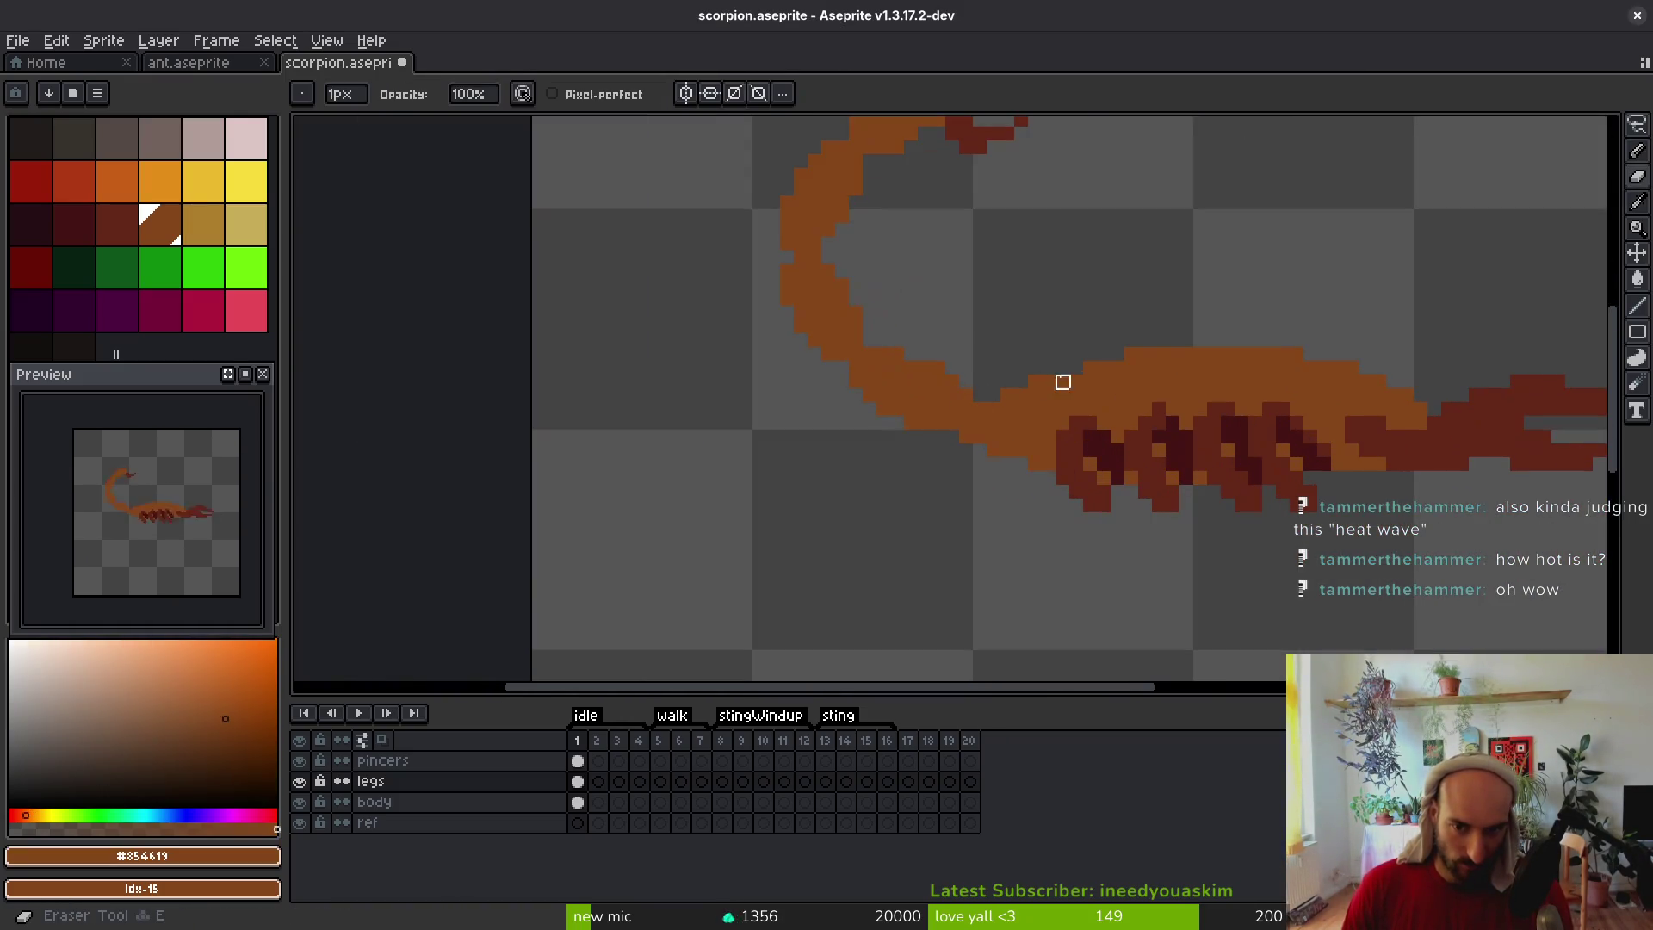
pyautogui.hscroll(1, 1087, 448)
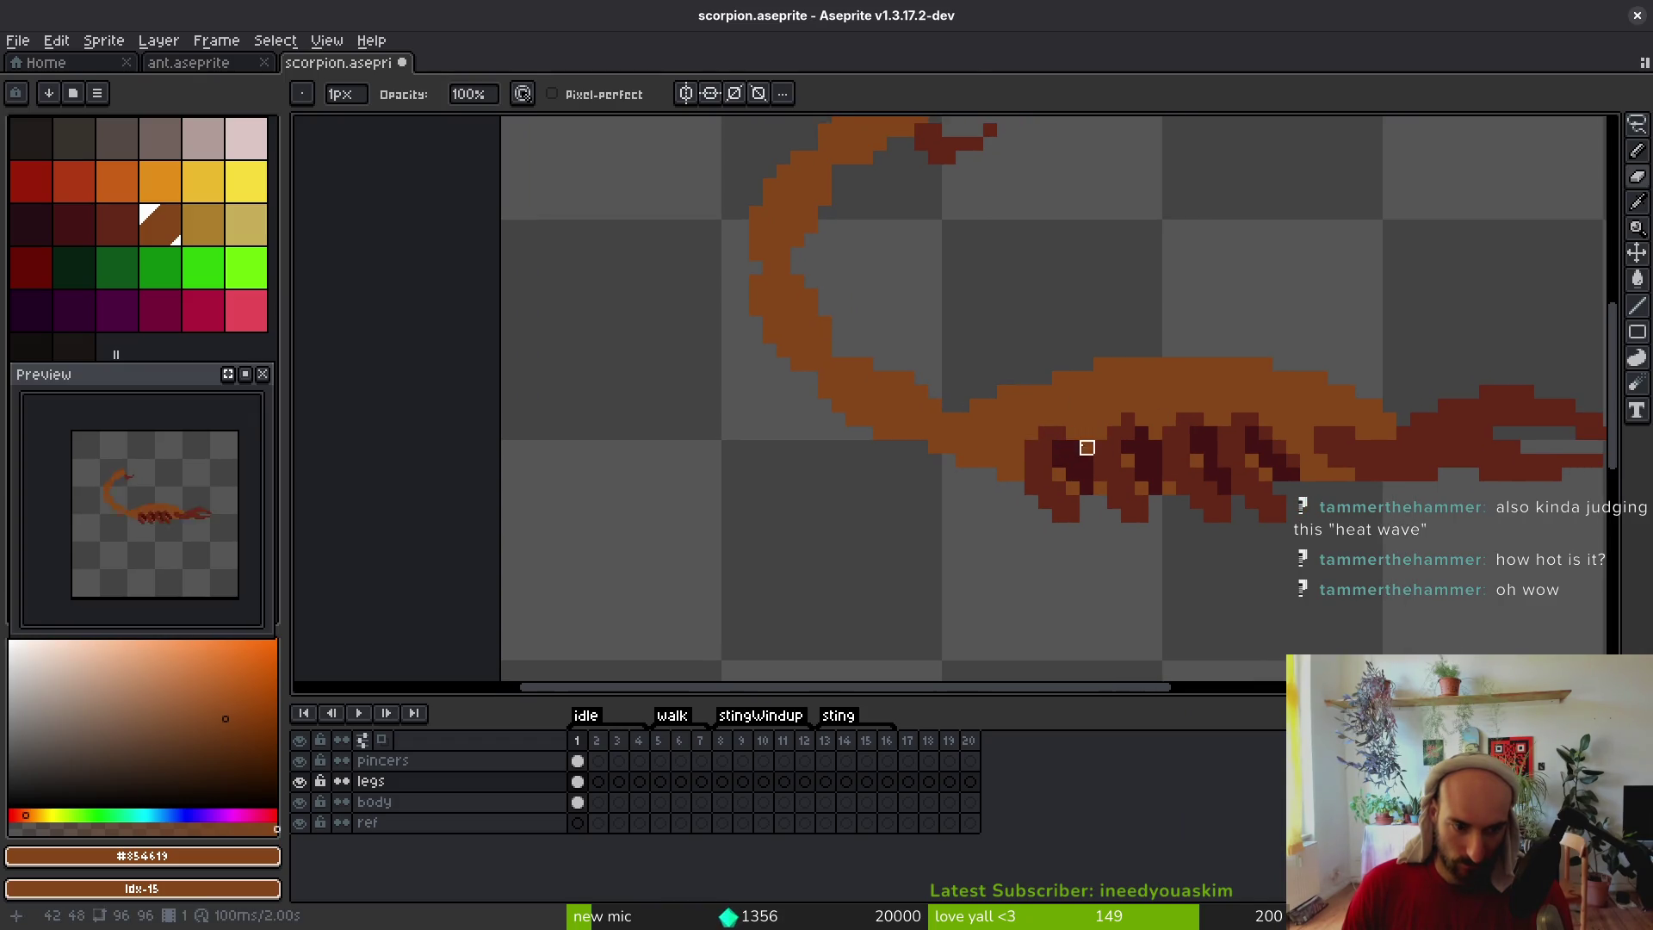
pyautogui.keyDown('ctrl'); pyautogui.click(1003, 393); pyautogui.keyUp('ctrl')
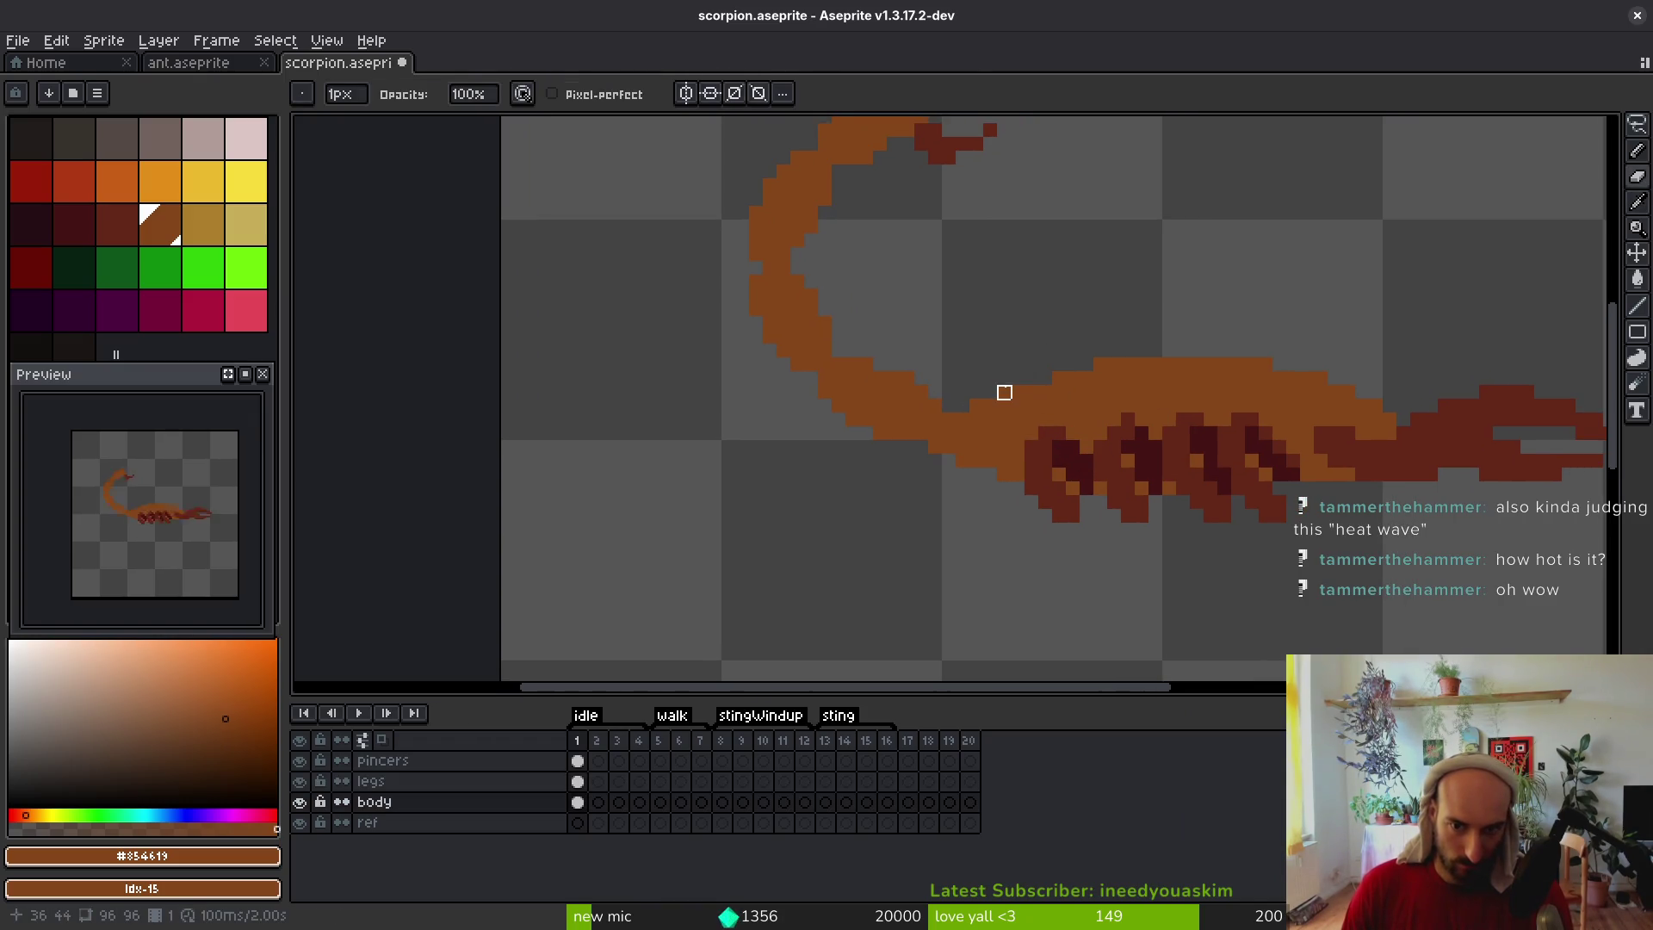
pyautogui.scroll(-4, 1124, 328)
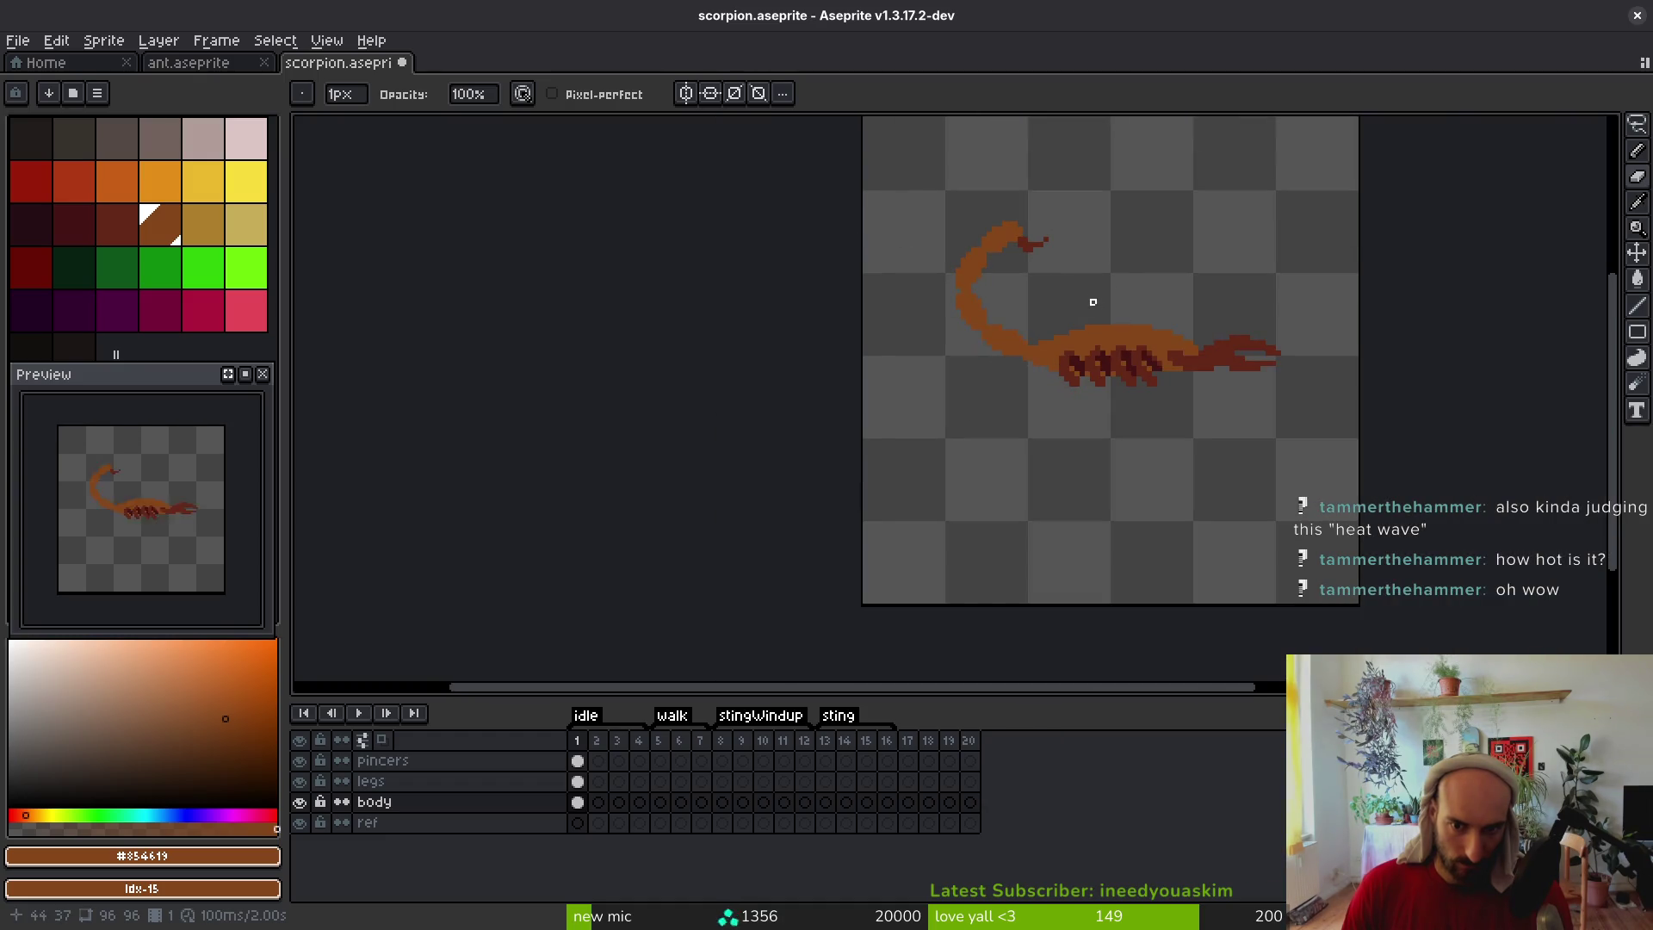
pyautogui.scroll(3, 1093, 301)
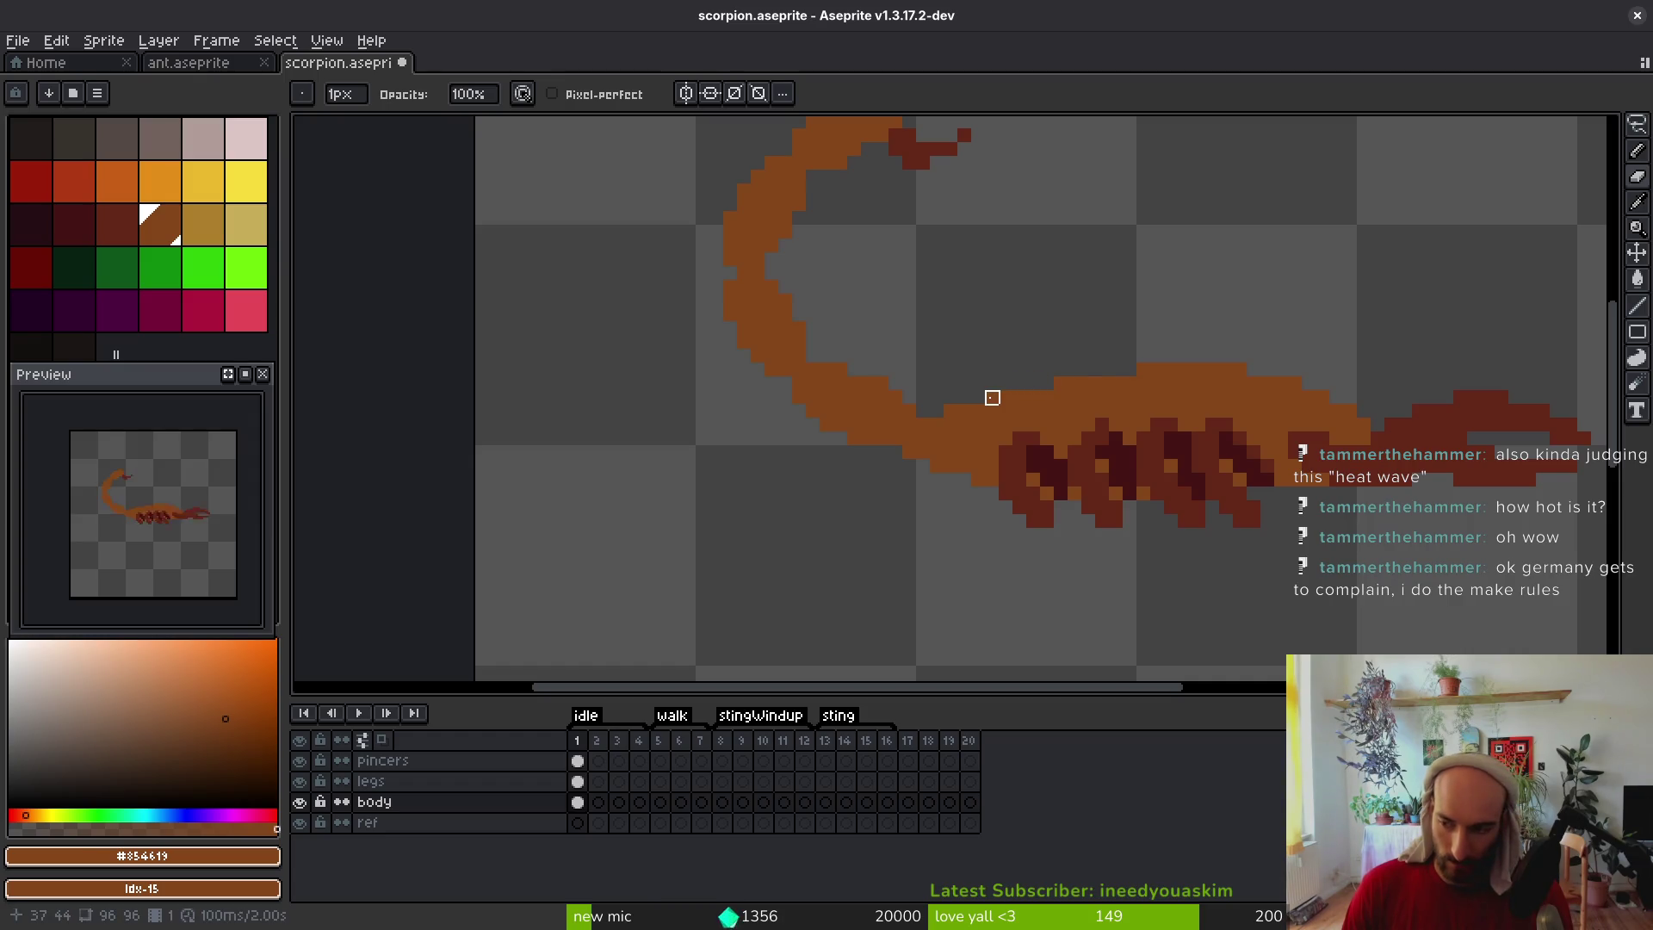
pyautogui.hscroll(1, 1034, 345)
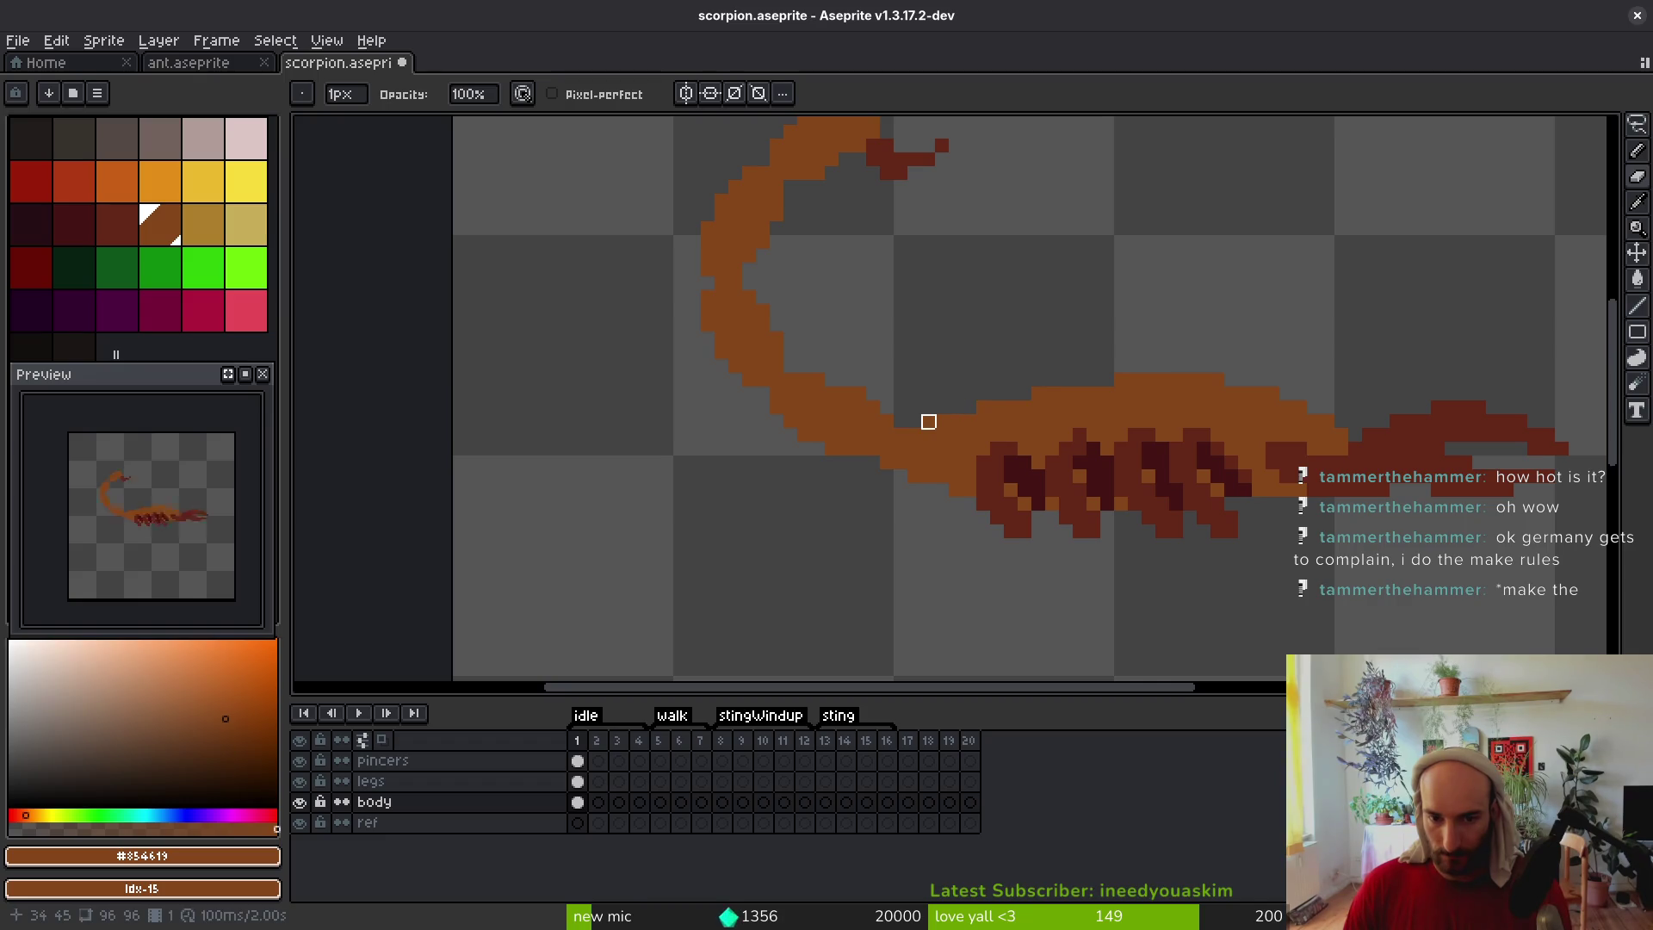
pyautogui.scroll(-2, 1071, 314)
pyautogui.scroll(2, 1033, 327)
# Undo the last erase and save scorpion.aseprite
pyautogui.press('b')
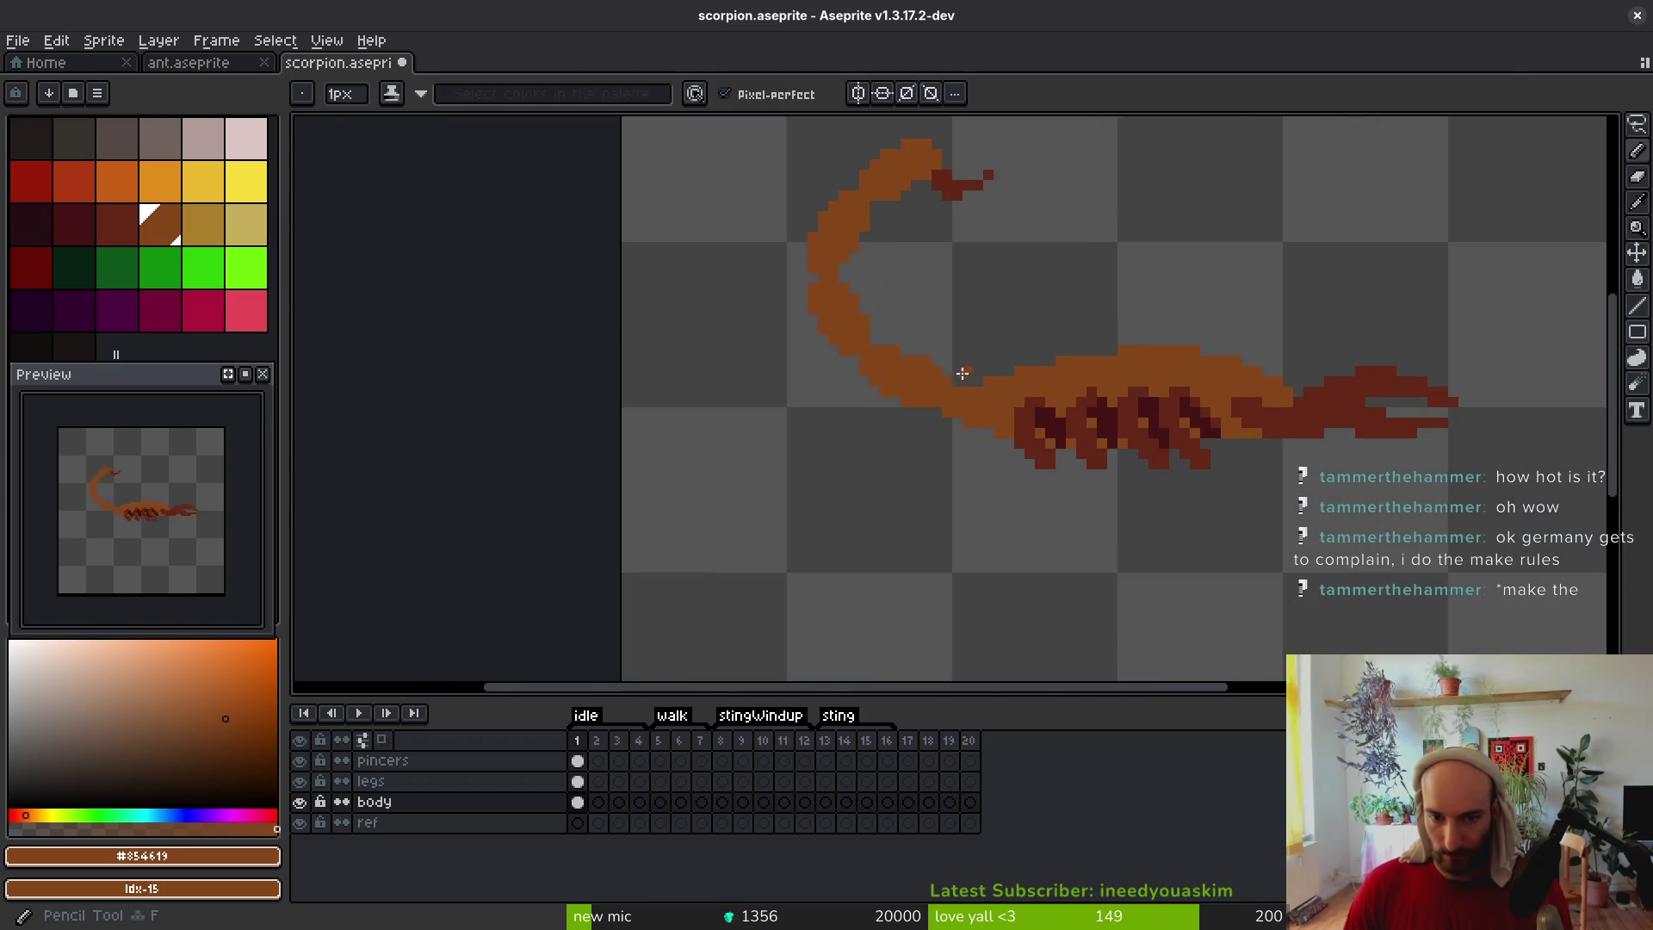
pyautogui.scroll(-1, 1034, 290)
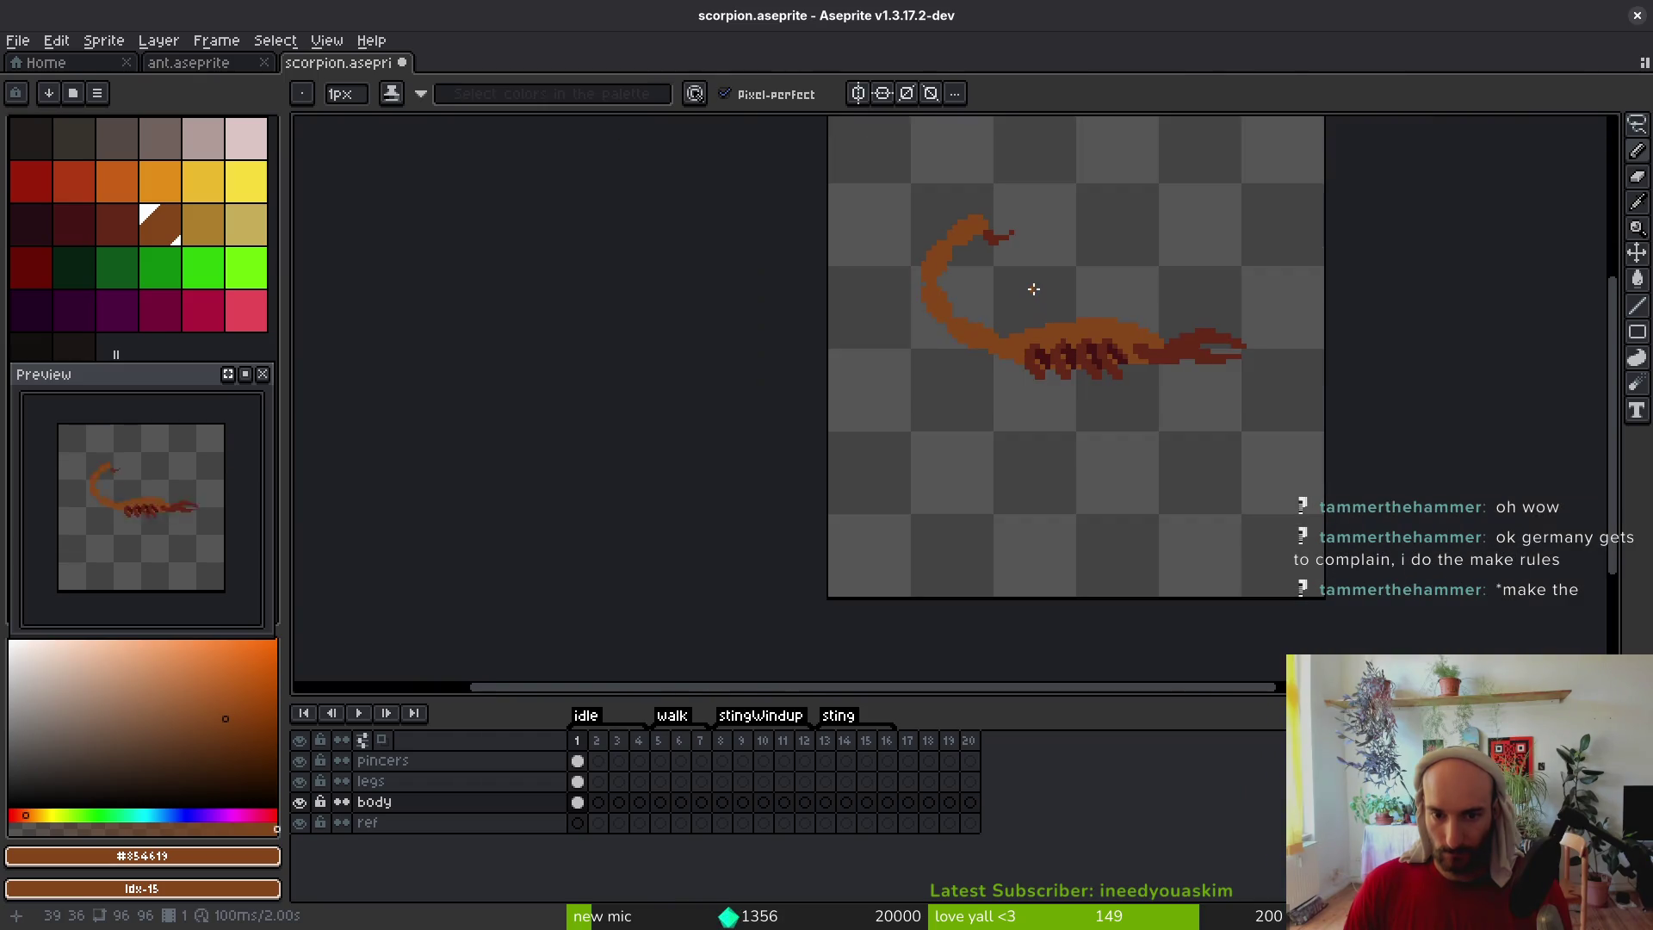
pyautogui.hotkey('ctrl', 'z')
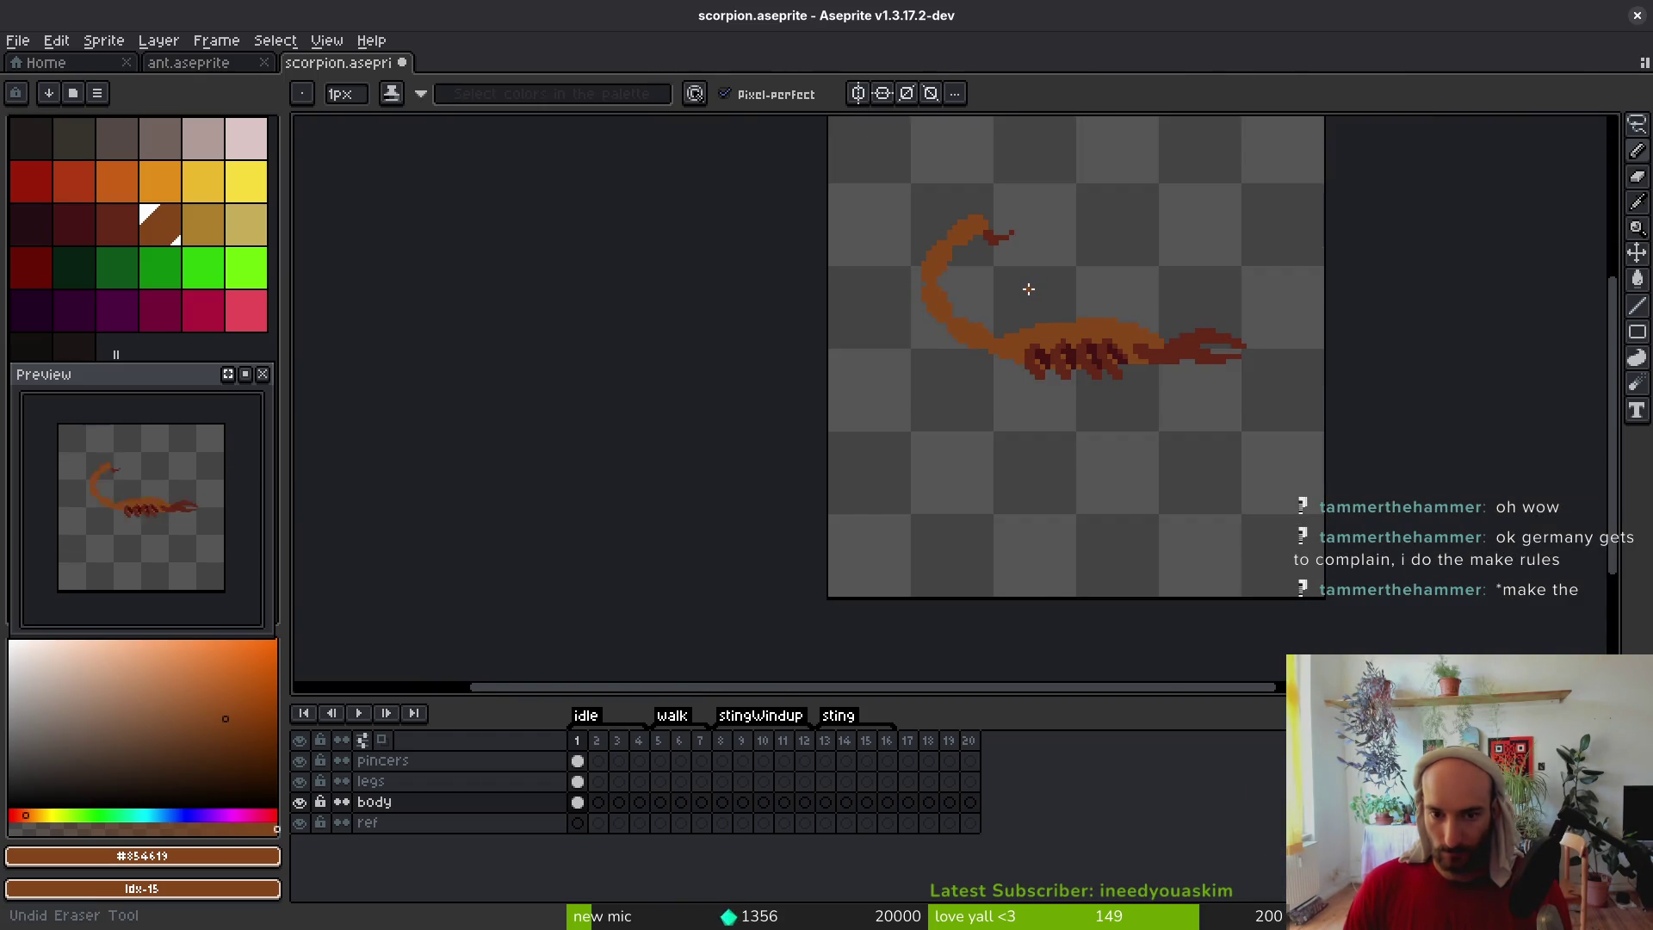
pyautogui.scroll(2, 1029, 290)
pyautogui.press('e')
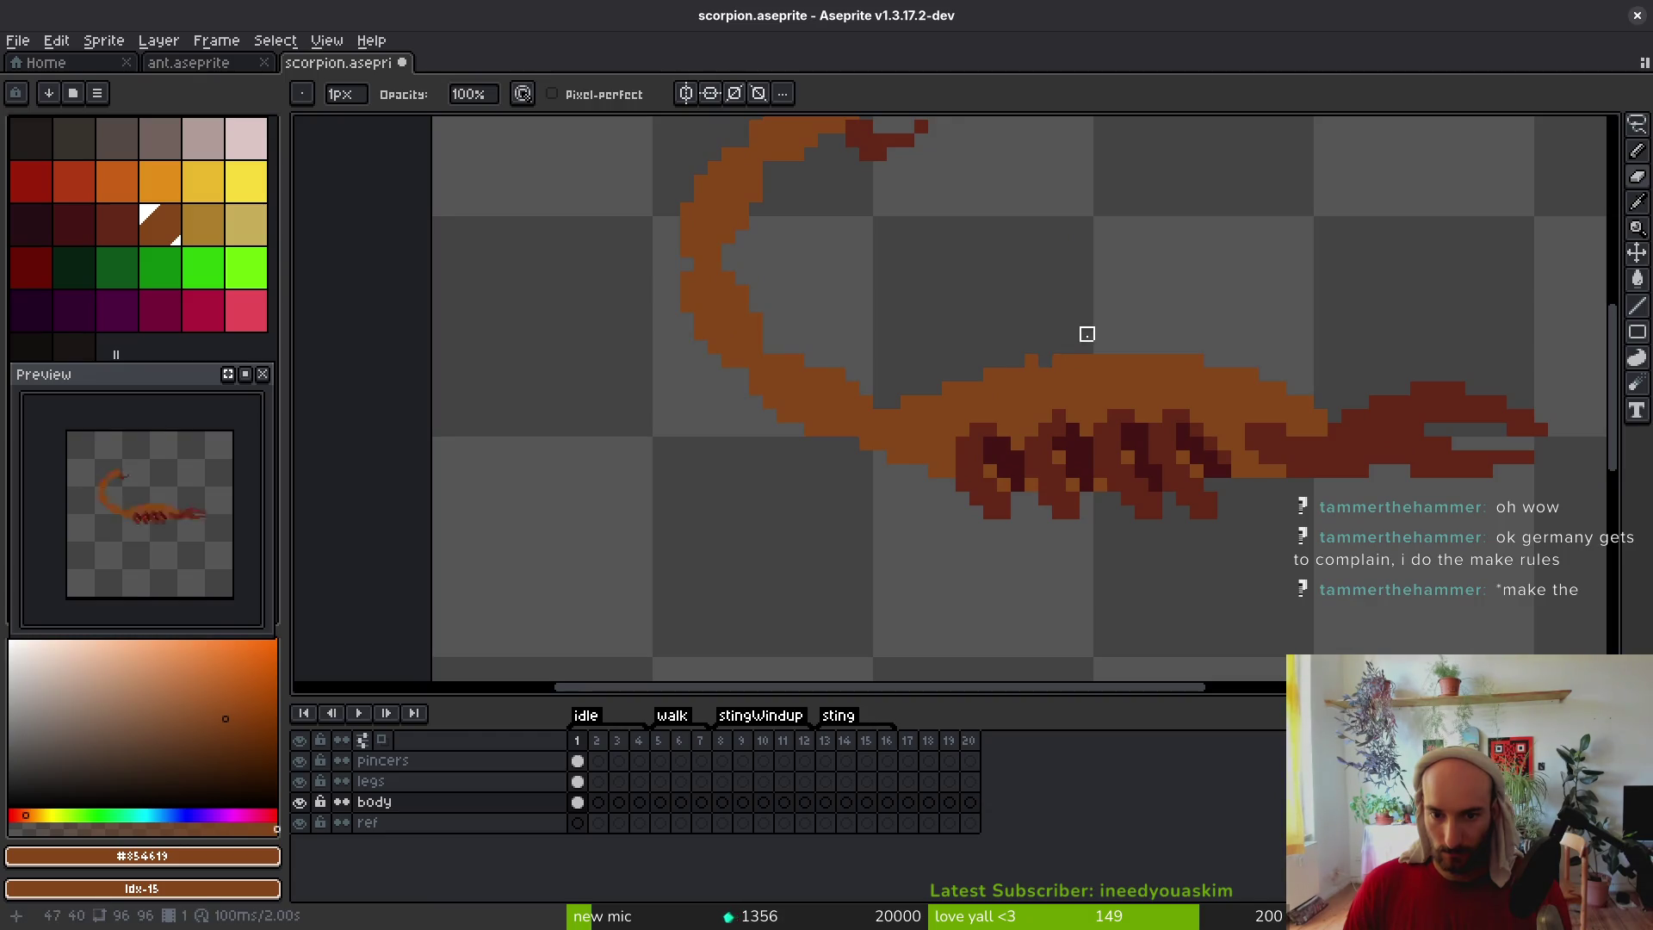
pyautogui.hotkey('ctrl', 's')
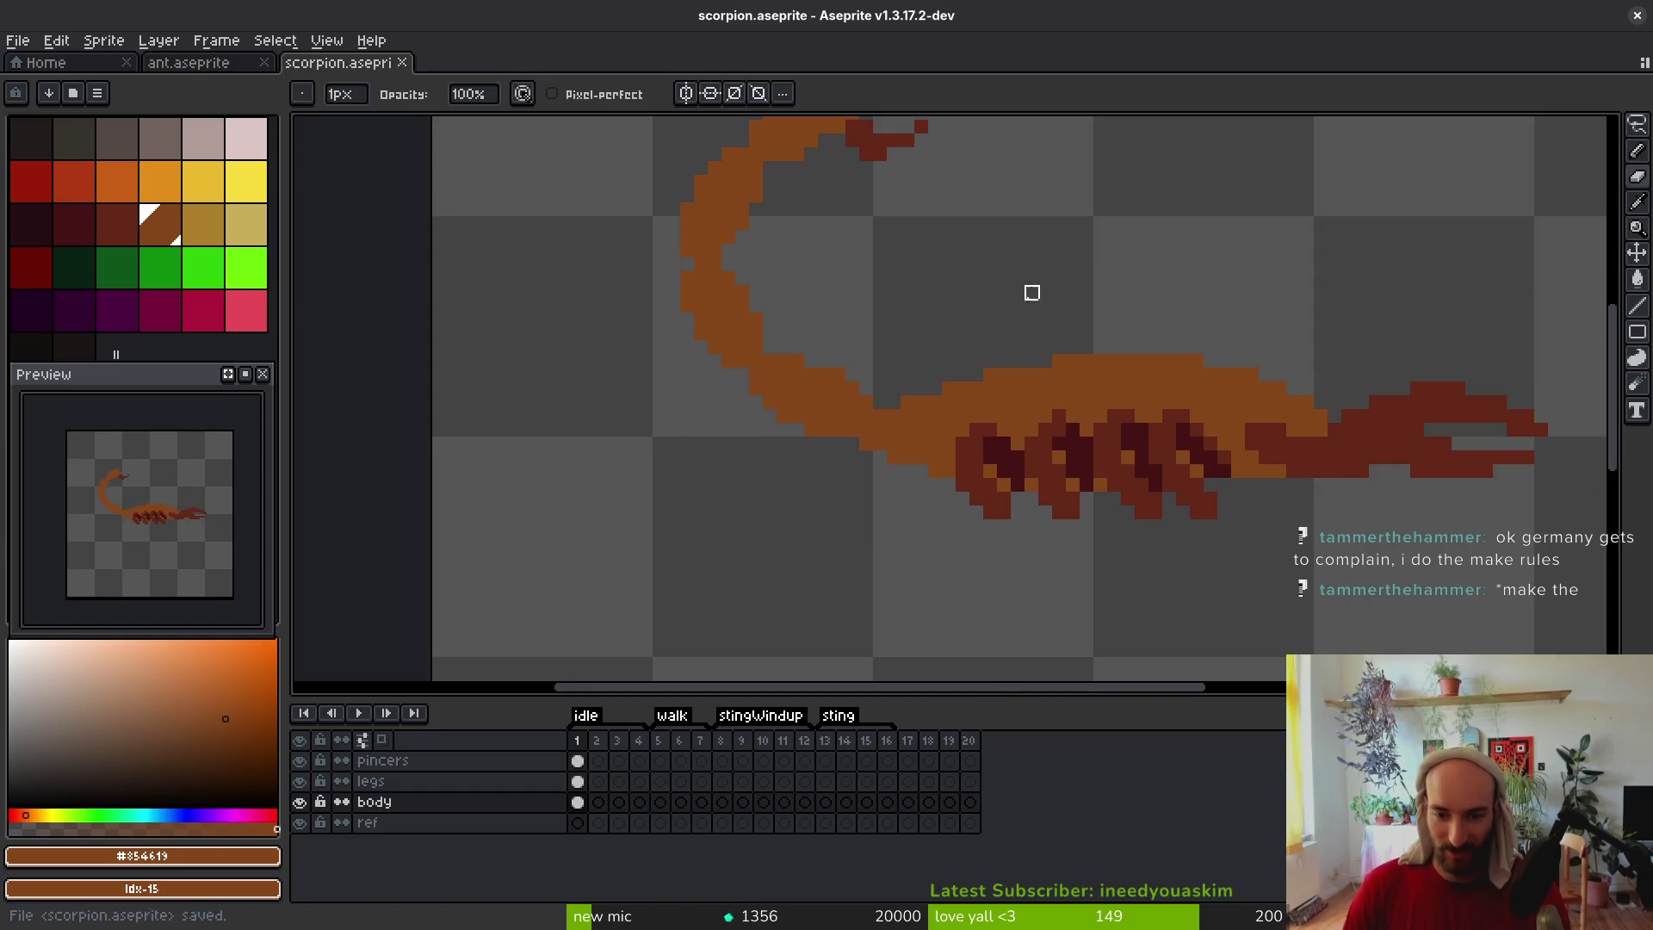
pyautogui.scroll(-2, 1029, 306)
pyautogui.scroll(2, 985, 416)
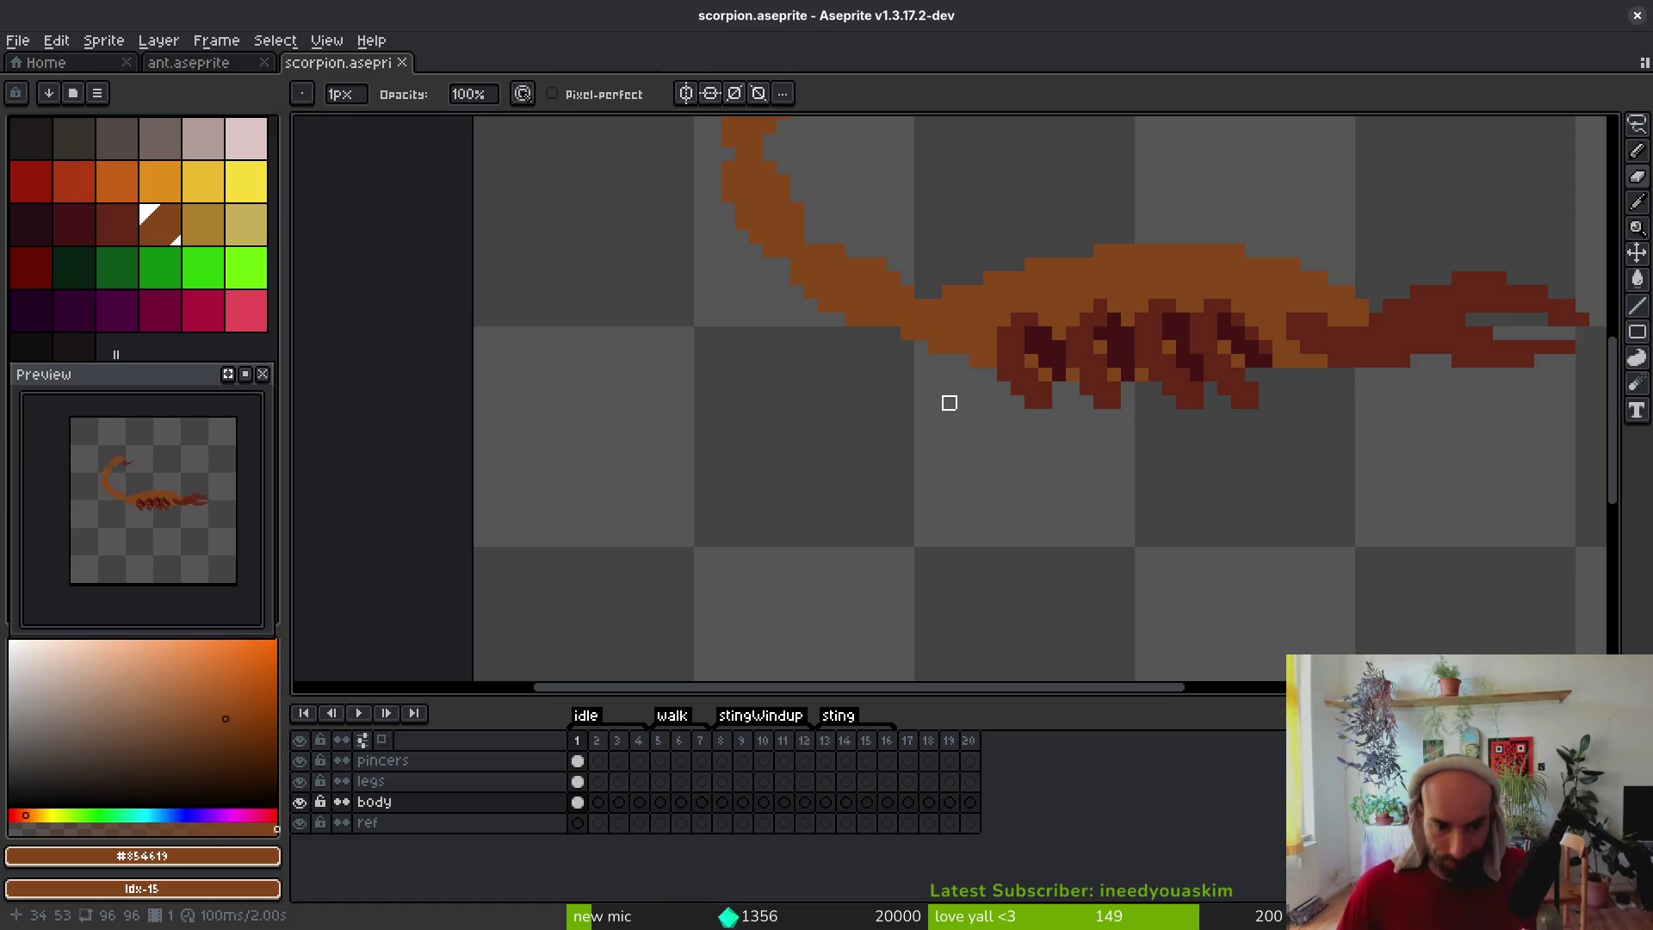
# Link the legs cels across idle frames 1–4 so all four frames share one set of legs
pyautogui.scroll(4, 964, 565)
pyautogui.hscroll(4, 963, 564)
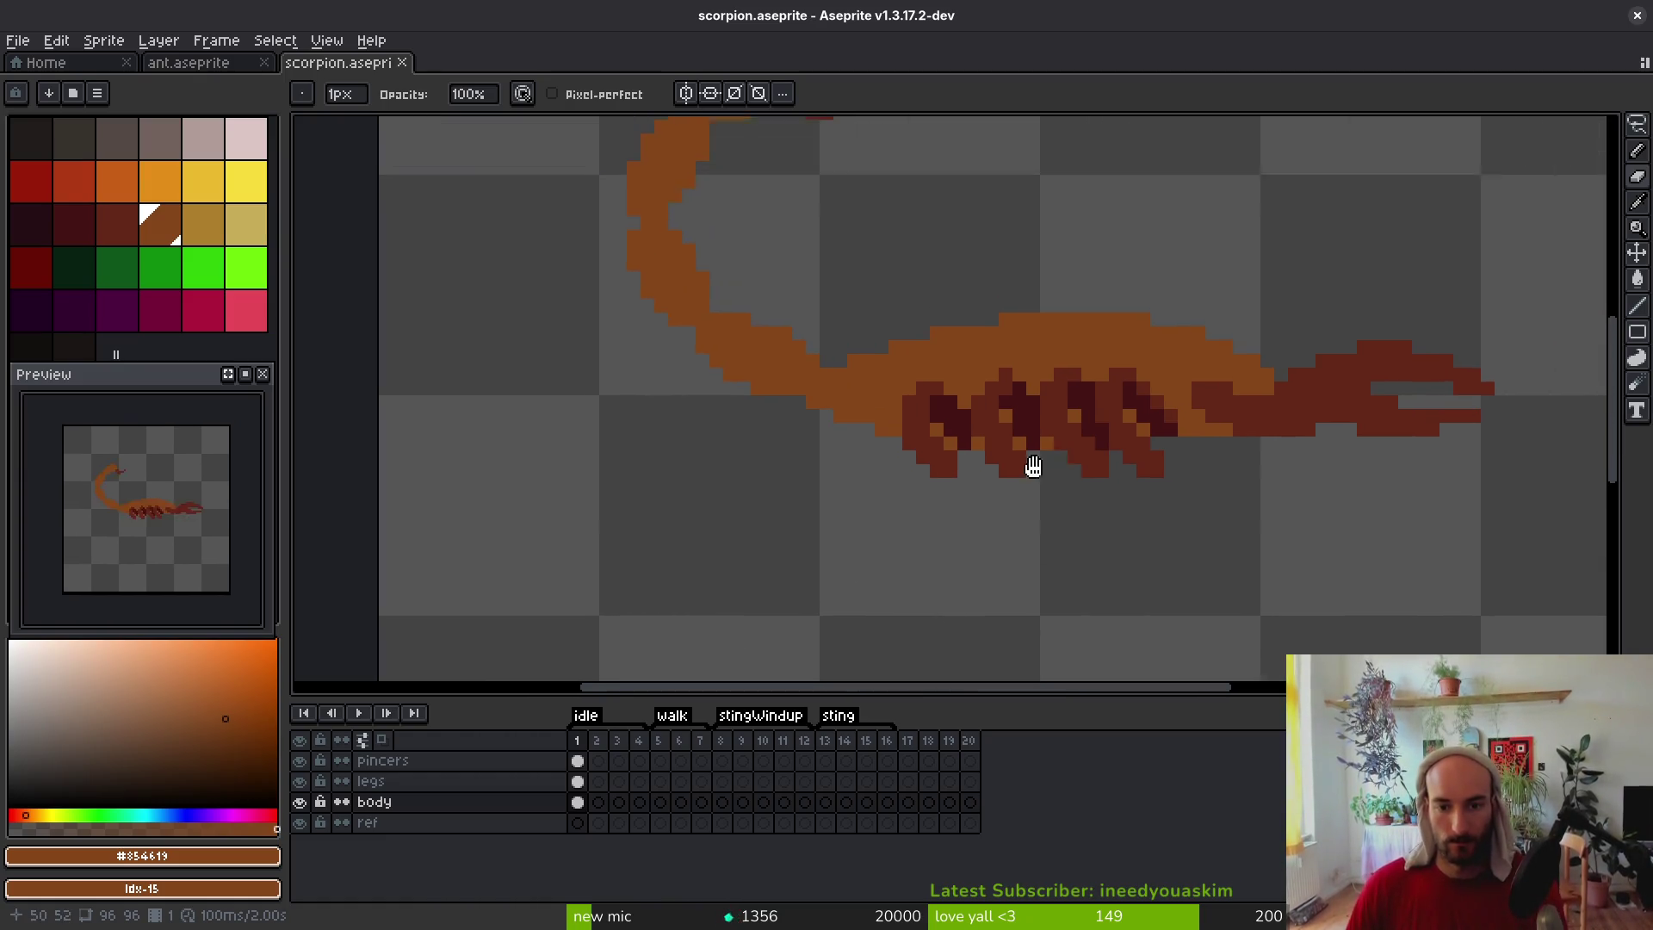
pyautogui.hscroll(1, 753, 528)
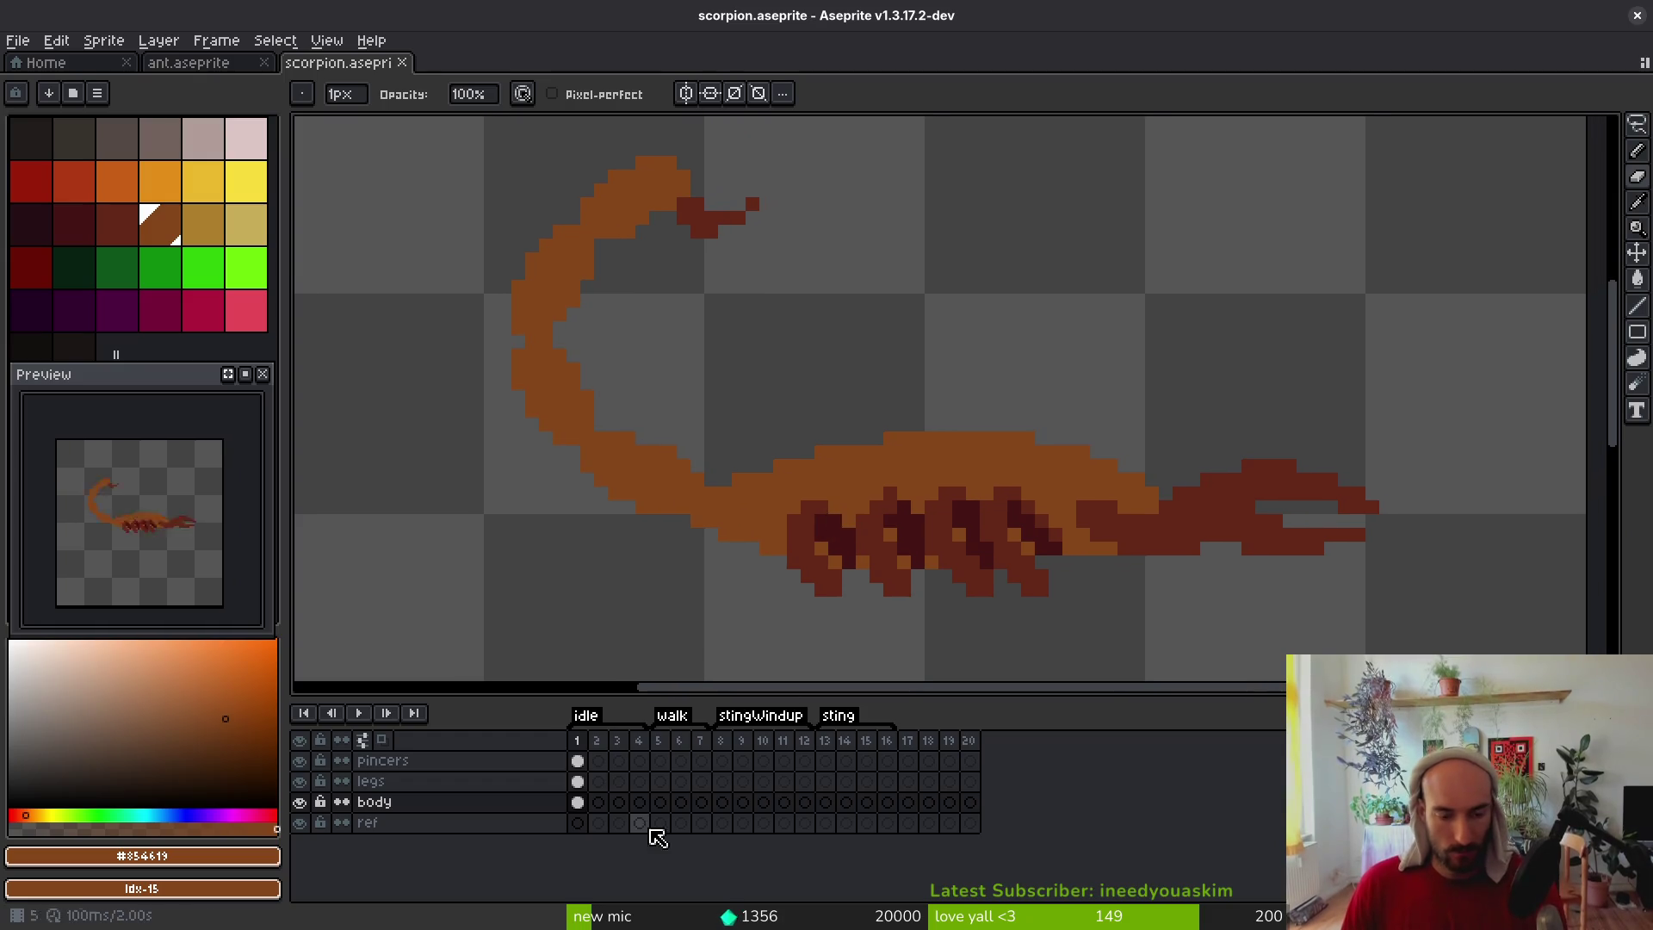
pyautogui.moveTo(579, 782); pyautogui.dragTo(633, 790)
pyautogui.rightClick(589, 783)
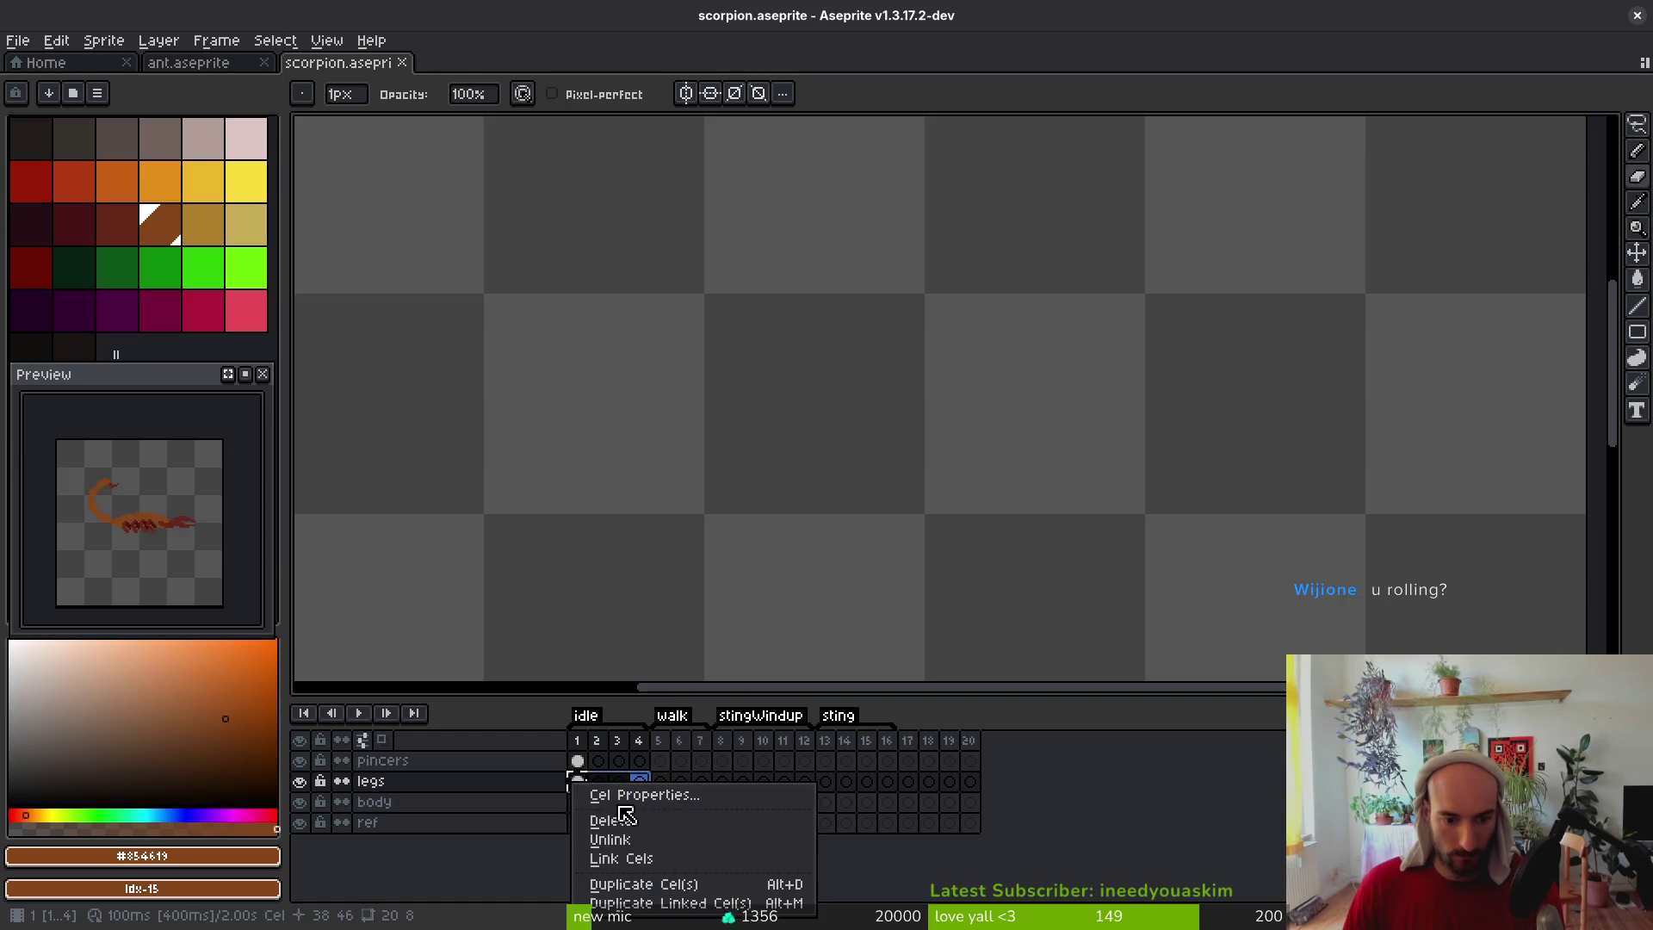
pyautogui.click(653, 856)
# Copy the frame 1 body cel into frame 2 and save the file
pyautogui.click(582, 799)
pyautogui.hotkey('ctrl', 'c')
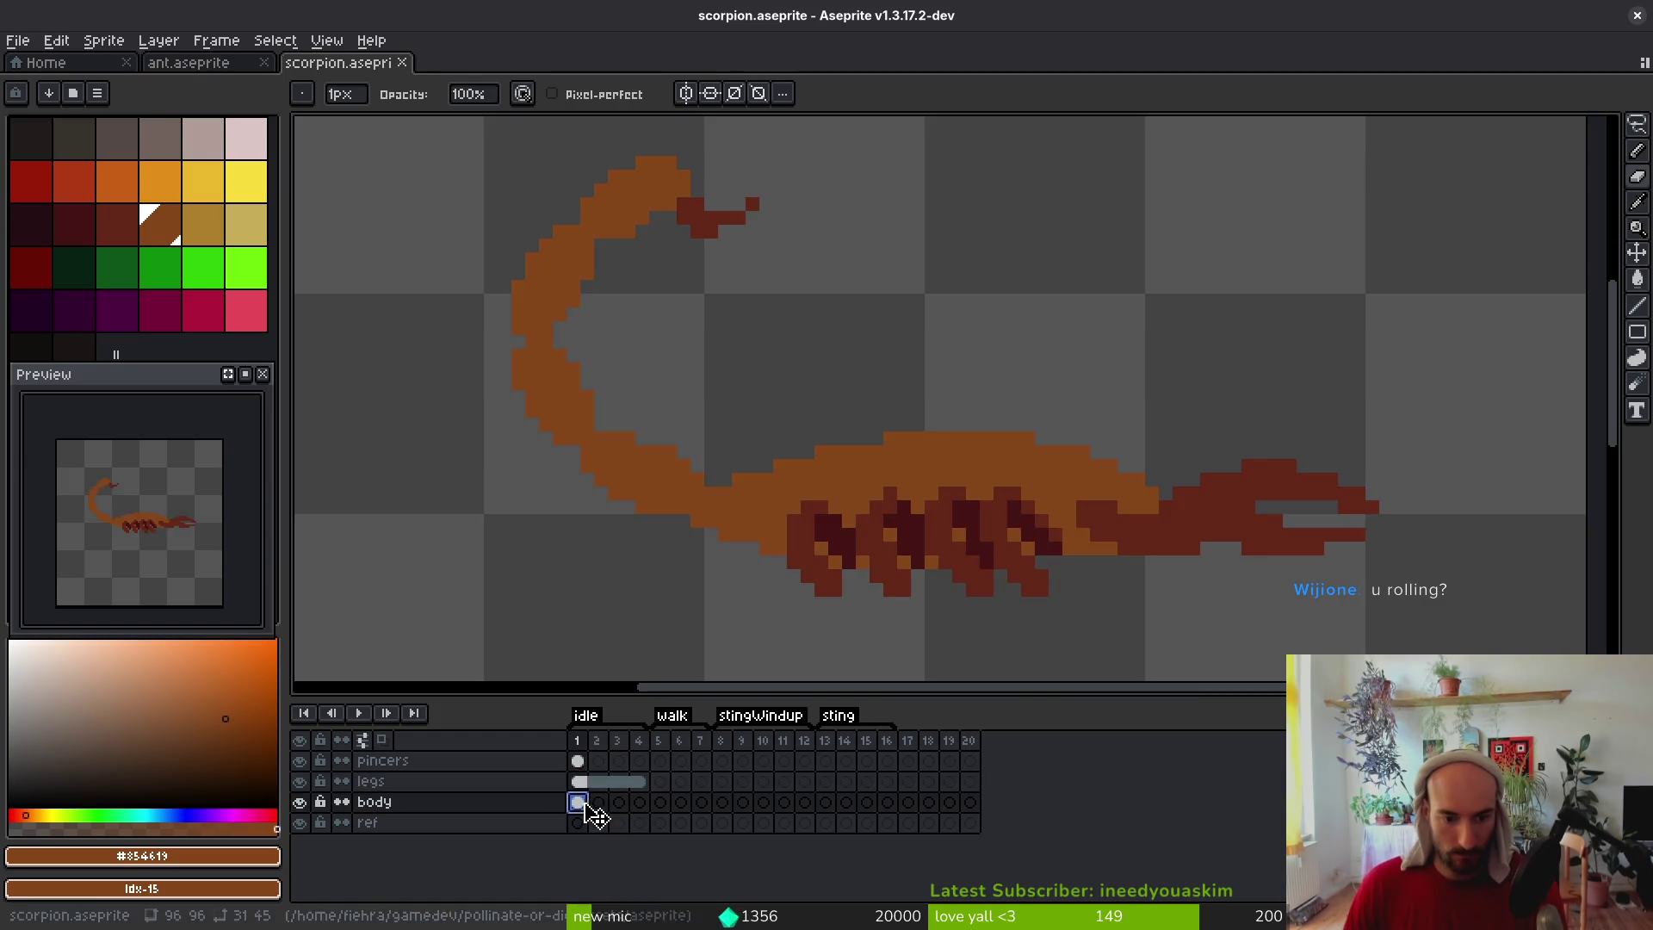
pyautogui.click(600, 805)
pyautogui.hotkey('ctrl', 'v')
pyautogui.hotkey('ctrl', 's')
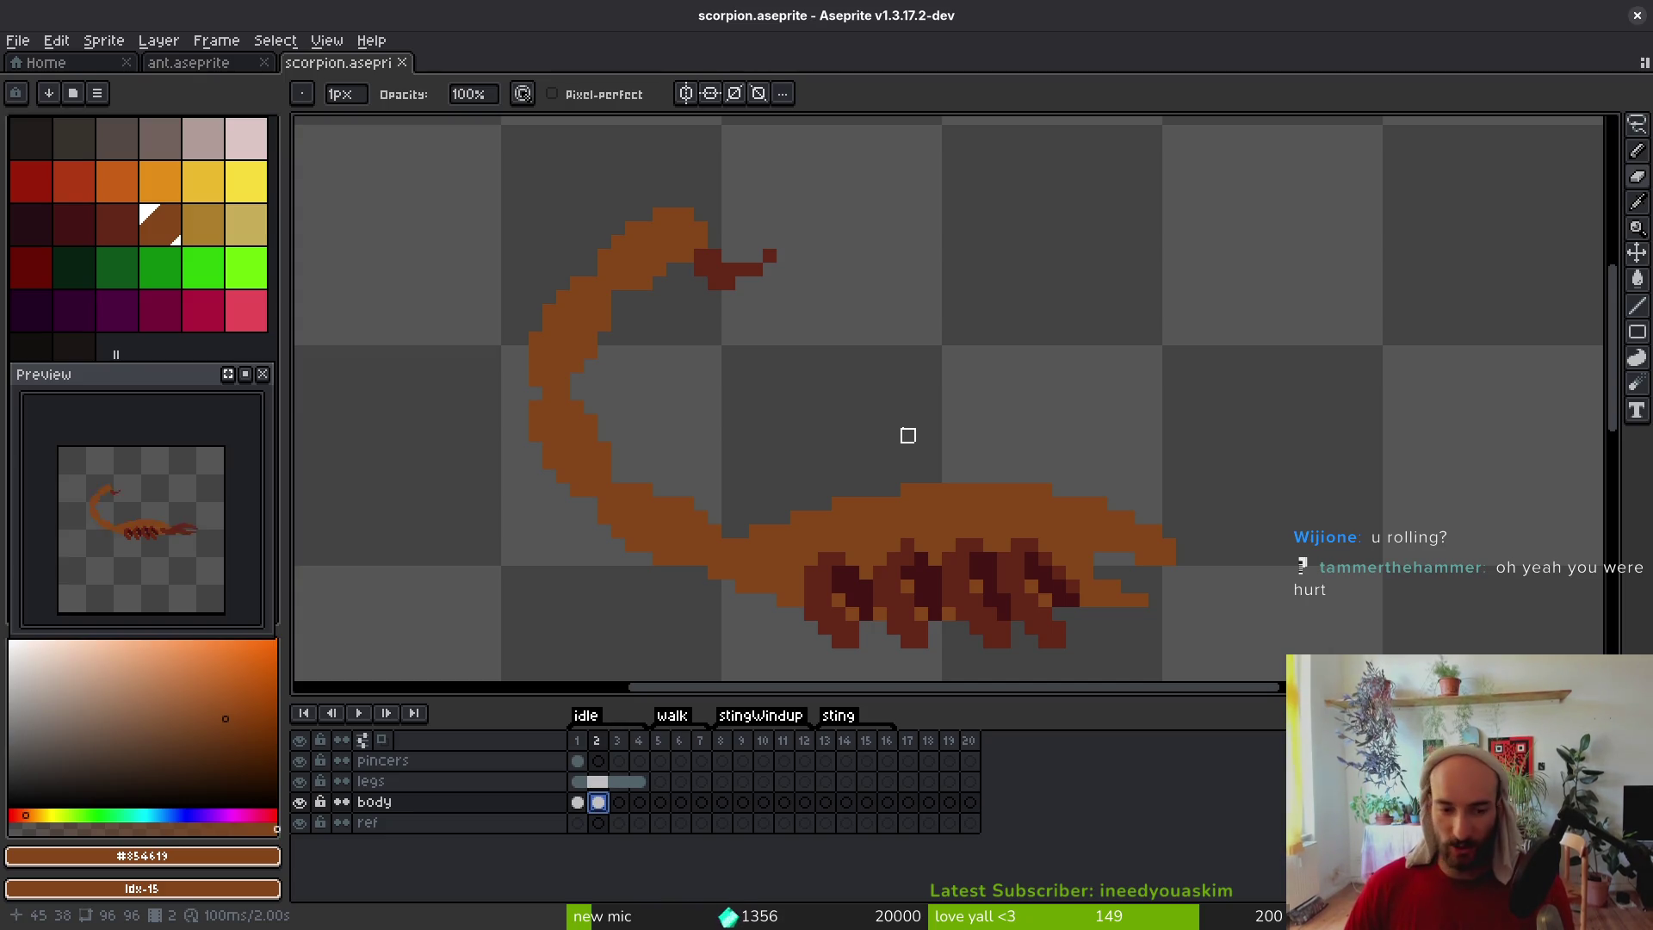
pyautogui.moveTo(825, 394); pyautogui.dragTo(832, 403)
# Lasso the tail in idle frame 2 and shift it one pixel right and down
pyautogui.press('q')
pyautogui.moveTo(822, 181)
pyautogui.mouseDown()
pyautogui.moveTo(483, 370)
pyautogui.moveTo(747, 671)
pyautogui.moveTo(762, 642)
pyautogui.moveTo(750, 532)
pyautogui.moveTo(825, 297)
pyautogui.moveTo(809, 194)
pyautogui.mouseUp()
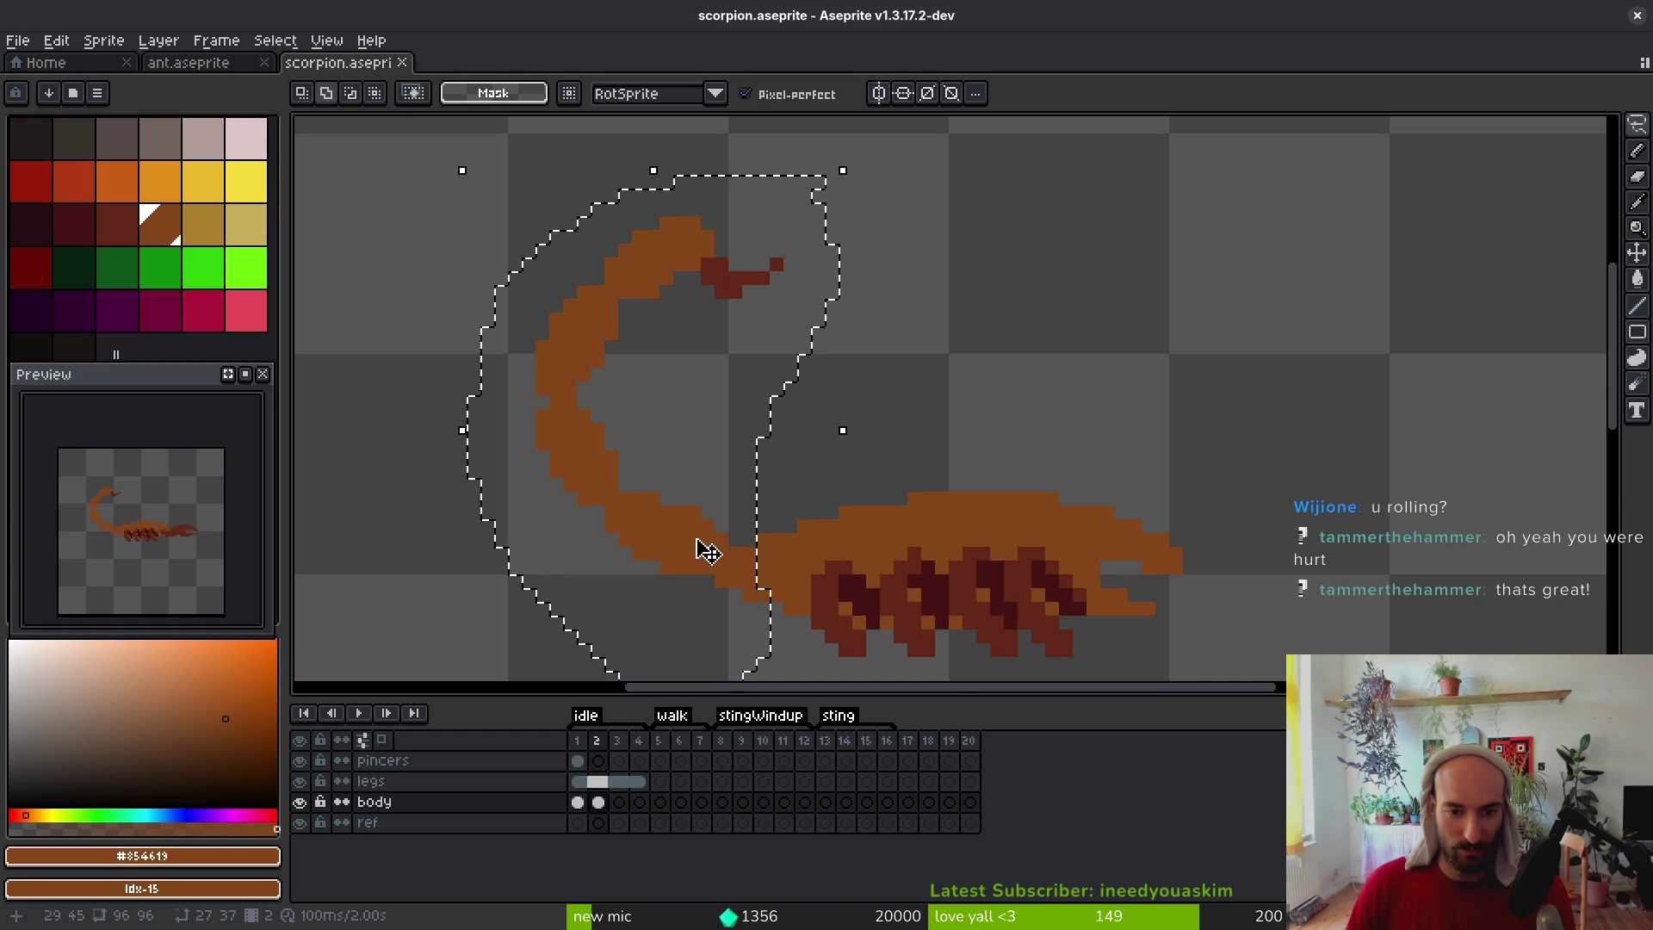
pyautogui.scroll(1, 701, 387)
pyautogui.hscroll(-1, 701, 387)
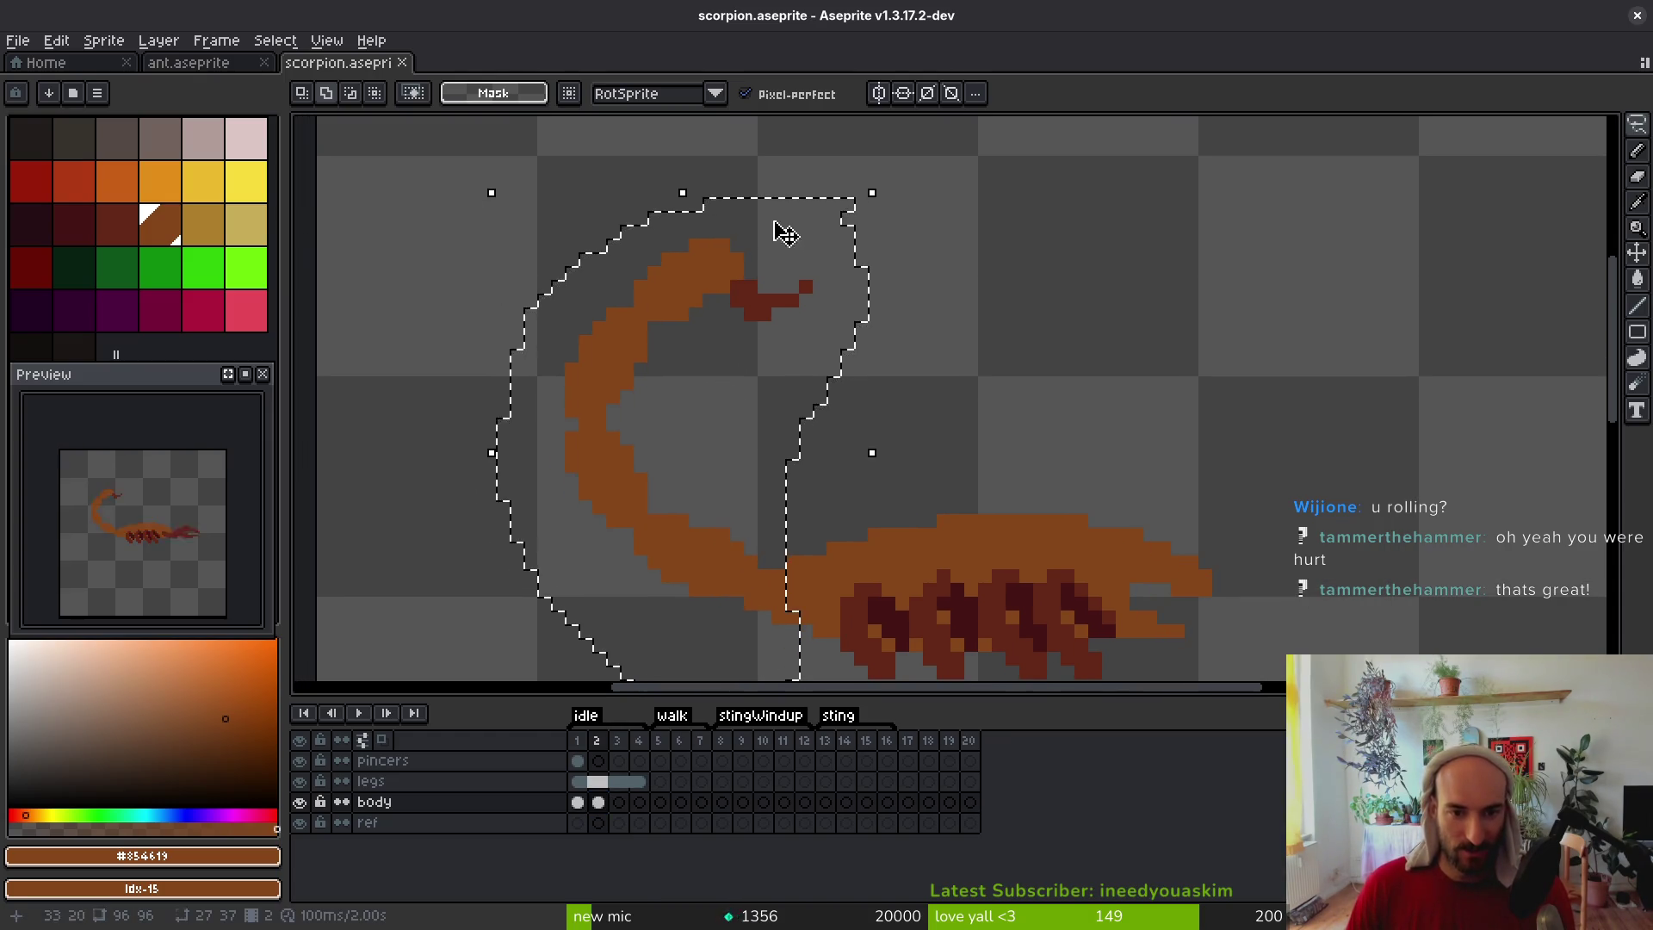
pyautogui.hotkey('ctrl', 'd')
pyautogui.moveTo(797, 217)
pyautogui.mouseDown()
pyautogui.moveTo(616, 204)
pyautogui.moveTo(558, 383)
pyautogui.moveTo(573, 412)
pyautogui.mouseUp()
pyautogui.moveTo(918, 191)
pyautogui.mouseDown()
pyautogui.moveTo(491, 344)
pyautogui.moveTo(530, 592)
pyautogui.moveTo(719, 637)
pyautogui.moveTo(896, 160)
pyautogui.mouseUp()
pyautogui.moveTo(678, 297); pyautogui.dragTo(686, 316)
pyautogui.hotkey('ctrl', 'd')
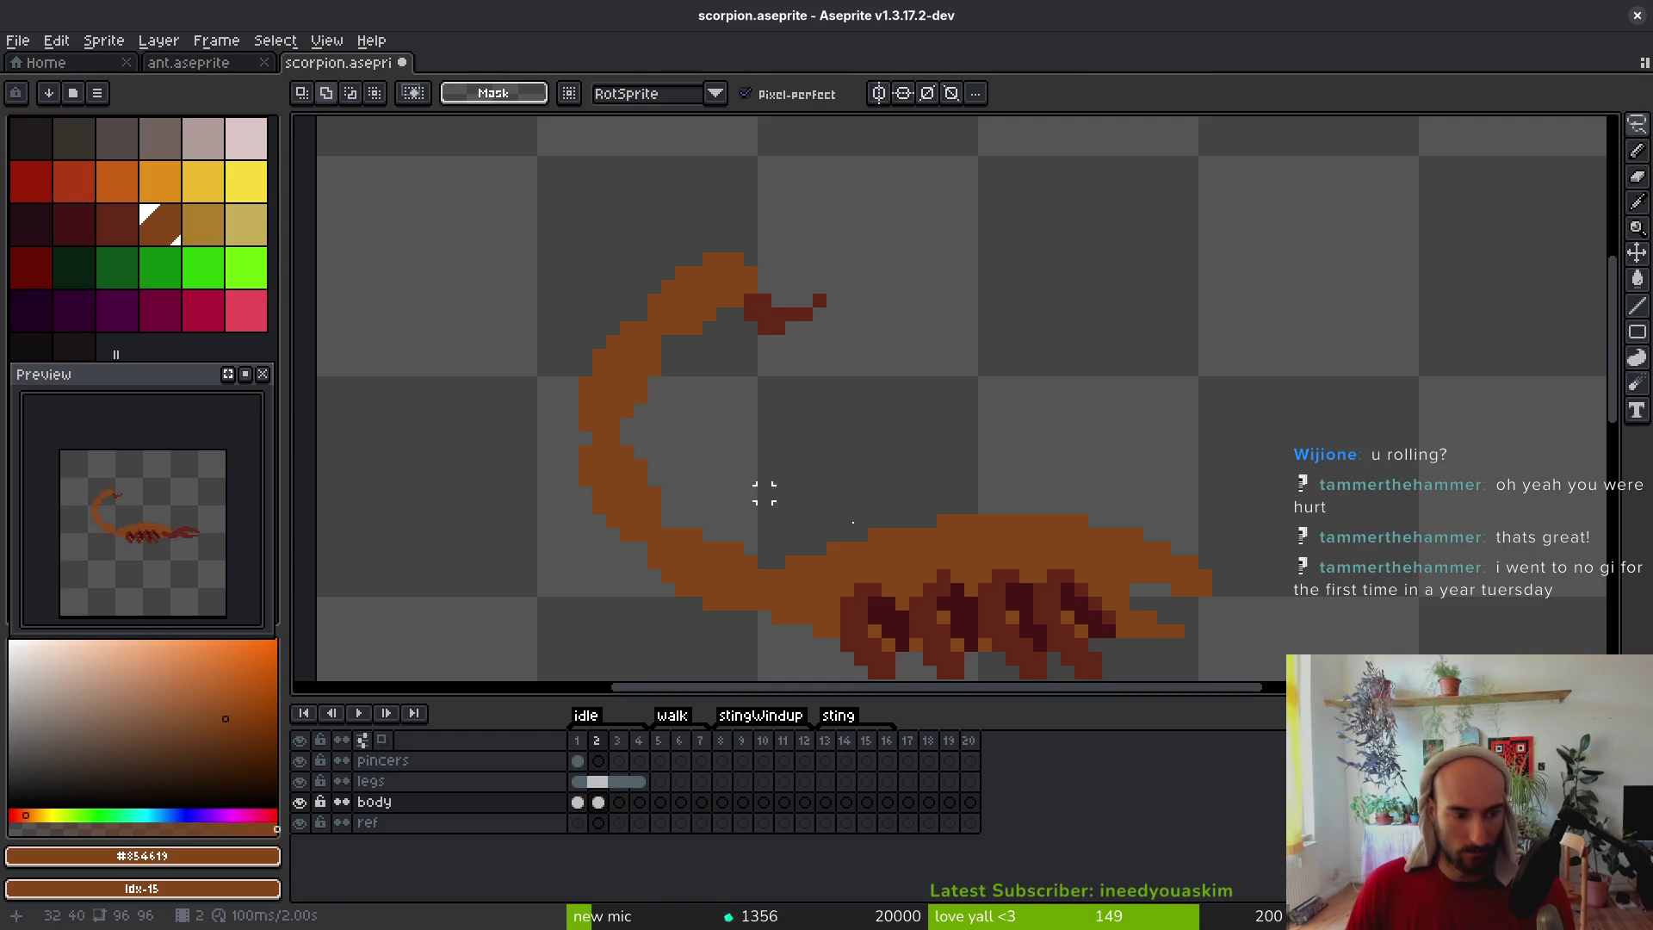
# Flip between idle frames 1 and 2 to compare the tail movement, ending on frame 2
pyautogui.scroll(-2, 764, 491)
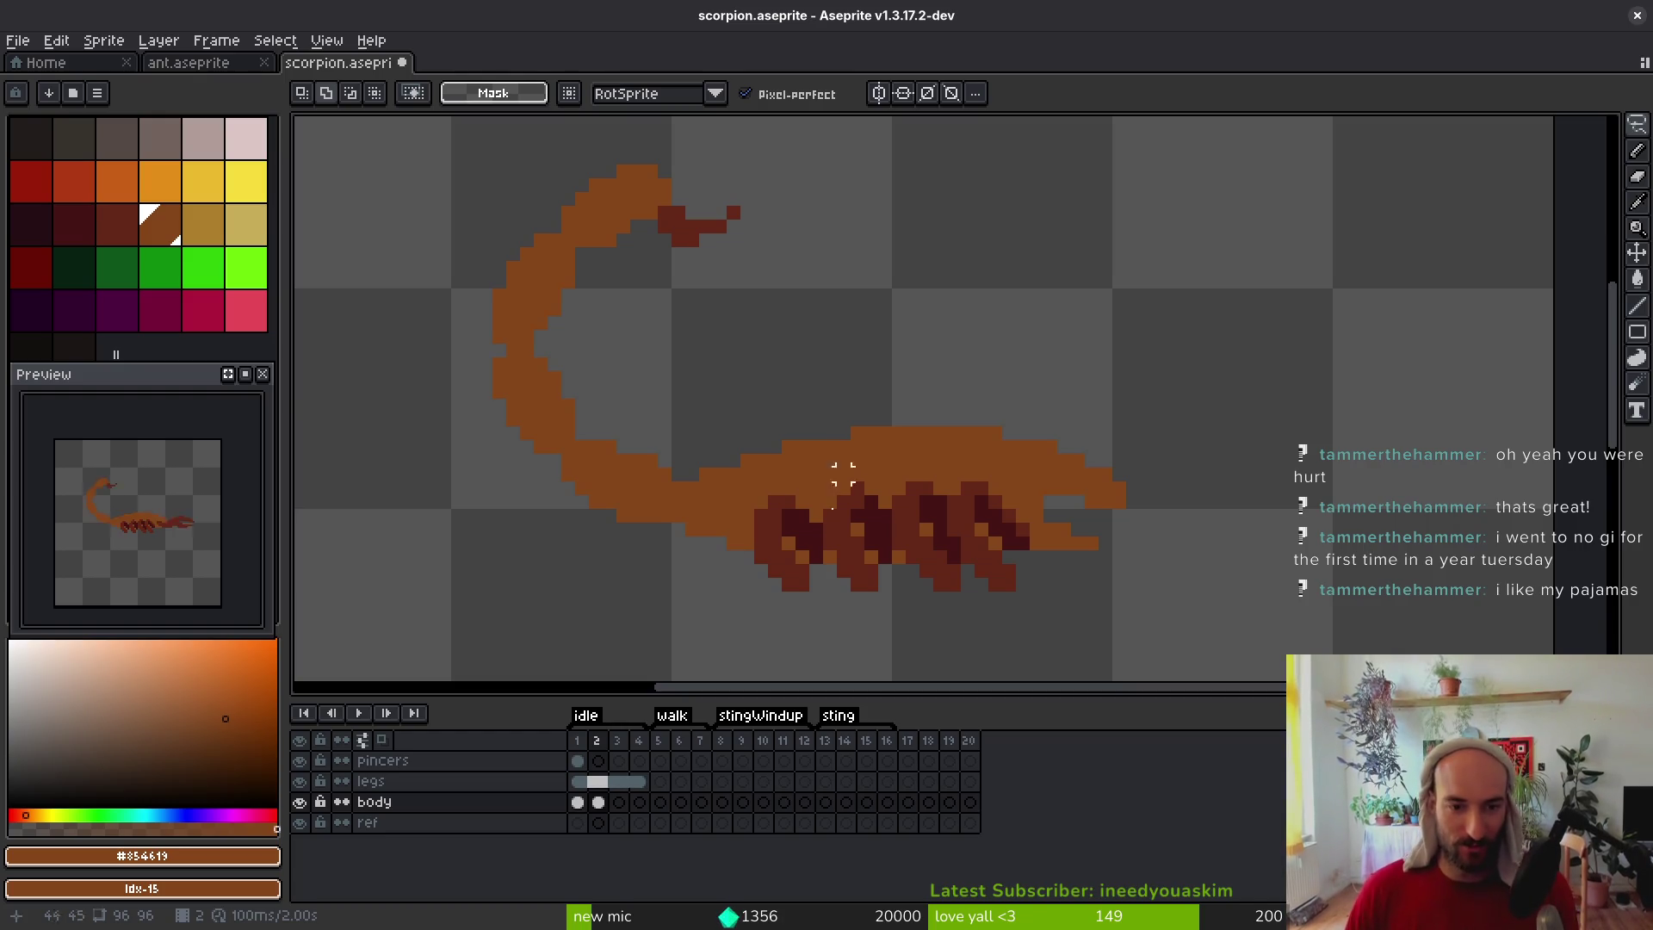
pyautogui.press('i')
pyautogui.press('Left')
pyautogui.press('Right')
pyautogui.press('Left')
pyautogui.press('Left')
pyautogui.press('Right')
pyautogui.press('Right')
pyautogui.press('Left')
pyautogui.press('Right')
pyautogui.press('m')
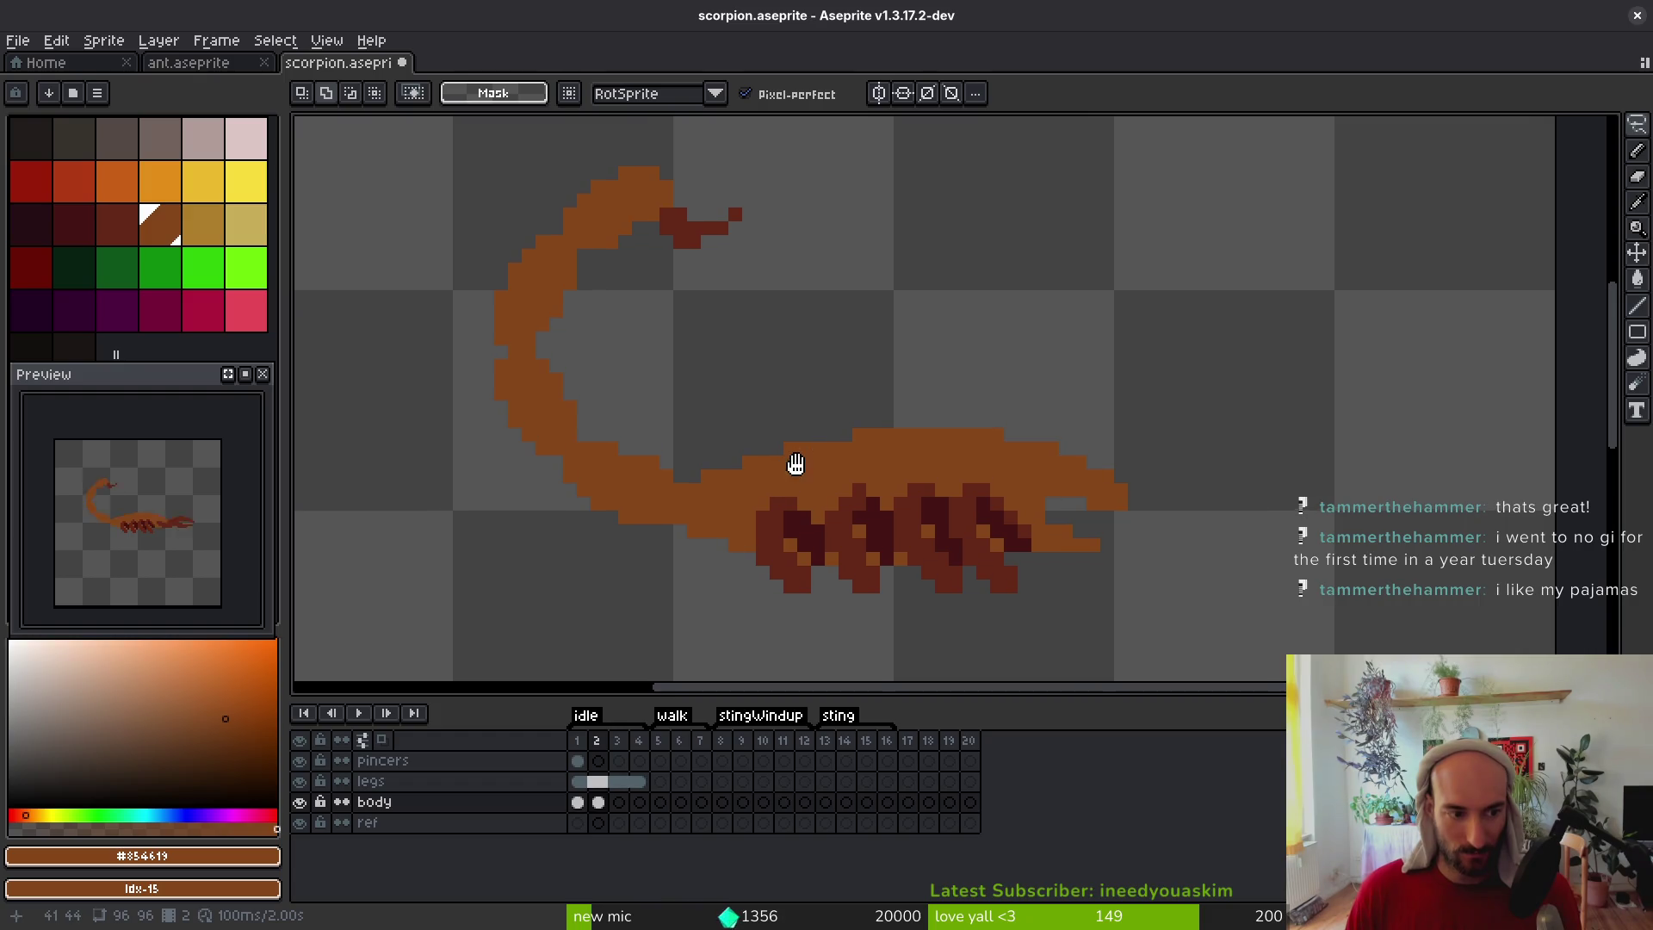
# Duplicate the body into frame 3, nudge the whole scorpion slightly, and save
pyautogui.press('i')
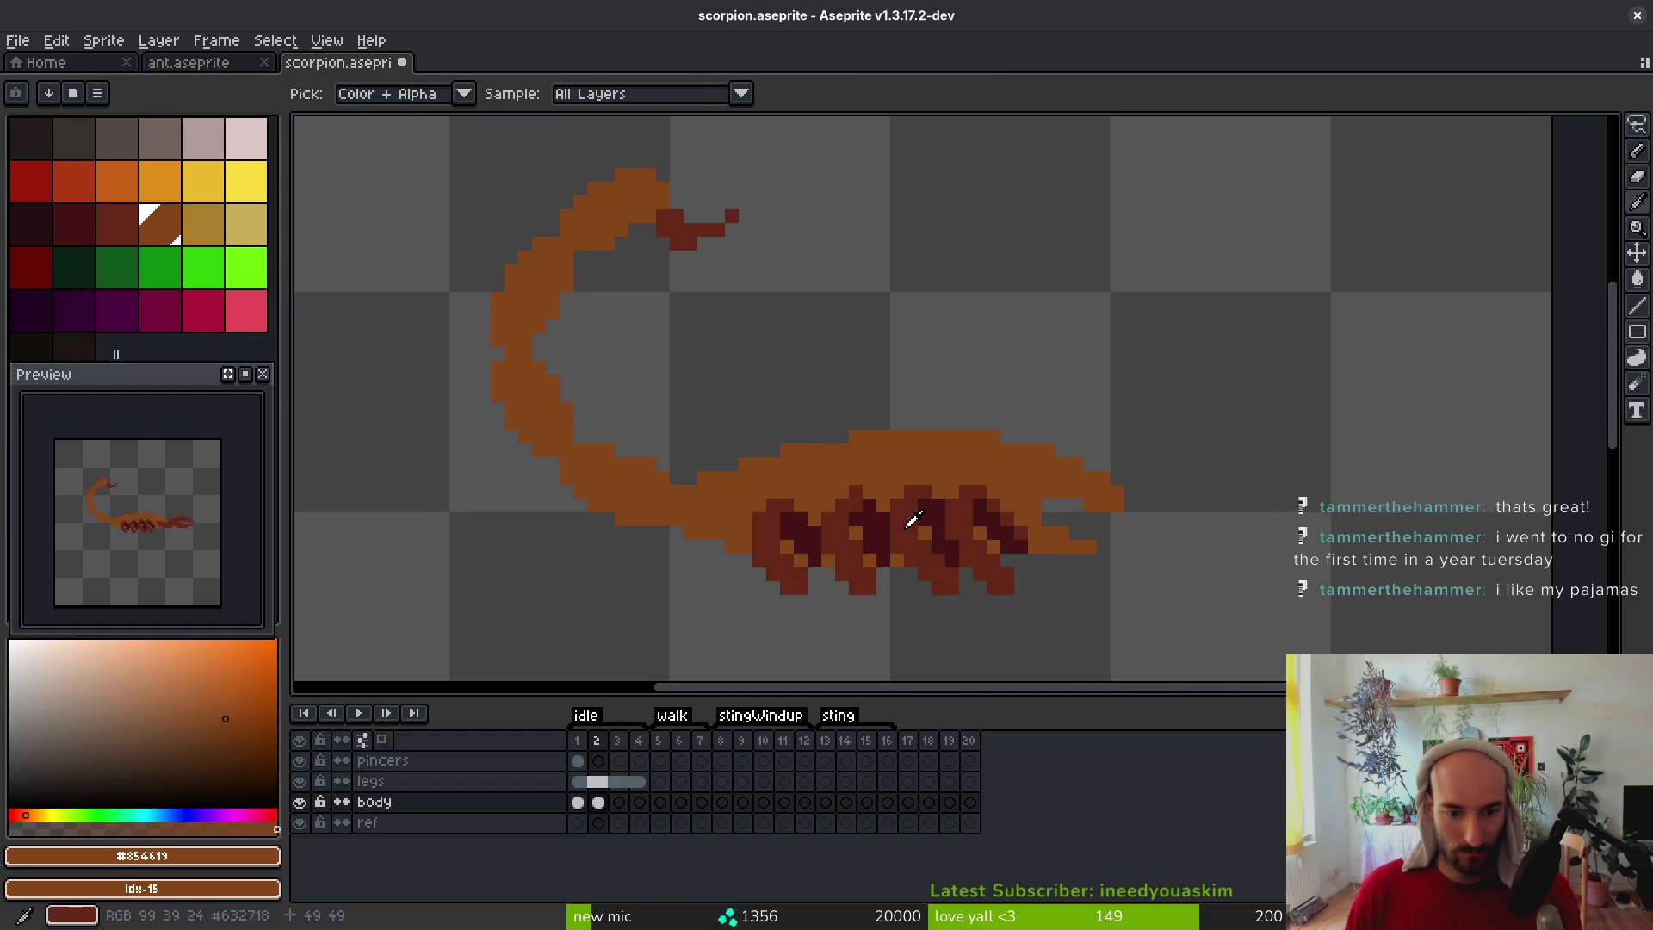
pyautogui.click(598, 801)
pyautogui.press('Right')
pyautogui.press('q')
pyautogui.moveTo(1067, 299)
pyautogui.mouseDown()
pyautogui.moveTo(570, 148)
pyautogui.moveTo(702, 657)
pyautogui.mouseUp()
pyautogui.moveTo(1158, 312); pyautogui.dragTo(1038, 288)
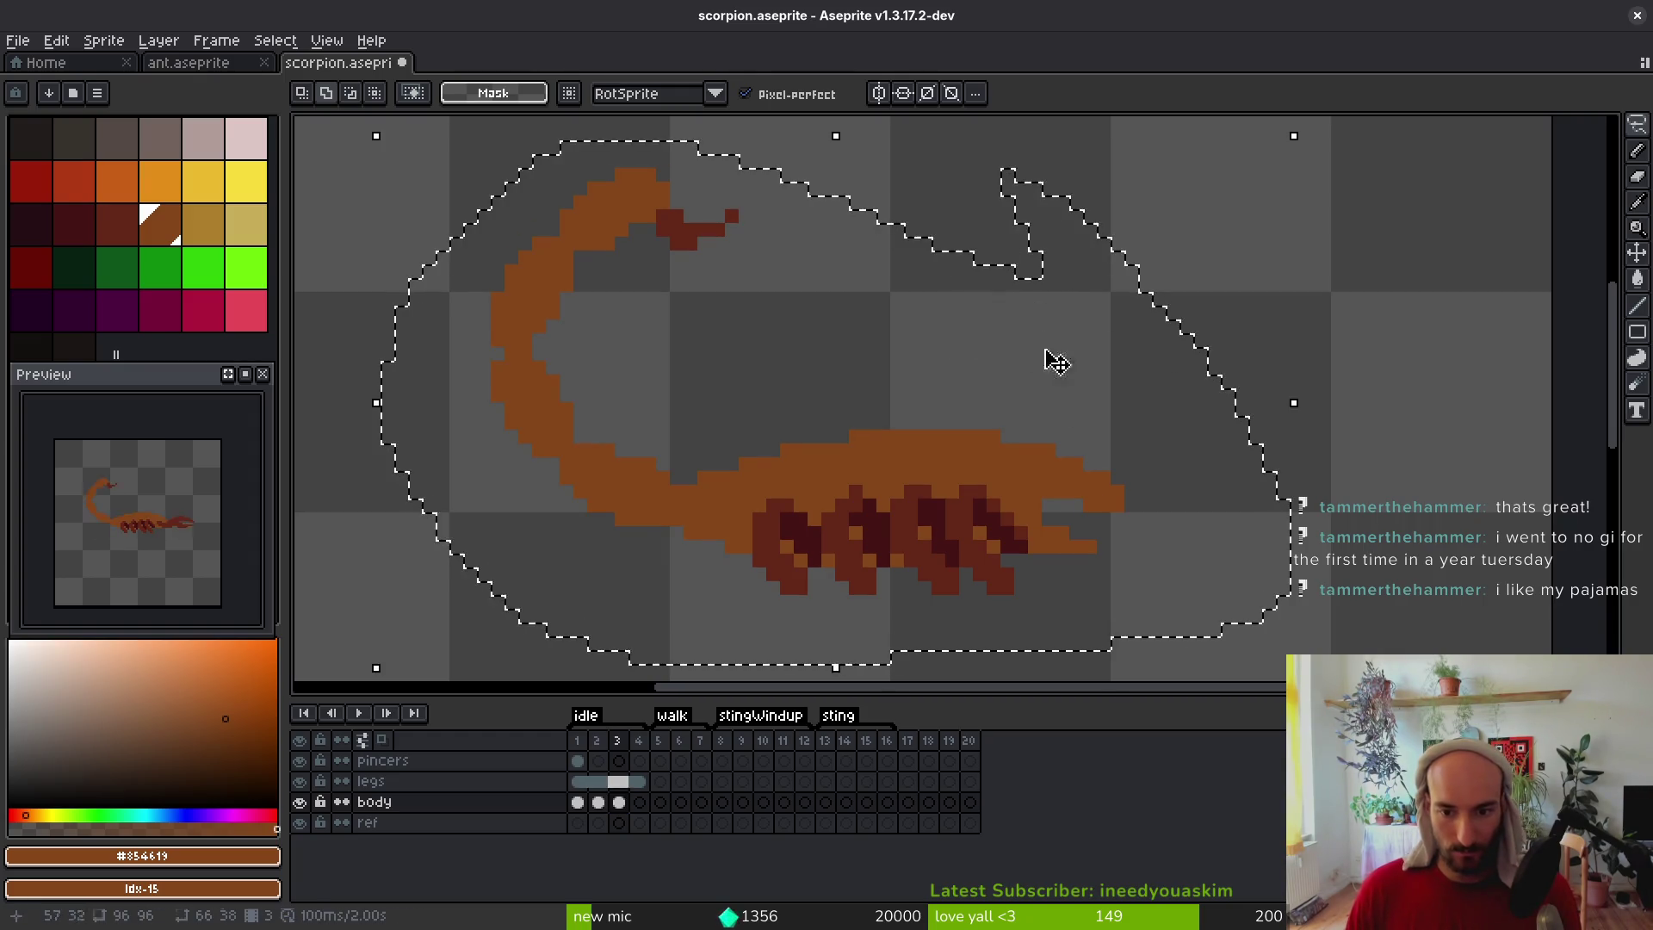
pyautogui.click(1050, 660)
pyautogui.hotkey('ctrl', 'd')
pyautogui.hotkey('ctrl', 's')
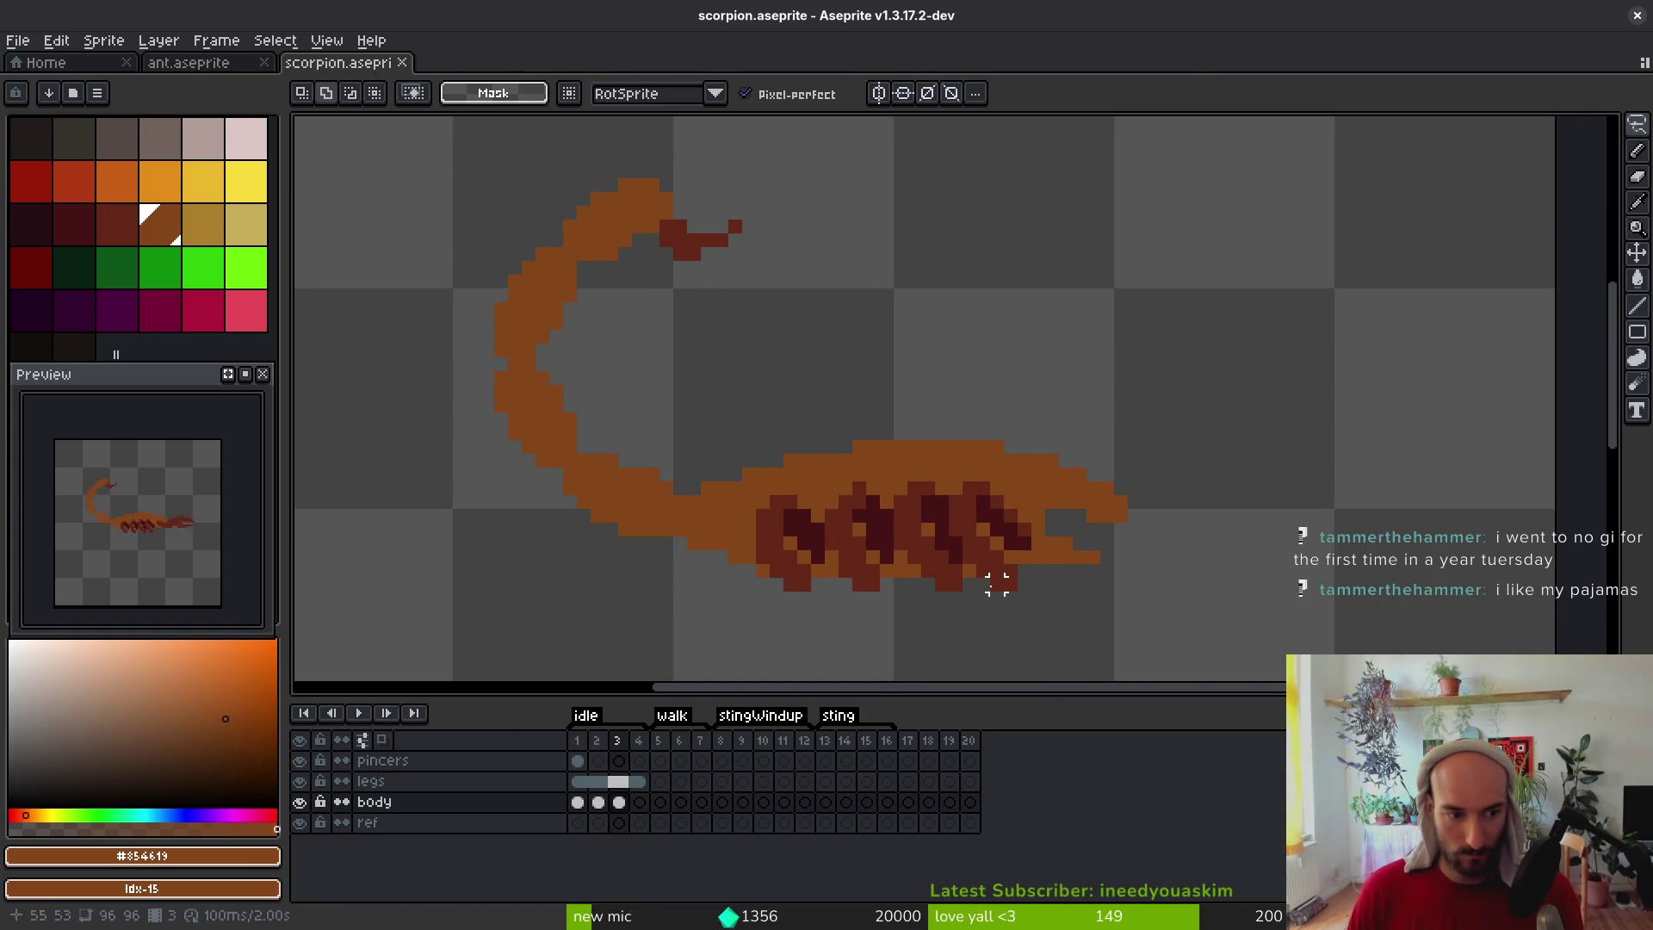
# Copy the frame 3 body into frame 4 and shift it slightly
pyautogui.click(620, 801)
pyautogui.hotkey('ctrl', 'c')
pyautogui.click(640, 801)
pyautogui.hotkey('ctrl', 'v')
pyautogui.moveTo(1163, 433)
pyautogui.mouseDown()
pyautogui.moveTo(1046, 405)
pyautogui.moveTo(758, 430)
pyautogui.moveTo(680, 474)
pyautogui.moveTo(693, 532)
pyautogui.mouseUp()
pyautogui.moveTo(722, 419)
pyautogui.mouseDown()
pyautogui.moveTo(694, 543)
pyautogui.moveTo(1201, 657)
pyautogui.moveTo(1323, 315)
pyautogui.moveTo(1193, 657)
pyautogui.mouseUp()
pyautogui.scroll(1, 1081, 349)
pyautogui.moveTo(1110, 254)
pyautogui.mouseDown()
pyautogui.moveTo(711, 297)
pyautogui.moveTo(1236, 379)
pyautogui.moveTo(1120, 232)
pyautogui.mouseUp()
pyautogui.click(1026, 425)
pyautogui.press('Return')
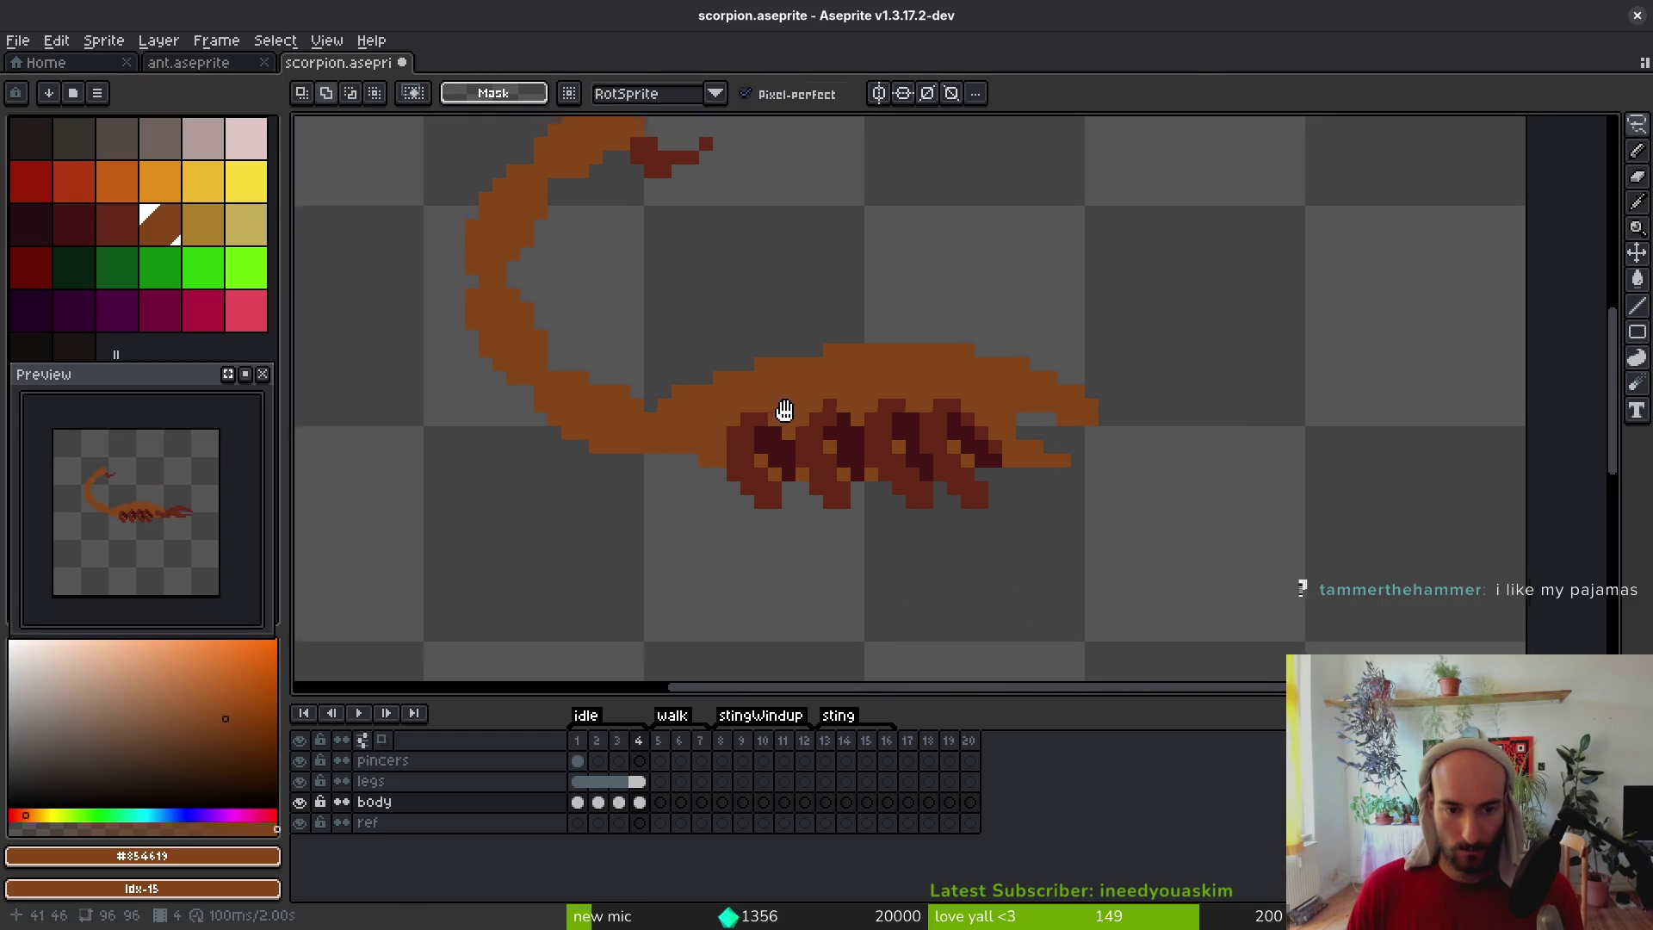
# Move the tail in idle frame 2 down slightly
pyautogui.scroll(1, 779, 406)
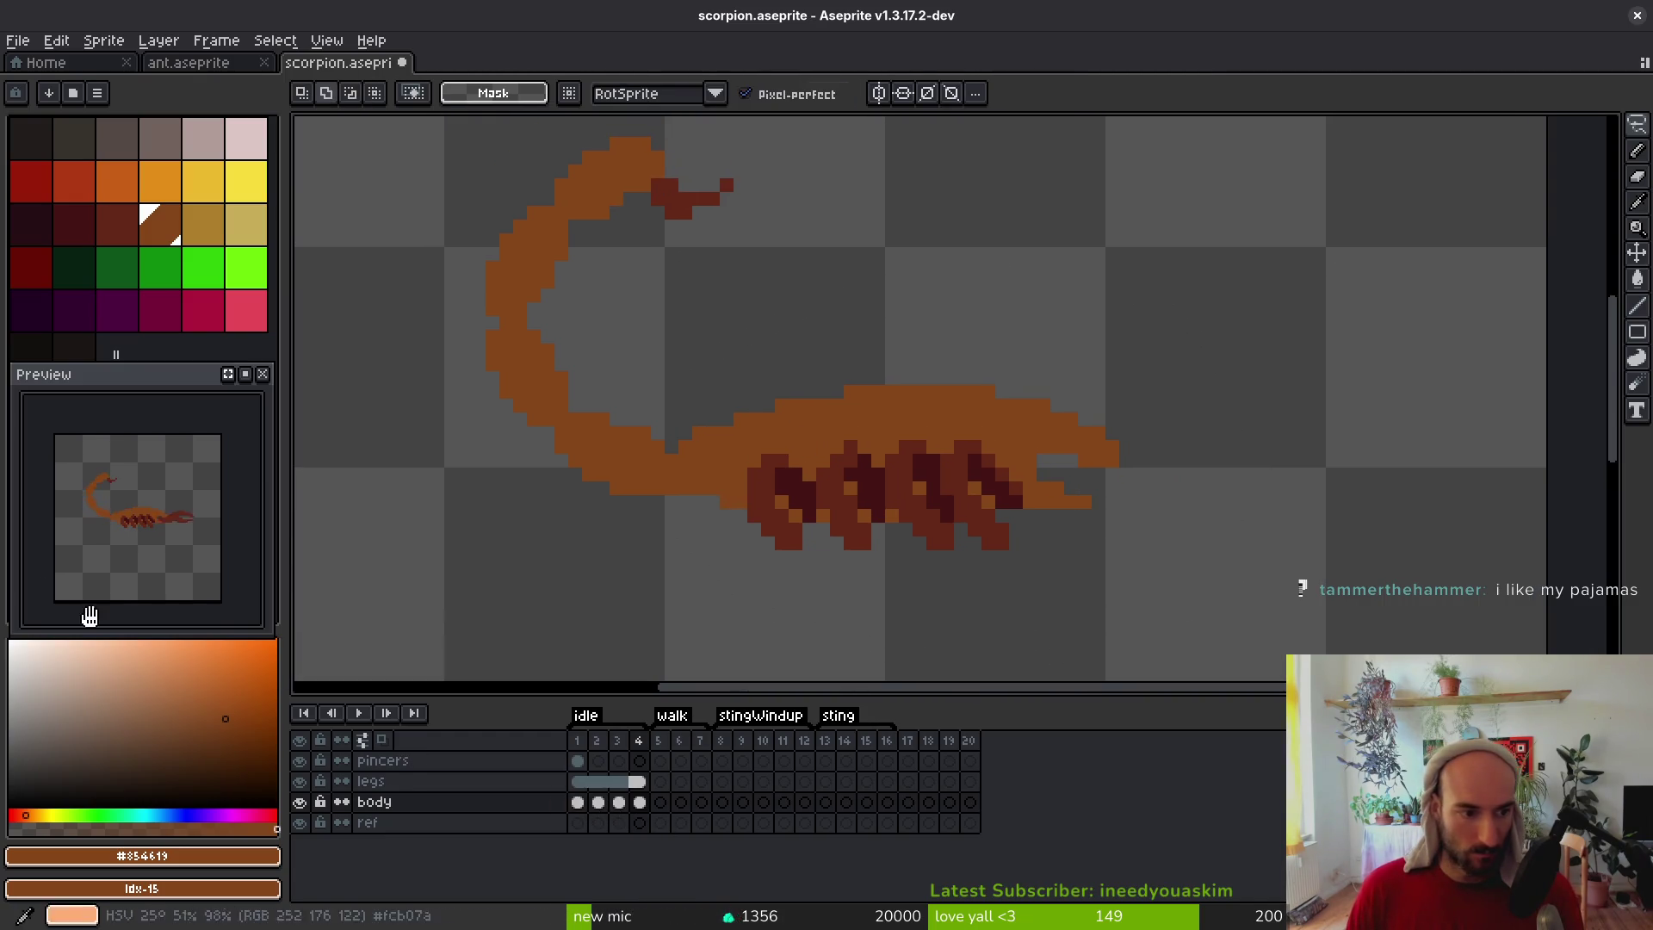
pyautogui.scroll(1, 123, 535)
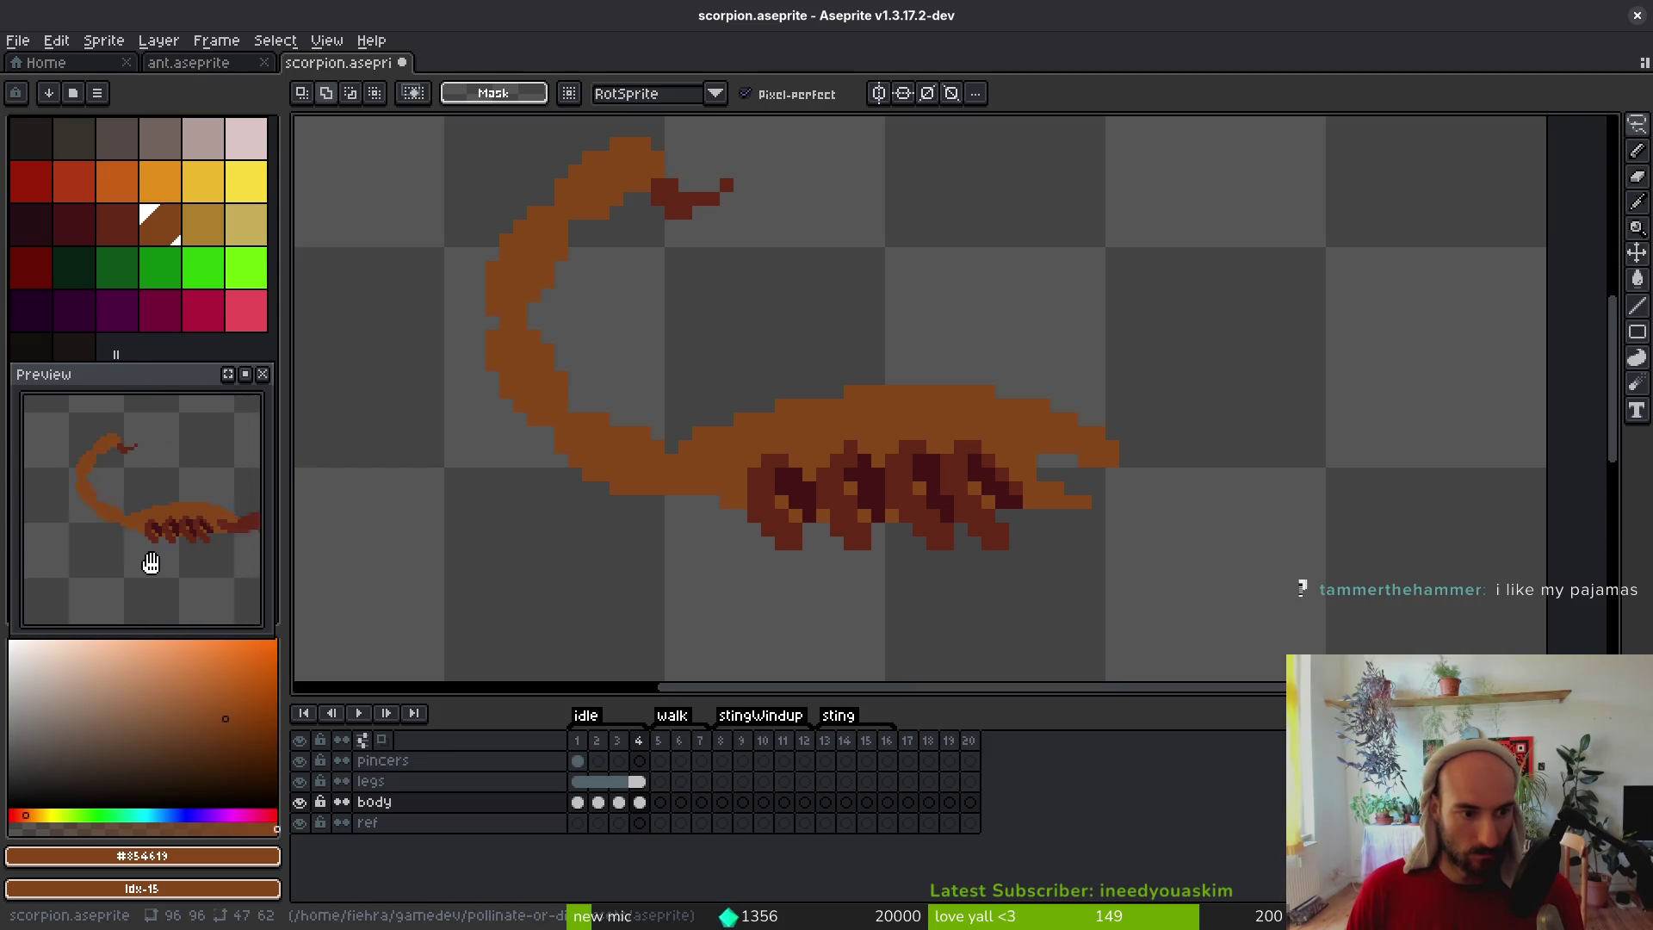
pyautogui.moveTo(857, 387); pyautogui.dragTo(856, 408)
pyautogui.press('i')
pyautogui.press('Left')
pyautogui.press('Left')
pyautogui.press('Left')
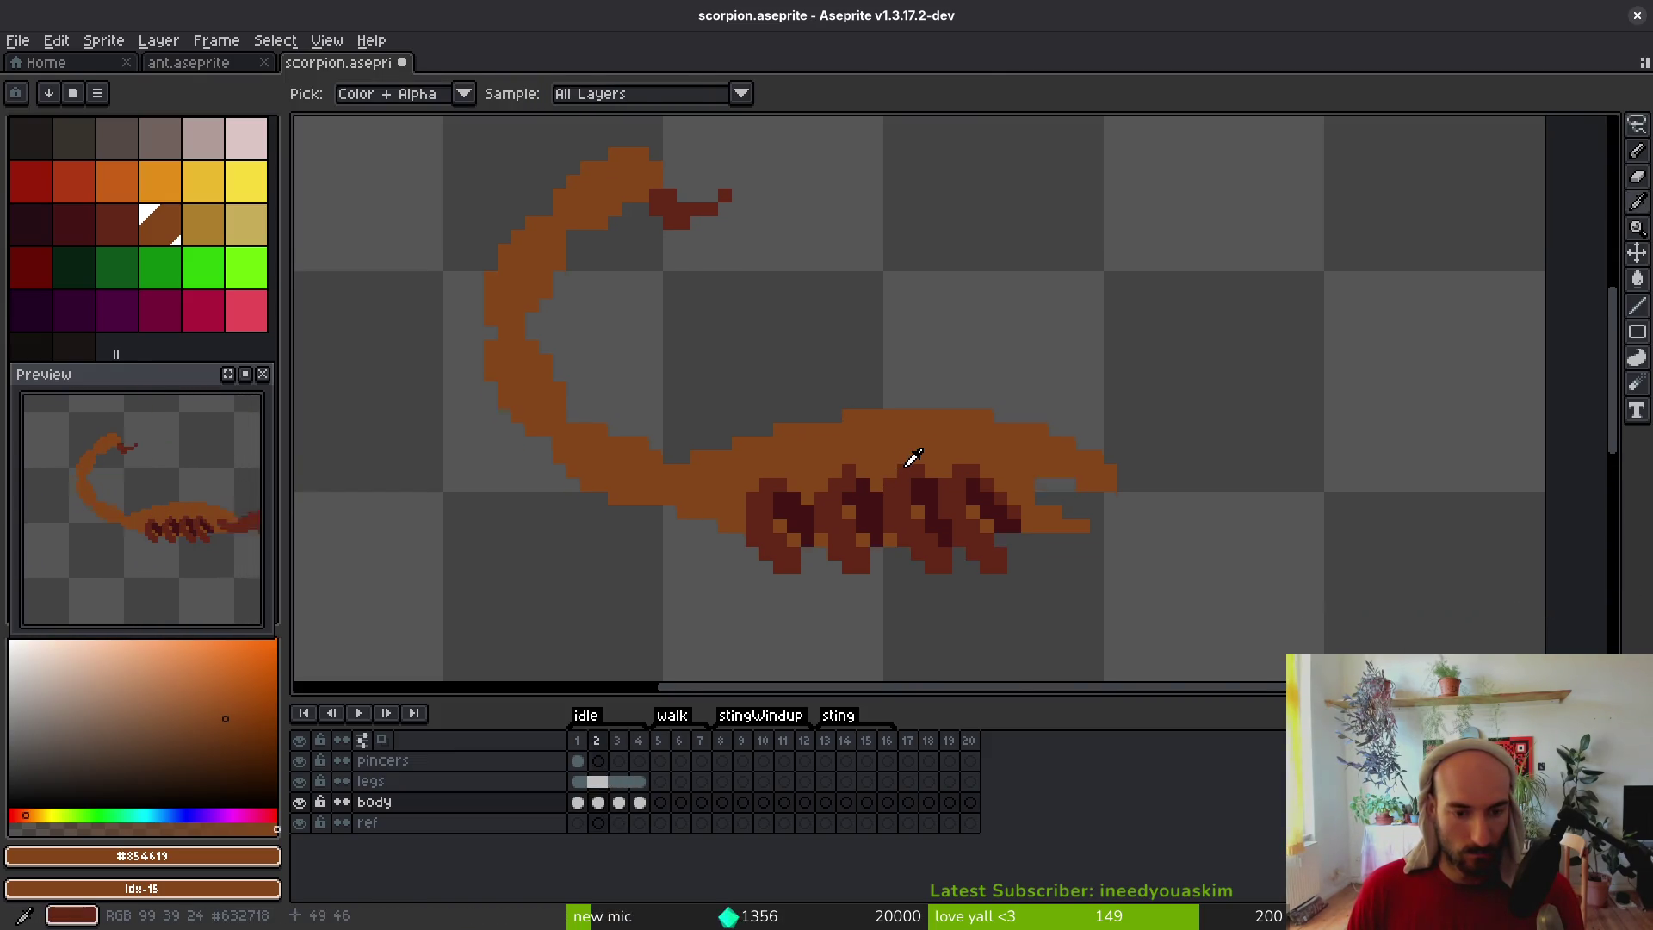
pyautogui.press('m')
pyautogui.moveTo(661, 392)
pyautogui.mouseDown()
pyautogui.moveTo(728, 428)
pyautogui.moveTo(726, 445)
pyautogui.mouseUp()
pyautogui.scroll(-1, 727, 428)
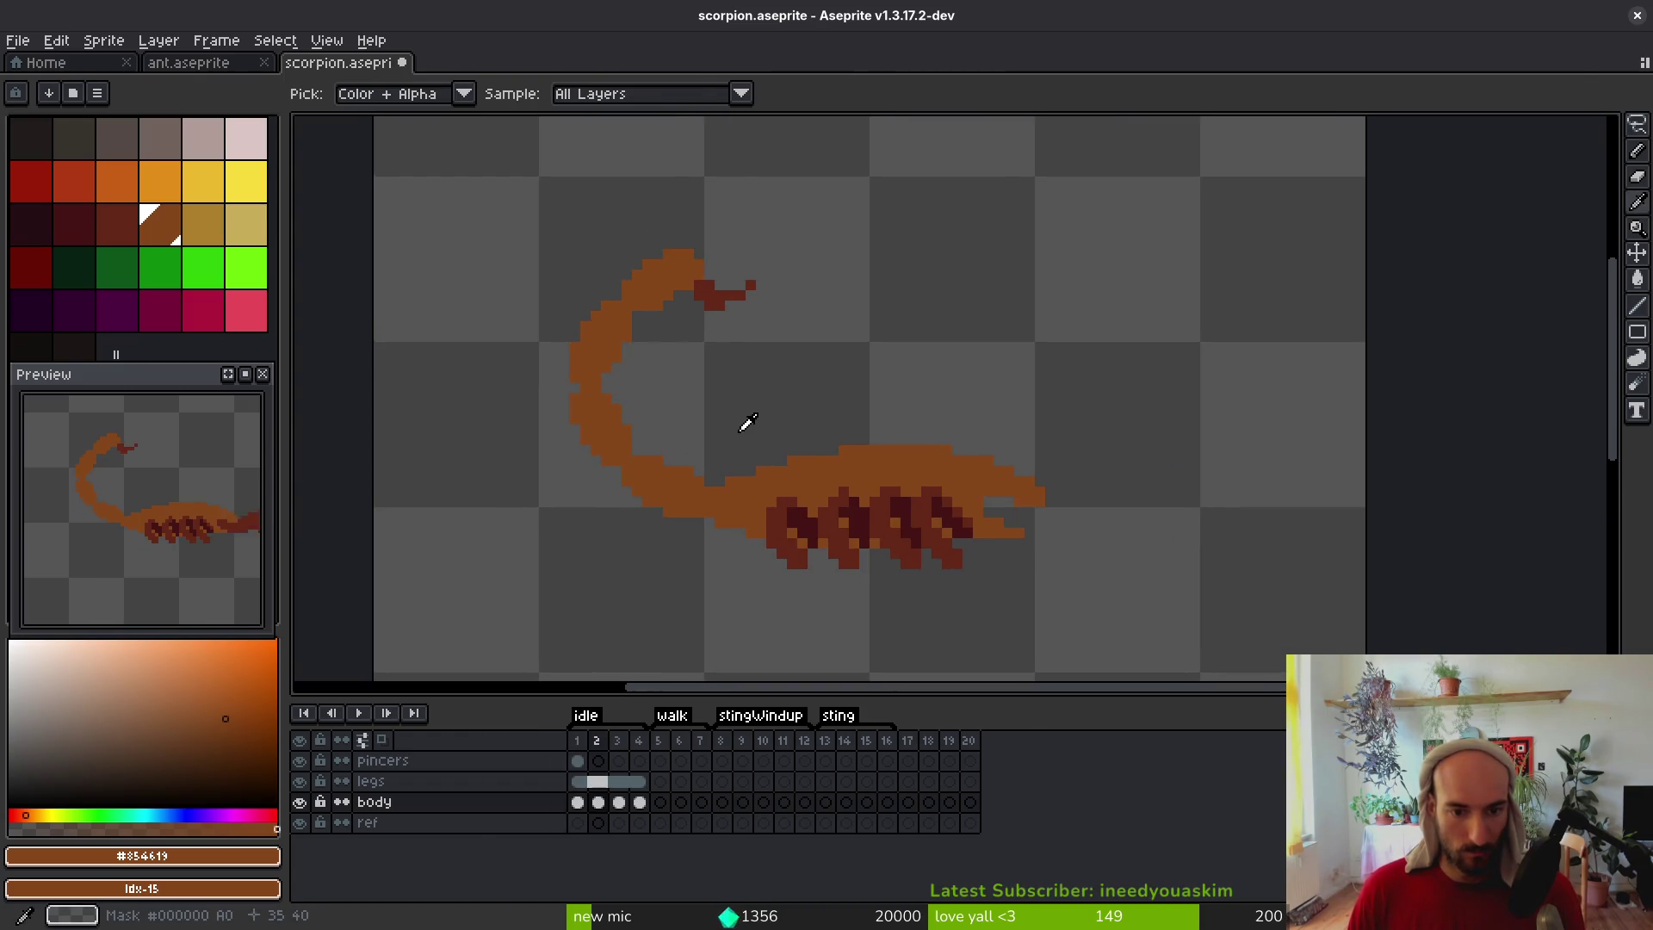
pyautogui.click(599, 801)
pyautogui.moveTo(682, 191)
pyautogui.mouseDown()
pyautogui.moveTo(520, 468)
pyautogui.moveTo(680, 540)
pyautogui.moveTo(738, 229)
pyautogui.moveTo(682, 194)
pyautogui.mouseUp()
pyautogui.moveTo(659, 287); pyautogui.dragTo(668, 303)
pyautogui.press('Return')
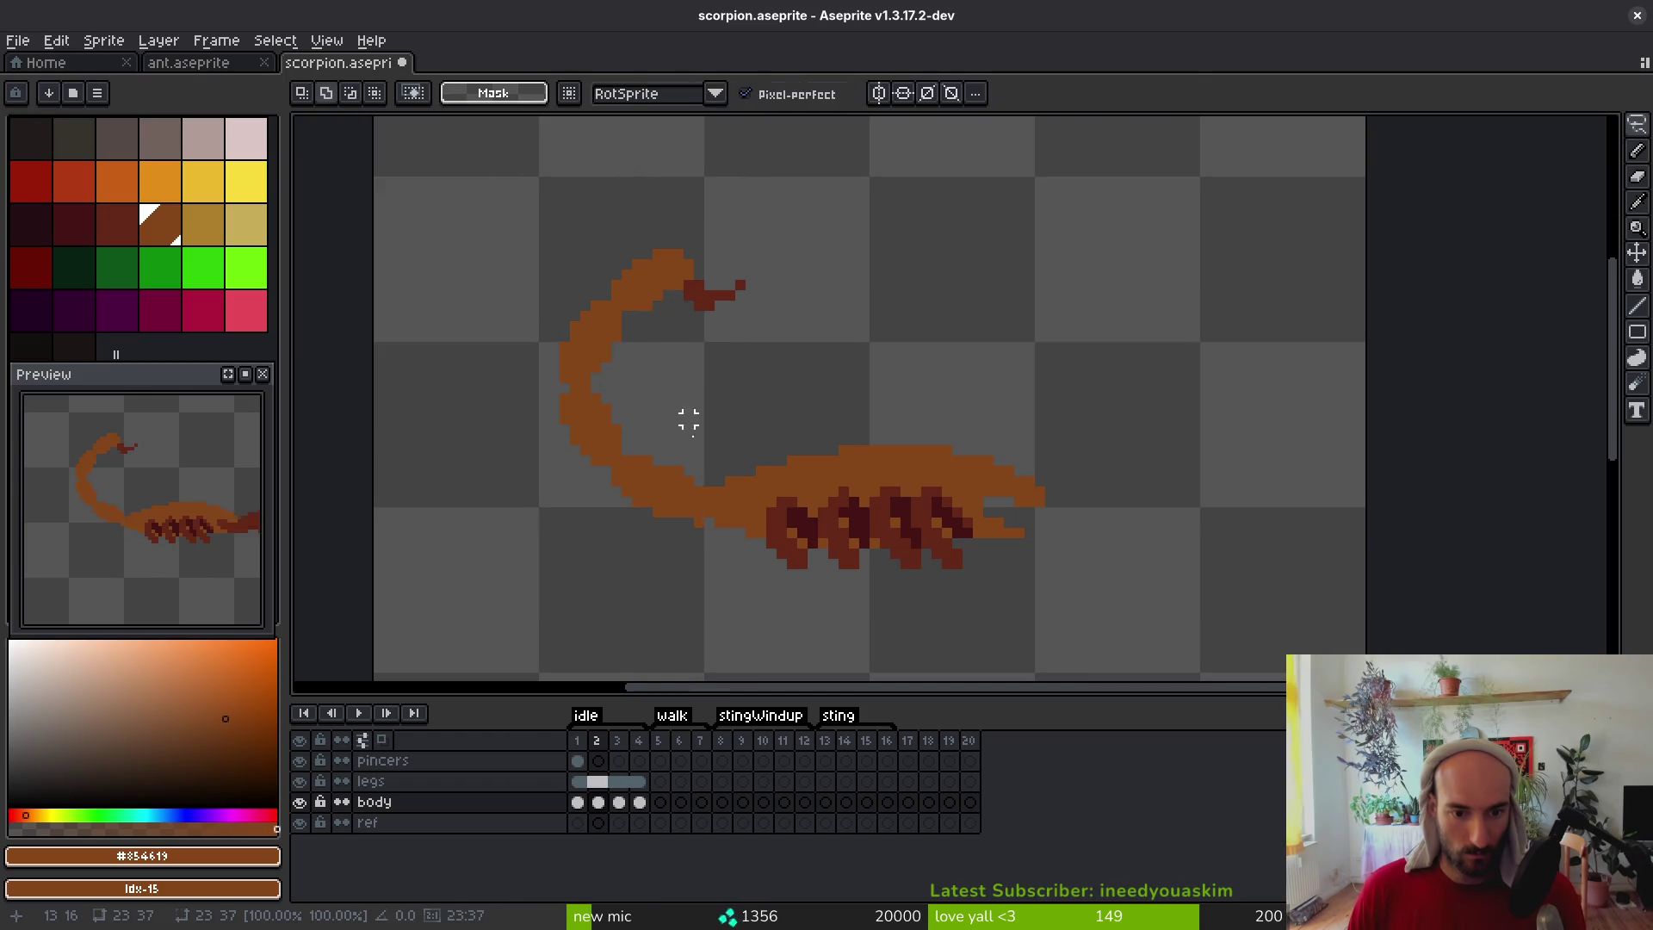
# Lasso the scorpion body in frame 3 and move it slightly
pyautogui.scroll(4, 690, 417)
pyautogui.press('b')
pyautogui.scroll(-4, 701, 482)
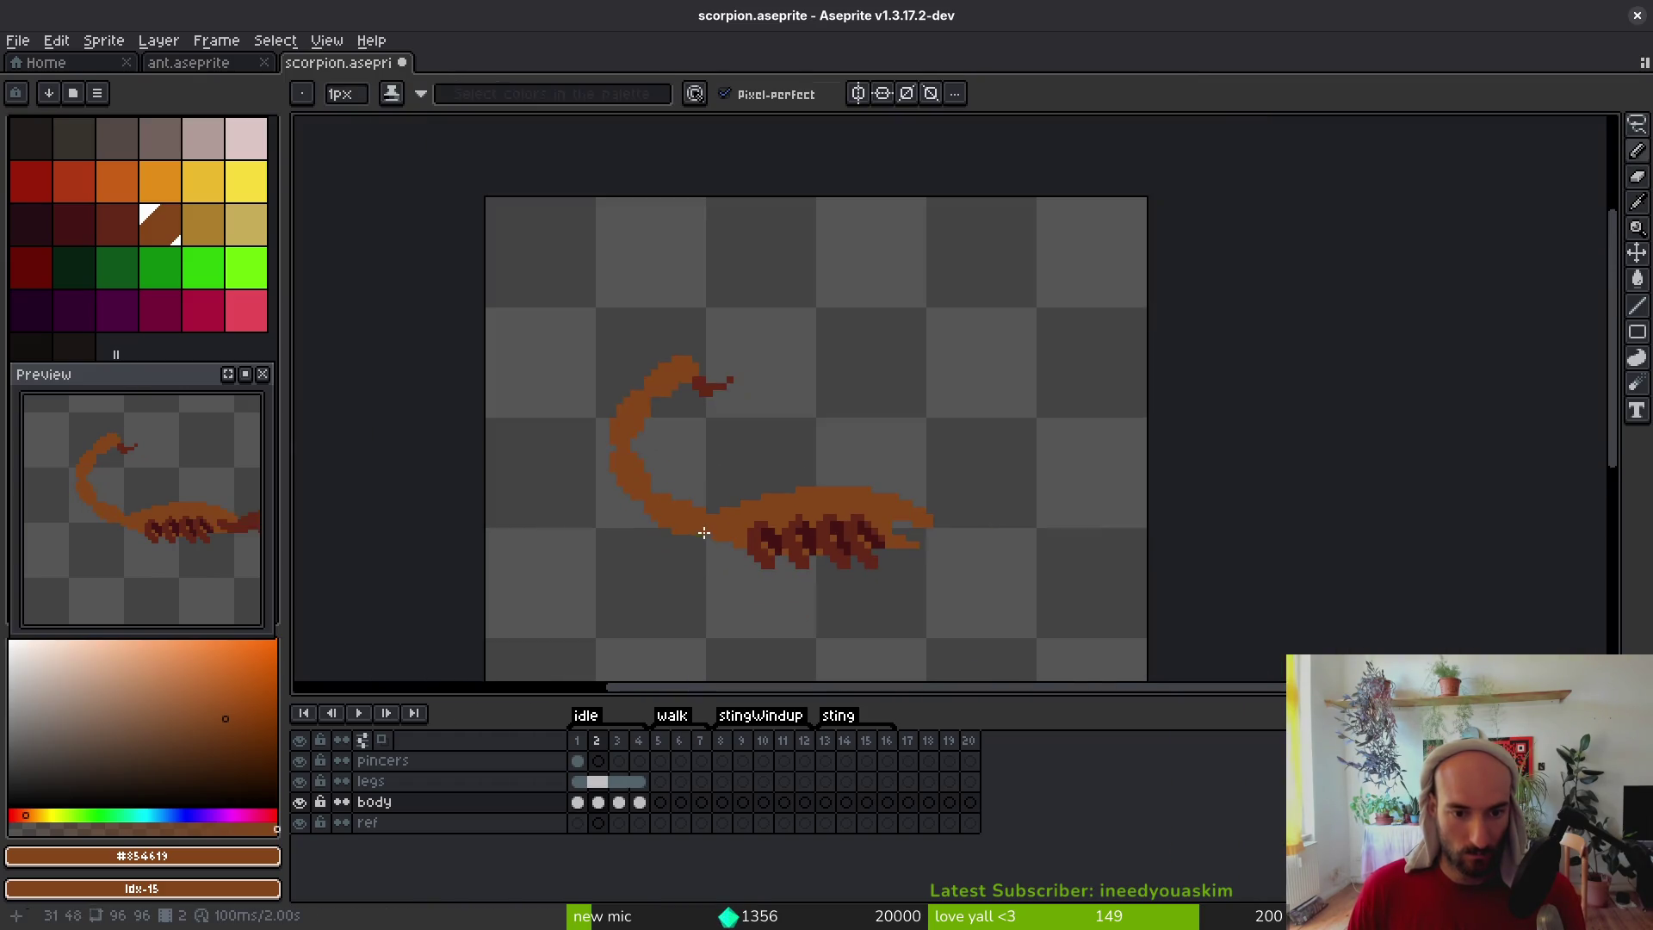
pyautogui.press('i')
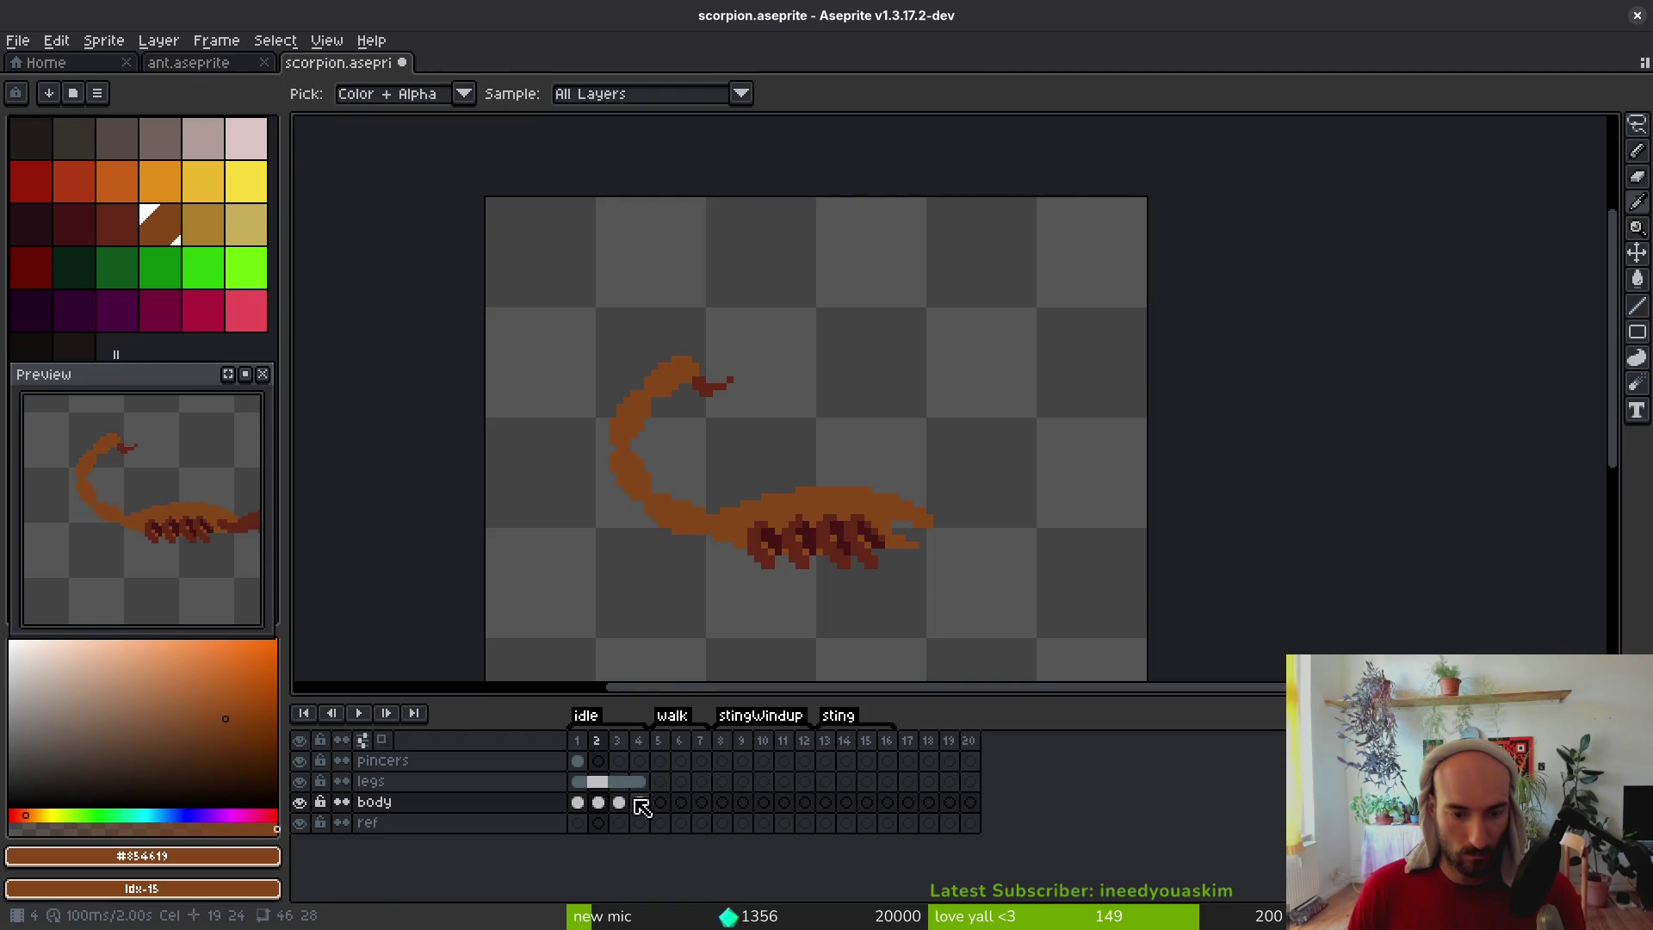
pyautogui.click(624, 799)
pyautogui.click(616, 803)
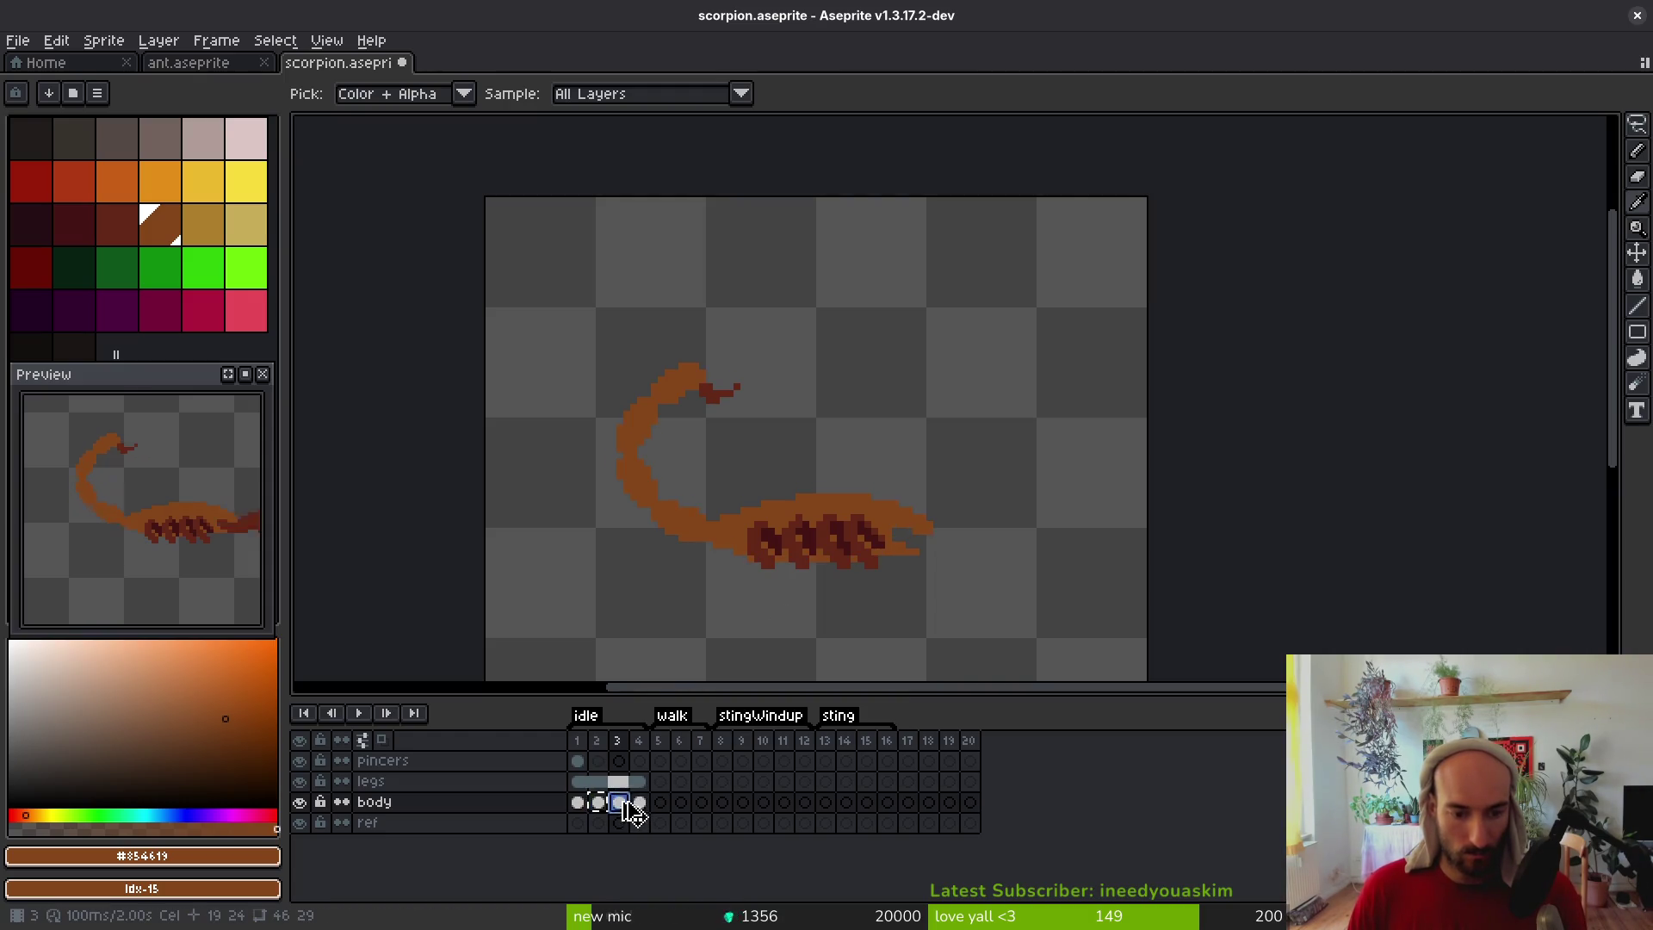
pyautogui.press('q')
pyautogui.moveTo(872, 338)
pyautogui.mouseDown()
pyautogui.moveTo(696, 303)
pyautogui.moveTo(996, 572)
pyautogui.moveTo(990, 344)
pyautogui.mouseUp()
pyautogui.moveTo(885, 462)
pyautogui.mouseDown()
pyautogui.moveTo(793, 462)
pyautogui.moveTo(709, 527)
pyautogui.moveTo(952, 443)
pyautogui.moveTo(818, 379)
pyautogui.mouseUp()
pyautogui.click(806, 379)
pyautogui.rightClick(764, 410)
pyautogui.click(818, 421)
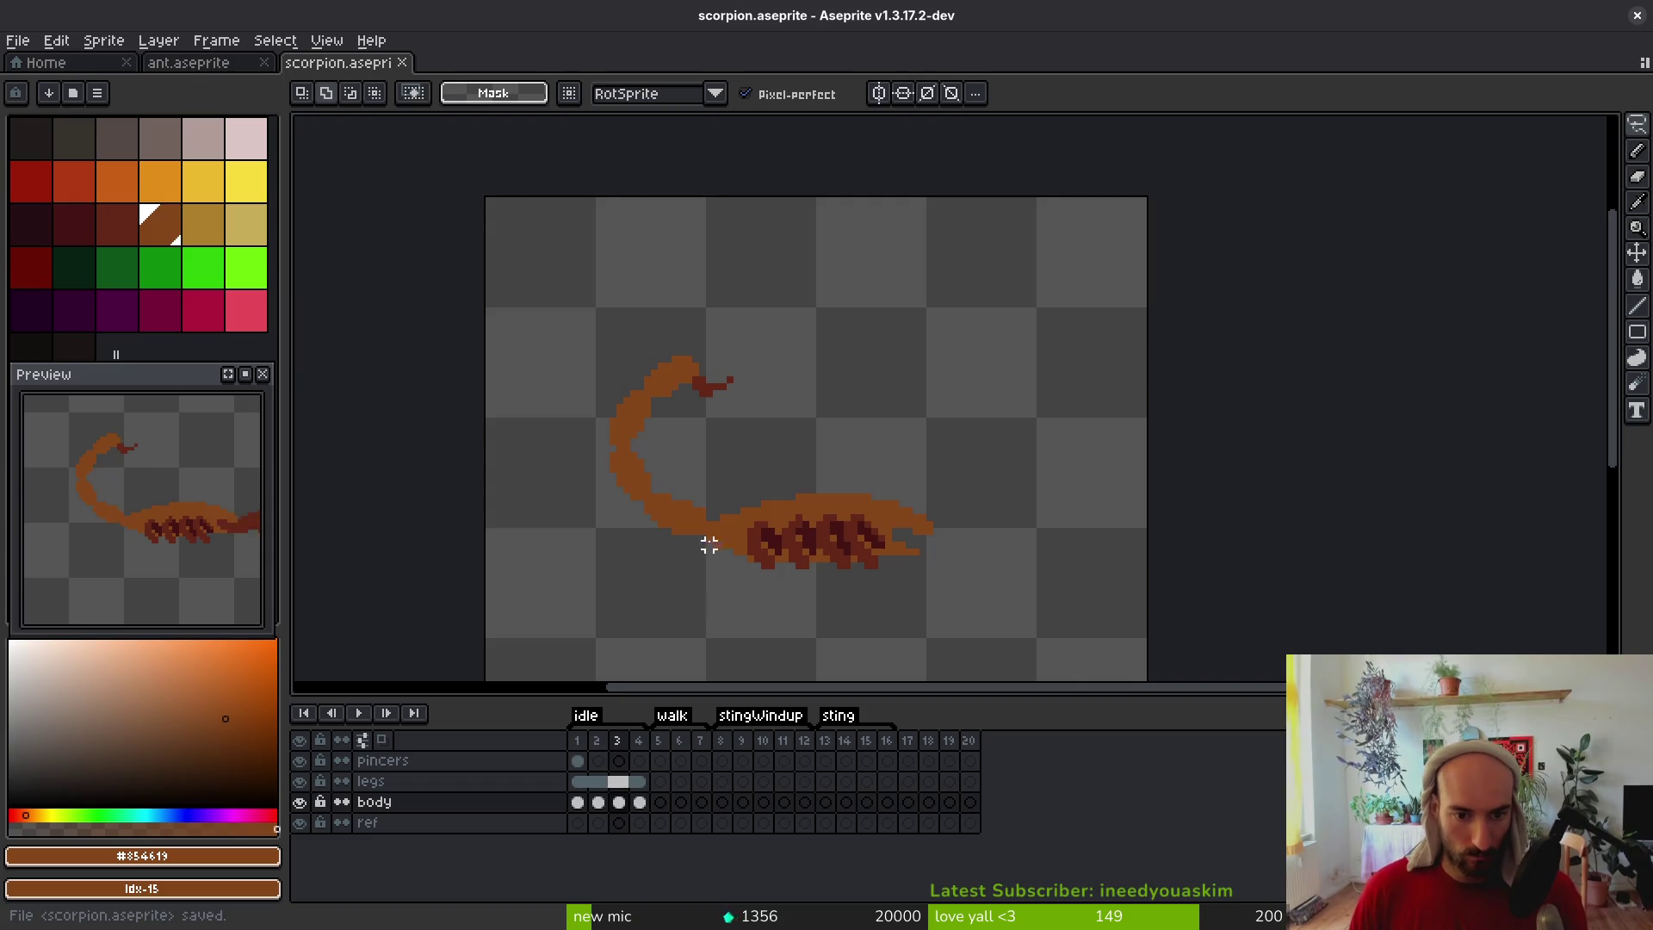
# Fill the gap where the tail meets the body in frame 3
pyautogui.scroll(1, 709, 542)
pyautogui.scroll(-1, 827, 480)
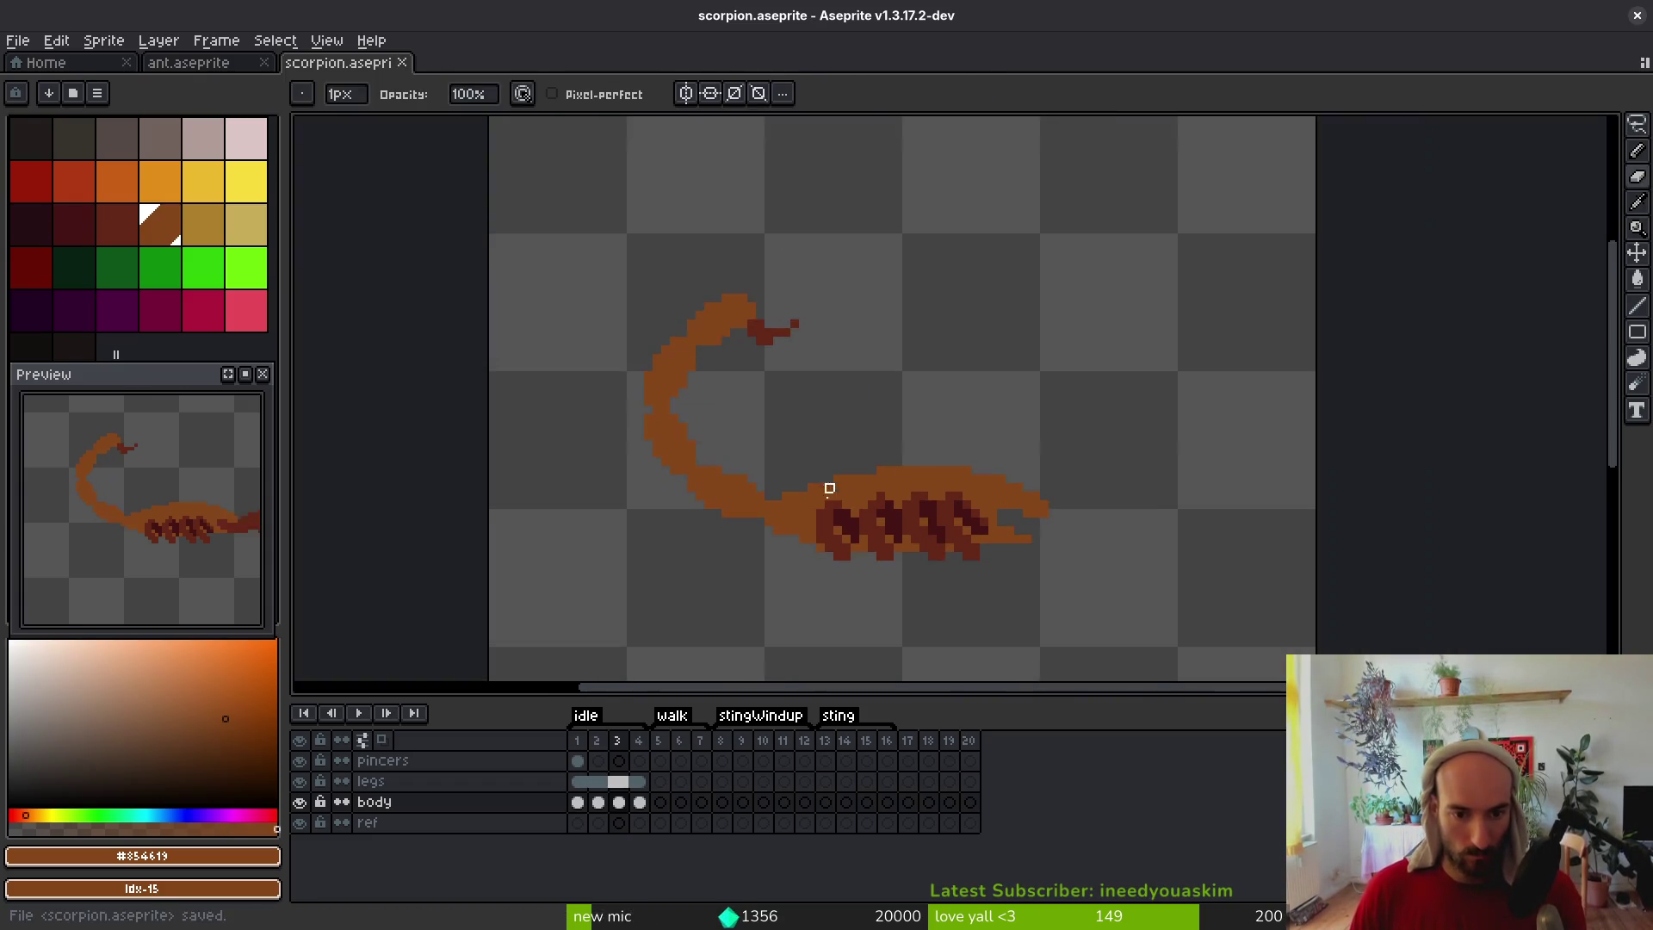
pyautogui.press('f')
pyautogui.click(754, 517)
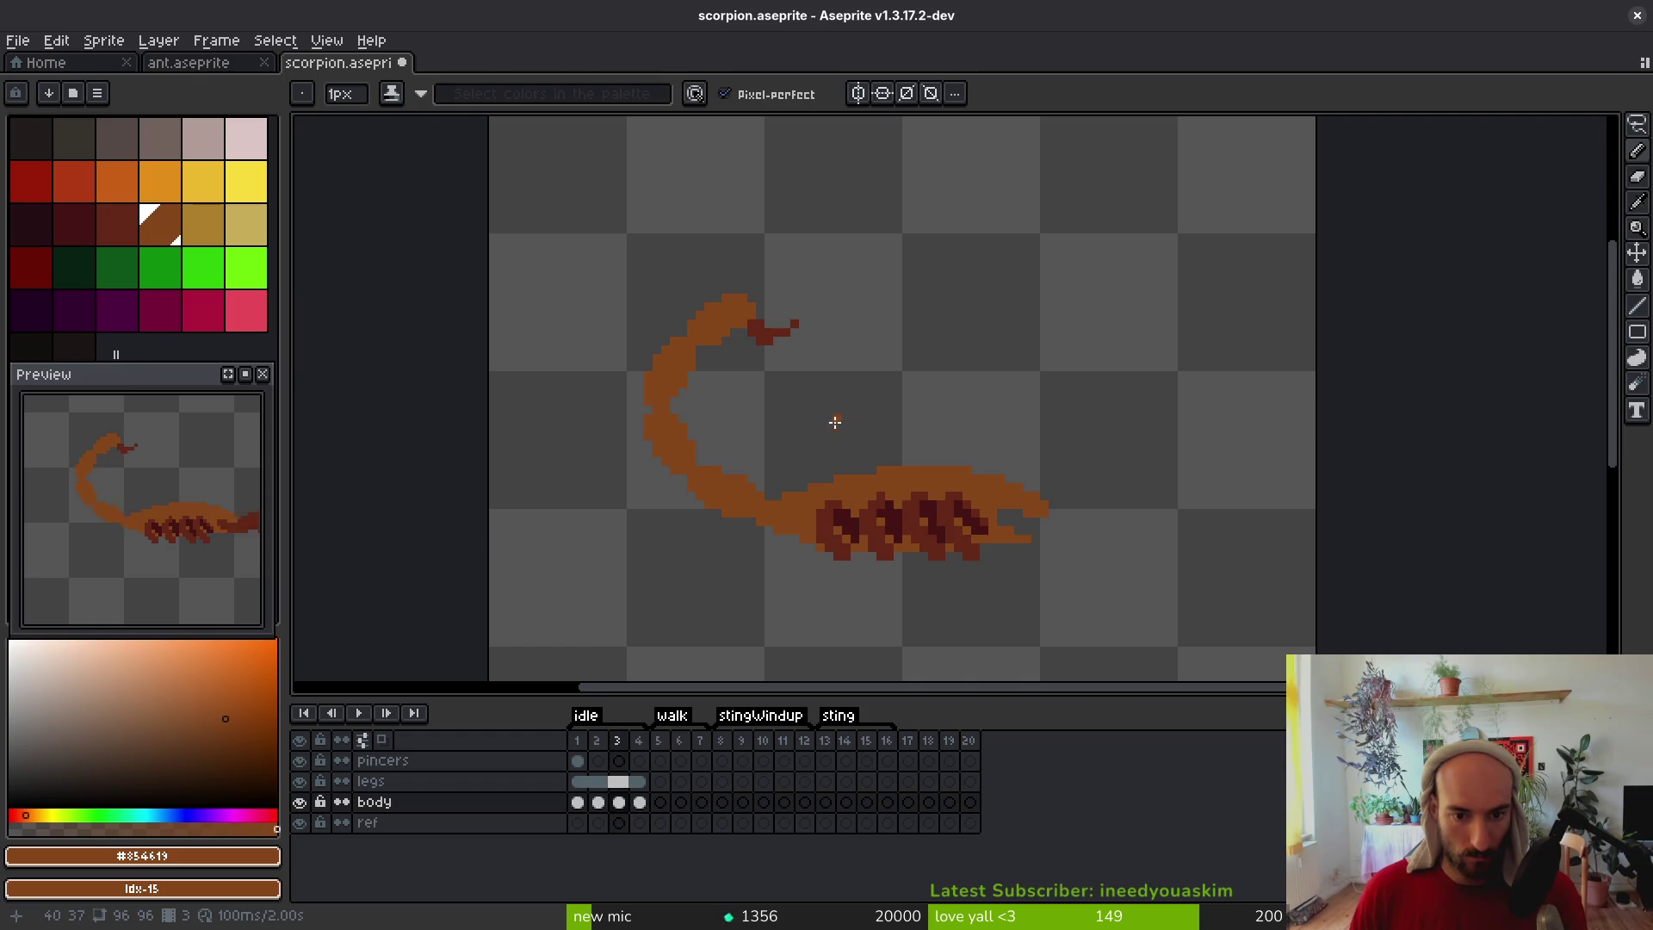
# Raise the scorpion body one pixel in idle frame 4
pyautogui.click(619, 802)
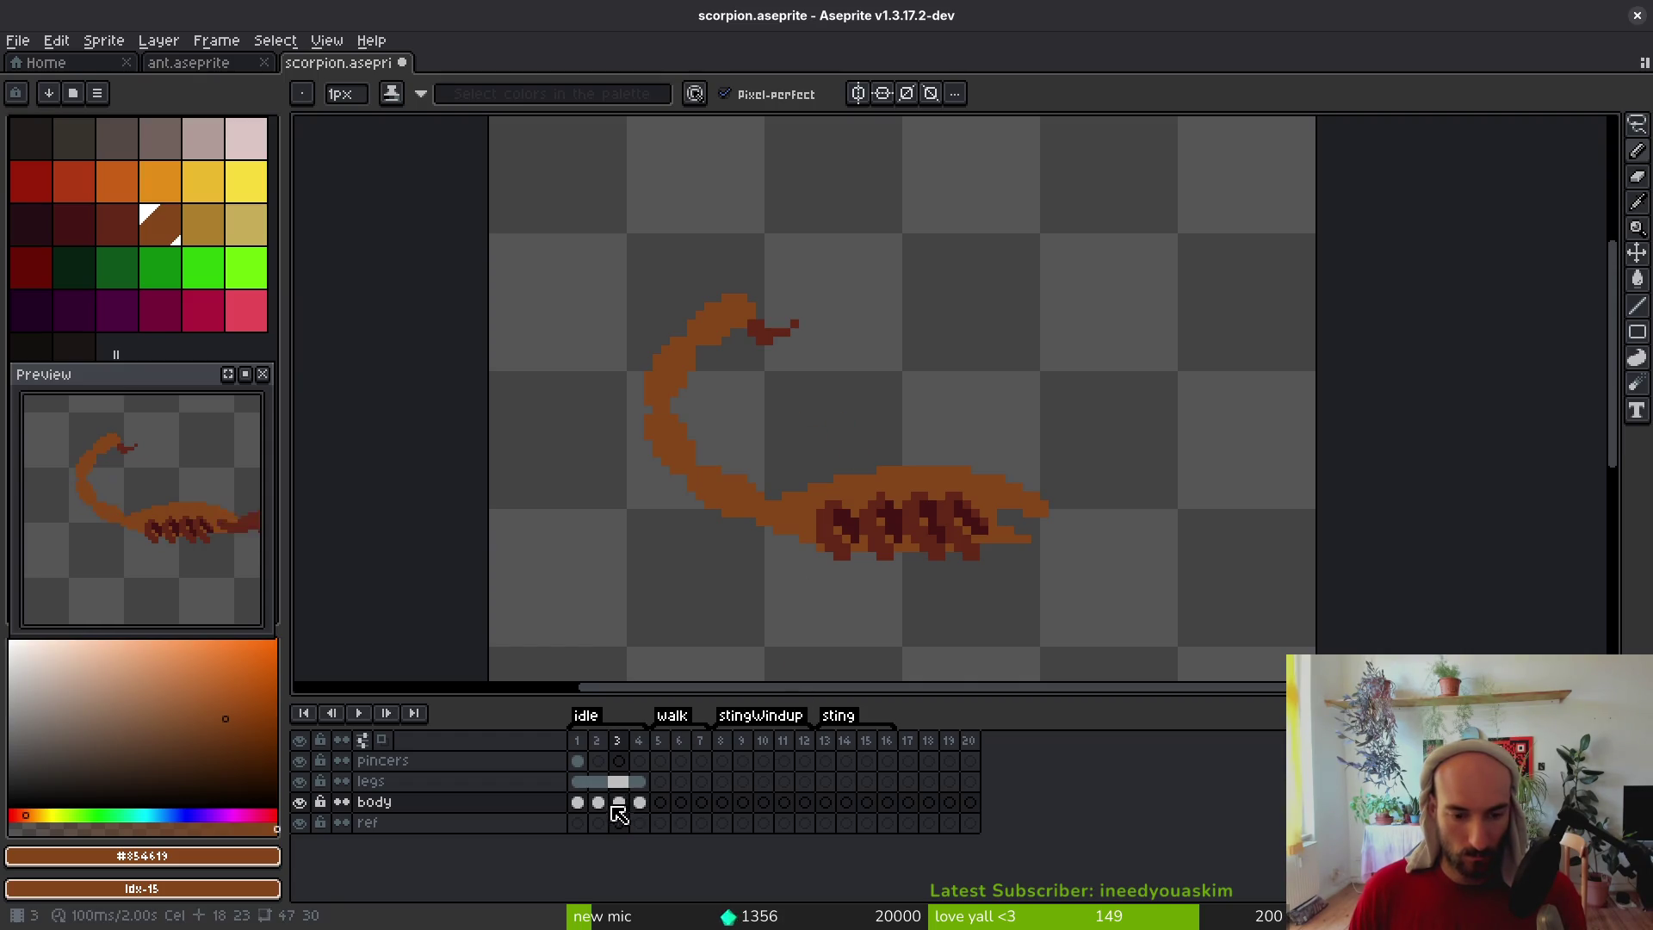
pyautogui.click(641, 805)
pyautogui.press('q')
pyautogui.moveTo(1003, 434)
pyautogui.mouseDown()
pyautogui.moveTo(758, 470)
pyautogui.moveTo(768, 503)
pyautogui.moveTo(1171, 560)
pyautogui.moveTo(985, 405)
pyautogui.mouseUp()
pyautogui.press('Up')
pyautogui.press('Return')
pyautogui.scroll(4, 779, 543)
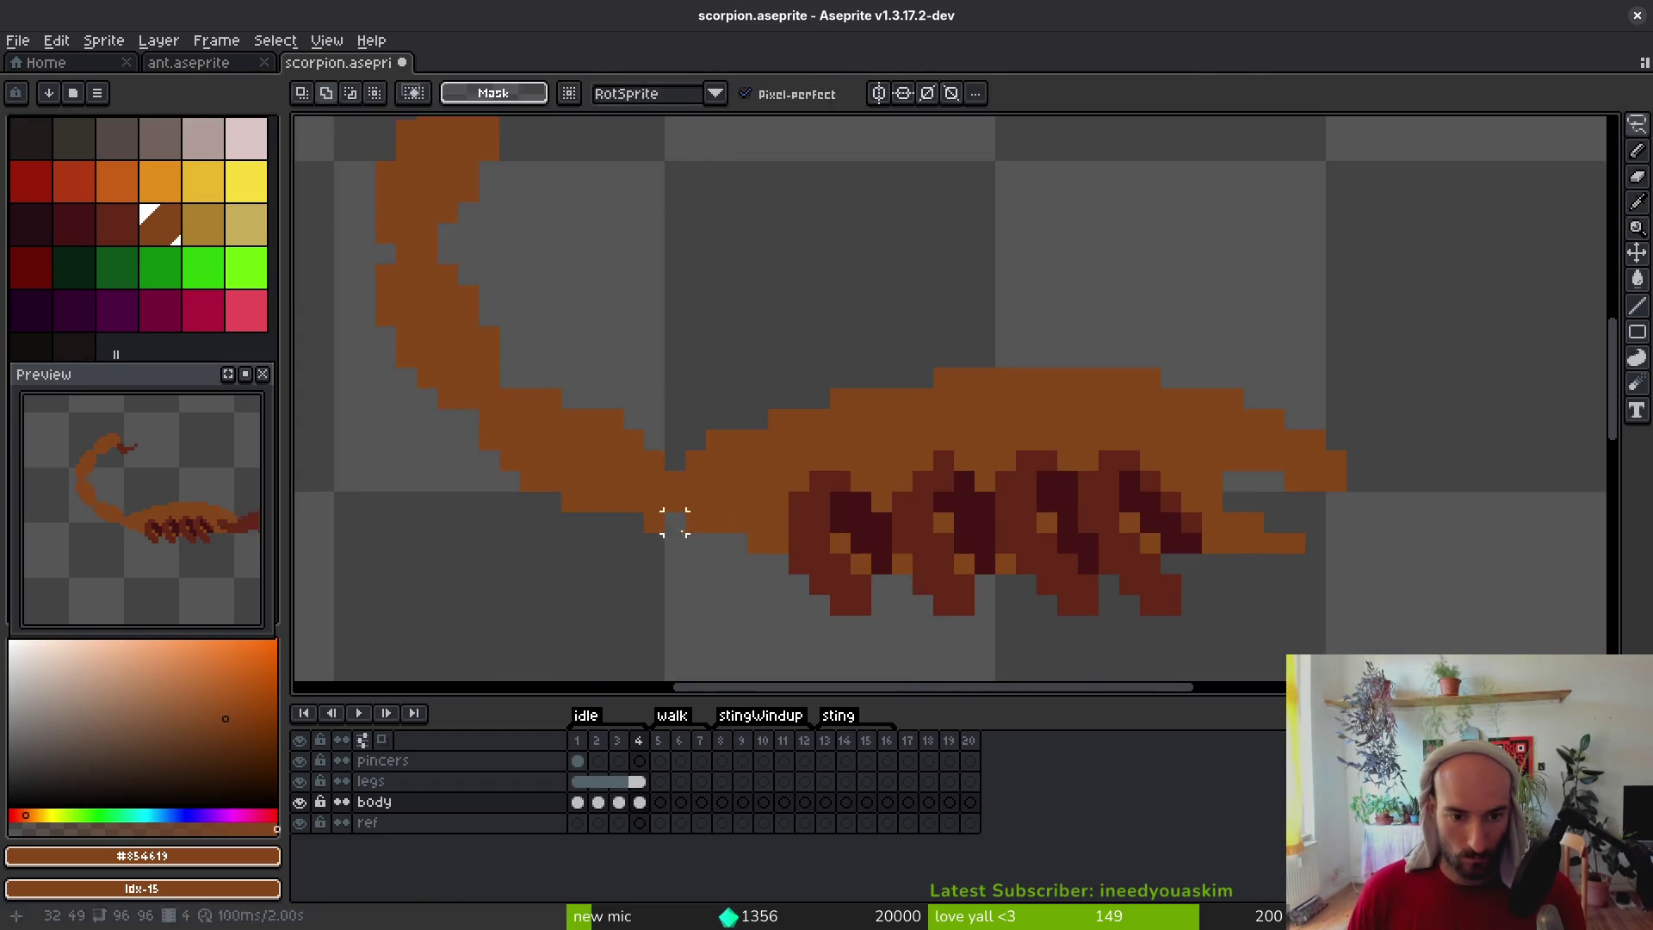
pyautogui.press('b')
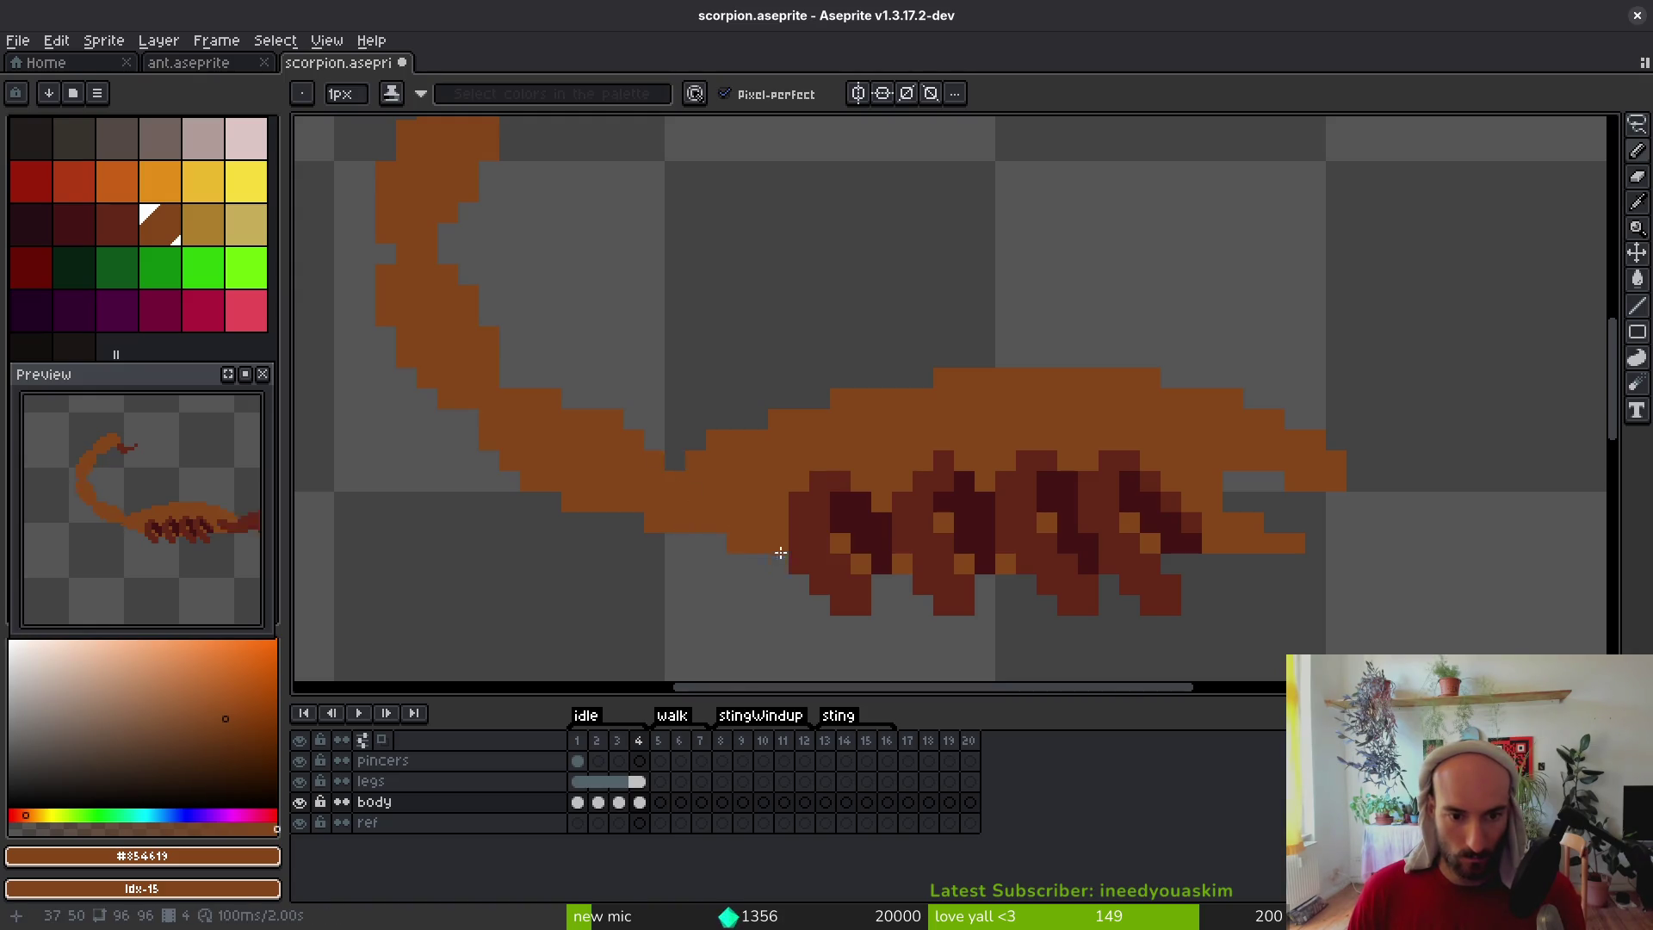
pyautogui.scroll(-3, 775, 551)
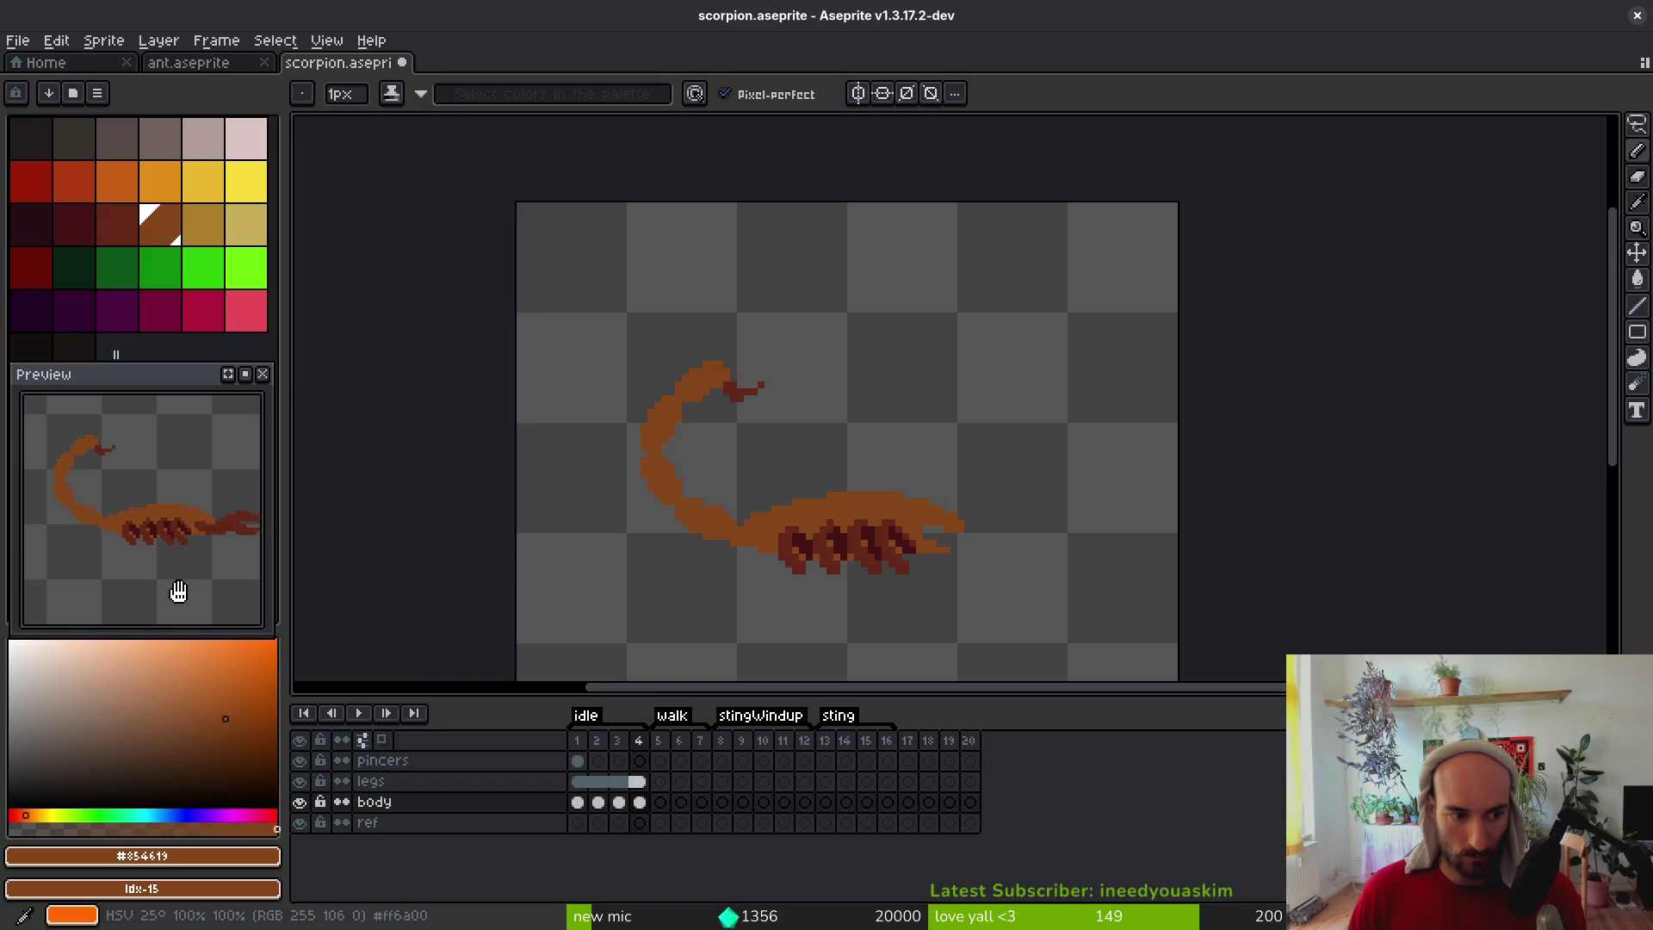
# Step through idle frames 1–4 to check the motion, then add Layer 1 above body
pyautogui.press('Left')
pyautogui.press('Left')
pyautogui.press('Left')
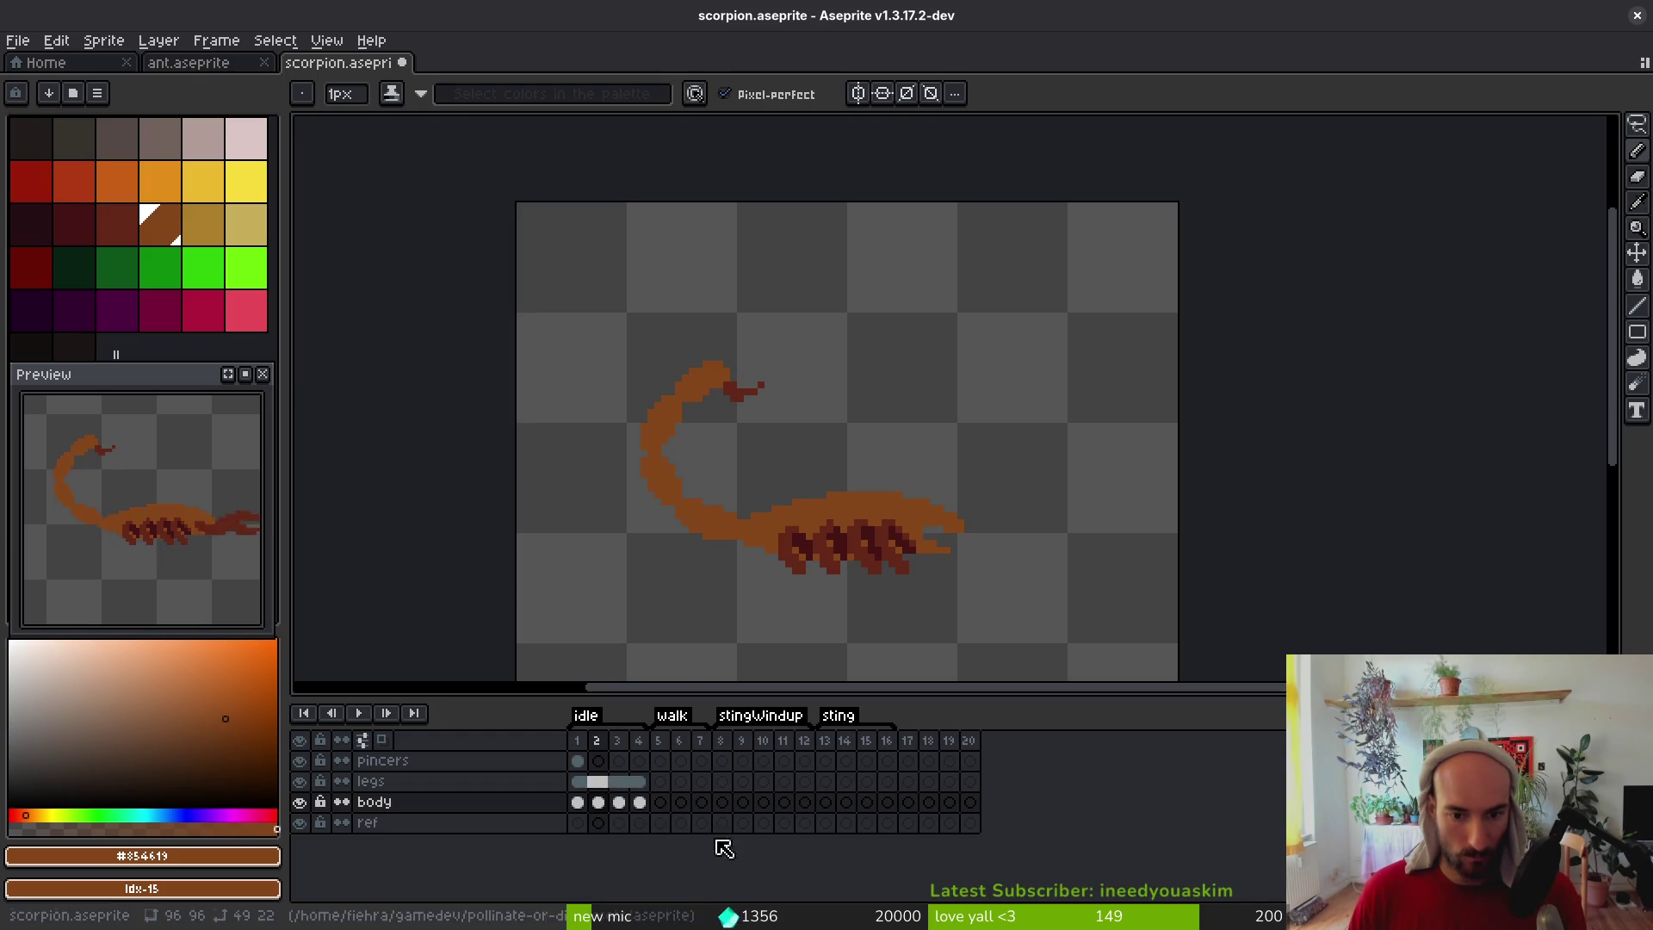
pyautogui.press('Right')
pyautogui.press('Right')
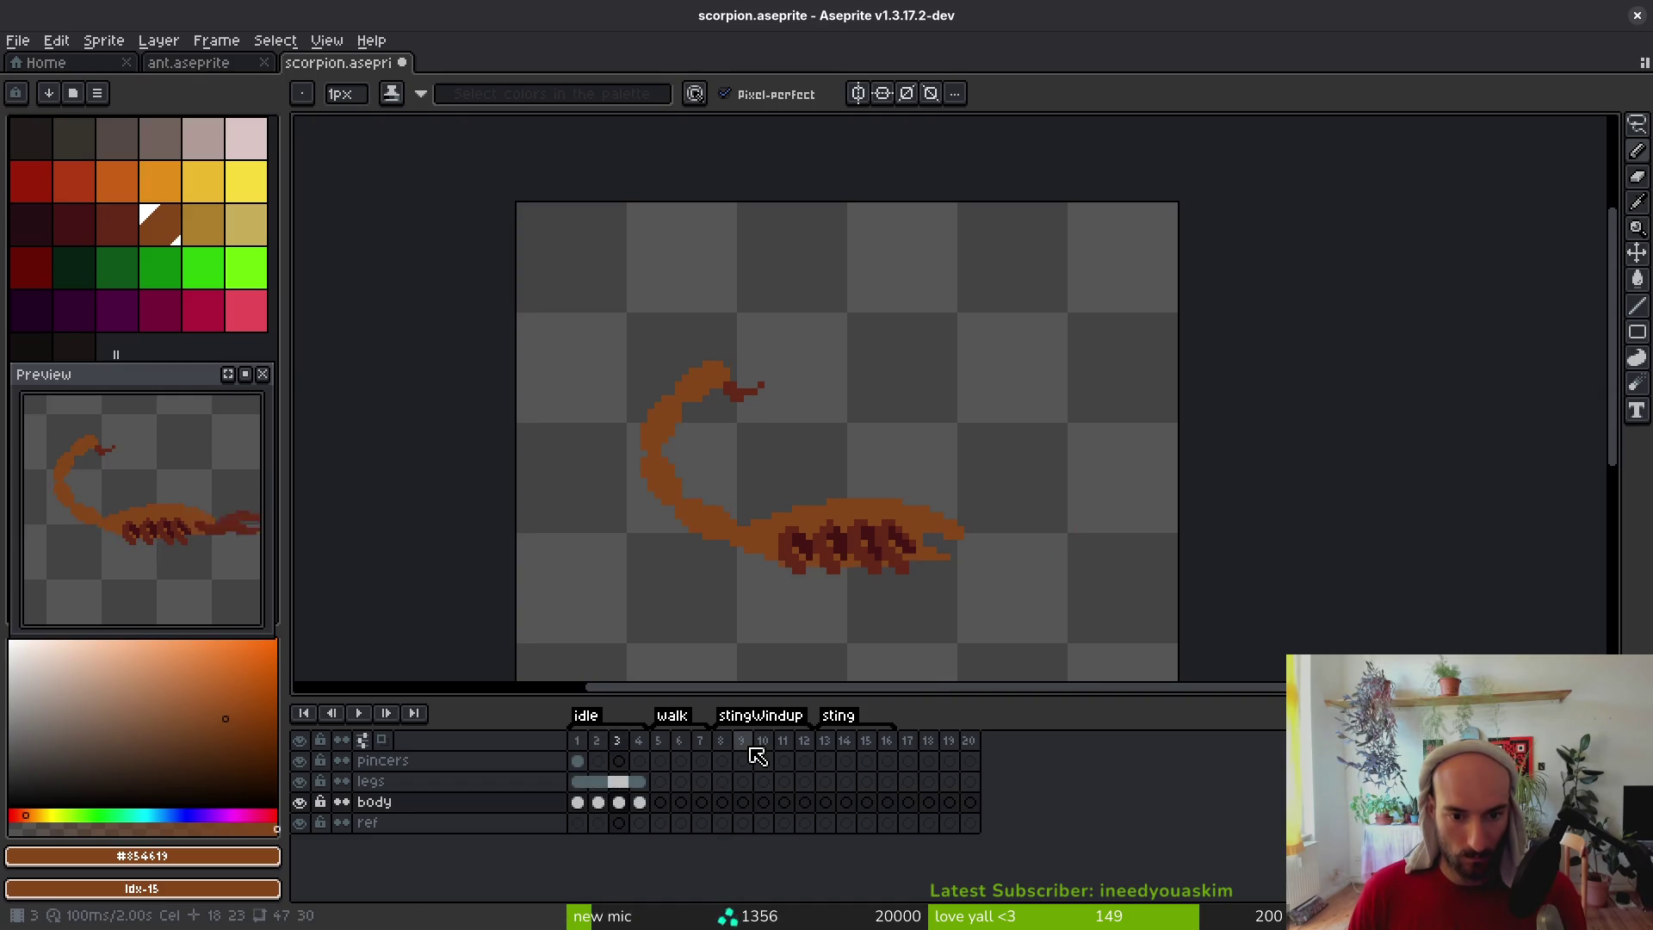
pyautogui.press('Right')
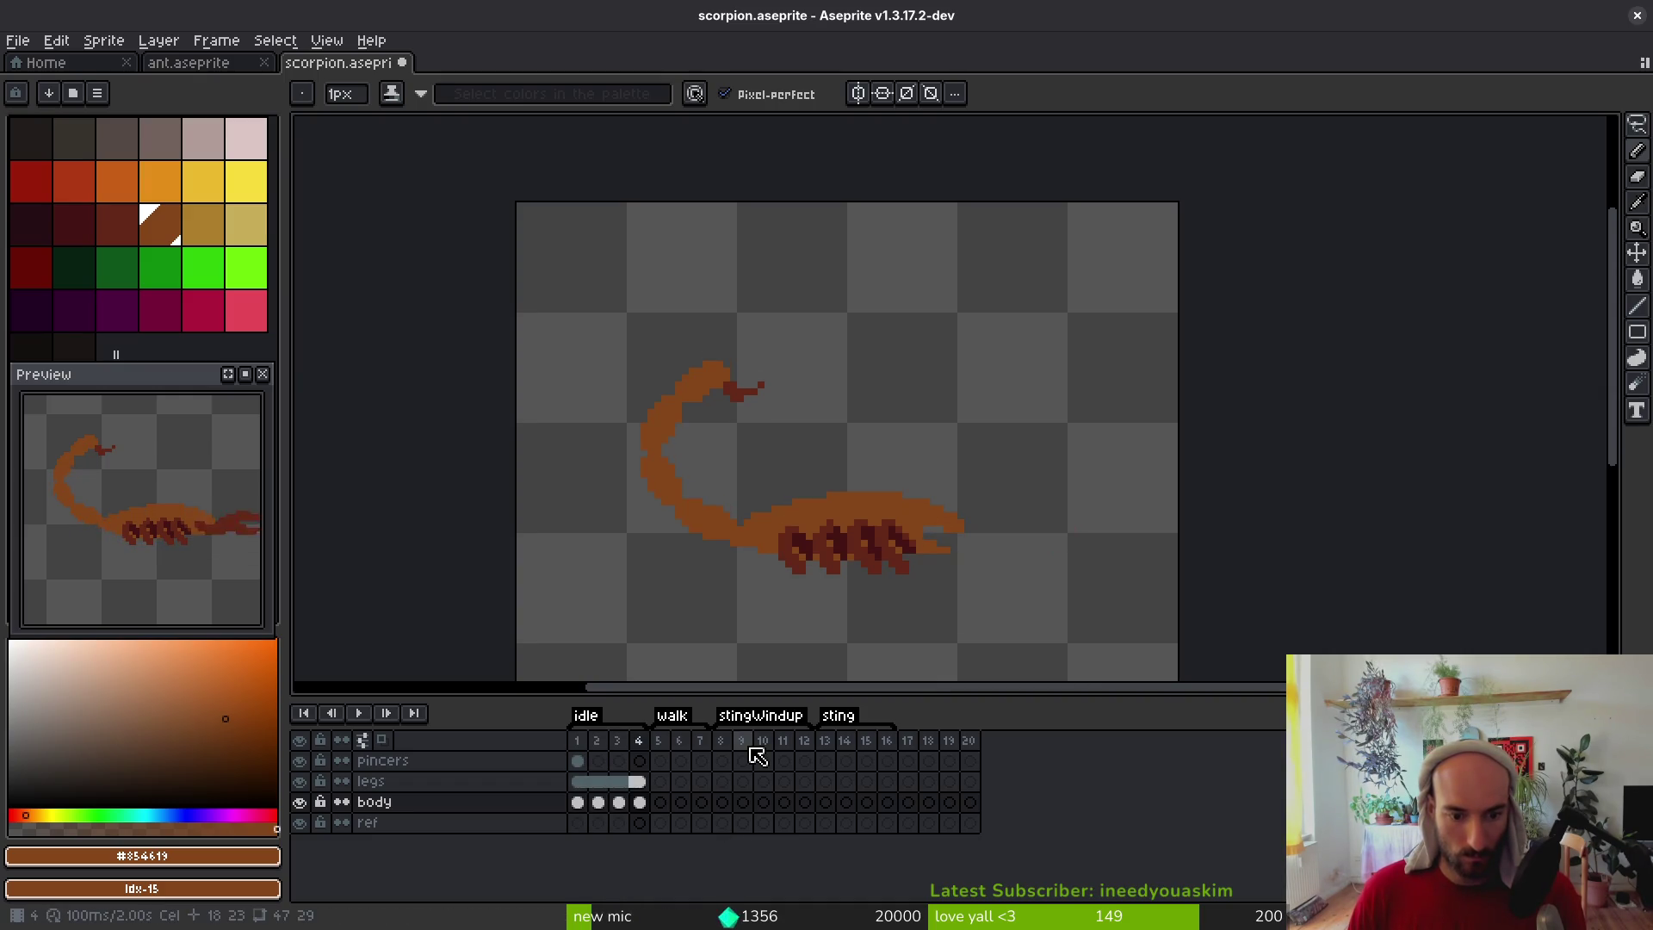
pyautogui.press('Left')
pyautogui.press('Left')
pyautogui.press('Left')
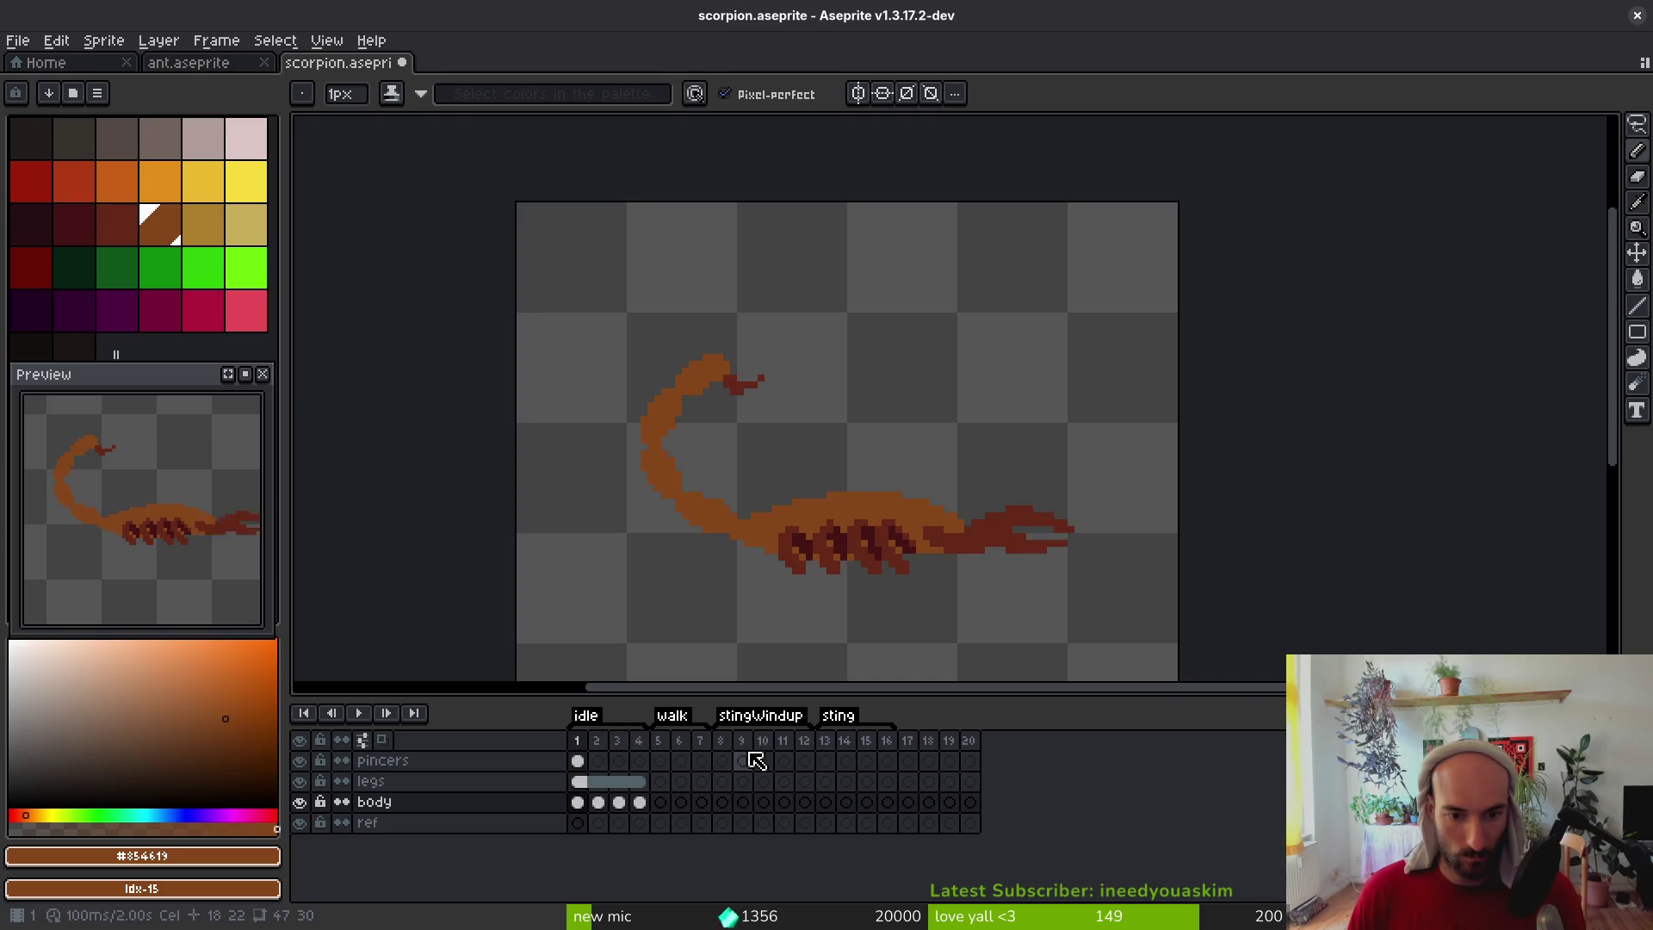
pyautogui.press('Right')
pyautogui.press('Right')
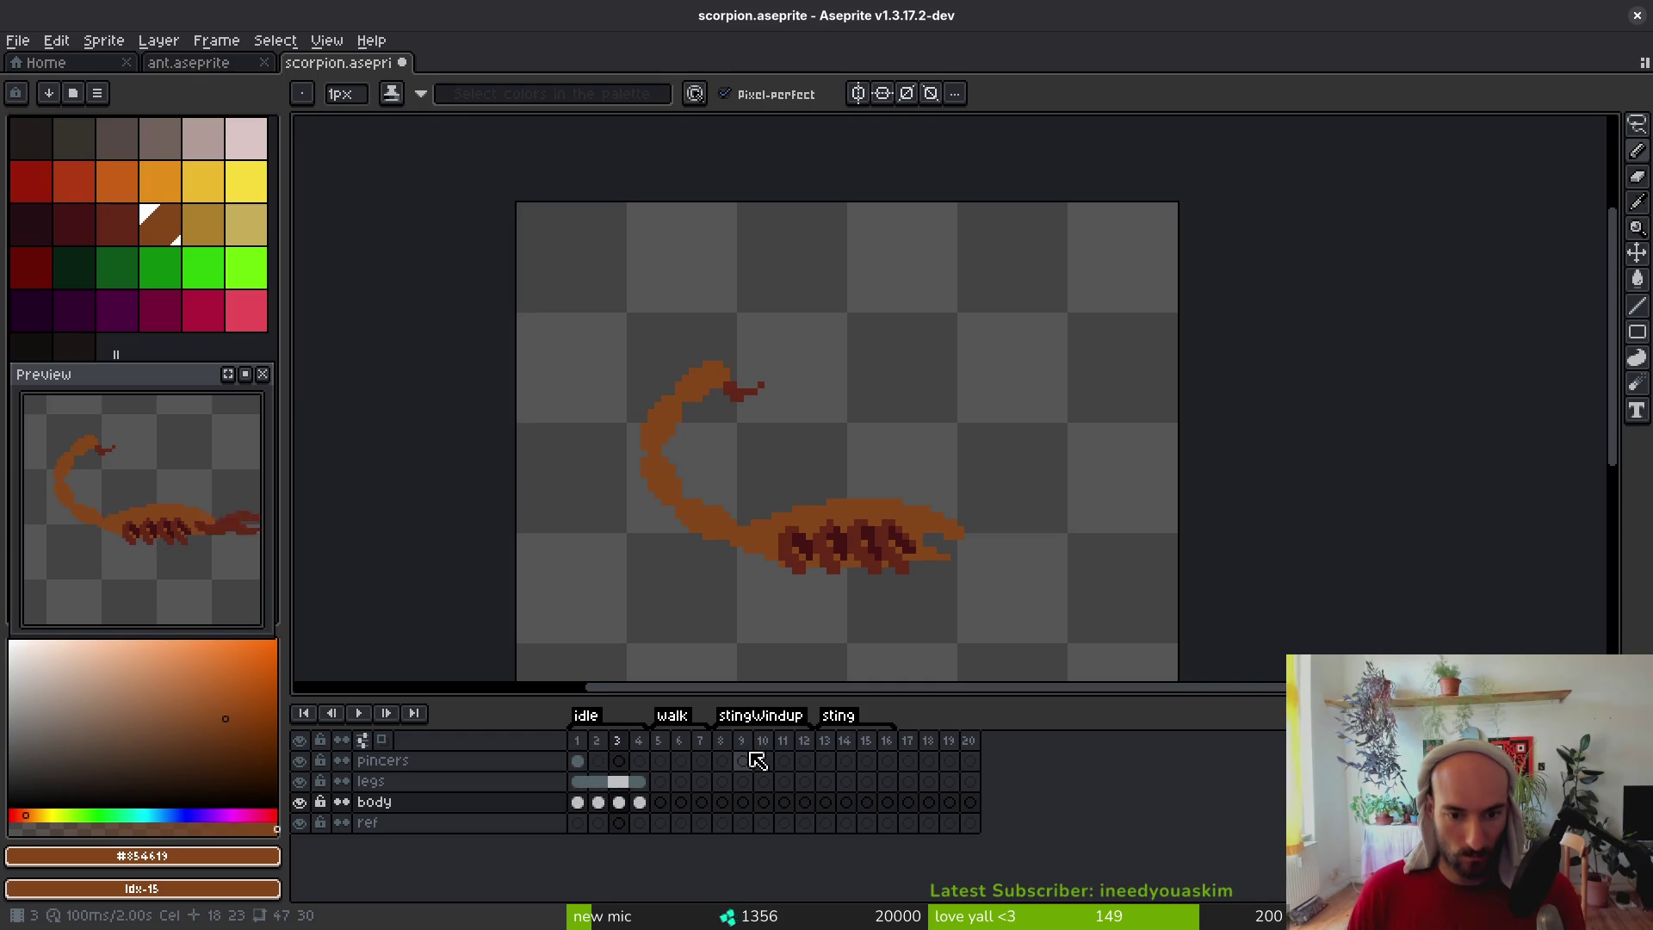
pyautogui.press('Right')
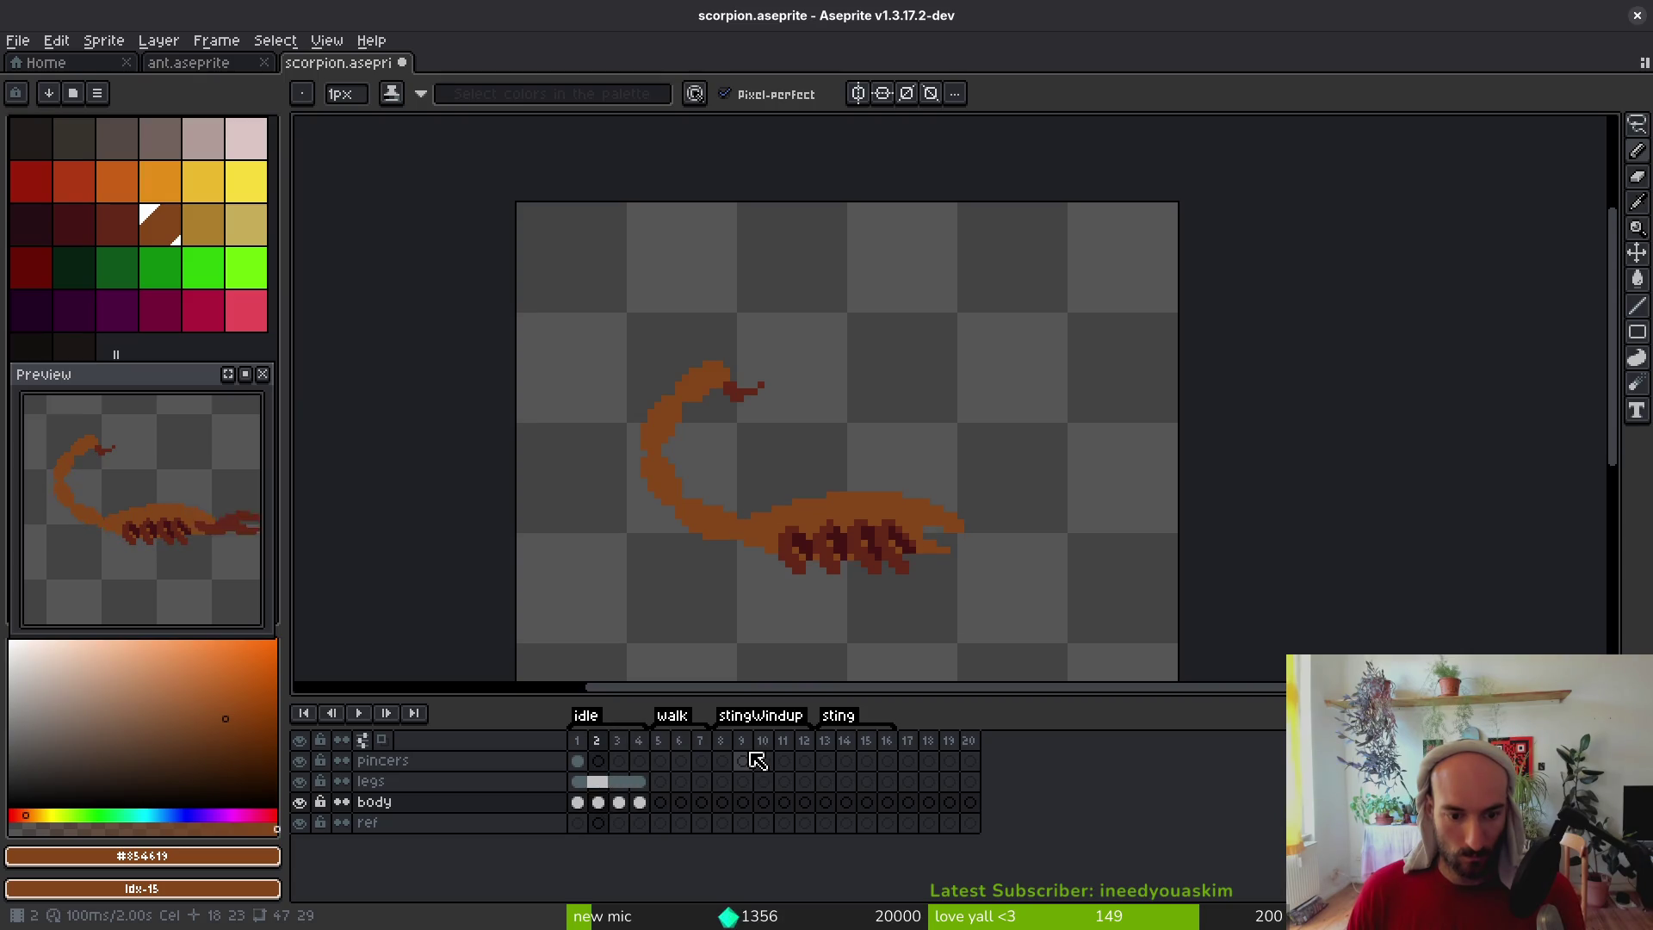
pyautogui.press('i')
pyautogui.press('Left')
pyautogui.press('Left')
pyautogui.press('Left')
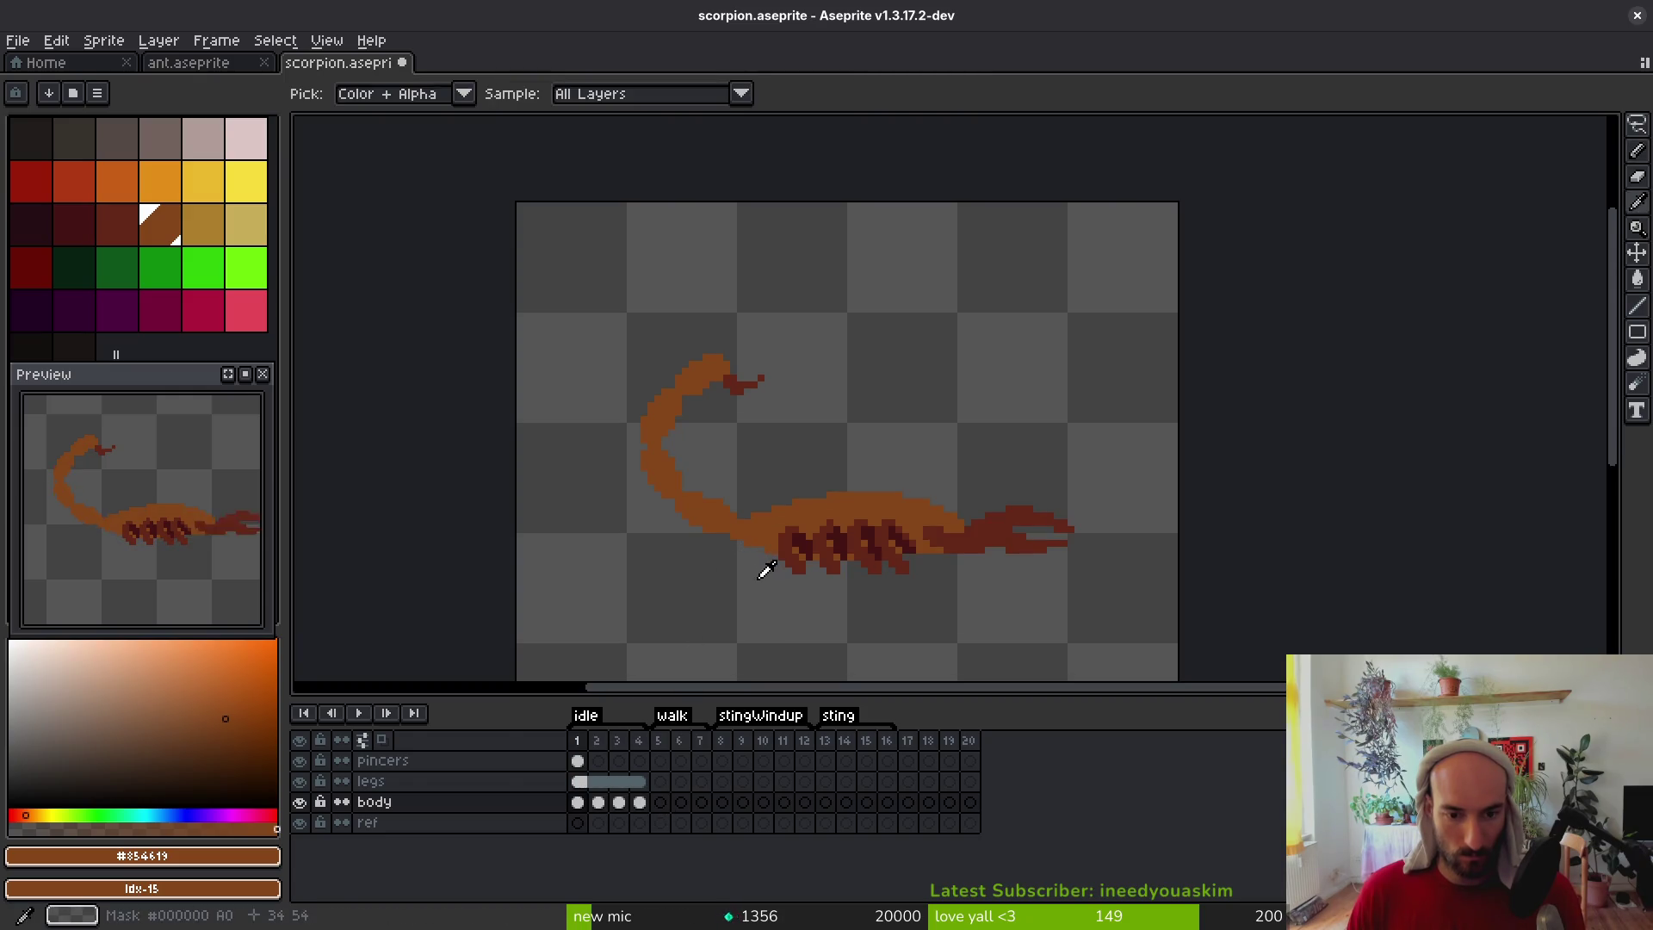
pyautogui.press('b')
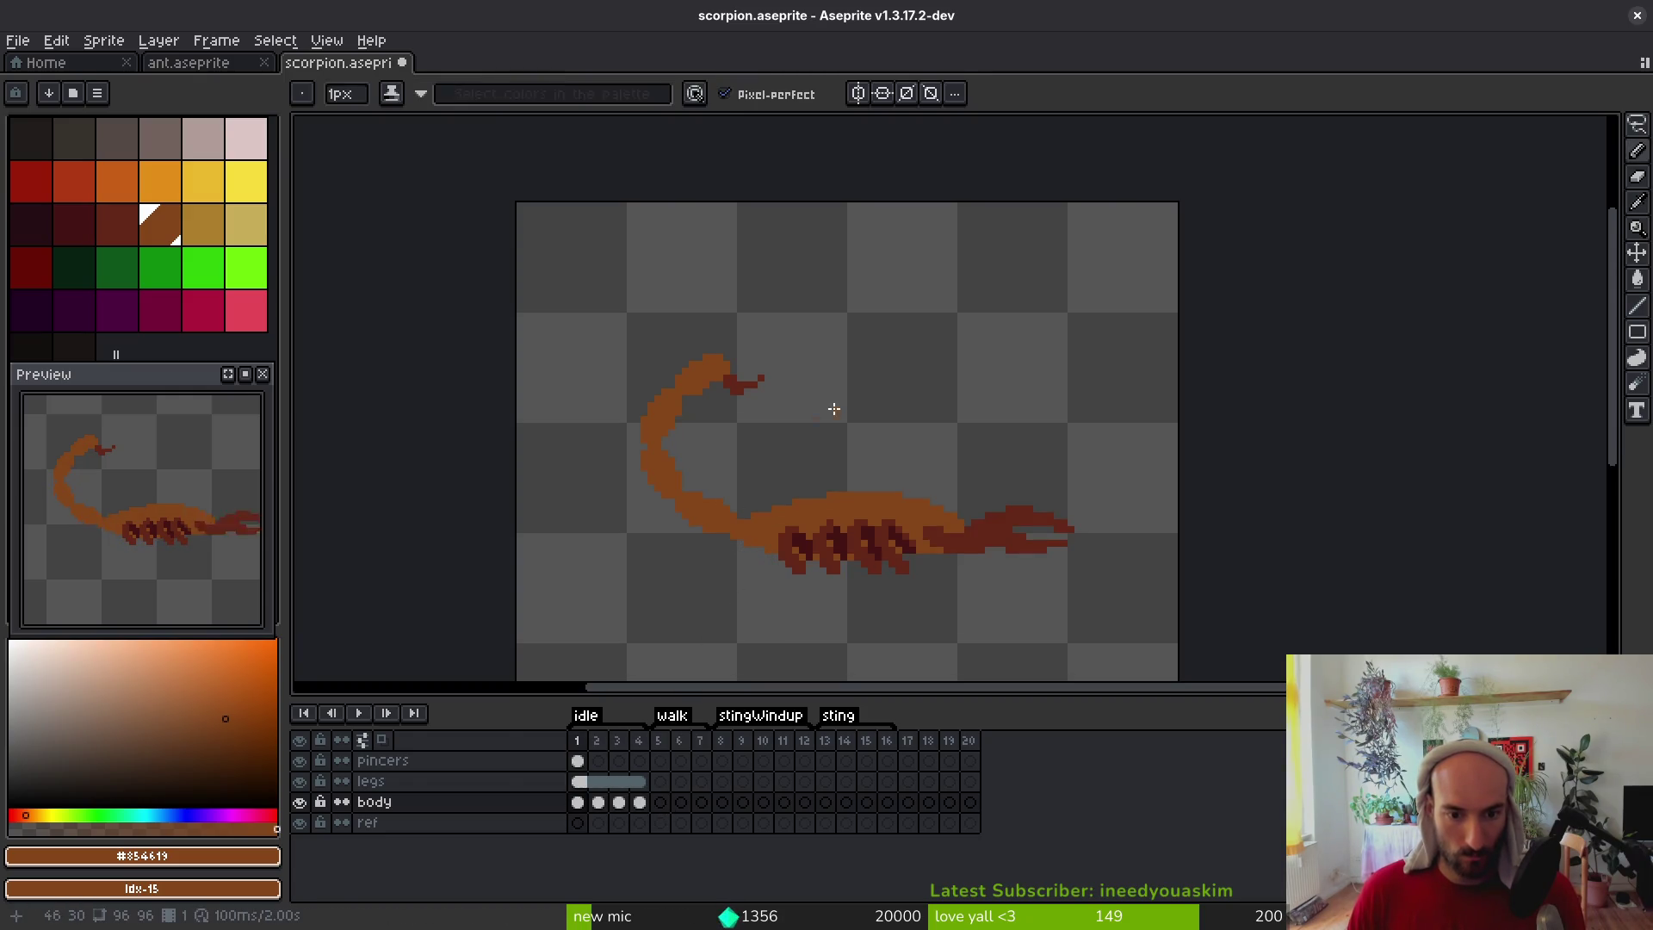
pyautogui.scroll(1, 842, 468)
pyautogui.press('i')
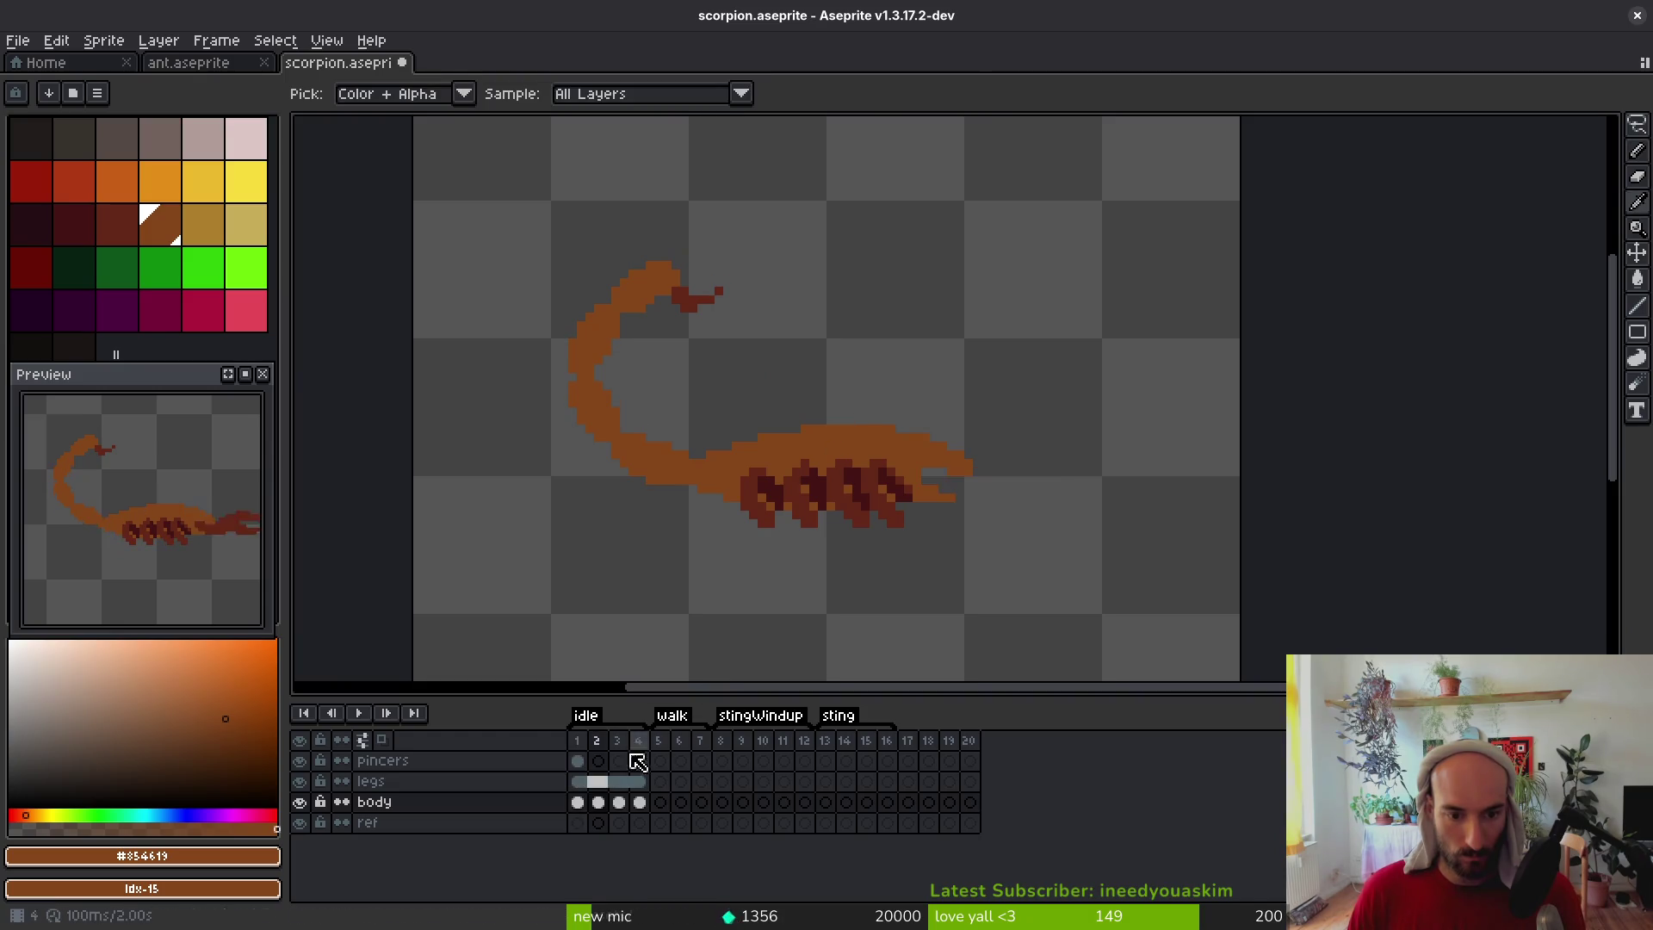
pyautogui.hotkey('shift', 'n')
# Hide the body layer and paste the scorpion body and tail into Layer 1 frame 2
pyautogui.click(578, 822)
pyautogui.click(578, 801)
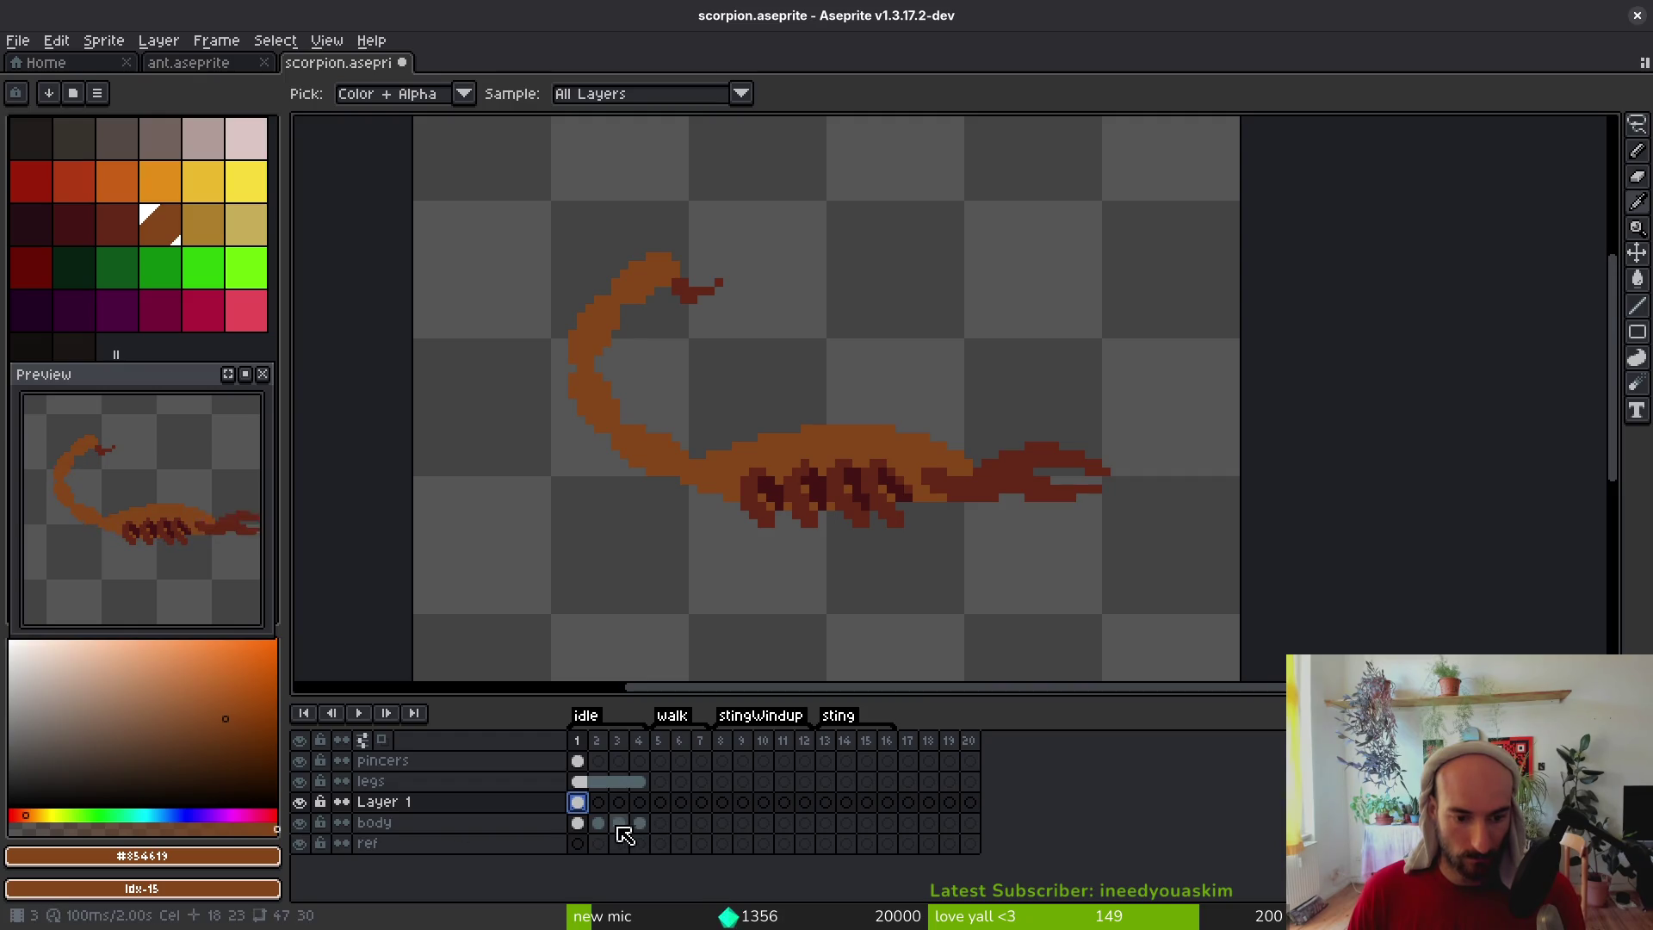
pyautogui.click(301, 824)
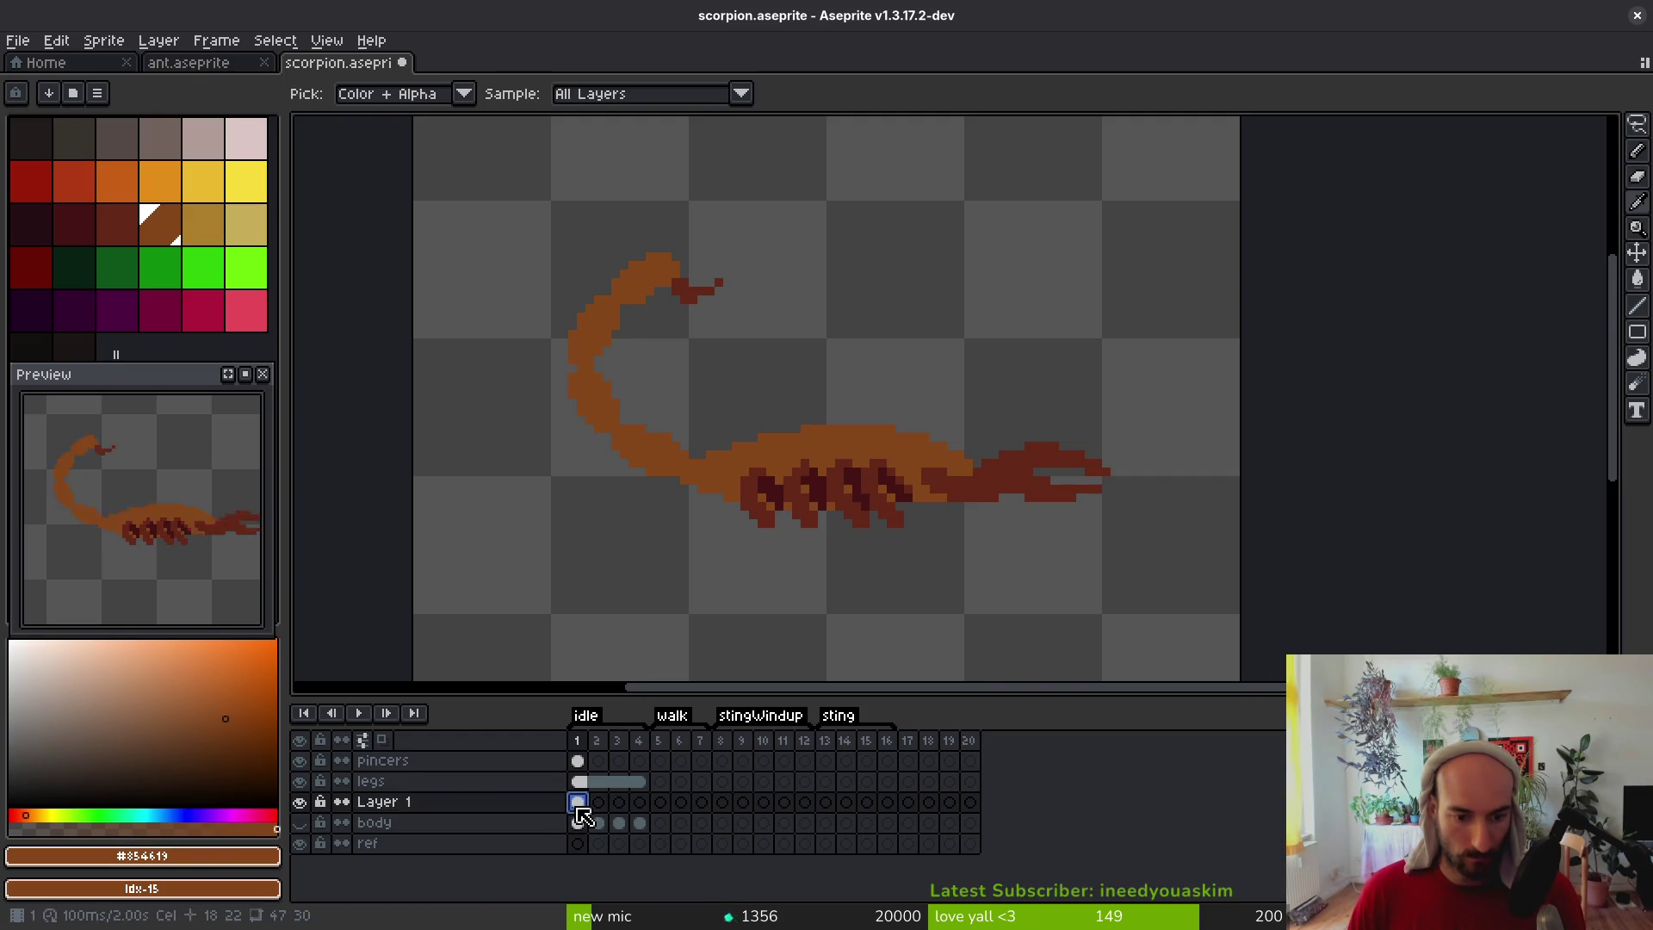
pyautogui.click(608, 804)
pyautogui.hotkey('ctrl', 'v')
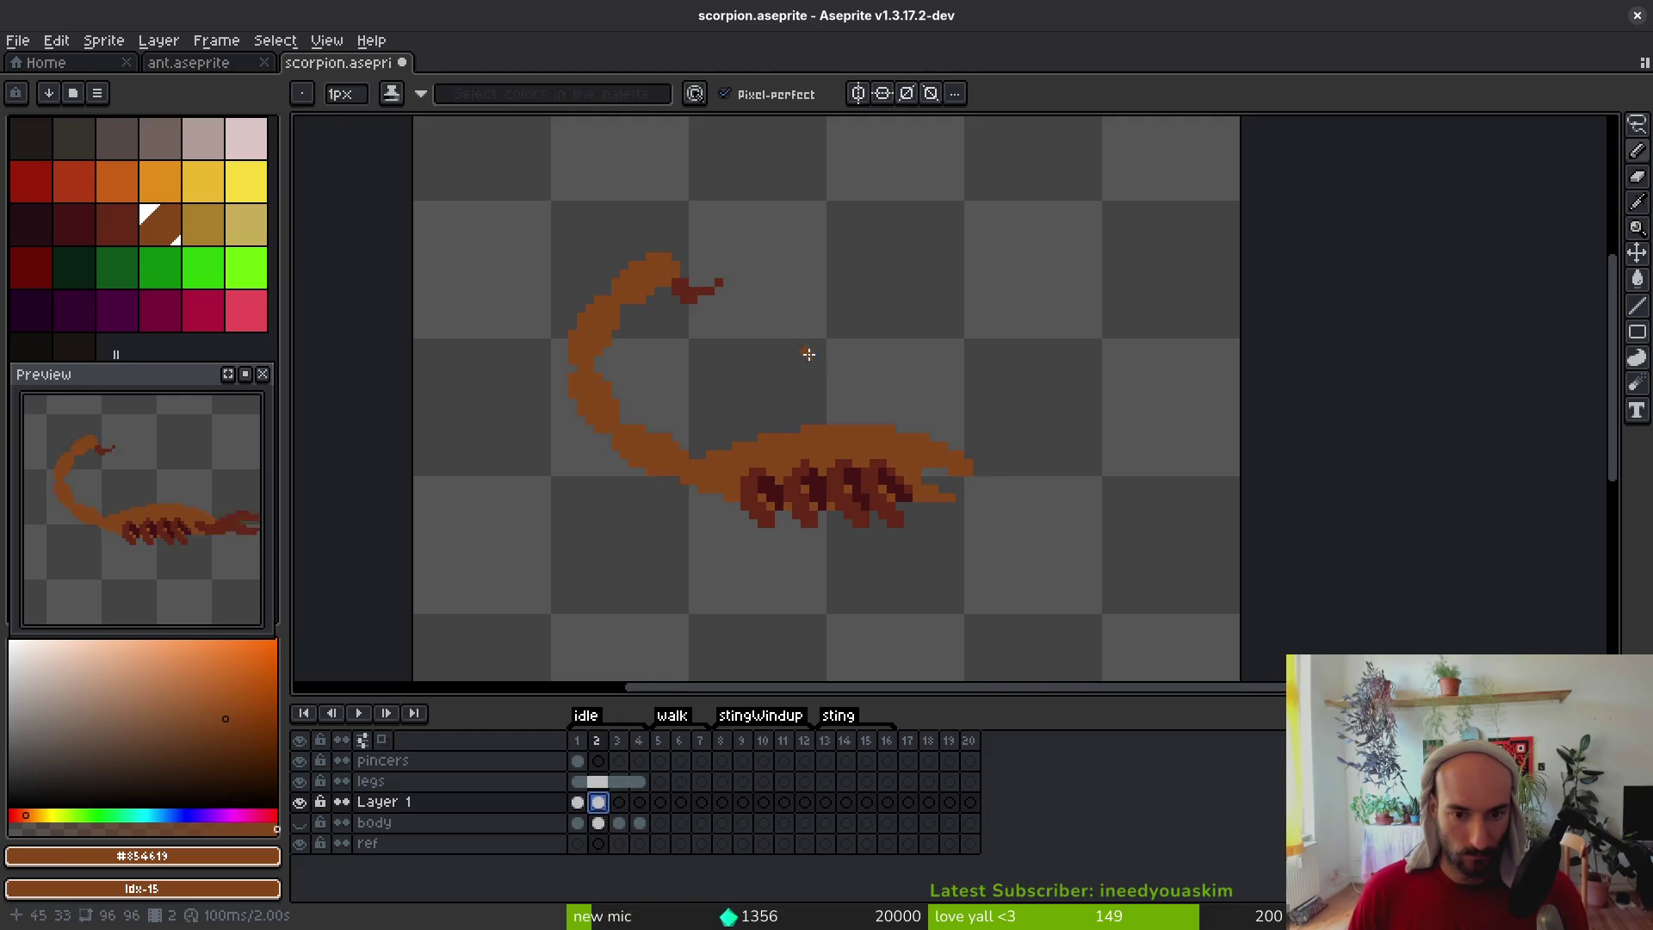
pyautogui.press('q')
pyautogui.moveTo(957, 360)
pyautogui.mouseDown()
pyautogui.moveTo(686, 433)
pyautogui.moveTo(701, 487)
pyautogui.moveTo(990, 404)
pyautogui.moveTo(958, 362)
pyautogui.mouseUp()
pyautogui.click(807, 455)
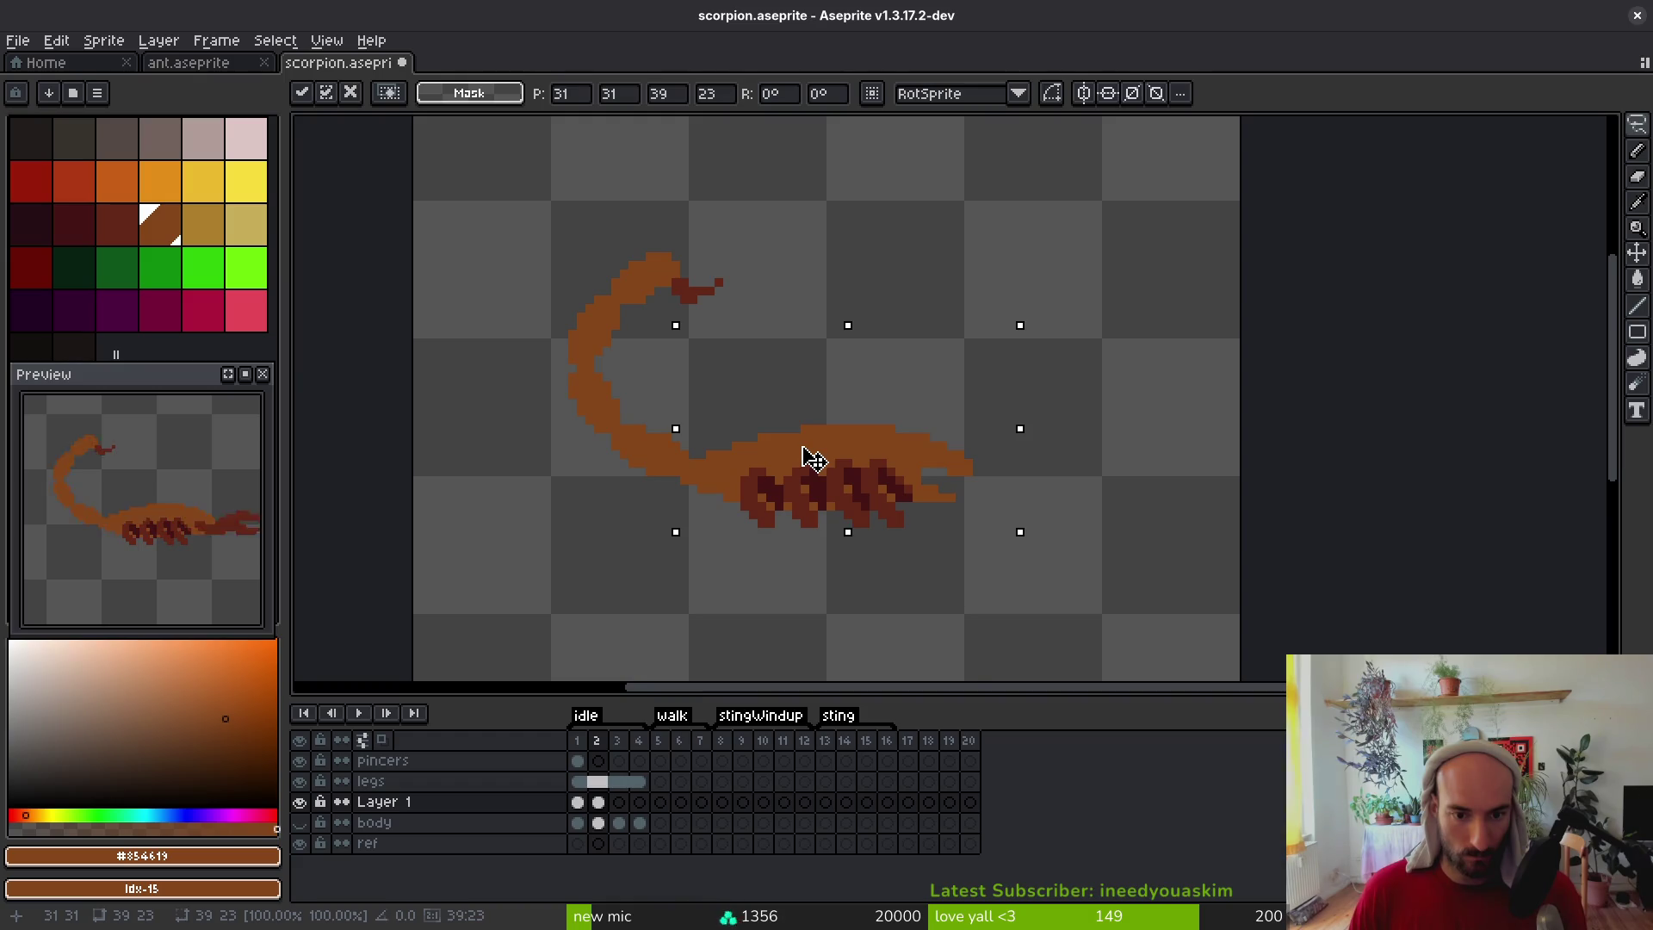
pyautogui.press('b')
# Select Layer 1 cels in frames 1–3, outline the whole scorpion, and save
pyautogui.scroll(4, 712, 464)
pyautogui.scroll(-4, 646, 447)
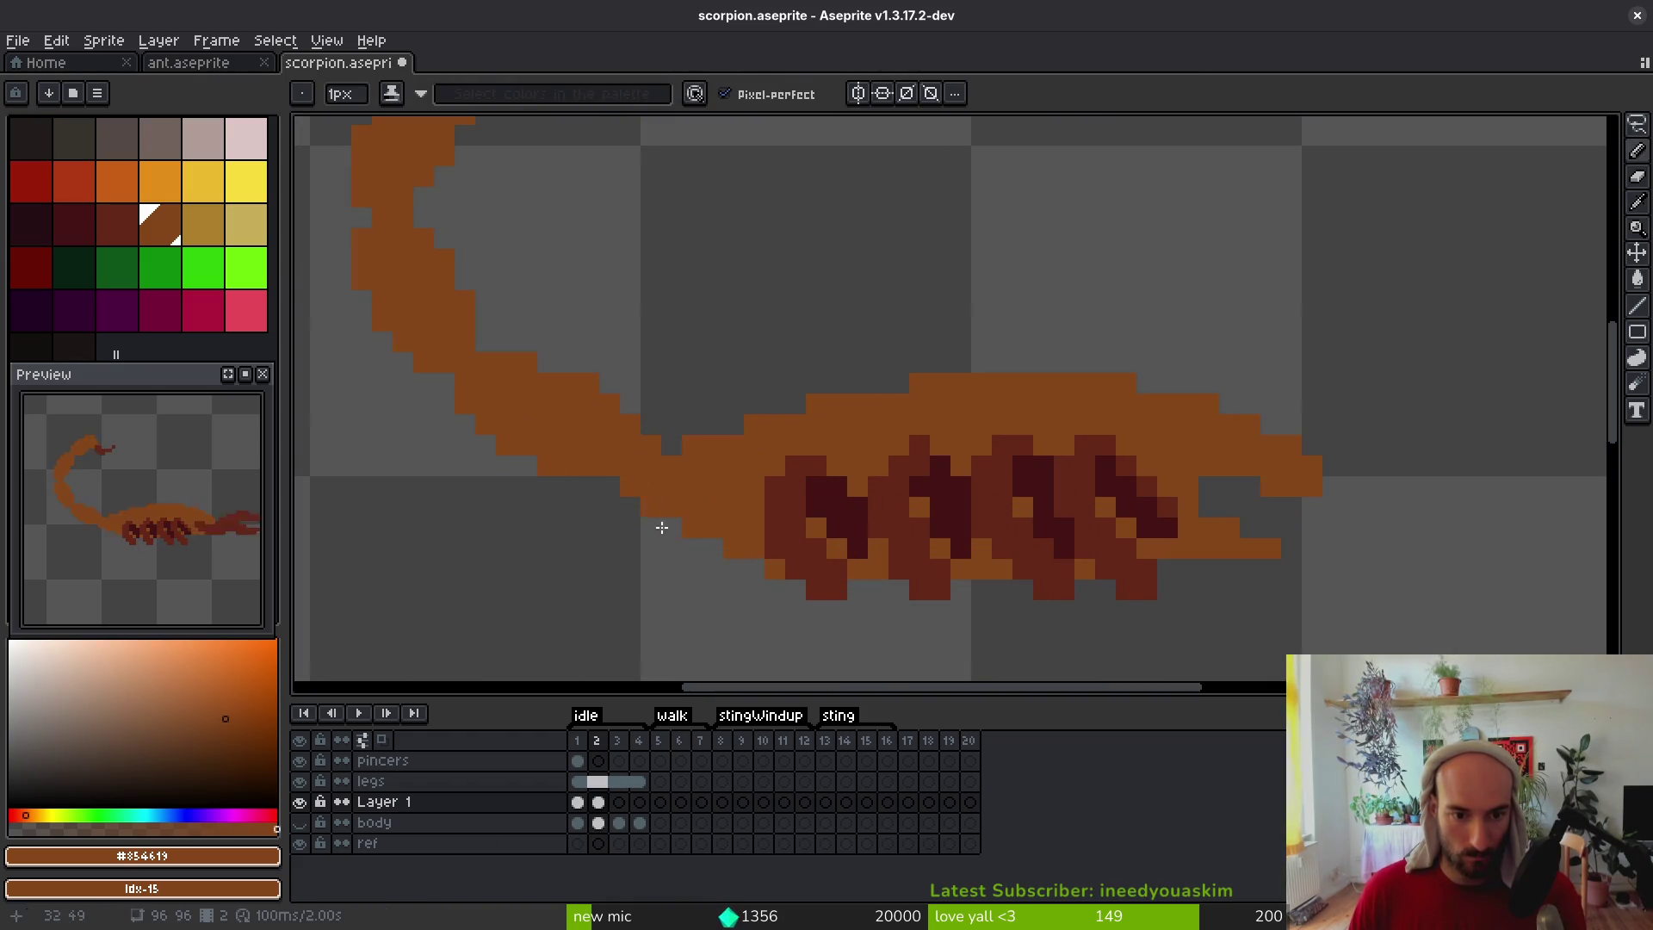
pyautogui.press('i')
pyautogui.press('b')
pyautogui.scroll(4, 724, 483)
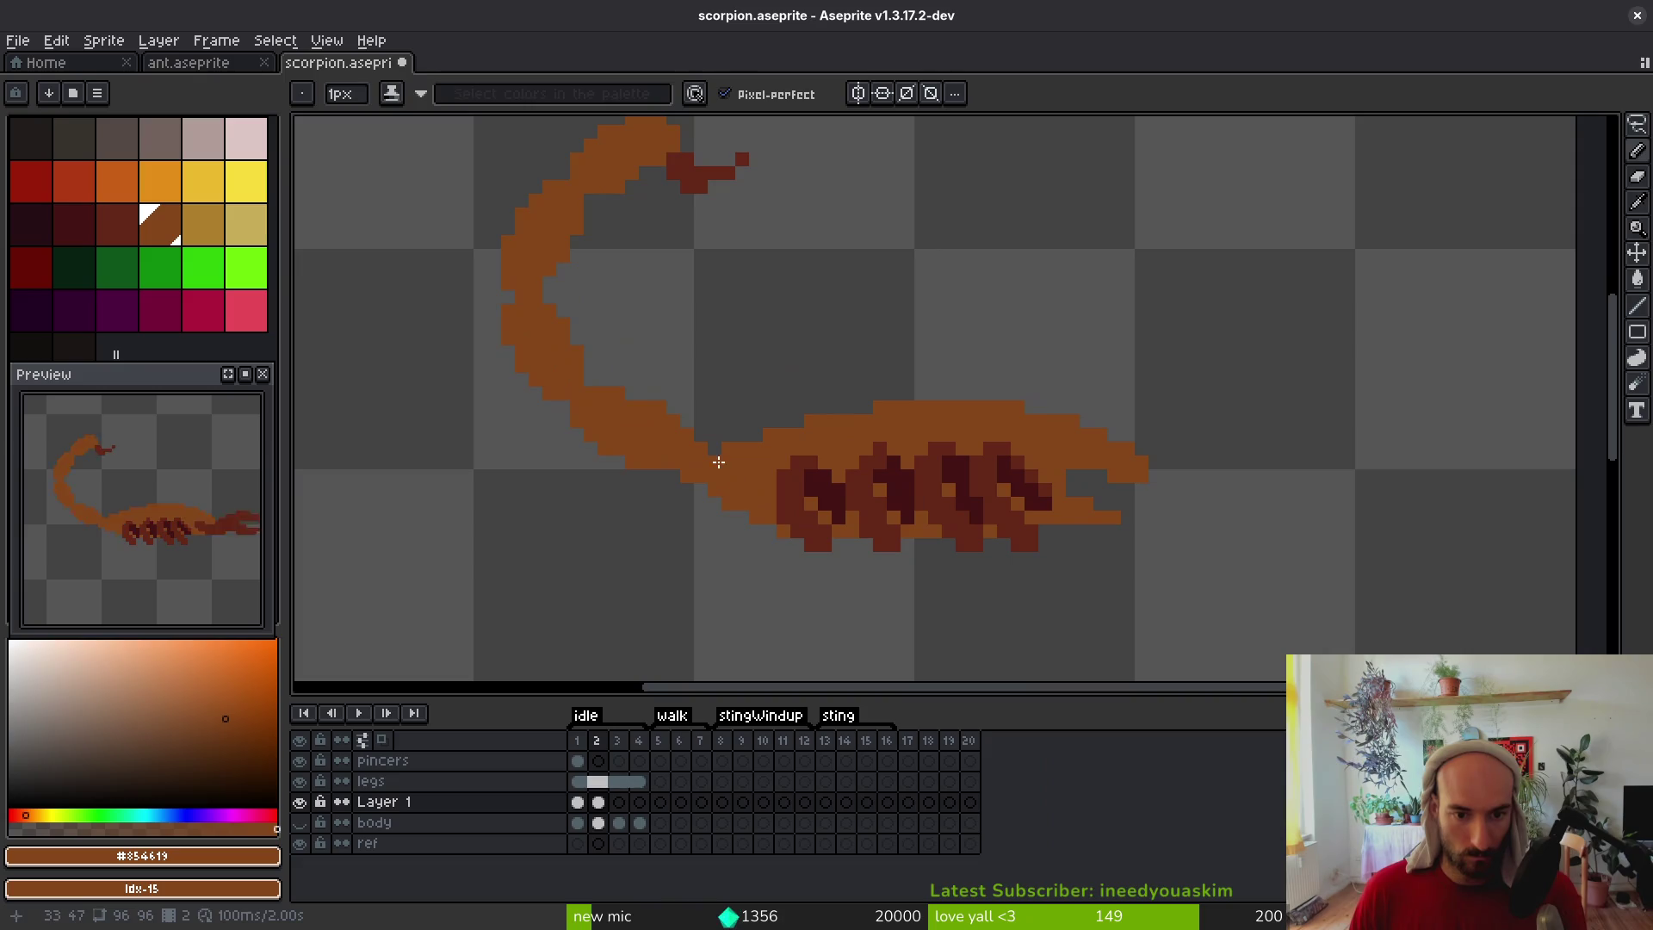
pyautogui.scroll(-4, 746, 484)
pyautogui.press('i')
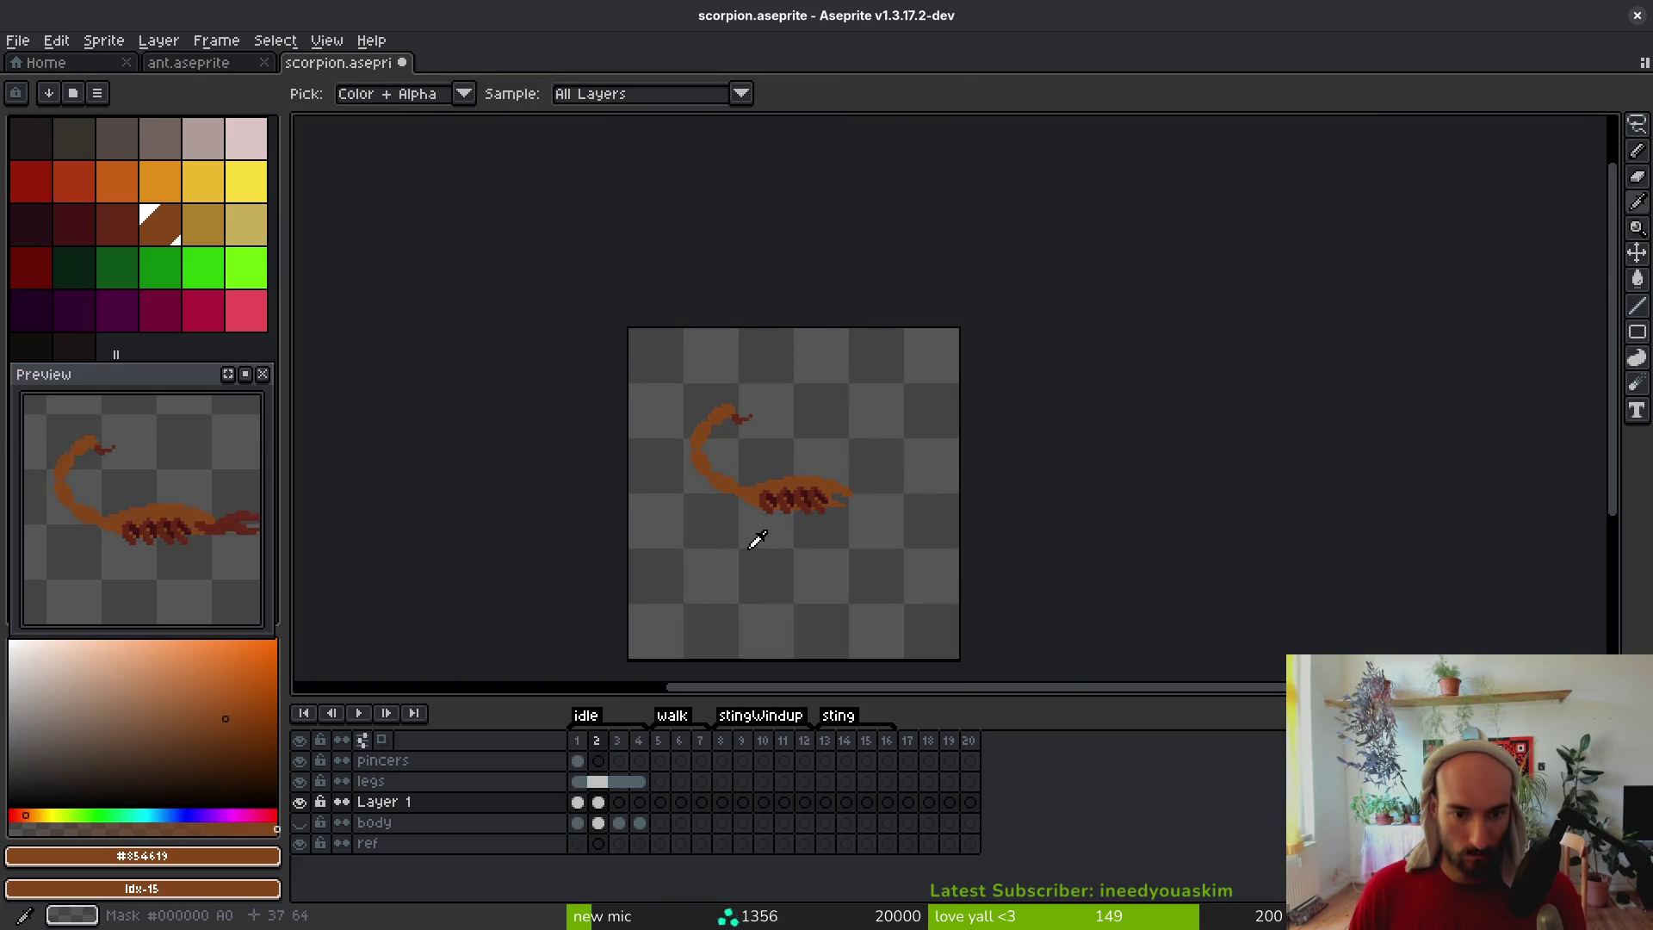
pyautogui.press('b')
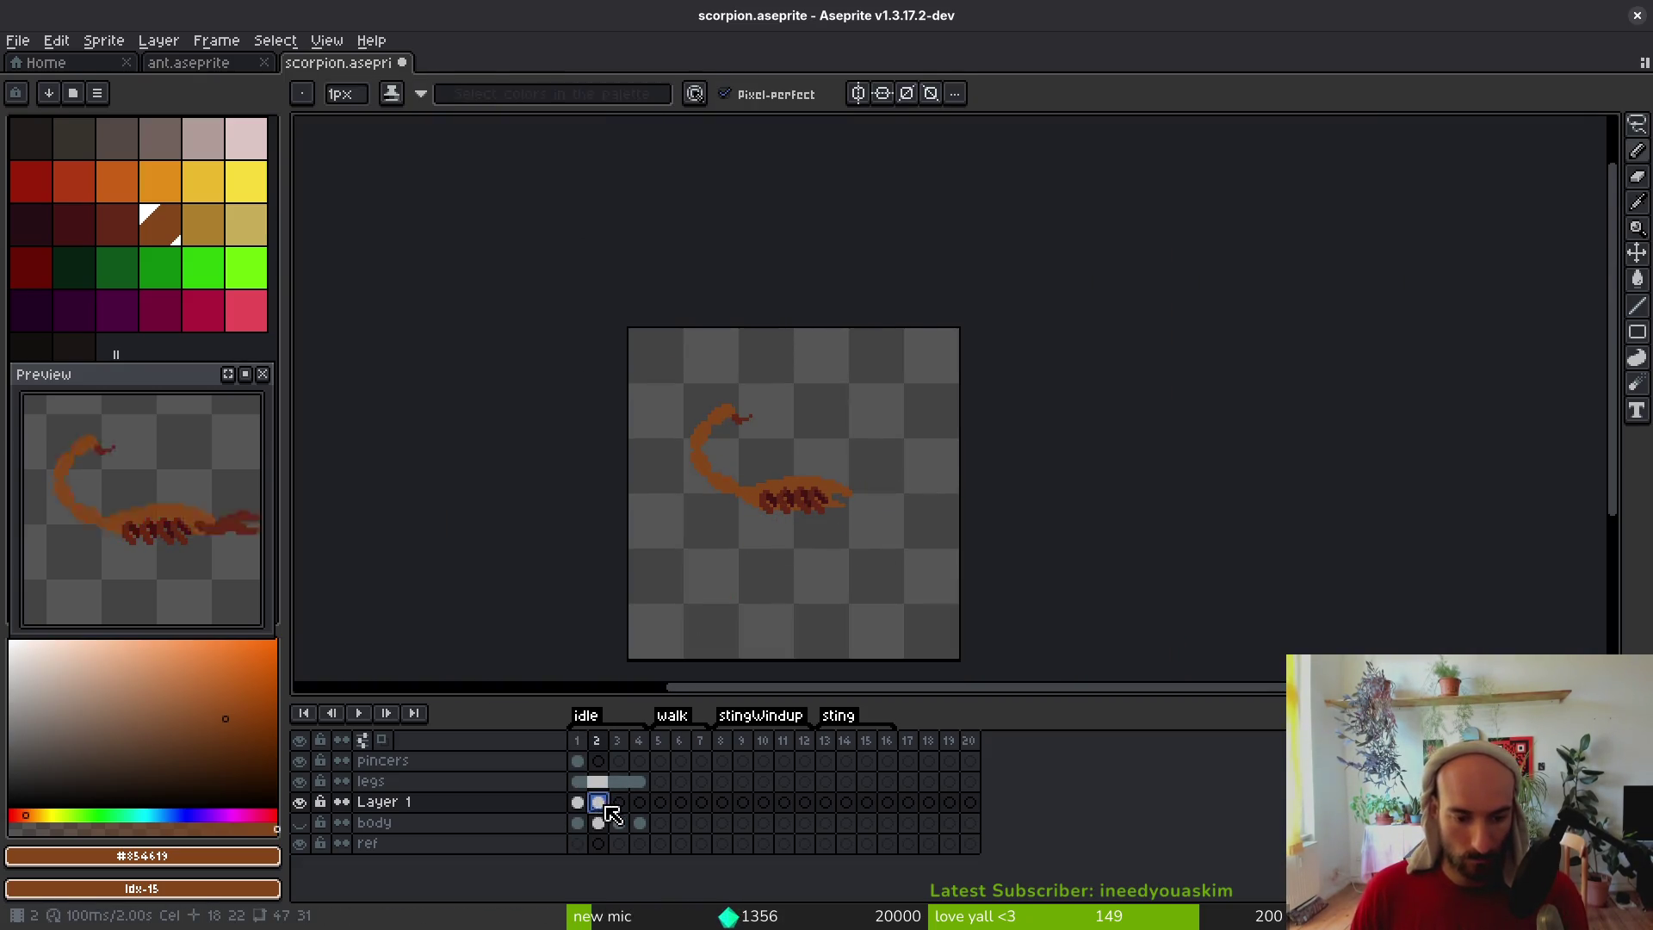
pyautogui.click(580, 805)
pyautogui.moveTo(584, 810); pyautogui.dragTo(620, 813)
pyautogui.press('q')
pyautogui.moveTo(876, 396)
pyautogui.mouseDown()
pyautogui.moveTo(637, 383)
pyautogui.moveTo(892, 316)
pyautogui.mouseUp()
pyautogui.hotkey('ctrl', 'd')
pyautogui.hotkey('ctrl', 's')
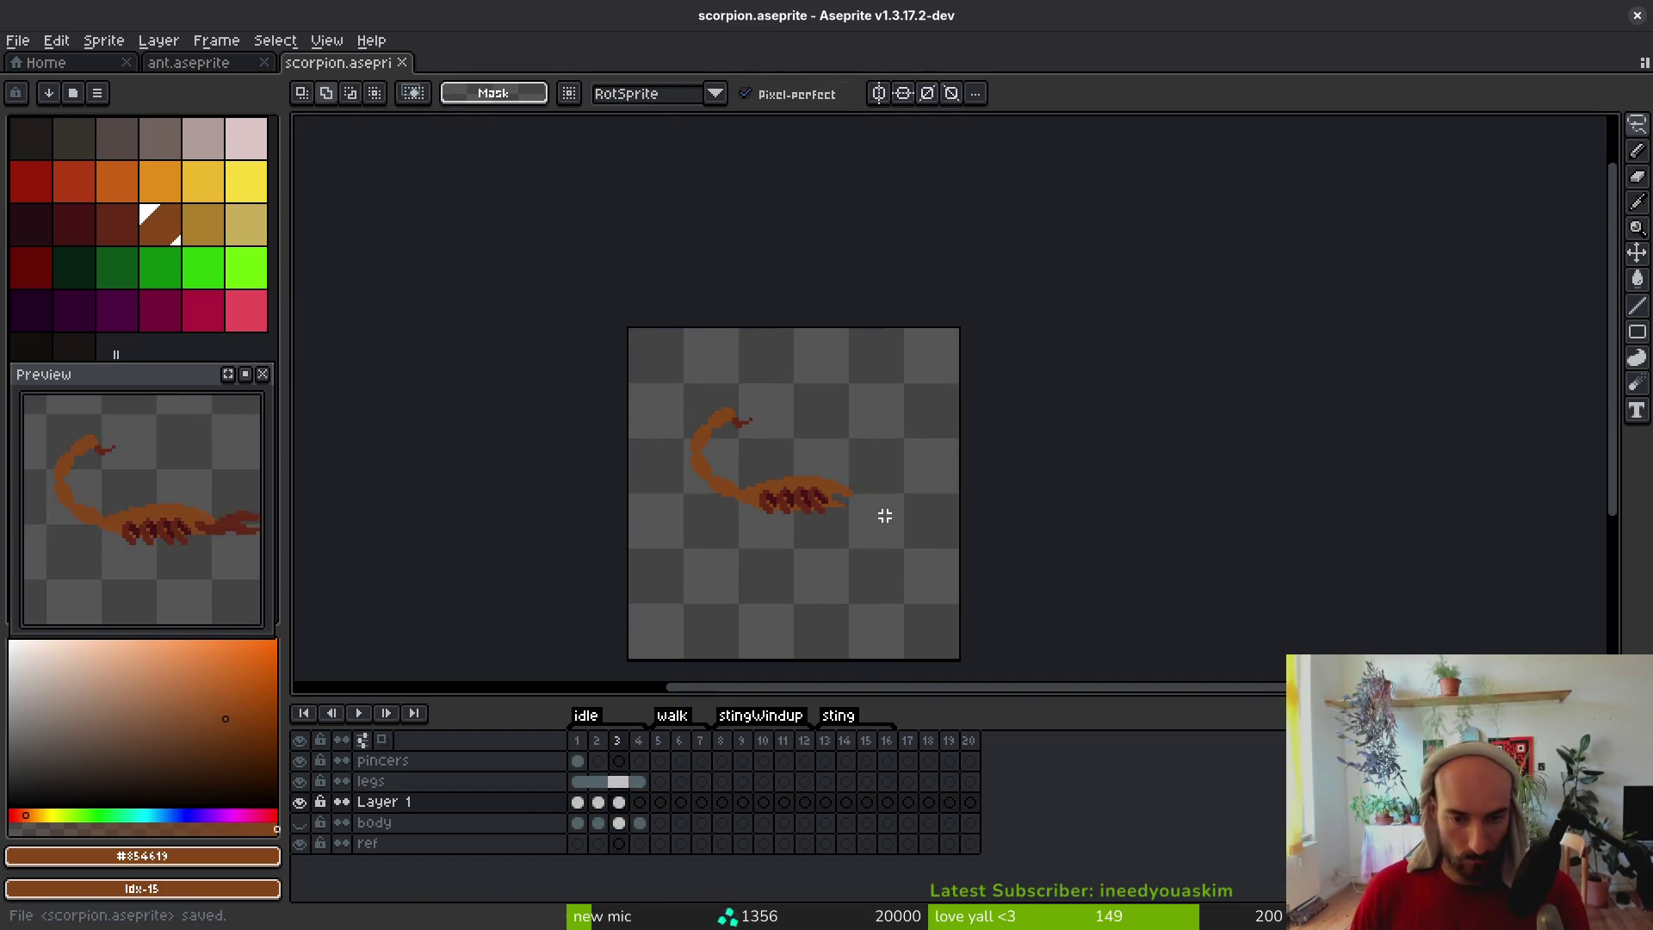
# Place a copy of the body in Layer 1 frame 4 and adjust part of it
pyautogui.scroll(2, 746, 553)
pyautogui.press('i')
pyautogui.press('Left')
pyautogui.press('Left')
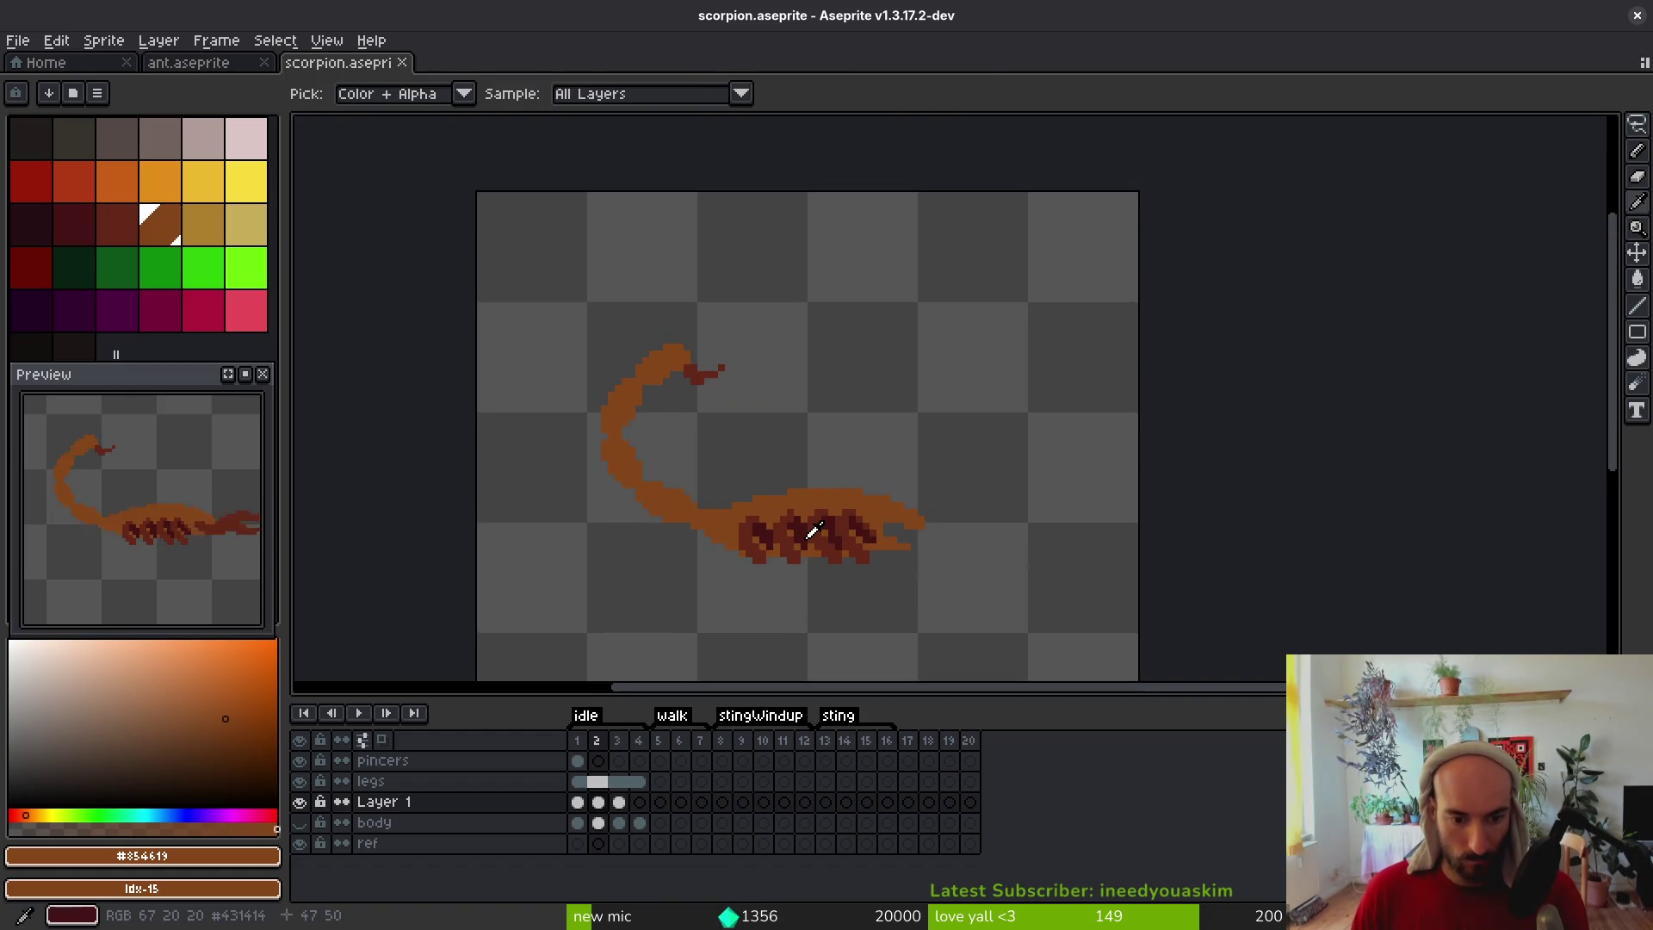
pyautogui.click(620, 808)
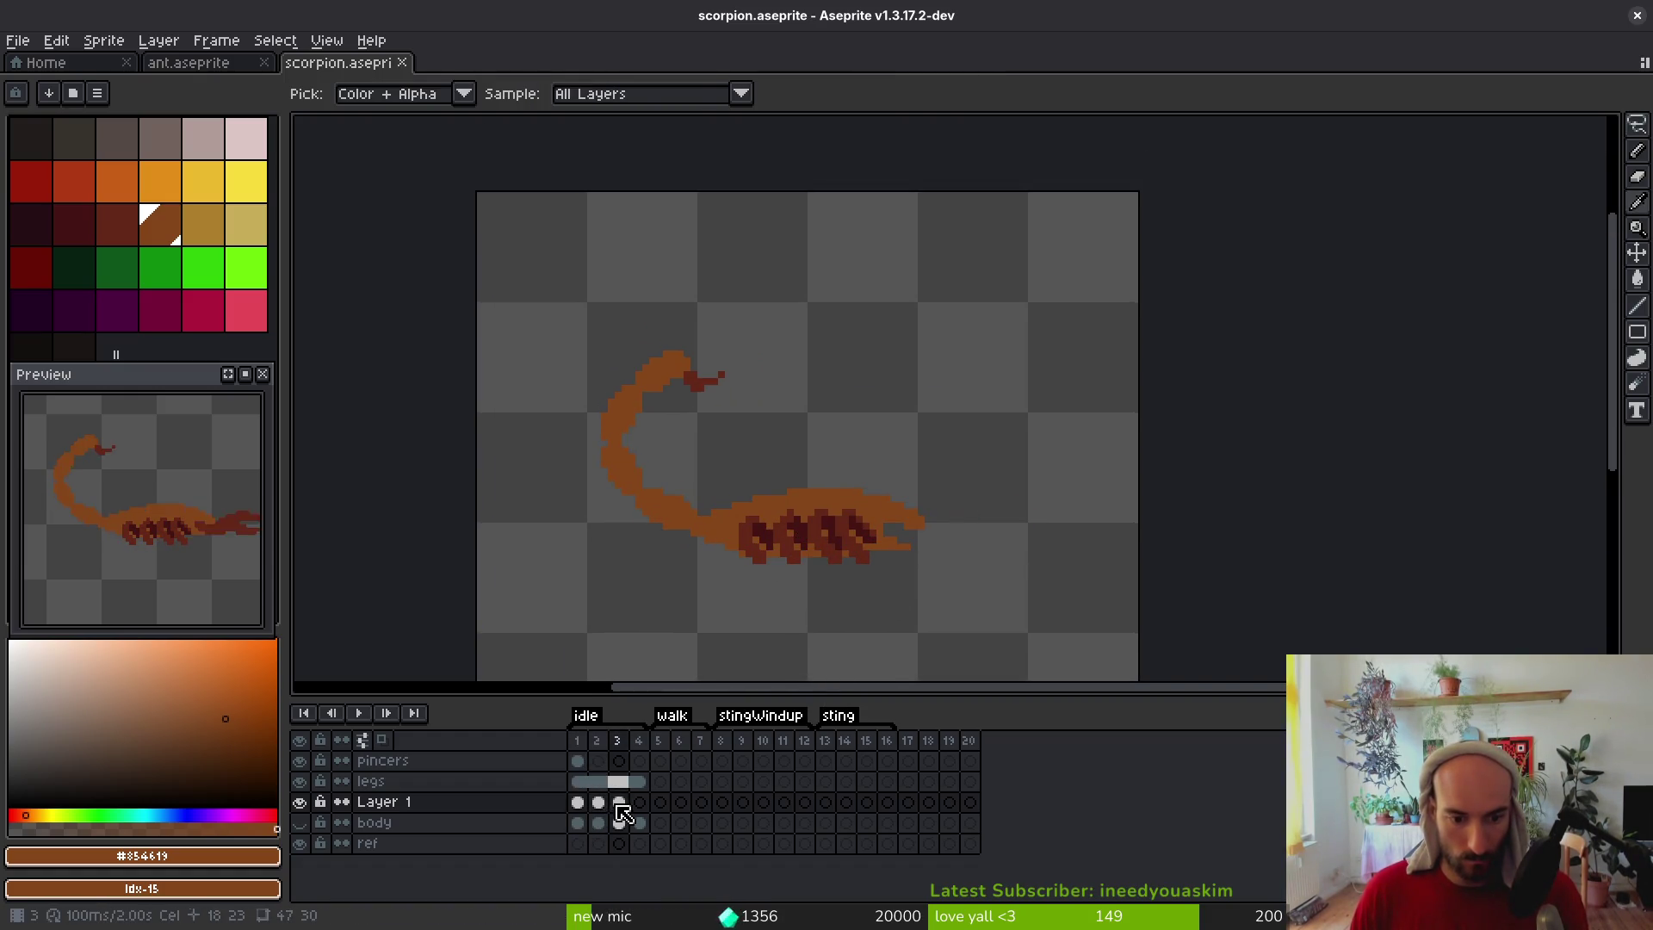
pyautogui.hotkey('alt', 'n')
pyautogui.press('q')
pyautogui.scroll(1, 814, 465)
pyautogui.moveTo(914, 454)
pyautogui.mouseDown()
pyautogui.moveTo(717, 480)
pyautogui.moveTo(684, 556)
pyautogui.moveTo(943, 616)
pyautogui.moveTo(889, 403)
pyautogui.mouseUp()
pyautogui.hotkey('ctrl', 'd')
# Save the scorpion file with all four idle frames on Layer 1
pyautogui.scroll(5, 657, 443)
pyautogui.scroll(2, 653, 421)
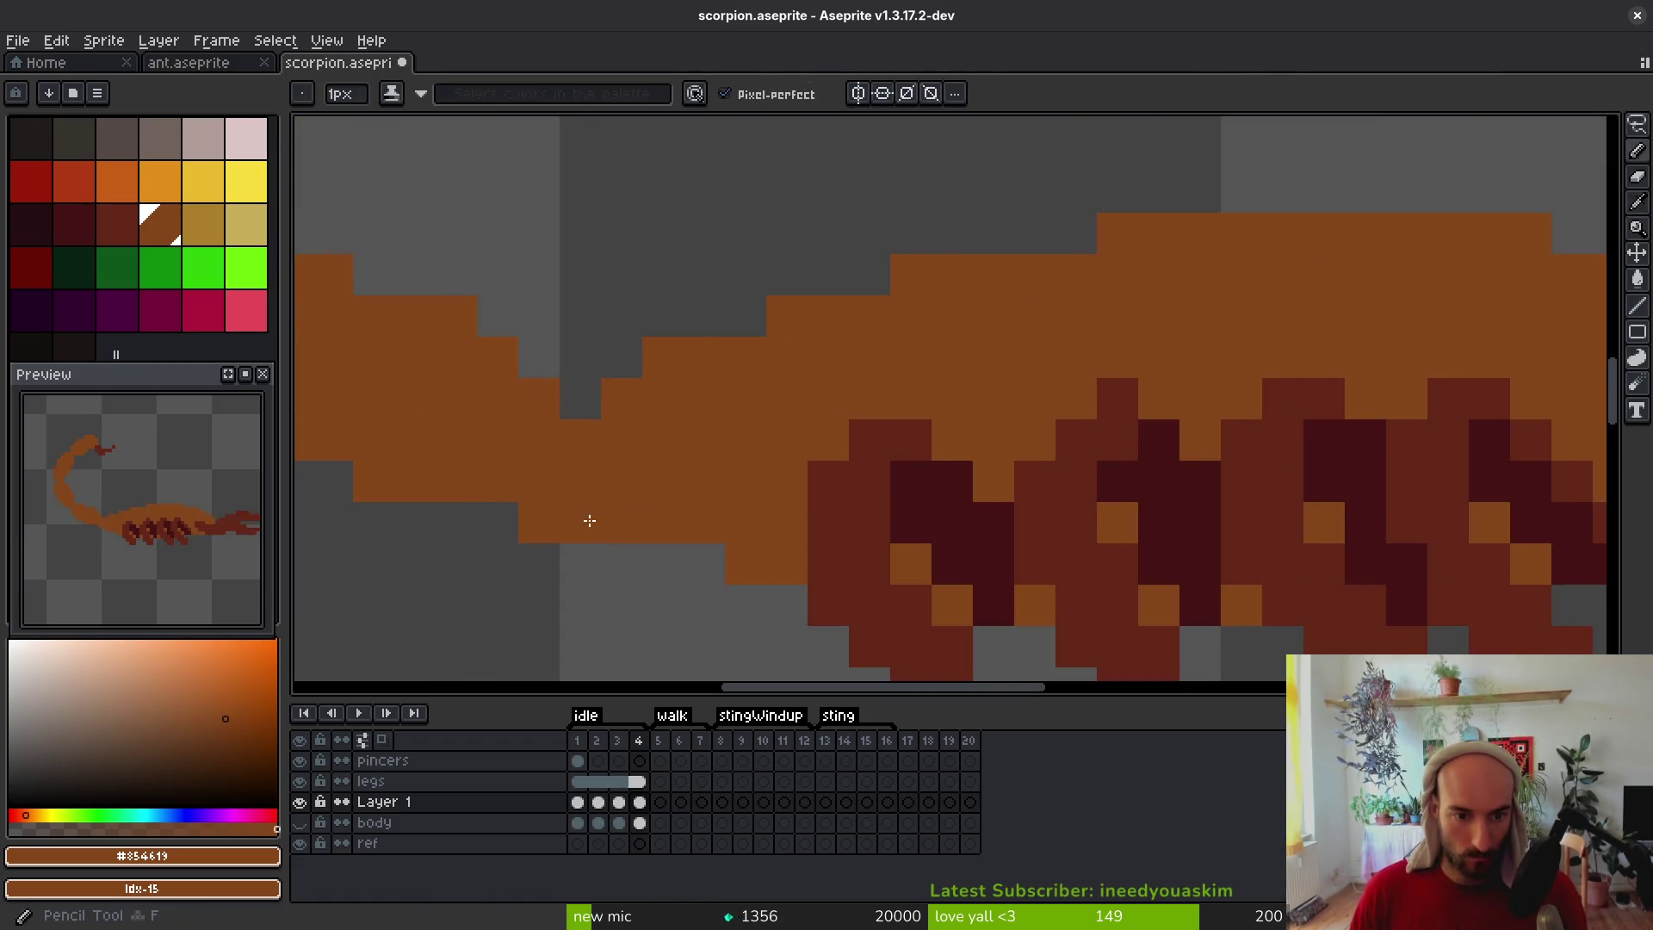
pyautogui.press('e')
pyautogui.scroll(-6, 661, 520)
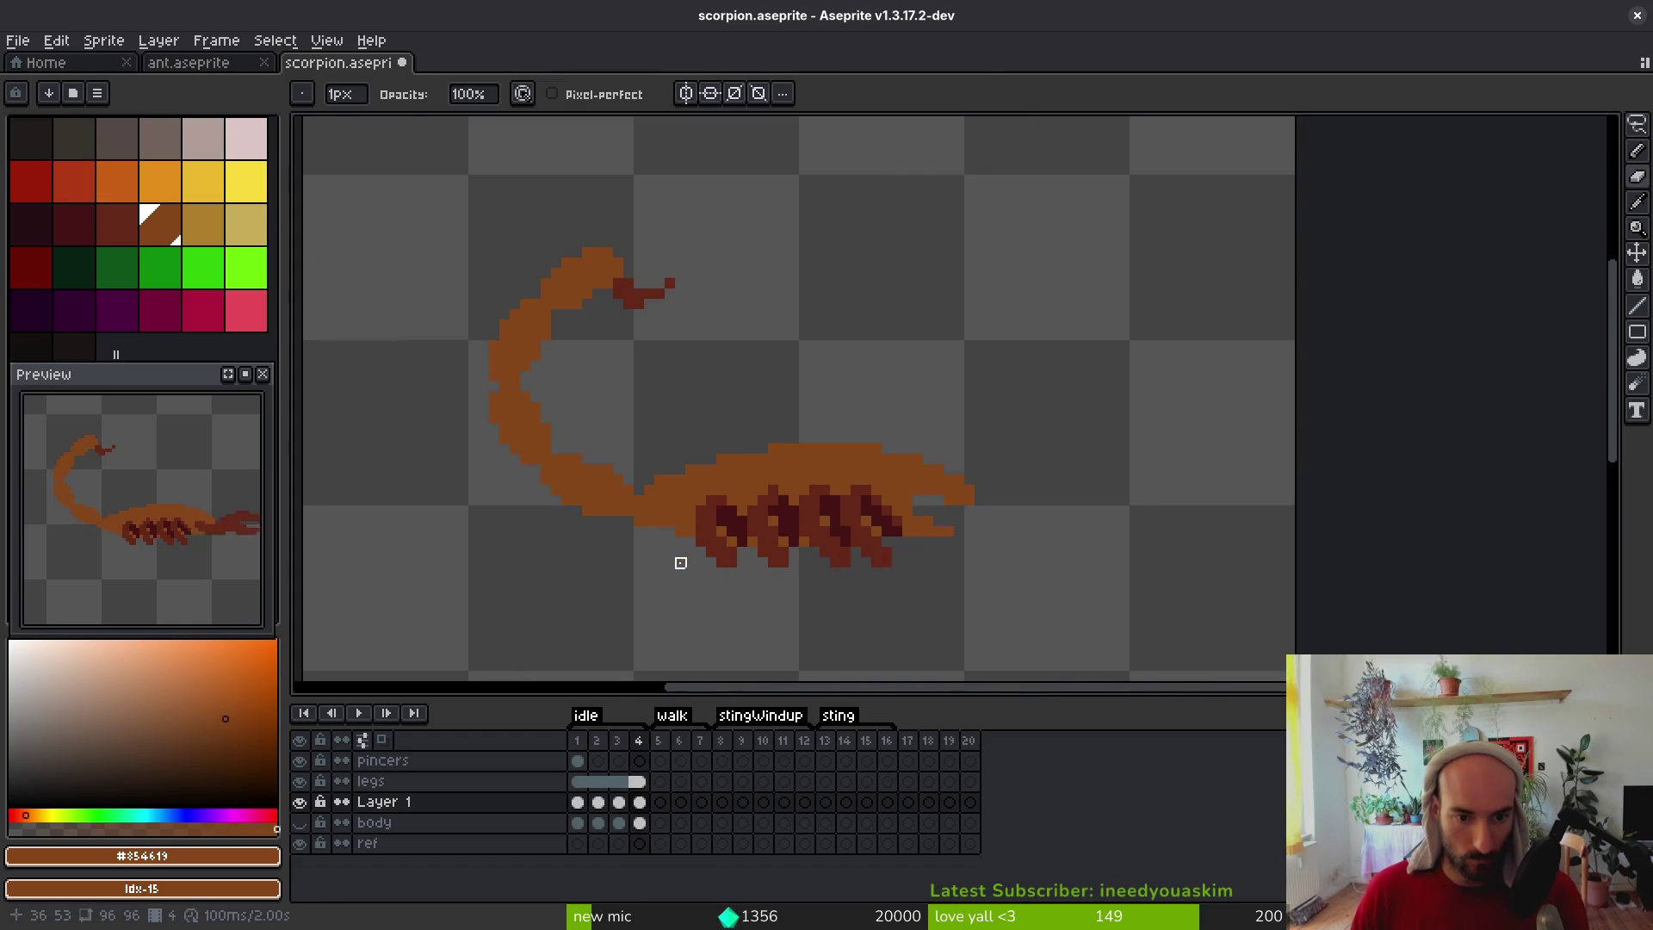
pyautogui.scroll(2, 612, 454)
pyautogui.scroll(-4, 687, 583)
pyautogui.press('b')
pyautogui.hotkey('ctrl', 's')
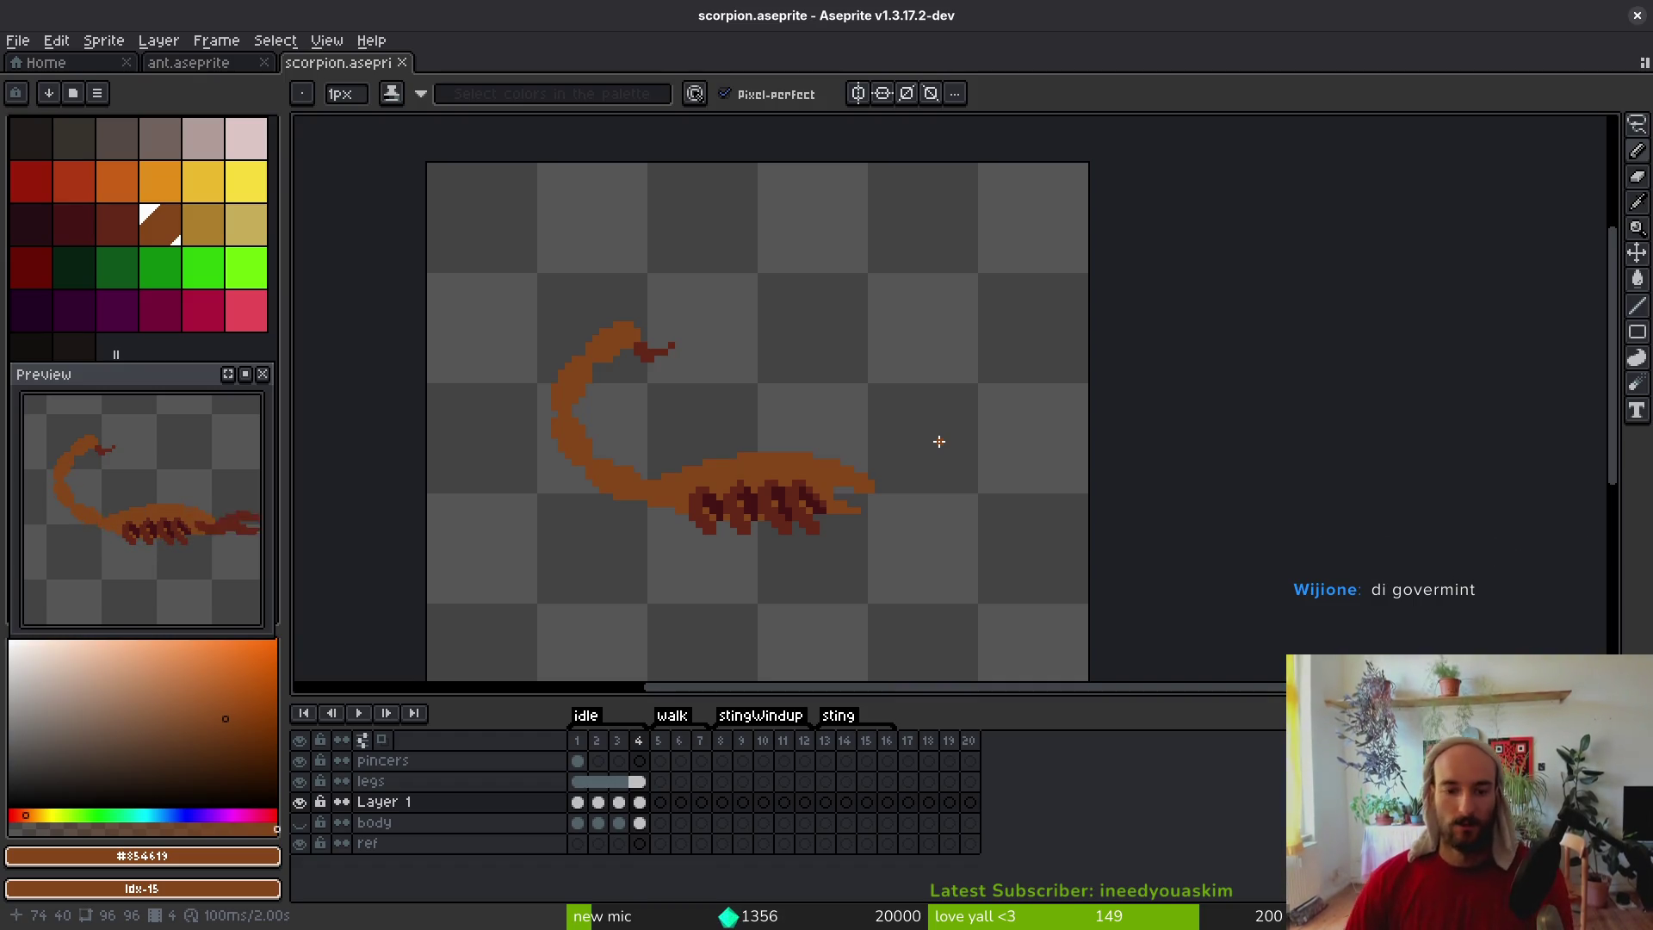
# Lasso-adjust the pincer on the frame 2 pincers cel, then drop the selection
pyautogui.click(595, 763)
pyautogui.click(578, 762)
pyautogui.click(598, 762)
pyautogui.press('q')
pyautogui.moveTo(1049, 426)
pyautogui.mouseDown()
pyautogui.moveTo(886, 421)
pyautogui.moveTo(848, 554)
pyautogui.moveTo(1022, 356)
pyautogui.mouseUp()
pyautogui.keyDown('ctrl'); pyautogui.click(1022, 355); pyautogui.keyUp('ctrl')
pyautogui.hotkey('ctrl', 'd')
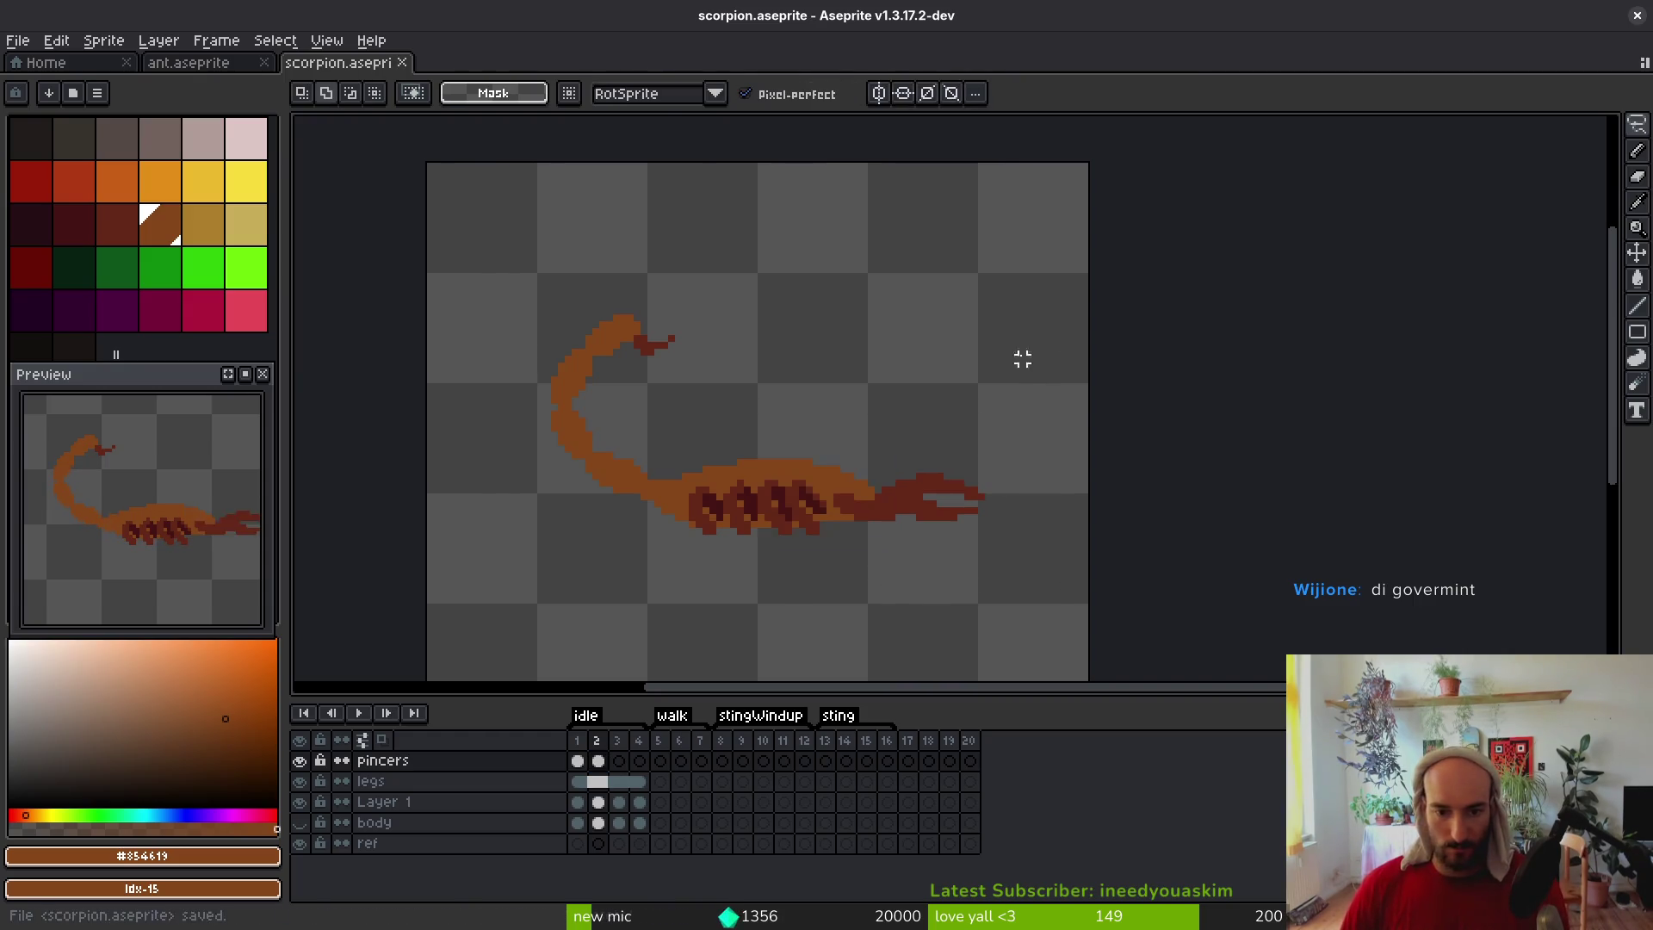
# Link the pincers cels in frames 2–3, then across frames 1–4
pyautogui.keyDown('shift'); pyautogui.click(617, 762); pyautogui.keyUp('shift')
pyautogui.rightClick(617, 762)
pyautogui.click(663, 843)
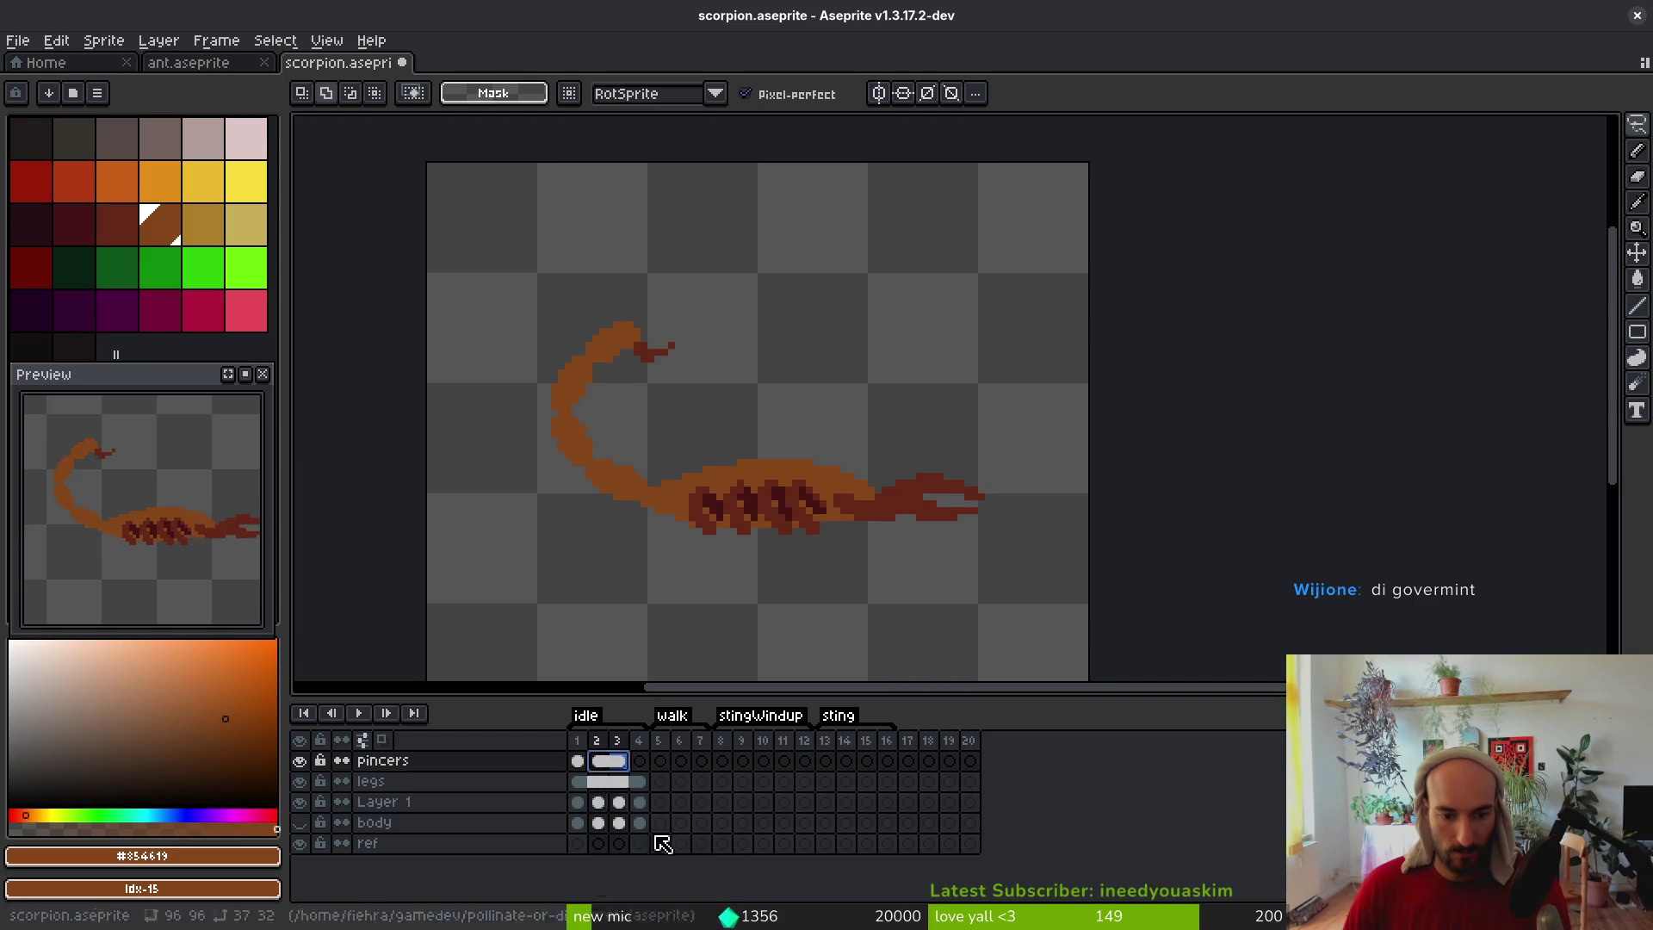
pyautogui.click(578, 761)
pyautogui.keyDown('shift'); pyautogui.click(639, 761); pyautogui.keyUp('shift')
pyautogui.rightClick(639, 762)
pyautogui.click(780, 842)
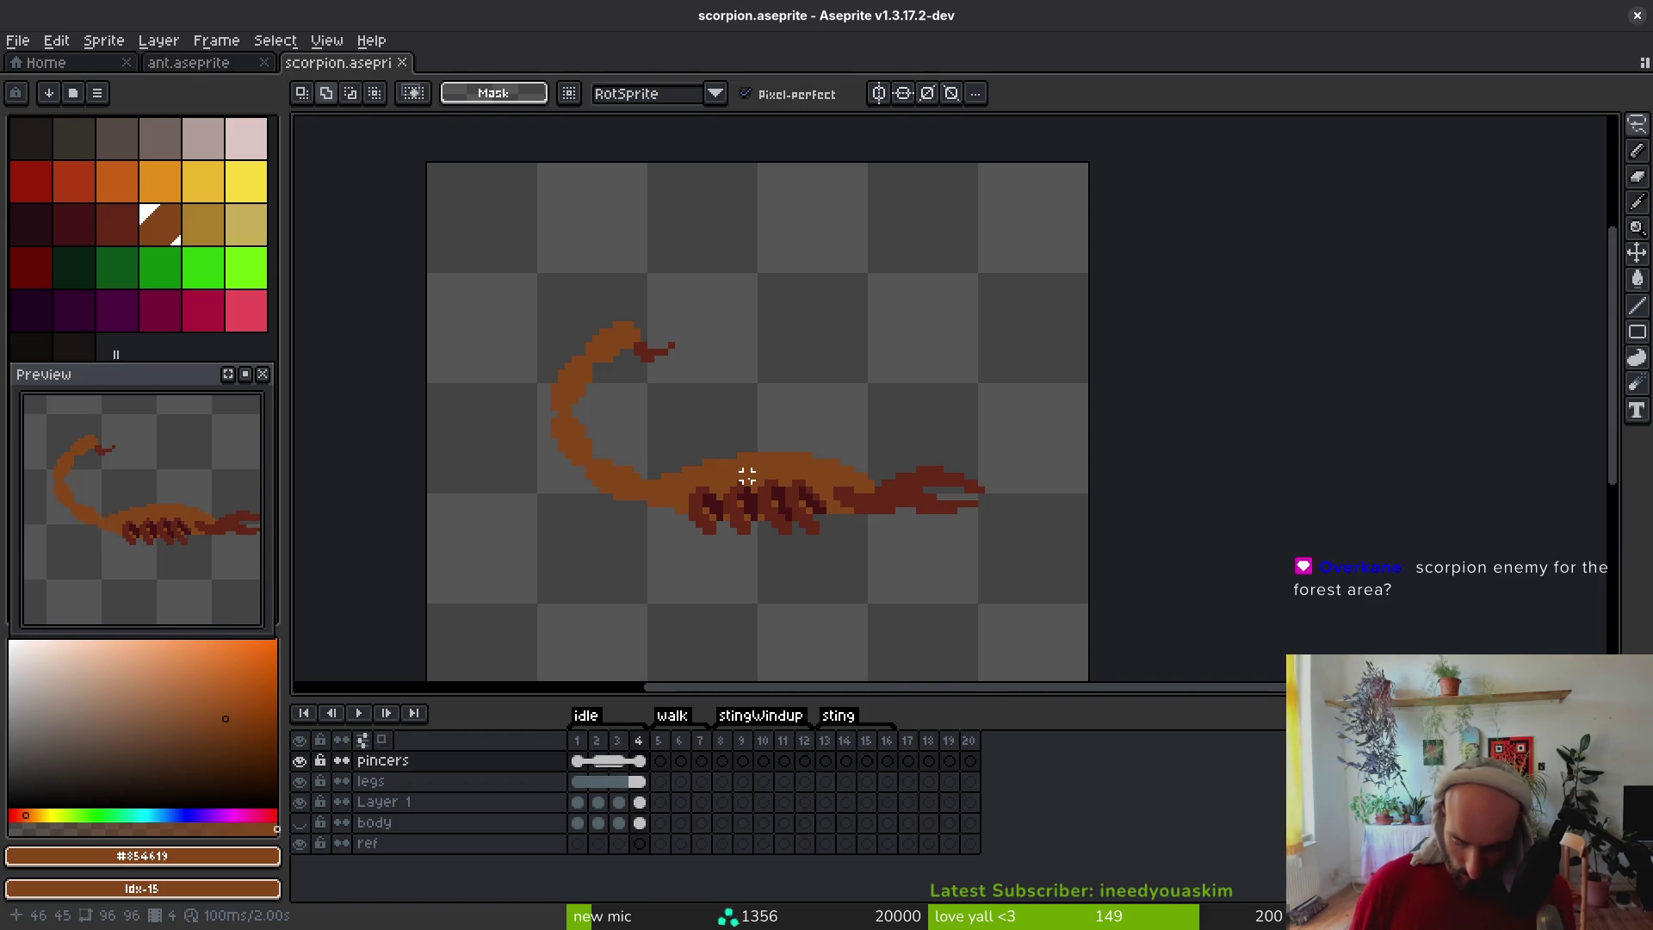
# Save scorpion.aseprite with Ctrl+S
pyautogui.hscroll(-2, 672, 413)
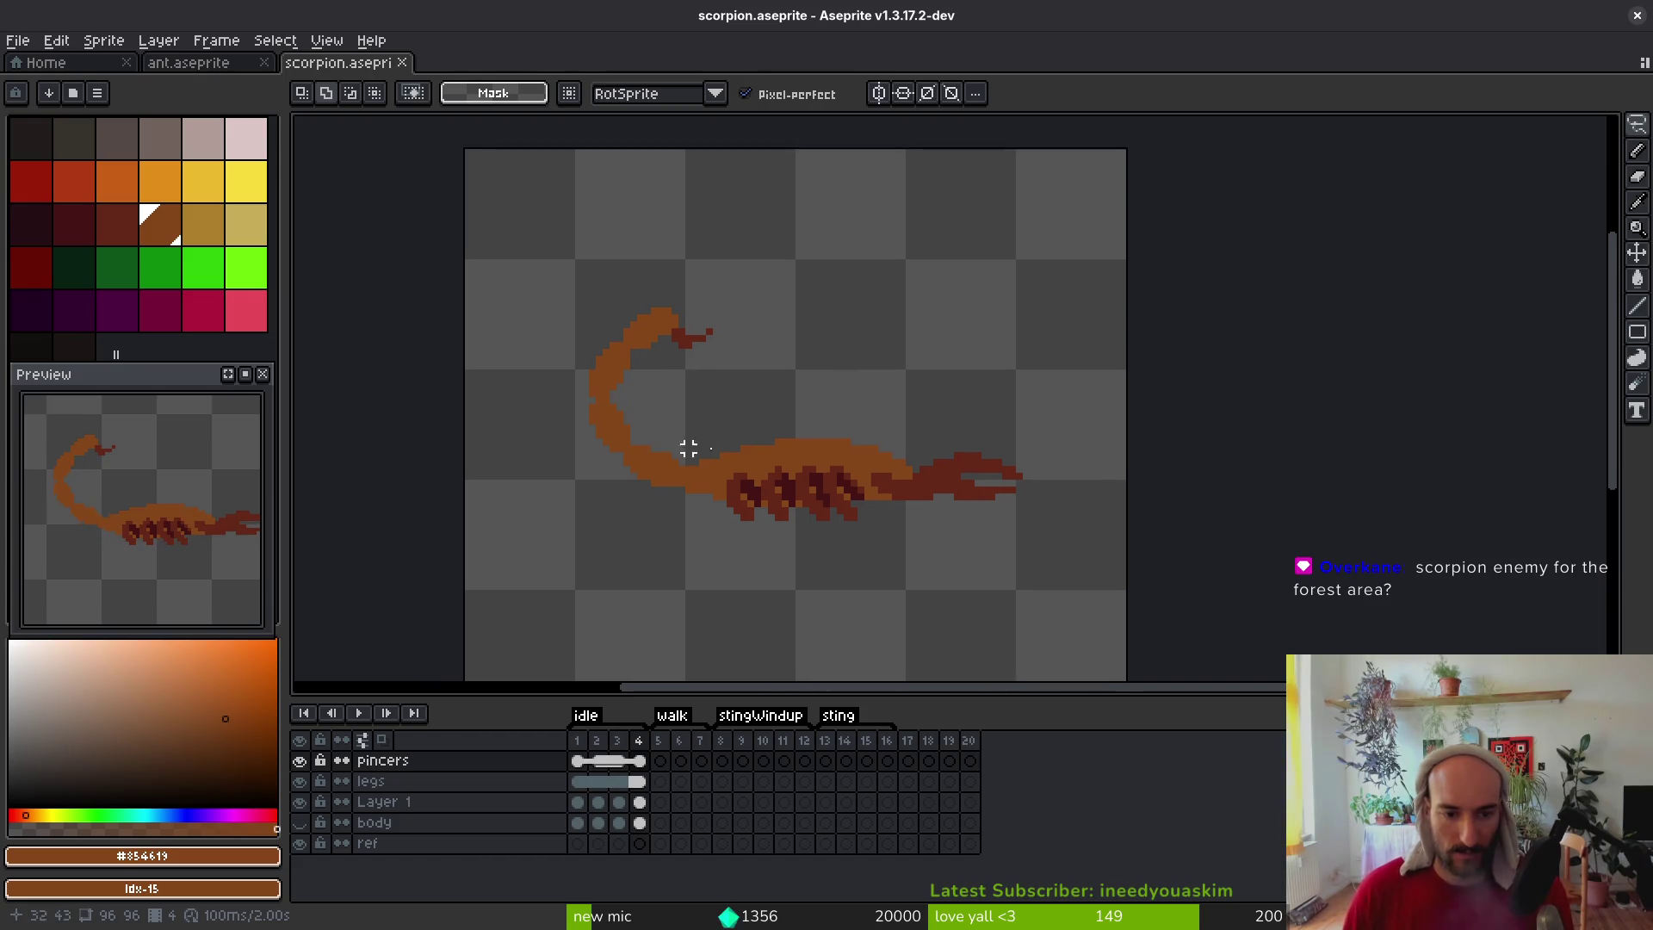
pyautogui.scroll(-1, 775, 448)
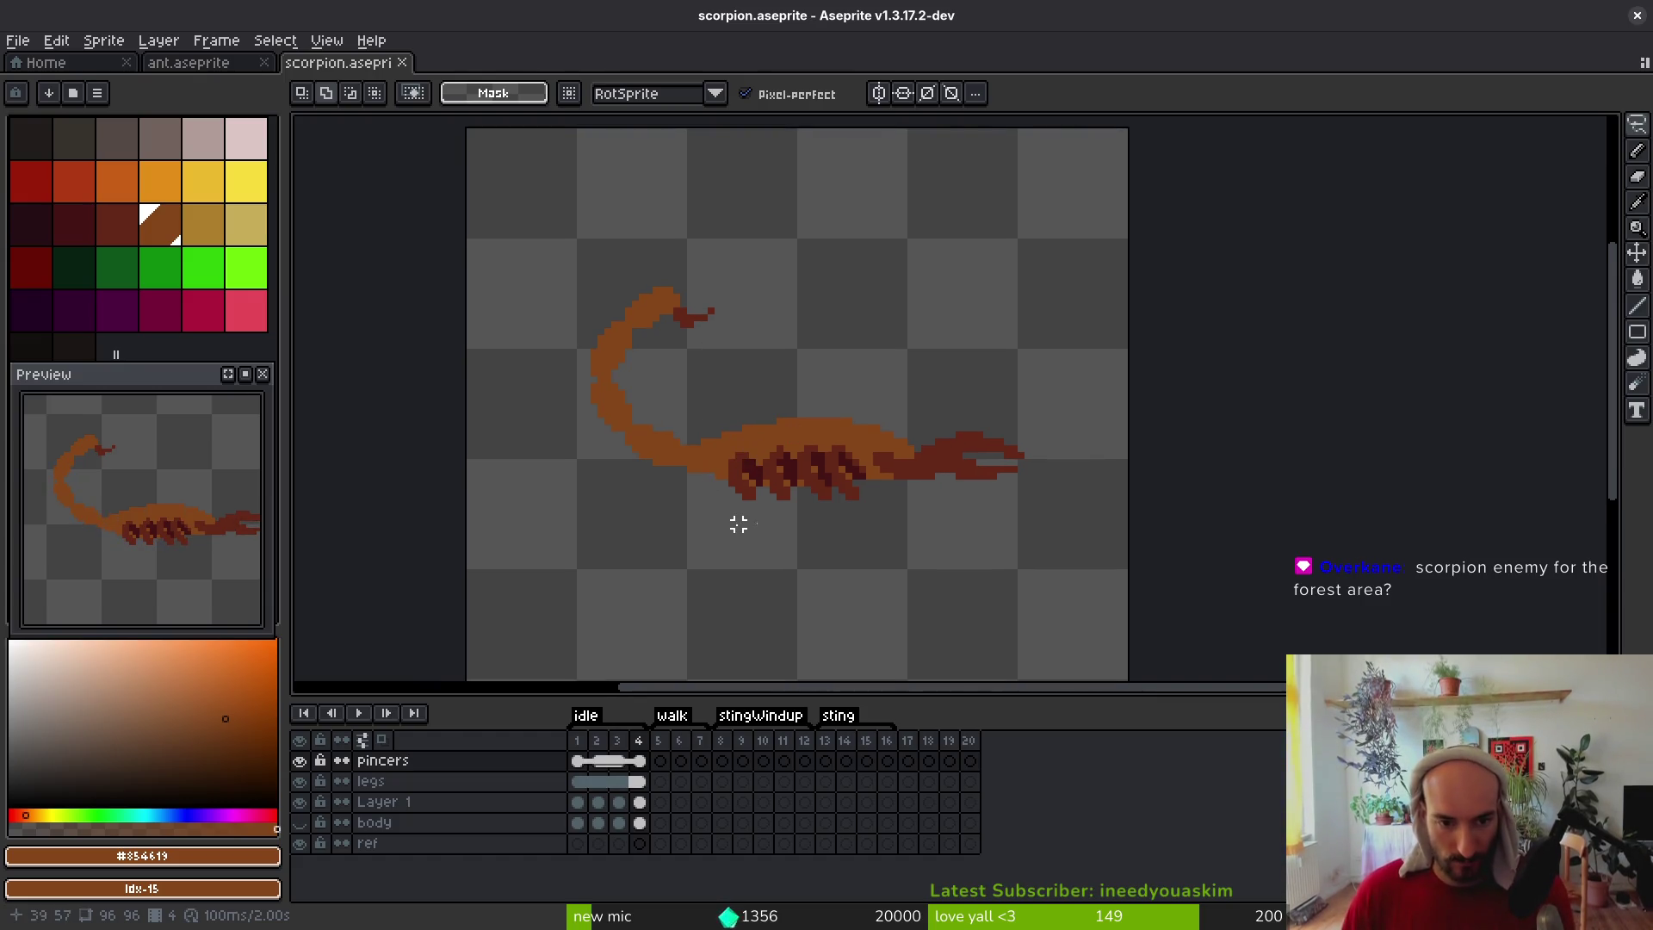
pyautogui.scroll(1, 642, 476)
pyautogui.hotkey('ctrl', 's')
pyautogui.scroll(-1, 841, 476)
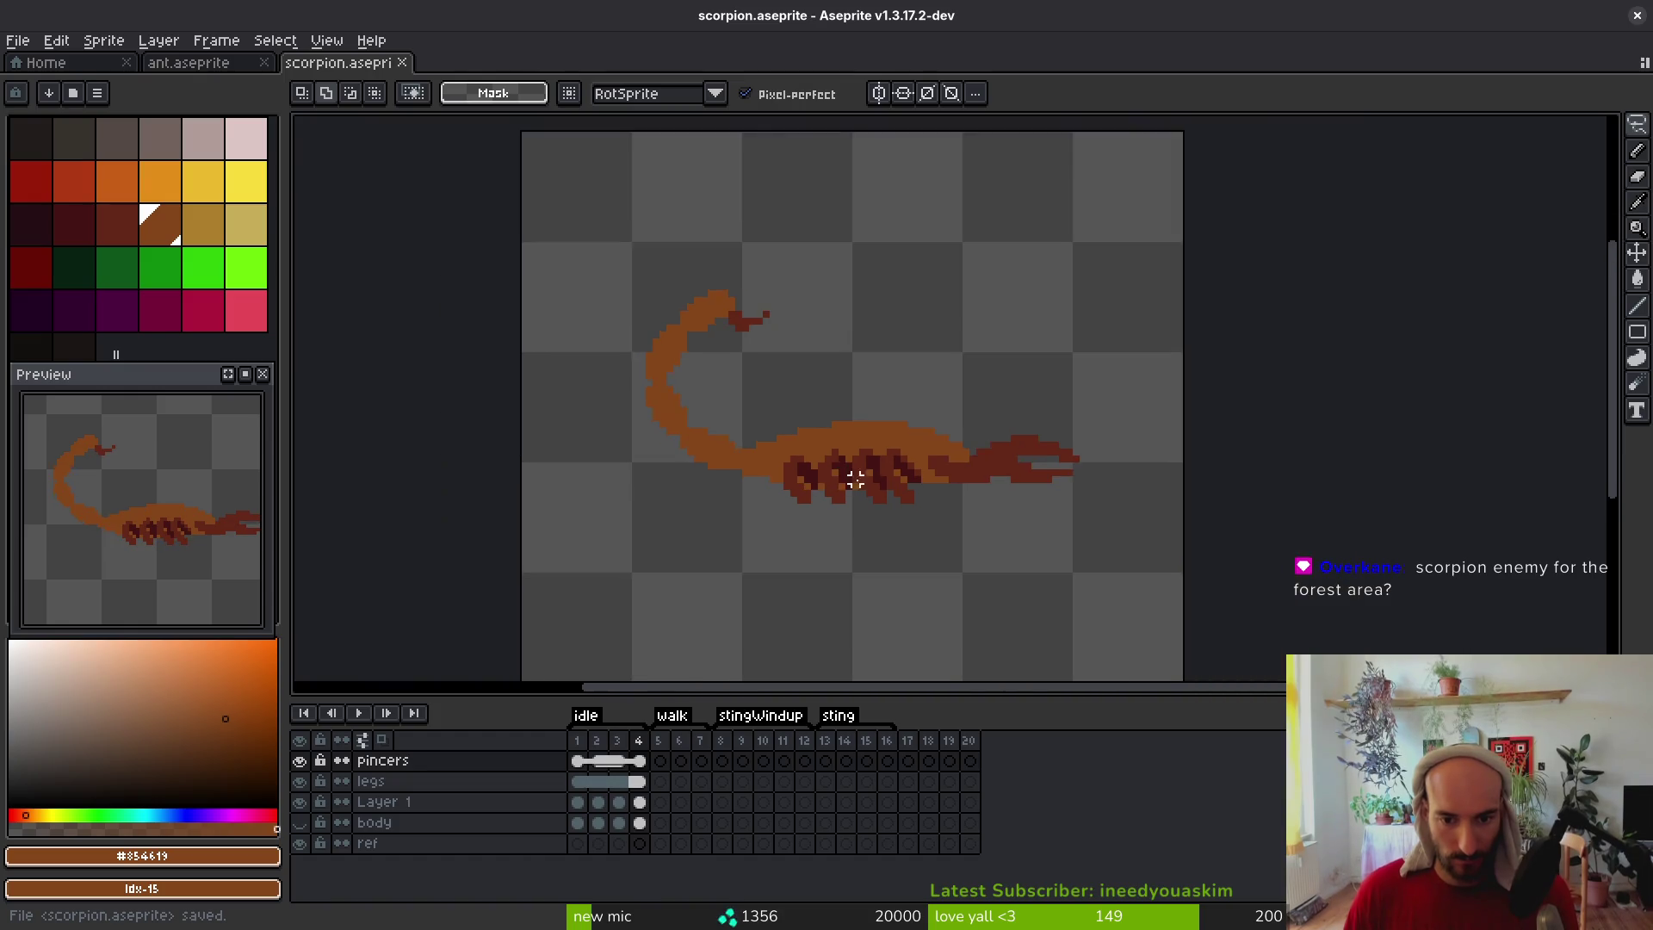
pyautogui.hotkey('ctrl', 's')
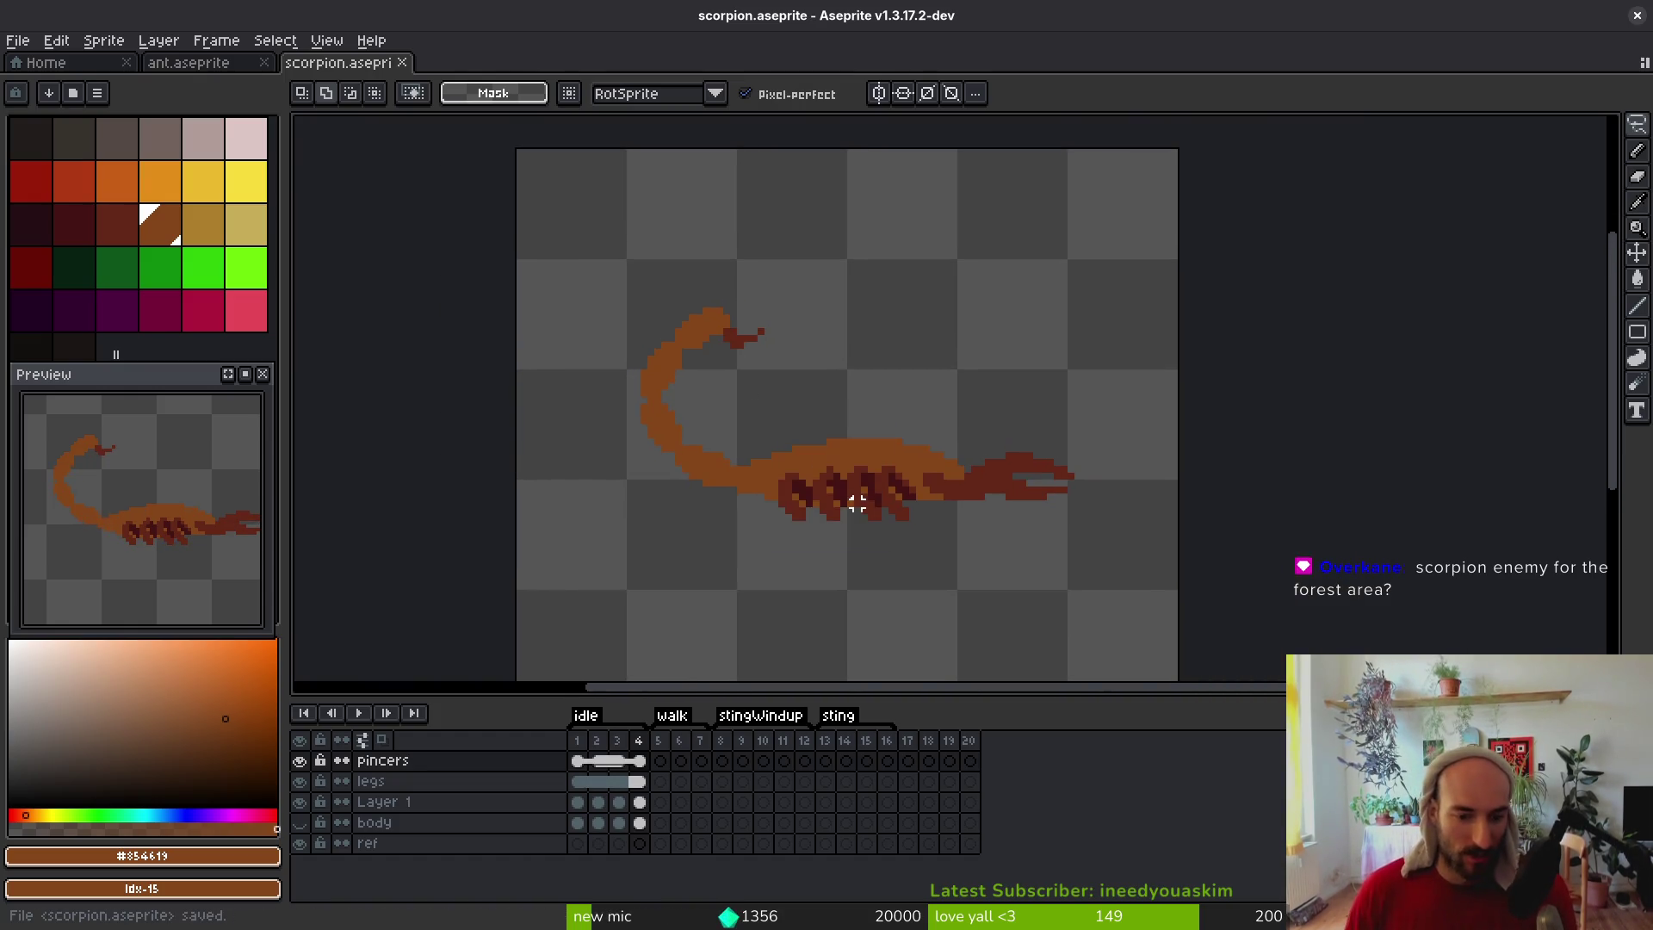
# Go to frame 2 of the idle animation in the timeline
pyautogui.press('i')
pyautogui.click(598, 781)
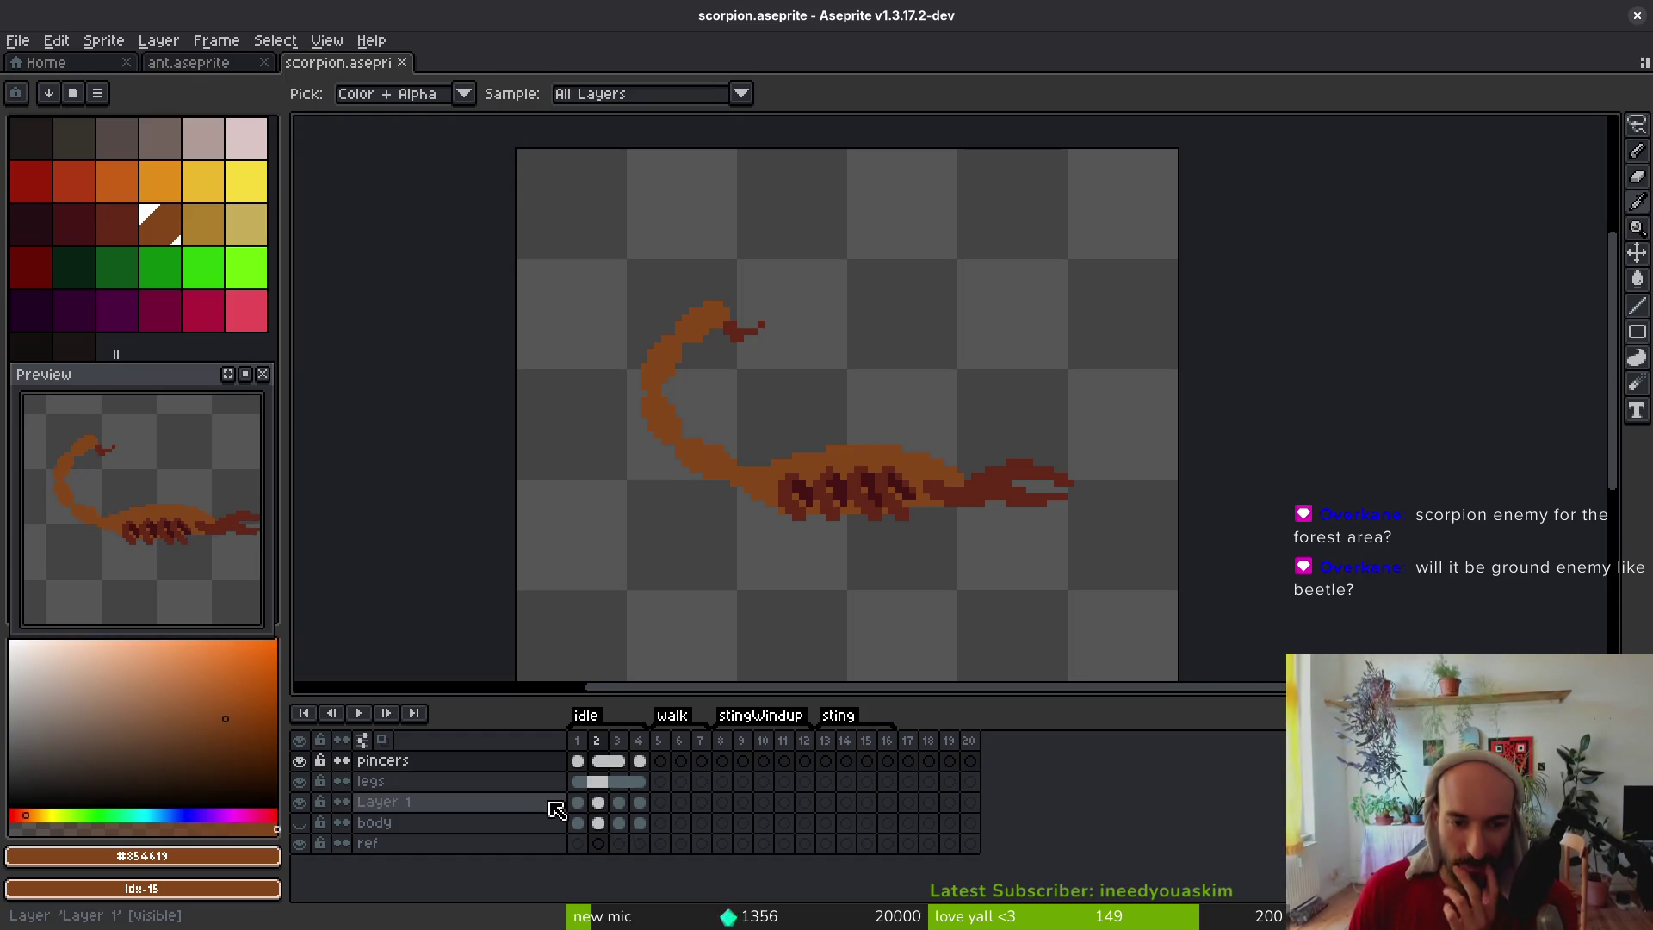
pyautogui.press('m')
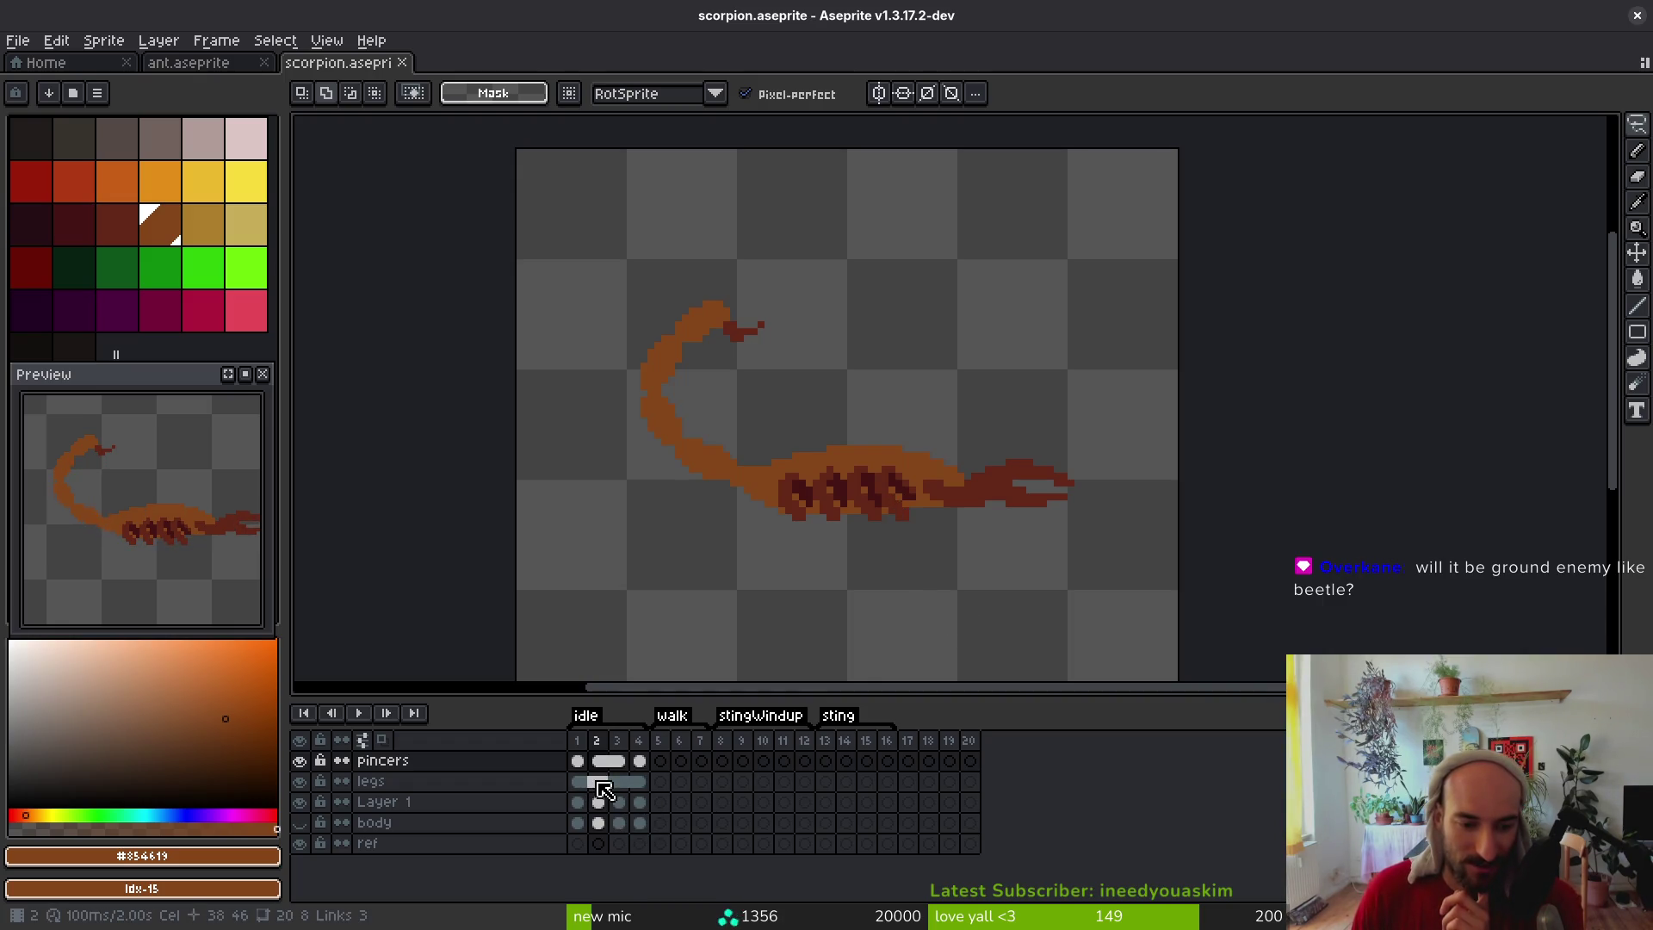
# Select body cels 1–4, delete Layer 1 and show body, then undo those changes
pyautogui.click(601, 824)
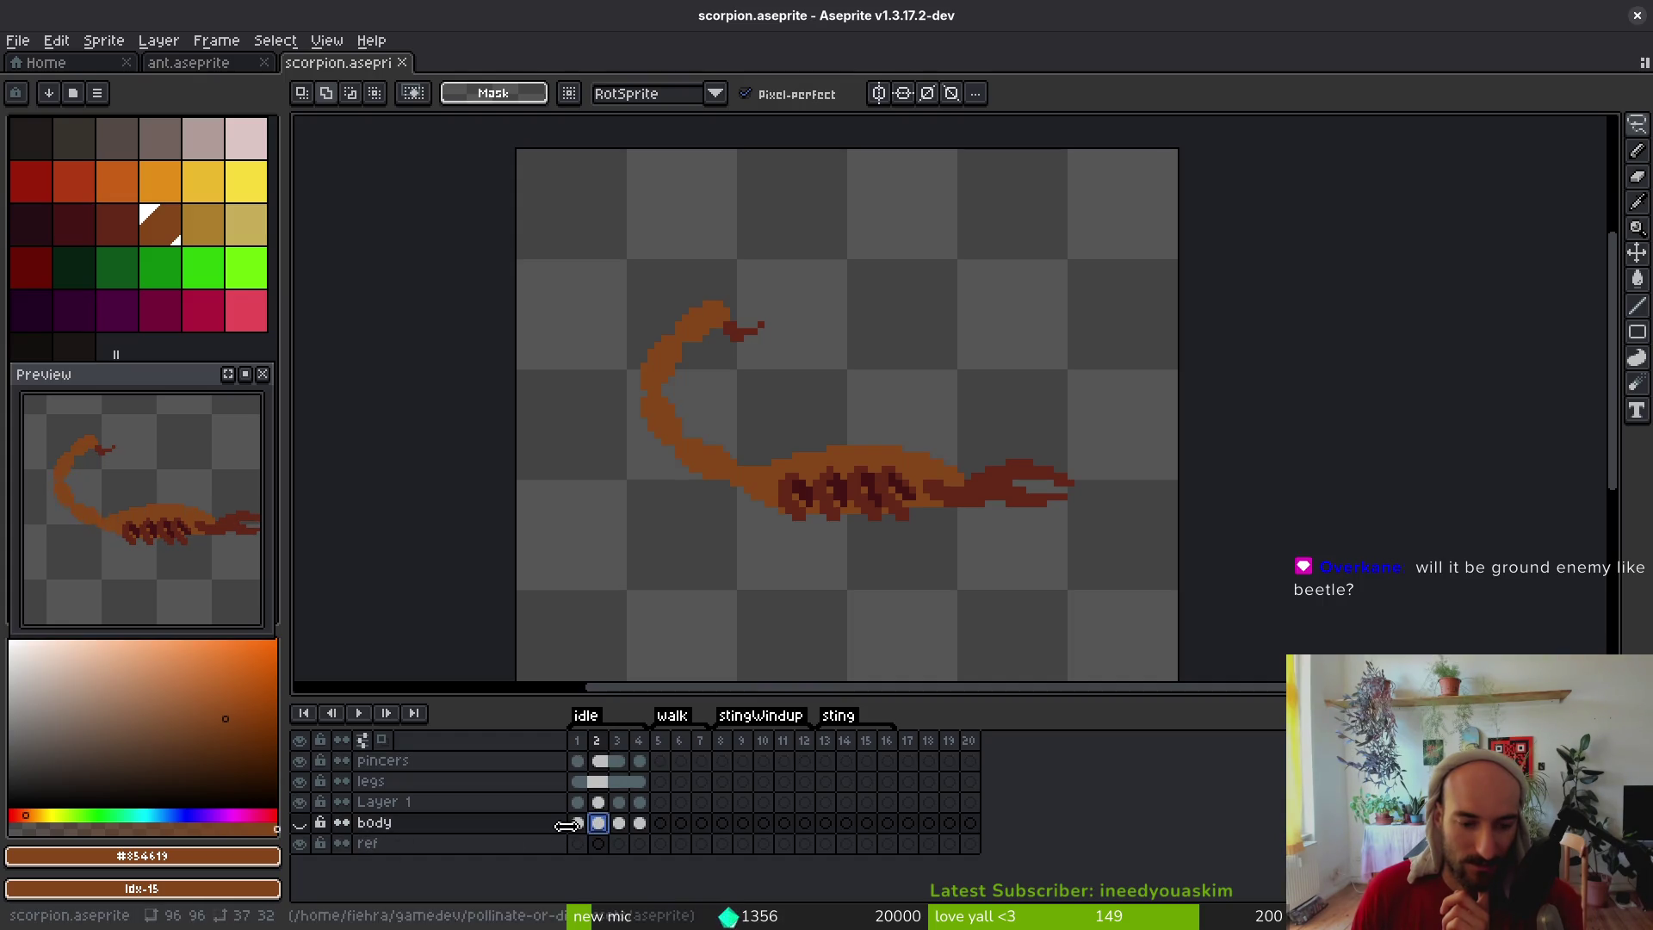
pyautogui.moveTo(578, 824); pyautogui.dragTo(654, 813)
pyautogui.hotkey('ctrl', 'z')
pyautogui.hotkey('ctrl', 'y')
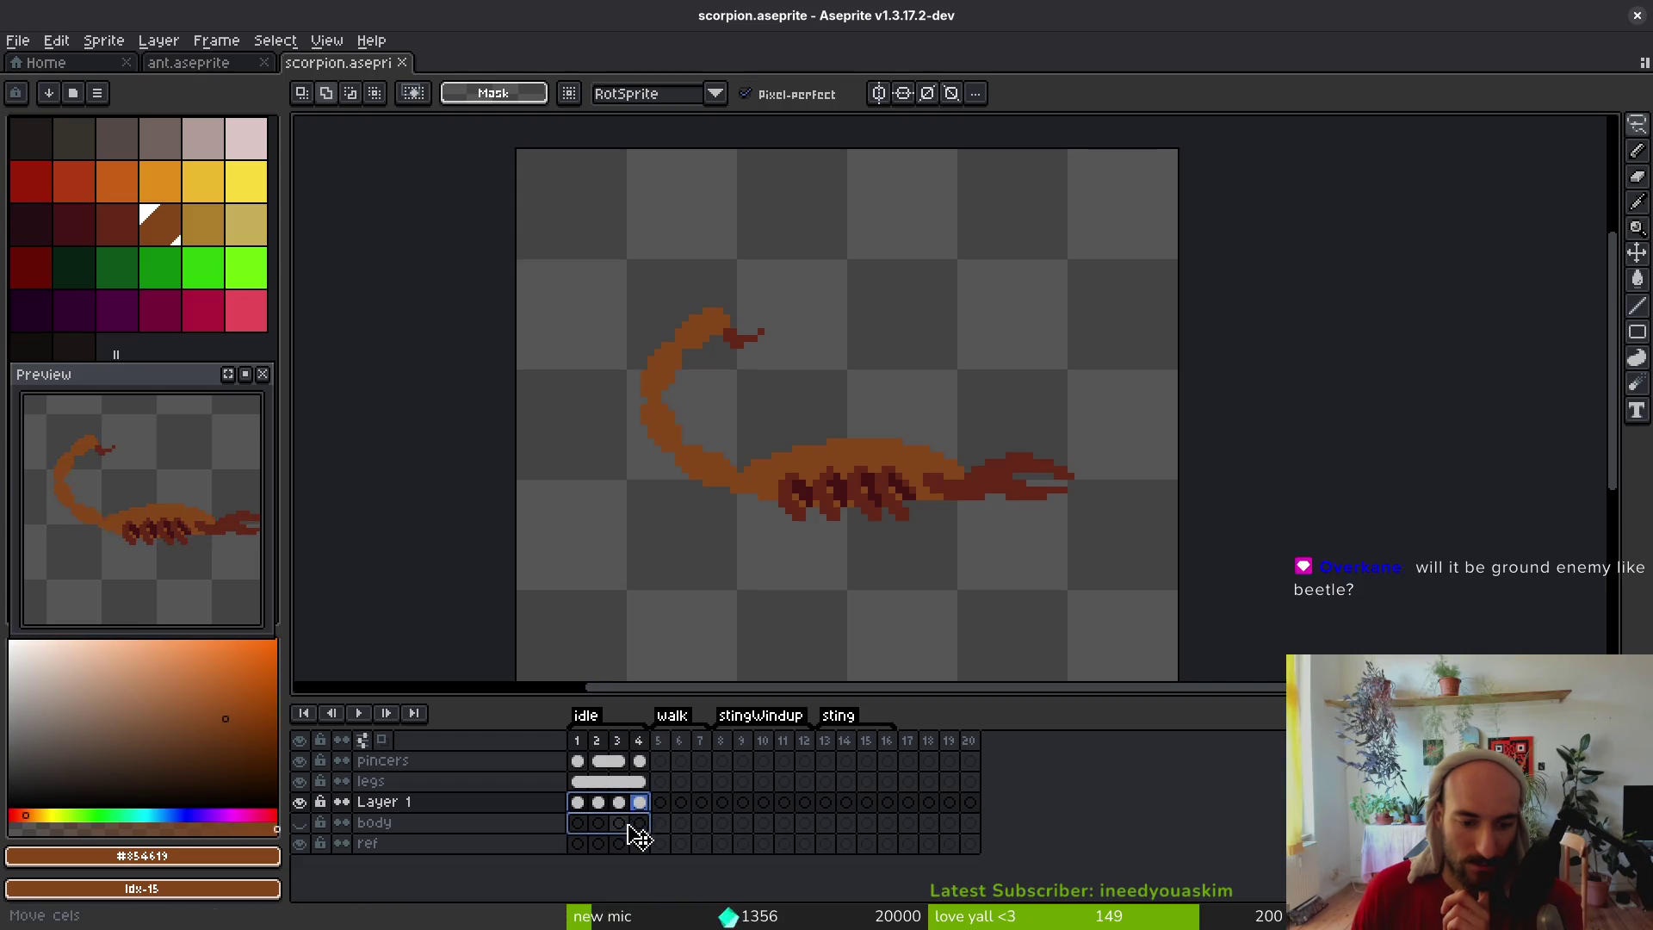
pyautogui.hotkey('ctrl', 'z')
pyautogui.rightClick(465, 801)
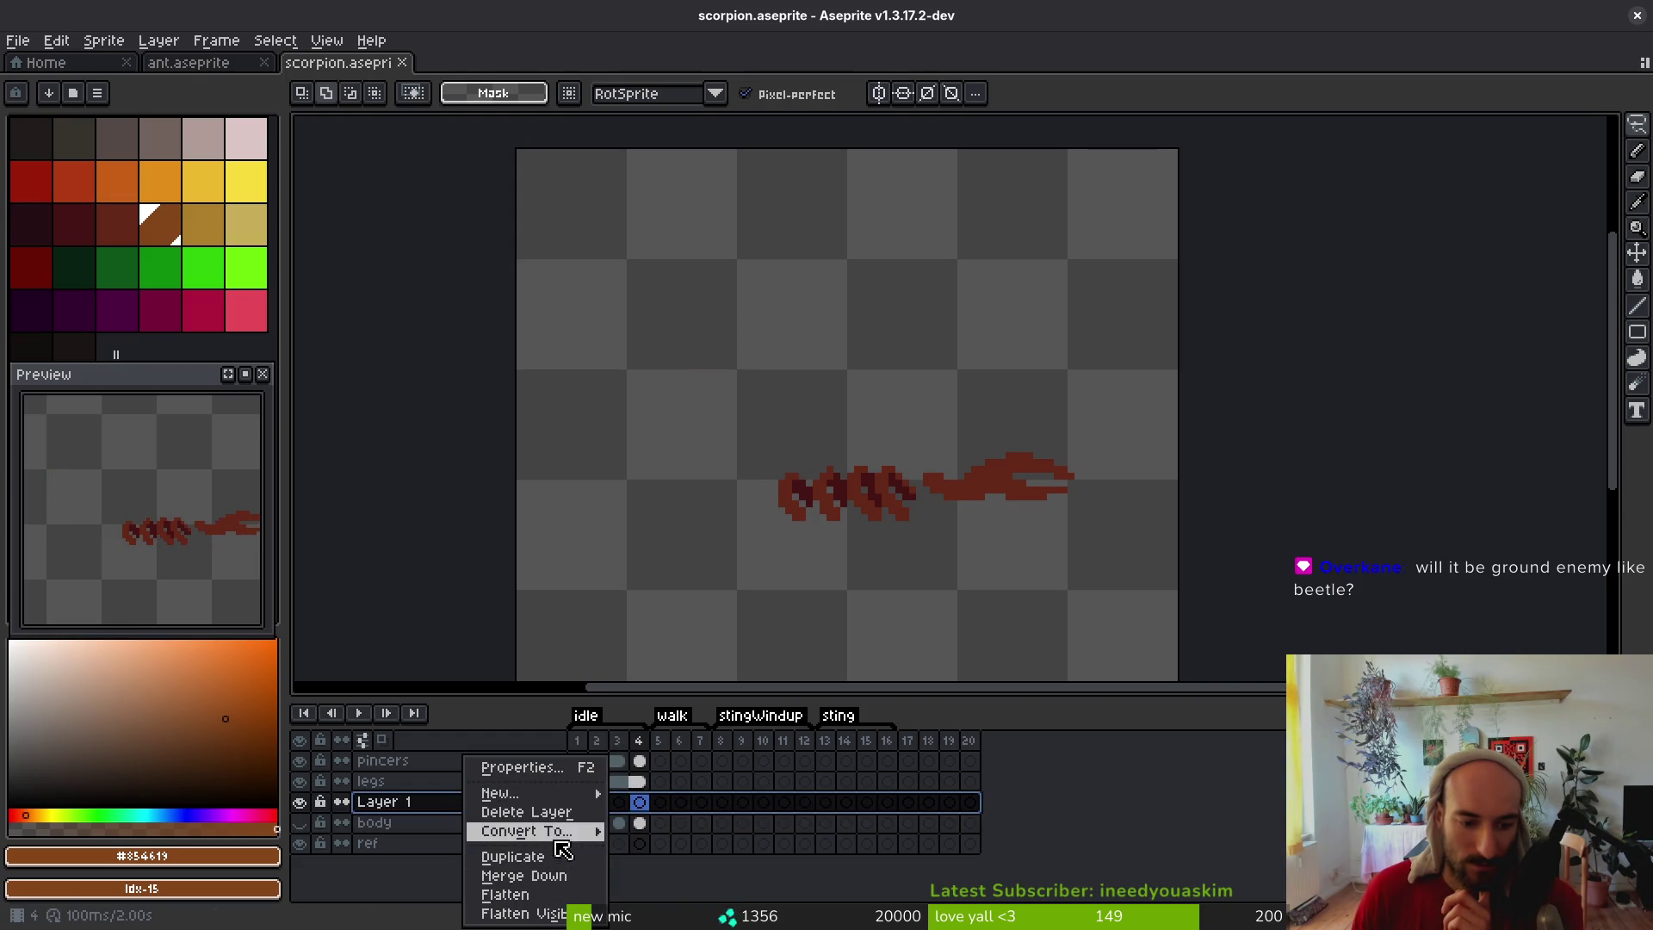
pyautogui.click(558, 813)
pyautogui.click(300, 802)
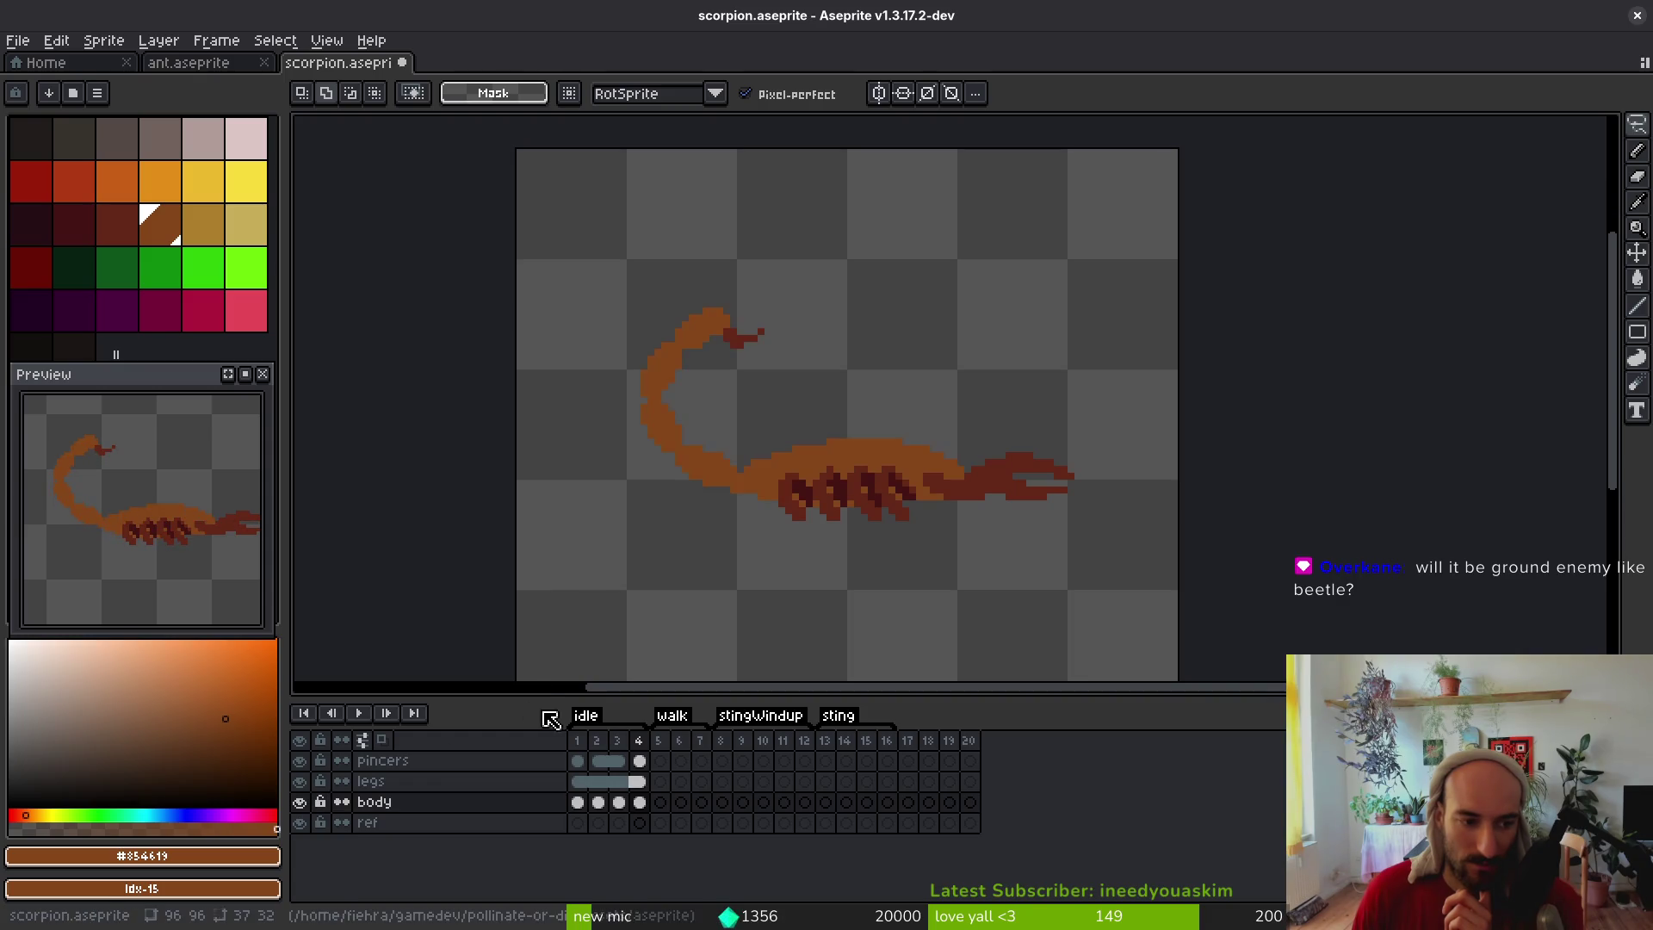
pyautogui.click(599, 808)
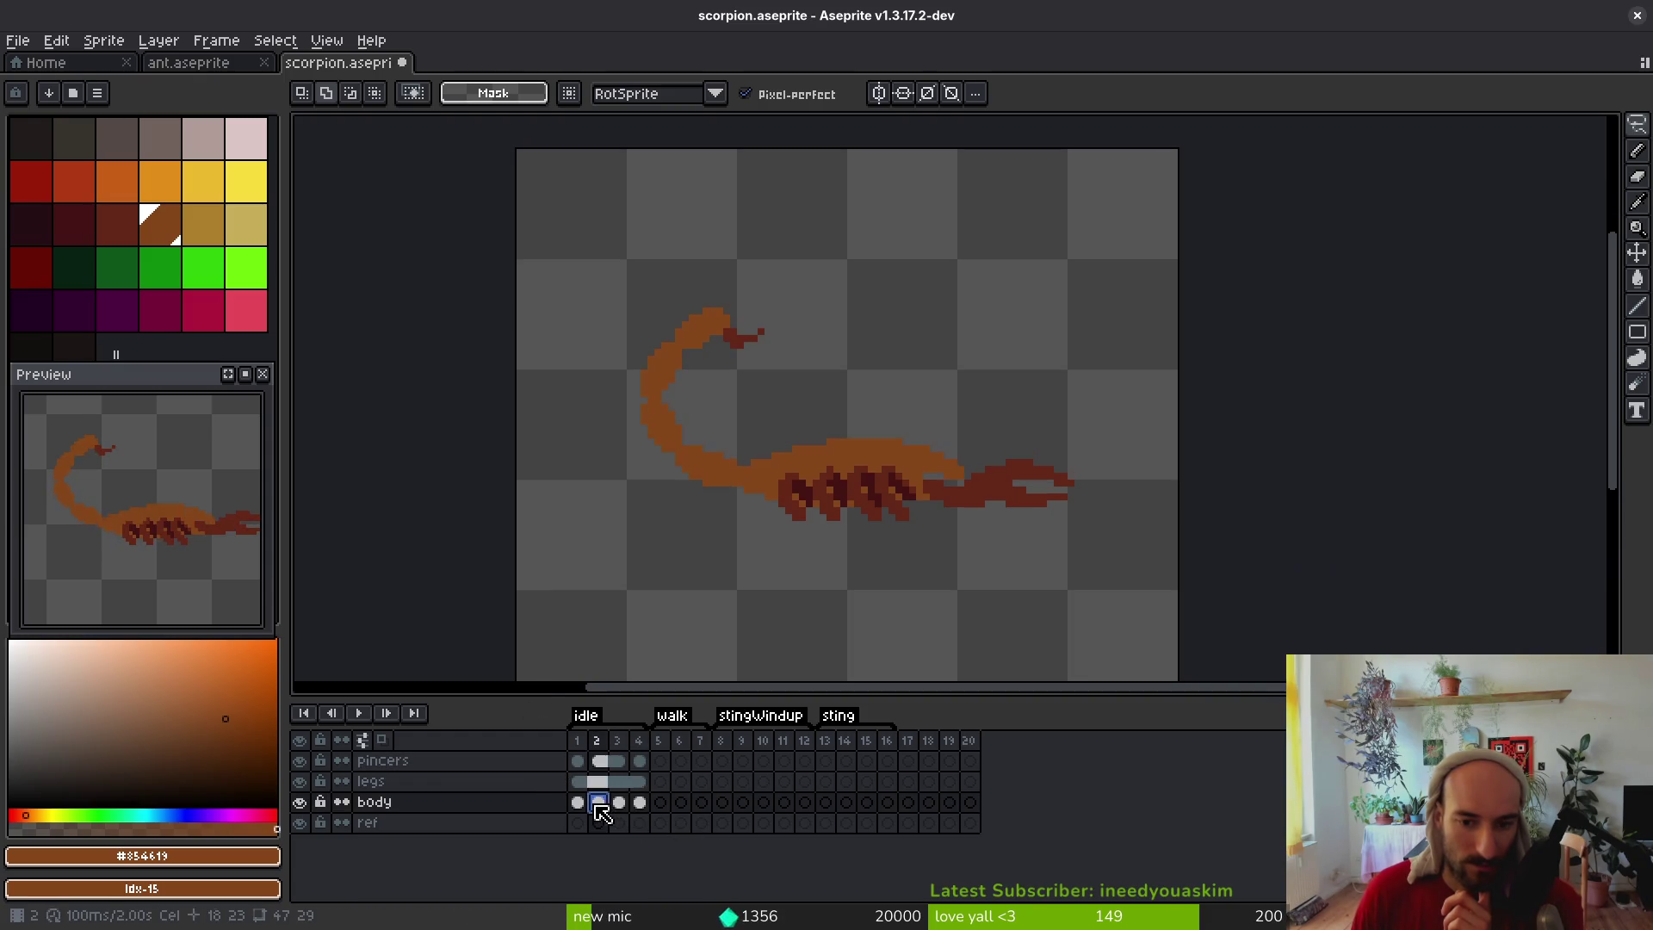
pyautogui.hotkey('ctrl', 'z')
pyautogui.hotkey('ctrl', 'z')
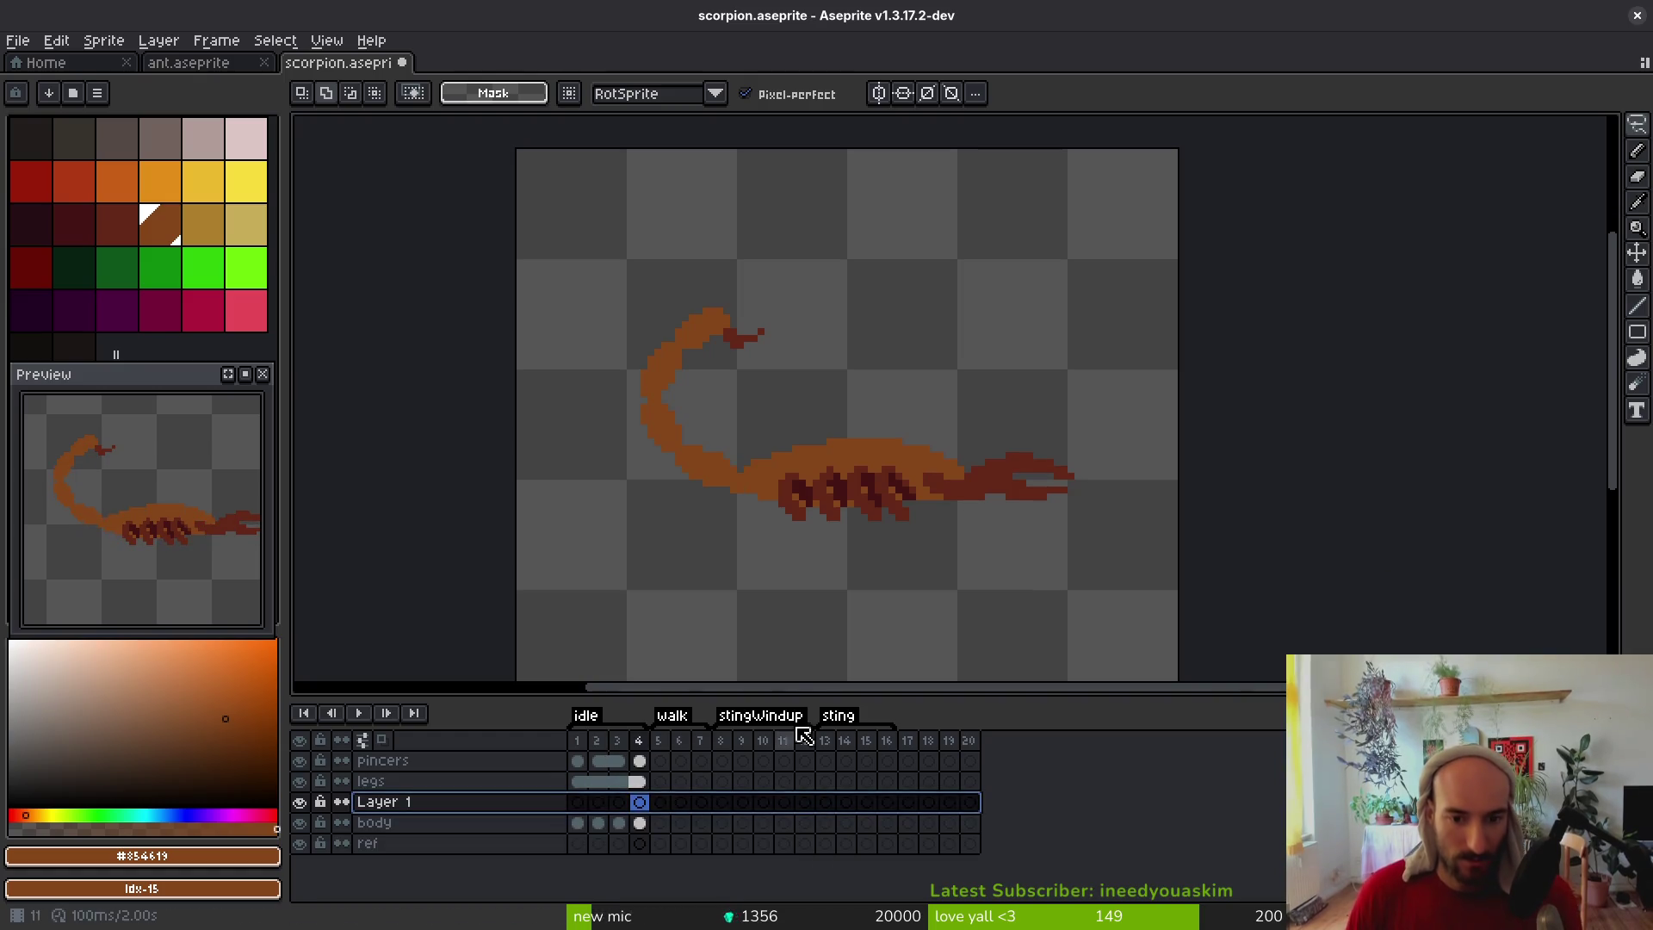
pyautogui.hotkey('ctrl', 'z')
pyautogui.hotkey('ctrl', 'z')
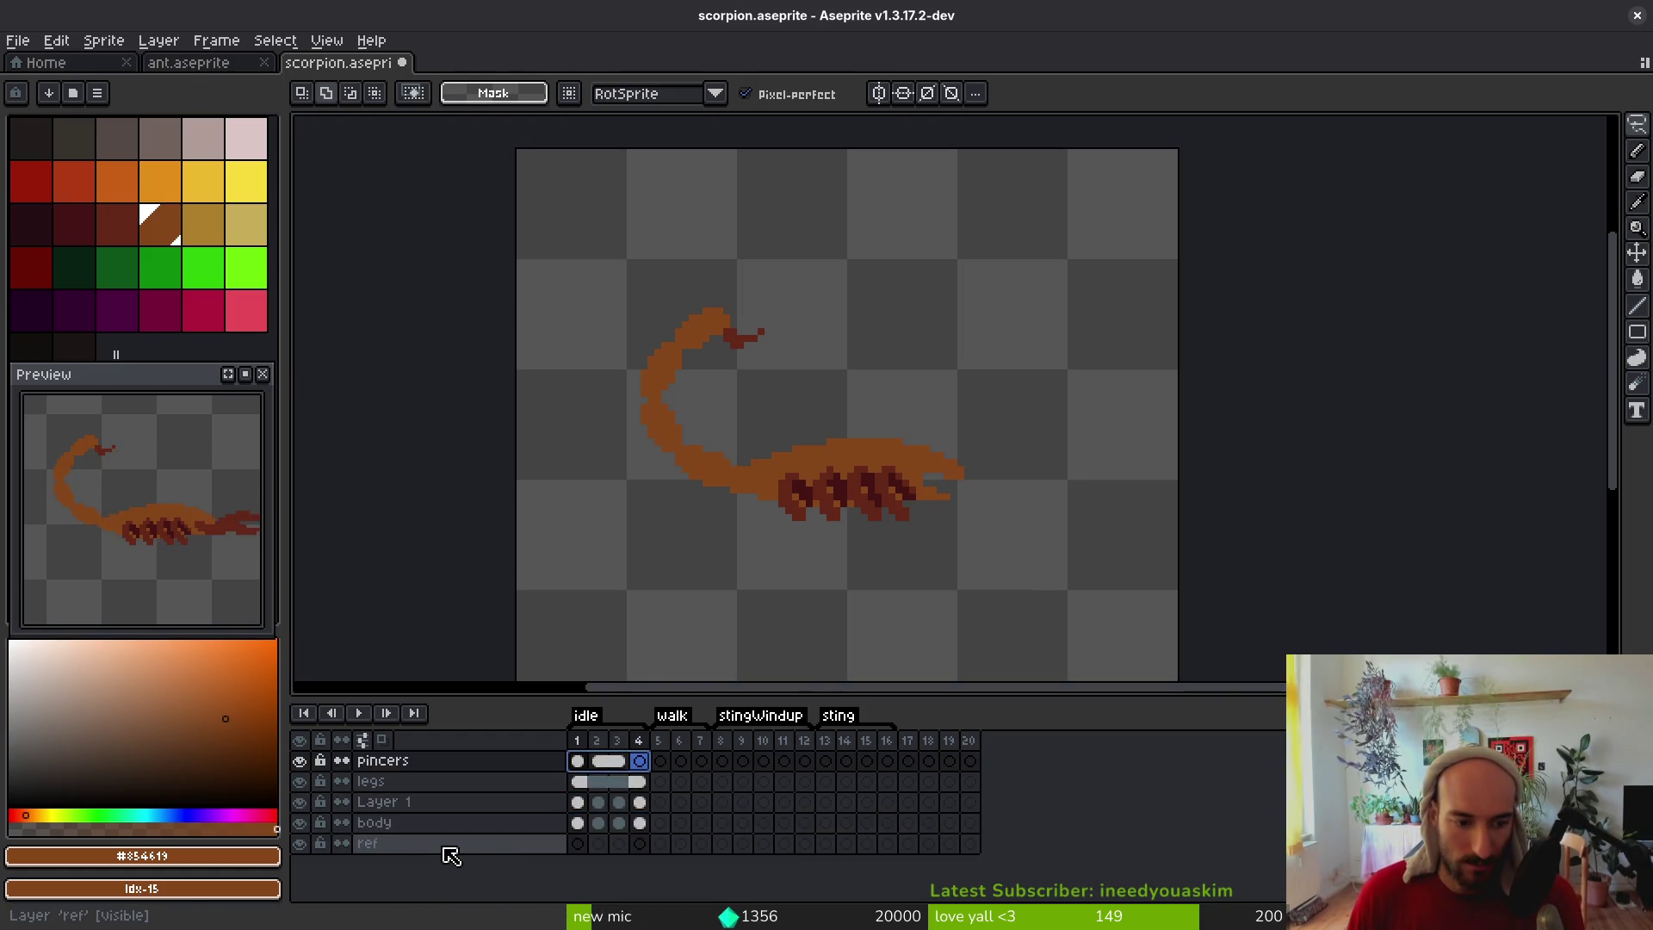
pyautogui.hotkey('ctrl', 'z')
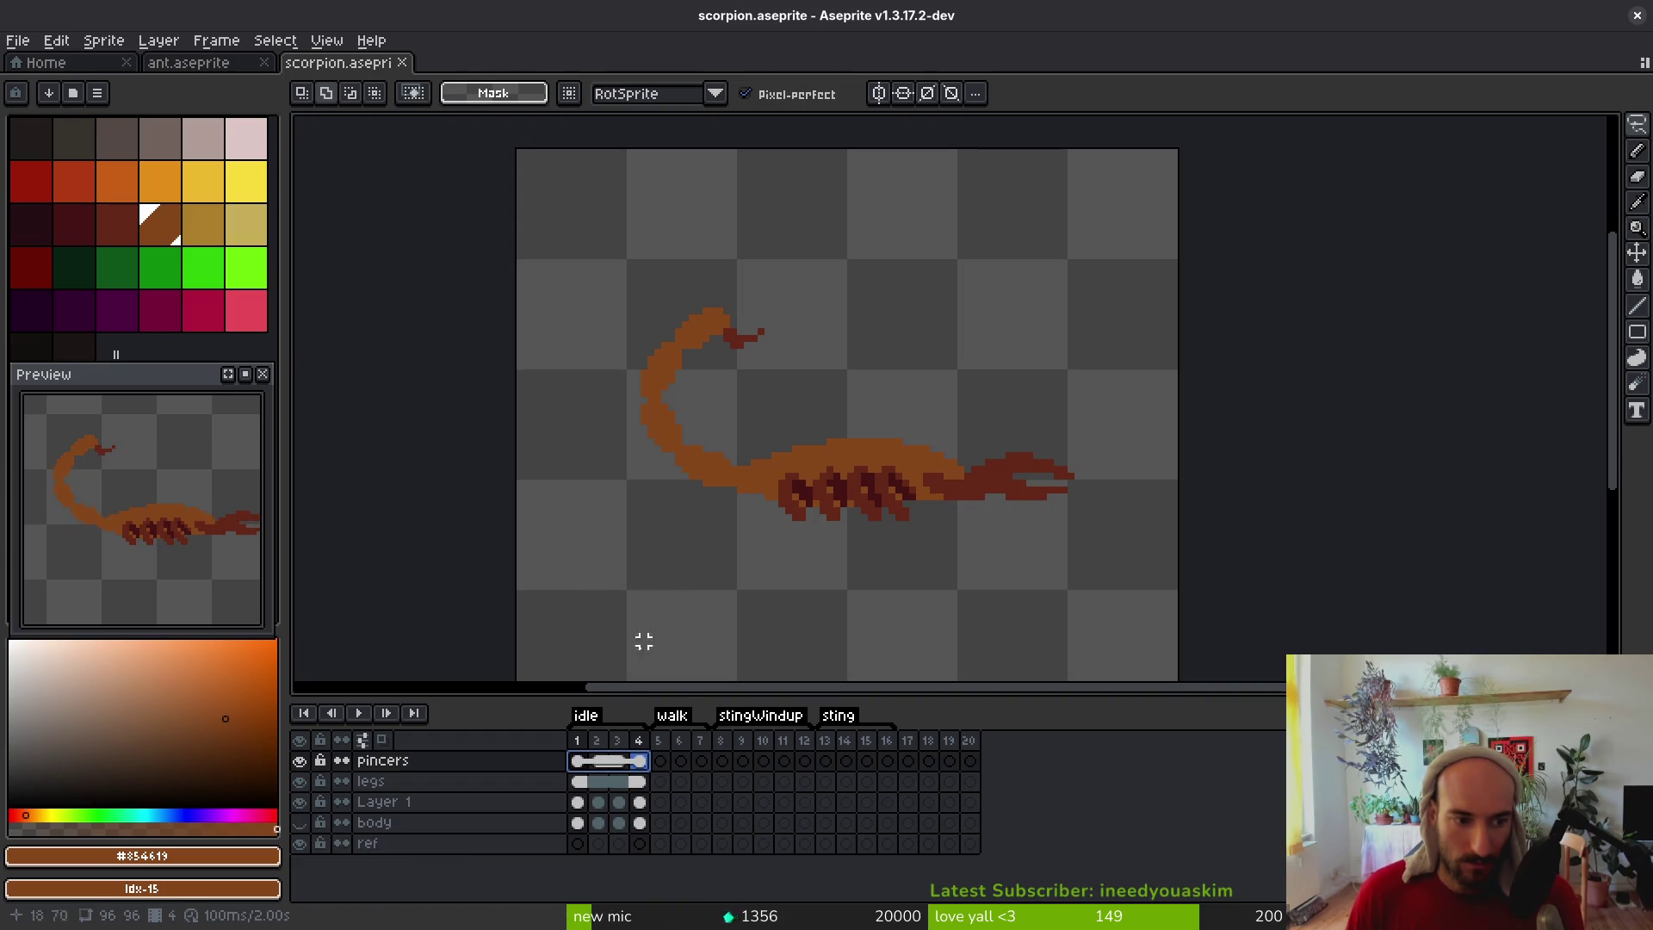
# Clear Layer 1's cels in frames 1–4, delete Layer 1, and show the body layer
pyautogui.click(383, 803)
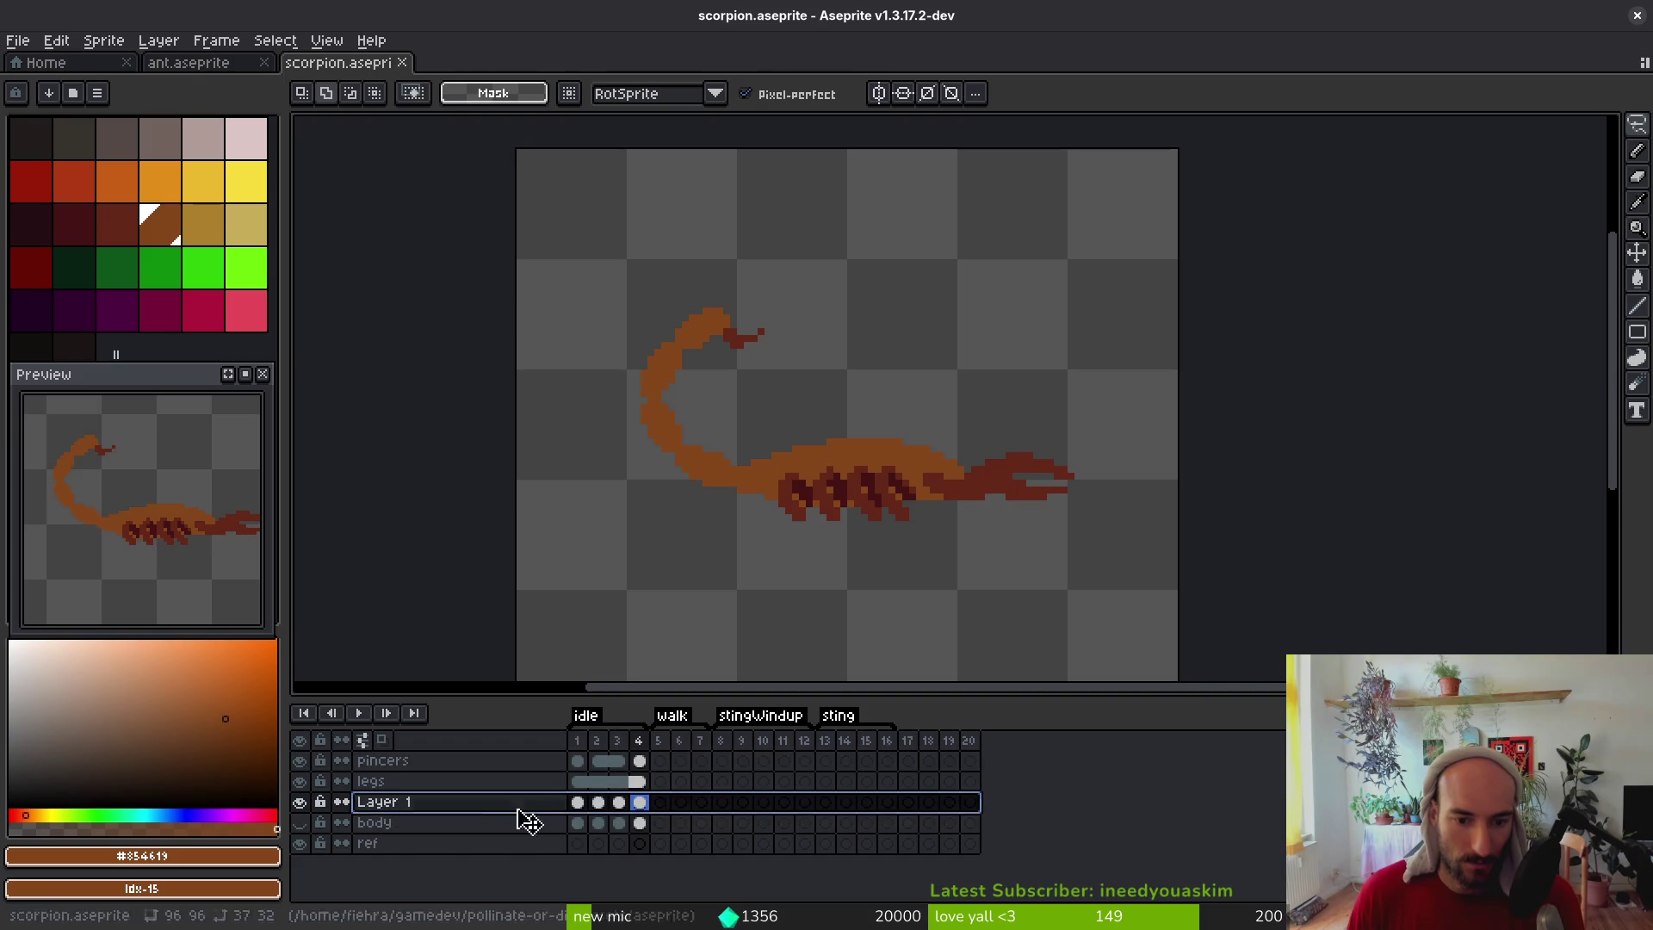
pyautogui.click(601, 803)
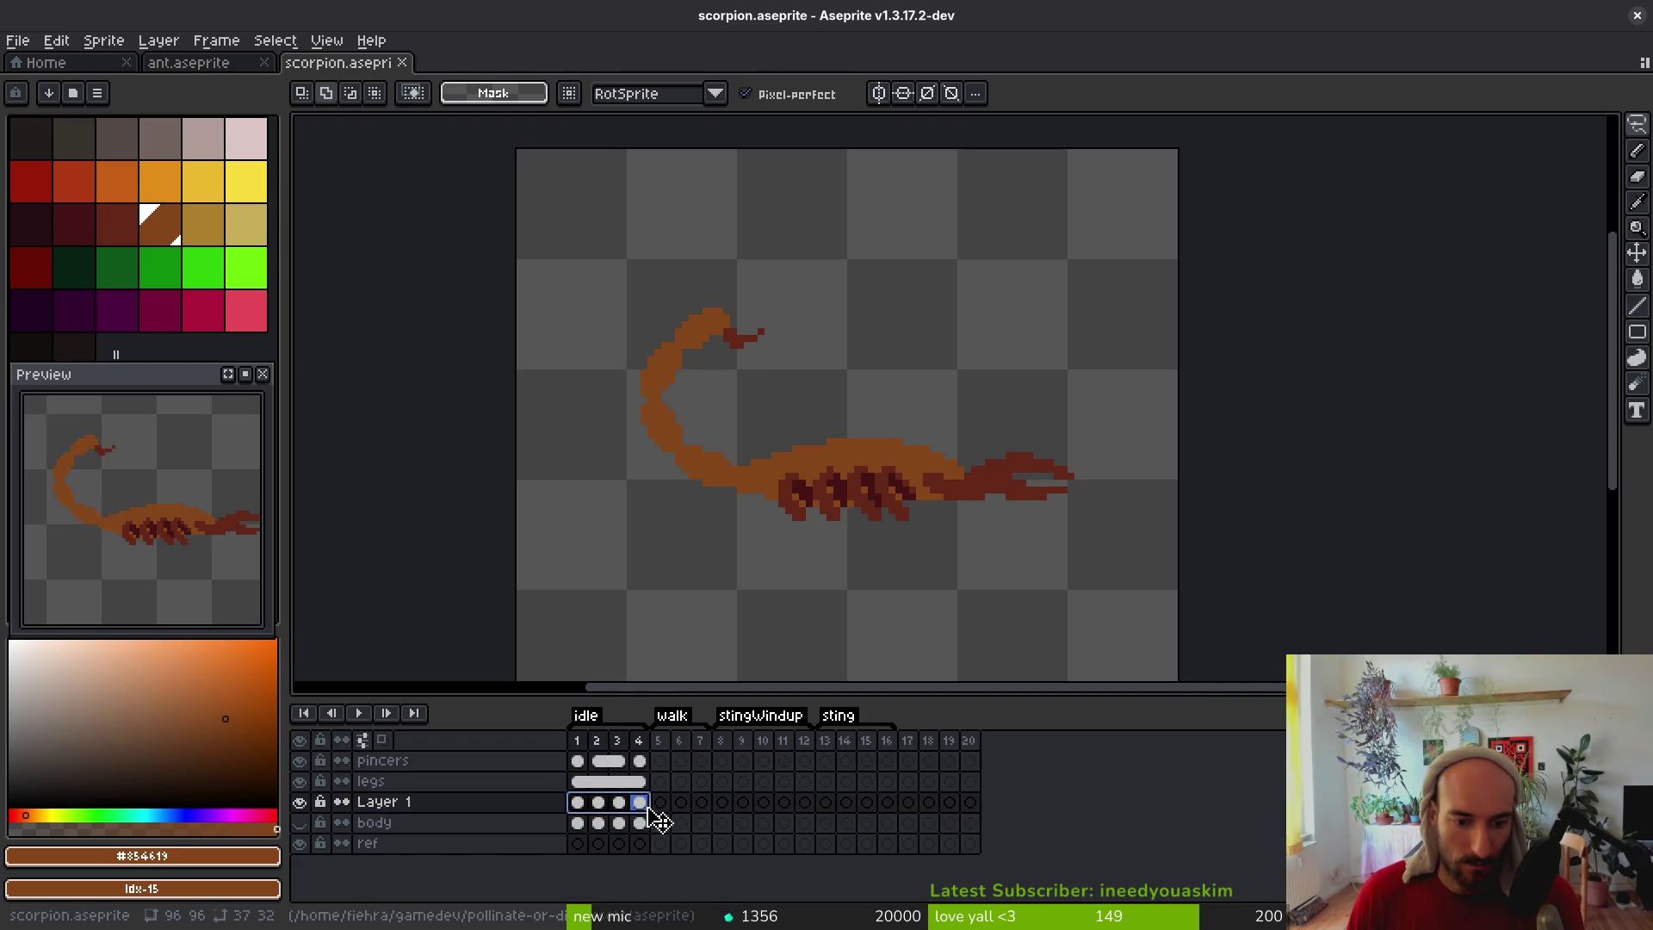
pyautogui.press('Delete')
pyautogui.click(364, 811)
pyautogui.rightClick(363, 811)
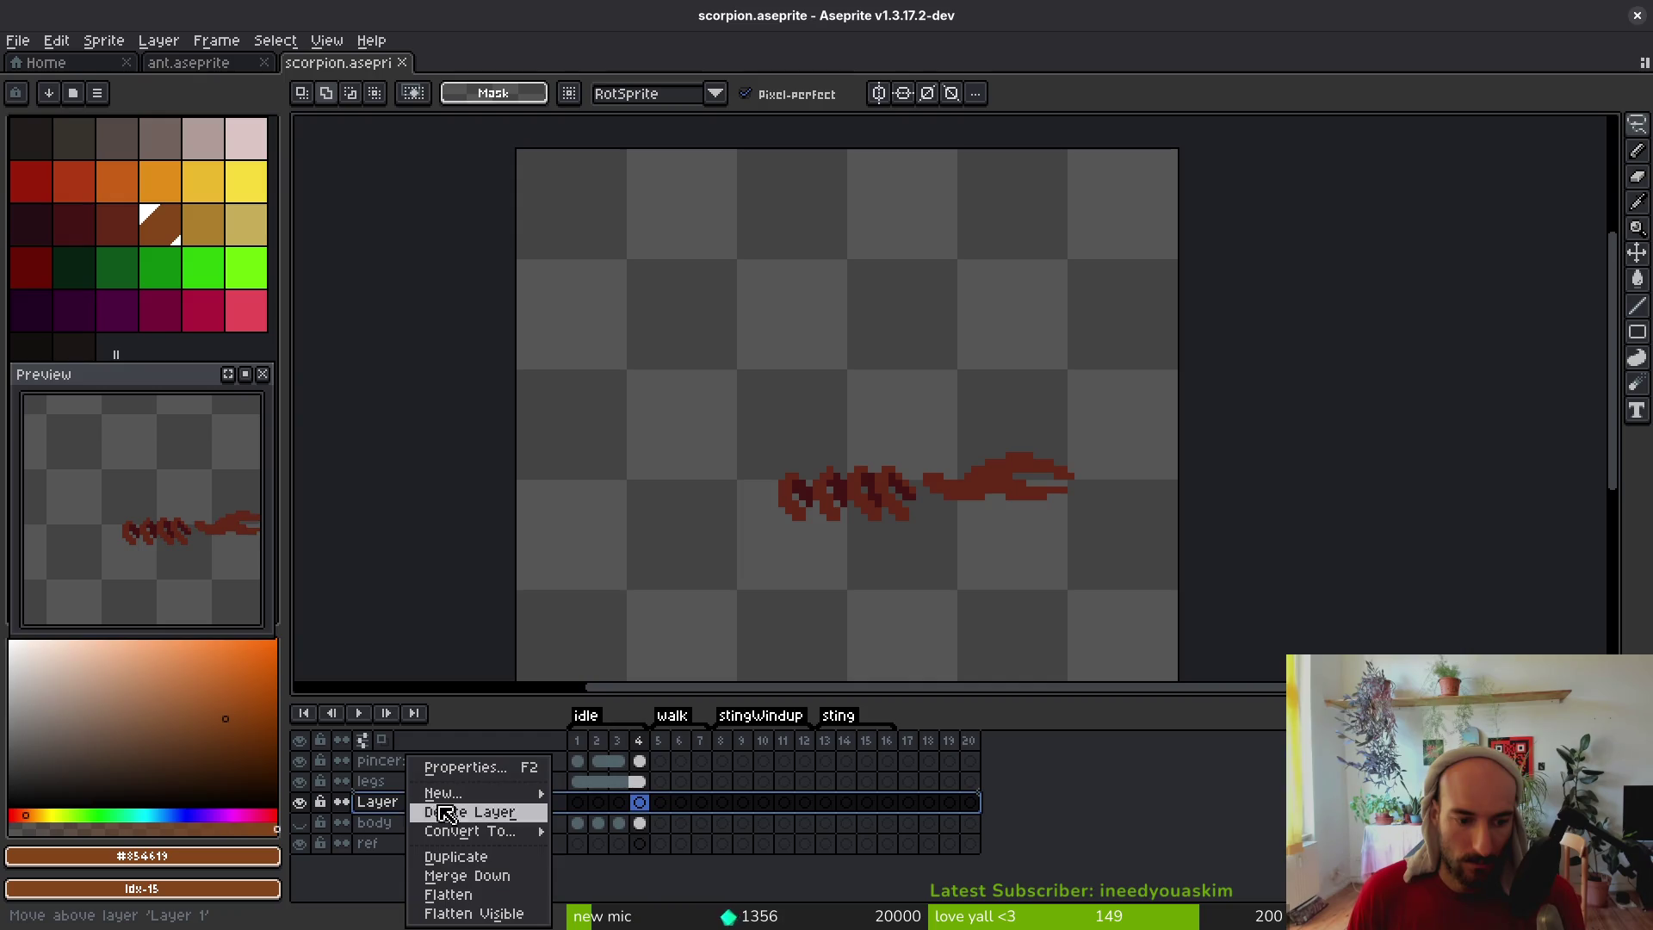
pyautogui.click(508, 813)
pyautogui.click(302, 802)
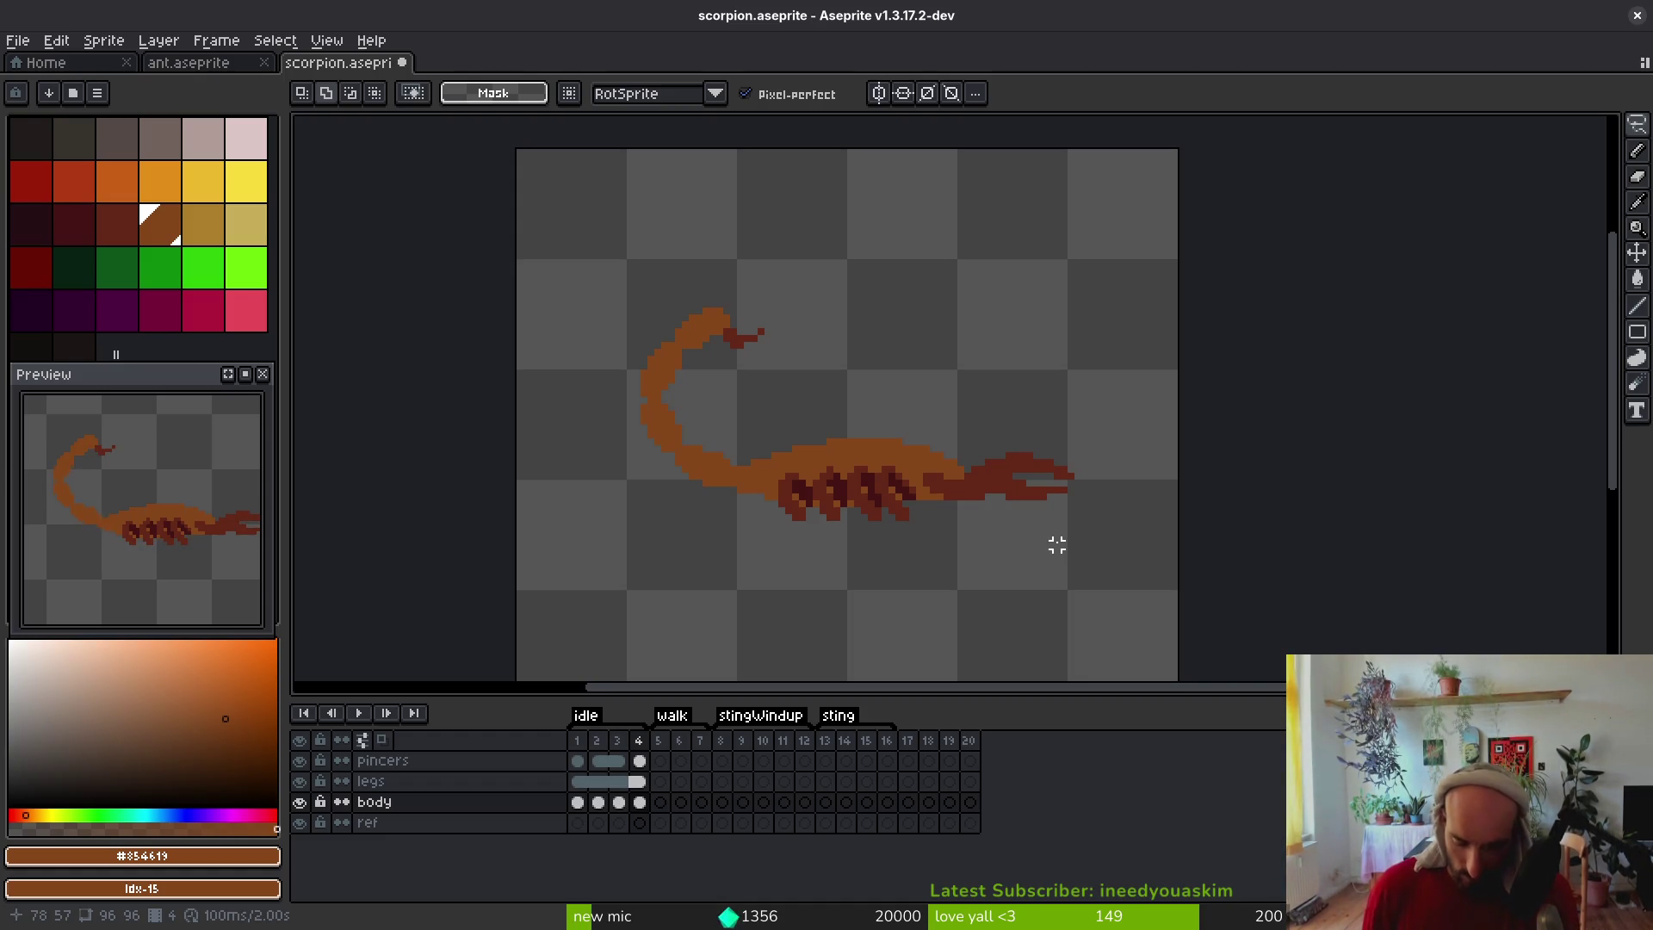
# Save the file, then unlink and relink the legs cels in frames 2–3
pyautogui.hotkey('ctrl', 's')
pyautogui.hscroll(2, 738, 454)
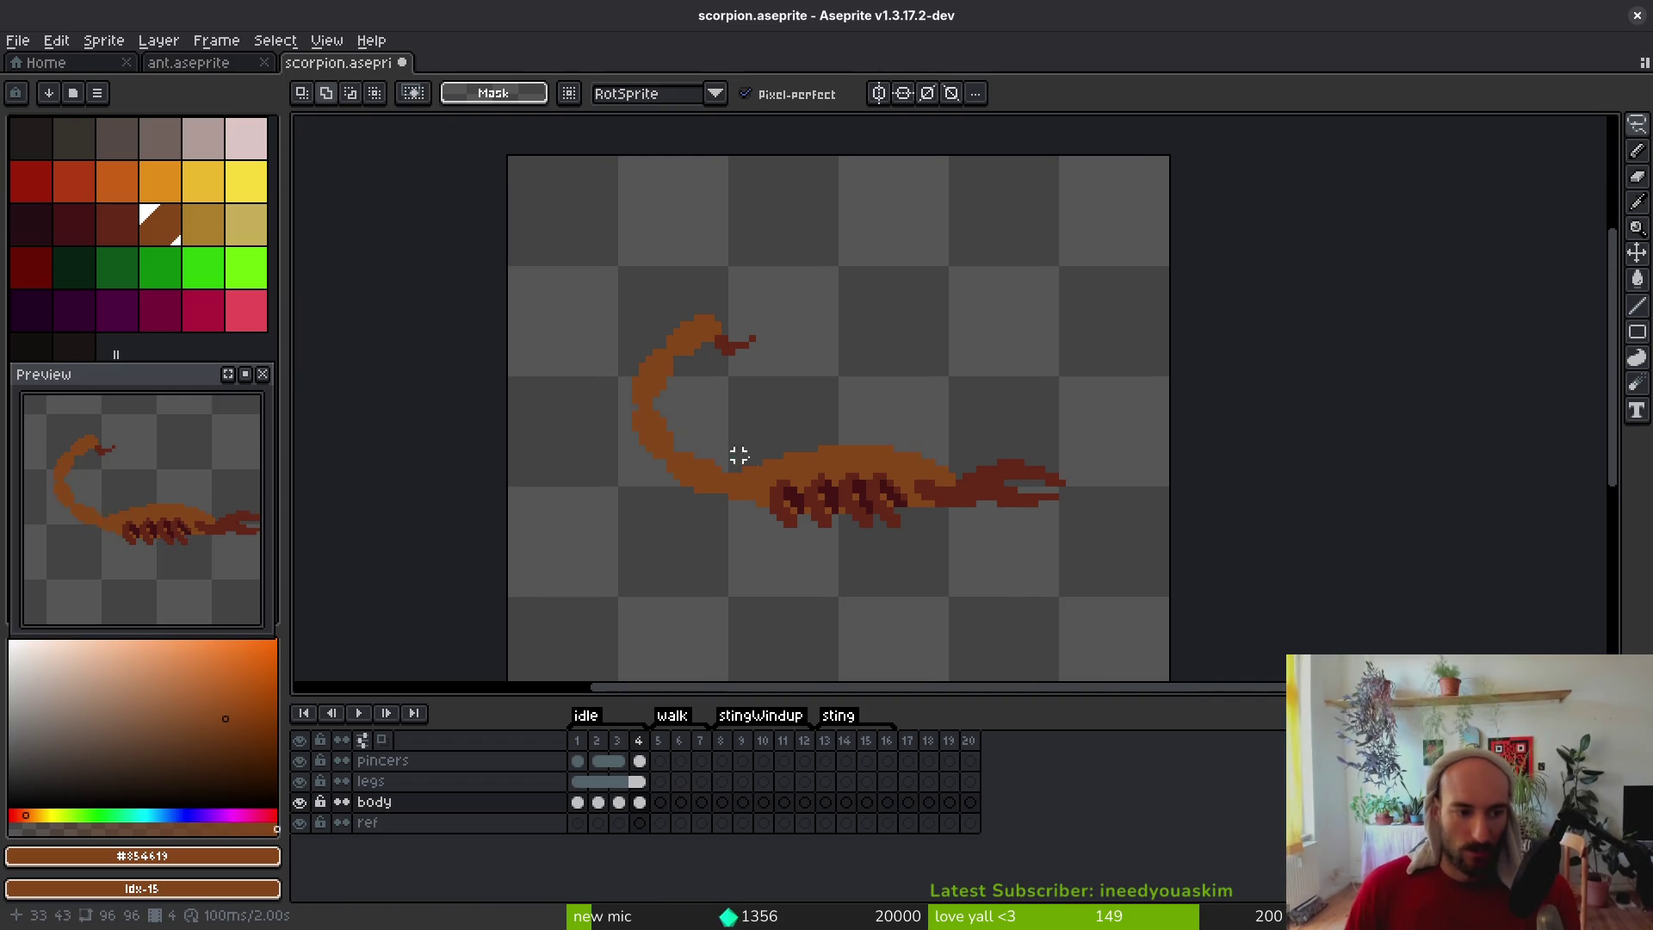
pyautogui.click(600, 783)
pyautogui.moveTo(603, 785); pyautogui.dragTo(618, 782)
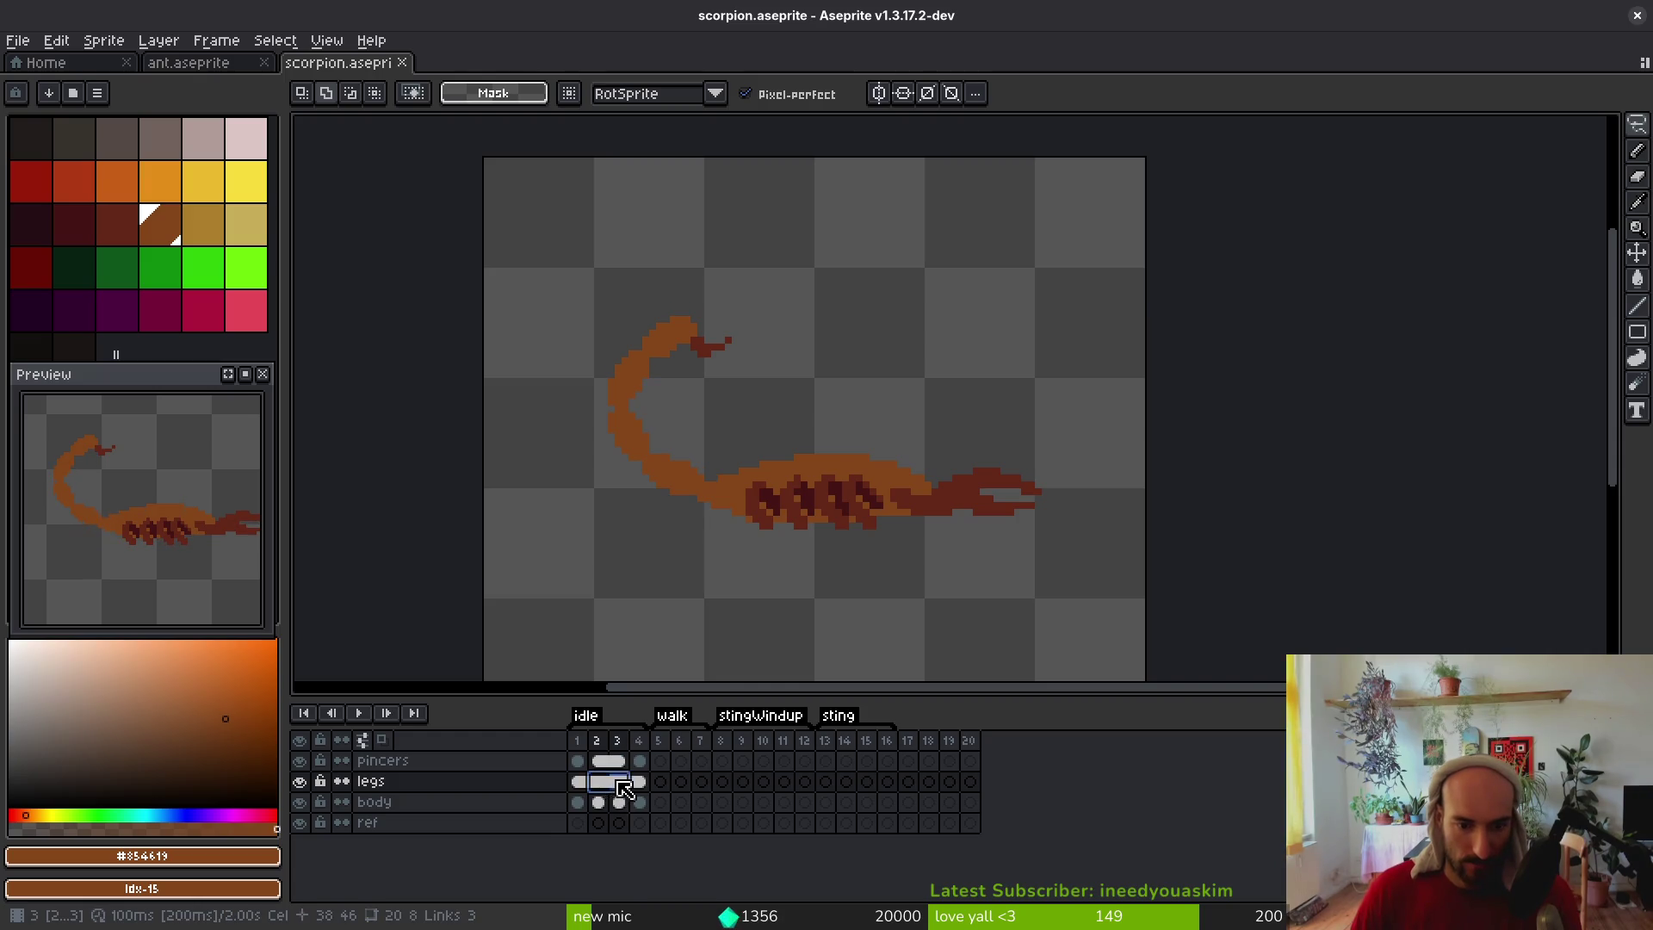
pyautogui.rightClick(602, 784)
pyautogui.click(640, 839)
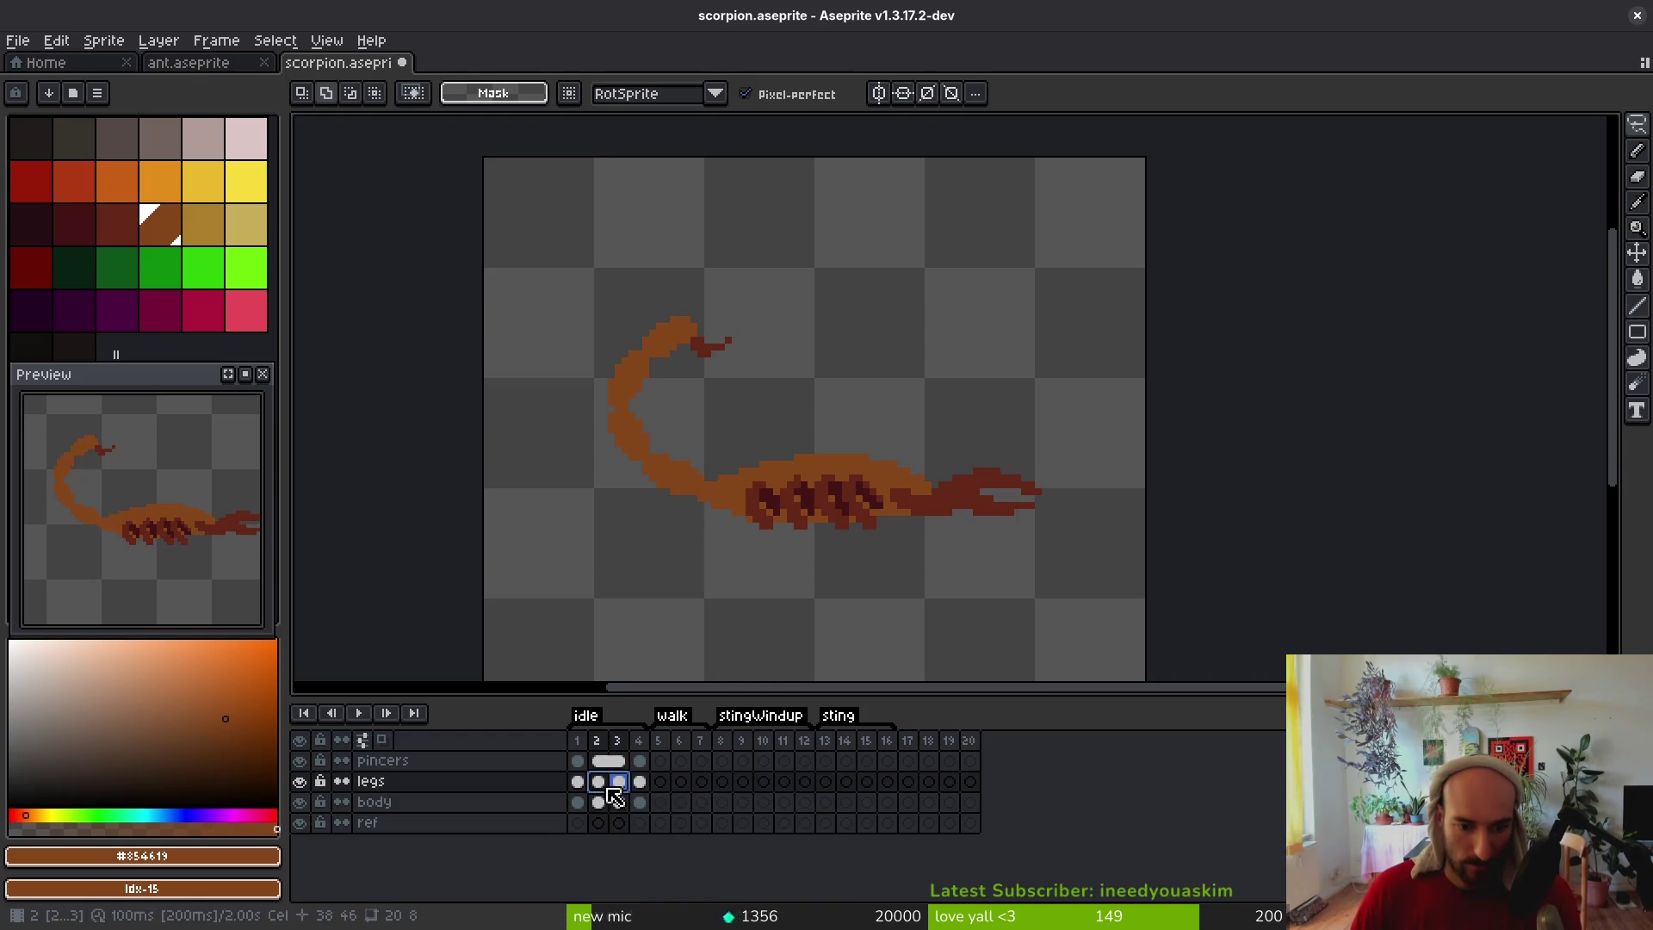
pyautogui.rightClick(604, 786)
pyautogui.click(702, 861)
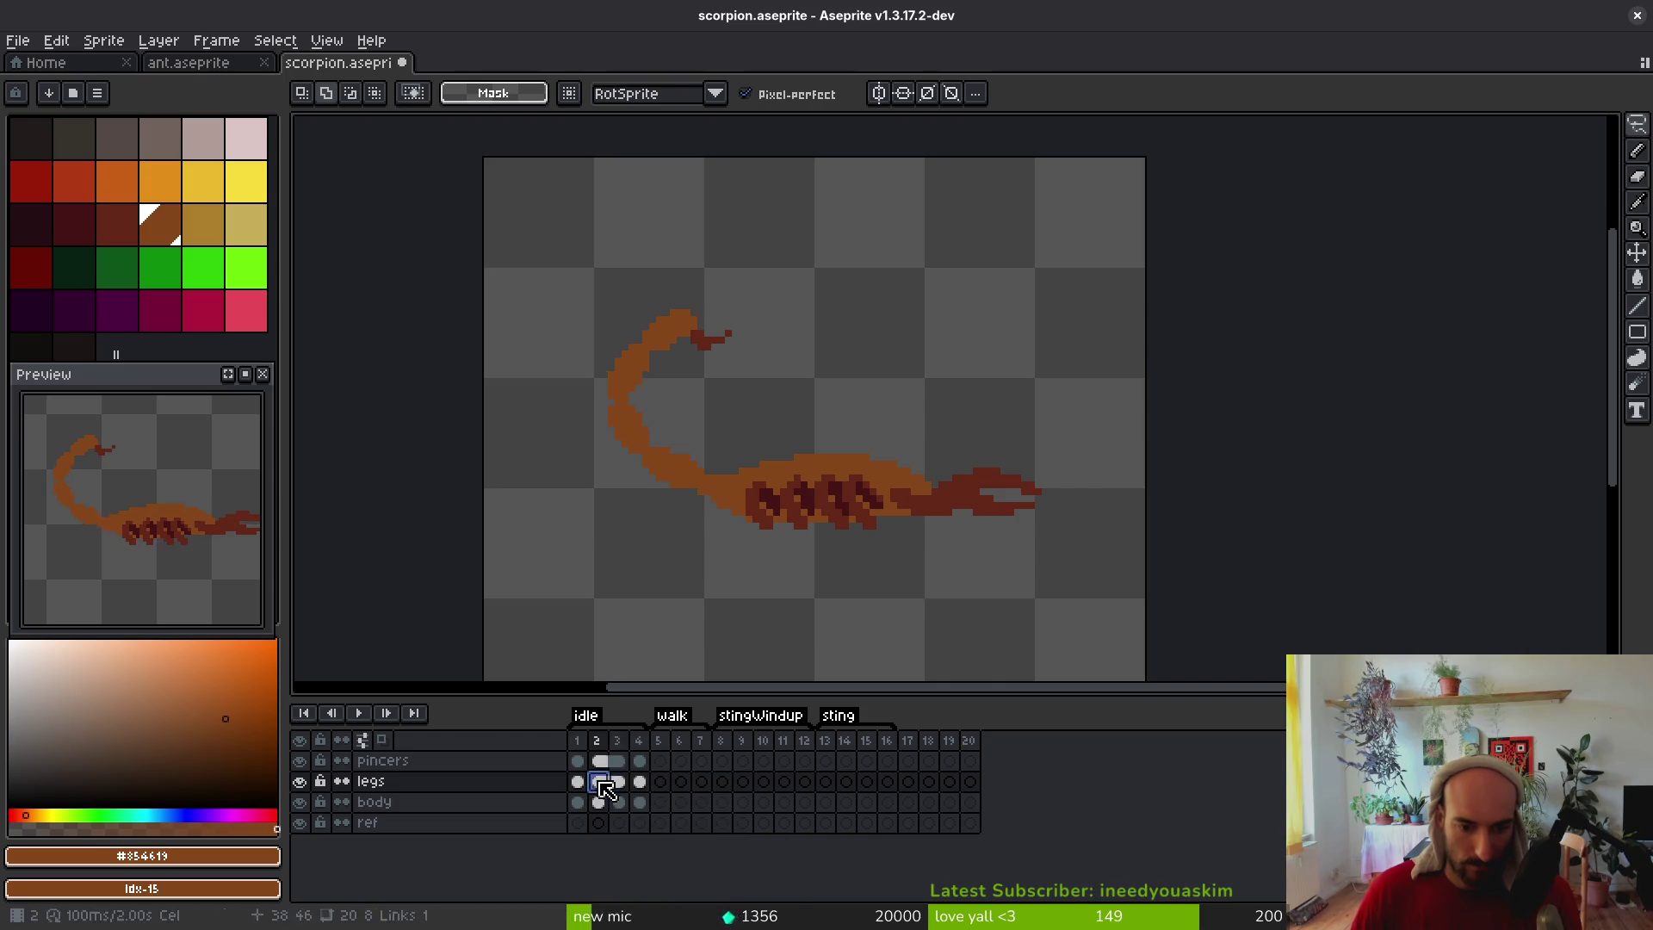
# Darken three orange leg pixels in frame 2 with the dark colour #431414
pyautogui.scroll(2, 844, 551)
pyautogui.scroll(2, 904, 482)
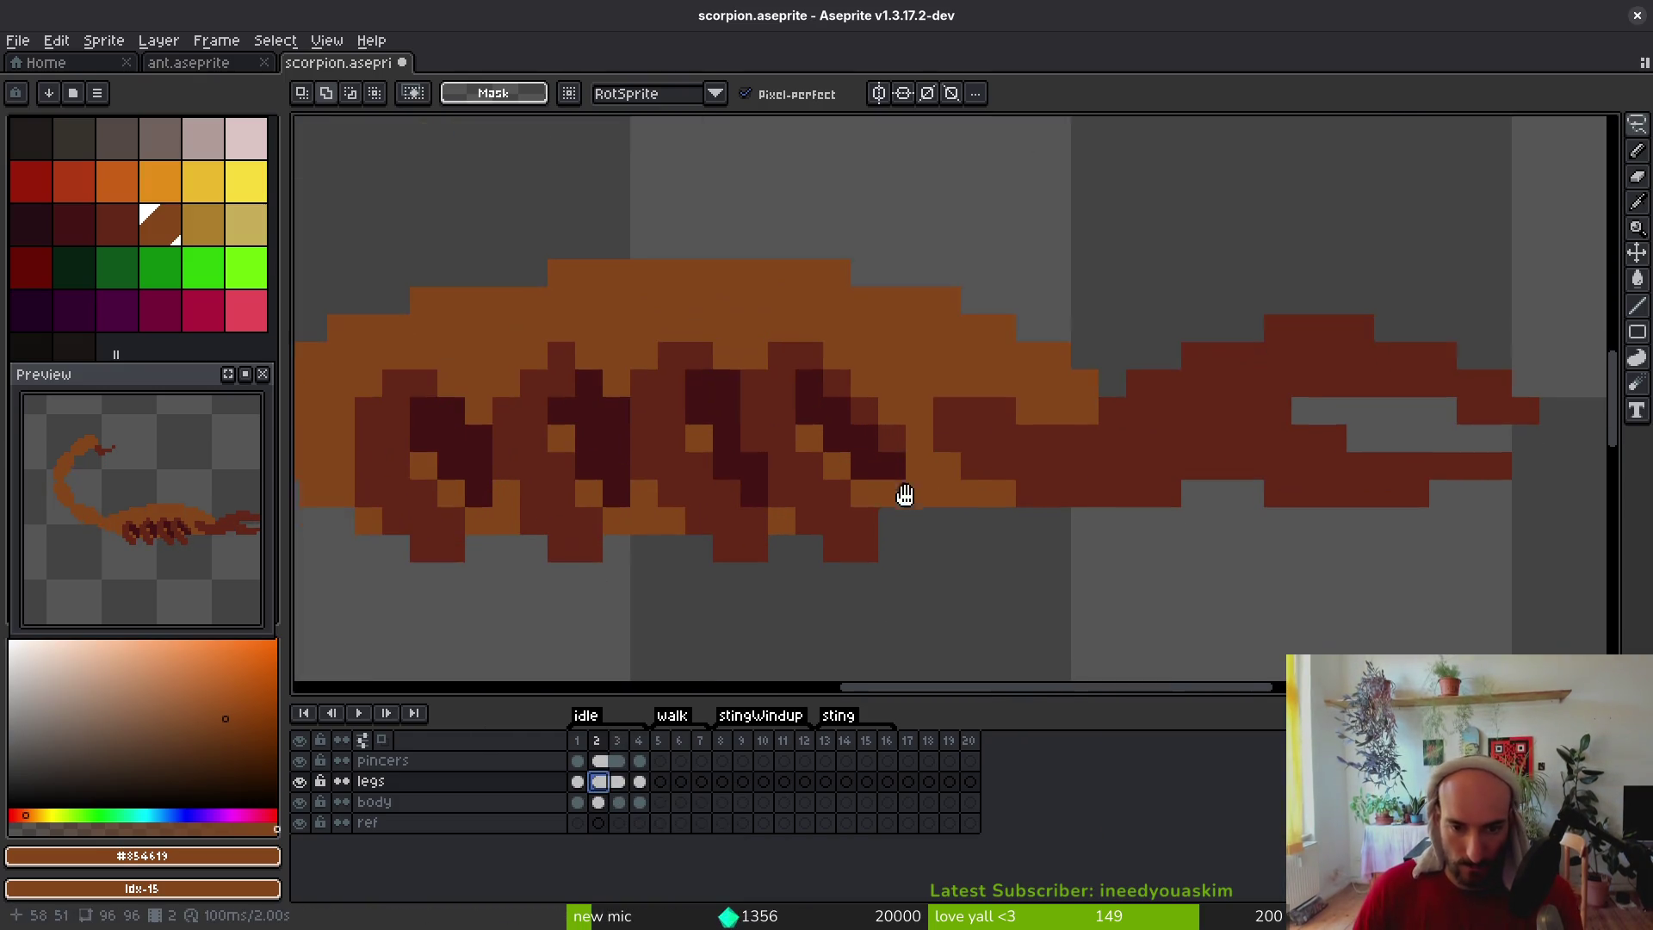
pyautogui.press('i')
pyautogui.click(878, 474)
pyautogui.click(890, 493)
pyautogui.click(835, 465)
pyautogui.click(808, 438)
pyautogui.keyDown('alt'); pyautogui.click(870, 414); pyautogui.keyUp('alt')
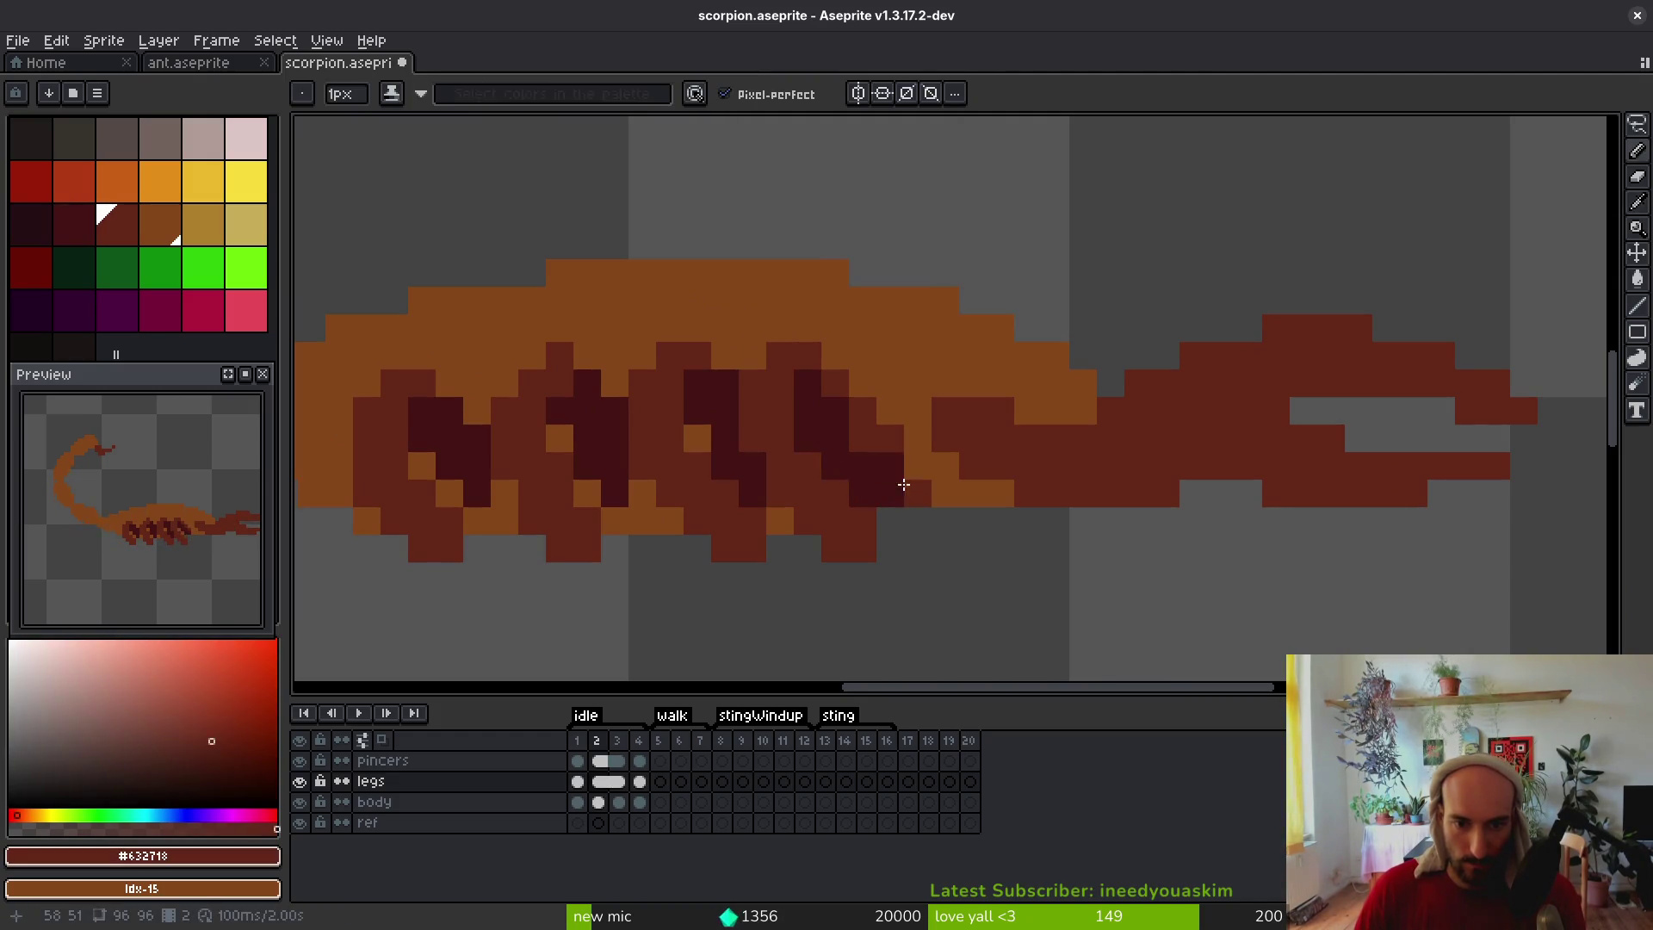
# Darken two more orange leg pixels in frame 2 with #431414
pyautogui.press('e')
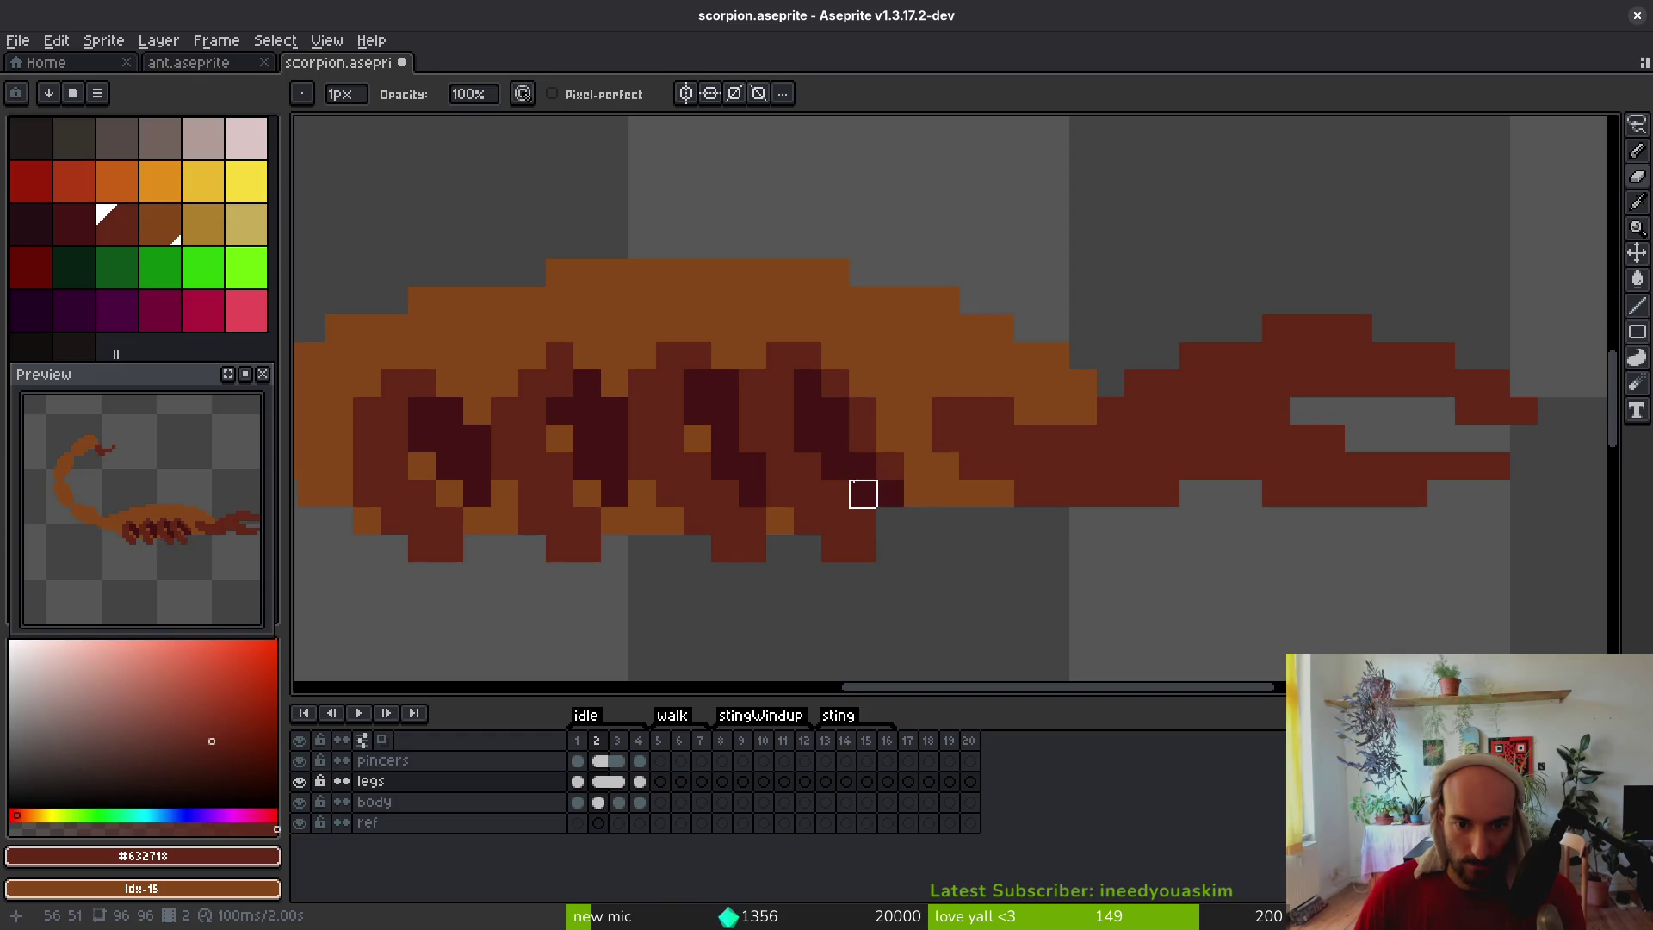
pyautogui.scroll(-3, 945, 539)
pyautogui.press('i')
pyautogui.press(',')
pyautogui.press('.')
pyautogui.press('b')
pyautogui.scroll(3, 900, 531)
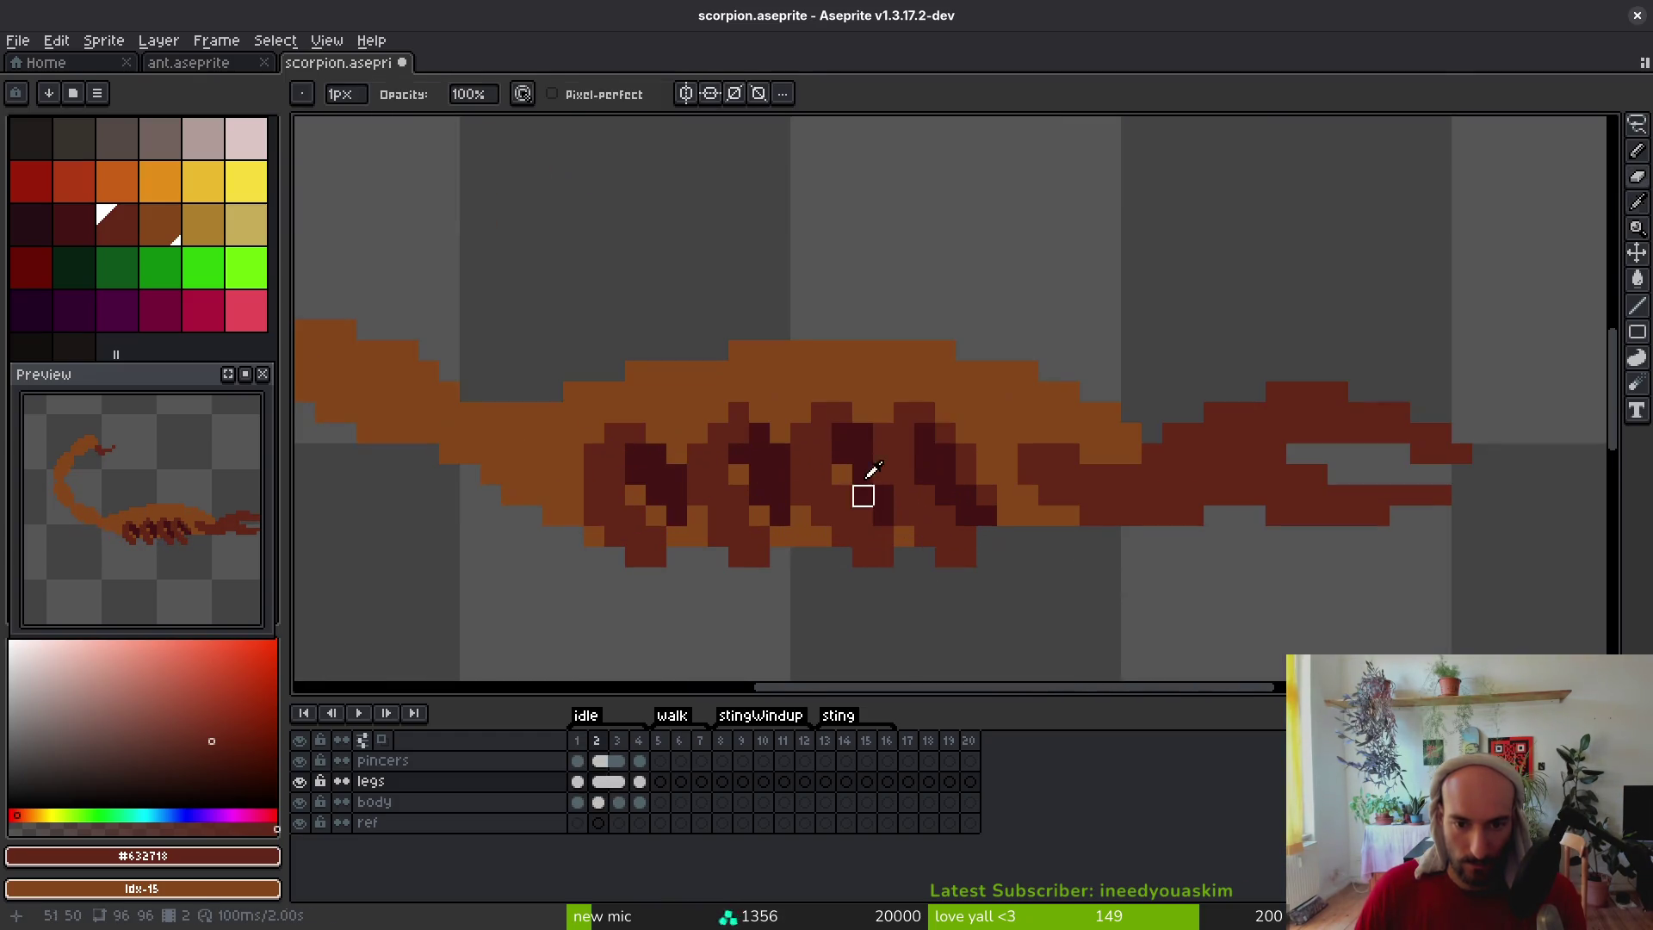
pyautogui.keyDown('alt'); pyautogui.click(867, 452); pyautogui.keyUp('alt')
pyautogui.press('e')
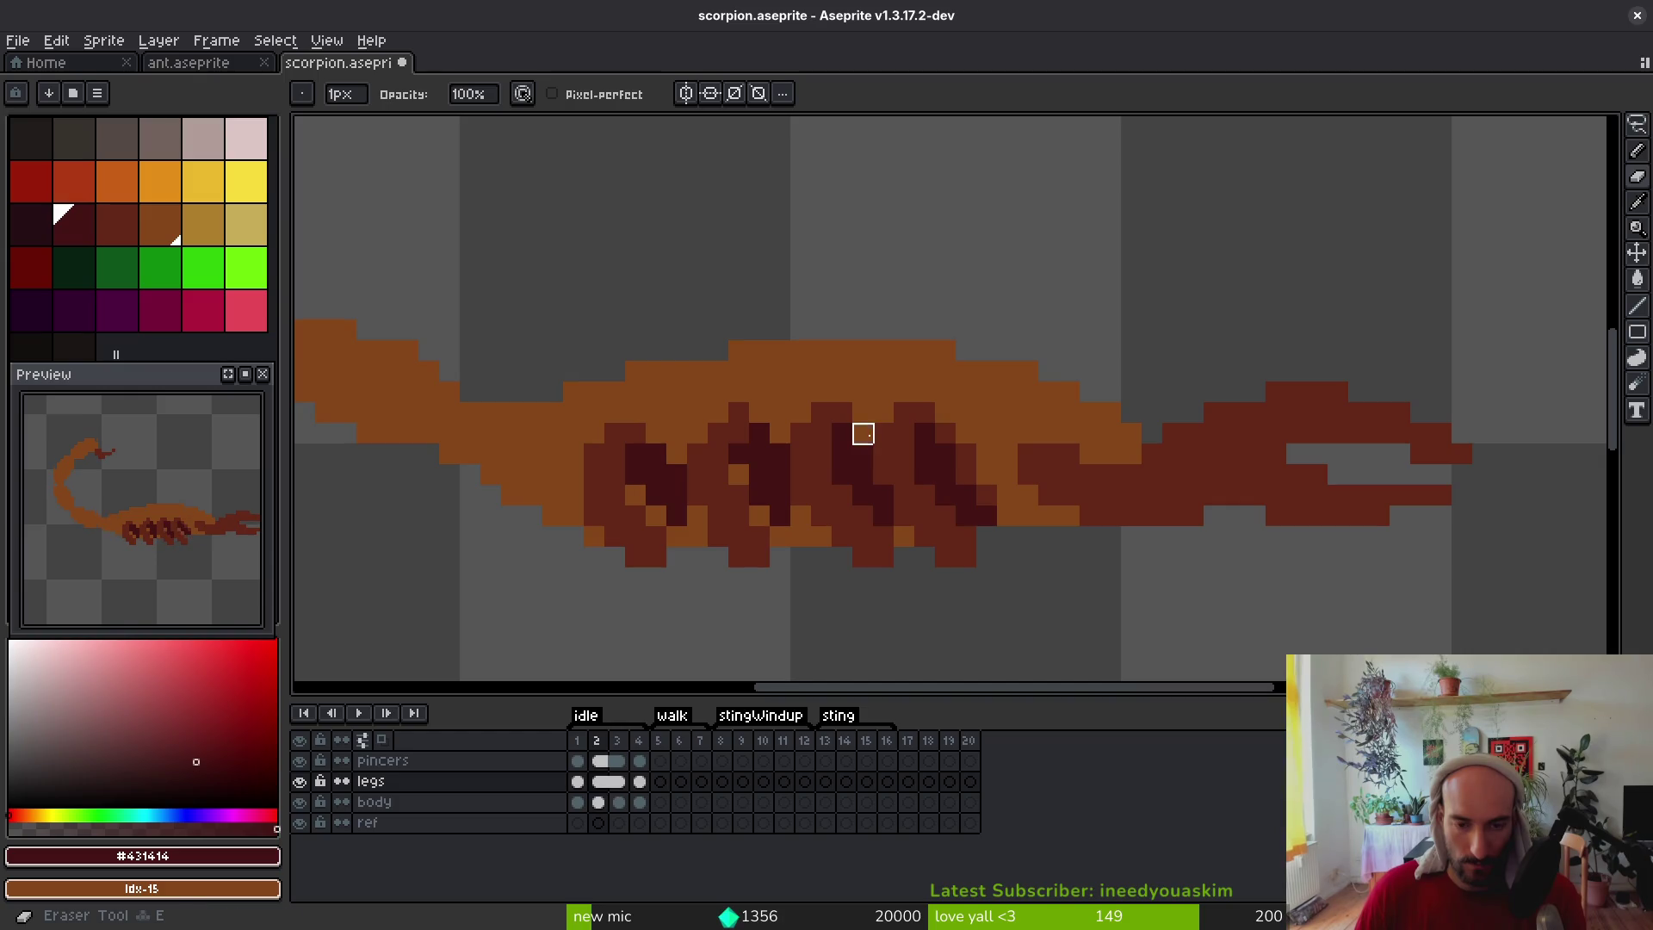
pyautogui.scroll(-3, 864, 434)
pyautogui.press('i')
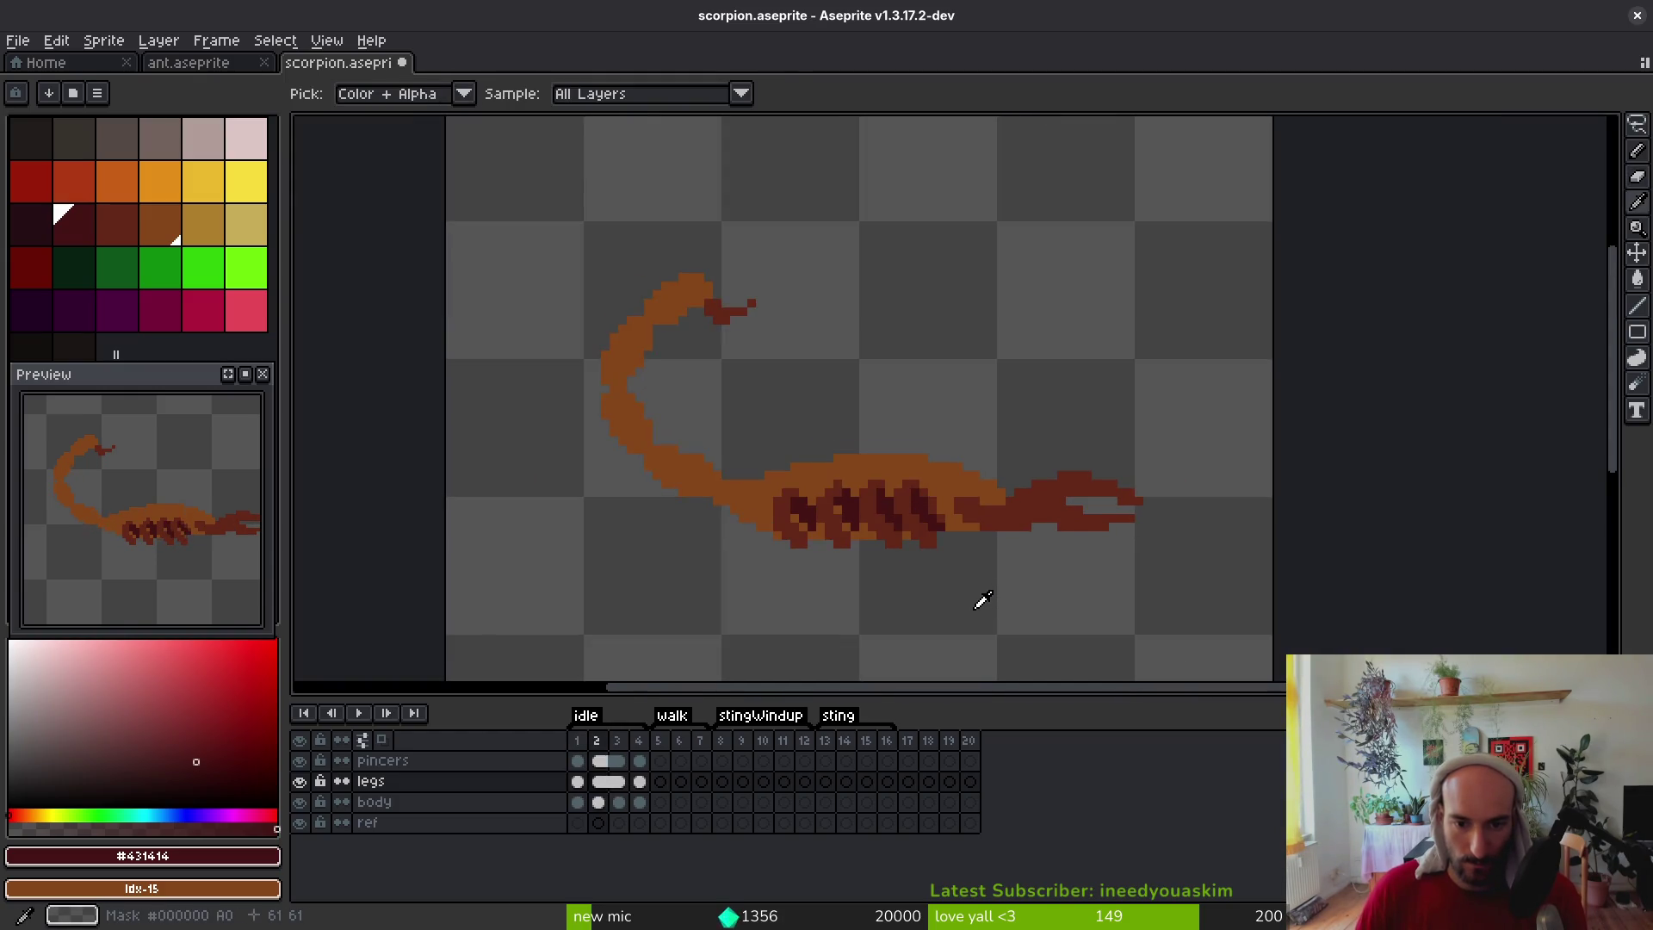
pyautogui.scroll(4, 868, 533)
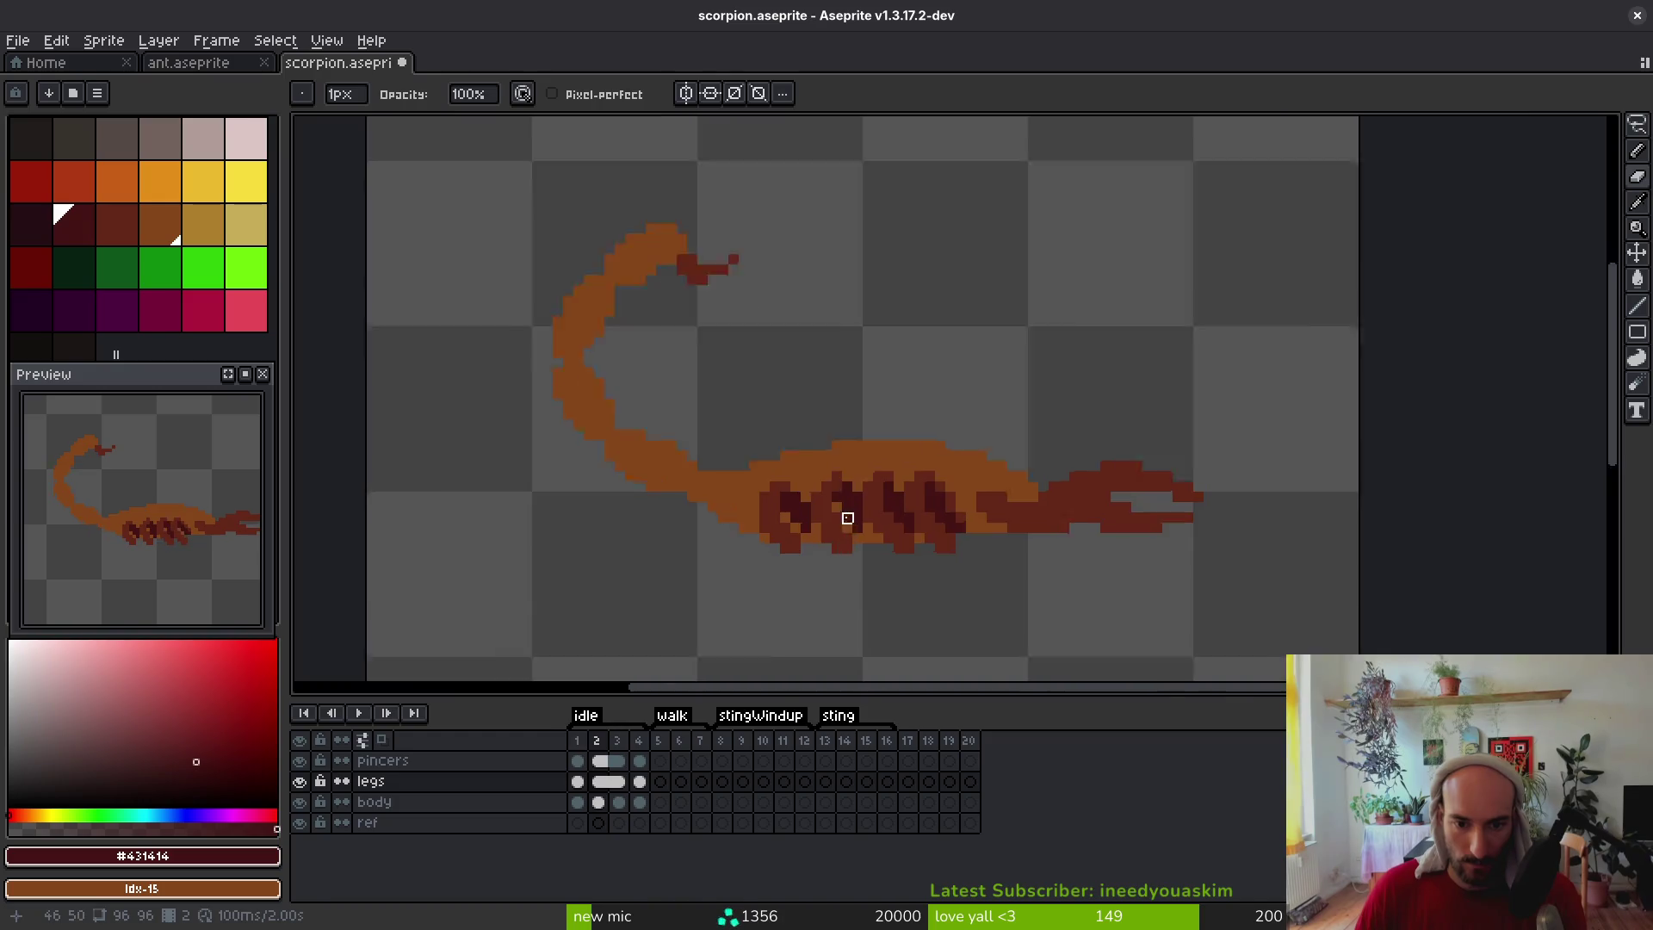
pyautogui.press('b')
pyautogui.click(848, 535)
pyautogui.click(826, 492)
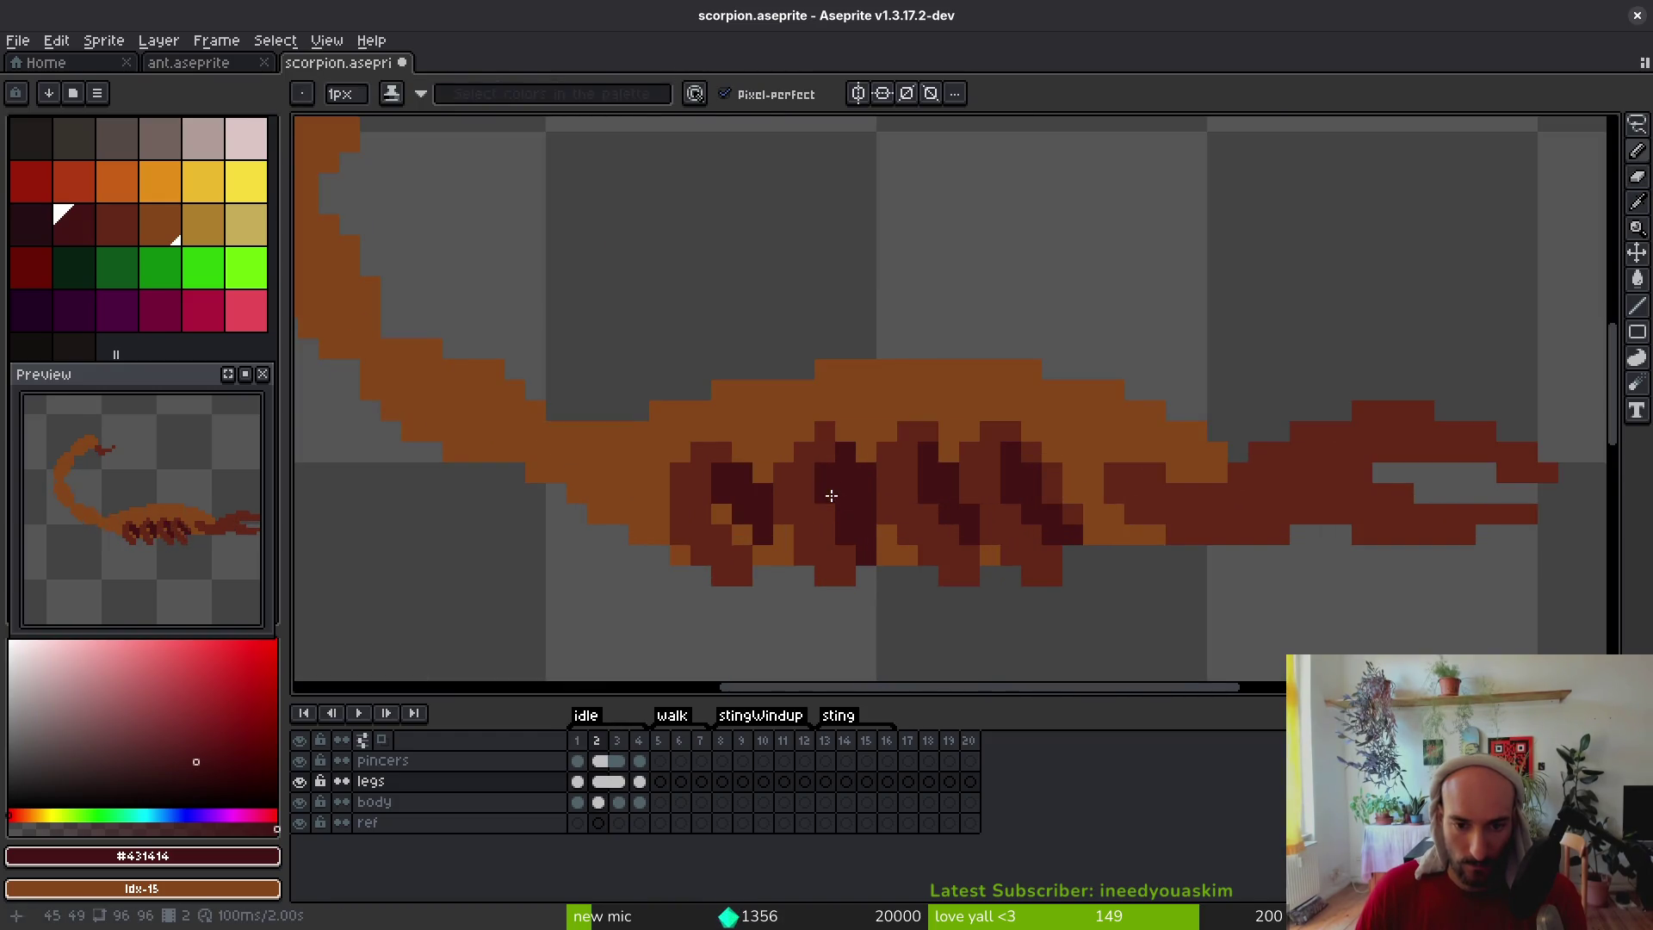
# Darken two orange leg pixels in frame 1 with the same dark colour
pyautogui.press('e')
pyautogui.scroll(-3, 947, 548)
pyautogui.press('i')
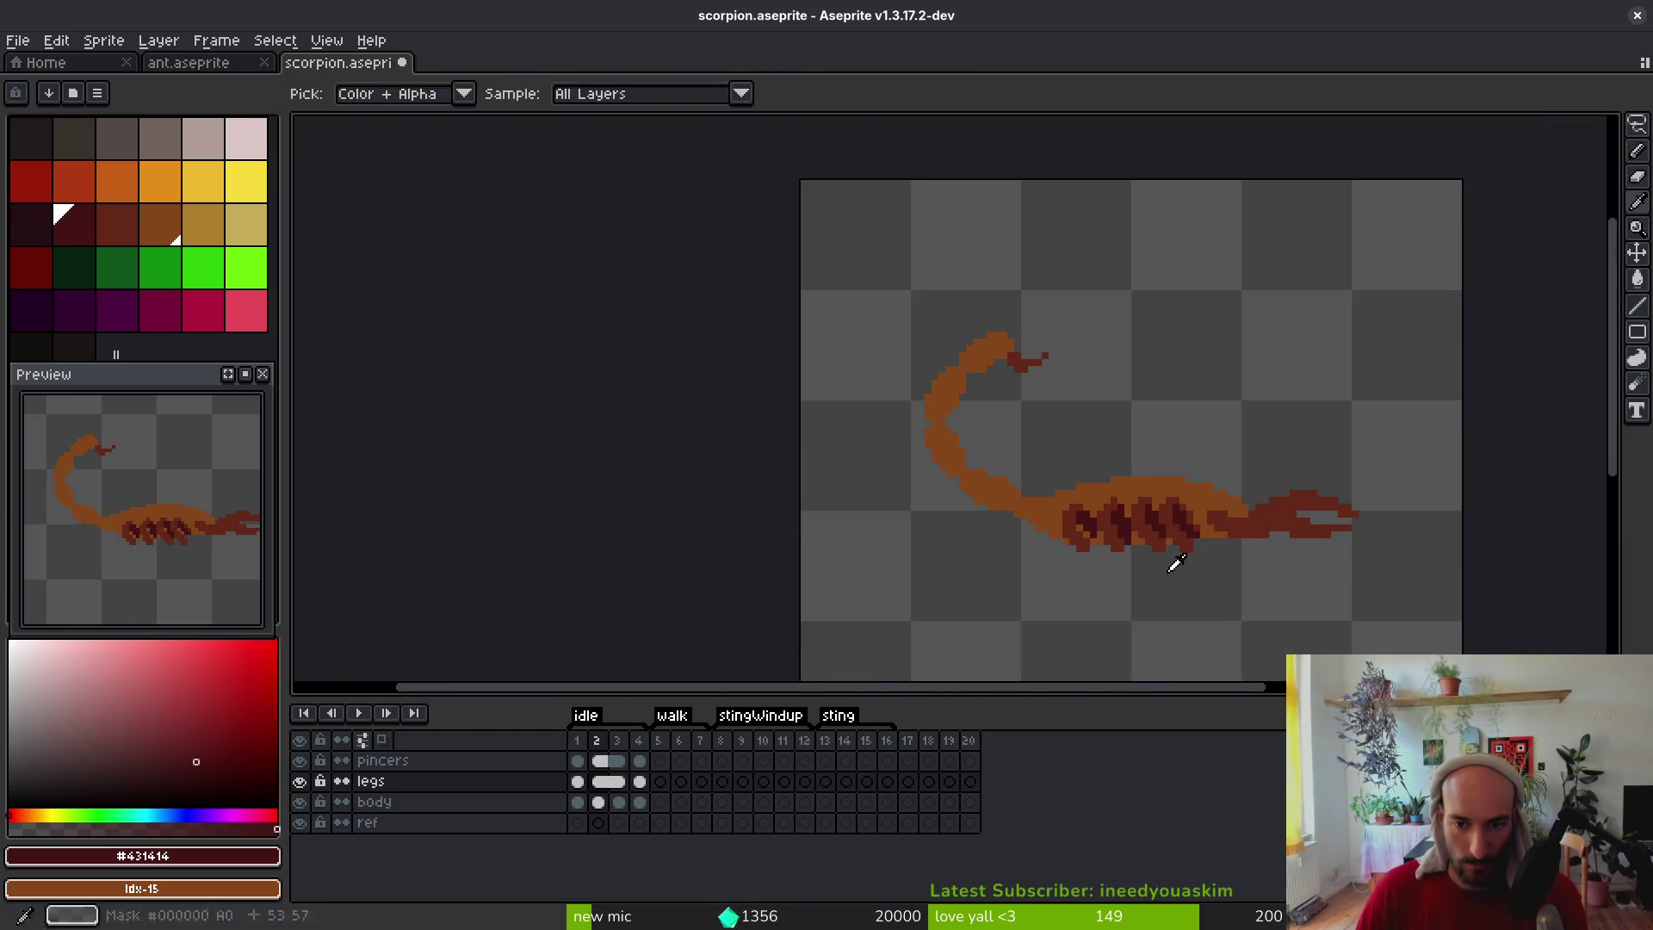
pyautogui.press(',')
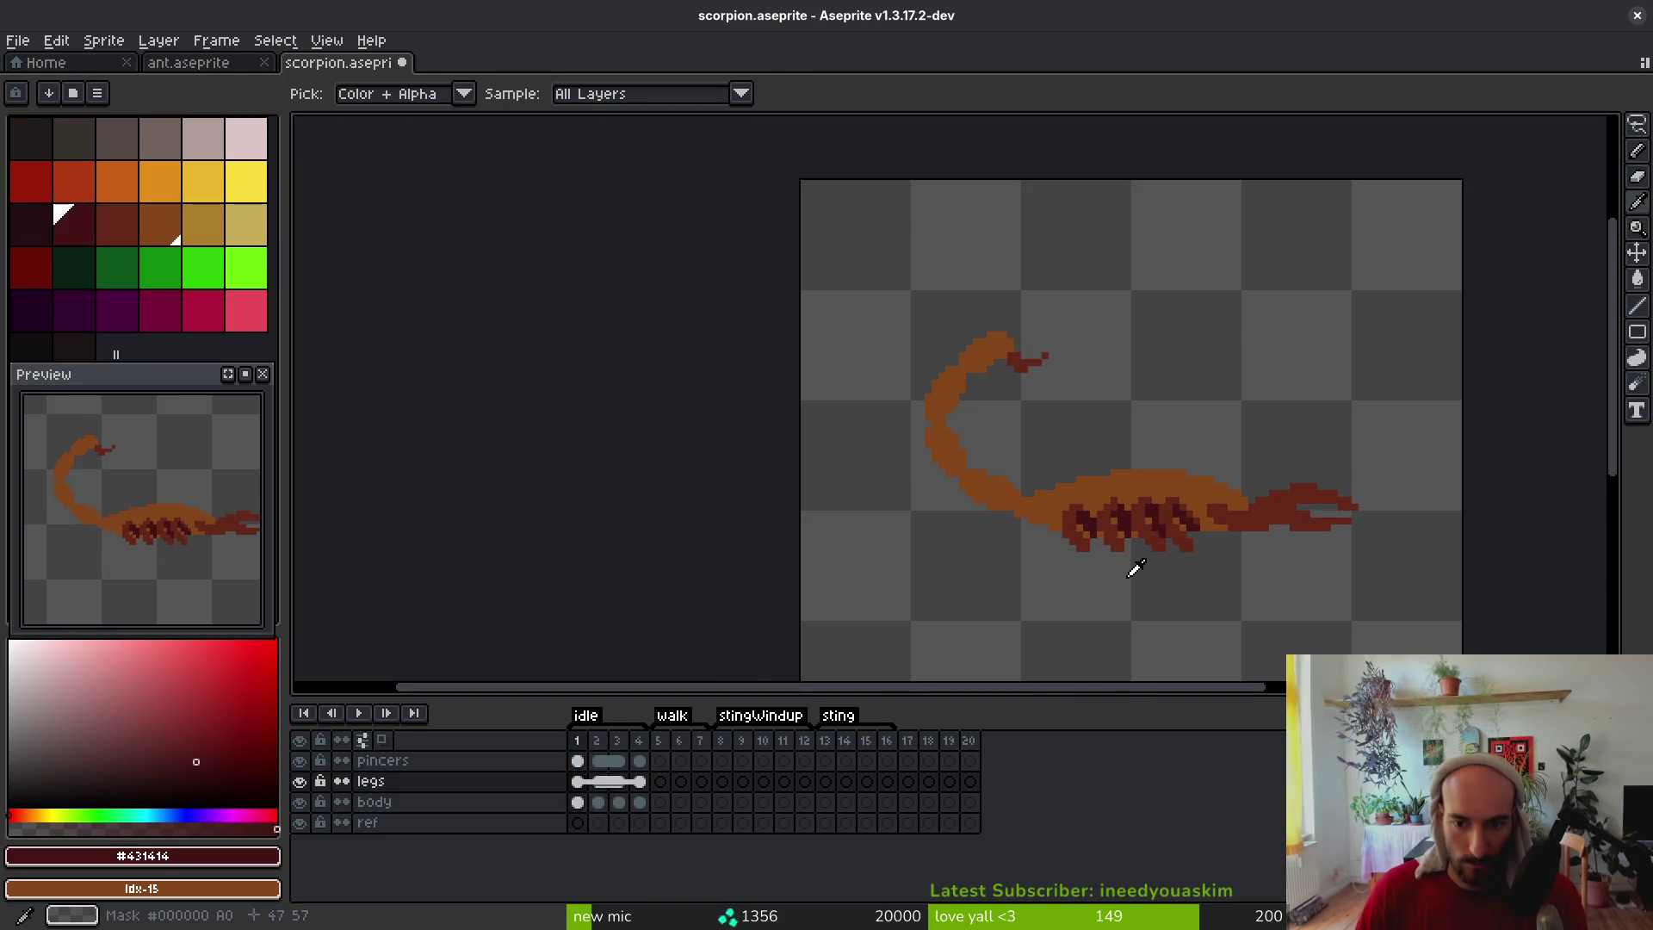
pyautogui.scroll(4, 1102, 534)
pyautogui.press('b')
pyautogui.click(1117, 574)
pyautogui.click(1090, 546)
pyautogui.scroll(-3, 1145, 575)
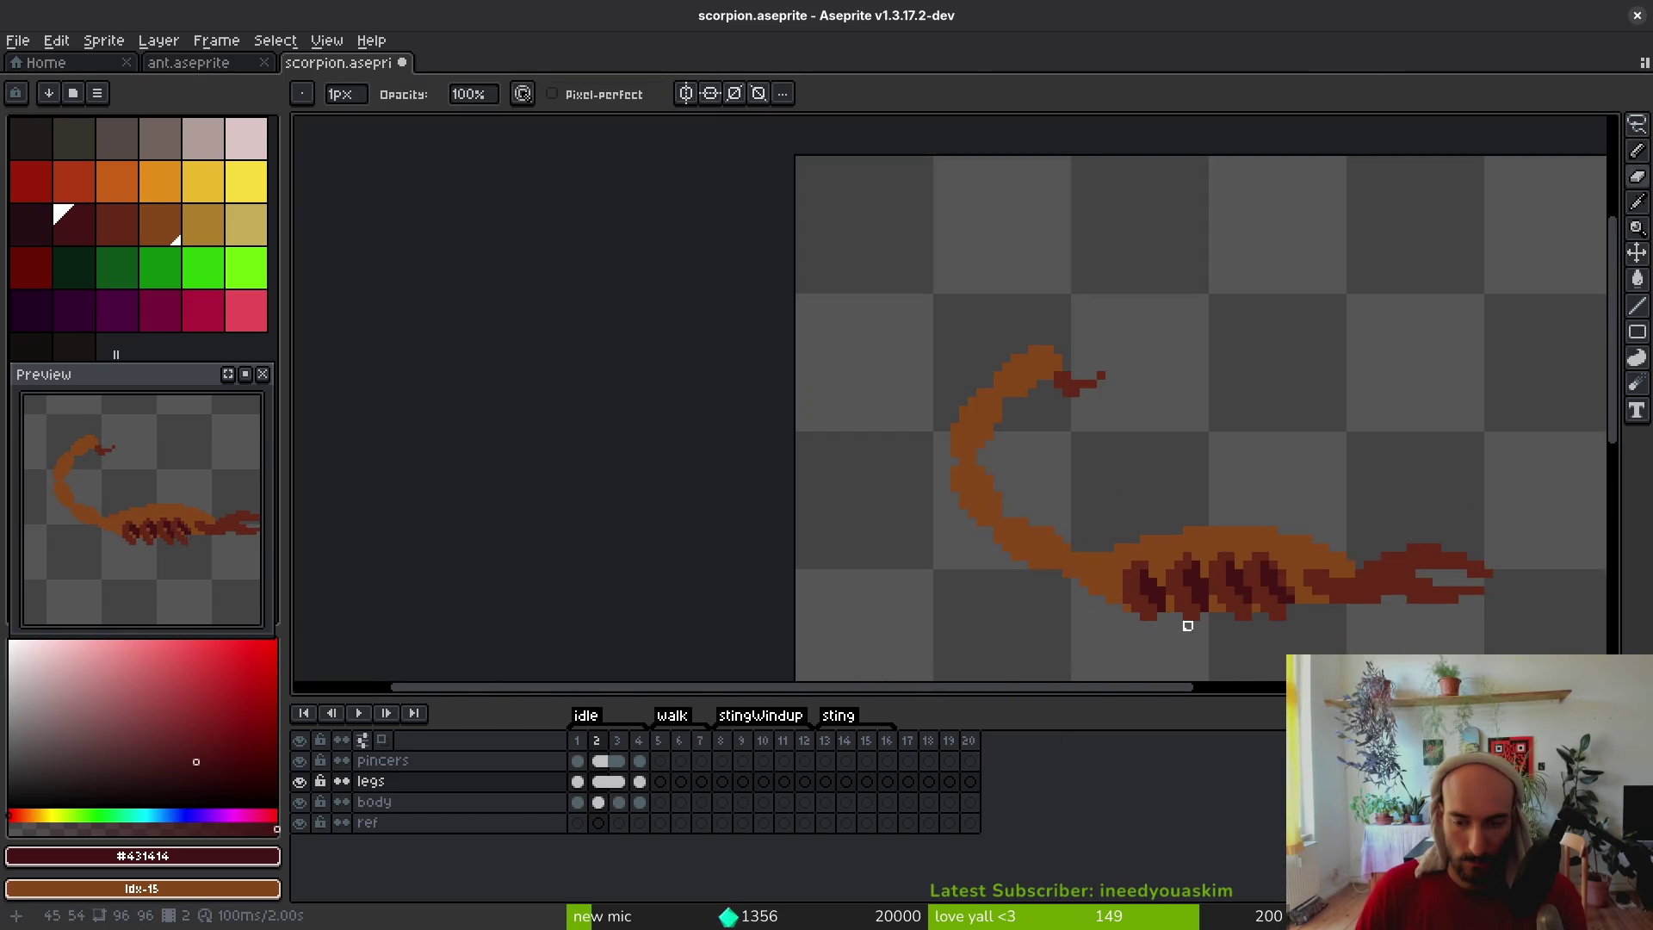
pyautogui.scroll(2, 1162, 592)
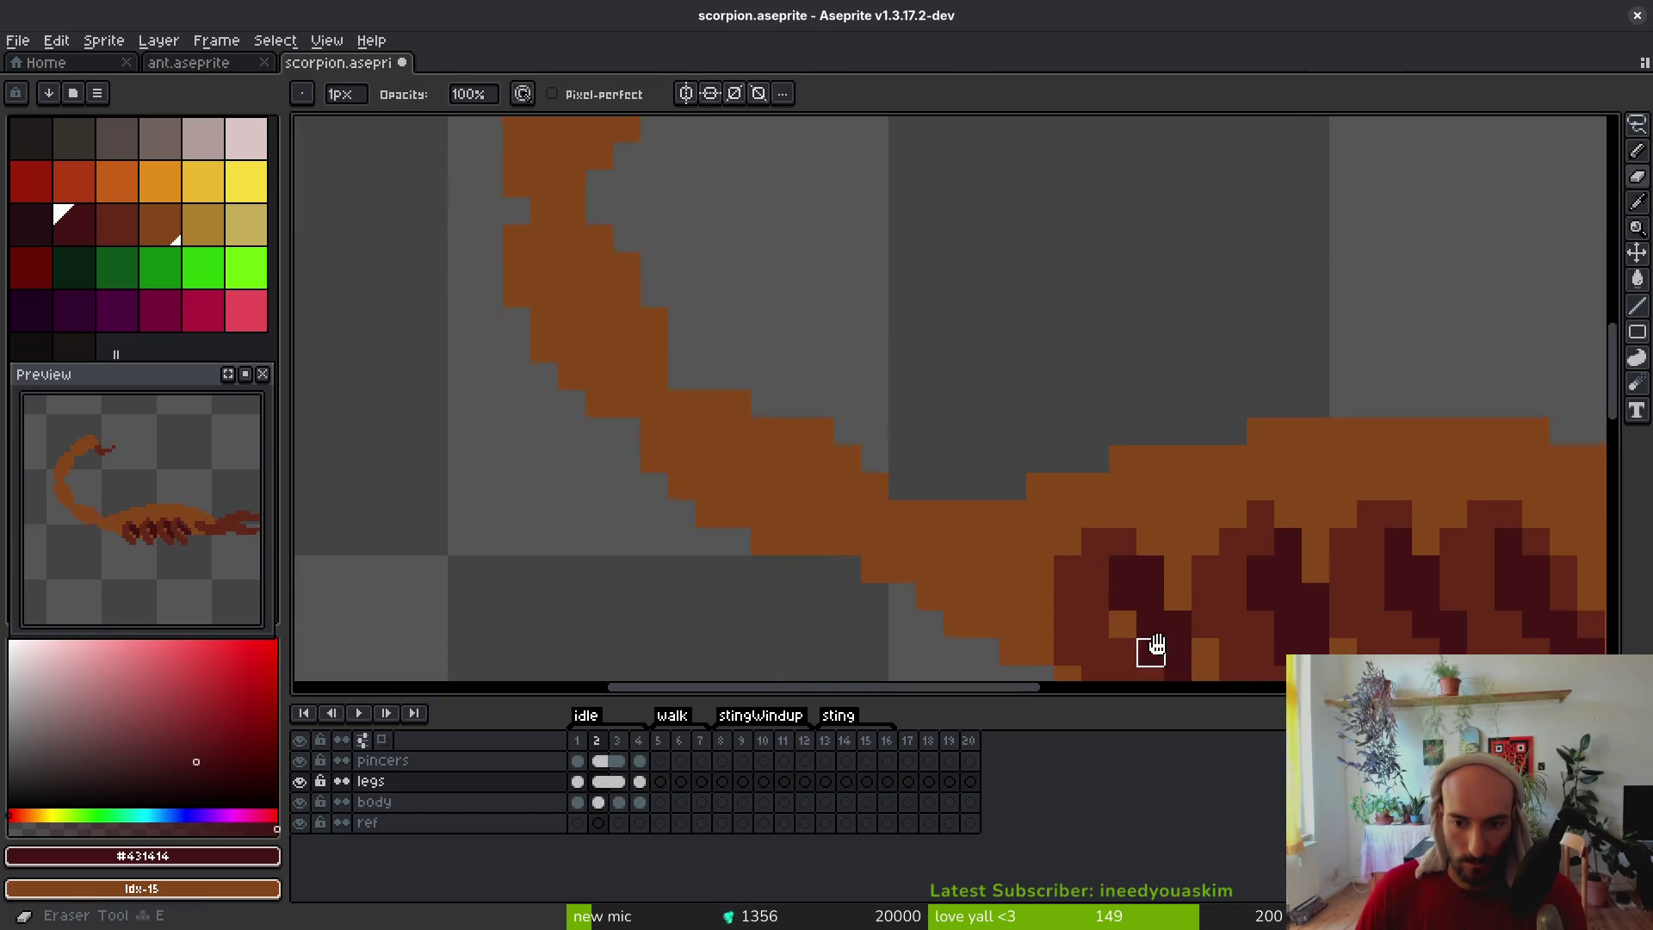
pyautogui.scroll(-2, 1159, 577)
pyautogui.press('i')
pyautogui.scroll(-2, 1102, 568)
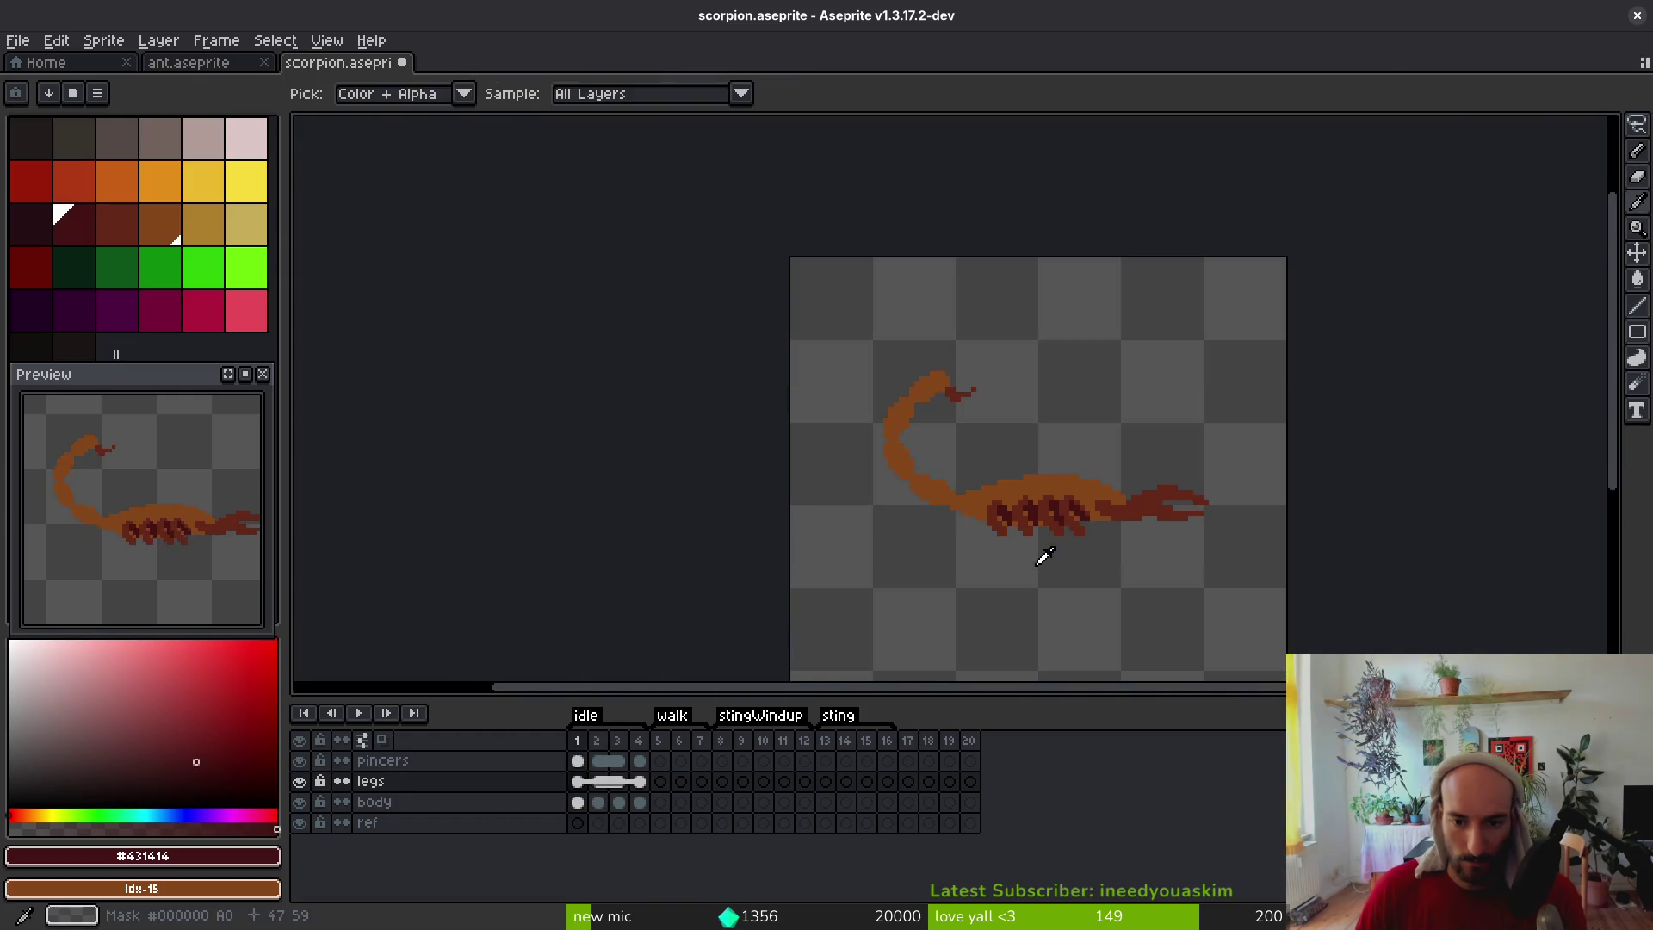
# Flip between idle frames 1 and 2 to compare the tail, then save scorpion.aseprite
pyautogui.press('Left')
pyautogui.scroll(3, 1037, 565)
pyautogui.scroll(-3, 1086, 583)
pyautogui.press('Right')
pyautogui.press('Left')
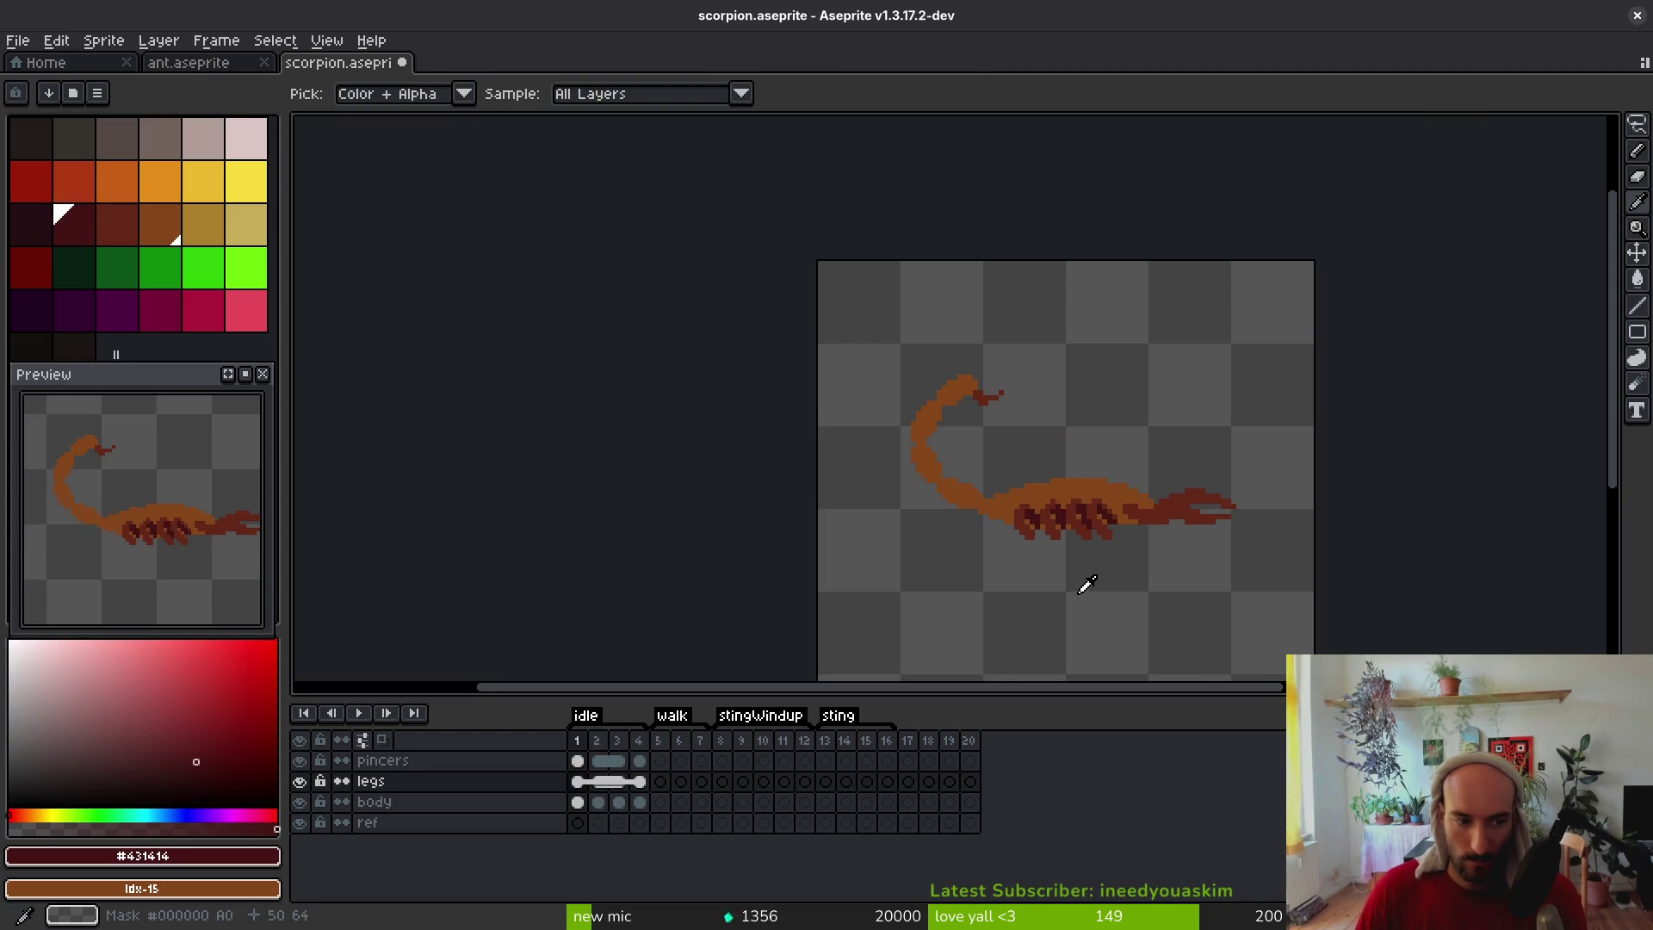
pyautogui.press('b')
pyautogui.scroll(3, 1087, 584)
pyautogui.press('Right')
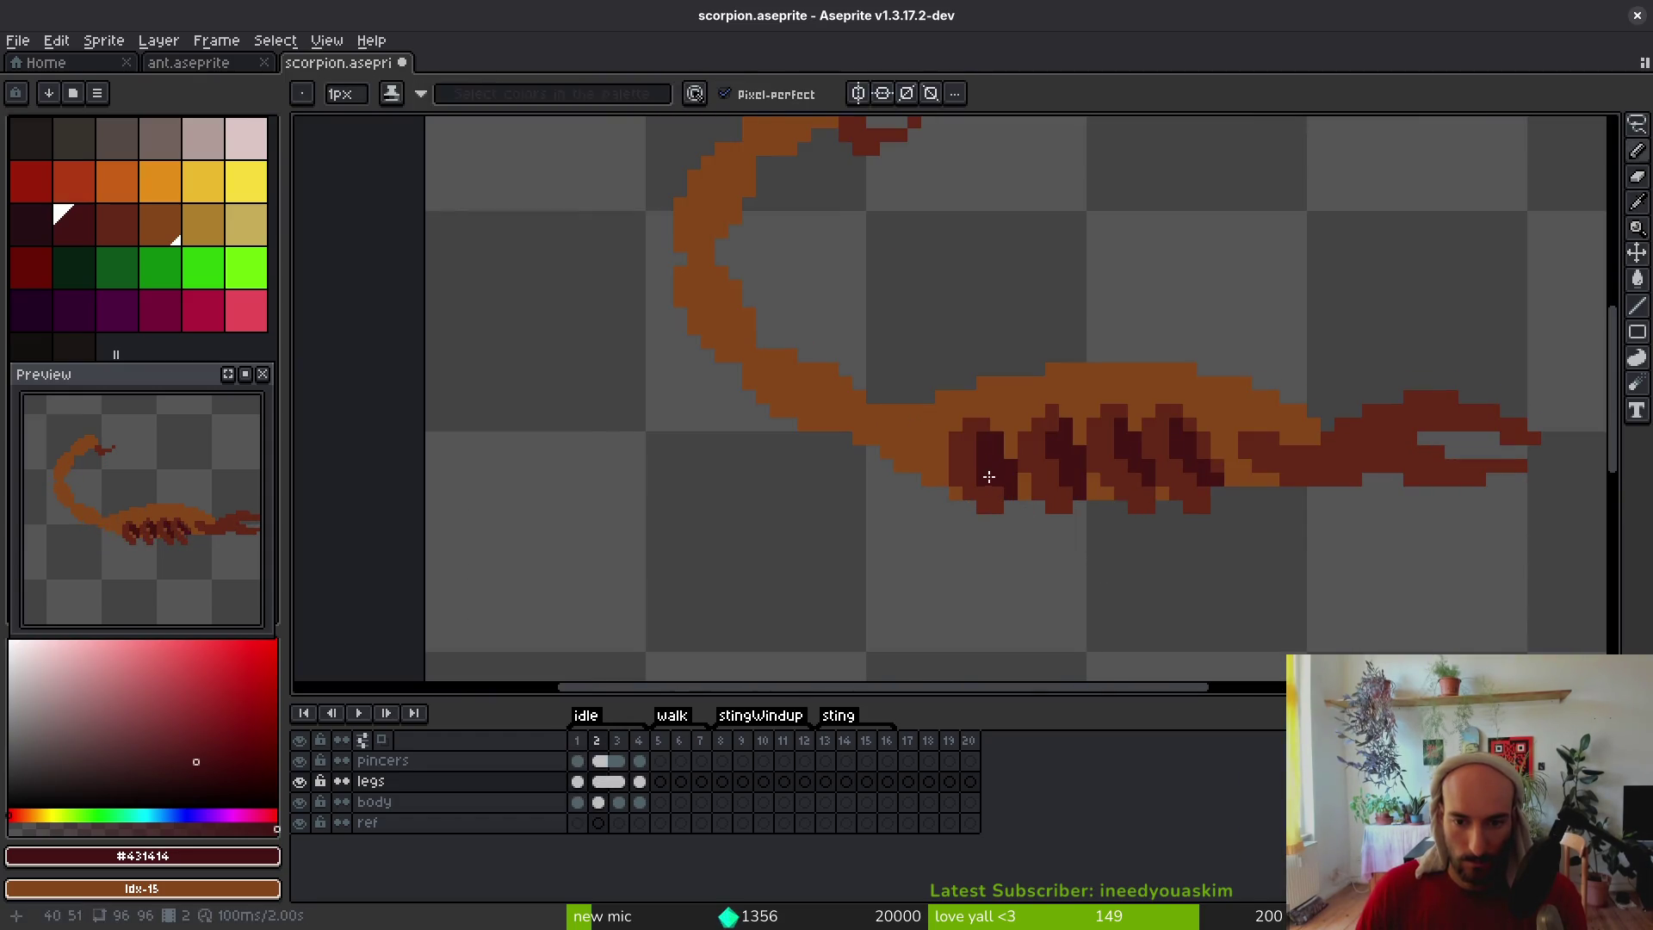
pyautogui.press('e')
pyautogui.scroll(1, 1063, 538)
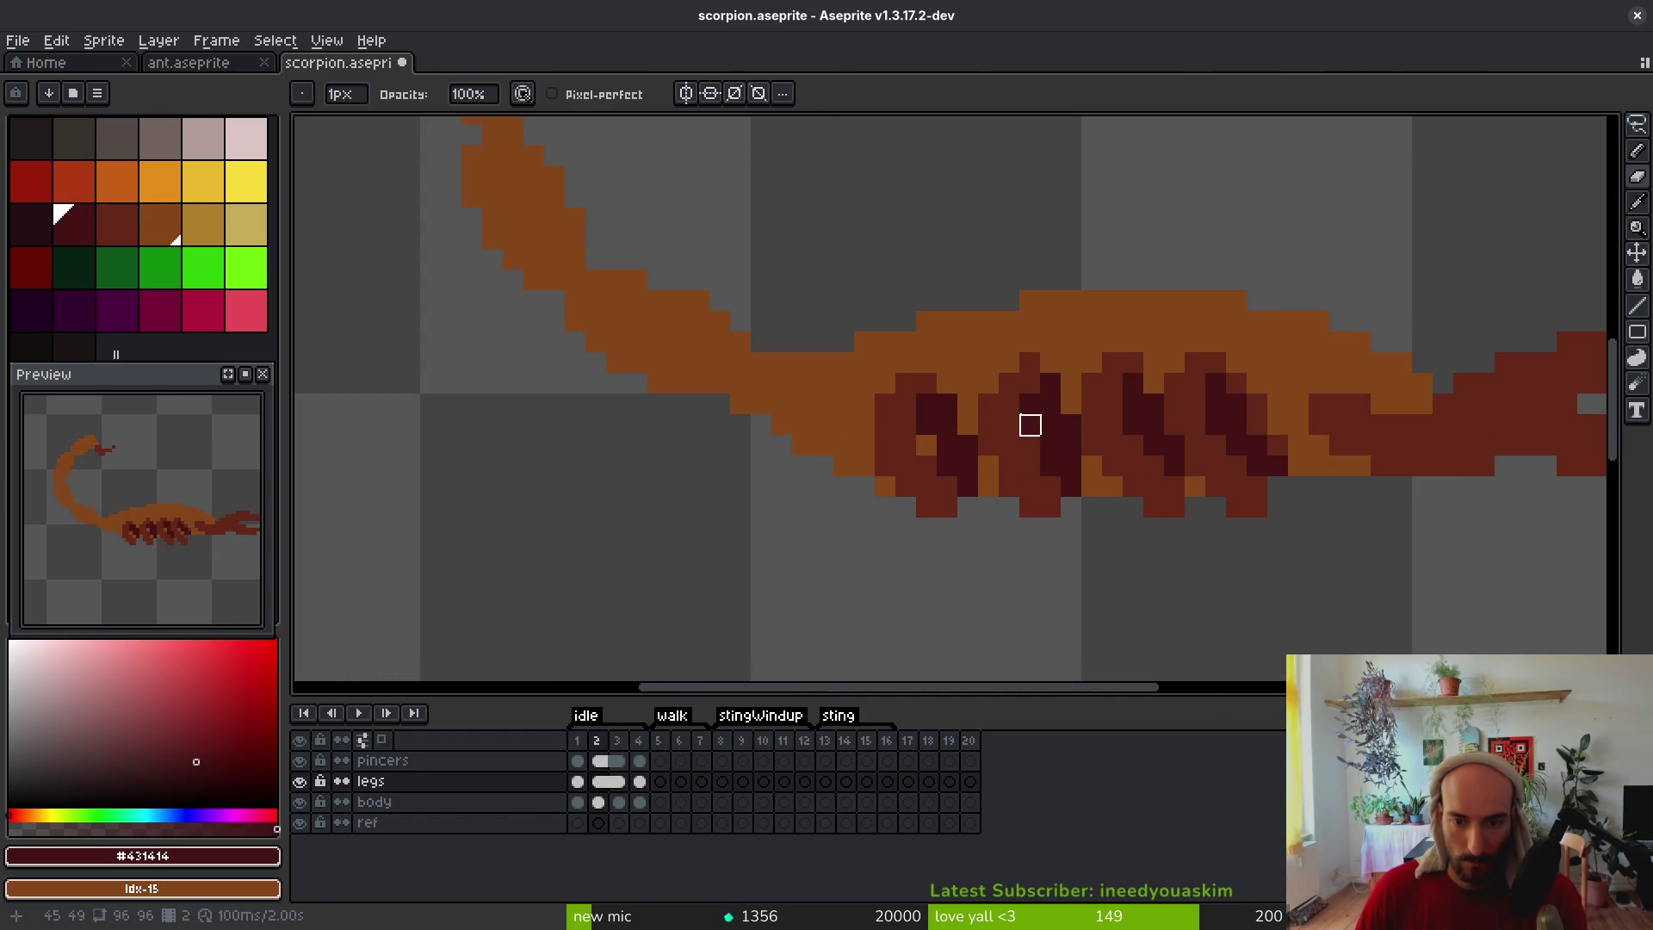
pyautogui.hscroll(2, 1050, 467)
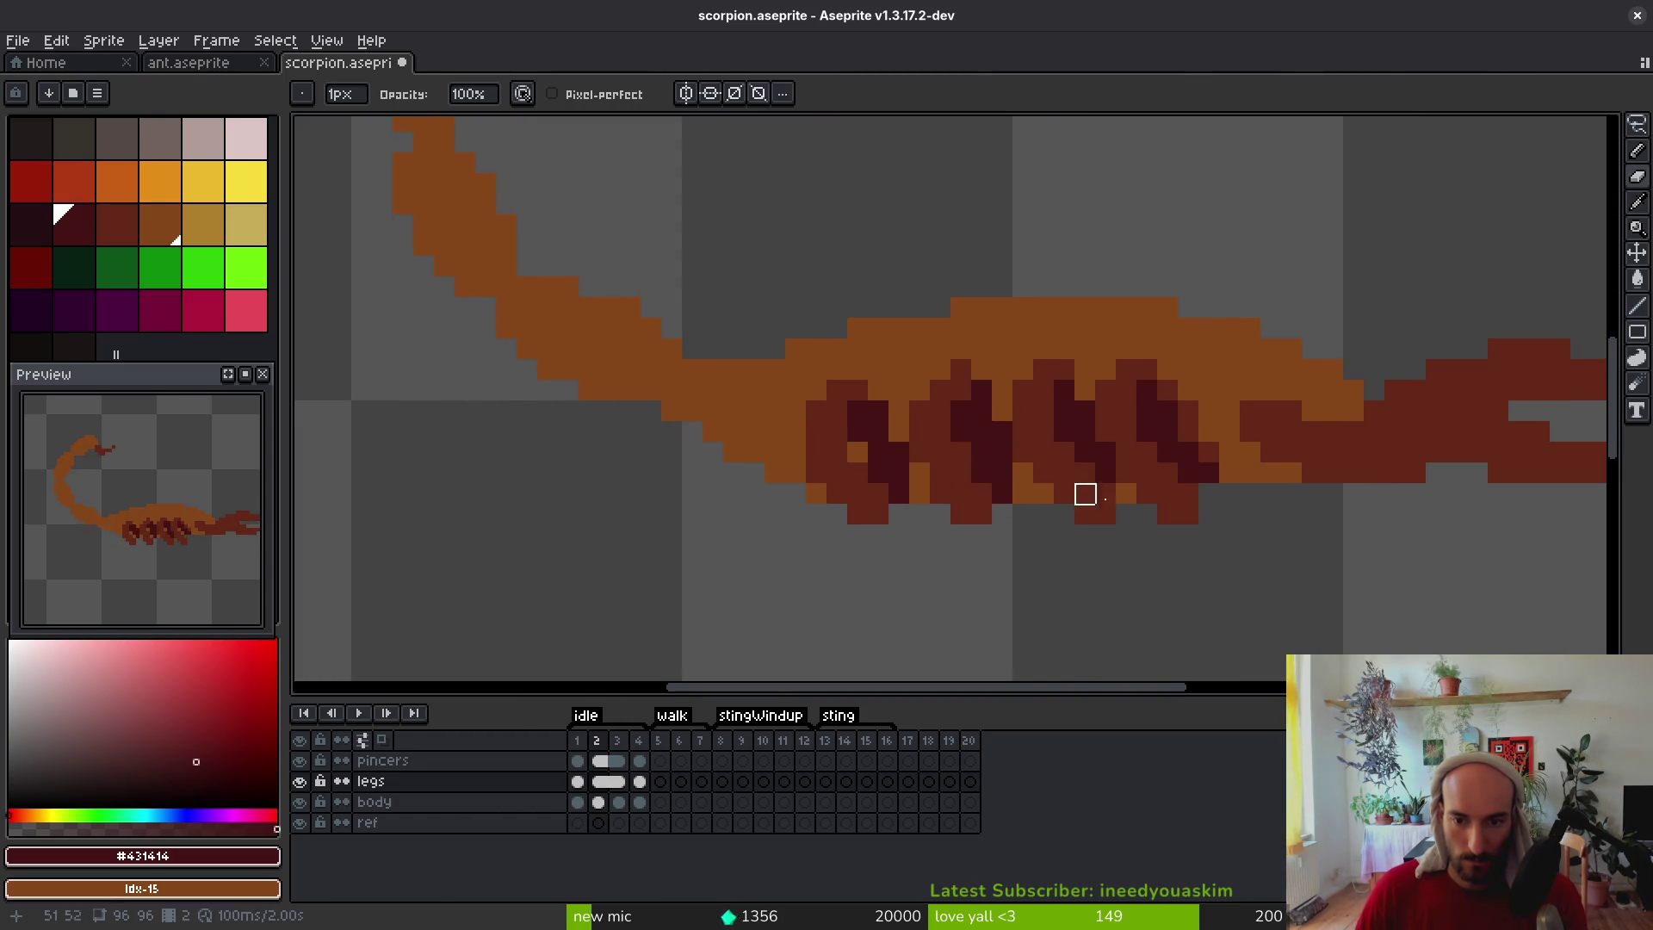
pyautogui.press('i')
pyautogui.press('Right')
pyautogui.press('Left')
pyautogui.press('Left')
pyautogui.scroll(-2, 1012, 566)
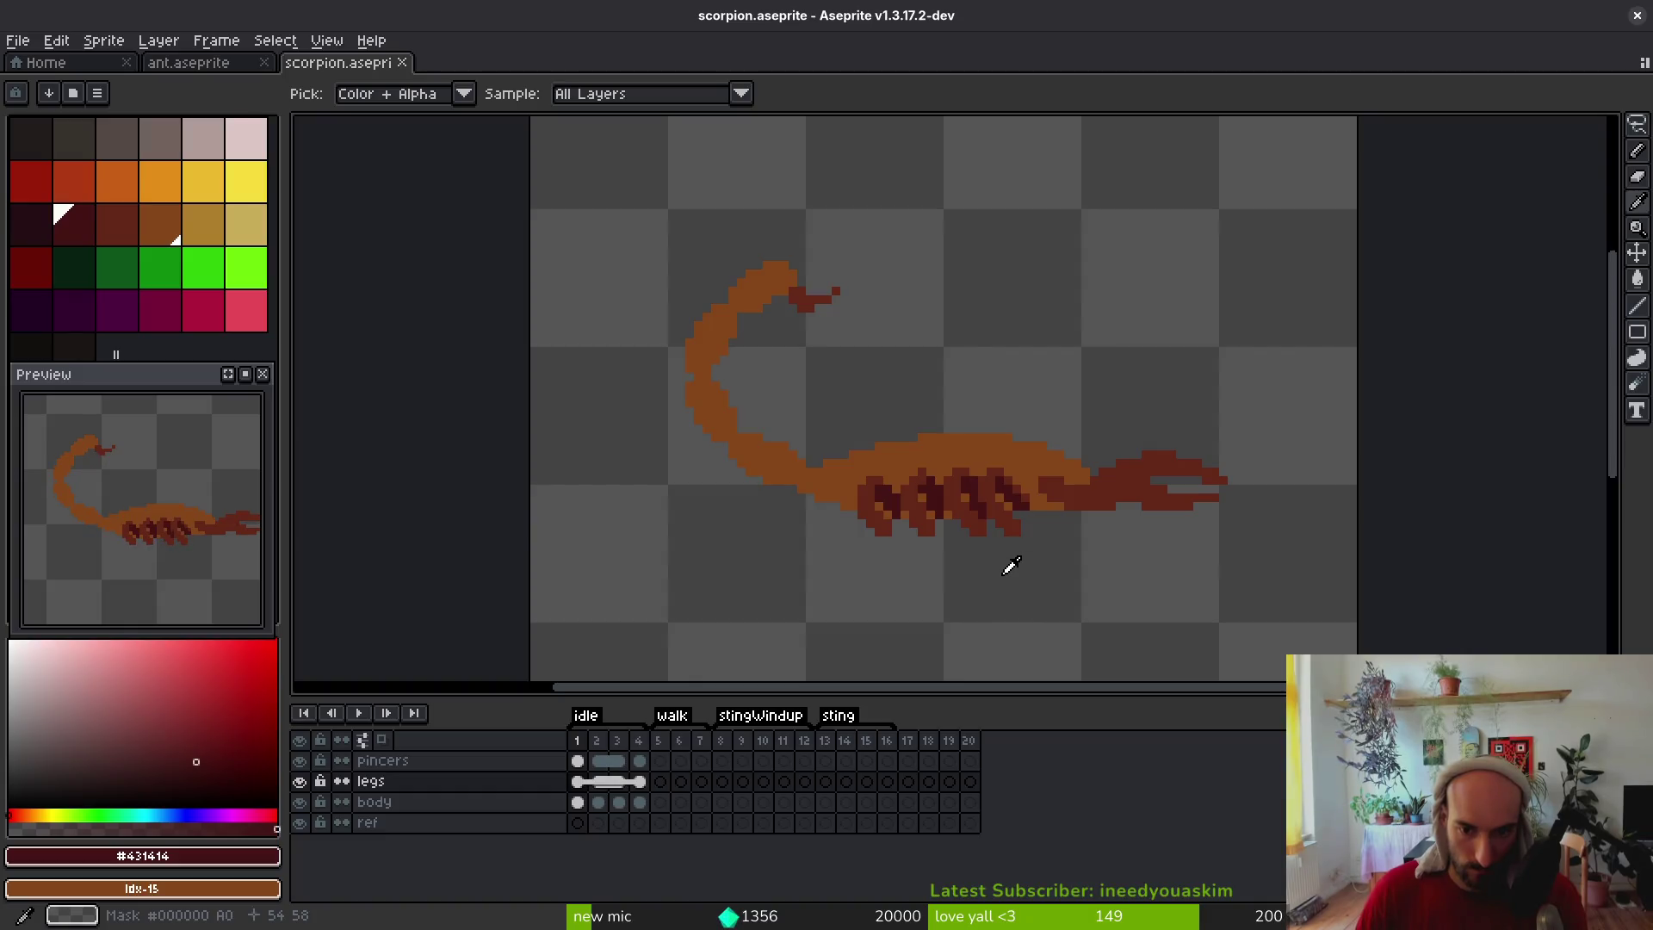
pyautogui.press('Right')
pyautogui.press('Left')
pyautogui.press('Right')
pyautogui.press('b')
pyautogui.scroll(2, 1003, 551)
pyautogui.scroll(-3, 1016, 571)
pyautogui.press('alt')
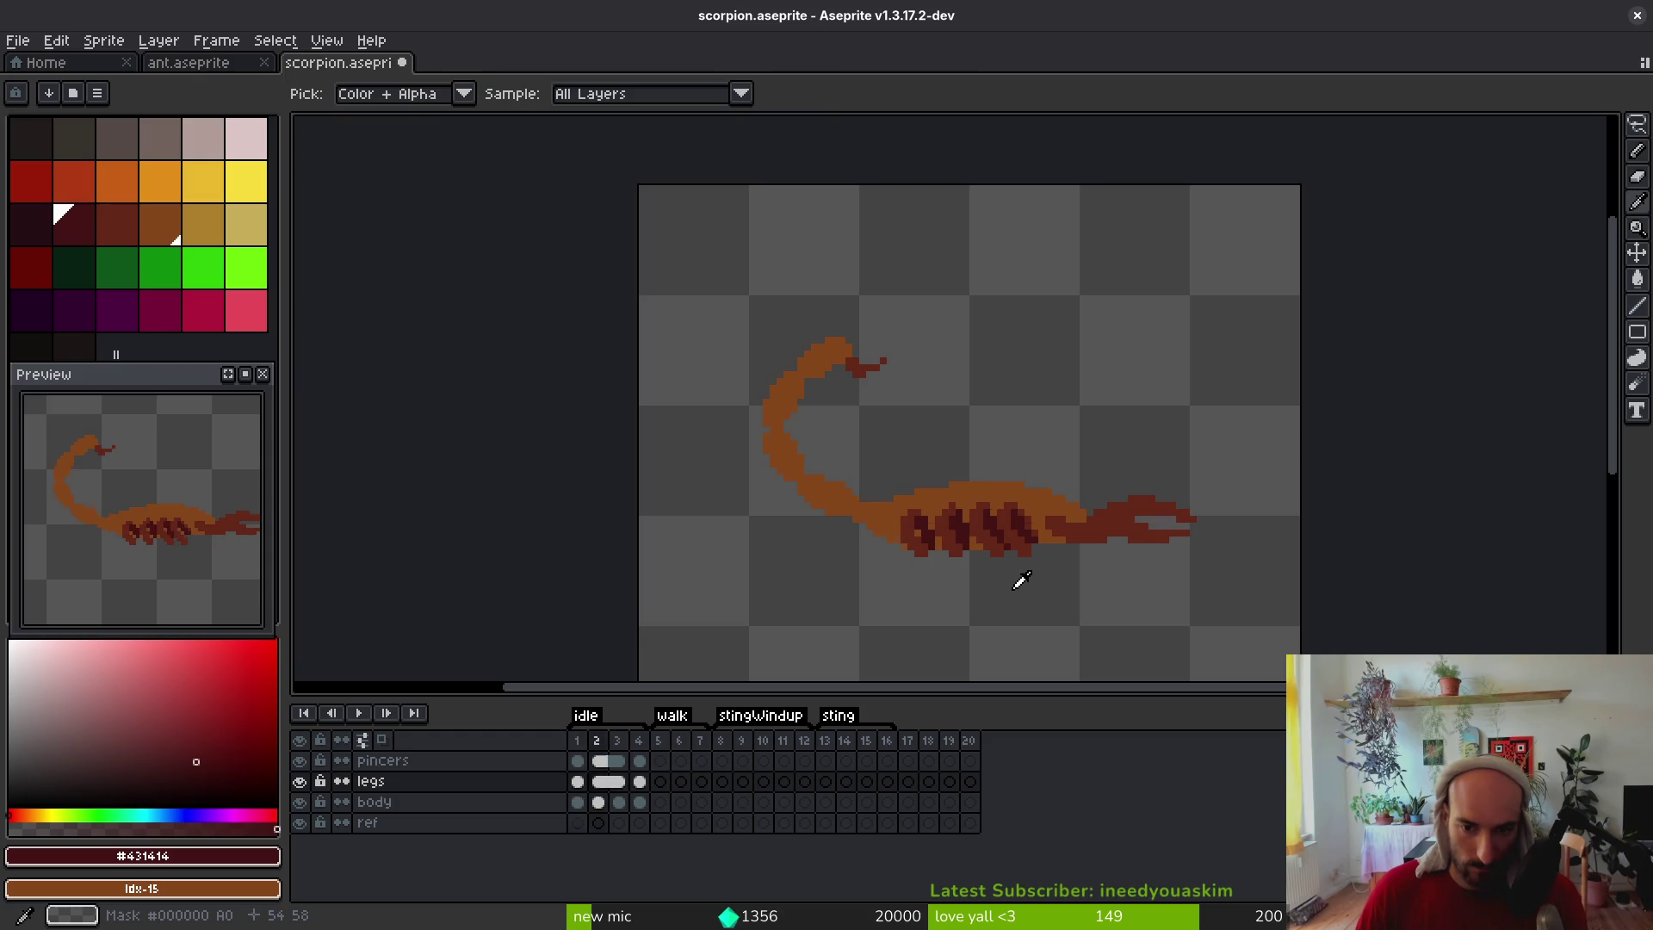
pyautogui.press('alt')
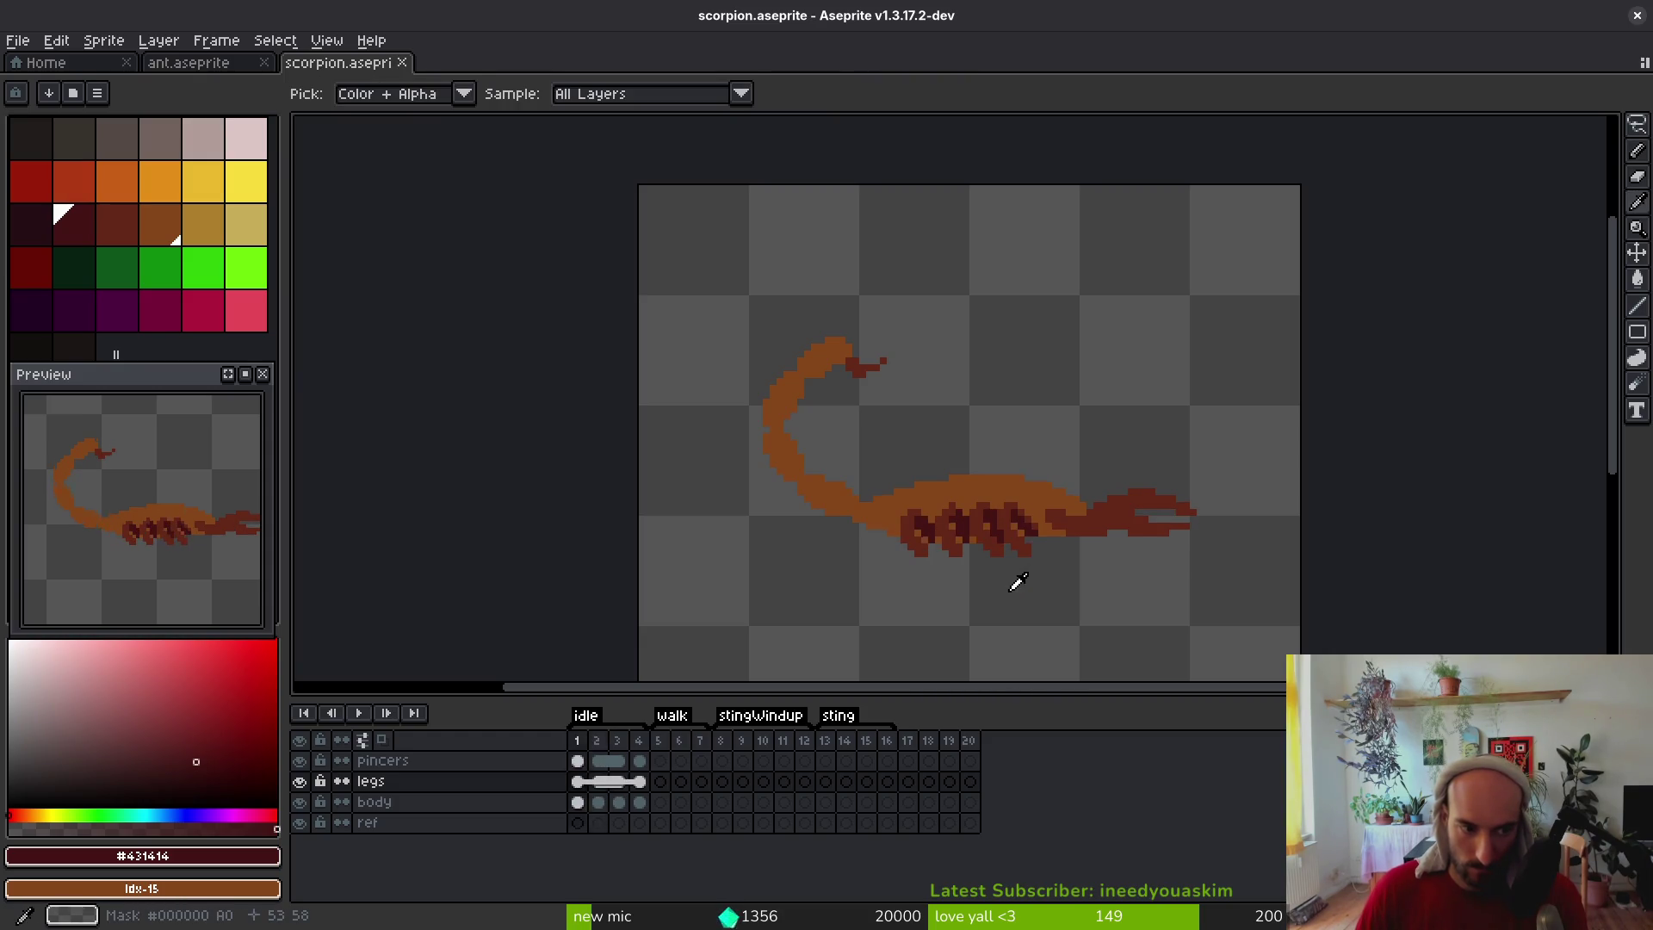
pyautogui.hotkey('ctrl', 's')
pyautogui.moveTo(1056, 559); pyautogui.dragTo(938, 573)
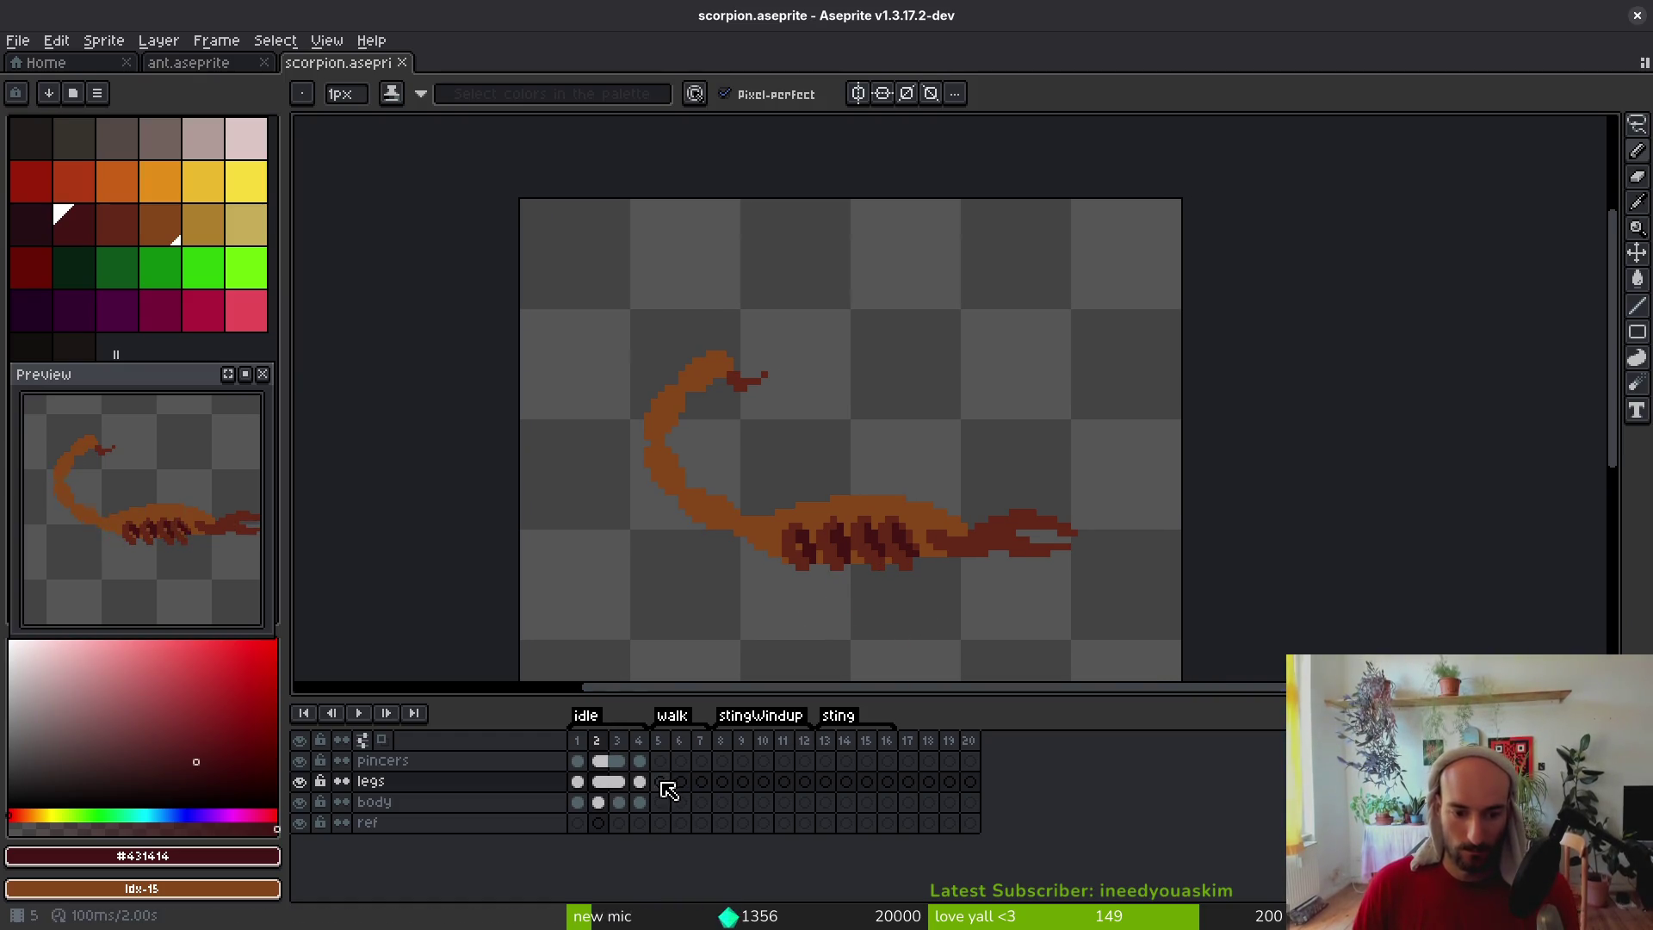
# Paste the pincers, legs and body into walk frame 5 and insert new walk frames
pyautogui.click(578, 802)
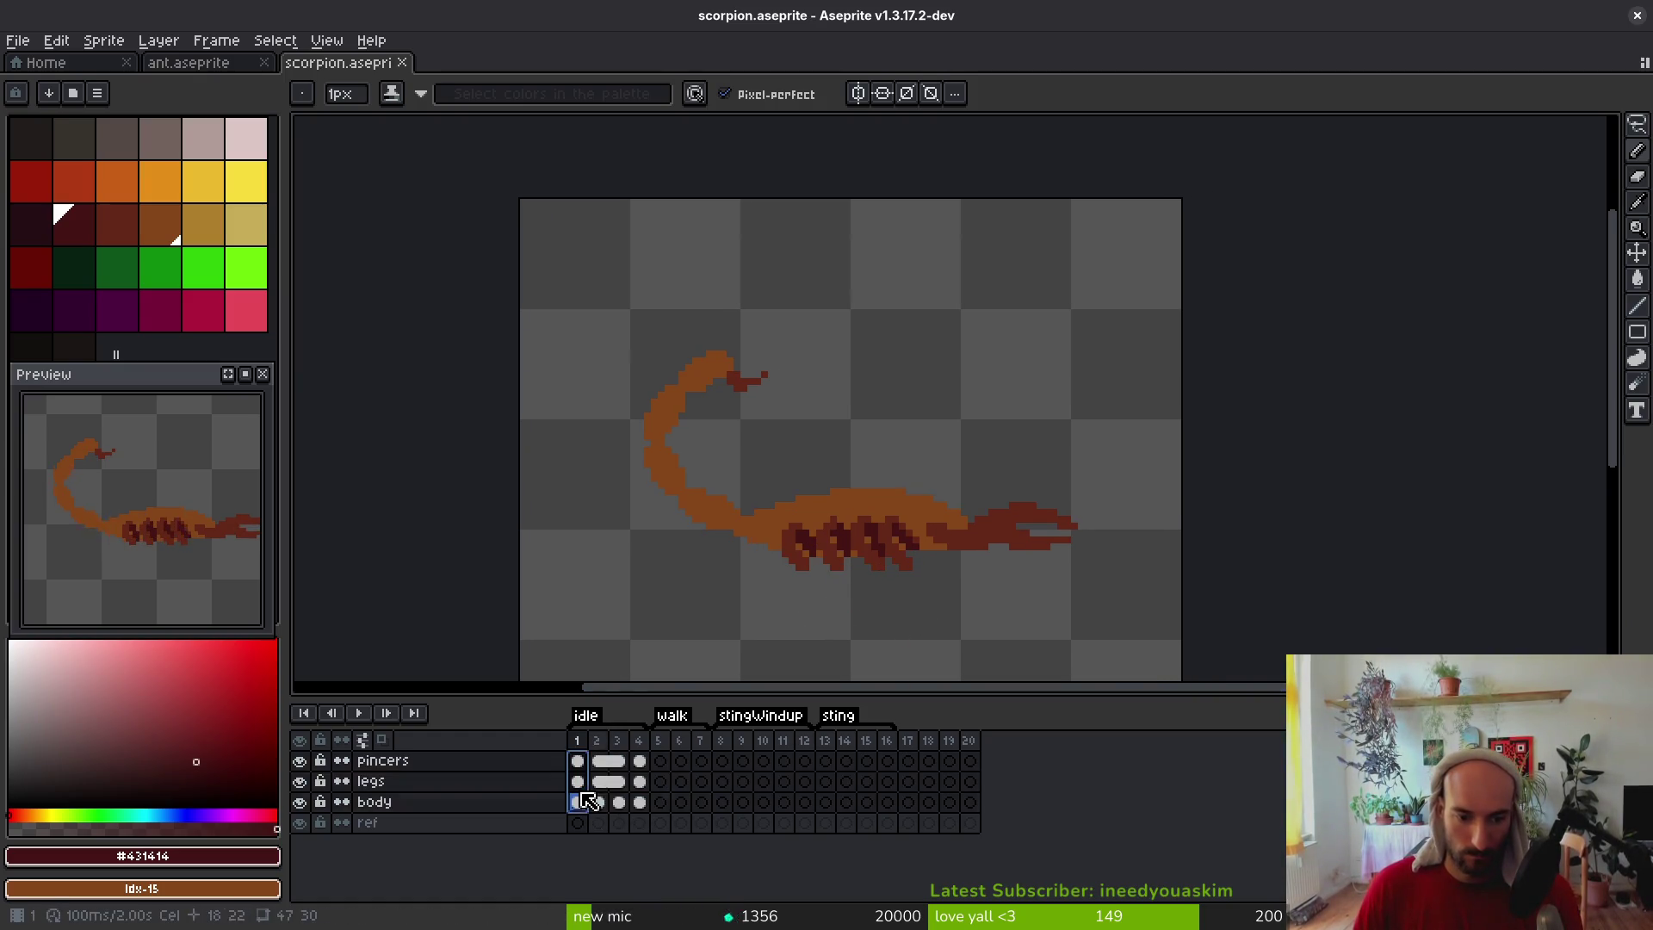
pyautogui.click(661, 761)
pyautogui.hotkey('ctrl', 'v')
pyautogui.hotkey('ctrl', 's')
pyautogui.click(664, 782)
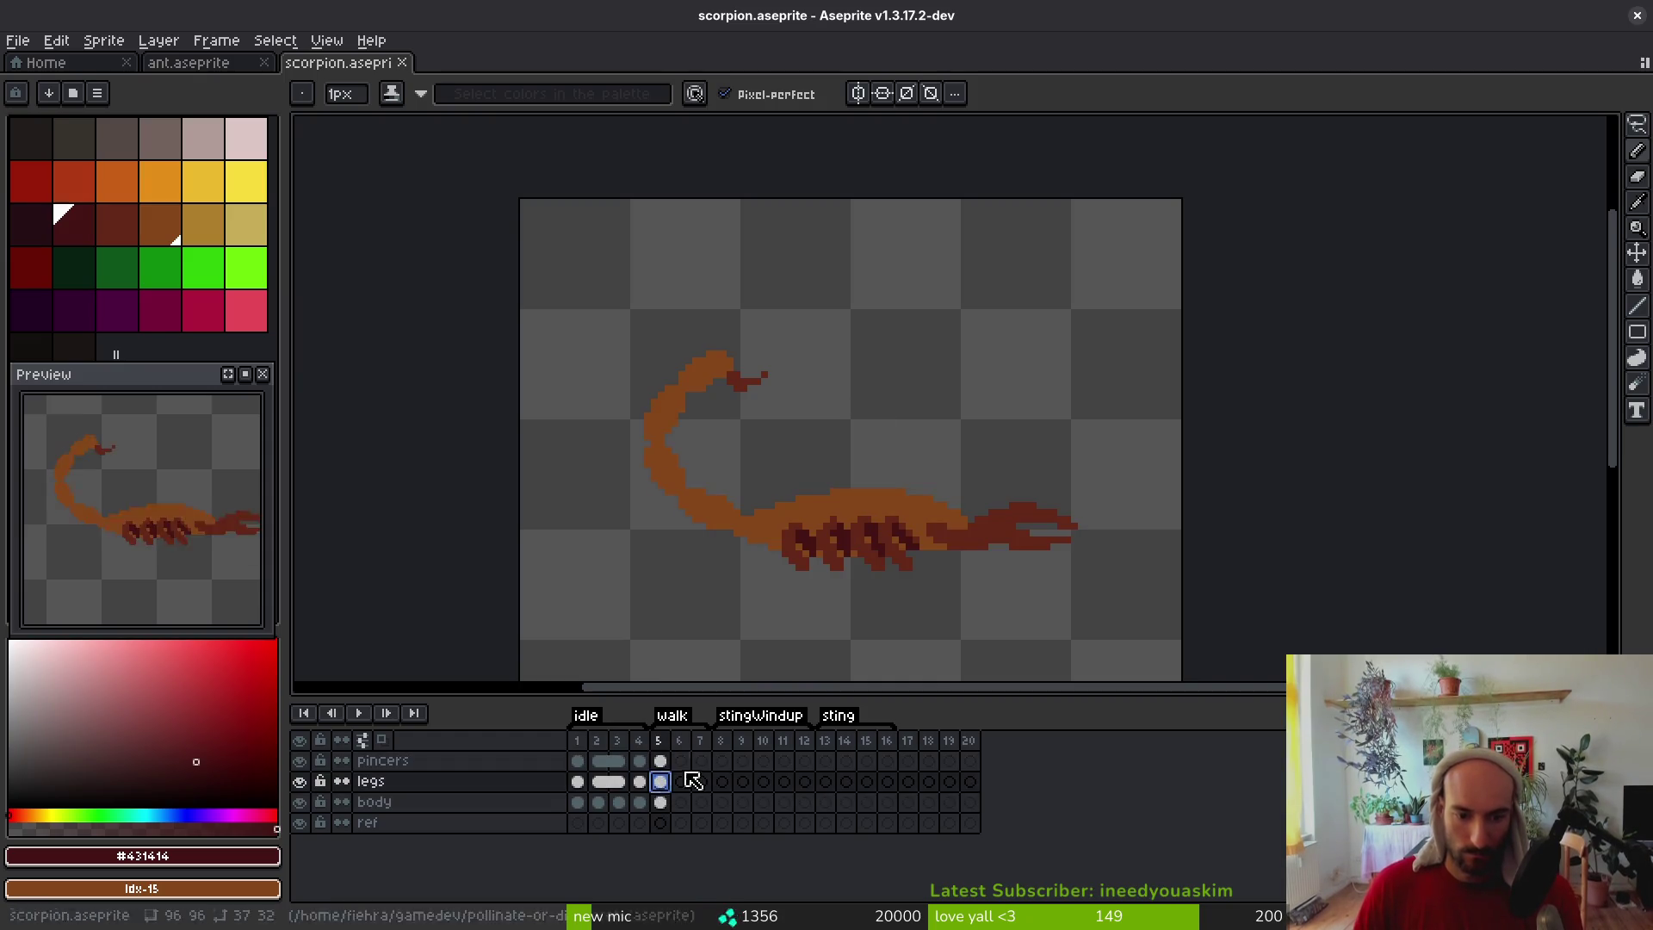
pyautogui.click(699, 782)
pyautogui.hotkey('alt', 'n')
pyautogui.hotkey('alt', 'n')
pyautogui.hotkey('alt', 'n')
pyautogui.click(660, 782)
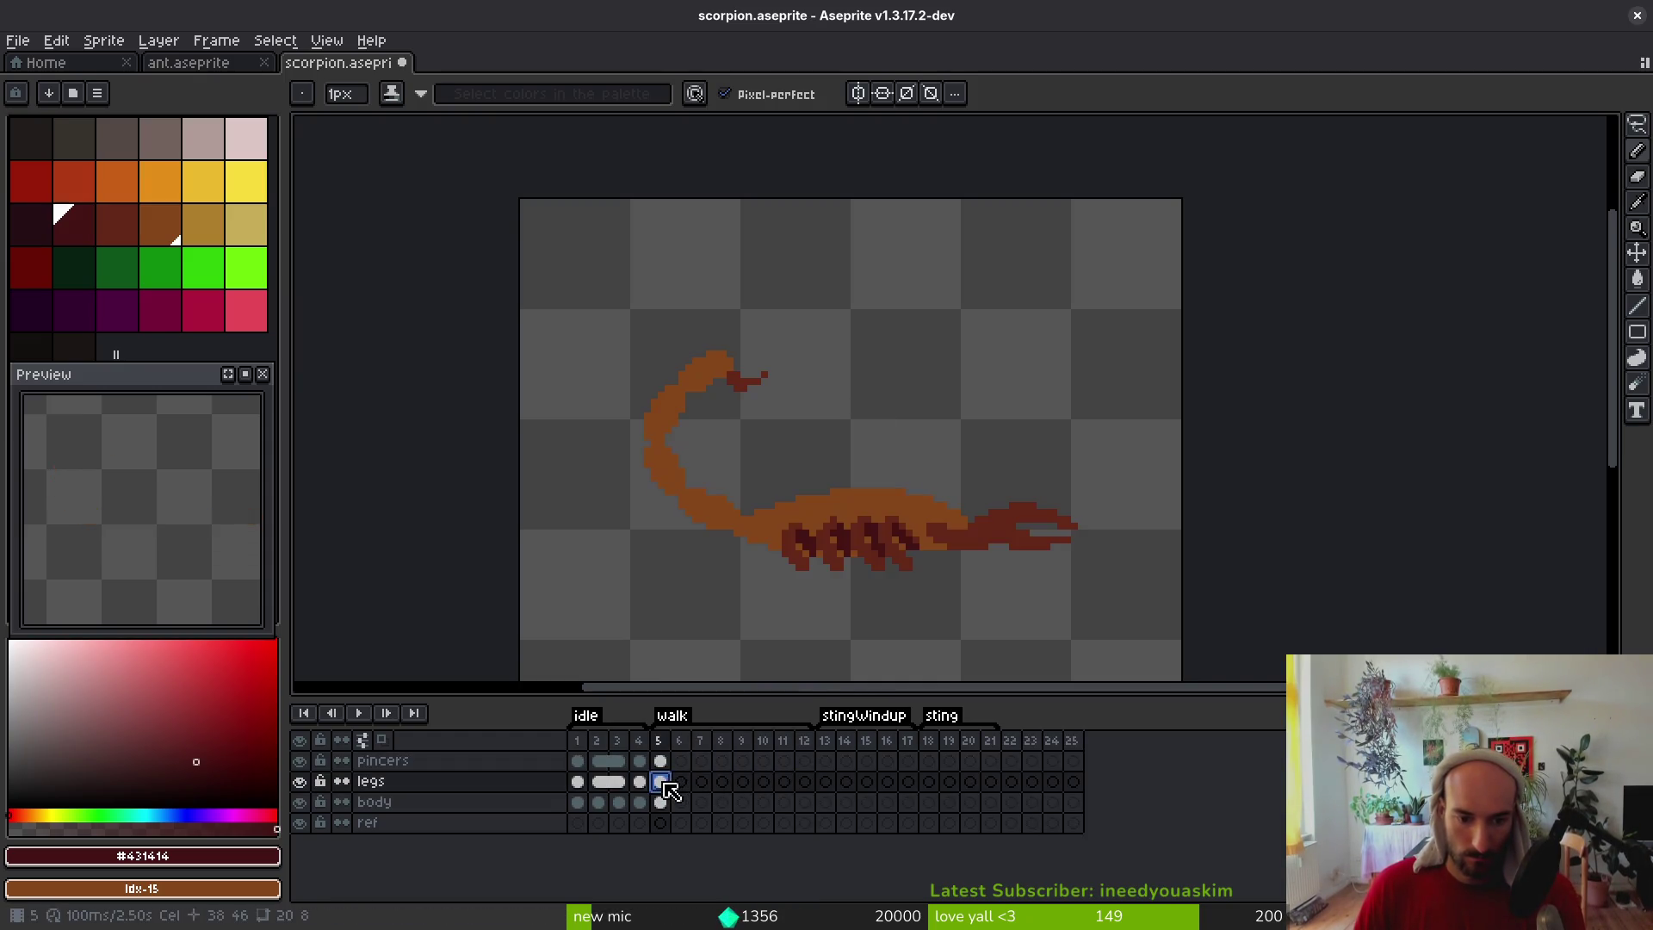
pyautogui.moveTo(872, 572); pyautogui.dragTo(868, 559)
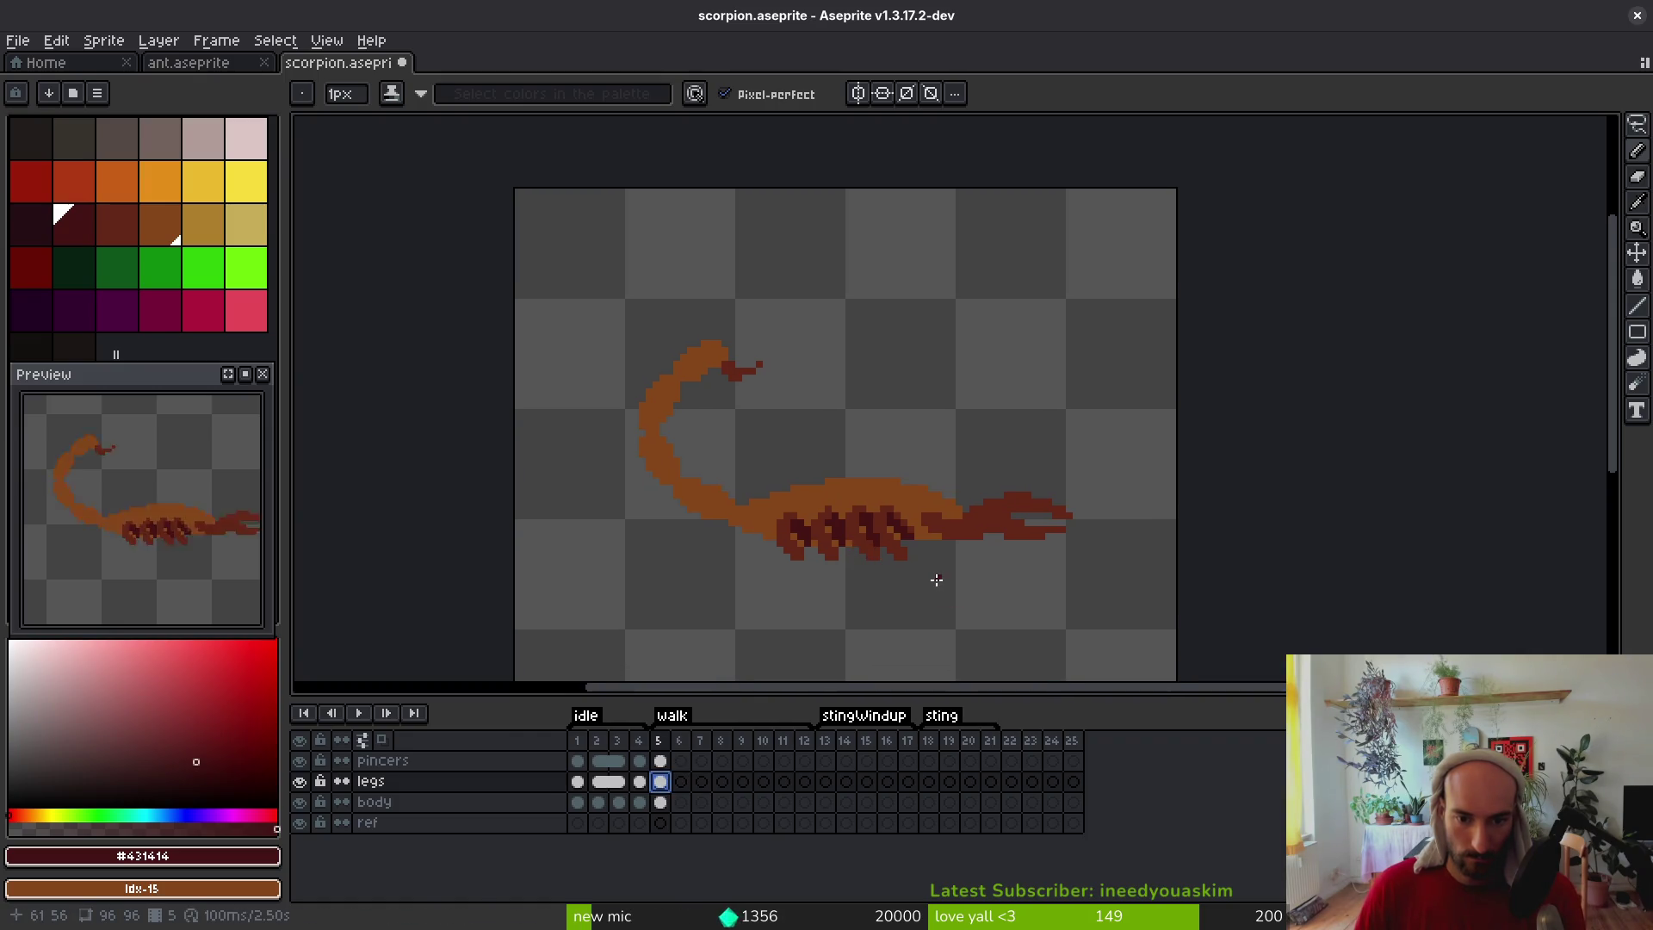
# On frame 1, lasso a group of legs and shift it one pixel right
pyautogui.press('Home')
pyautogui.scroll(5, 923, 551)
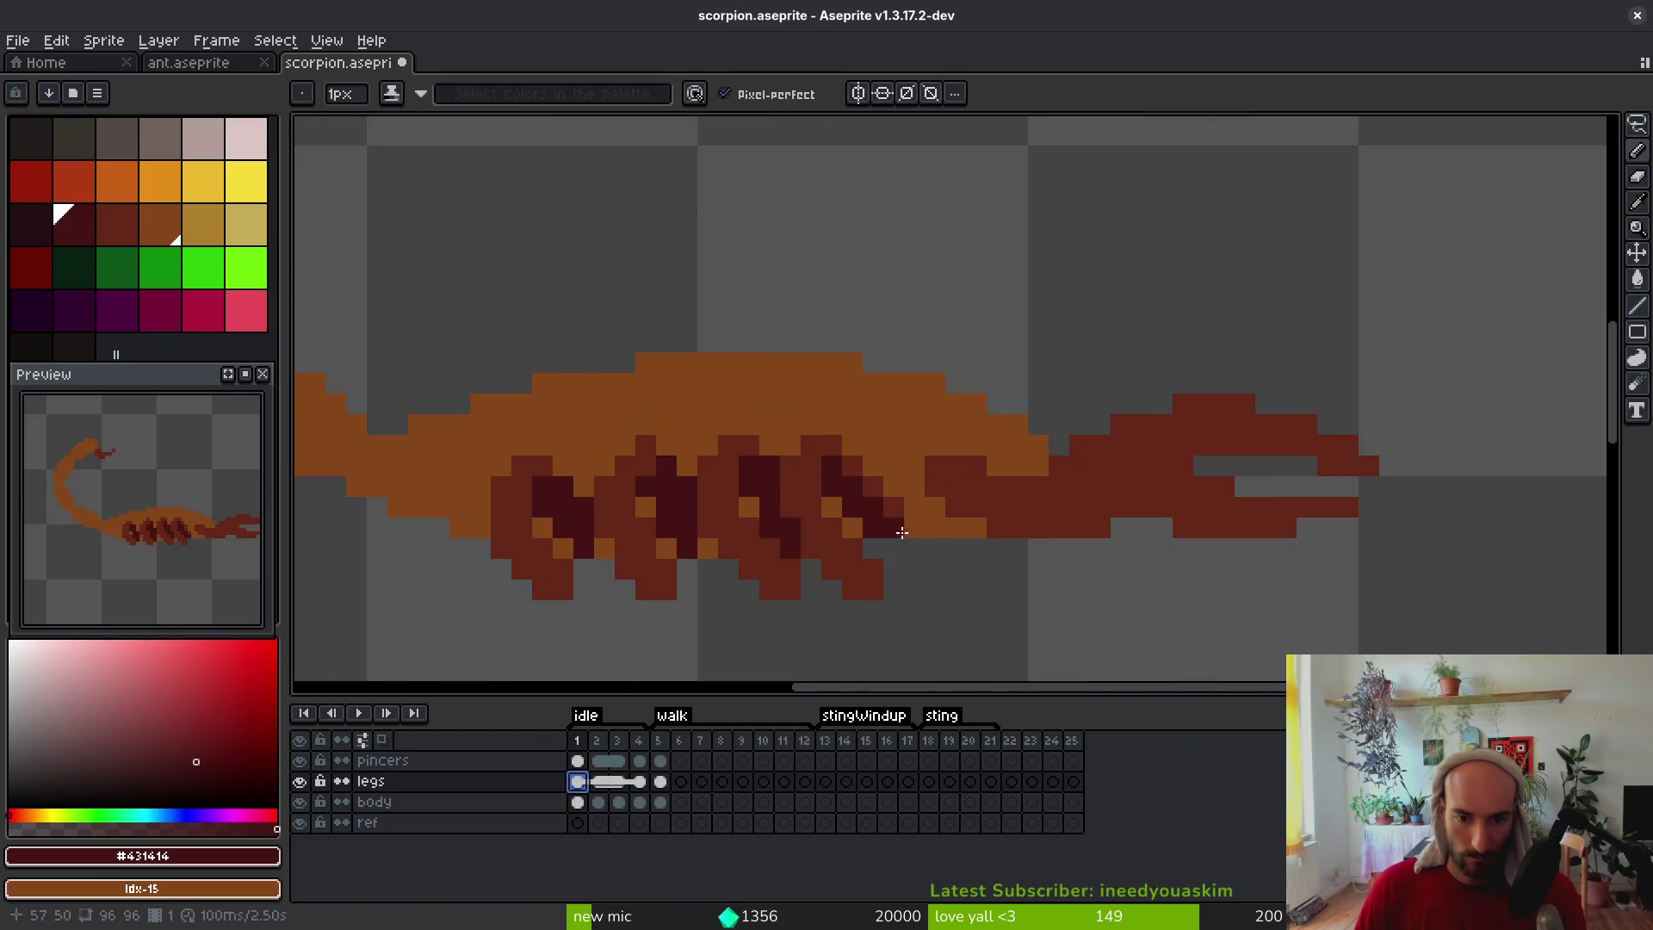
pyautogui.press('w')
pyautogui.press('m')
pyautogui.press('q')
pyautogui.moveTo(811, 423)
pyautogui.mouseDown()
pyautogui.moveTo(790, 508)
pyautogui.moveTo(878, 620)
pyautogui.moveTo(848, 431)
pyautogui.mouseUp()
pyautogui.moveTo(868, 518)
pyautogui.mouseDown()
pyautogui.moveTo(1016, 458)
pyautogui.moveTo(1110, 569)
pyautogui.moveTo(996, 572)
pyautogui.moveTo(1114, 384)
pyautogui.moveTo(887, 376)
pyautogui.moveTo(827, 428)
pyautogui.moveTo(854, 510)
pyautogui.moveTo(980, 601)
pyautogui.moveTo(1138, 481)
pyautogui.moveTo(1128, 401)
pyautogui.mouseUp()
pyautogui.hotkey('ctrl', 'd')
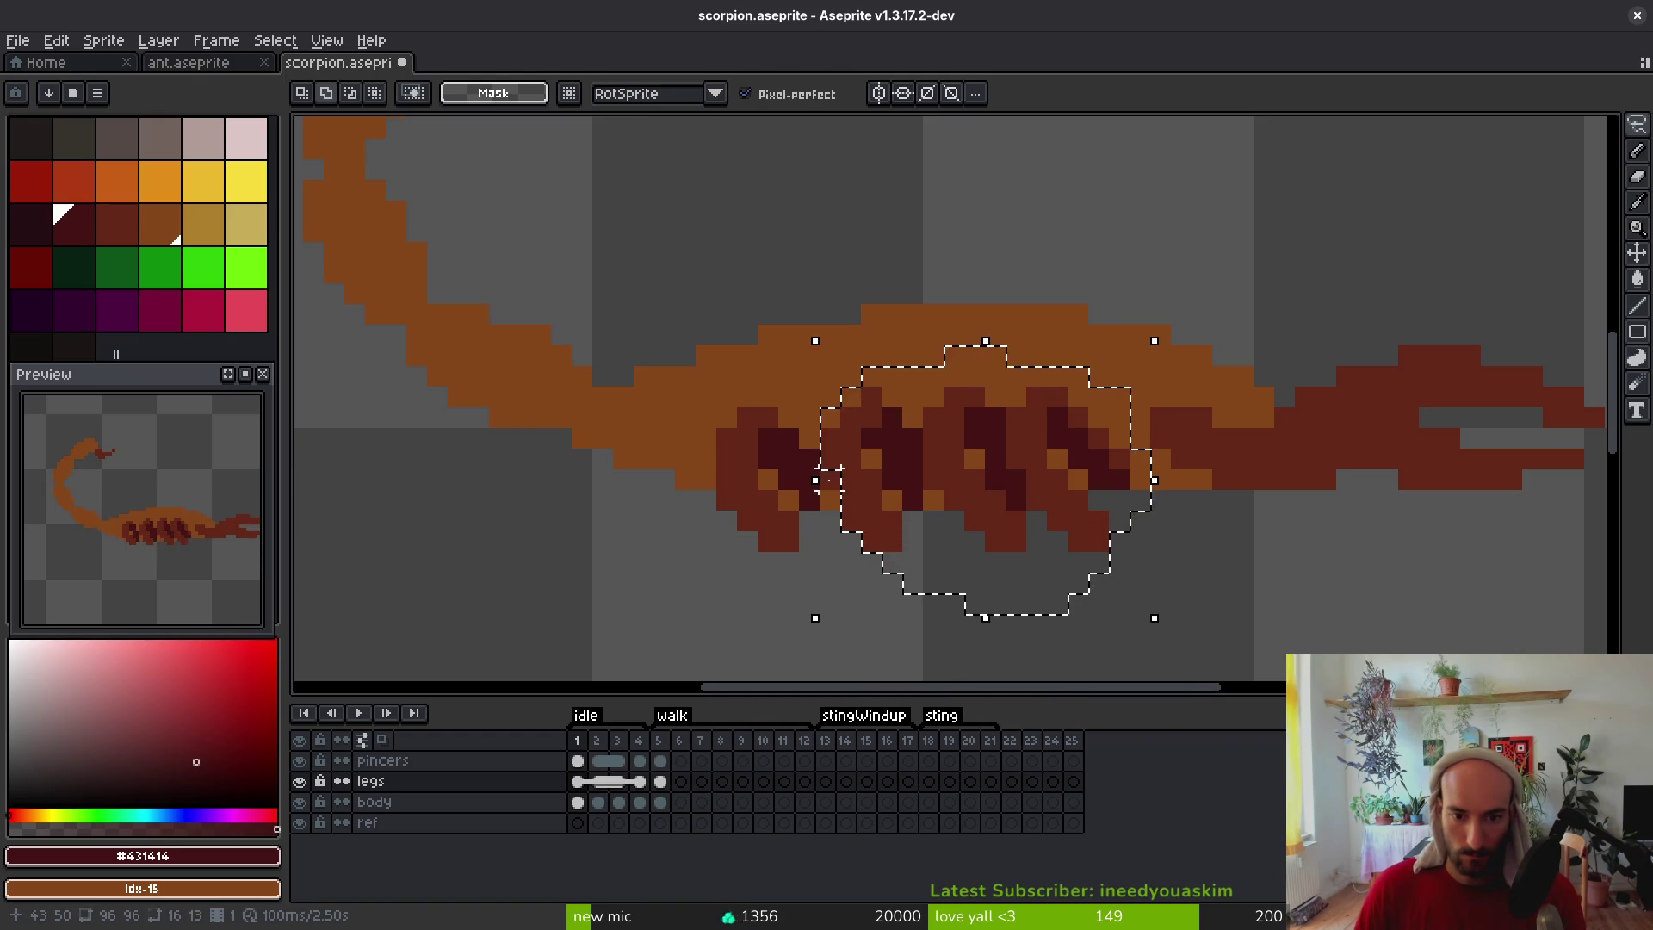
# Nudge the first leg one pixel right on frame 1 and save the file
pyautogui.press('Right')
pyautogui.press('Right')
pyautogui.press('Left')
pyautogui.press('Return')
pyautogui.moveTo(788, 416)
pyautogui.mouseDown()
pyautogui.moveTo(726, 580)
pyautogui.moveTo(831, 469)
pyautogui.moveTo(785, 387)
pyautogui.mouseUp()
pyautogui.moveTo(783, 473); pyautogui.dragTo(796, 476)
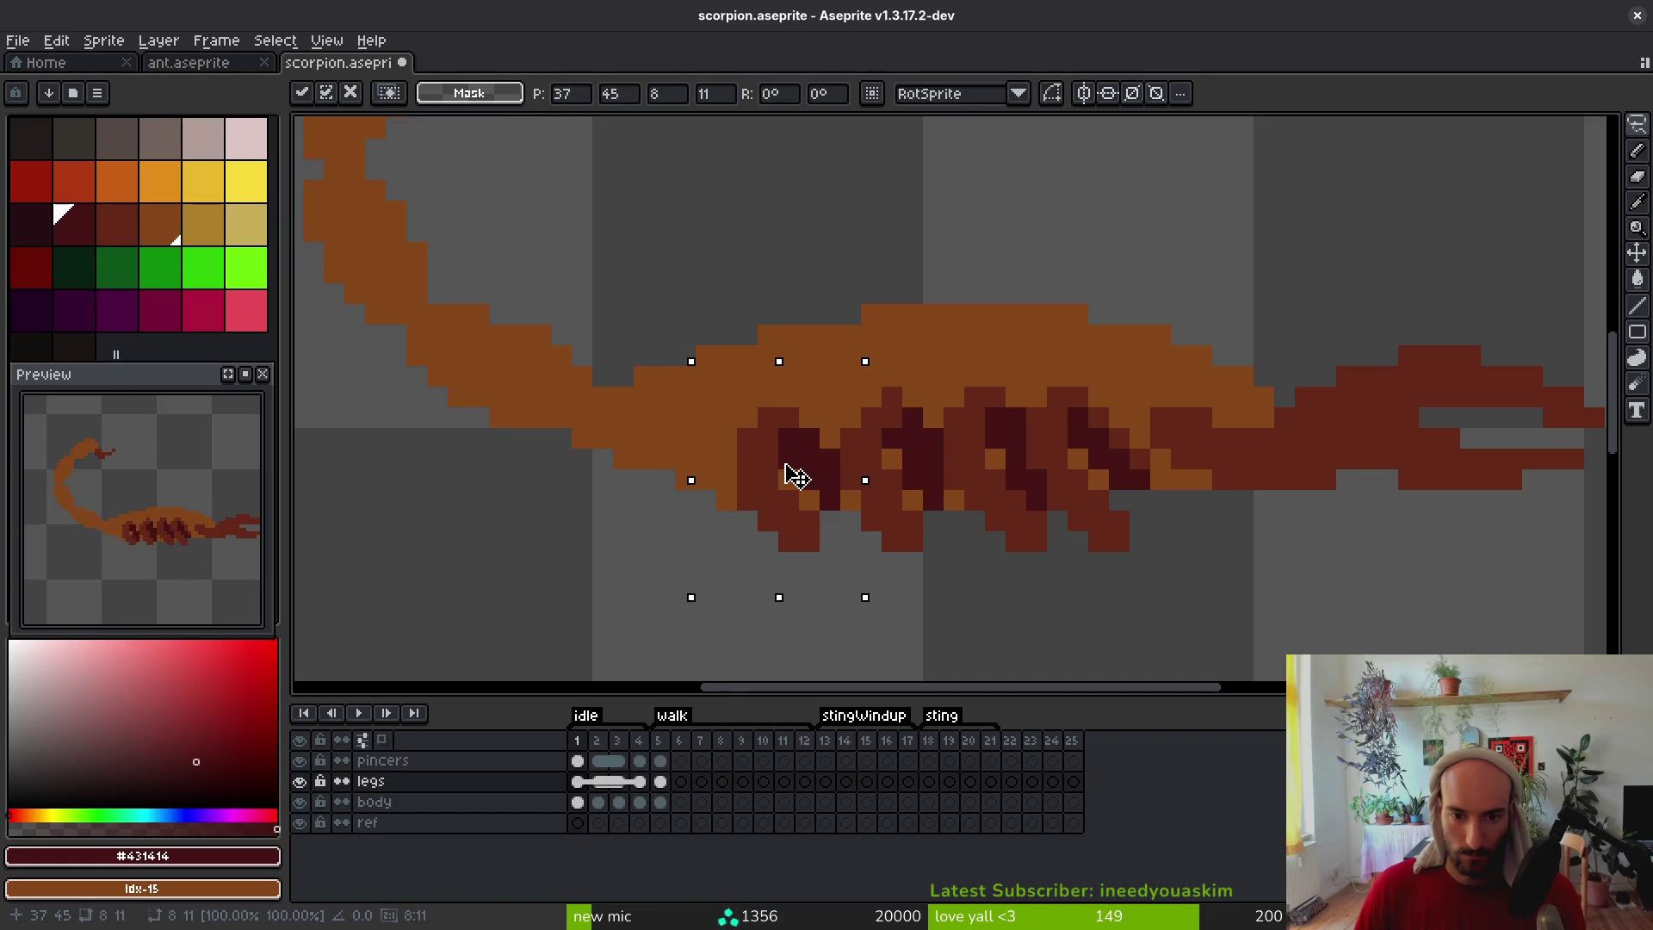
pyautogui.press('Return')
pyautogui.scroll(-8, 930, 558)
pyautogui.hotkey('ctrl', 's')
# Preview the animation, then shift the frame 2 legs one pixel right
pyautogui.press('i')
pyautogui.press('Return')
pyautogui.press('Return')
pyautogui.press('q')
pyautogui.scroll(5, 948, 560)
pyautogui.moveTo(900, 442)
pyautogui.mouseDown()
pyautogui.moveTo(698, 594)
pyautogui.moveTo(952, 583)
pyautogui.moveTo(900, 457)
pyautogui.mouseUp()
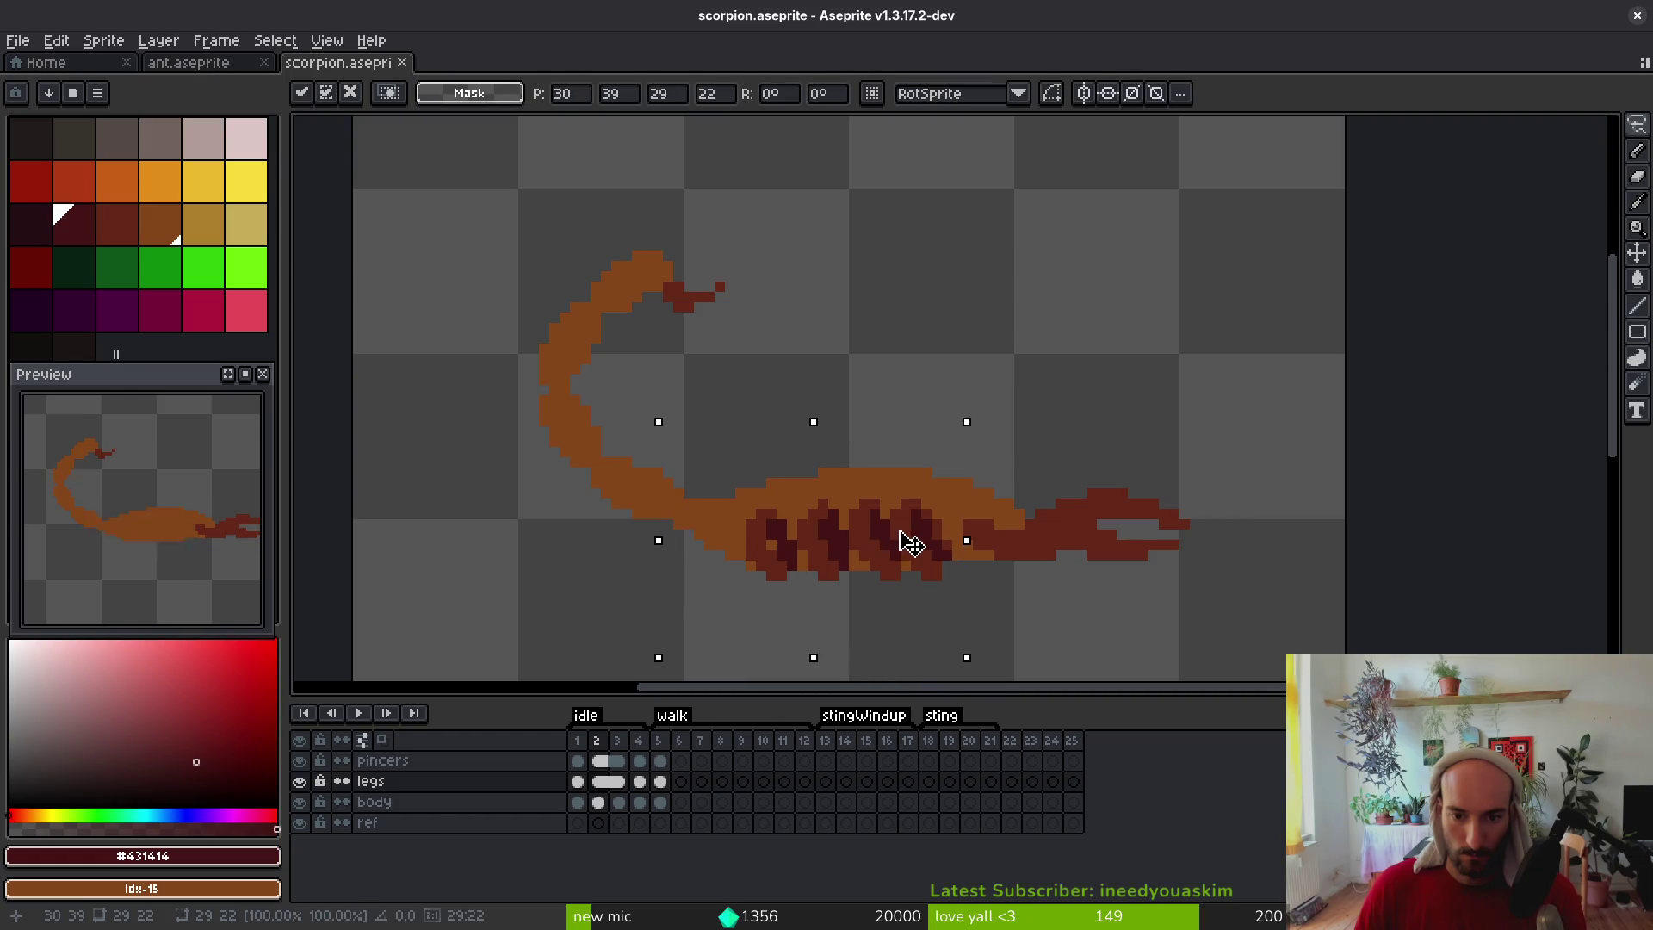
pyautogui.press('Right')
pyautogui.press('Return')
pyautogui.press('b')
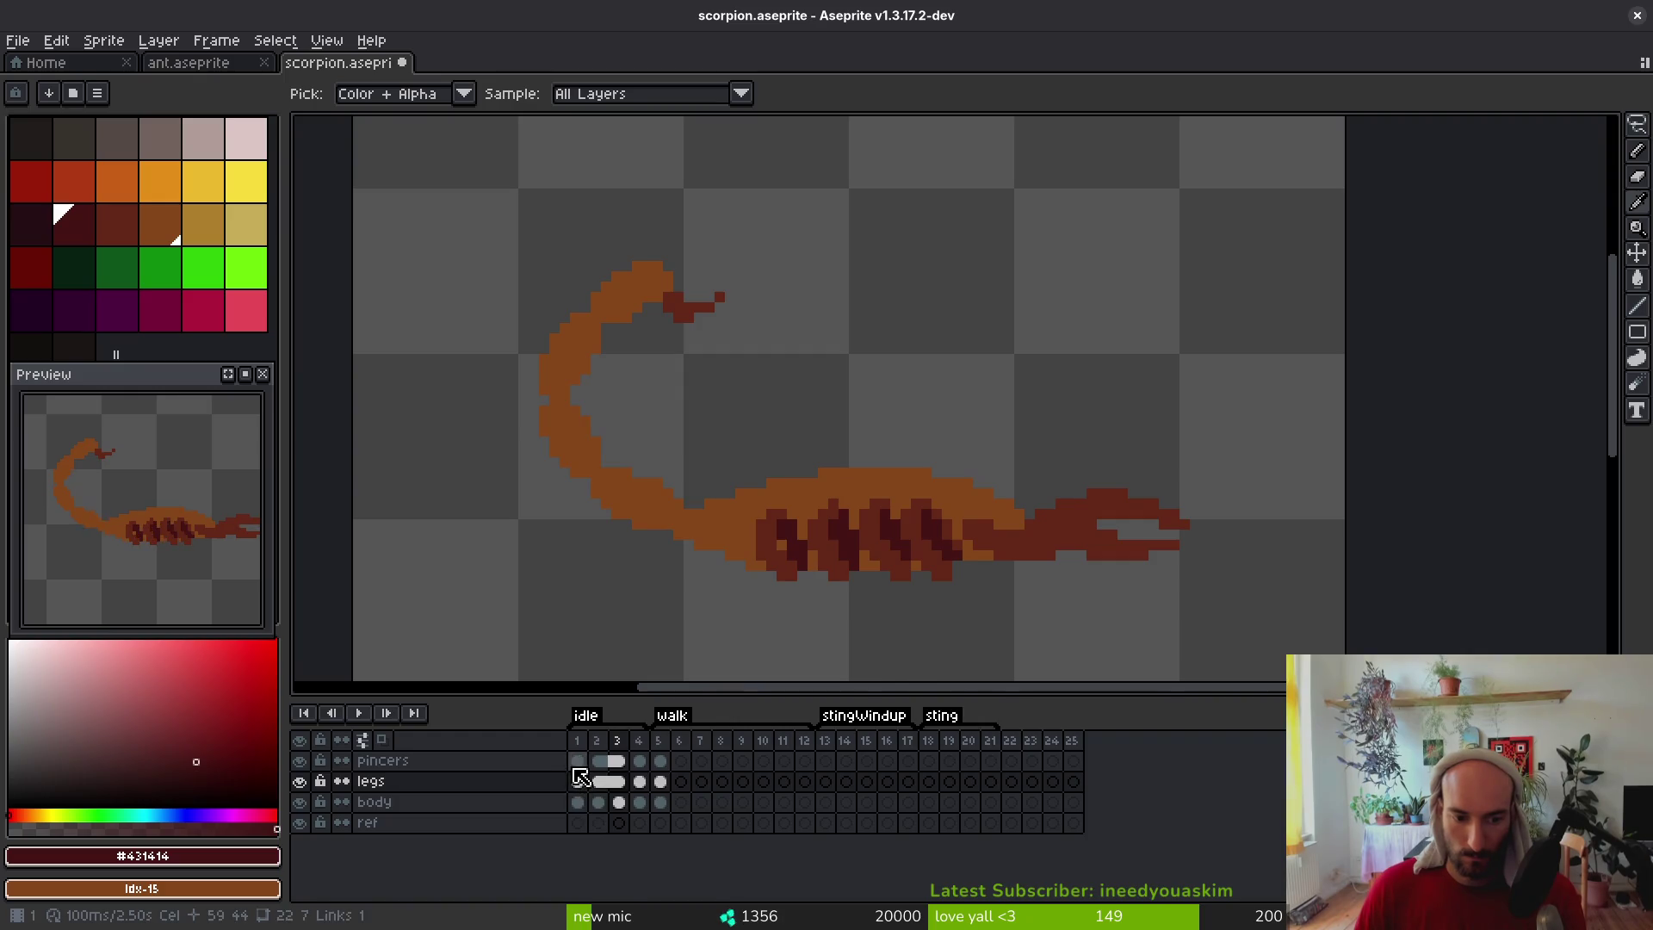
# Copy the body's idle cels 1–4 into walk frames 5–8 and 9–12, then play the animation
pyautogui.click(660, 760)
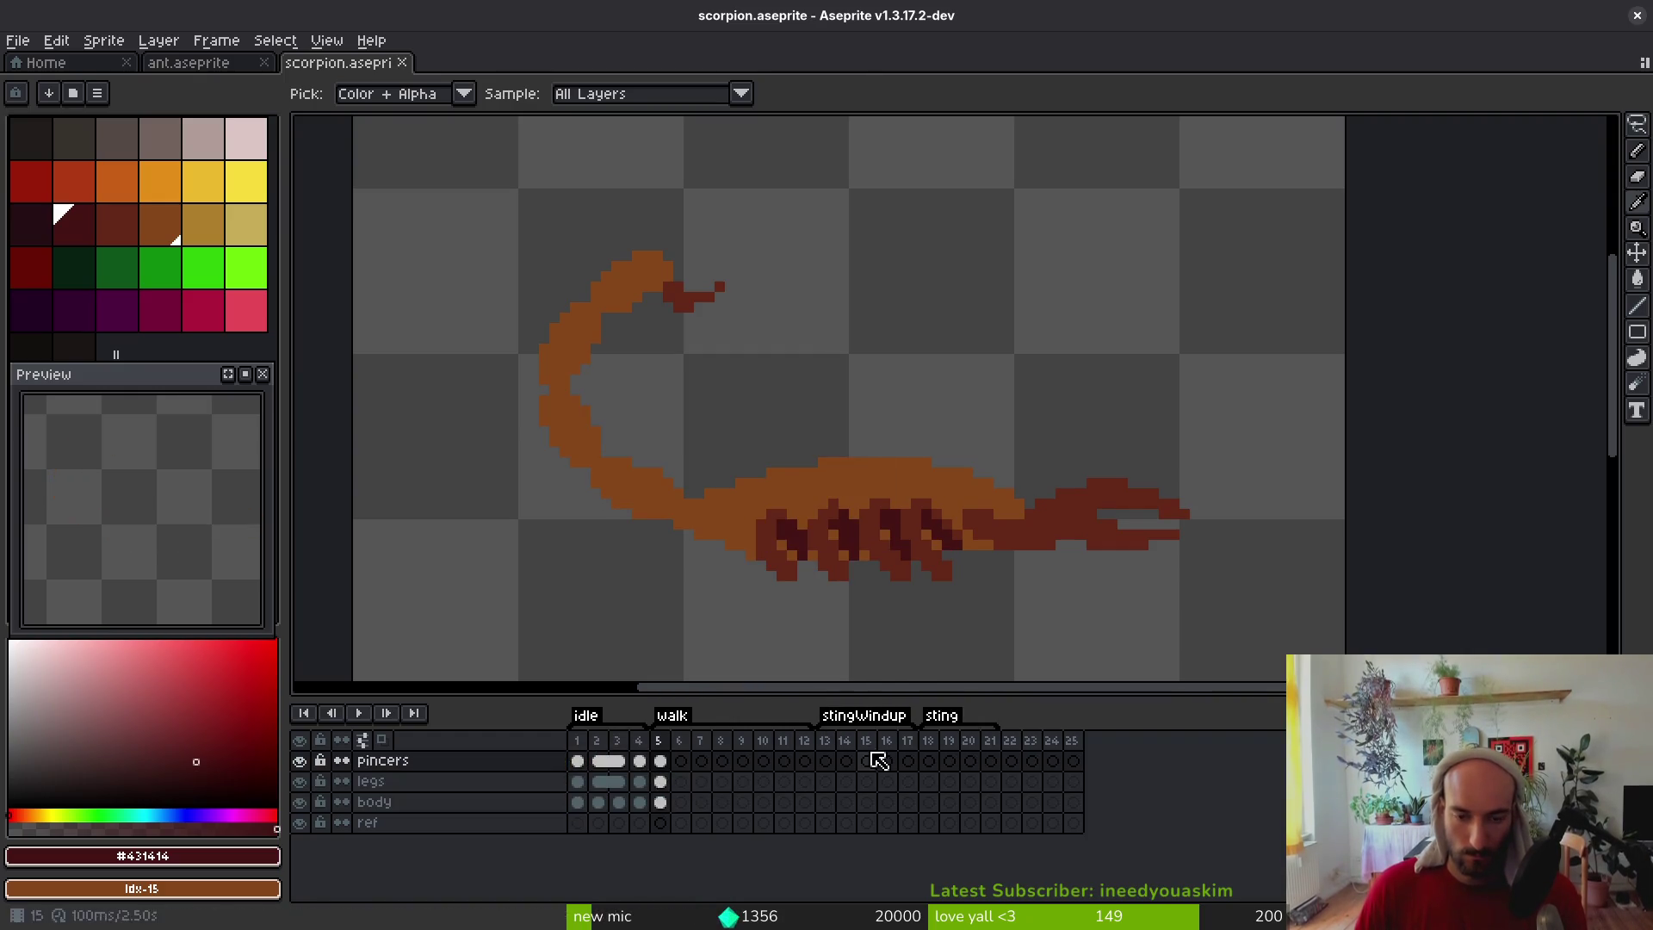
pyautogui.press('m')
pyautogui.hscroll(2, 922, 571)
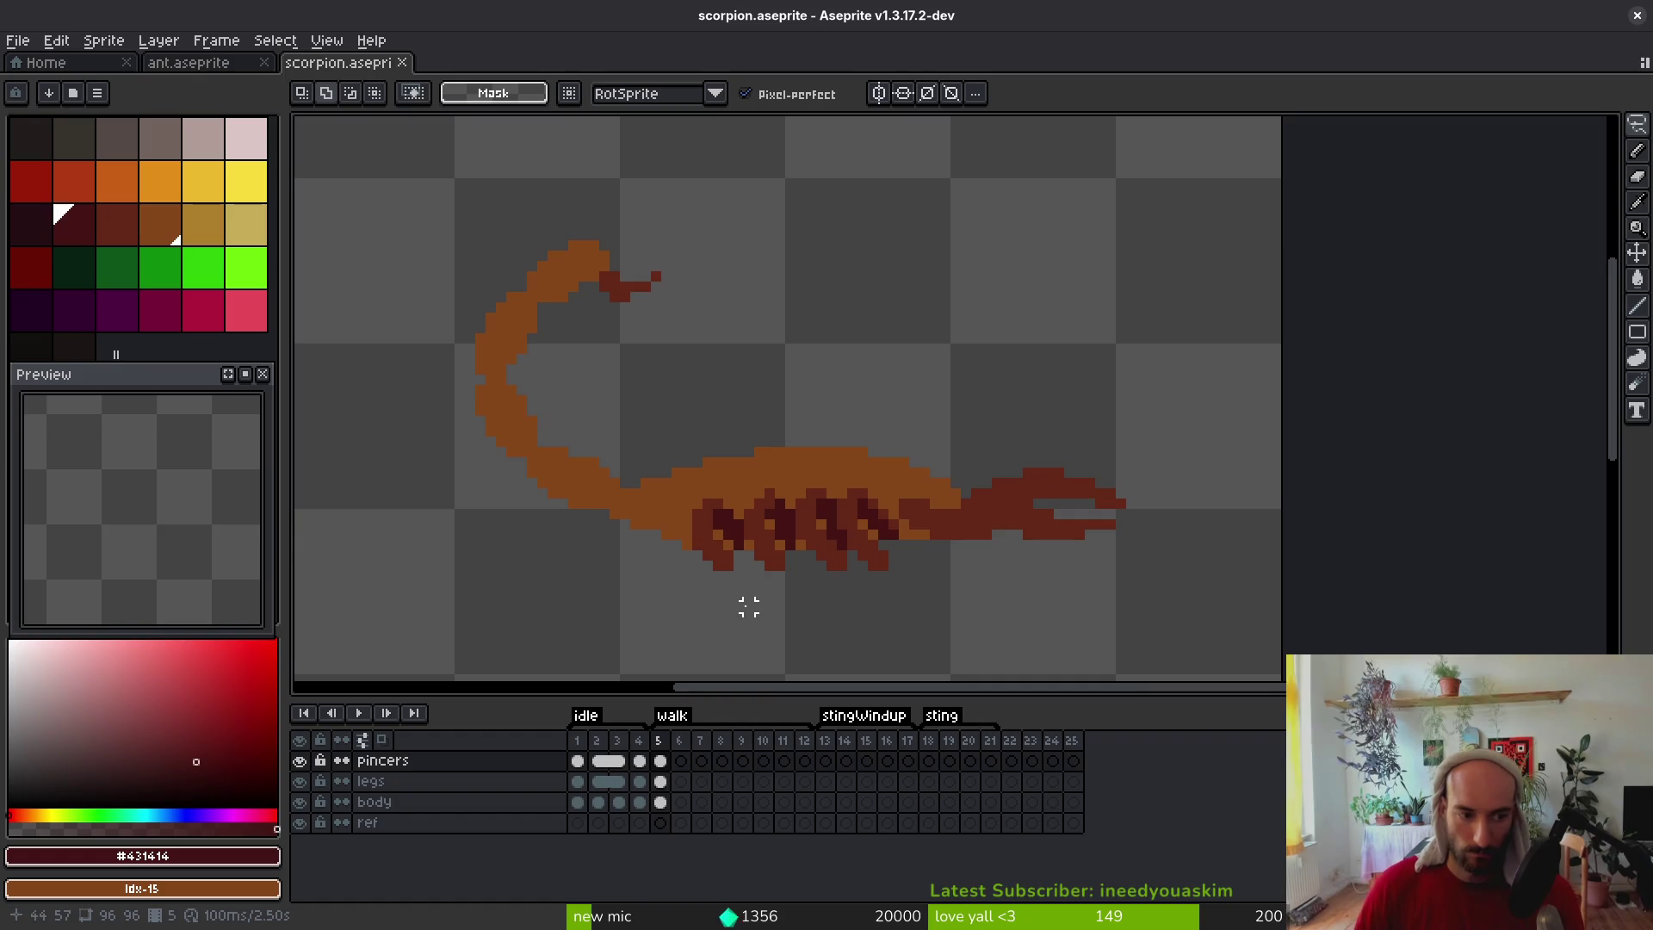
pyautogui.hscroll(2, 889, 580)
pyautogui.click(659, 781)
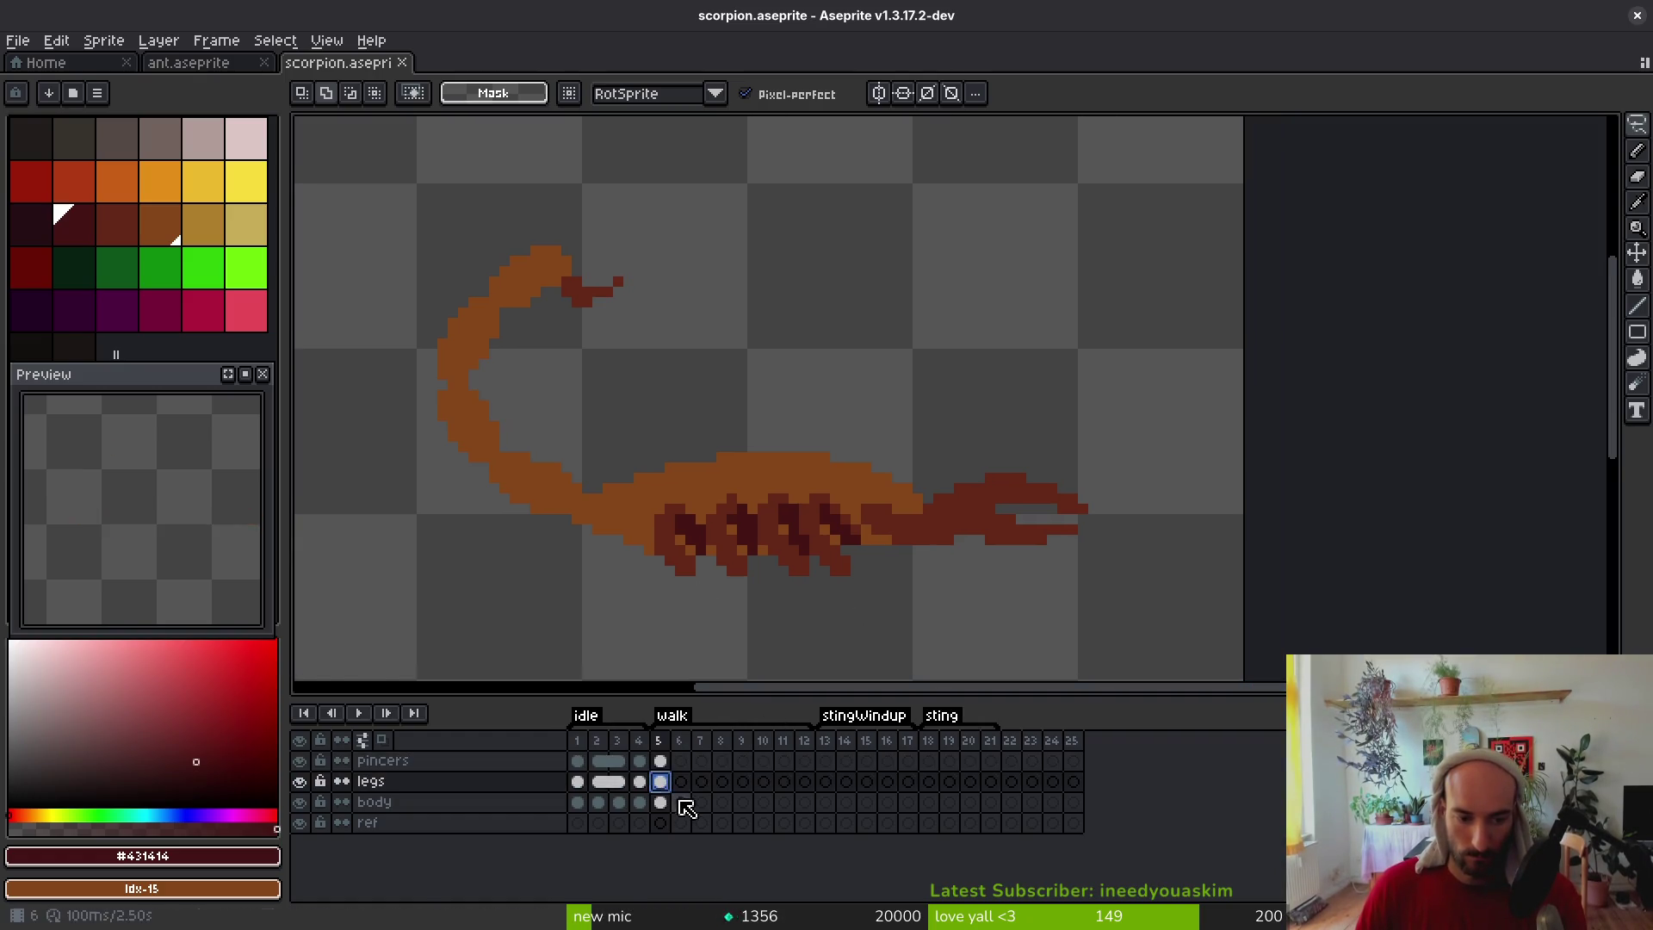
pyautogui.click(662, 802)
pyautogui.moveTo(587, 805); pyautogui.dragTo(723, 819)
pyautogui.click(743, 802)
pyautogui.hotkey('ctrl', 'v')
pyautogui.click(662, 805)
pyautogui.click(683, 809)
pyautogui.press('Return')
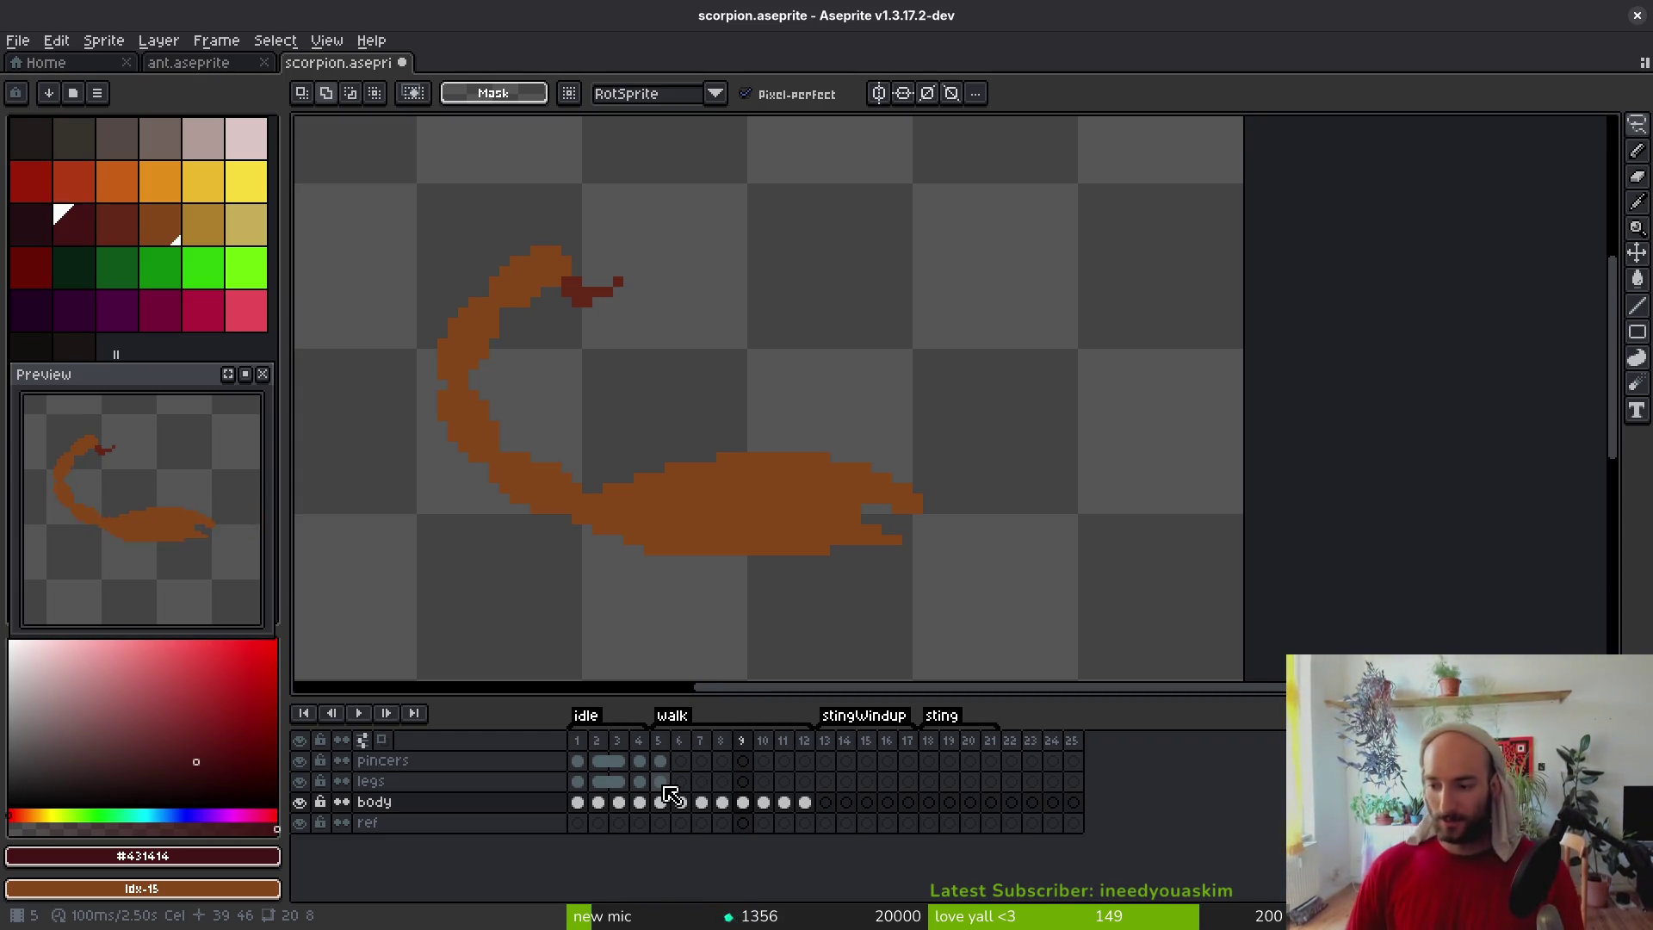
# Save, then paste the pincers' idle cels from frames 1–4 into the walk frames
pyautogui.moveTo(780, 529); pyautogui.dragTo(811, 534)
pyautogui.hotkey('ctrl', 's')
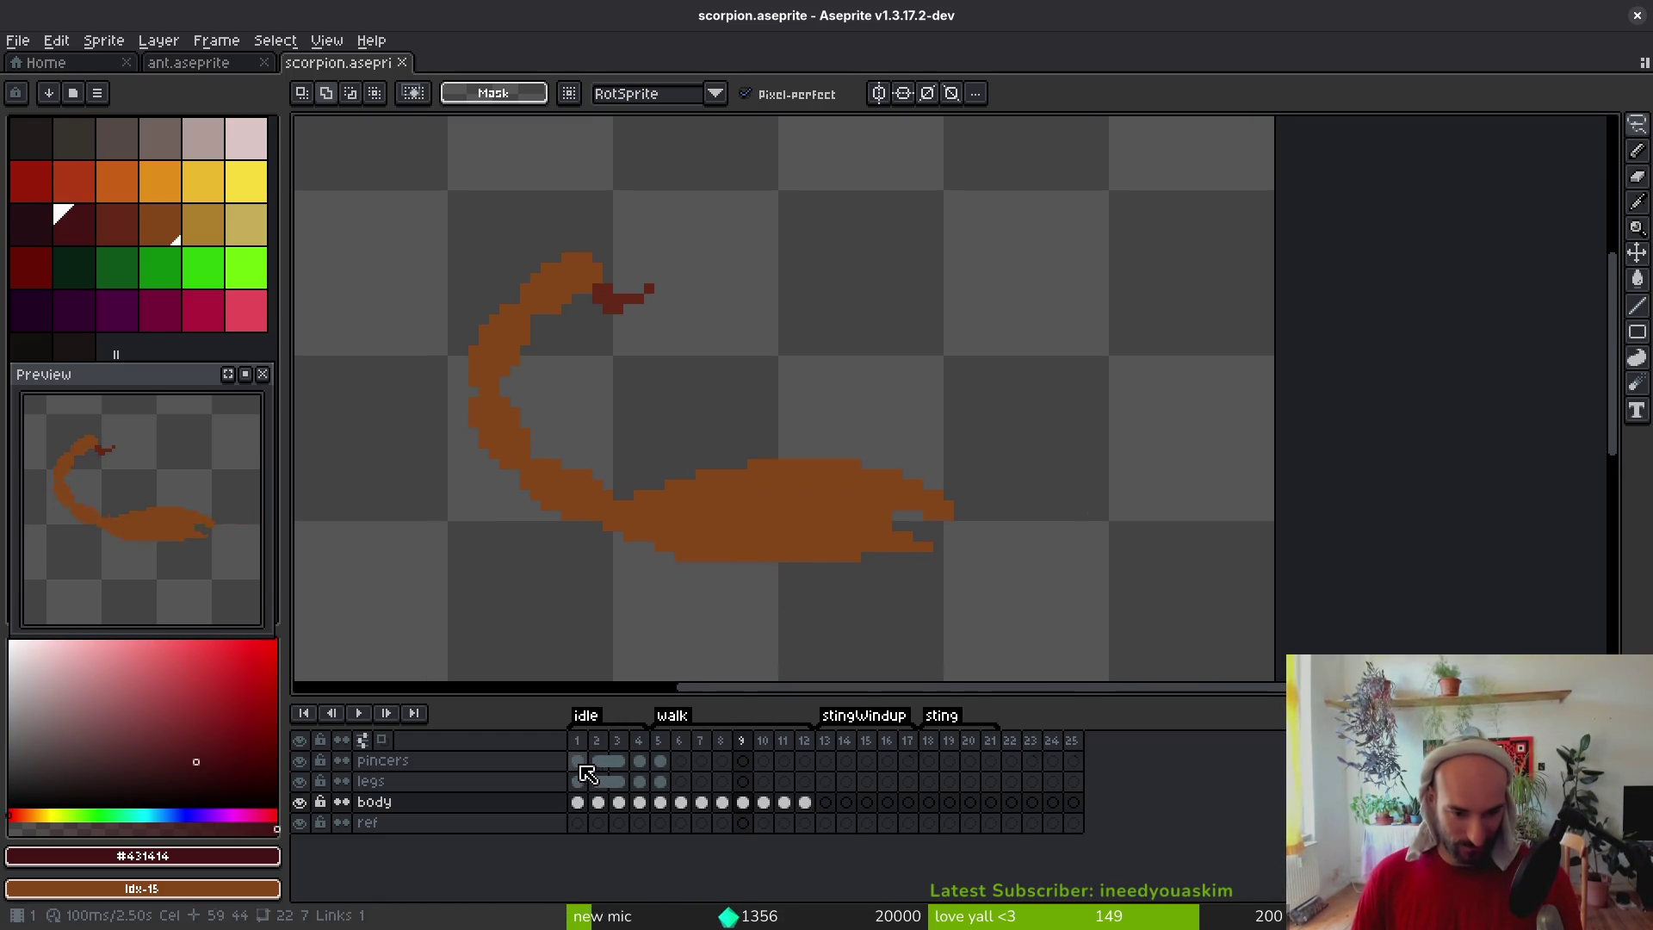
pyautogui.moveTo(578, 762); pyautogui.dragTo(640, 762)
pyautogui.hotkey('ctrl', 'v')
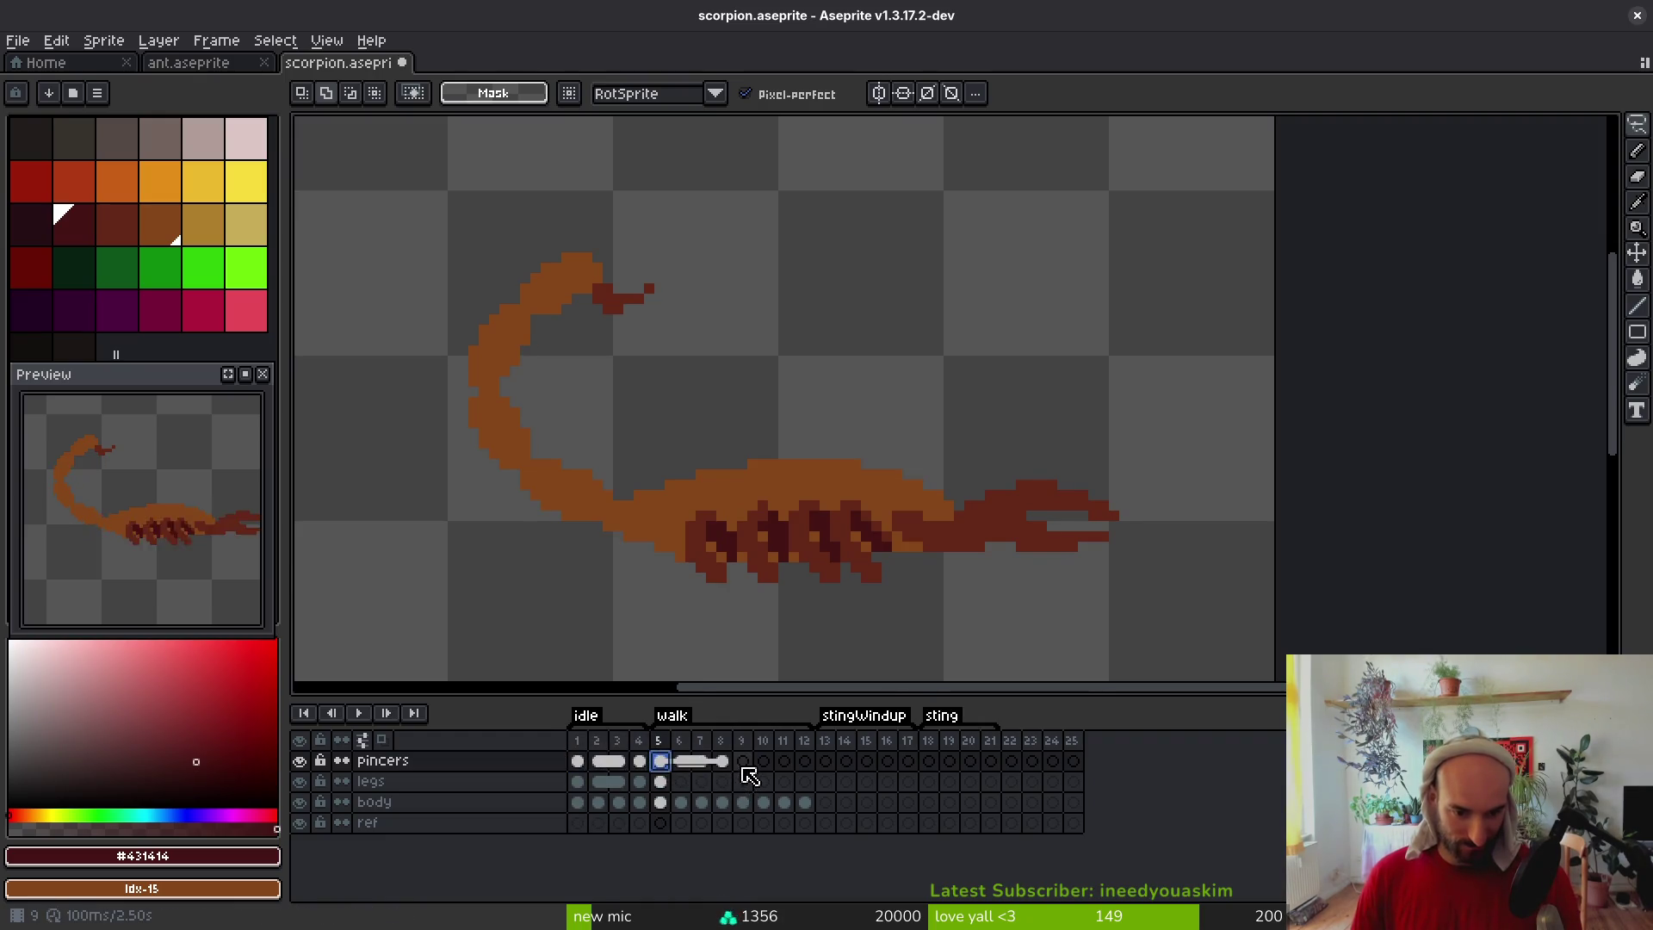
pyautogui.click(743, 762)
pyautogui.hotkey('ctrl', 'v')
# Link the pincers cels across frames 1–4, then across frames 2–11
pyautogui.moveTo(578, 762); pyautogui.dragTo(814, 769)
pyautogui.rightClick(586, 761)
pyautogui.click(702, 860)
pyautogui.doubleClick(599, 761)
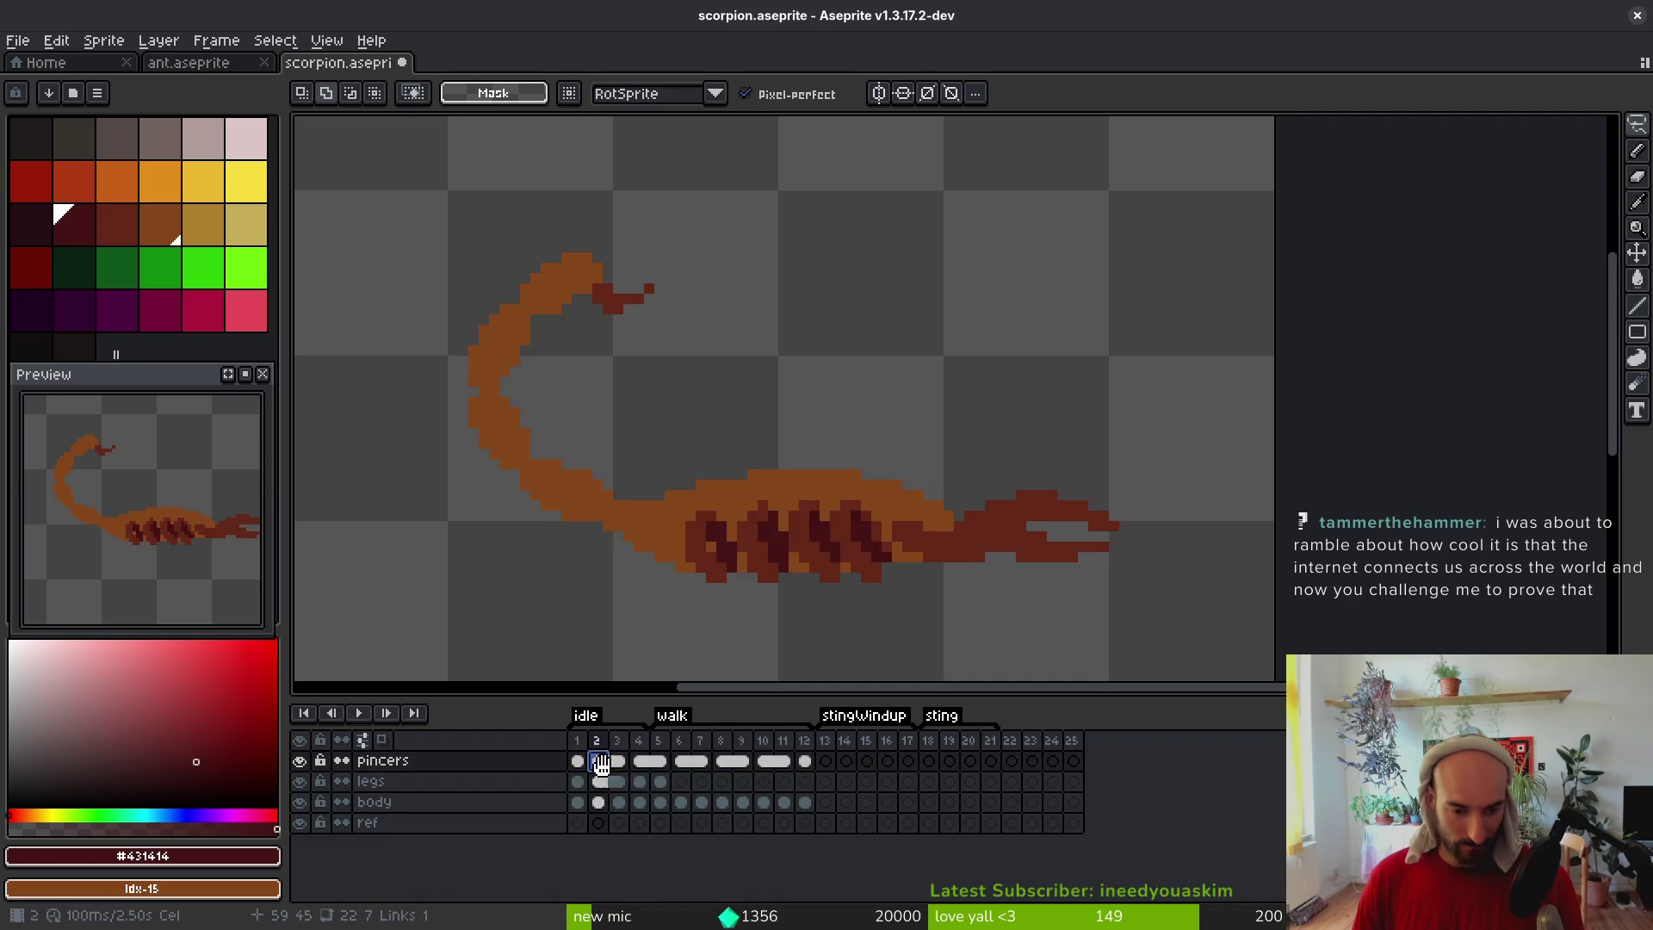
pyautogui.press('Escape')
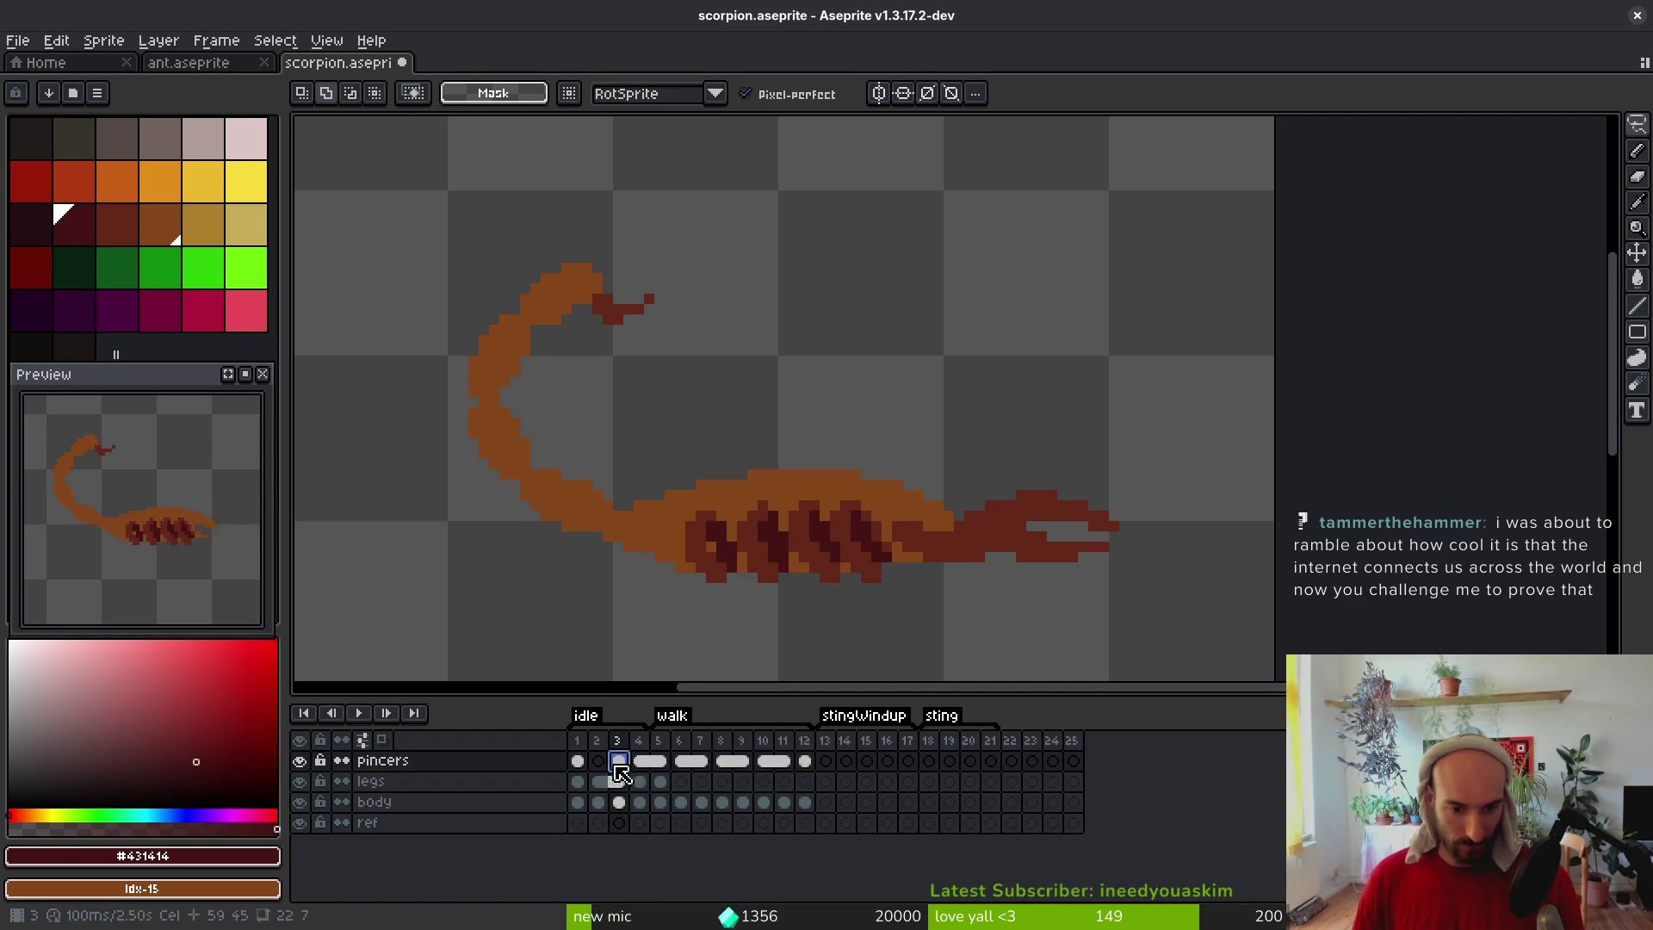
pyautogui.moveTo(611, 783); pyautogui.dragTo(738, 781)
pyautogui.keyDown('shift'); pyautogui.click(780, 763); pyautogui.keyUp('shift')
pyautogui.rightClick(778, 766)
pyautogui.click(804, 837)
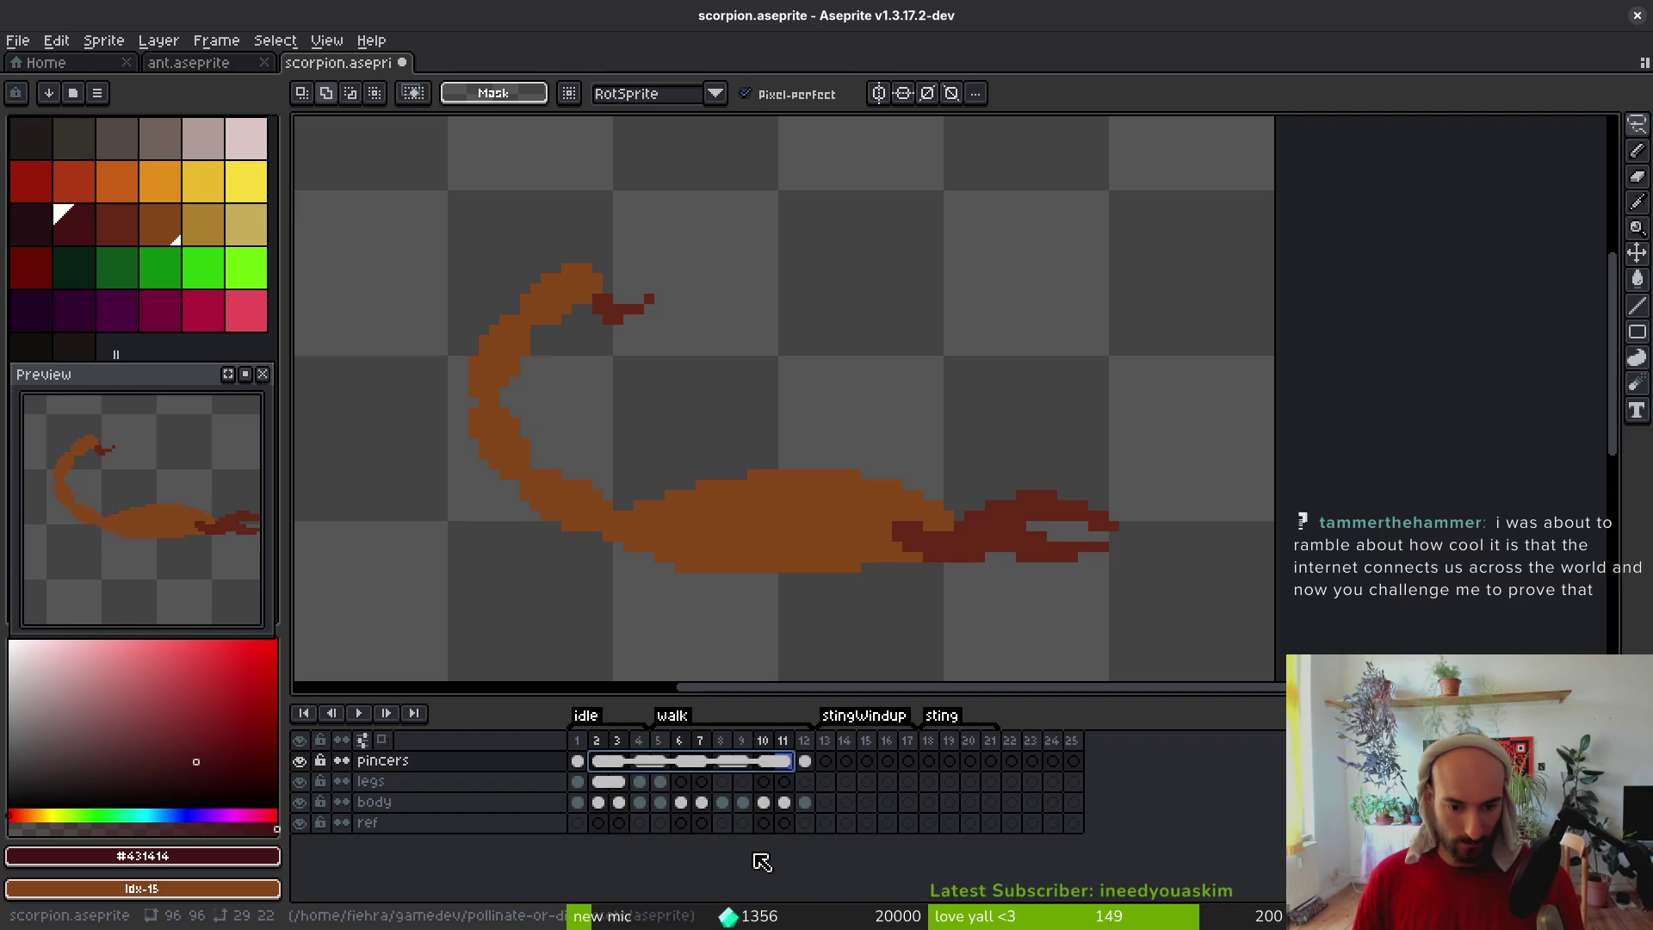
# Save the scorpion file and select the pincers cel in frame 13
pyautogui.hotkey('ctrl', 's')
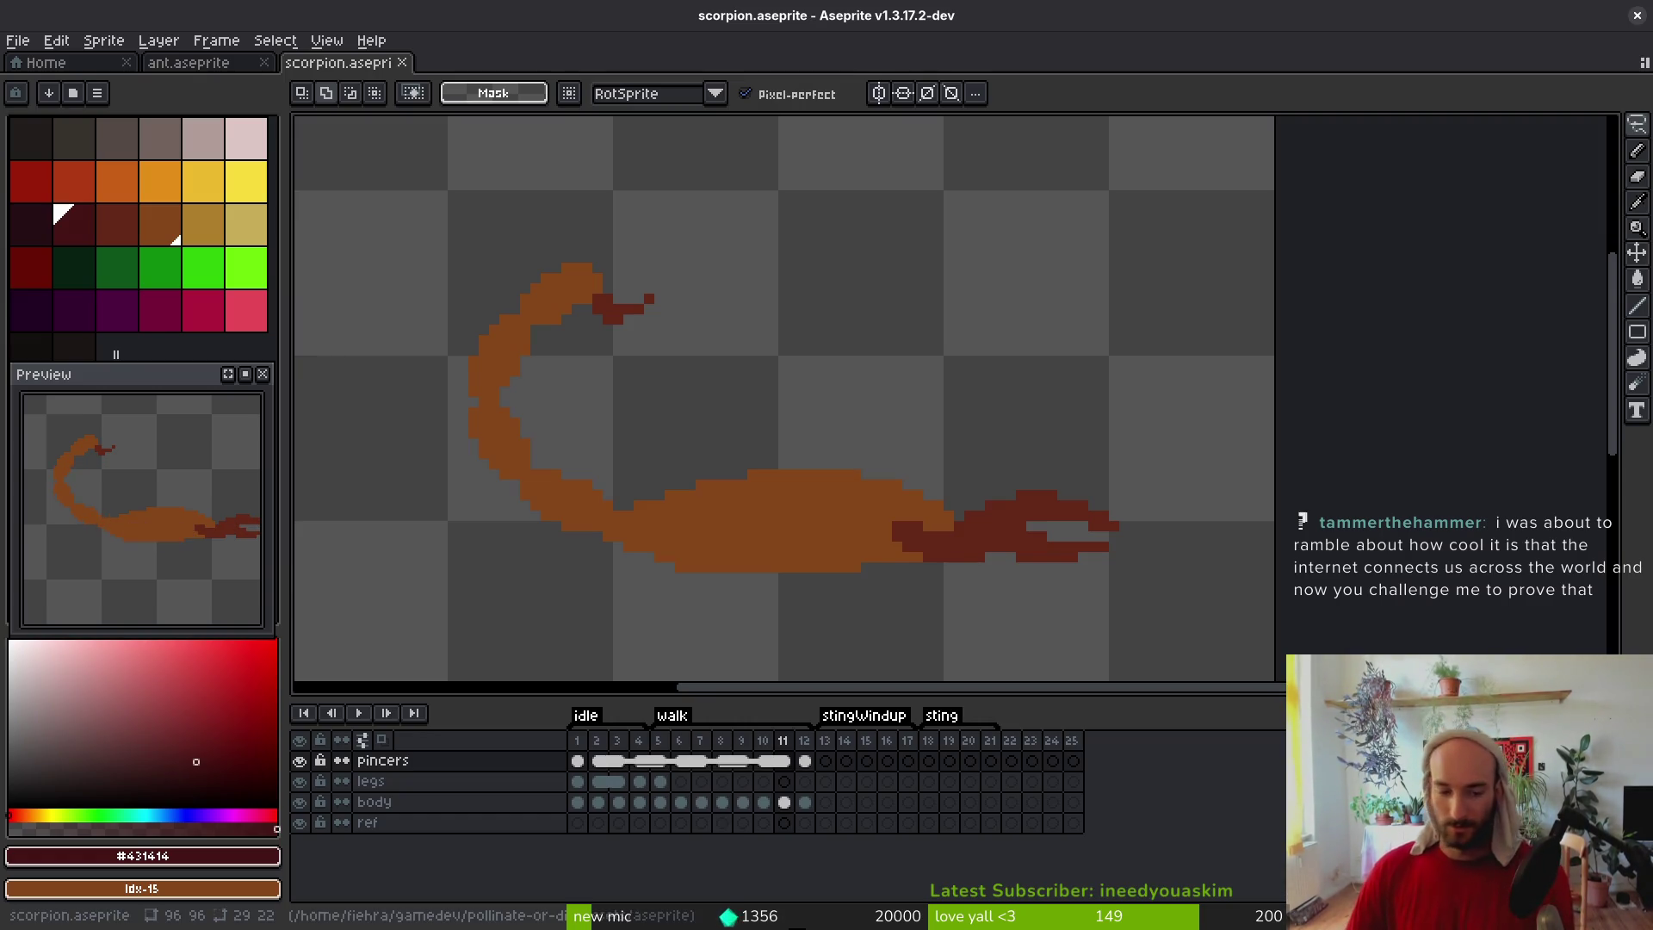
pyautogui.moveTo(834, 620)
pyautogui.mouseDown()
pyautogui.moveTo(782, 598)
pyautogui.moveTo(853, 561)
pyautogui.mouseUp()
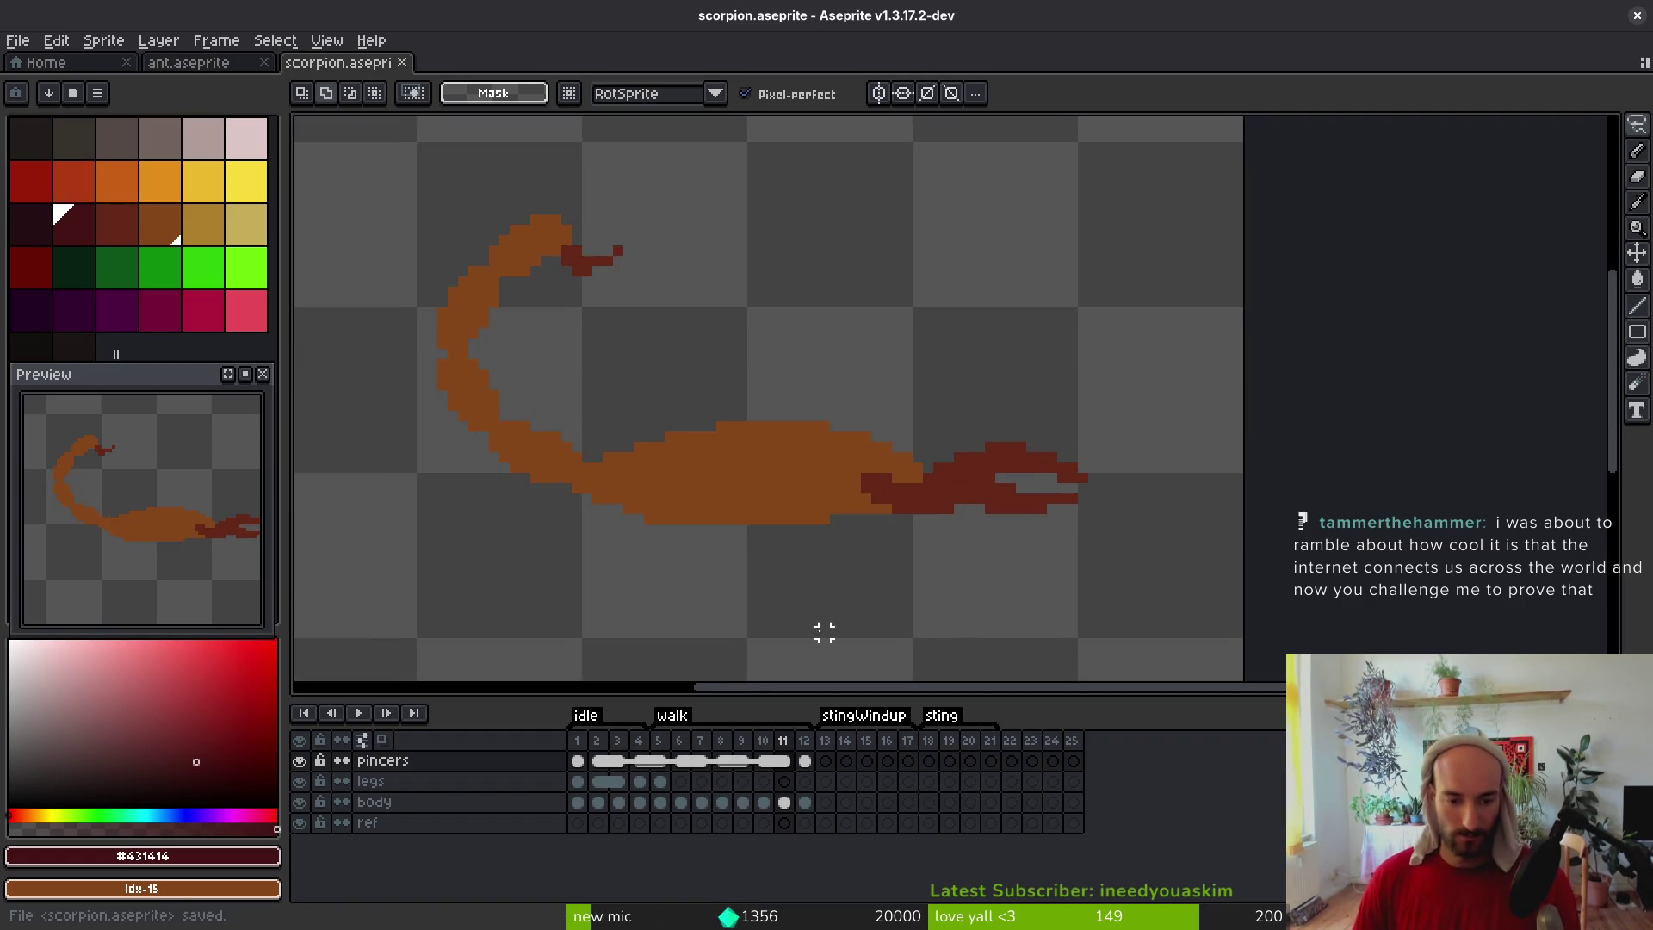
pyautogui.hscroll(-1, 714, 488)
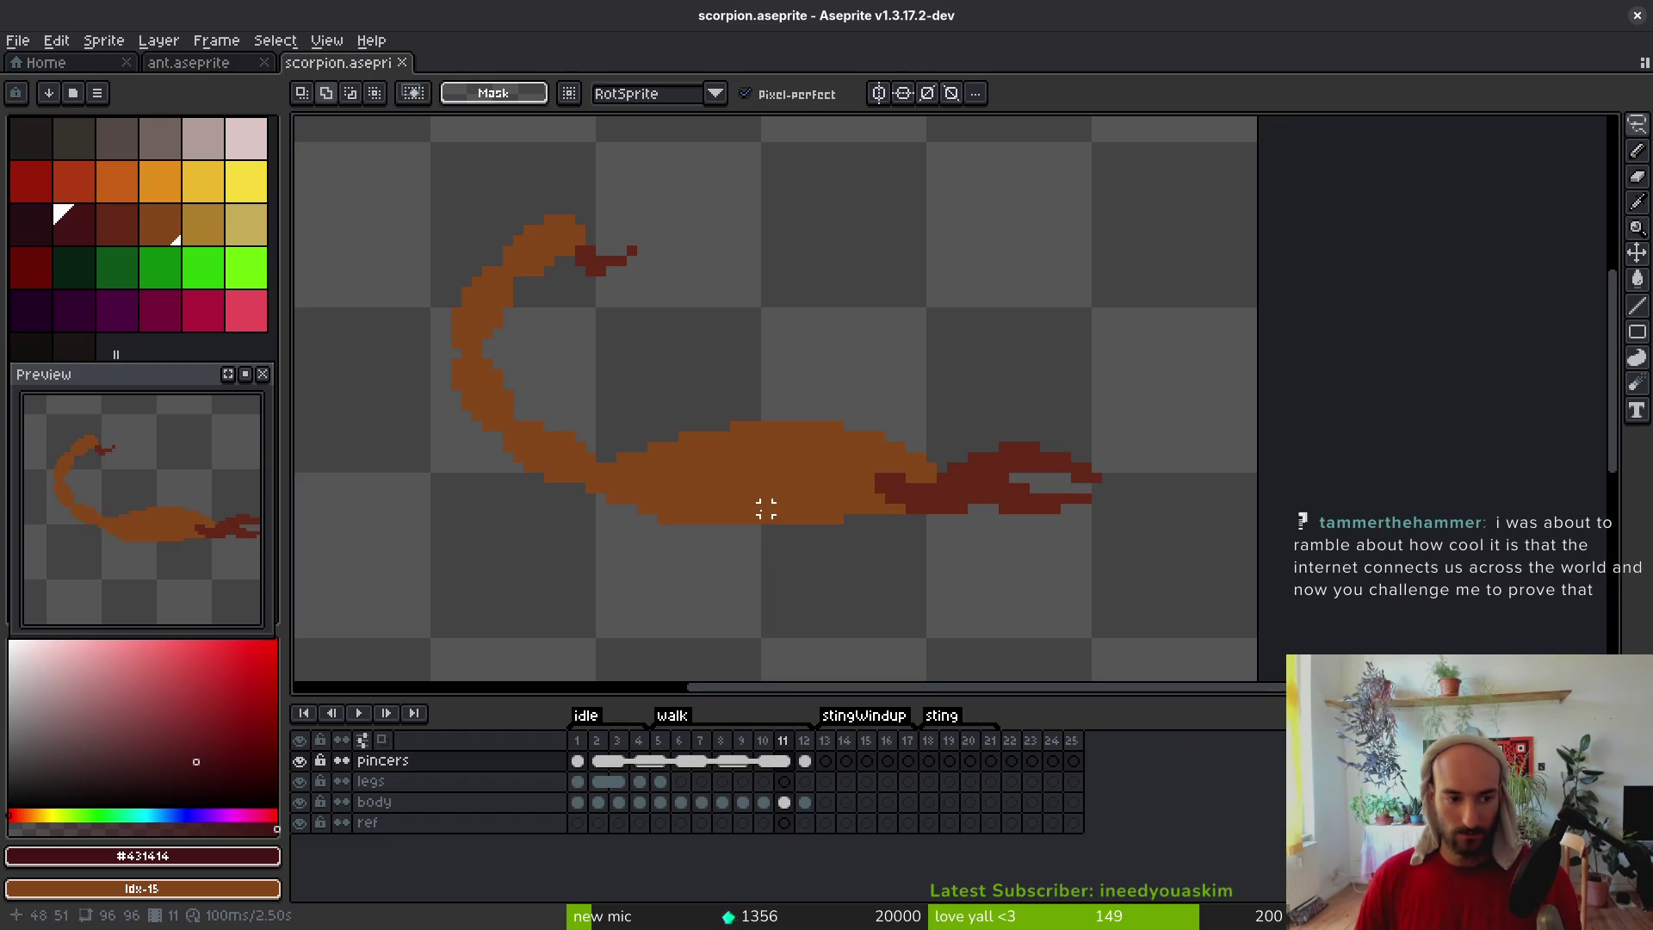
pyautogui.click(827, 763)
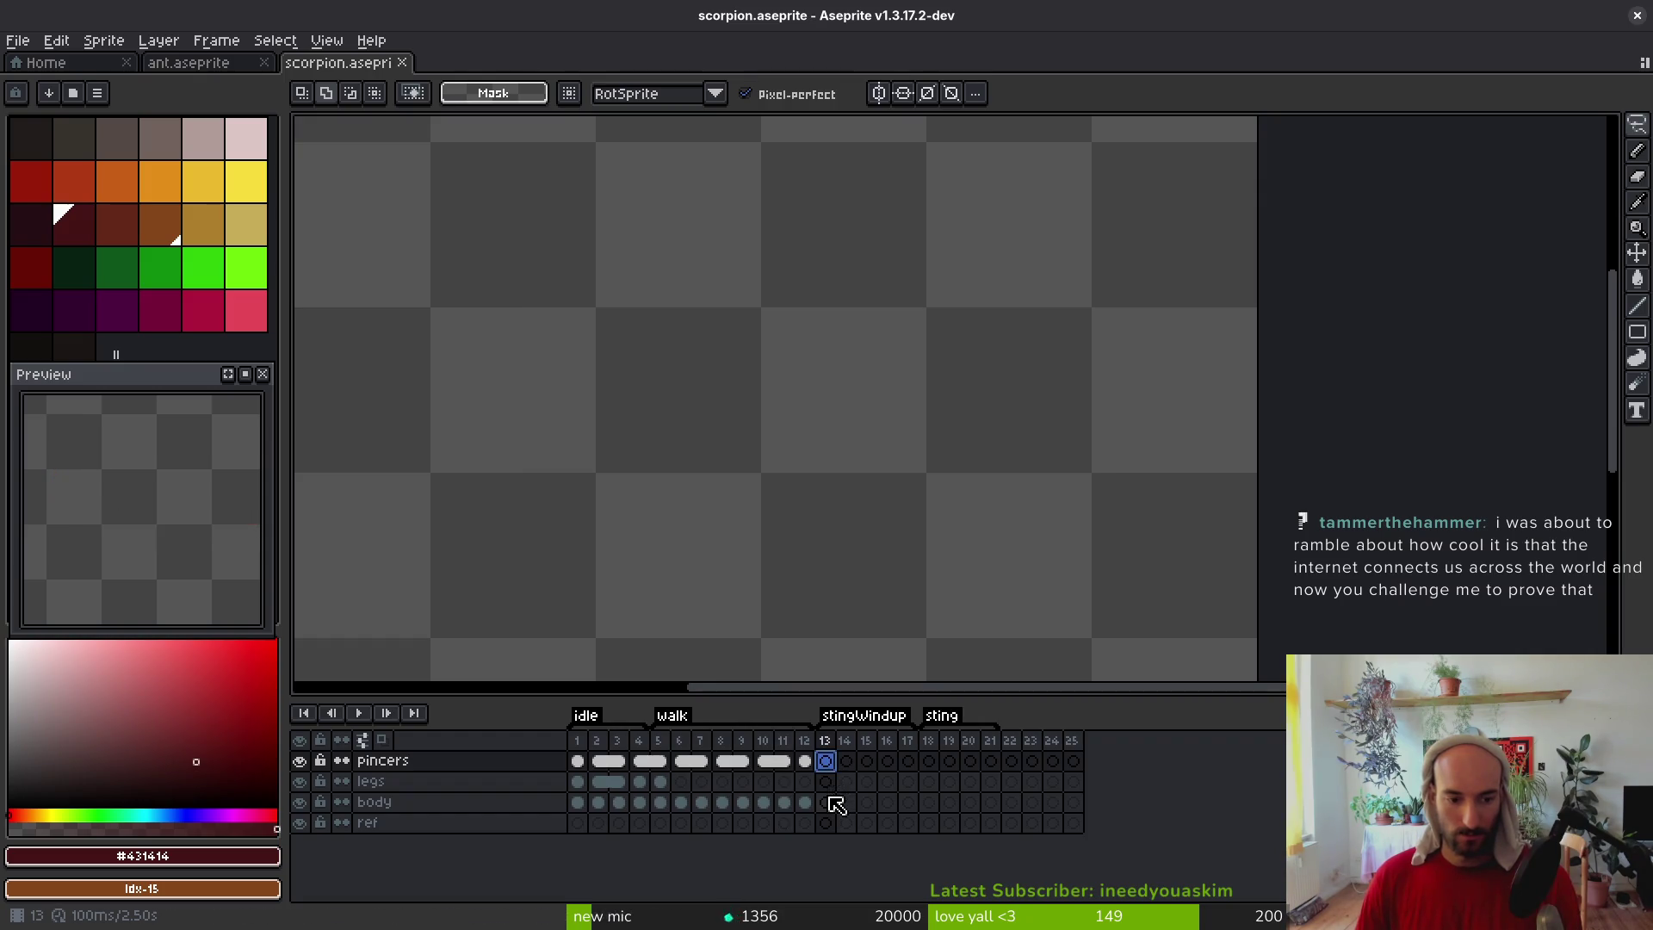
# Copy the body cel from frame 12 into frame 13, then enable onion skin on frame 14
pyautogui.click(827, 803)
pyautogui.press('Left')
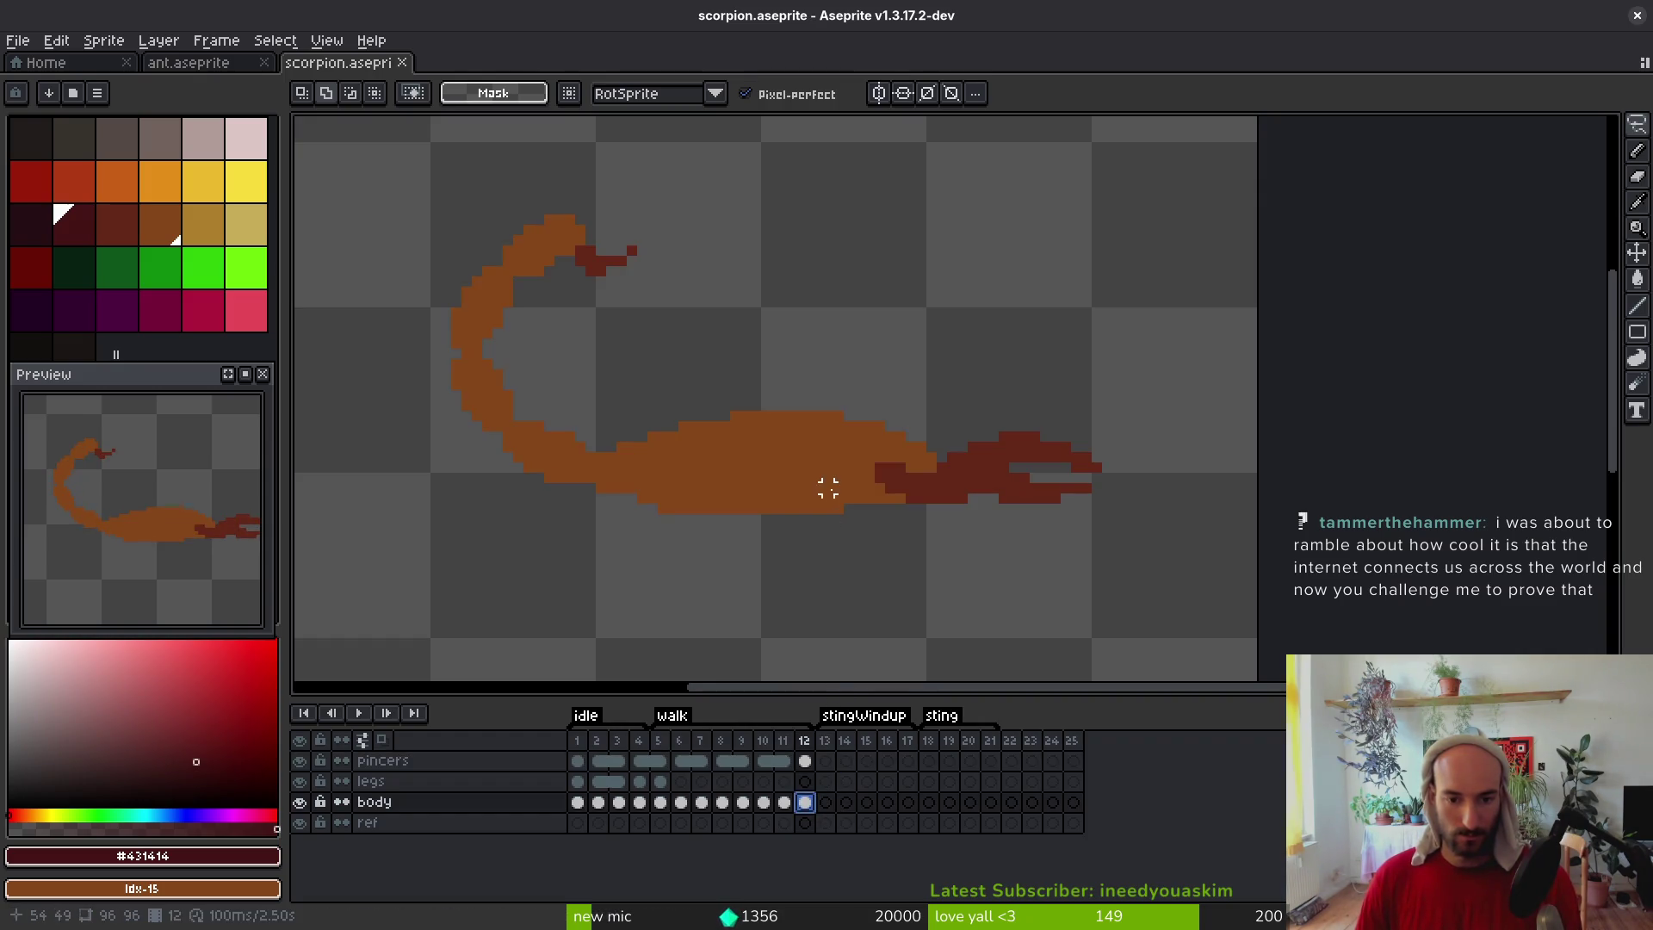
pyautogui.click(826, 802)
pyautogui.hotkey('ctrl', 'v')
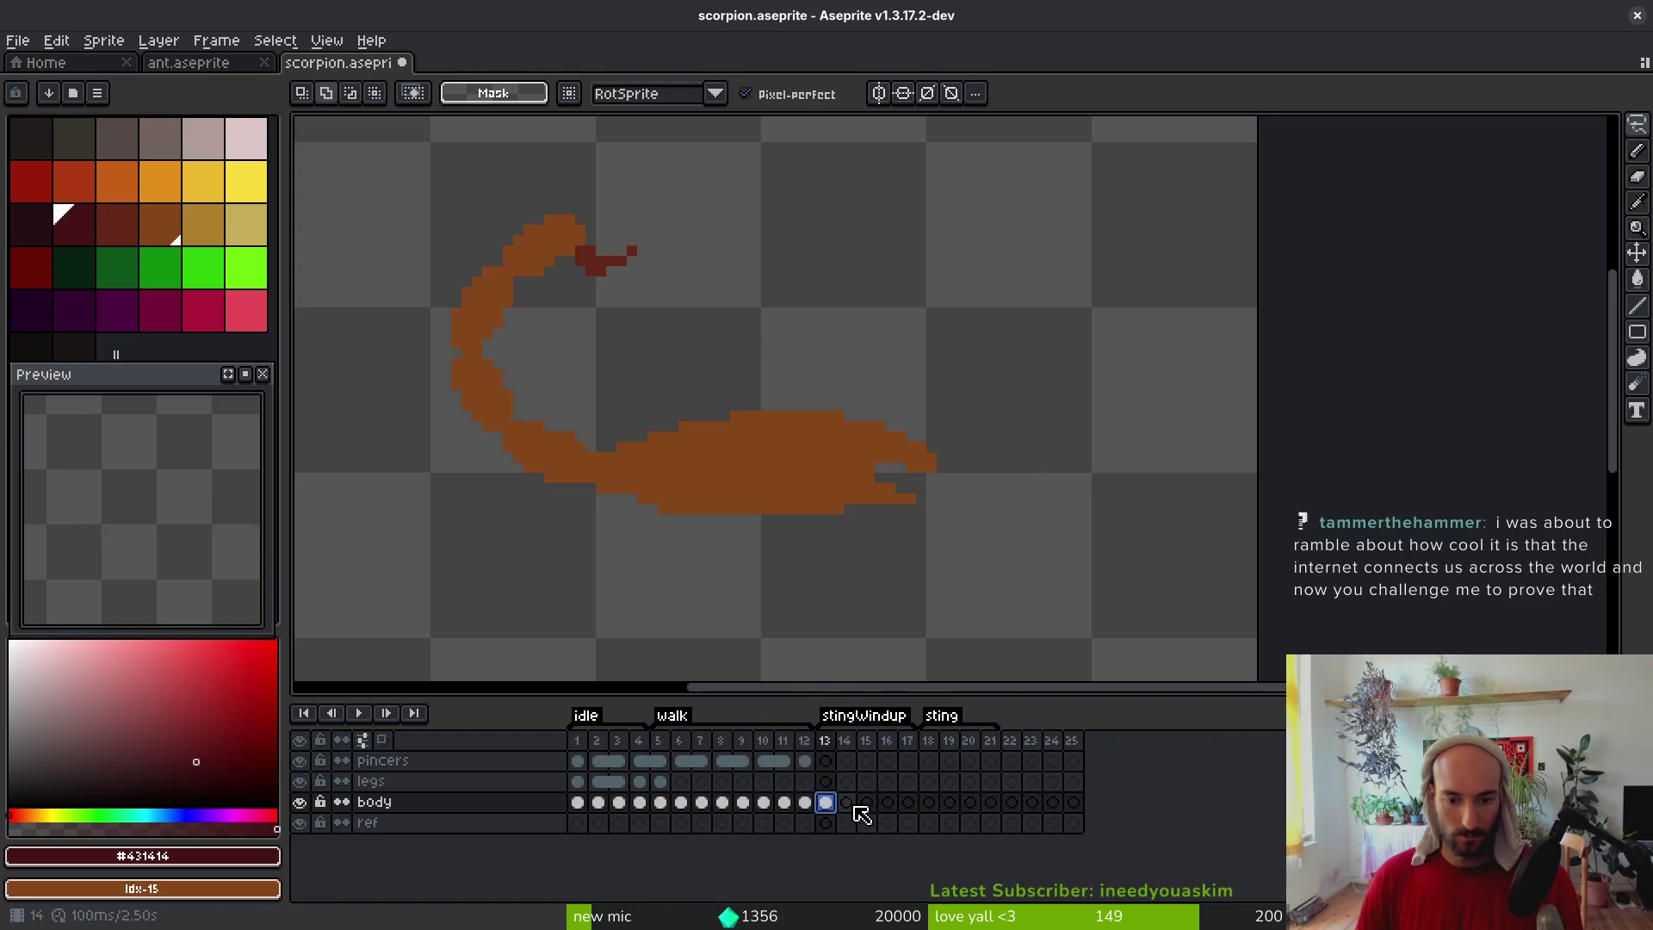
pyautogui.click(846, 802)
pyautogui.click(382, 739)
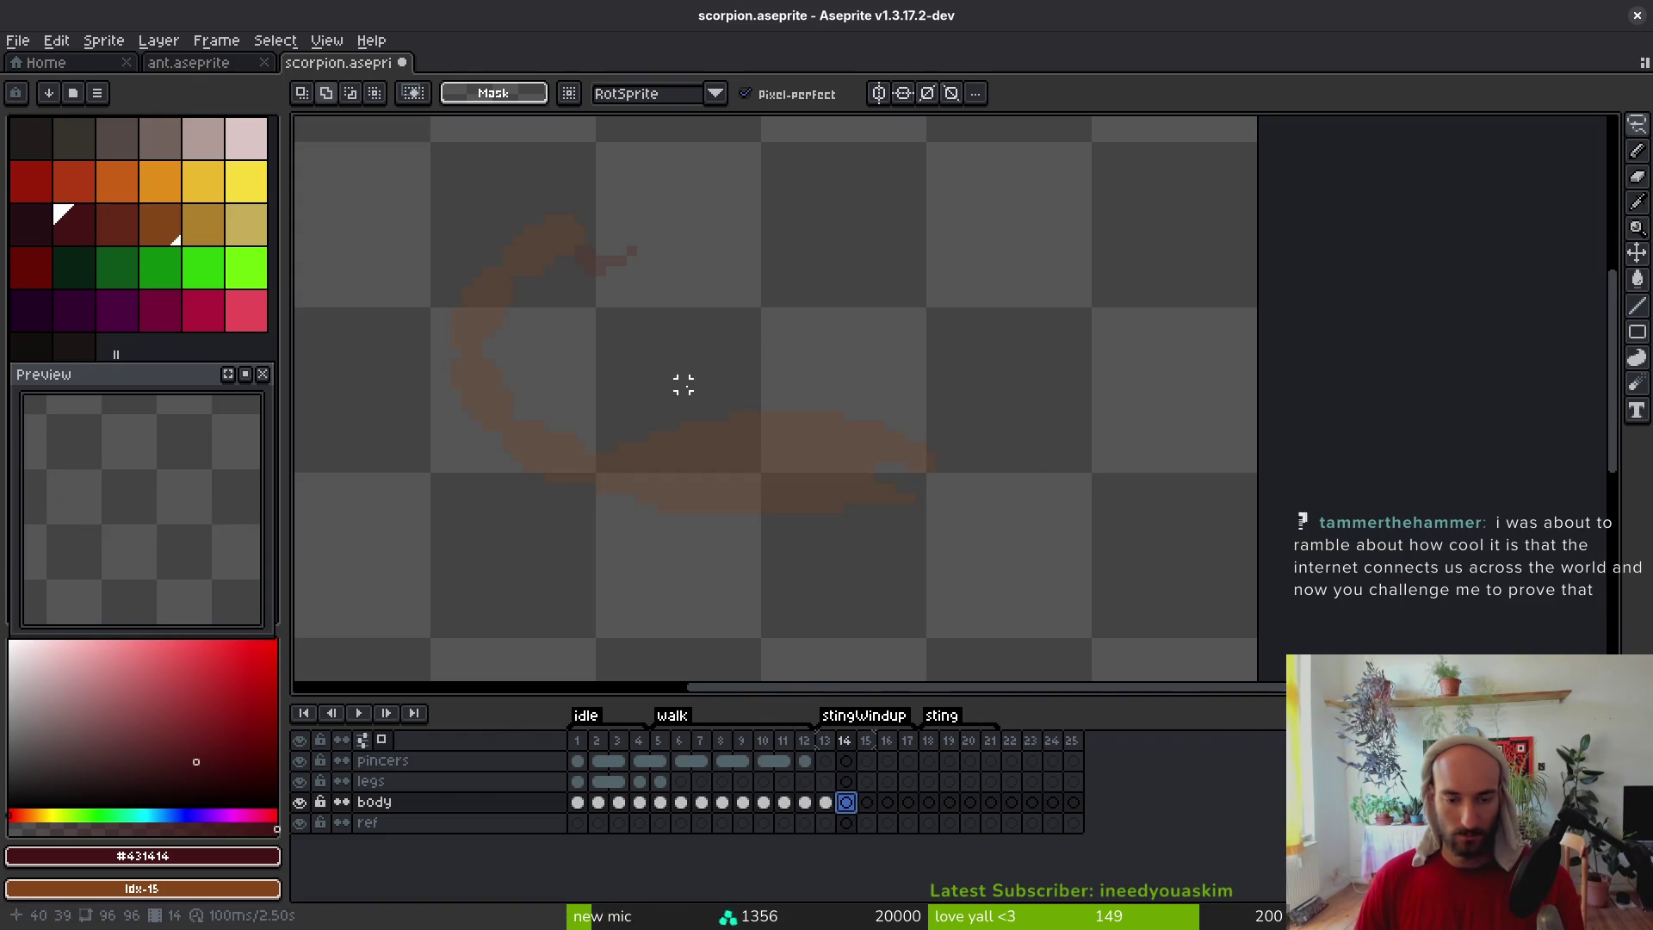
# Sample the brown #854619 and draw a loop outlining the body on frame 14
pyautogui.scroll(-1, 683, 384)
pyautogui.press('i')
pyautogui.click(795, 469)
pyautogui.scroll(2, 812, 465)
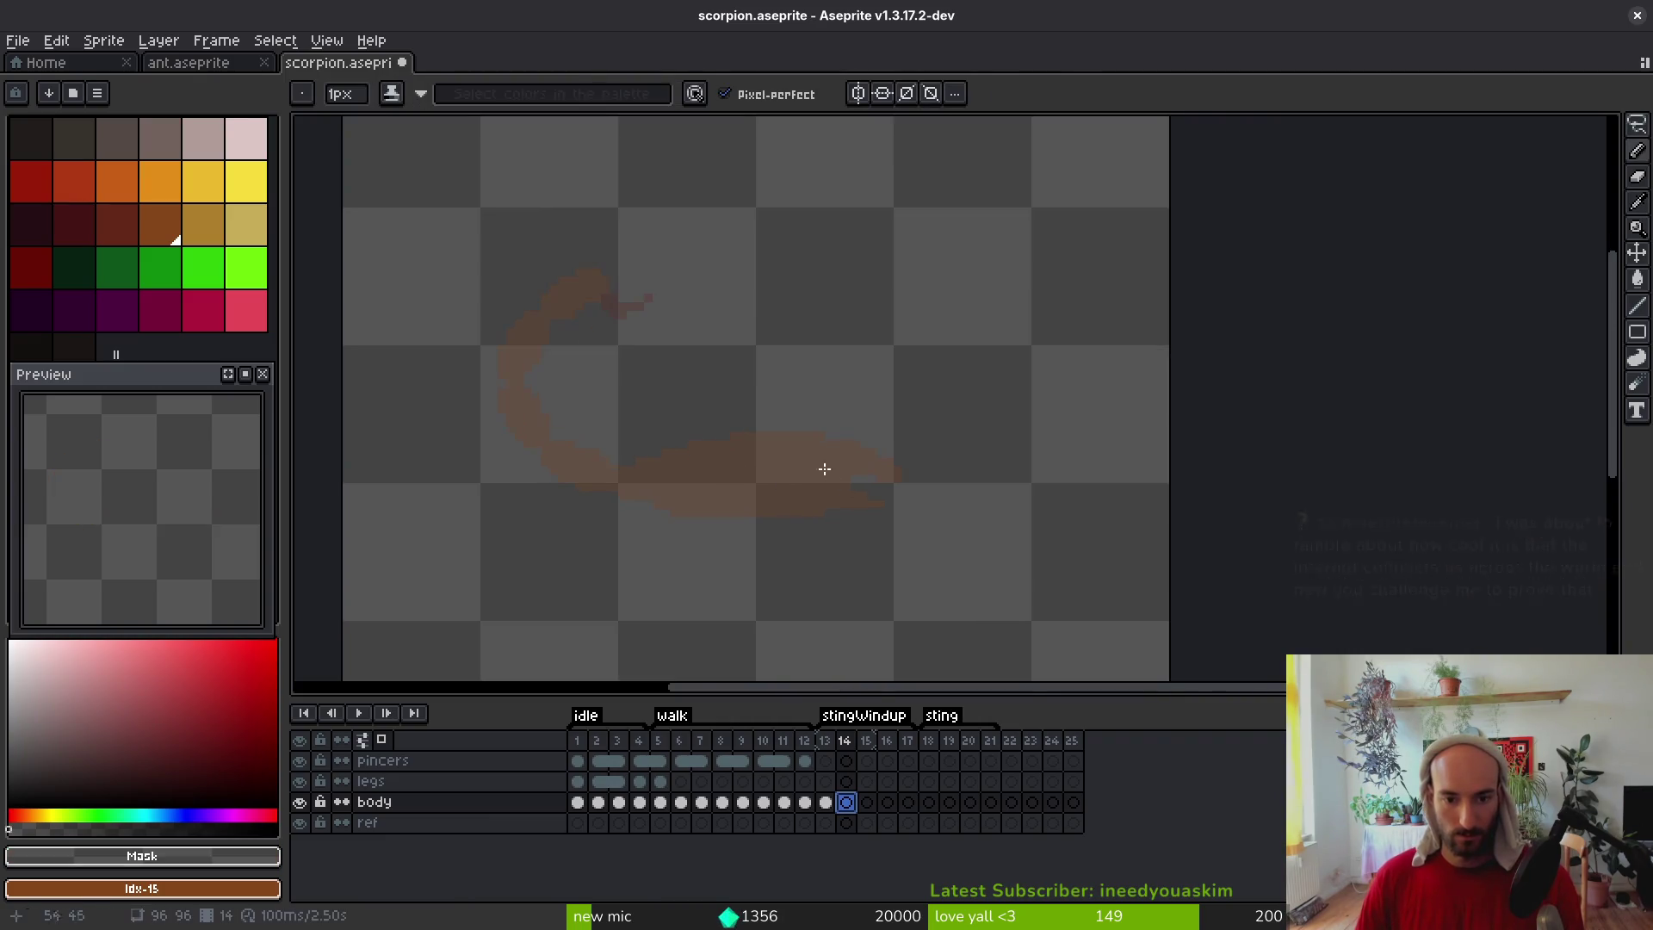
pyautogui.click(731, 465)
pyautogui.press('b')
pyautogui.moveTo(801, 498)
pyautogui.mouseDown()
pyautogui.moveTo(996, 553)
pyautogui.moveTo(804, 483)
pyautogui.moveTo(741, 491)
pyautogui.mouseUp()
pyautogui.scroll(-1, 970, 550)
pyautogui.moveTo(804, 565)
pyautogui.mouseDown()
pyautogui.moveTo(930, 572)
pyautogui.moveTo(1010, 553)
pyautogui.moveTo(997, 580)
pyautogui.moveTo(914, 601)
pyautogui.moveTo(807, 582)
pyautogui.moveTo(738, 545)
pyautogui.mouseUp()
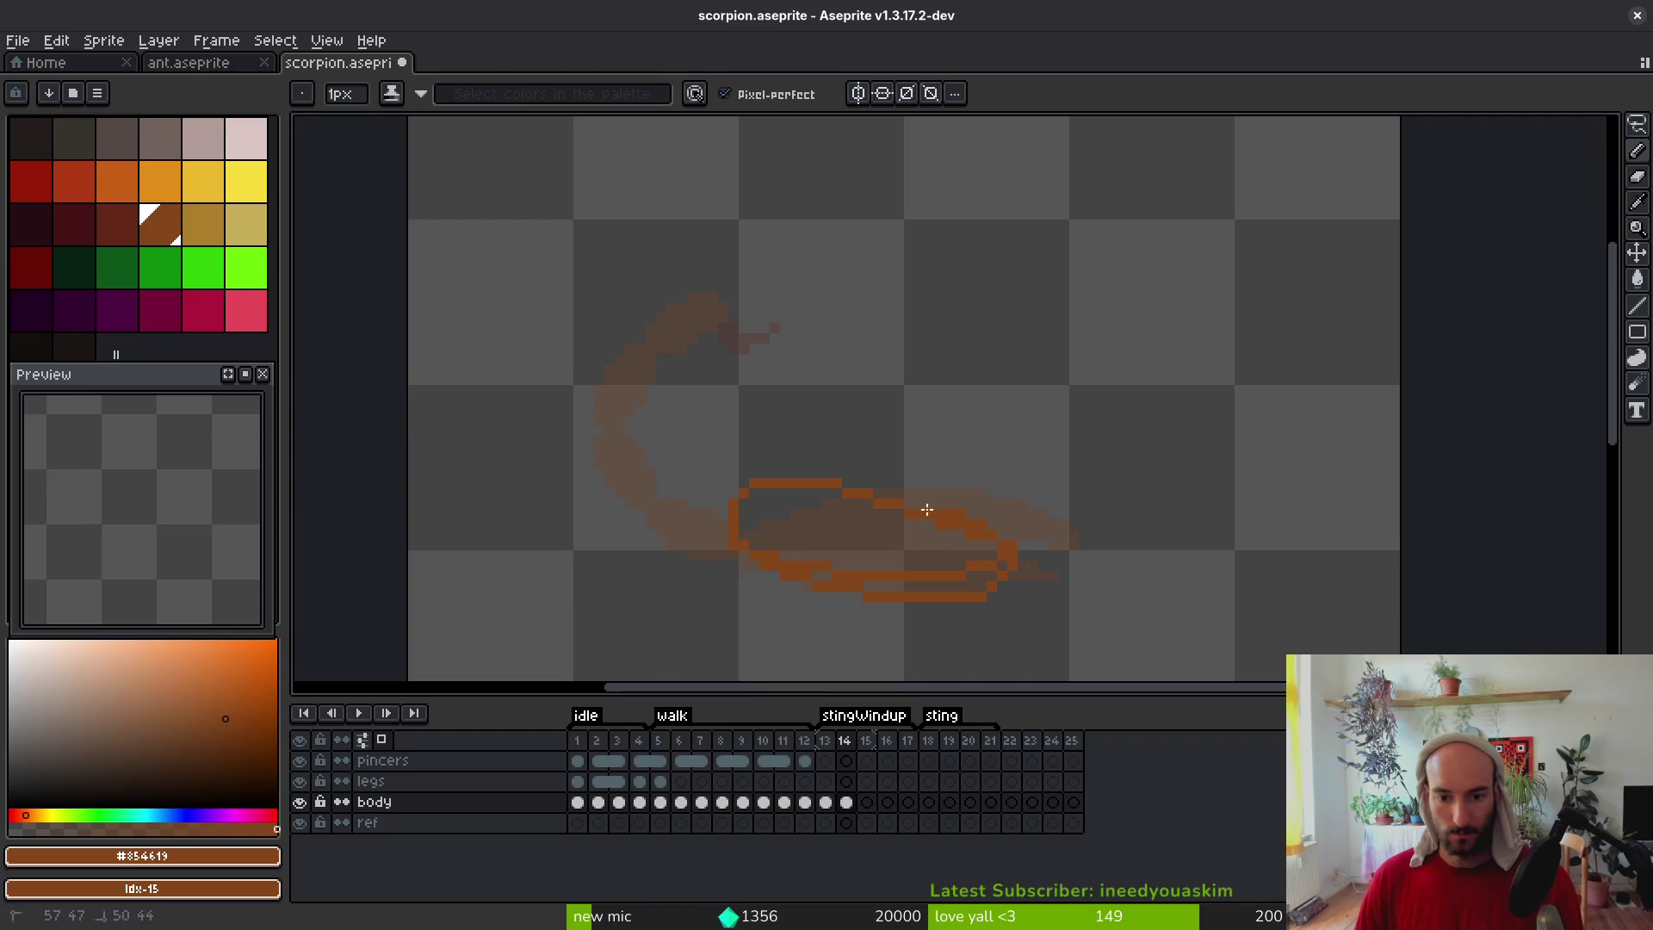
# Sketch a tail curve upward from the body, then undo those tail strokes
pyautogui.scroll(1, 827, 525)
pyautogui.moveTo(689, 539); pyautogui.dragTo(688, 539)
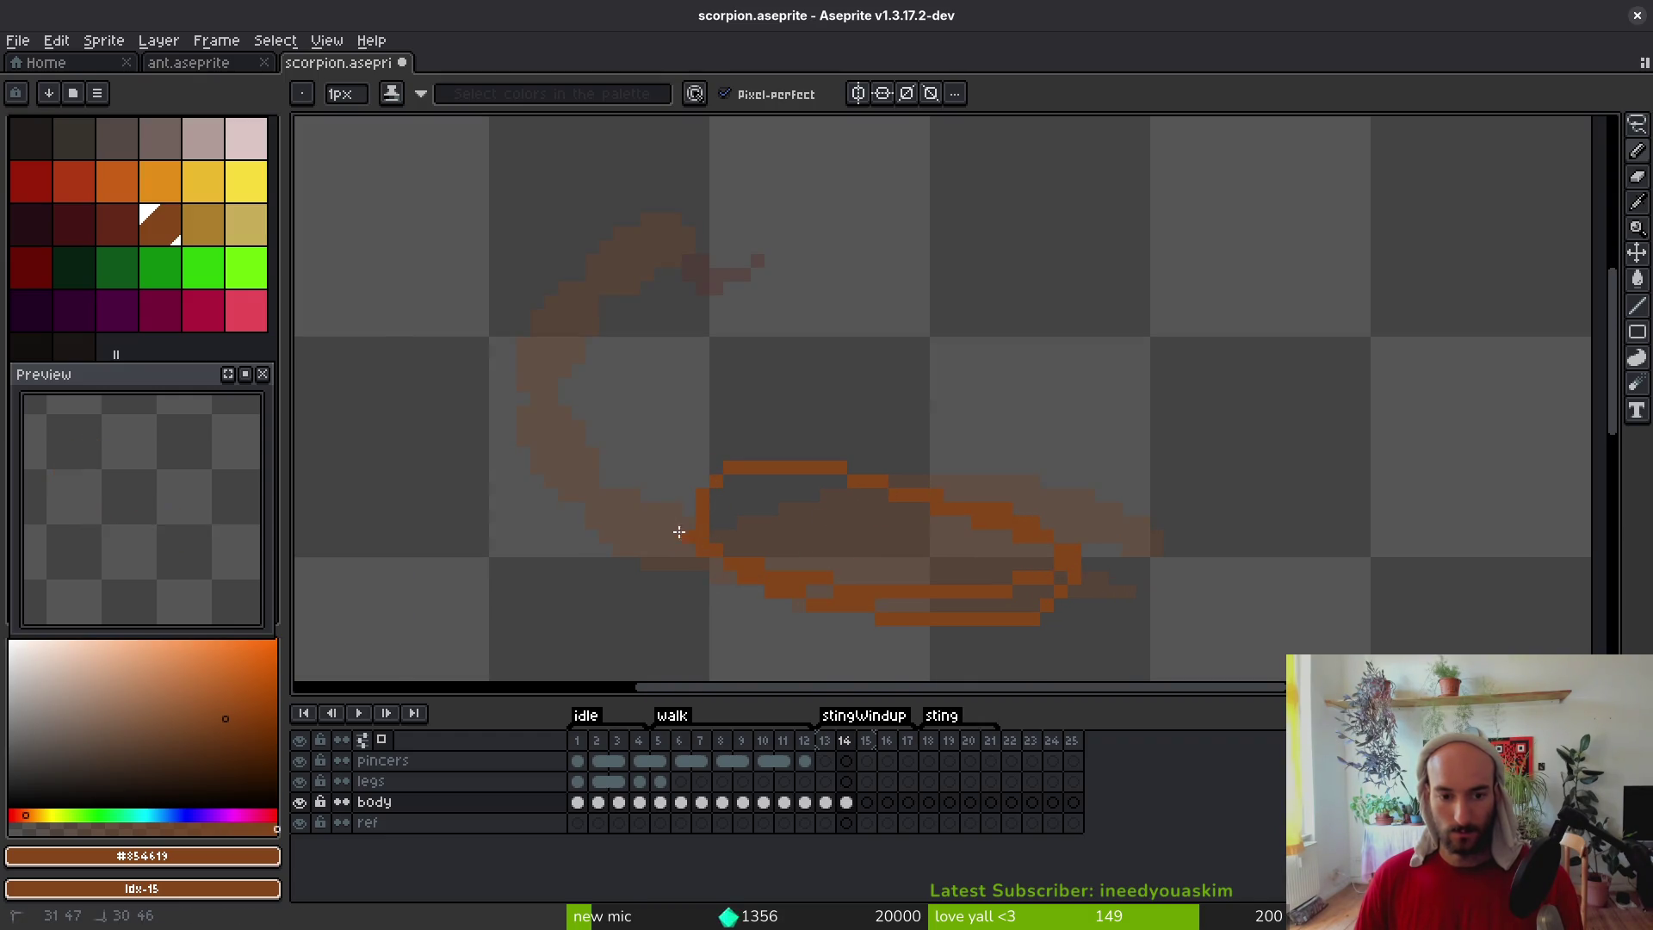
pyautogui.moveTo(607, 435); pyautogui.dragTo(628, 288)
pyautogui.scroll(2, 627, 288)
pyautogui.moveTo(634, 401)
pyautogui.mouseDown()
pyautogui.moveTo(677, 270)
pyautogui.moveTo(801, 192)
pyautogui.moveTo(878, 207)
pyautogui.moveTo(784, 195)
pyautogui.moveTo(656, 309)
pyautogui.moveTo(612, 450)
pyautogui.moveTo(628, 564)
pyautogui.mouseUp()
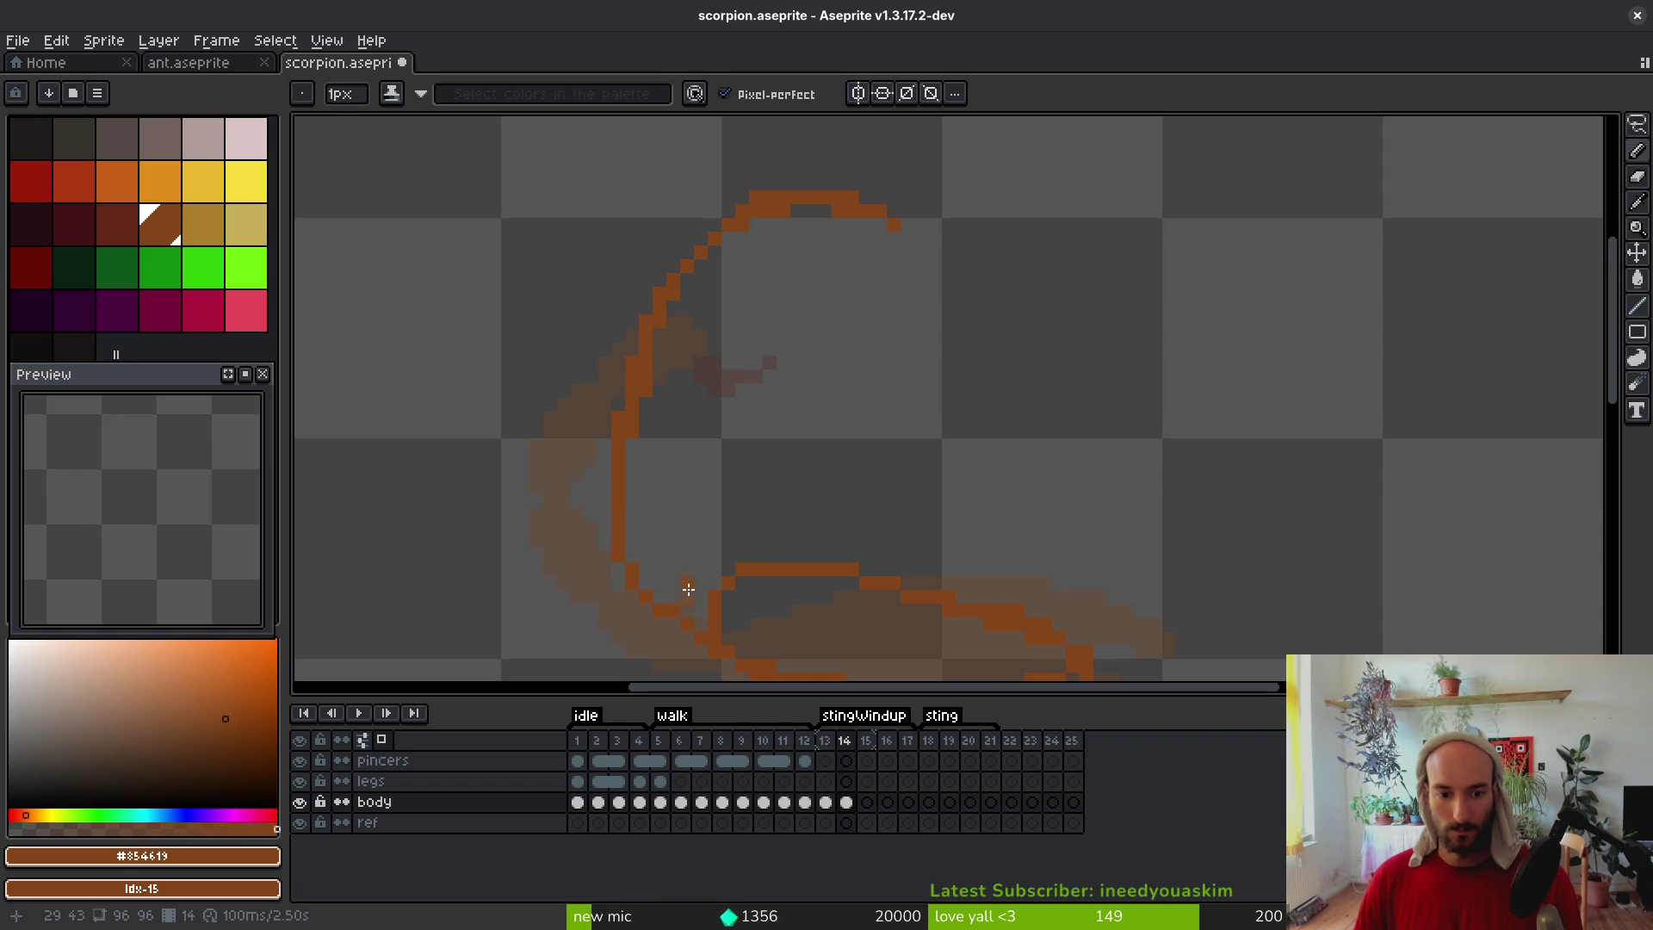
pyautogui.scroll(-1, 727, 472)
pyautogui.hotkey('ctrl', 'z')
pyautogui.hotkey('ctrl', 'z')
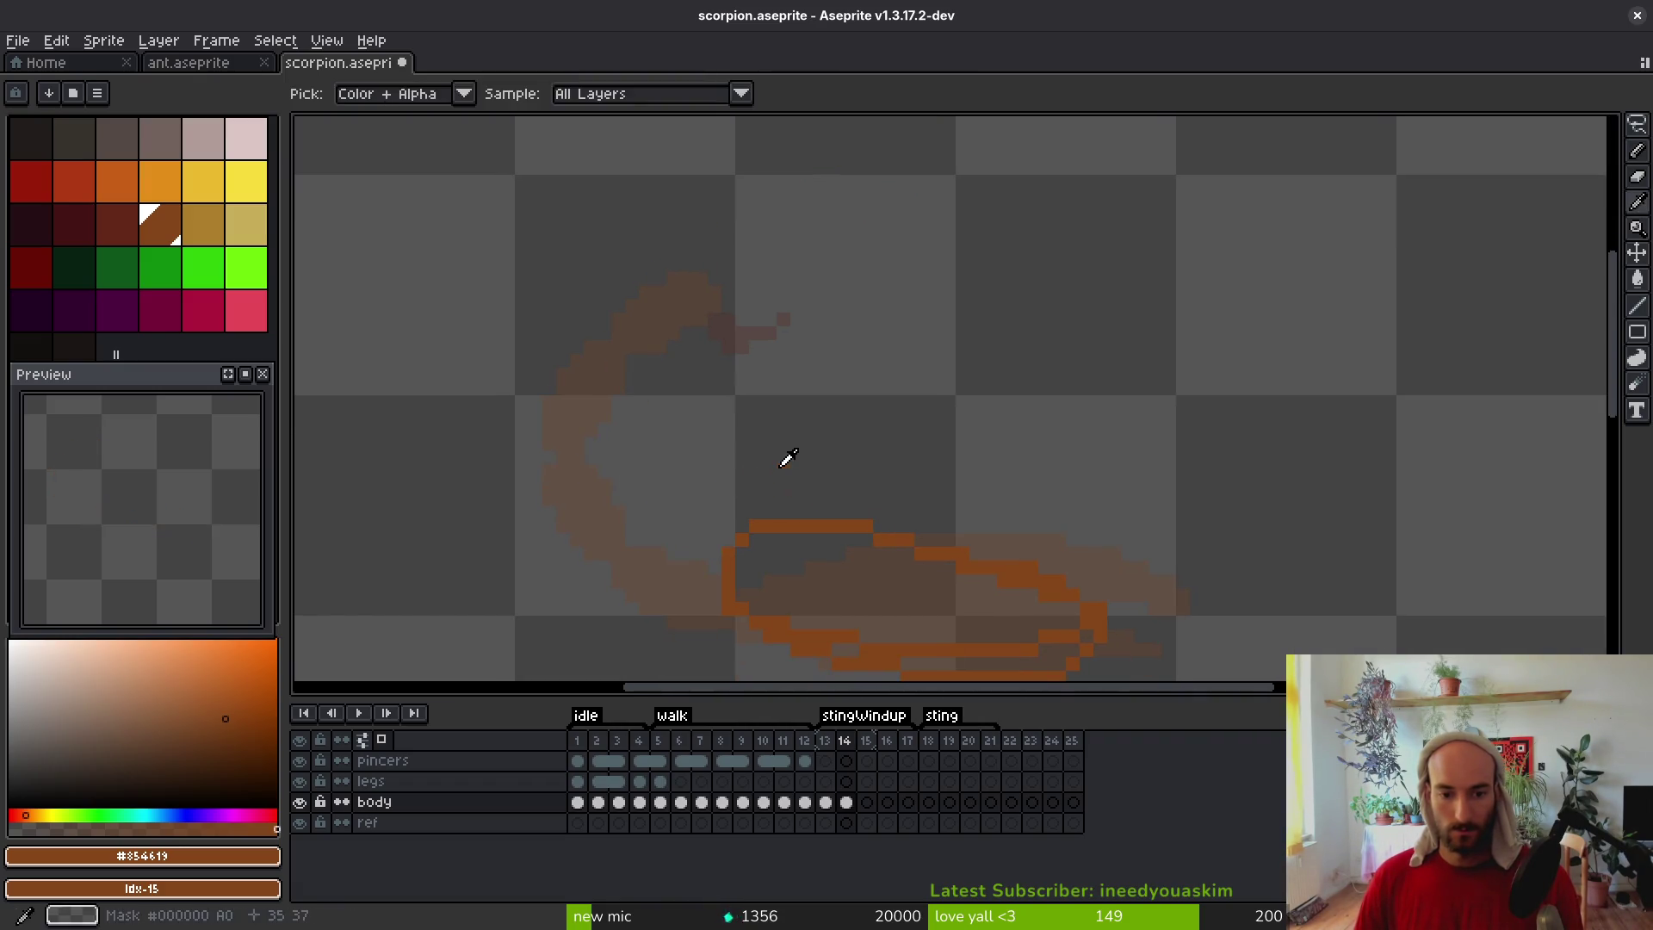
# Lasso the frame 13 tail, place it on frame 14 raised and rotated about -22.6°
pyautogui.press('Left')
pyautogui.press('q')
pyautogui.moveTo(828, 258)
pyautogui.mouseDown()
pyautogui.moveTo(443, 425)
pyautogui.moveTo(738, 646)
pyautogui.moveTo(783, 551)
pyautogui.mouseUp()
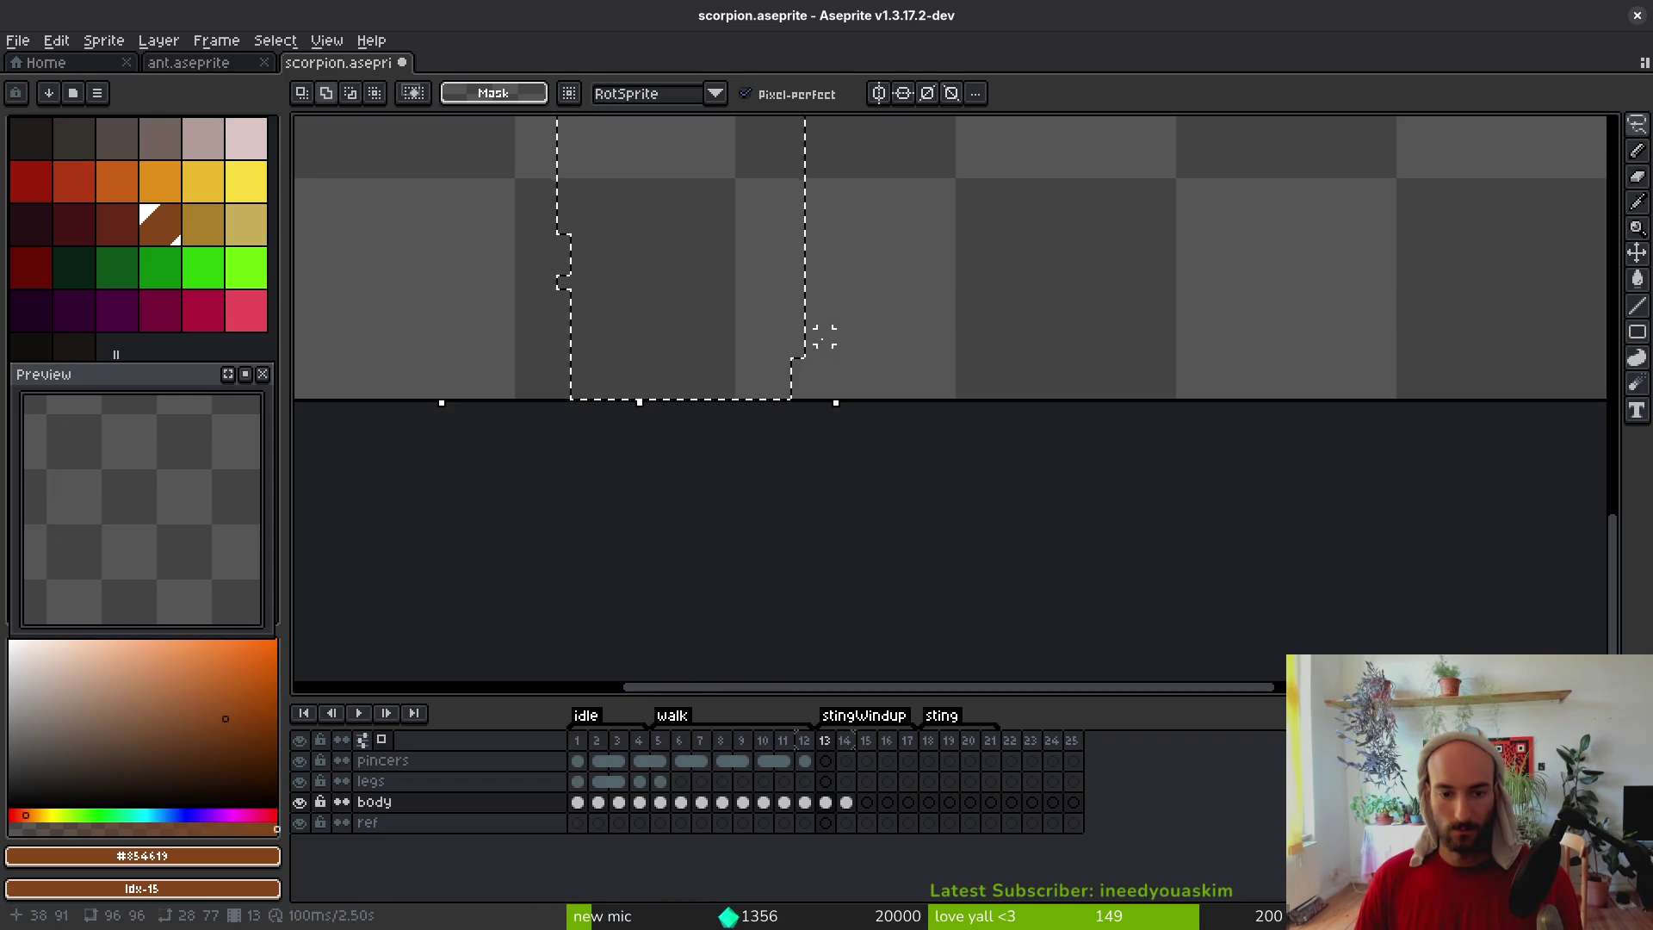
pyautogui.scroll(-2, 782, 540)
pyautogui.scroll(-2, 915, 590)
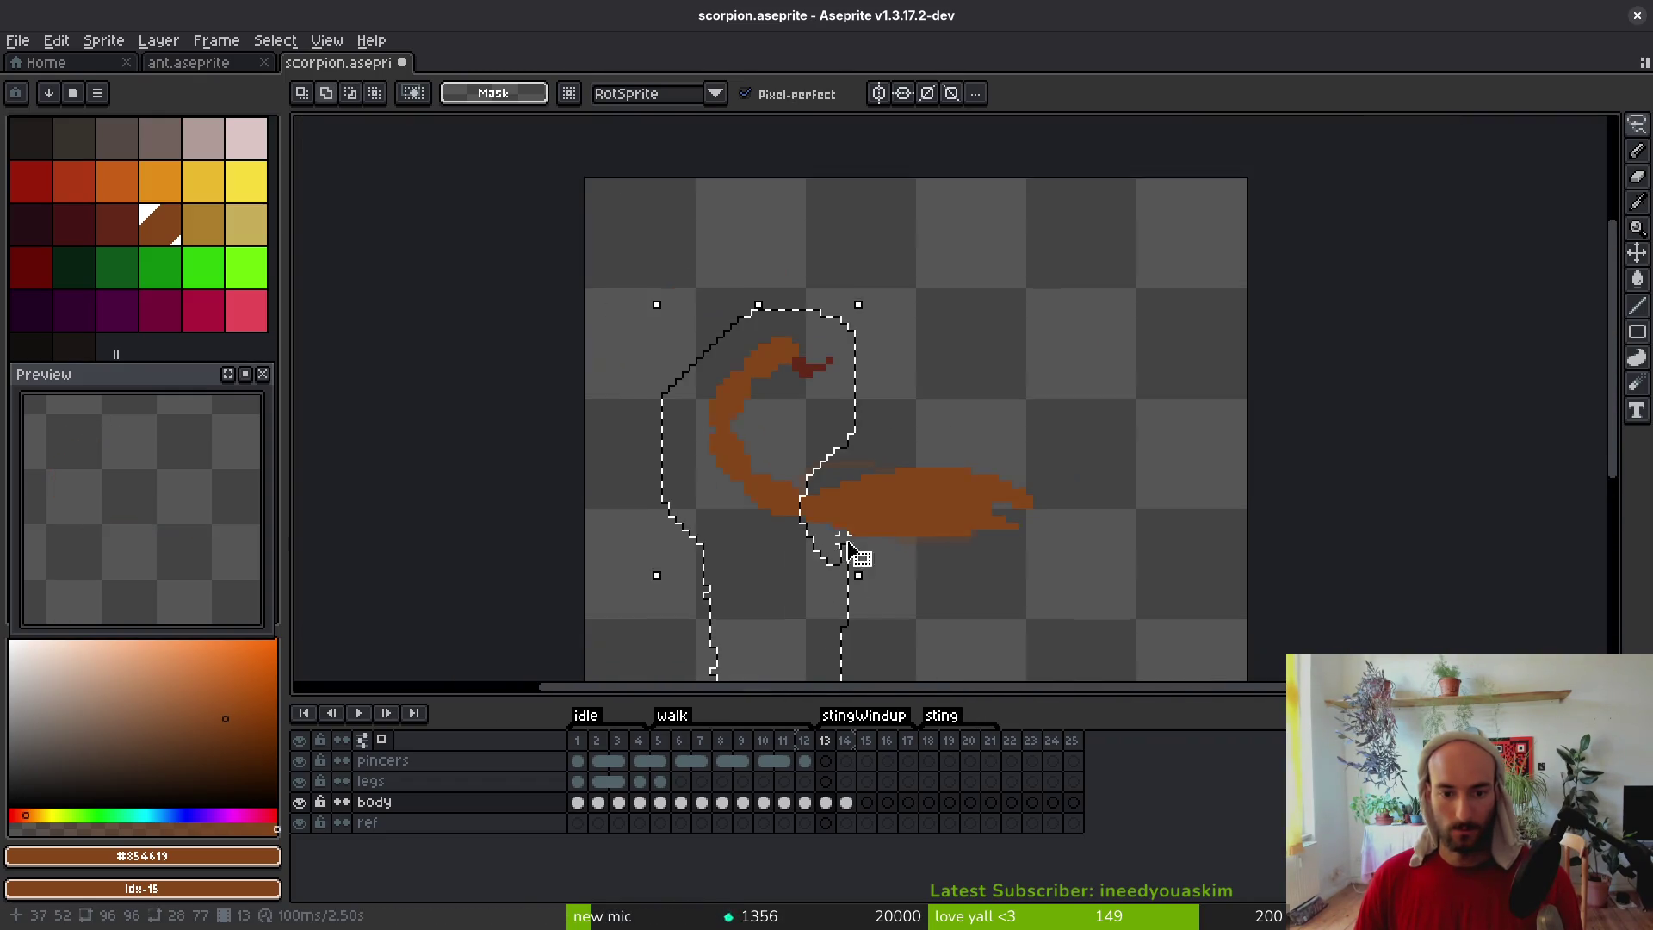
pyautogui.click(846, 801)
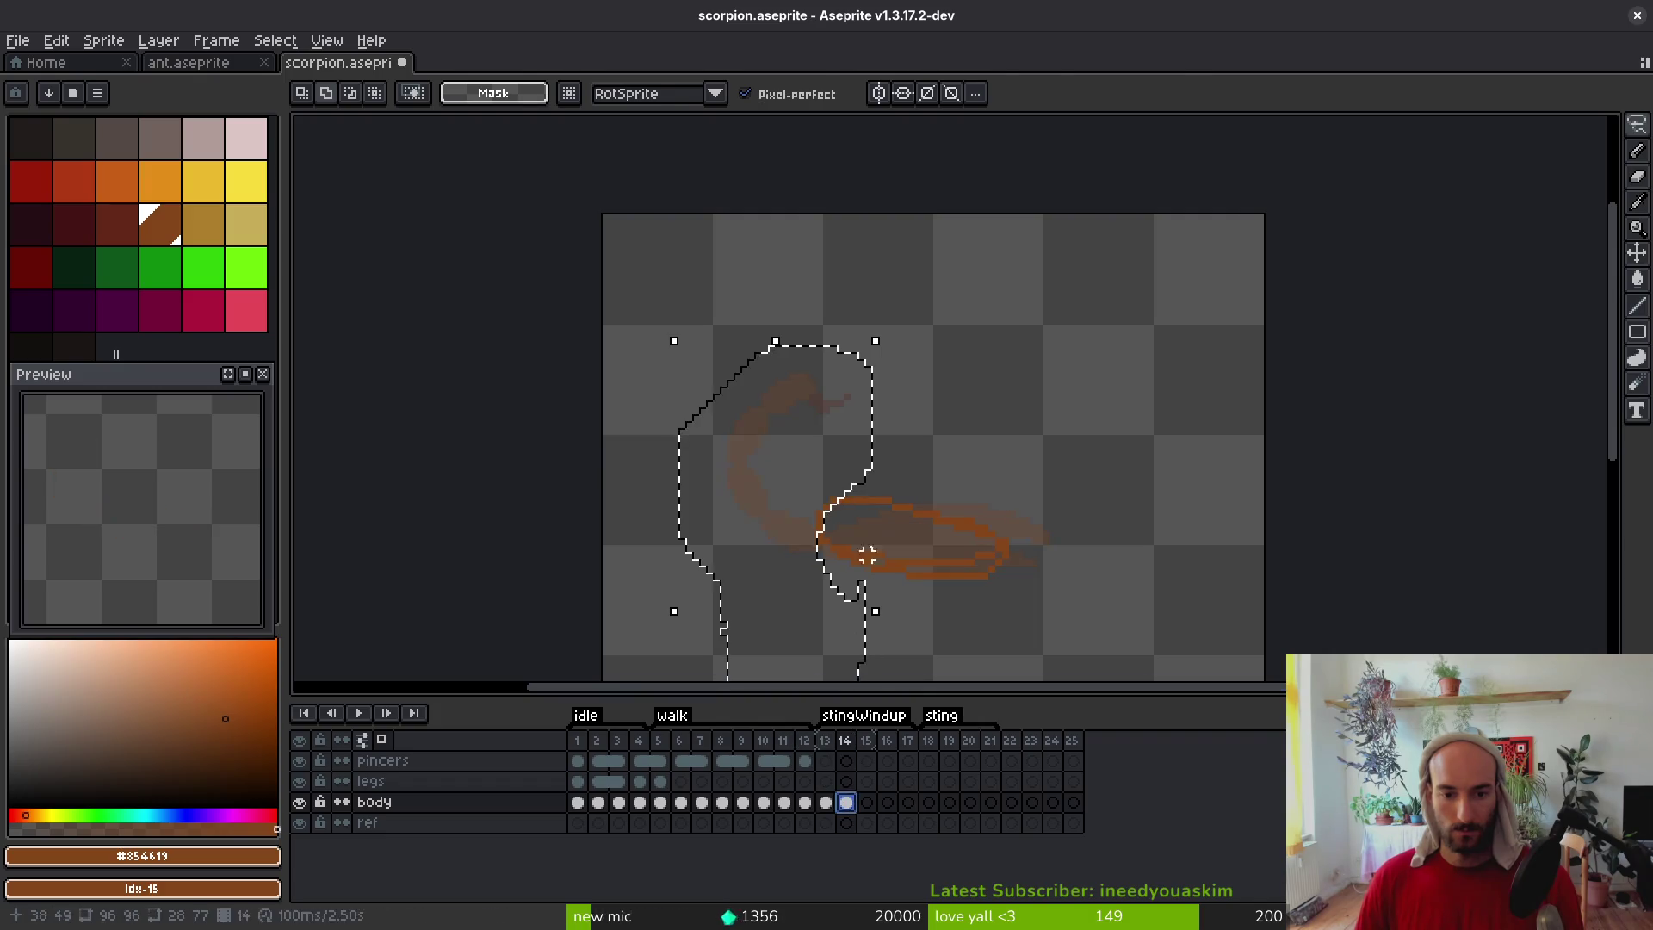
pyautogui.click(818, 512)
pyautogui.moveTo(817, 511)
pyautogui.mouseDown()
pyautogui.moveTo(796, 465)
pyautogui.moveTo(825, 477)
pyautogui.mouseUp()
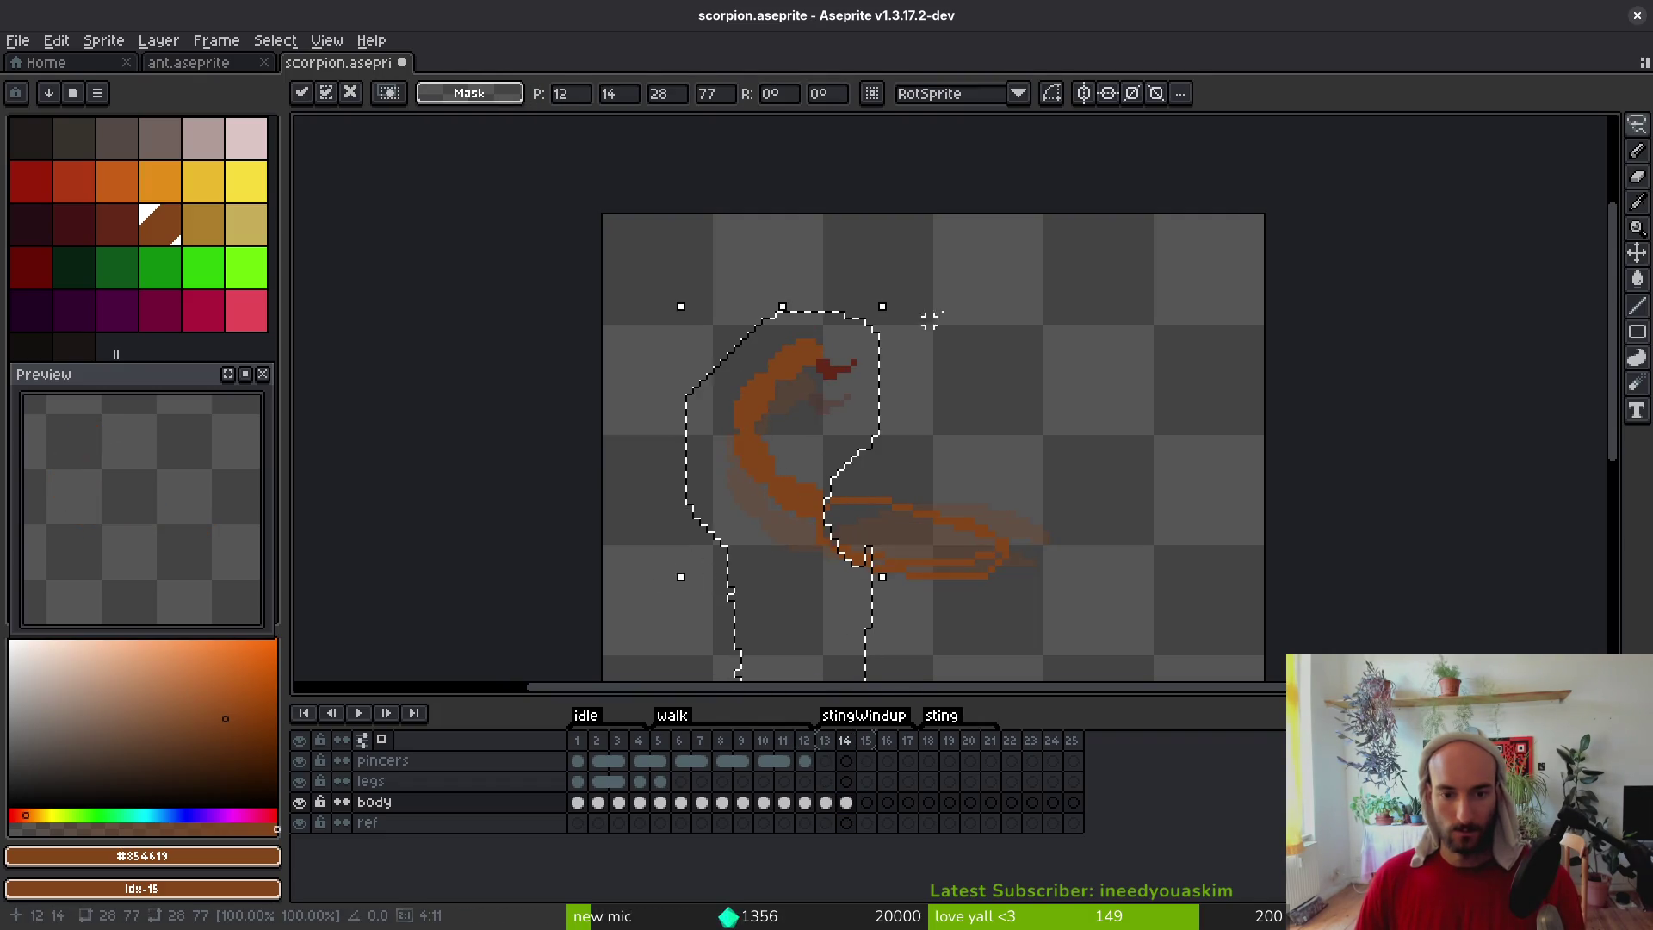
pyautogui.moveTo(893, 285); pyautogui.dragTo(996, 339)
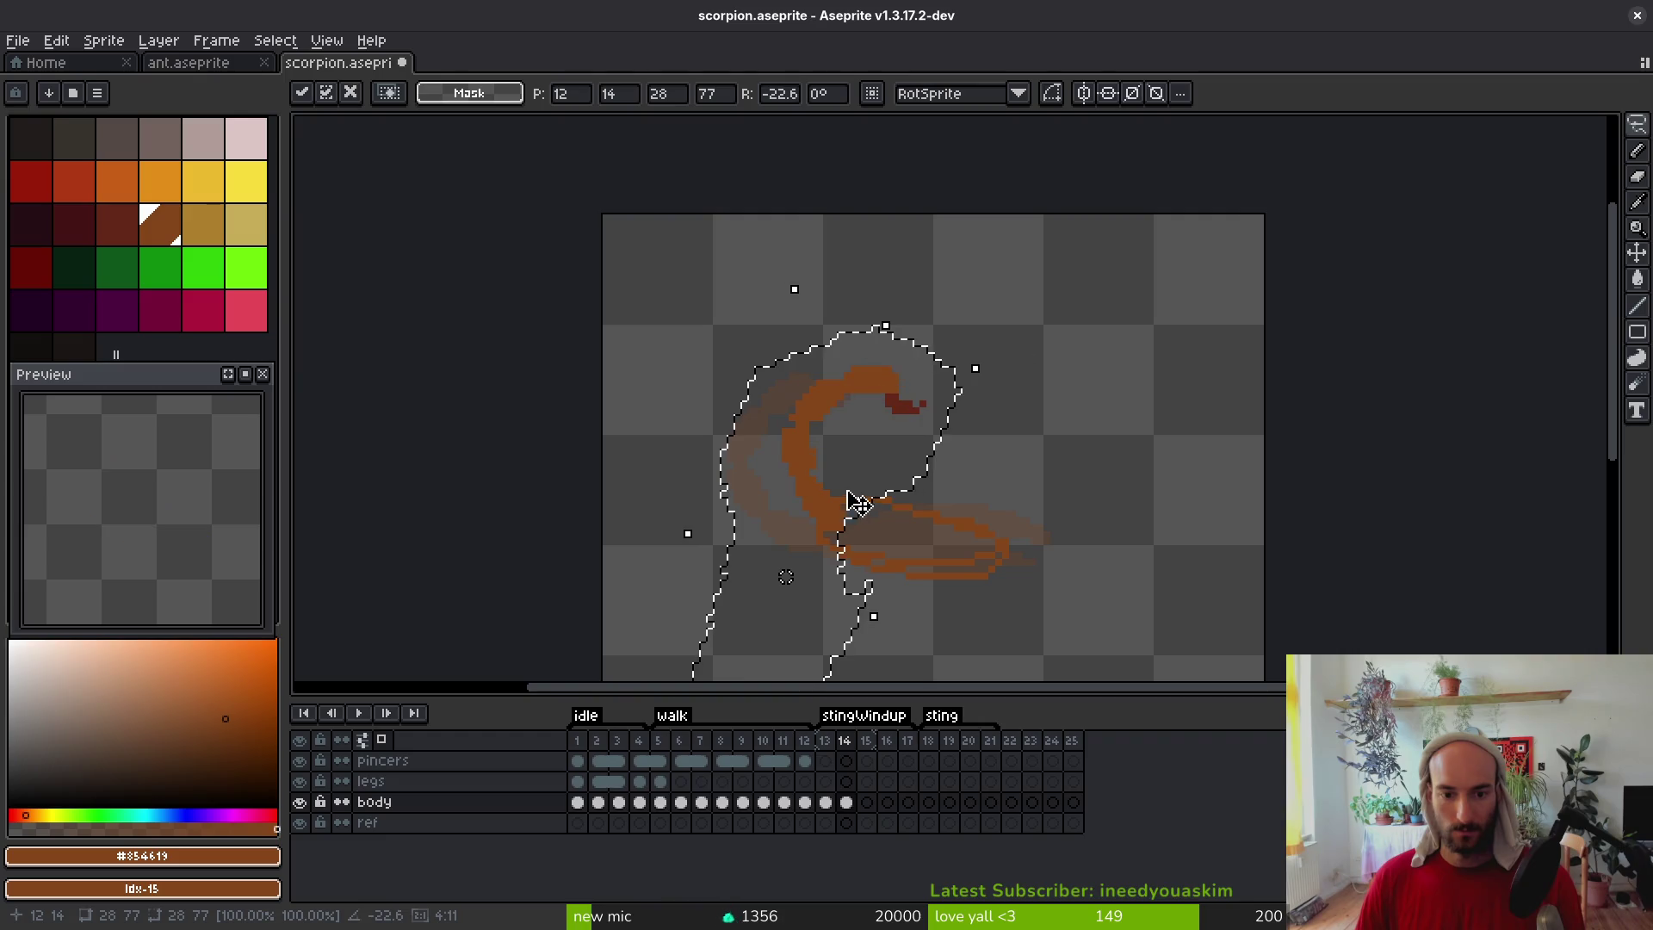
pyautogui.moveTo(829, 512); pyautogui.dragTo(805, 479)
pyautogui.press('Return')
# Select the dark-red stinger tip, then deselect it and pick the eraser
pyautogui.scroll(3, 861, 379)
pyautogui.moveTo(859, 368)
pyautogui.mouseDown()
pyautogui.moveTo(785, 379)
pyautogui.moveTo(879, 405)
pyautogui.mouseUp()
pyautogui.scroll(2, 848, 405)
pyautogui.hotkey('ctrl', 'd')
pyautogui.press('e')
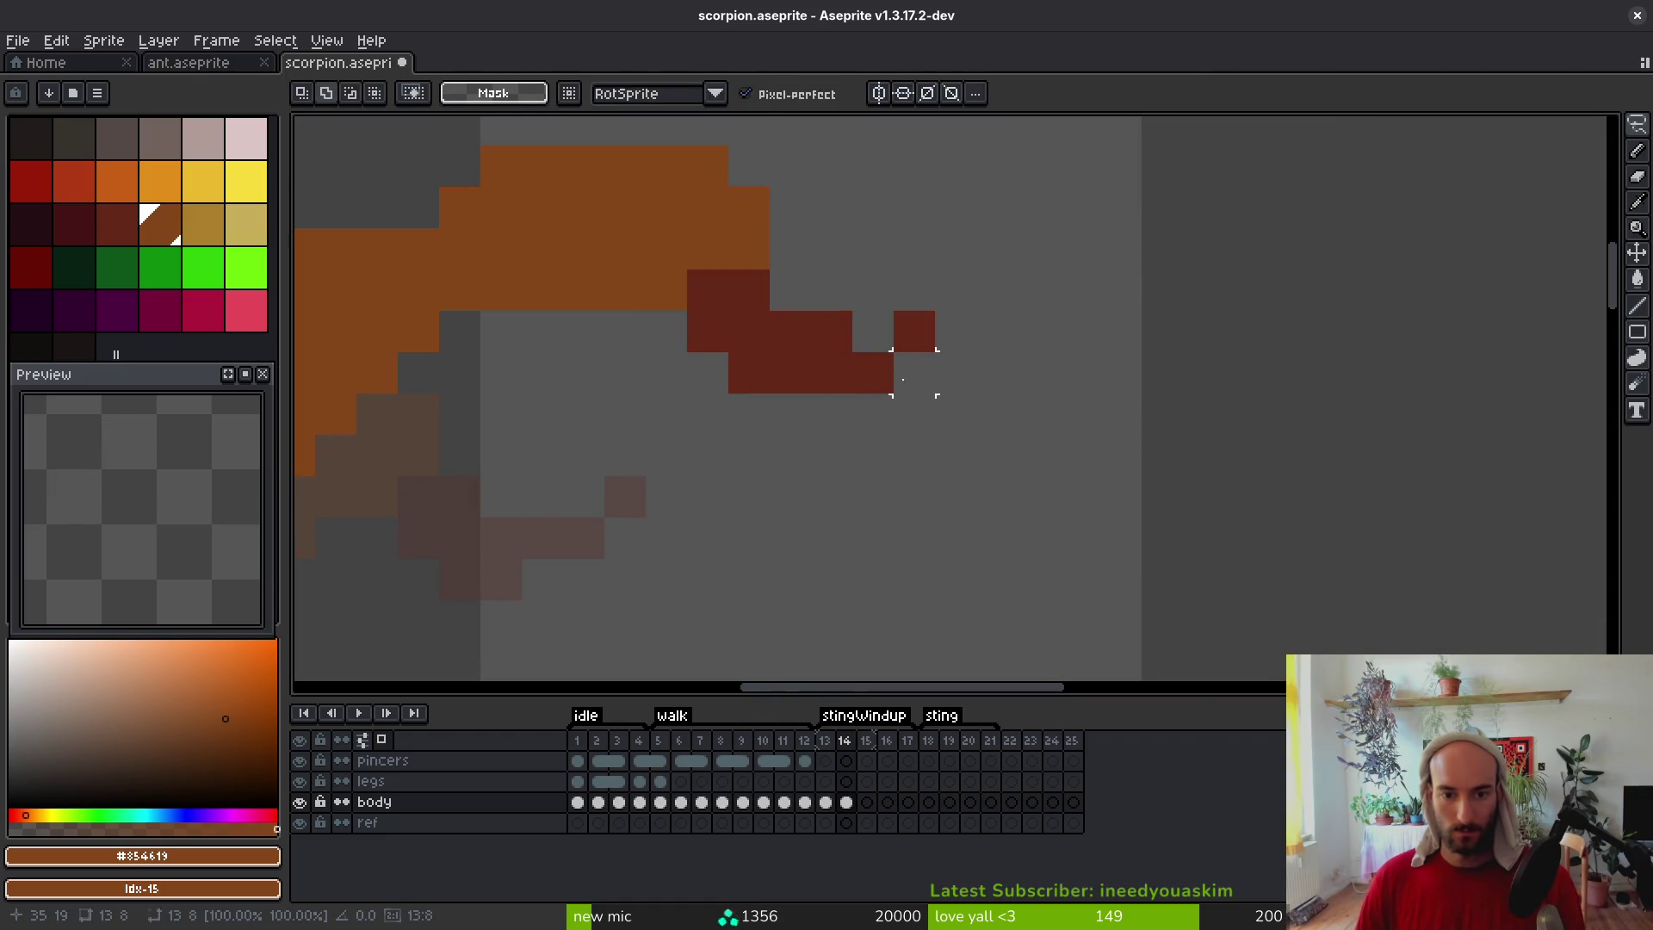
pyautogui.scroll(-4, 964, 426)
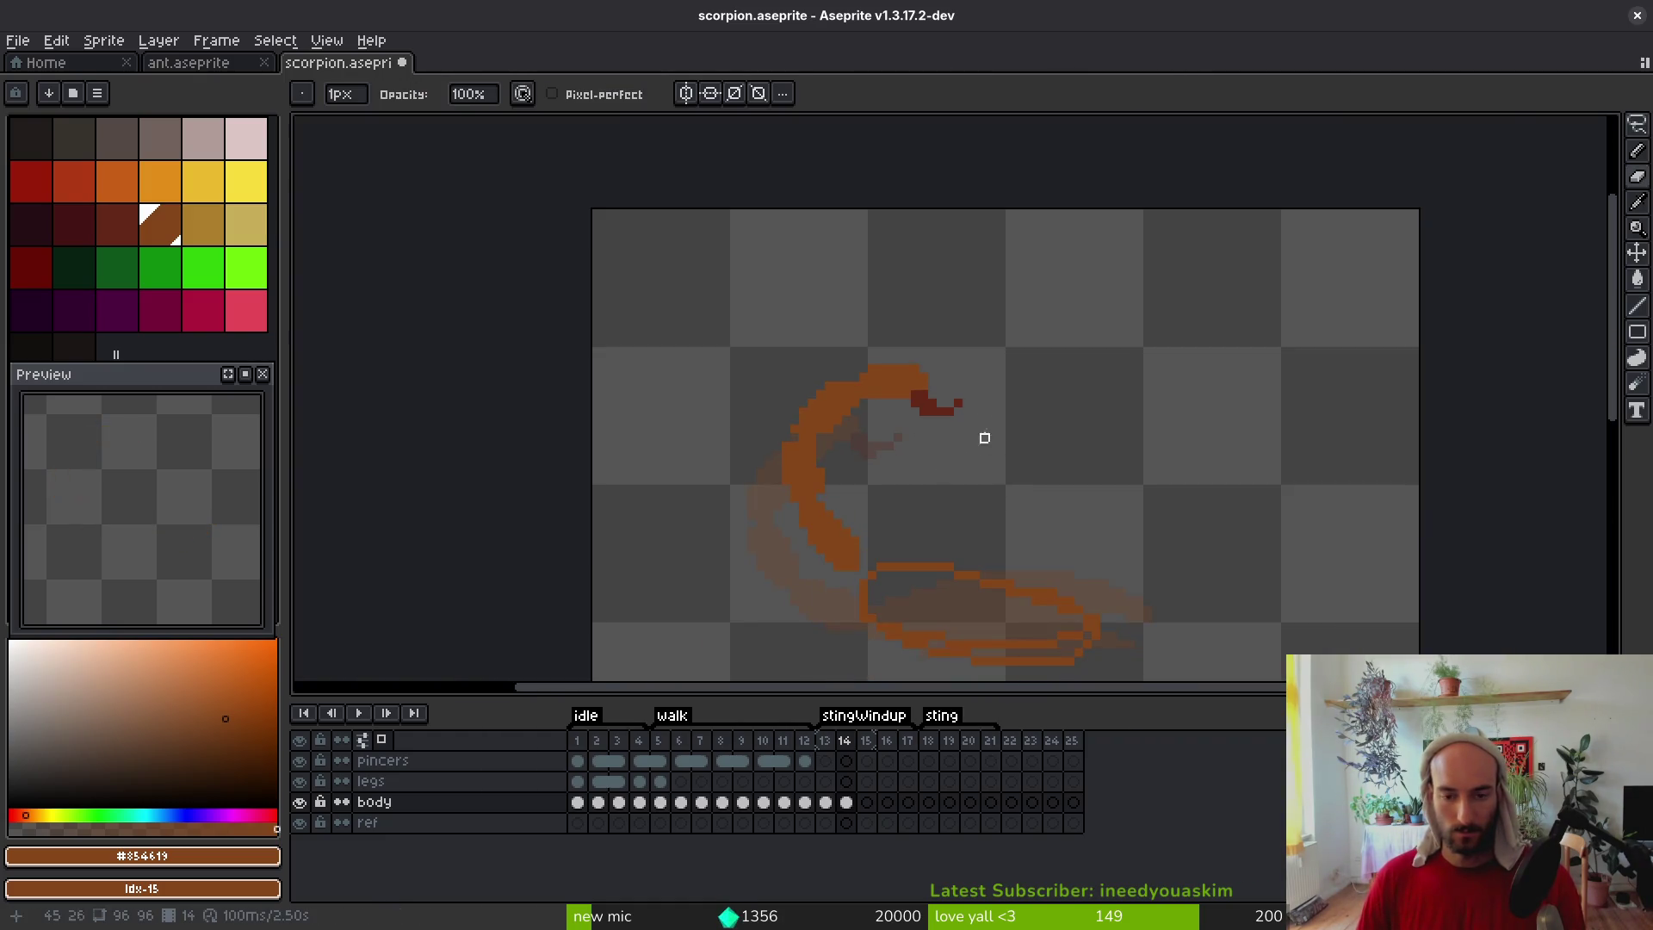
# Save, then pencil a brown line linking the raised tail to the body
pyautogui.hotkey('ctrl', 's')
pyautogui.moveTo(889, 536); pyautogui.dragTo(882, 480)
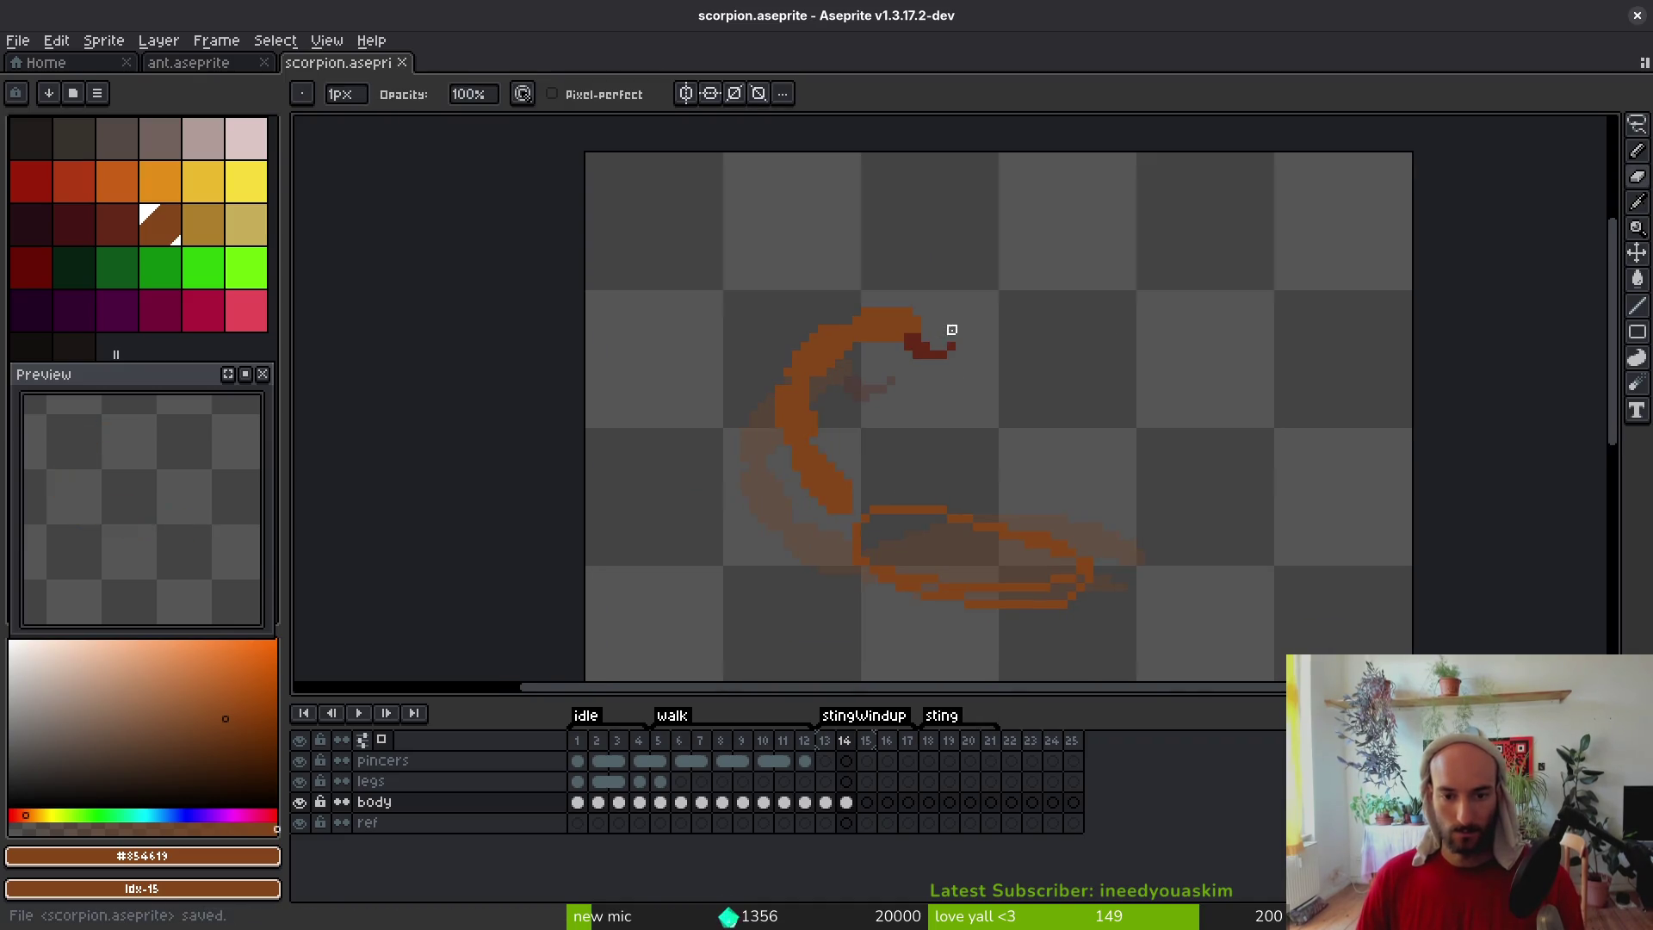
pyautogui.moveTo(996, 494); pyautogui.dragTo(955, 468)
pyautogui.scroll(1, 790, 551)
pyautogui.scroll(1, 753, 410)
pyautogui.press('i')
pyautogui.press('b')
pyautogui.moveTo(896, 486); pyautogui.dragTo(802, 395)
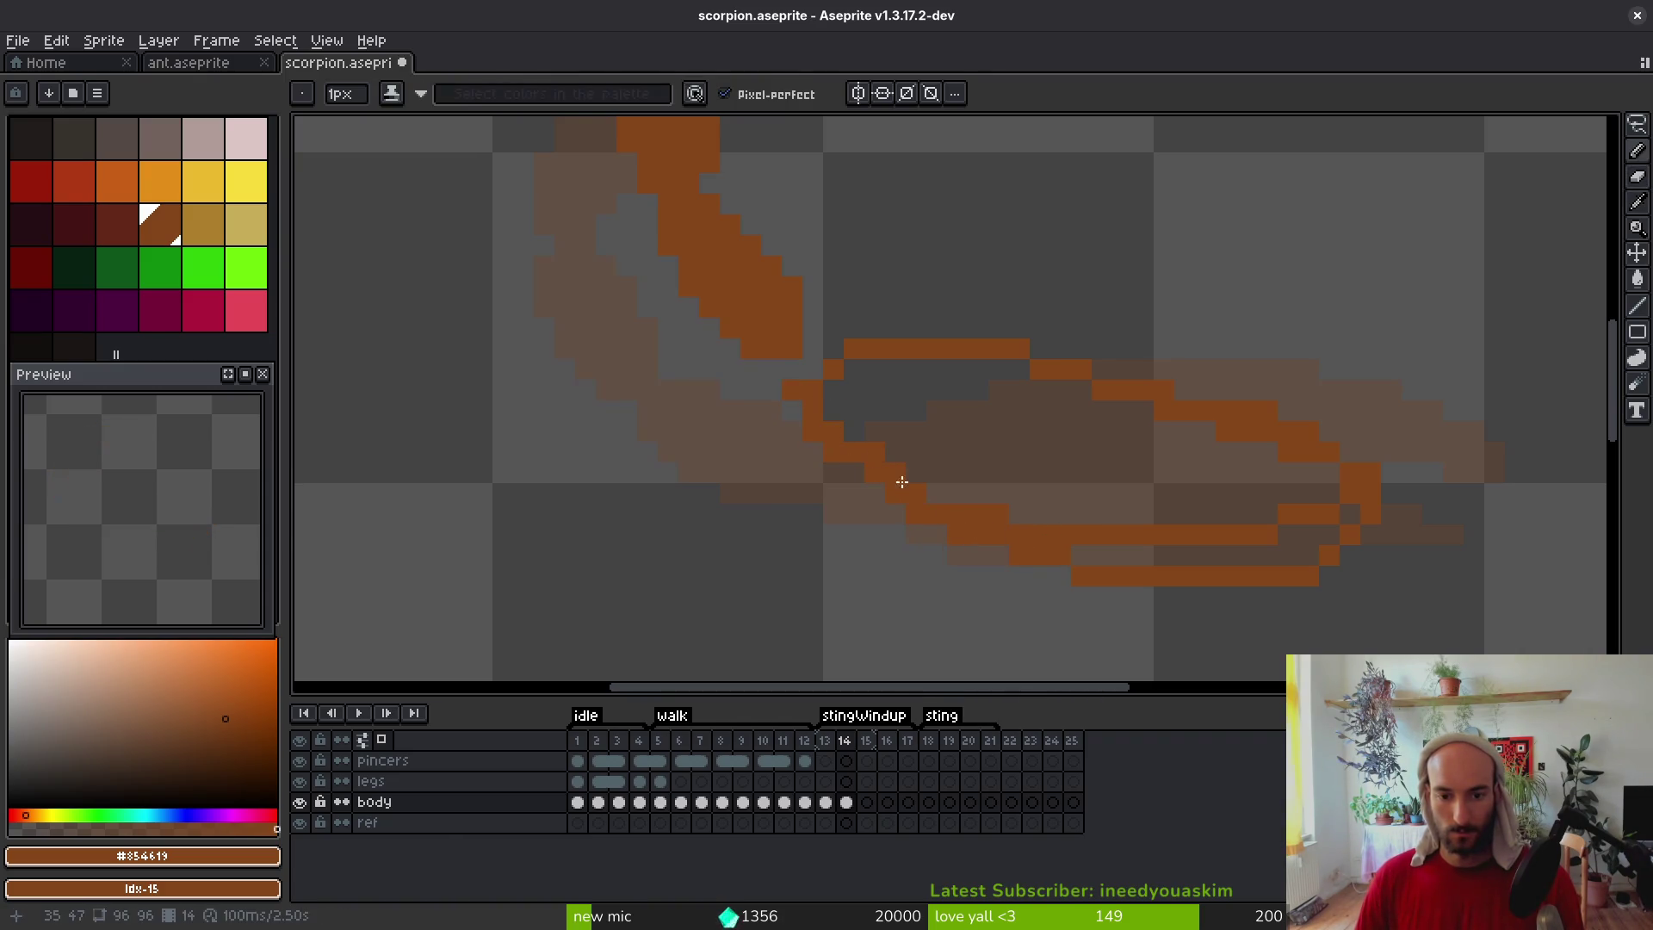
# Shift the upper tail section one pixel down-right
pyautogui.moveTo(927, 532); pyautogui.dragTo(942, 580)
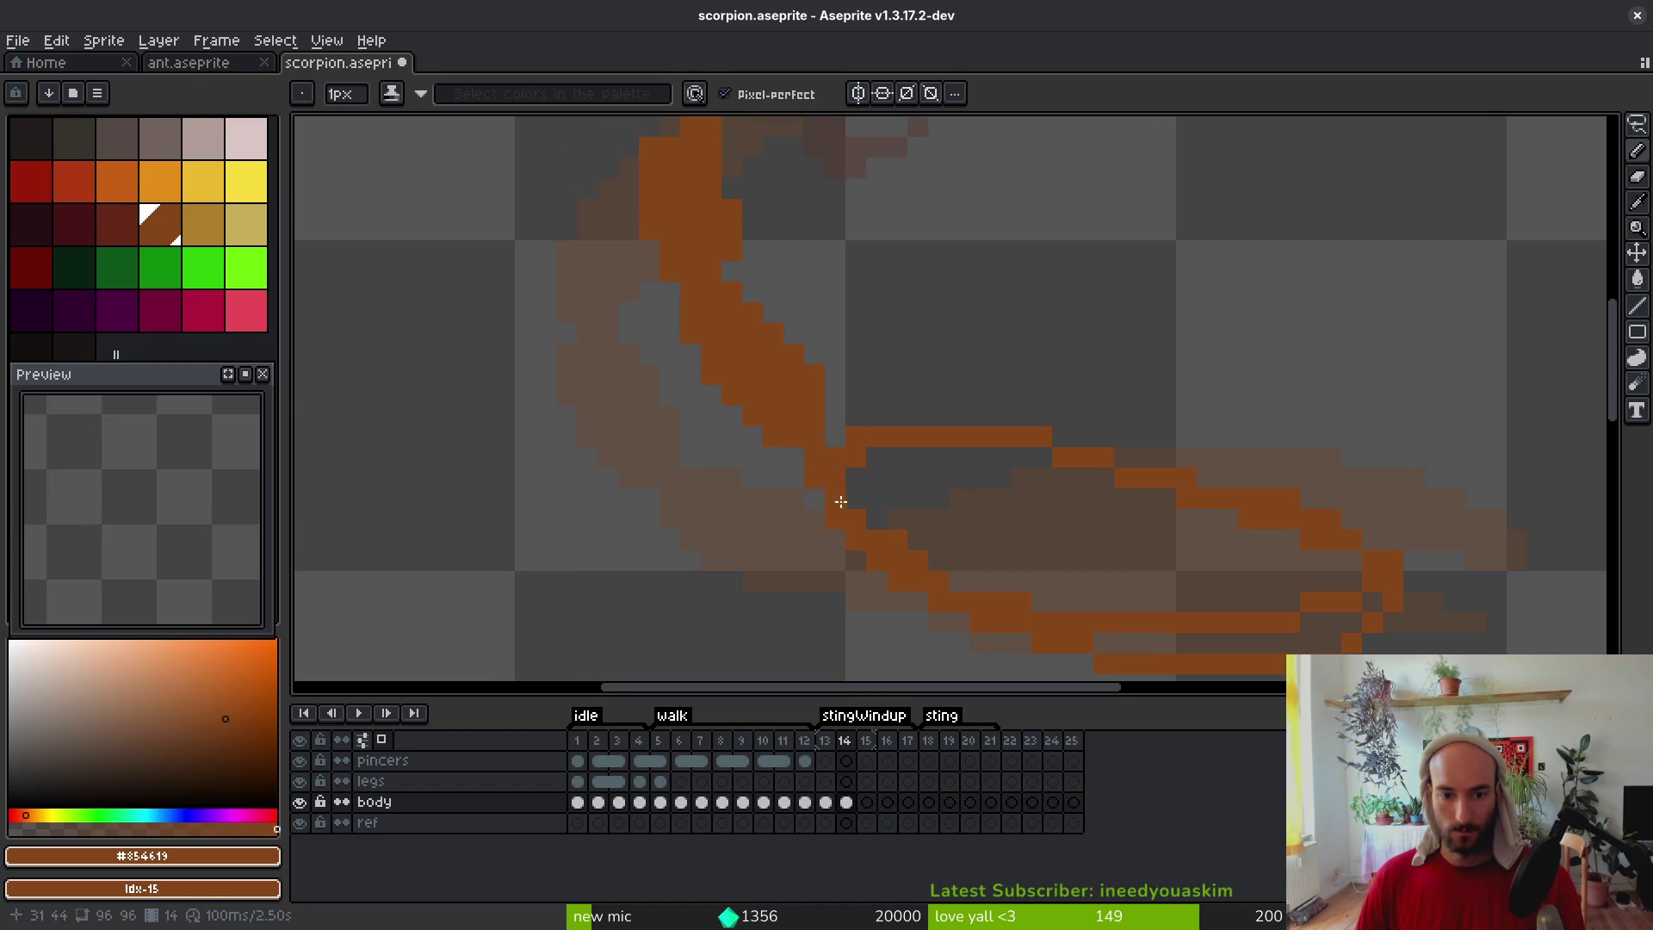
pyautogui.scroll(-4, 864, 458)
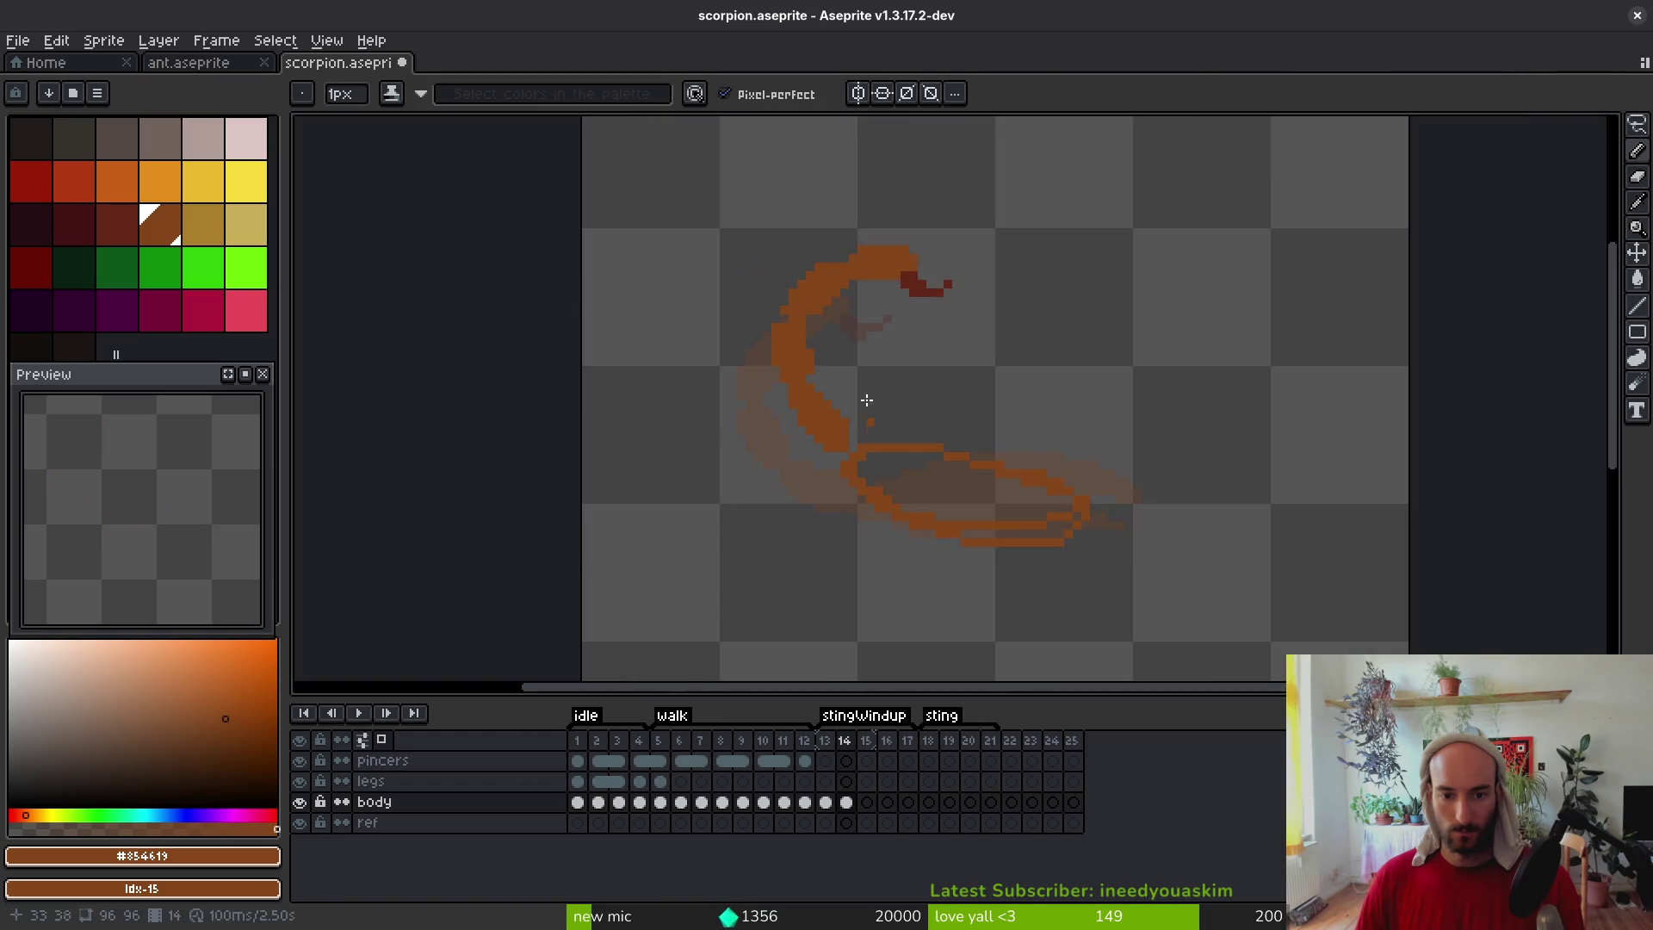
pyautogui.press('q')
pyautogui.moveTo(1013, 216)
pyautogui.mouseDown()
pyautogui.moveTo(675, 384)
pyautogui.moveTo(826, 464)
pyautogui.moveTo(943, 266)
pyautogui.mouseUp()
pyautogui.scroll(1, 820, 436)
pyautogui.click(819, 435)
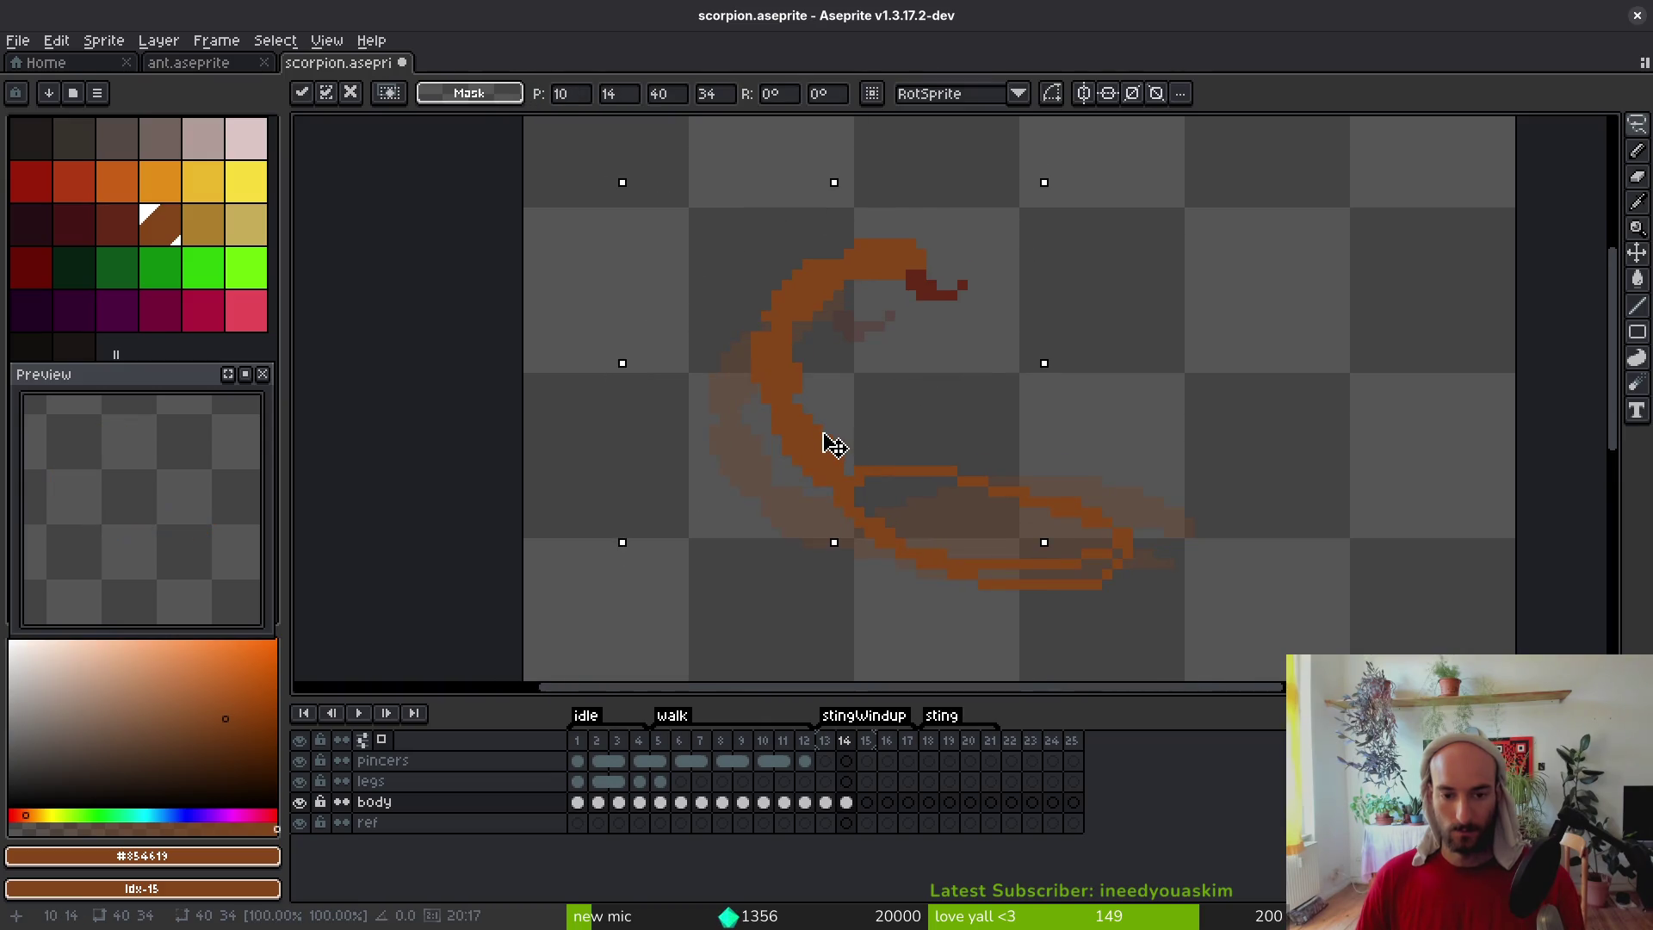
pyautogui.moveTo(819, 451); pyautogui.dragTo(828, 452)
pyautogui.press('b')
# Fill the notch pixel in brown, erase stray pixels and add a pixel beside the tail line
pyautogui.scroll(2, 826, 413)
pyautogui.click(744, 297)
pyautogui.press('e')
pyautogui.click(633, 242)
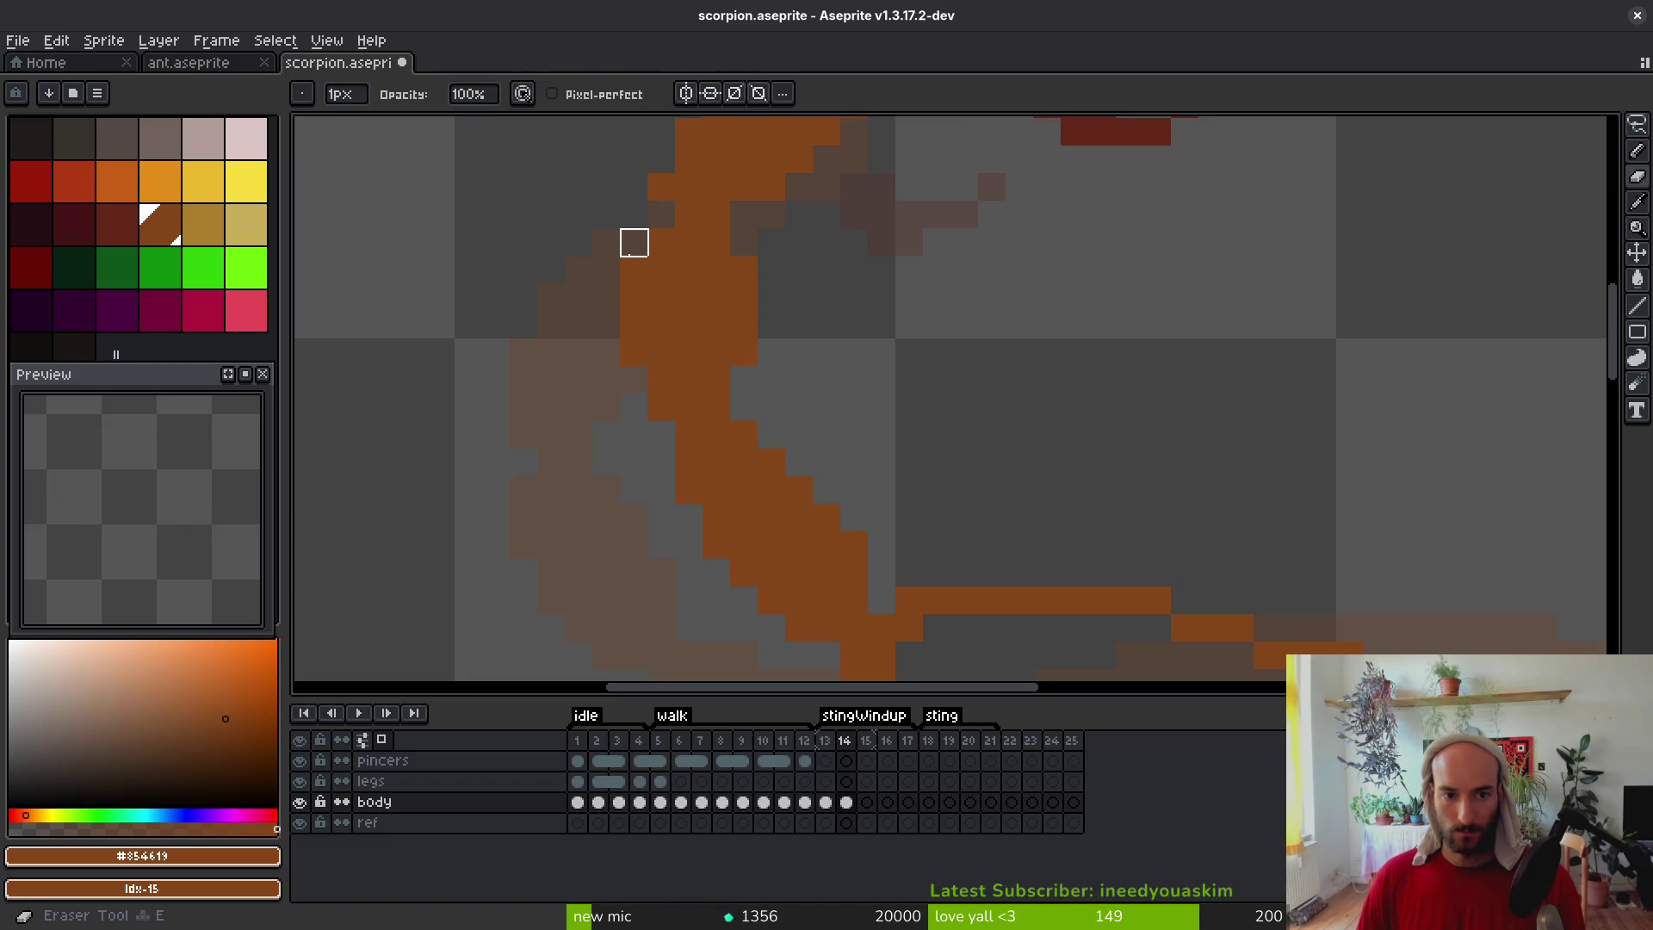
pyautogui.scroll(-3, 753, 473)
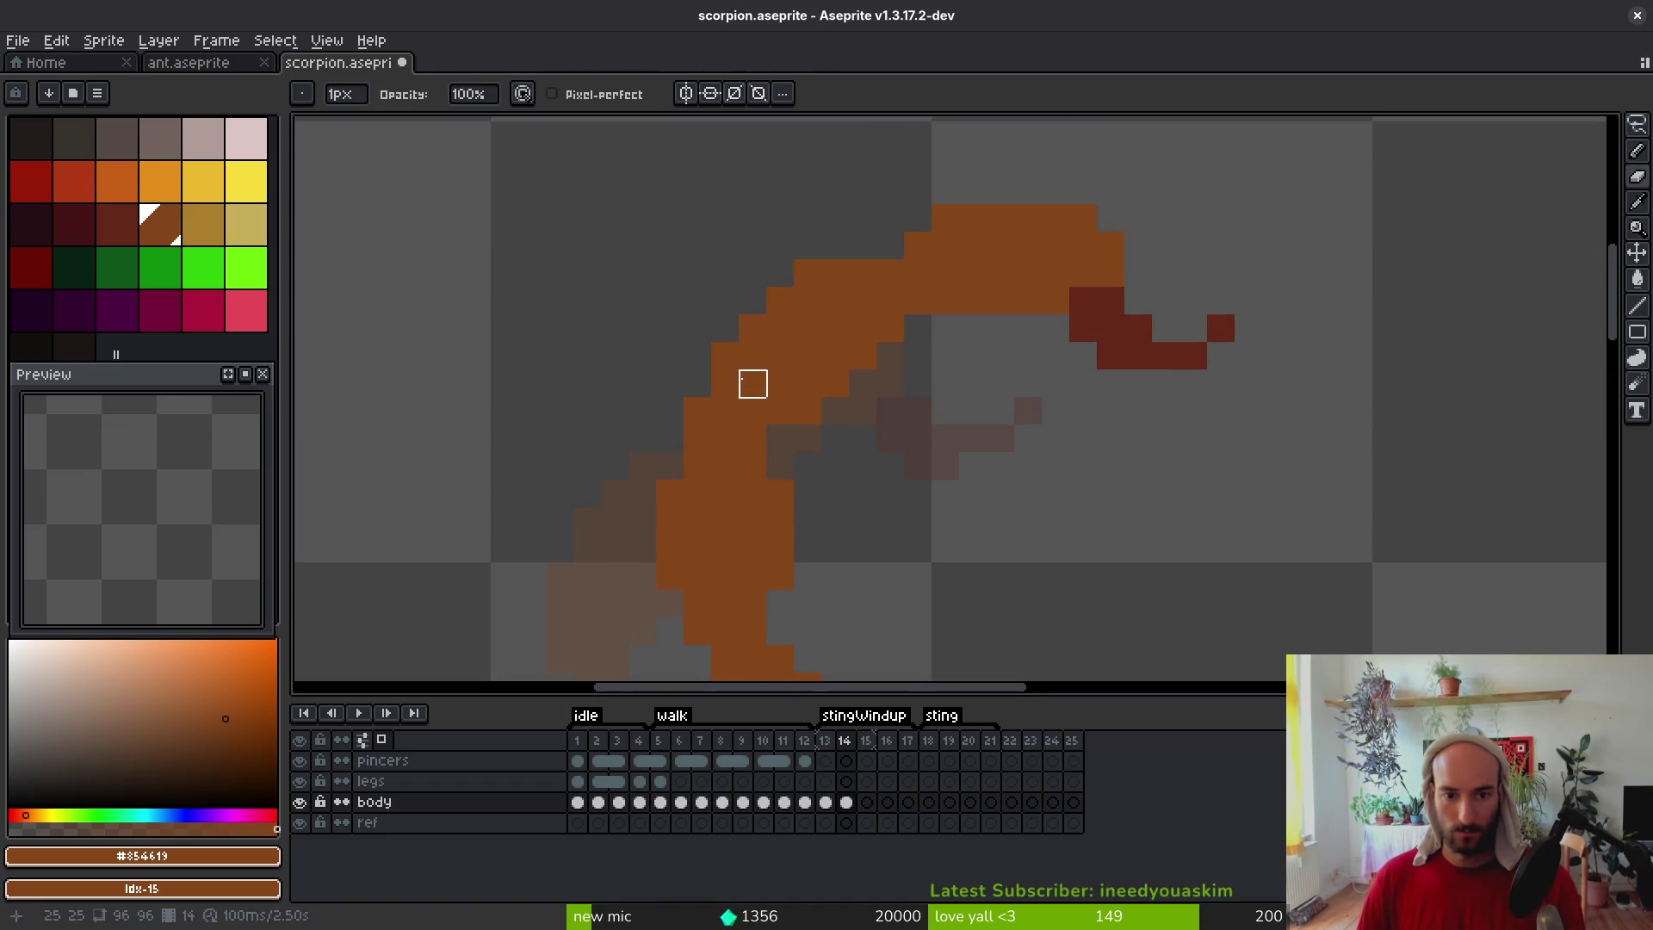
pyautogui.scroll(-2, 823, 454)
pyautogui.scroll(3, 837, 496)
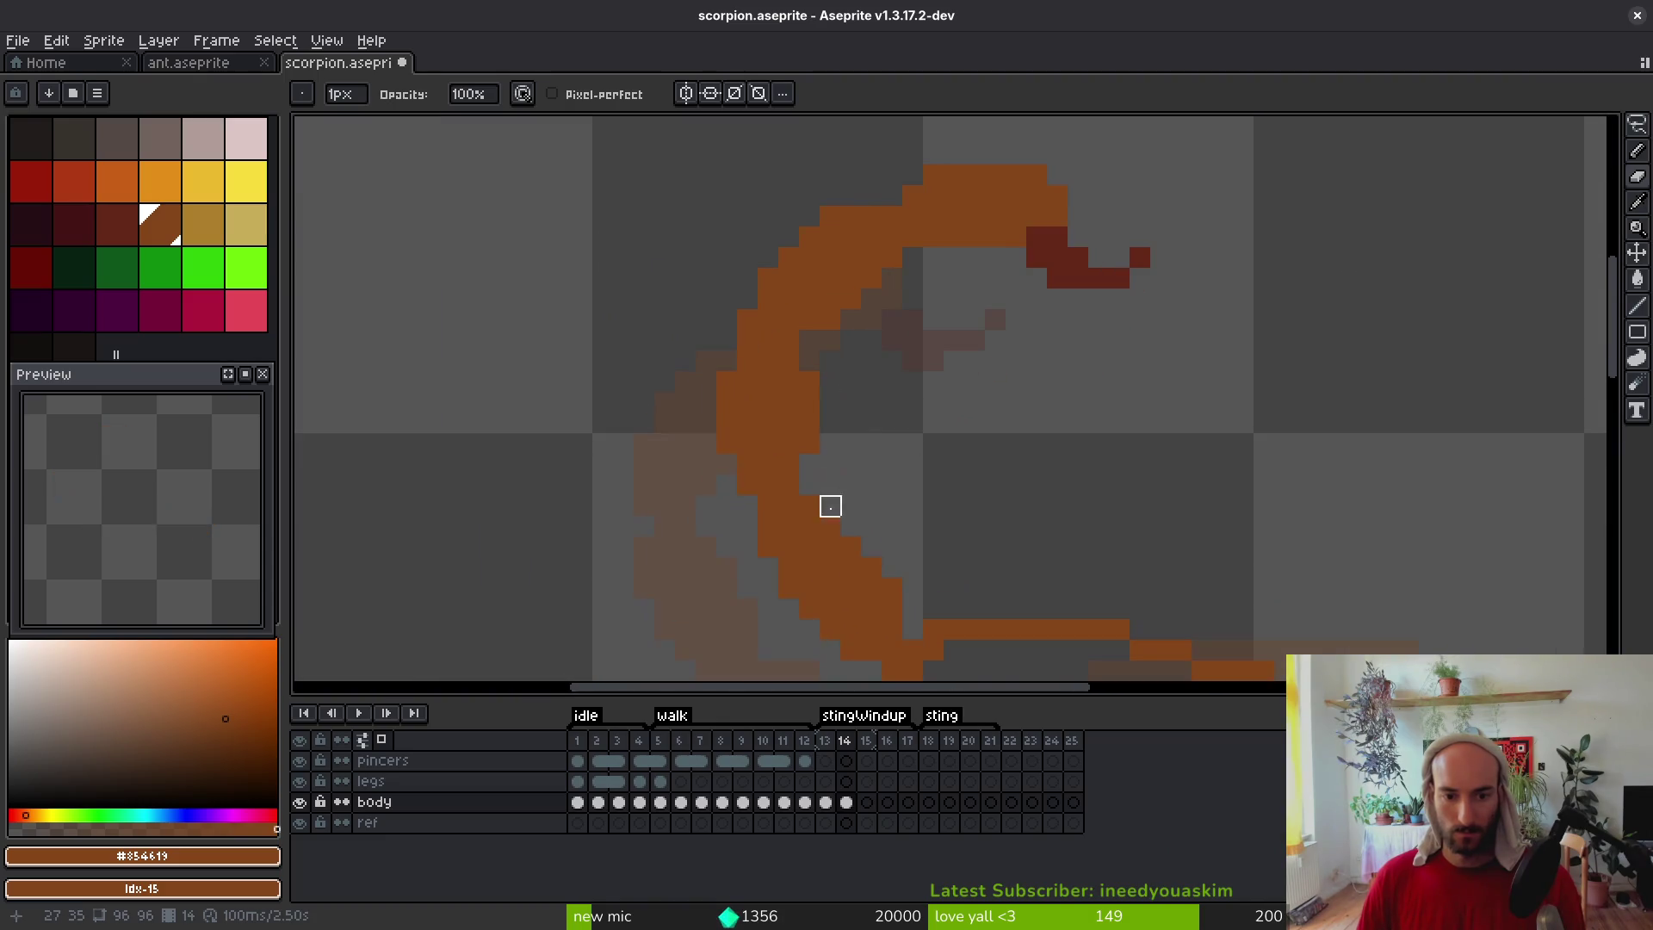
pyautogui.press('b')
pyautogui.scroll(1, 848, 430)
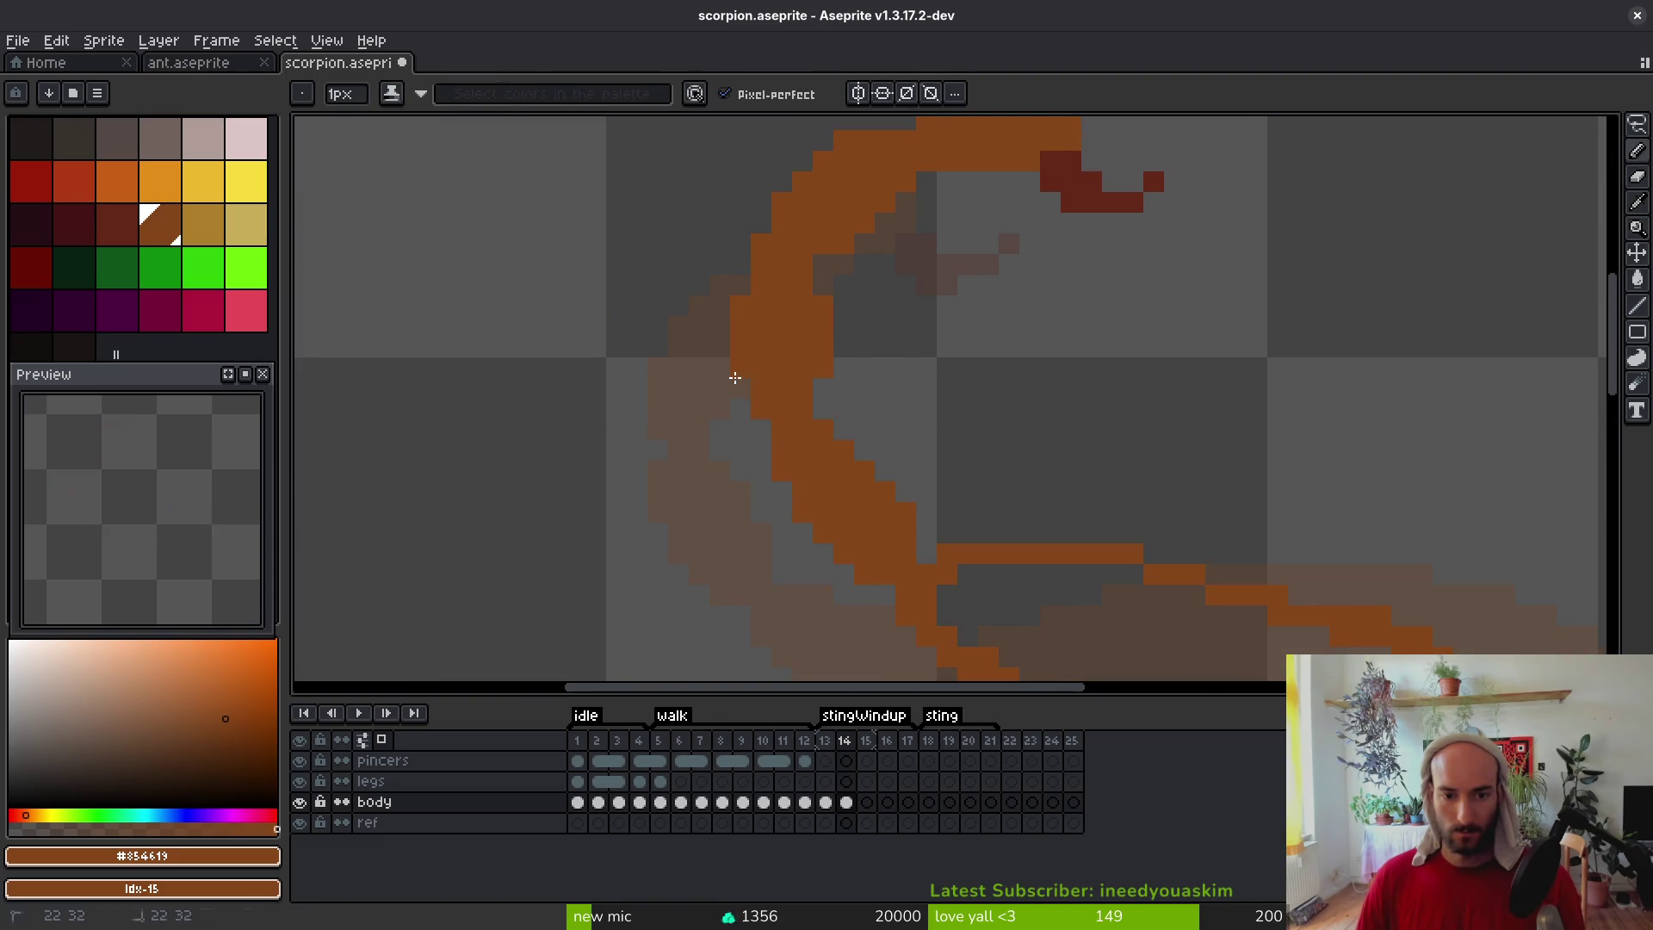
pyautogui.scroll(-2, 907, 421)
pyautogui.hotkey('ctrl', 'z')
pyautogui.scroll(2, 916, 443)
pyautogui.click(916, 471)
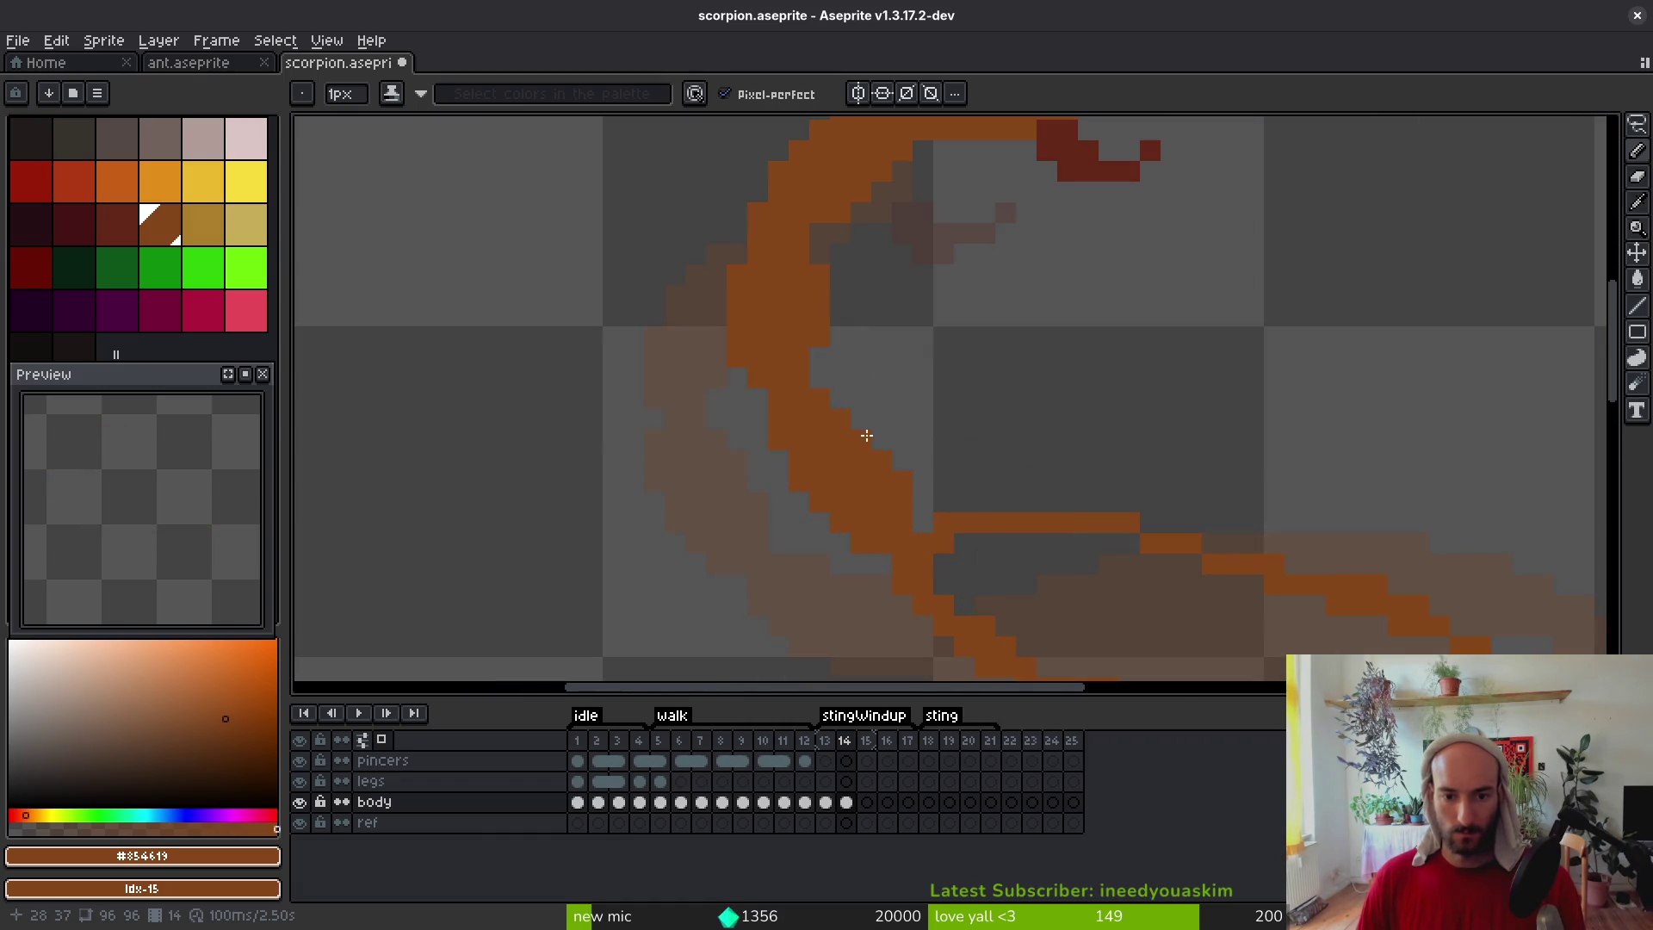
pyautogui.scroll(-5, 904, 431)
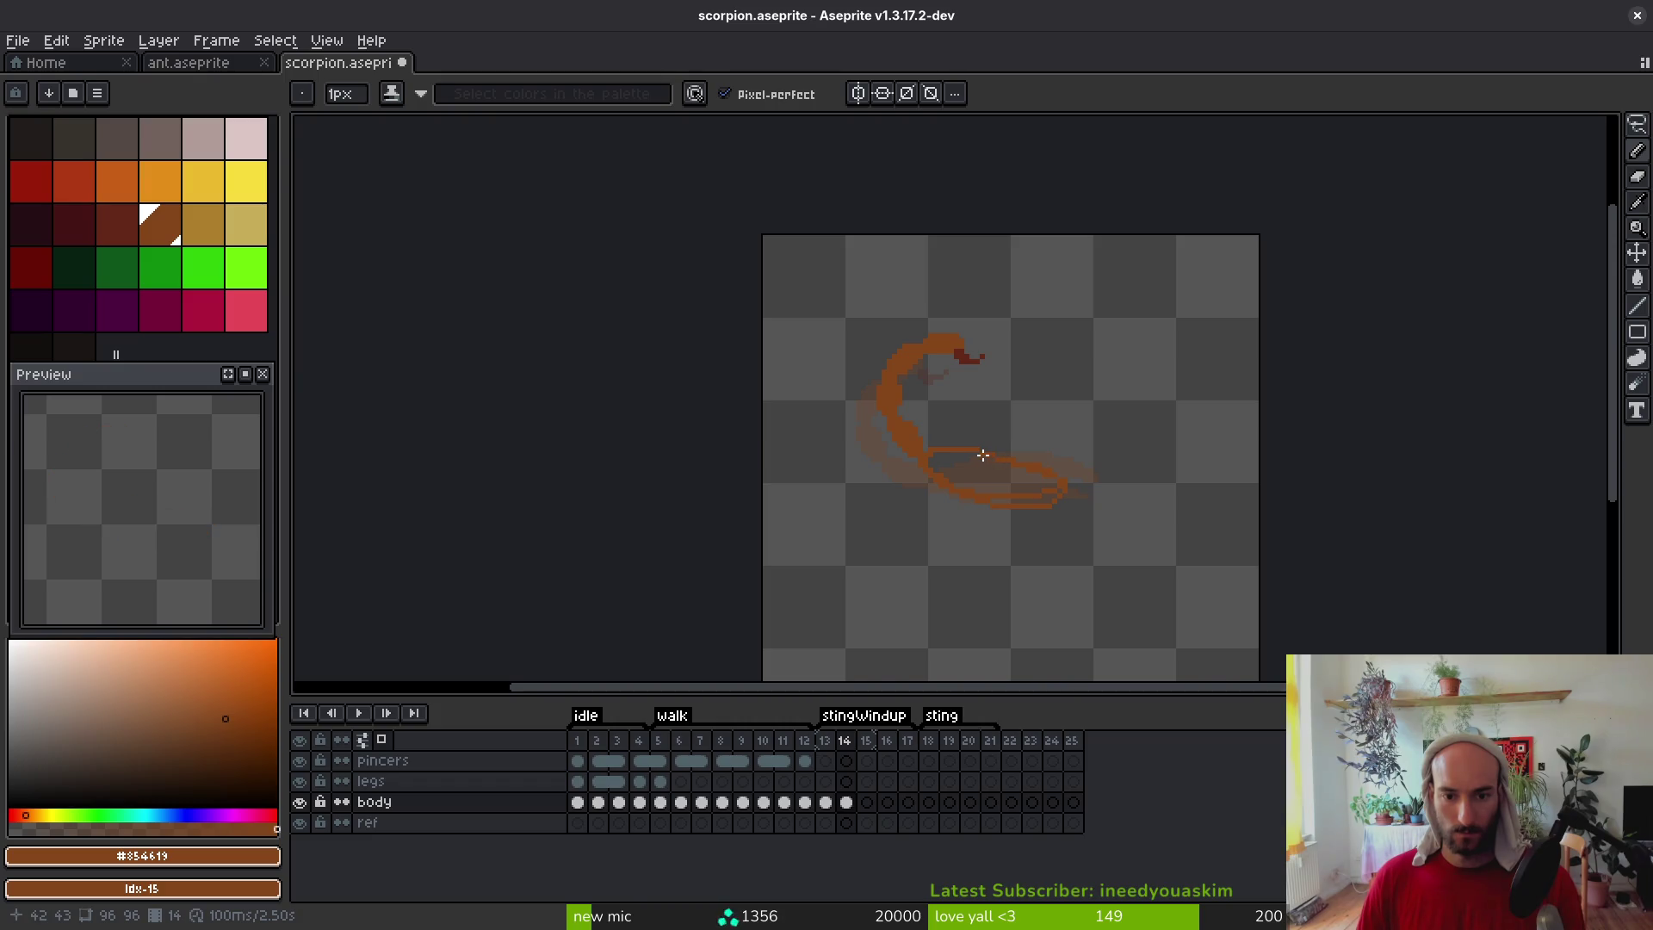
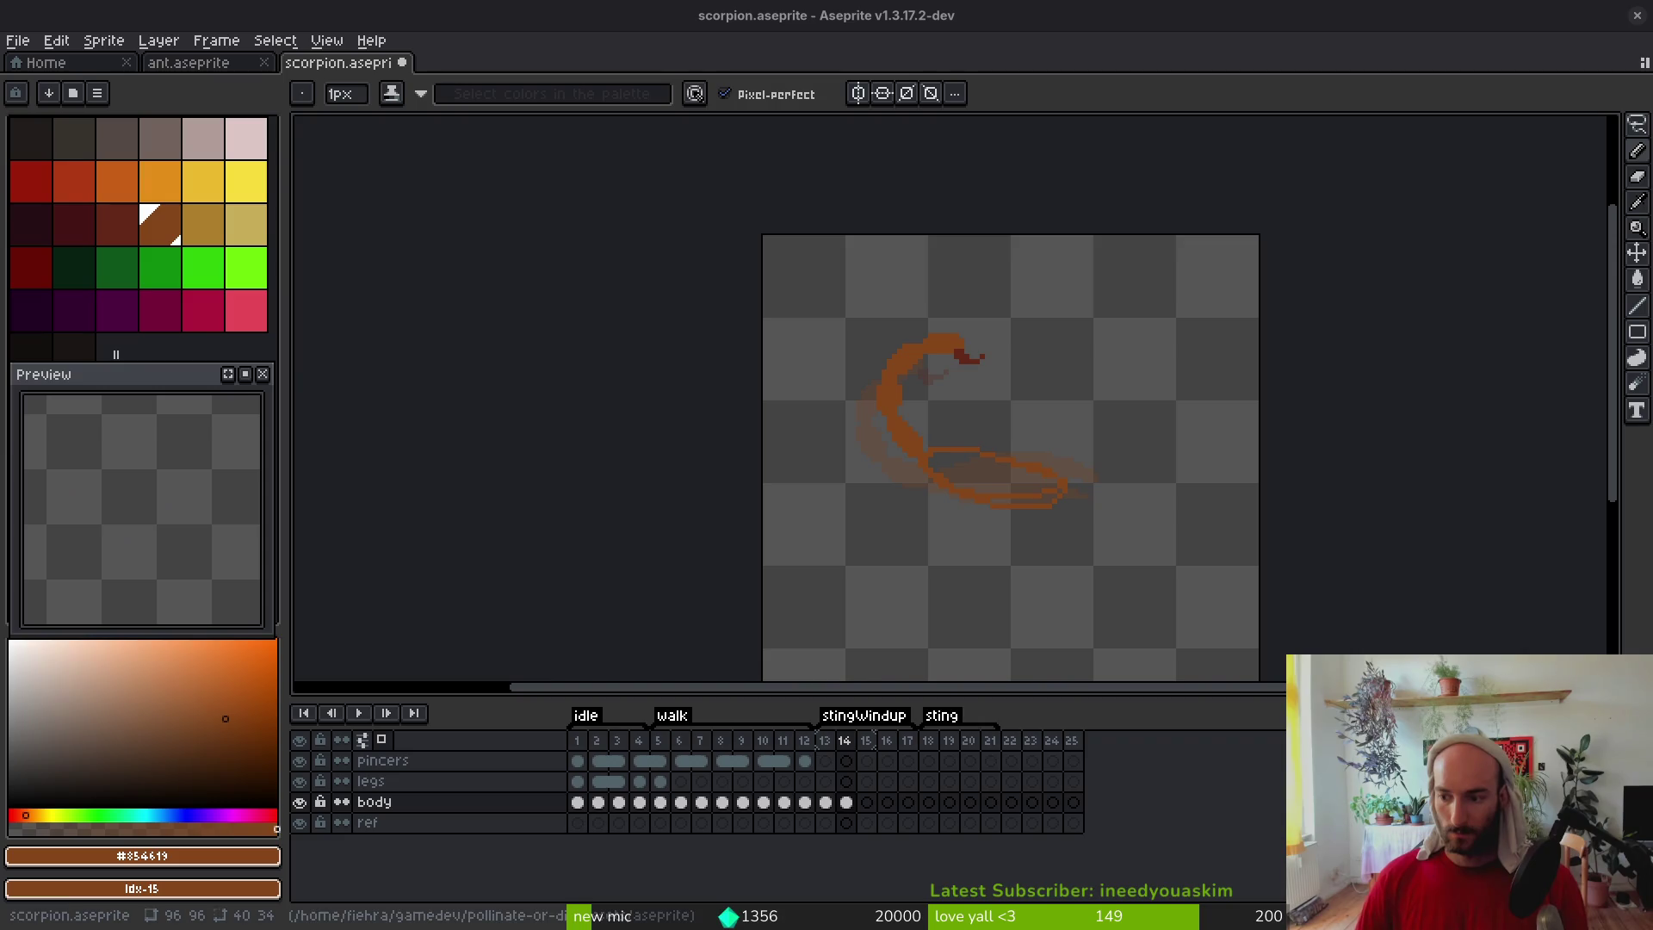
# Zoom in on the frame 14 scorpion and save the file
pyautogui.scroll(2, 974, 461)
pyautogui.press('g')
pyautogui.press('e')
pyautogui.scroll(3, 1145, 507)
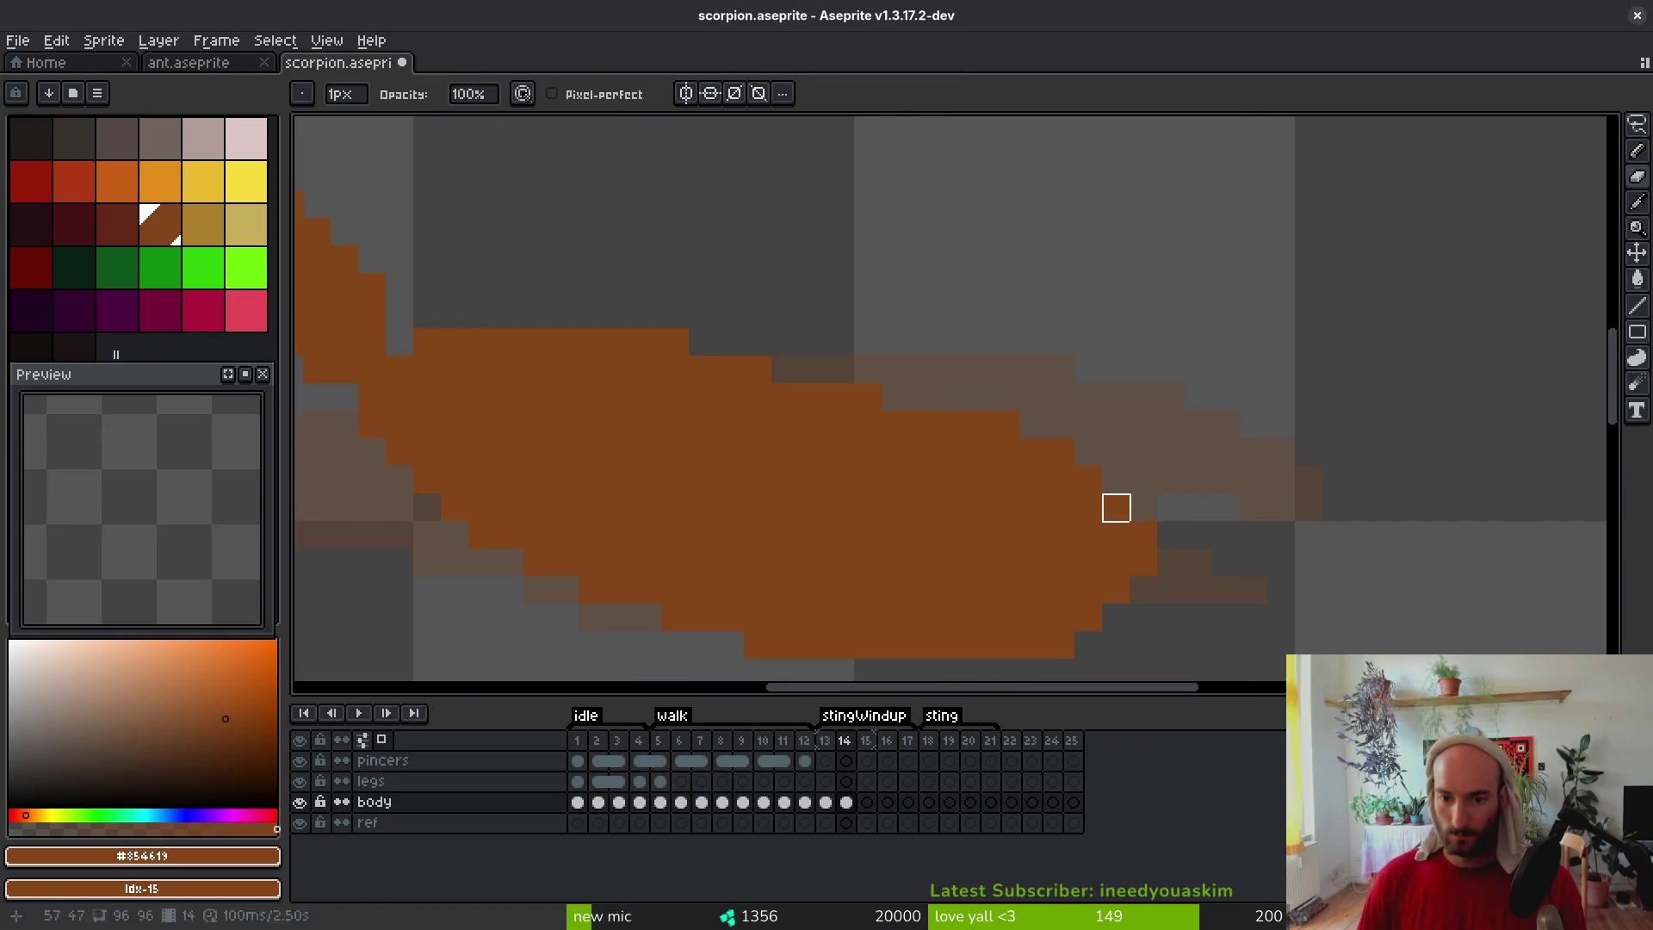
pyautogui.press('b')
pyautogui.hotkey('ctrl', 's')
pyautogui.scroll(-3, 1121, 517)
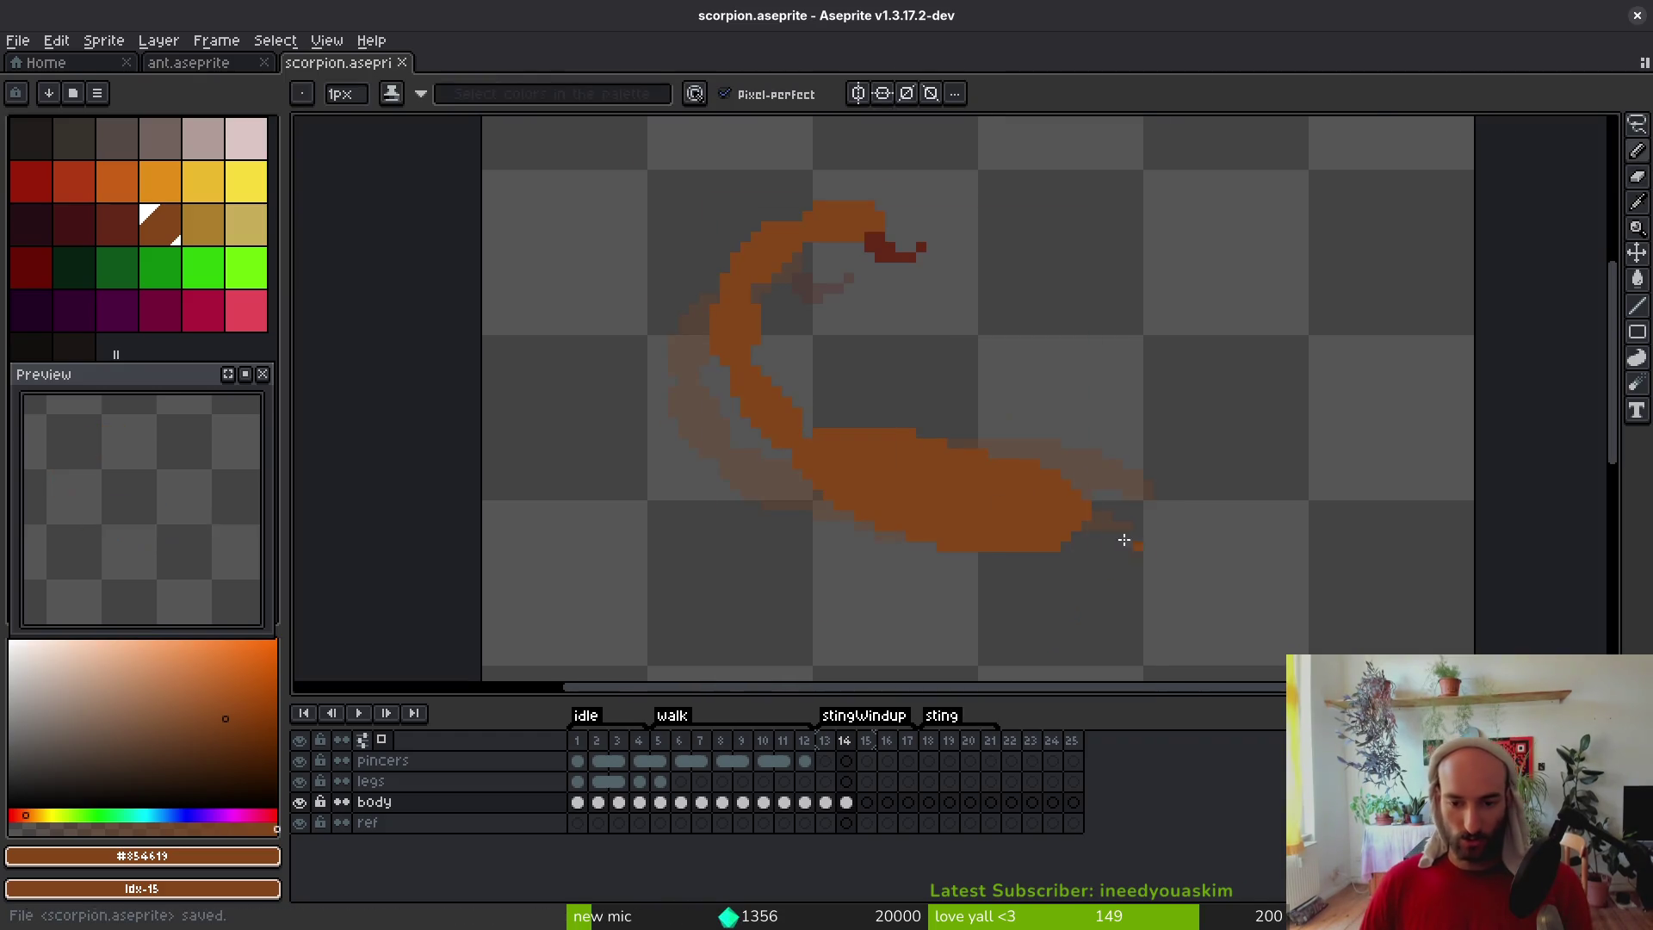
pyautogui.scroll(2, 853, 476)
# Erase the body's old top row and a stray edge pixel, then draw a new orange top row
pyautogui.press('e')
pyautogui.moveTo(949, 379); pyautogui.dragTo(1093, 384)
pyautogui.keyDown('shift'); pyautogui.click(804, 388); pyautogui.keyUp('shift')
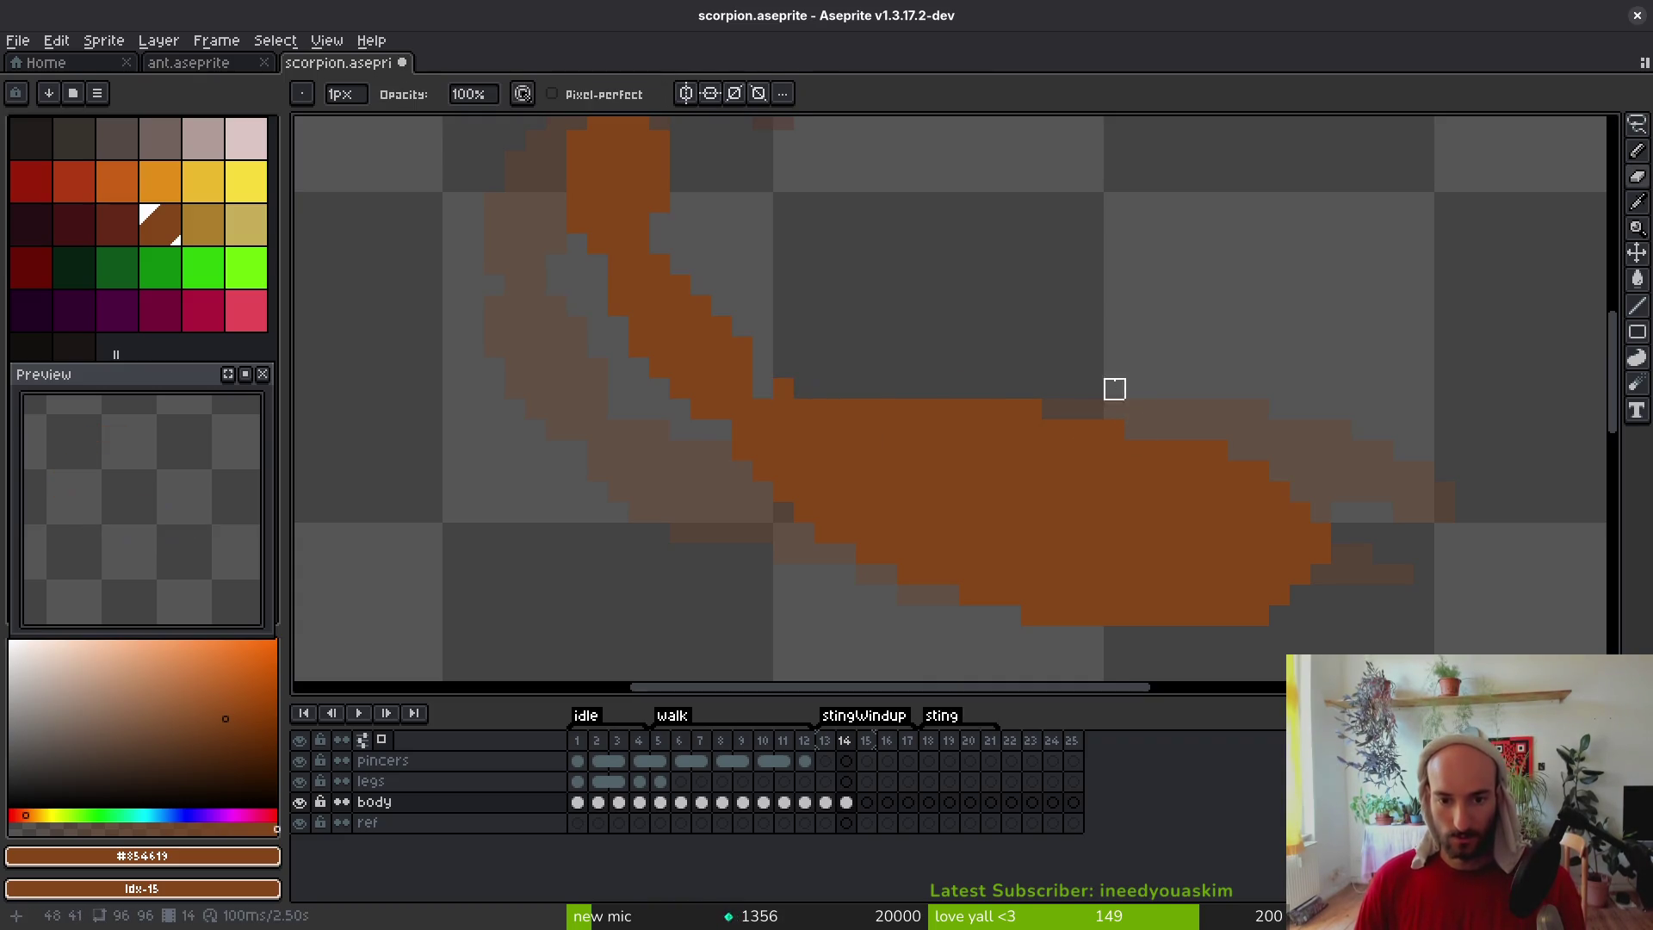
pyautogui.scroll(-2, 1114, 368)
pyautogui.scroll(2, 1041, 451)
pyautogui.press('b')
pyautogui.moveTo(874, 380); pyautogui.dragTo(967, 380)
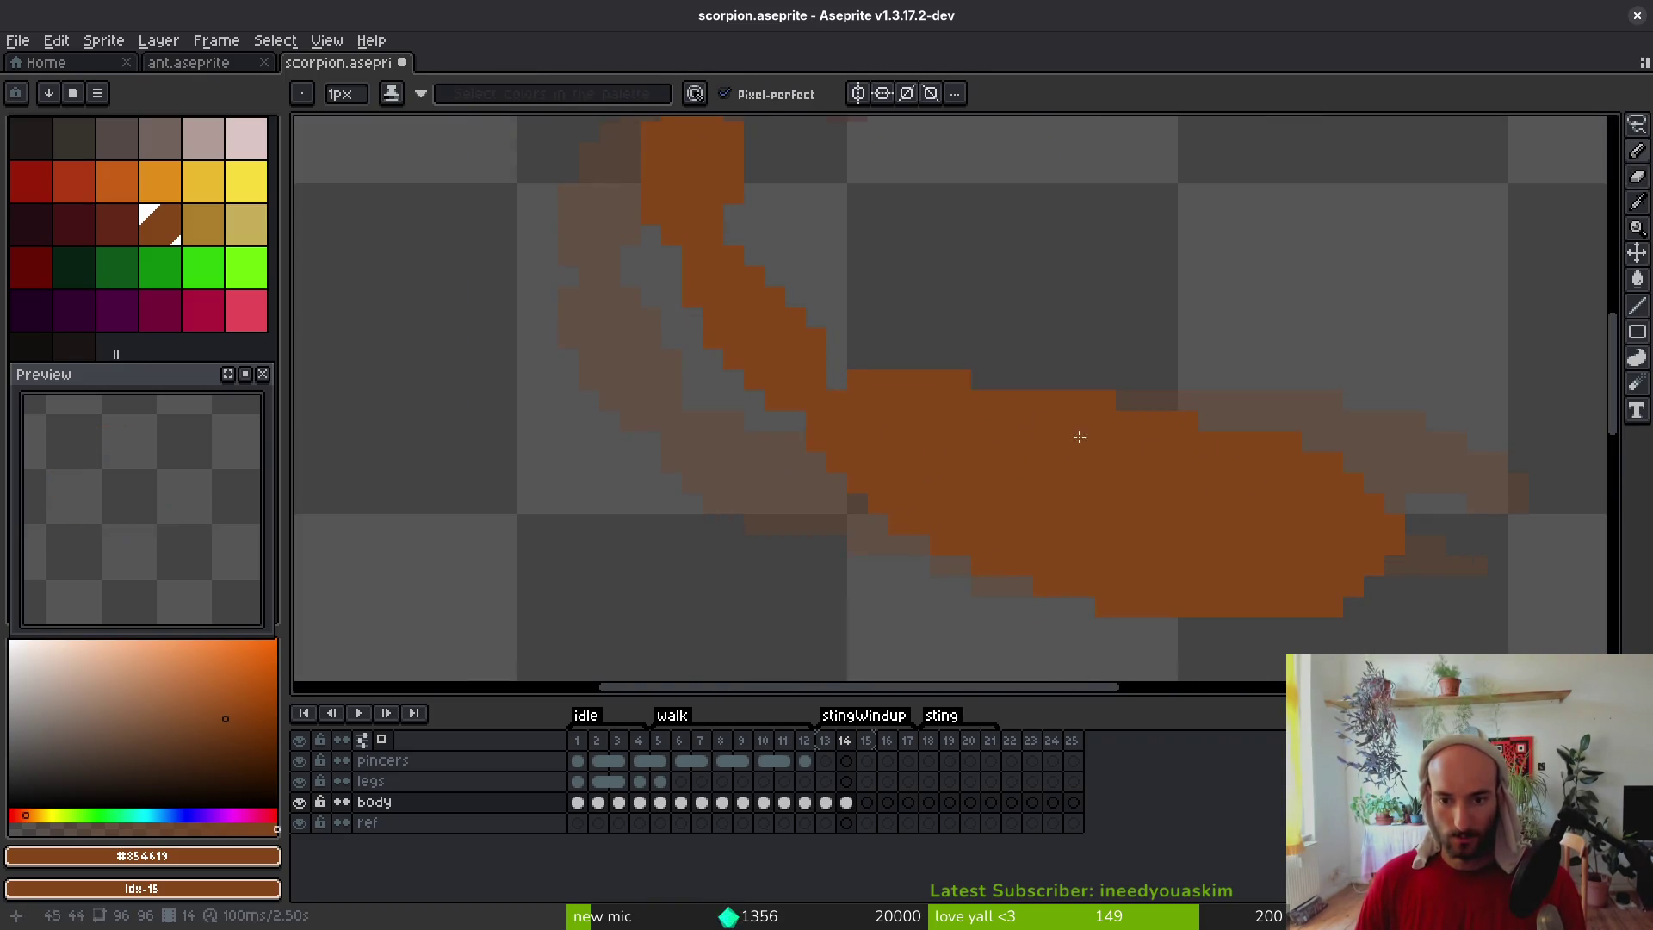
pyautogui.click(981, 379)
# Trim the top row's leftmost pixel, extend the upper edge rightward, and clean the bottom edge
pyautogui.press('e')
pyautogui.click(858, 379)
pyautogui.scroll(-2, 959, 439)
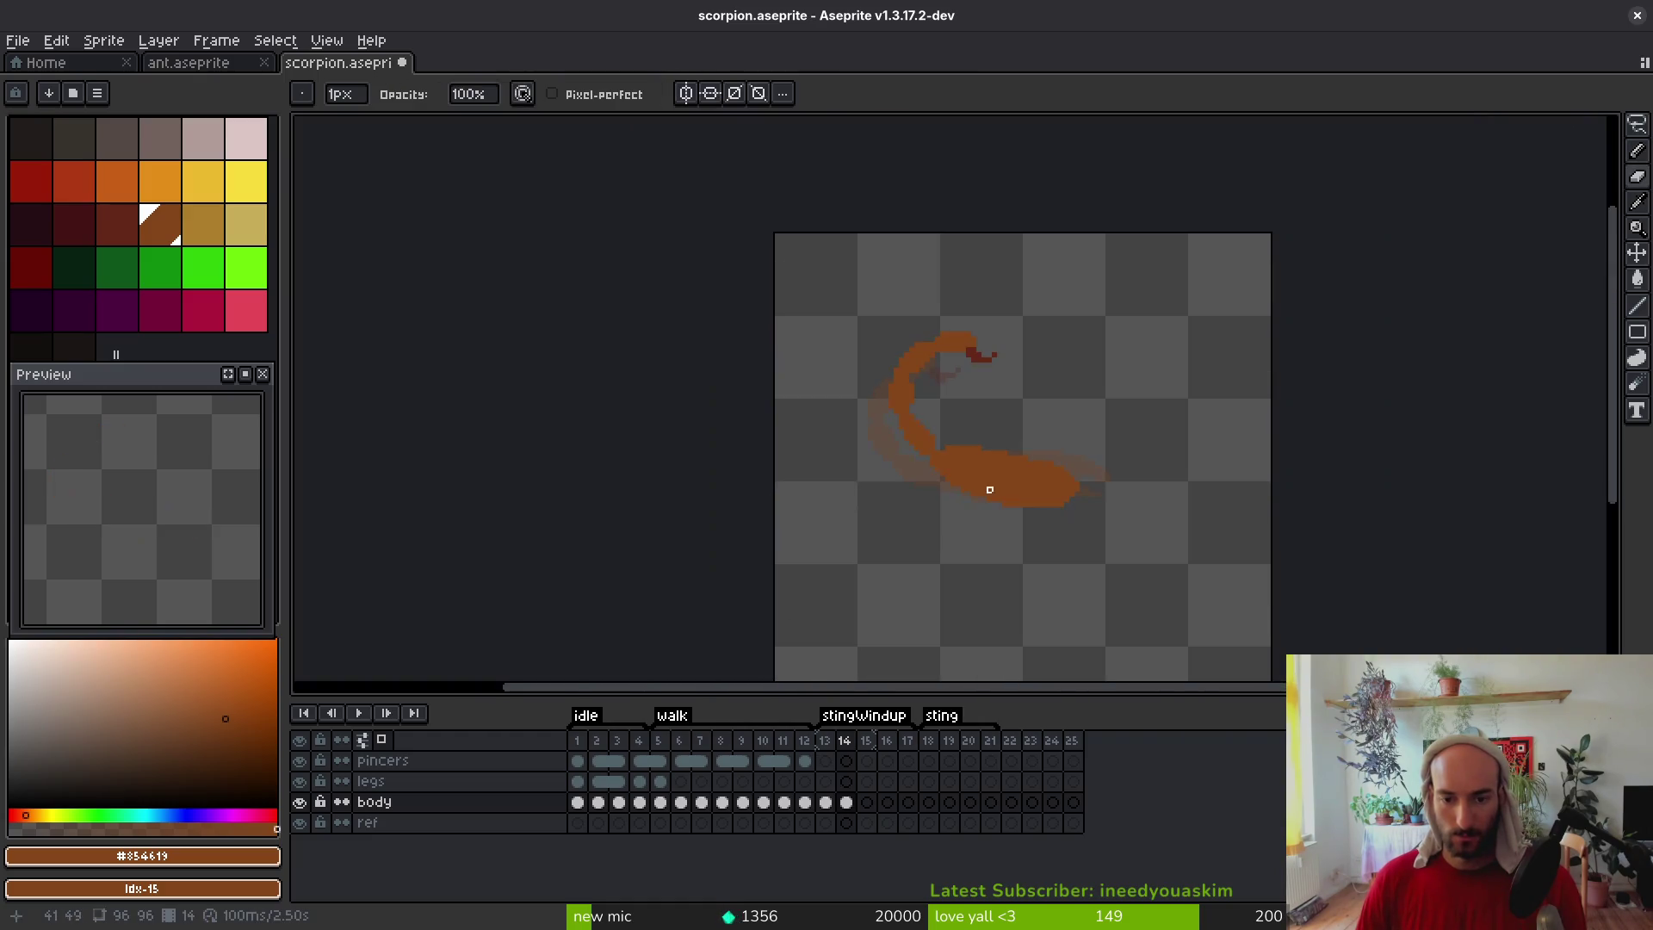
pyautogui.scroll(2, 989, 483)
pyautogui.press('b')
pyautogui.moveTo(944, 403); pyautogui.dragTo(1022, 415)
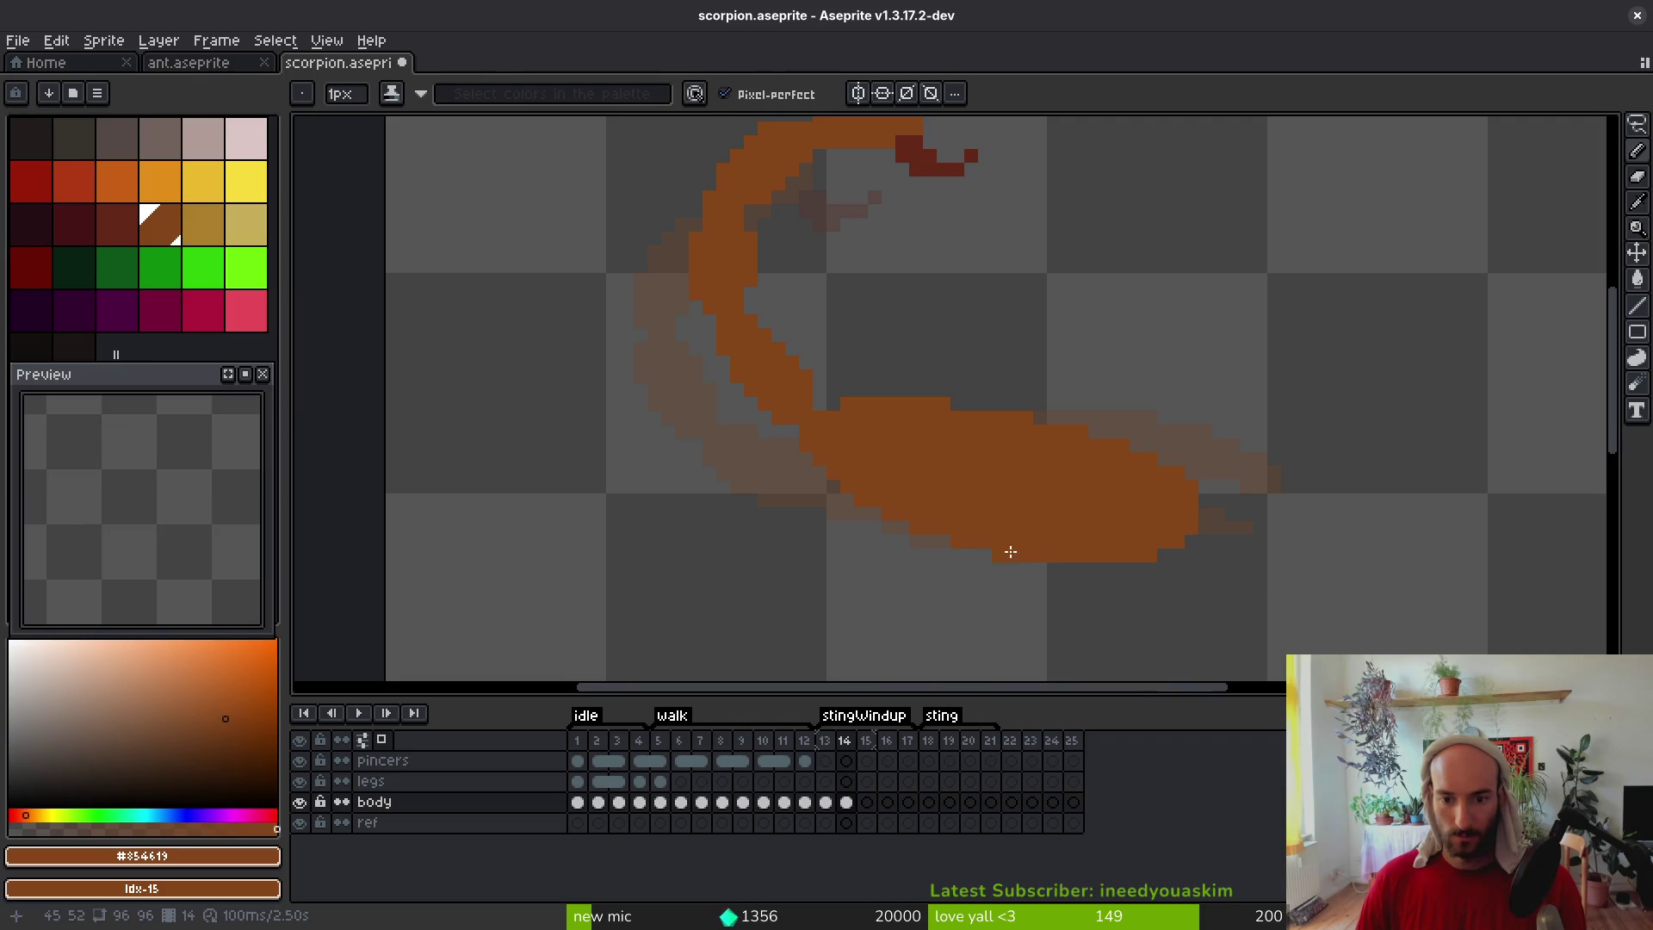
pyautogui.press('e')
pyautogui.click(998, 554)
# Erase a column of orange pixels along the tail curve
pyautogui.scroll(3, 862, 541)
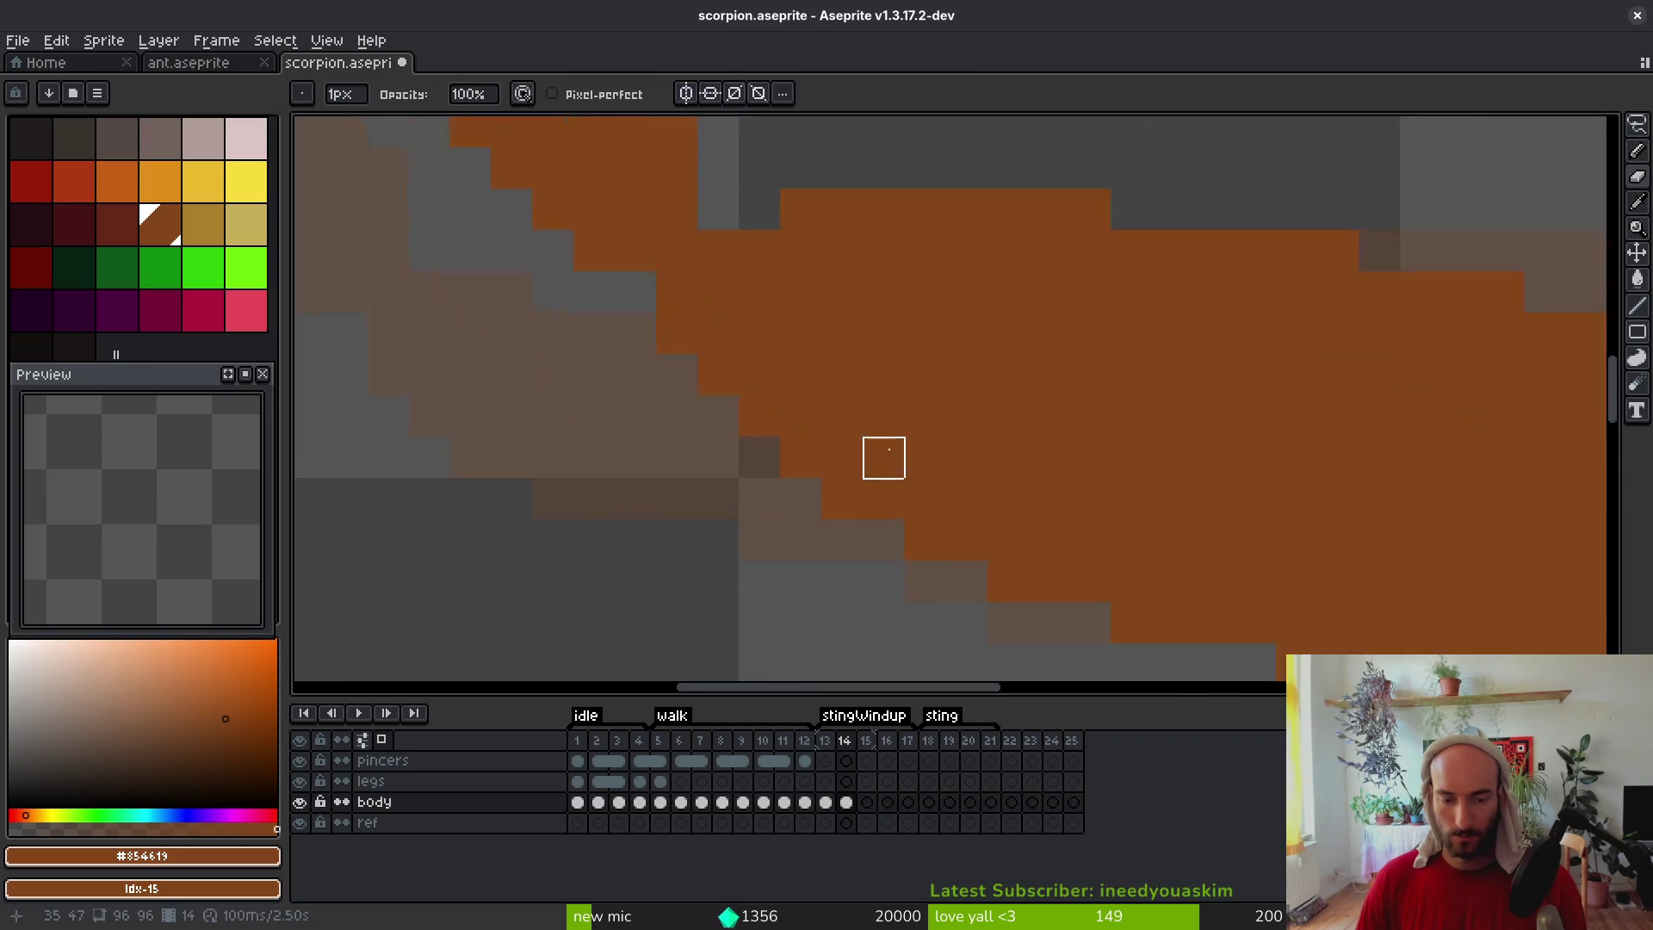
pyautogui.scroll(-4, 882, 454)
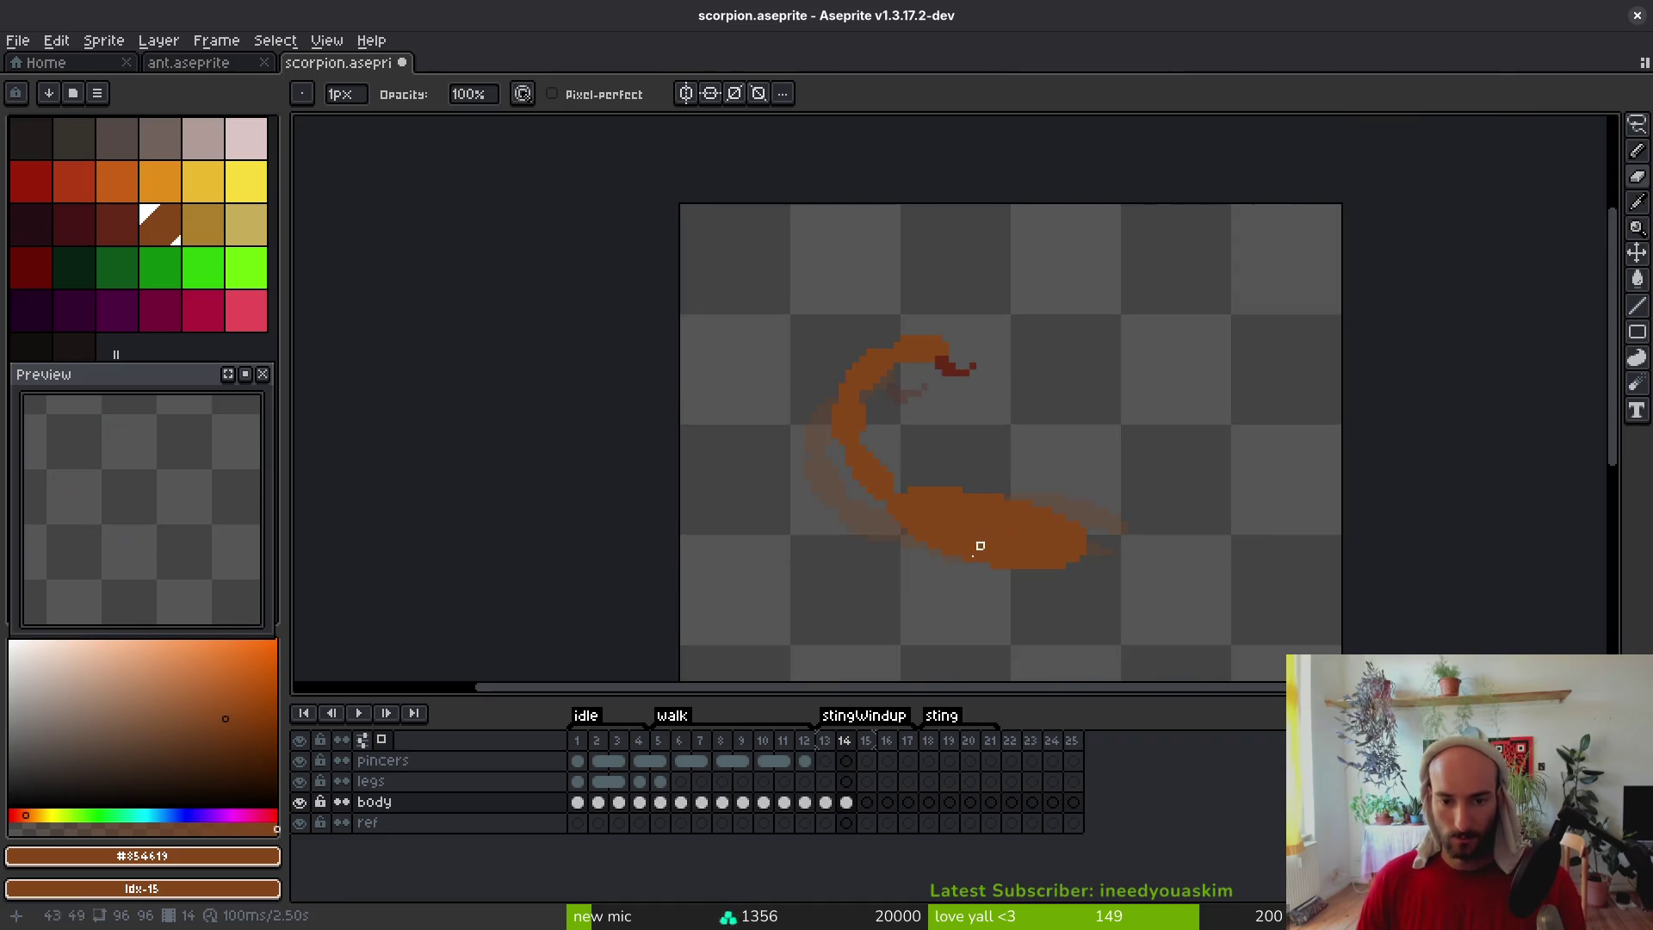
pyautogui.scroll(1, 875, 366)
pyautogui.scroll(1, 875, 366)
pyautogui.press('b')
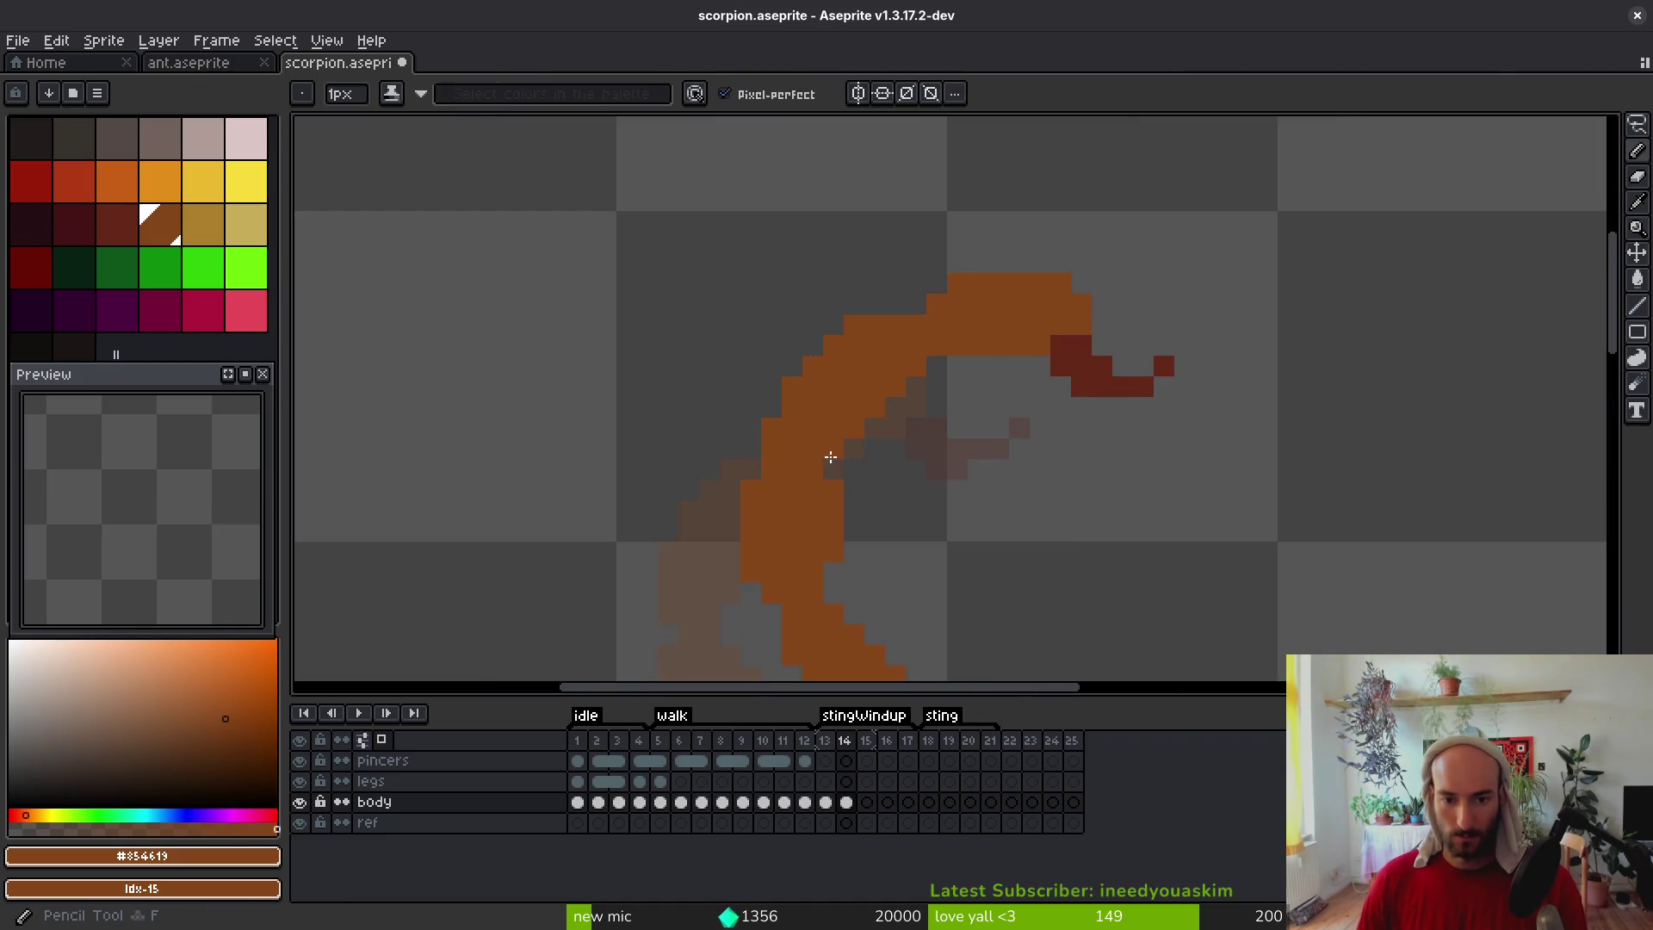
pyautogui.press('e')
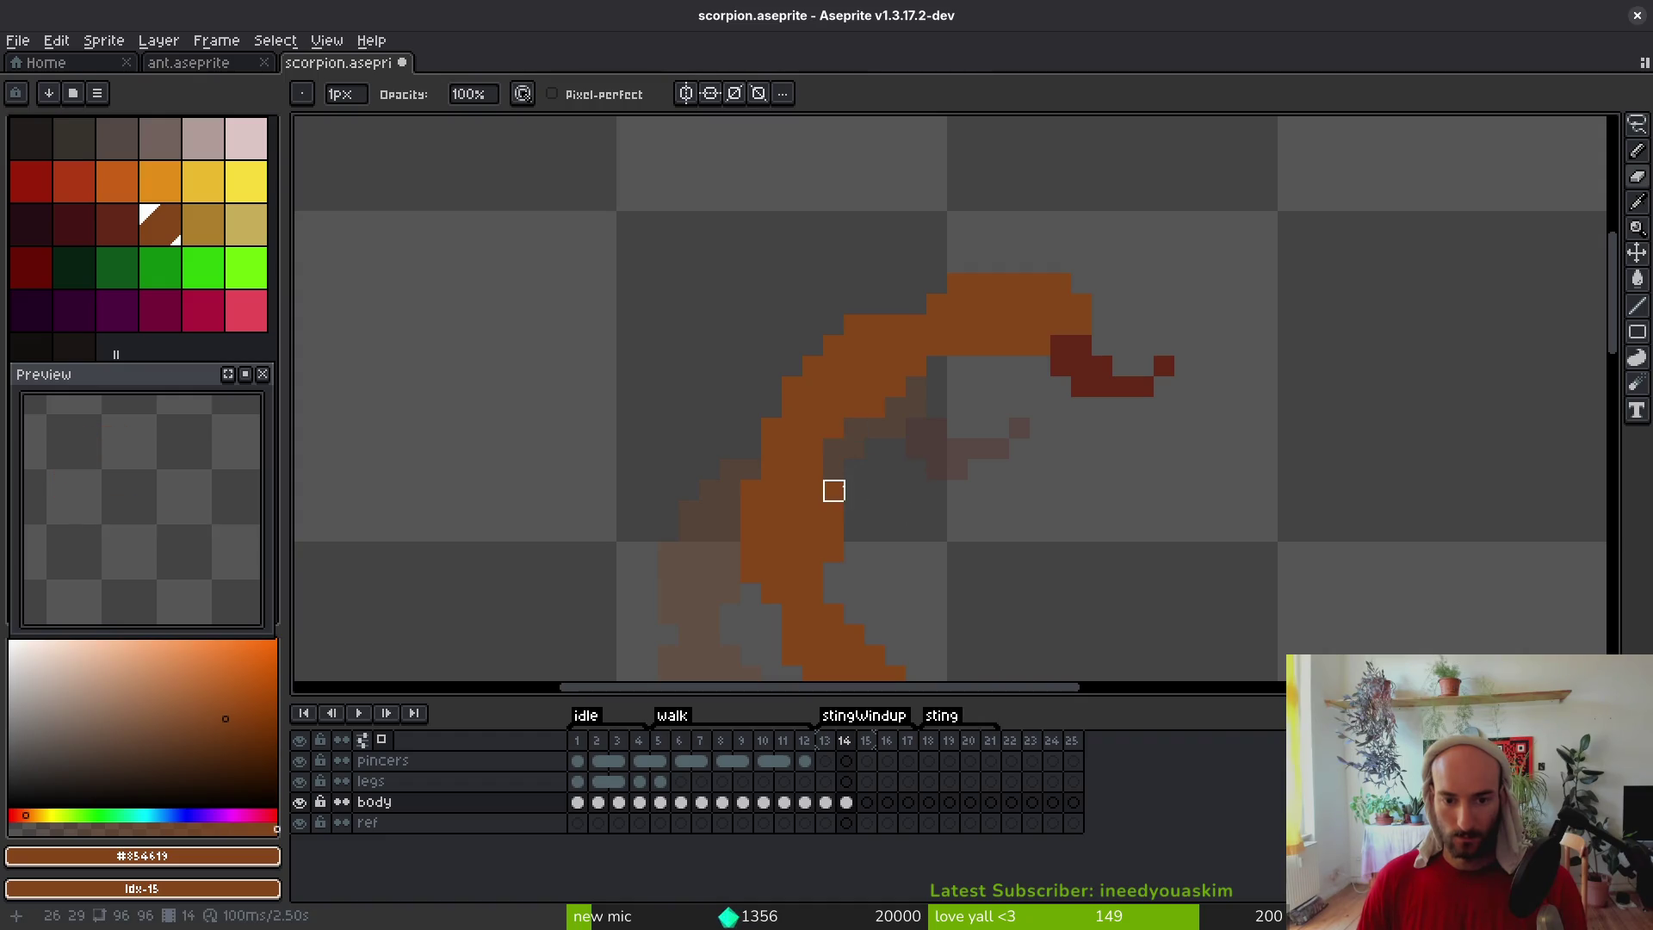
pyautogui.moveTo(833, 490); pyautogui.dragTo(833, 591)
pyautogui.press('b')
pyautogui.scroll(-5, 833, 590)
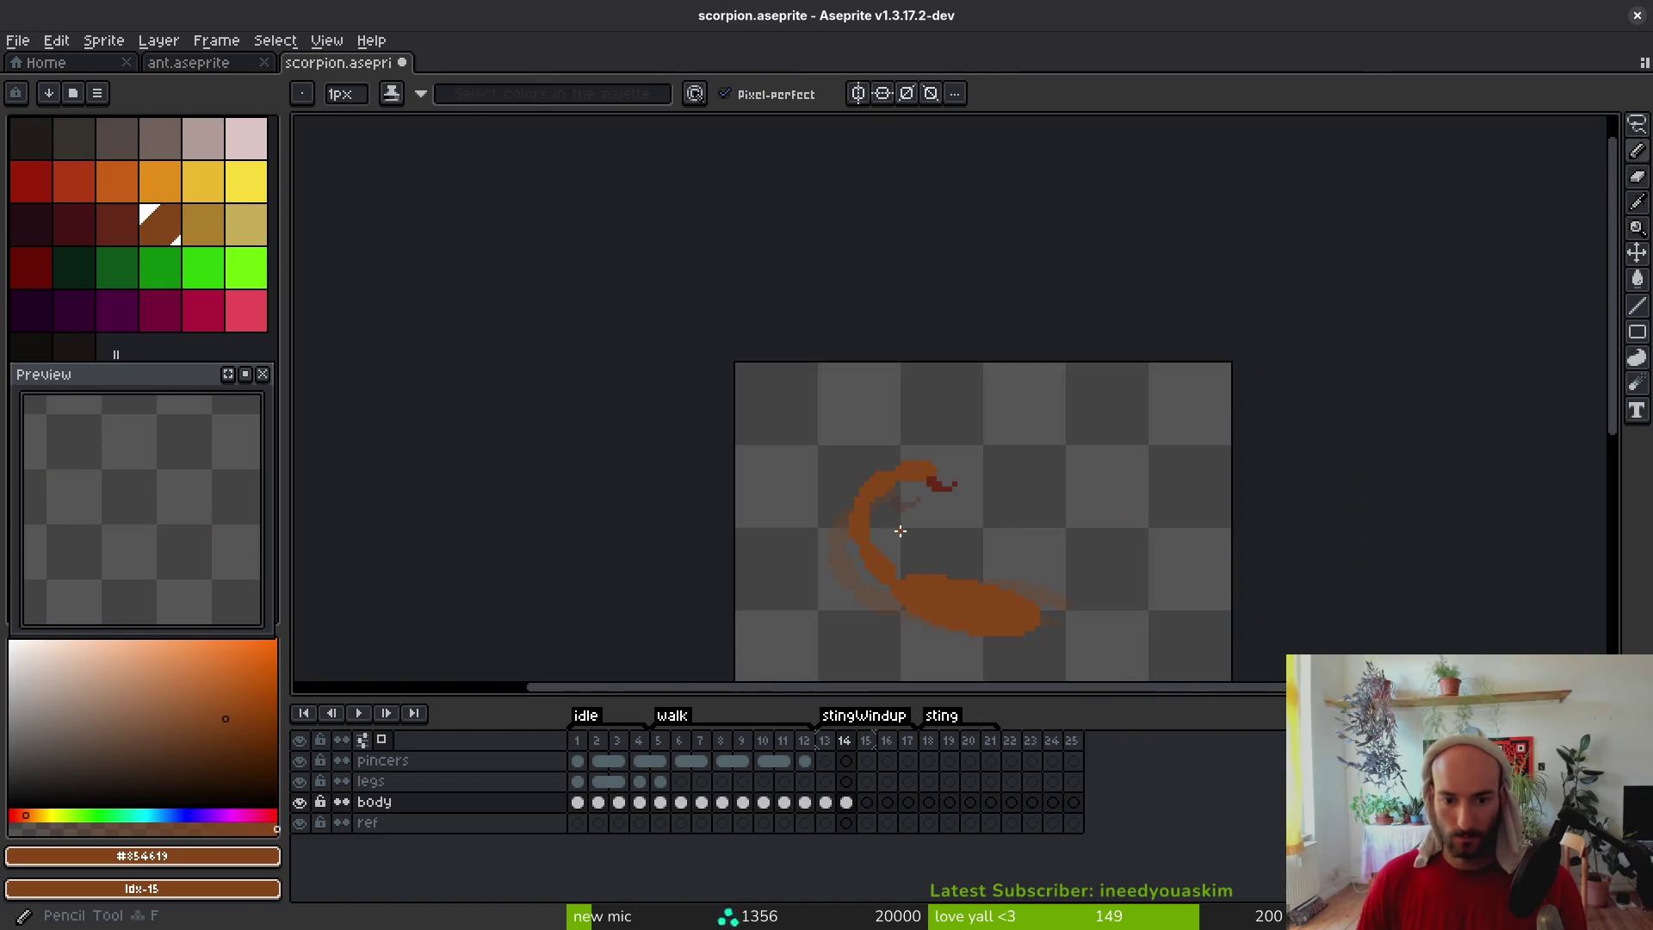
pyautogui.scroll(5, 853, 463)
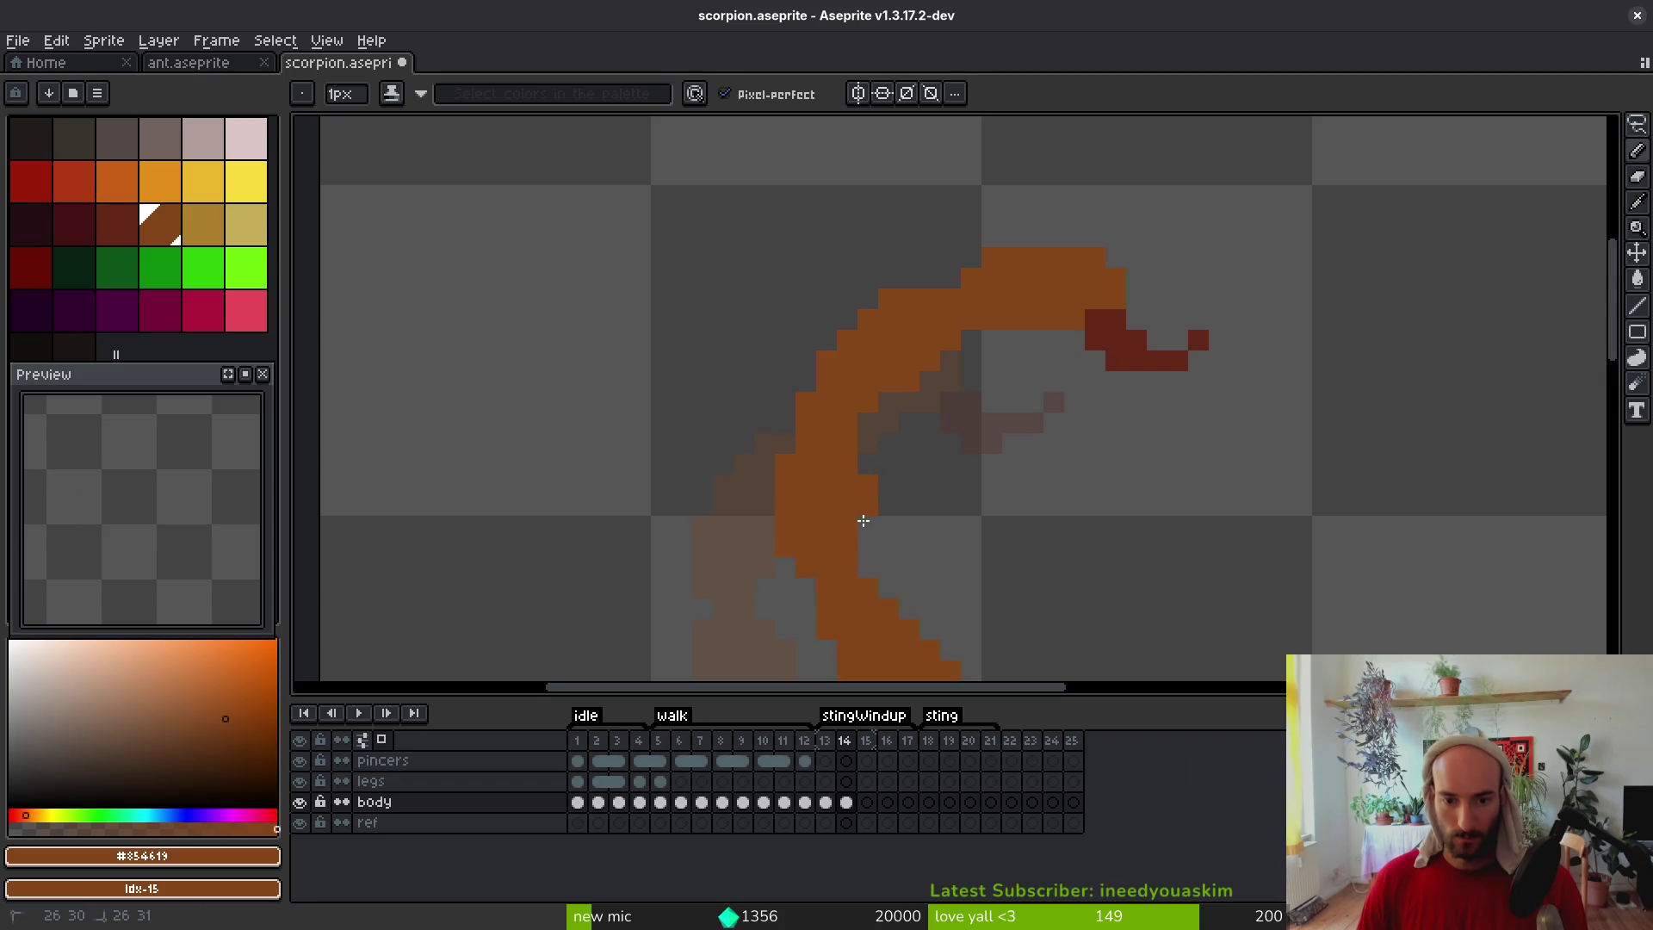
pyautogui.scroll(-6, 938, 536)
pyautogui.scroll(6, 969, 538)
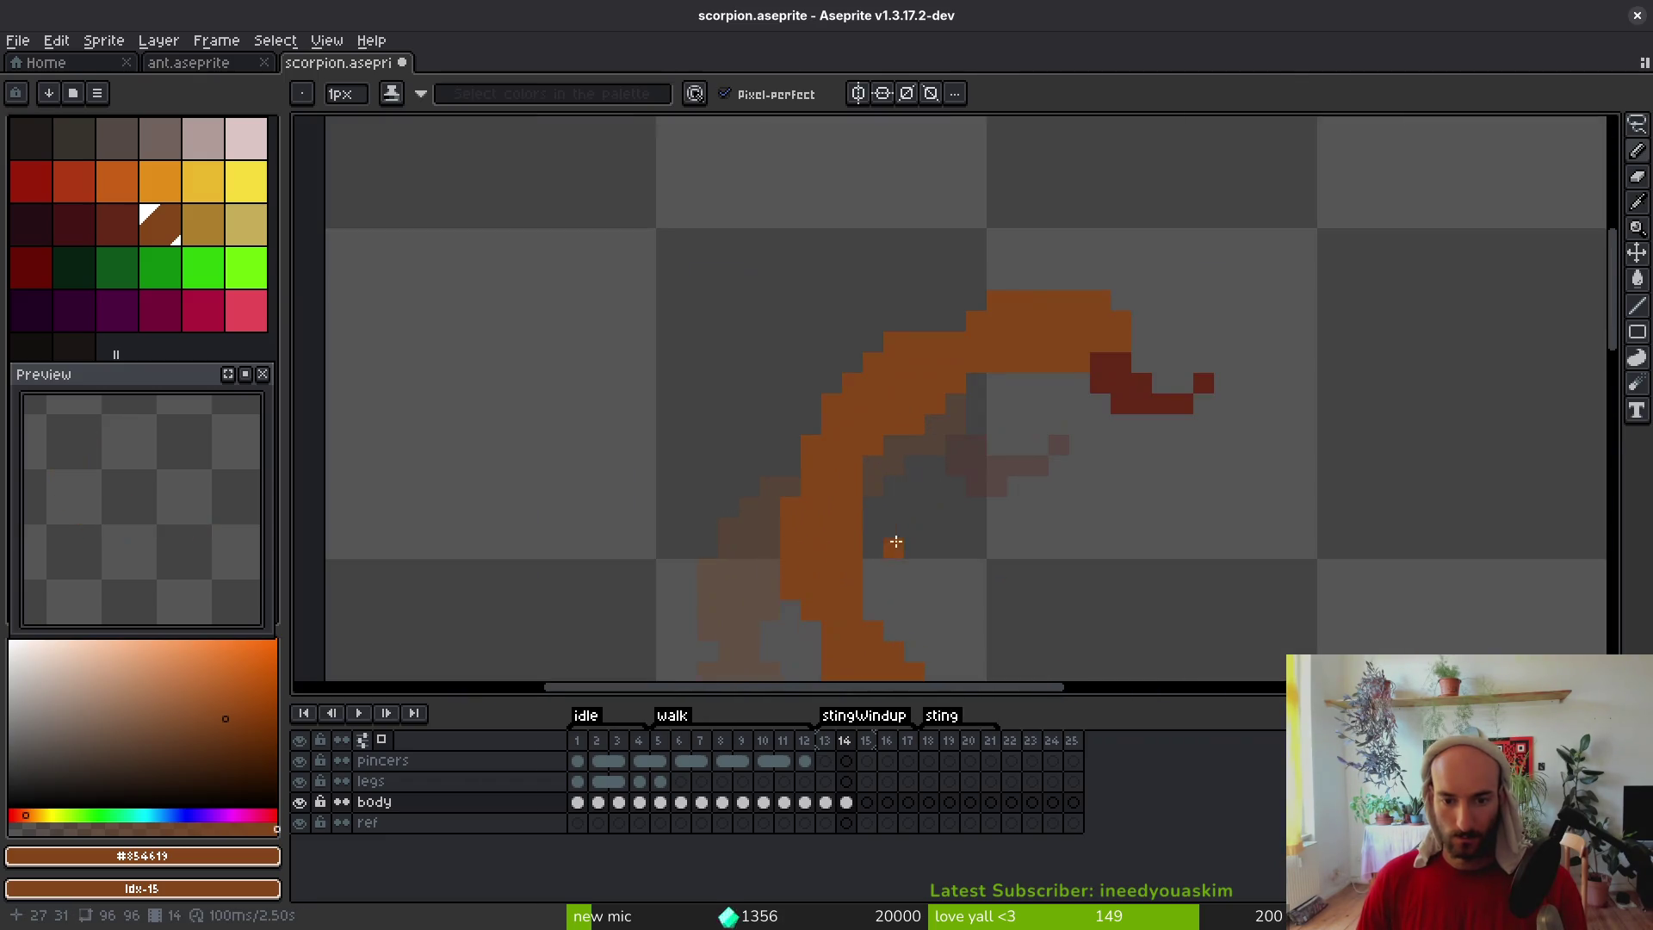
# Remove a stray orange pixel inside the tail curve and bring the tail into view
pyautogui.press('e')
pyautogui.click(849, 408)
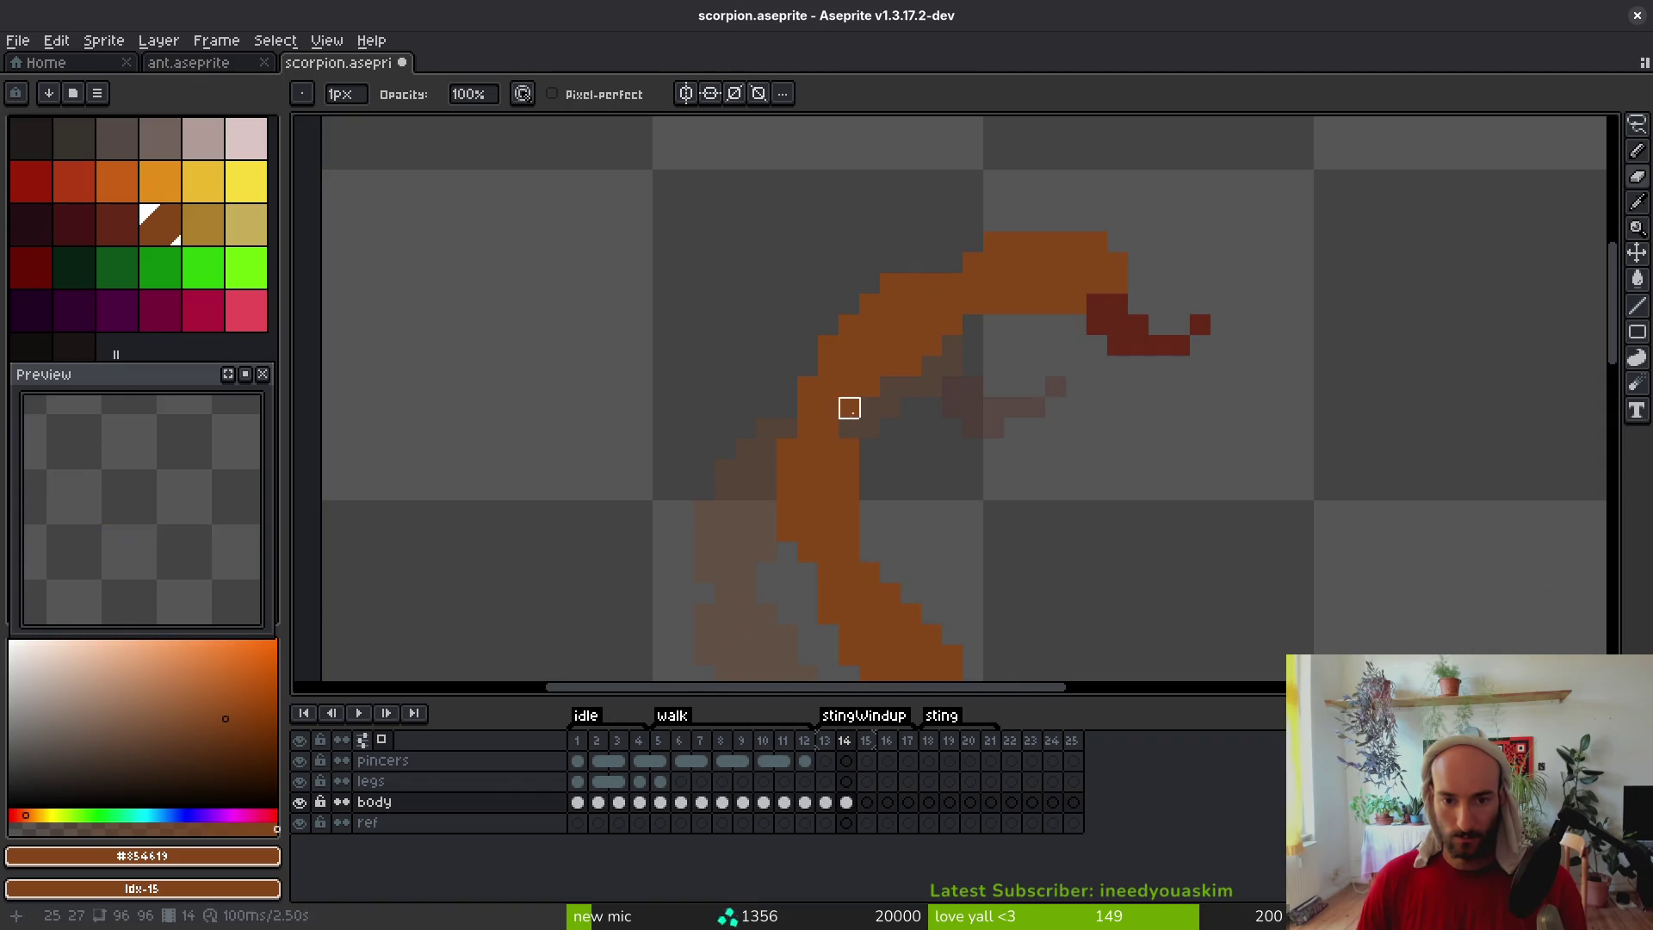
pyautogui.press('b')
pyautogui.scroll(-5, 934, 461)
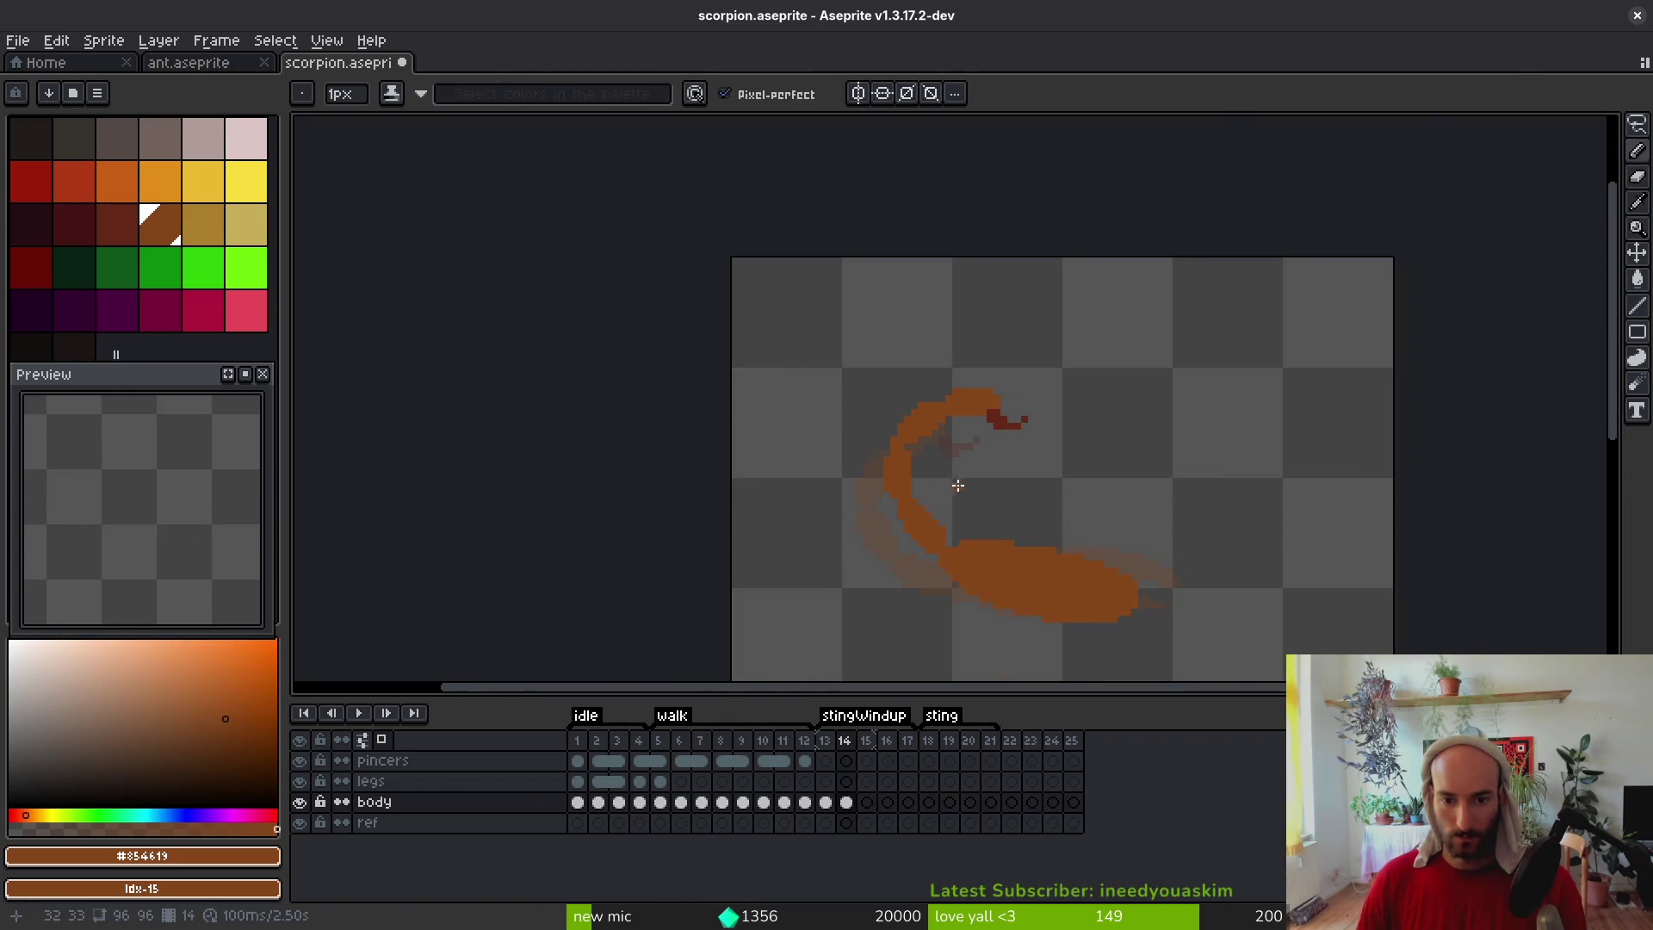
pyautogui.scroll(5, 947, 473)
pyautogui.press('e')
pyautogui.scroll(-3, 951, 416)
pyautogui.press('b')
pyautogui.scroll(3, 918, 417)
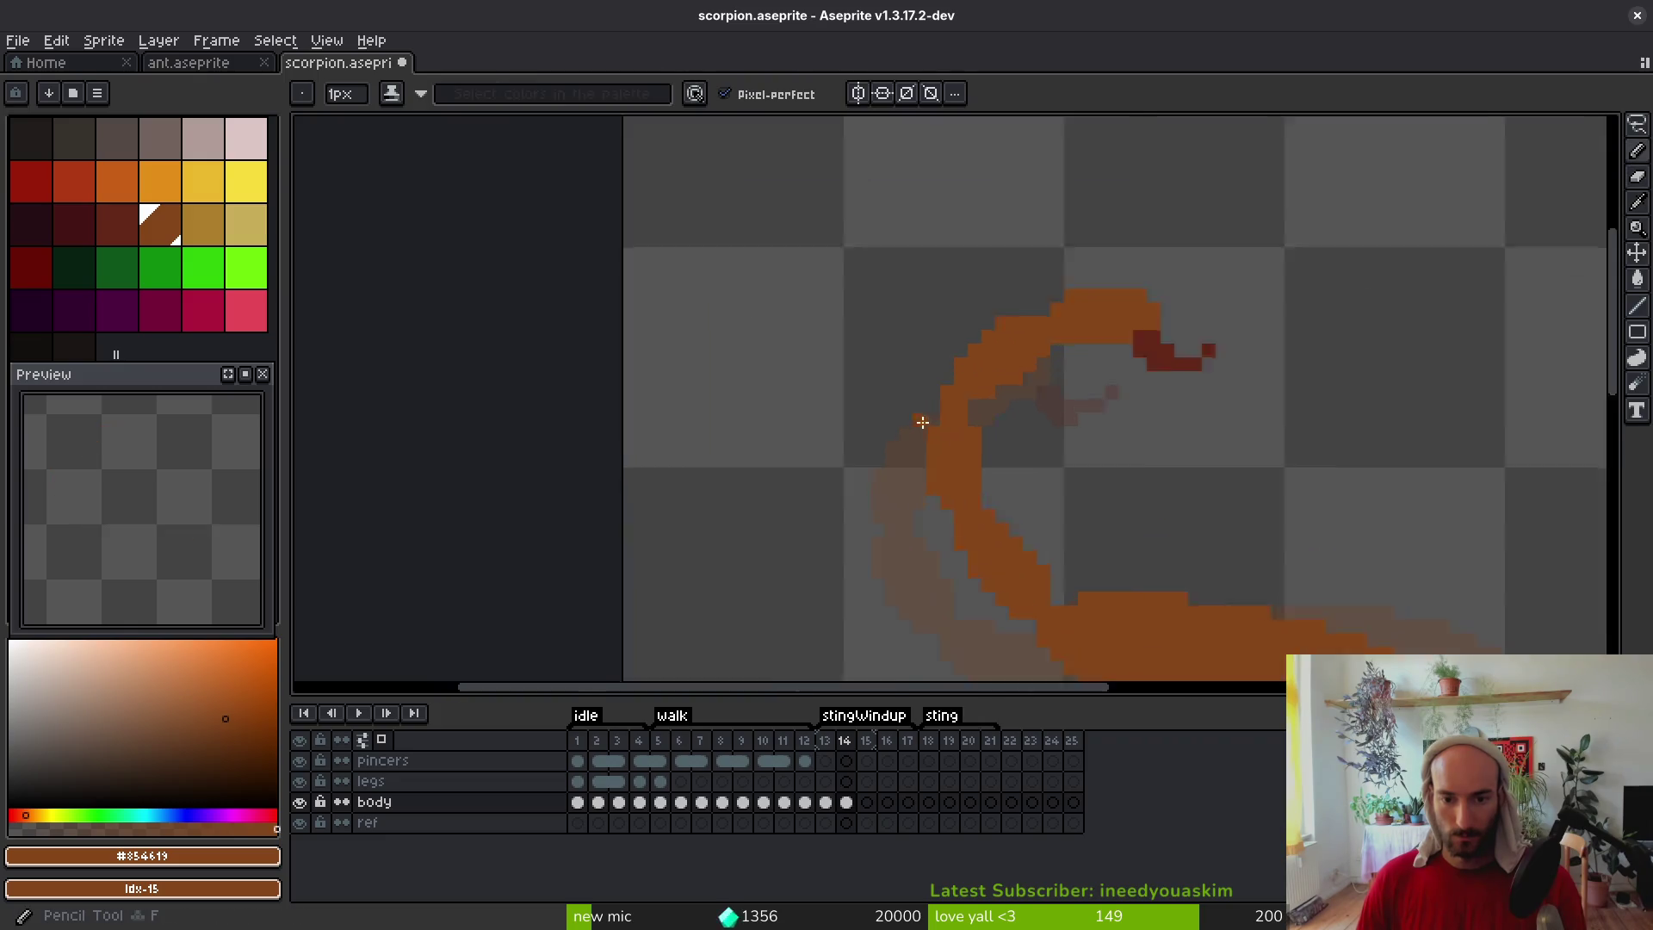
pyautogui.moveTo(946, 428)
pyautogui.mouseDown()
pyautogui.moveTo(958, 458)
pyautogui.moveTo(891, 412)
pyautogui.mouseUp()
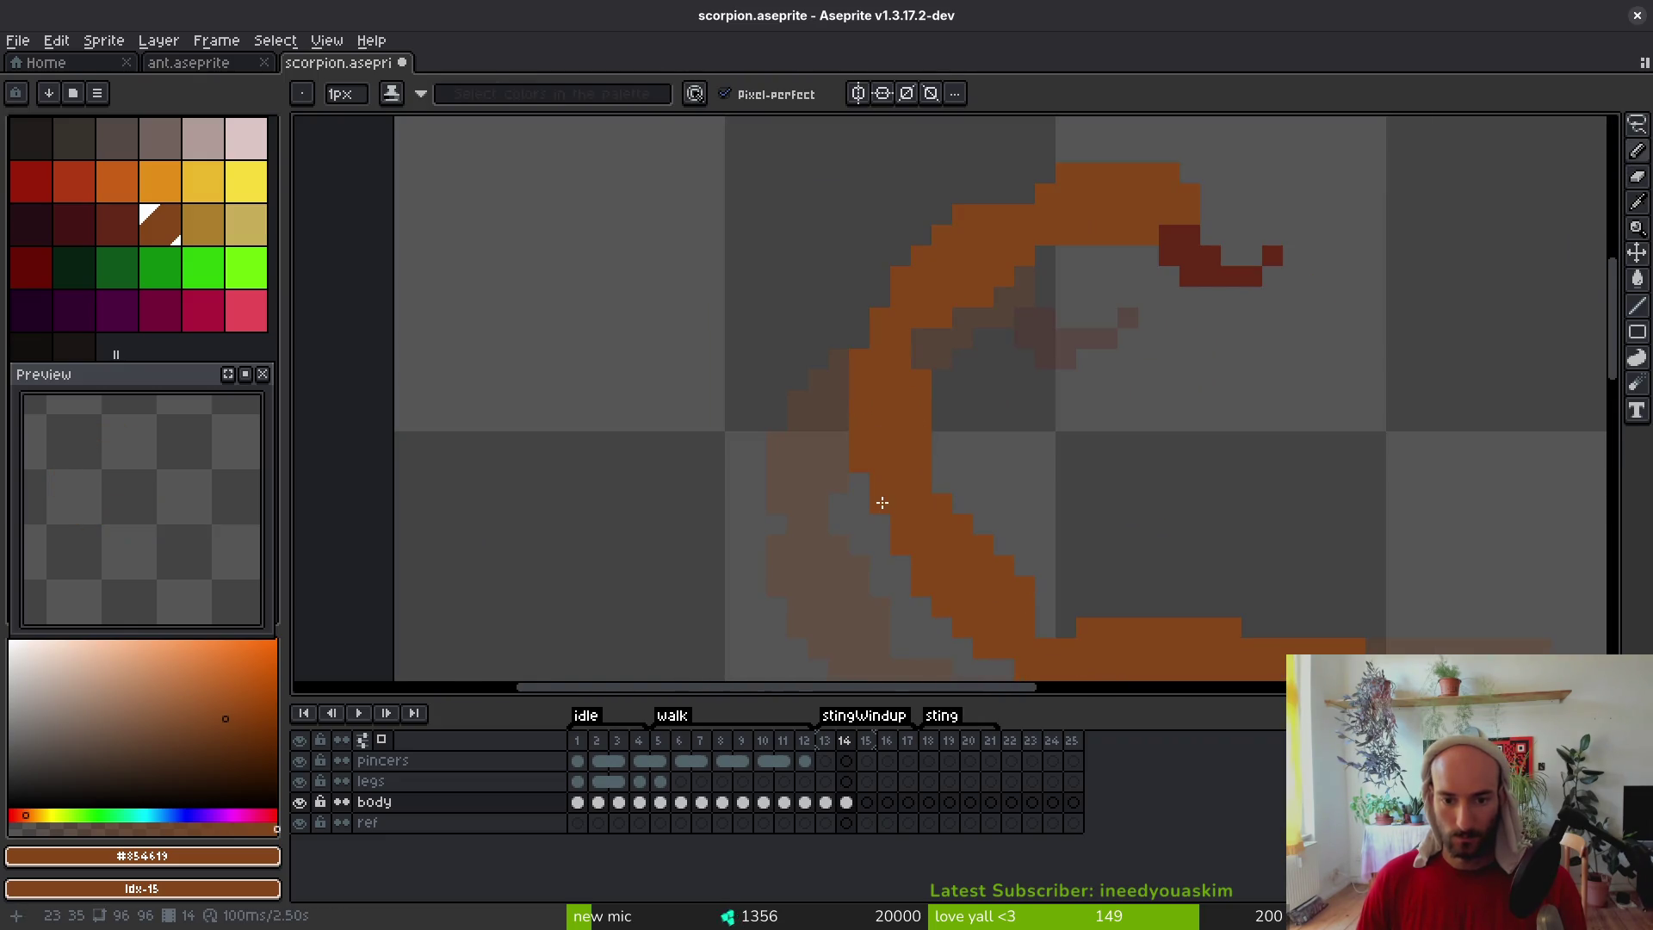
# Save scorpion.aseprite with the tidied body and tail
pyautogui.hotkey('ctrl', 's')
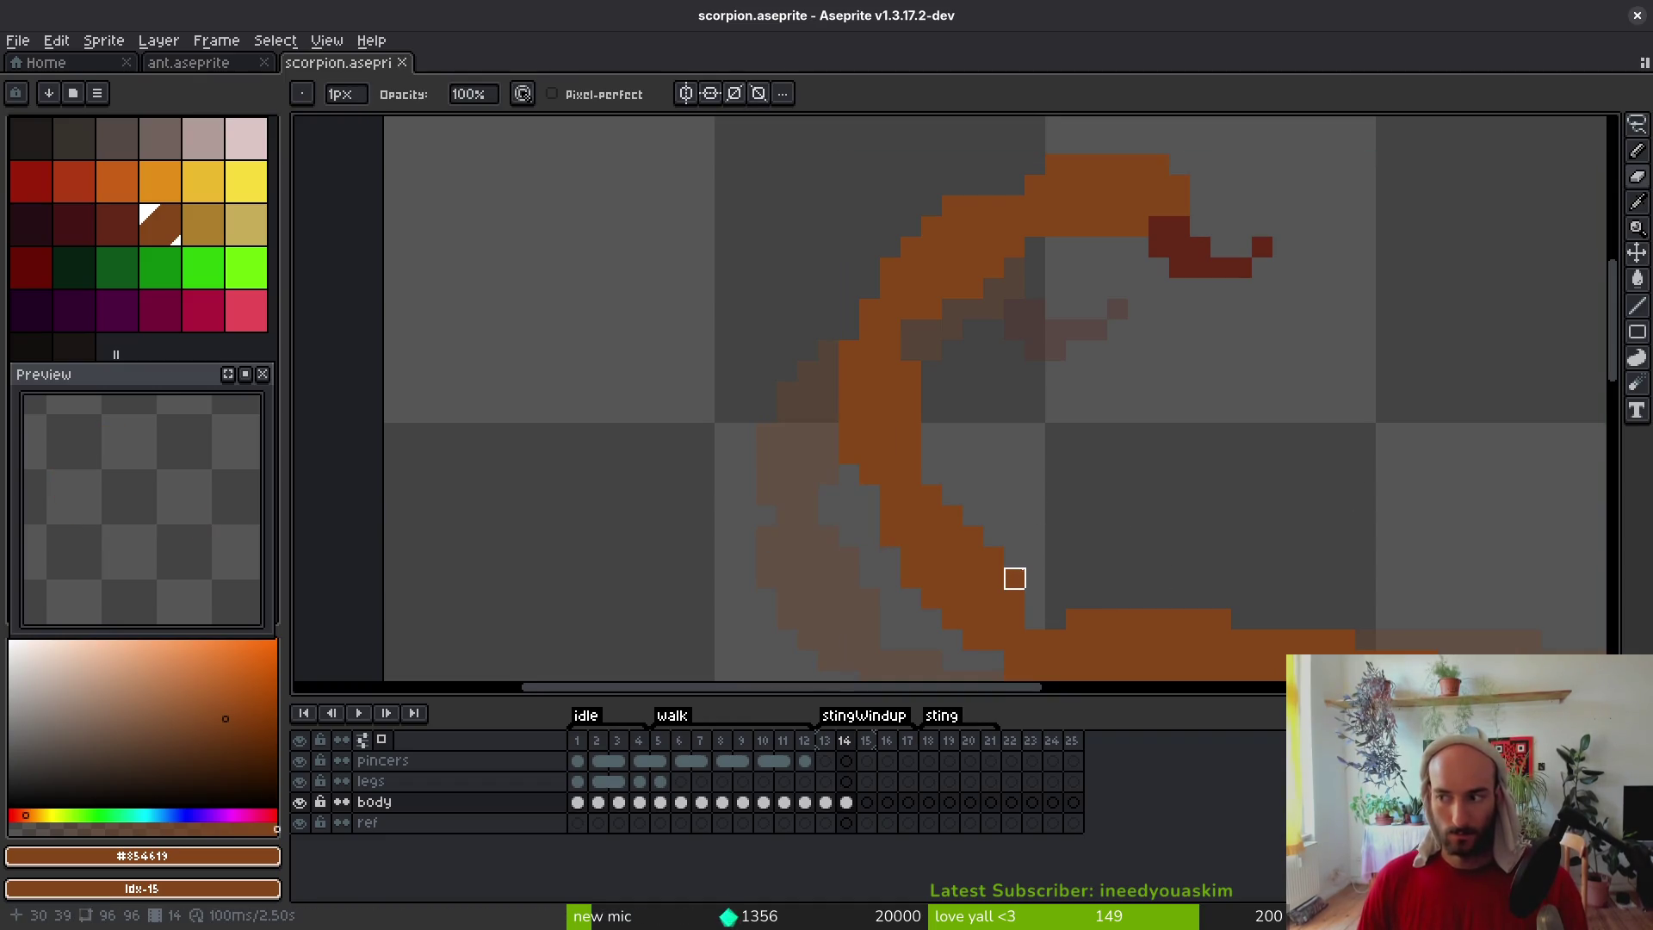
pyautogui.scroll(-5, 1159, 557)
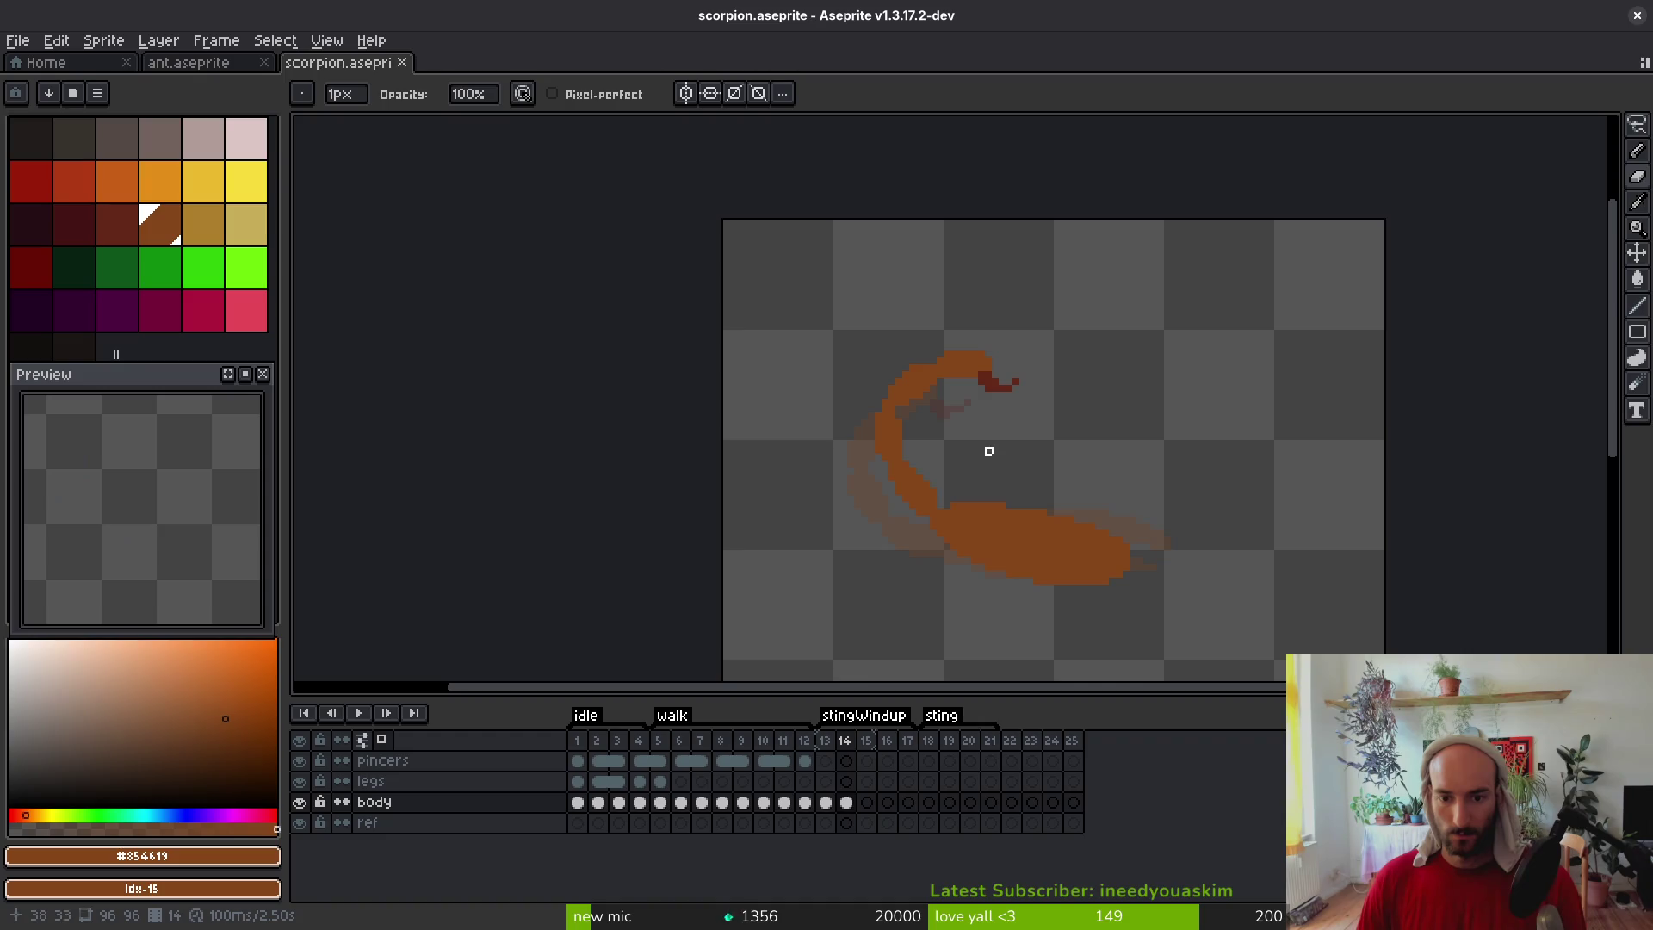
pyautogui.scroll(-2, 990, 465)
pyautogui.press('i')
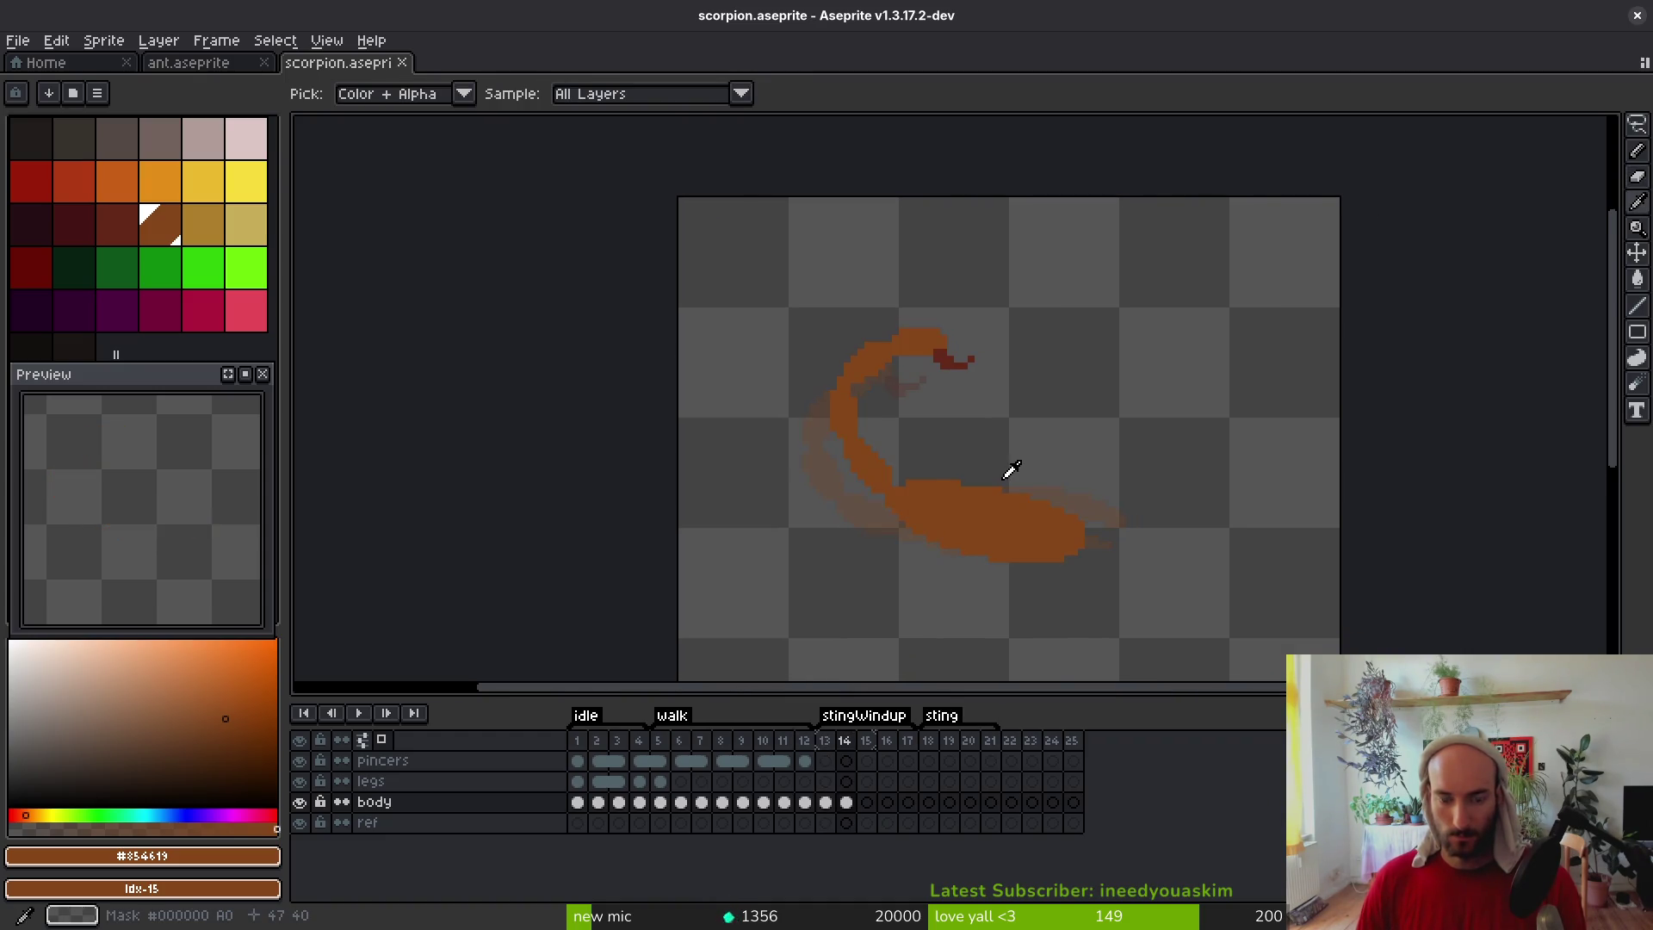
# Flip between frames 13 and 14 to compare the scorpion poses
pyautogui.press('Left')
pyautogui.press('Right')
pyautogui.press('Left')
pyautogui.press('Right')
pyautogui.scroll(1, 977, 509)
# Lasso the scorpion body and shift it 3 pixels right
pyautogui.press('q')
pyautogui.moveTo(1004, 246)
pyautogui.mouseDown()
pyautogui.moveTo(841, 619)
pyautogui.moveTo(1037, 302)
pyautogui.mouseUp()
pyautogui.press('Left')
pyautogui.press('Left')
pyautogui.press('Left')
pyautogui.moveTo(1039, 545); pyautogui.dragTo(1060, 545)
pyautogui.press('Return')
# Compare the adjusted frame 14 against frame 13 again
pyautogui.press('i')
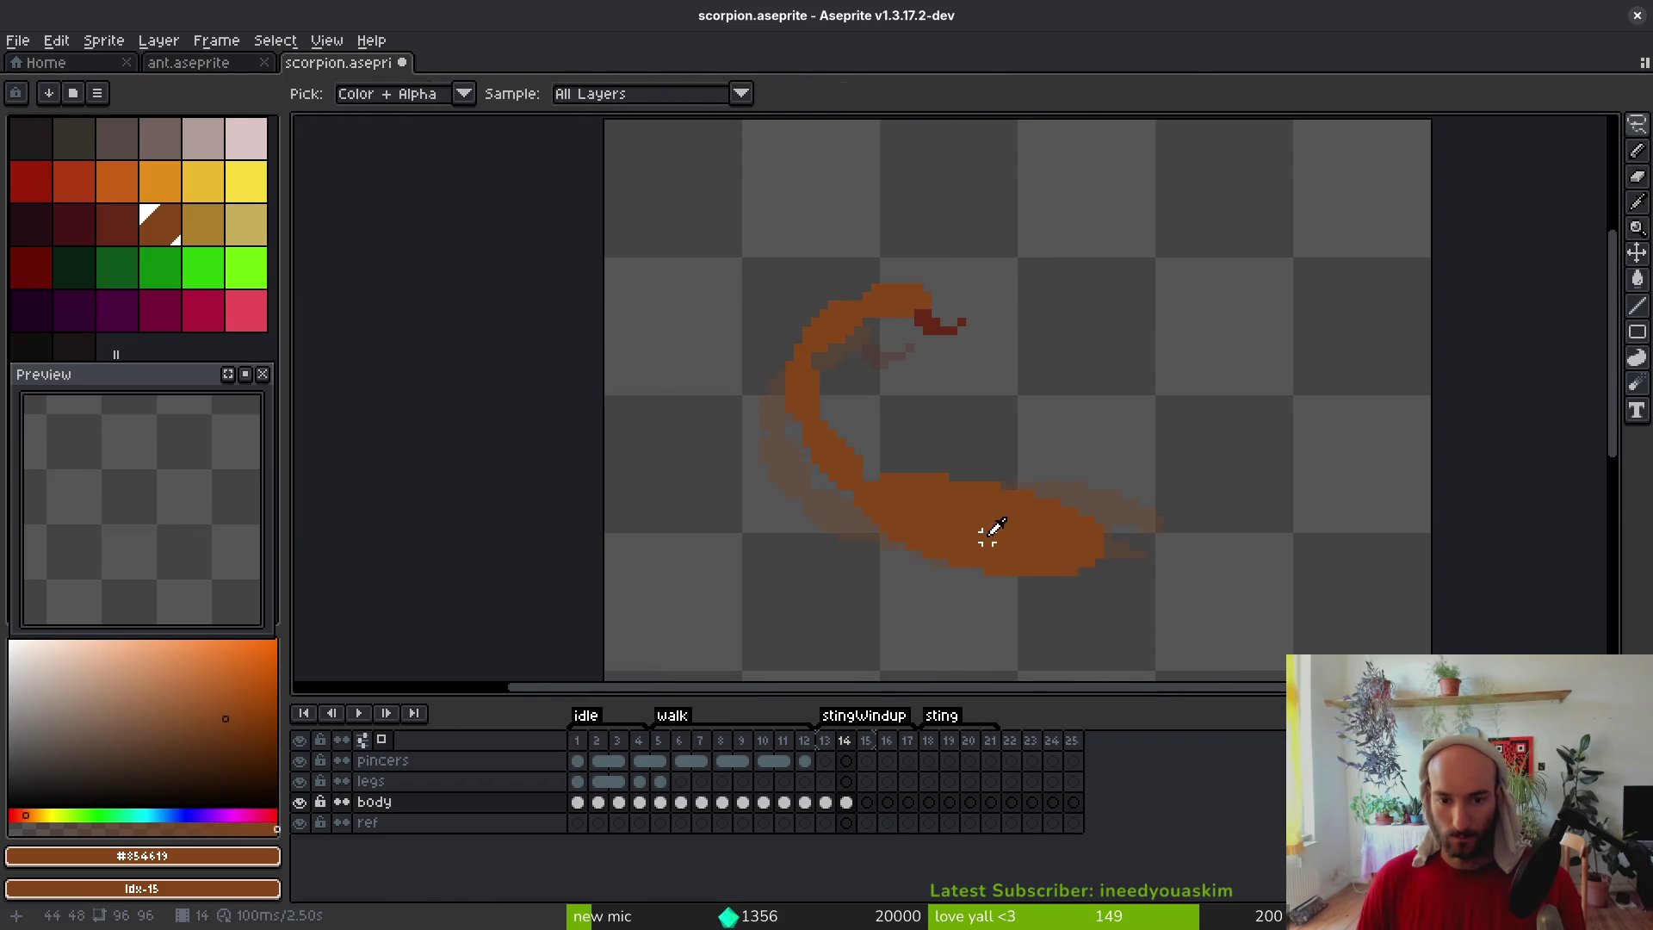
pyautogui.press('Left')
pyautogui.press('Right')
pyautogui.press('Left')
pyautogui.press('Right')
# Rotate the lassoed stinger end about 21°, move it up-left, and patch the tail's edge
pyautogui.press('q')
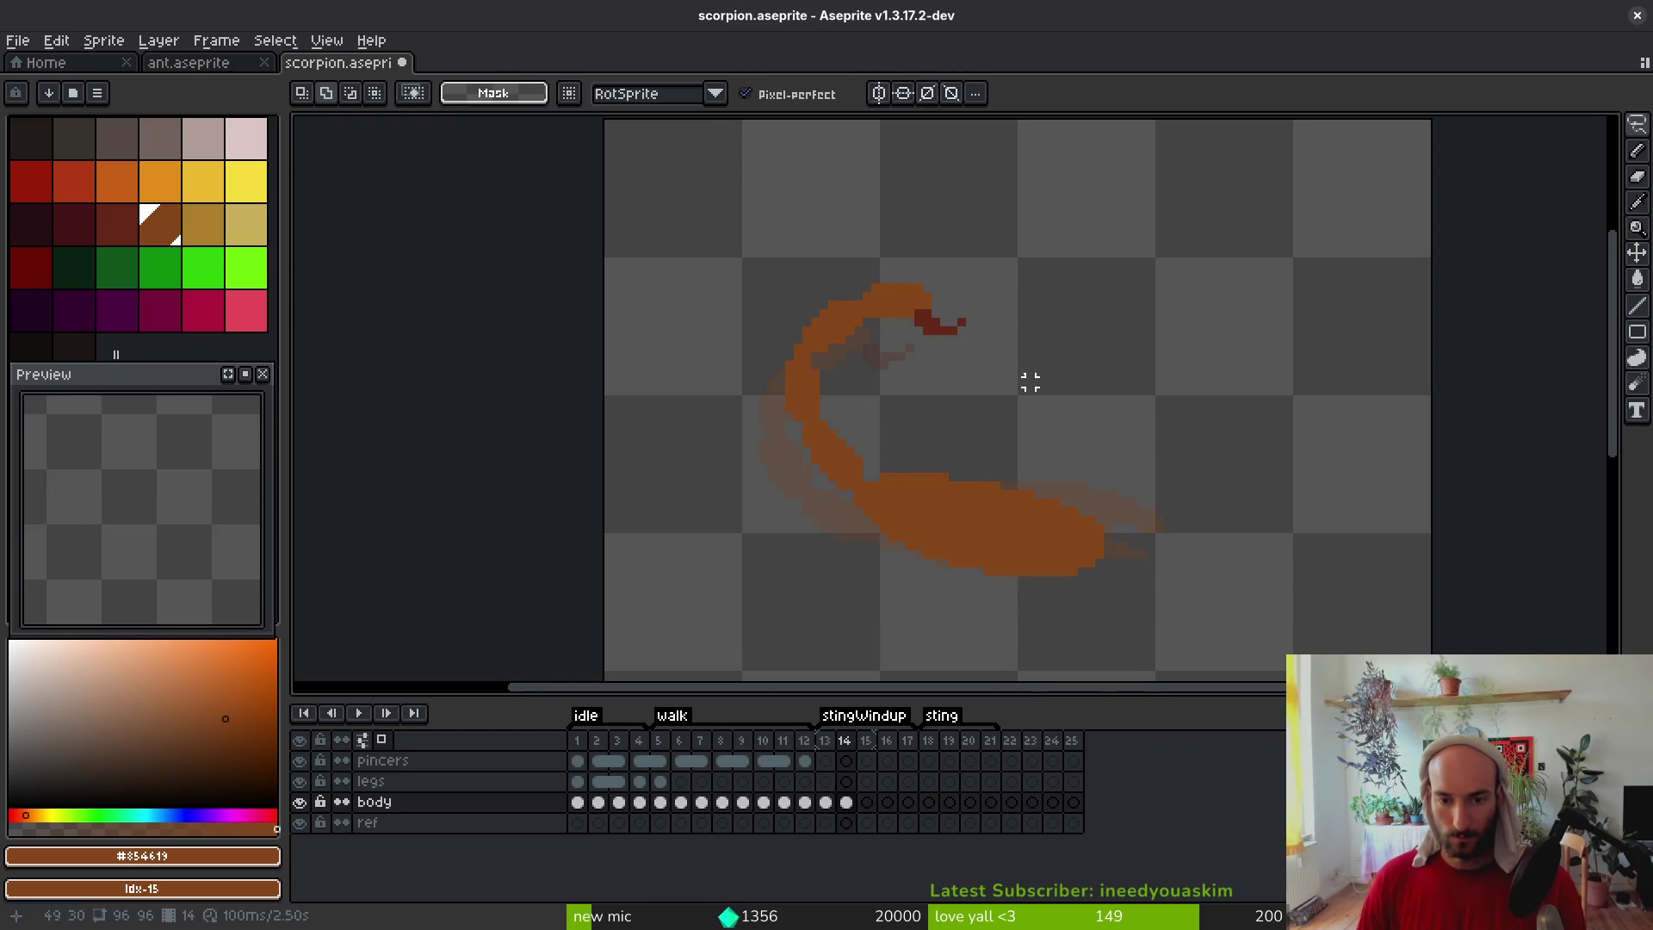
pyautogui.scroll(4, 939, 276)
pyautogui.moveTo(981, 274)
pyautogui.mouseDown()
pyautogui.moveTo(598, 398)
pyautogui.moveTo(767, 461)
pyautogui.moveTo(967, 288)
pyautogui.mouseUp()
pyautogui.hotkey('ctrl', 'd')
pyautogui.moveTo(995, 212)
pyautogui.mouseDown()
pyautogui.moveTo(766, 191)
pyautogui.moveTo(616, 430)
pyautogui.moveTo(1051, 499)
pyautogui.moveTo(1059, 198)
pyautogui.mouseUp()
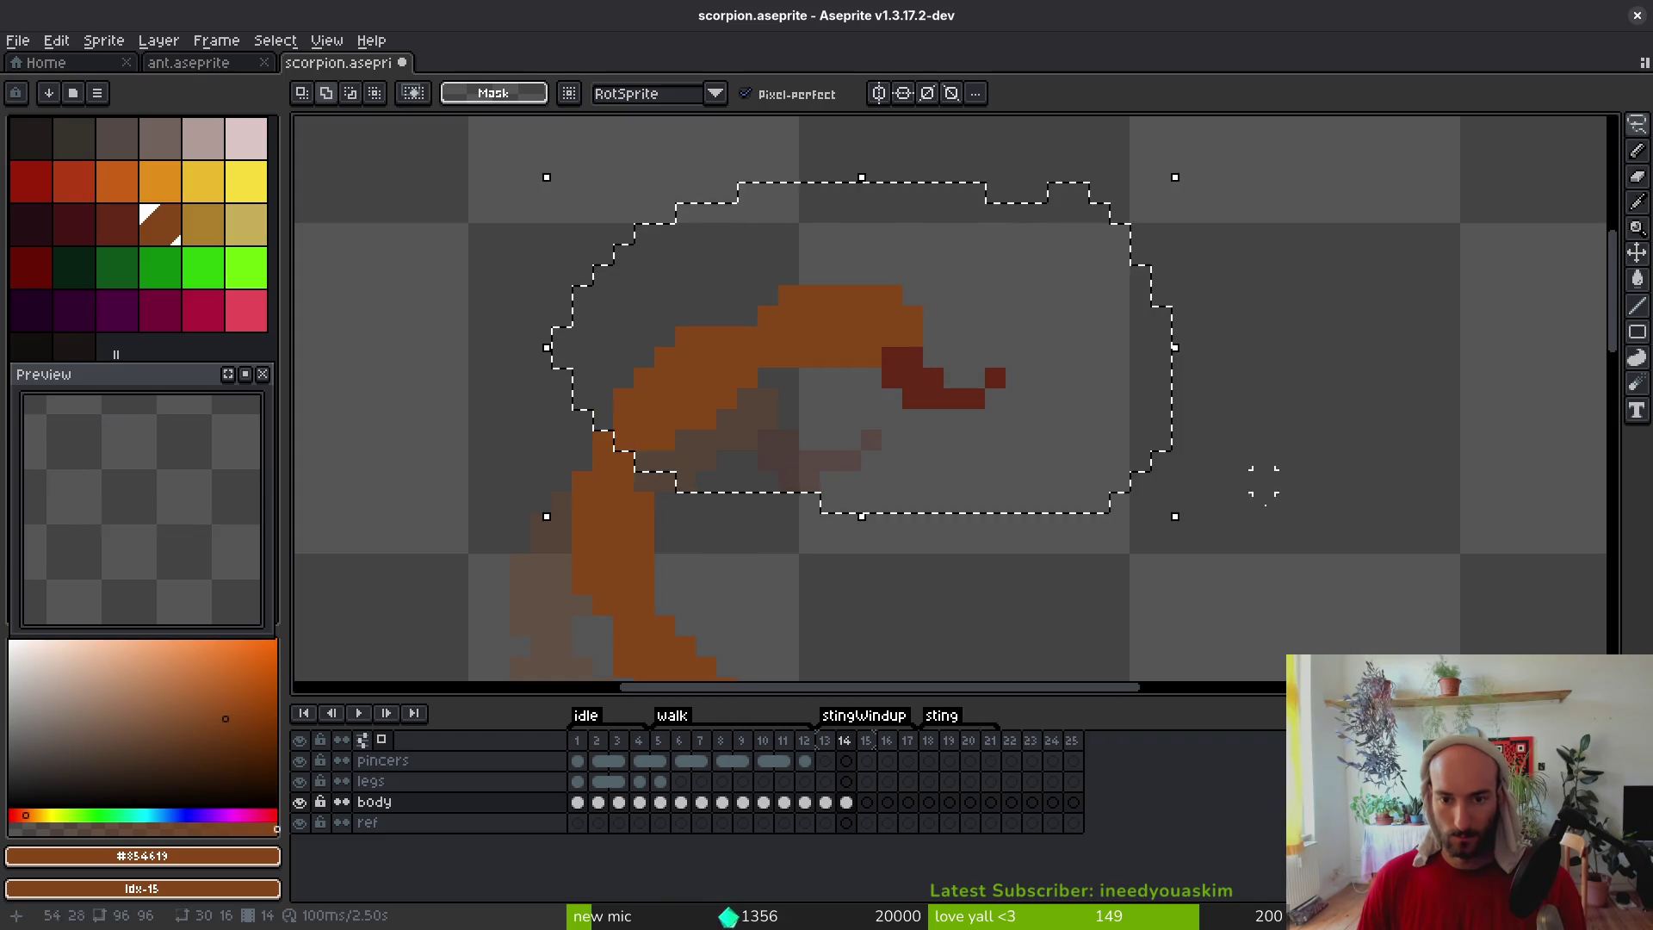
pyautogui.moveTo(1185, 527); pyautogui.dragTo(1218, 400)
pyautogui.moveTo(763, 439)
pyautogui.mouseDown()
pyautogui.moveTo(752, 350)
pyautogui.moveTo(712, 344)
pyautogui.mouseUp()
pyautogui.hotkey('ctrl', 'd')
pyautogui.press('b')
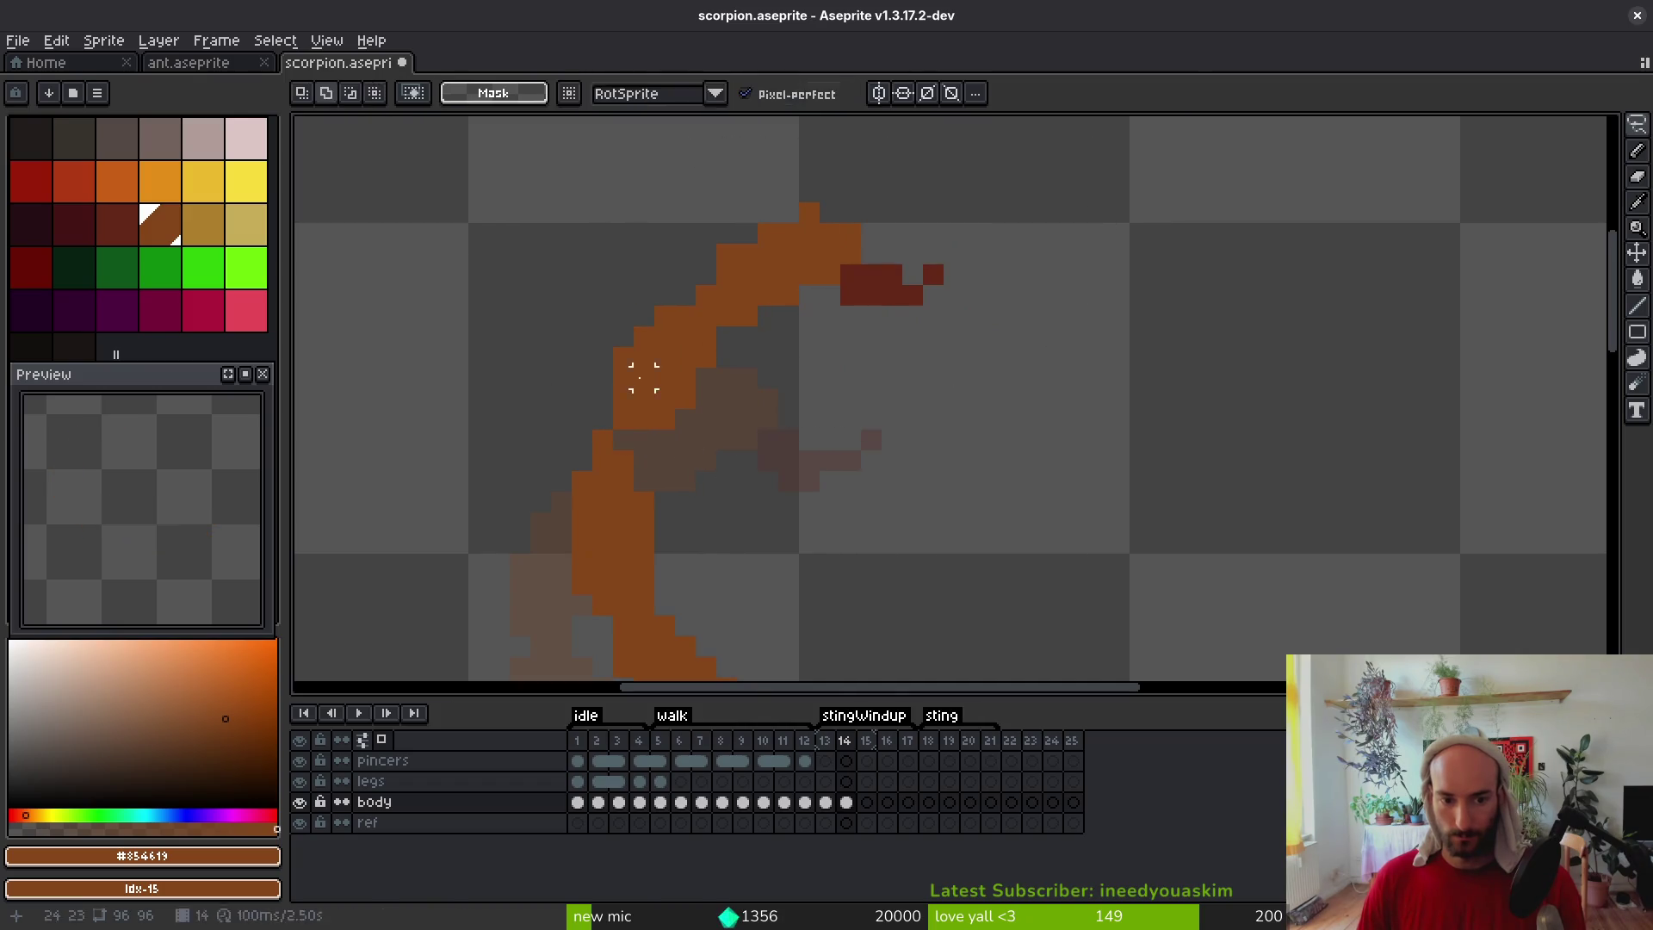
pyautogui.click(609, 416)
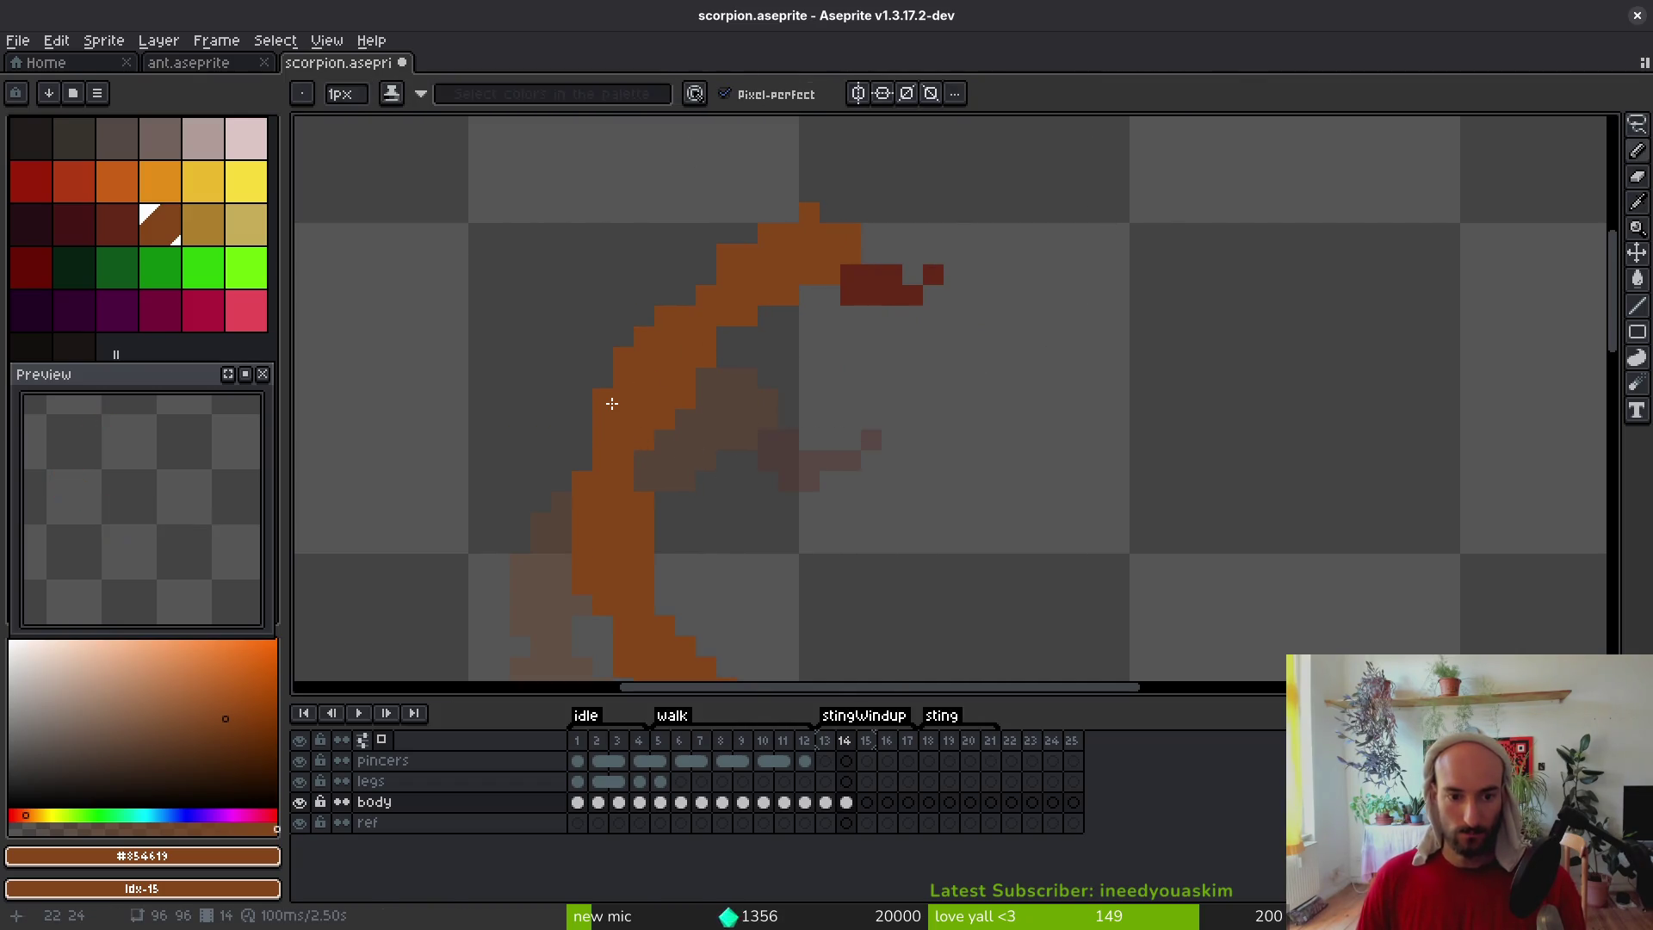
# Trim the tail's top pixel, add an orange pixel, erase a stinger pixel, and save
pyautogui.scroll(2, 658, 418)
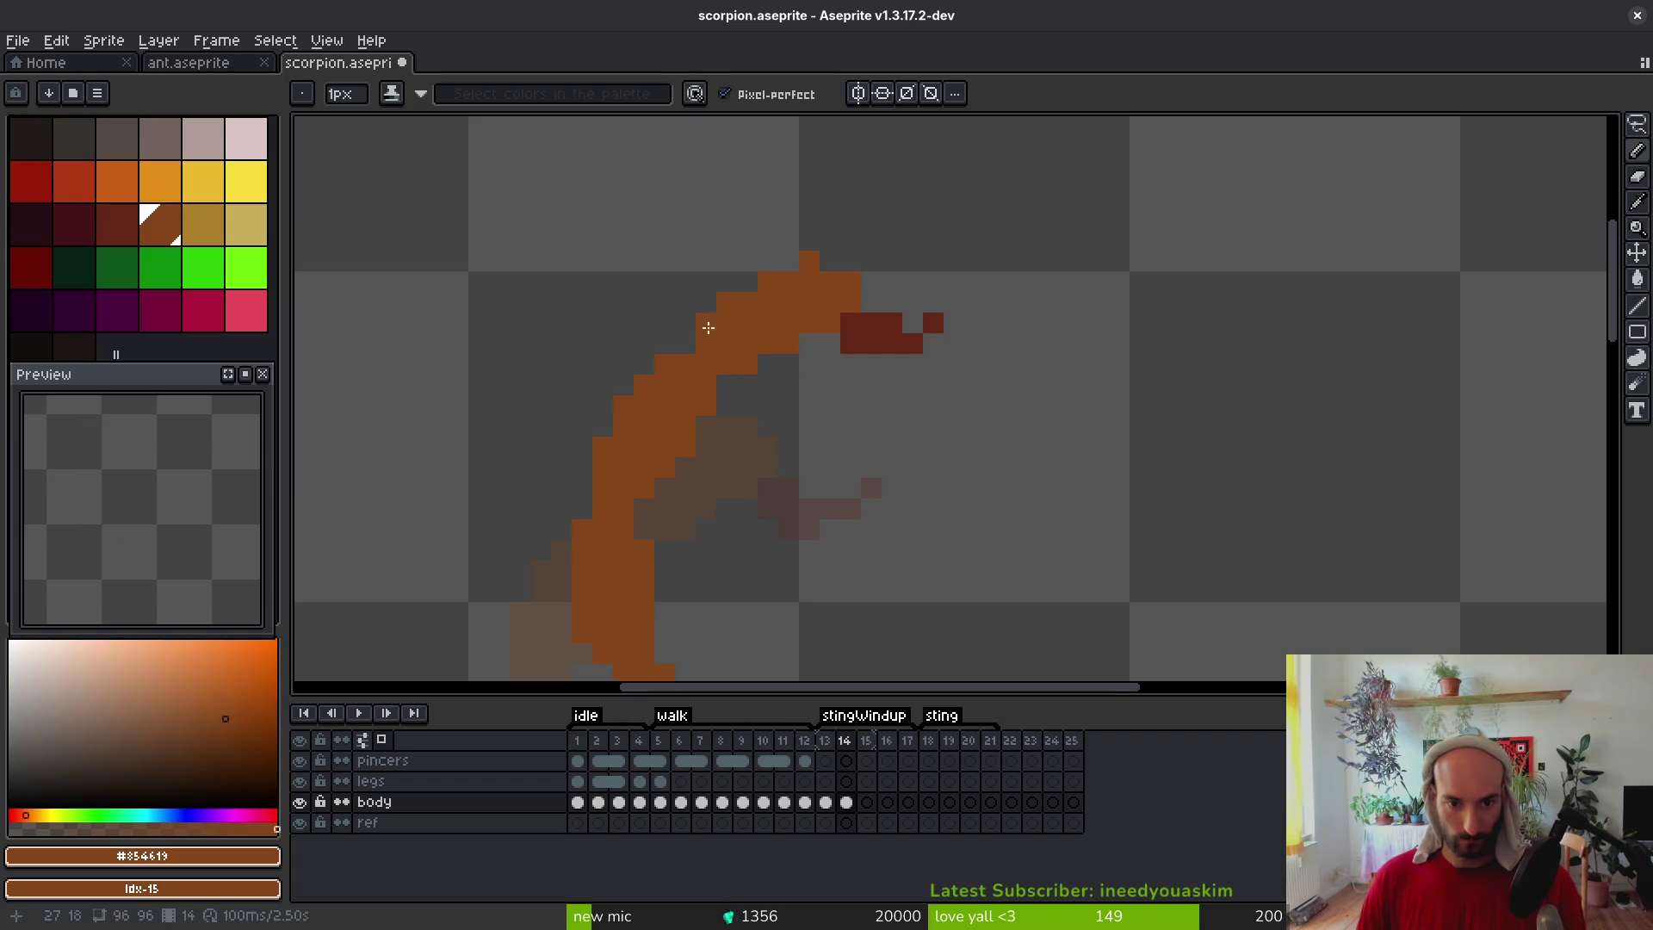
pyautogui.press('e')
pyautogui.click(809, 262)
pyautogui.click(851, 324)
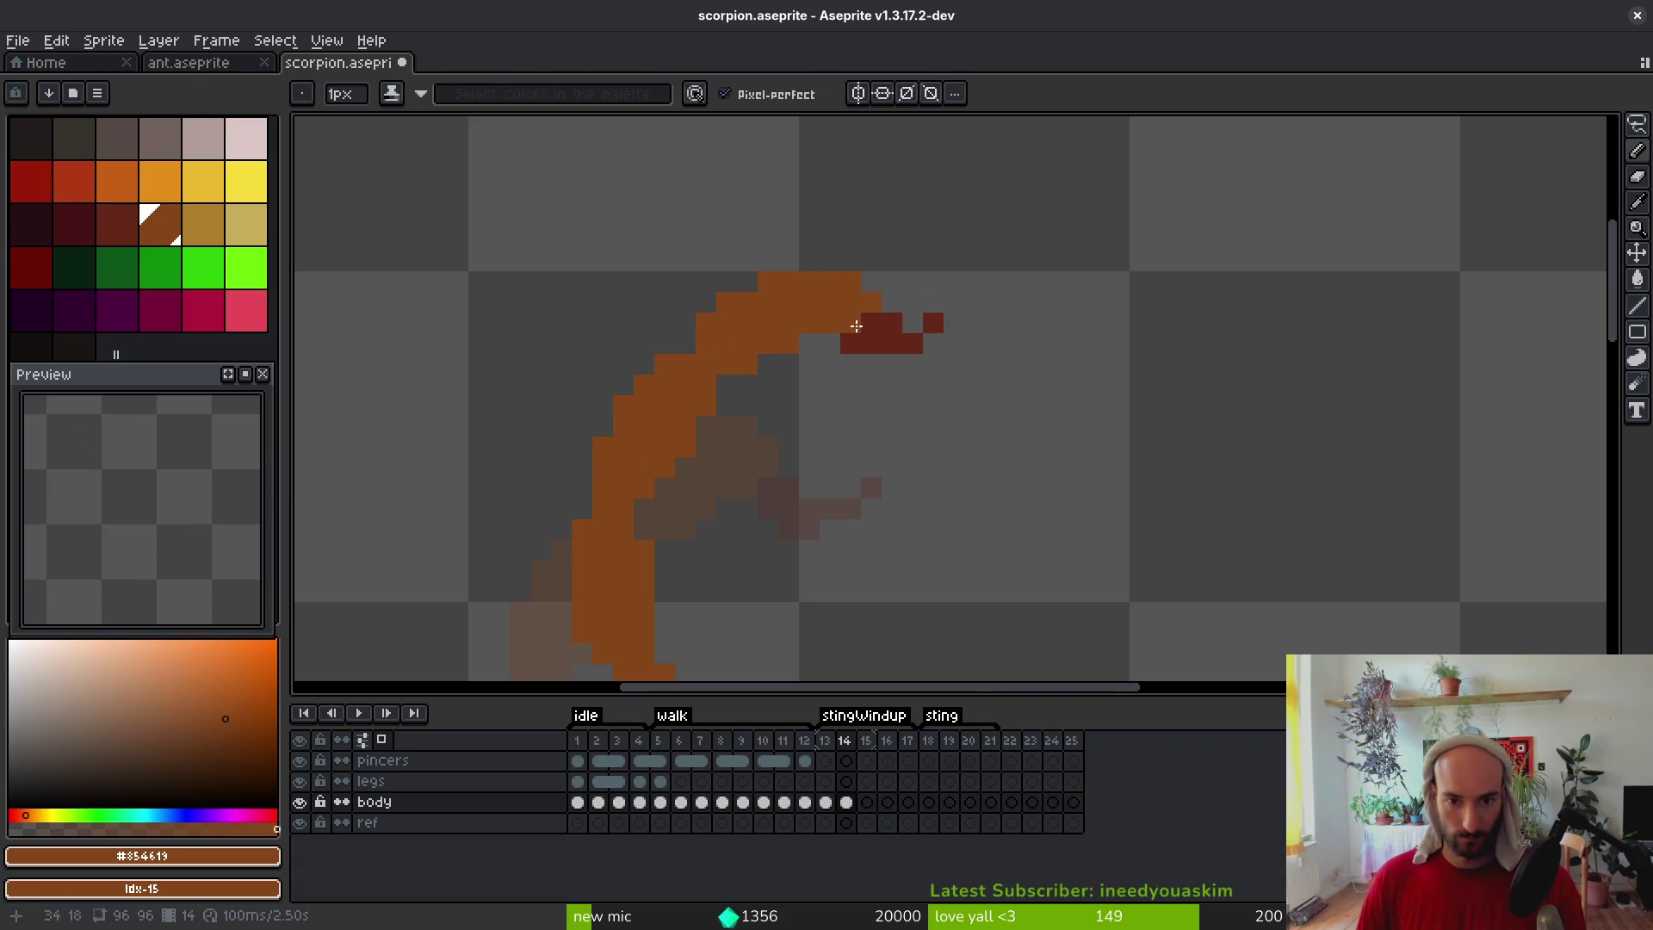
pyautogui.keyDown('alt'); pyautogui.click(893, 325); pyautogui.keyUp('alt')
pyautogui.press('e')
pyautogui.click(892, 323)
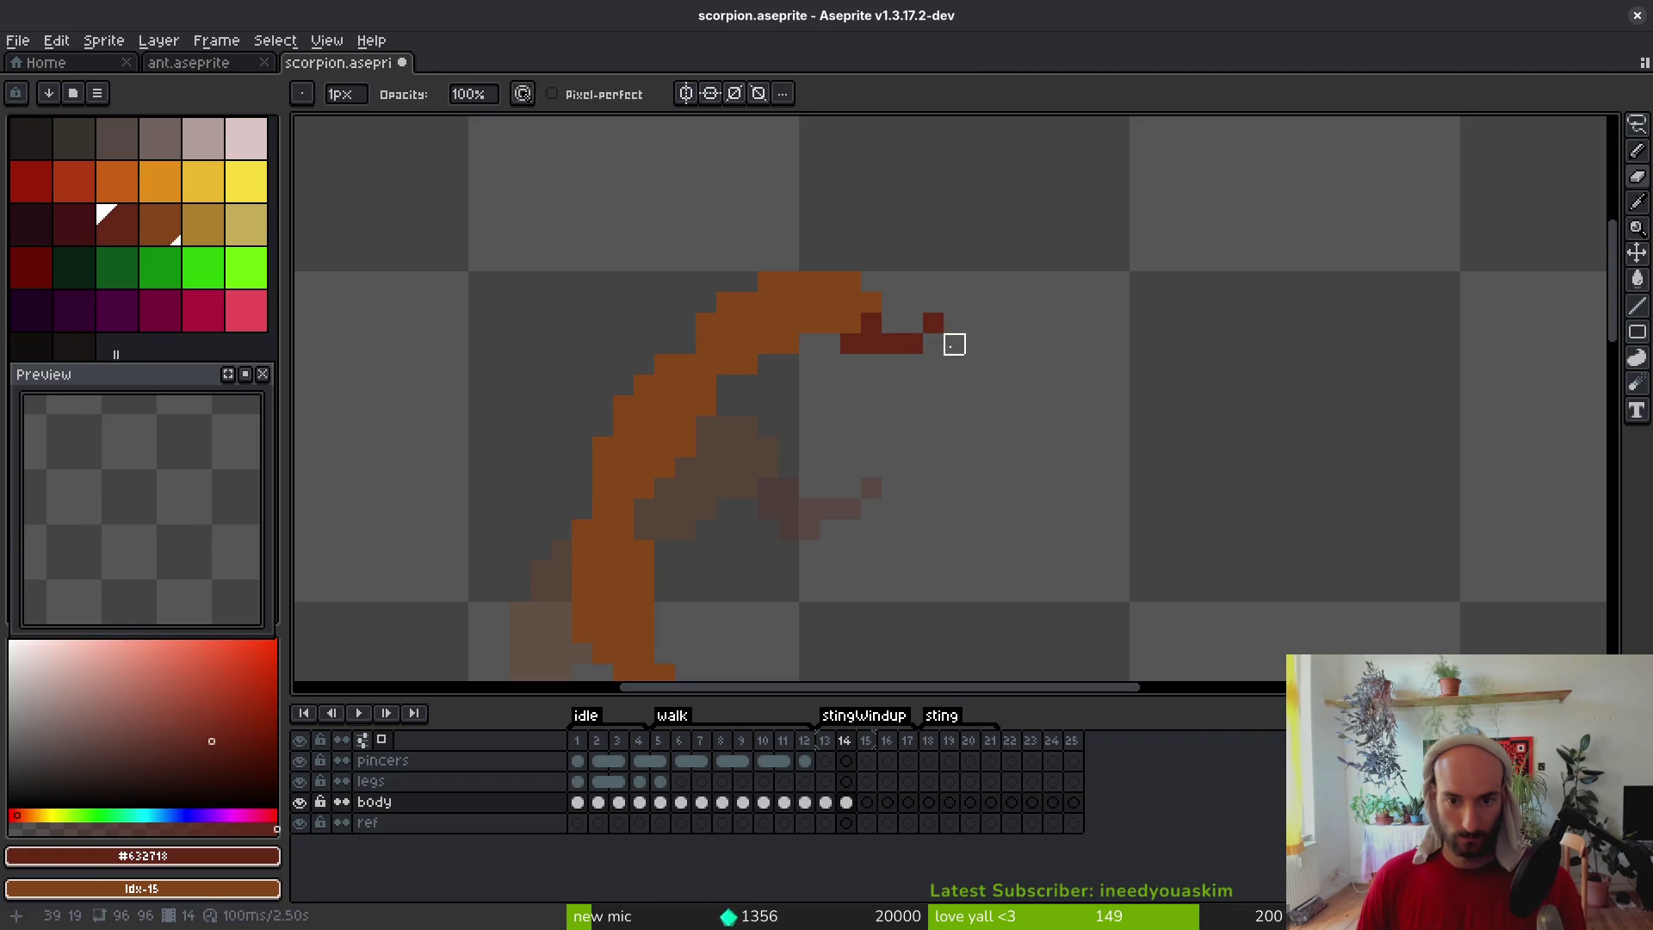
pyautogui.scroll(-5, 975, 365)
pyautogui.hotkey('ctrl', 's')
# Rework dark-red stinger pixels toward the tip, undoing the last attempt
pyautogui.scroll(4, 973, 365)
pyautogui.press('i')
pyautogui.press('e')
pyautogui.click(983, 356)
pyautogui.scroll(-3, 999, 379)
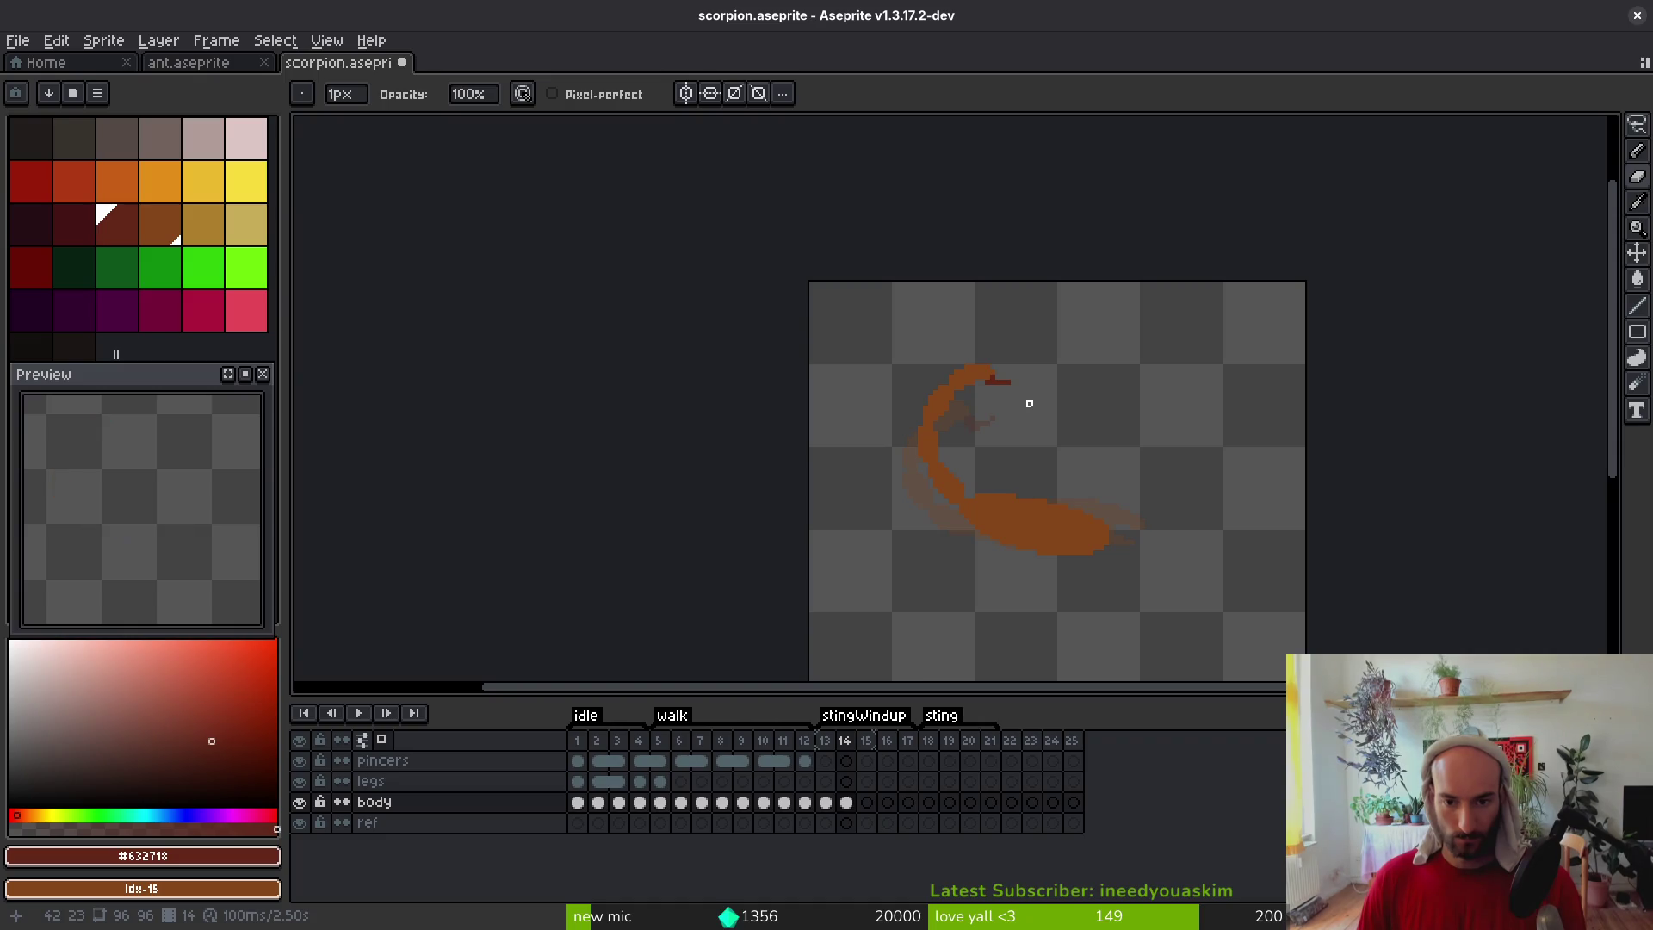
pyautogui.scroll(3, 1029, 403)
pyautogui.press('b')
pyautogui.click(990, 356)
pyautogui.click(1005, 372)
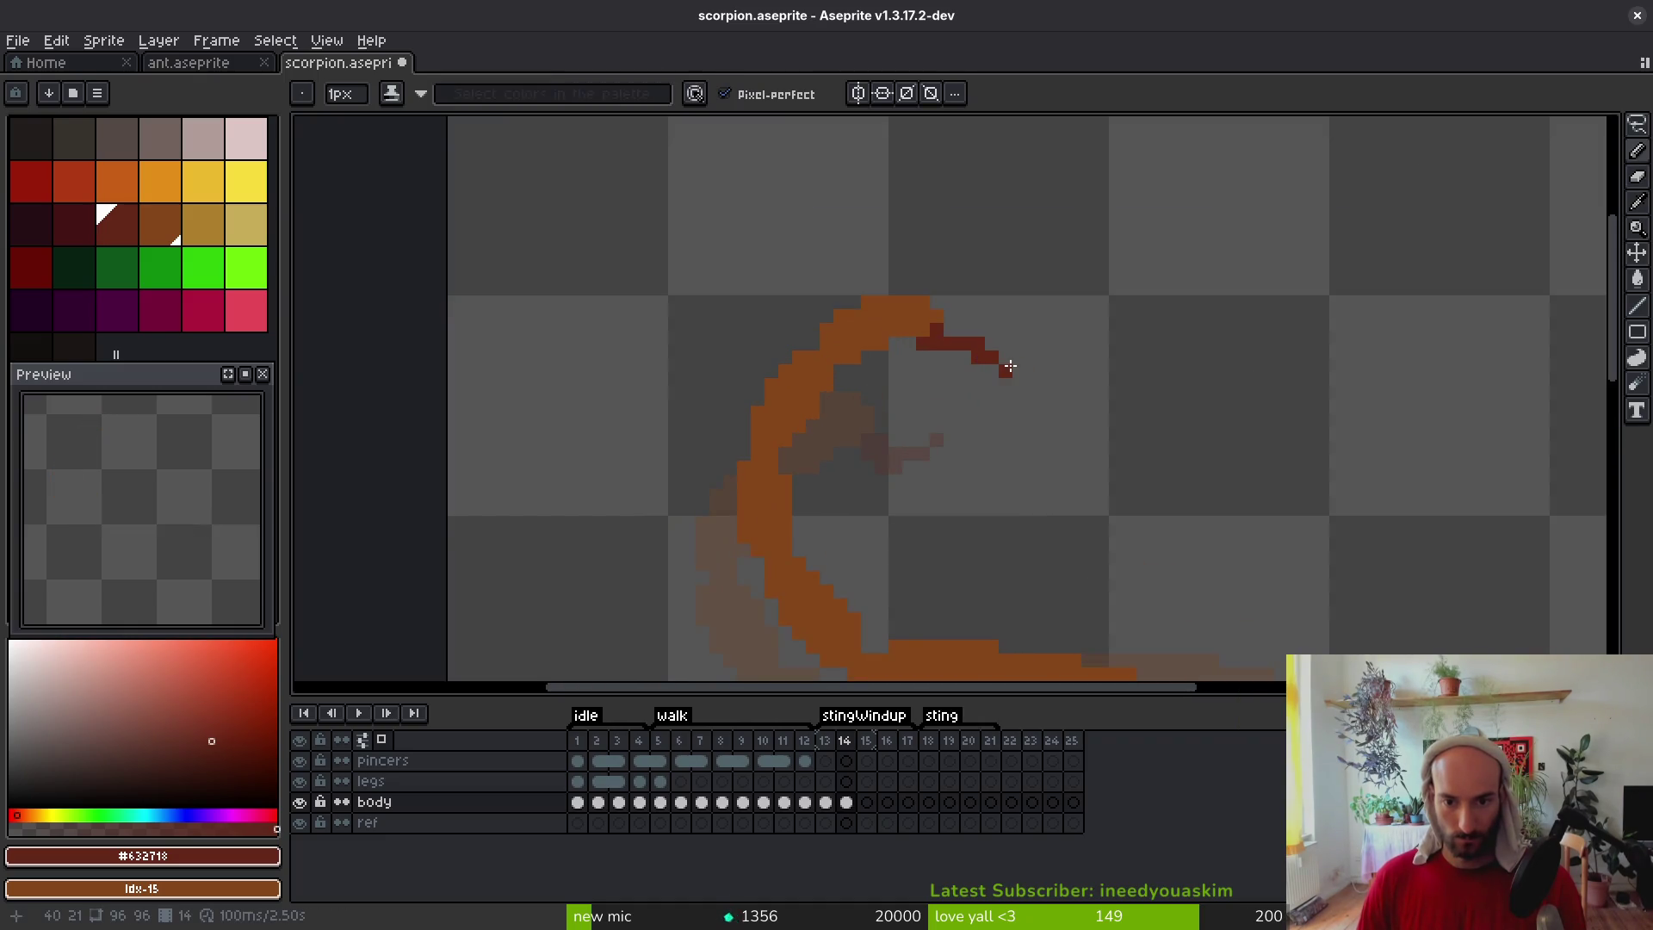
pyautogui.scroll(-3, 1076, 379)
pyautogui.click(1114, 399)
pyautogui.scroll(3, 1092, 389)
pyautogui.hotkey('ctrl', 'z')
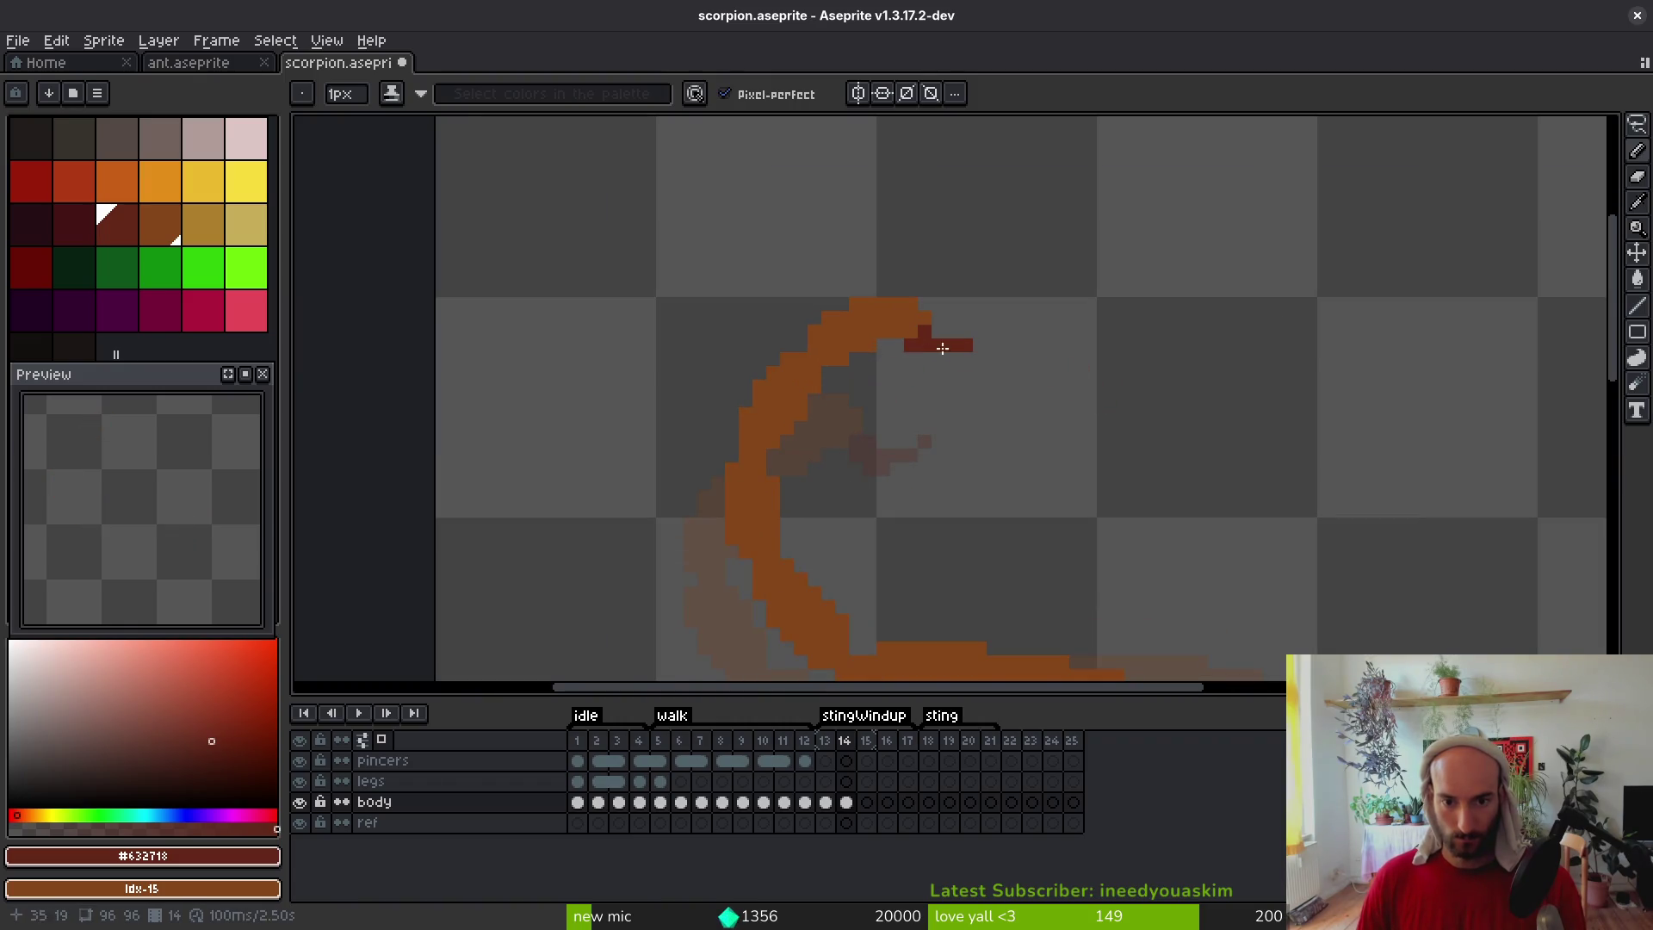
# Redraw the dark-red stinger at the tail tip and erase stray pixels above it
pyautogui.scroll(3, 997, 365)
pyautogui.click(935, 356)
pyautogui.click(963, 356)
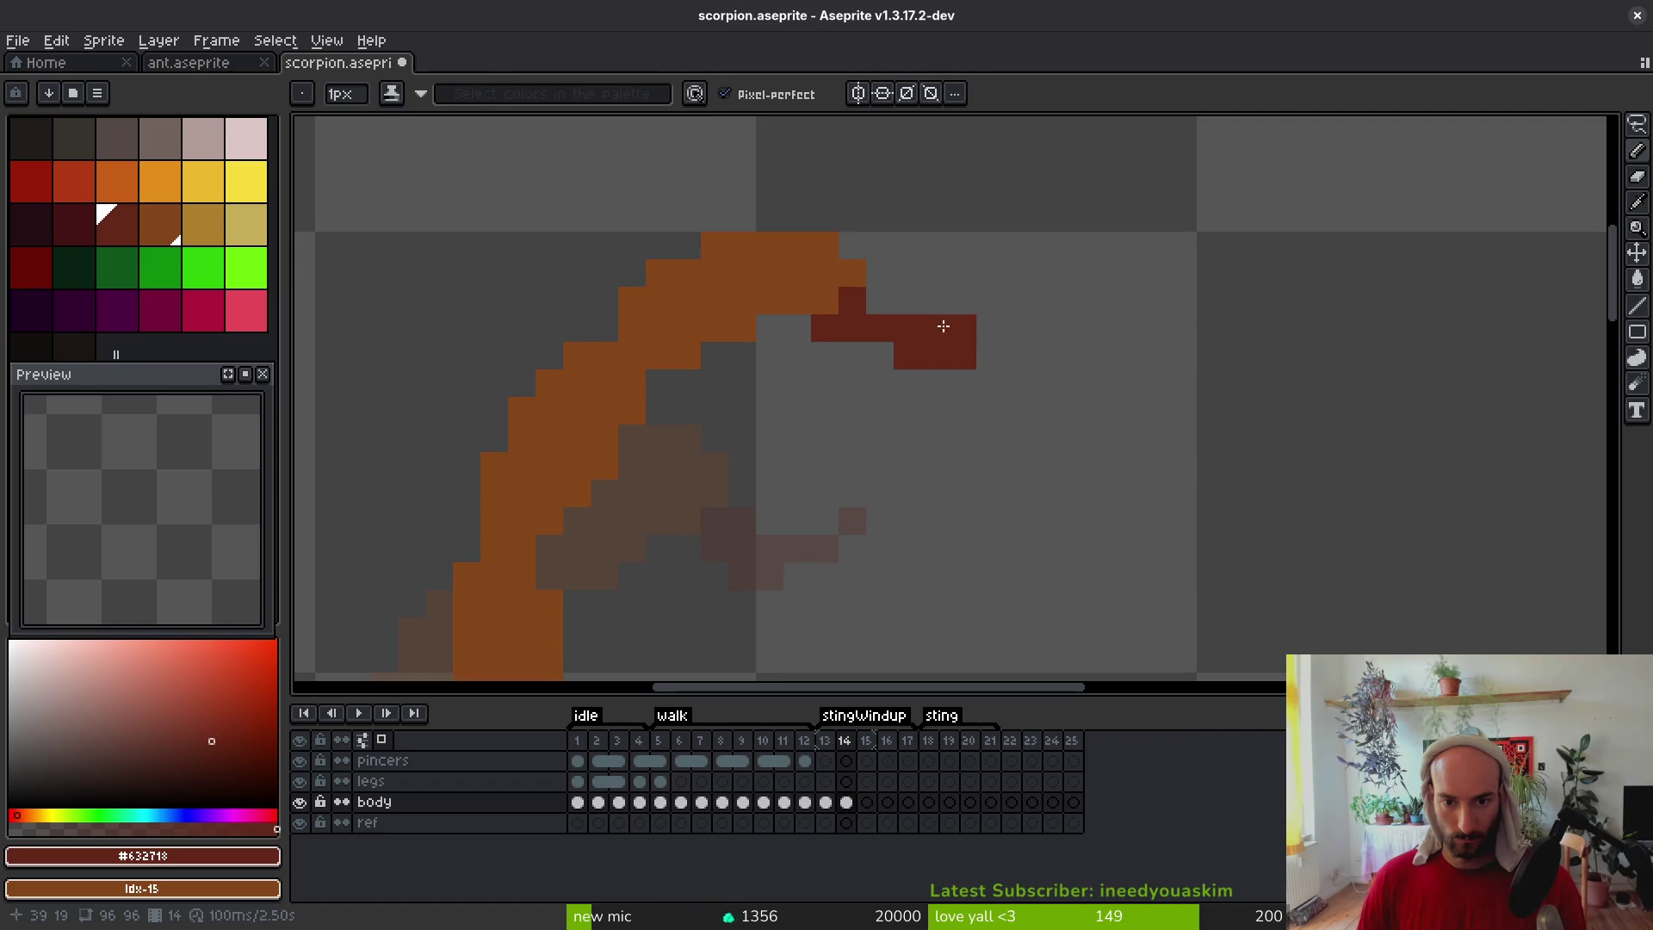
pyautogui.press('e')
pyautogui.click(935, 328)
pyautogui.click(880, 328)
pyautogui.press('b')
pyautogui.moveTo(880, 355); pyautogui.dragTo(880, 328)
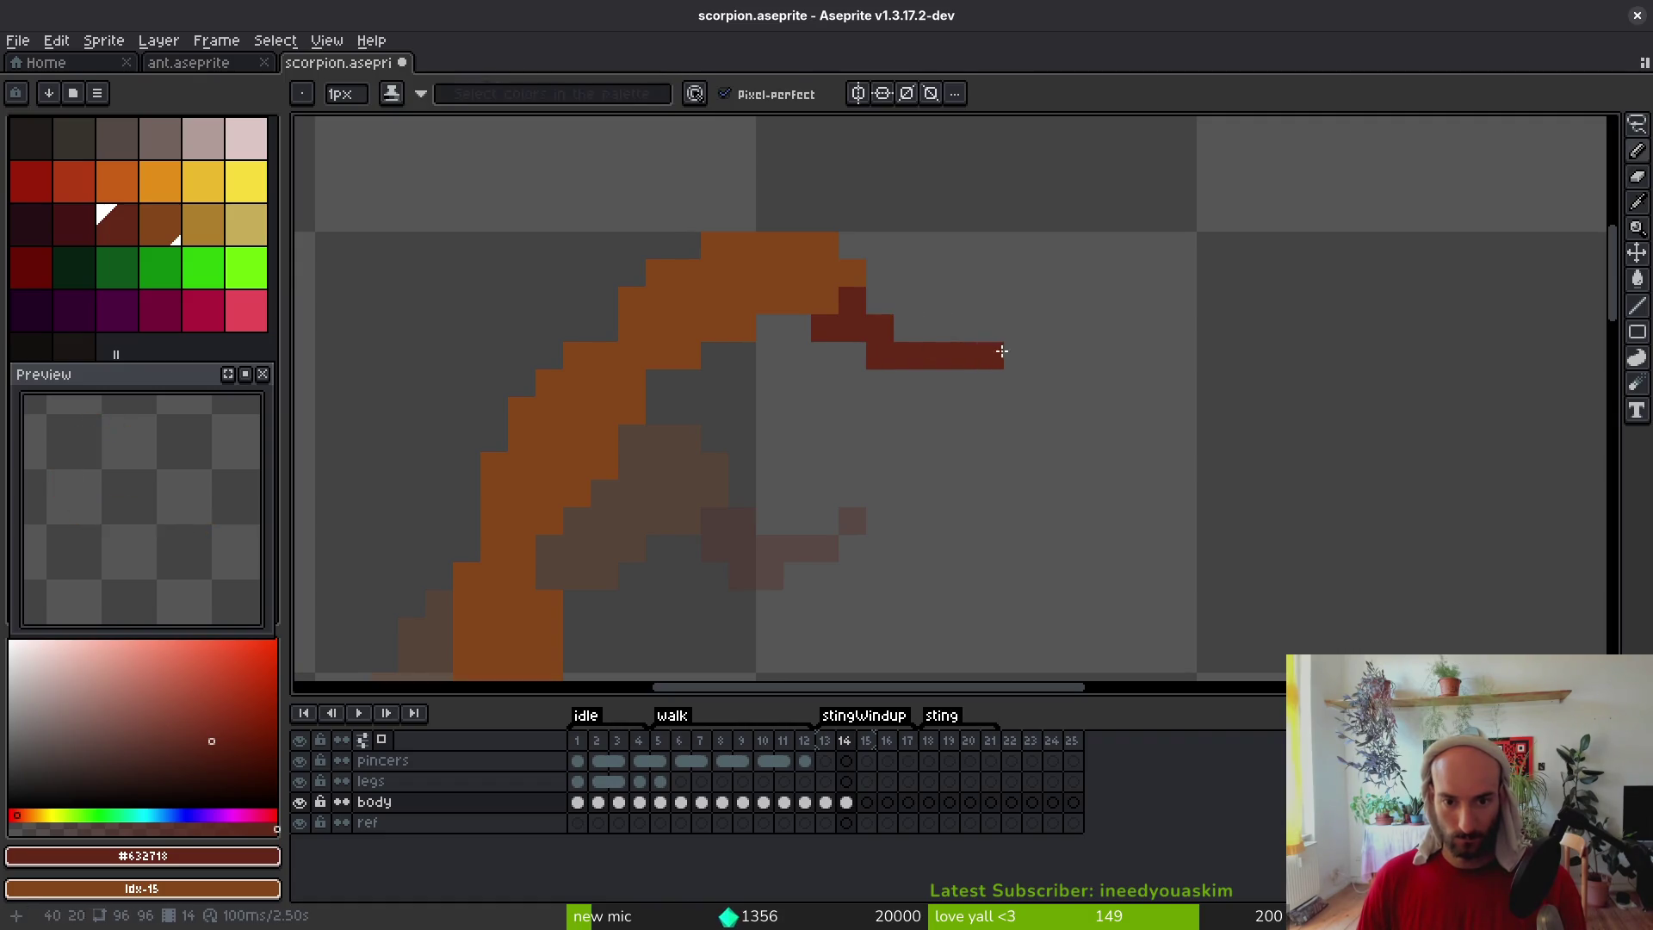
pyautogui.scroll(-5, 1044, 387)
pyautogui.press('i')
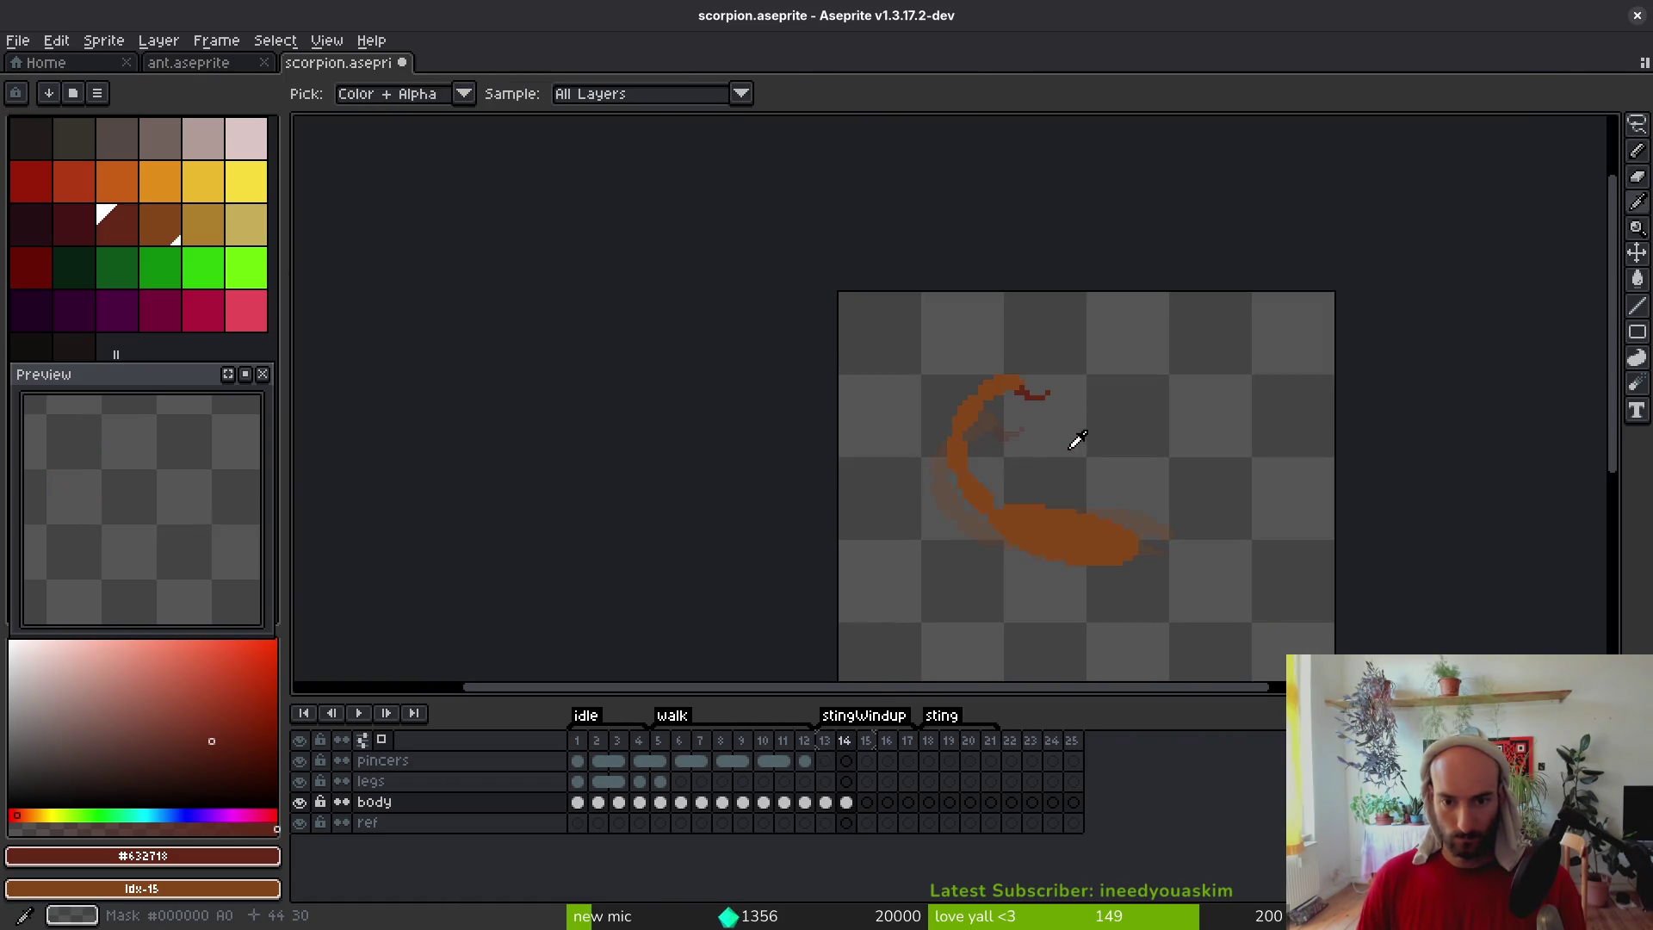
# Compare with an earlier frame, then shift the lassoed stinger tip one pixel left
pyautogui.press('Left')
pyautogui.press('Left')
pyautogui.press('Left')
pyautogui.press('Right')
pyautogui.press('Right')
pyautogui.press('Right')
pyautogui.press('b')
pyautogui.scroll(5, 1044, 396)
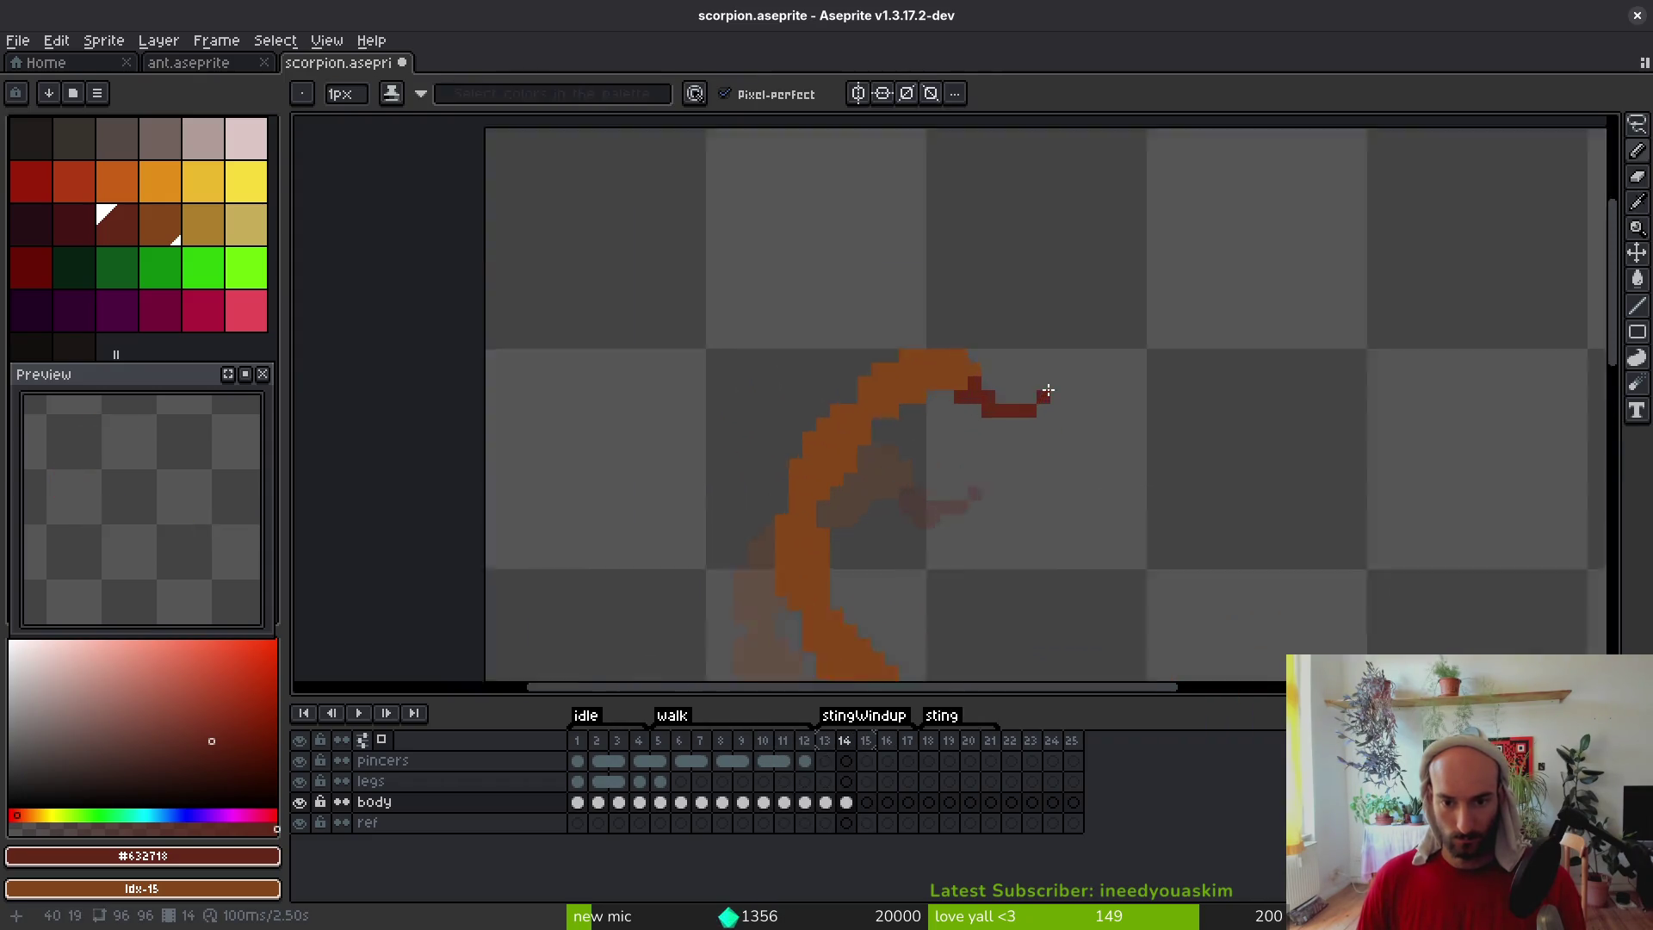
pyautogui.press('q')
pyautogui.moveTo(1059, 348)
pyautogui.mouseDown()
pyautogui.moveTo(973, 469)
pyautogui.moveTo(1016, 448)
pyautogui.moveTo(999, 447)
pyautogui.mouseUp()
pyautogui.press('Return')
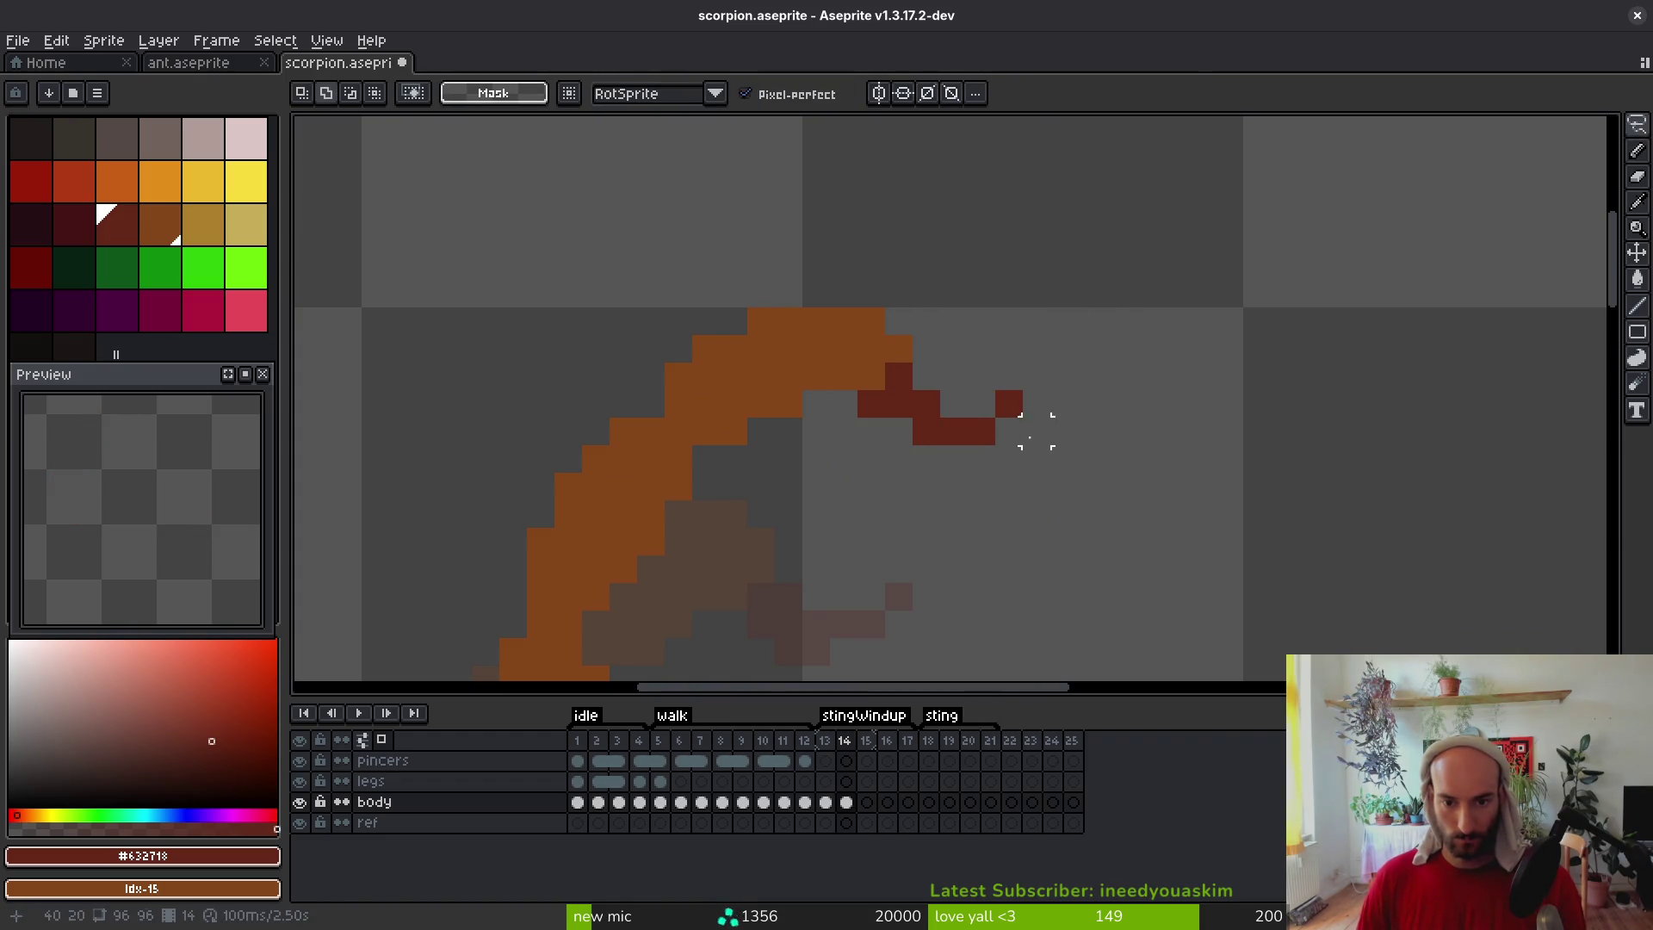
# Check the stinger against frame 13, then move to the empty stingWindup frame 15
pyautogui.scroll(-5, 1024, 448)
pyautogui.press('Left')
pyautogui.moveTo(1059, 509)
pyautogui.mouseDown()
pyautogui.moveTo(1015, 543)
pyautogui.moveTo(1092, 536)
pyautogui.mouseUp()
pyautogui.press('i')
pyautogui.press('Right')
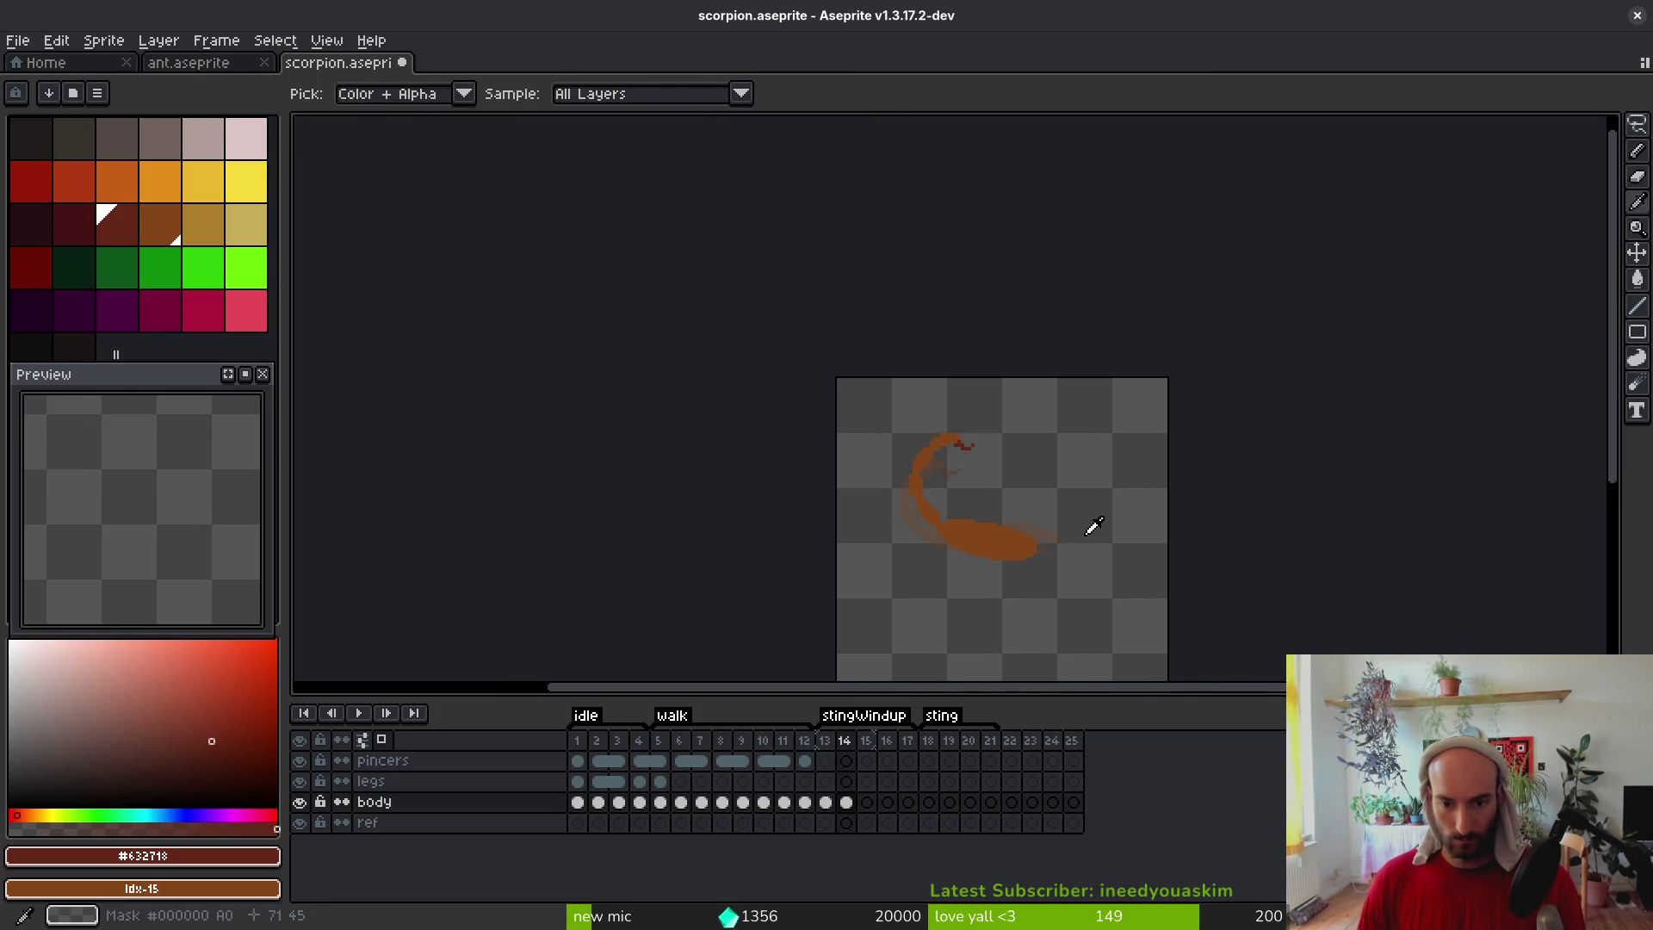
pyautogui.press('Left')
pyautogui.press('Right')
pyautogui.press('m')
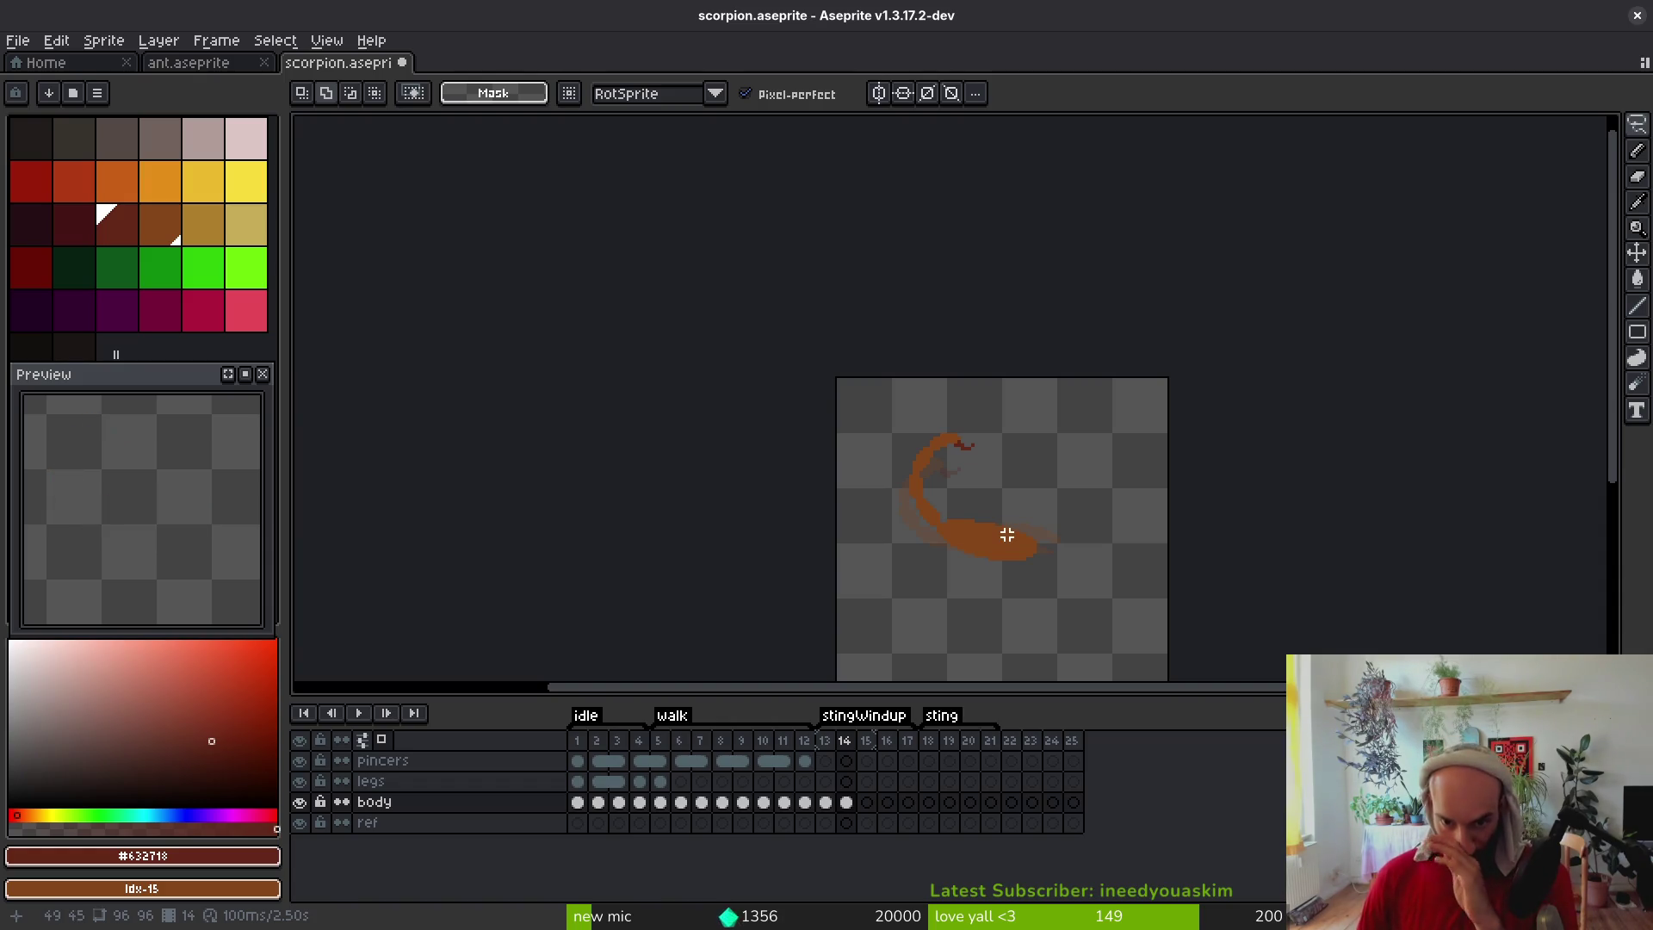
pyautogui.click(867, 802)
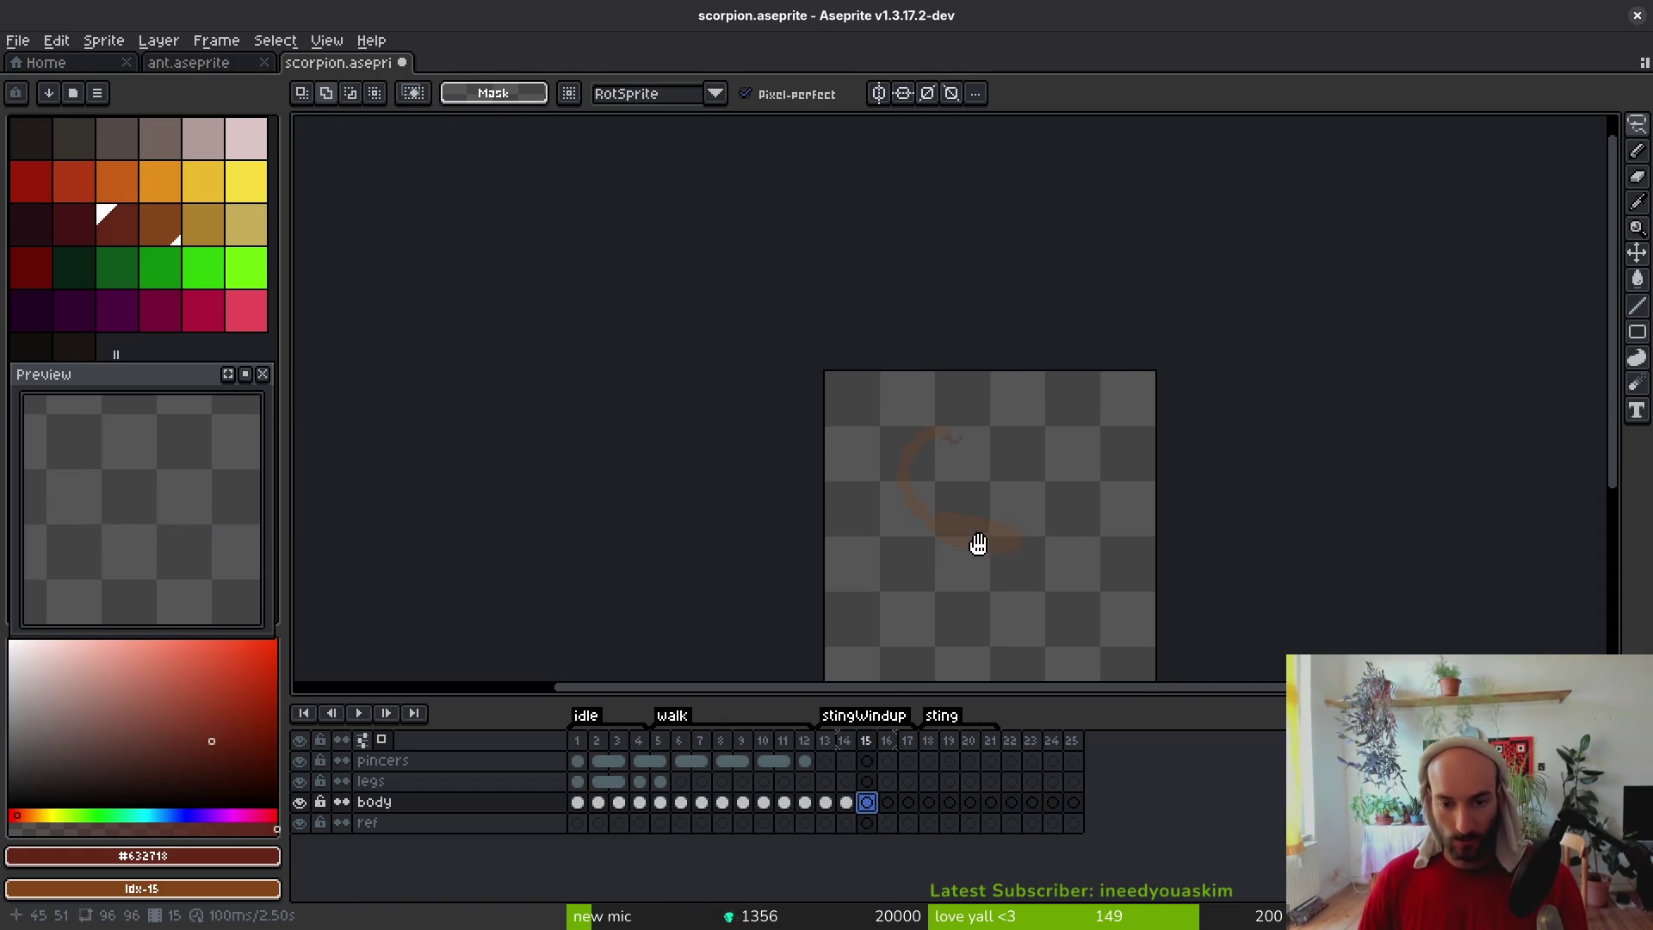
# Trace the scorpion's body outline on frame 15 in the eyedropped orange body colour
pyautogui.scroll(2, 973, 542)
pyautogui.press('b')
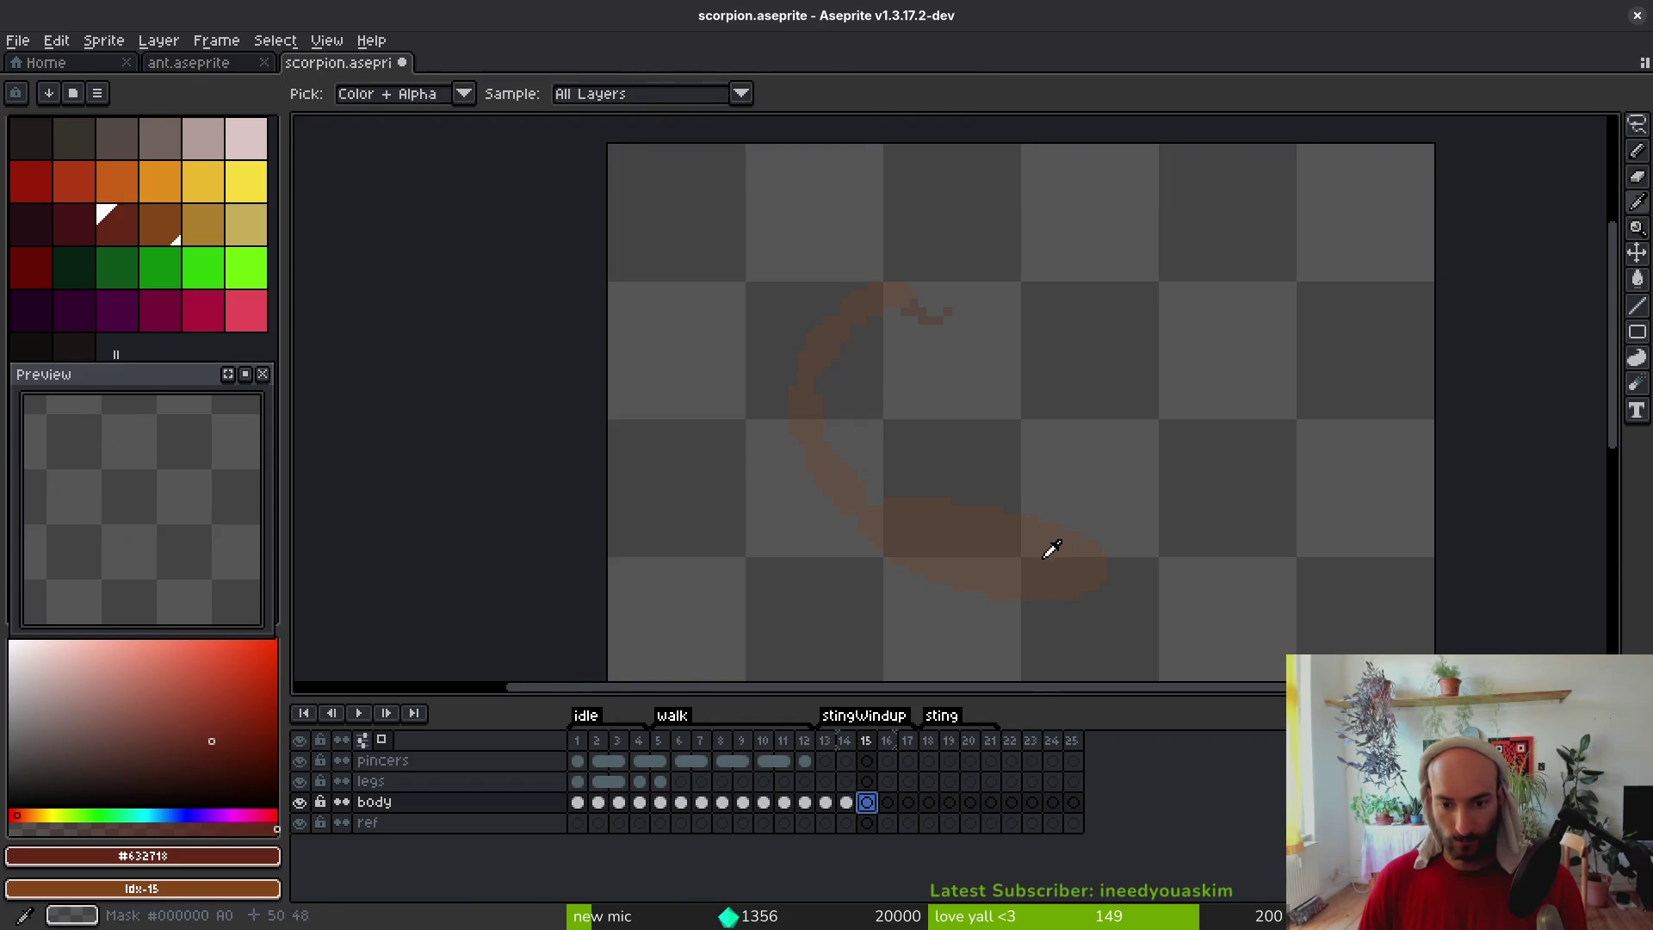
pyautogui.keyDown('alt'); pyautogui.click(1046, 543); pyautogui.keyUp('alt')
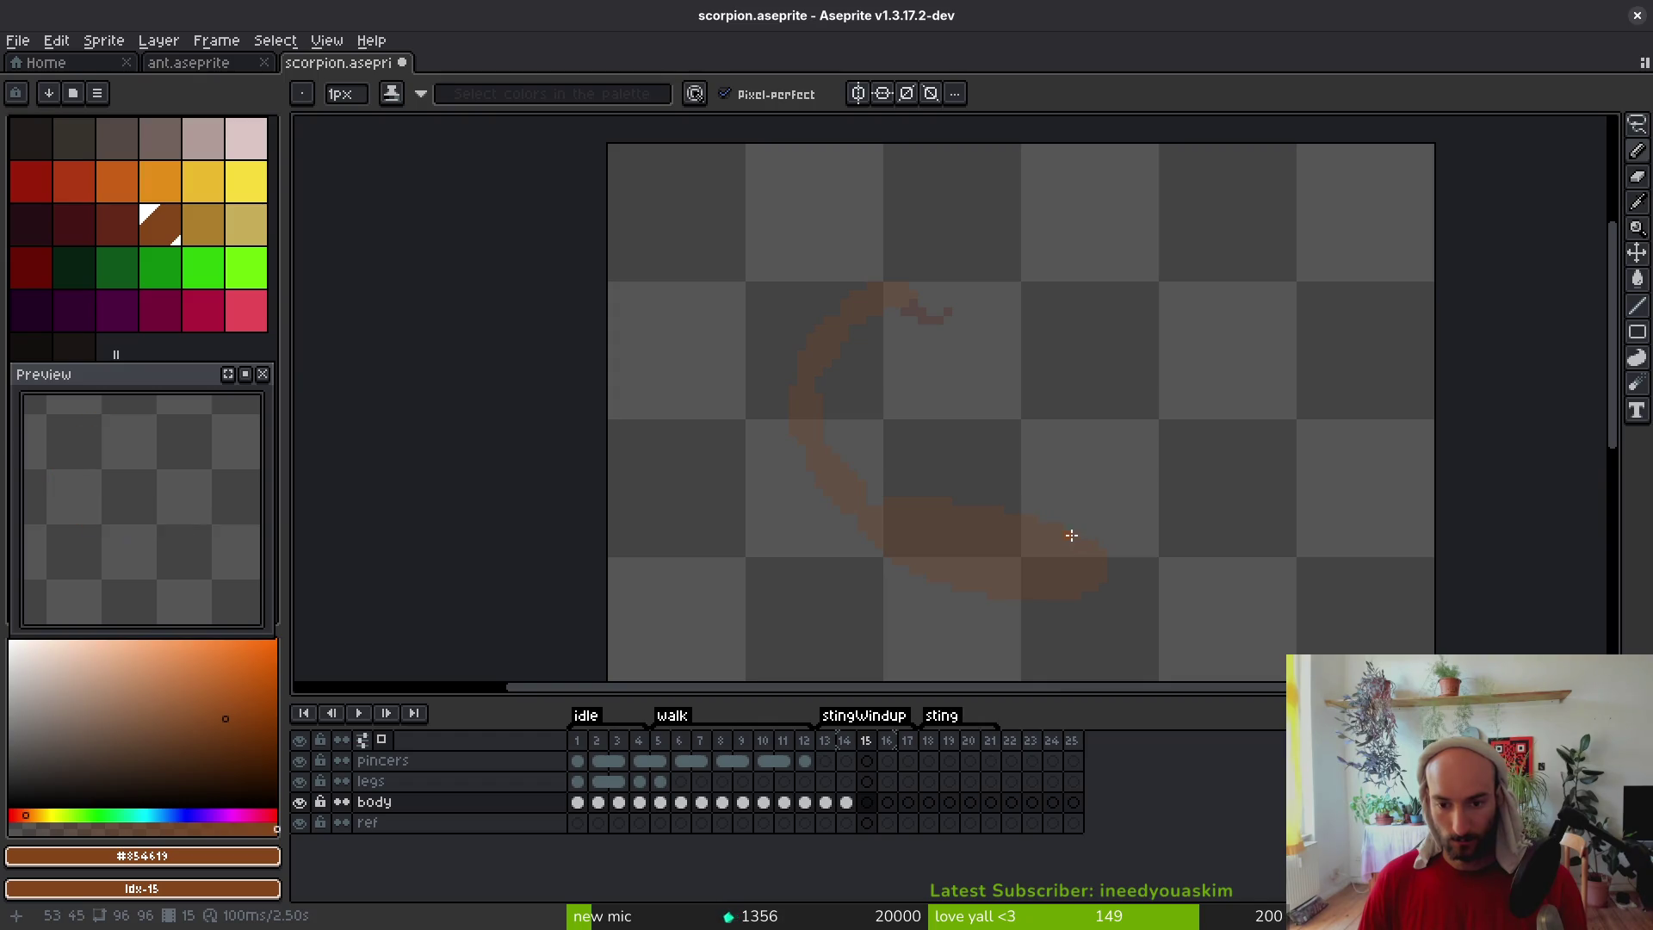
pyautogui.click(1066, 523)
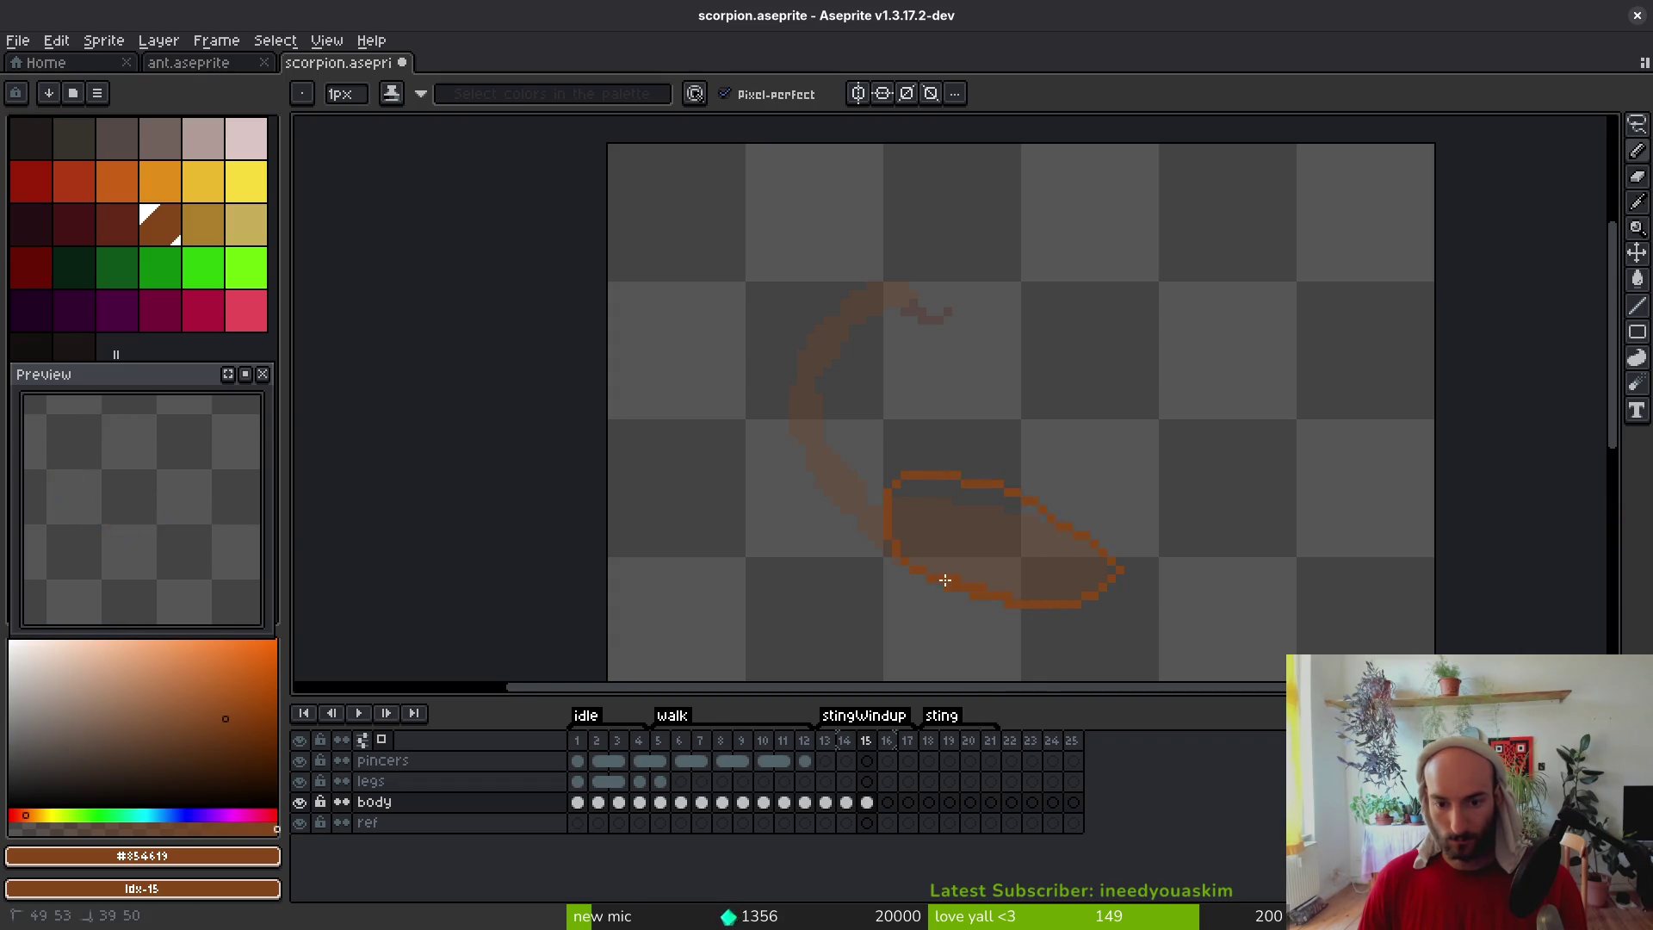
pyautogui.press('e')
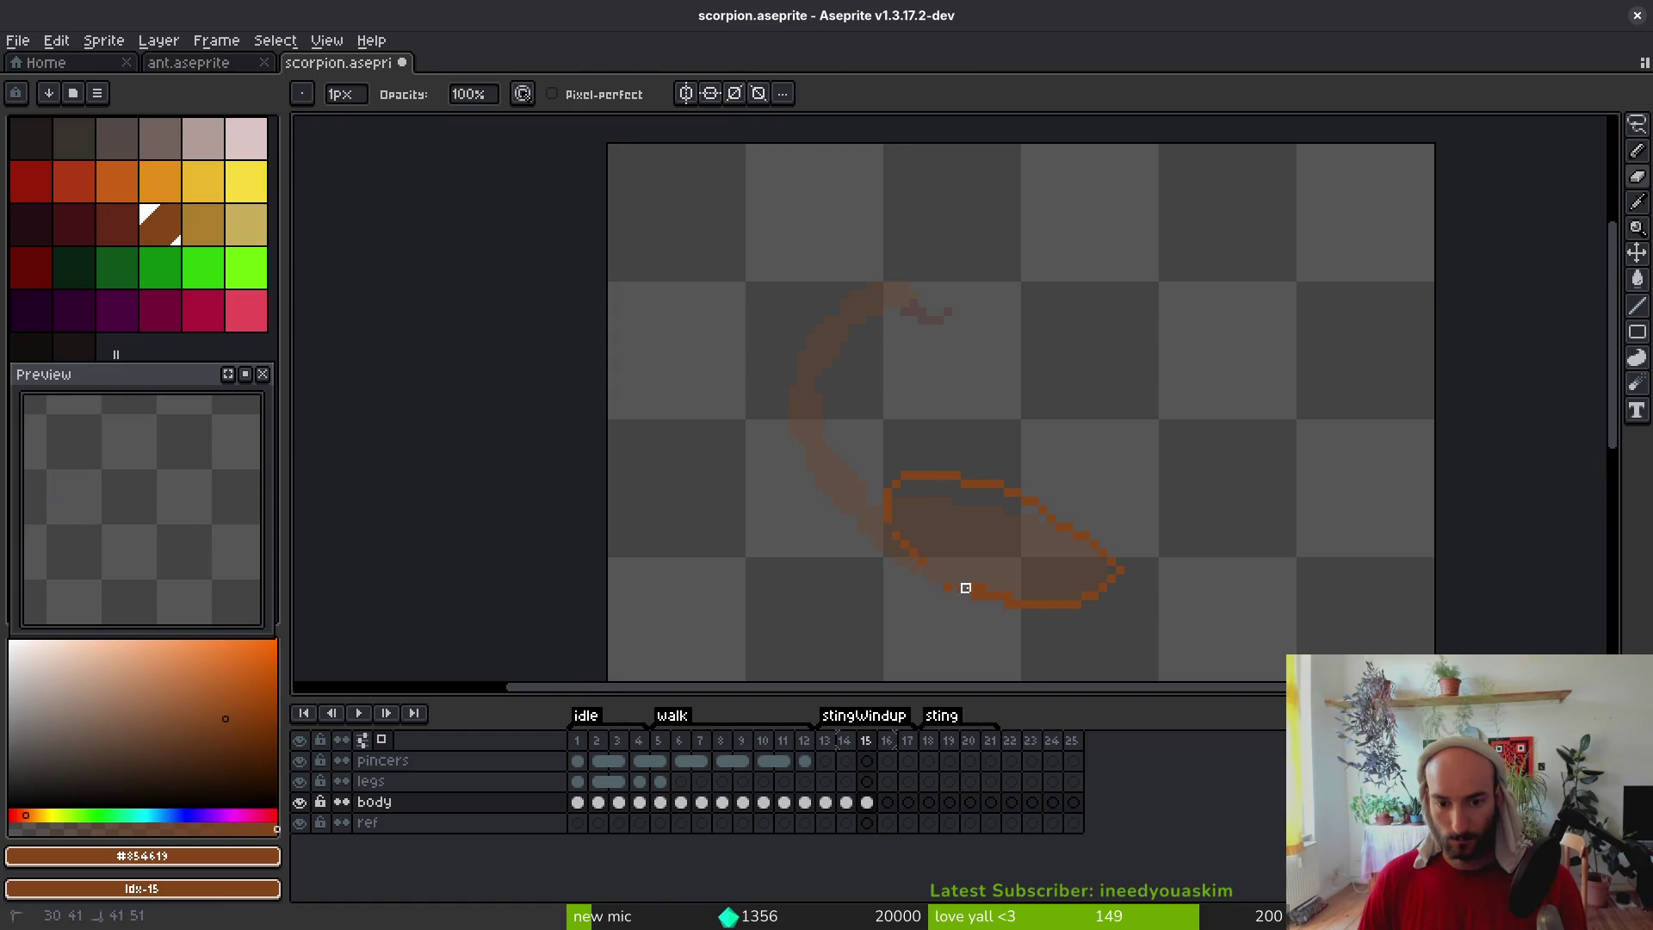
pyautogui.scroll(4, 1063, 595)
pyautogui.press('b')
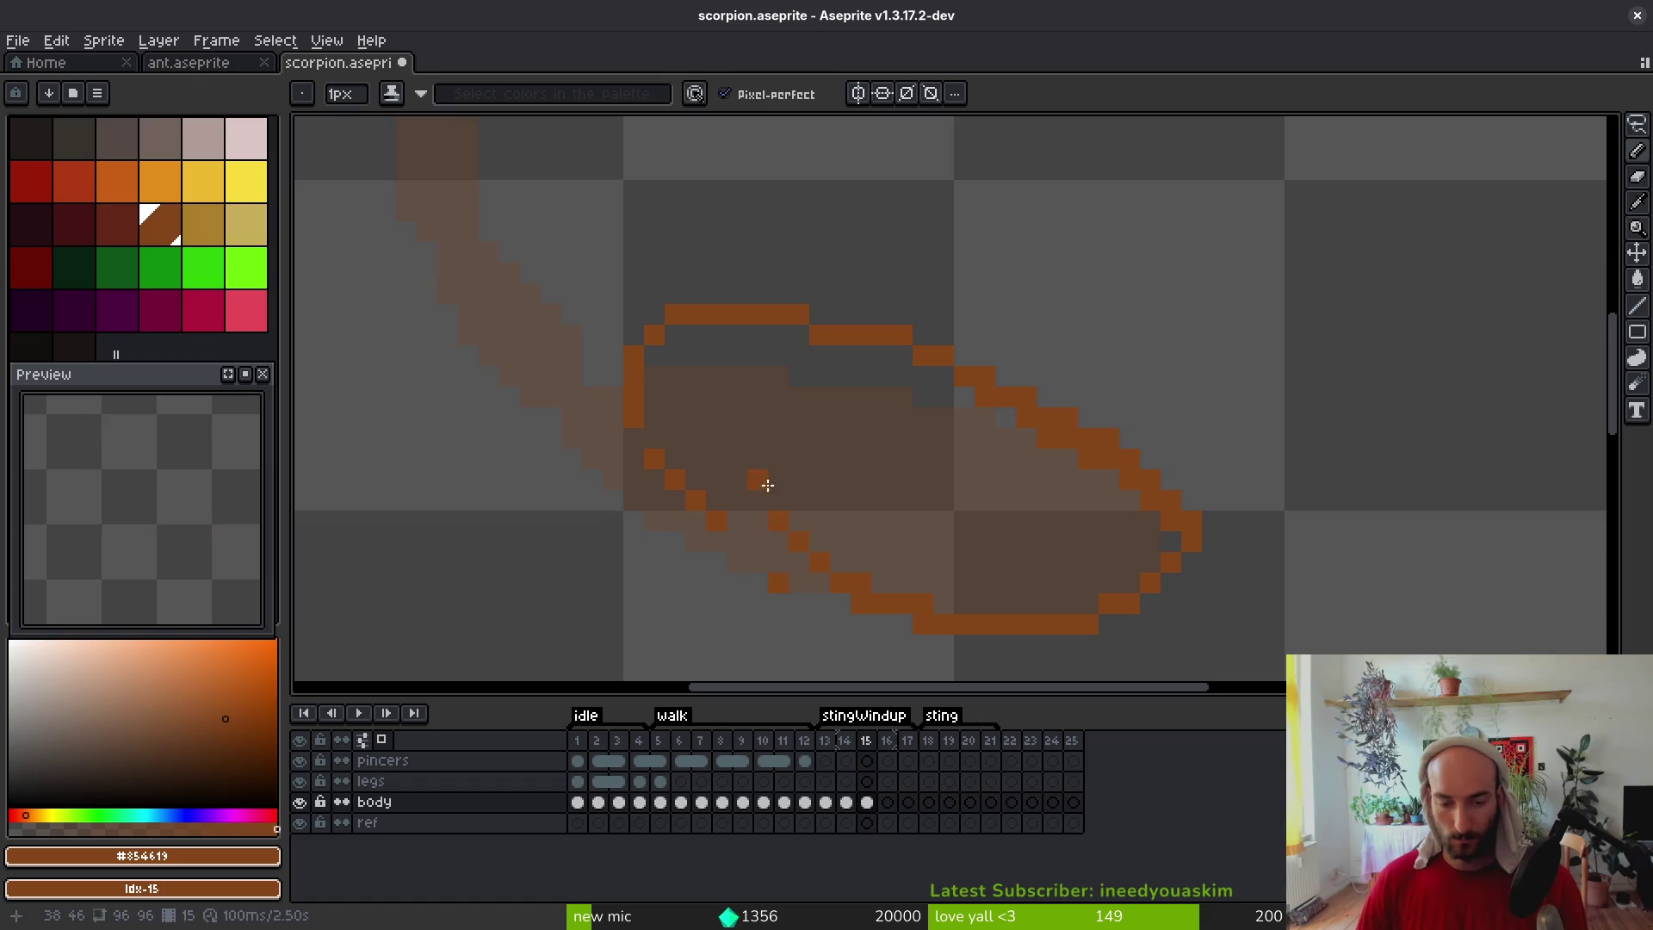
pyautogui.moveTo(866, 532); pyautogui.dragTo(720, 377)
pyautogui.moveTo(509, 261); pyautogui.dragTo(509, 282)
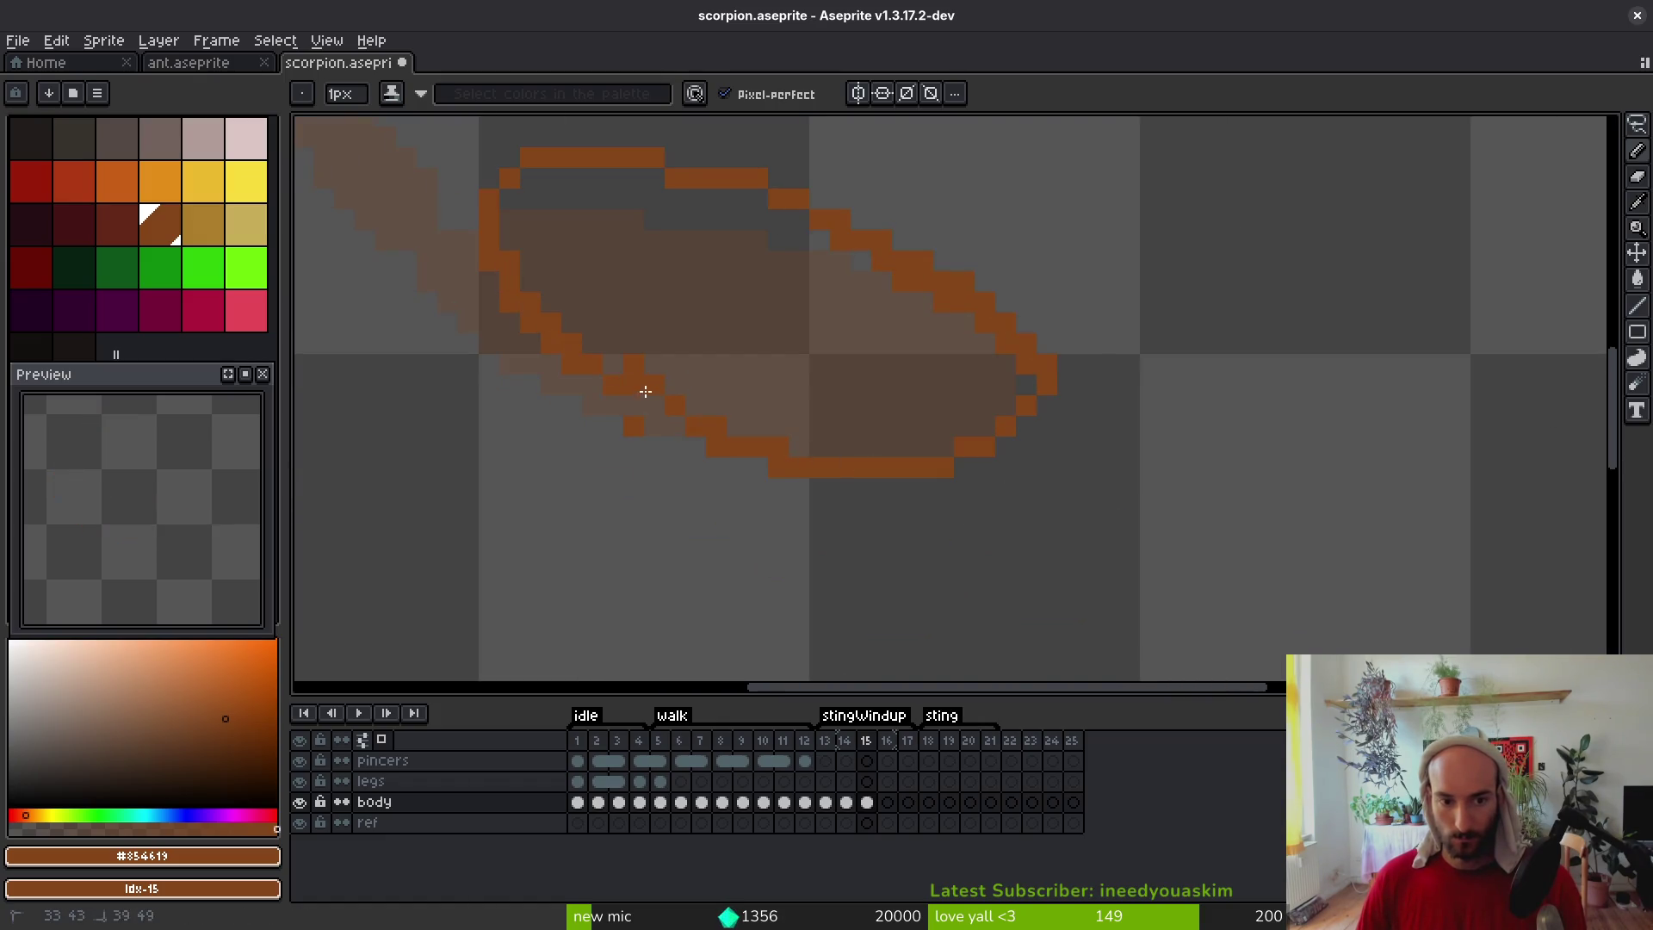
pyautogui.press('e')
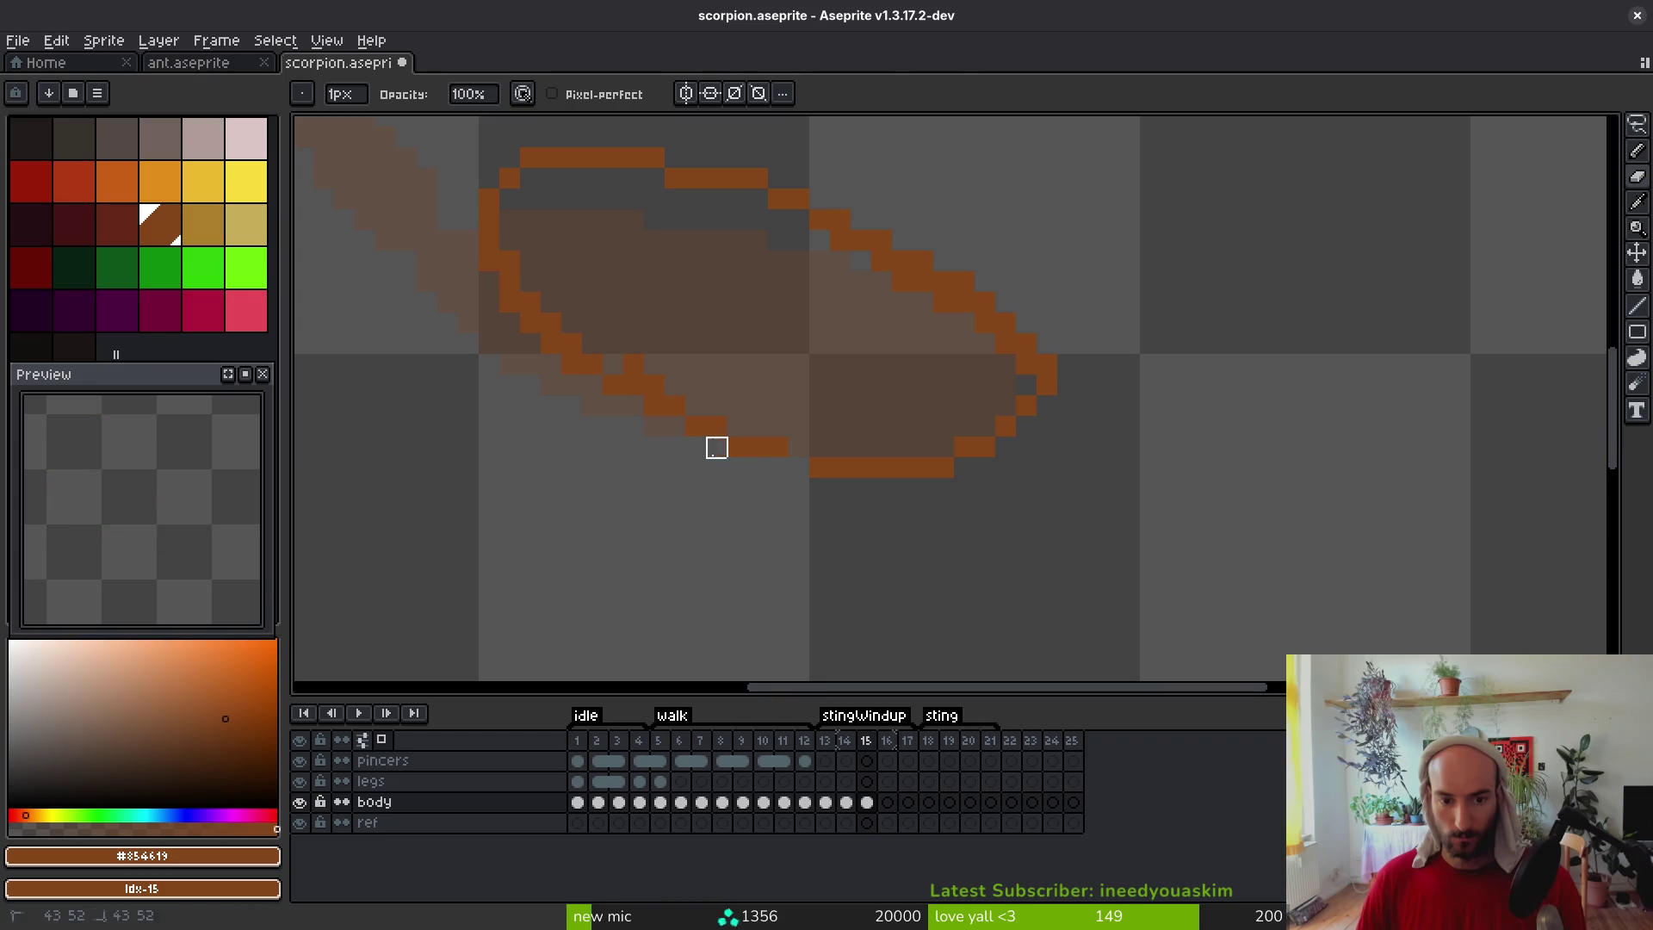
pyautogui.press('b')
# Step back through earlier frames to compare with frame 14, then return to frame 15
pyautogui.scroll(-3, 789, 448)
pyautogui.scroll(-1, 681, 366)
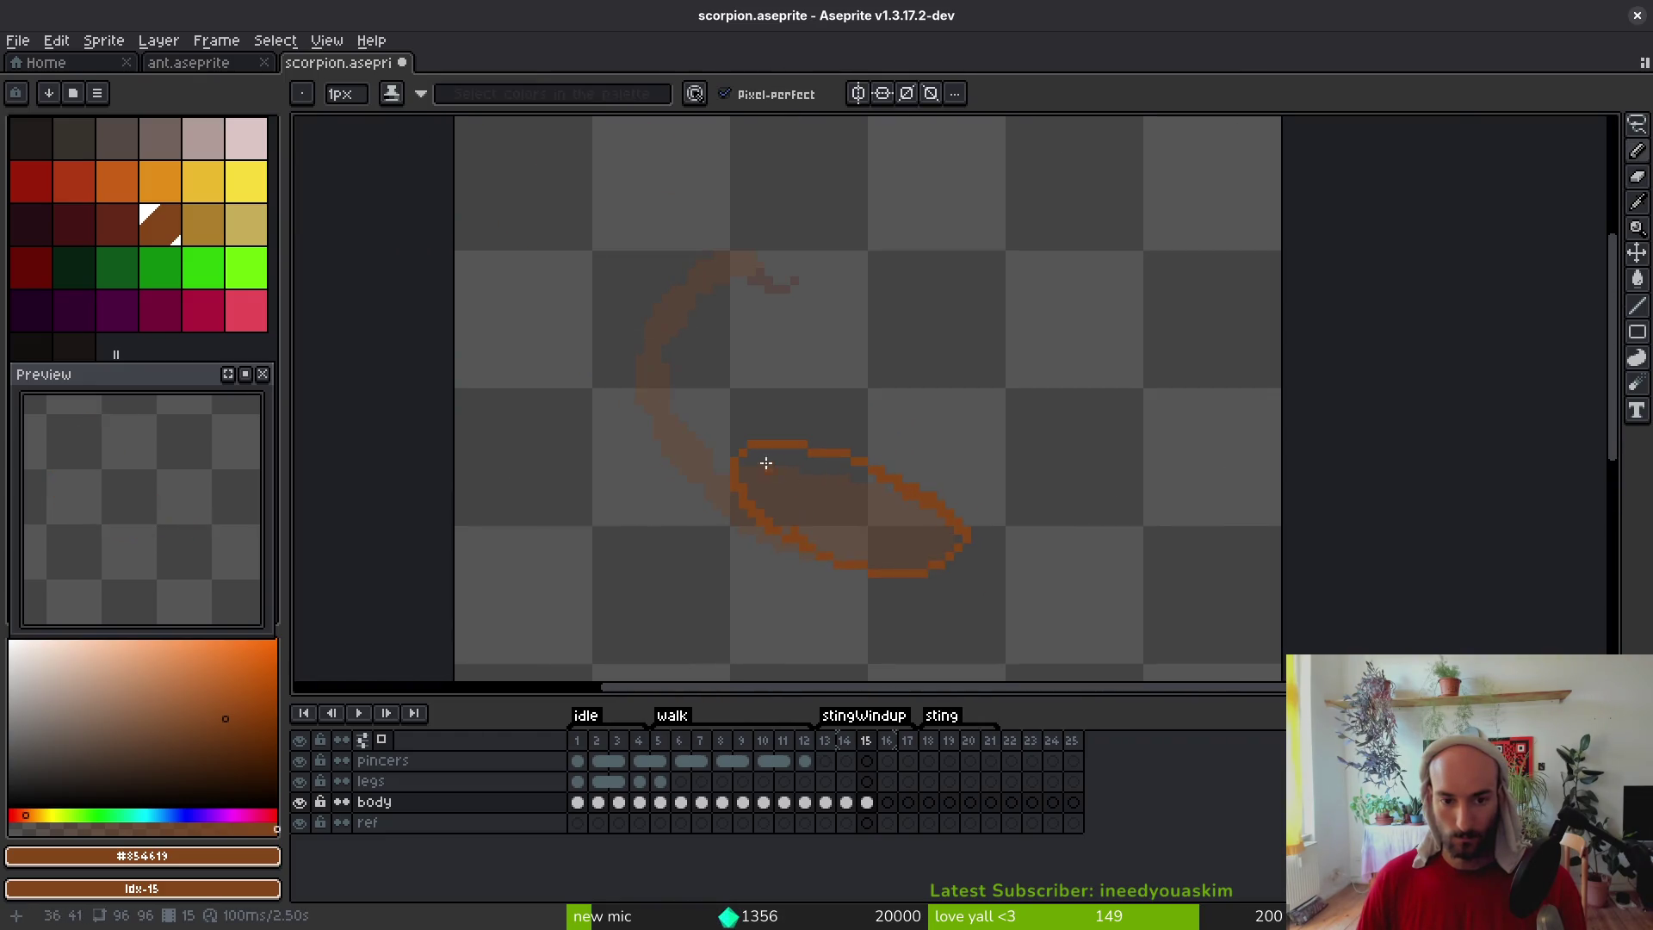
pyautogui.scroll(3, 678, 414)
pyautogui.moveTo(730, 385); pyautogui.dragTo(710, 471)
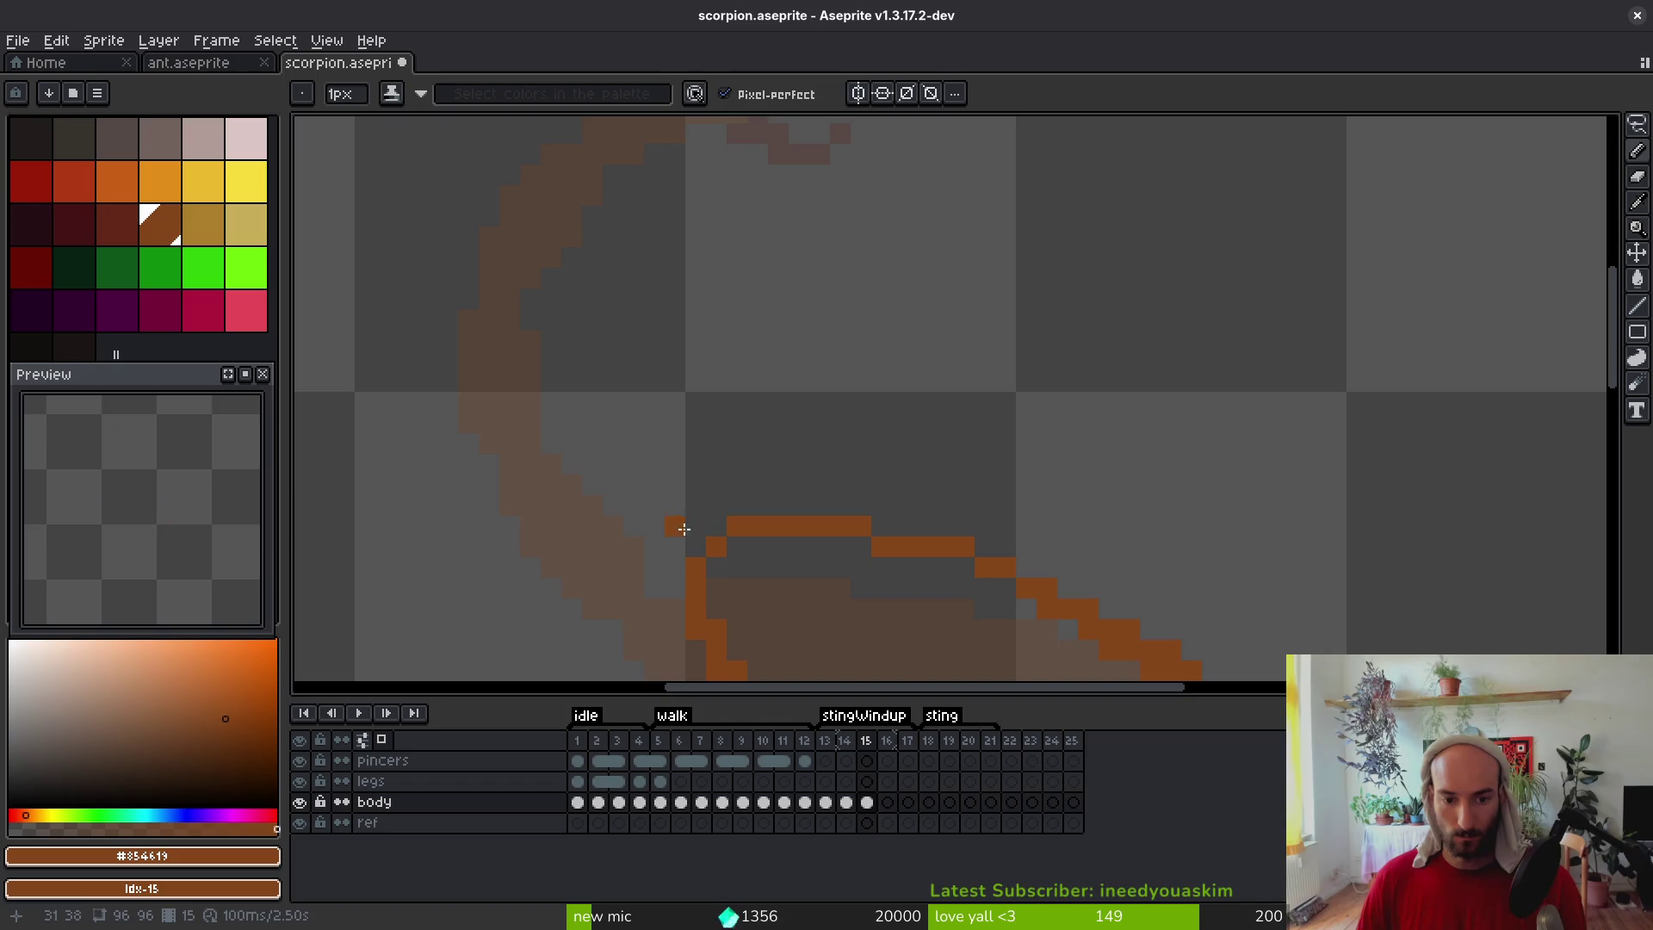
pyautogui.scroll(-4, 790, 465)
pyautogui.press('i')
pyautogui.press('Left')
pyautogui.press('Left')
pyautogui.press('Left')
pyautogui.press('Right')
pyautogui.press('Right')
pyautogui.press('Right')
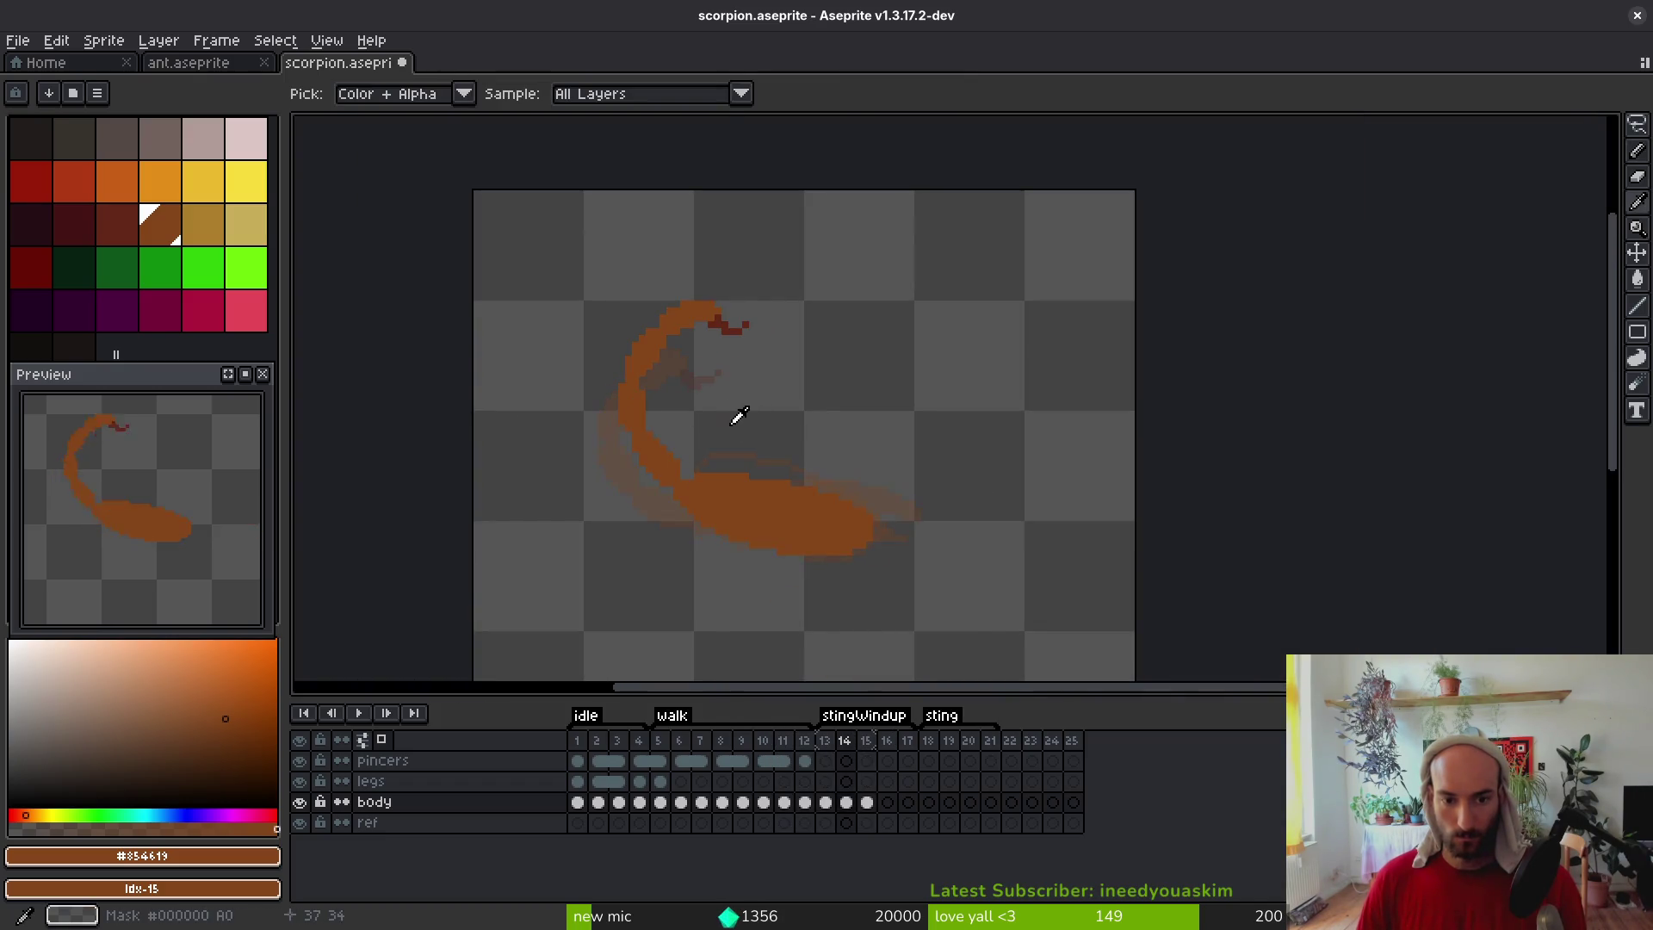
pyautogui.press('Right')
# Draw a short, thick orange tail base rising from the body, then go back to frame 14
pyautogui.scroll(2, 701, 458)
pyautogui.moveTo(711, 572); pyautogui.dragTo(689, 504)
pyautogui.scroll(4, 712, 554)
pyautogui.scroll(-3, 678, 570)
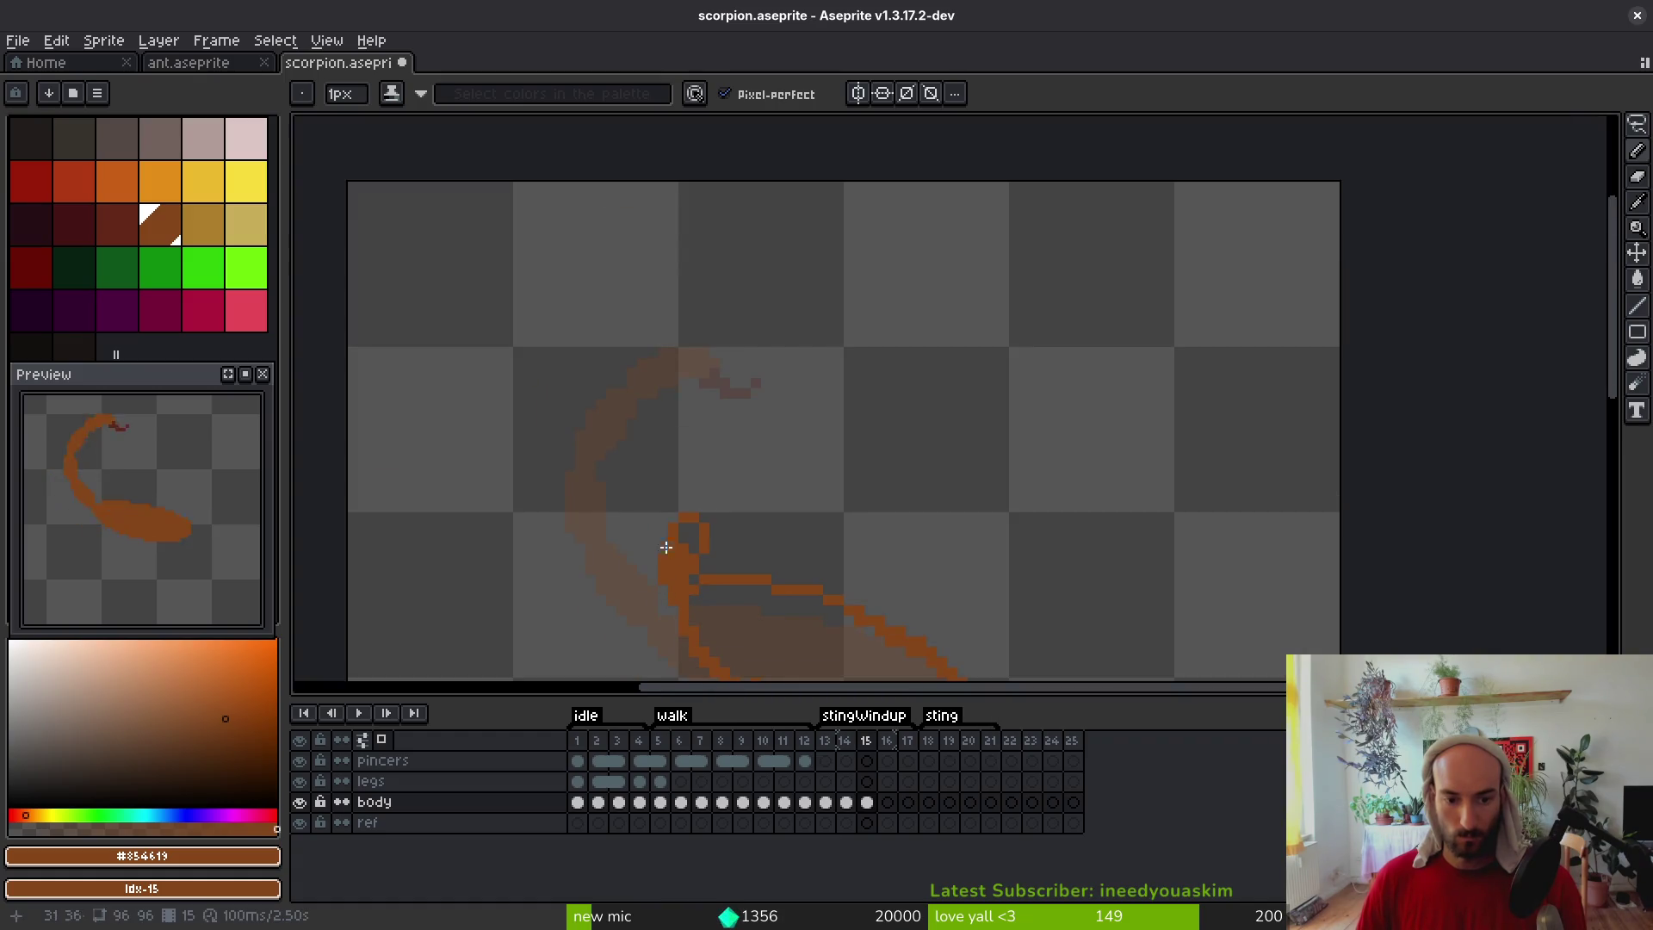
pyautogui.scroll(2, 679, 549)
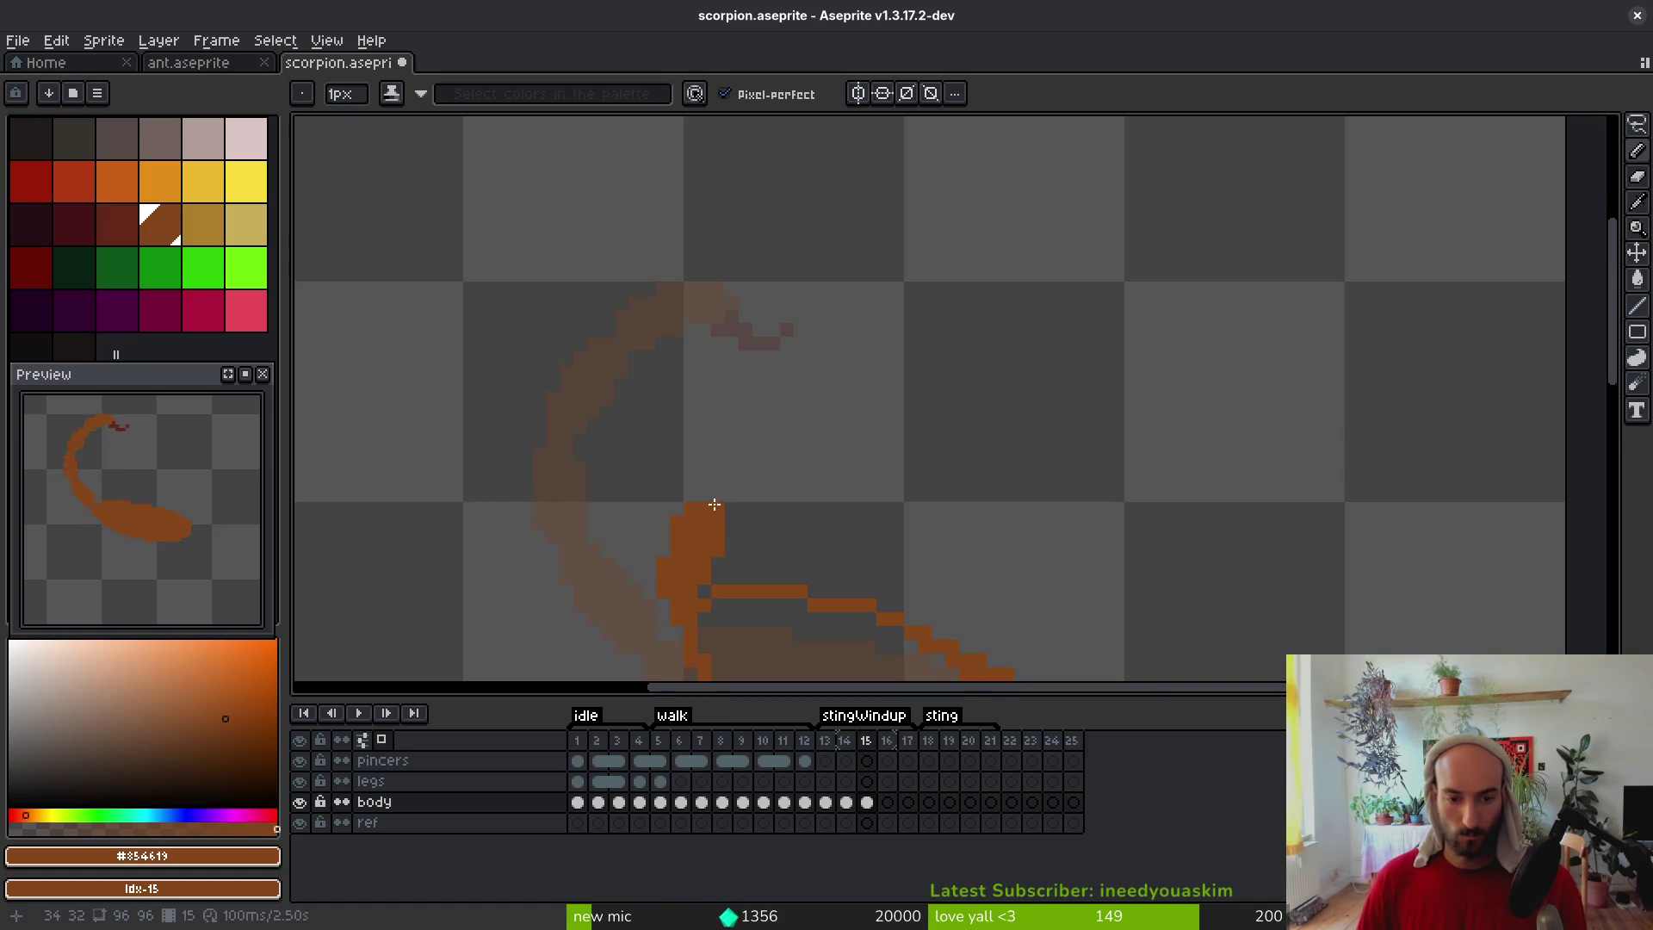
pyautogui.scroll(2, 738, 485)
pyautogui.scroll(-2, 749, 504)
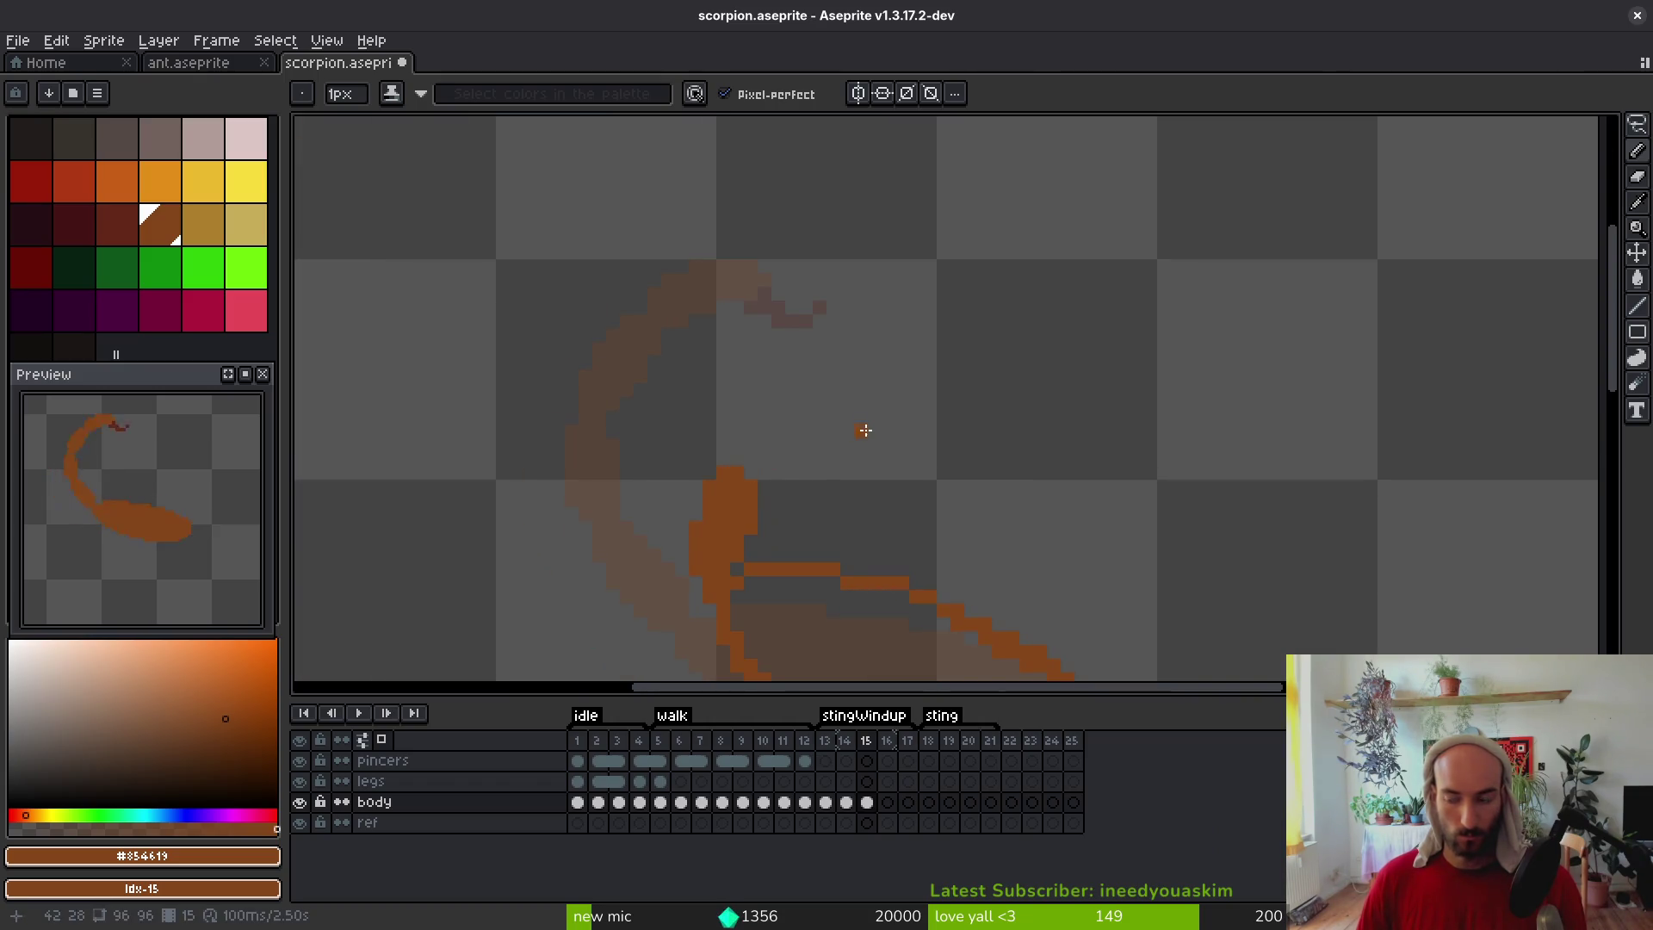
pyautogui.scroll(-2, 939, 483)
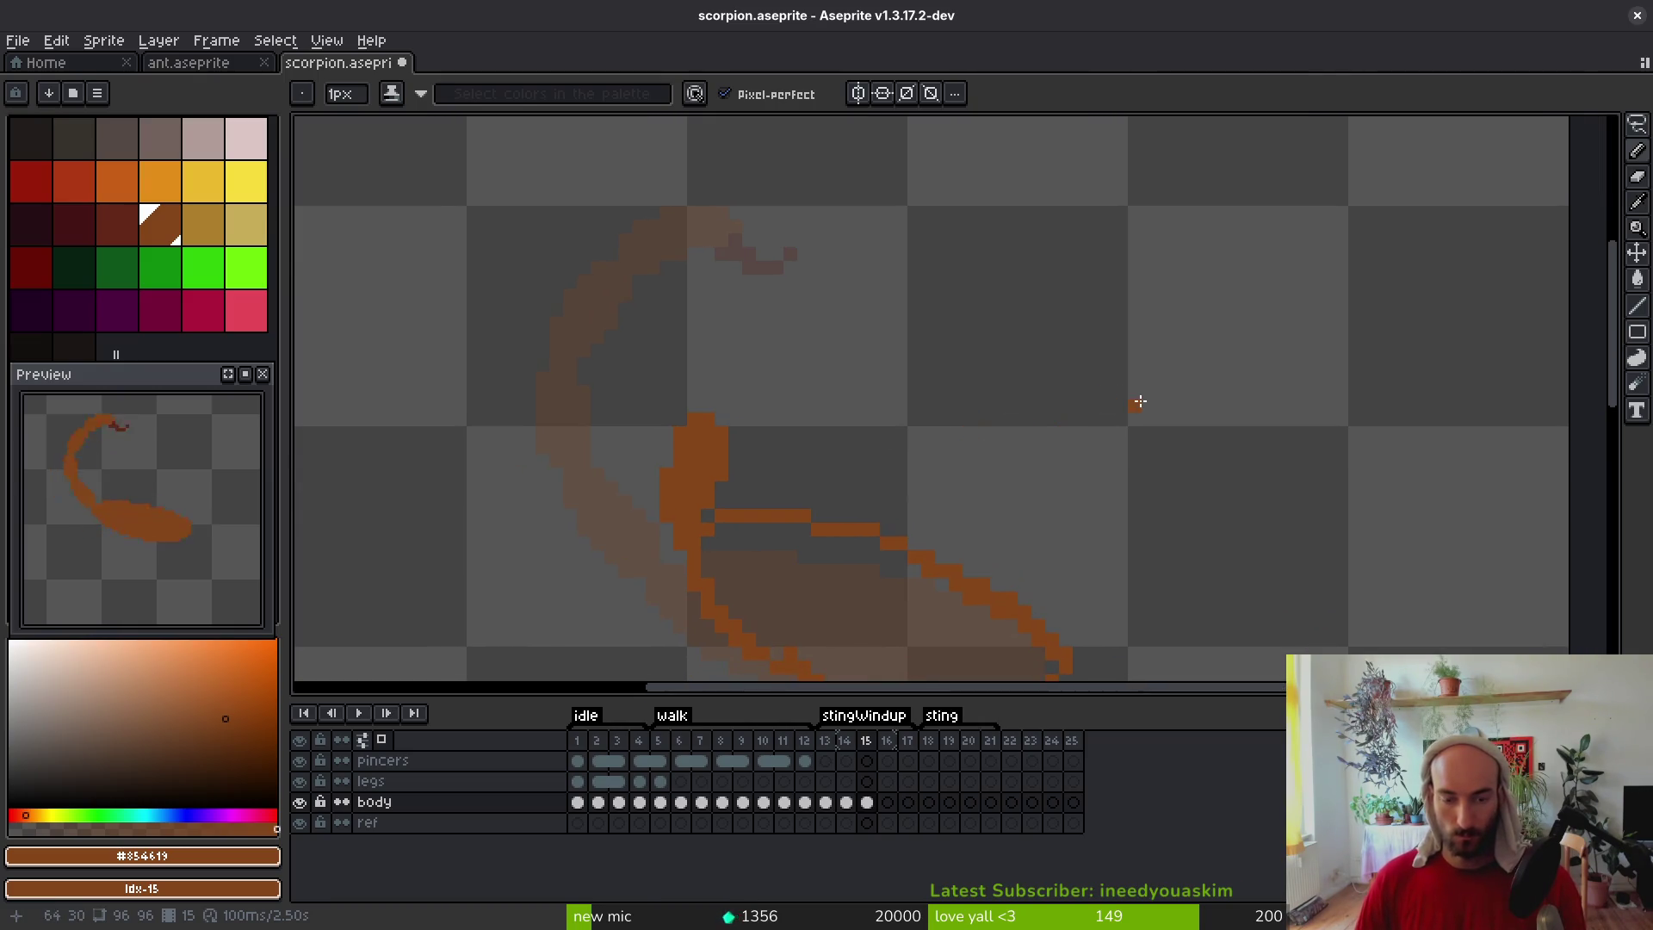
pyautogui.scroll(4, 736, 411)
pyautogui.scroll(-6, 772, 438)
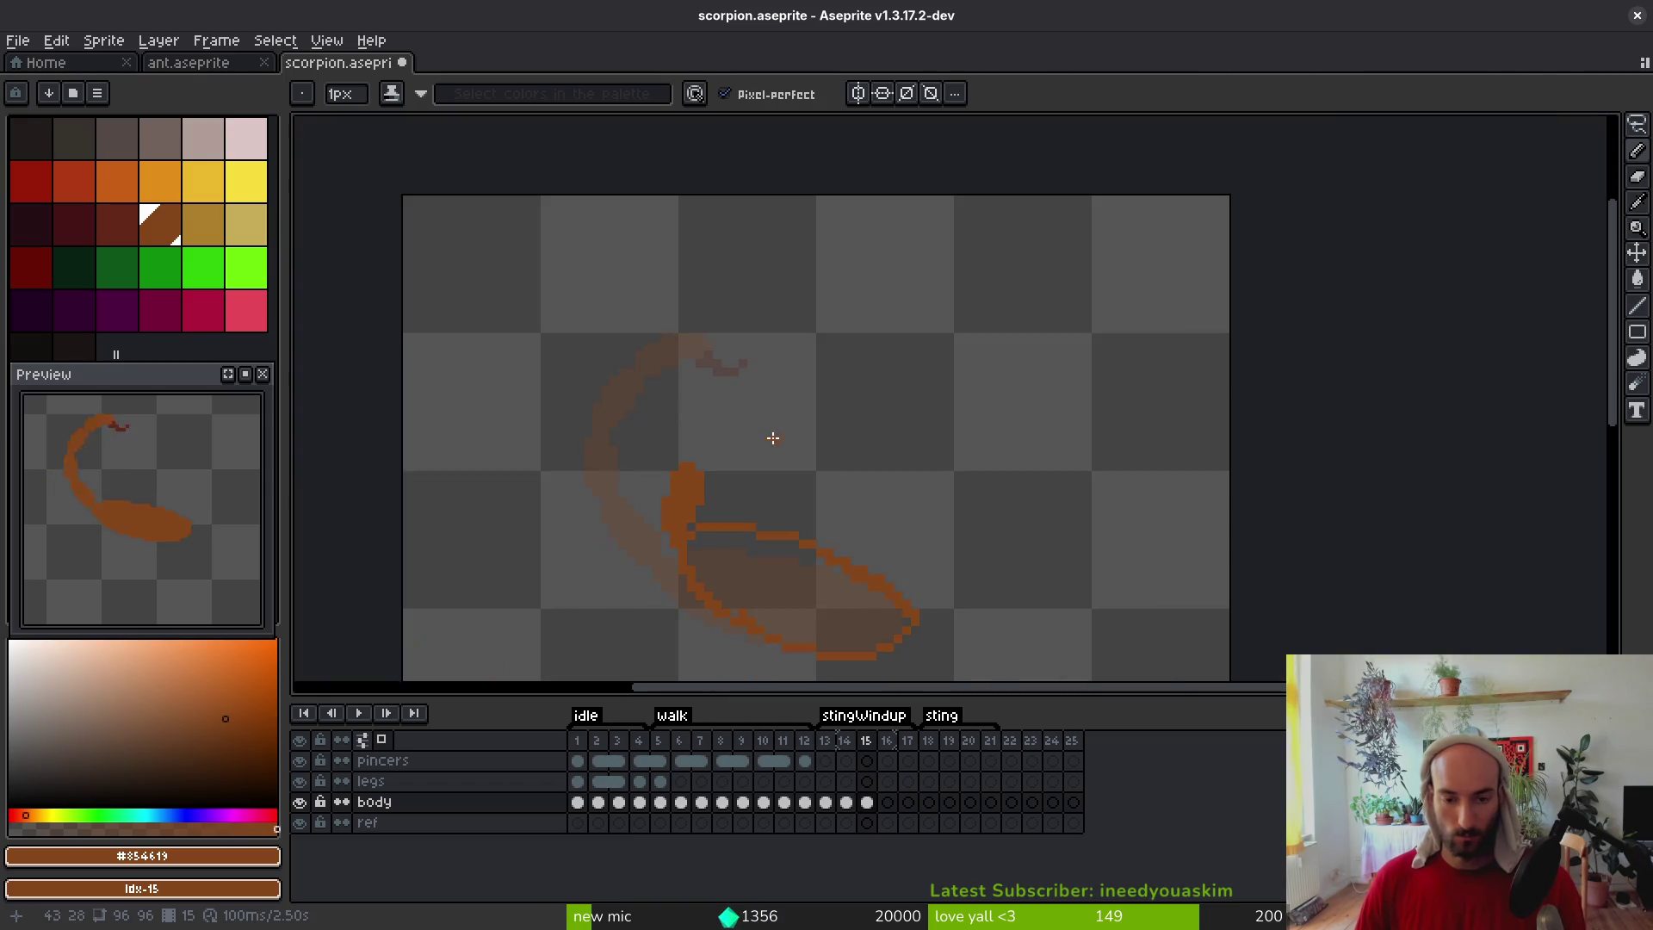
pyautogui.press('Left')
# Copy frame 14's curled tail into frame 15, rotated −90° so it arches over the body
pyautogui.press('q')
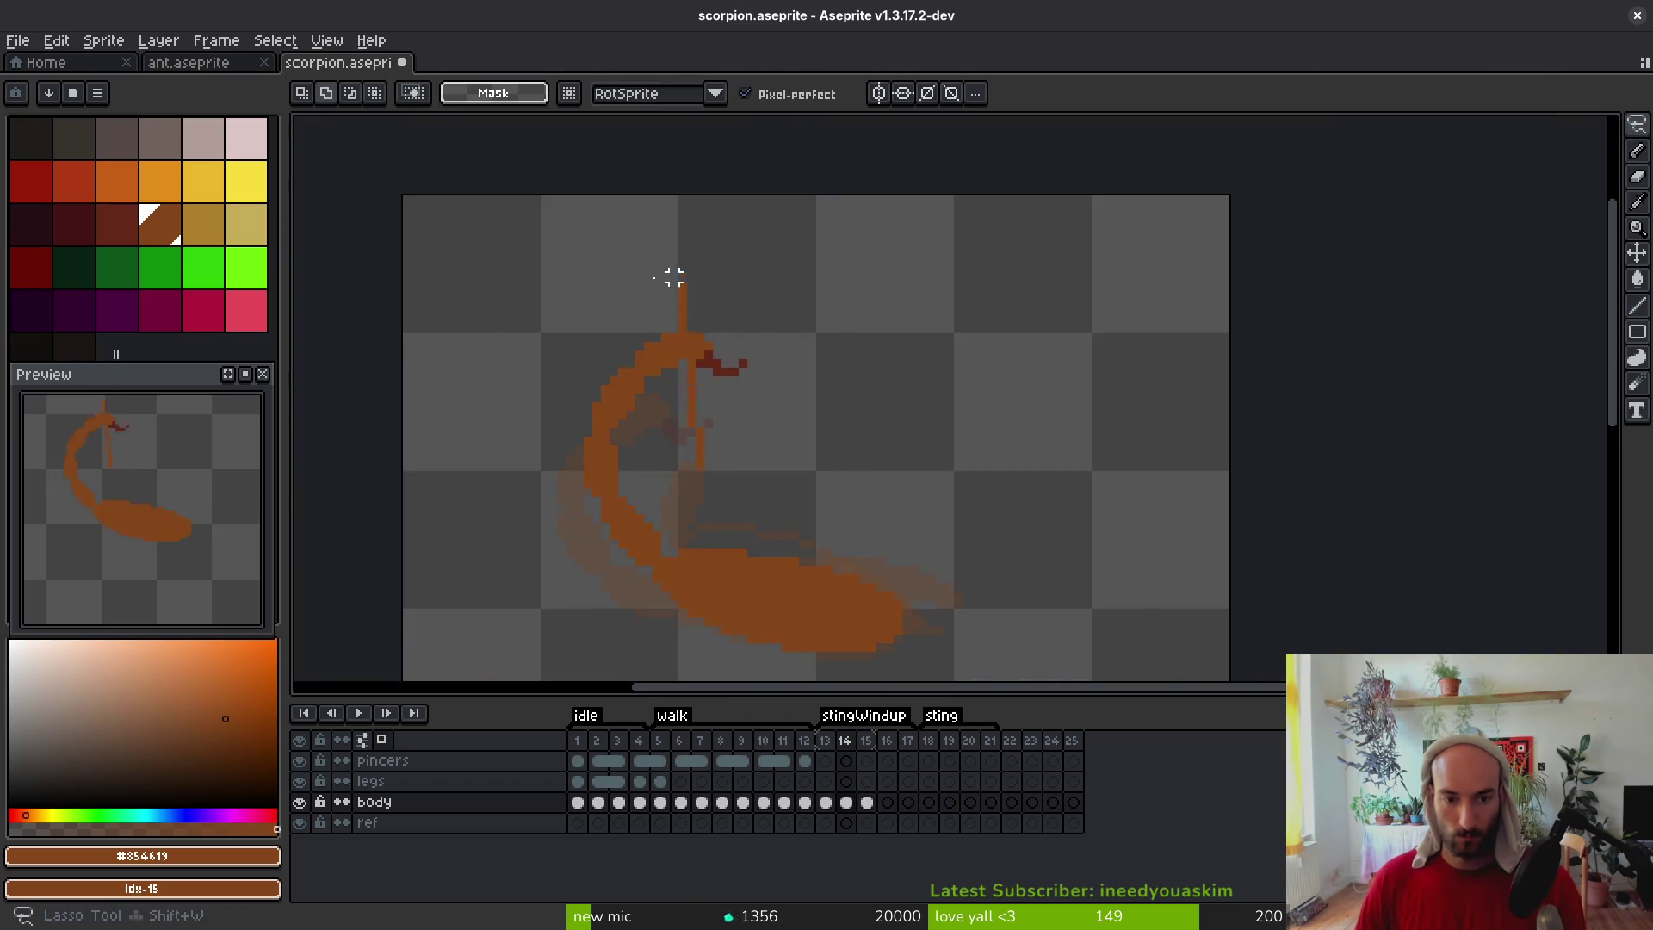
pyautogui.moveTo(639, 277); pyautogui.dragTo(588, 564)
pyautogui.moveTo(742, 372); pyautogui.dragTo(653, 276)
pyautogui.hotkey('ctrl', 'c')
pyautogui.press('Right')
pyautogui.hotkey('ctrl', 'v')
pyautogui.moveTo(581, 457); pyautogui.dragTo(572, 362)
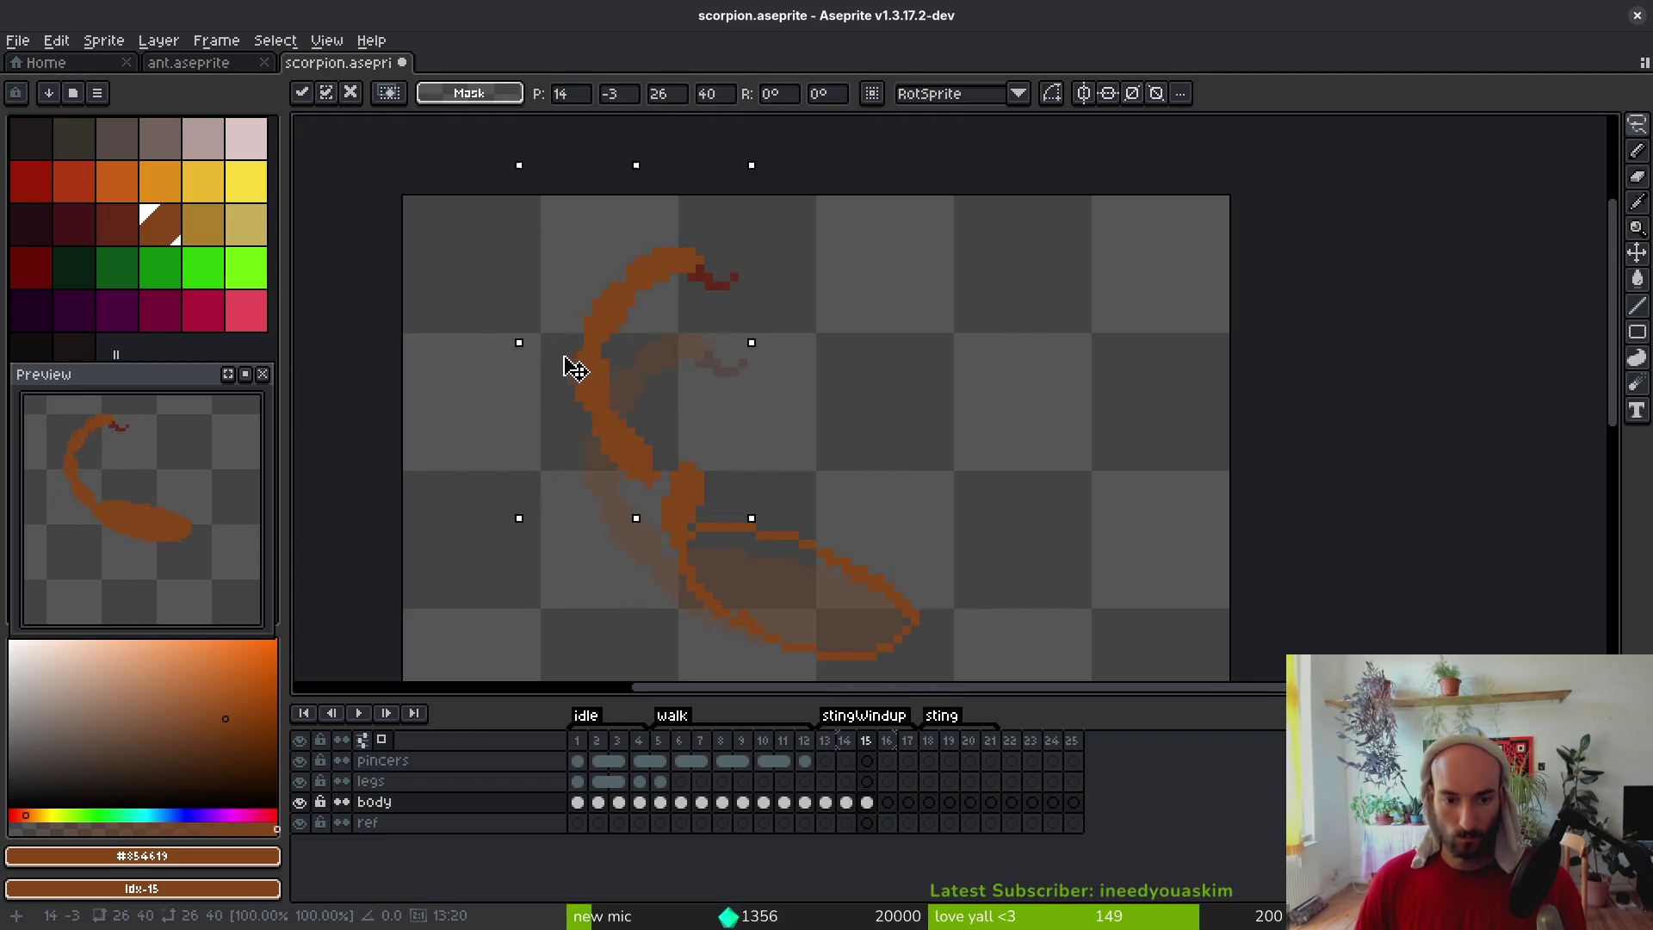
pyautogui.moveTo(683, 398)
pyautogui.mouseDown()
pyautogui.moveTo(855, 436)
pyautogui.moveTo(900, 471)
pyautogui.moveTo(871, 479)
pyautogui.moveTo(901, 462)
pyautogui.moveTo(880, 476)
pyautogui.mouseUp()
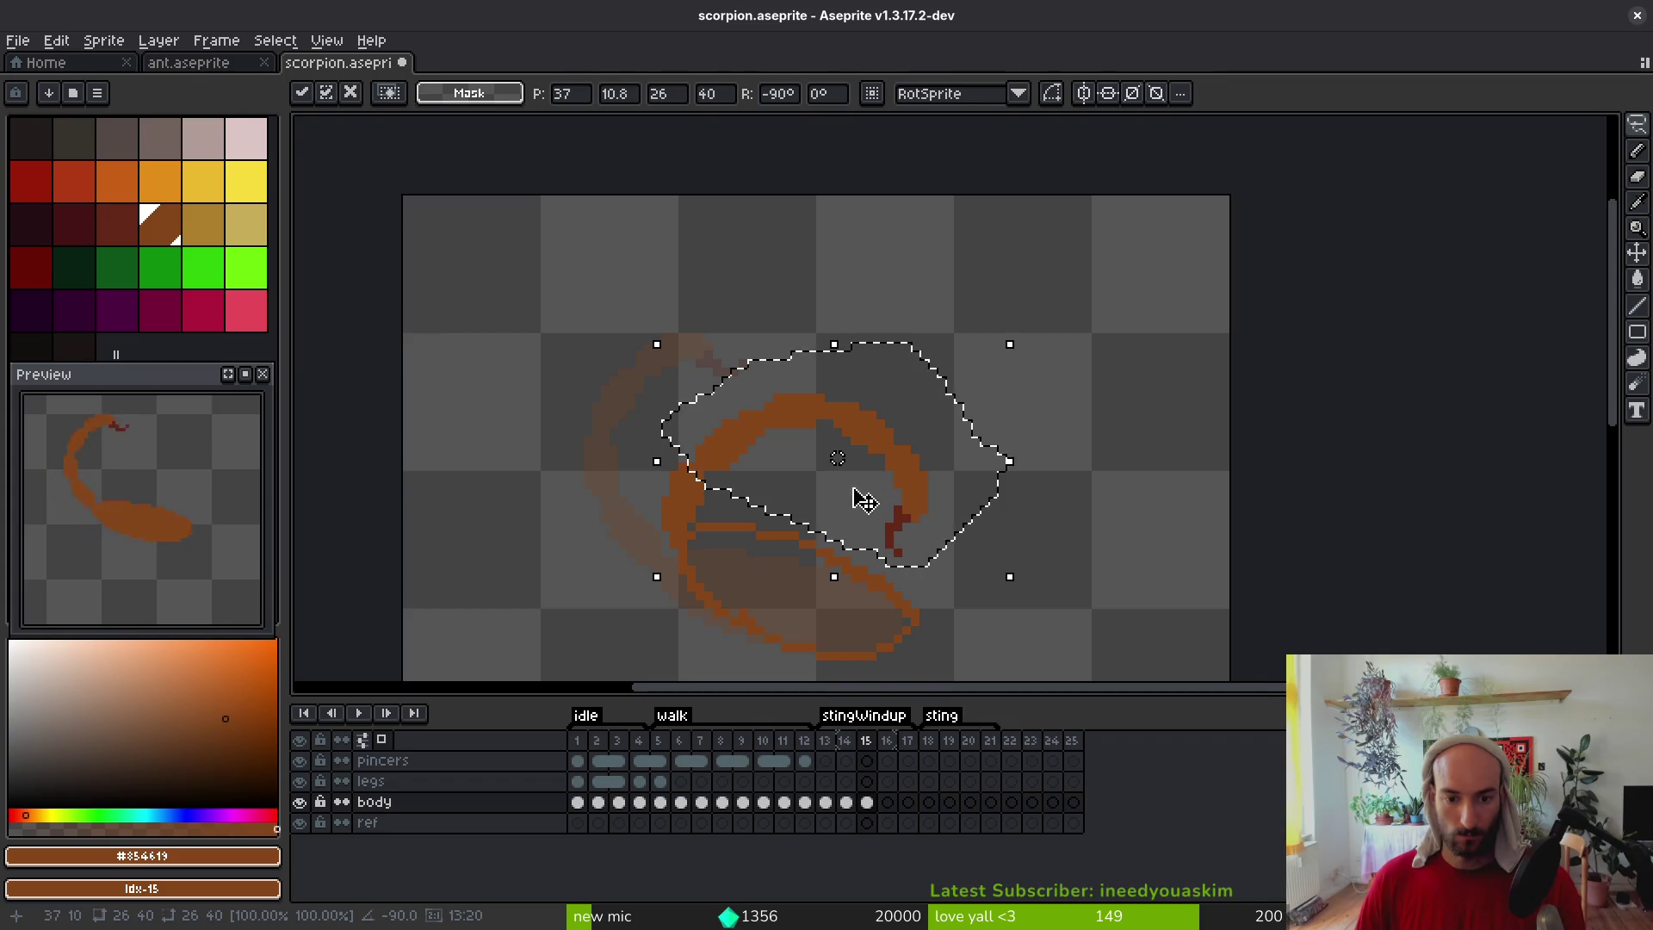
pyautogui.press('Return')
pyautogui.hotkey('ctrl', 'd')
pyautogui.scroll(2, 830, 468)
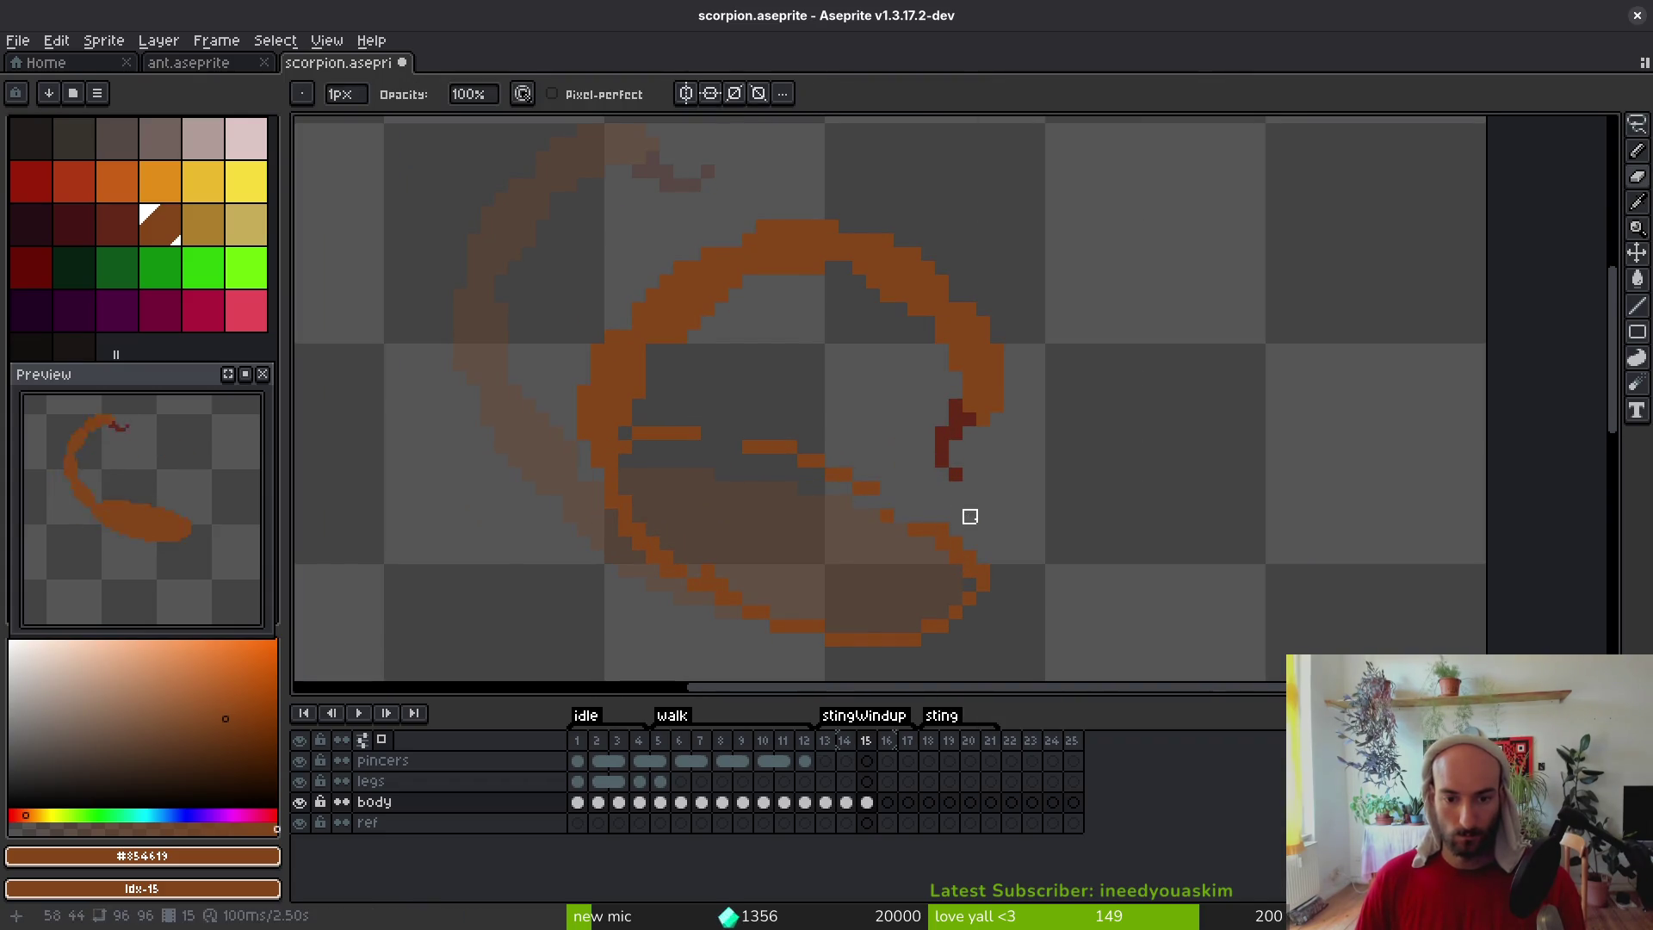
pyautogui.press('b')
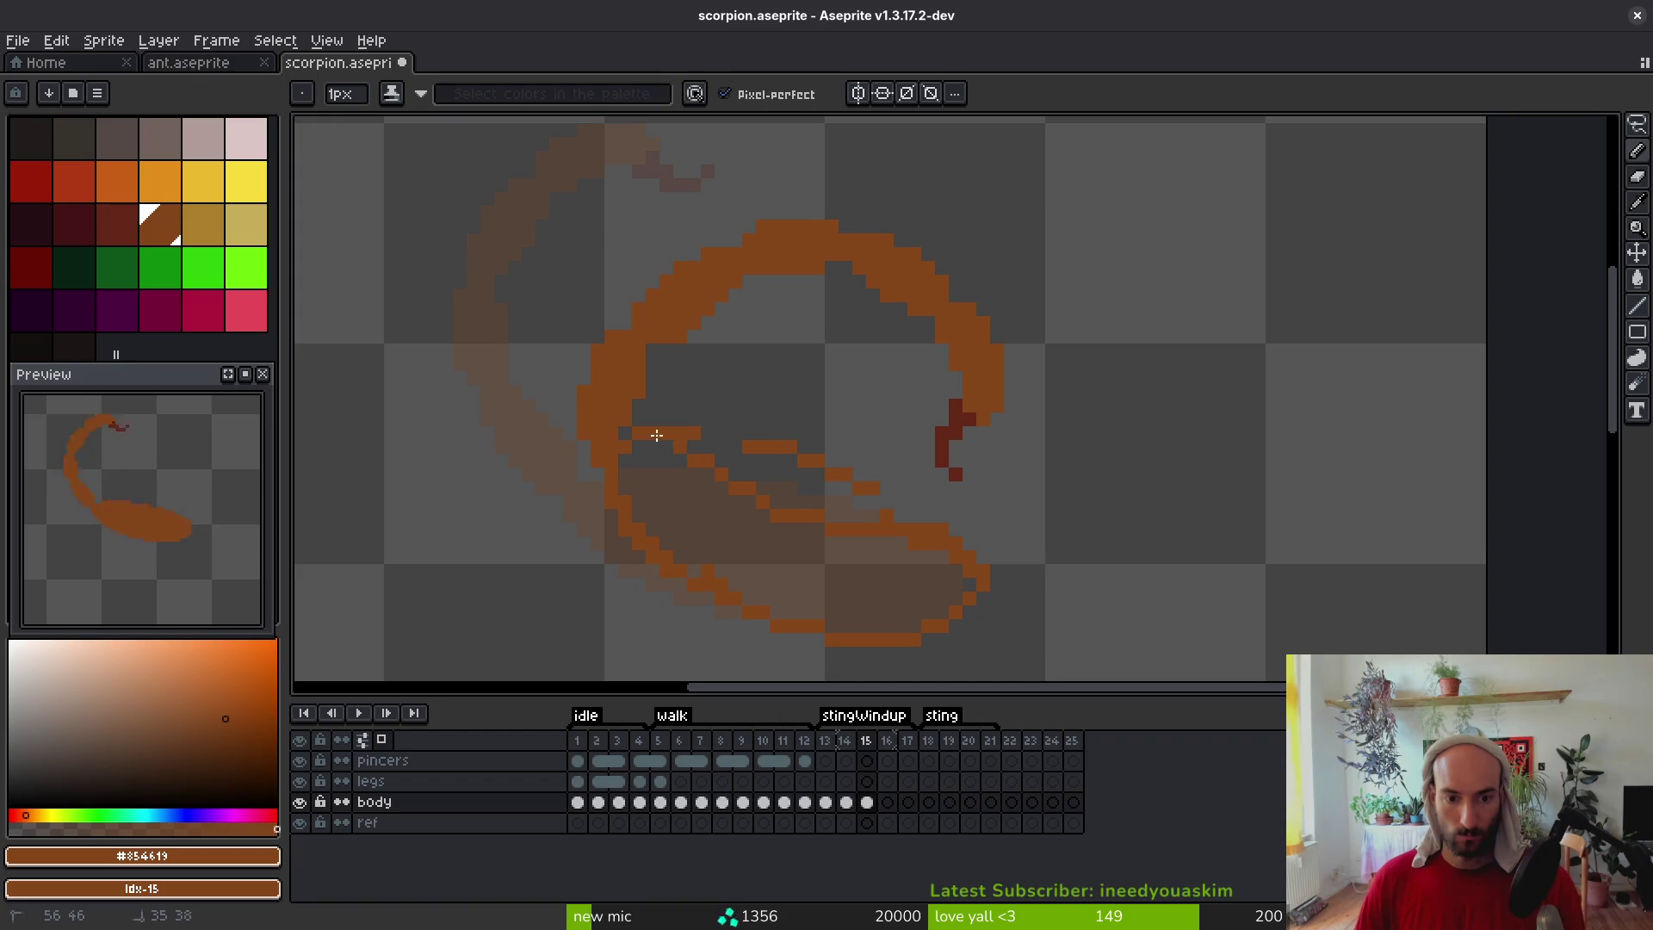
pyautogui.press('e')
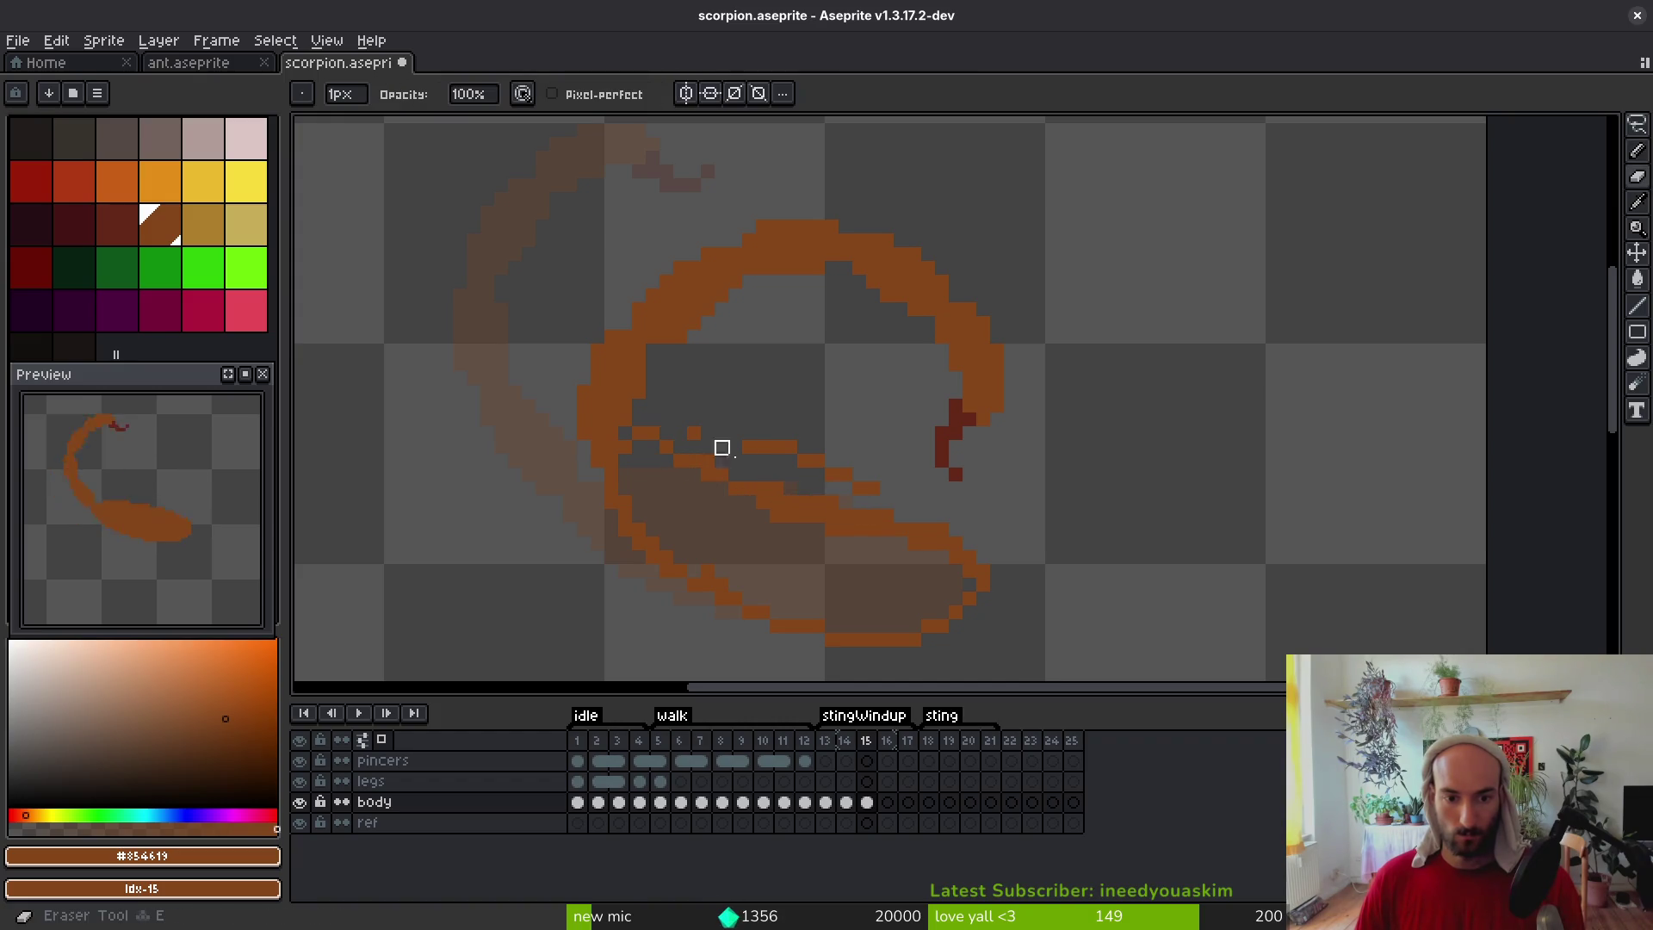
pyautogui.scroll(-1, 749, 523)
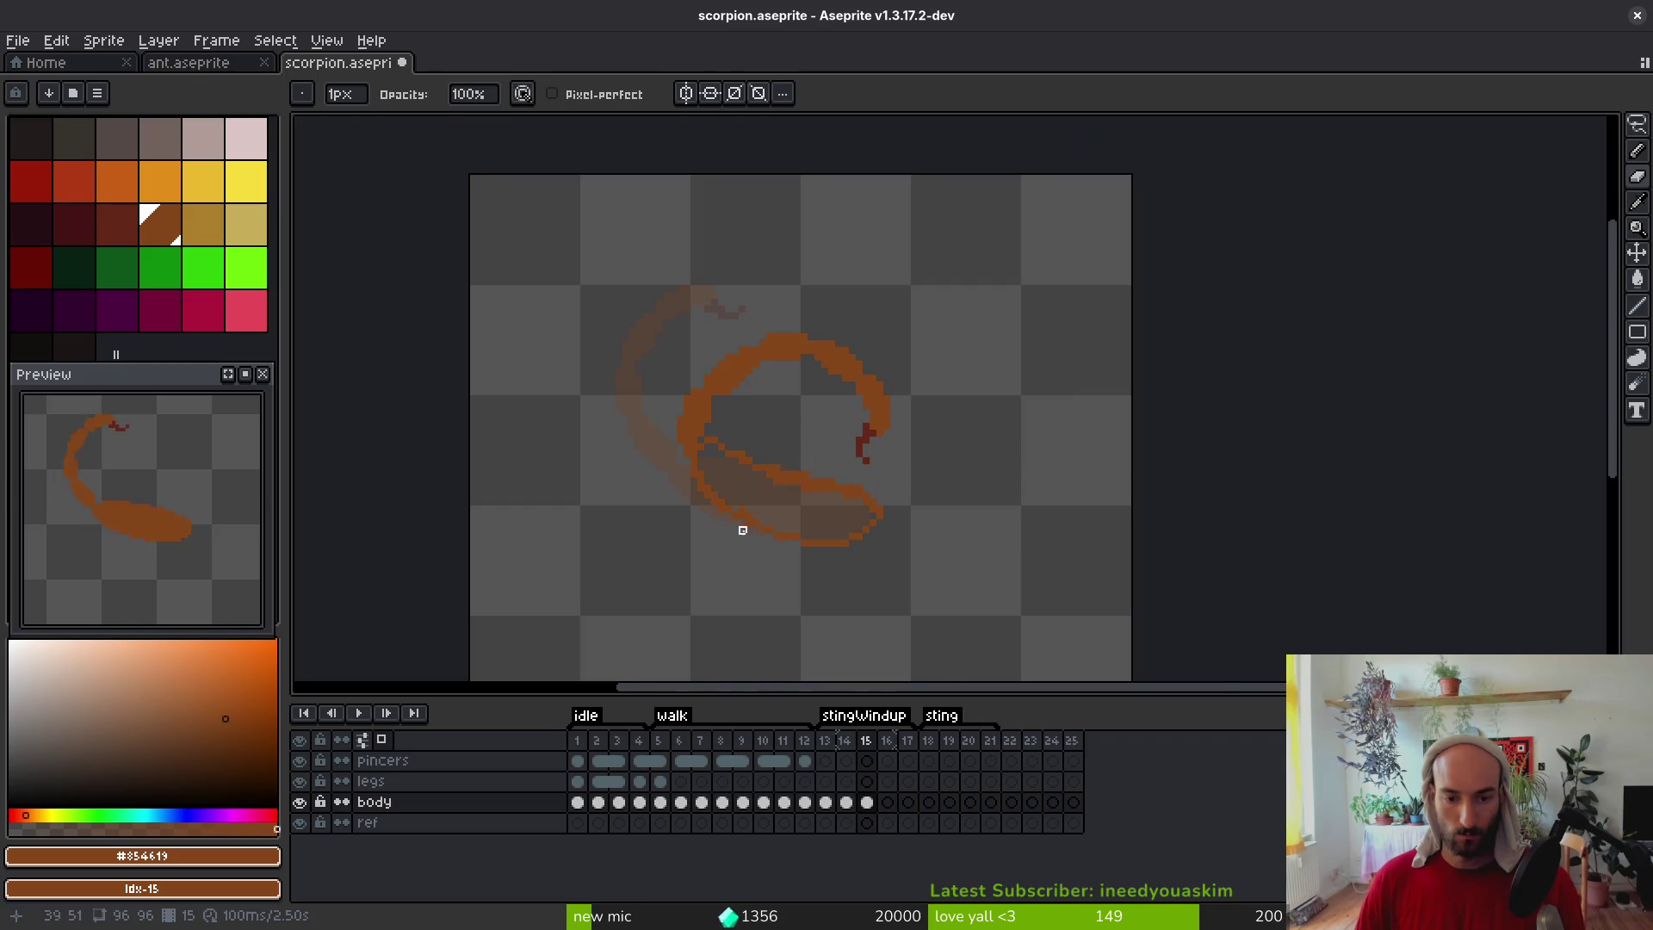
pyautogui.scroll(3, 886, 443)
pyautogui.press('b')
pyautogui.hotkey('ctrl', 'z')
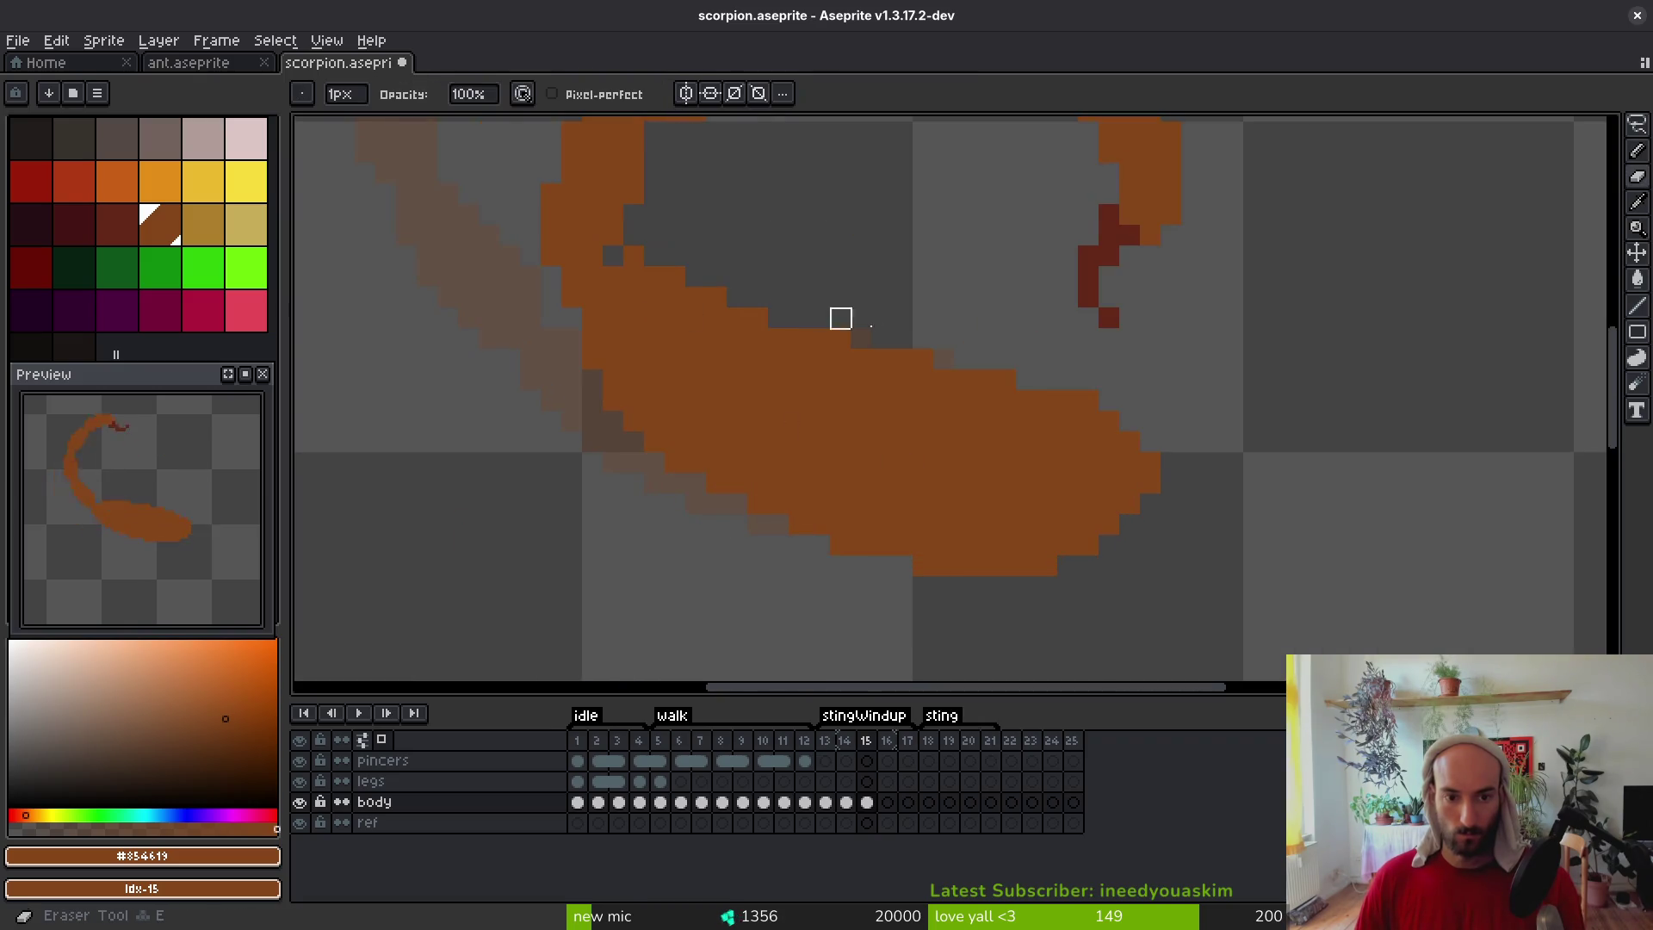
pyautogui.moveTo(673, 327); pyautogui.dragTo(640, 484)
pyautogui.scroll(-5, 703, 456)
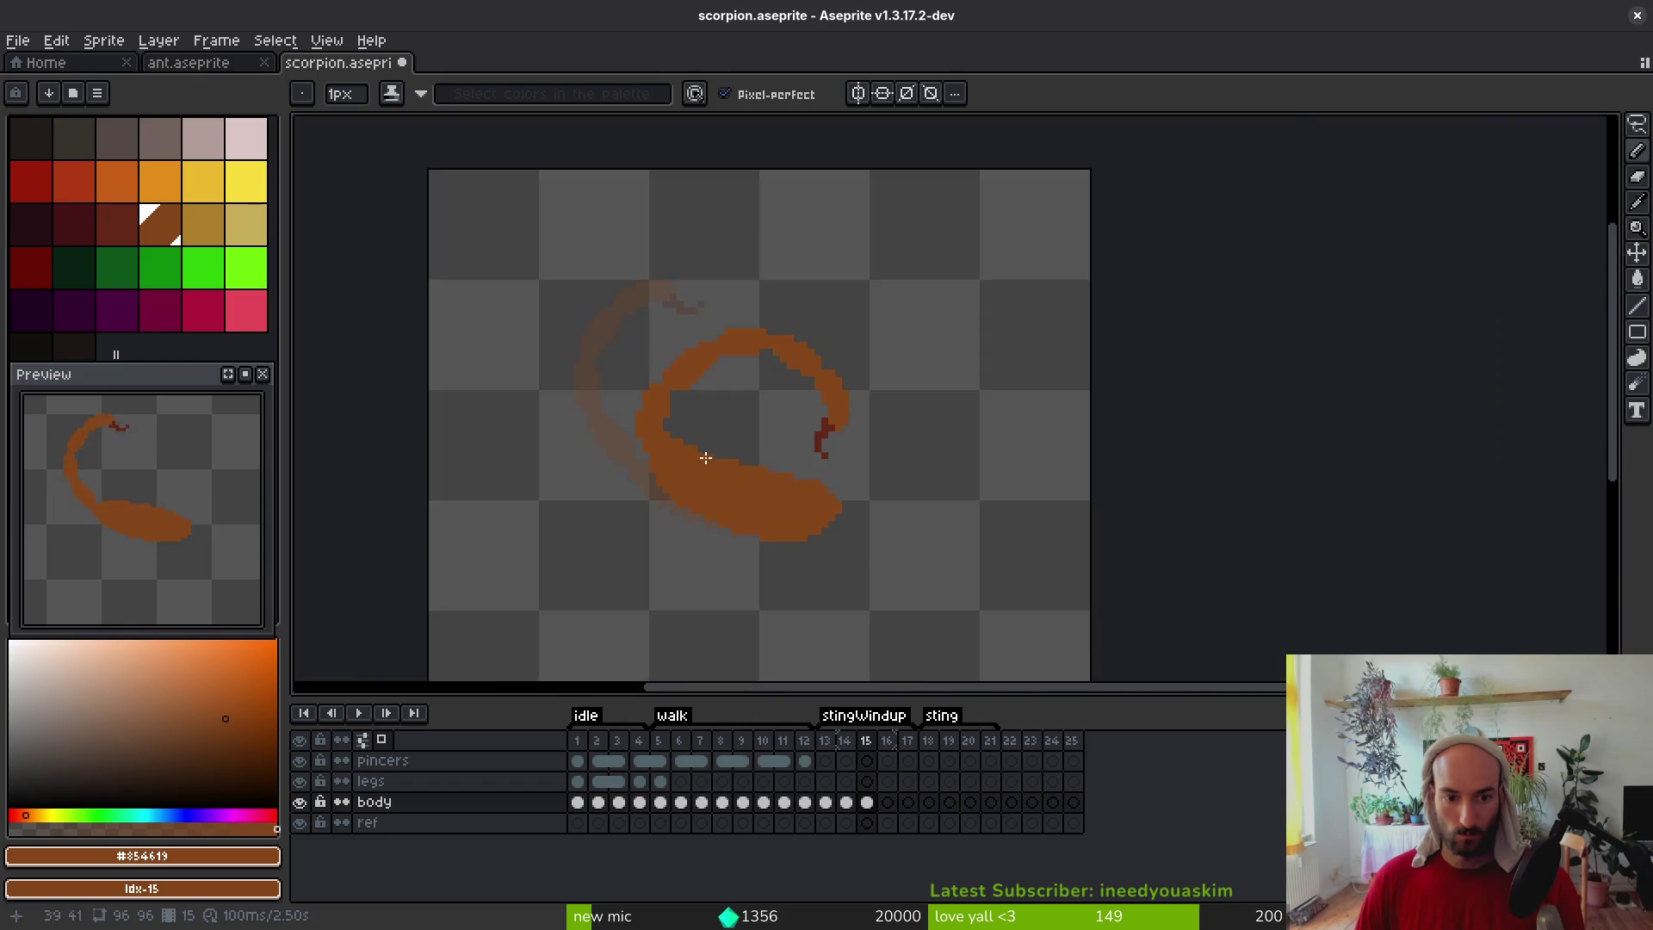
pyautogui.moveTo(802, 493); pyautogui.dragTo(786, 488)
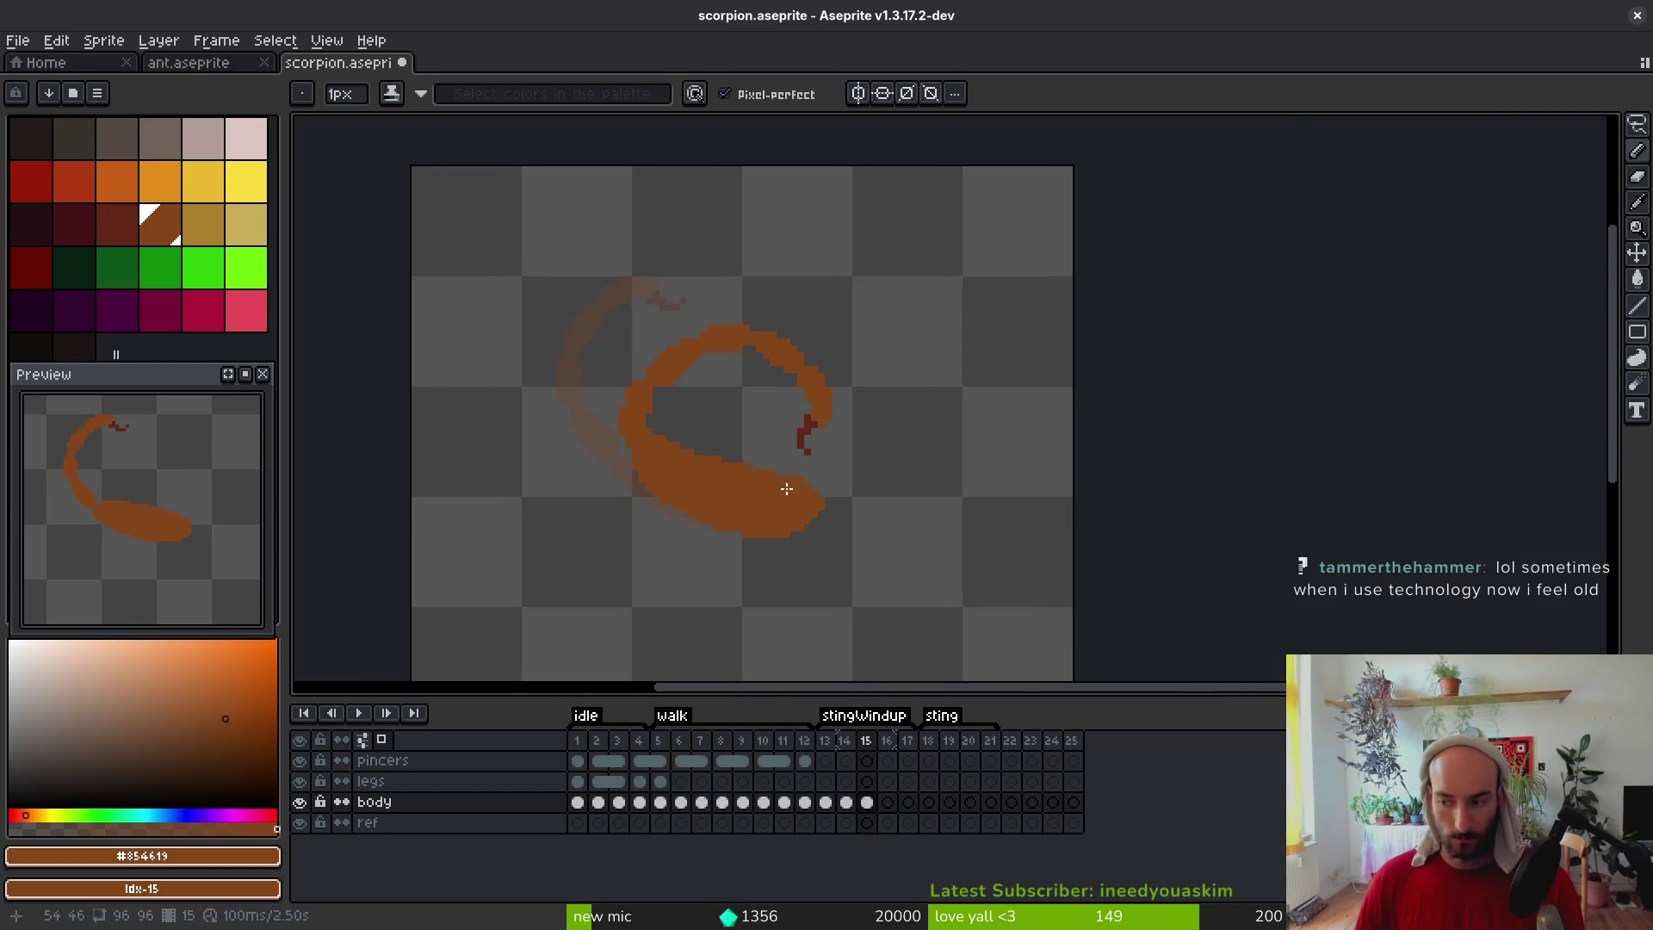
pyautogui.scroll(2, 825, 465)
# Lasso the dark-red stinger tip, move it down-right and rotate it about 49°
pyautogui.press('q')
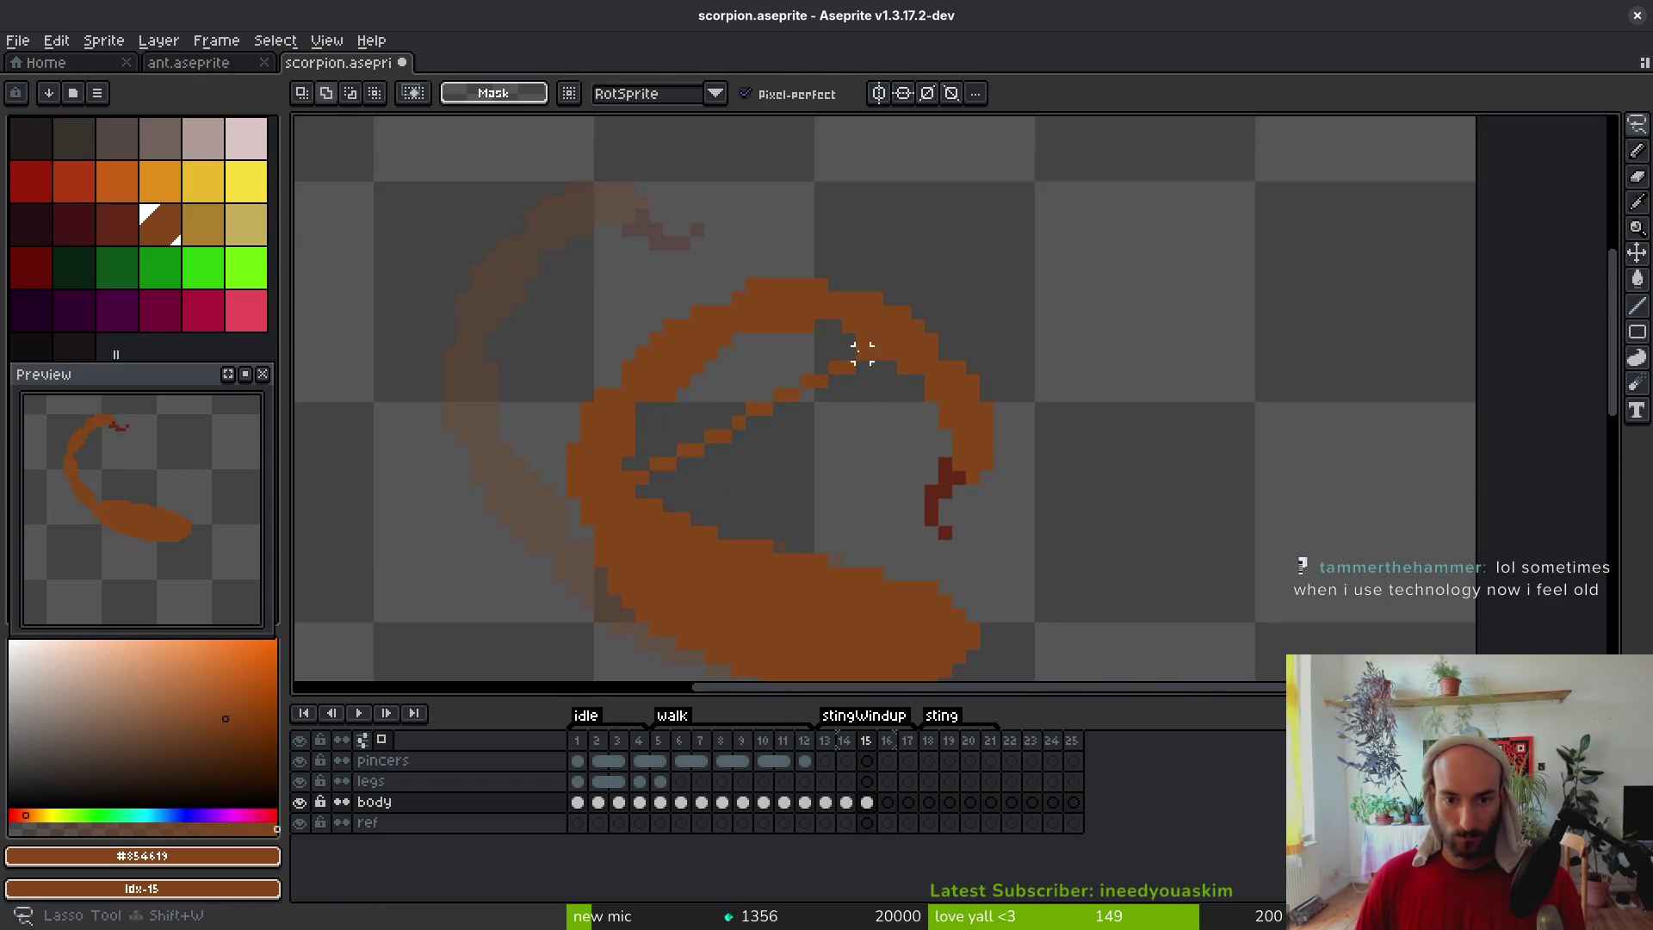
pyautogui.moveTo(758, 244)
pyautogui.mouseDown()
pyautogui.moveTo(614, 324)
pyautogui.moveTo(694, 461)
pyautogui.mouseUp()
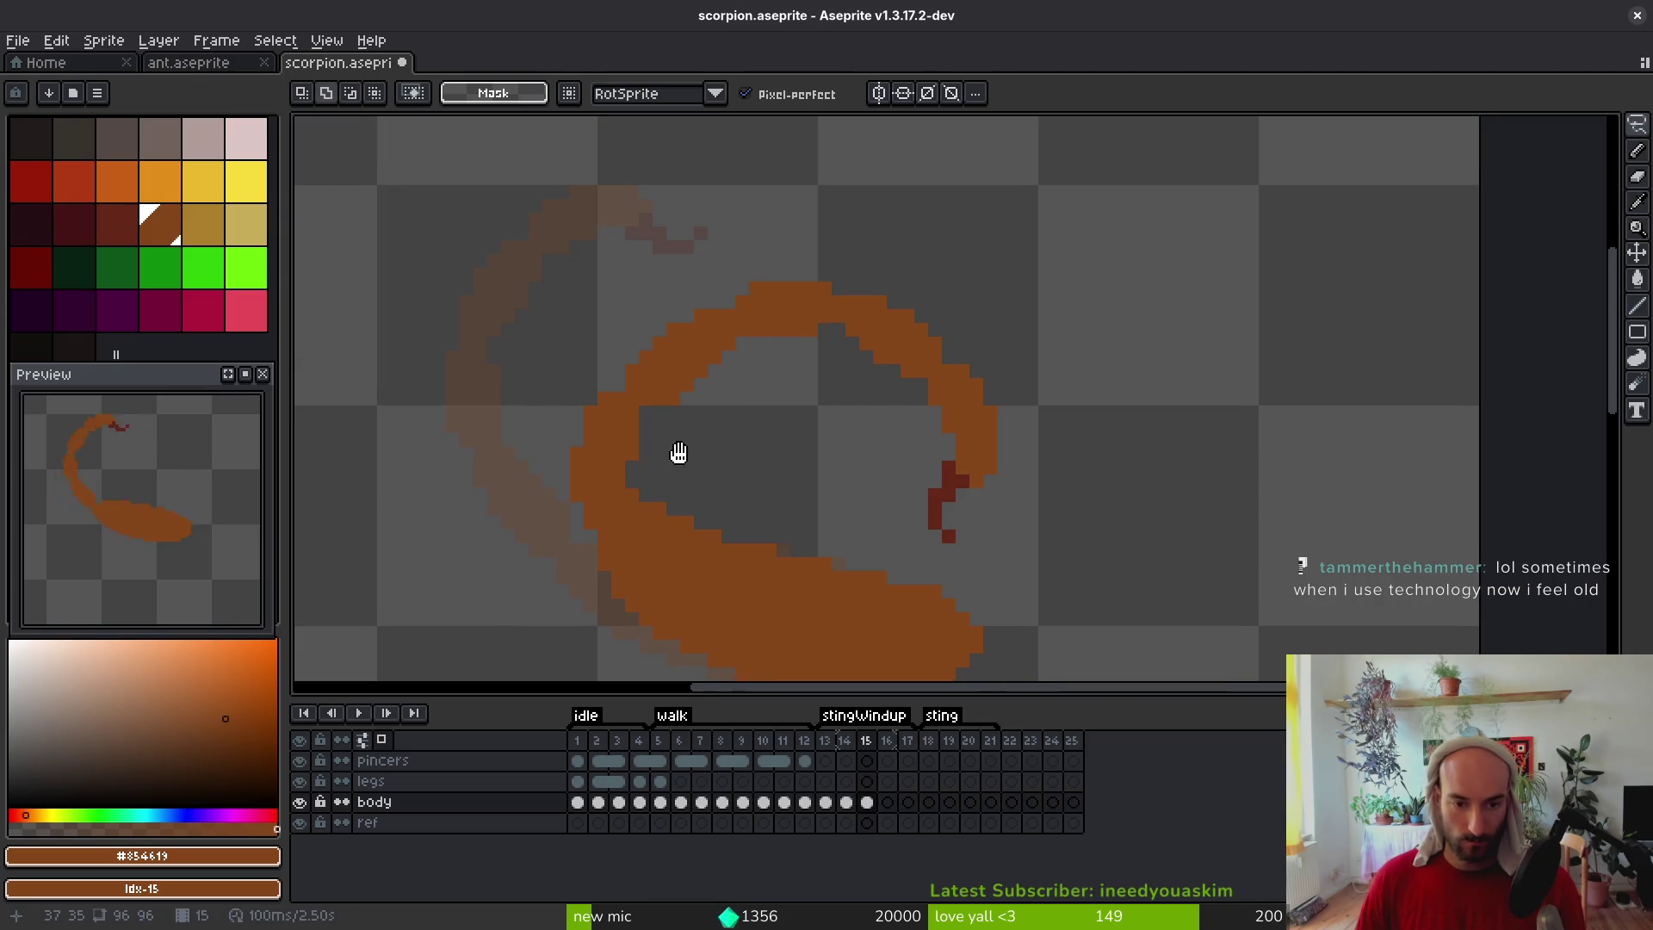
pyautogui.moveTo(1036, 388)
pyautogui.mouseDown()
pyautogui.moveTo(960, 358)
pyautogui.moveTo(1046, 564)
pyautogui.mouseUp()
pyautogui.moveTo(1059, 447)
pyautogui.mouseDown()
pyautogui.moveTo(1152, 487)
pyautogui.moveTo(1155, 546)
pyautogui.moveTo(1133, 539)
pyautogui.moveTo(1180, 496)
pyautogui.mouseUp()
pyautogui.moveTo(1288, 343); pyautogui.dragTo(1114, 244)
pyautogui.moveTo(1119, 511)
pyautogui.mouseDown()
pyautogui.moveTo(989, 447)
pyautogui.moveTo(1085, 502)
pyautogui.moveTo(1058, 543)
pyautogui.moveTo(1037, 539)
pyautogui.mouseUp()
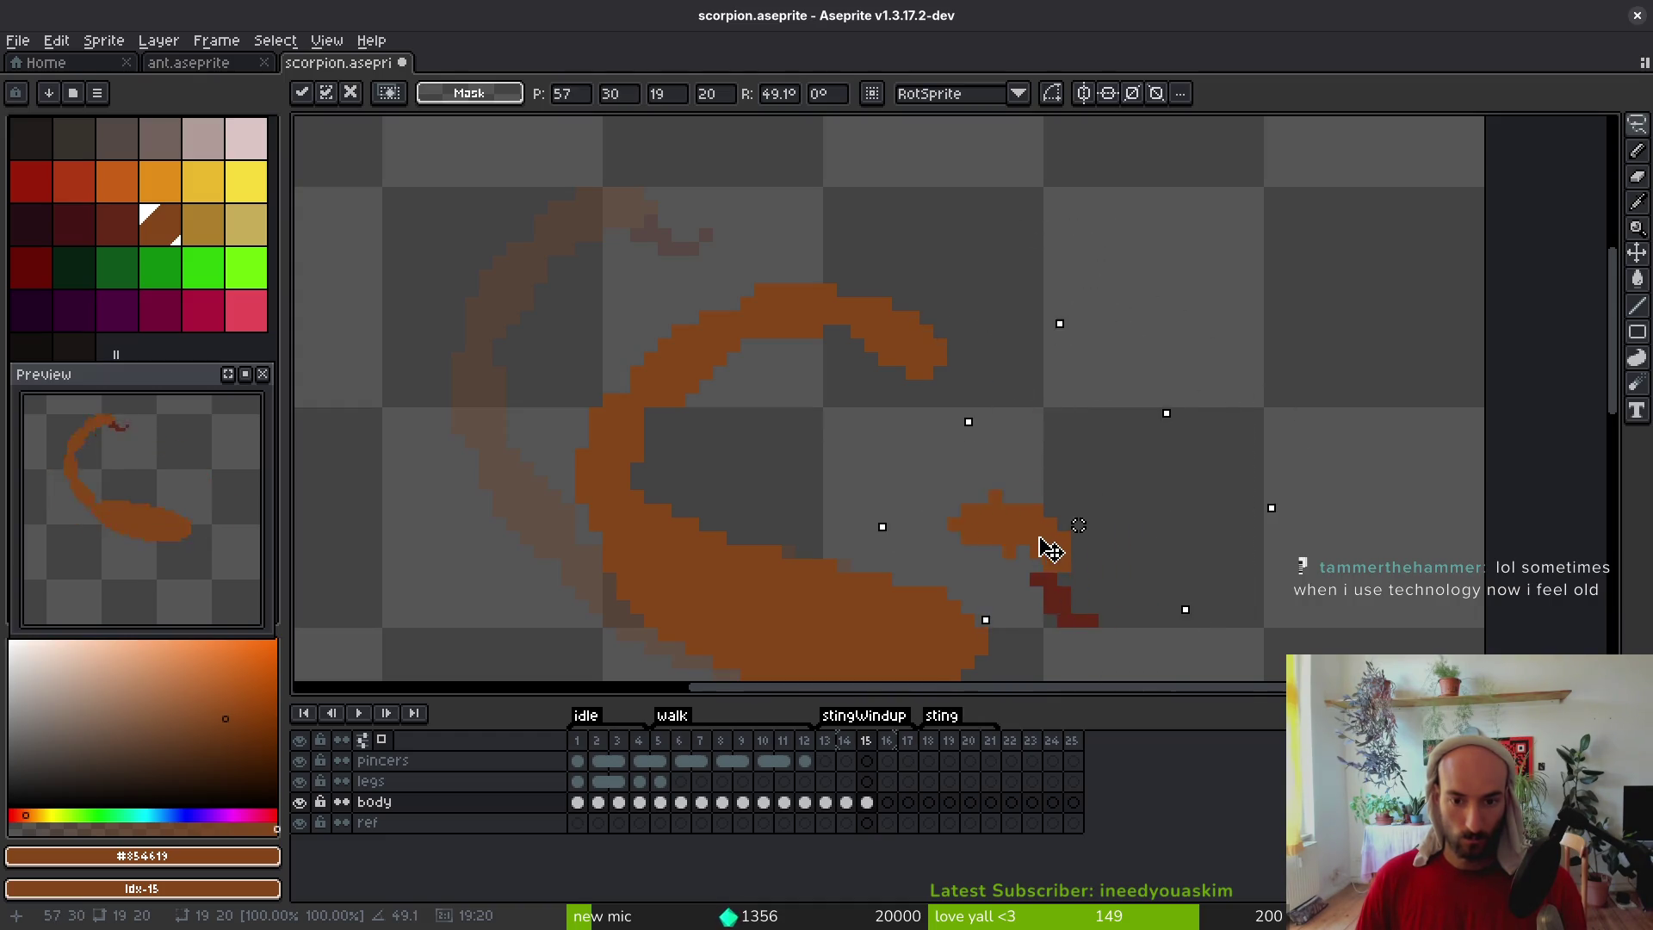
pyautogui.press('Return')
# Move the inner tail section down and rotate it about −21.6° into a tighter curl
pyautogui.scroll(-1, 1004, 509)
pyautogui.moveTo(956, 222)
pyautogui.mouseDown()
pyautogui.moveTo(734, 244)
pyautogui.moveTo(965, 361)
pyautogui.moveTo(935, 226)
pyautogui.mouseUp()
pyautogui.moveTo(933, 350); pyautogui.dragTo(952, 399)
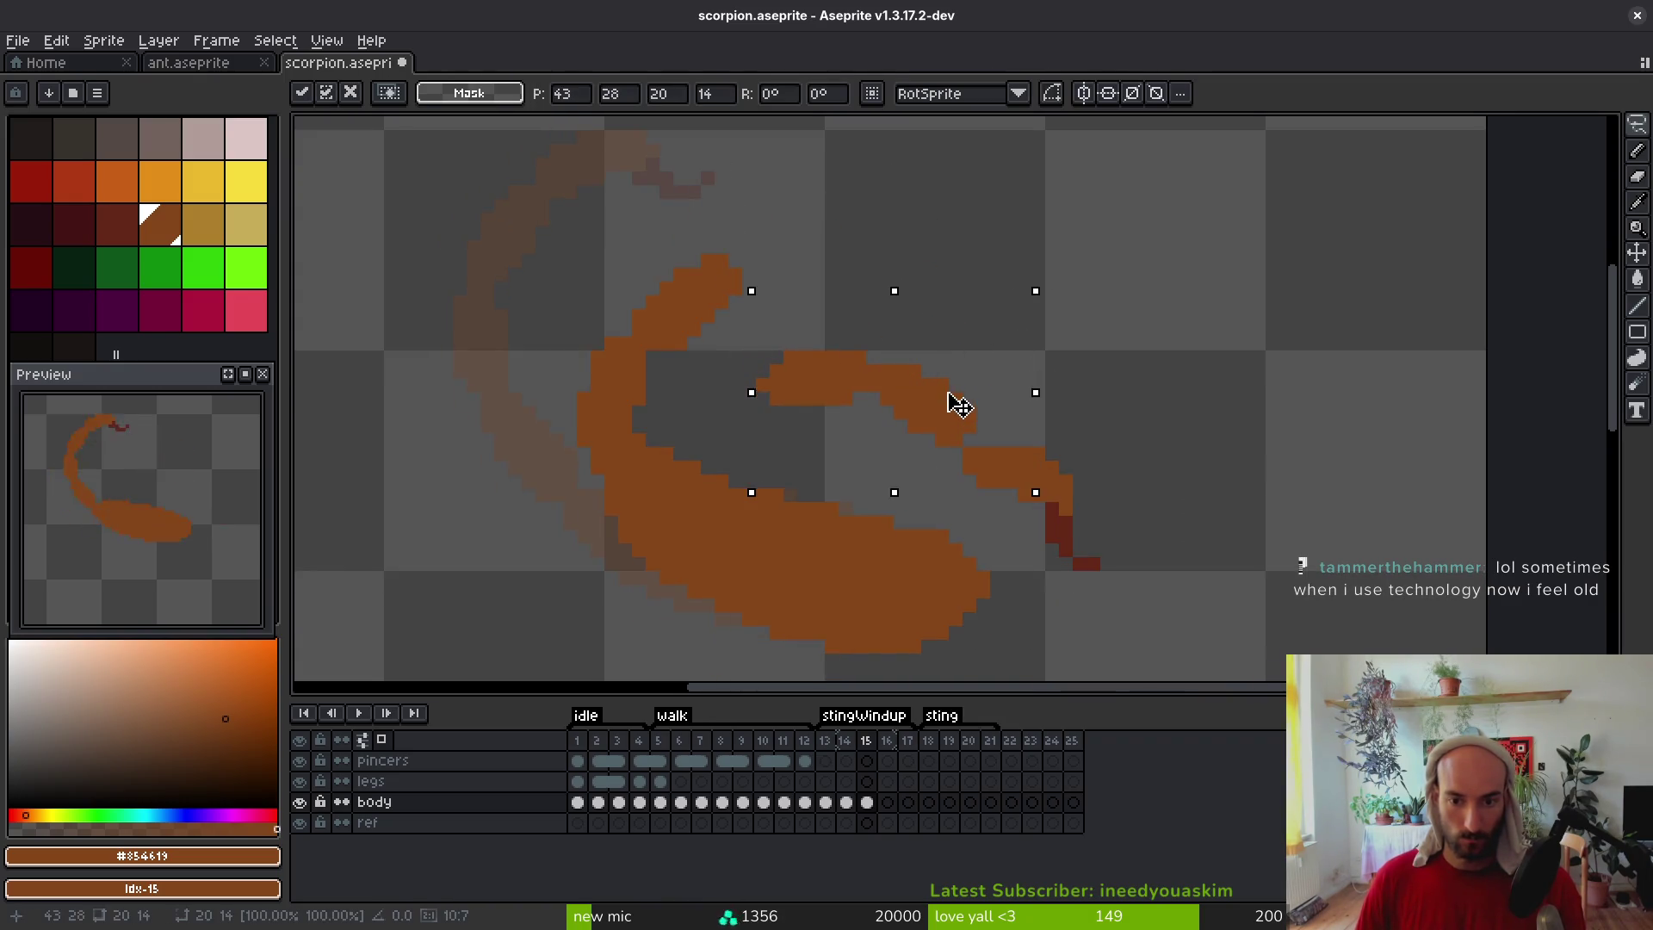
pyautogui.moveTo(982, 246)
pyautogui.mouseDown()
pyautogui.moveTo(1051, 273)
pyautogui.moveTo(1097, 340)
pyautogui.mouseUp()
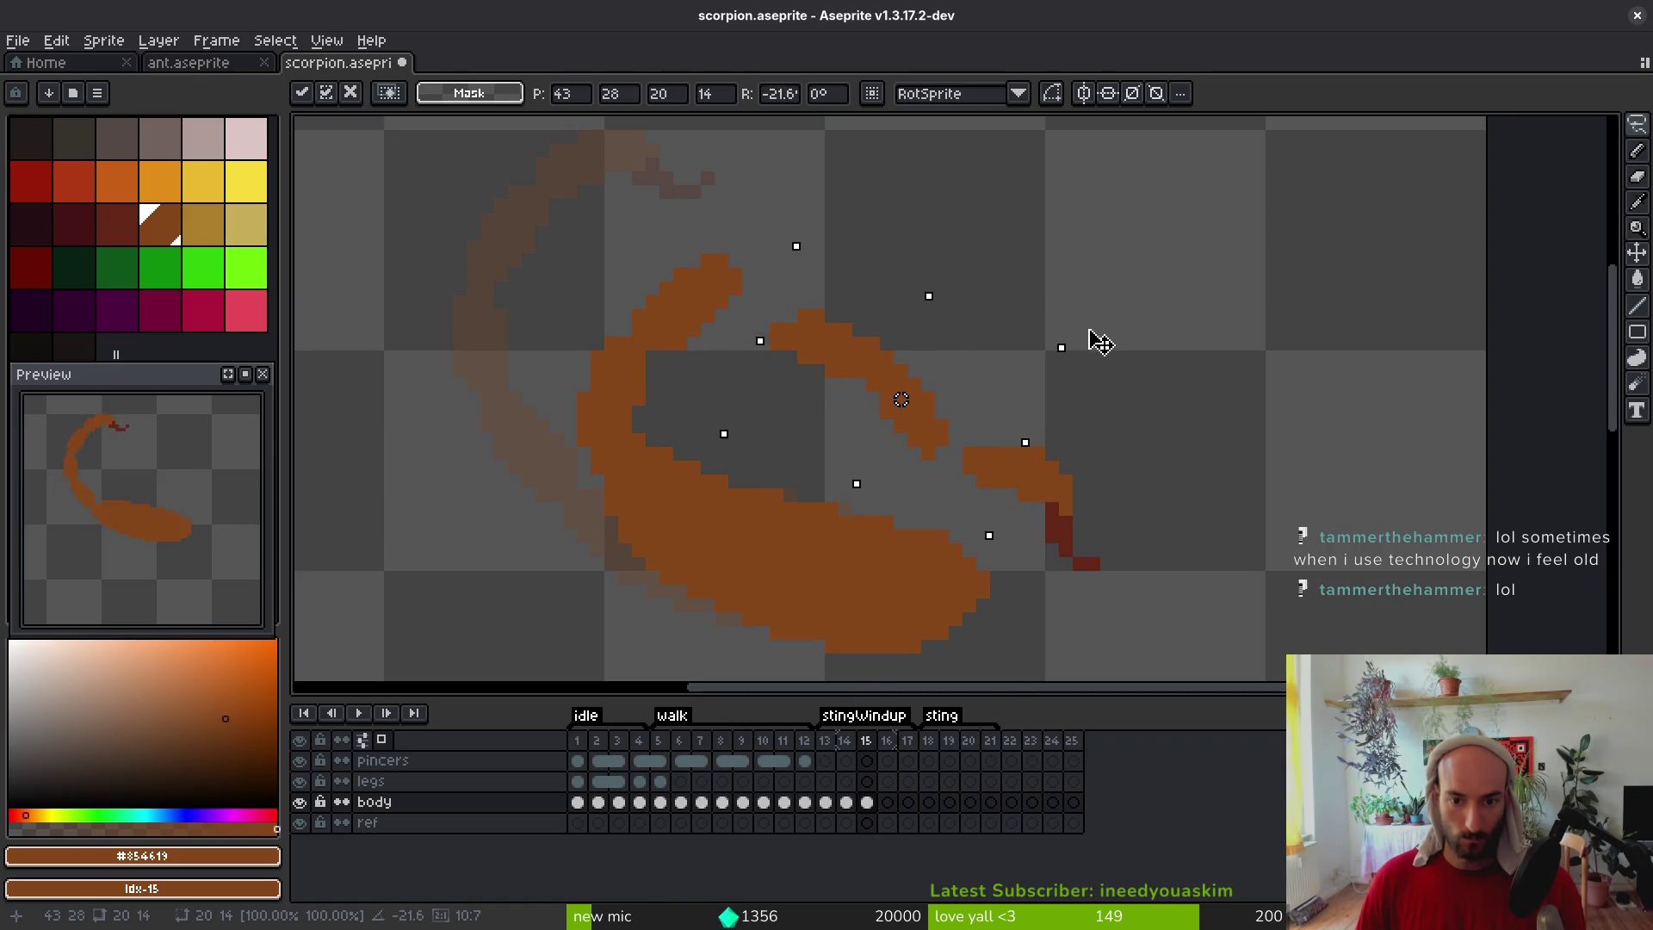
pyautogui.moveTo(929, 400); pyautogui.dragTo(948, 379)
pyautogui.press('Return')
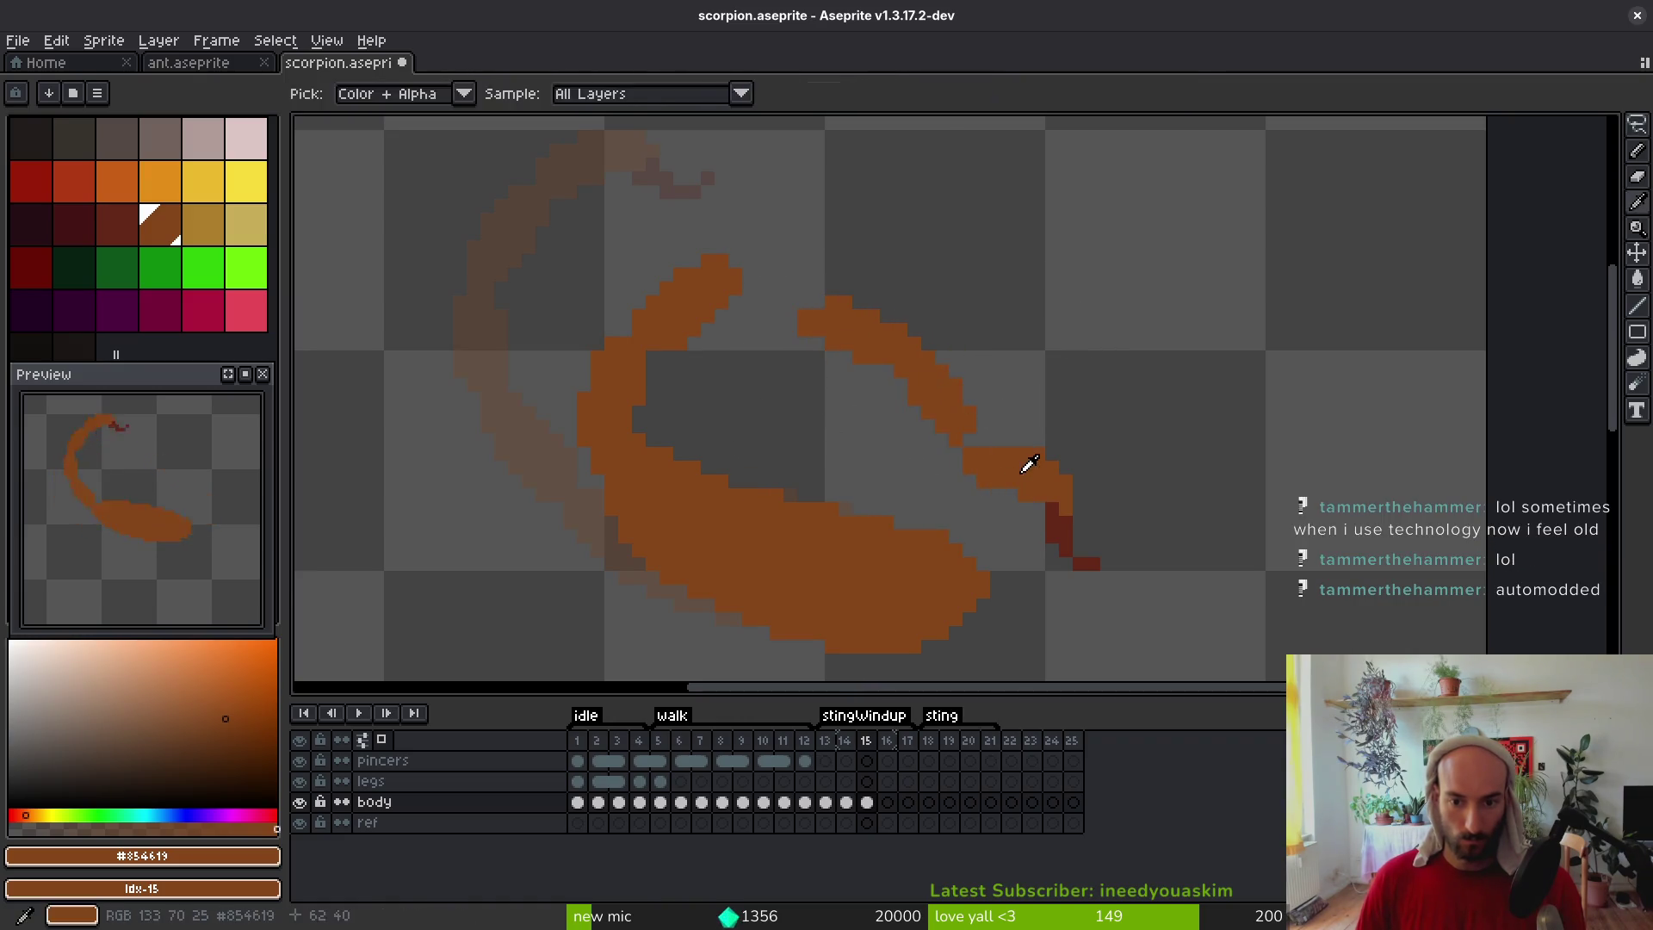
pyautogui.press('b')
pyautogui.scroll(3, 994, 431)
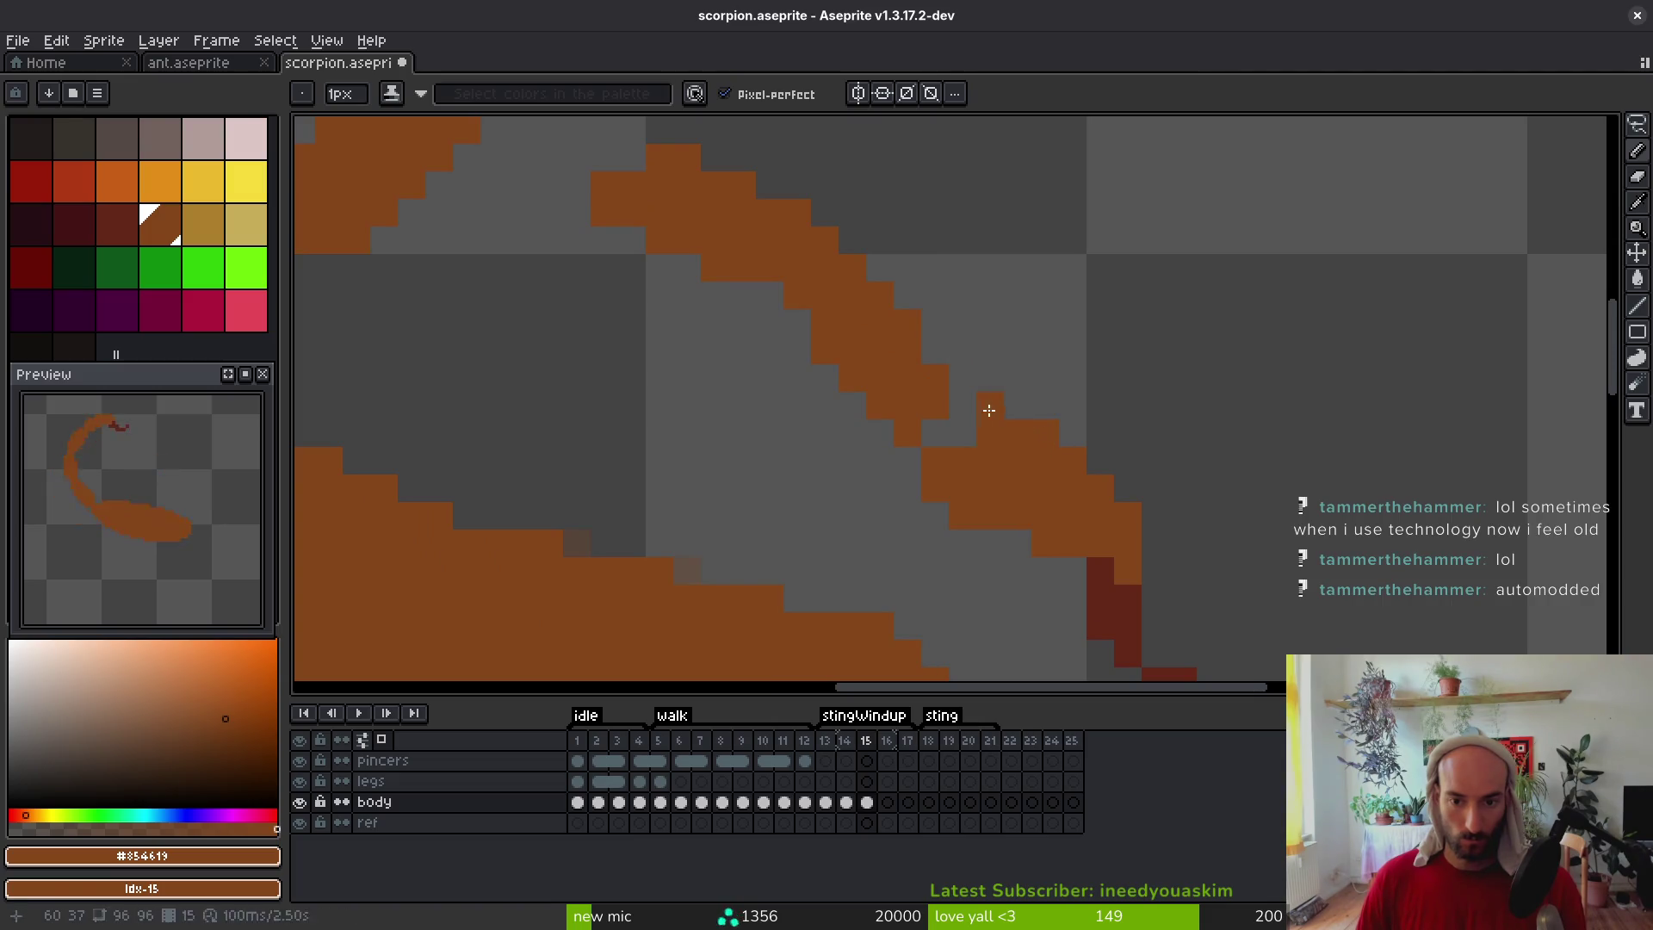
# Erase stray orange pixels along the diagonal tail edge and repaint the tail-tip pixel orange
pyautogui.press('e')
pyautogui.moveTo(934, 449)
pyautogui.mouseDown()
pyautogui.moveTo(933, 488)
pyautogui.moveTo(990, 515)
pyautogui.mouseUp()
pyautogui.press('b')
pyautogui.scroll(-3, 1048, 535)
pyautogui.hscroll(3, 952, 387)
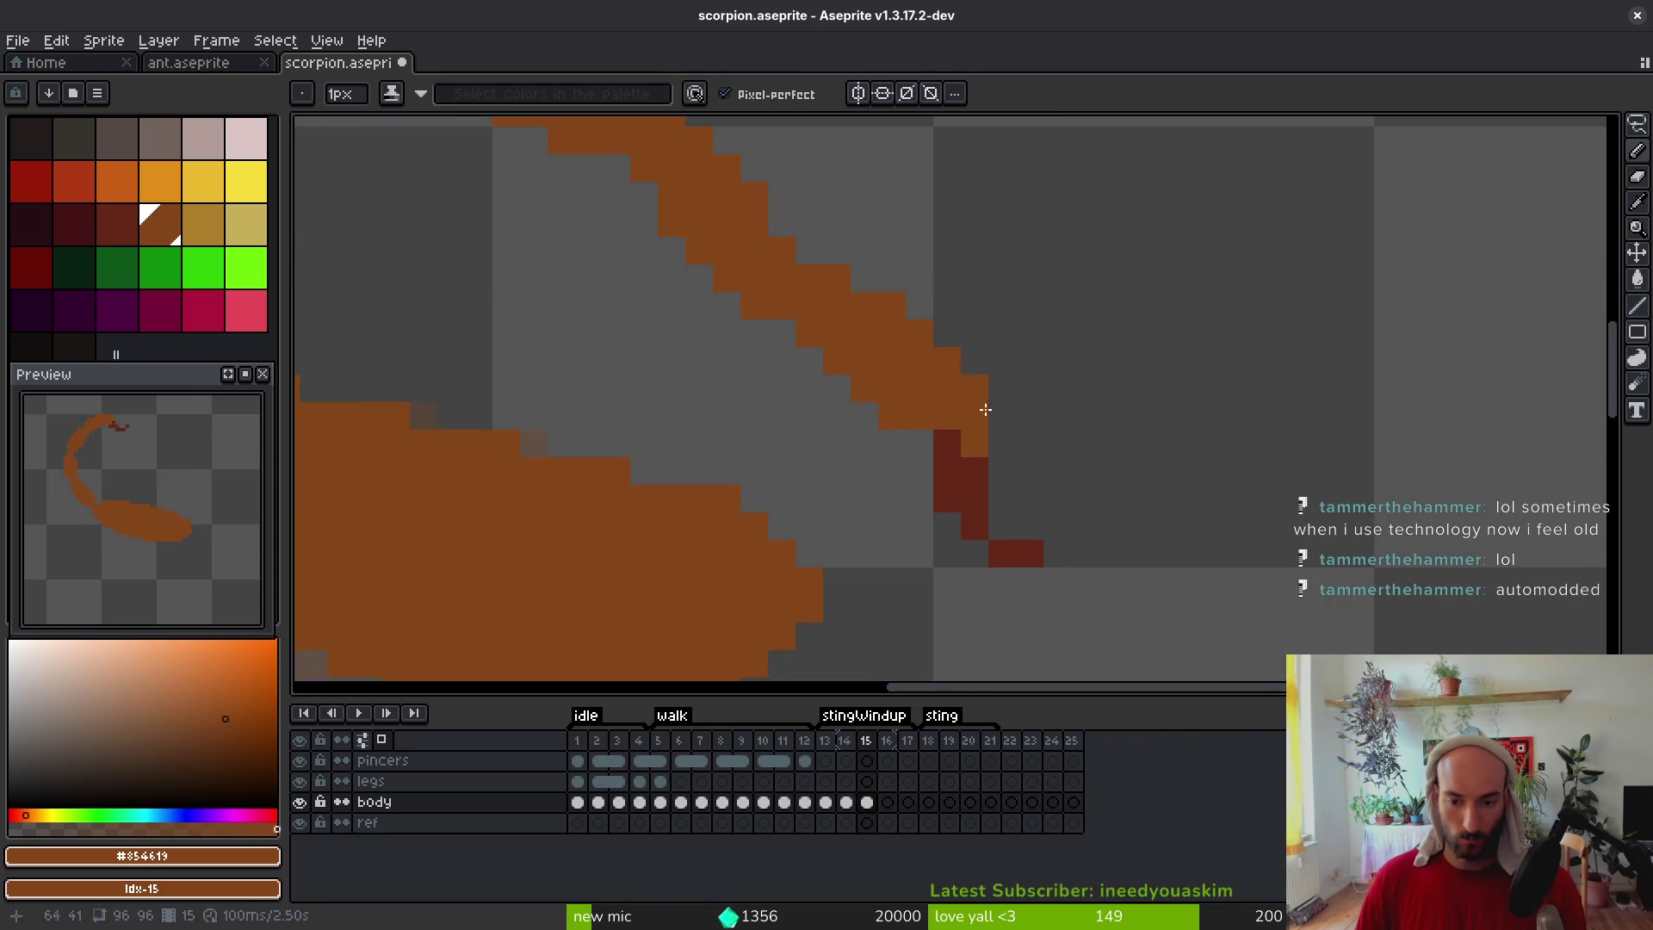
pyautogui.keyDown('alt'); pyautogui.click(952, 462); pyautogui.keyUp('alt')
pyautogui.click(942, 438)
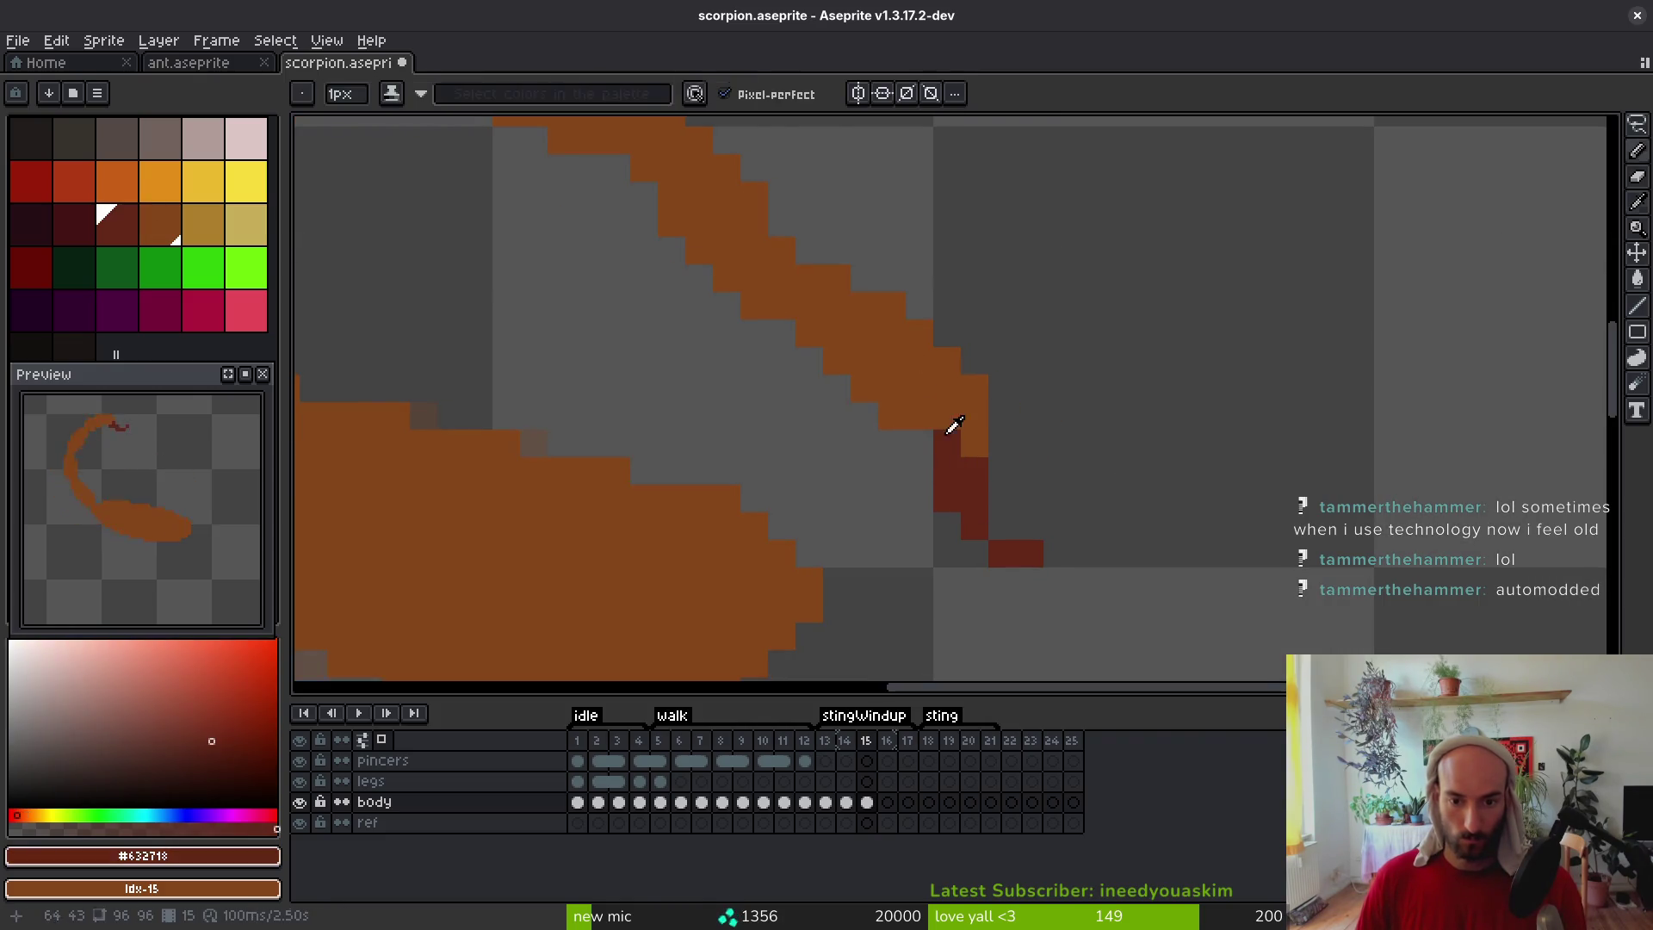
pyautogui.keyDown('alt'); pyautogui.click(966, 429); pyautogui.keyUp('alt')
pyautogui.click(945, 441)
# Erase stray dark-red pixels and paint new dark-red pixels along the stinger
pyautogui.press('e')
pyautogui.click(1030, 553)
pyautogui.click(976, 471)
pyautogui.press('b')
pyautogui.keyDown('alt'); pyautogui.click(952, 470); pyautogui.keyUp('alt')
pyautogui.click(920, 418)
pyautogui.click(975, 444)
pyautogui.click(1030, 471)
pyautogui.scroll(-1, 1048, 488)
pyautogui.scroll(-3, 1072, 508)
pyautogui.scroll(4, 1062, 494)
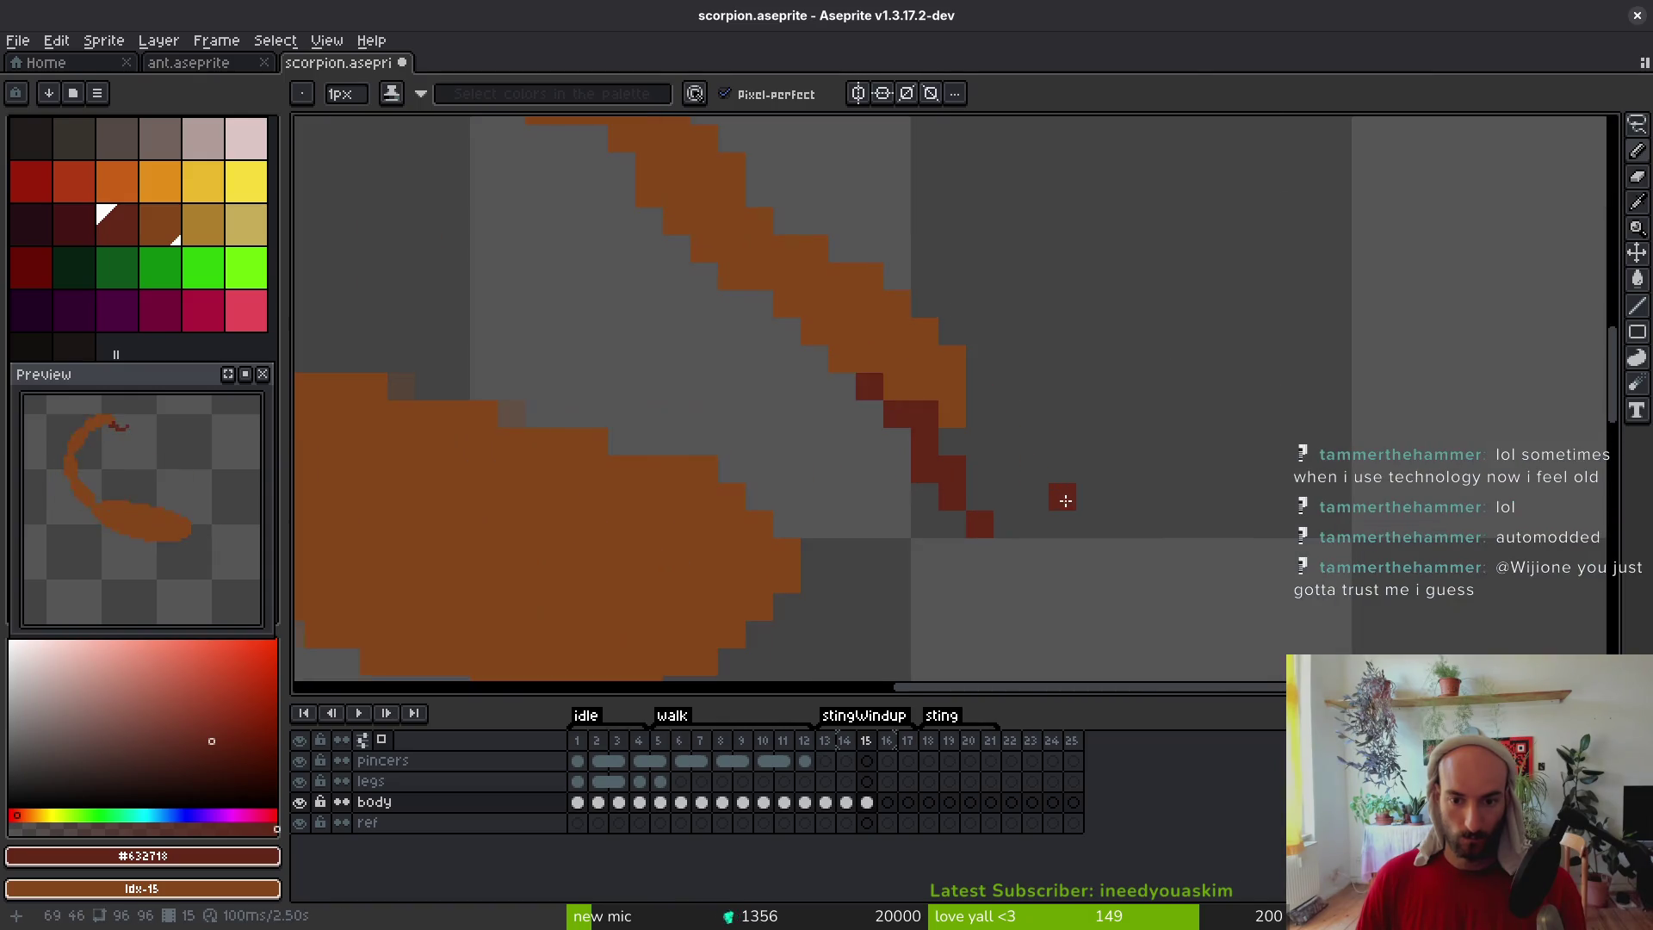
# Nudge the stinger pixels one pixel down and right, then touch up stinger and tail-tip pixels
pyautogui.press('w')
pyautogui.click(924, 468)
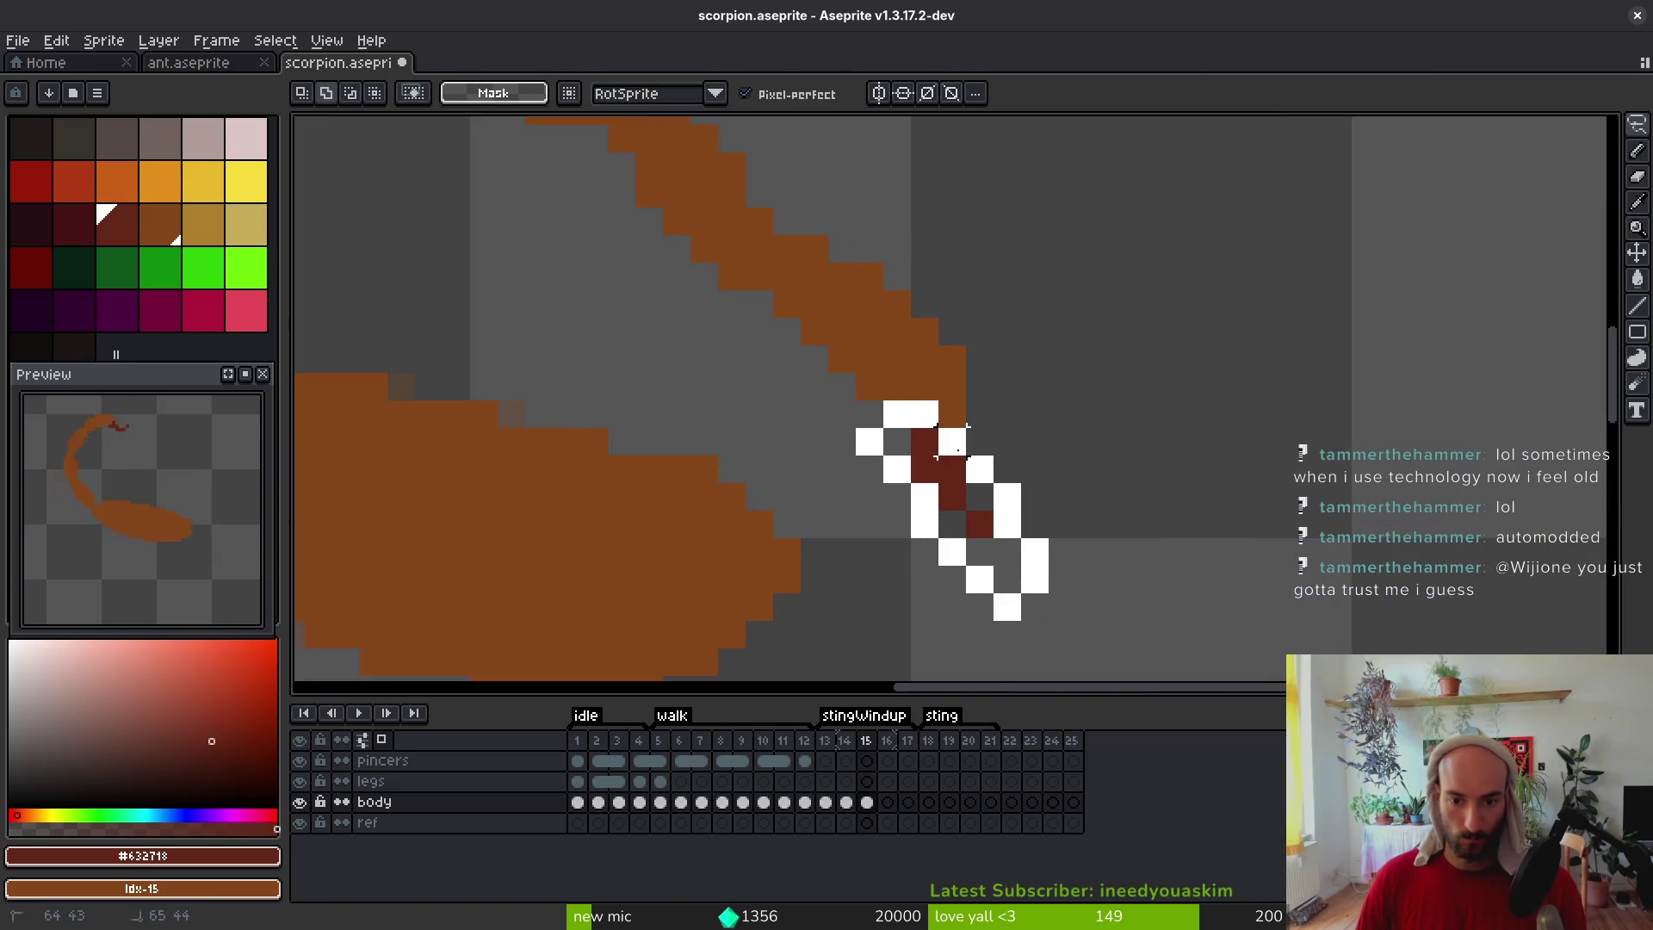
pyautogui.press('Down')
pyautogui.press('Right')
pyautogui.hotkey('ctrl', 'd')
pyautogui.press('b')
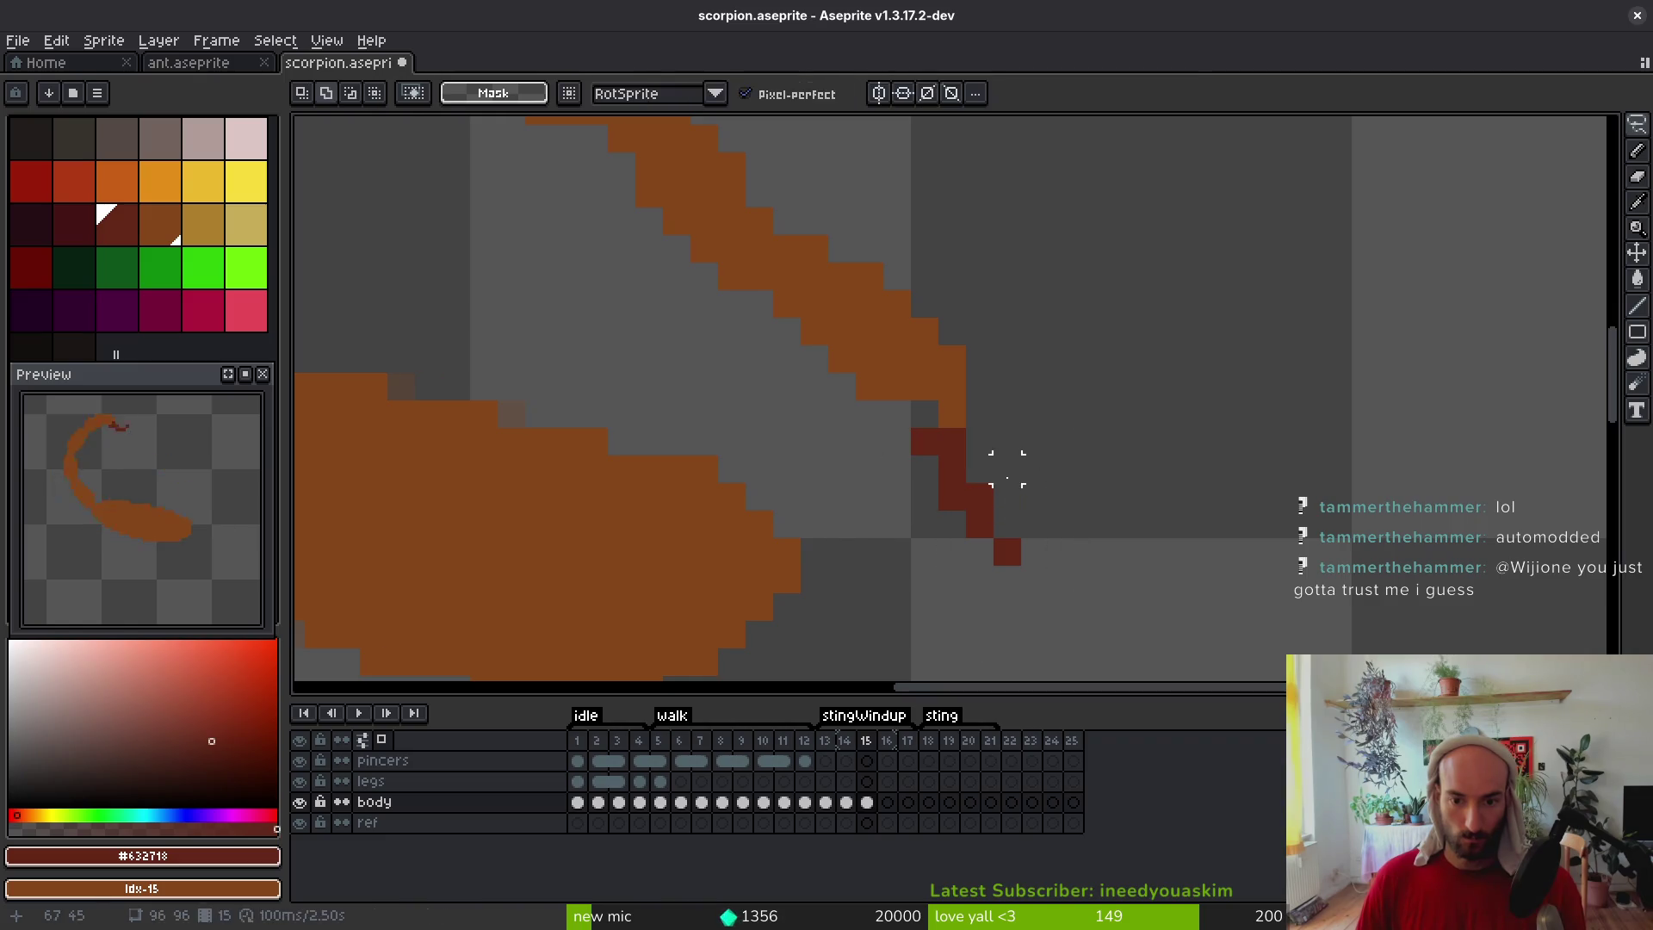
pyautogui.click(919, 419)
pyautogui.click(897, 414)
pyautogui.keyDown('alt'); pyautogui.click(927, 398); pyautogui.keyUp('alt')
pyautogui.click(931, 415)
# Save the scorpion file and step back to frame 13
pyautogui.scroll(-5, 1079, 480)
pyautogui.hotkey('ctrl', 's')
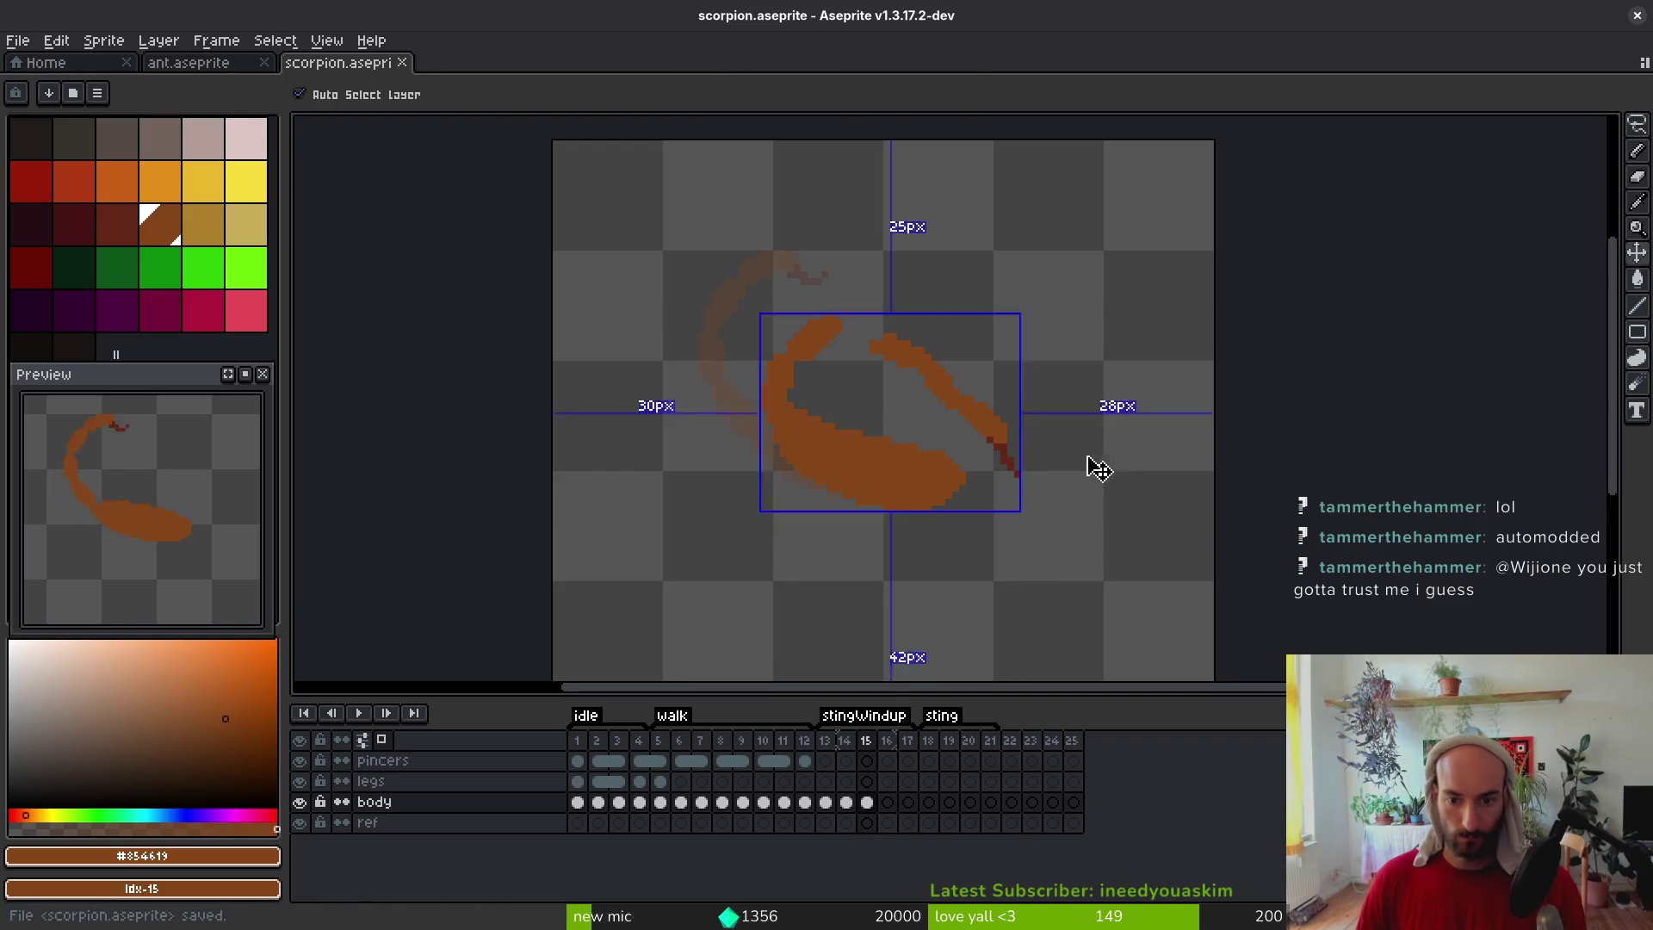
pyautogui.scroll(5, 907, 443)
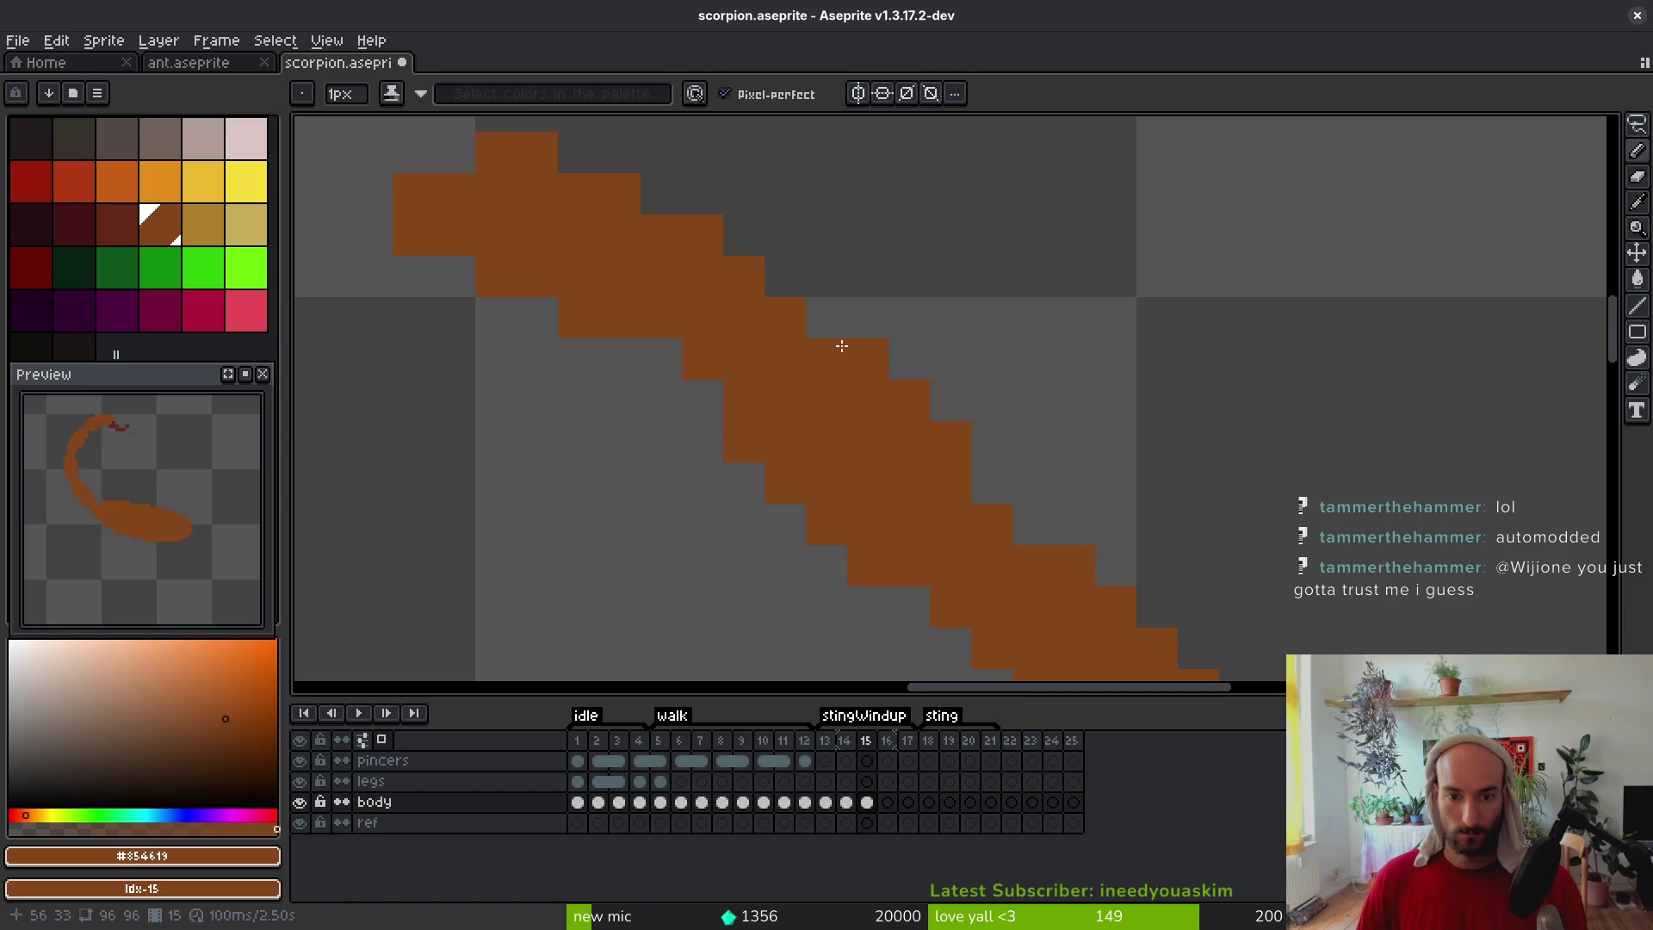
pyautogui.scroll(-4, 1037, 497)
pyautogui.scroll(3, 1003, 475)
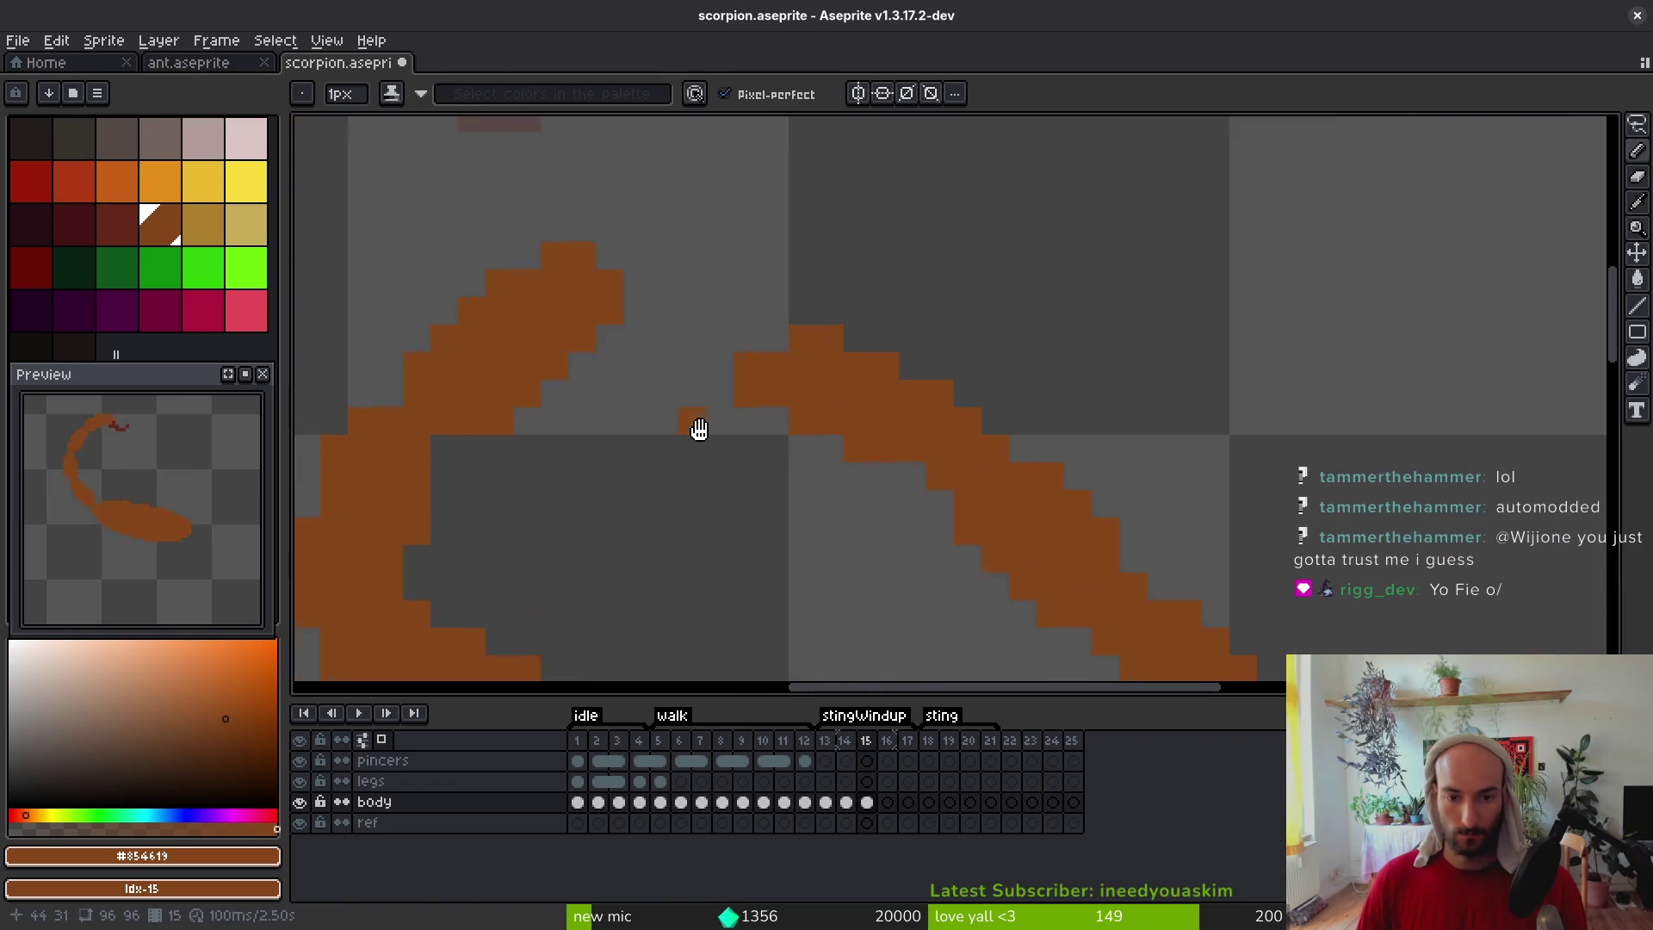
pyautogui.scroll(-3, 981, 448)
pyautogui.press(',')
pyautogui.press('alt')
pyautogui.press(',')
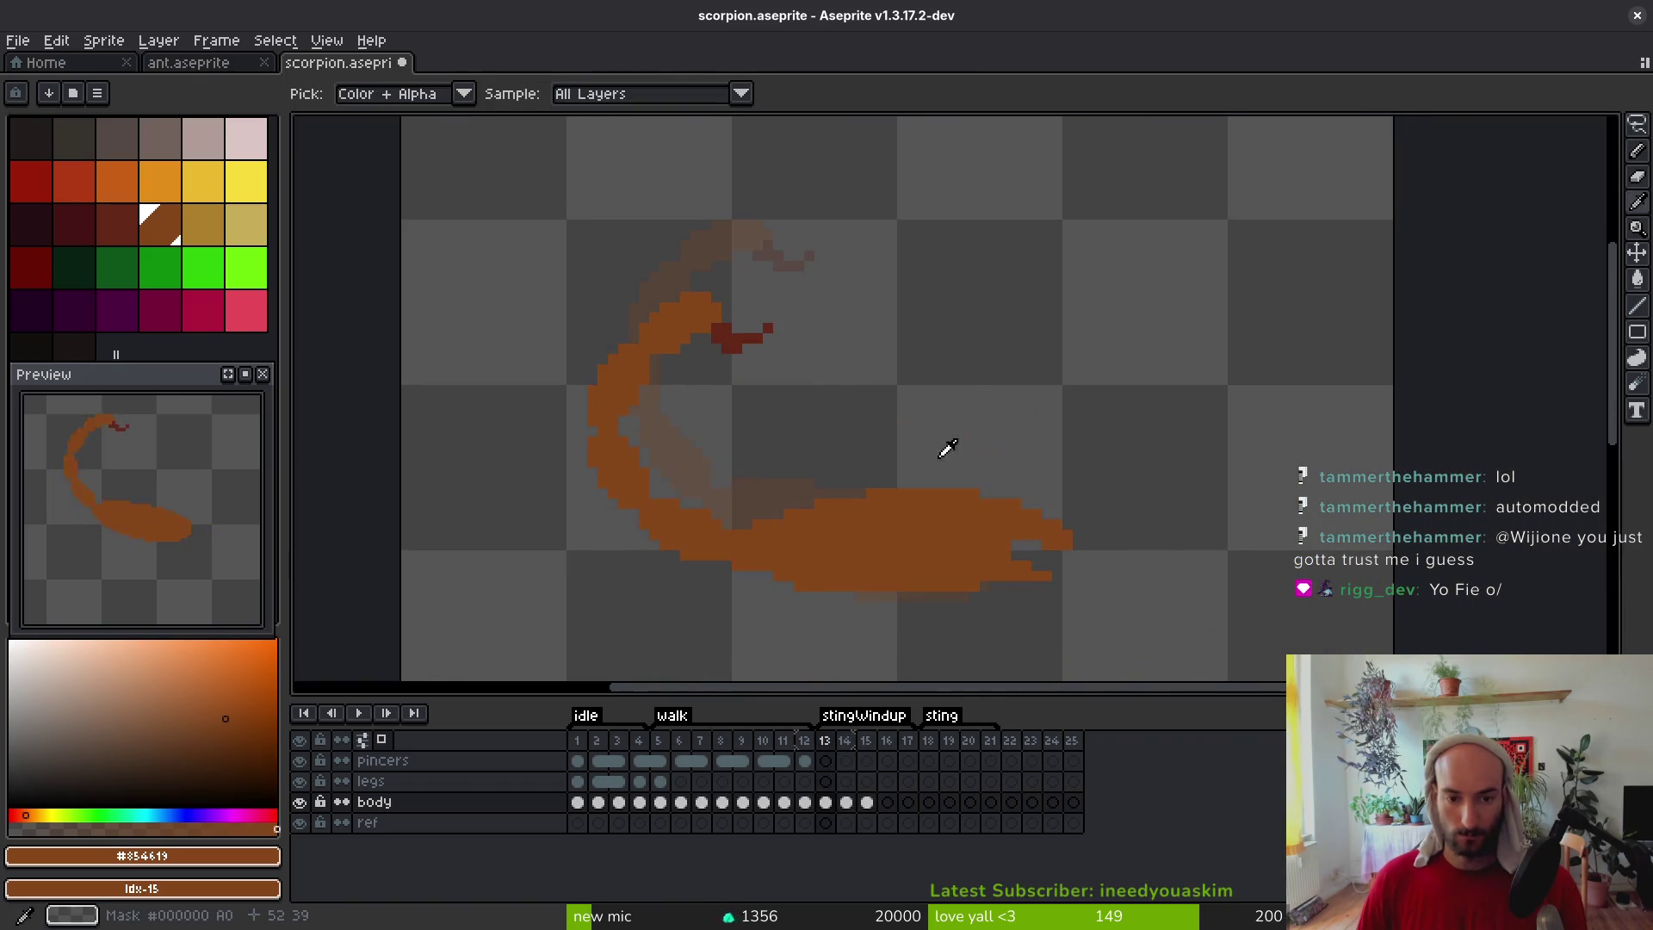
# On frame 12, try moving the sting tip and painting orange tail pixels, then undo it
pyautogui.press(',')
pyautogui.press('q')
pyautogui.moveTo(644, 334)
pyautogui.mouseDown()
pyautogui.moveTo(715, 379)
pyautogui.moveTo(712, 340)
pyautogui.moveTo(781, 282)
pyautogui.mouseUp()
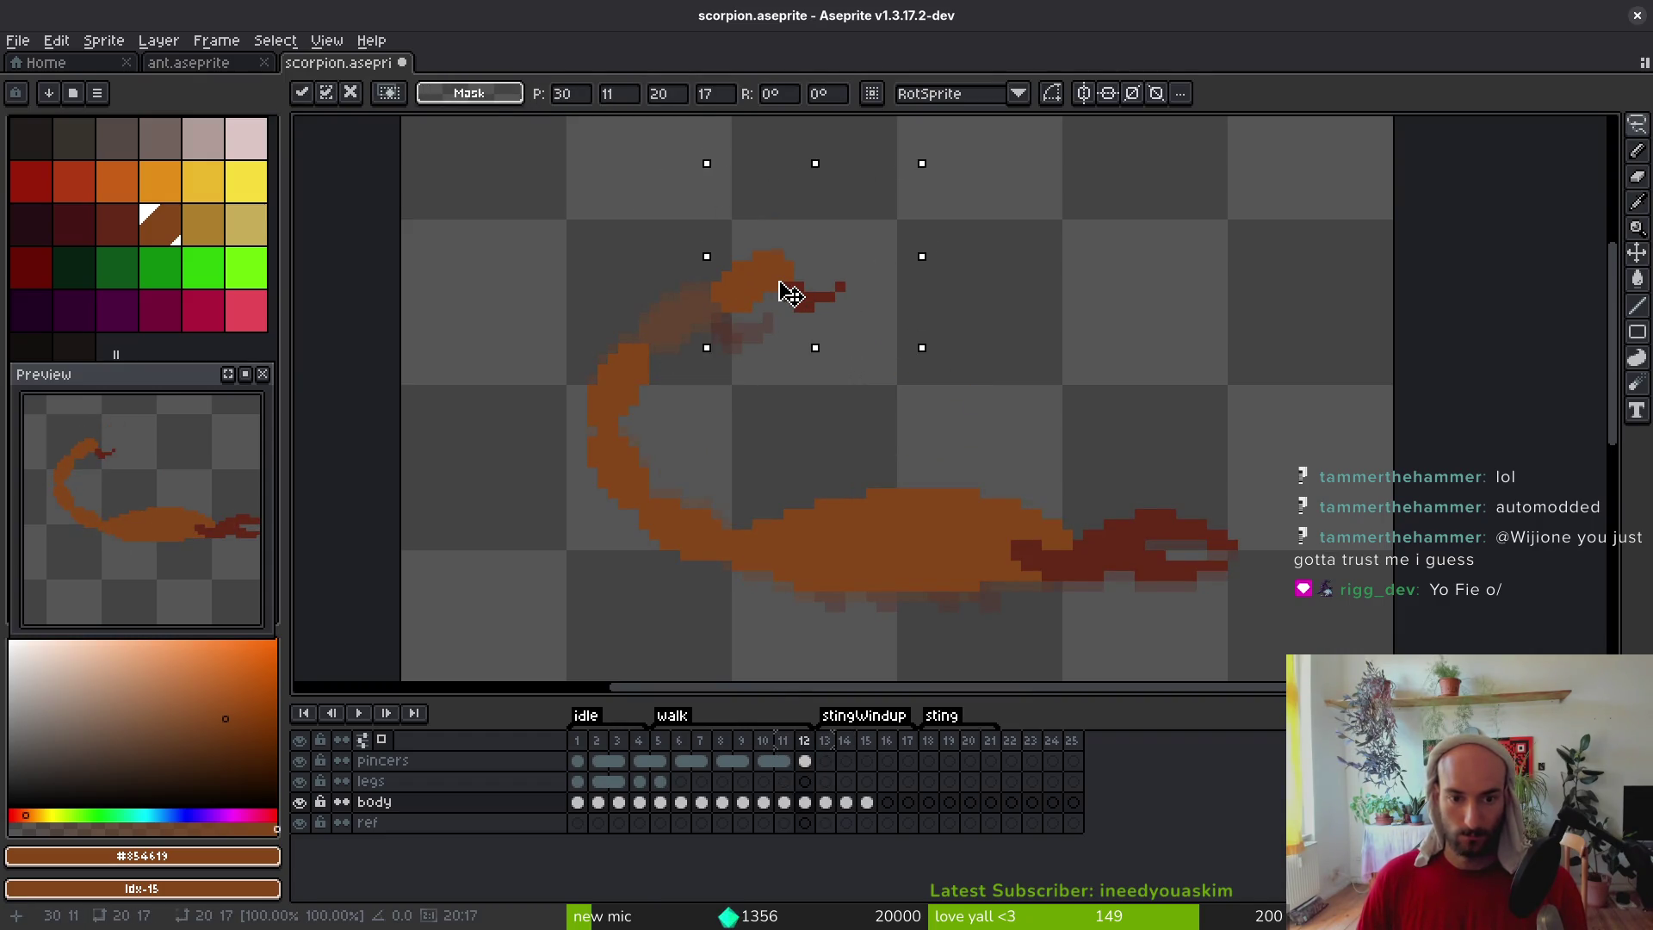
pyautogui.press('Return')
pyautogui.hotkey('ctrl', 'd')
pyautogui.scroll(2, 760, 414)
pyautogui.press('b')
pyautogui.click(825, 260)
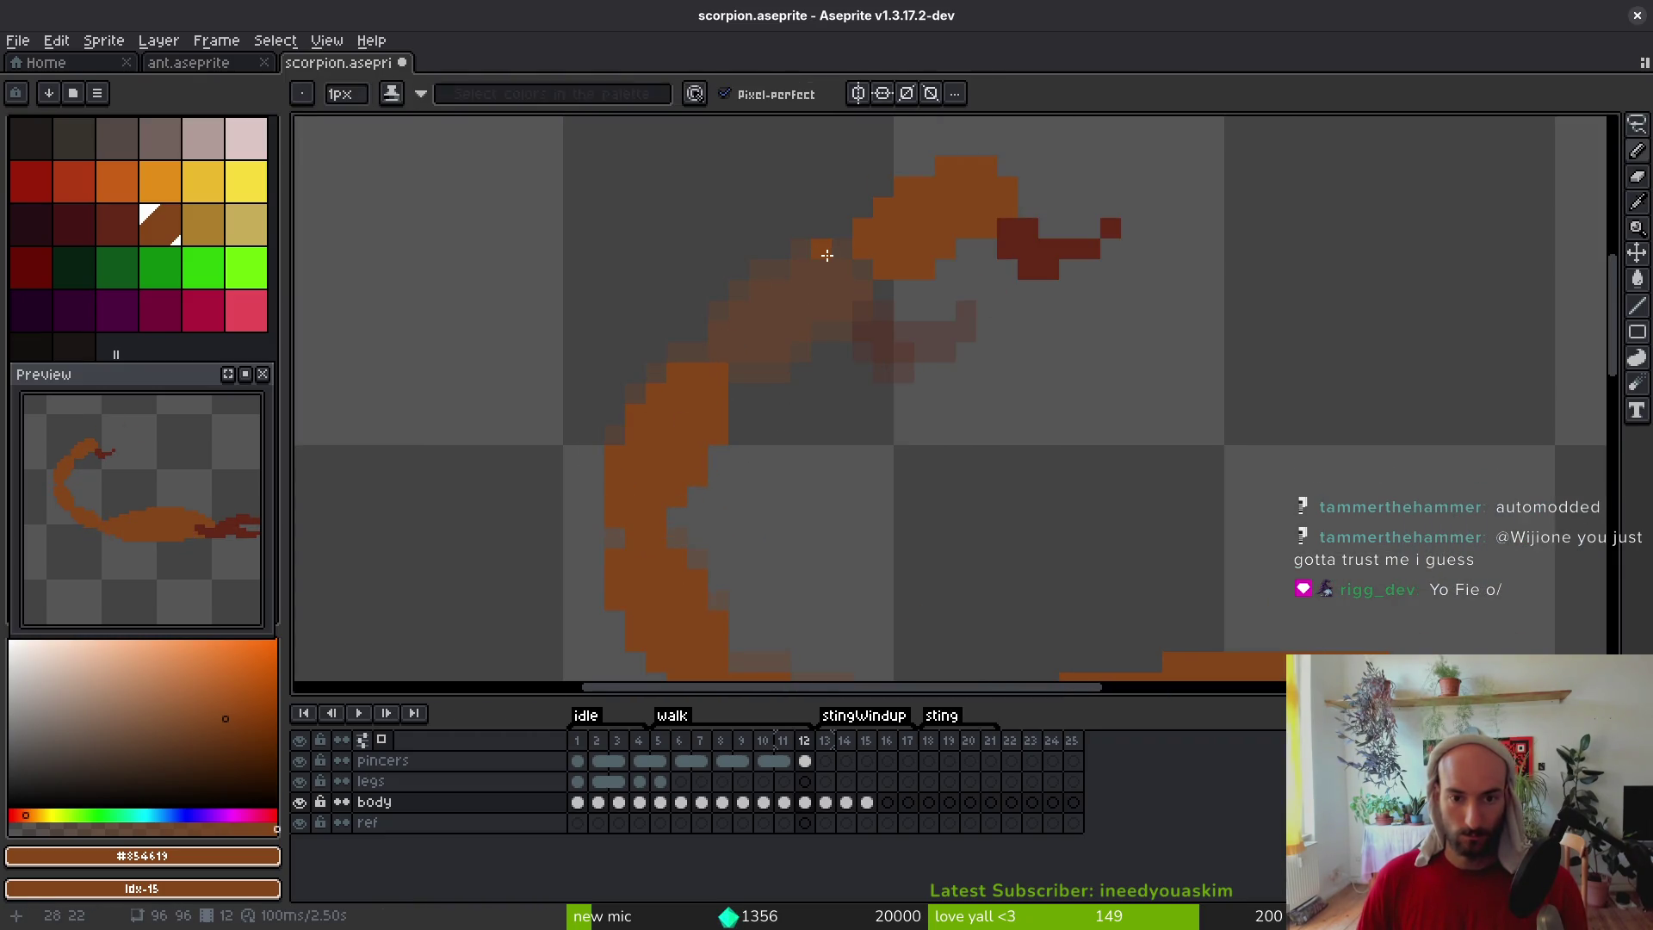
pyautogui.moveTo(733, 373); pyautogui.dragTo(846, 330)
pyautogui.hotkey('ctrl', 'z')
pyautogui.hotkey('ctrl', 'z')
pyautogui.hotkey('ctrl', 'z')
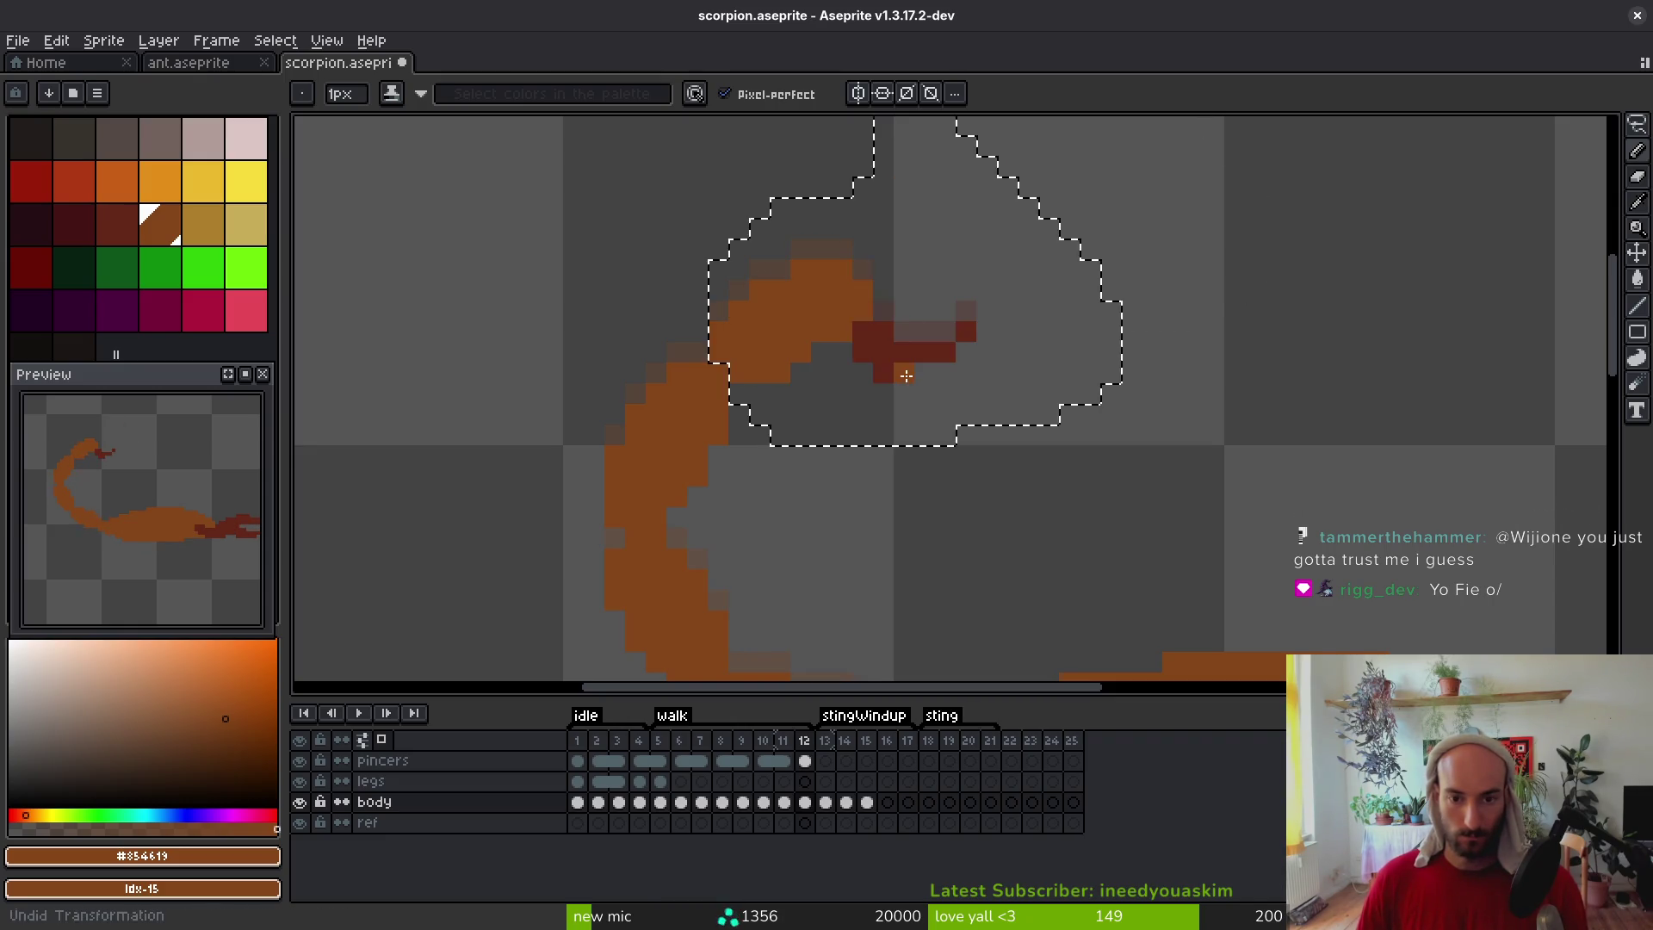
# Lasso the stinger, move it up and right, and erase leftover dark red pixels below
pyautogui.press('q')
pyautogui.moveTo(966, 232)
pyautogui.mouseDown()
pyautogui.moveTo(856, 221)
pyautogui.moveTo(694, 349)
pyautogui.moveTo(1026, 251)
pyautogui.moveTo(887, 198)
pyautogui.mouseUp()
pyautogui.moveTo(956, 358); pyautogui.dragTo(984, 242)
pyautogui.press('Return')
pyautogui.press('e')
pyautogui.moveTo(904, 331)
pyautogui.mouseDown()
pyautogui.moveTo(881, 332)
pyautogui.moveTo(987, 333)
pyautogui.mouseUp()
pyautogui.scroll(-6, 1007, 428)
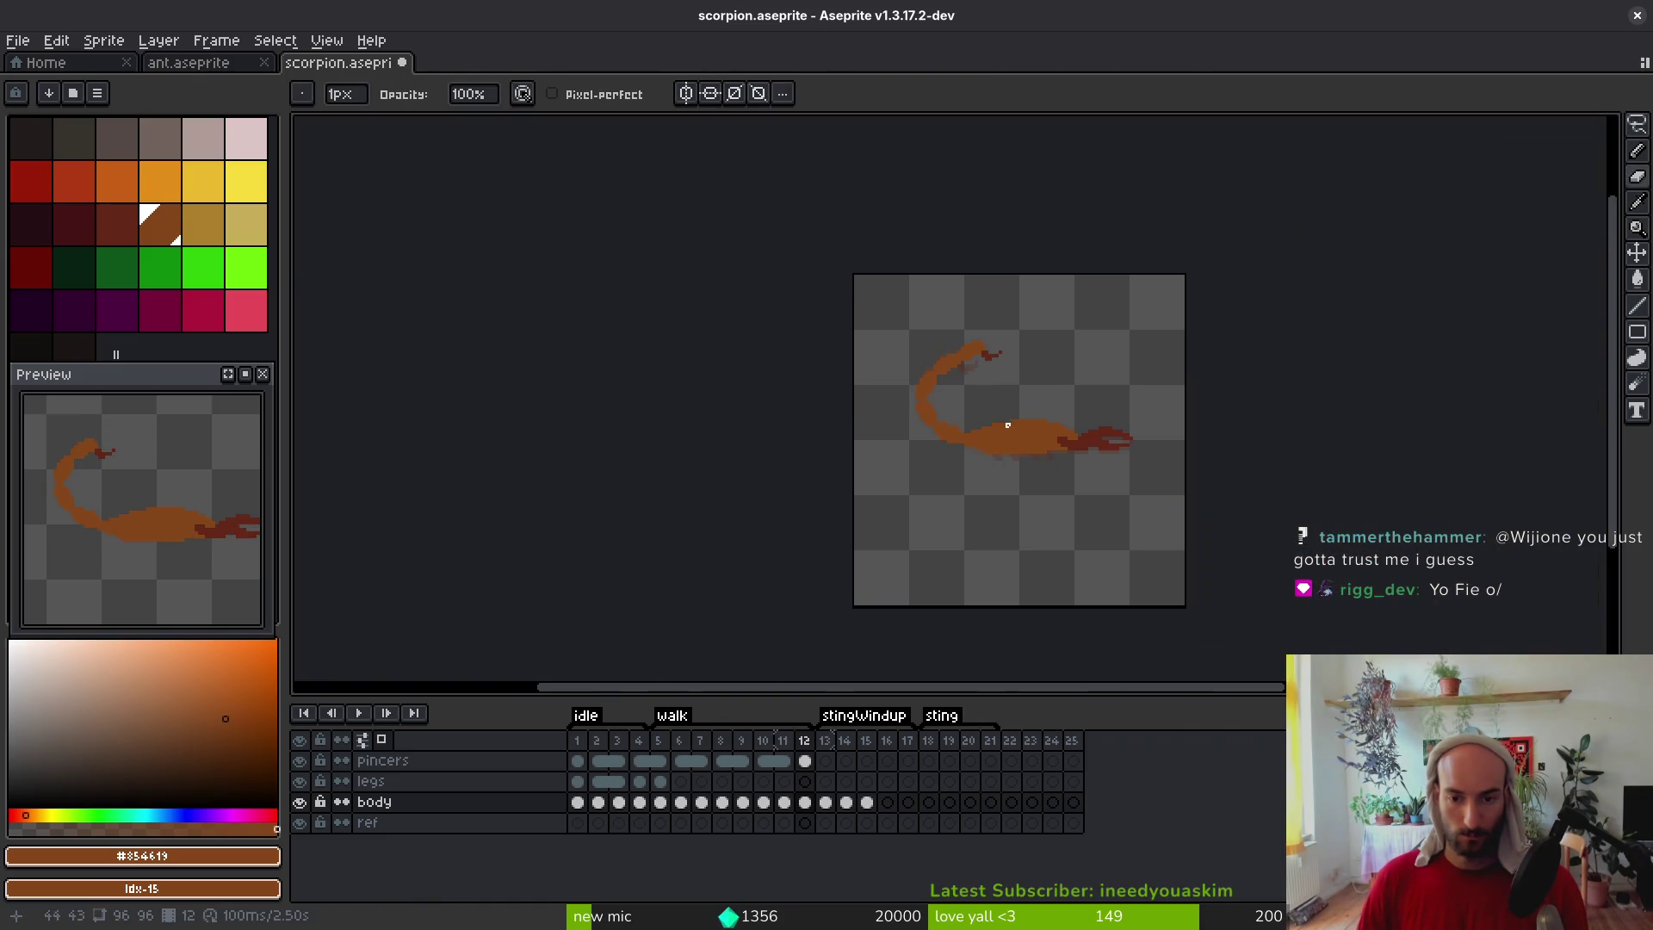
pyautogui.scroll(9, 997, 407)
pyautogui.scroll(-1, 971, 465)
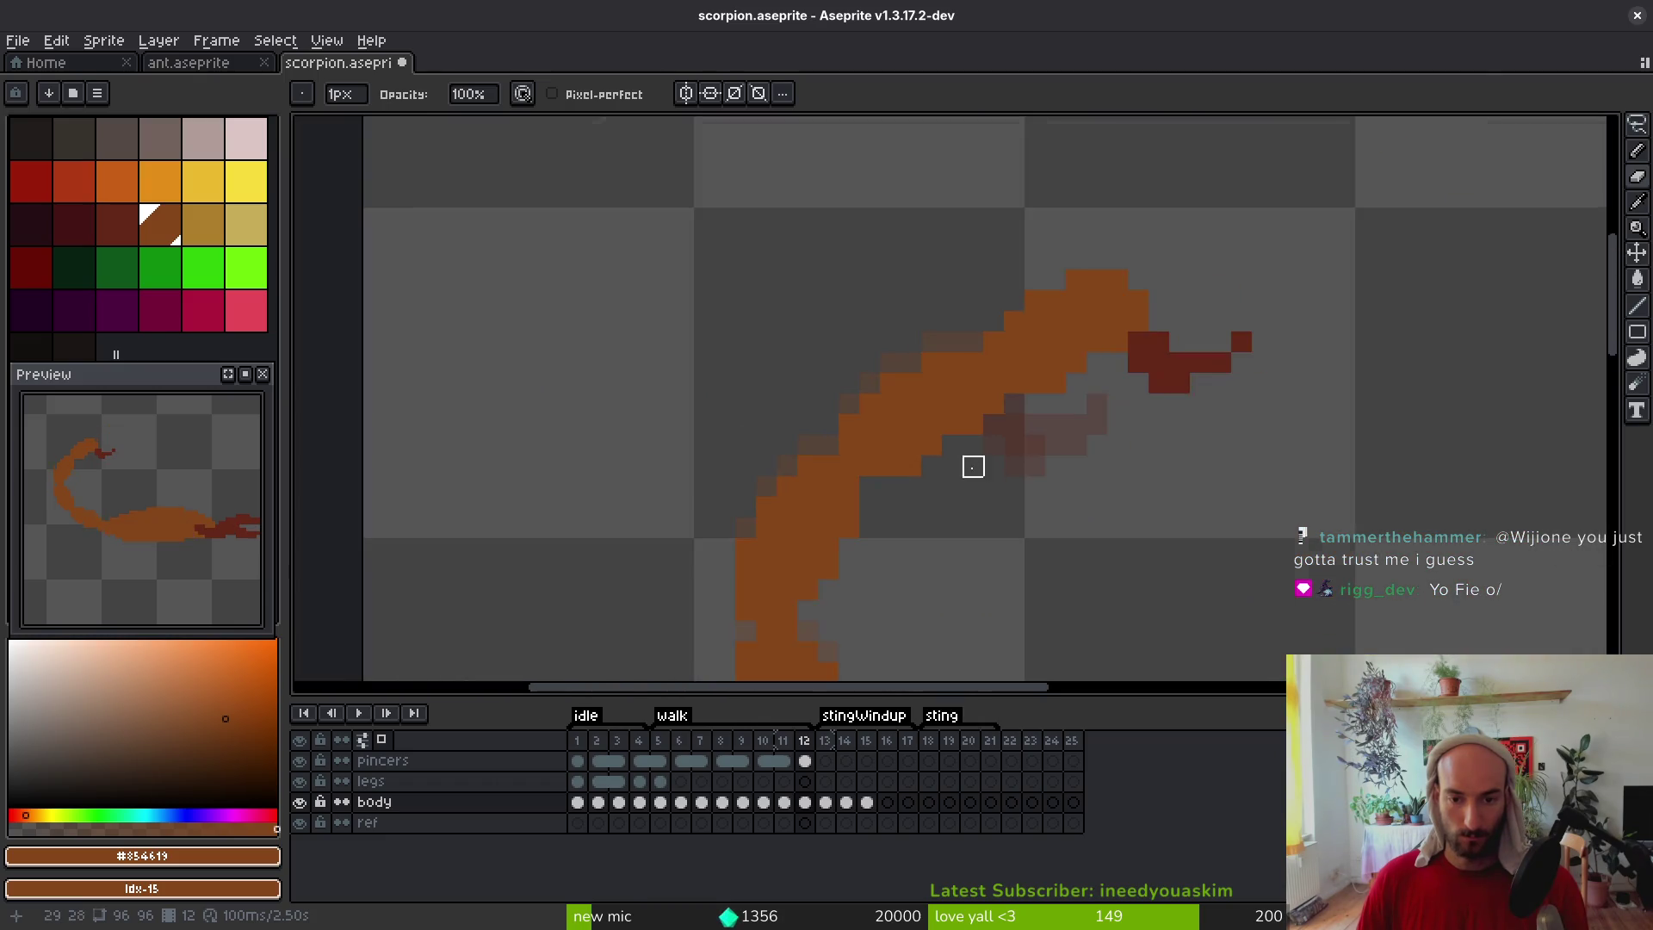
# Shift the selected tail tip three pixels left and drop it in place
pyautogui.press('m')
pyautogui.moveTo(1202, 277)
pyautogui.mouseDown()
pyautogui.moveTo(1192, 288)
pyautogui.moveTo(1197, 270)
pyautogui.mouseUp()
pyautogui.moveTo(1093, 378)
pyautogui.mouseDown()
pyautogui.moveTo(1031, 379)
pyautogui.moveTo(1027, 354)
pyautogui.mouseUp()
pyautogui.hotkey('ctrl', 'd')
# Fill the tail gap and turn the faint tail pixels solid orange with the Pencil
pyautogui.press('b')
pyautogui.click(899, 388)
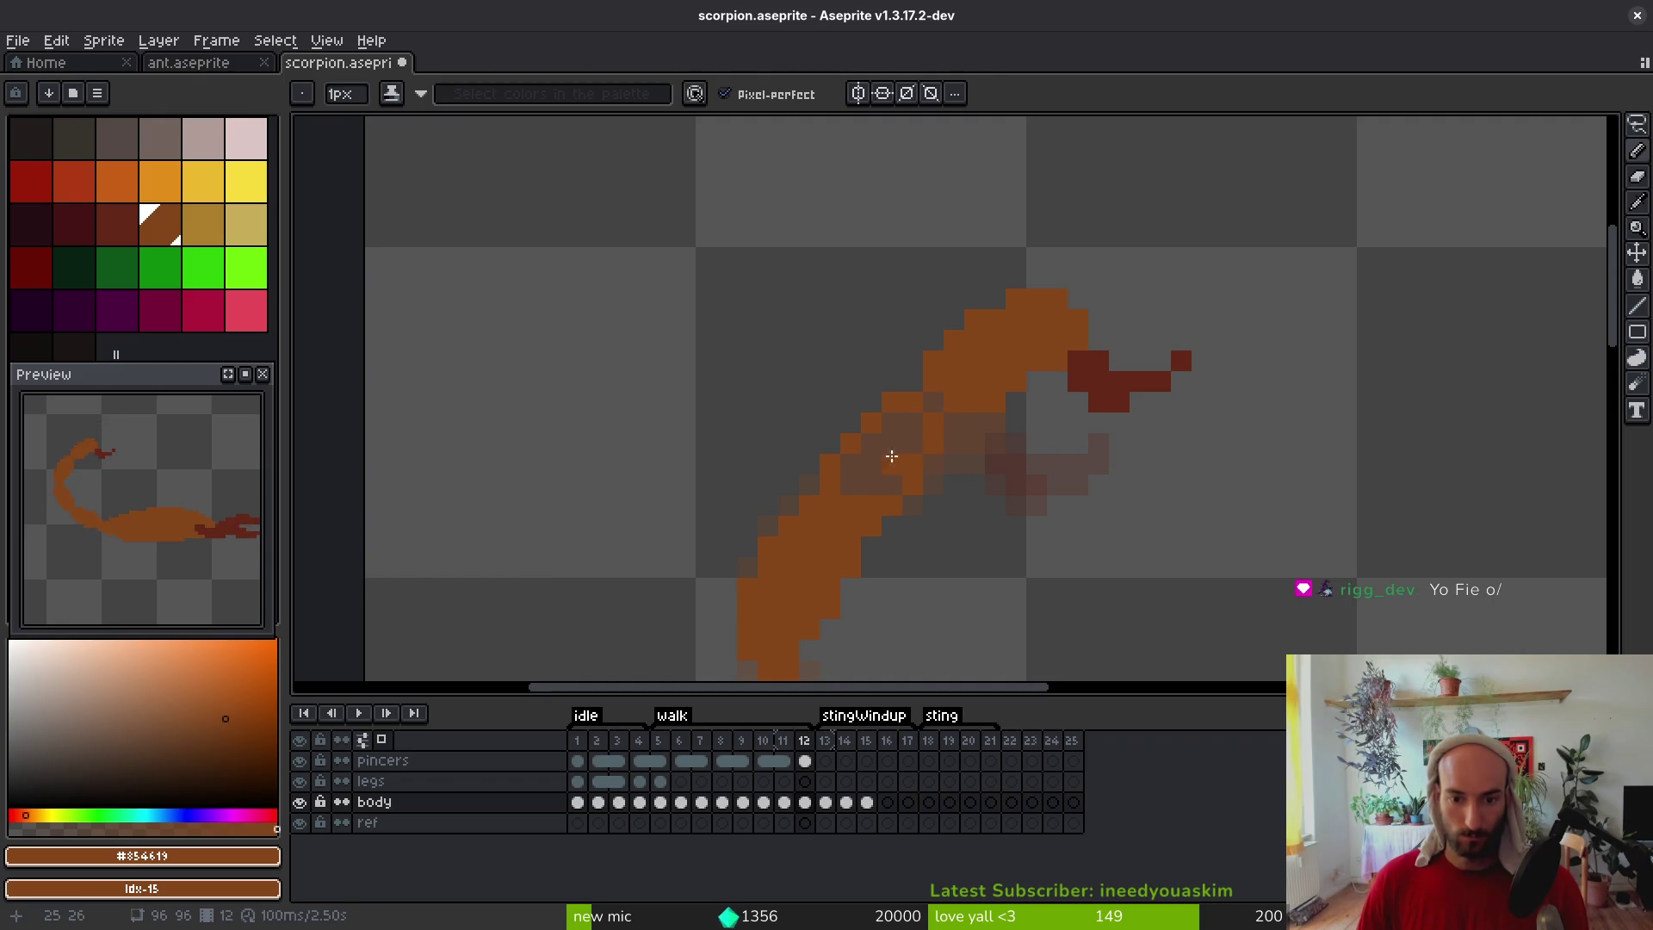
pyautogui.moveTo(886, 524)
pyautogui.mouseDown()
pyautogui.moveTo(911, 505)
pyautogui.moveTo(934, 403)
pyautogui.mouseUp()
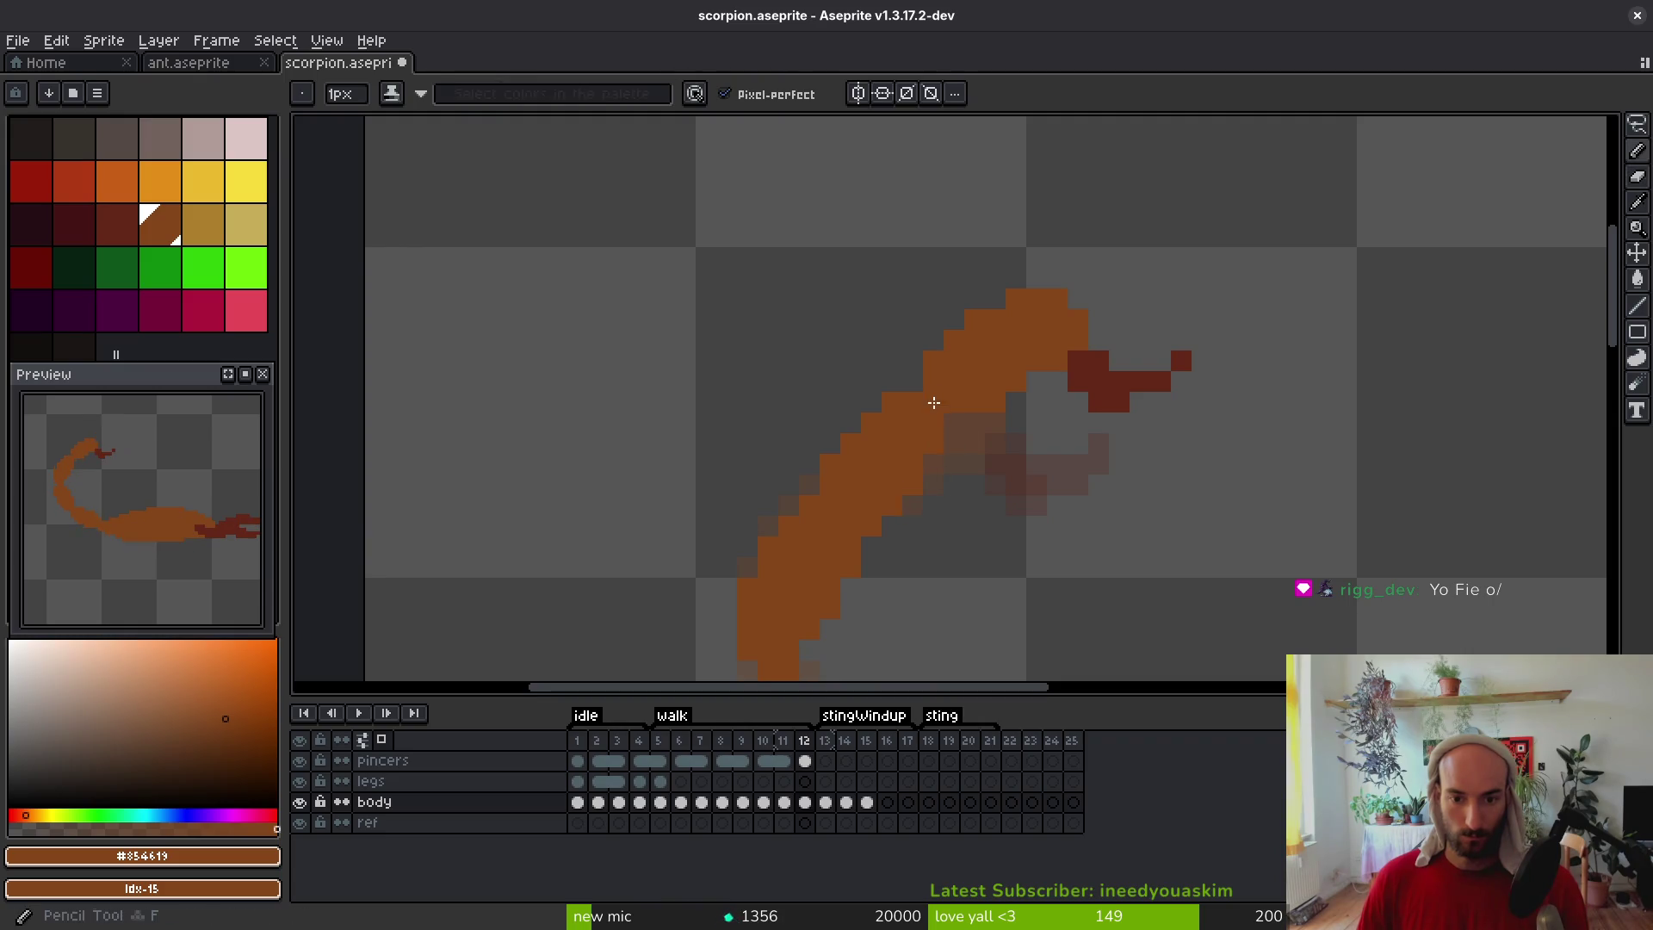
pyautogui.scroll(-3, 947, 431)
pyautogui.scroll(3, 978, 491)
# Erase the stray orange pixels beside and along the tail
pyautogui.press('e')
pyautogui.scroll(1, 982, 428)
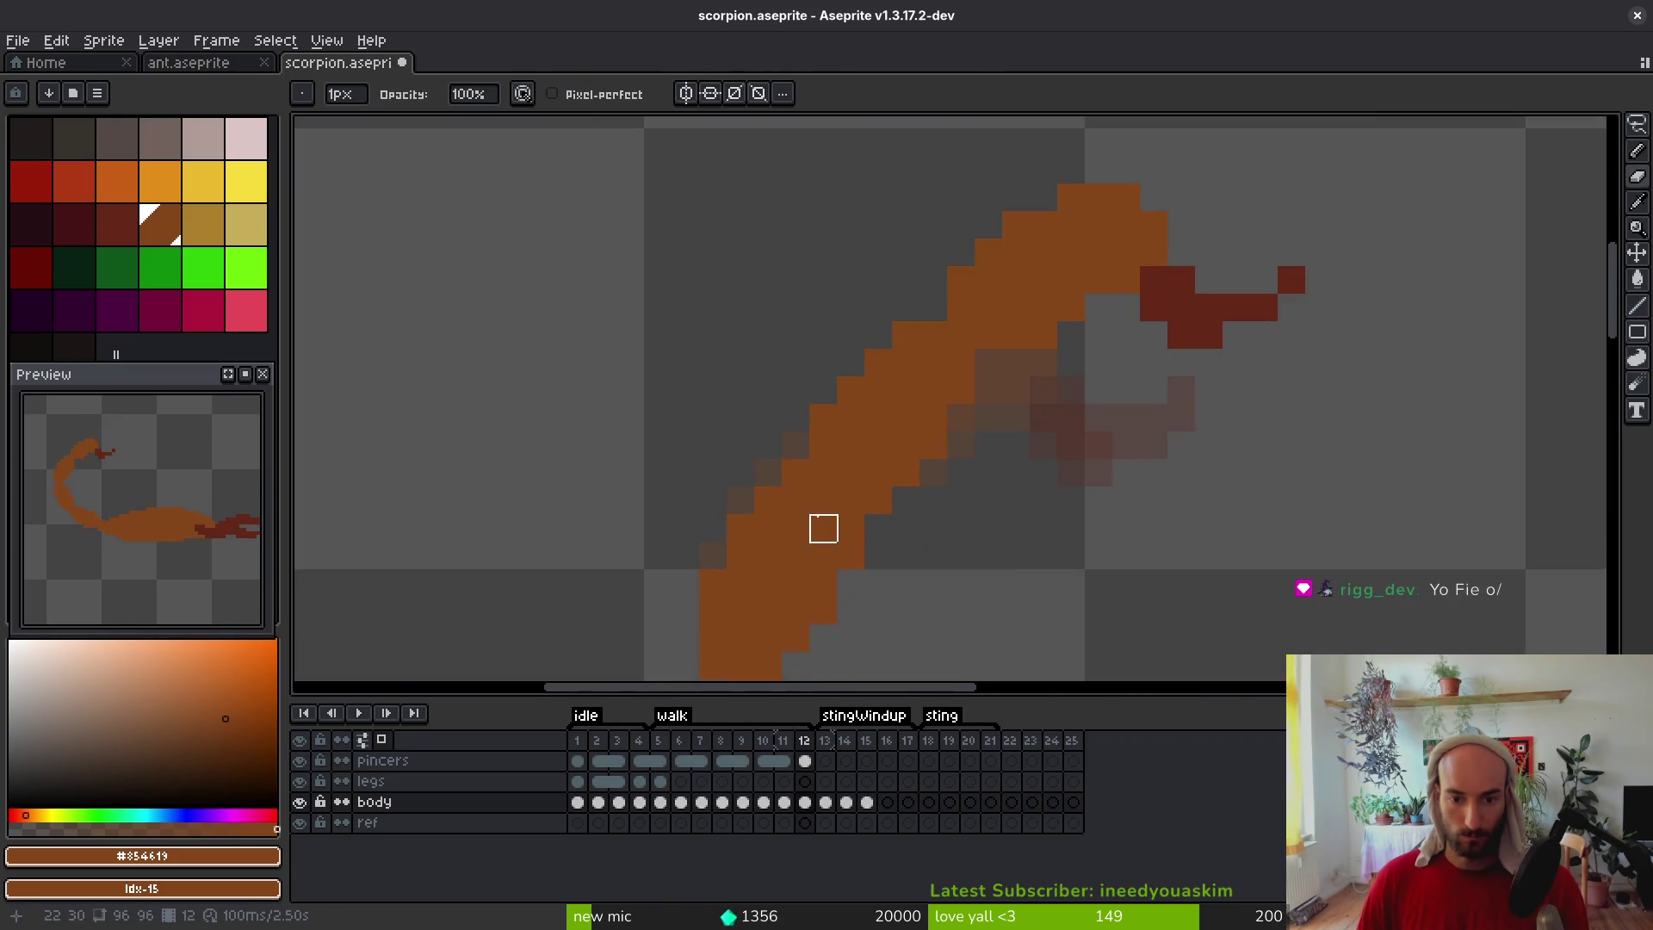
pyautogui.scroll(-4, 904, 523)
pyautogui.scroll(1, 857, 443)
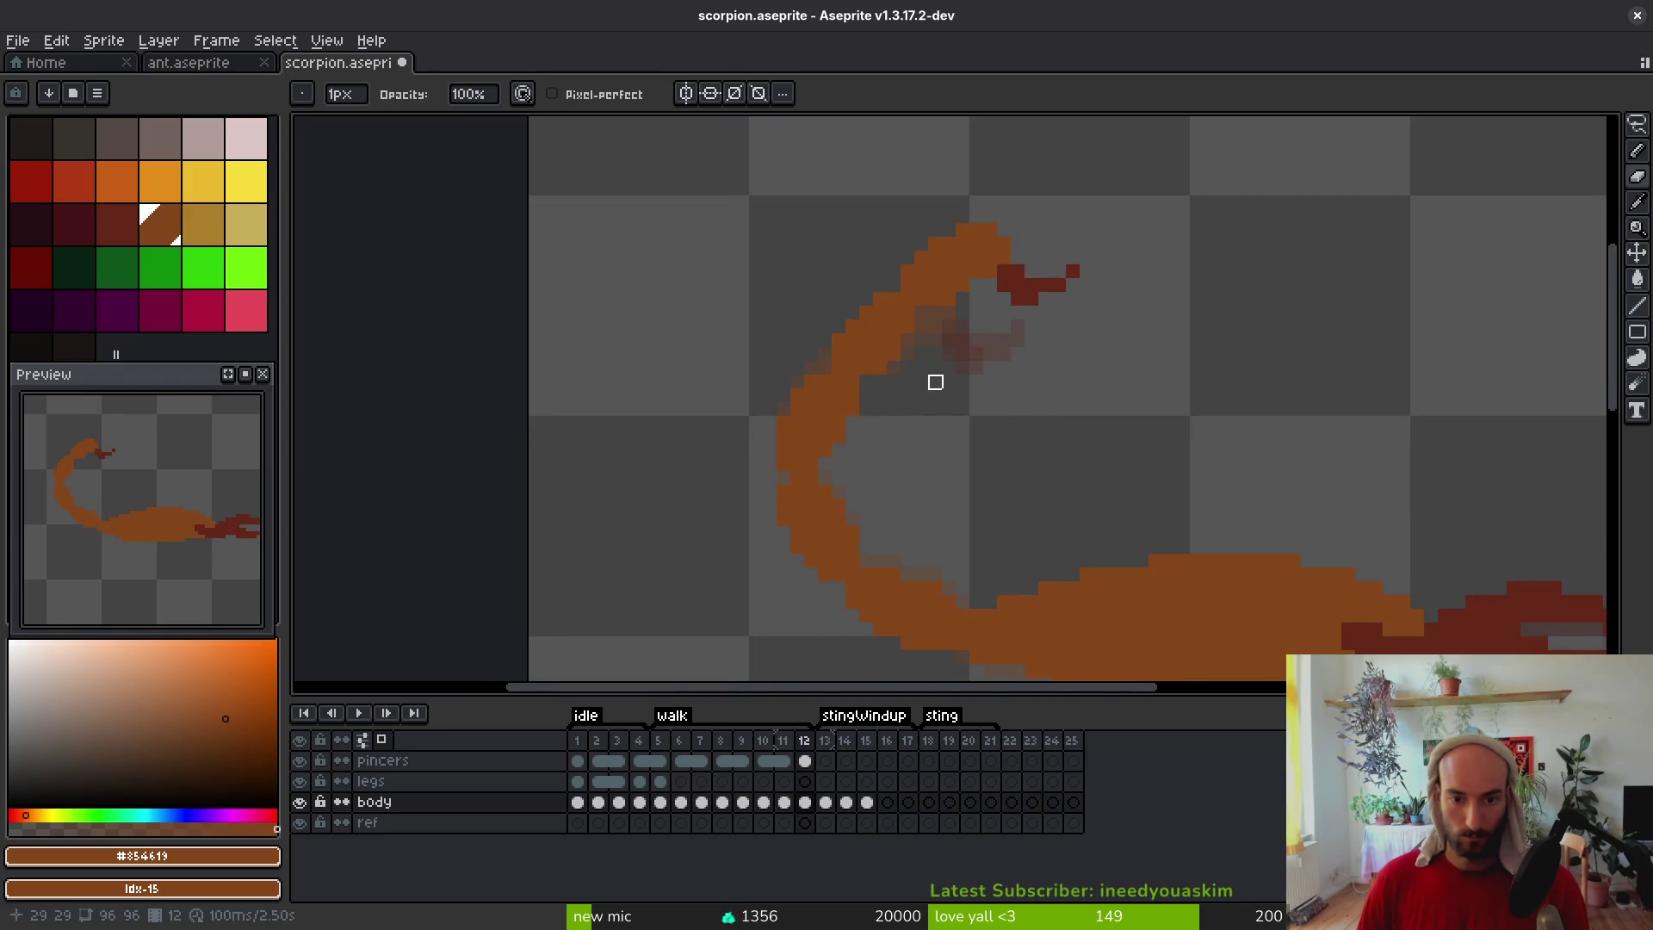
pyautogui.scroll(-5, 935, 381)
pyautogui.scroll(6, 905, 400)
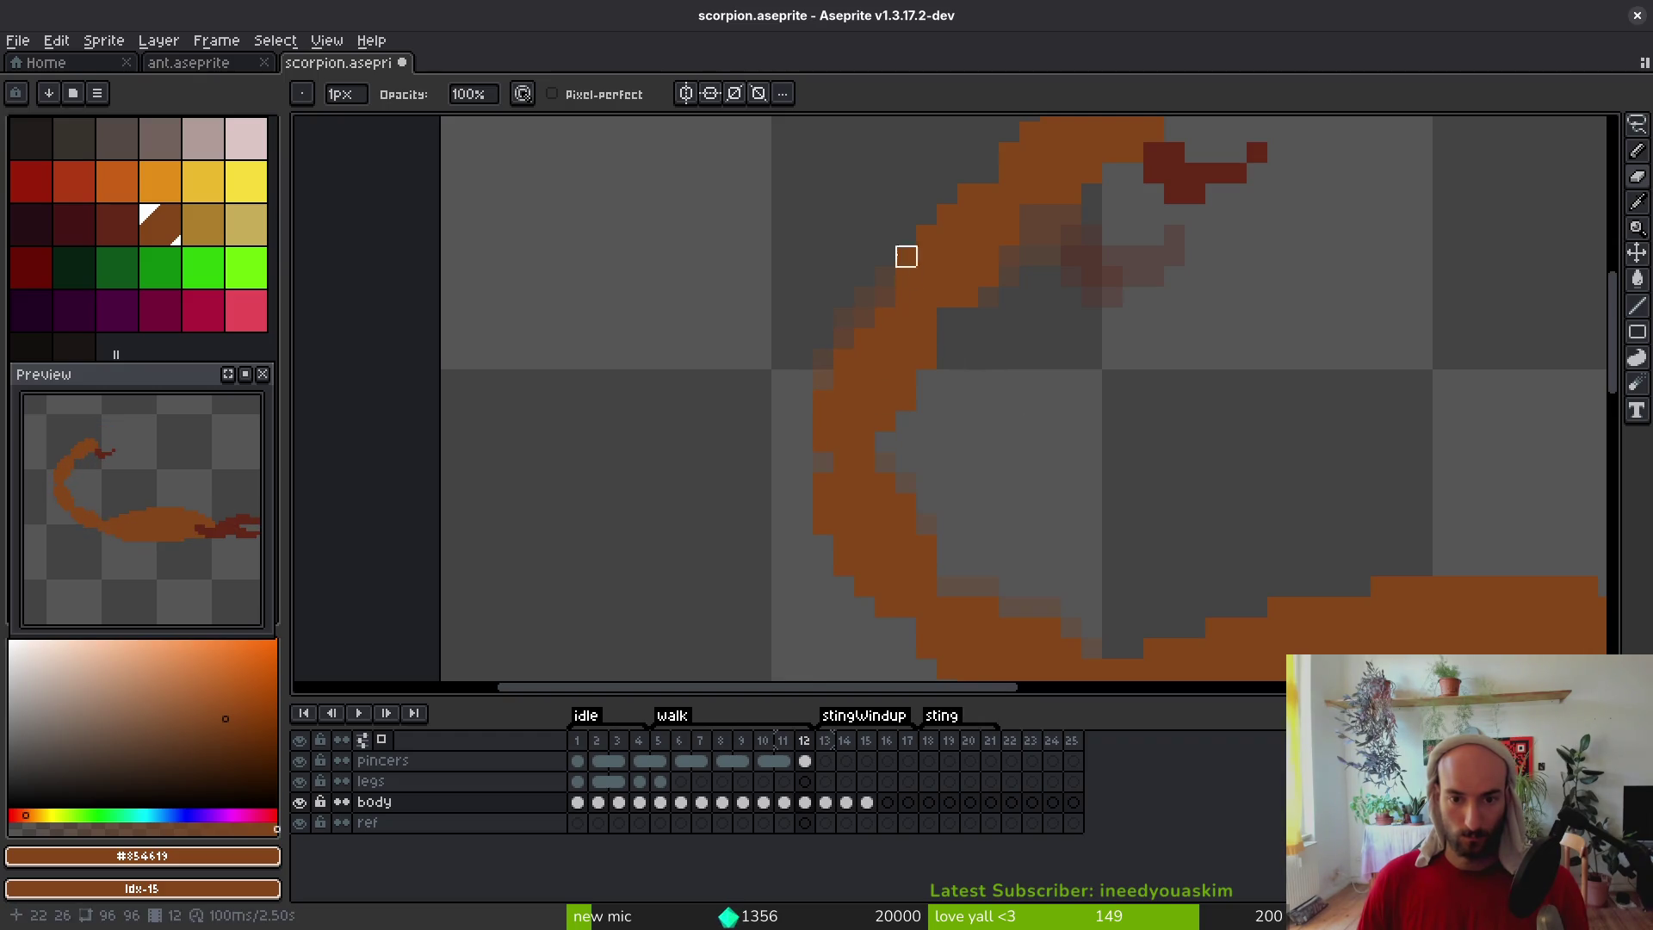
pyautogui.scroll(-4, 1052, 358)
pyautogui.scroll(4, 1053, 369)
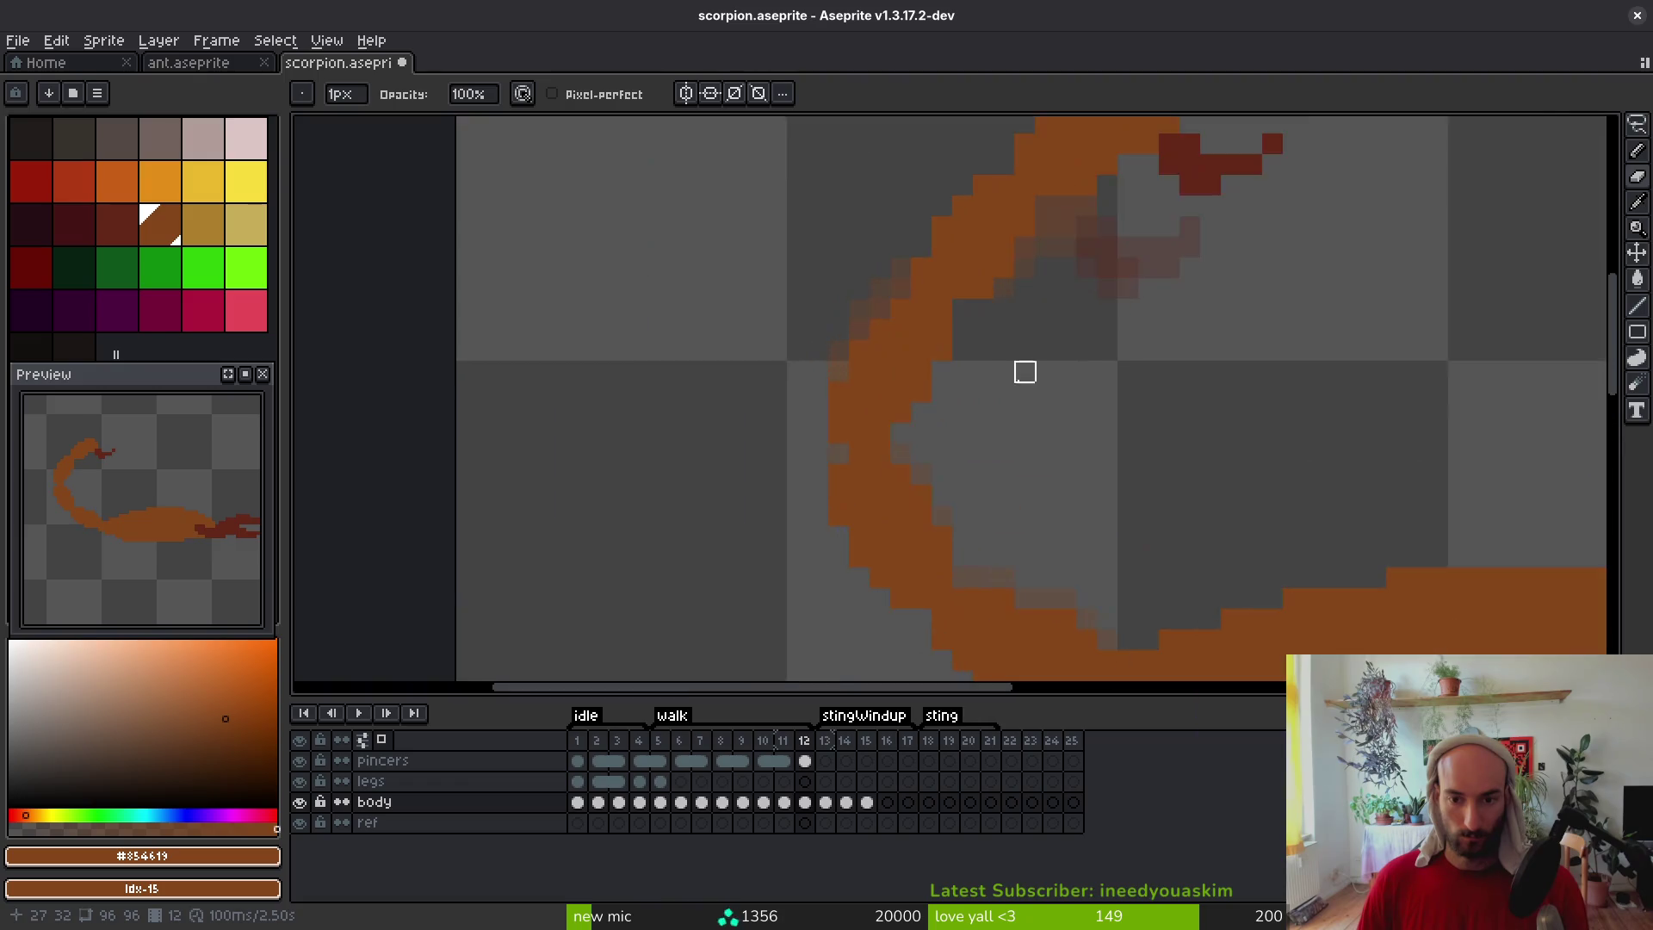
pyautogui.press('f')
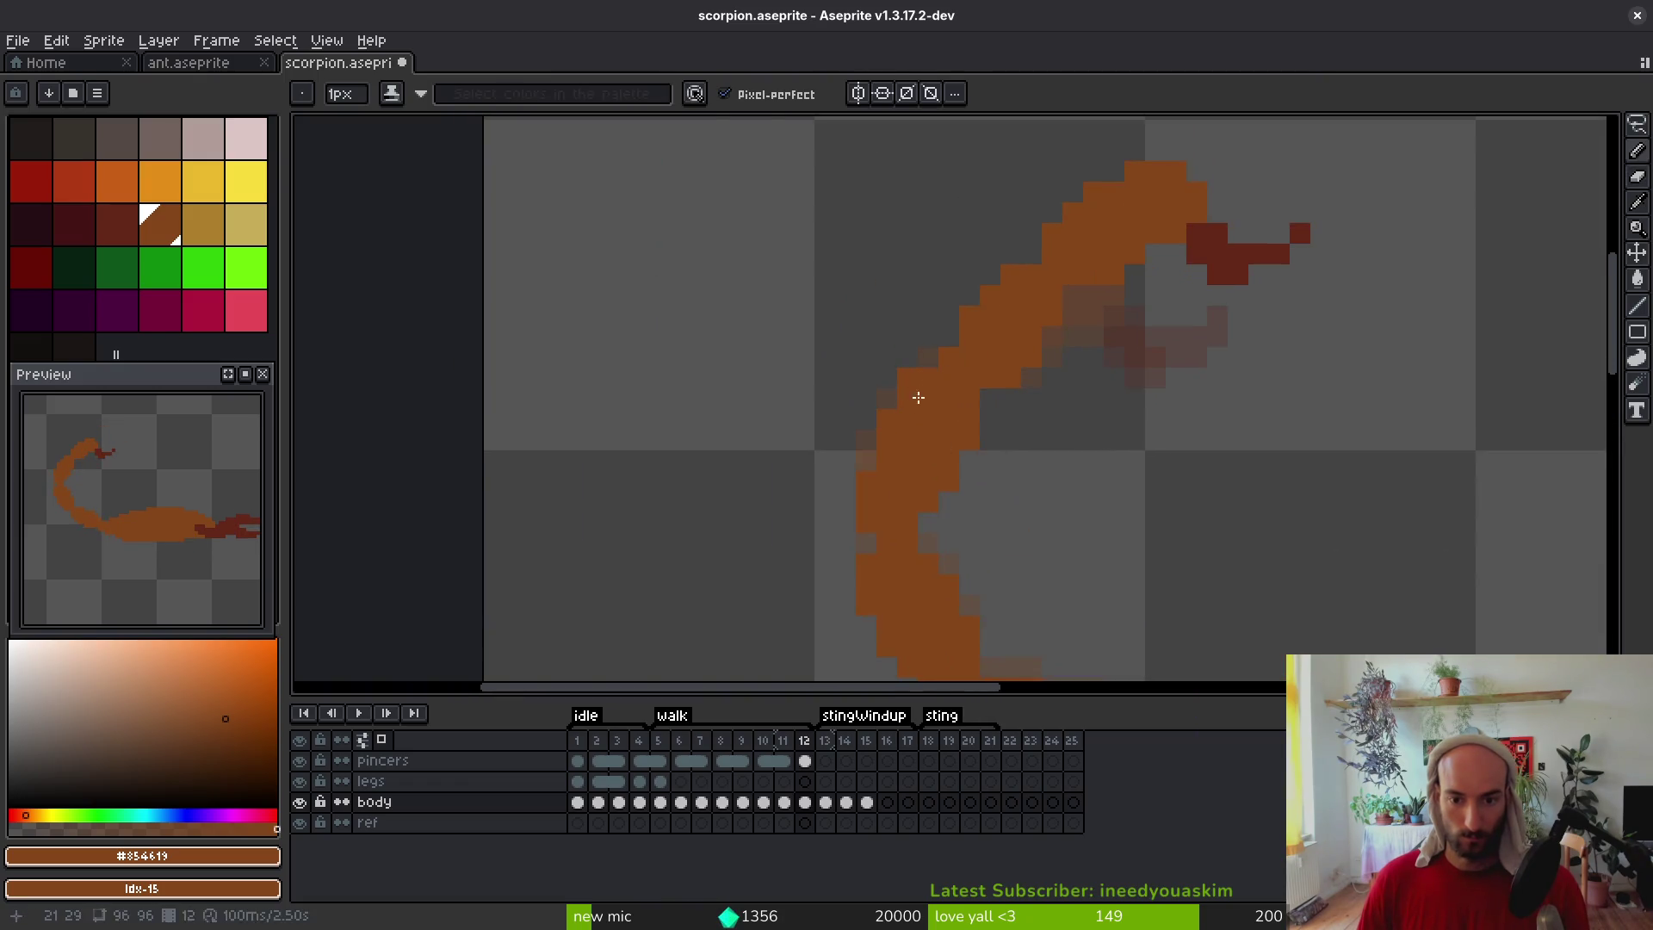
pyautogui.press('e')
pyautogui.click(908, 379)
pyautogui.moveTo(970, 395); pyautogui.dragTo(969, 440)
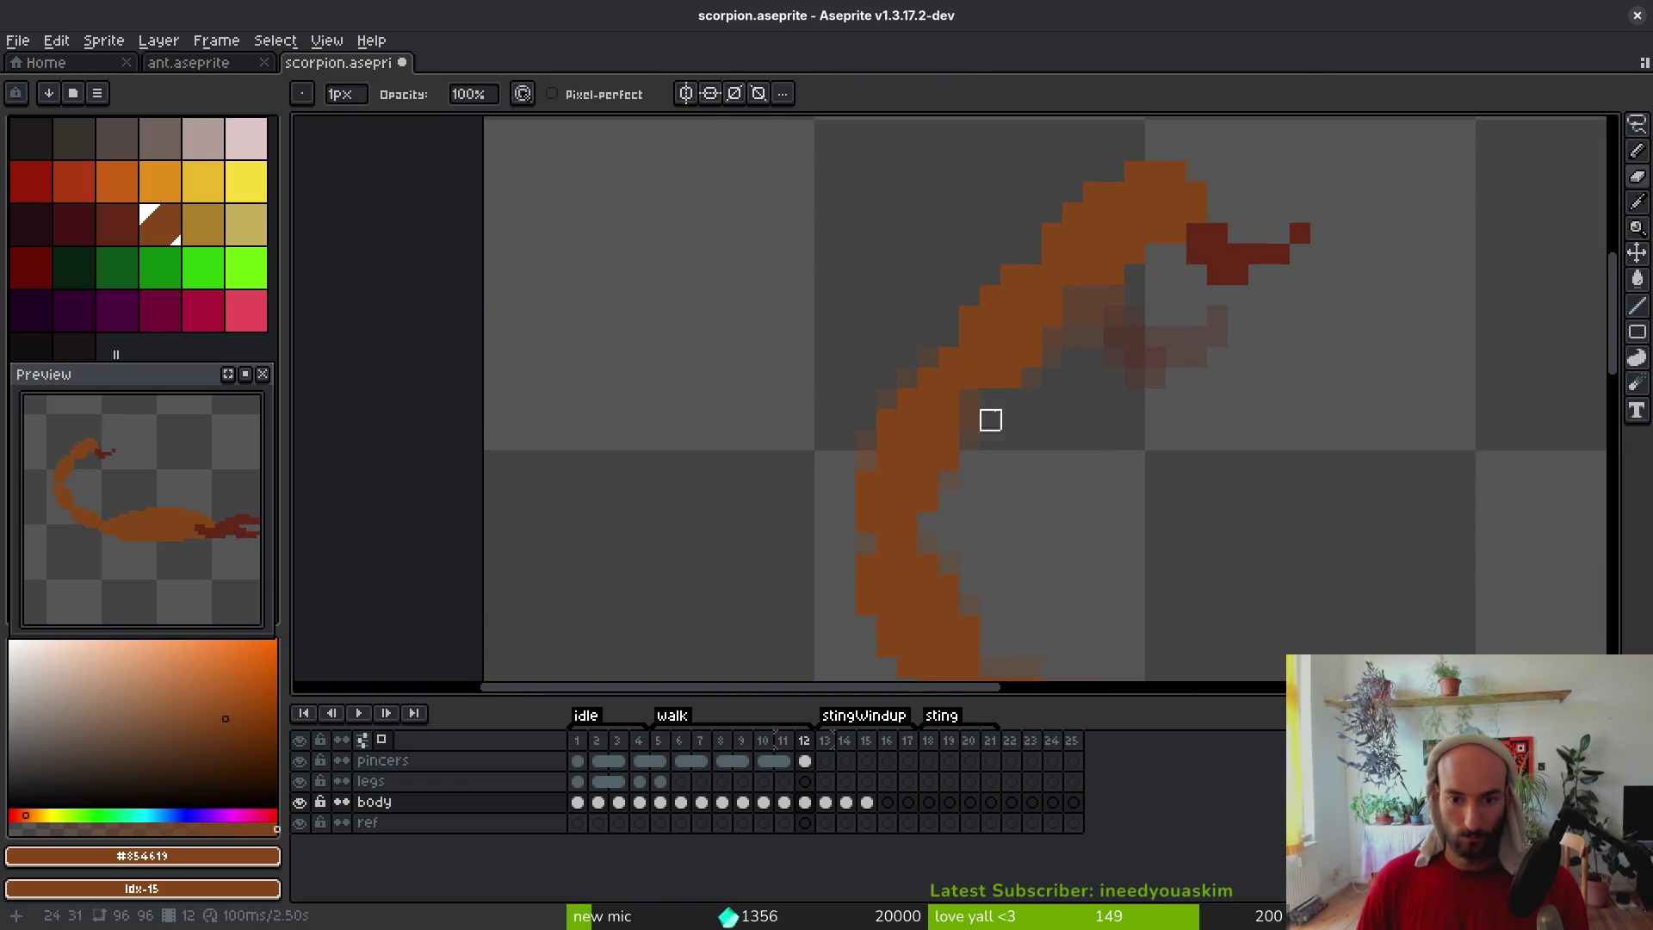
# Lasso the stinger tip, move it down one pixel, and deselect
pyautogui.press('b')
pyautogui.press('m')
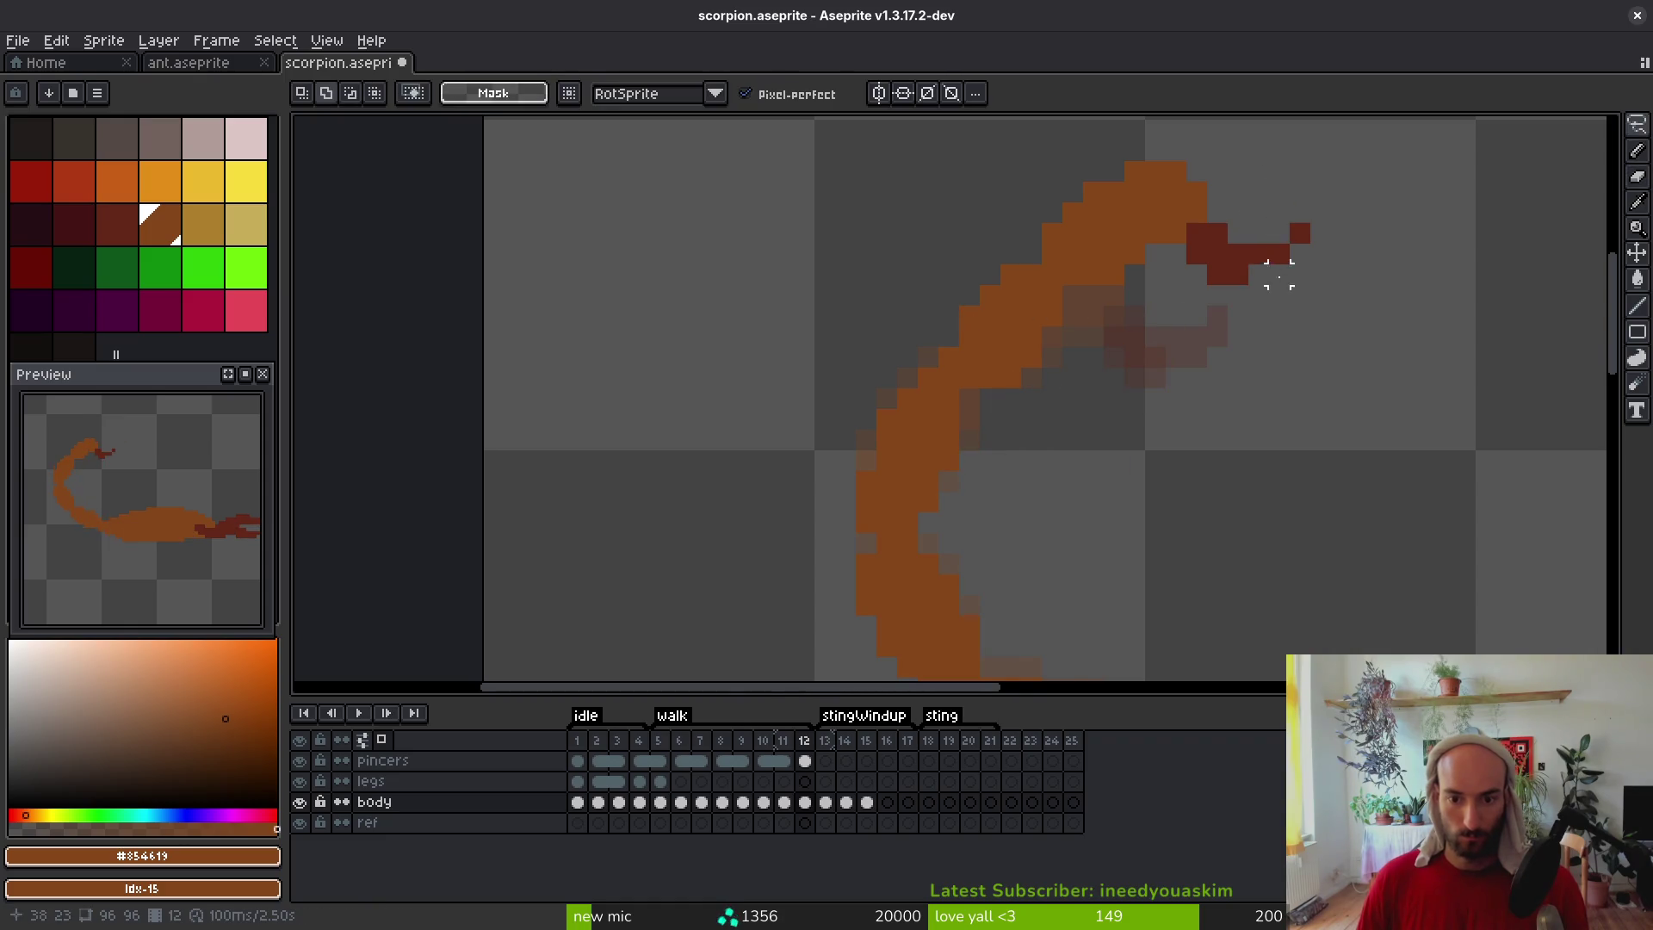
pyautogui.press('q')
pyautogui.moveTo(1210, 173)
pyautogui.mouseDown()
pyautogui.moveTo(915, 359)
pyautogui.moveTo(941, 461)
pyautogui.moveTo(1197, 142)
pyautogui.mouseUp()
pyautogui.scroll(-1, 1070, 307)
pyautogui.scroll(-3, 1060, 447)
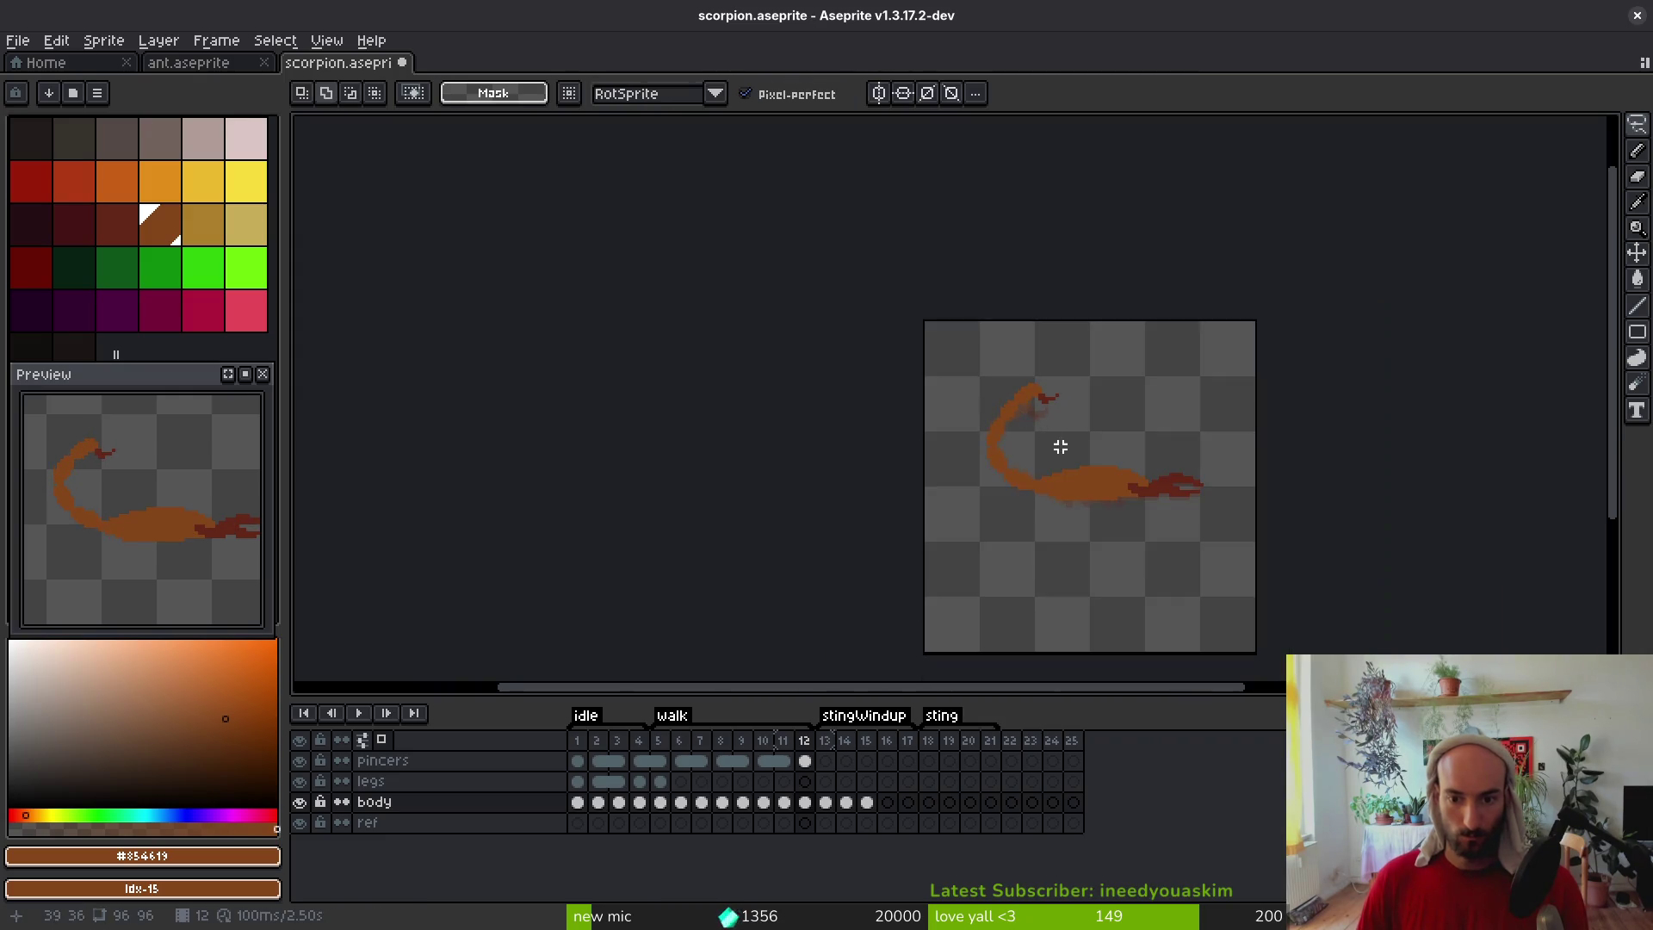
pyautogui.scroll(4, 1059, 433)
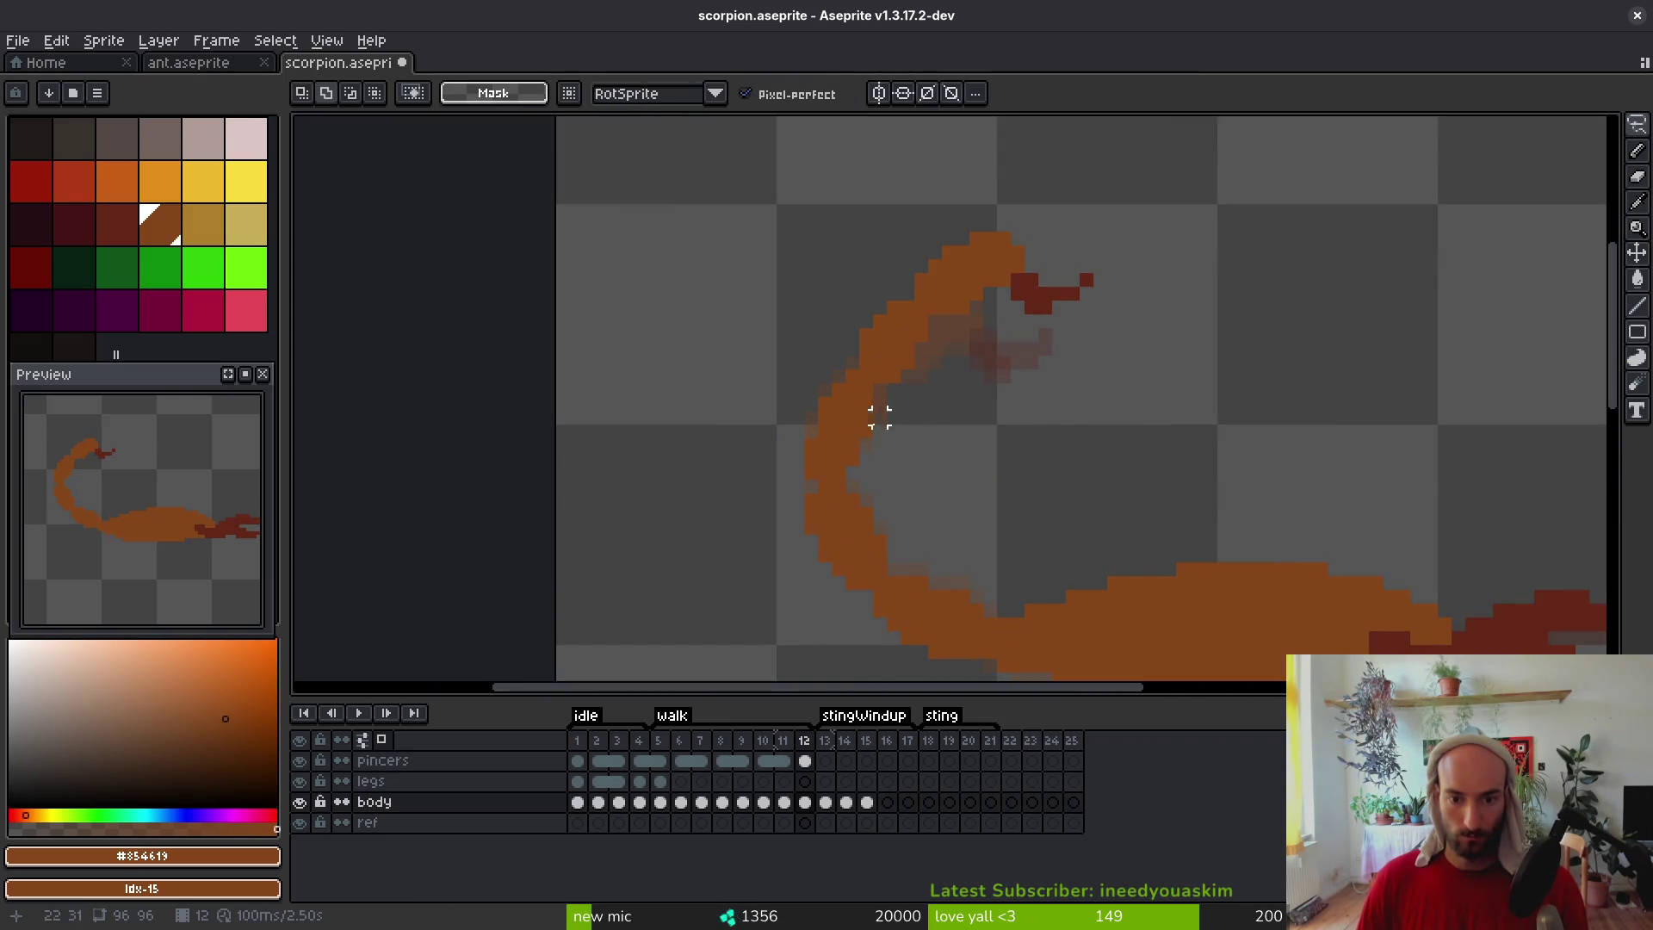
pyautogui.moveTo(949, 197); pyautogui.dragTo(824, 336)
pyautogui.moveTo(810, 405)
pyautogui.mouseDown()
pyautogui.moveTo(1145, 241)
pyautogui.moveTo(1163, 250)
pyautogui.mouseUp()
pyautogui.moveTo(941, 295); pyautogui.dragTo(941, 314)
pyautogui.hotkey('ctrl', 'd')
# Save scorpion.aseprite and centre the whole scorpion in view
pyautogui.press('b')
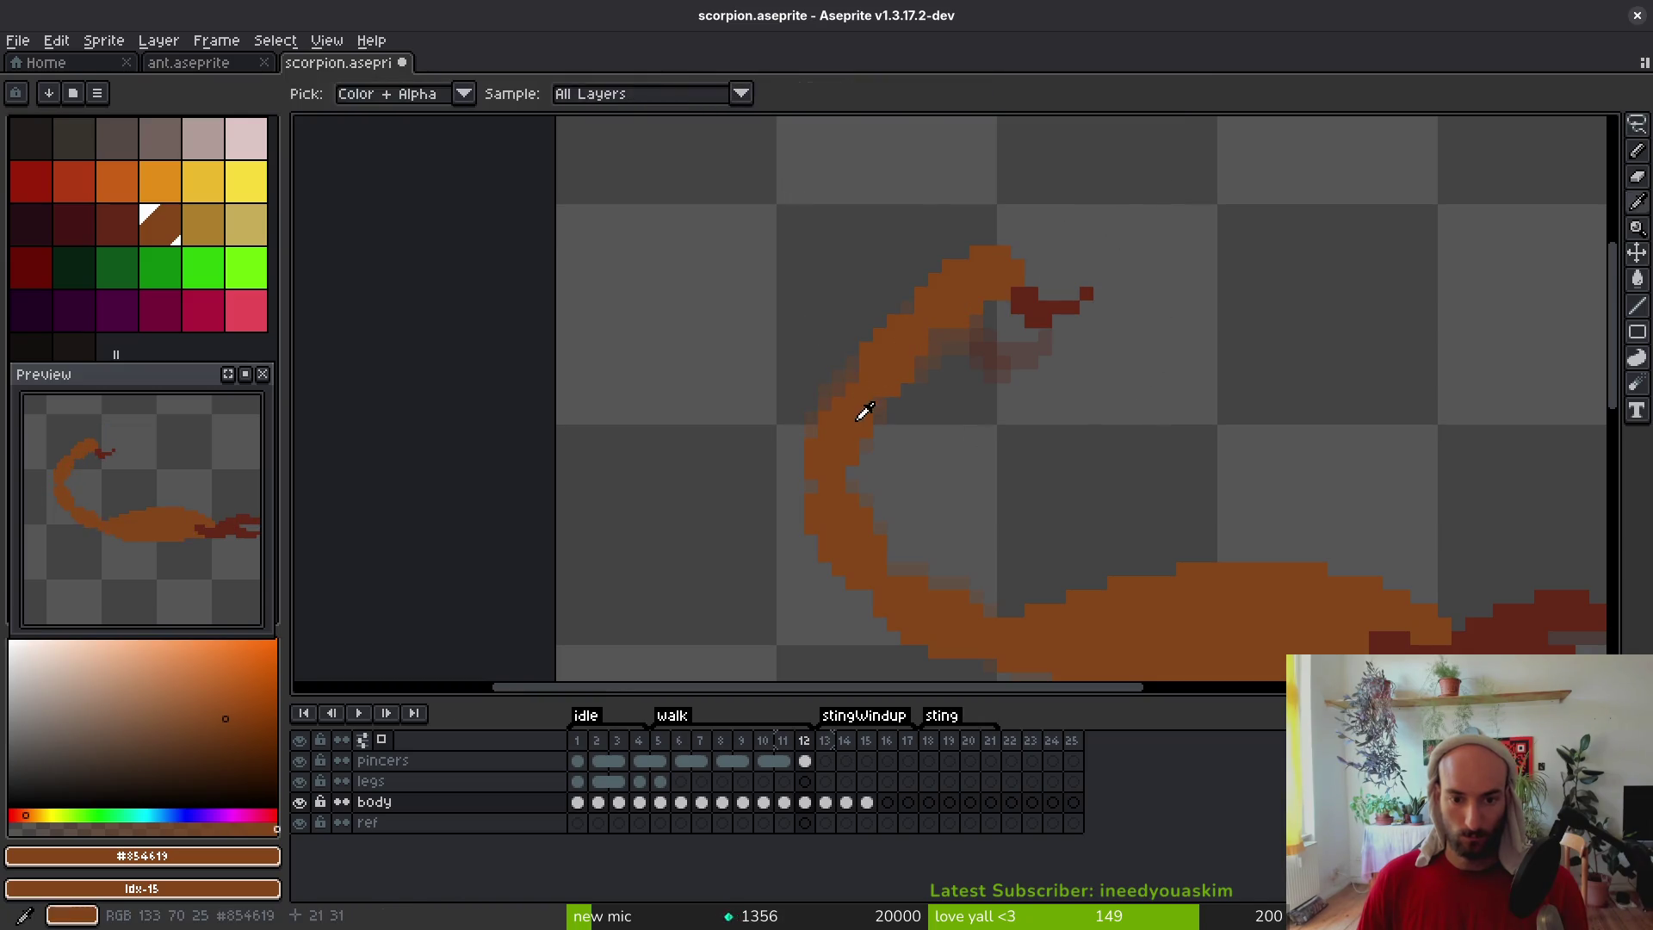
pyautogui.scroll(3, 834, 414)
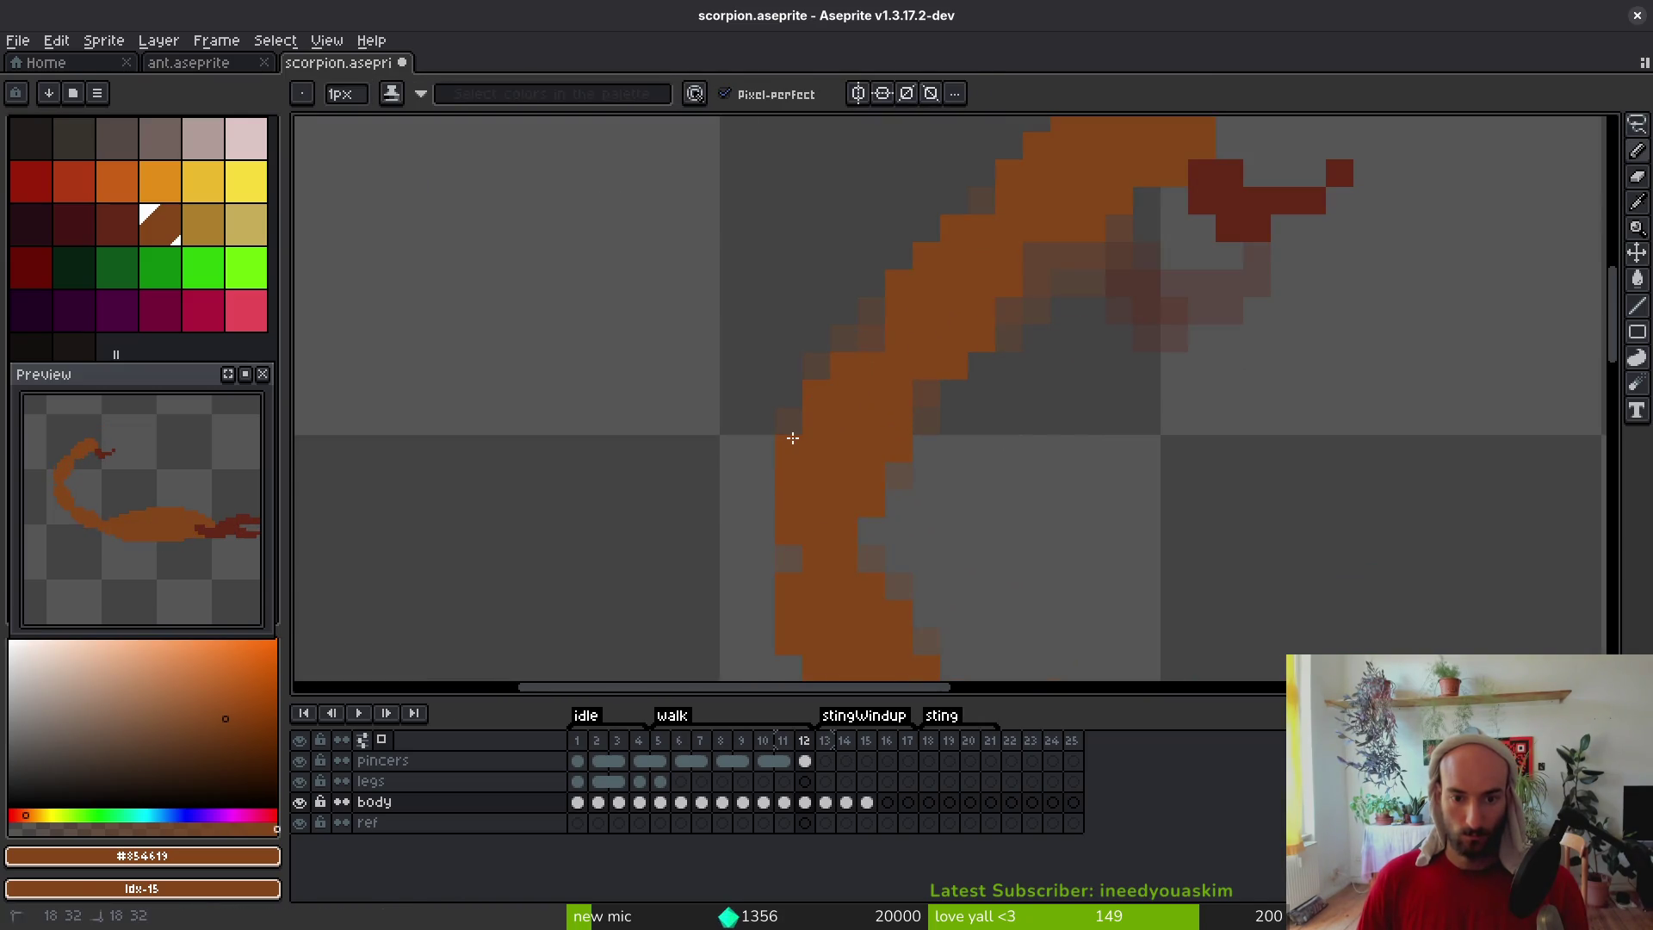
pyautogui.scroll(-4, 989, 495)
pyautogui.hotkey('ctrl', 's')
pyautogui.moveTo(1070, 509); pyautogui.dragTo(875, 483)
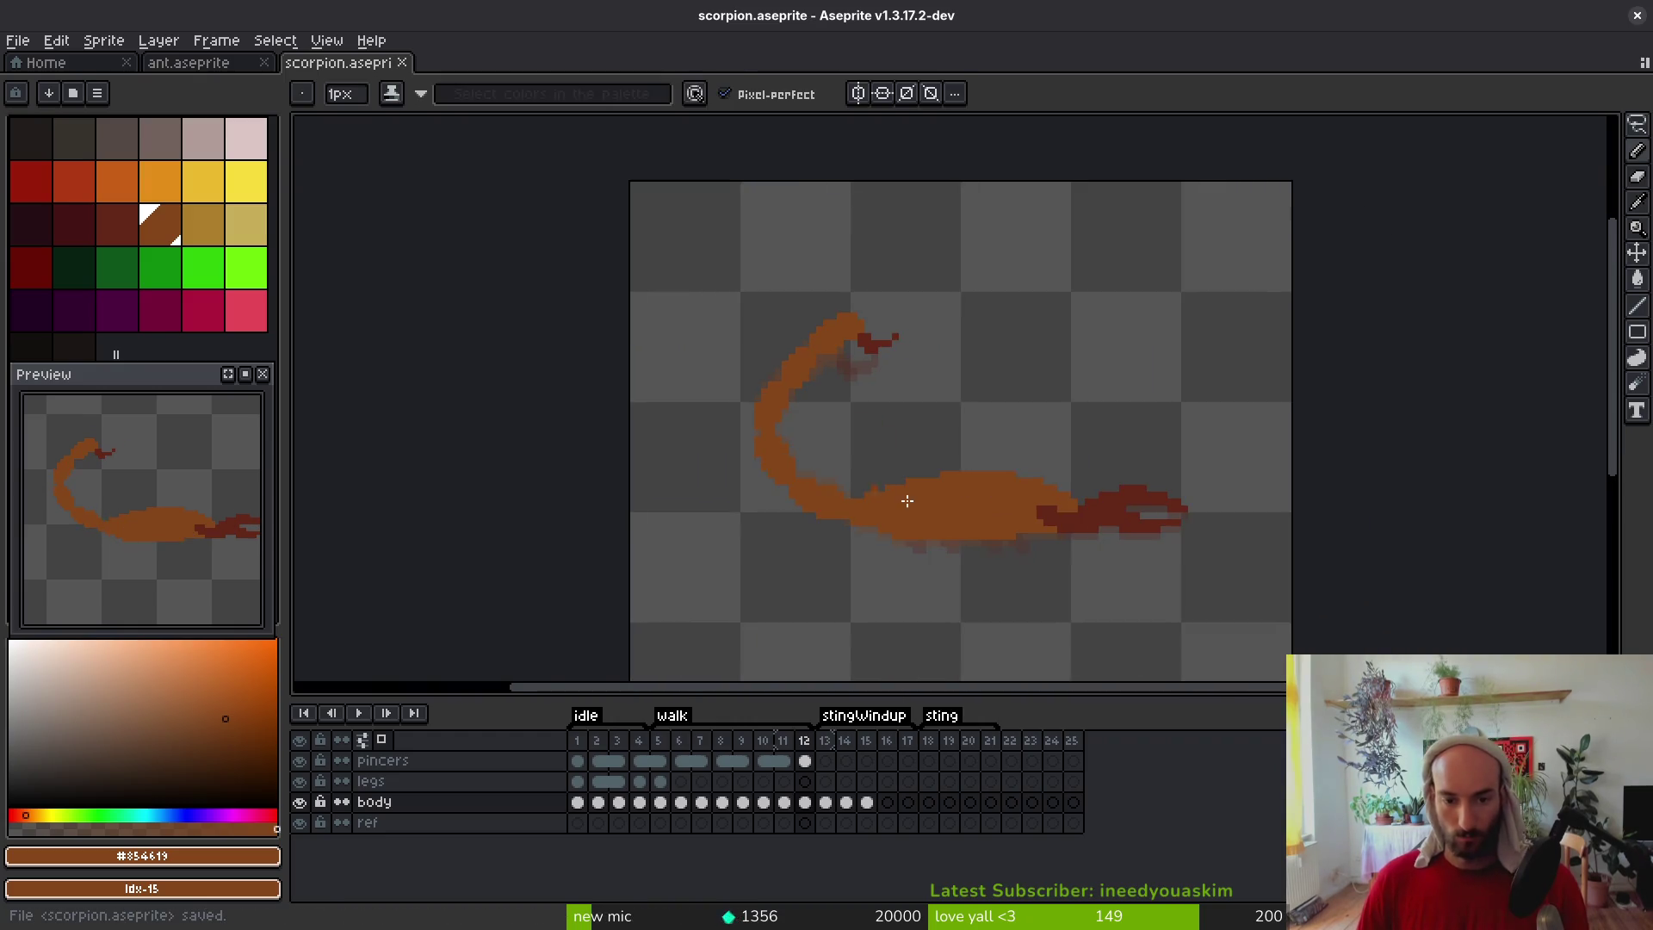
pyautogui.click(806, 804)
# Lasso the frame-12 scorpion and compare it against frames 1, 10 and 13, then deselect
pyautogui.press('q')
pyautogui.moveTo(1042, 309)
pyautogui.mouseDown()
pyautogui.moveTo(1233, 578)
pyautogui.moveTo(1020, 295)
pyautogui.mouseUp()
pyautogui.click(577, 804)
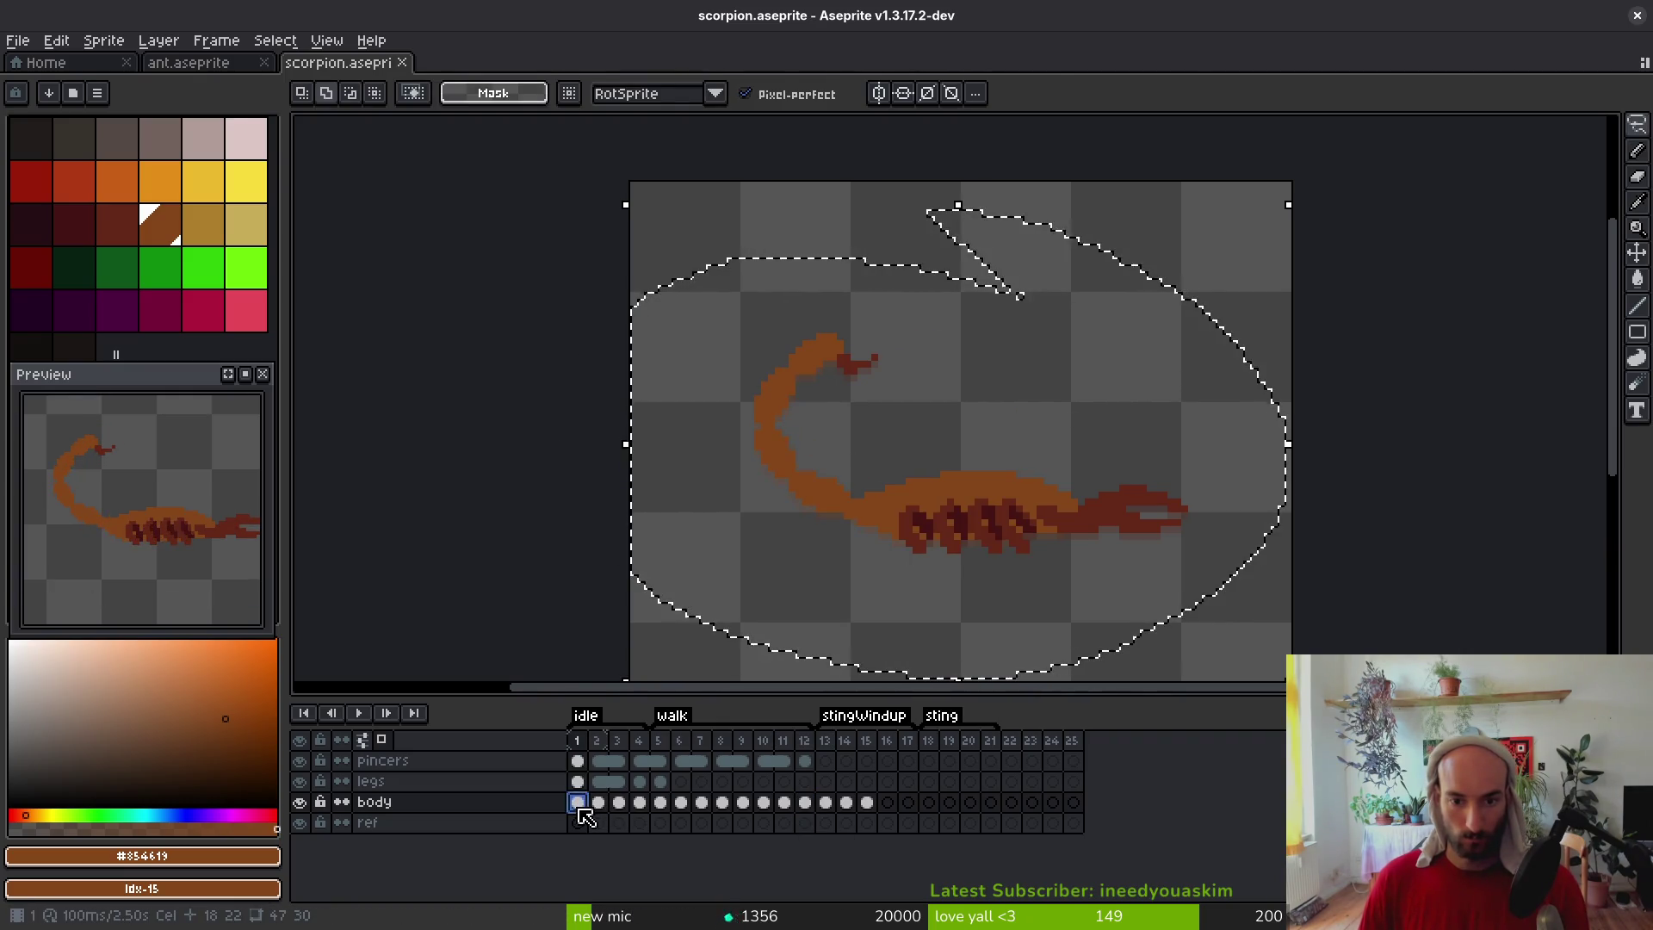
pyautogui.click(764, 805)
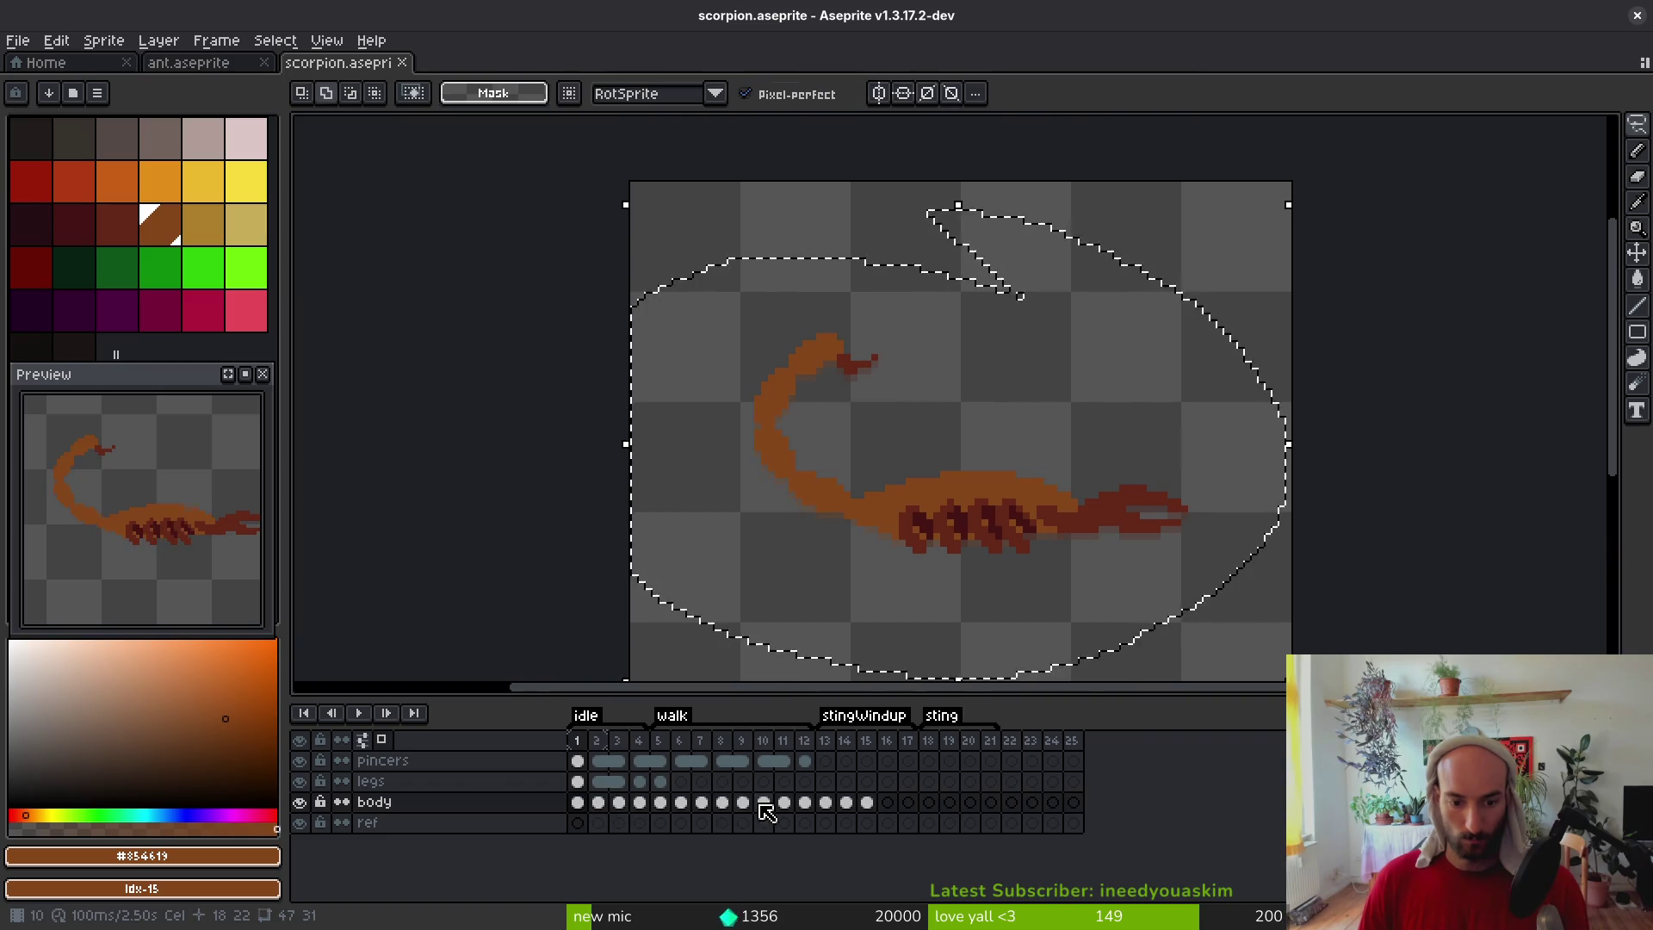
pyautogui.click(825, 802)
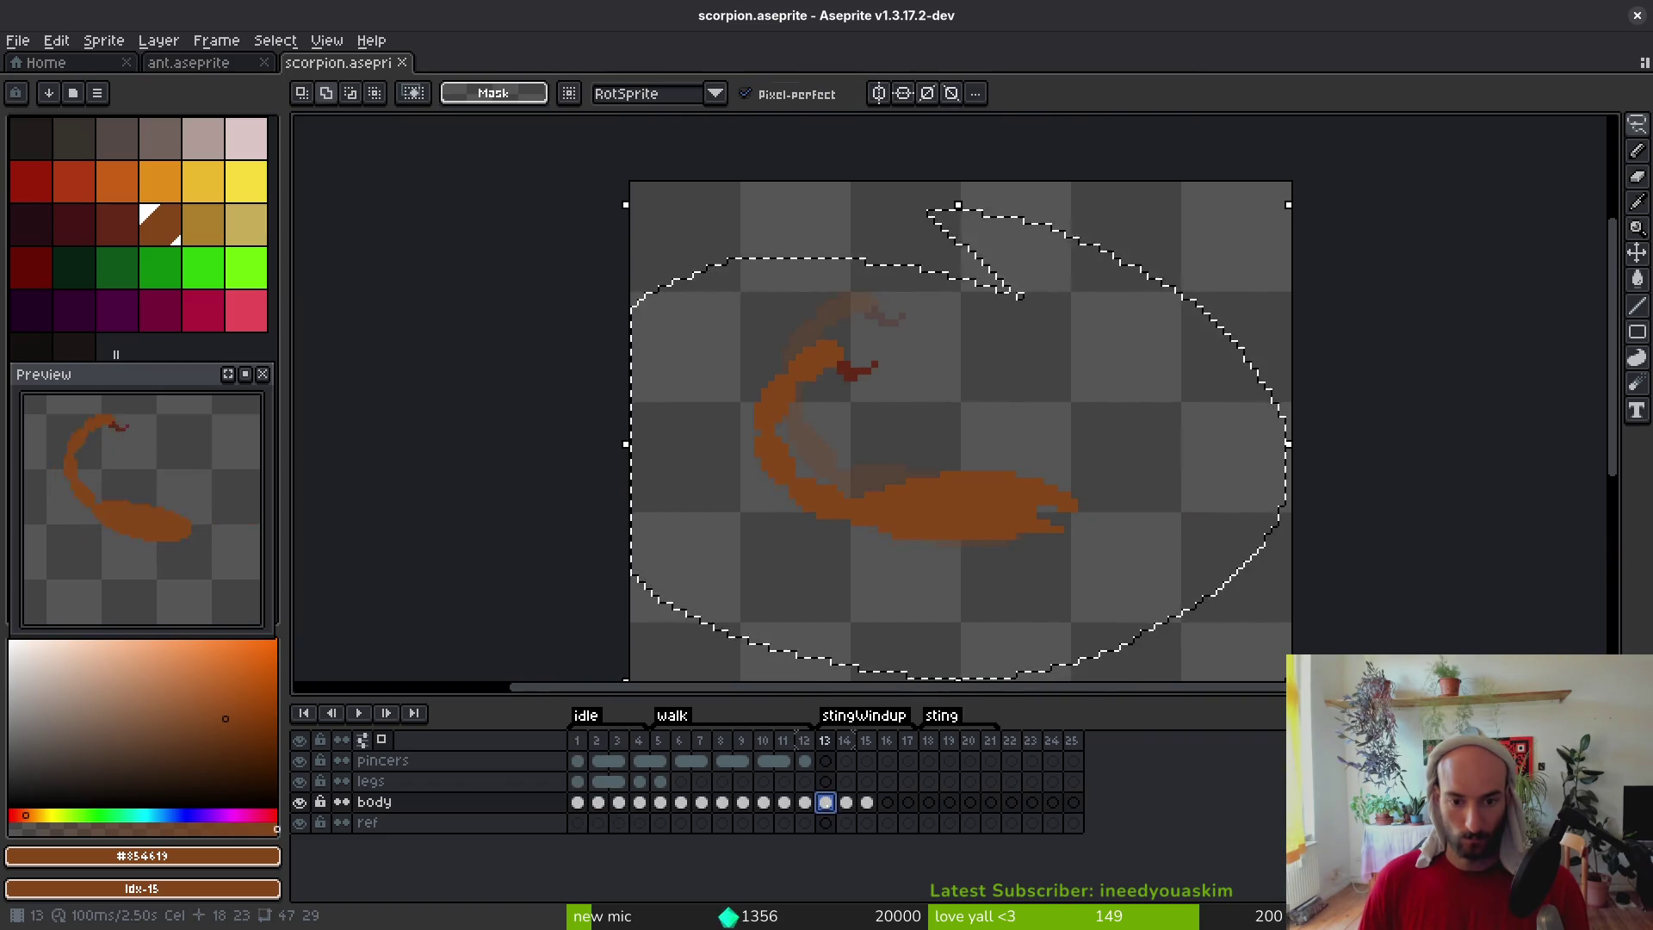
pyautogui.click(805, 802)
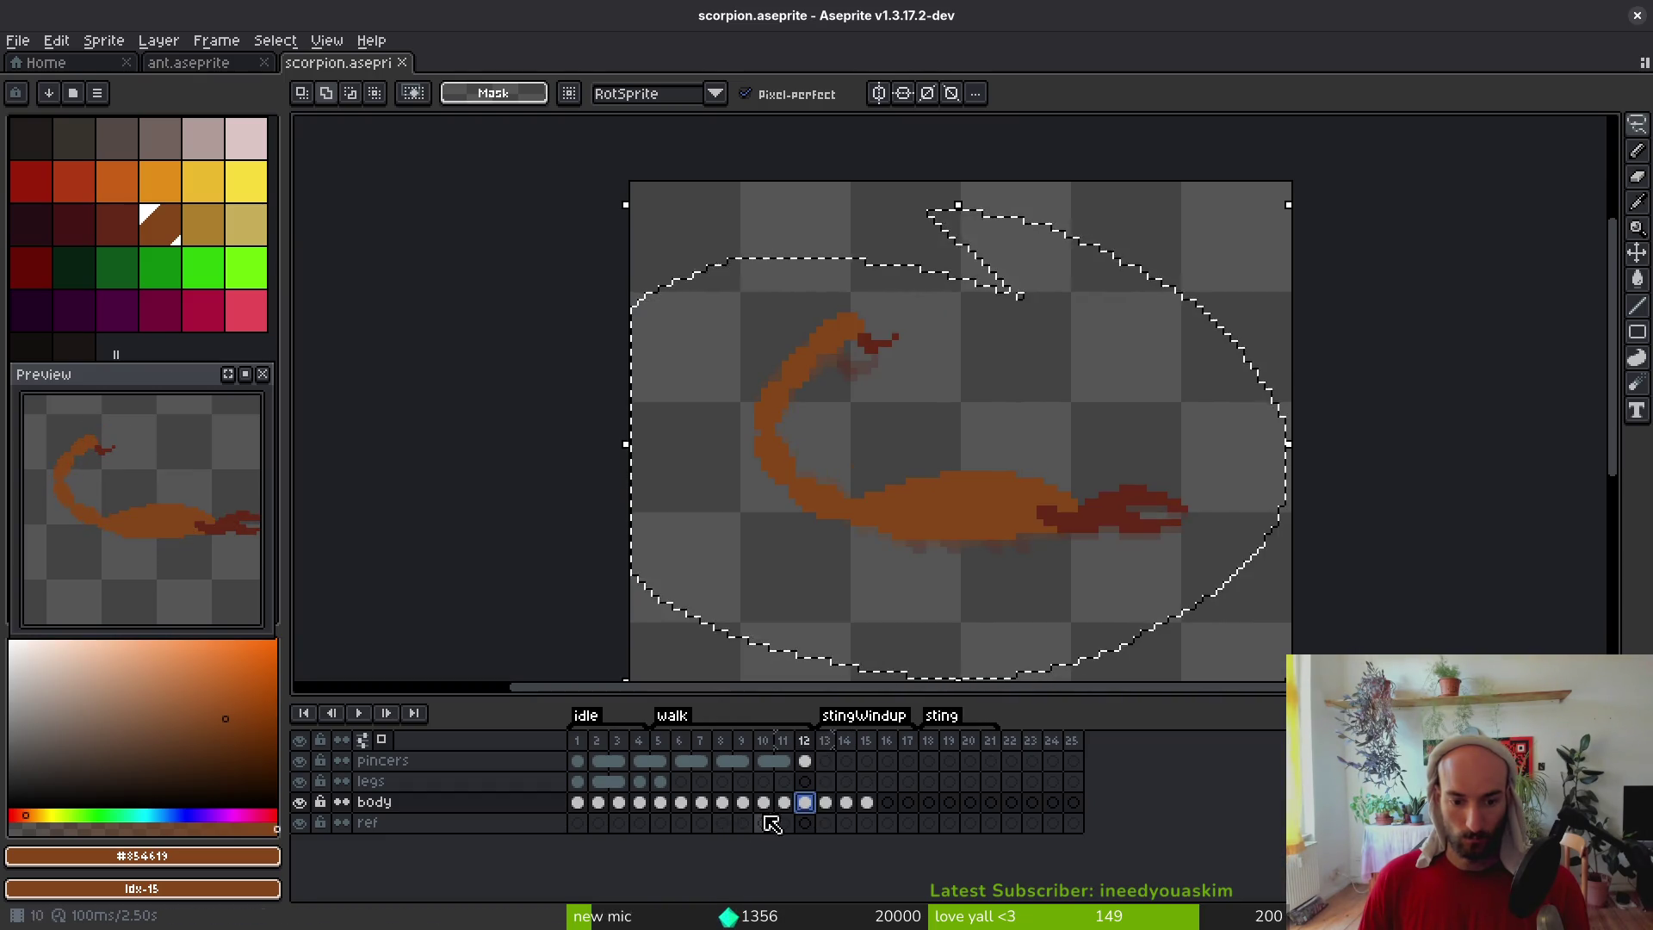
pyautogui.click(578, 803)
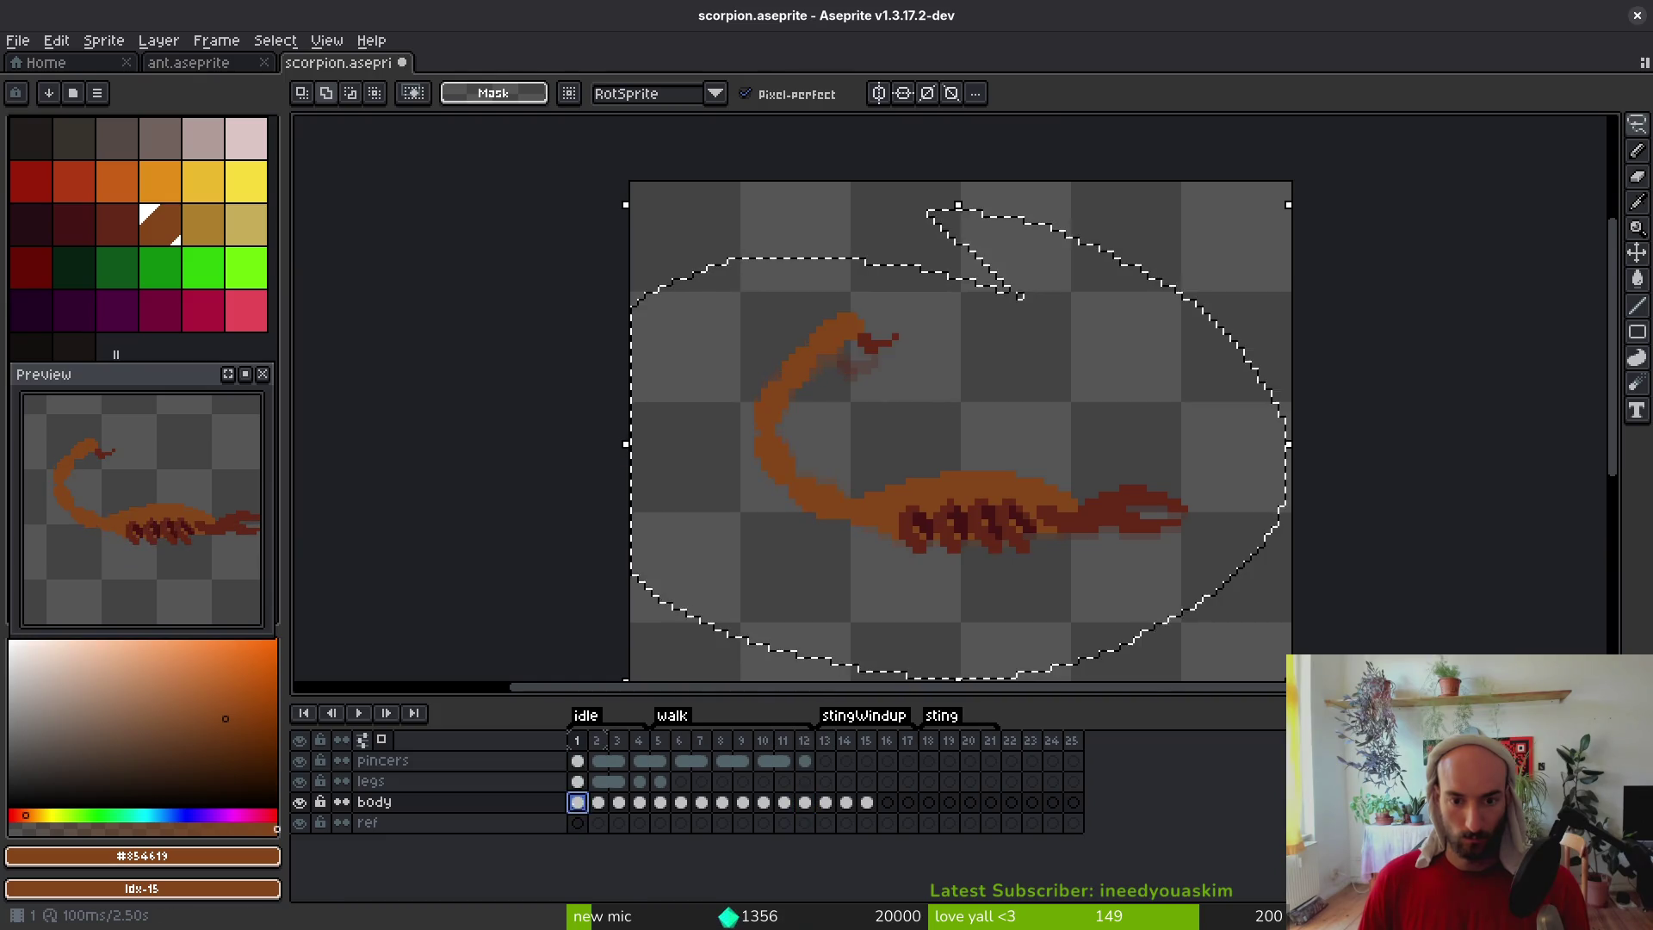
pyautogui.click(996, 450)
# Lasso the body on frame 2, deselect, and save the scorpion file
pyautogui.click(578, 802)
pyautogui.click(599, 803)
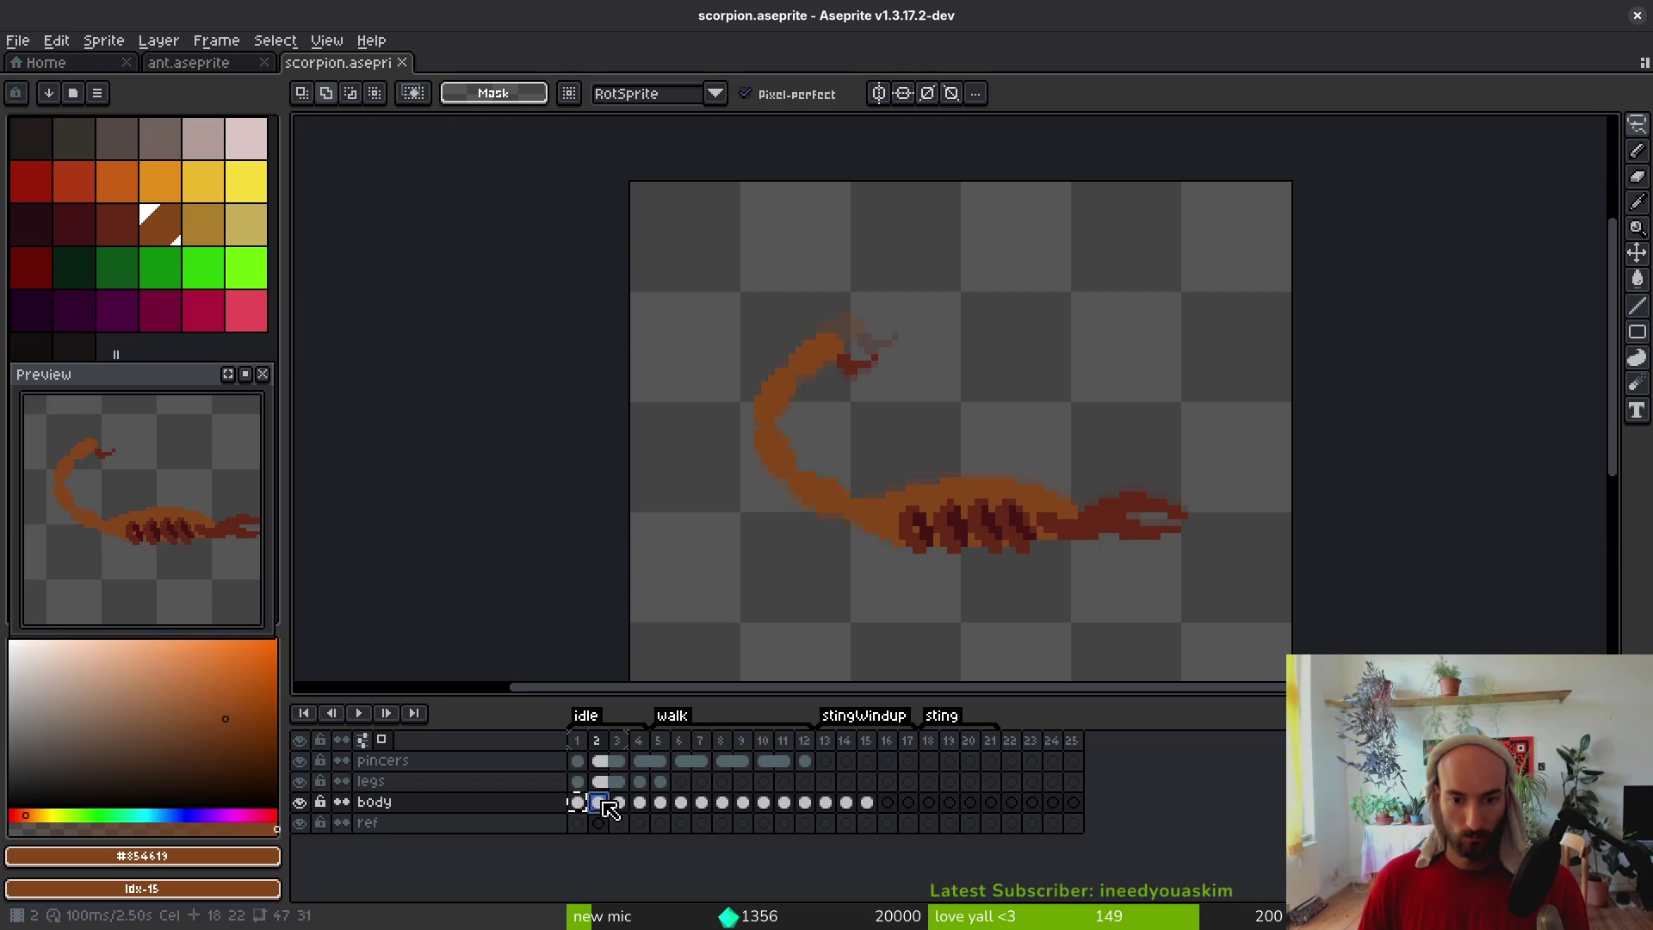
pyautogui.moveTo(1091, 425)
pyautogui.mouseDown()
pyautogui.moveTo(874, 467)
pyautogui.moveTo(1096, 412)
pyautogui.mouseUp()
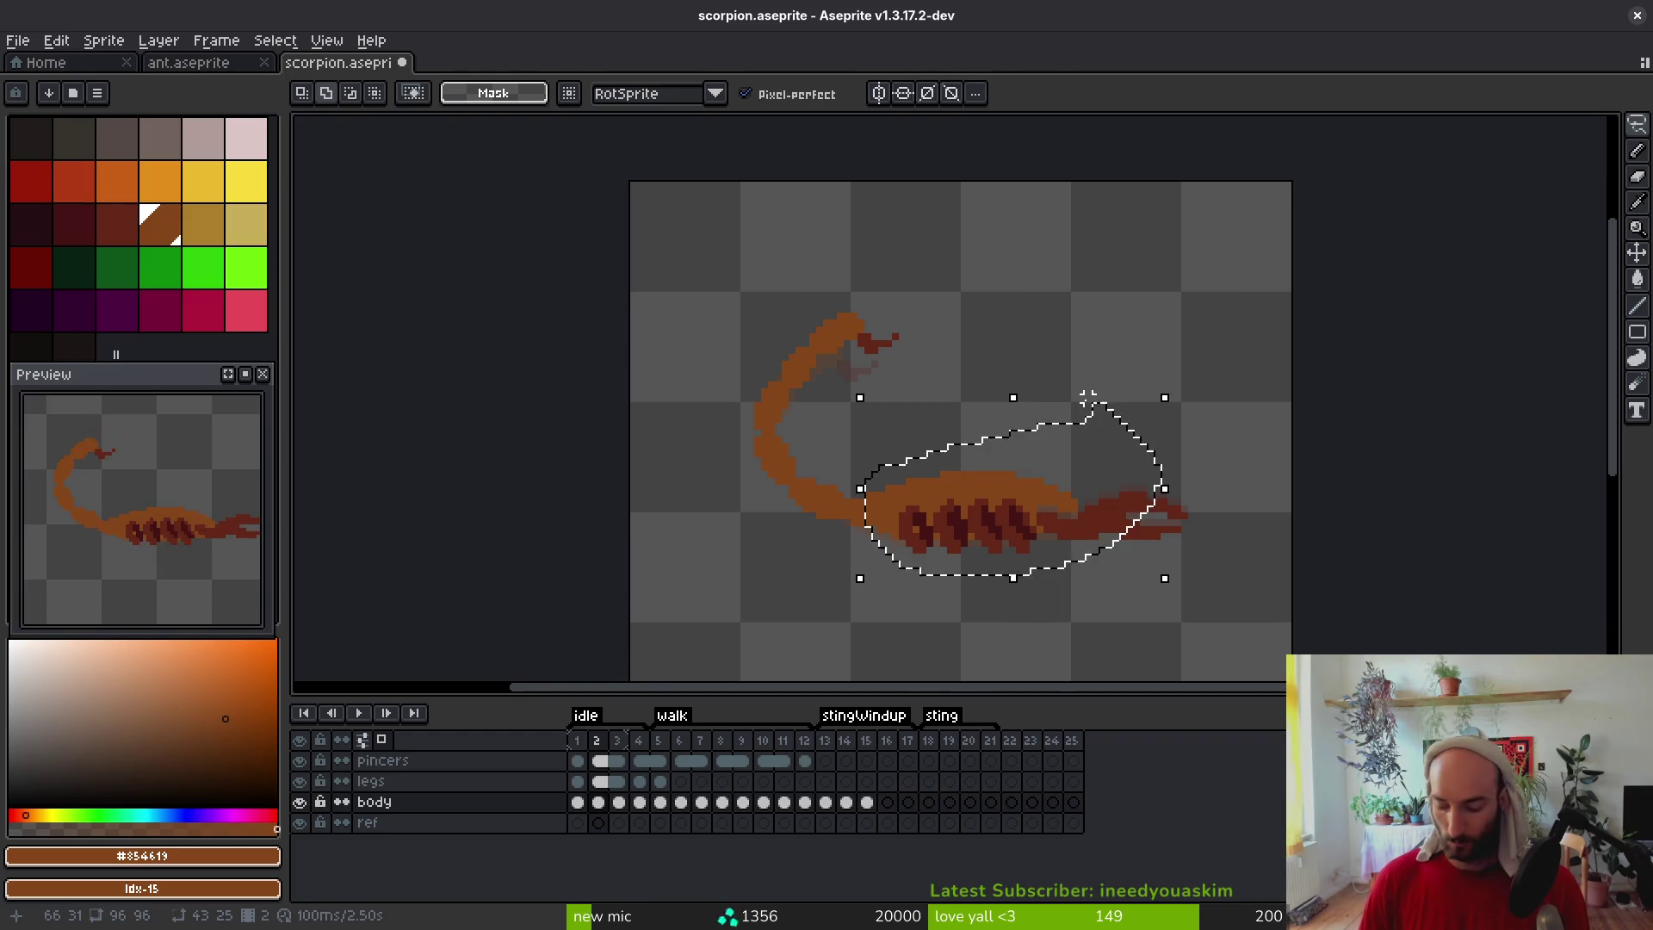
pyautogui.hotkey('ctrl', 'd')
pyautogui.hotkey('ctrl', 's')
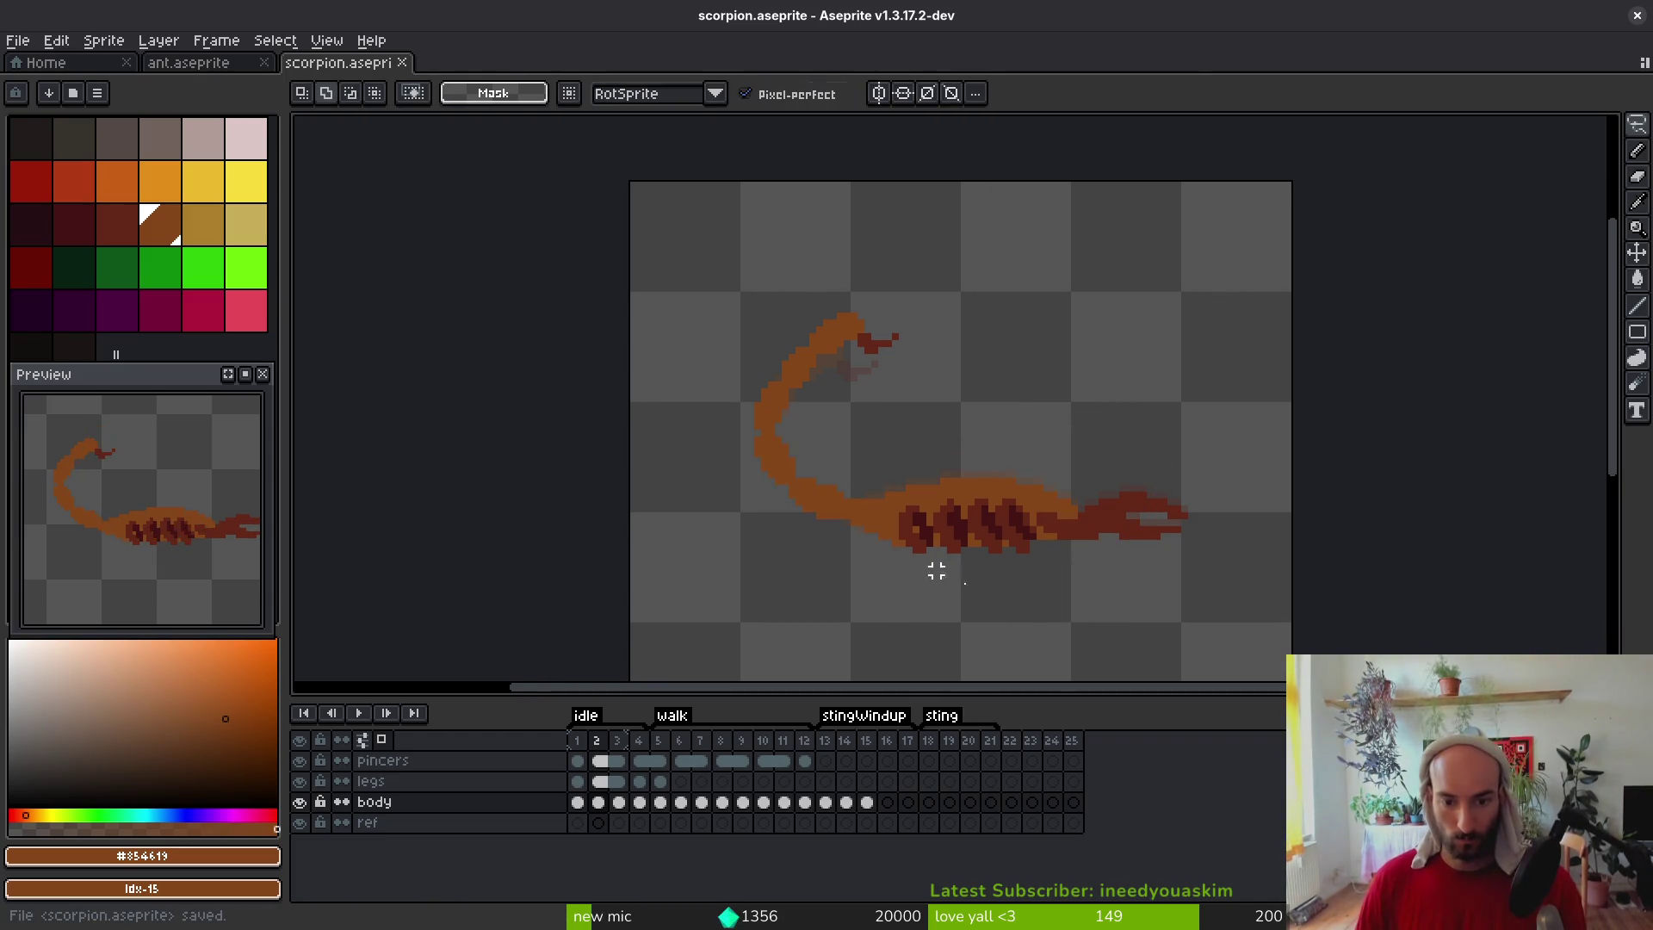
# Rework the body on frame 3 with Lasso selections, undoing the last edit, then move to frame 4
pyautogui.press('i')
pyautogui.click(599, 802)
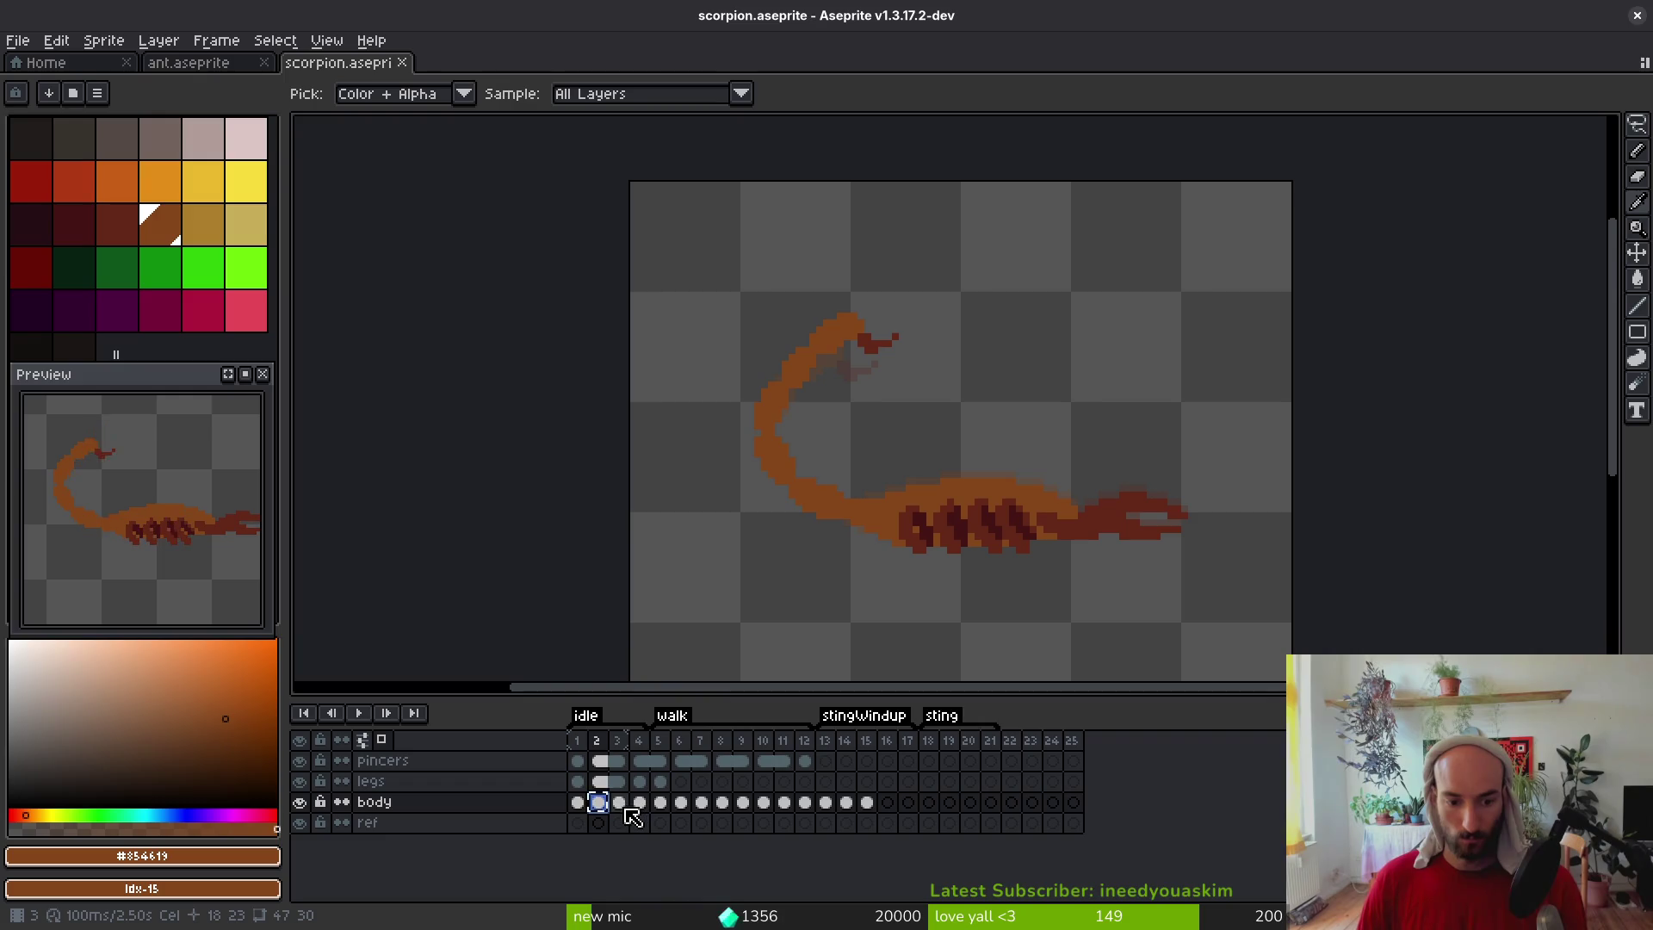
pyautogui.click(619, 802)
pyautogui.press('q')
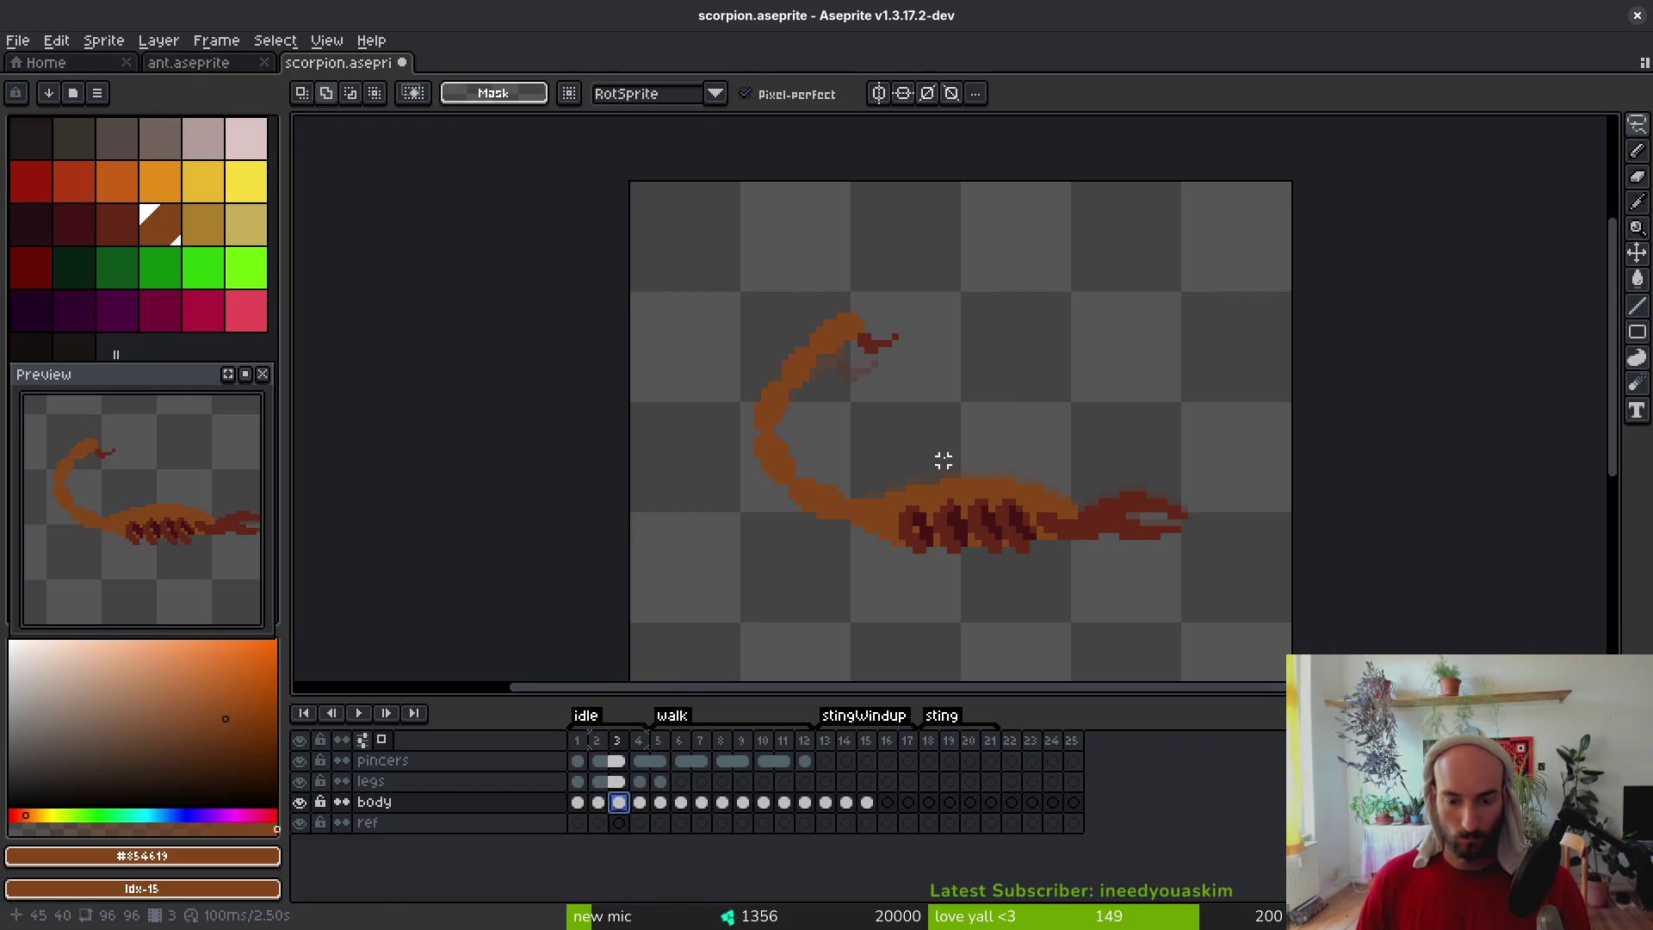
pyautogui.moveTo(842, 270)
pyautogui.mouseDown()
pyautogui.moveTo(652, 368)
pyautogui.moveTo(833, 557)
pyautogui.mouseUp()
pyautogui.moveTo(871, 502); pyautogui.dragTo(1059, 377)
pyautogui.click(578, 803)
pyautogui.click(619, 803)
pyautogui.moveTo(1094, 318)
pyautogui.mouseDown()
pyautogui.moveTo(658, 289)
pyautogui.moveTo(1198, 260)
pyautogui.mouseUp()
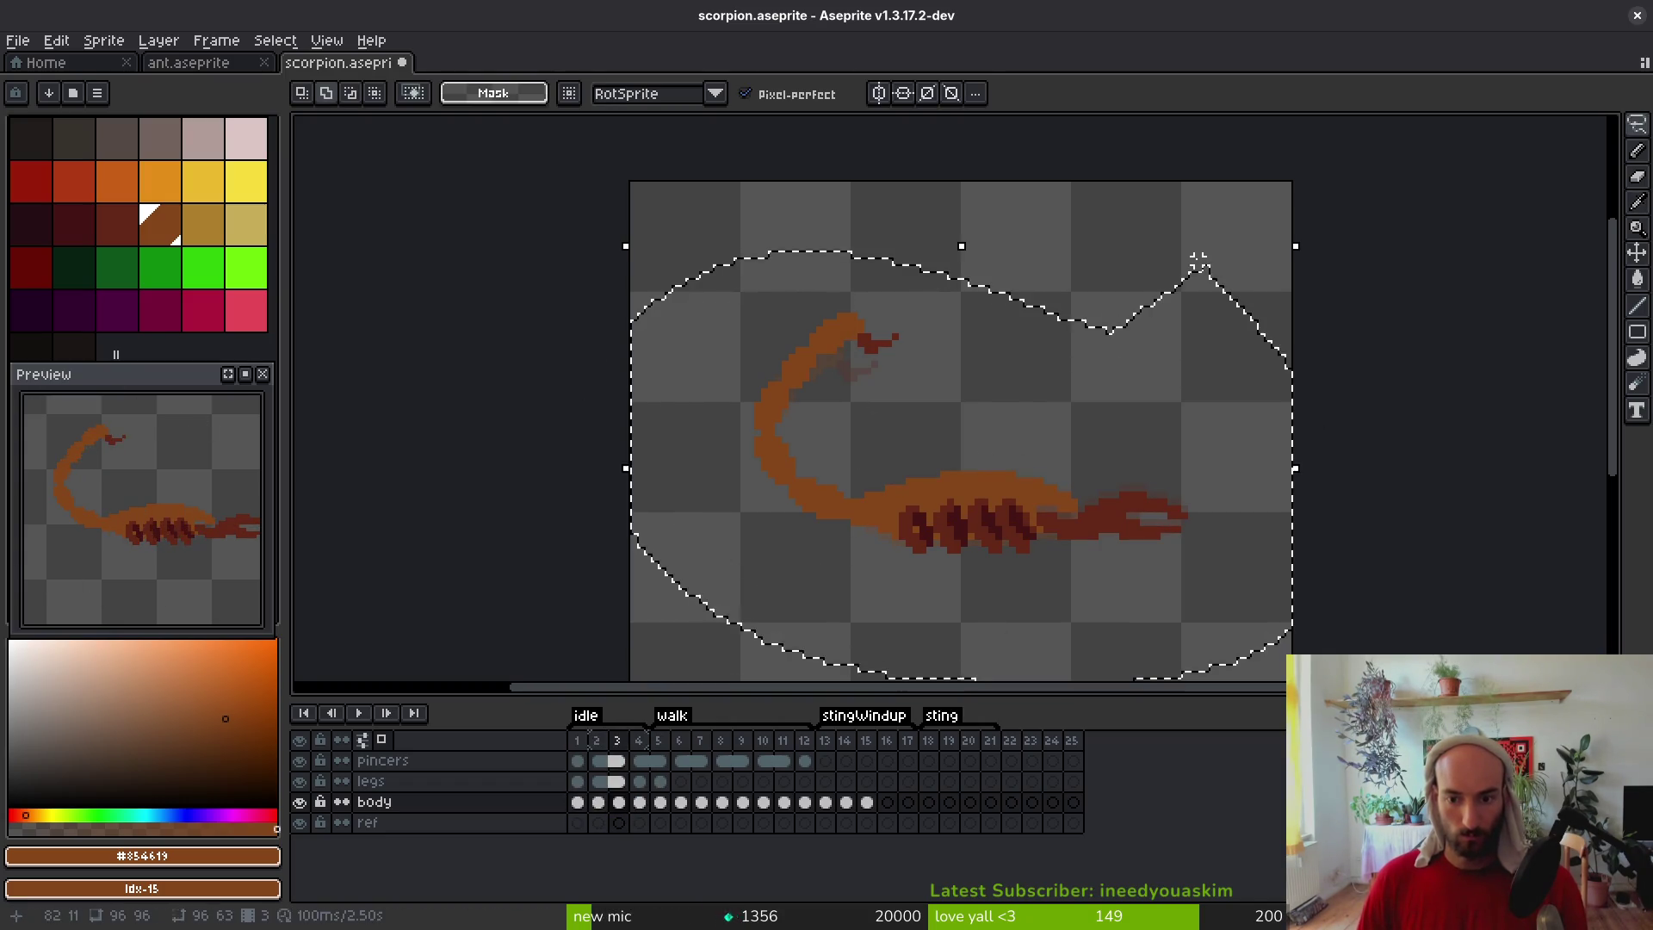
pyautogui.hotkey('ctrl', 'z')
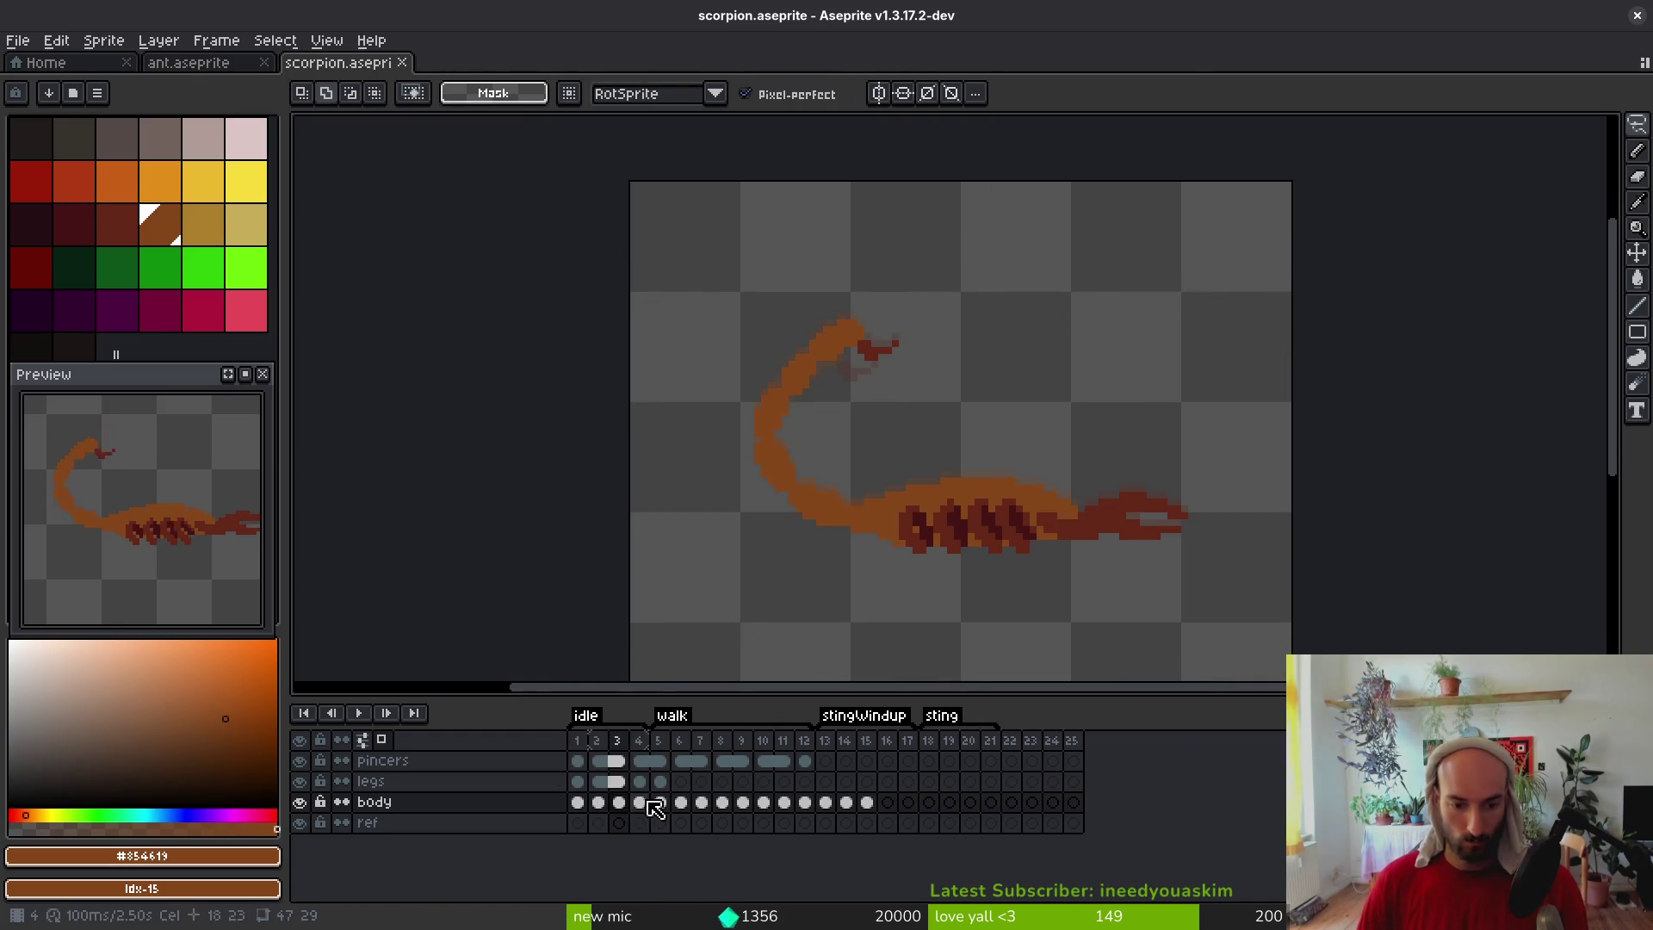
pyautogui.click(640, 803)
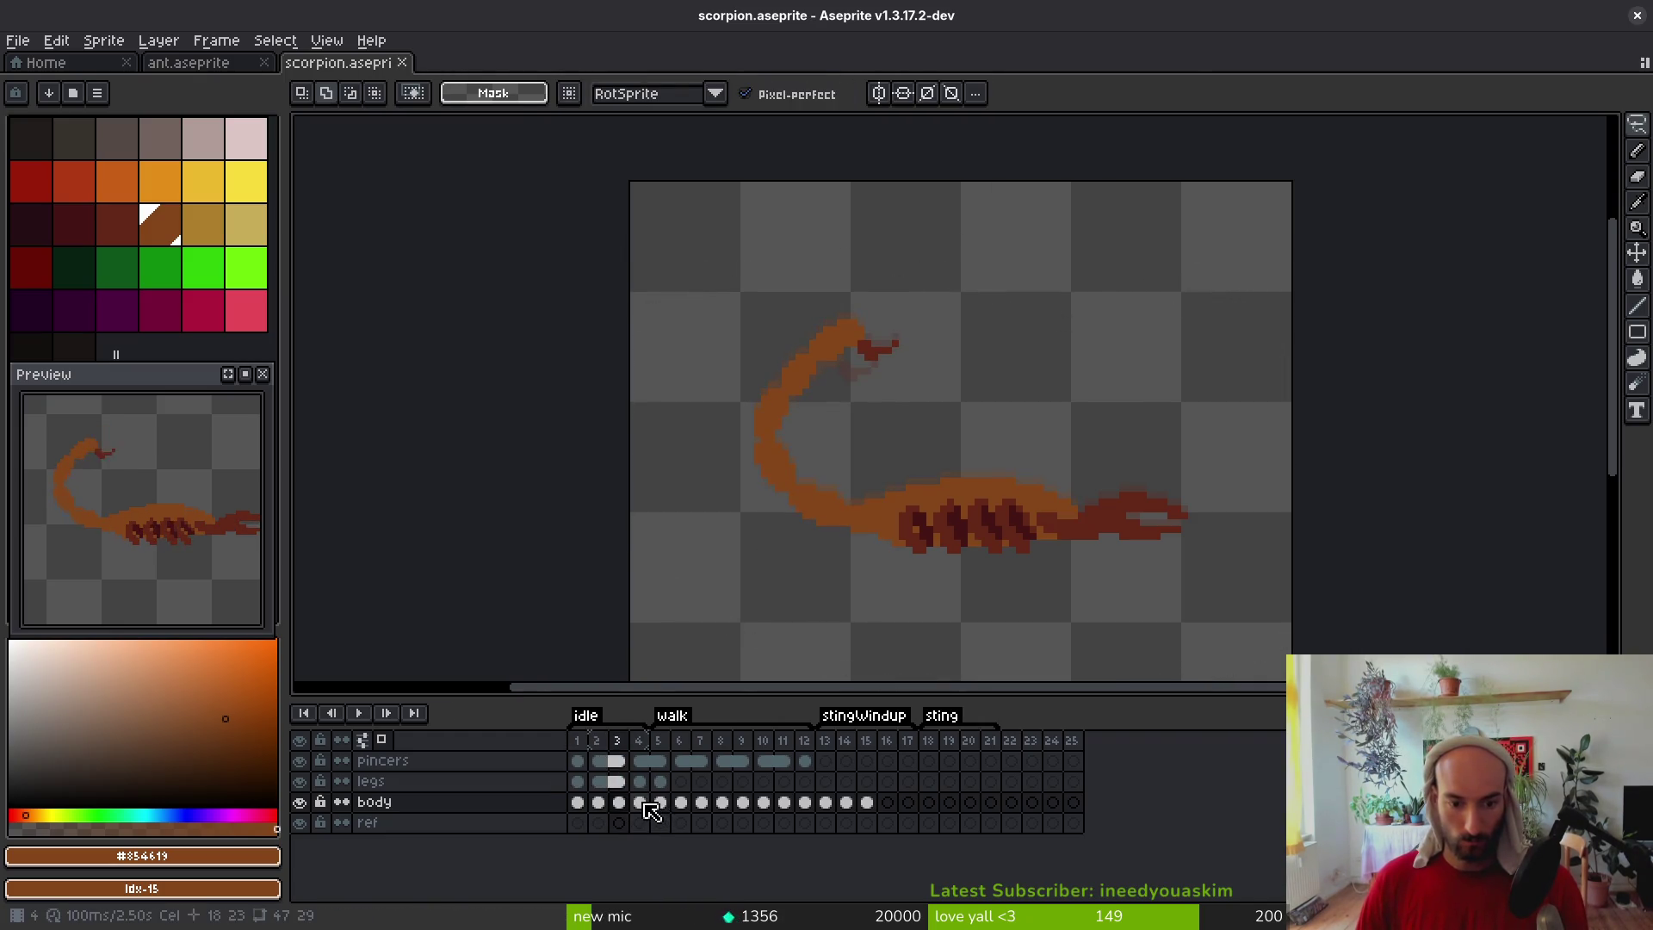
pyautogui.click(641, 802)
# On frame 4, lasso a body section, transform it, and commit the change
pyautogui.moveTo(615, 804); pyautogui.dragTo(640, 802)
pyautogui.moveTo(1193, 446); pyautogui.dragTo(933, 433)
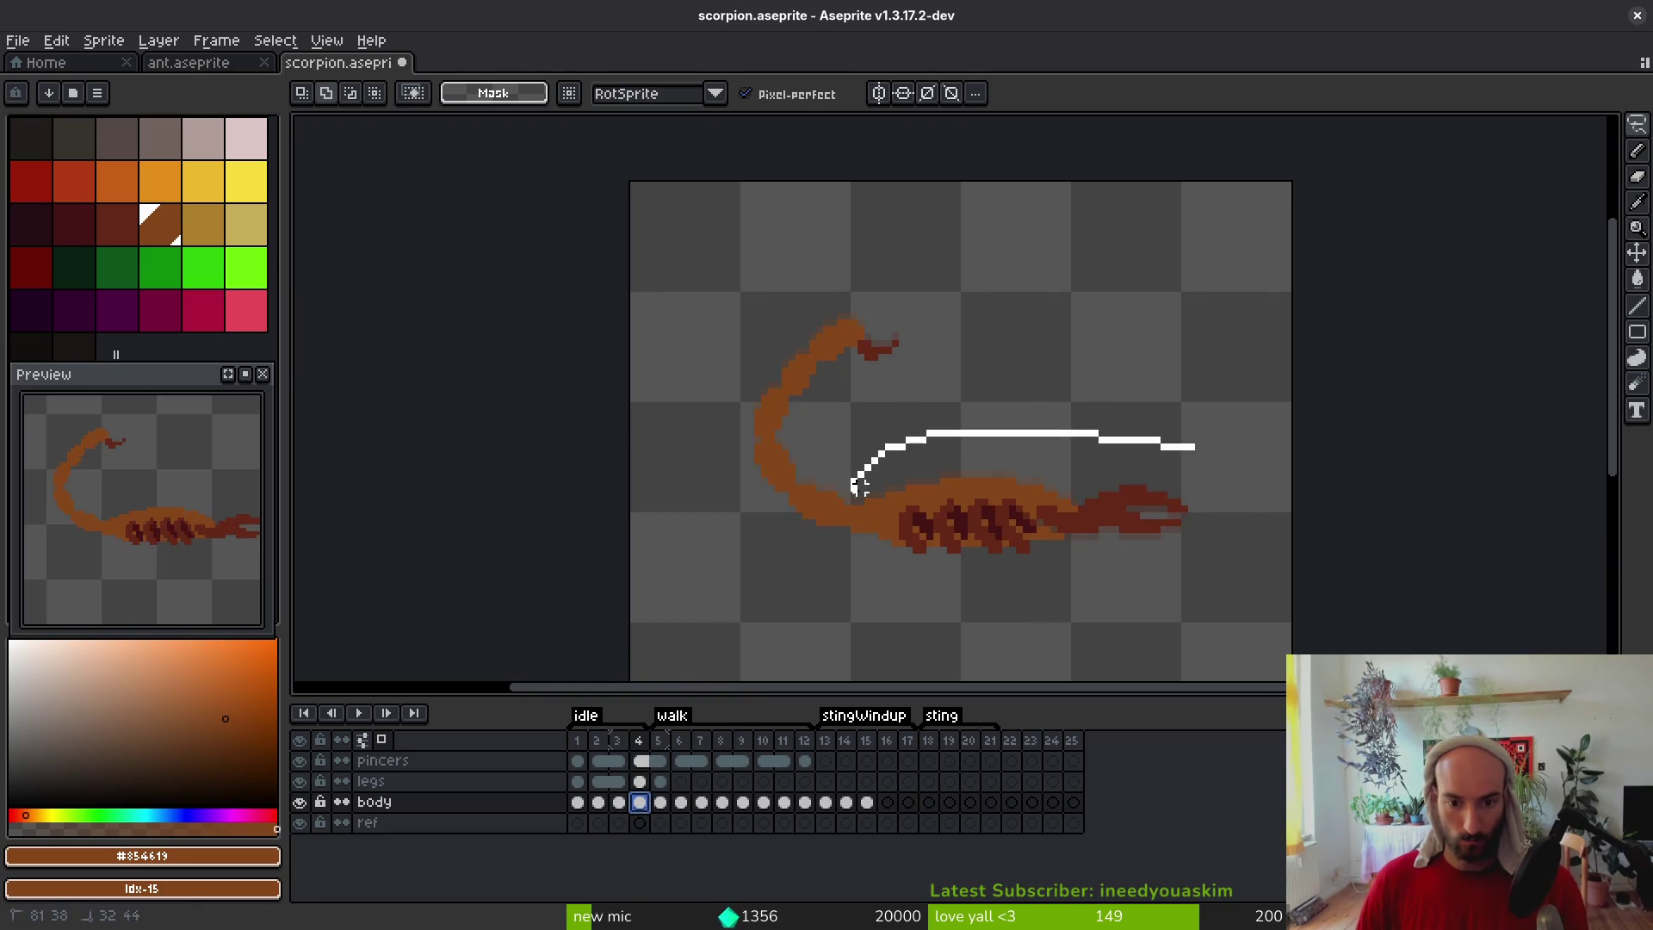
pyautogui.moveTo(911, 564); pyautogui.dragTo(1145, 379)
pyautogui.scroll(2, 989, 579)
pyautogui.click(990, 573)
pyautogui.press('Return')
pyautogui.press('b')
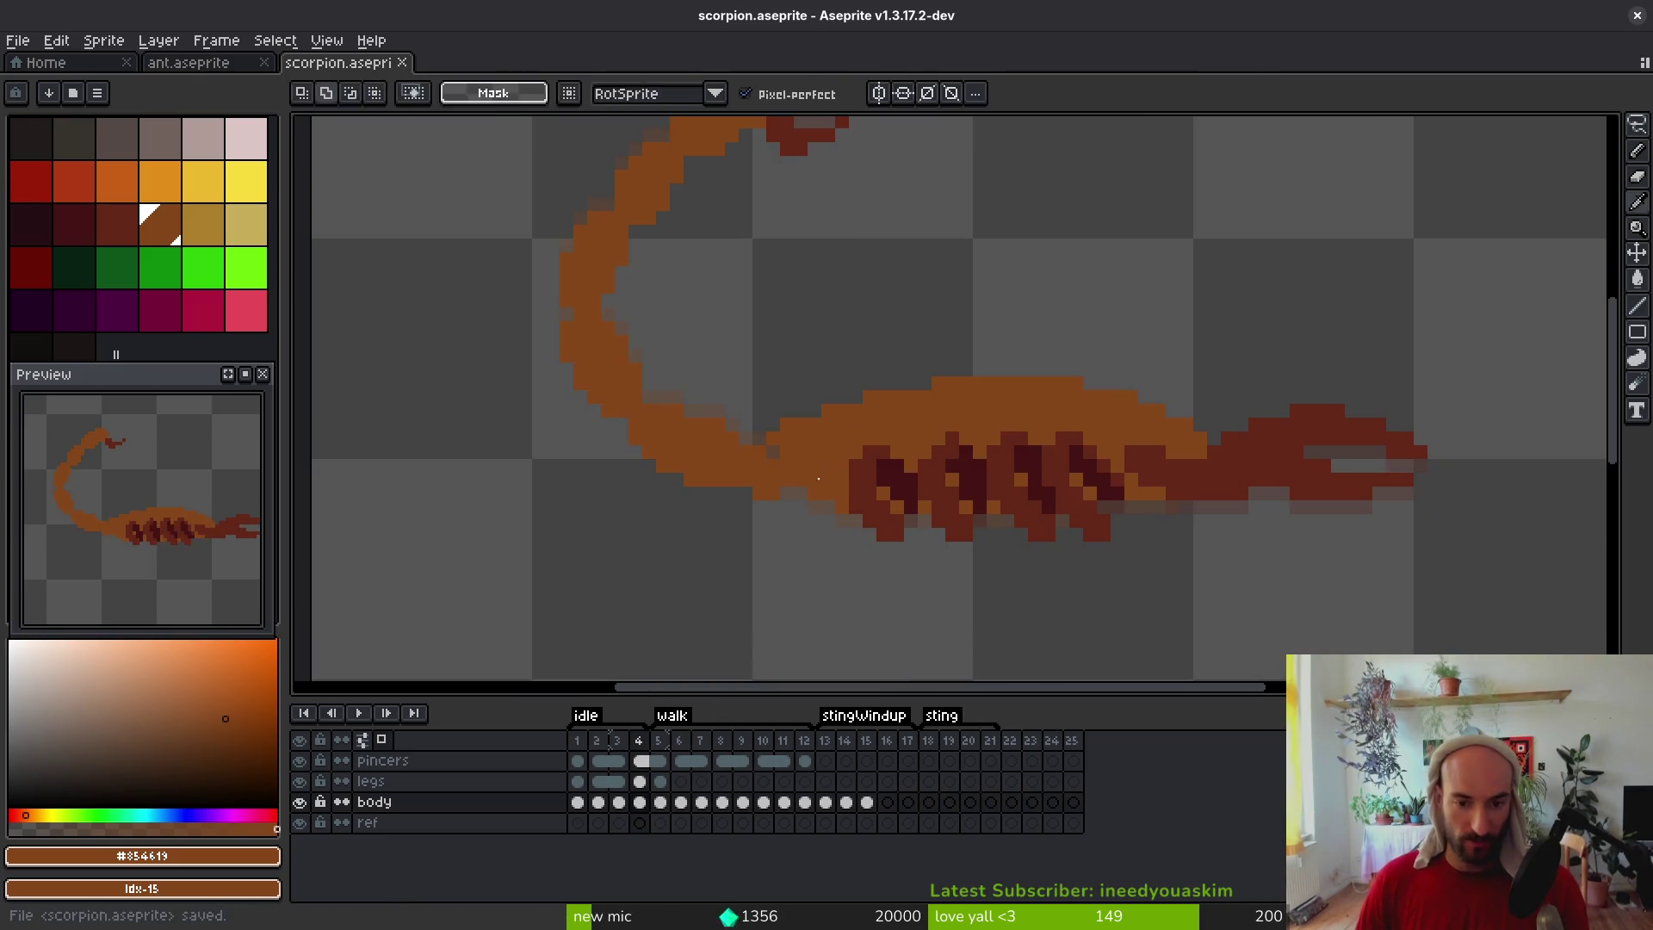
# Fill the frame-4 tail gaps with orange and save scorpion.aseprite
pyautogui.moveTo(771, 443); pyautogui.dragTo(787, 425)
pyautogui.press('e')
pyautogui.hotkey('ctrl', 's')
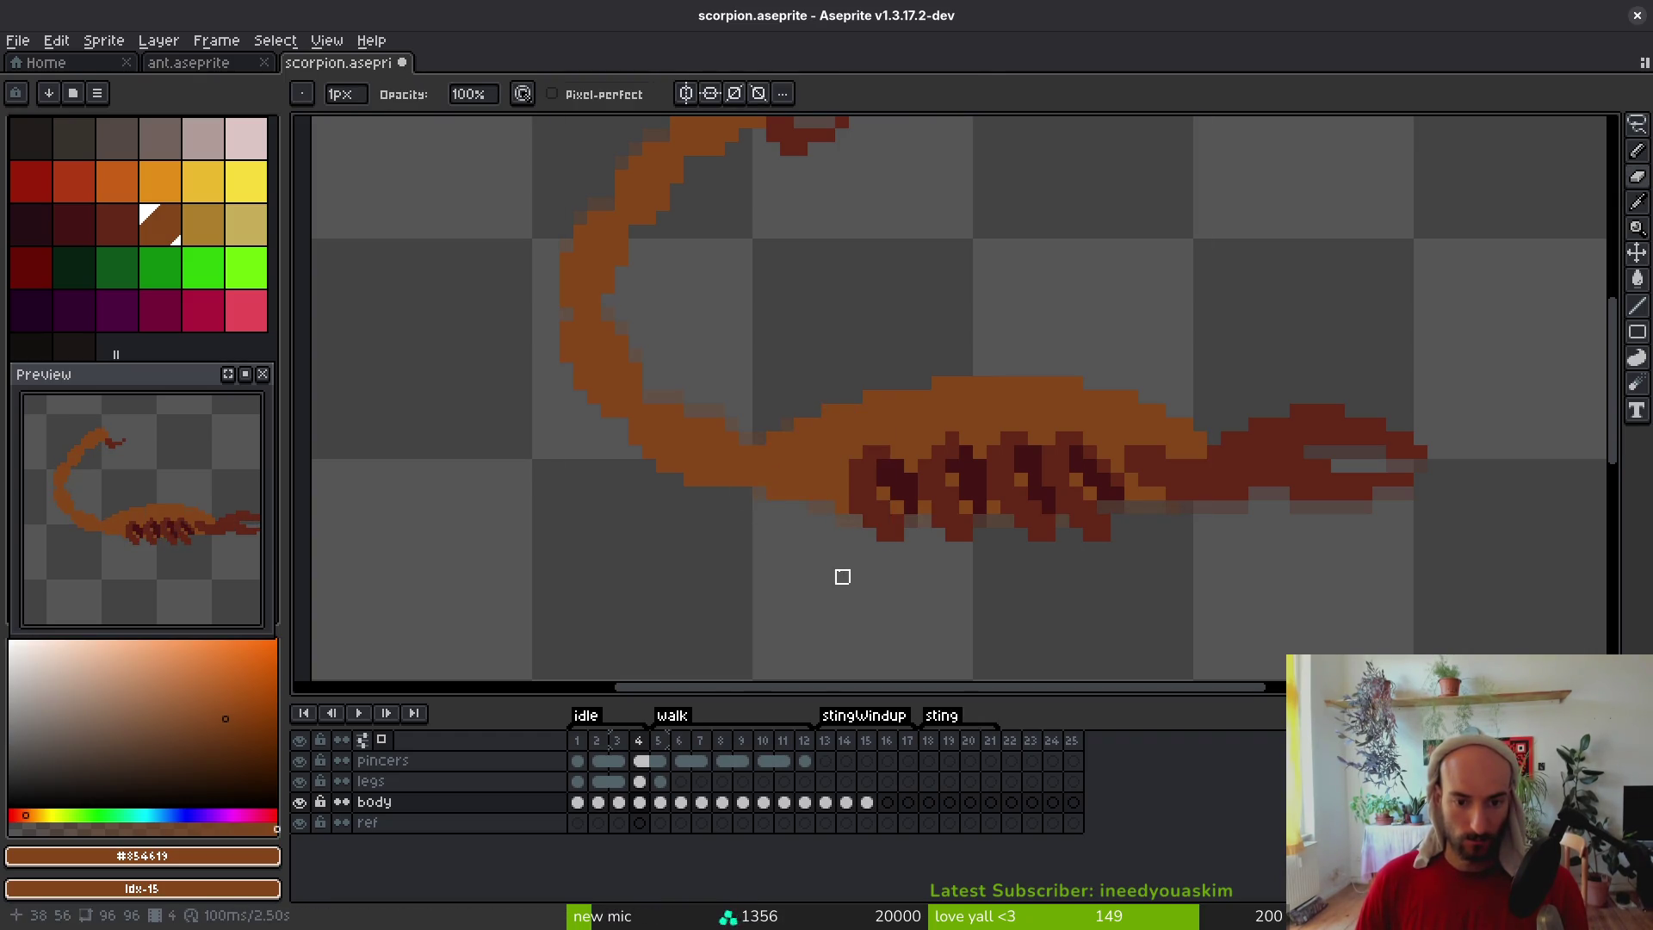
pyautogui.scroll(-3, 841, 575)
pyautogui.press('i')
pyautogui.press('b')
pyautogui.hotkey('ctrl', 's')
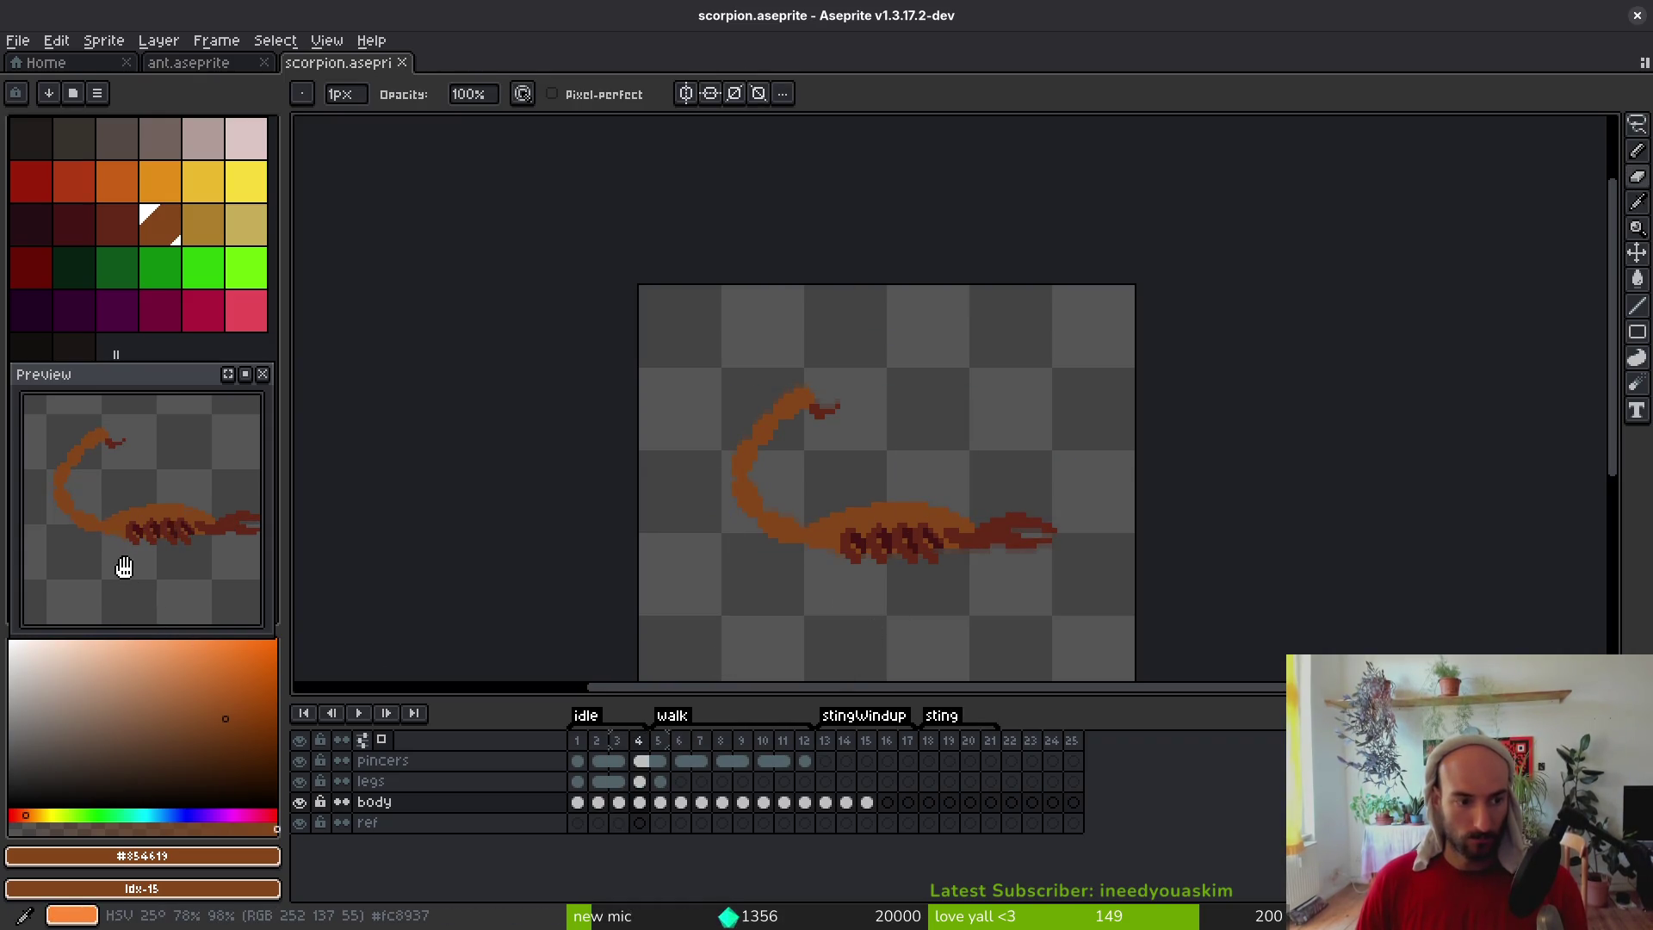
# Copy body cels 1–4 and paste them starting at frame 5
pyautogui.click(577, 801)
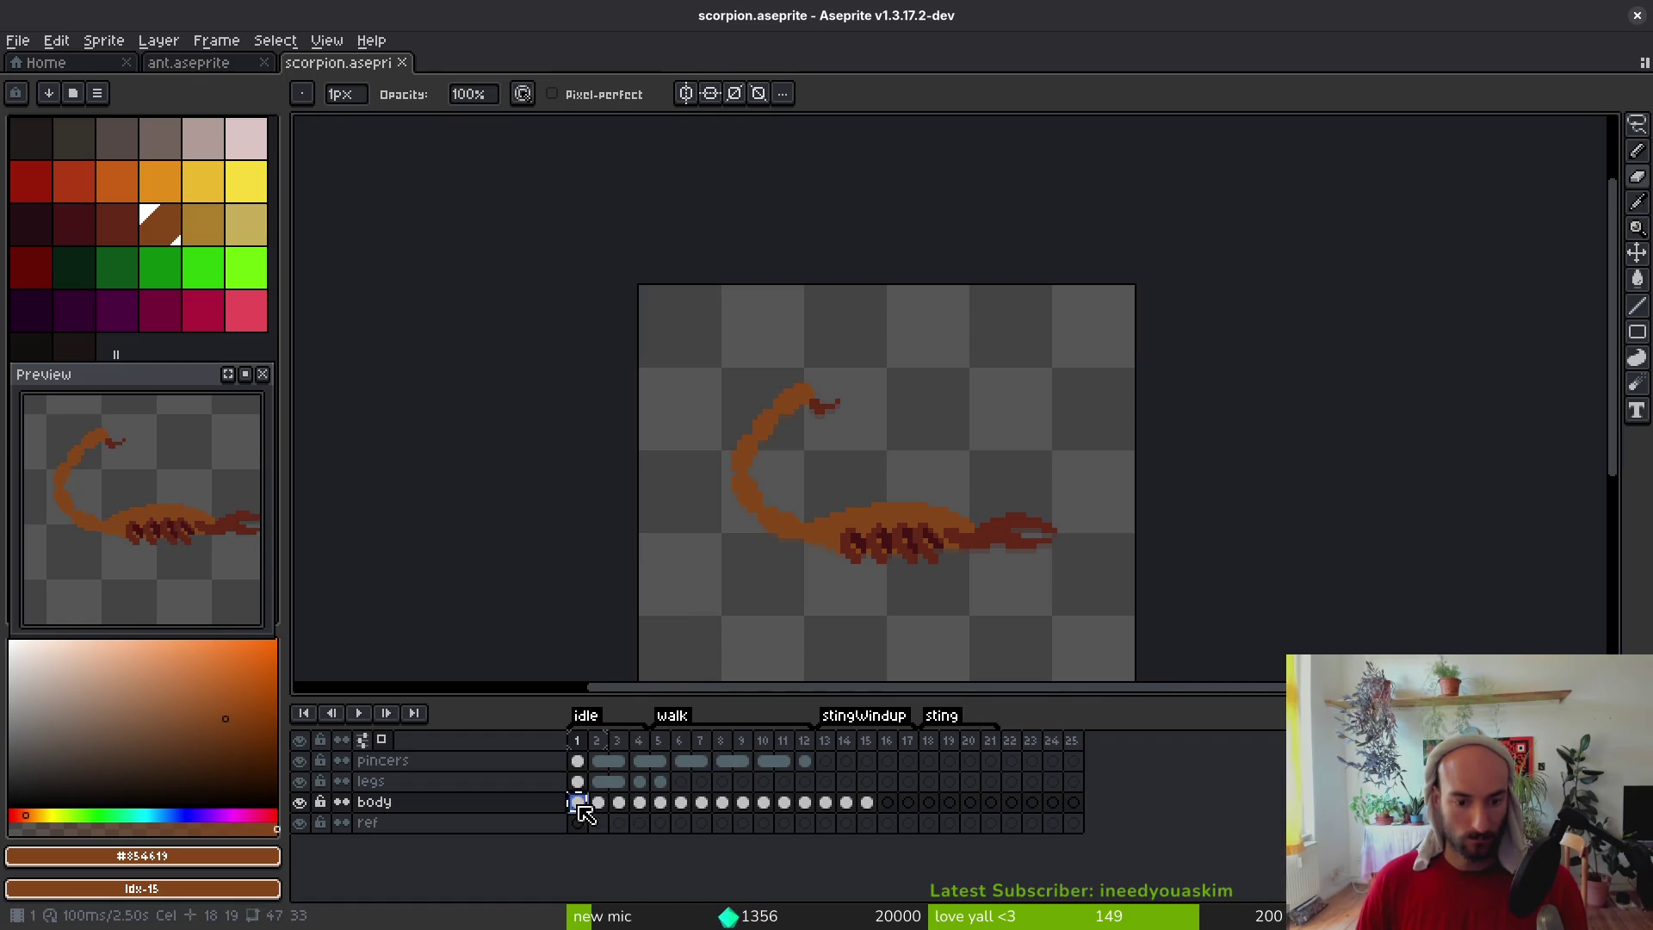
pyautogui.moveTo(577, 802); pyautogui.dragTo(640, 801)
pyautogui.hotkey('ctrl', 'c')
pyautogui.click(660, 801)
pyautogui.hotkey('ctrl', 'v')
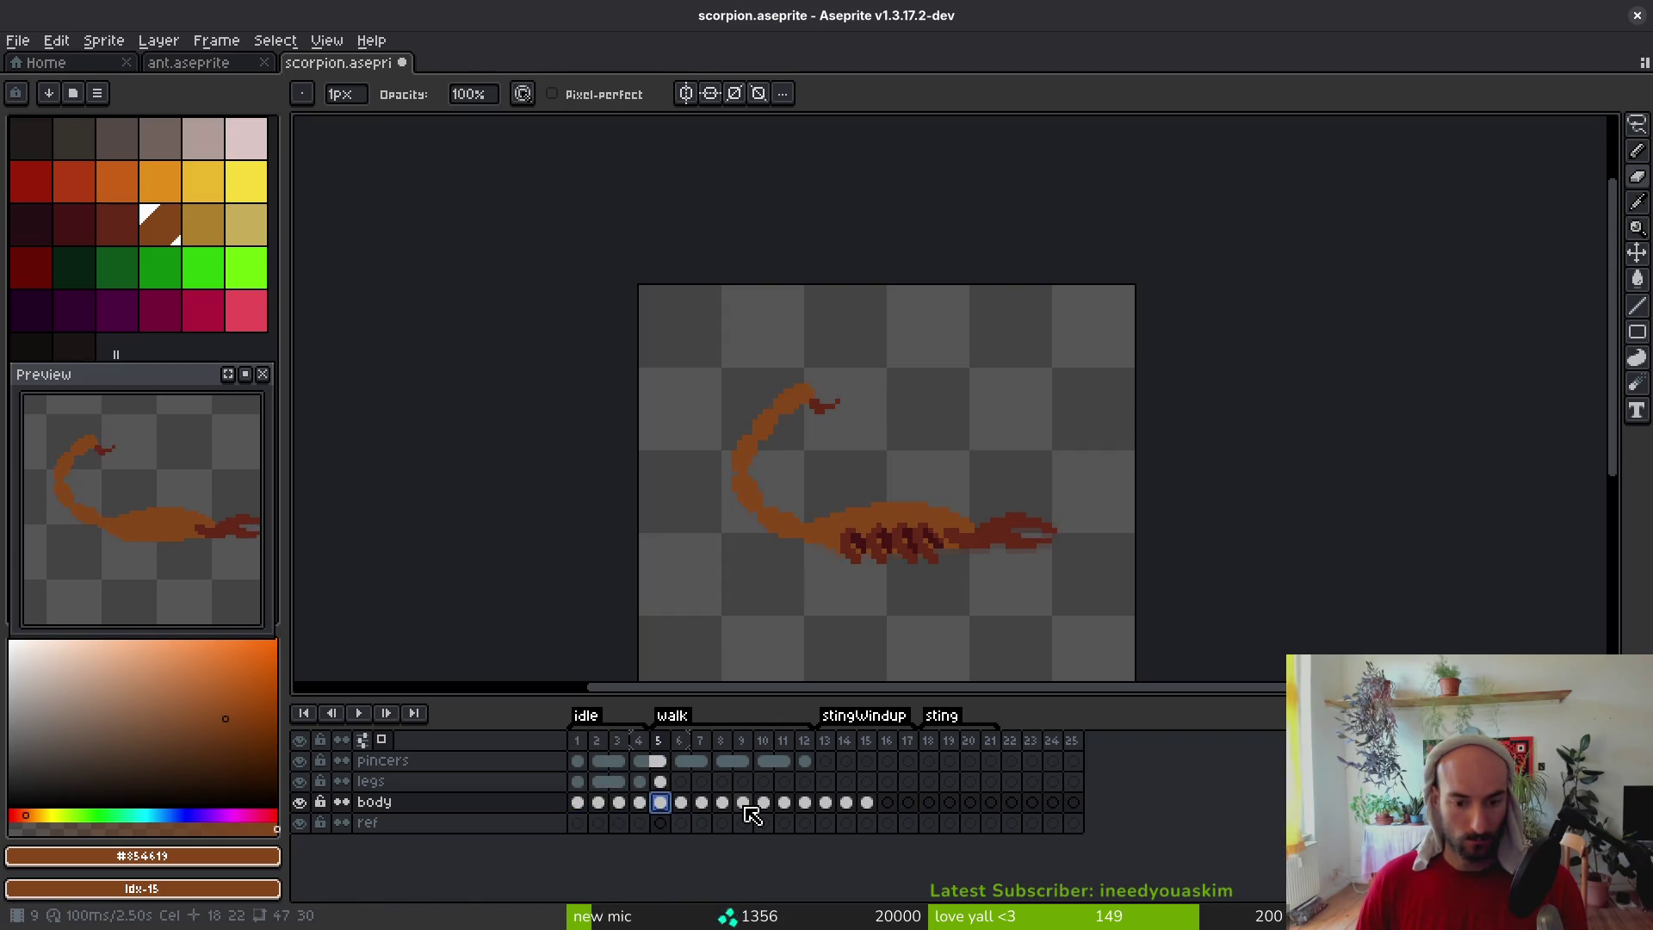
# Review frames 9, 13, 1 and 14 and save the file
pyautogui.click(746, 805)
pyautogui.click(826, 805)
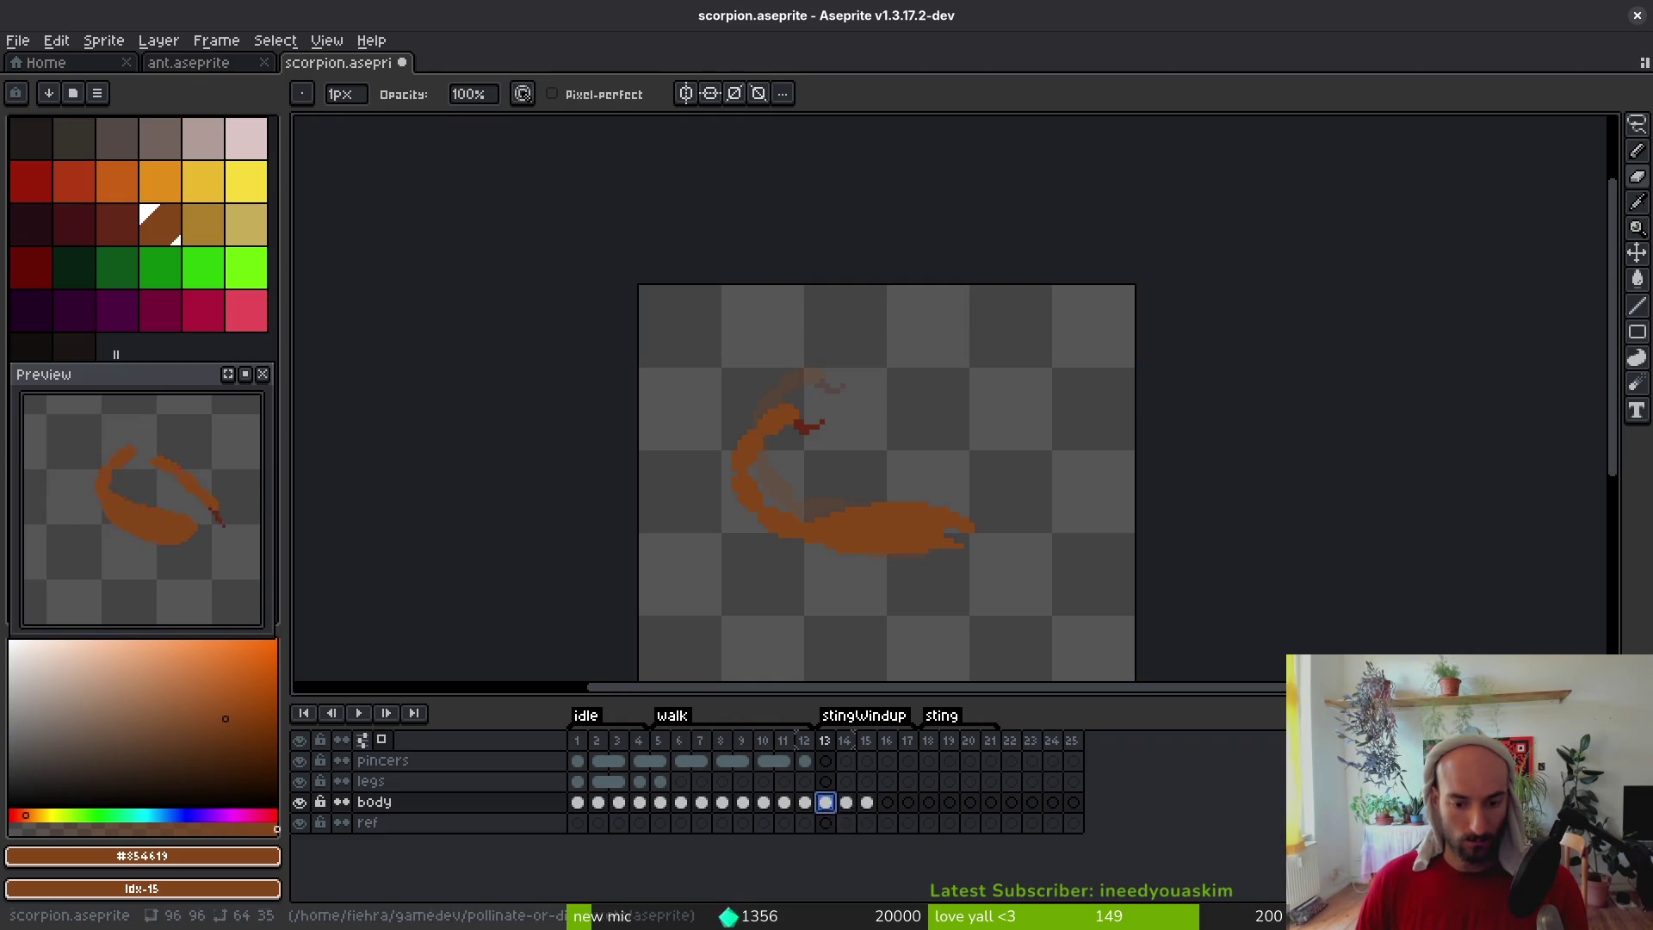
pyautogui.click(577, 802)
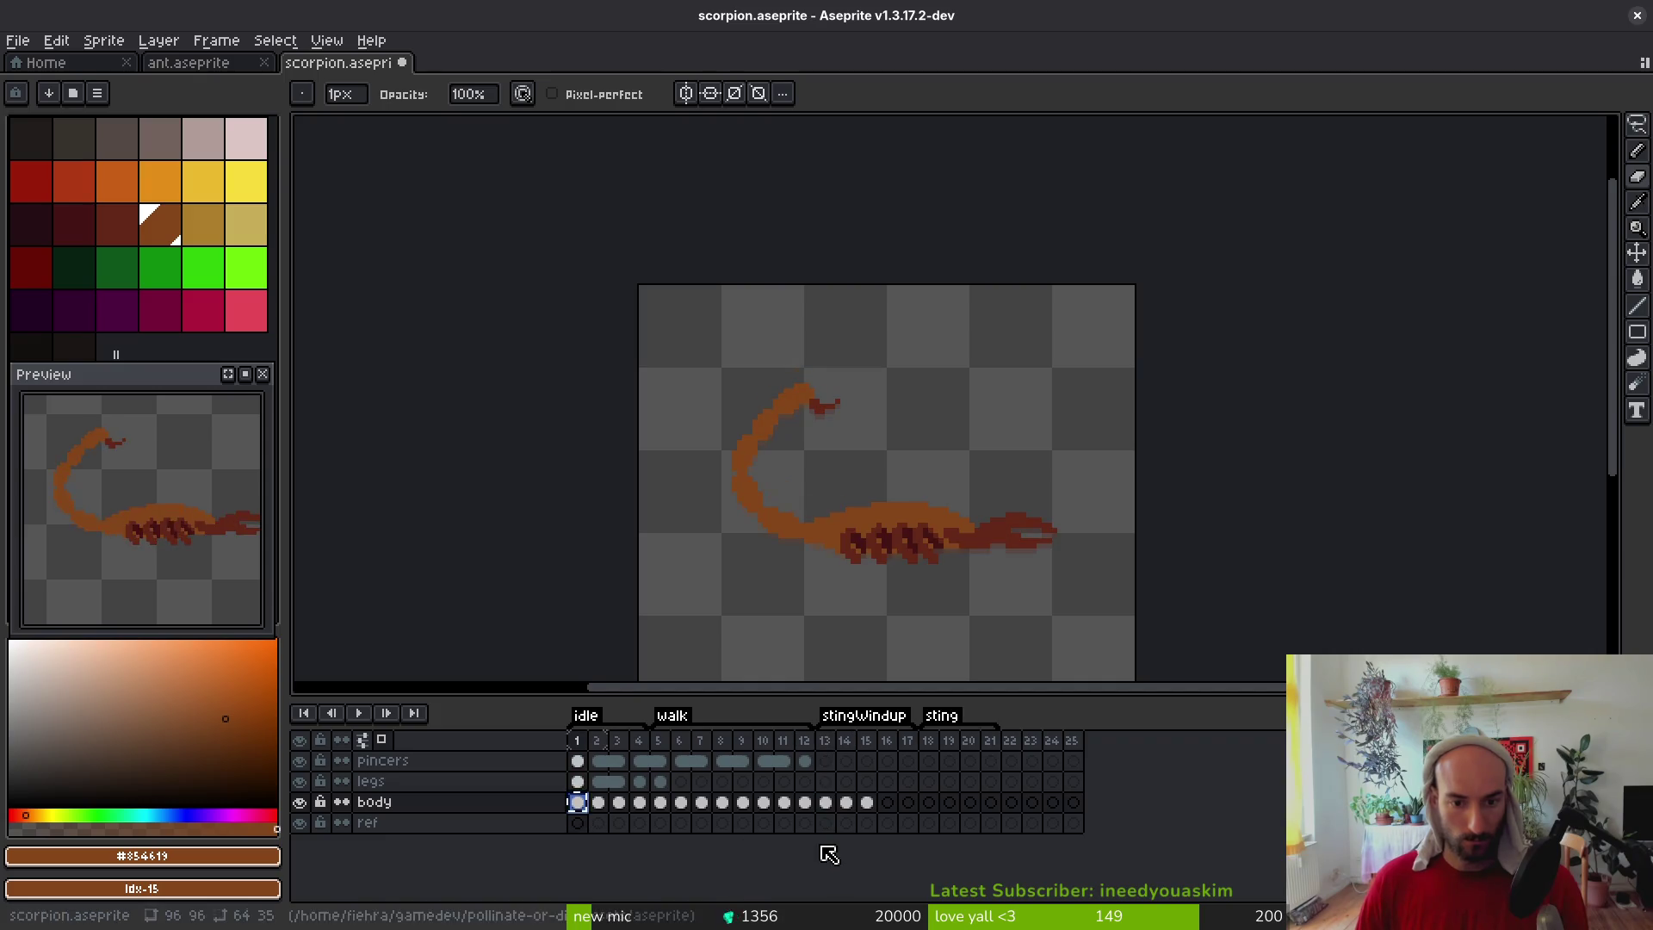
pyautogui.click(846, 802)
pyautogui.hotkey('ctrl', 's')
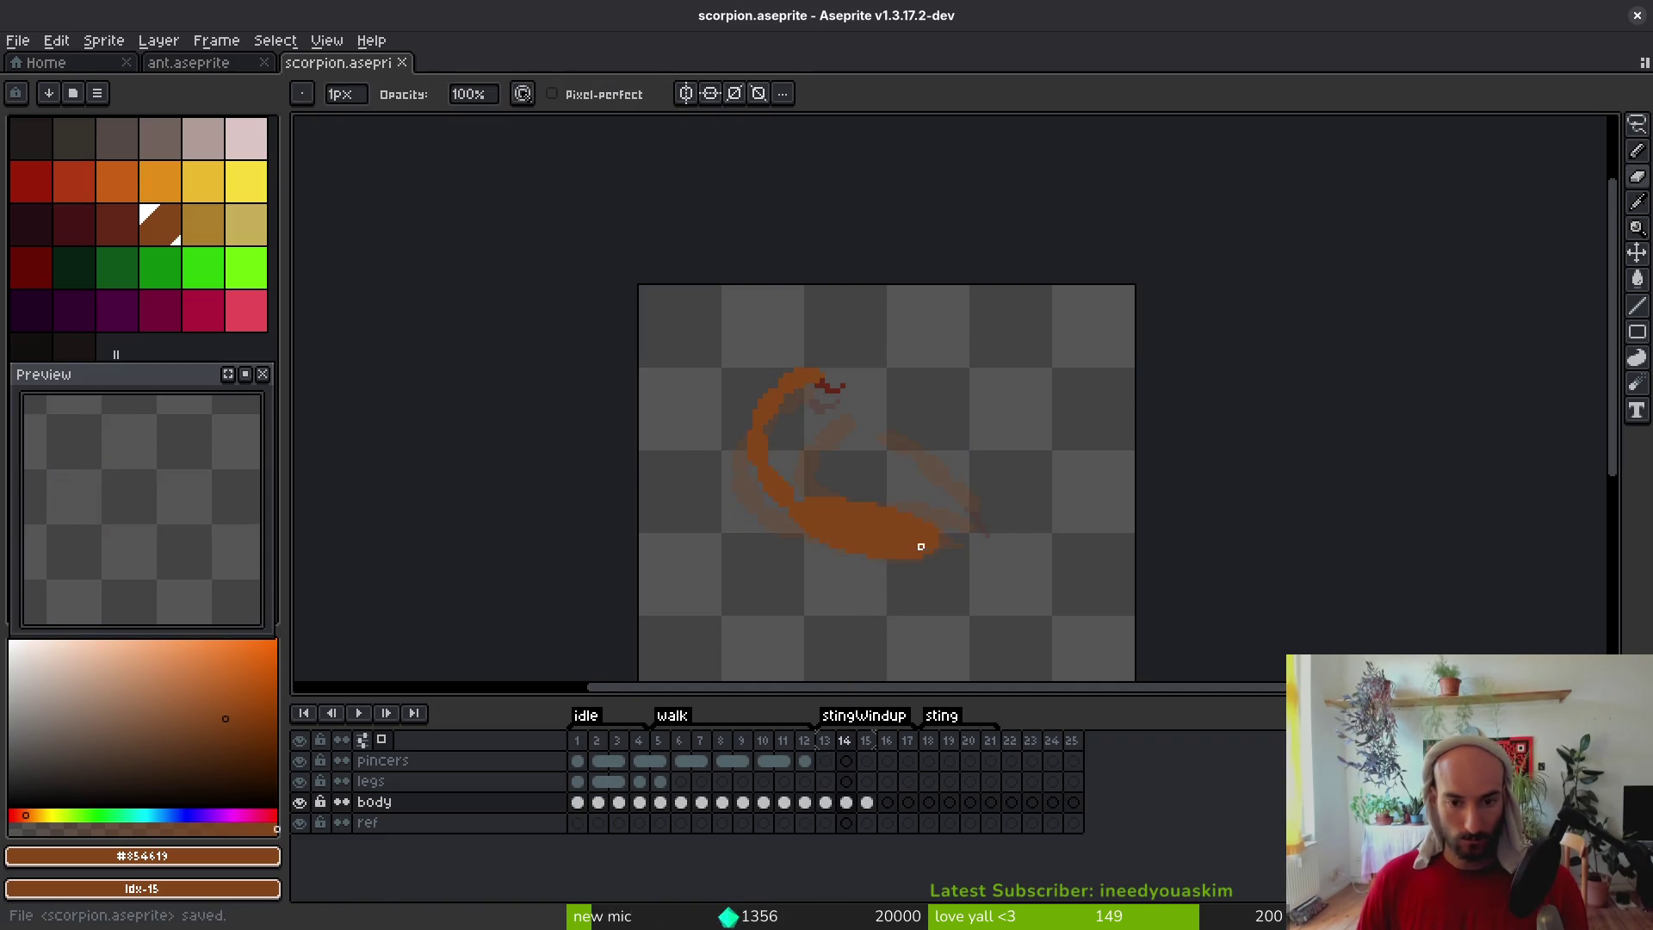
# Select the stinger head on frame 14 and move it up and right
pyautogui.scroll(2, 827, 447)
pyautogui.press('m')
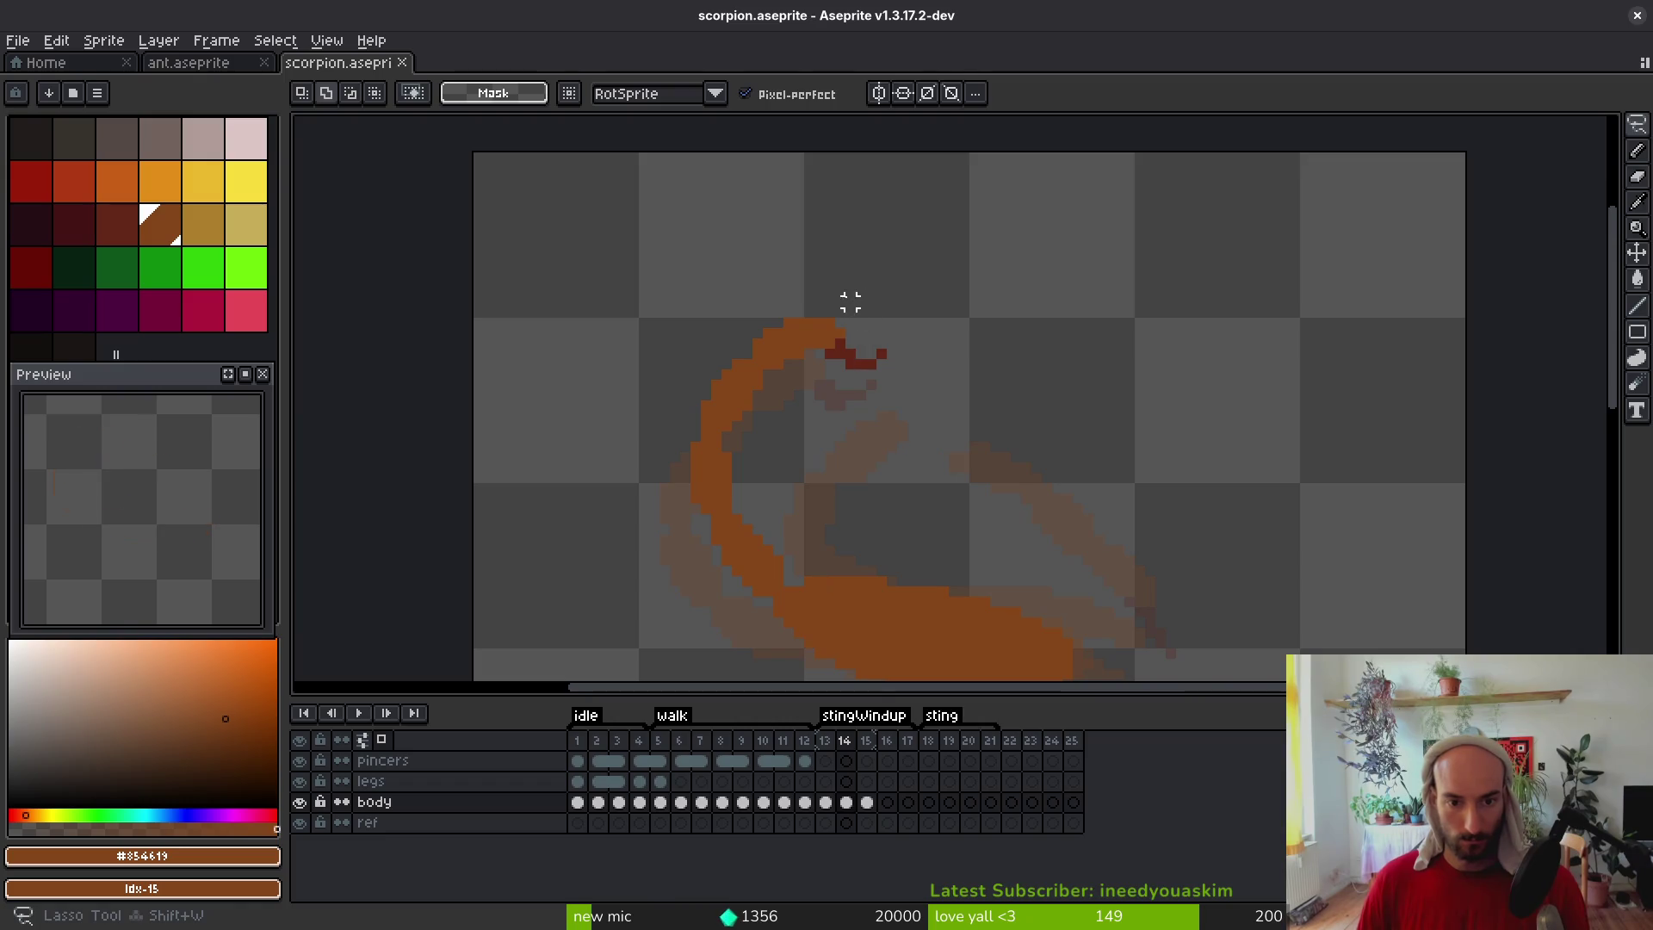
pyautogui.moveTo(755, 362); pyautogui.dragTo(856, 246)
pyautogui.moveTo(852, 344); pyautogui.dragTo(961, 300)
pyautogui.click(788, 373)
# Shift the left tail section right and the loose upper tail piece left into one arc
pyautogui.moveTo(740, 343); pyautogui.dragTo(687, 427)
pyautogui.moveTo(757, 334); pyautogui.dragTo(758, 337)
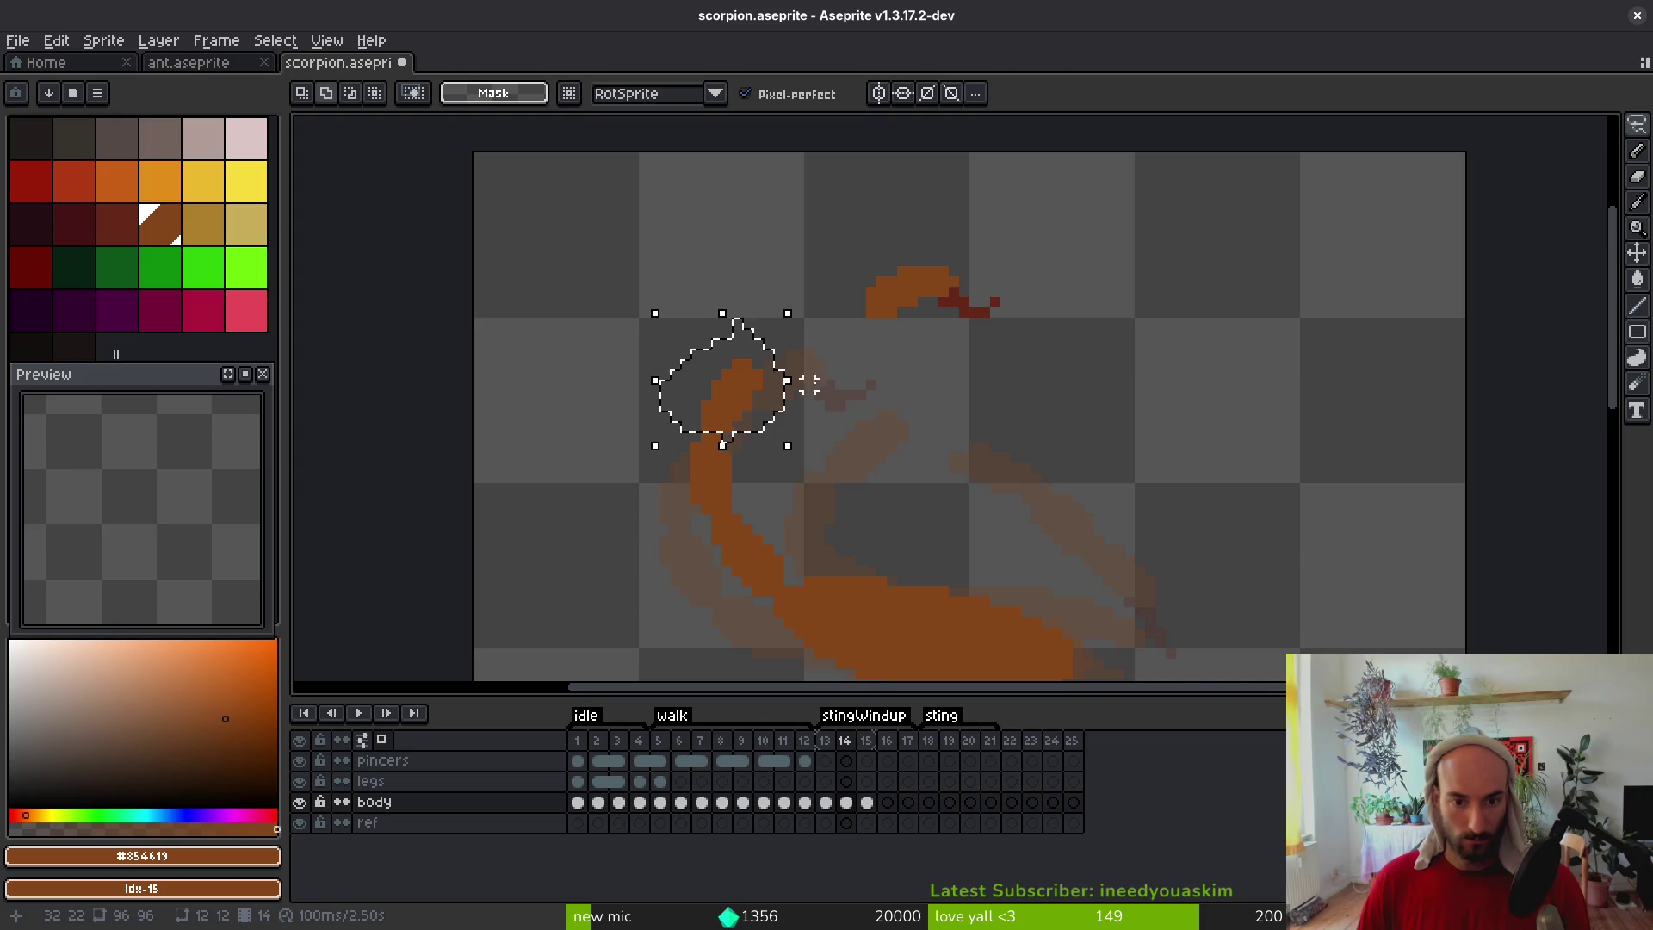
pyautogui.moveTo(749, 395)
pyautogui.mouseDown()
pyautogui.moveTo(938, 454)
pyautogui.moveTo(849, 421)
pyautogui.moveTo(786, 332)
pyautogui.mouseUp()
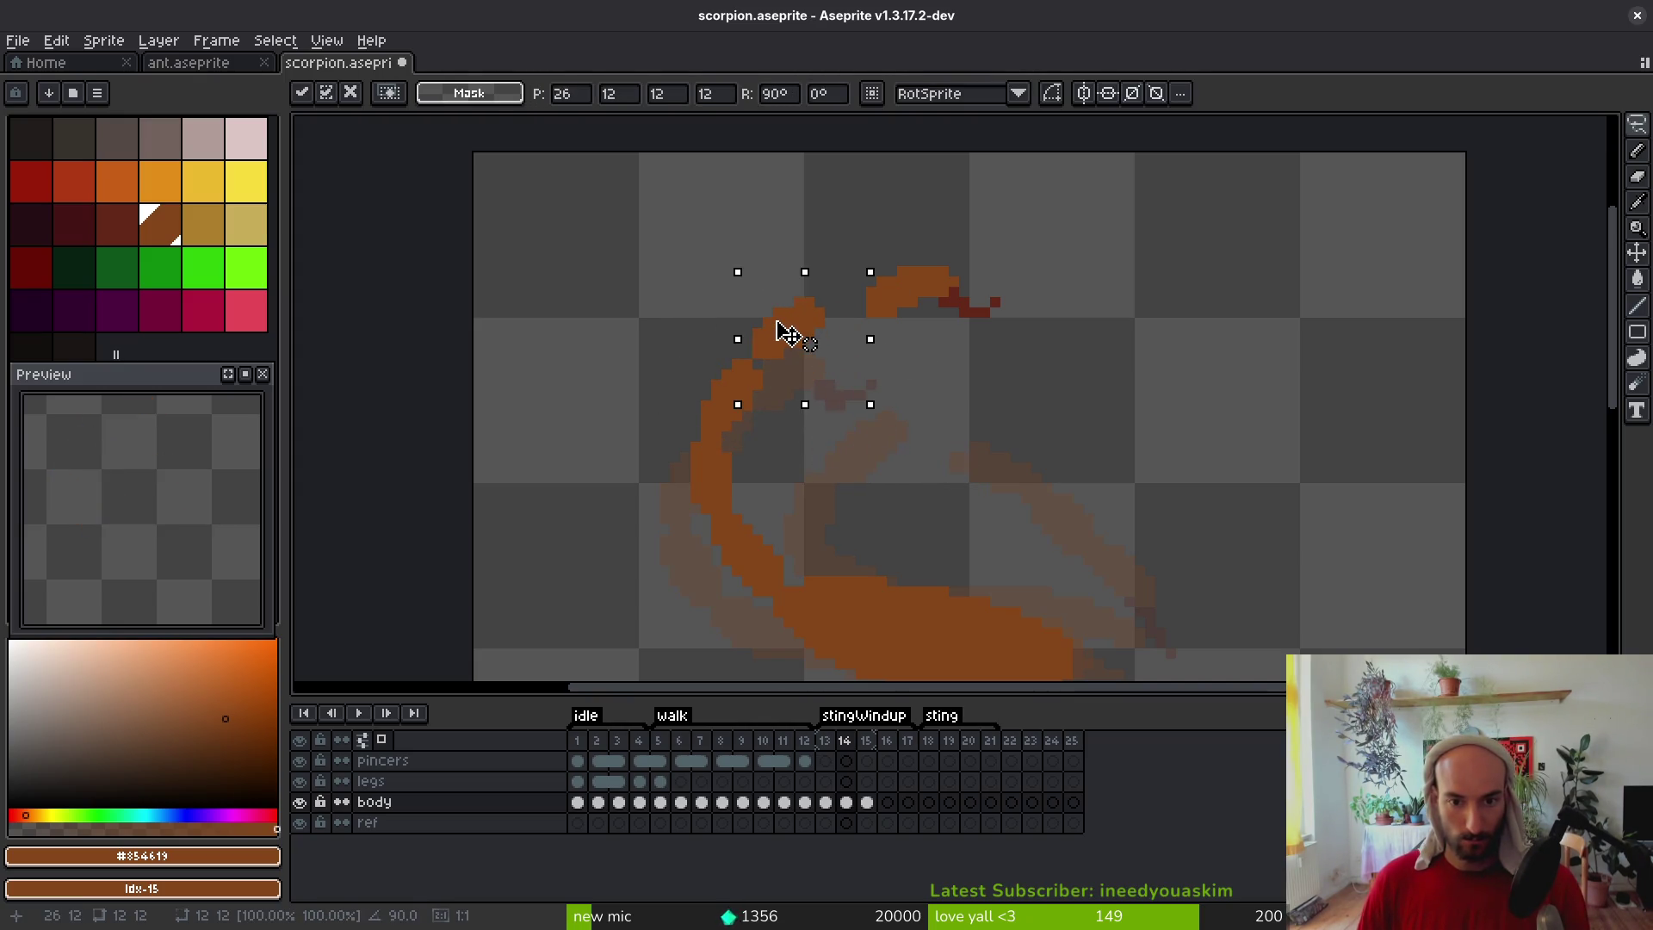
pyautogui.press('Return')
pyautogui.moveTo(990, 249)
pyautogui.mouseDown()
pyautogui.moveTo(852, 260)
pyautogui.moveTo(967, 236)
pyautogui.moveTo(986, 250)
pyautogui.mouseUp()
pyautogui.moveTo(912, 284); pyautogui.dragTo(876, 295)
pyautogui.press('Return')
pyautogui.hotkey('ctrl', 'd')
# Switch back to the Pencil, sample a canvas colour, and adjust the view of the tail
pyautogui.press('b')
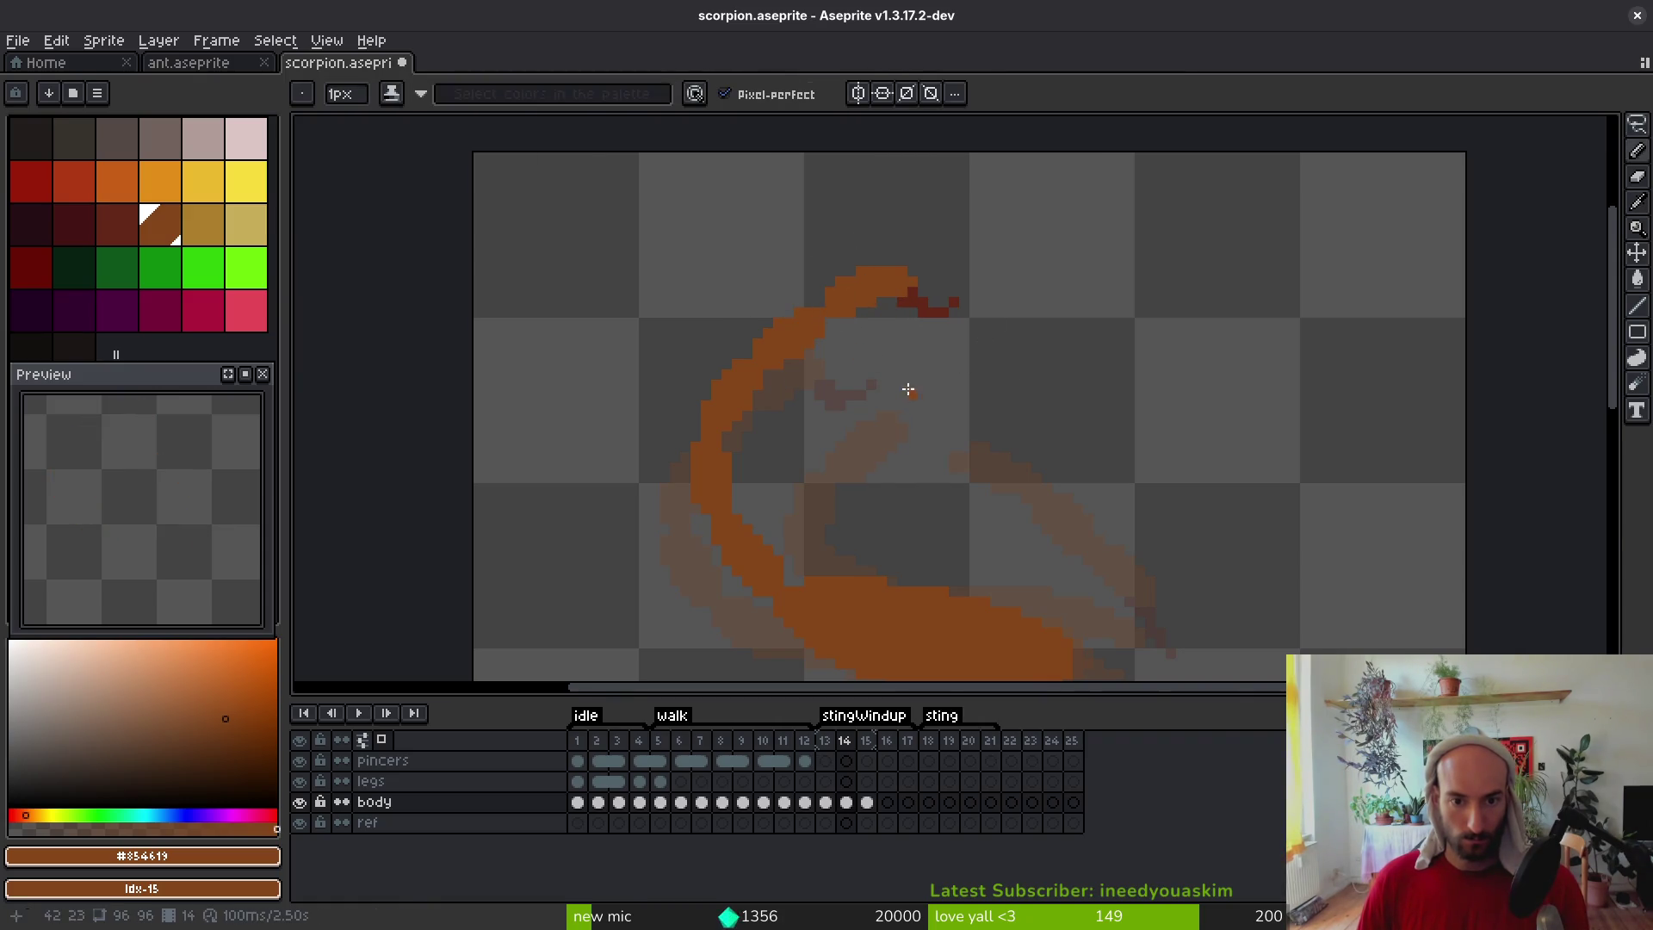
pyautogui.scroll(-7, 904, 401)
pyautogui.scroll(7, 900, 392)
pyautogui.scroll(-1, 882, 422)
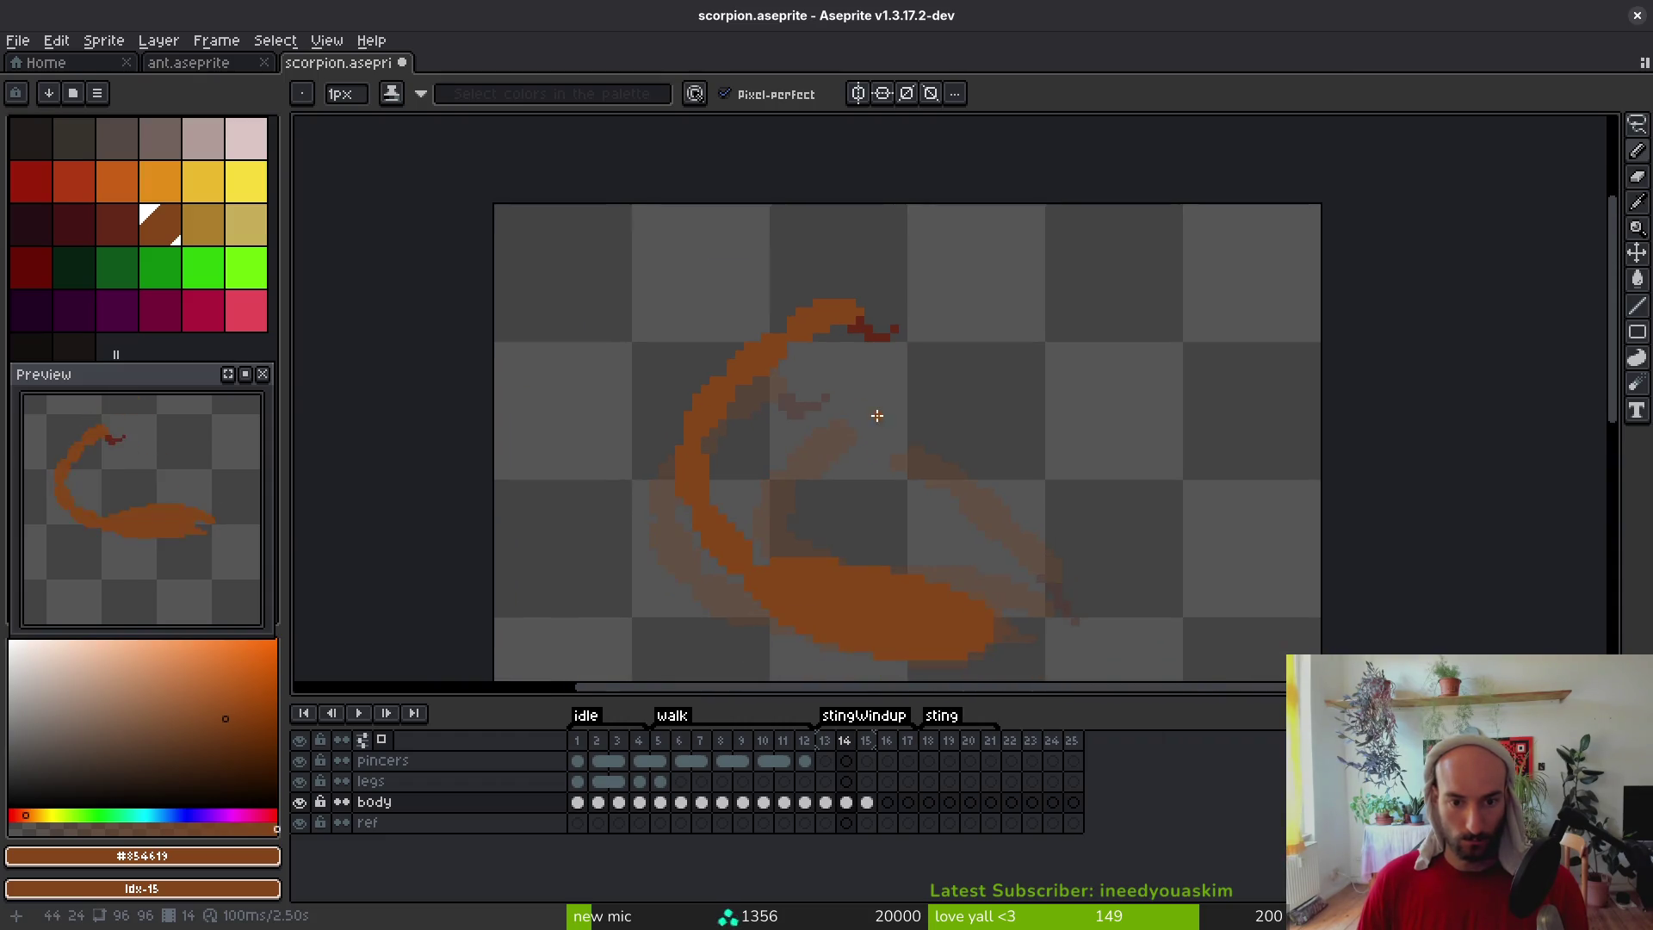
pyautogui.scroll(-2, 877, 416)
pyautogui.press('i')
pyautogui.press('b')
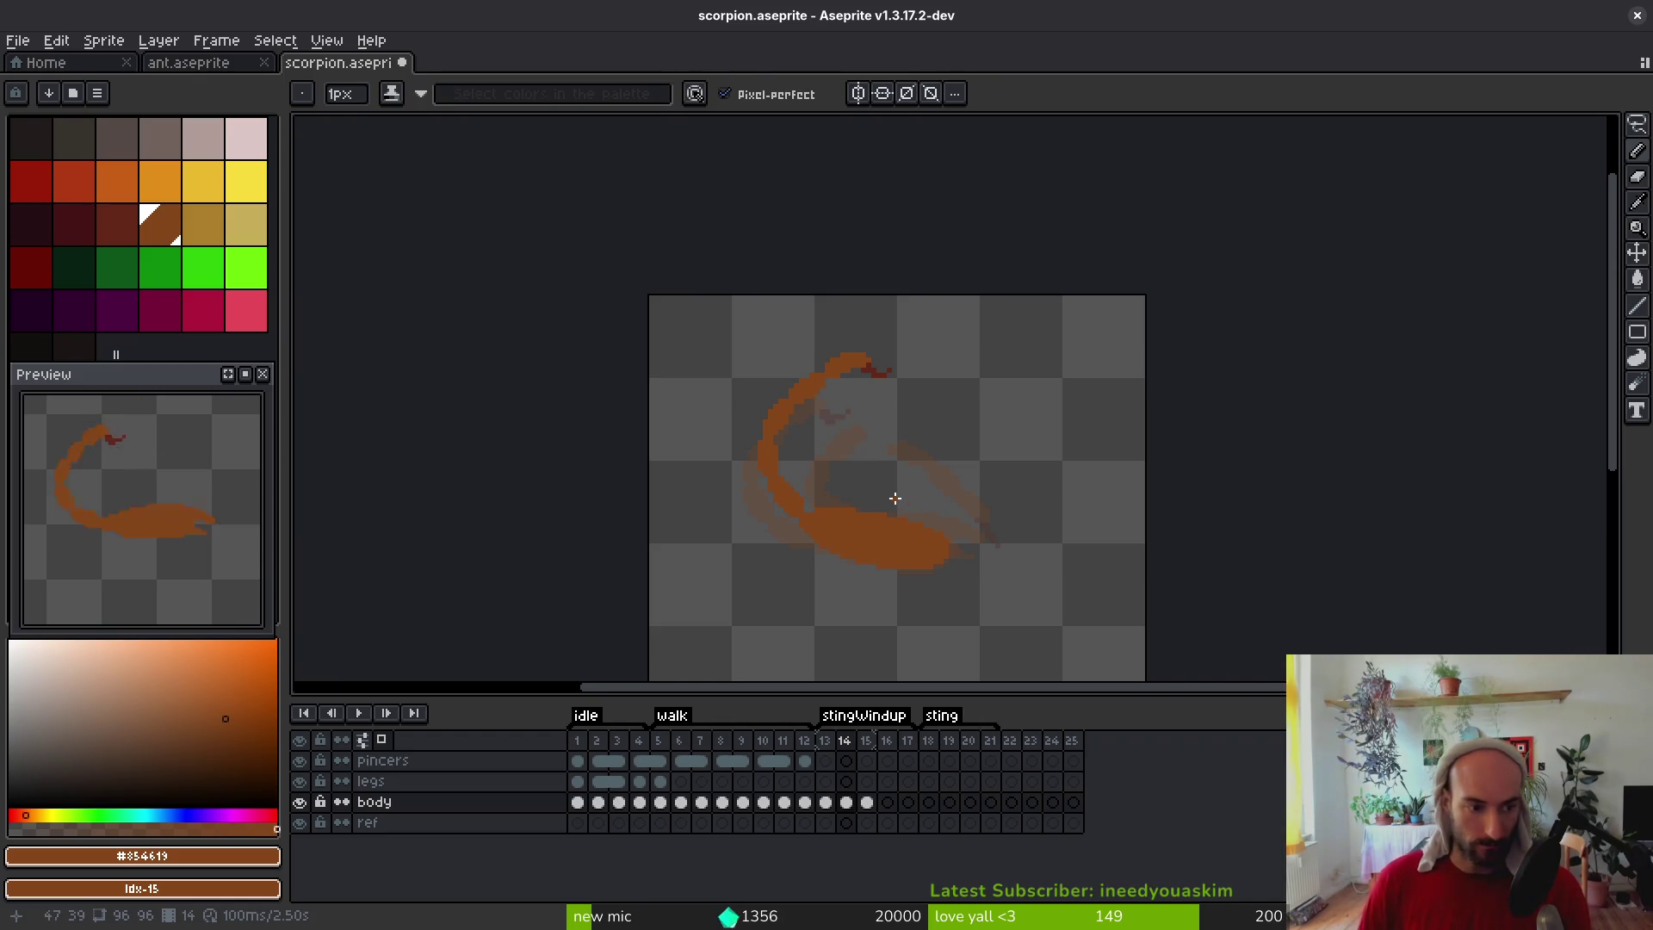
pyautogui.moveTo(970, 498); pyautogui.dragTo(959, 508)
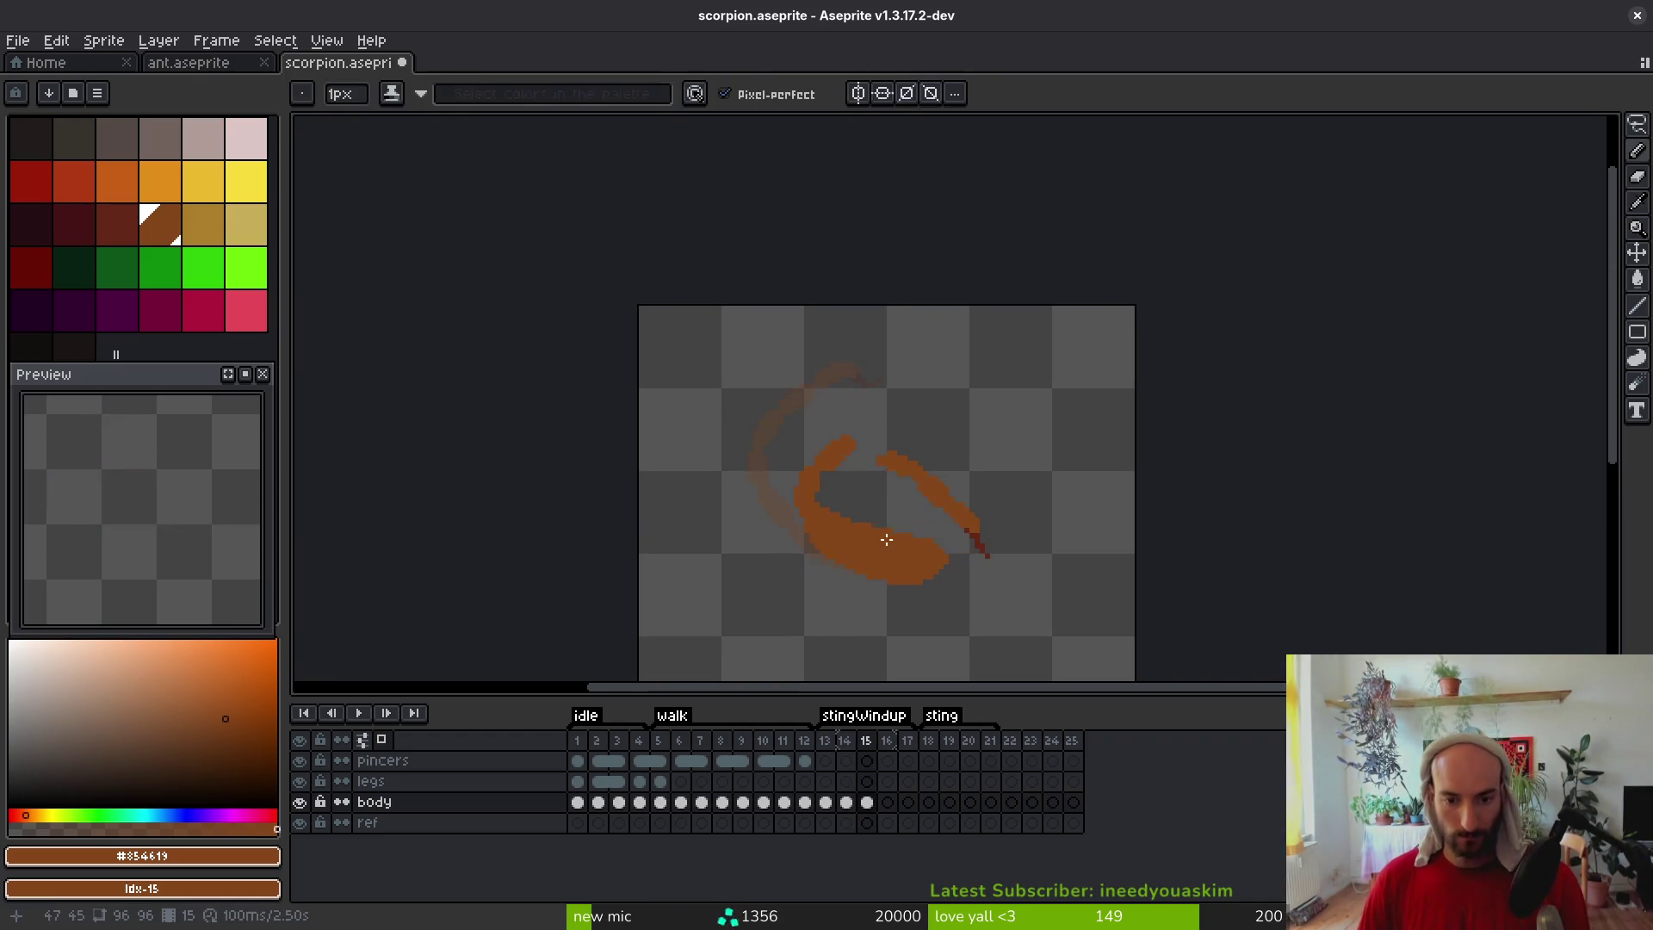
# Move to stingWindup frame 15 and compare it against frame 14
pyautogui.press('.')
pyautogui.scroll(3, 924, 498)
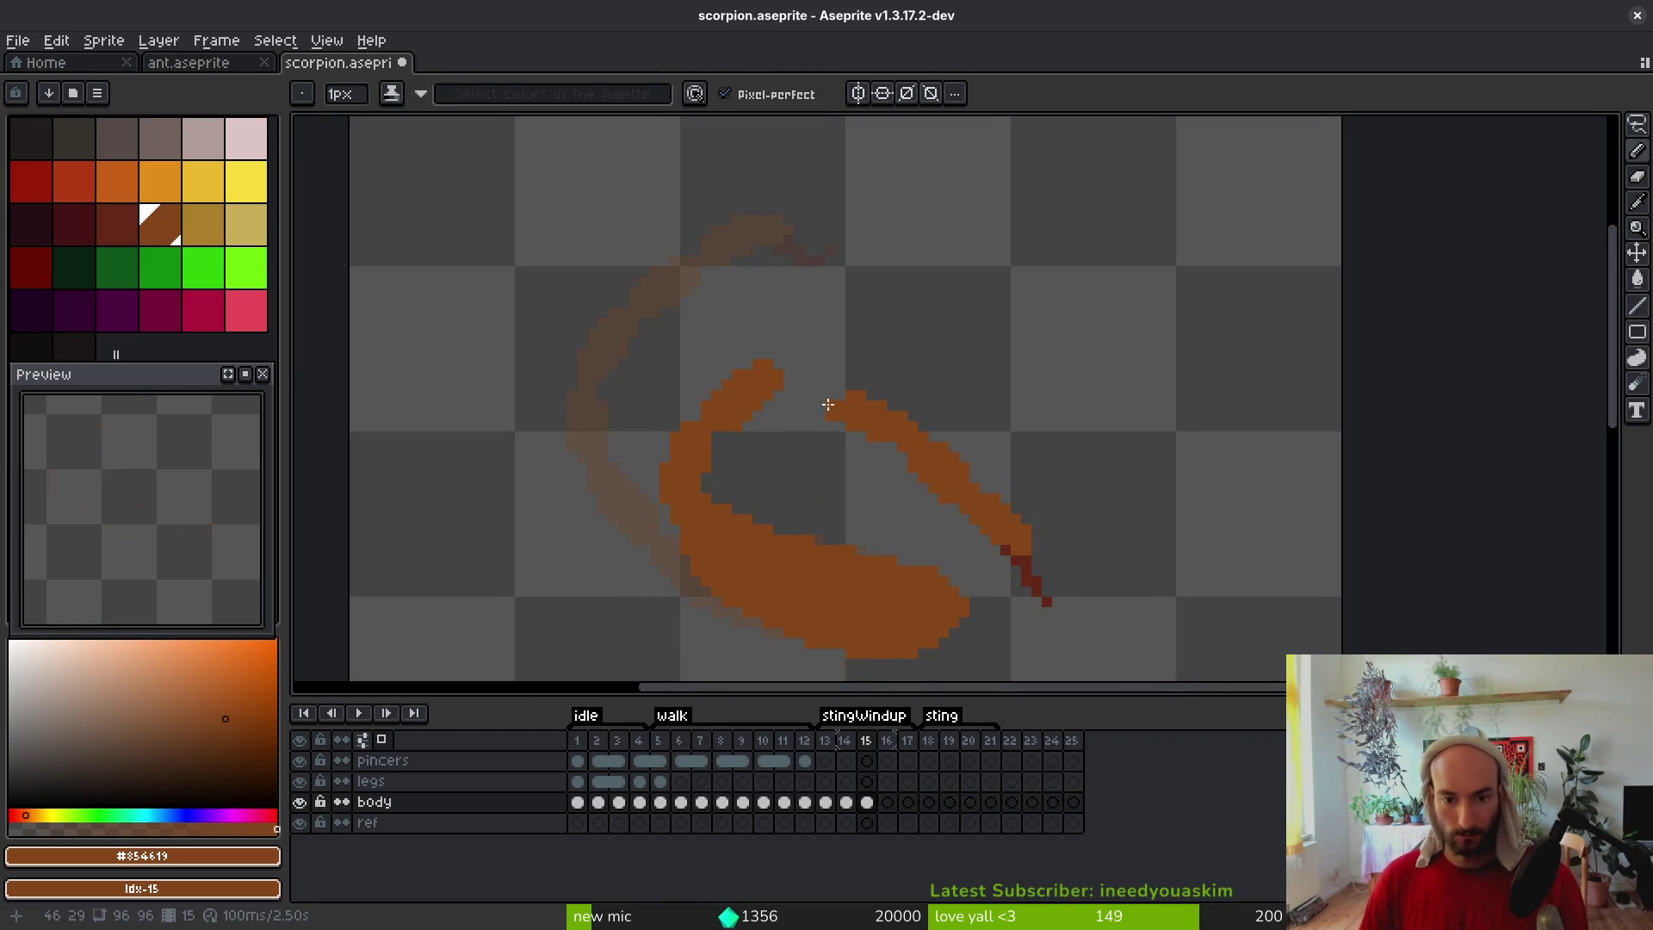
pyautogui.press('i')
pyautogui.press(',')
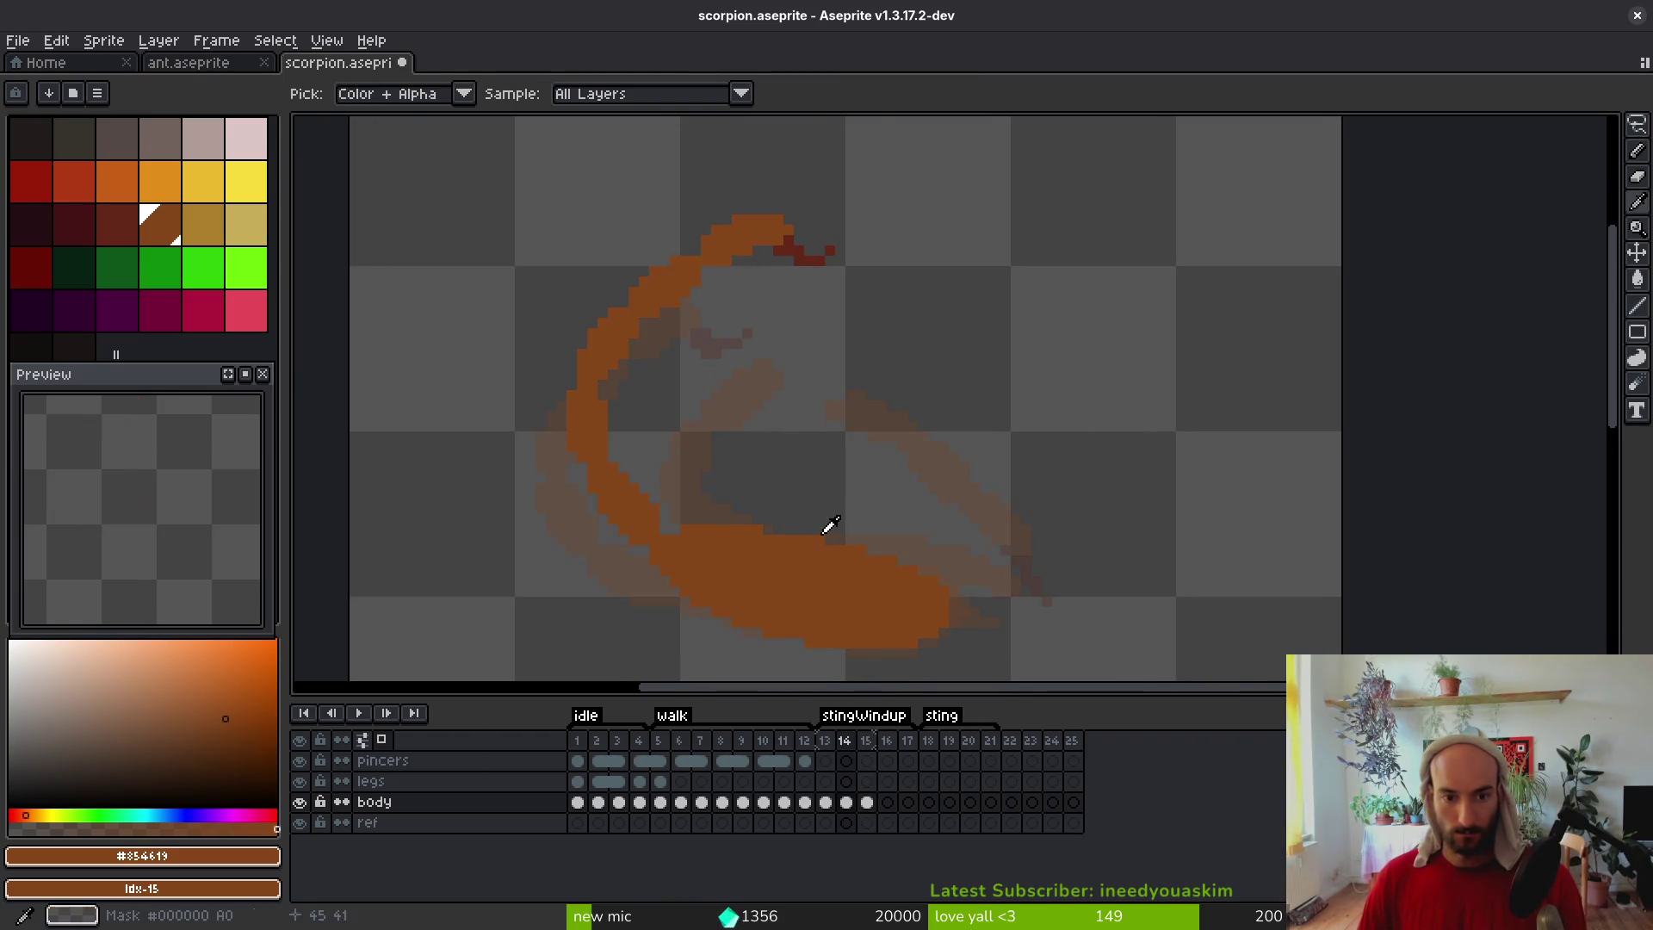
pyautogui.press('.')
pyautogui.press('b')
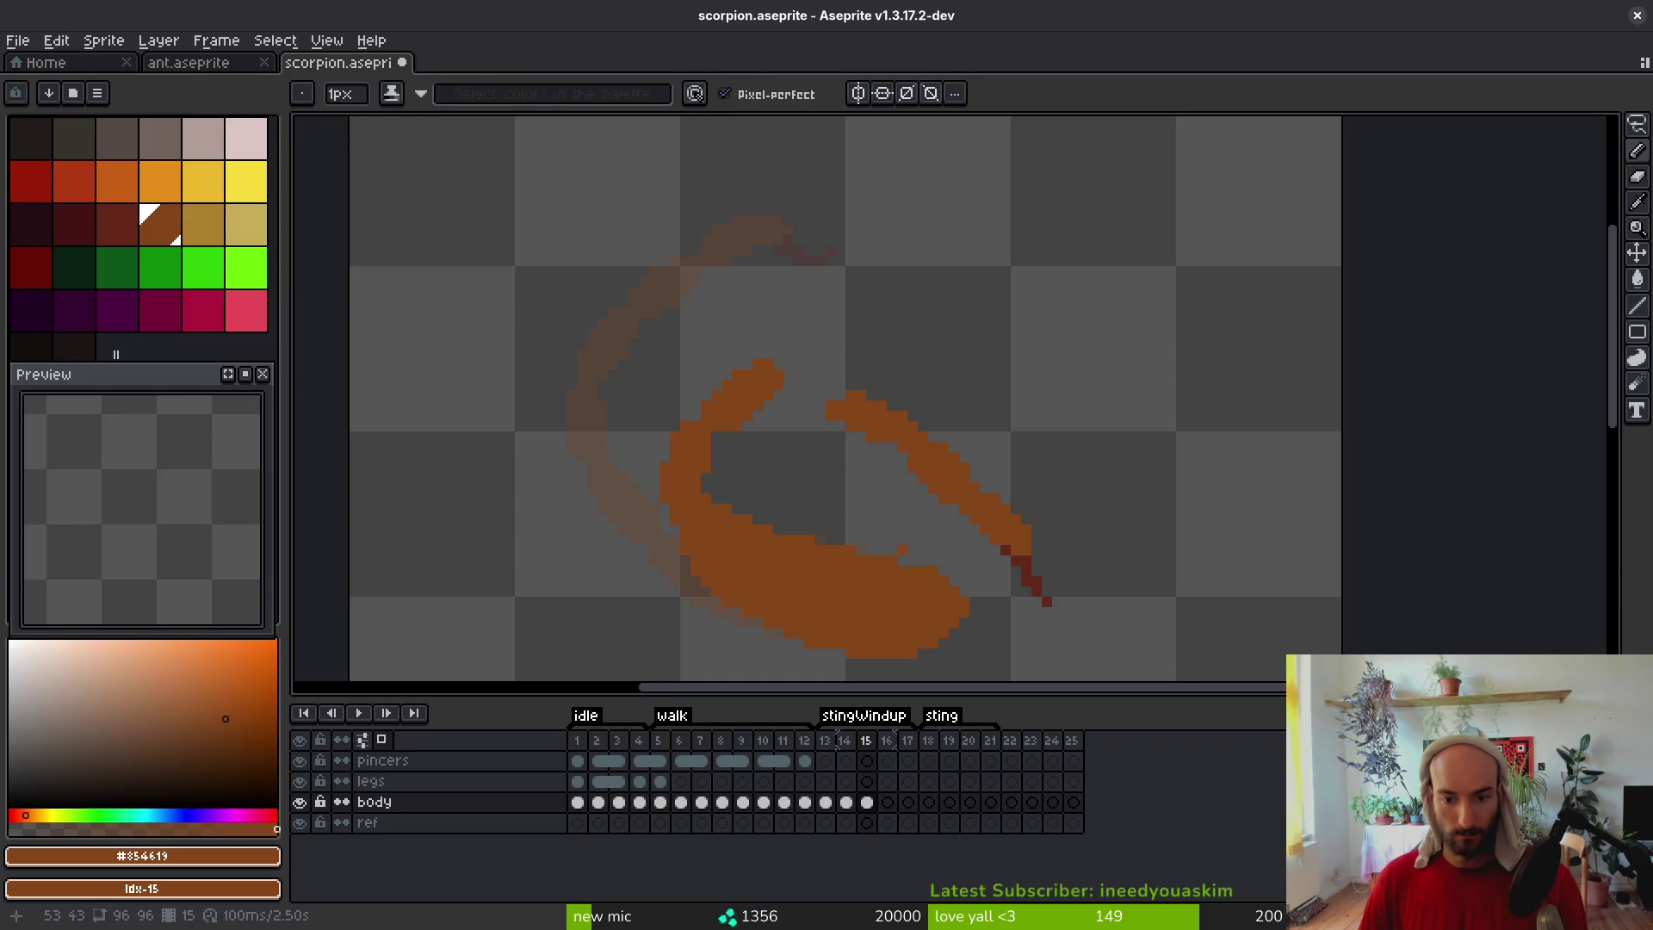
# Lasso the scorpion's body on frame 15, rotate it about -10.5°, and nudge it into place
pyautogui.moveTo(904, 547); pyautogui.dragTo(870, 465)
pyautogui.press('q')
pyautogui.moveTo(828, 410)
pyautogui.mouseDown()
pyautogui.moveTo(723, 245)
pyautogui.moveTo(929, 637)
pyautogui.moveTo(830, 414)
pyautogui.mouseUp()
pyautogui.press('Up')
pyautogui.moveTo(973, 224)
pyautogui.mouseDown()
pyautogui.moveTo(1004, 210)
pyautogui.moveTo(1037, 255)
pyautogui.mouseUp()
pyautogui.moveTo(840, 545)
pyautogui.mouseDown()
pyautogui.moveTo(859, 534)
pyautogui.moveTo(818, 543)
pyautogui.mouseUp()
pyautogui.press('Return')
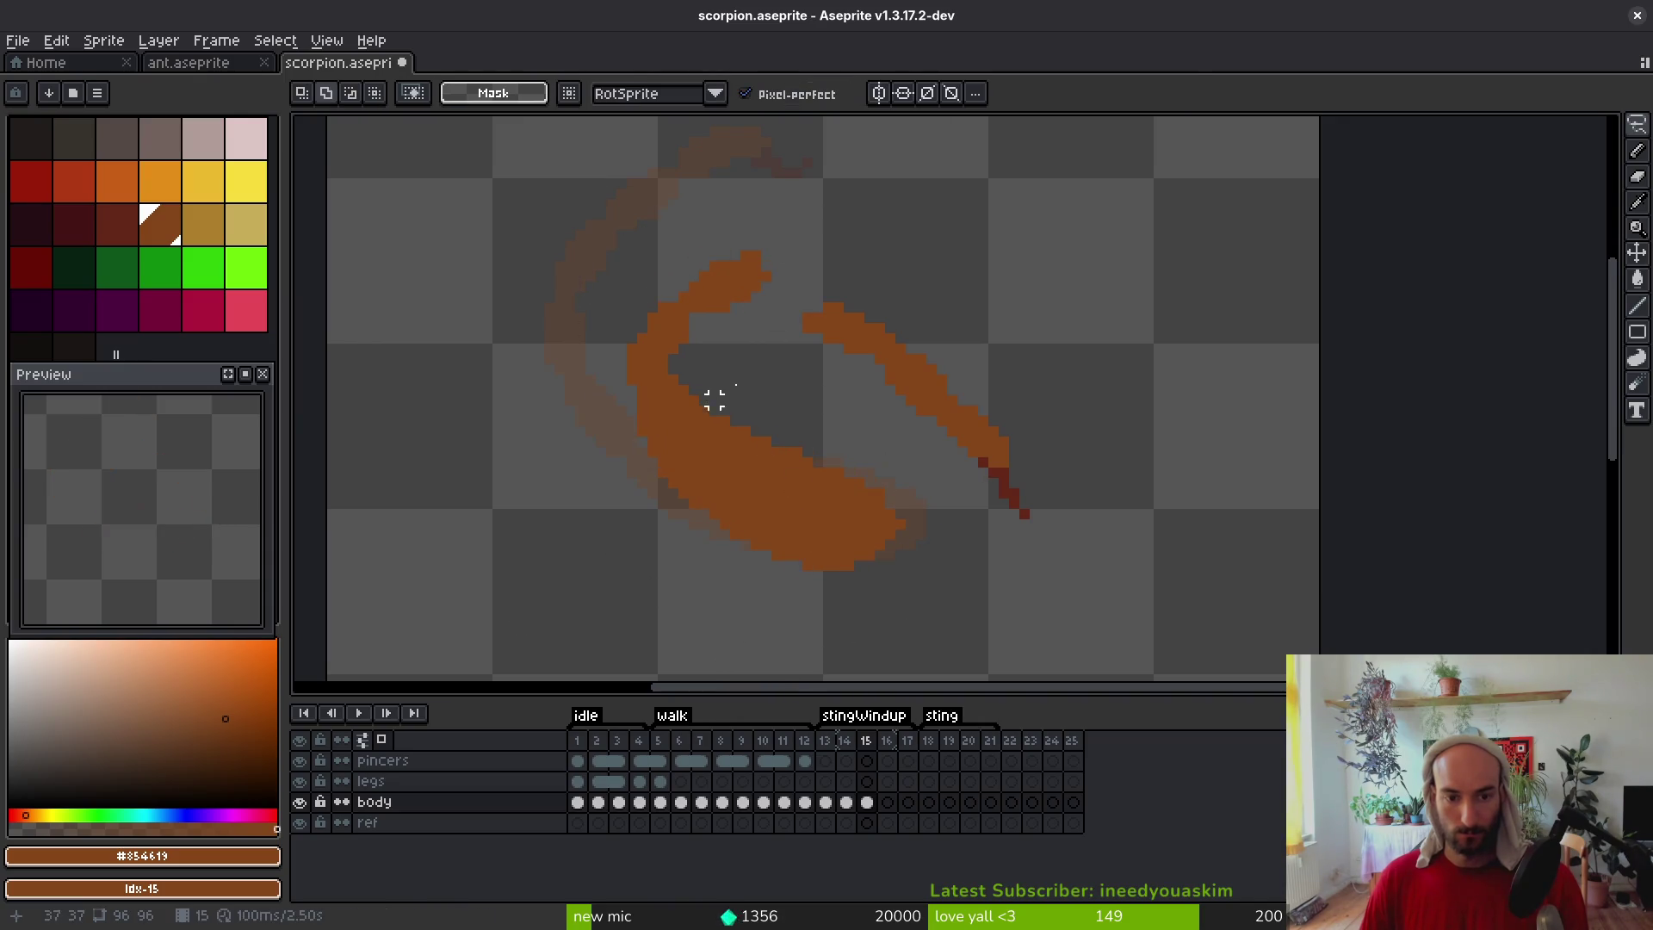
# Lasso the inner tail-loop sections and shift them one pixel right to align the curve
pyautogui.scroll(3, 775, 457)
pyautogui.press('q')
pyautogui.moveTo(738, 338)
pyautogui.mouseDown()
pyautogui.moveTo(644, 292)
pyautogui.moveTo(555, 487)
pyautogui.moveTo(622, 525)
pyautogui.moveTo(734, 338)
pyautogui.mouseUp()
pyautogui.moveTo(827, 431)
pyautogui.mouseDown()
pyautogui.moveTo(749, 556)
pyautogui.moveTo(516, 348)
pyautogui.moveTo(831, 422)
pyautogui.mouseUp()
pyautogui.moveTo(706, 478); pyautogui.dragTo(728, 482)
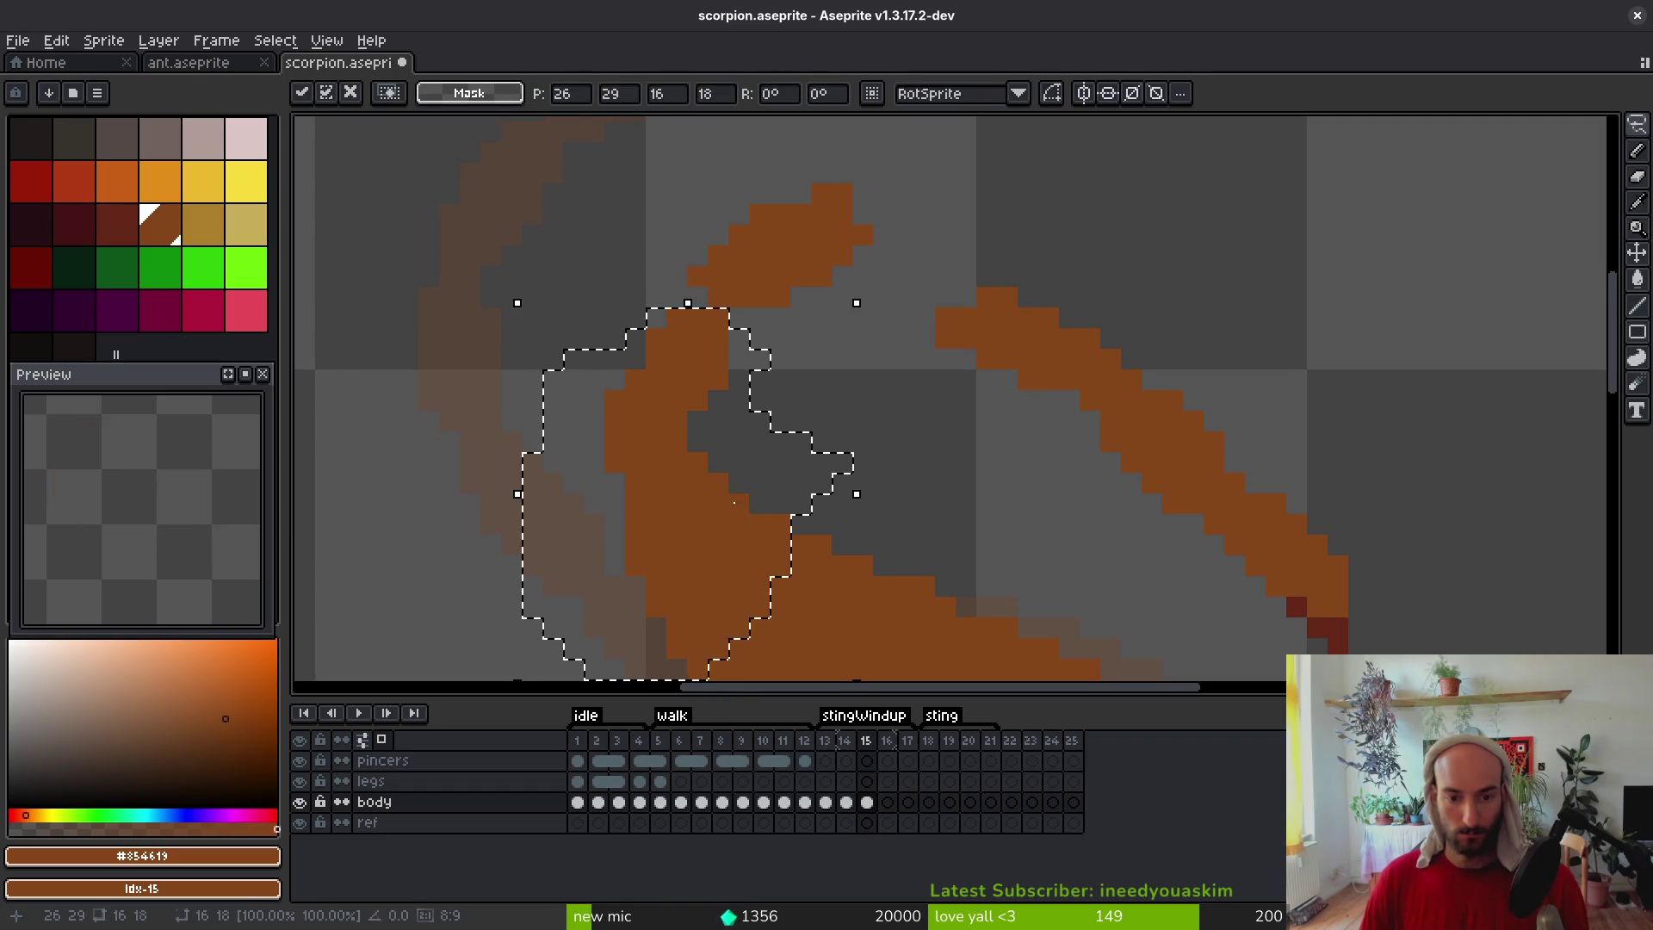
pyautogui.press('Return')
pyautogui.scroll(-3, 912, 515)
pyautogui.scroll(3, 887, 488)
pyautogui.moveTo(986, 191)
pyautogui.mouseDown()
pyautogui.moveTo(857, 188)
pyautogui.moveTo(702, 330)
pyautogui.moveTo(904, 359)
pyautogui.moveTo(919, 287)
pyautogui.moveTo(973, 353)
pyautogui.mouseUp()
pyautogui.press('Return')
pyautogui.scroll(-3, 998, 366)
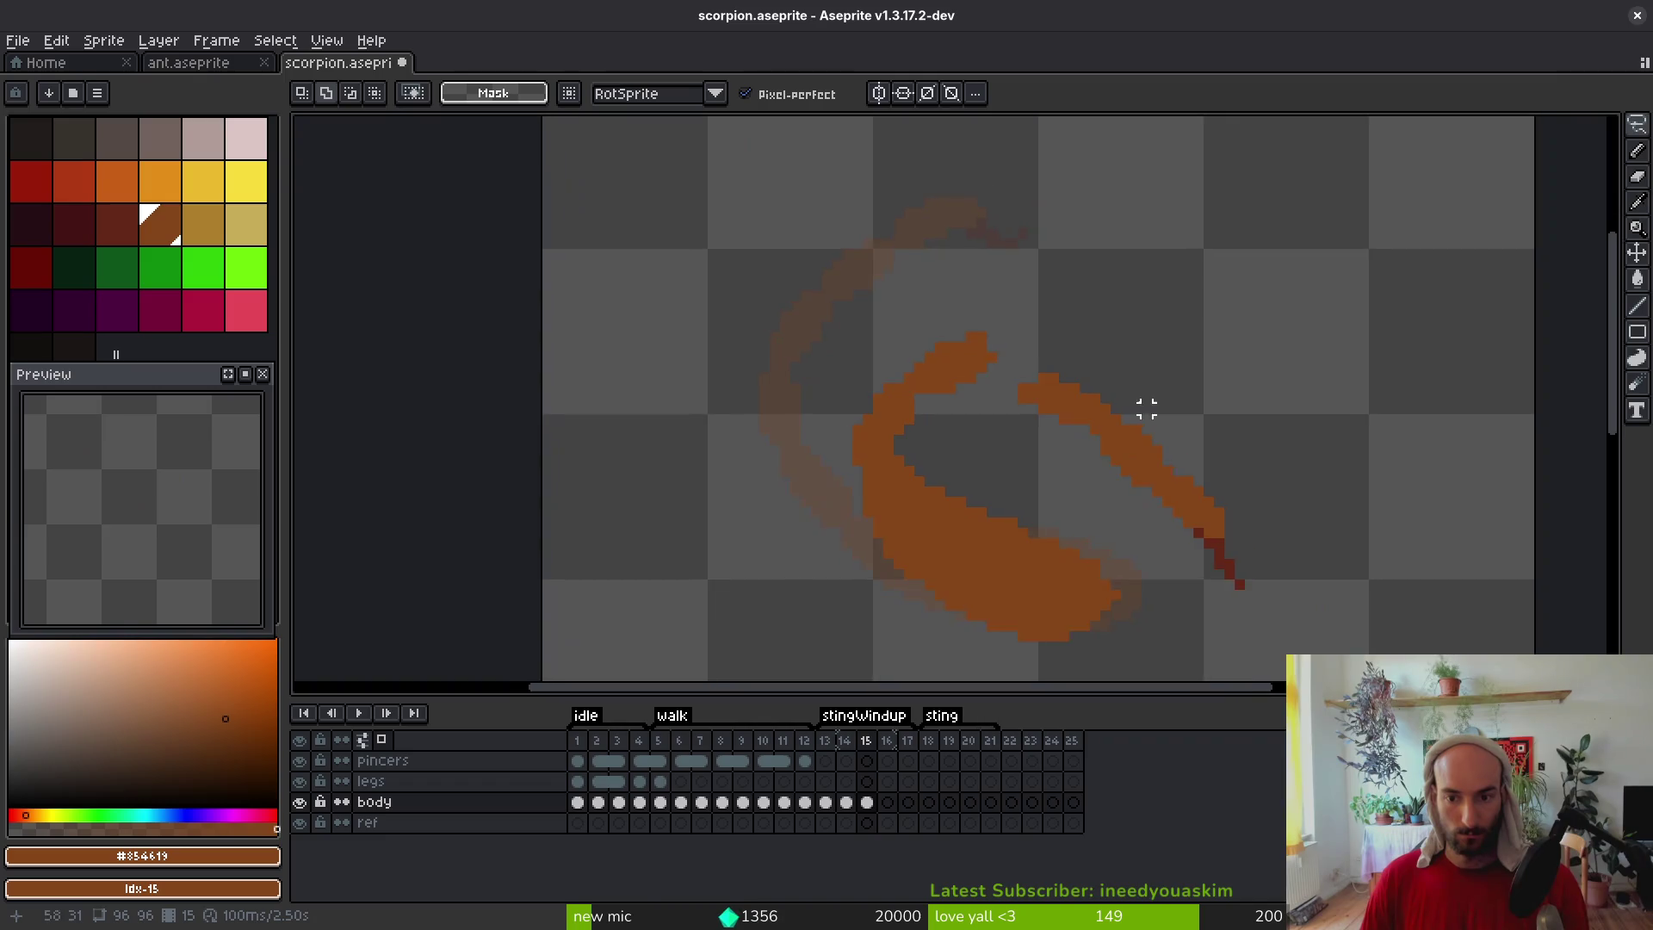
pyautogui.scroll(3, 689, 296)
# Move the tail-loop tip up-left and one pixel right, then pencil one pixel extending the top edge
pyautogui.press('e')
pyautogui.hotkey('shift', 'w')
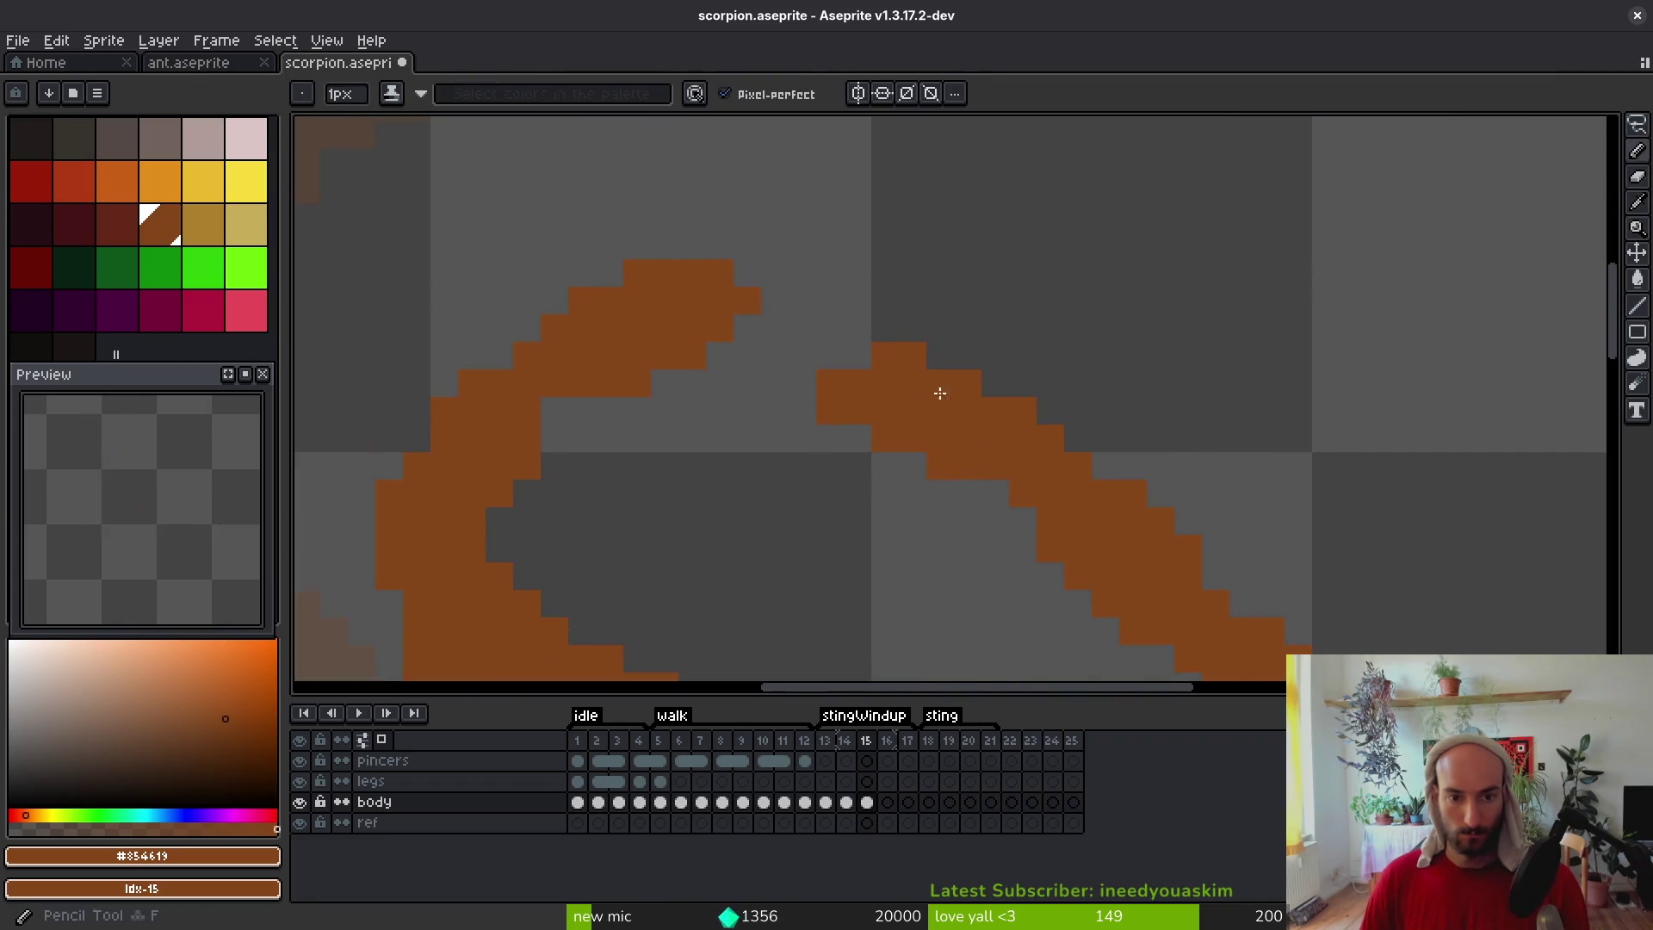
pyautogui.scroll(-2, 930, 384)
pyautogui.scroll(2, 930, 302)
pyautogui.moveTo(859, 263)
pyautogui.mouseDown()
pyautogui.moveTo(739, 237)
pyautogui.moveTo(804, 421)
pyautogui.moveTo(912, 287)
pyautogui.mouseUp()
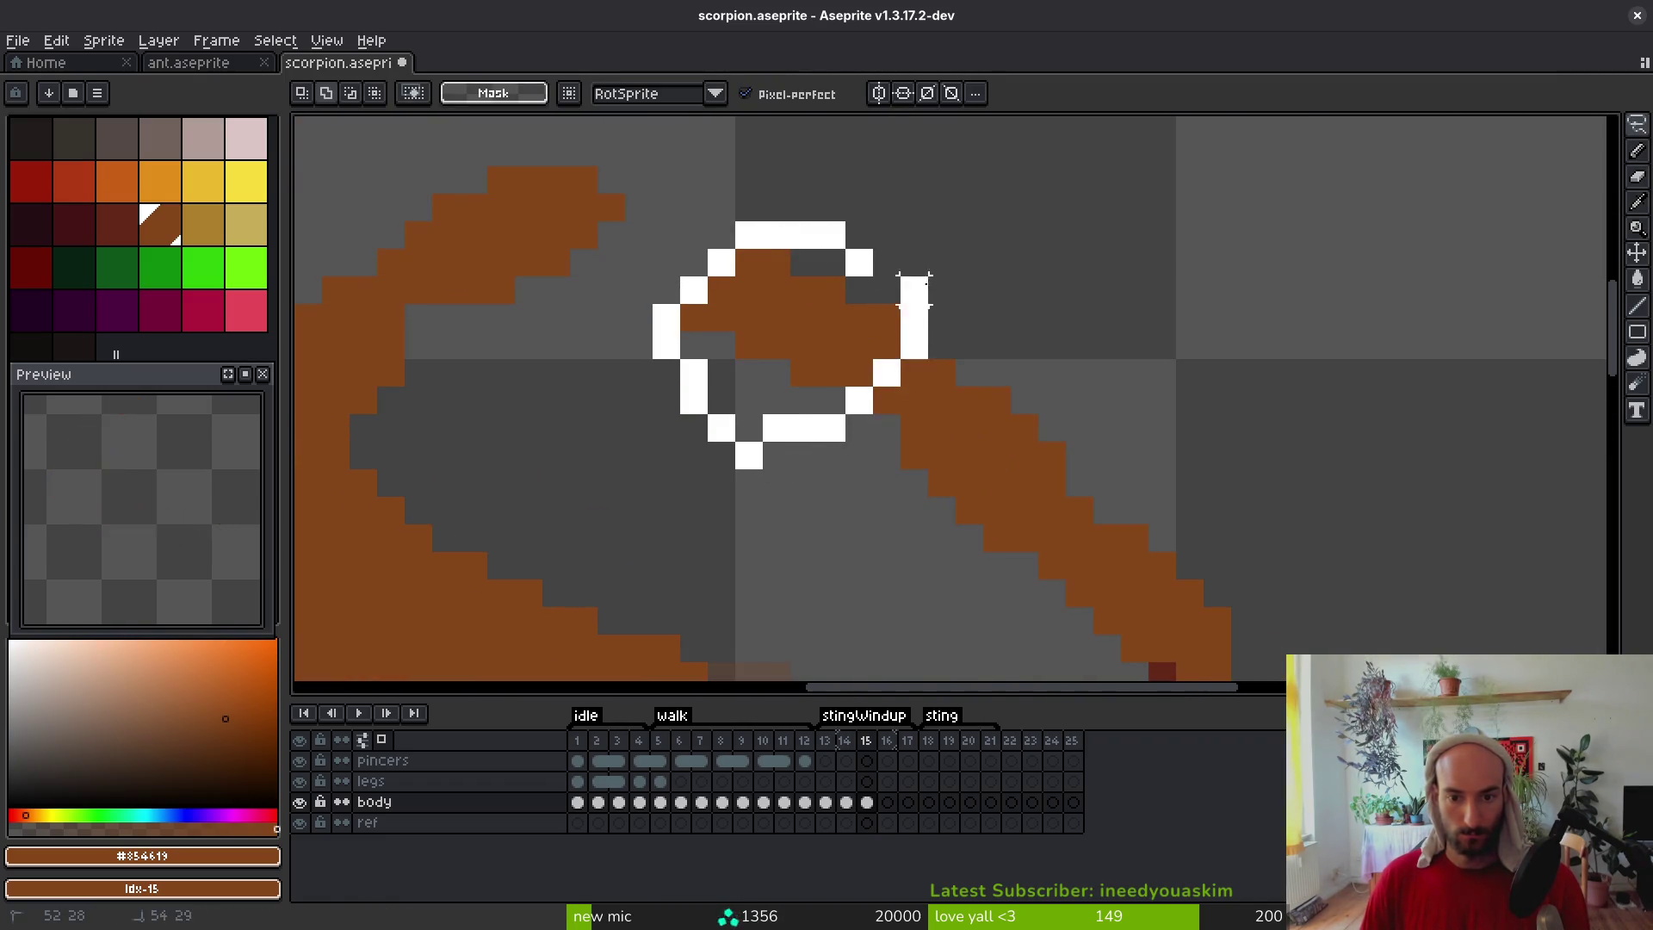
pyautogui.scroll(3, 861, 387)
pyautogui.moveTo(835, 494); pyautogui.dragTo(770, 393)
pyautogui.press('Right')
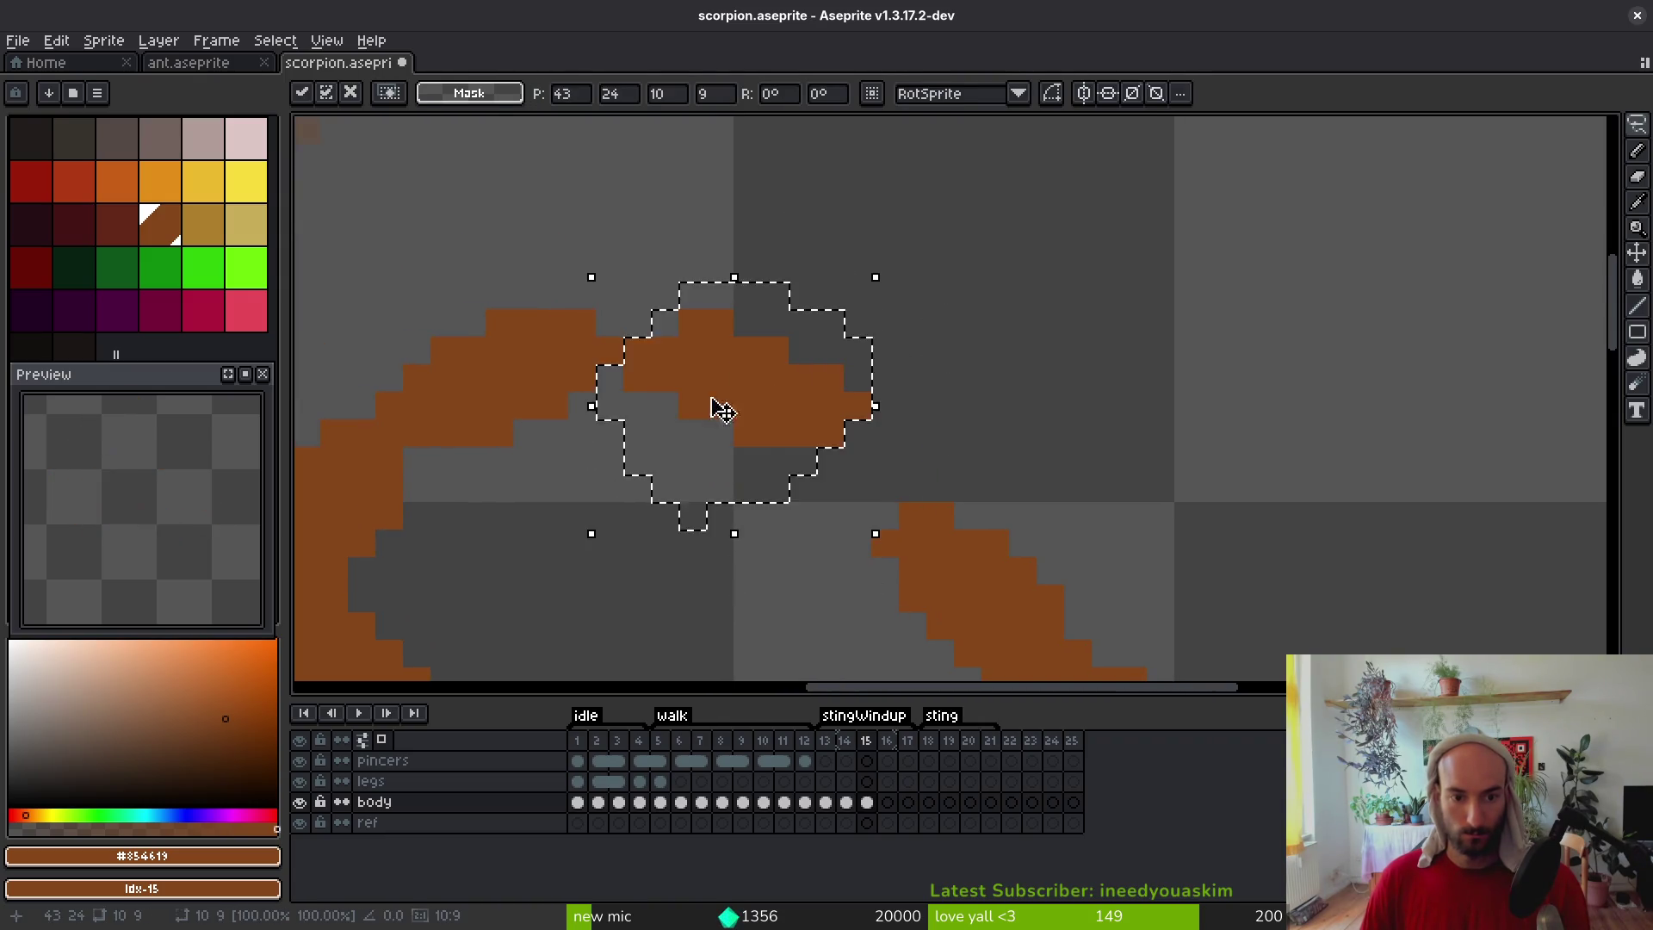
pyautogui.hotkey('ctrl', 'd')
pyautogui.press('b')
pyautogui.click(665, 322)
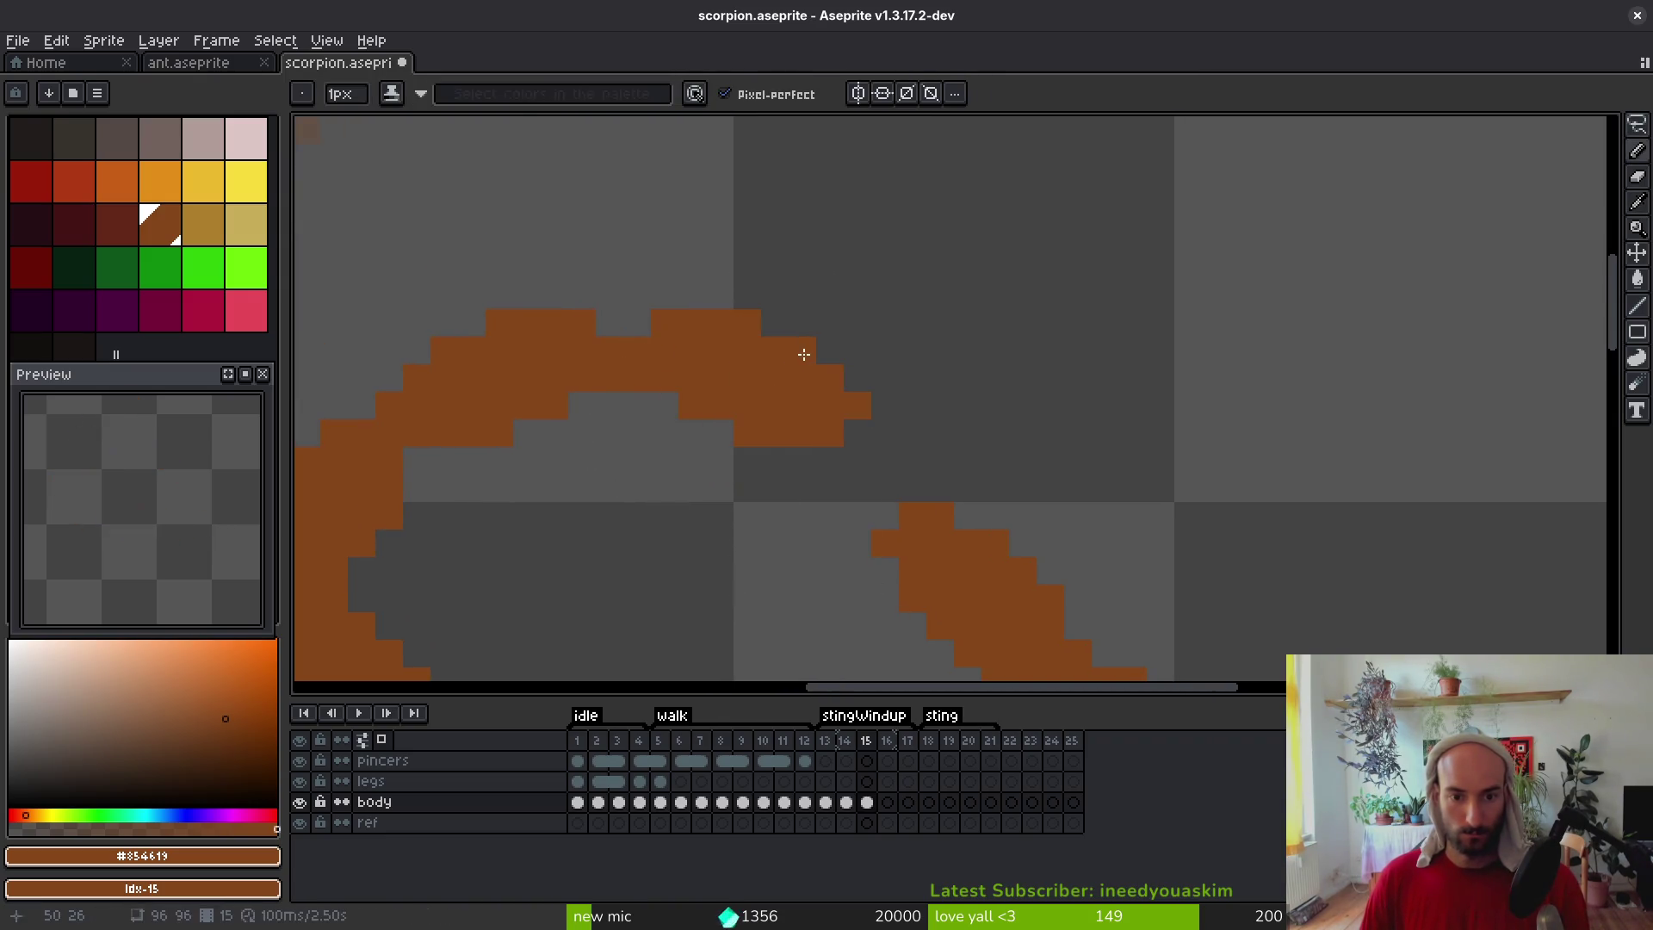
# Place an orange pixel beside the tail and erase a stray orange pixel on frame 15
pyautogui.scroll(-5, 864, 387)
pyautogui.scroll(4, 844, 437)
pyautogui.click(785, 413)
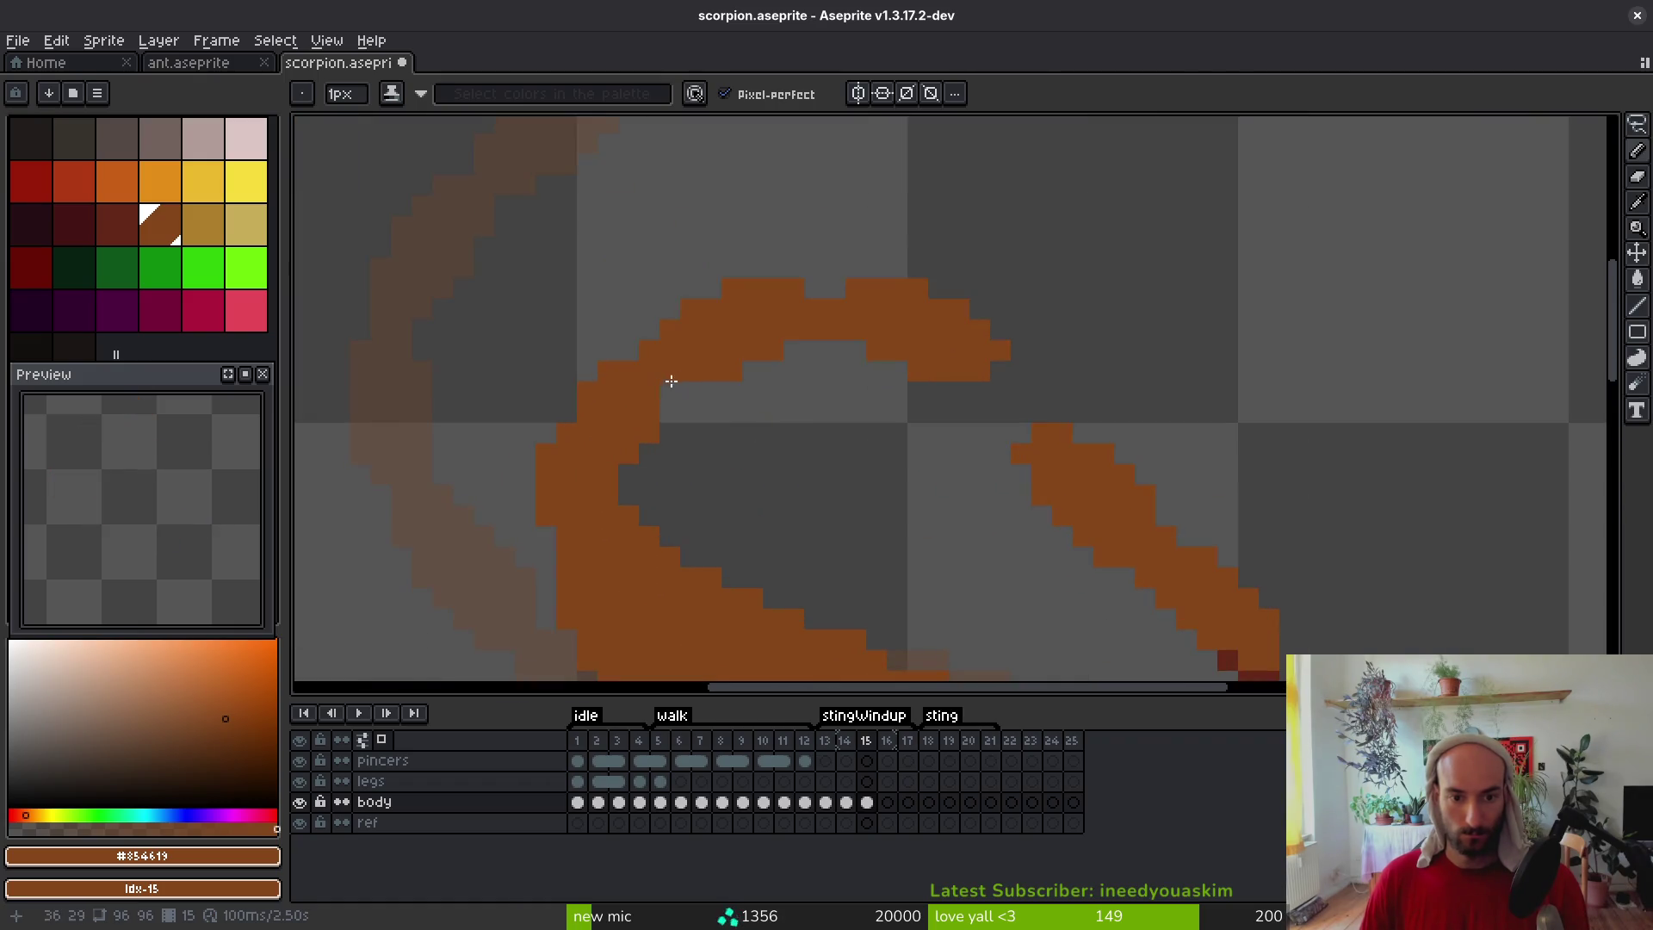
pyautogui.scroll(-4, 855, 457)
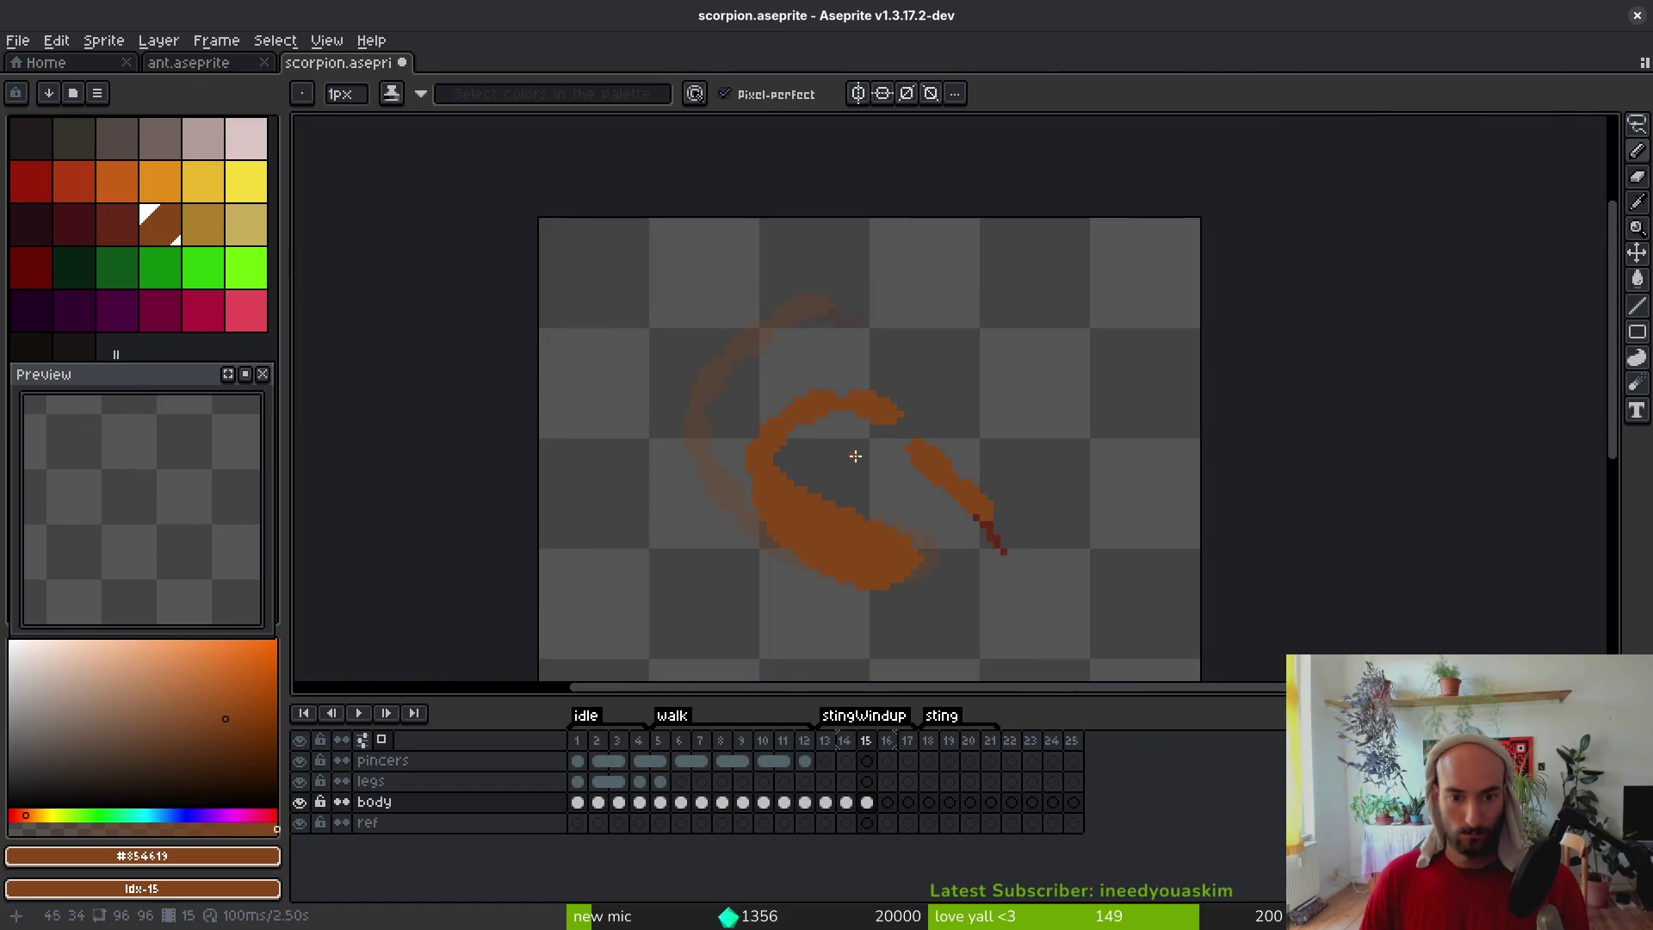
pyautogui.scroll(5, 826, 463)
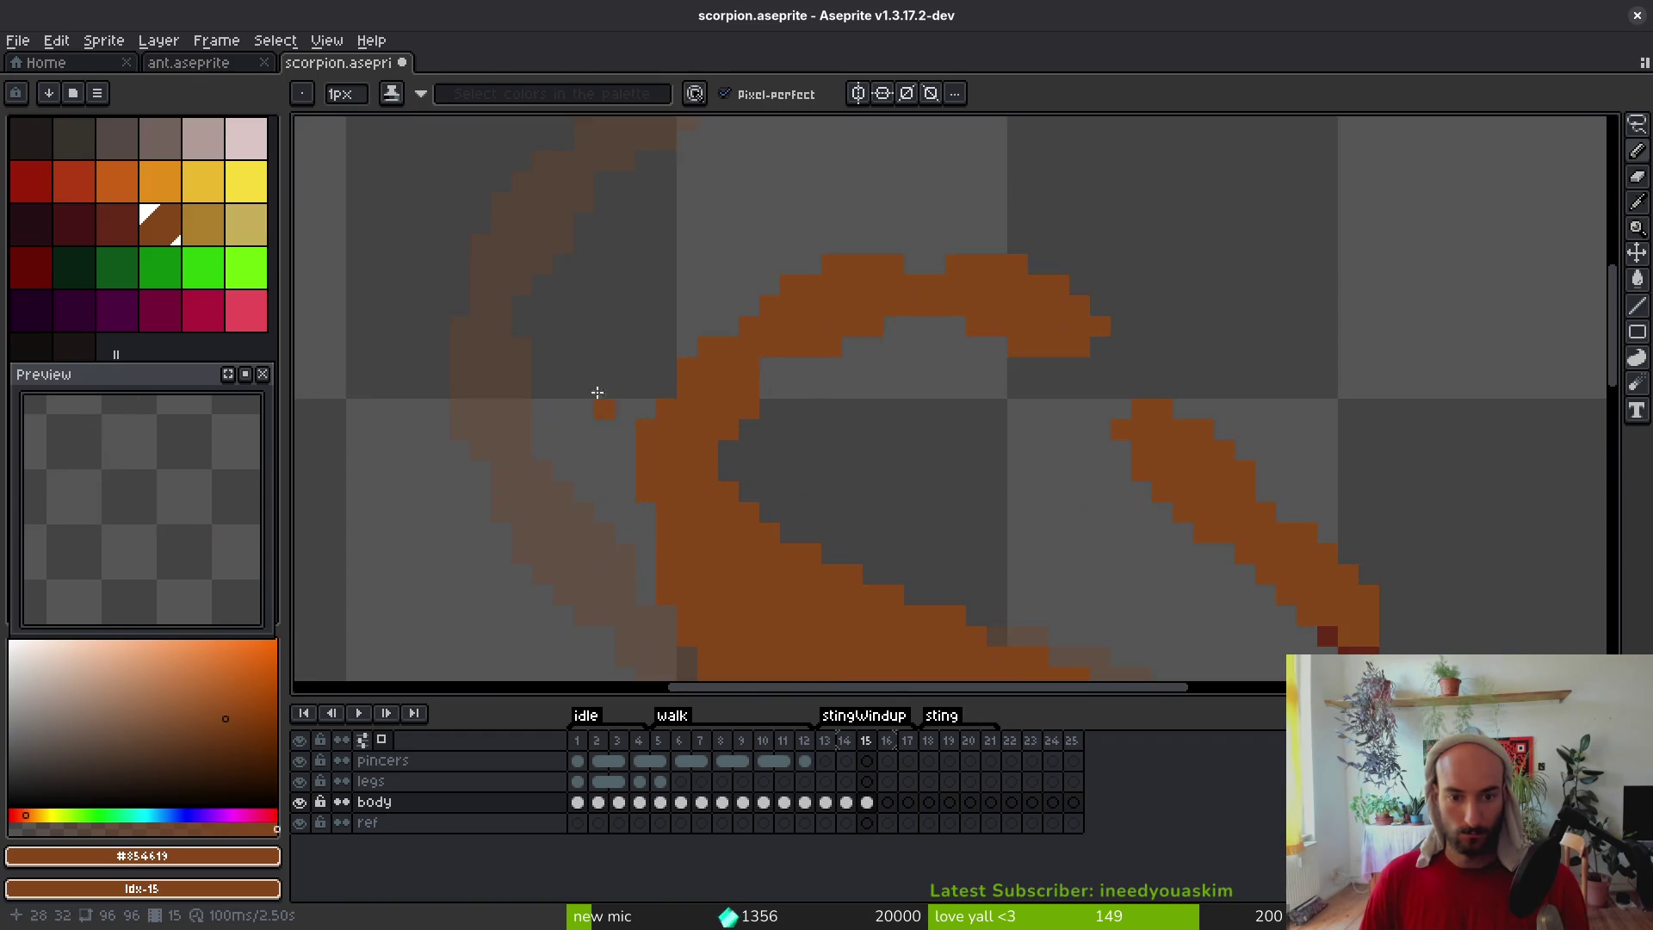
pyautogui.press('e')
pyautogui.click(750, 409)
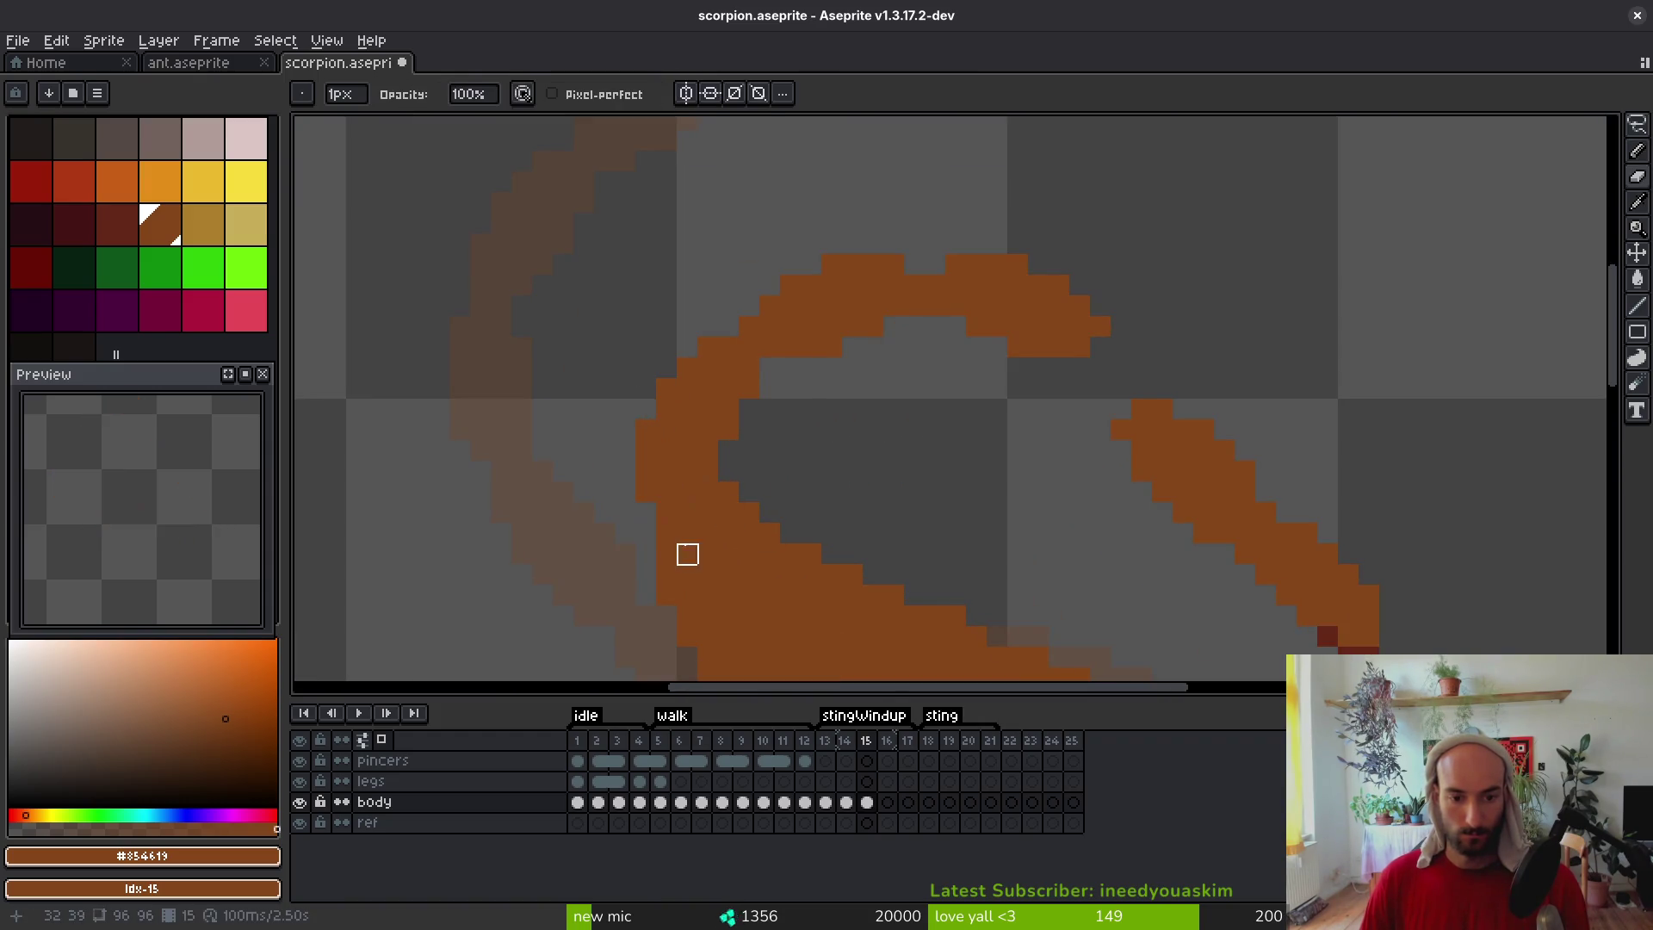
pyautogui.scroll(-2, 687, 534)
pyautogui.scroll(2, 704, 510)
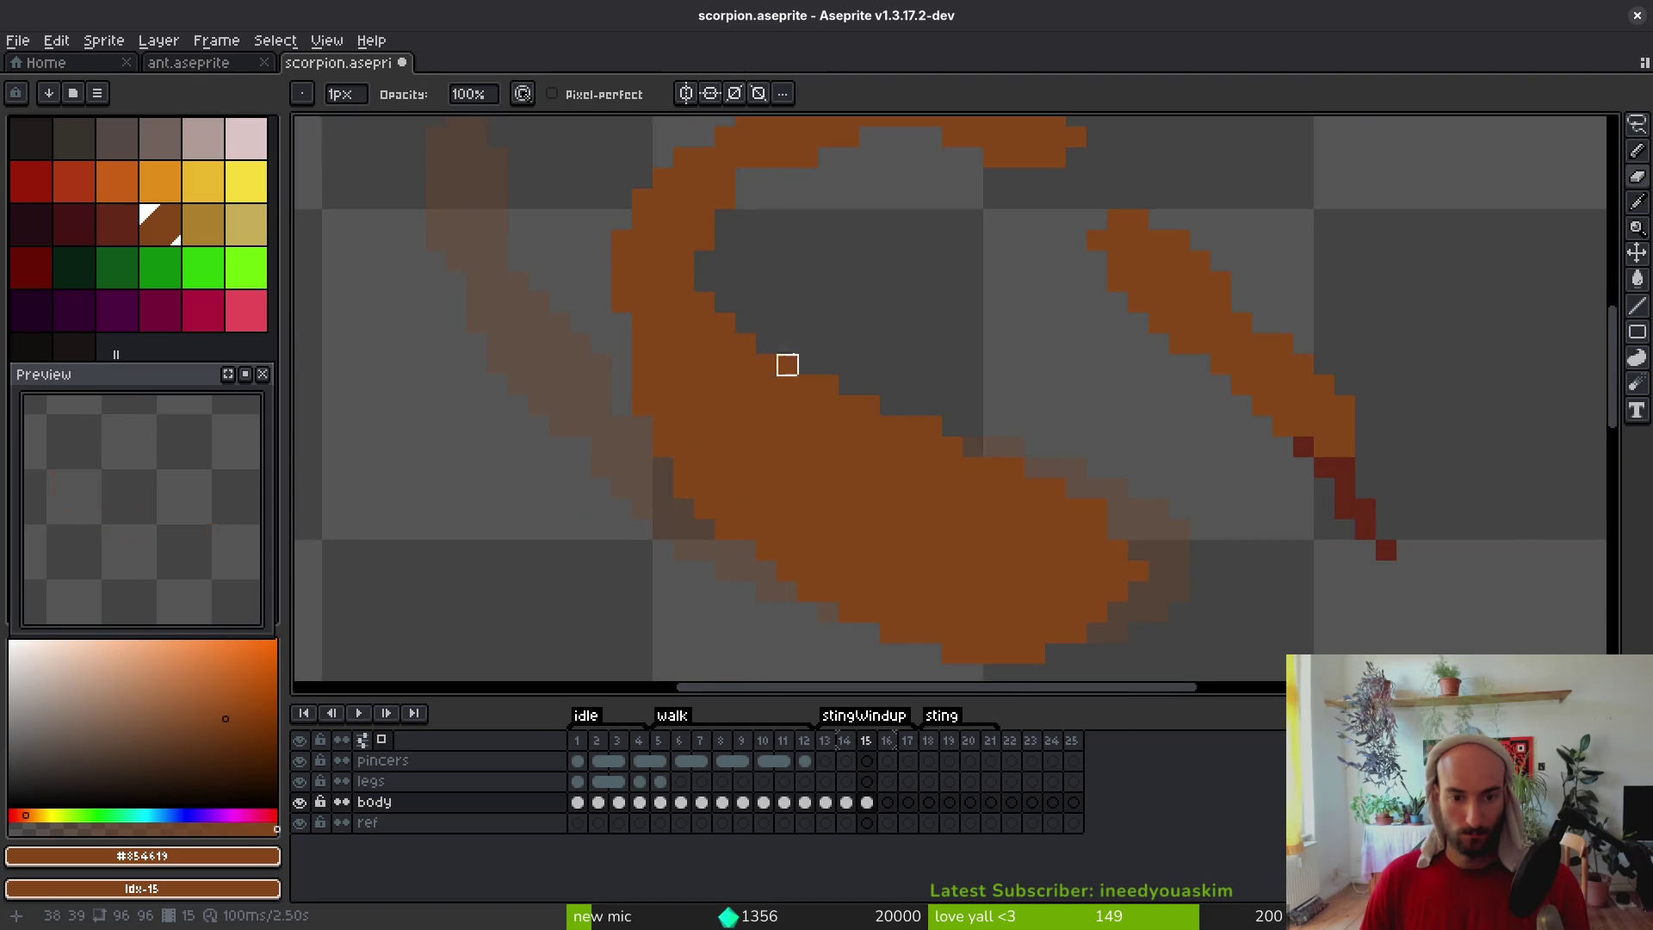
pyautogui.scroll(-1, 787, 364)
pyautogui.scroll(1, 686, 344)
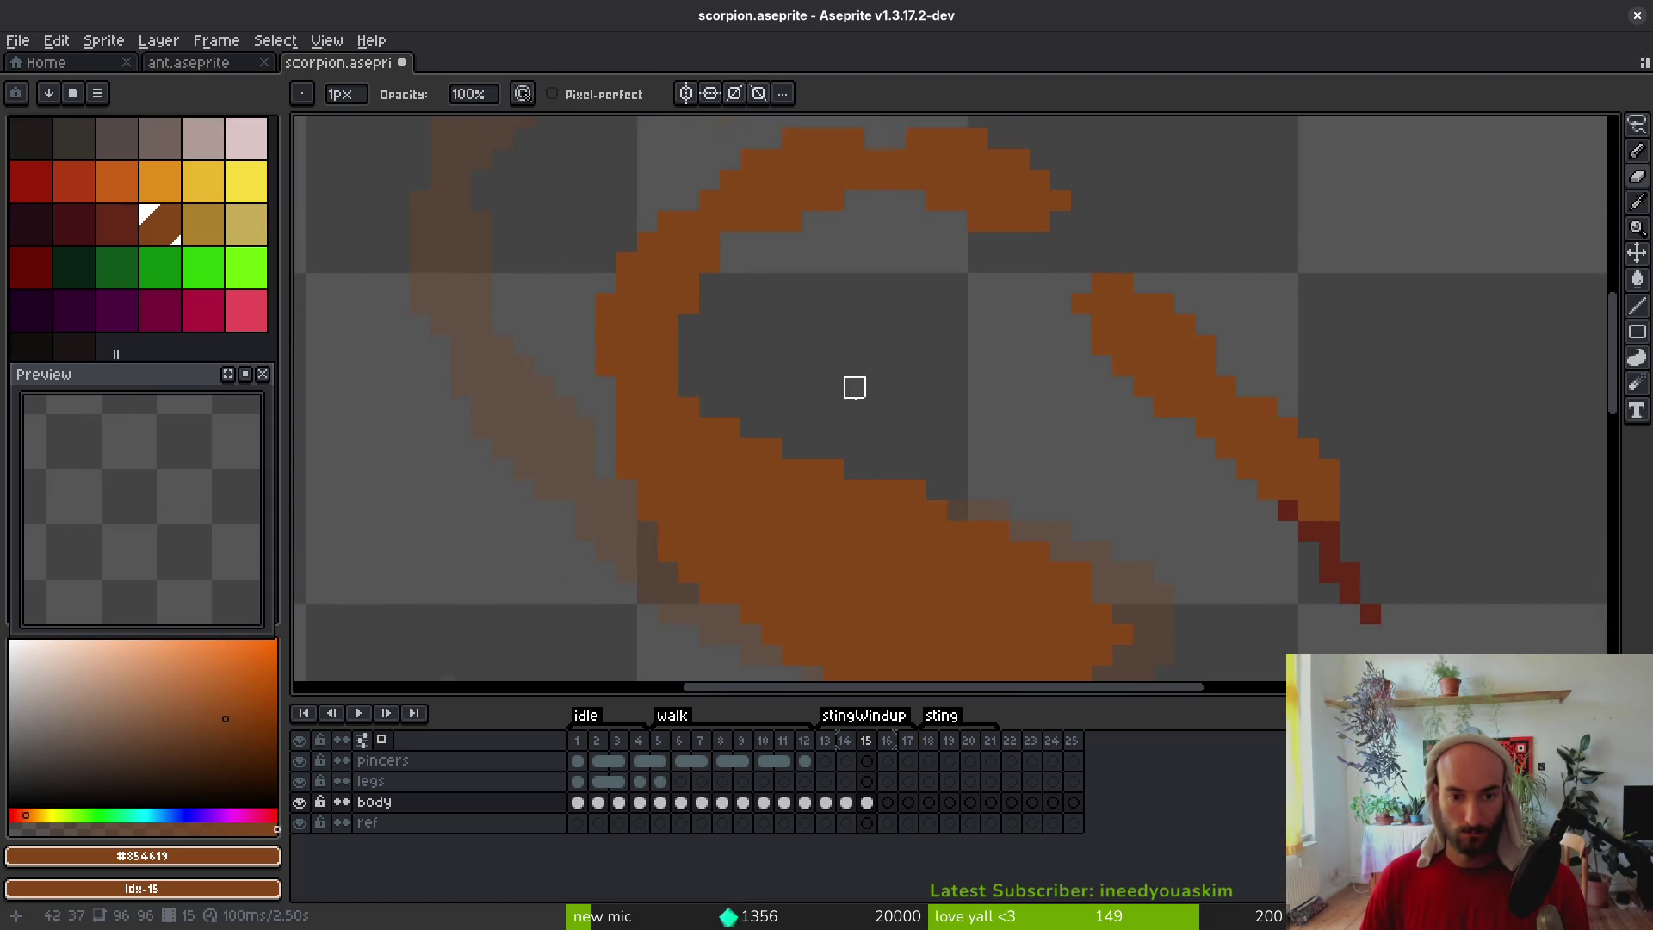
pyautogui.scroll(-2, 855, 388)
pyautogui.scroll(2, 848, 388)
pyautogui.press('b')
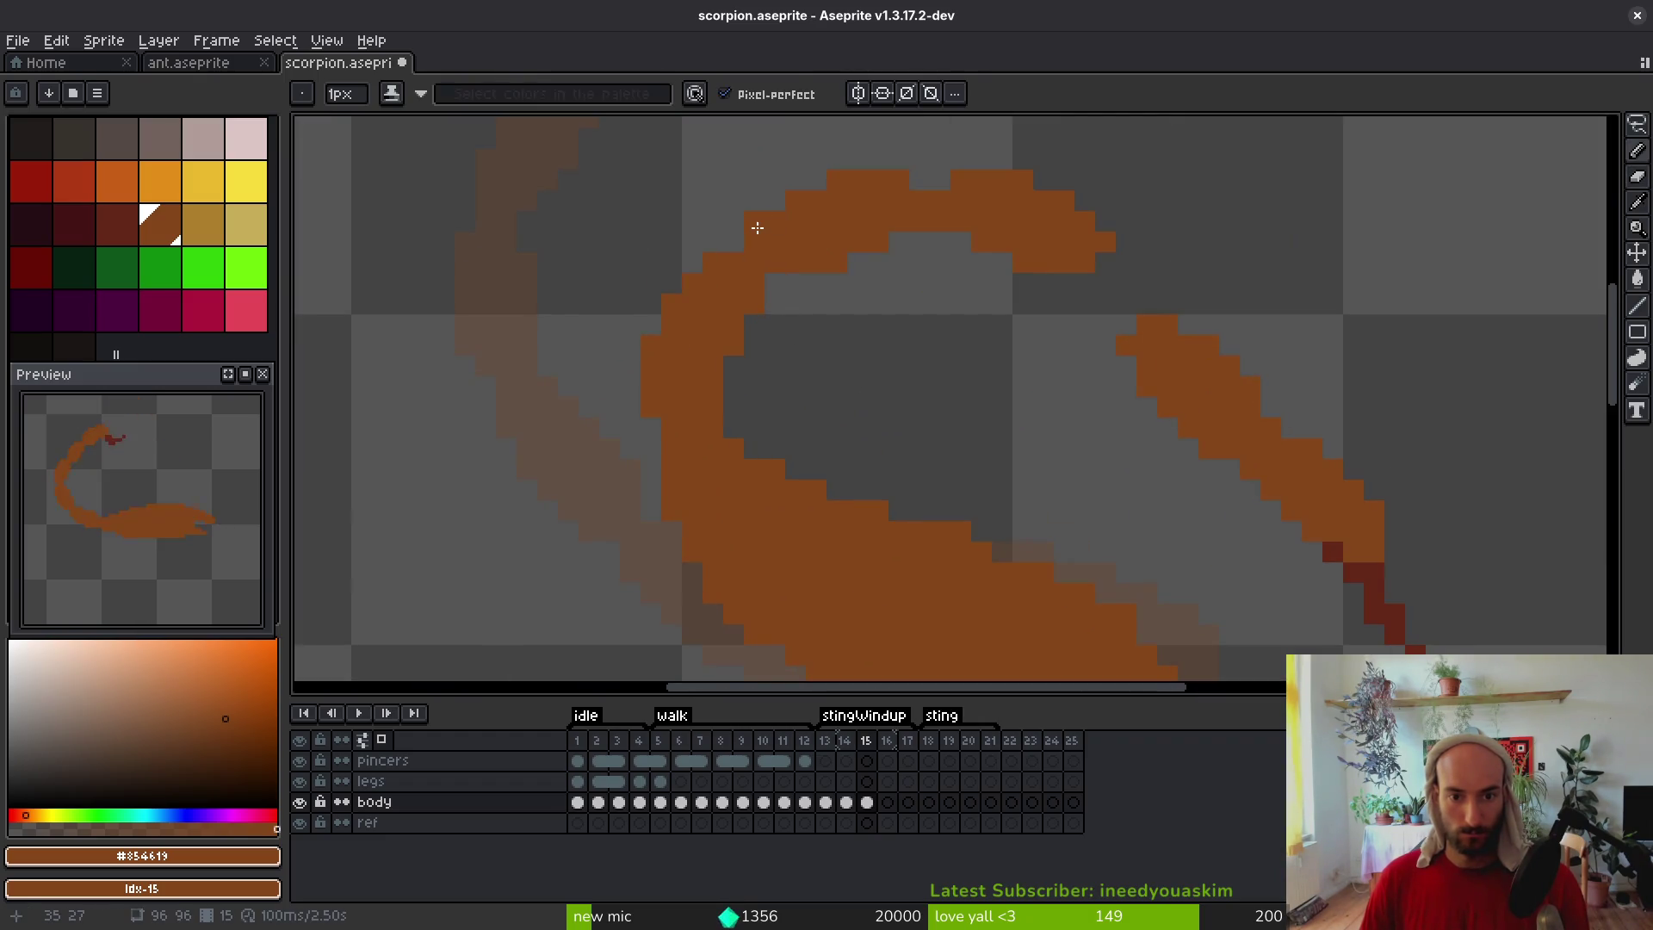
# Lasso the stinger segment and move it up-left so it joins the curled tail
pyautogui.scroll(-1, 893, 505)
pyautogui.scroll(1, 984, 392)
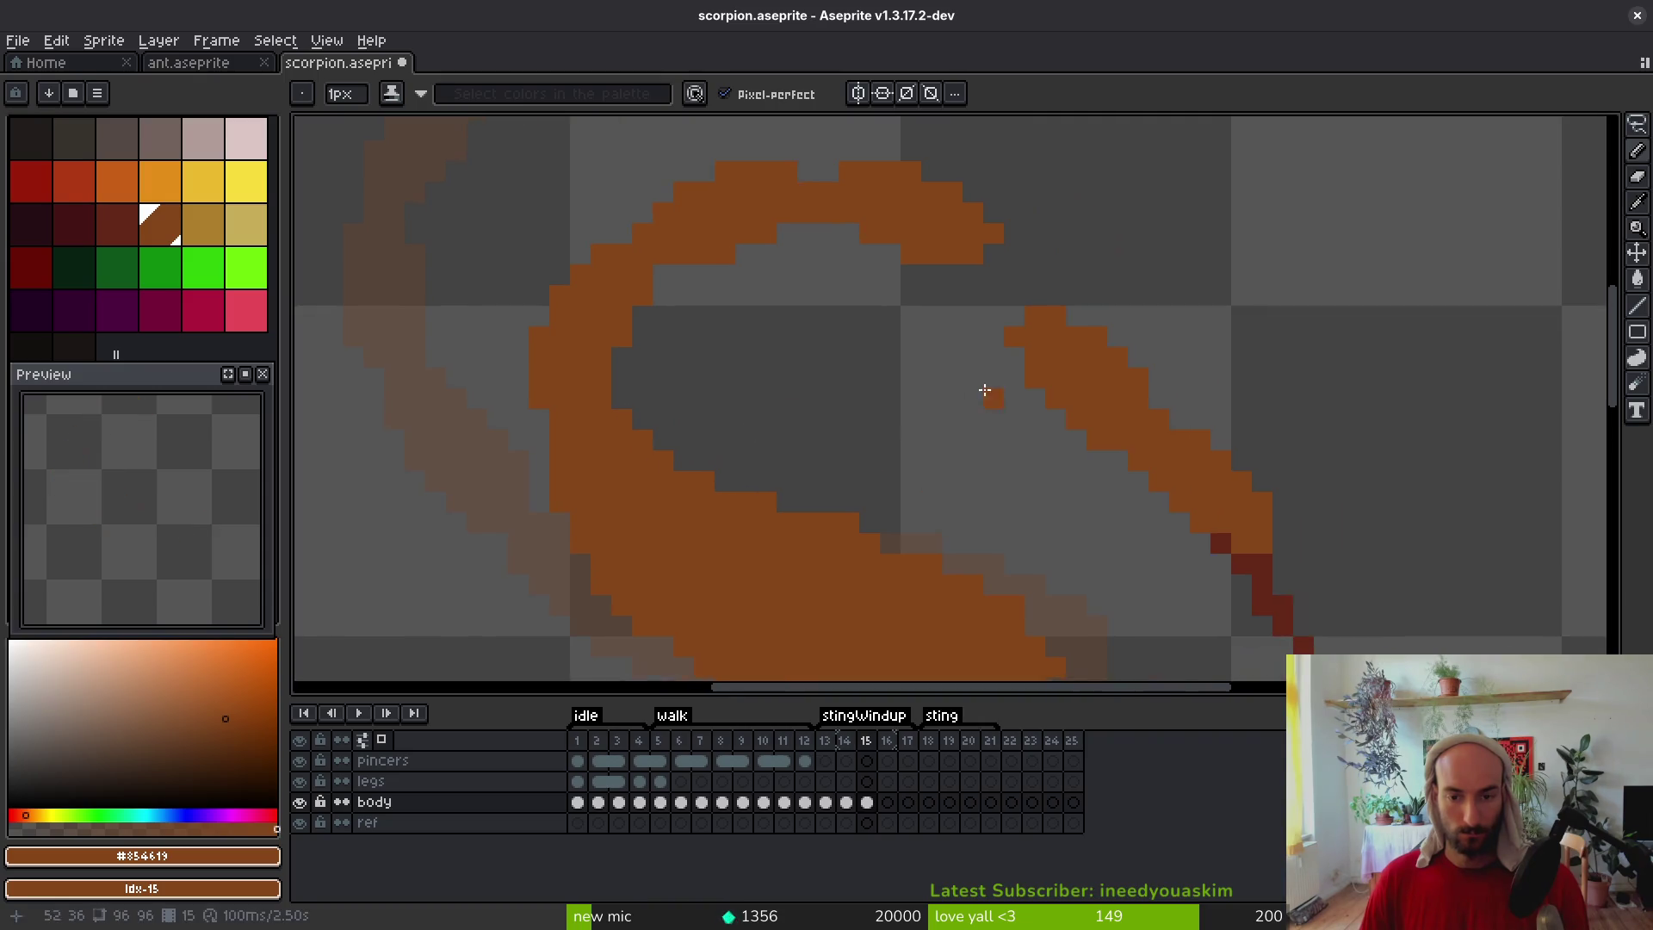
pyautogui.scroll(1, 947, 390)
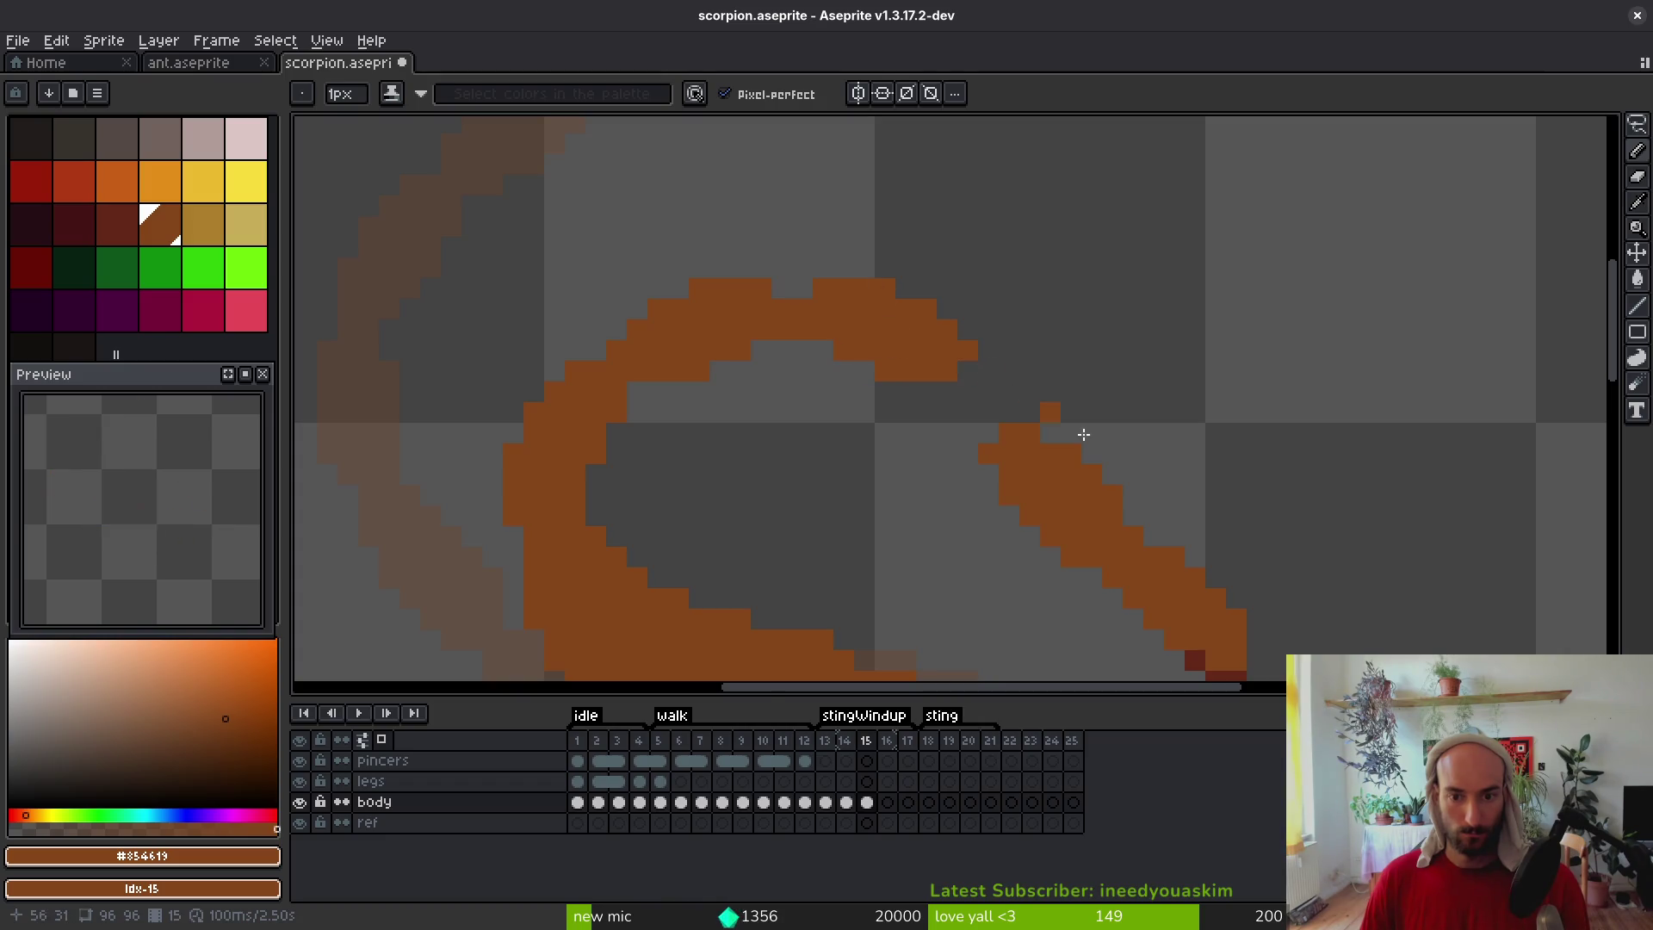
pyautogui.scroll(-1, 1056, 416)
pyautogui.press('q')
pyautogui.moveTo(1070, 380)
pyautogui.mouseDown()
pyautogui.moveTo(848, 336)
pyautogui.moveTo(982, 591)
pyautogui.moveTo(1059, 465)
pyautogui.mouseUp()
pyautogui.scroll(-1, 981, 591)
pyautogui.scroll(1, 990, 517)
pyautogui.moveTo(970, 506); pyautogui.dragTo(955, 468)
pyautogui.press('Return')
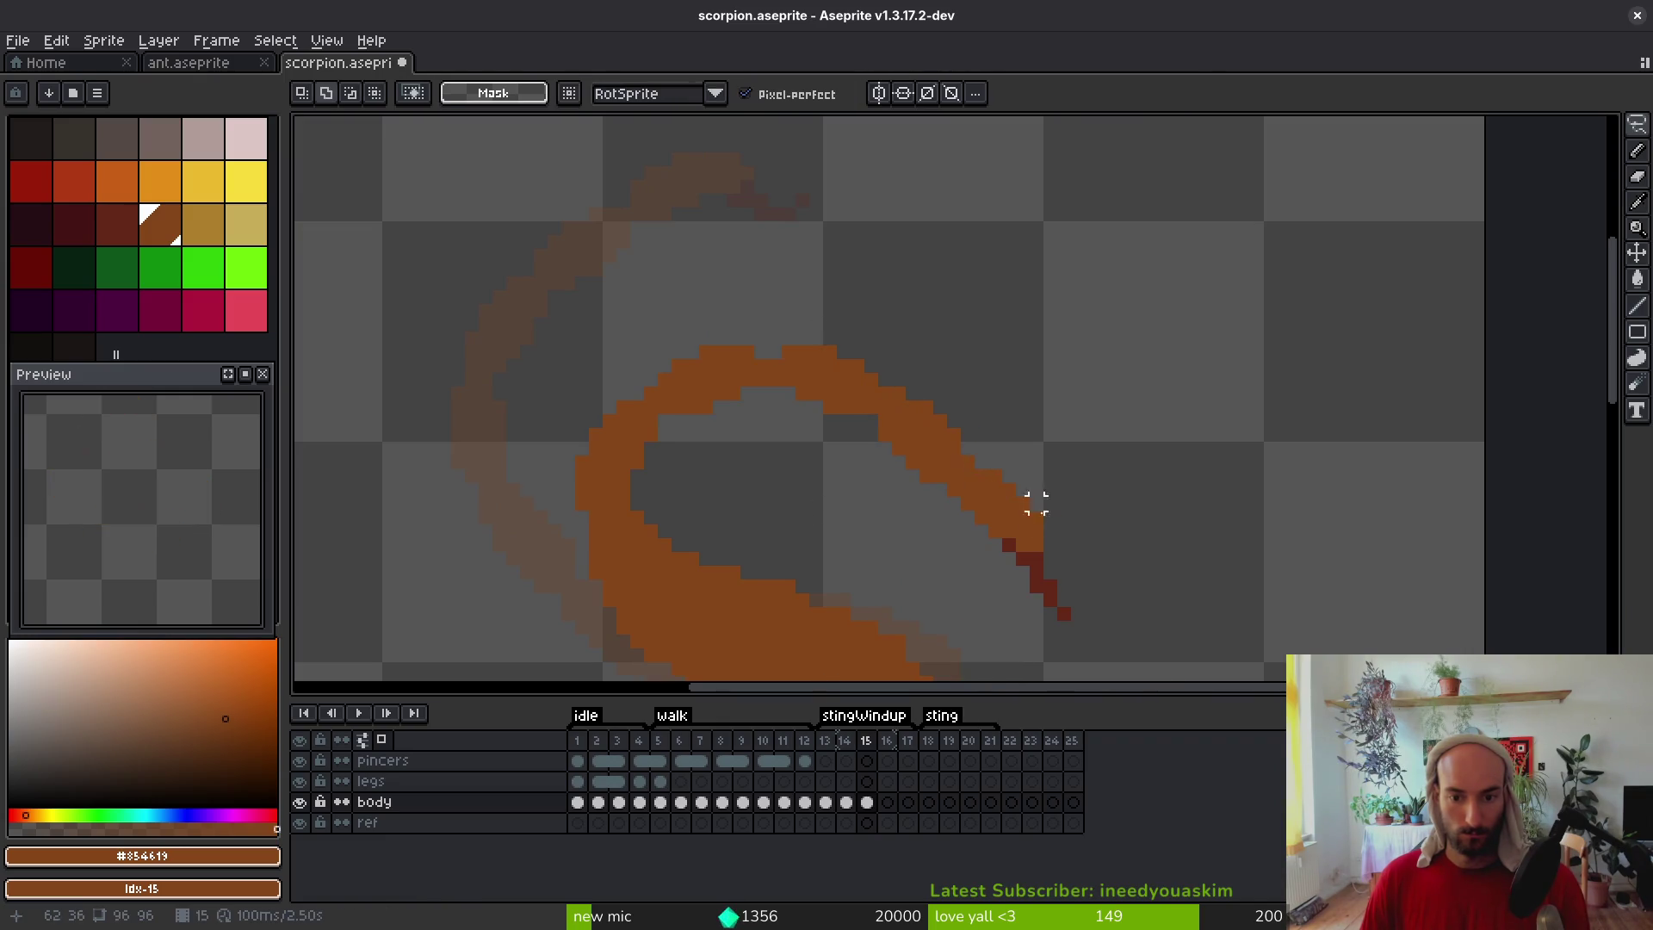
# Zoom out and step through stingWindup frames 12–15 to review the tail, ending on frame 14
pyautogui.scroll(-2, 1016, 482)
pyautogui.scroll(-3, 1025, 472)
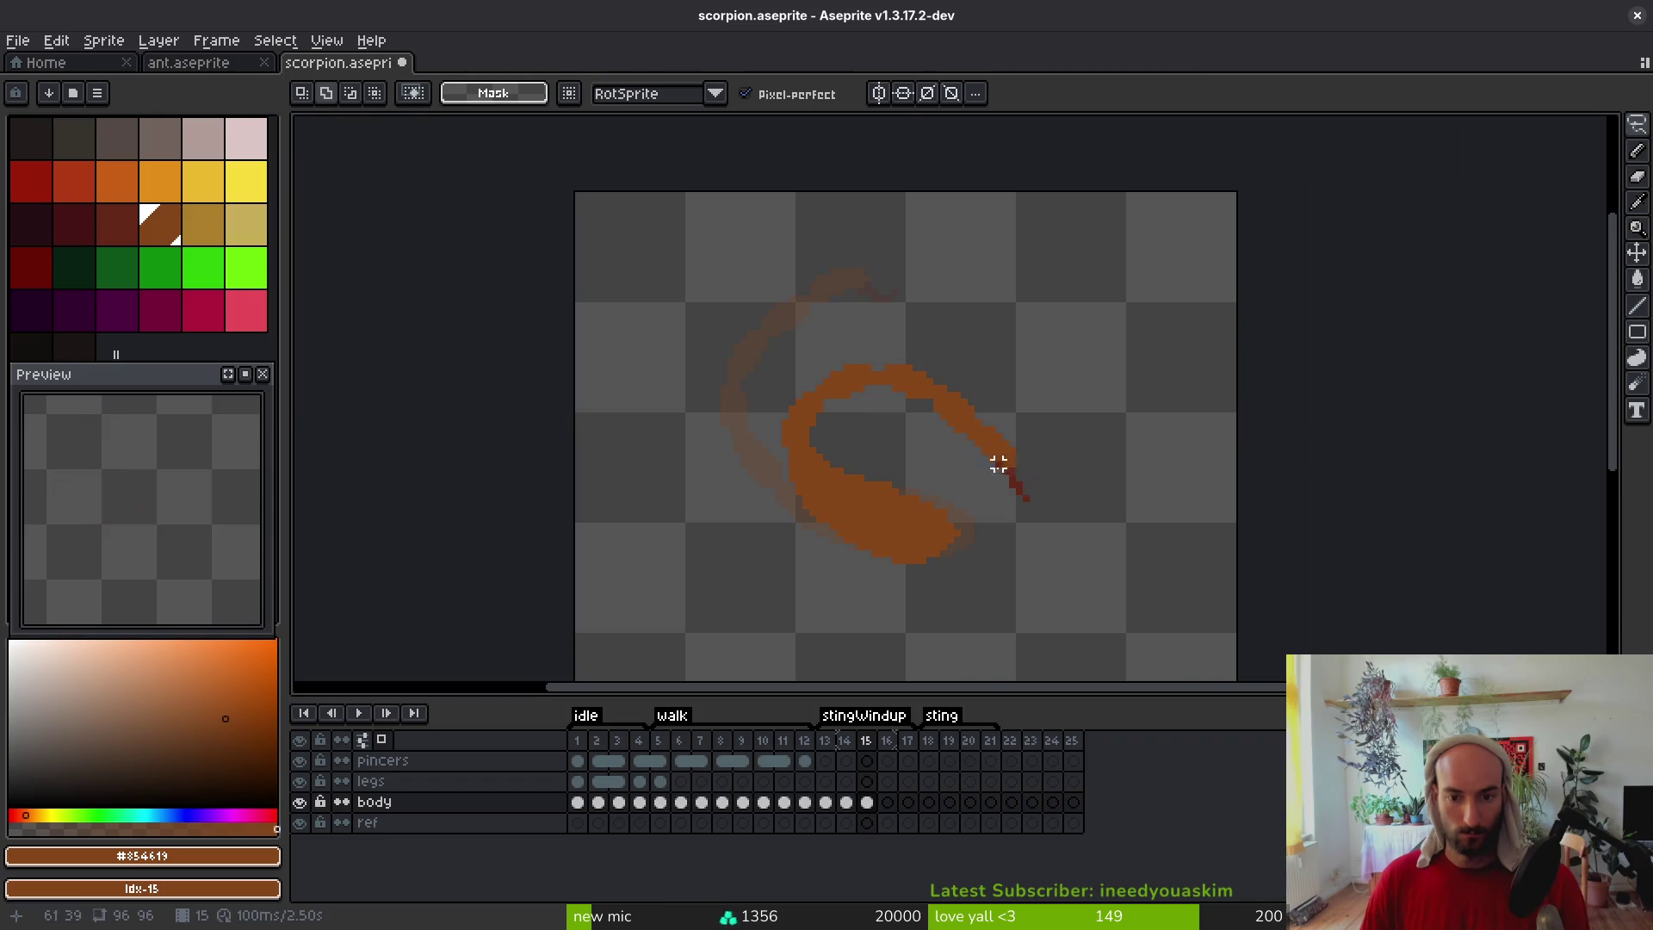
pyautogui.press('i')
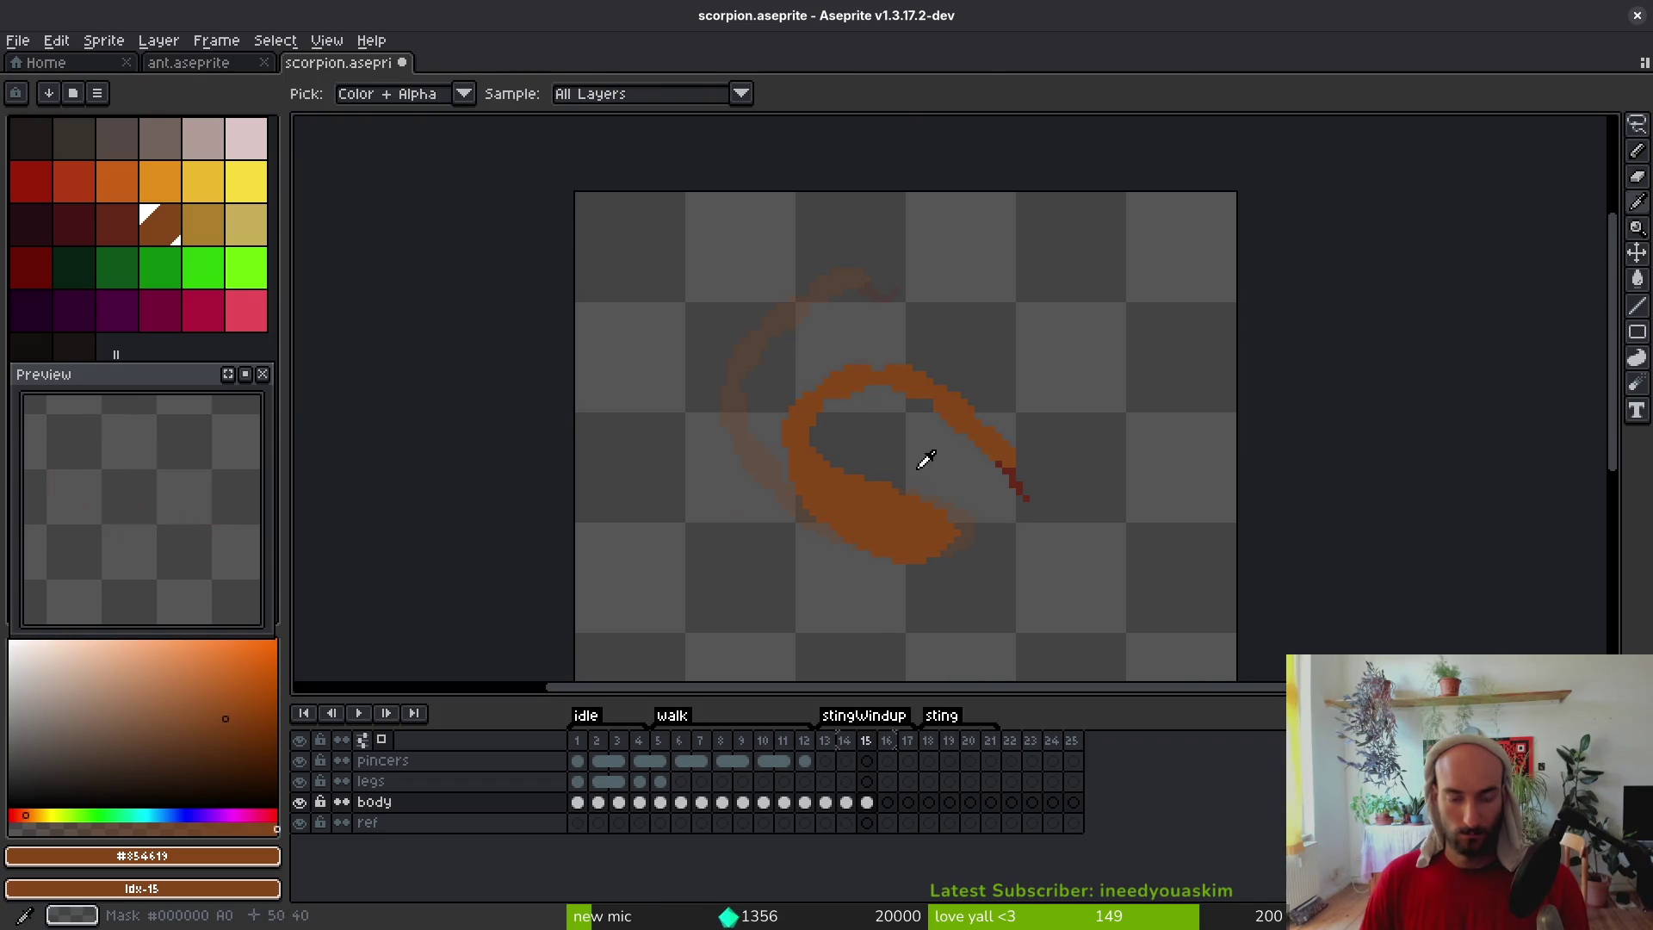
pyautogui.press('v')
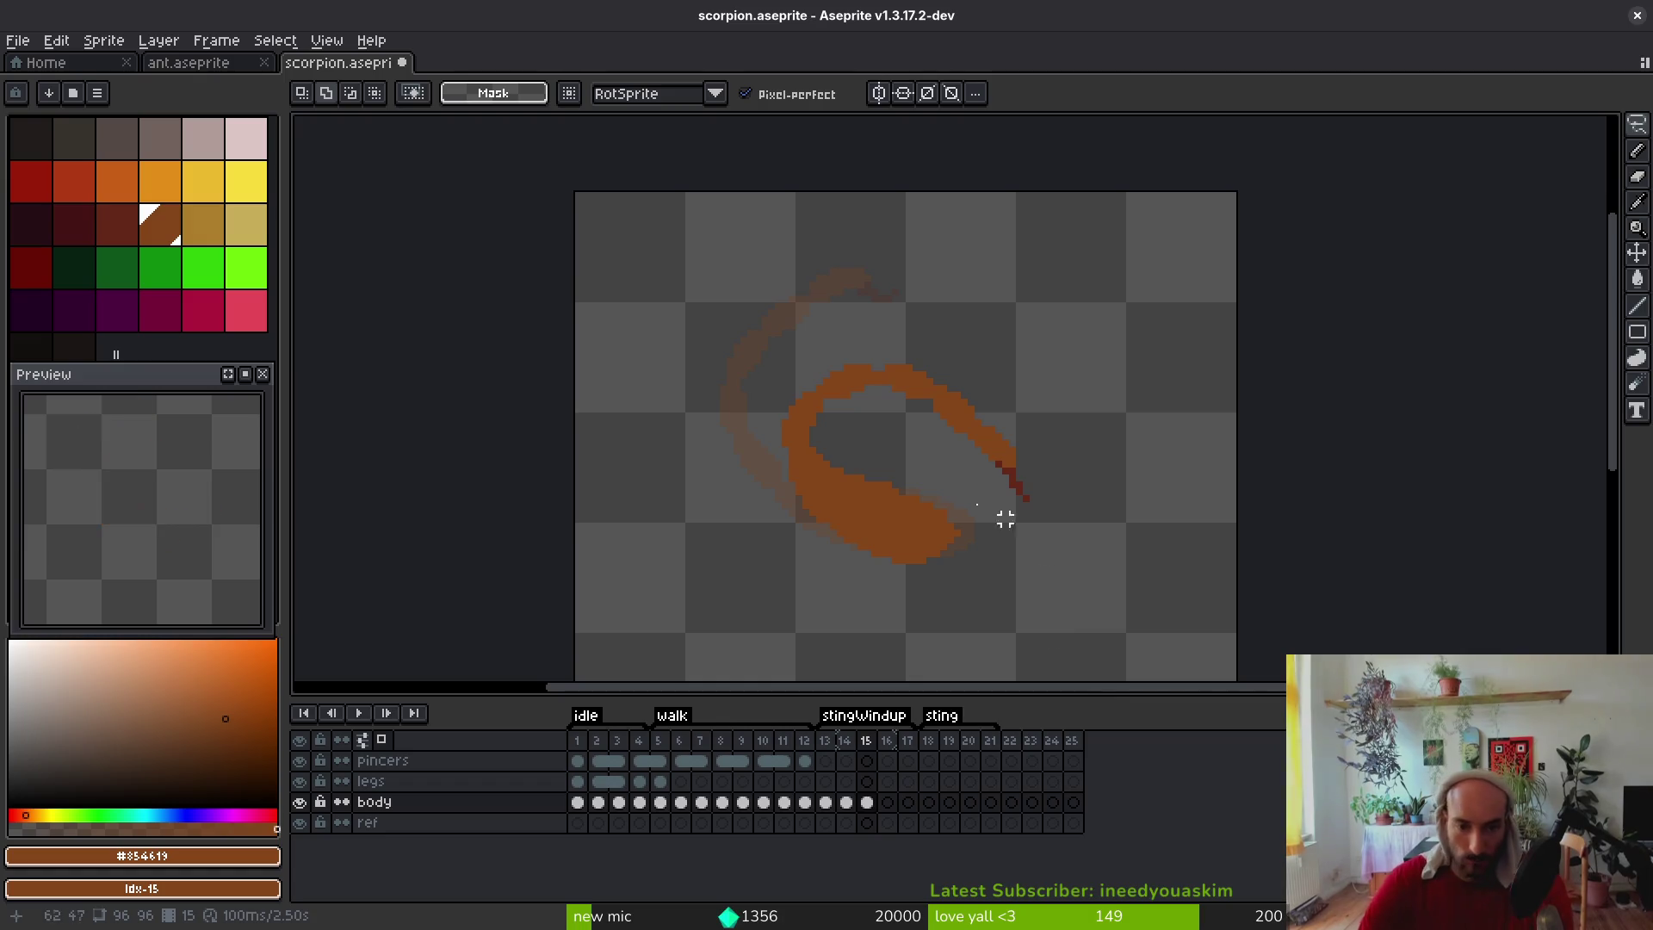
pyautogui.press('Left')
pyautogui.press('Left')
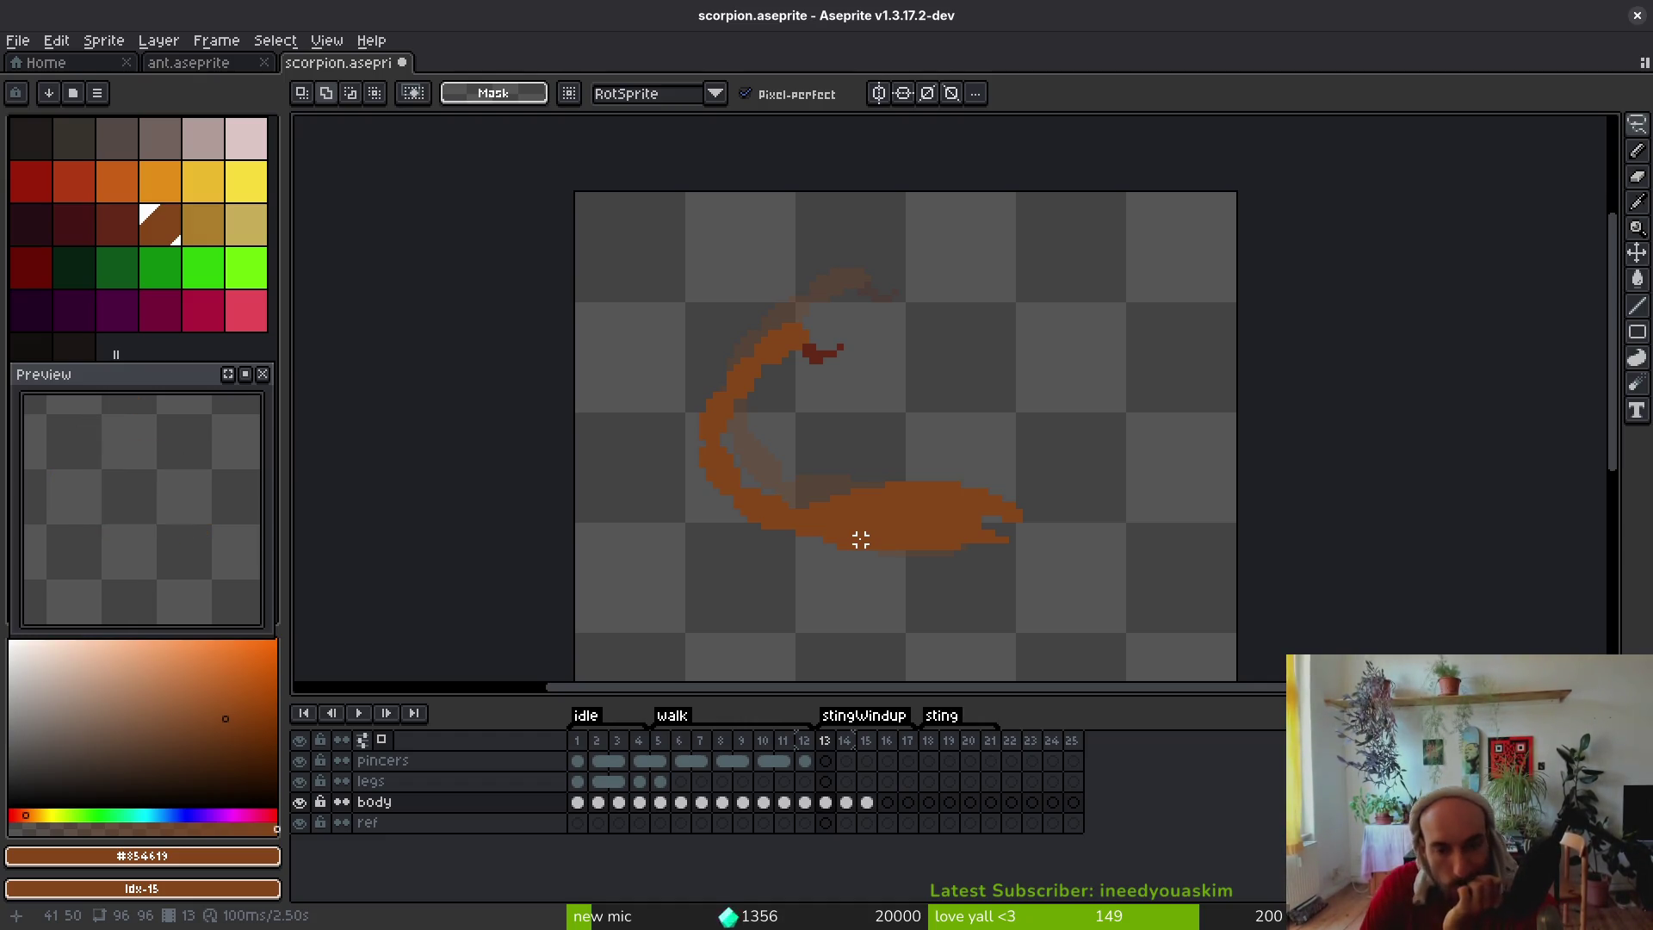
pyautogui.press('Left')
pyautogui.press('i')
pyautogui.press('Right')
pyautogui.press('Right')
pyautogui.press('Right')
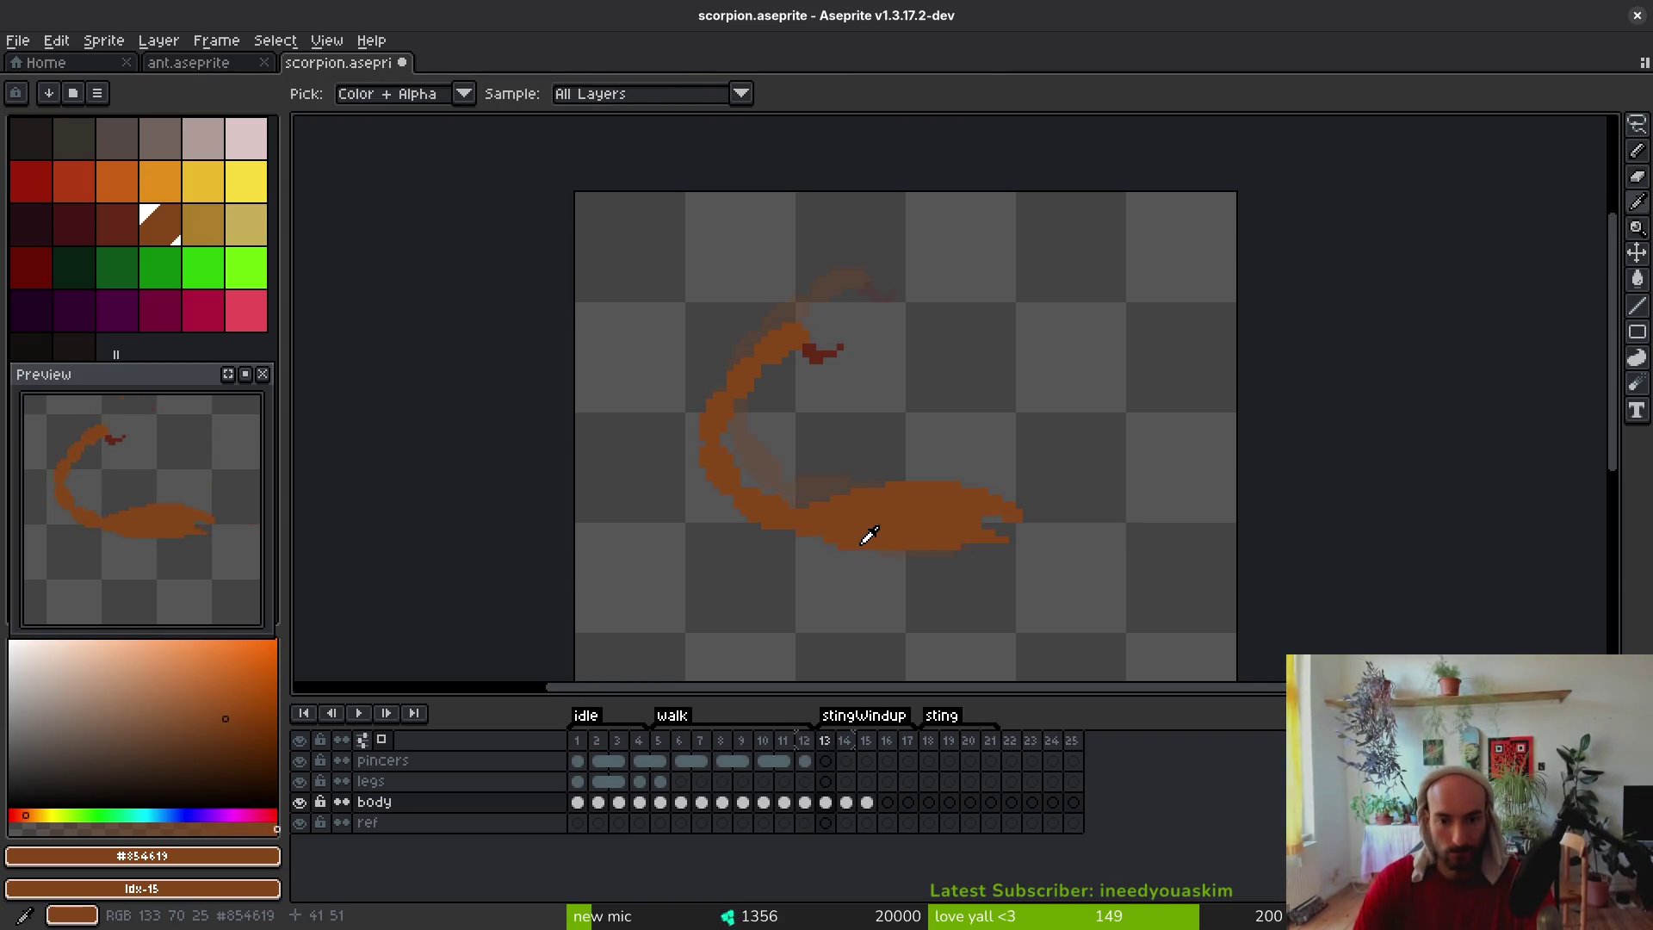
pyautogui.press('Left')
# On frame 14, lasso the upper tail, rotate it about 13.4°, and nudge it one pixel left
pyautogui.press('m')
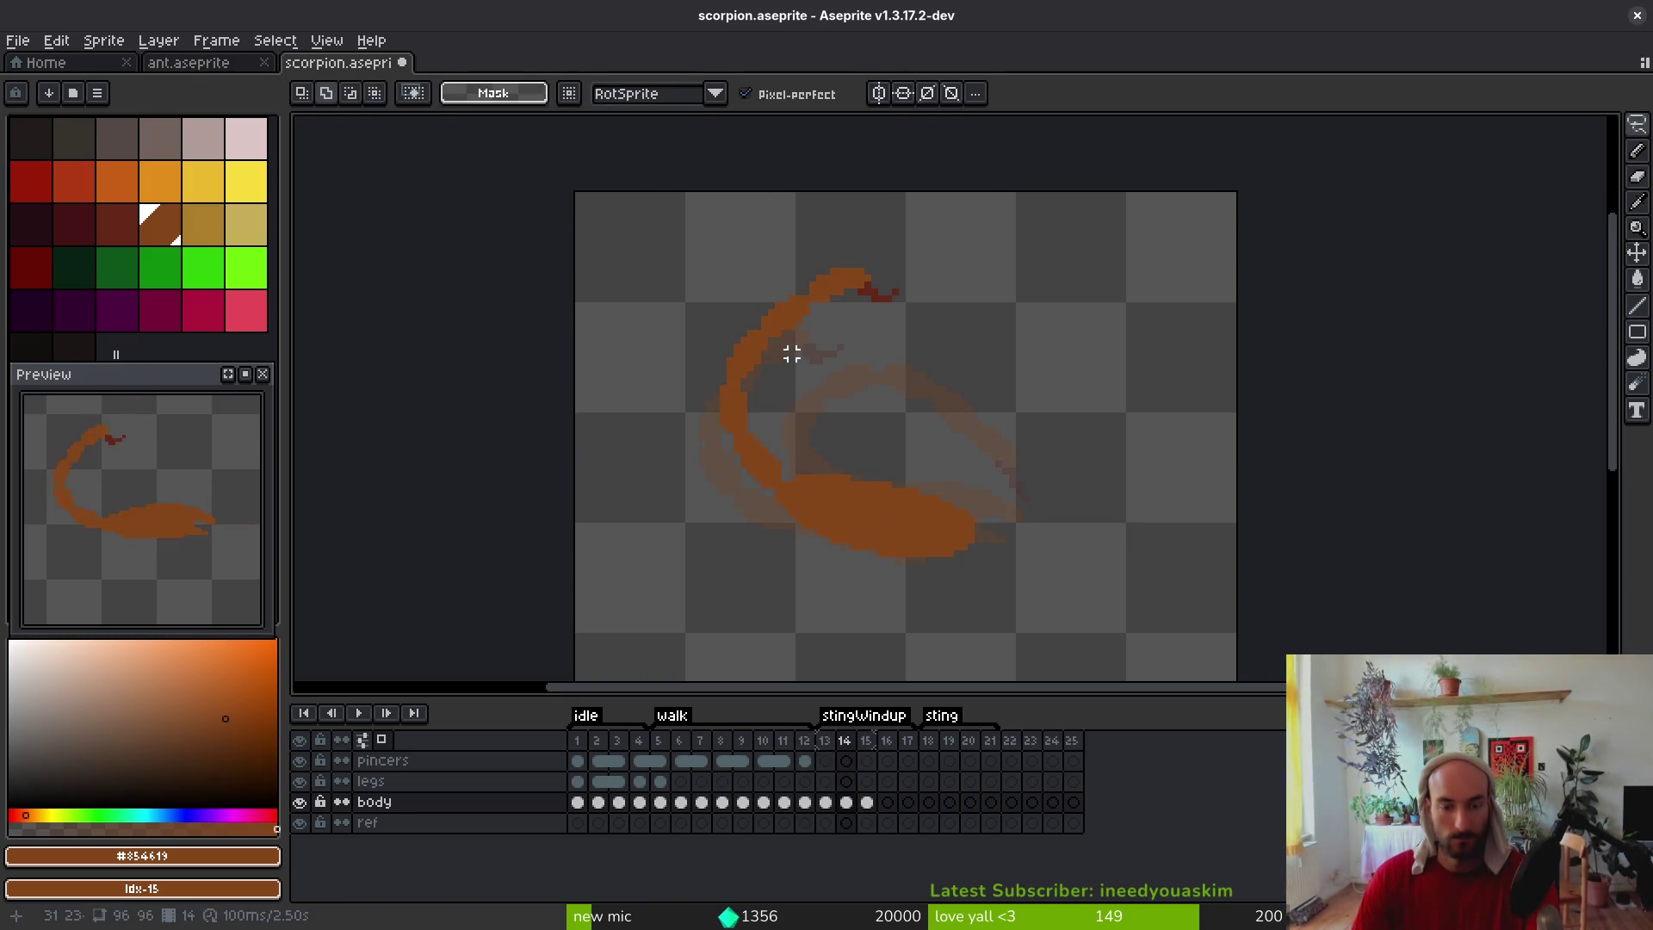
pyautogui.scroll(1, 827, 333)
pyautogui.scroll(2, 757, 353)
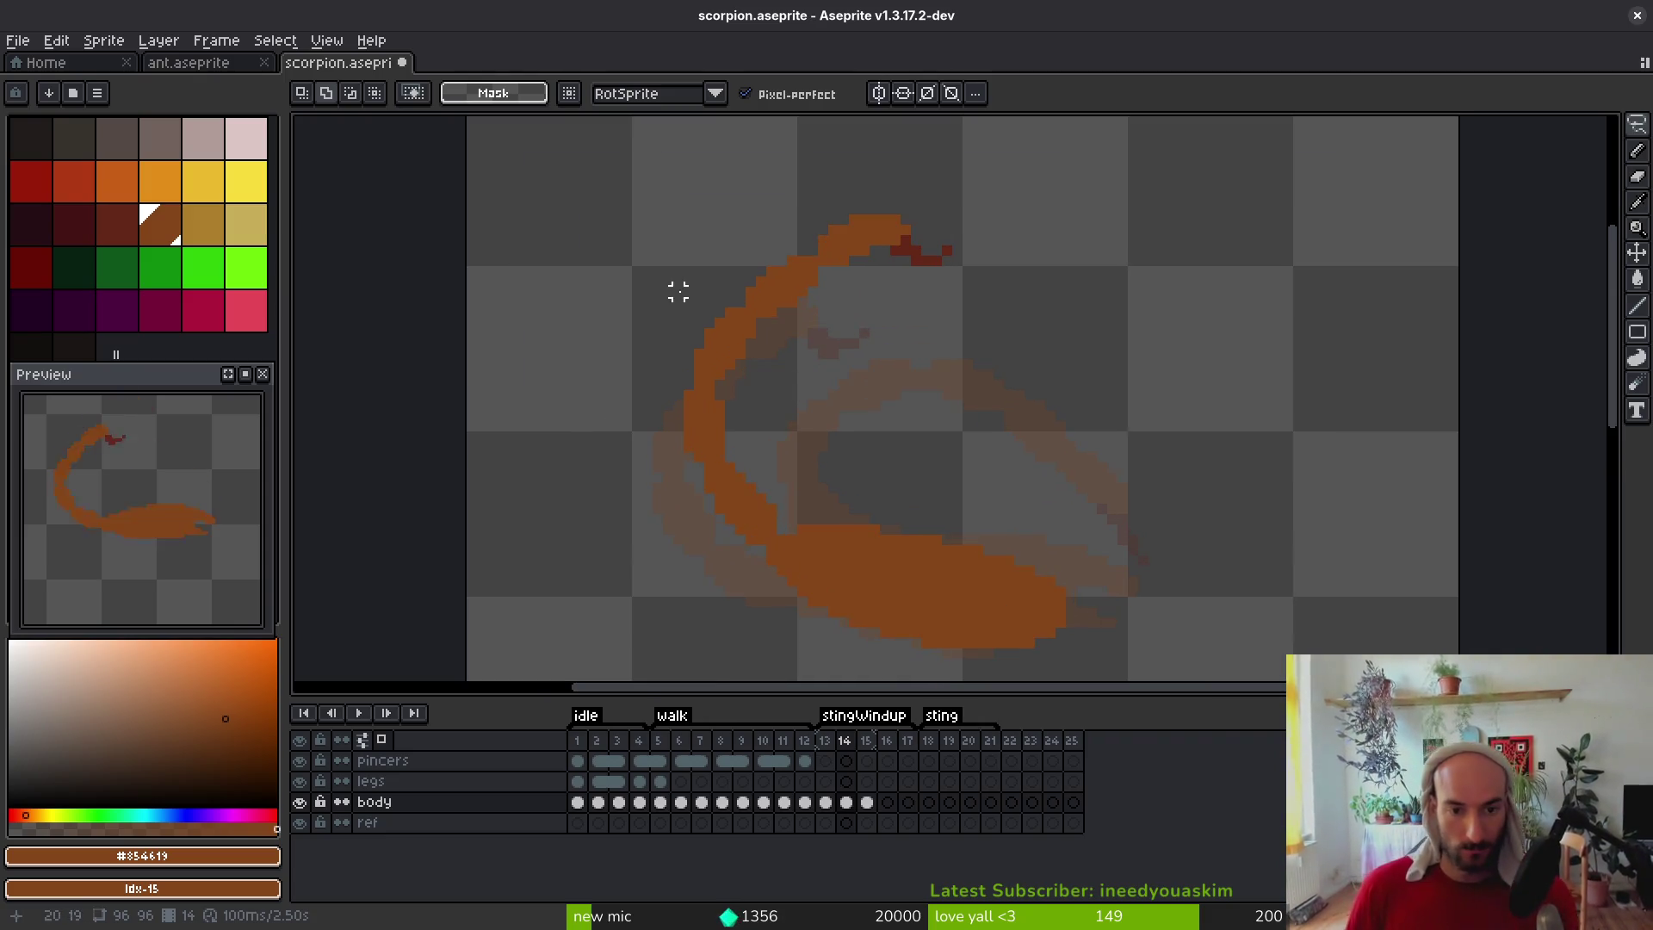
pyautogui.scroll(-1, 668, 299)
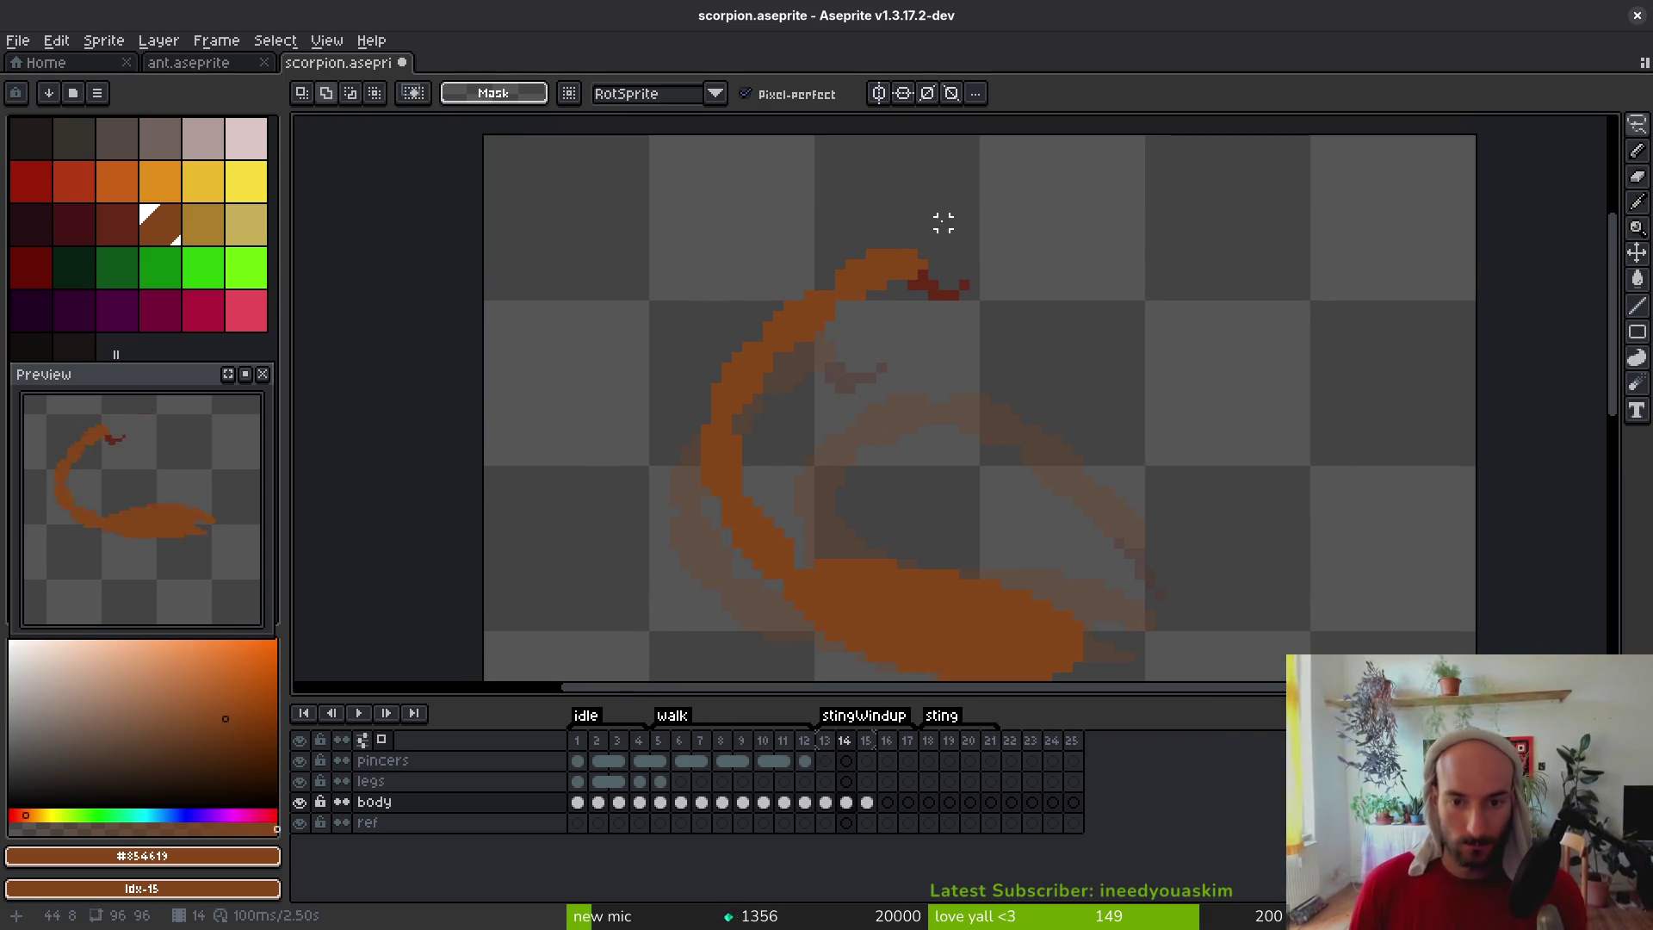
pyautogui.moveTo(937, 224); pyautogui.dragTo(726, 327)
pyautogui.moveTo(706, 407)
pyautogui.mouseDown()
pyautogui.moveTo(1033, 332)
pyautogui.moveTo(919, 159)
pyautogui.mouseUp()
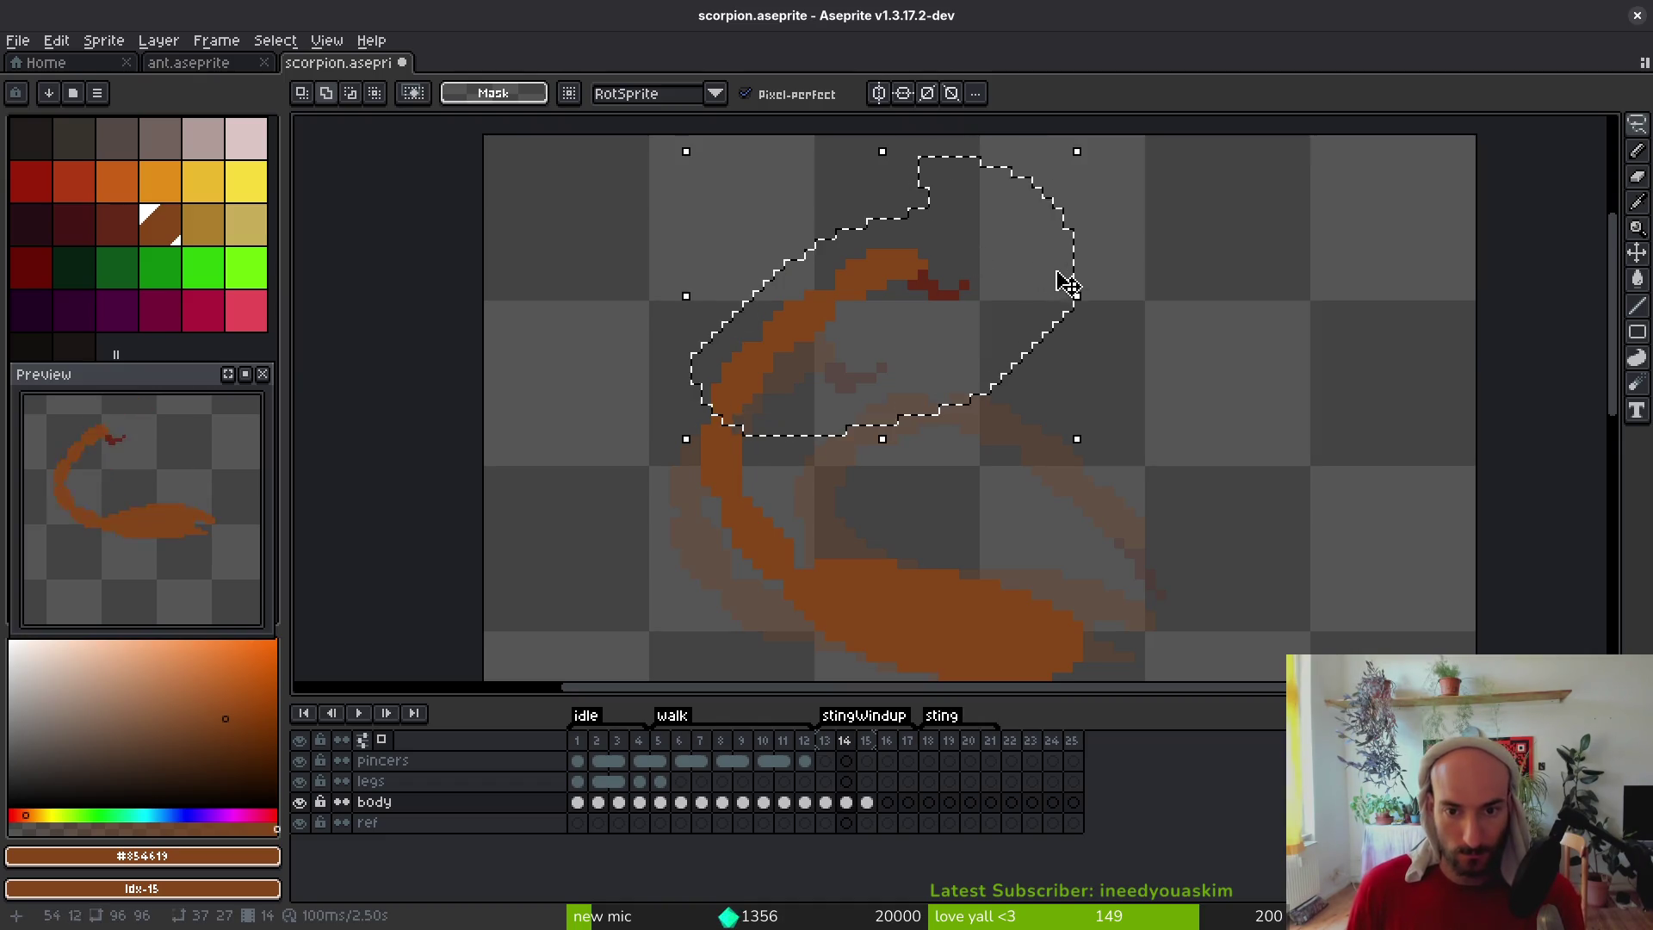
pyautogui.moveTo(1093, 448); pyautogui.dragTo(1119, 424)
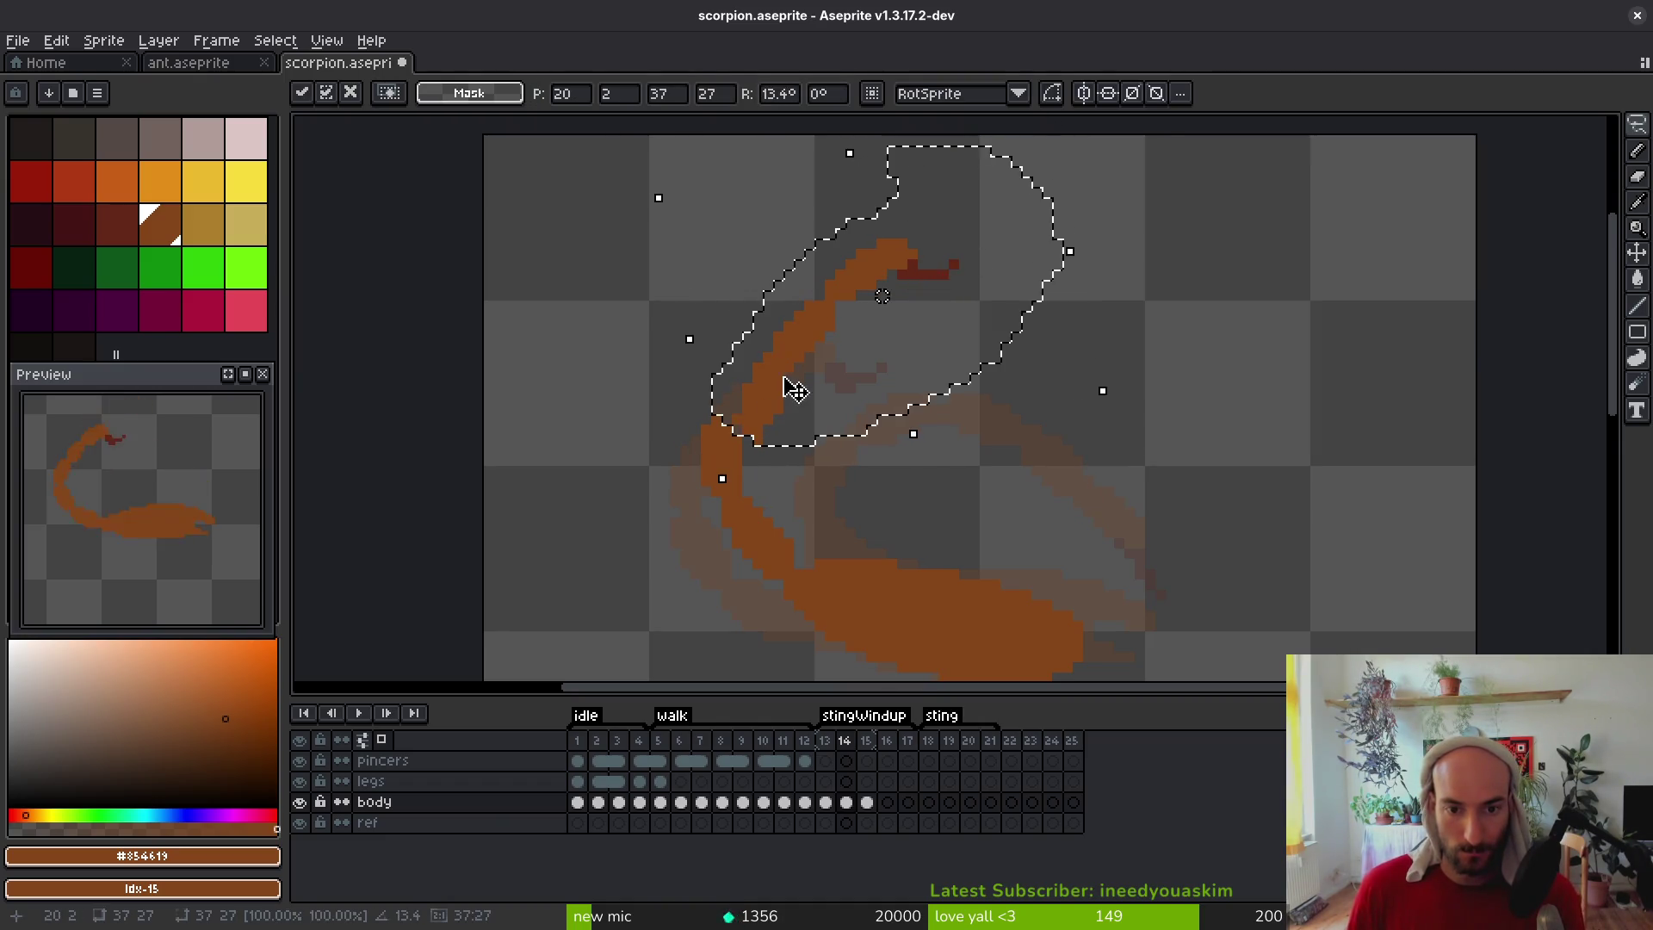
pyautogui.moveTo(819, 384); pyautogui.dragTo(779, 339)
pyautogui.press('Left')
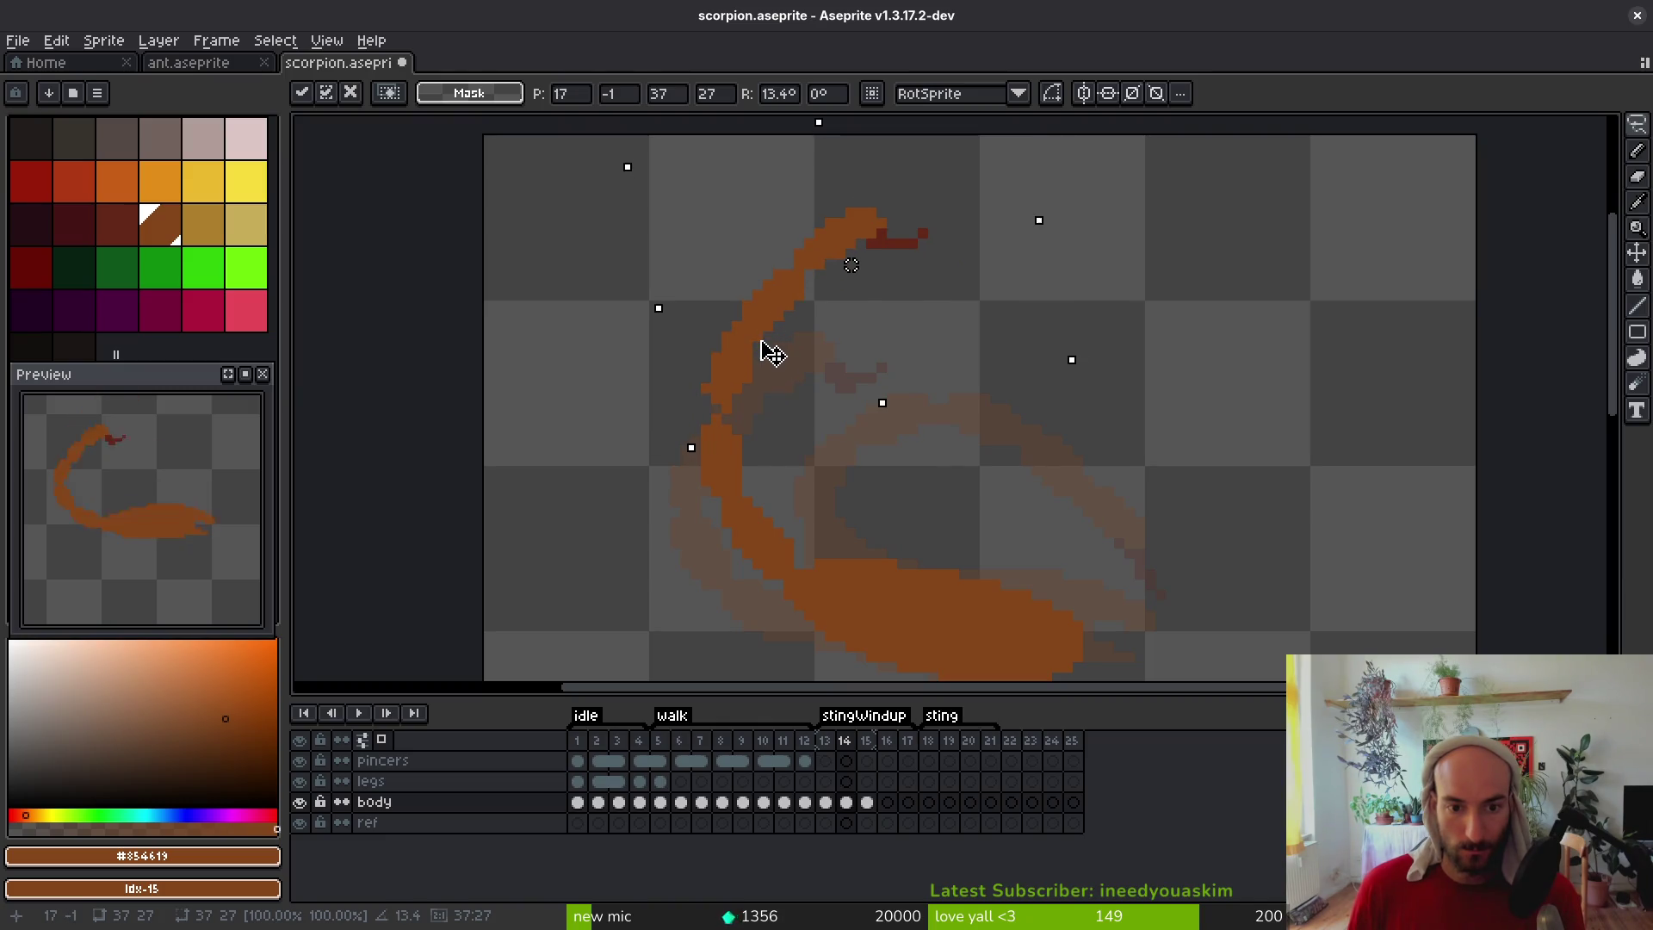
pyautogui.press('b')
# Patch a gap on the tail's left edge and move the stinger down to meet the tail
pyautogui.scroll(3, 732, 383)
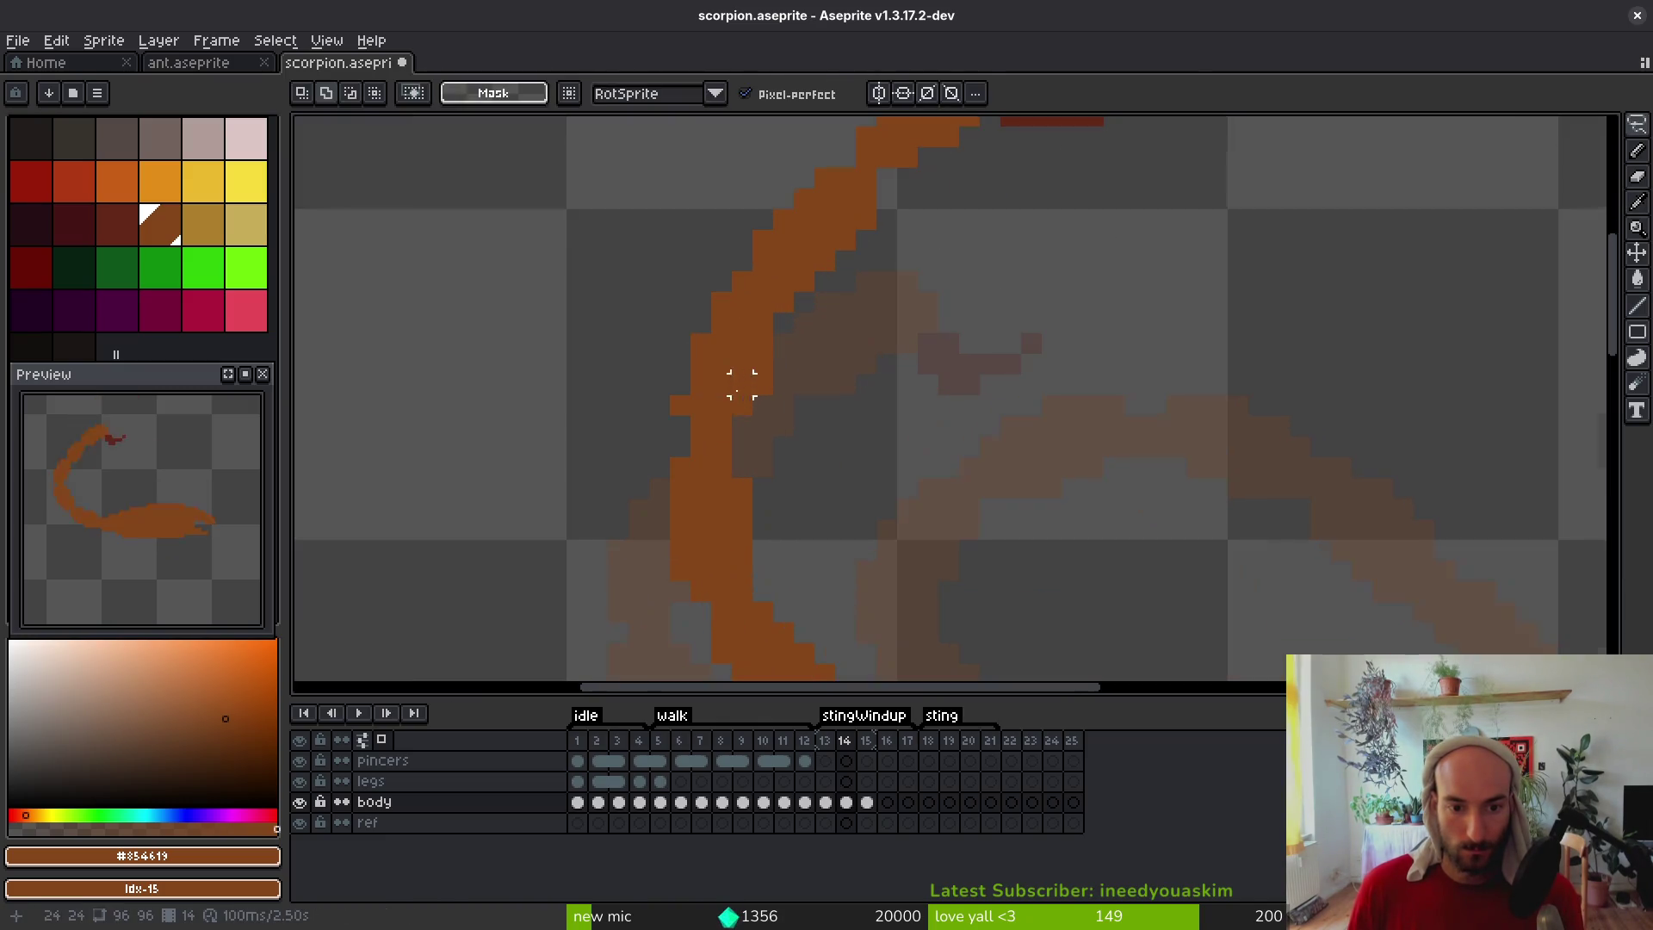
pyautogui.click(686, 426)
pyautogui.scroll(-4, 847, 435)
pyautogui.scroll(3, 841, 356)
pyautogui.press('q')
pyautogui.moveTo(861, 200)
pyautogui.mouseDown()
pyautogui.moveTo(766, 297)
pyautogui.moveTo(818, 362)
pyautogui.moveTo(865, 198)
pyautogui.mouseUp()
pyautogui.moveTo(822, 293); pyautogui.dragTo(838, 321)
pyautogui.hotkey('ctrl', 'd')
# Fill the gap near the stinger with an orange pixel
pyautogui.press('e')
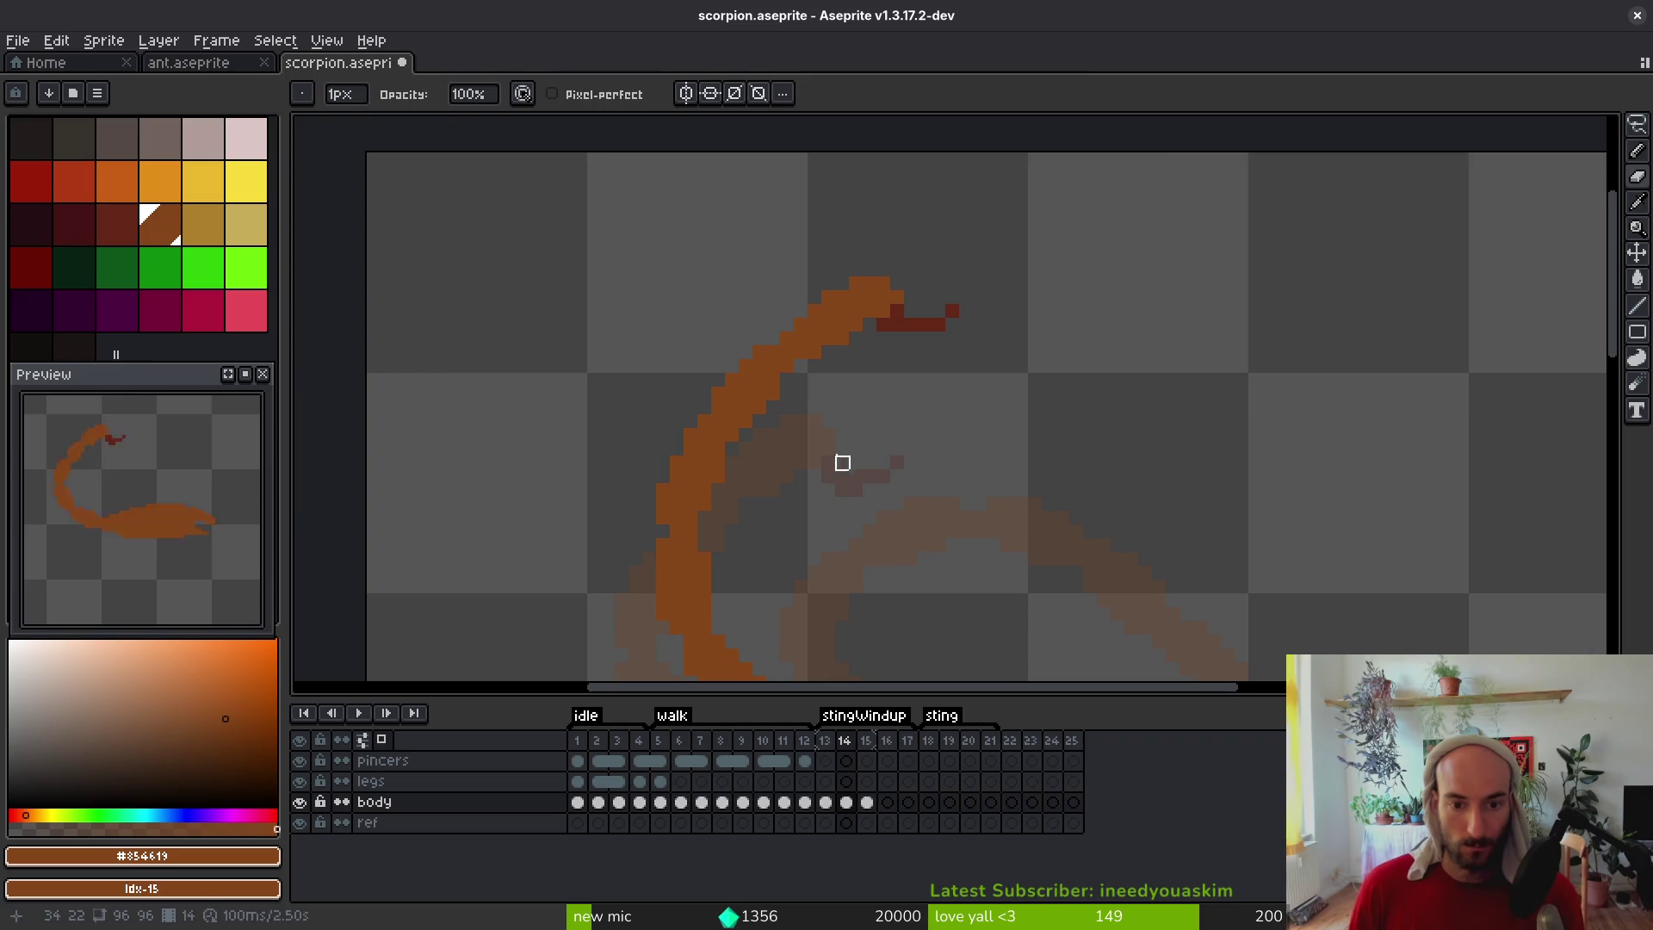
pyautogui.scroll(-3, 858, 387)
pyautogui.press('b')
pyautogui.scroll(3, 867, 417)
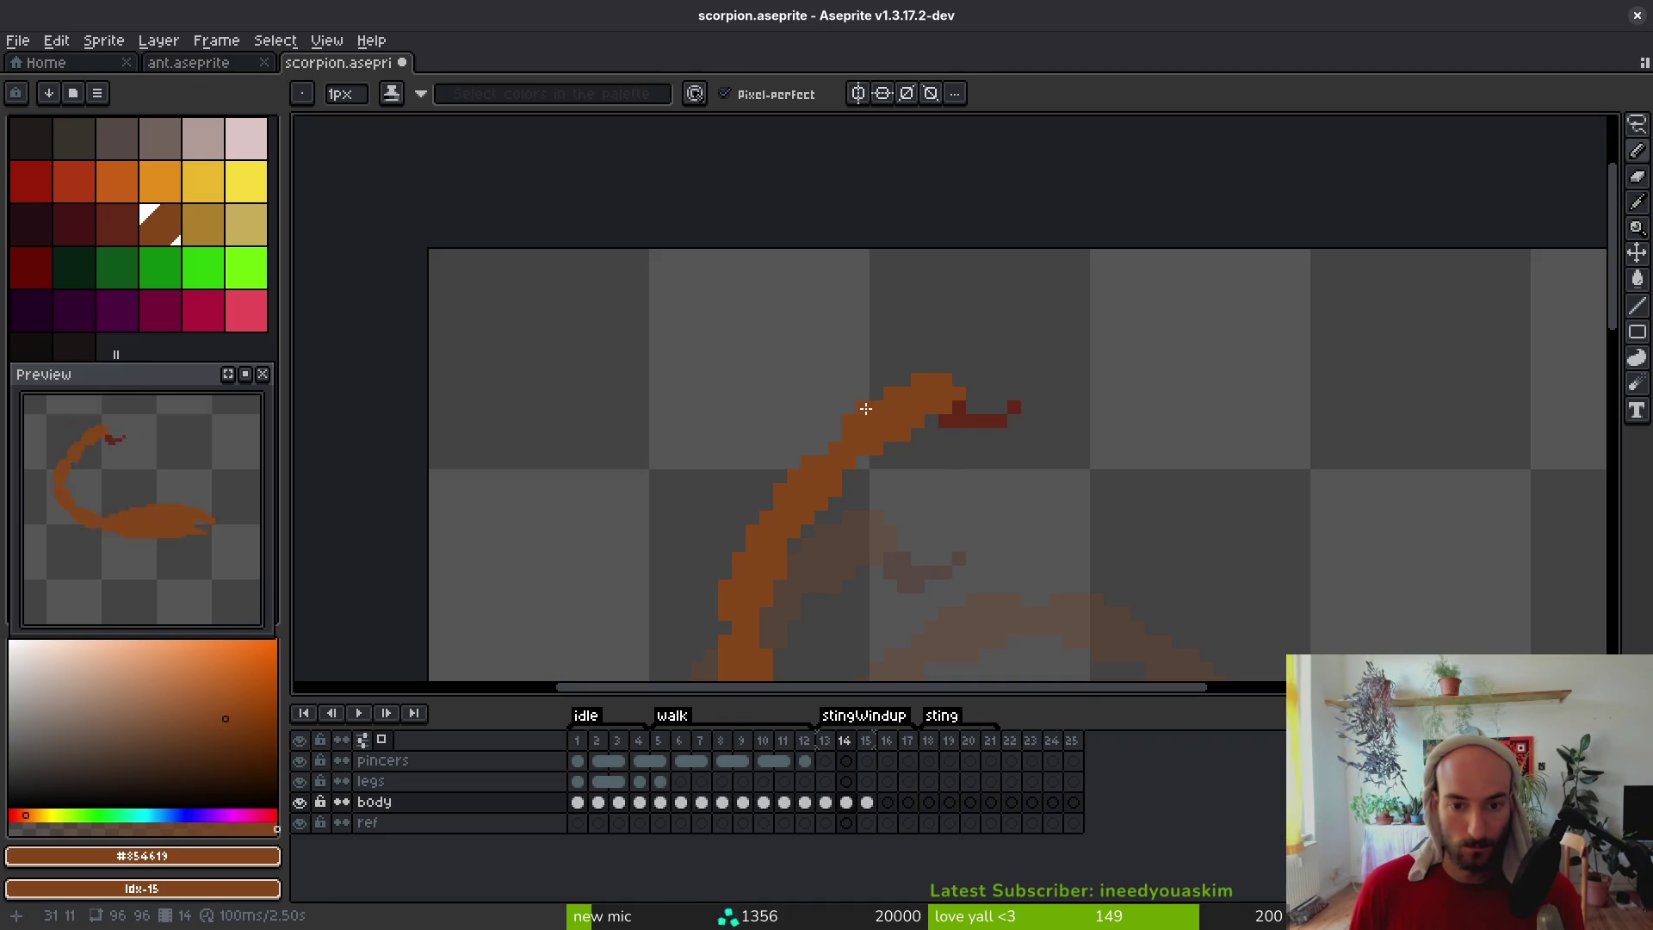
pyautogui.scroll(-3, 974, 465)
pyautogui.click(974, 465)
pyautogui.scroll(5, 974, 465)
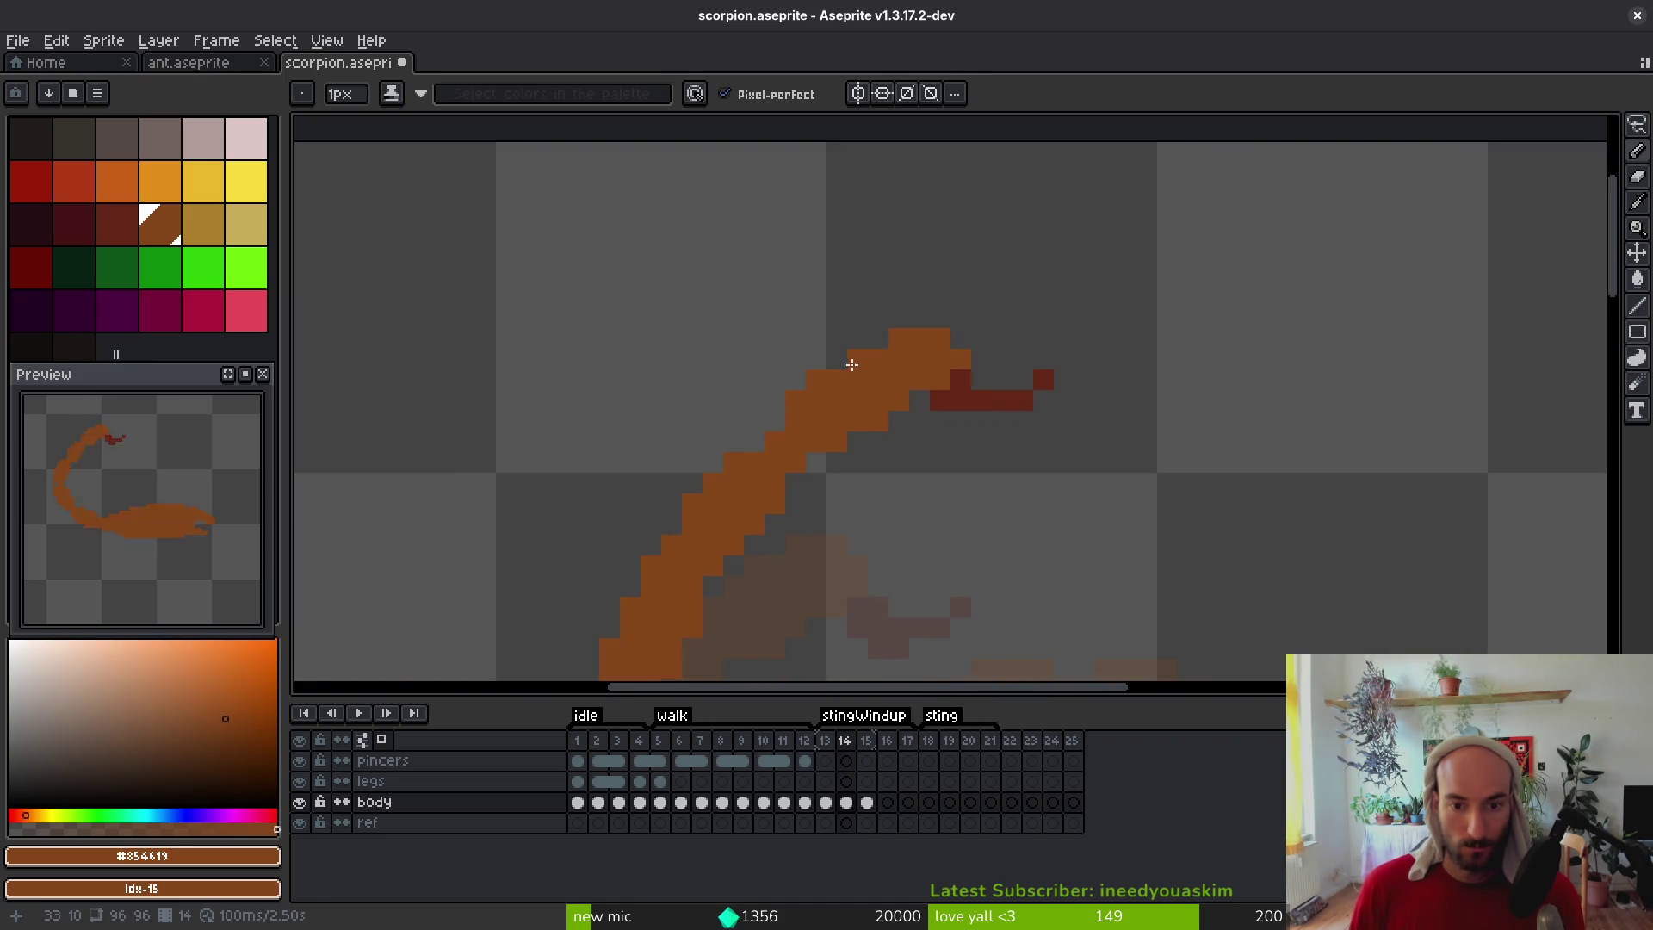
pyautogui.scroll(-3, 920, 422)
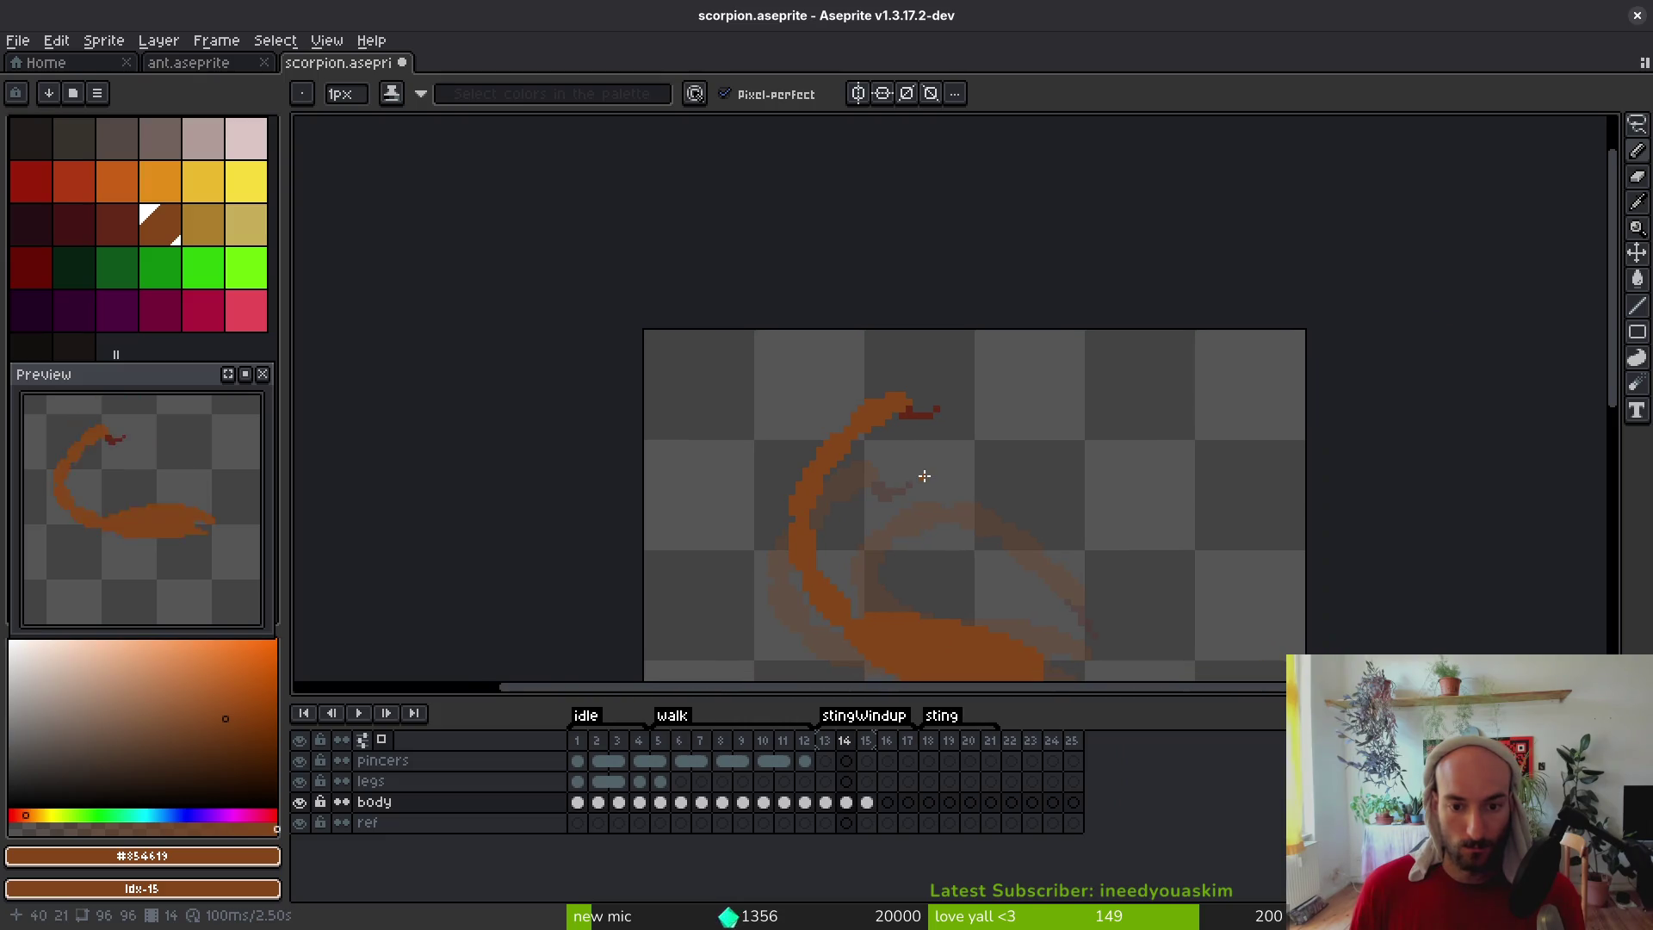
pyautogui.scroll(-1, 928, 489)
# Flip between frames 14 and 15 to compare tail poses, settling on frame 15
pyautogui.press('.')
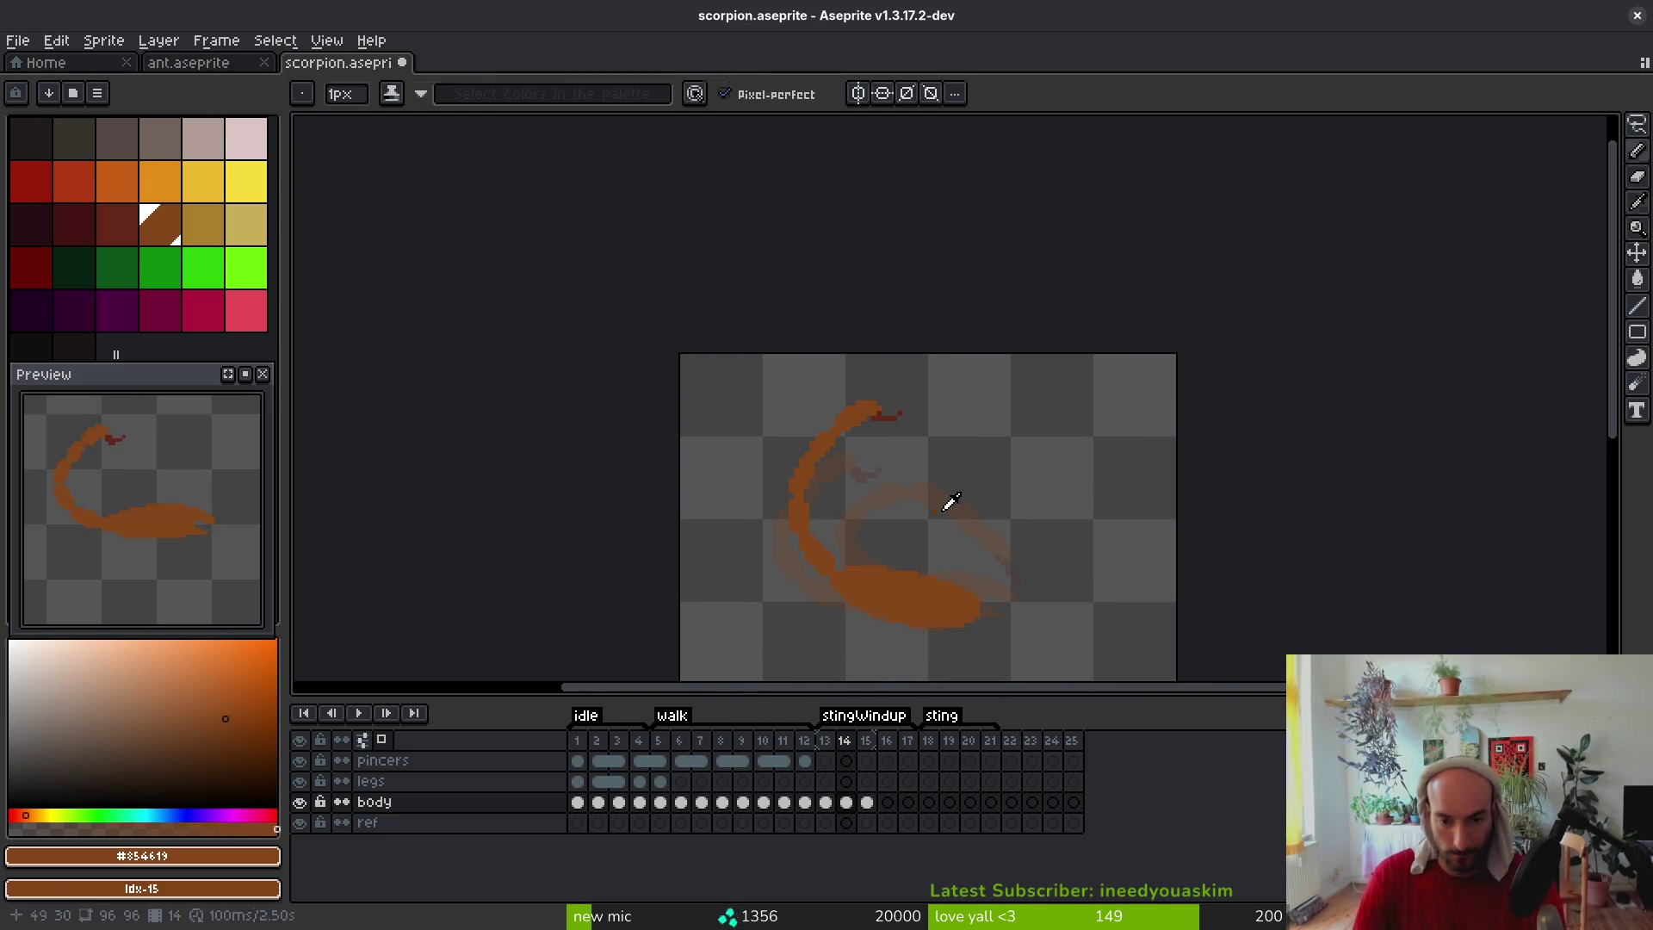
pyautogui.press('alt')
pyautogui.press(',')
pyautogui.press('.')
pyautogui.press(',')
pyautogui.press('.')
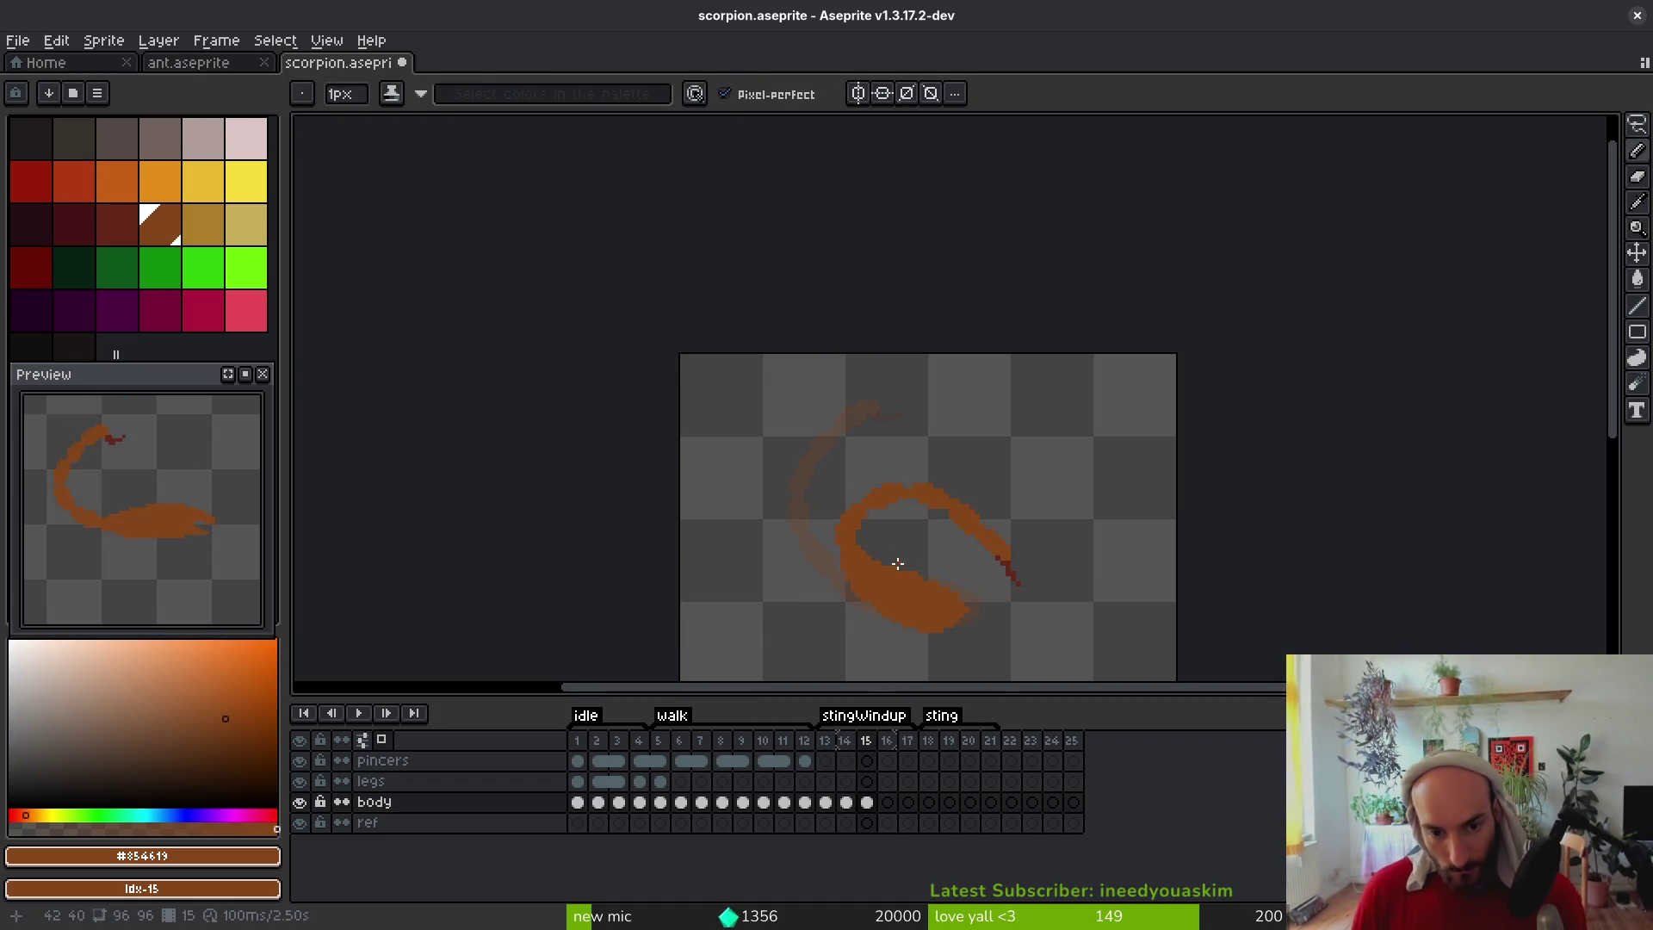
# Extend the body's right edge with orange pixels, adding one beyond its tip
pyautogui.scroll(2, 907, 558)
pyautogui.scroll(2, 775, 430)
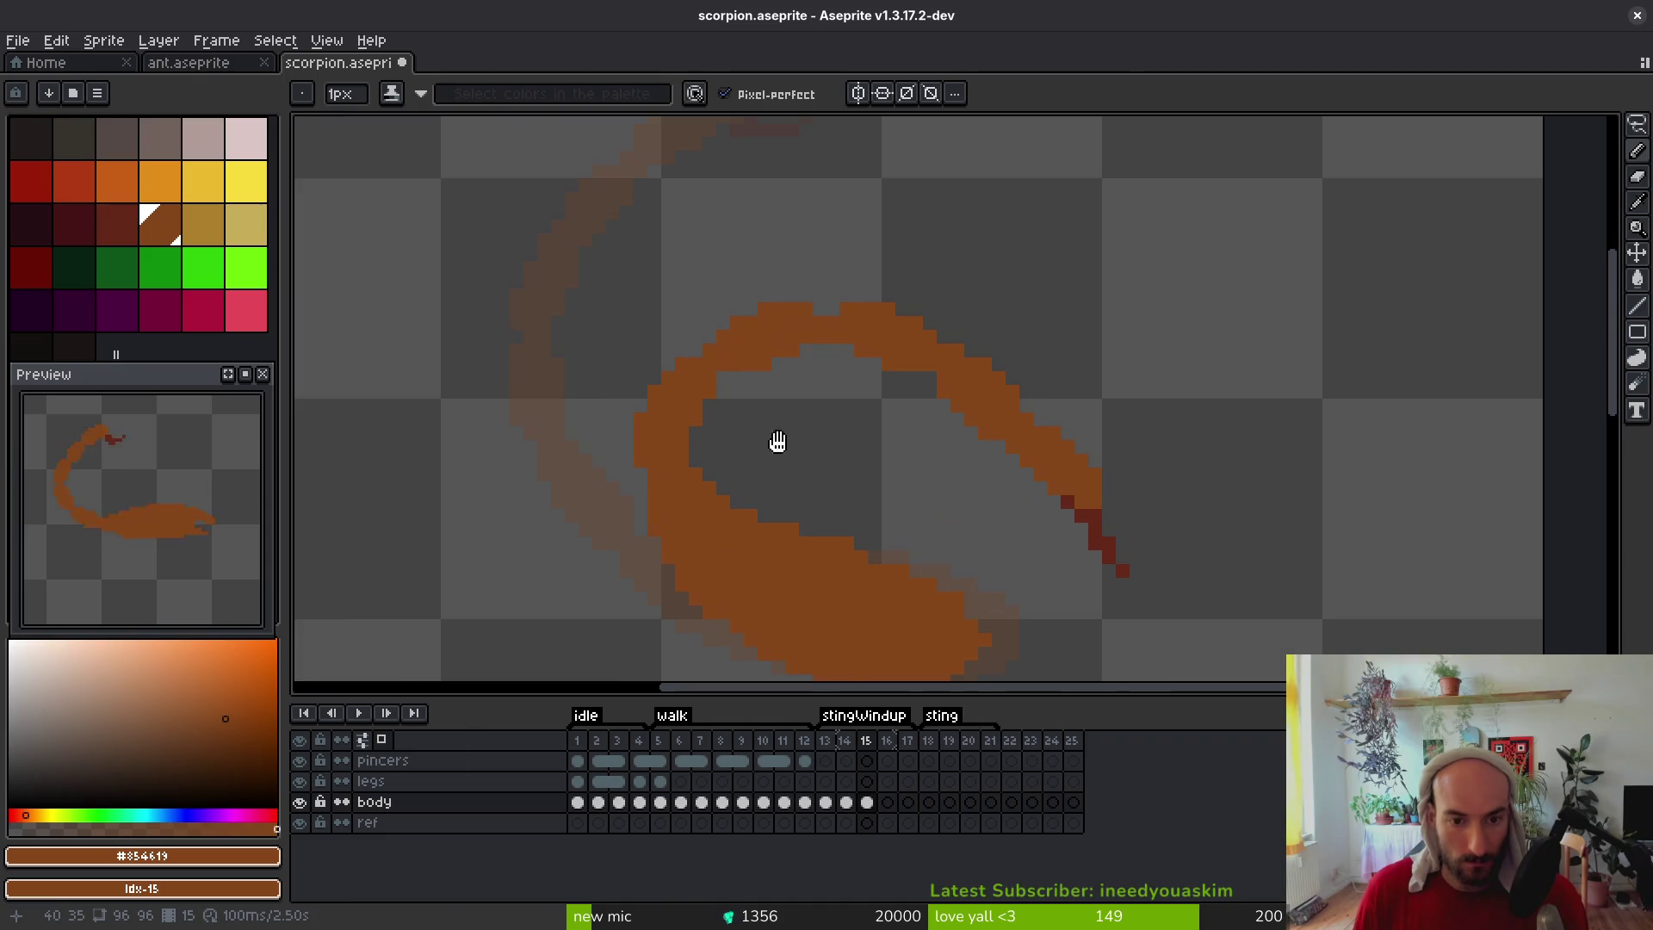
pyautogui.press('e')
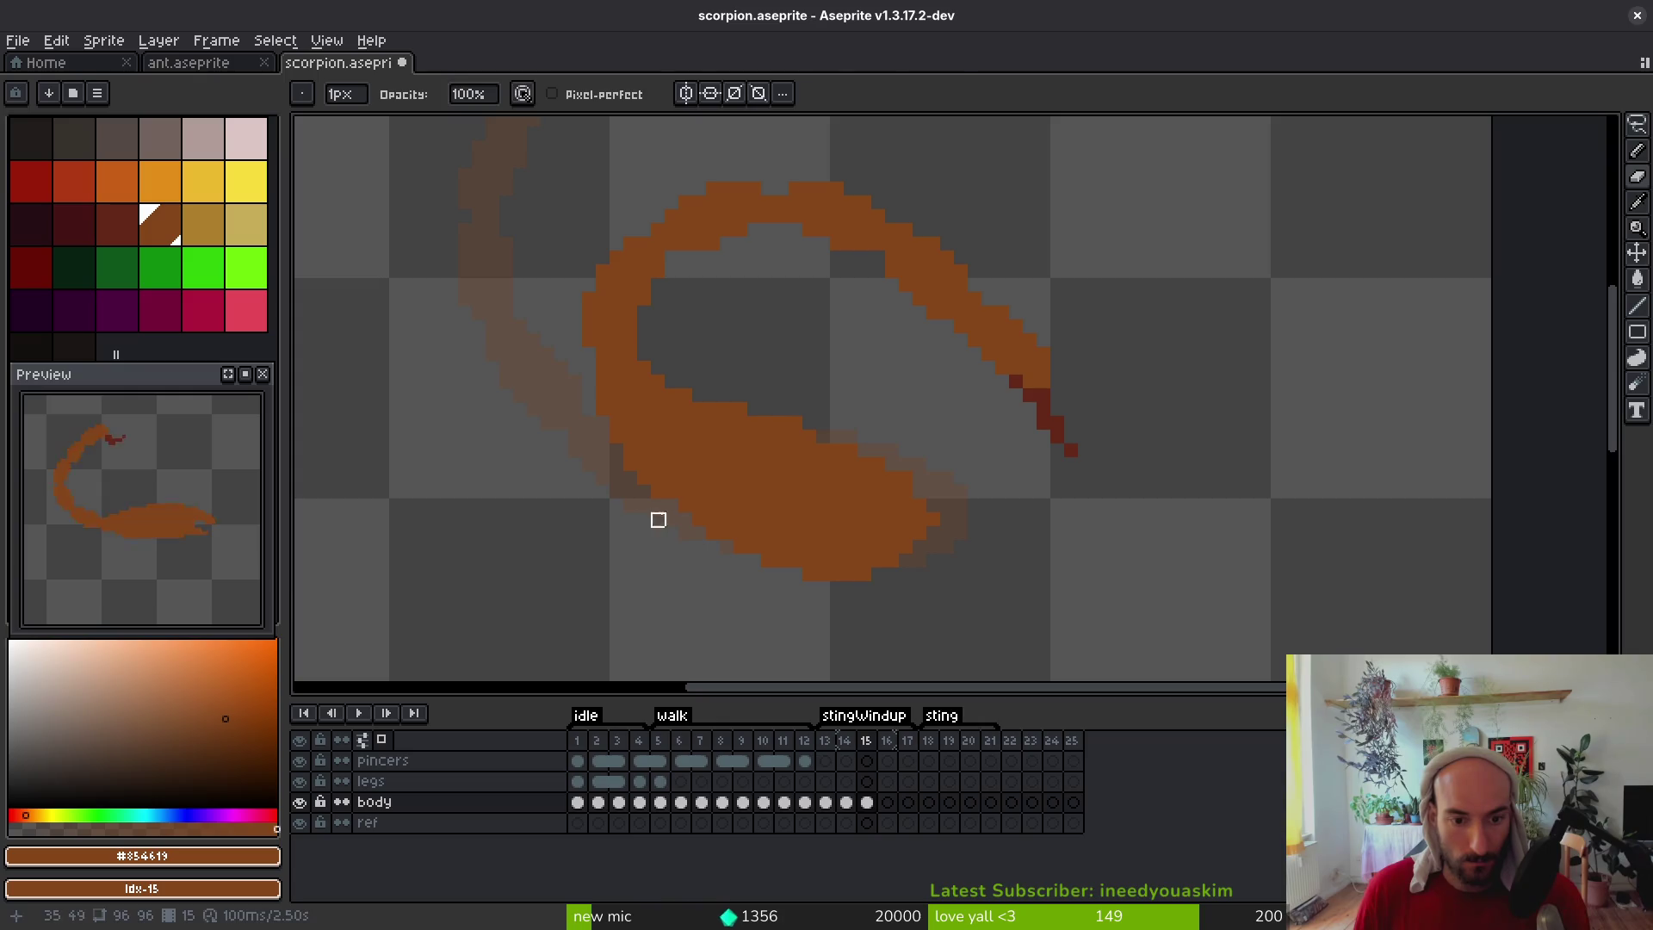
pyautogui.press('b')
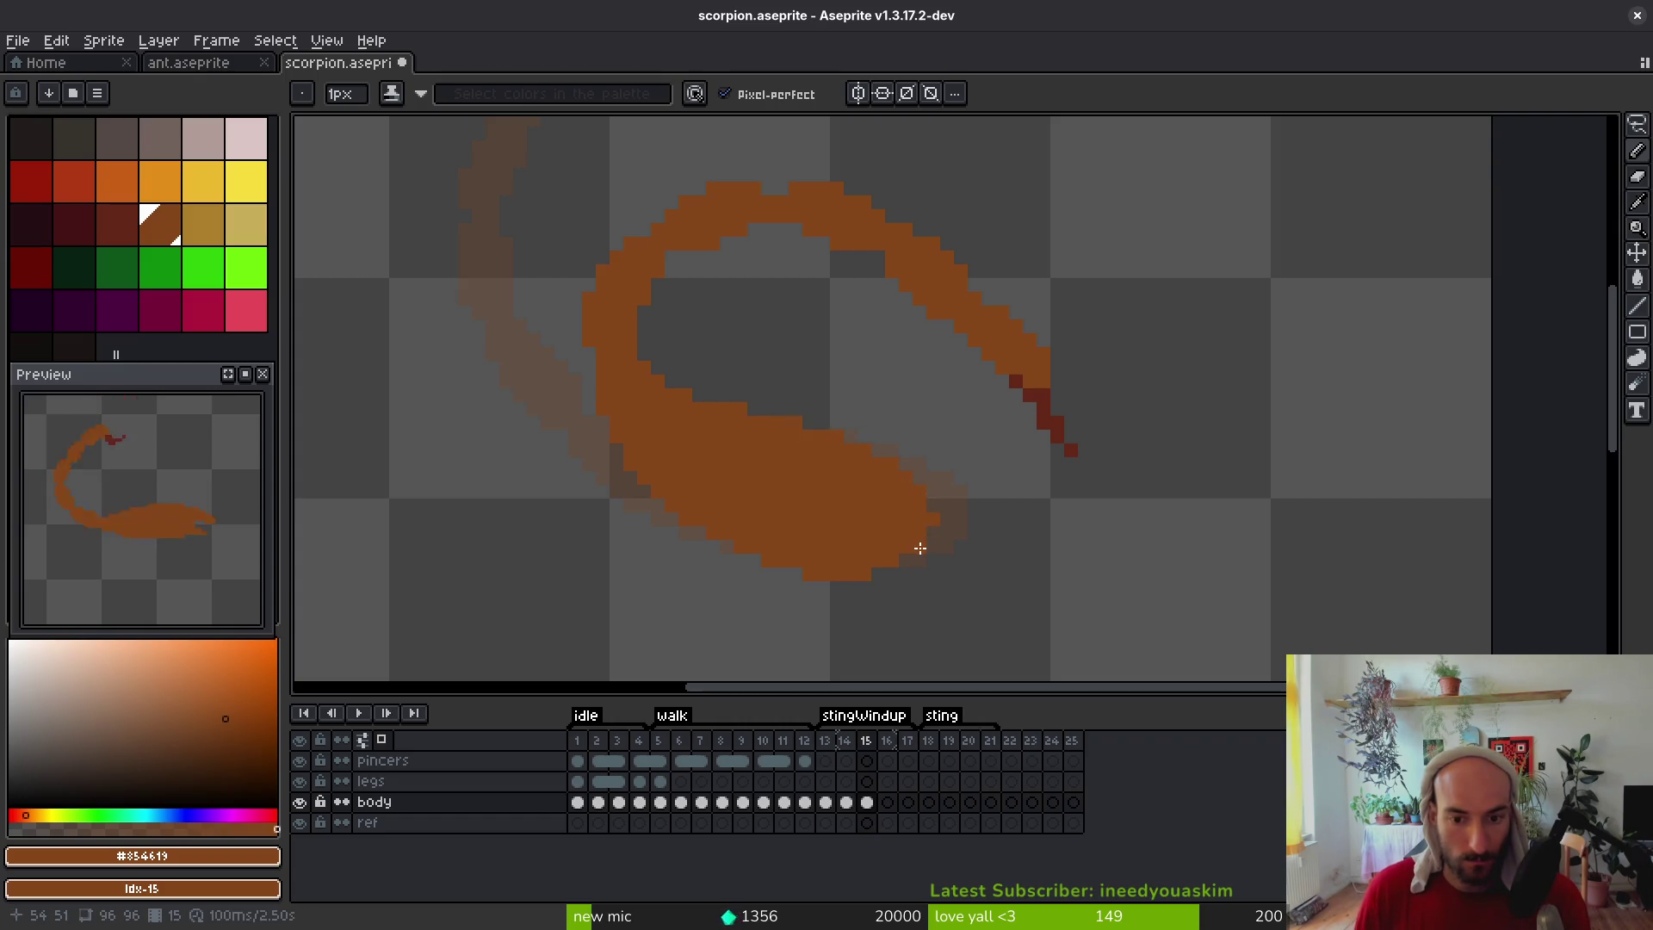
pyautogui.press('e')
pyautogui.press('b')
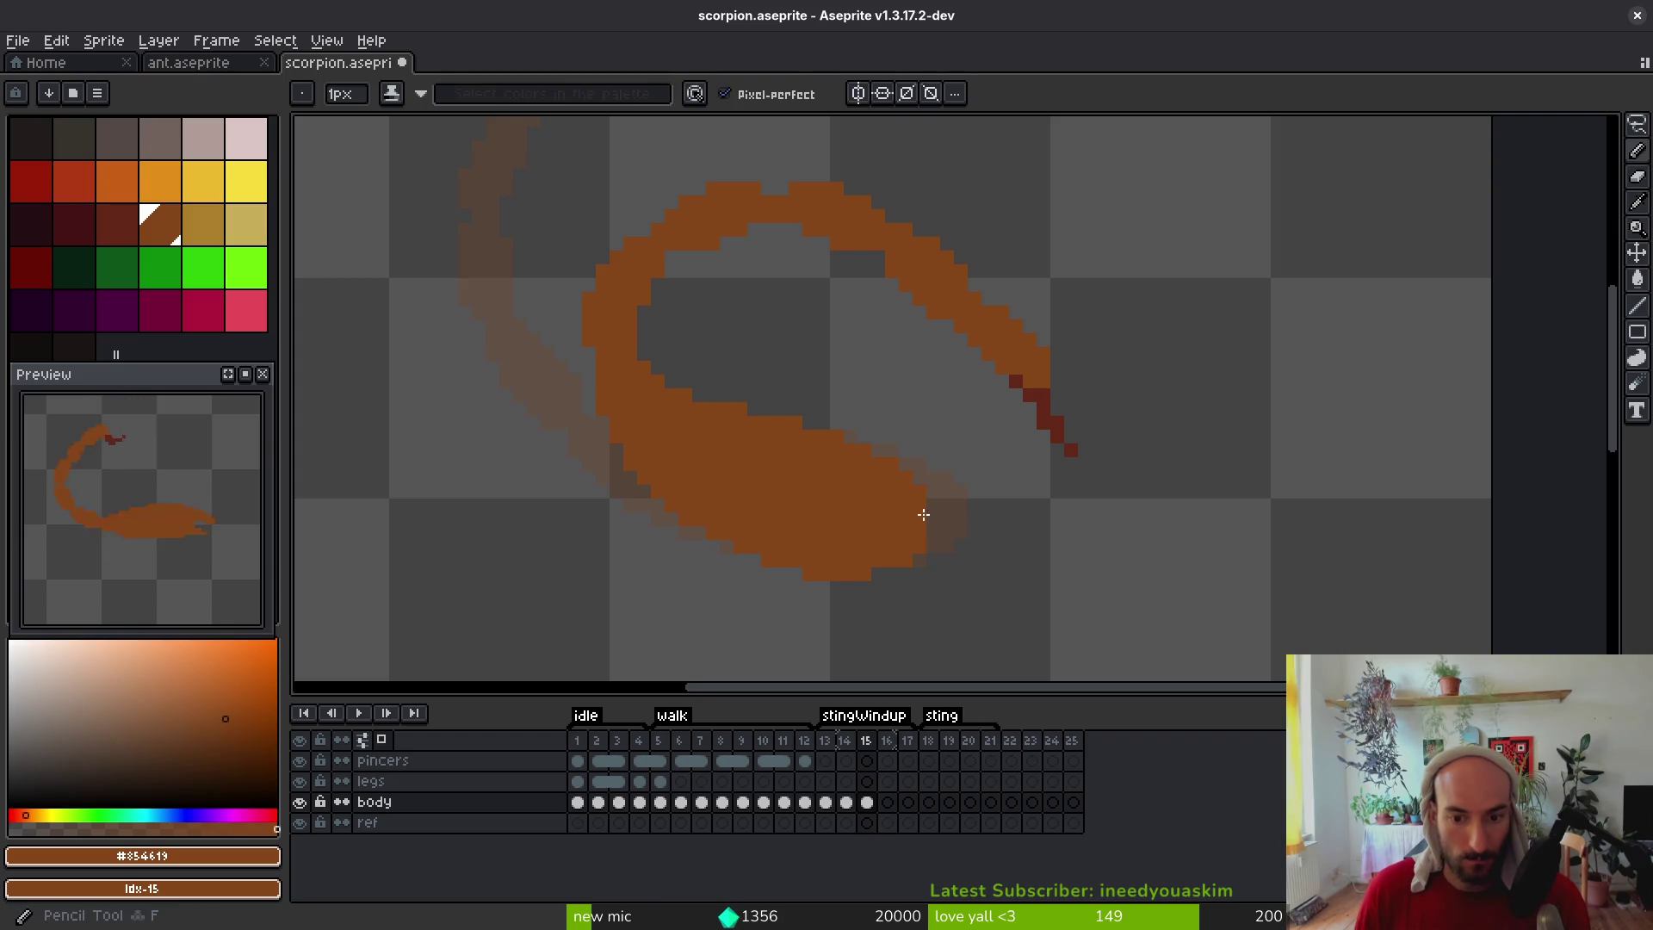
pyautogui.click(932, 526)
pyautogui.click(934, 507)
pyautogui.click(1003, 517)
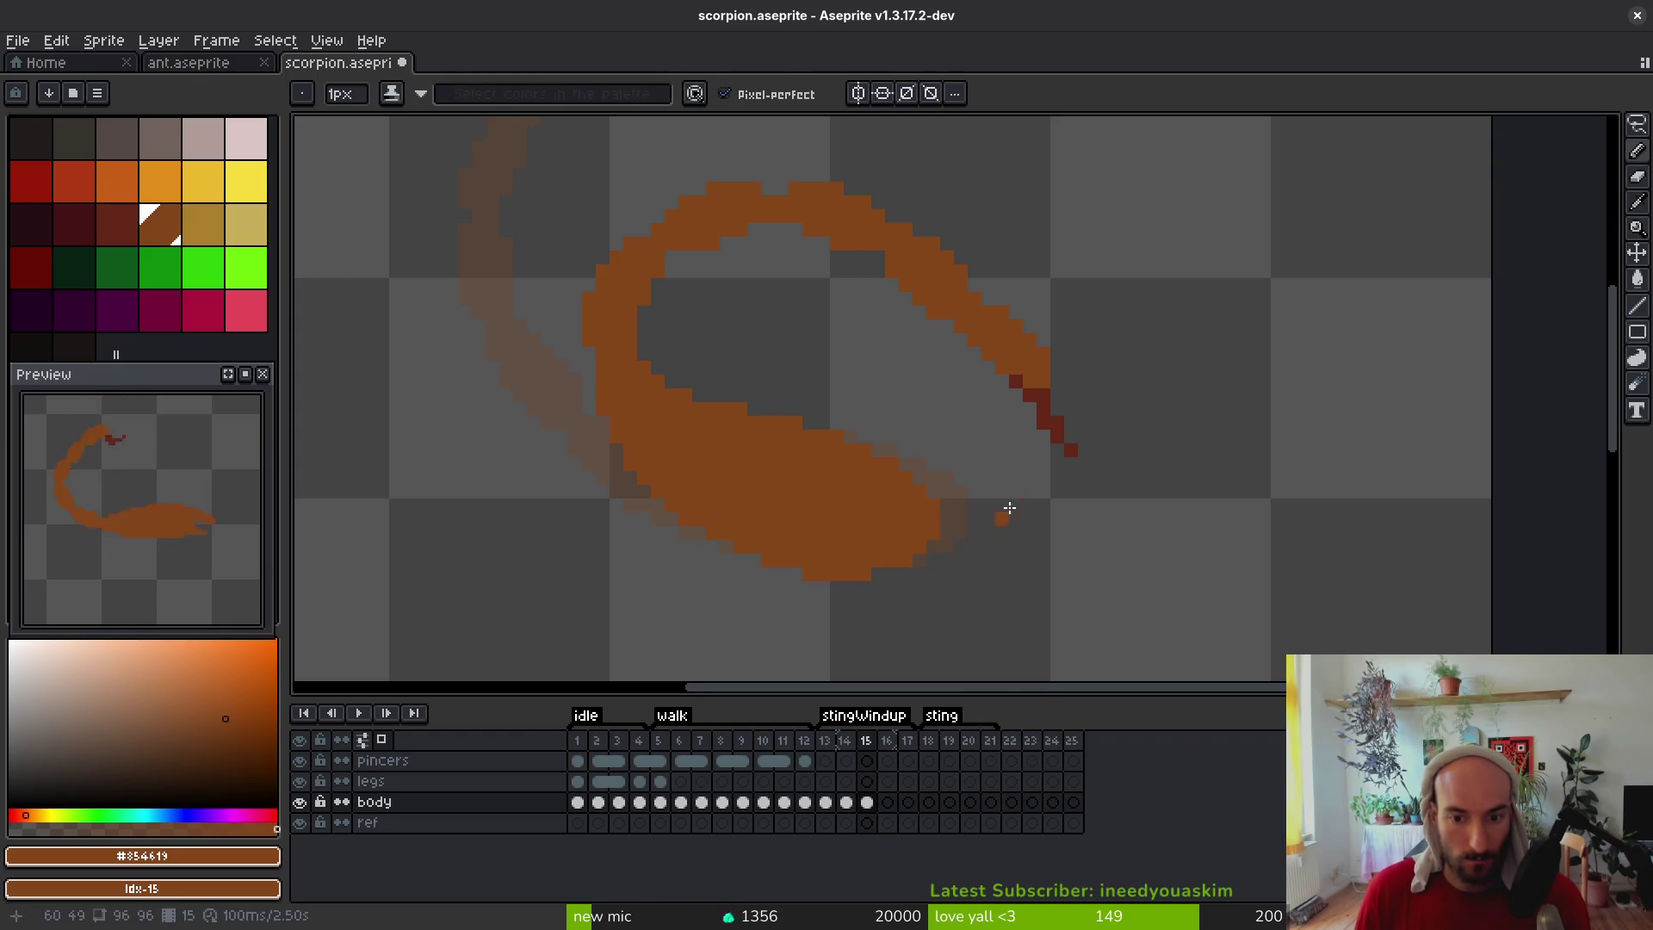
# Move the tail tip up-left to rejoin the curve, comparing against frame 14
pyautogui.scroll(2, 793, 294)
pyautogui.press('m')
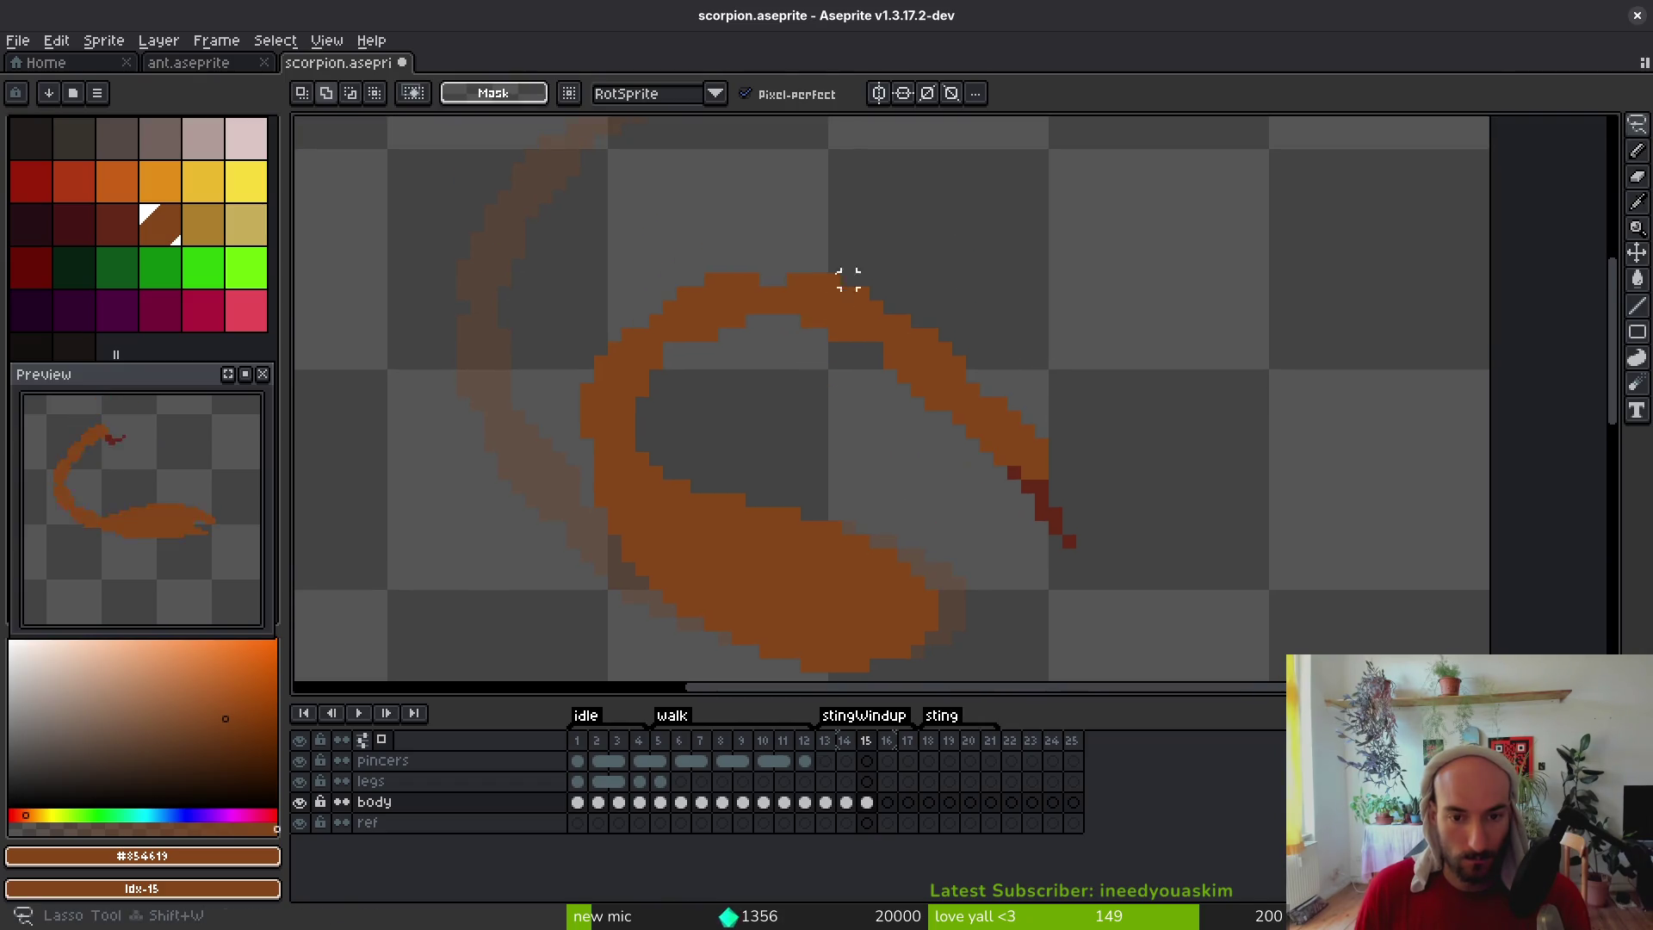
pyautogui.moveTo(848, 239)
pyautogui.mouseDown()
pyautogui.moveTo(794, 258)
pyautogui.moveTo(783, 340)
pyautogui.moveTo(1033, 572)
pyautogui.moveTo(940, 271)
pyautogui.mouseUp()
pyautogui.moveTo(878, 333)
pyautogui.mouseDown()
pyautogui.moveTo(901, 321)
pyautogui.moveTo(863, 333)
pyautogui.mouseUp()
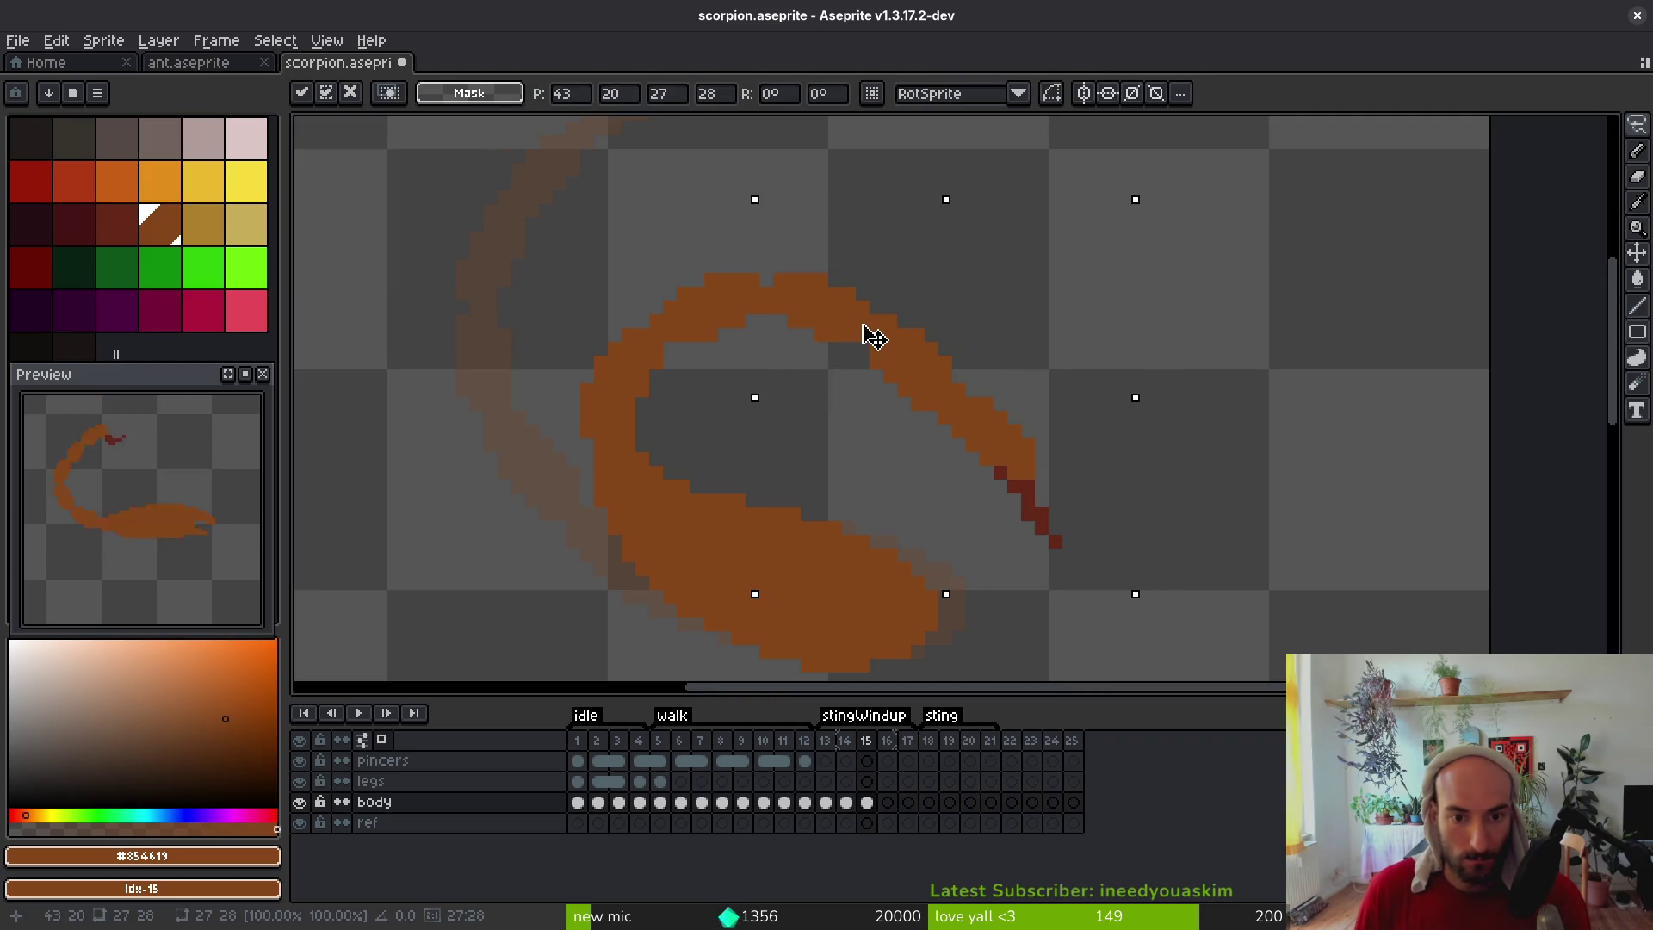
pyautogui.hotkey('ctrl', 'd')
pyautogui.press('e')
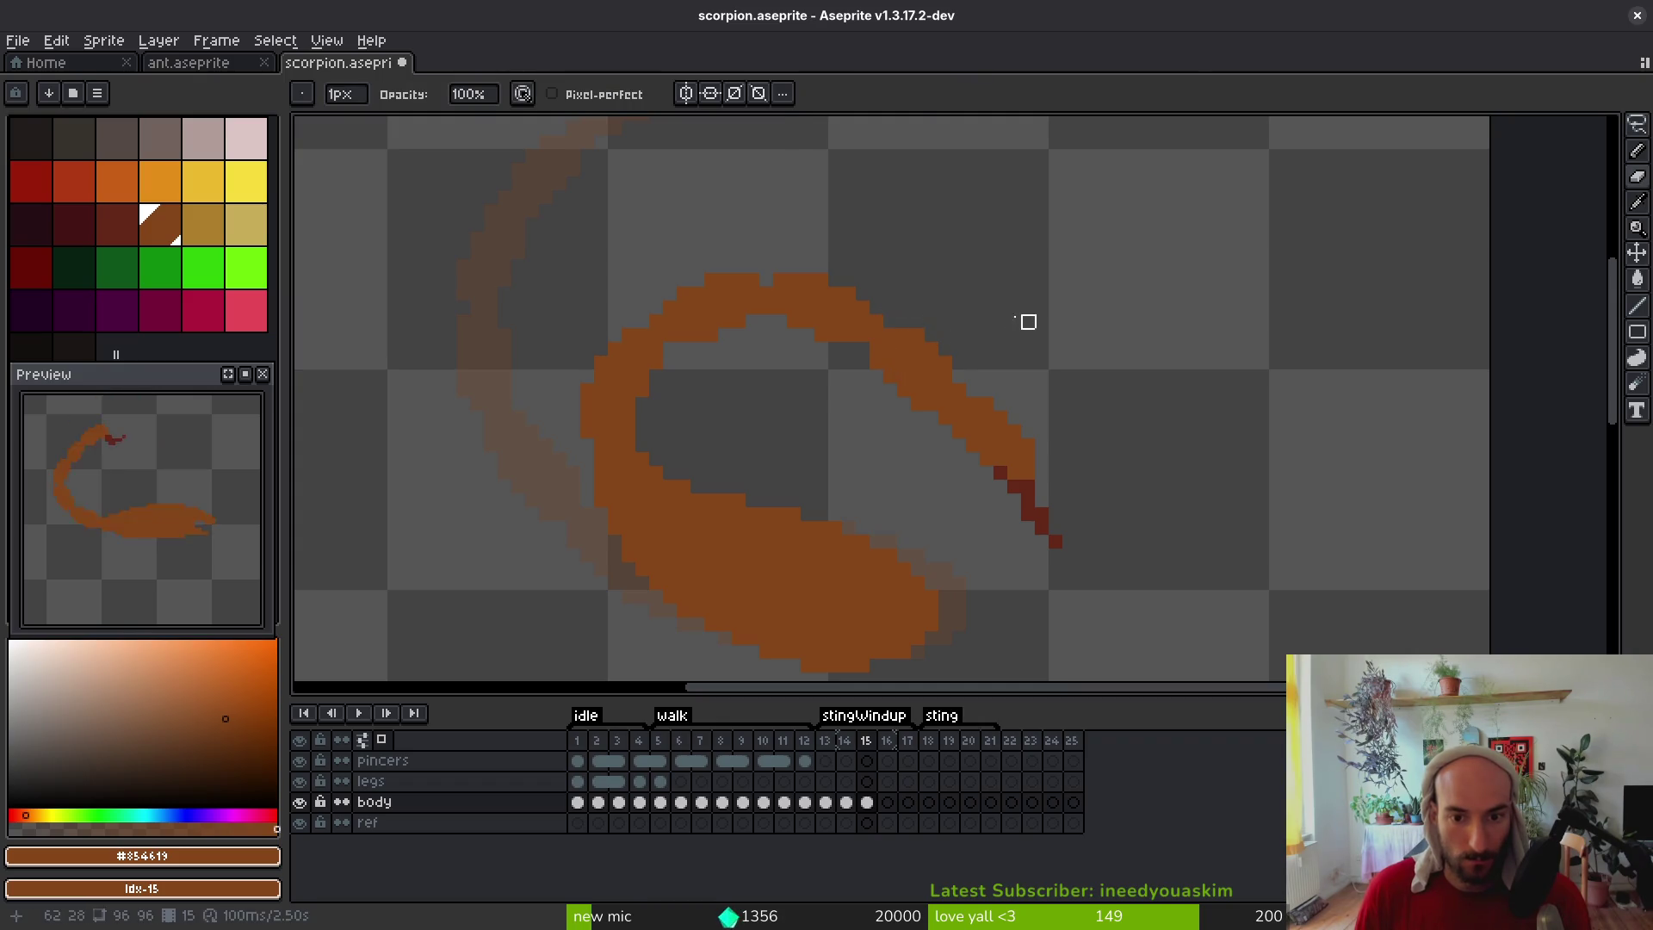
pyautogui.scroll(-2, 1002, 391)
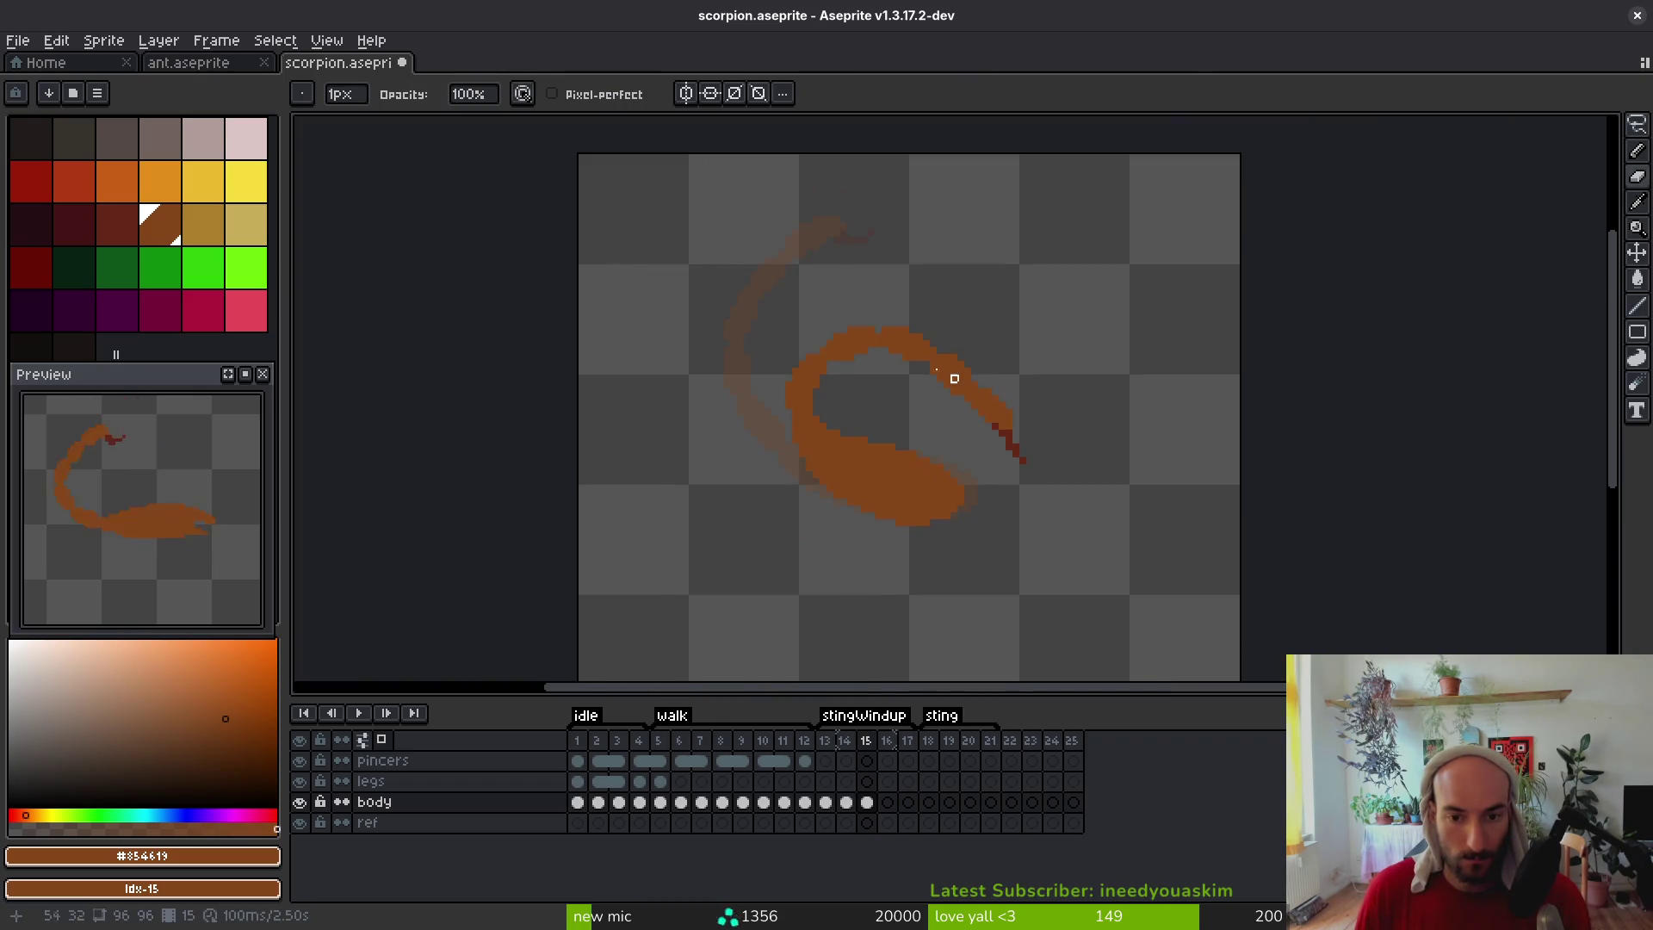
pyautogui.scroll(2, 961, 378)
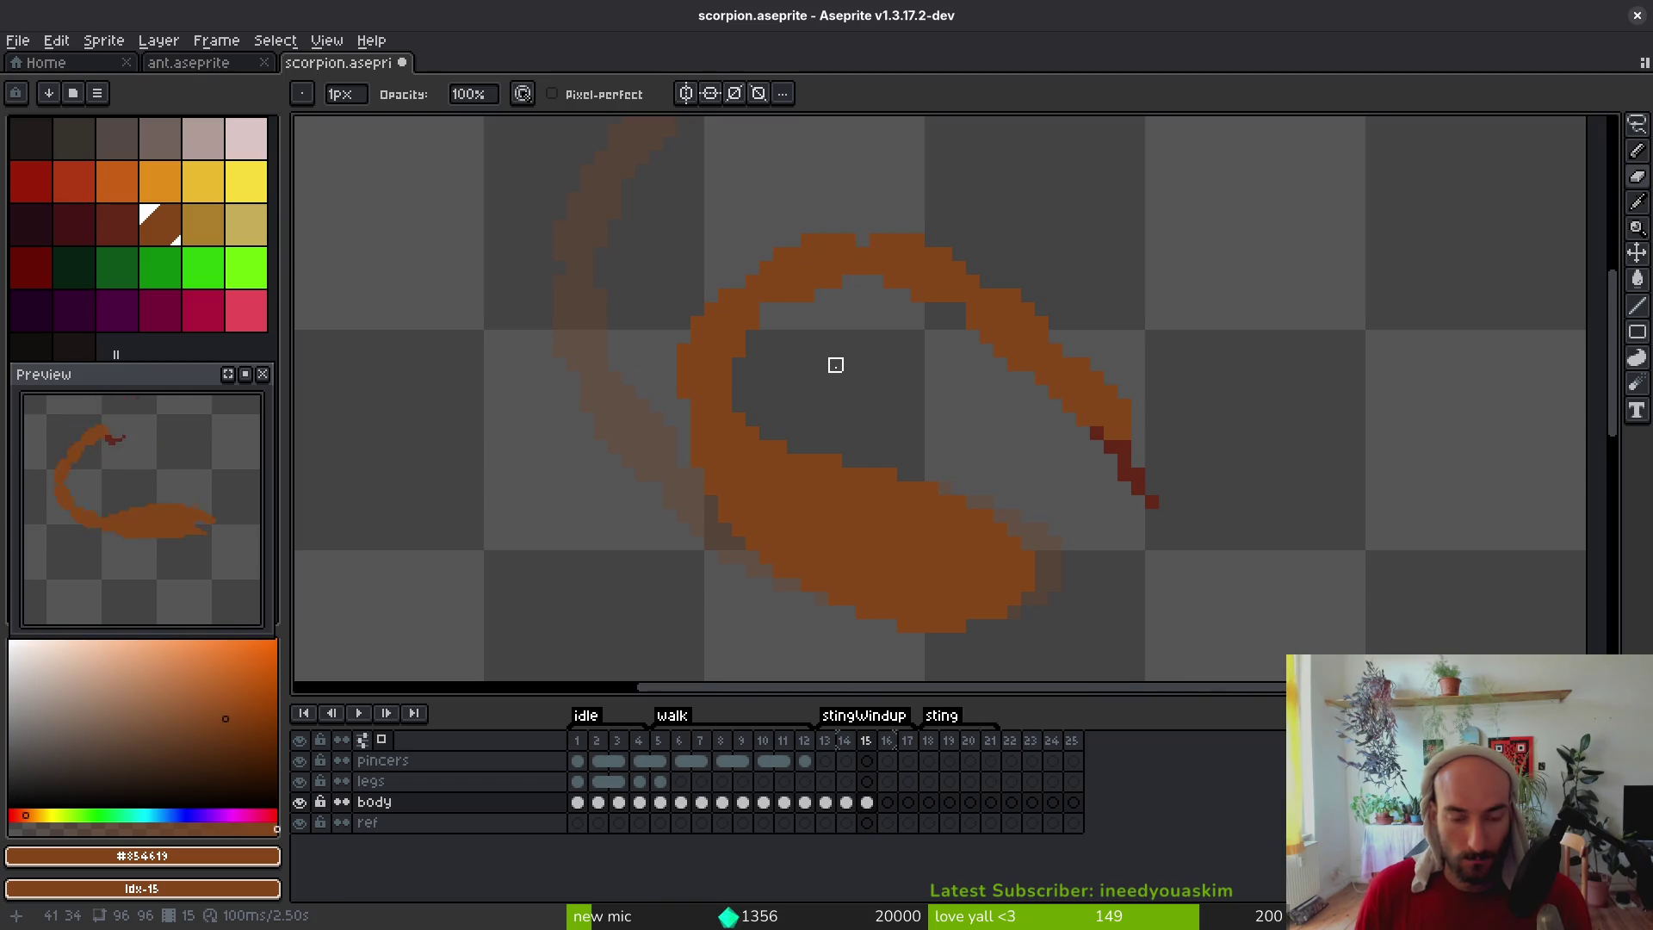
pyautogui.hotkey('alt', 'Left')
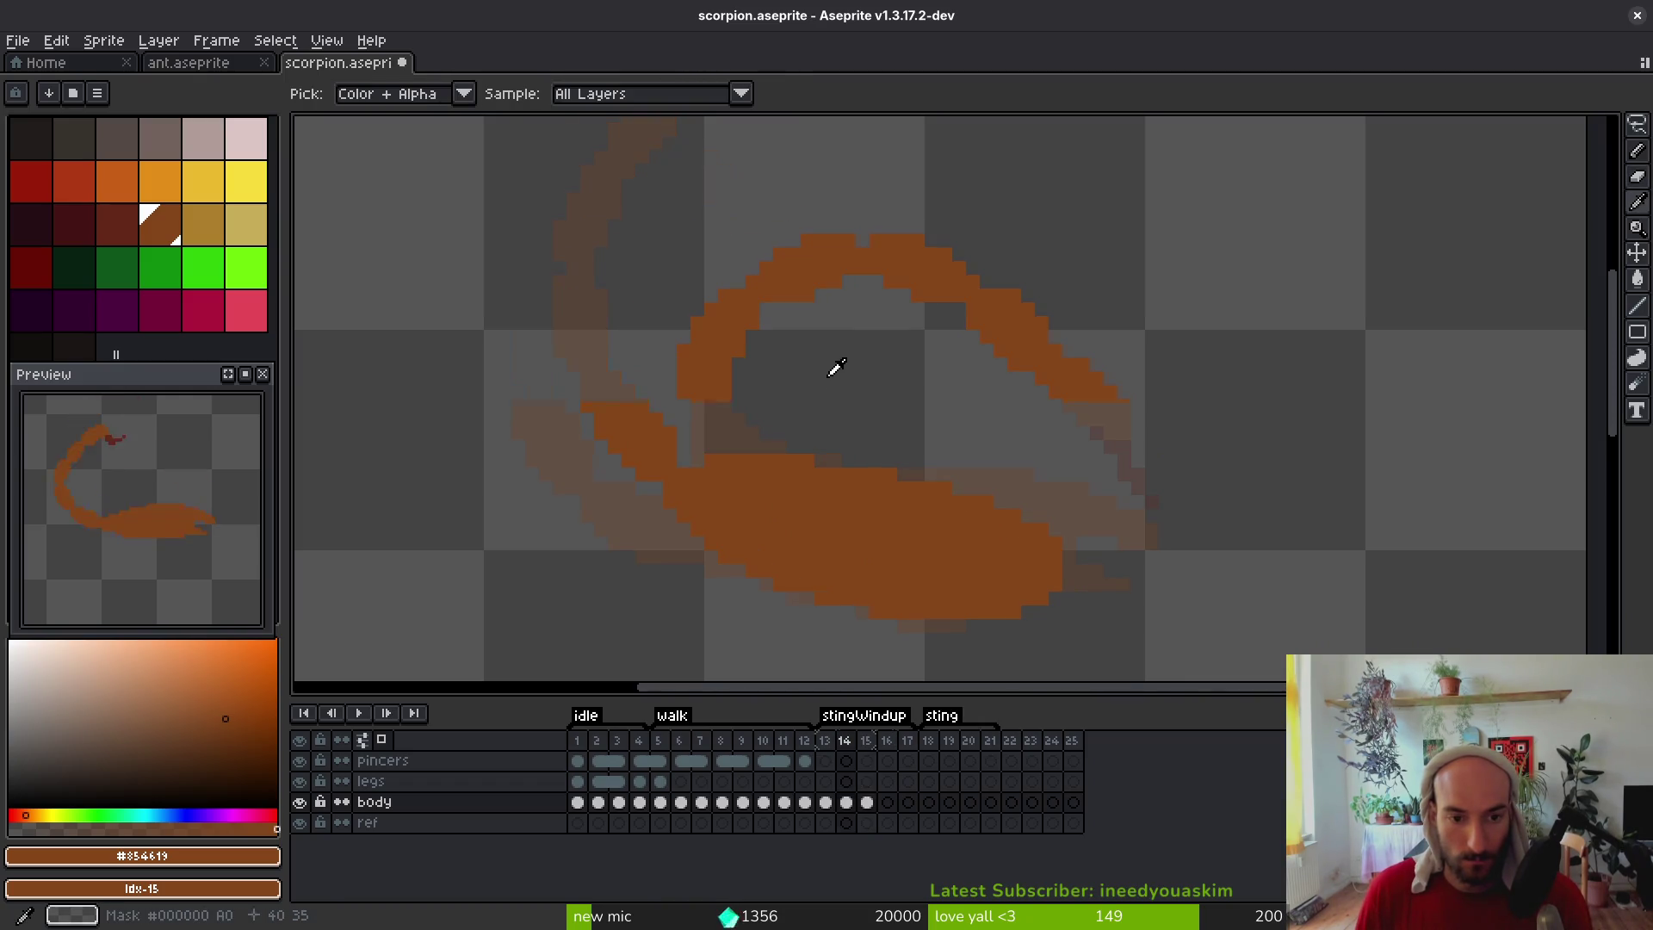
pyautogui.hotkey('alt', 'Right')
# Lasso the tail curve and shift it one pixel right
pyautogui.press('q')
pyautogui.moveTo(863, 185)
pyautogui.mouseDown()
pyautogui.moveTo(749, 196)
pyautogui.moveTo(637, 387)
pyautogui.moveTo(1003, 489)
pyautogui.moveTo(863, 184)
pyautogui.mouseUp()
pyautogui.click(775, 314)
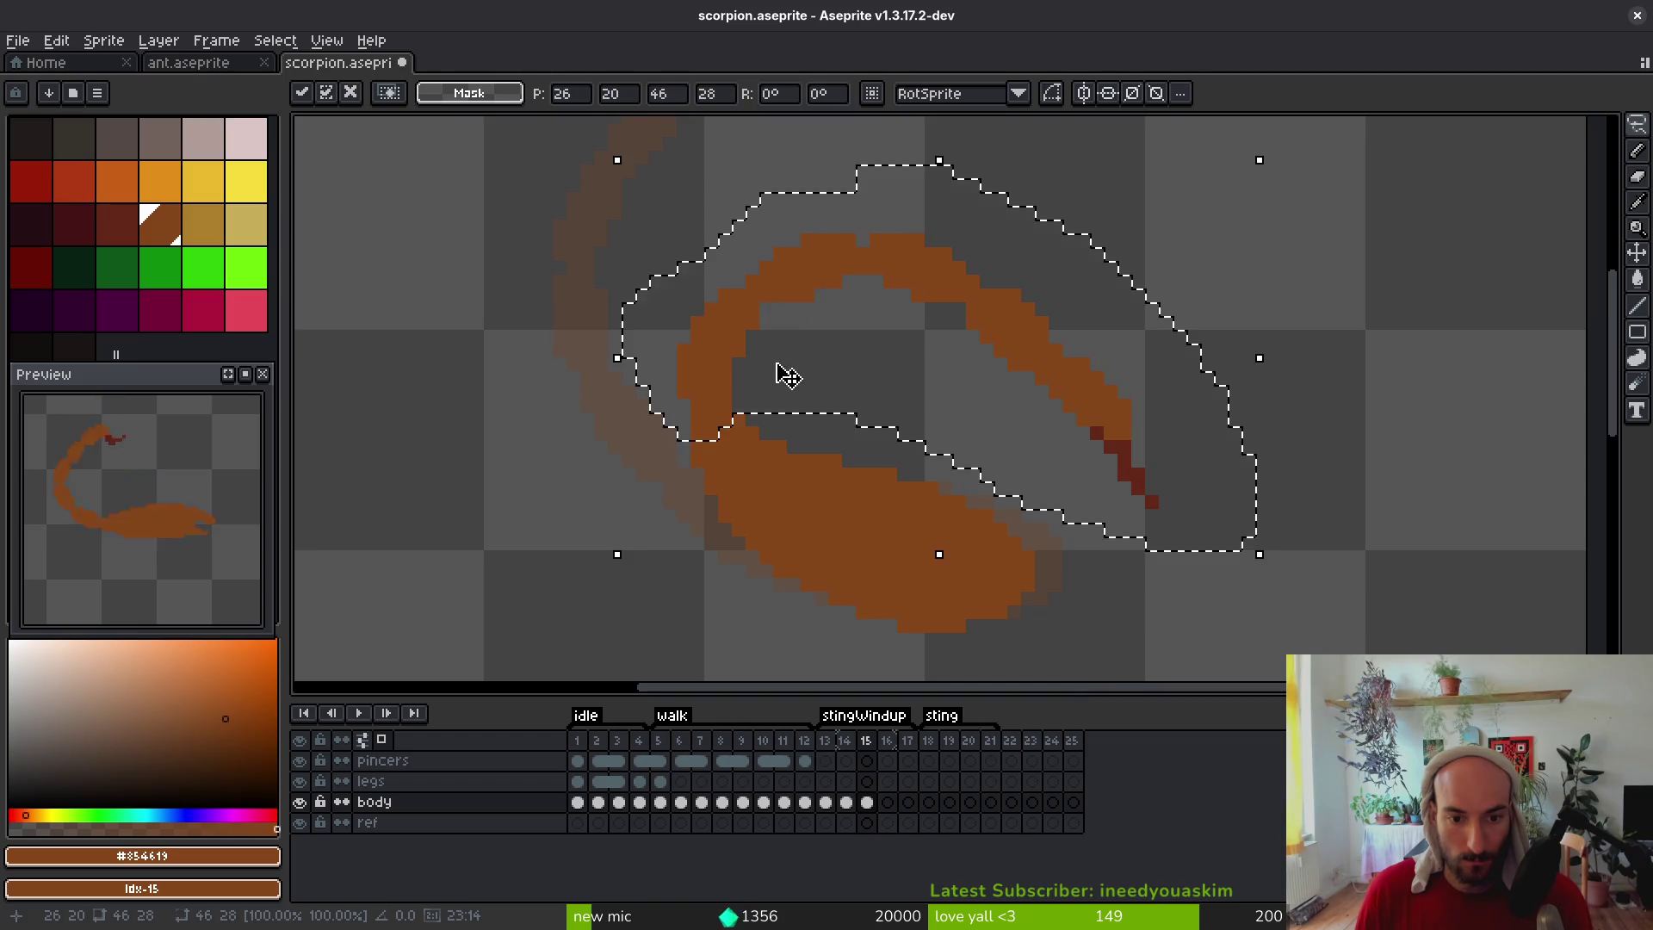
pyautogui.press('Return')
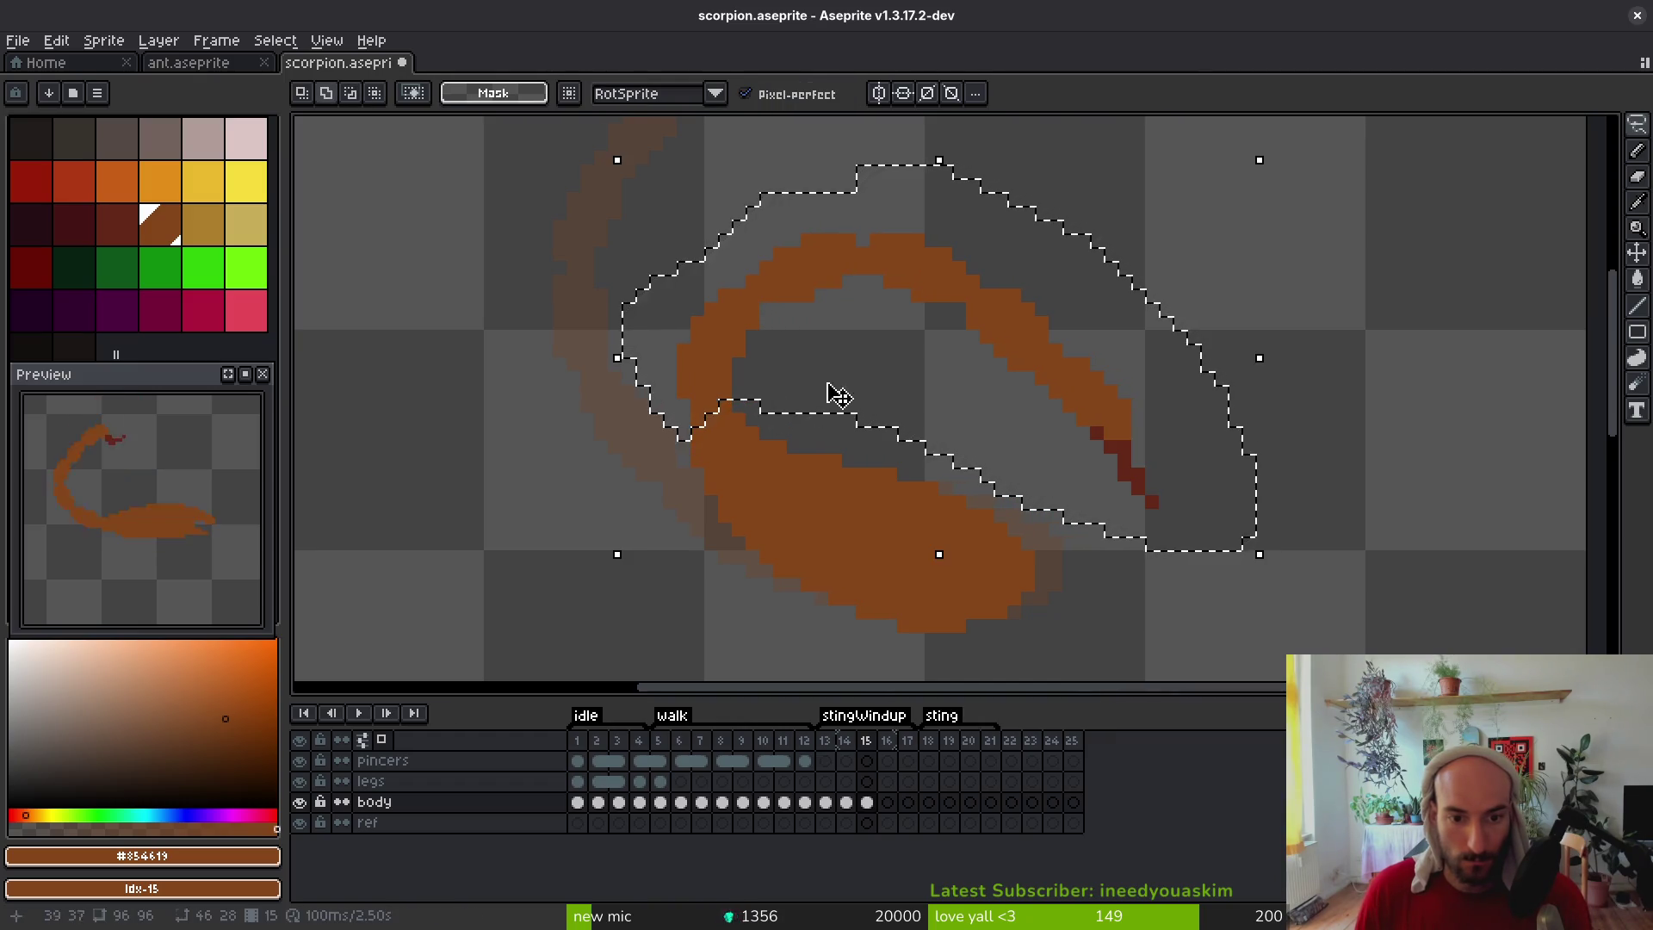
pyautogui.moveTo(818, 312); pyautogui.dragTo(830, 312)
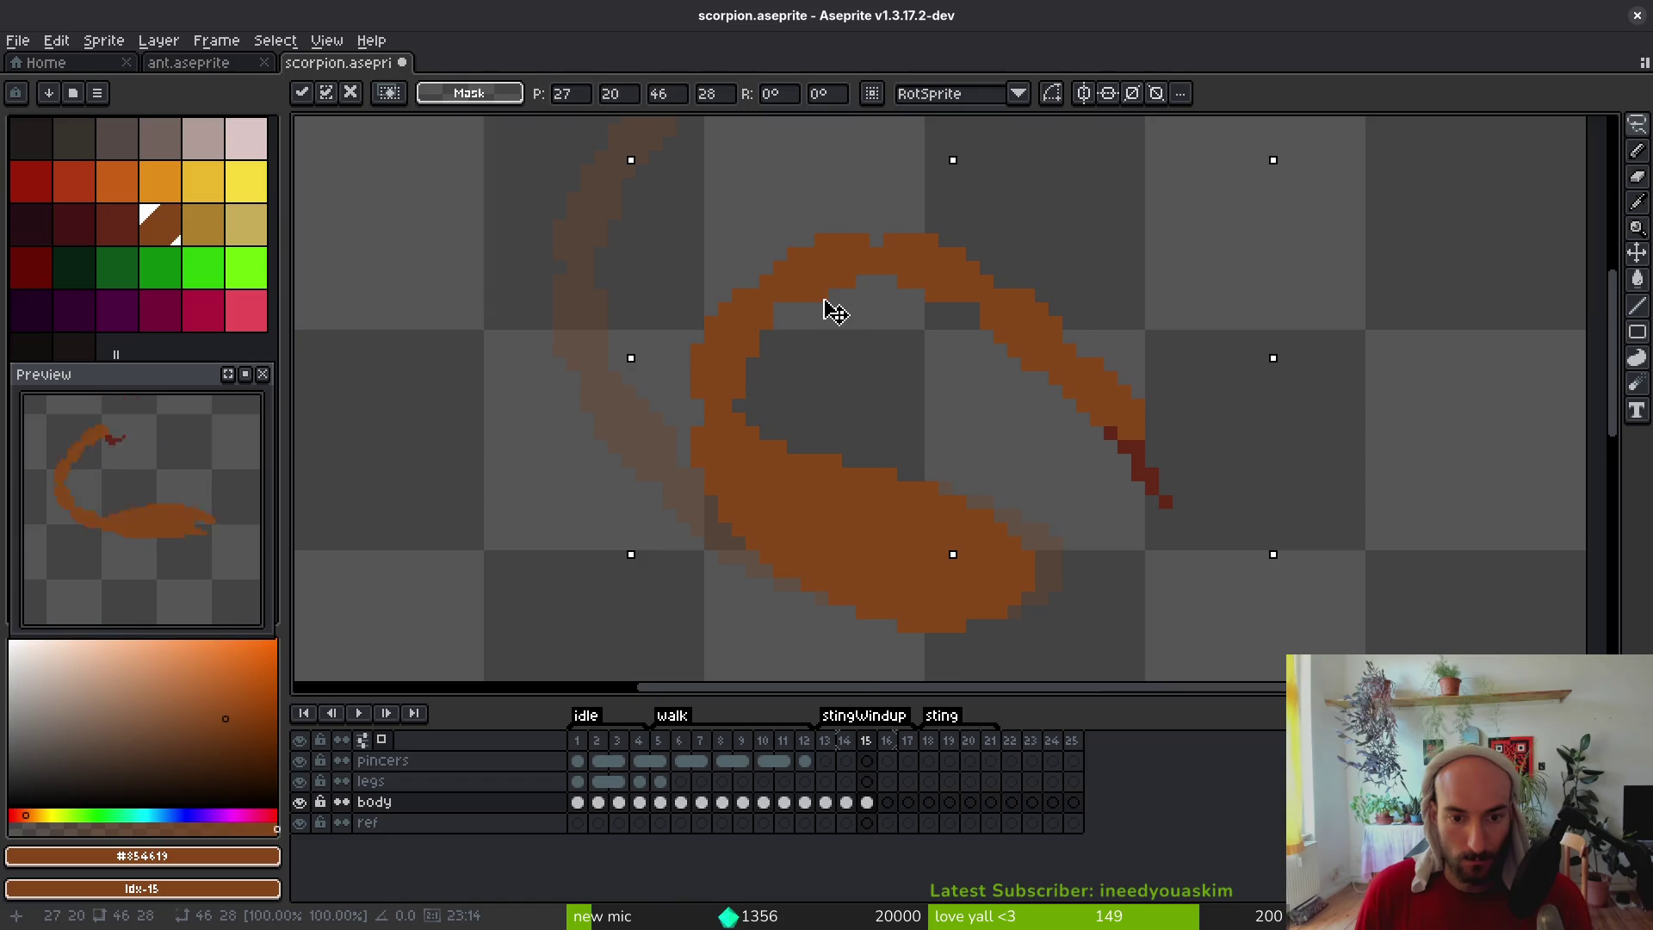
pyautogui.press('Return')
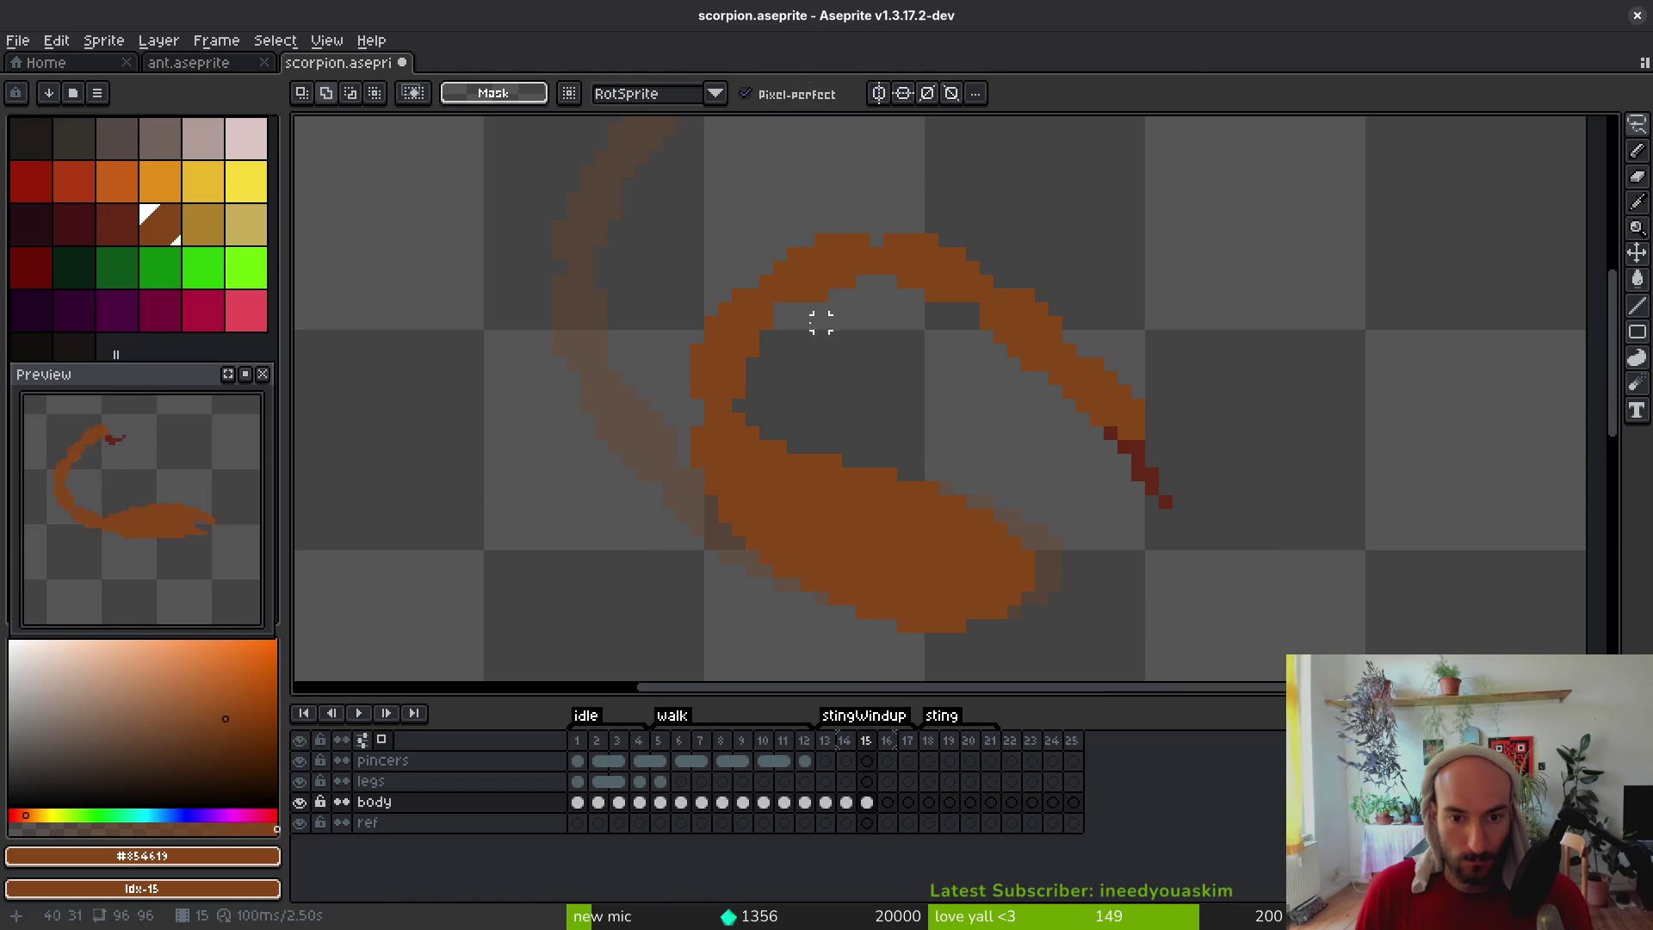
pyautogui.scroll(3, 764, 336)
pyautogui.press('b')
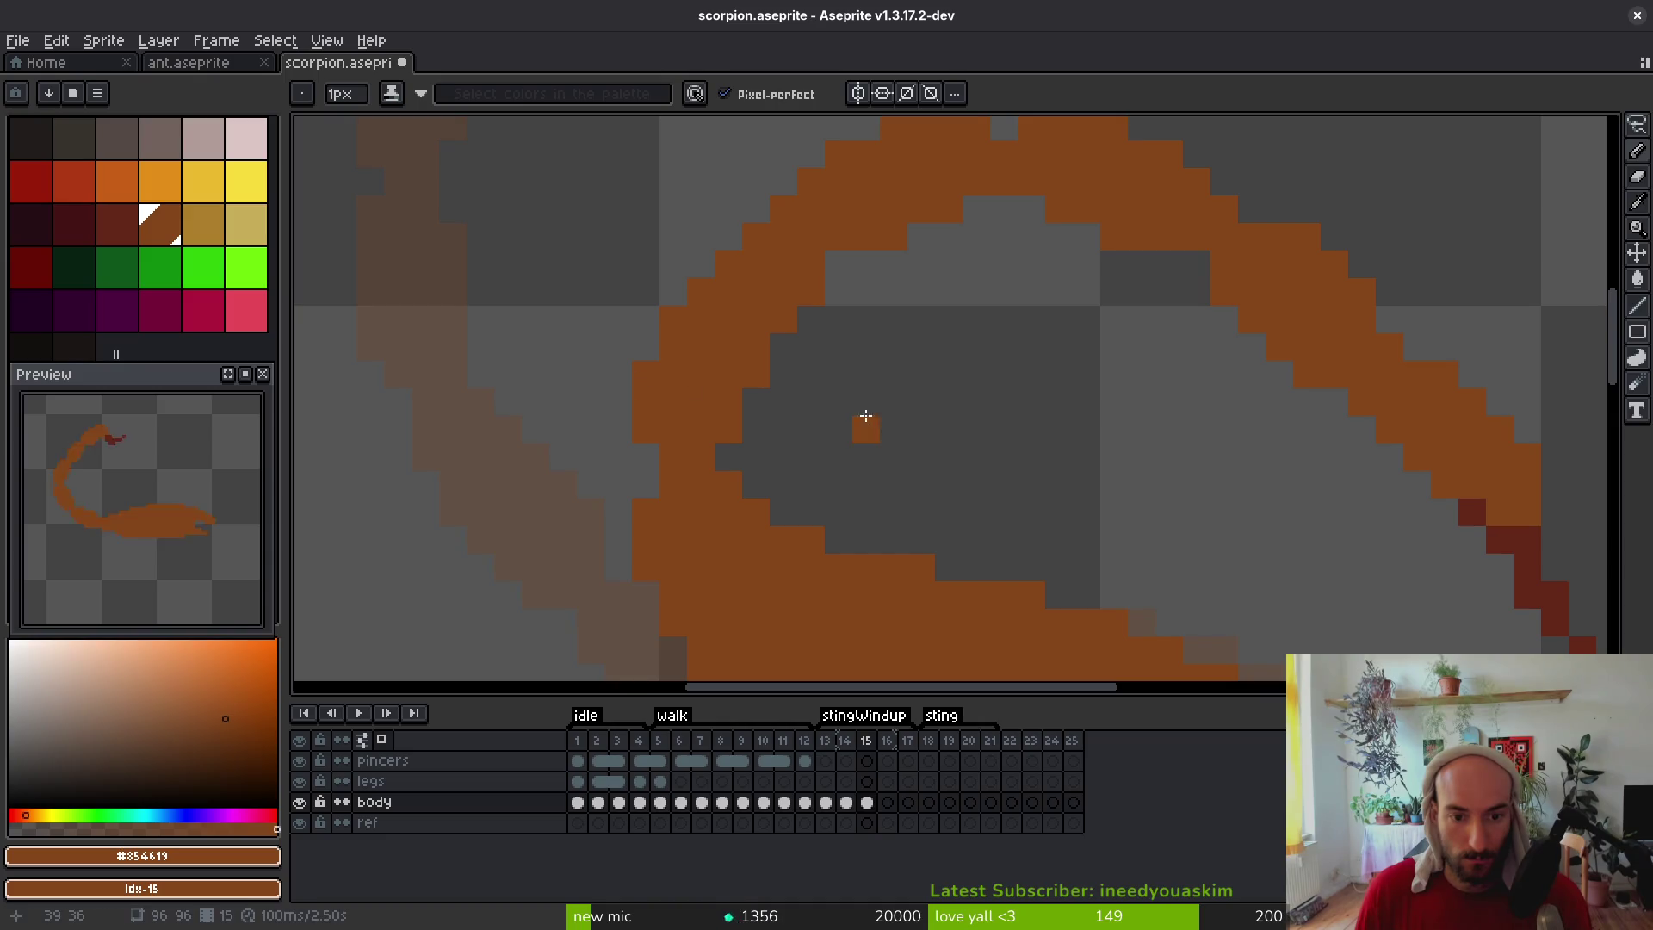
pyautogui.scroll(-3, 853, 427)
pyautogui.scroll(2, 875, 365)
# Select a segment of the upper tail arc and move it down
pyautogui.hotkey('shift', 'w')
pyautogui.moveTo(1070, 240)
pyautogui.mouseDown()
pyautogui.moveTo(775, 276)
pyautogui.moveTo(779, 371)
pyautogui.moveTo(947, 487)
pyautogui.moveTo(1055, 331)
pyautogui.mouseUp()
pyautogui.scroll(-2, 779, 370)
pyautogui.scroll(4, 886, 370)
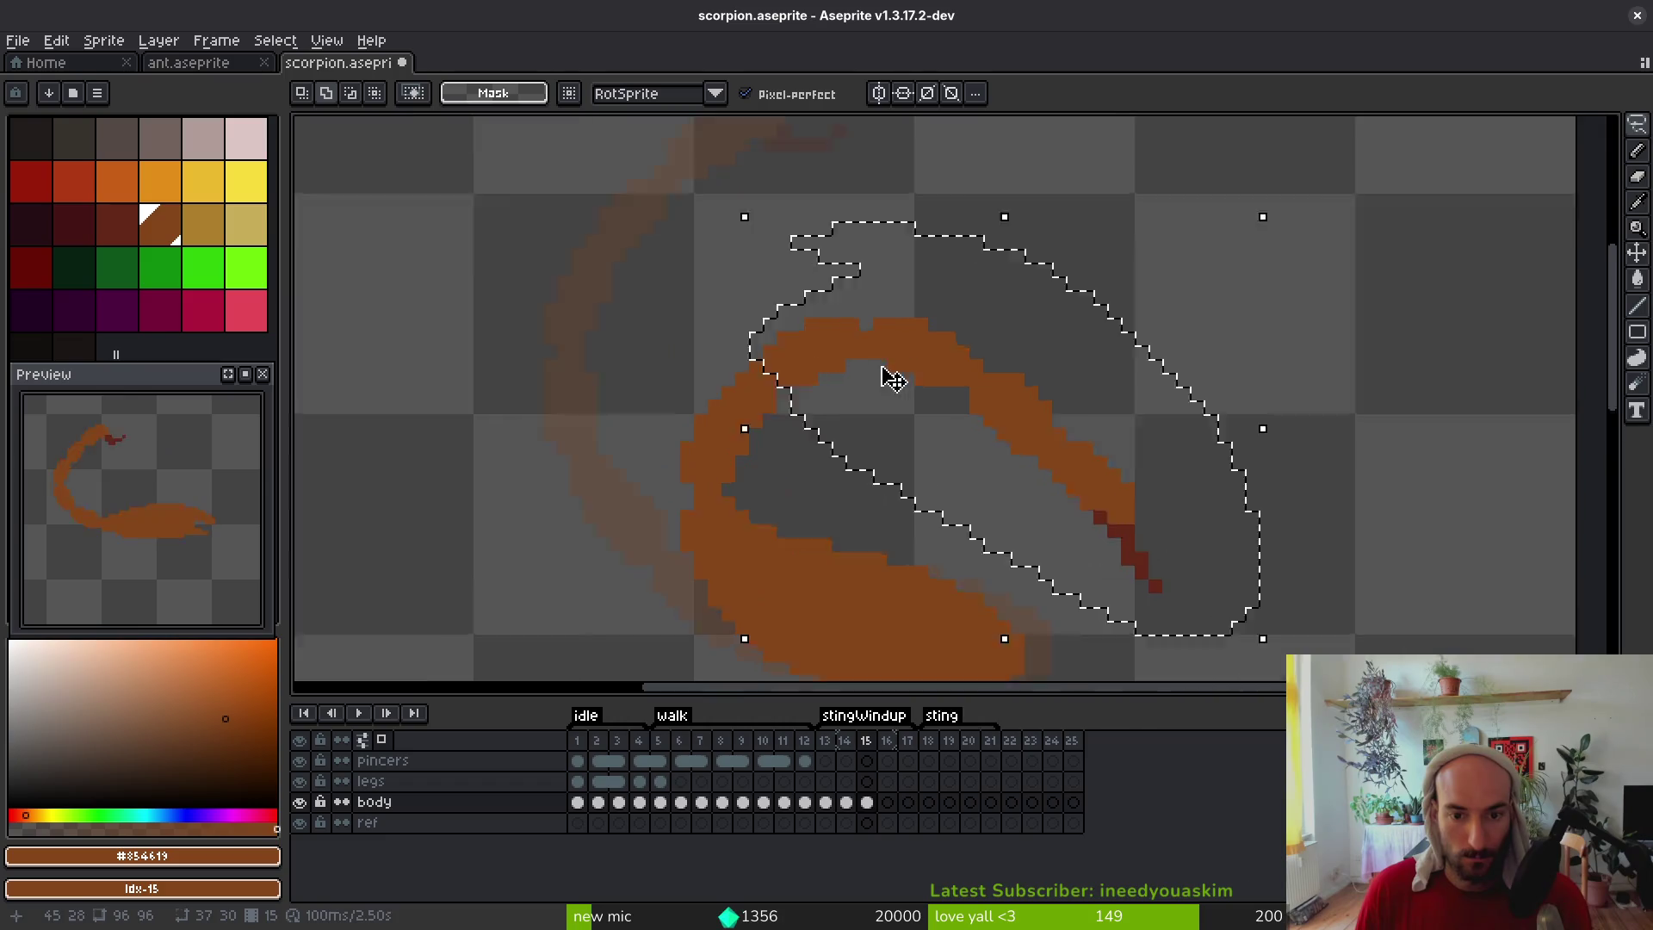
pyautogui.click(879, 310)
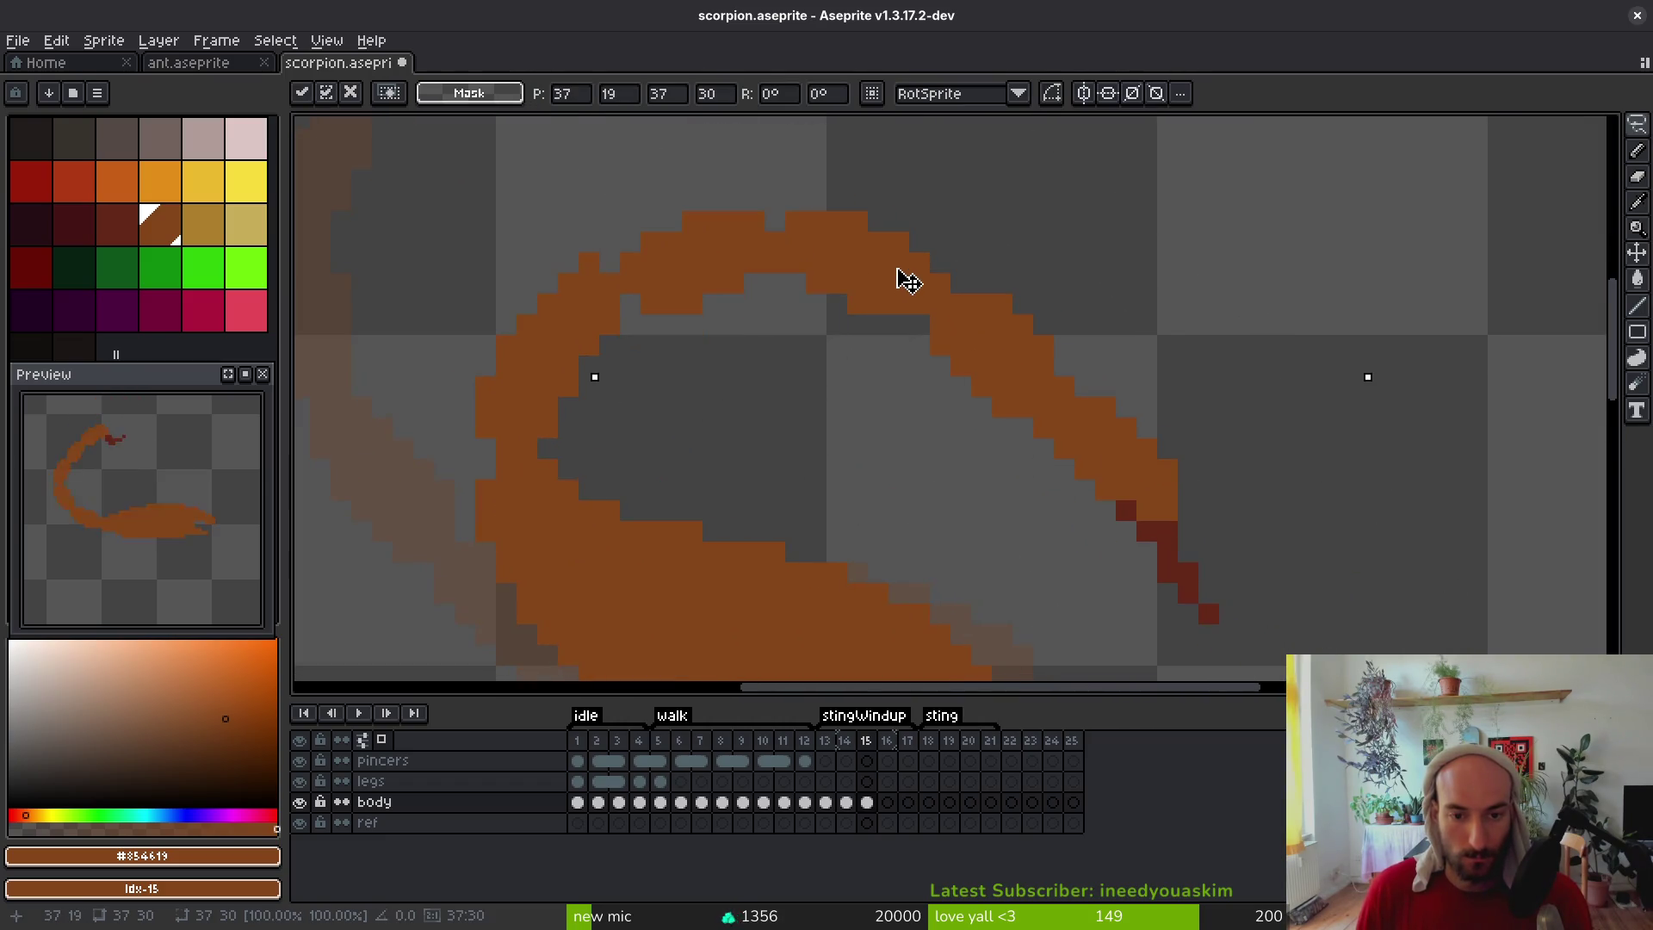
pyautogui.press('Return')
pyautogui.hscroll(2, 720, 325)
pyautogui.scroll(-1, 720, 325)
pyautogui.moveTo(740, 157)
pyautogui.mouseDown()
pyautogui.moveTo(659, 226)
pyautogui.moveTo(904, 508)
pyautogui.moveTo(1115, 518)
pyautogui.moveTo(762, 166)
pyautogui.mouseUp()
pyautogui.moveTo(775, 233)
pyautogui.mouseDown()
pyautogui.moveTo(778, 276)
pyautogui.moveTo(757, 260)
pyautogui.mouseUp()
pyautogui.hotkey('ctrl', 'd')
pyautogui.press('b')
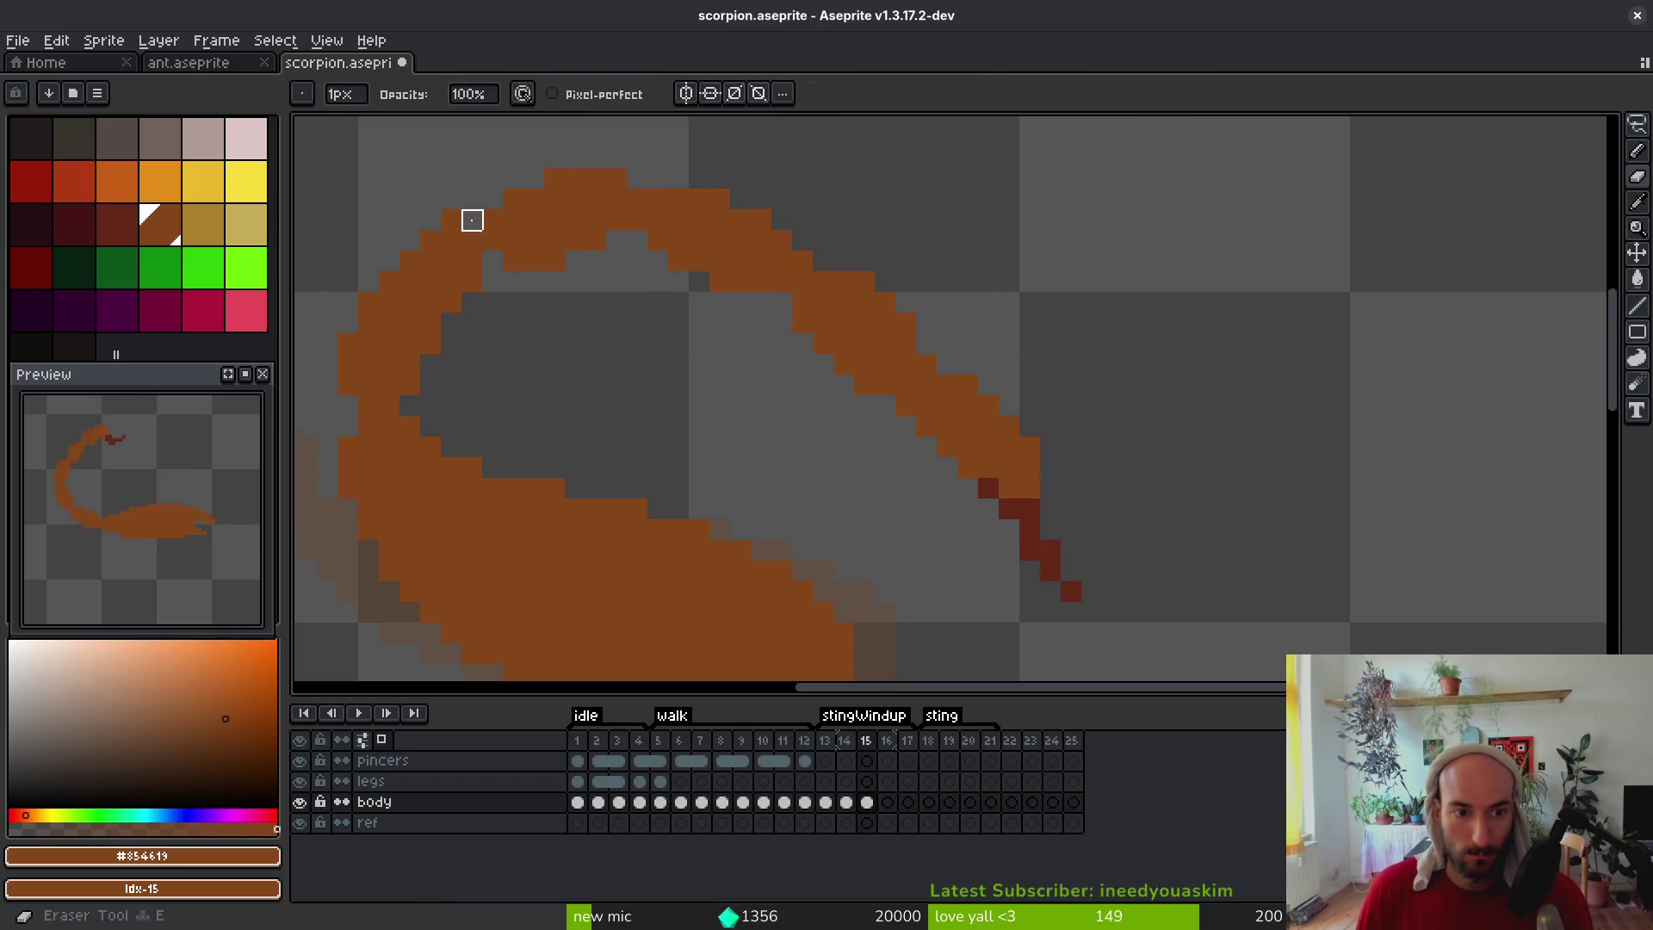
pyautogui.press('b')
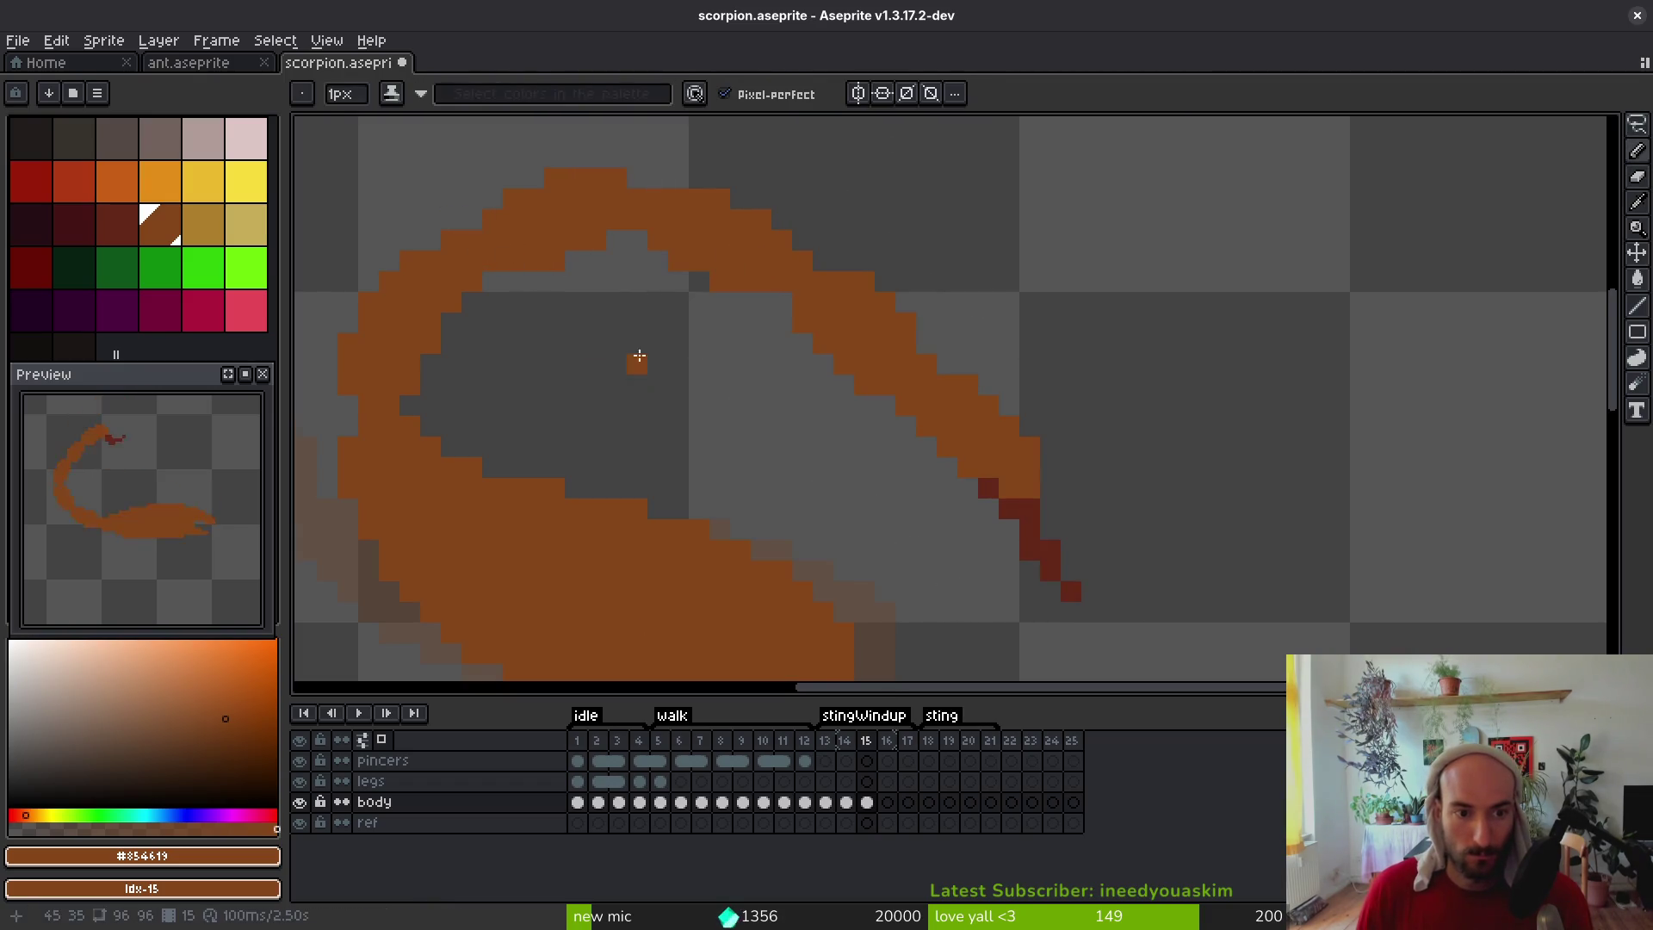
# Lasso the curled tail section and shift it slightly into place
pyautogui.scroll(-4, 638, 358)
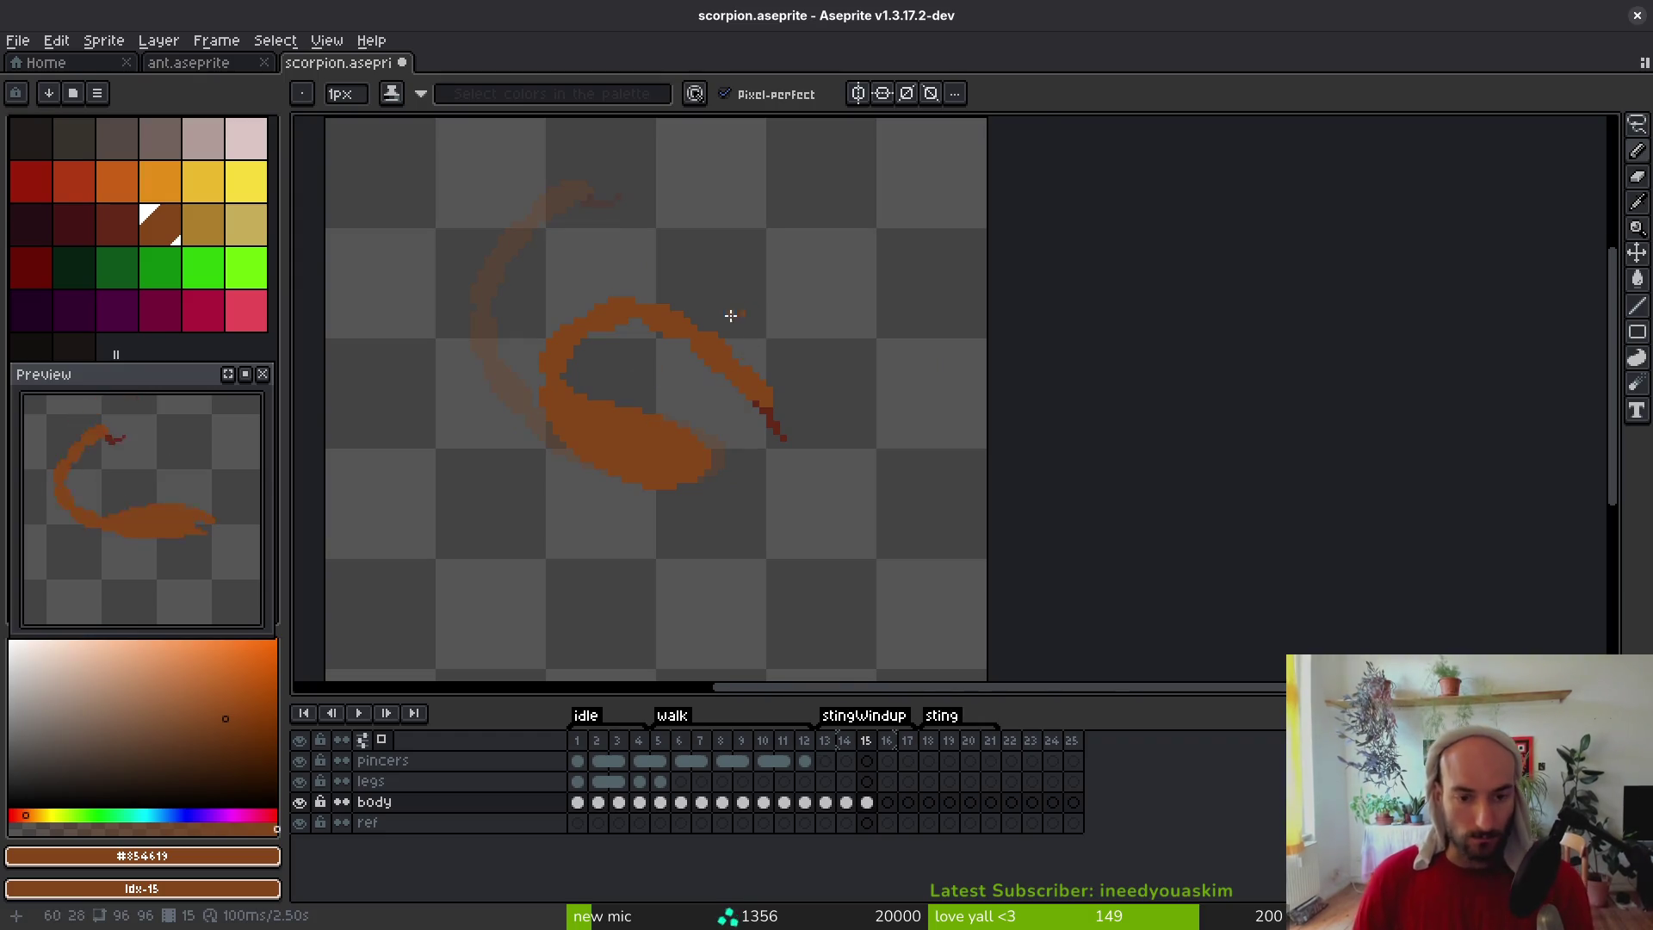
pyautogui.scroll(2, 738, 310)
pyautogui.scroll(-1, 819, 354)
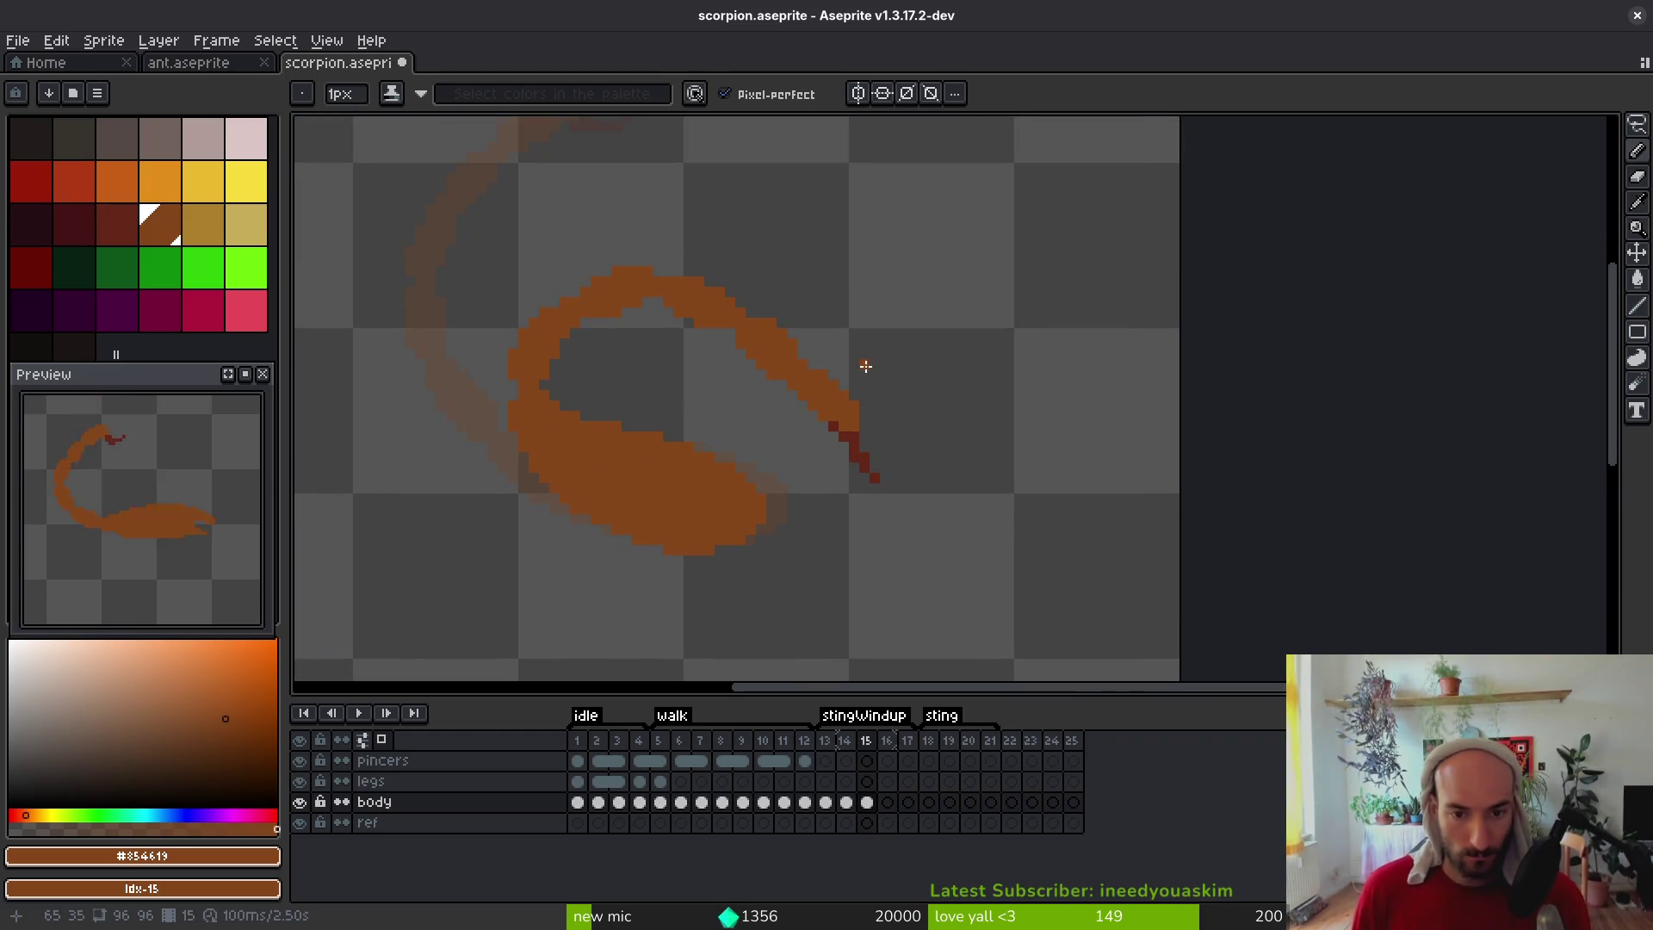
pyautogui.scroll(-1, 866, 402)
pyautogui.scroll(2, 866, 402)
pyautogui.press('q')
pyautogui.moveTo(807, 300)
pyautogui.mouseDown()
pyautogui.moveTo(766, 312)
pyautogui.moveTo(752, 338)
pyautogui.moveTo(938, 493)
pyautogui.mouseUp()
pyautogui.scroll(1, 793, 321)
pyautogui.moveTo(774, 409); pyautogui.dragTo(782, 415)
pyautogui.press('Return')
pyautogui.press('b')
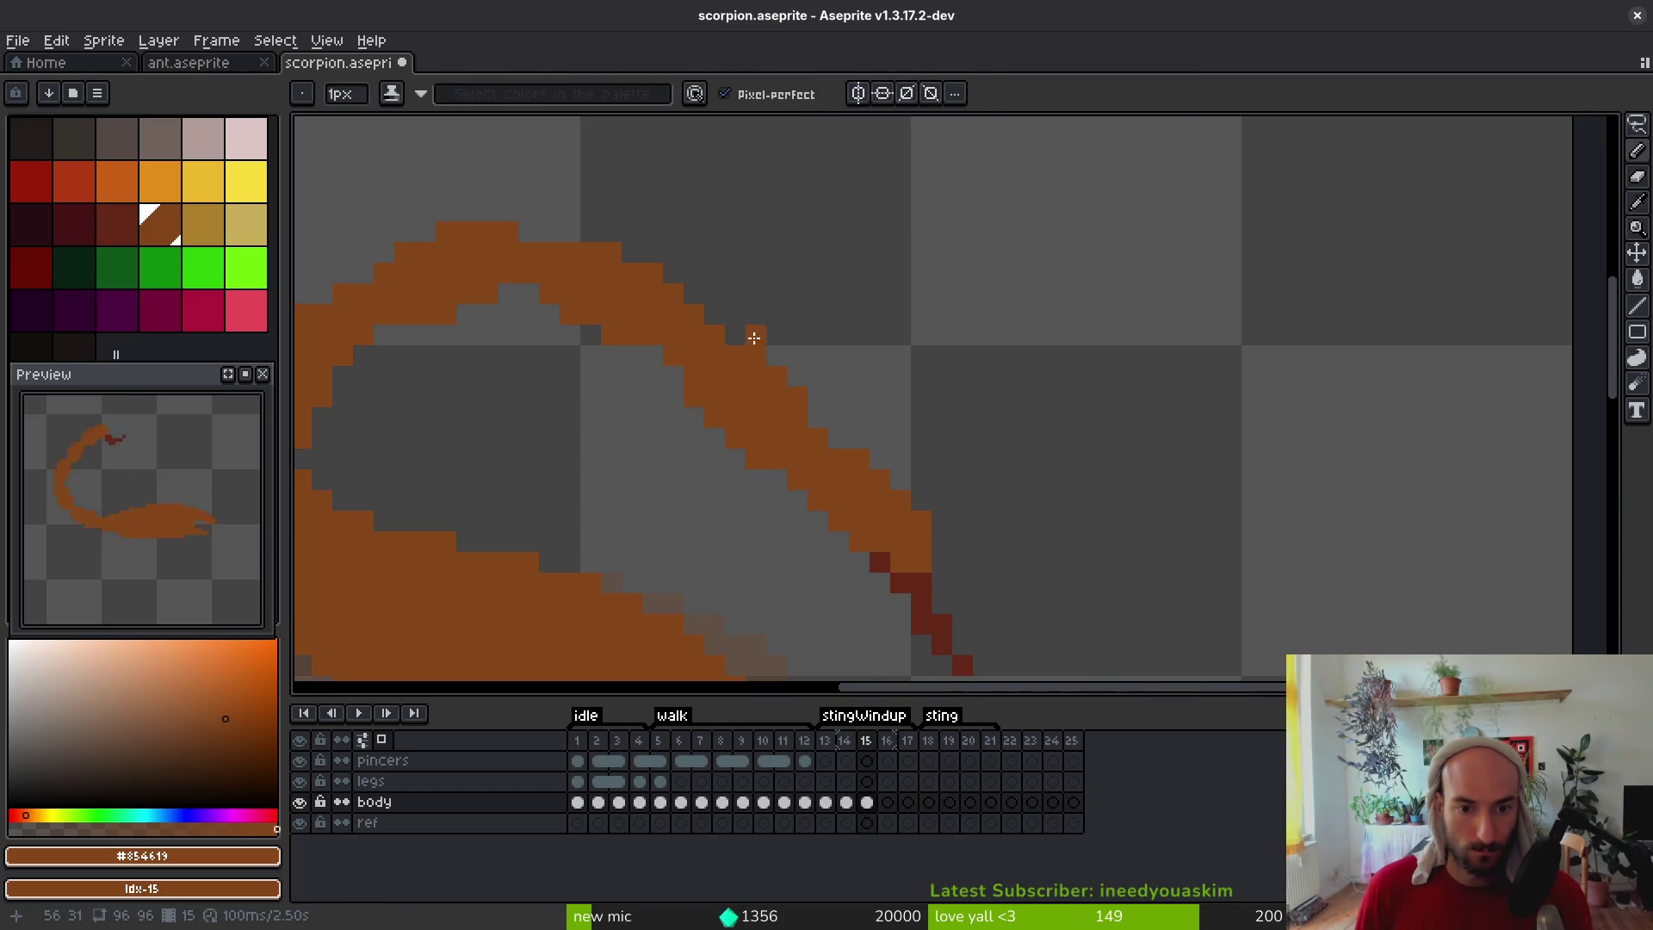
# Nudge the stinger tip up two pixels, then step back to frame 14
pyautogui.scroll(-4, 754, 338)
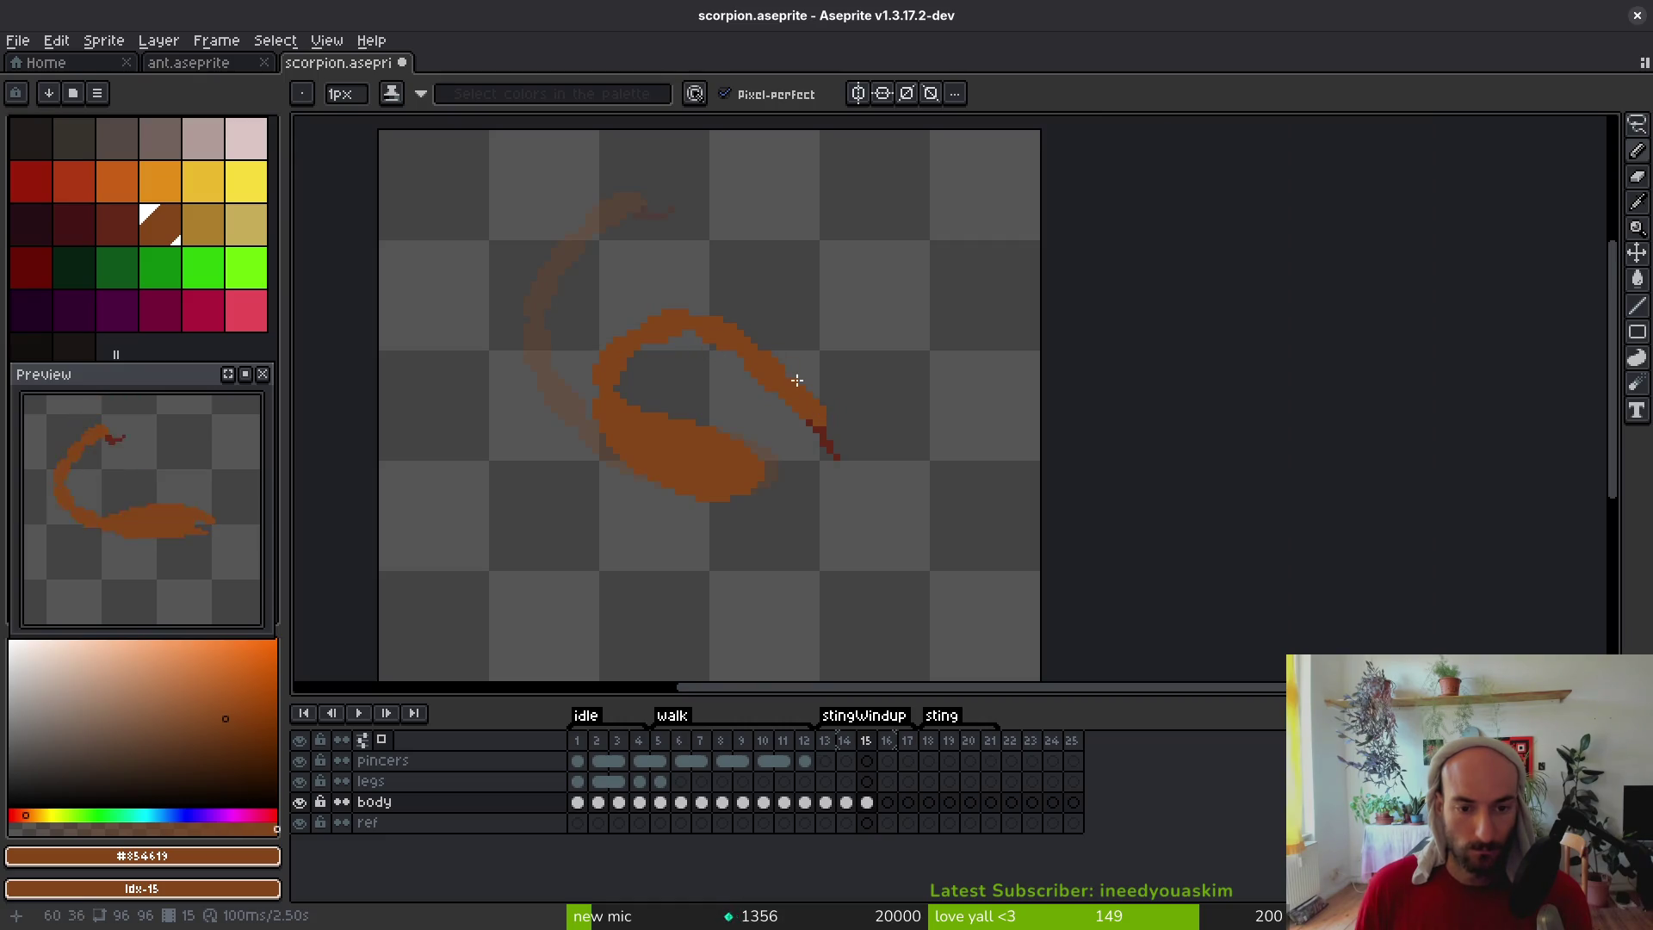
pyautogui.scroll(2, 824, 414)
pyautogui.press('q')
pyautogui.moveTo(786, 295)
pyautogui.mouseDown()
pyautogui.moveTo(723, 310)
pyautogui.moveTo(788, 258)
pyautogui.mouseUp()
pyautogui.press('Up')
pyautogui.press('Up')
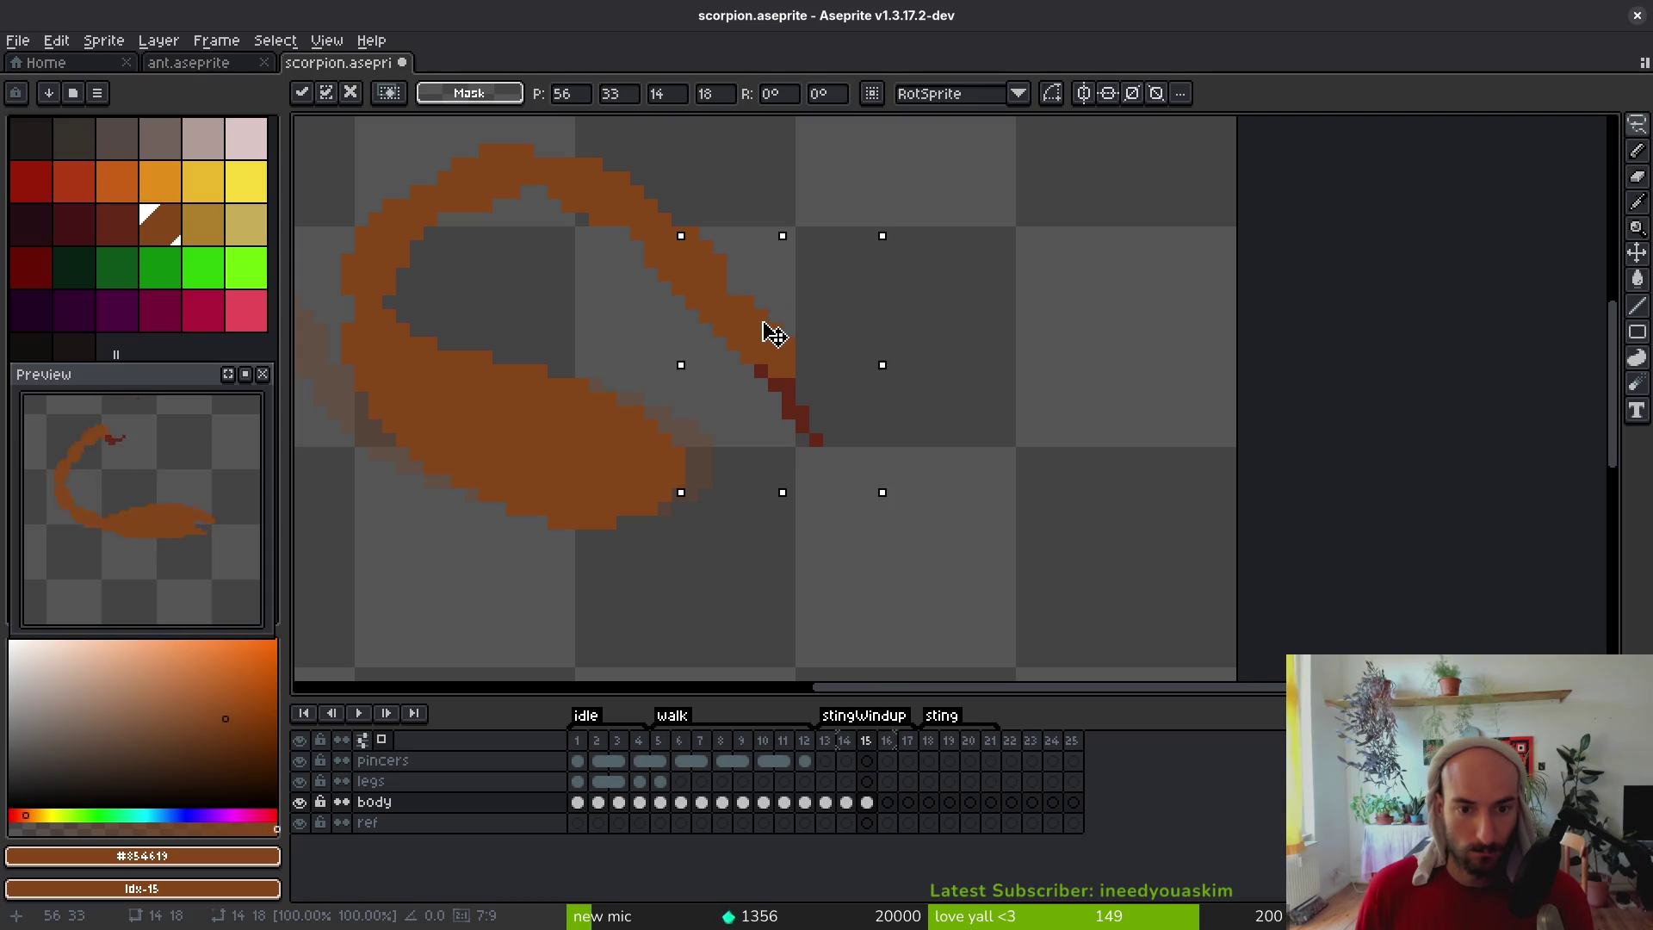
pyautogui.press('Return')
pyautogui.press('f')
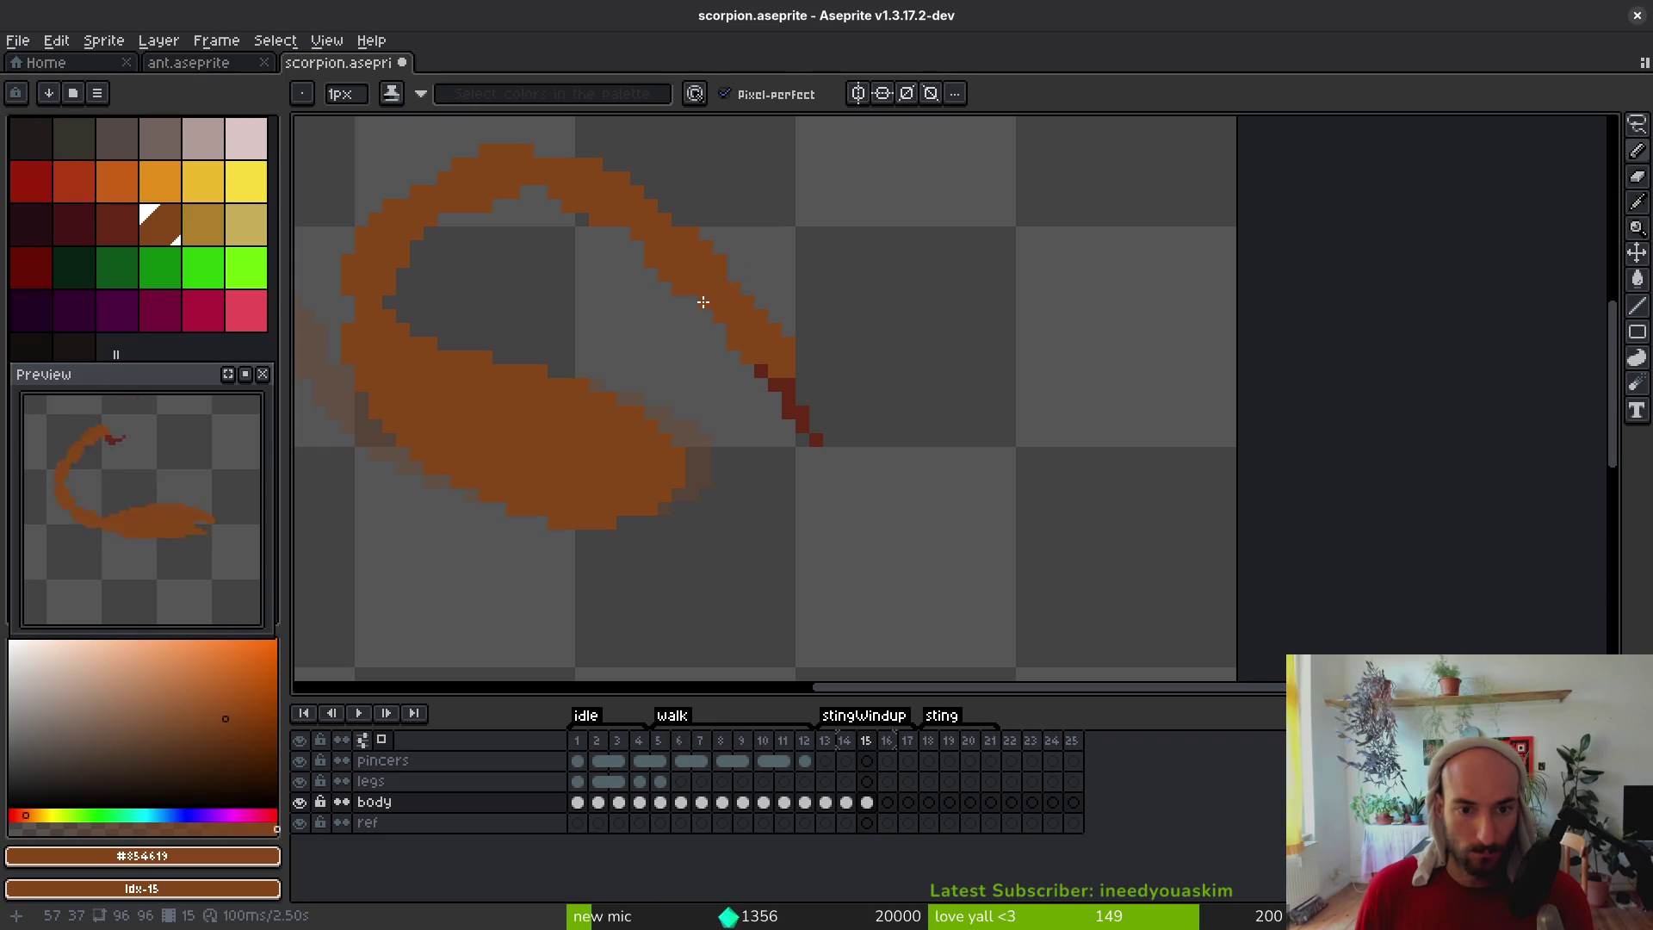
pyautogui.scroll(-3, 843, 334)
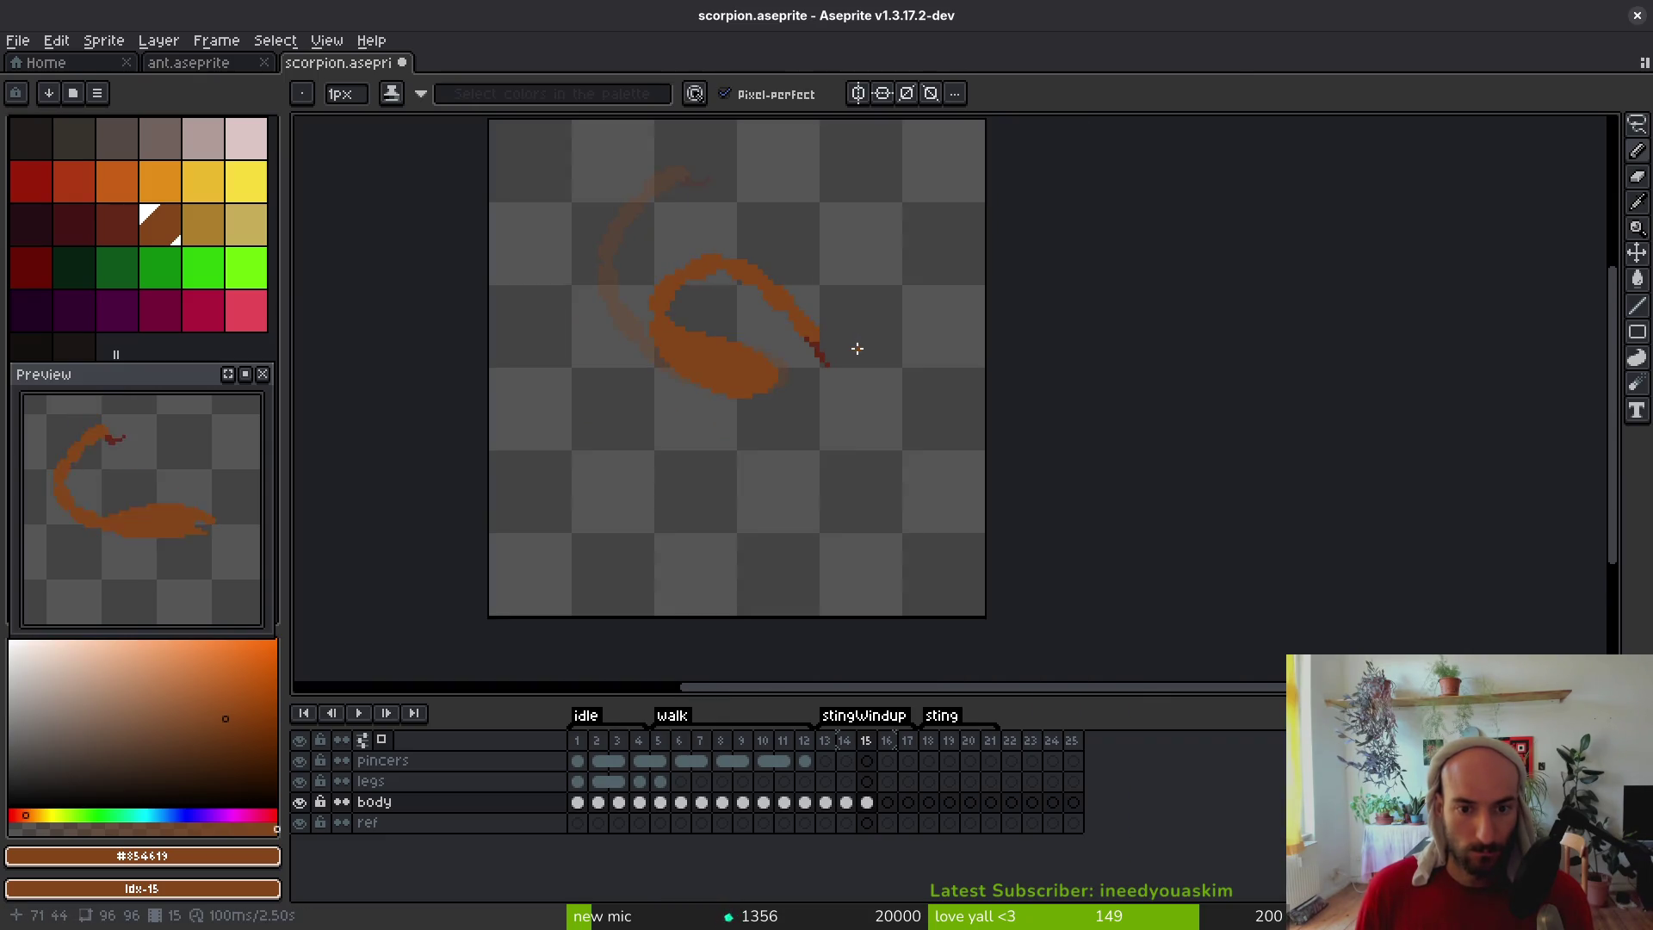
pyautogui.scroll(2, 811, 384)
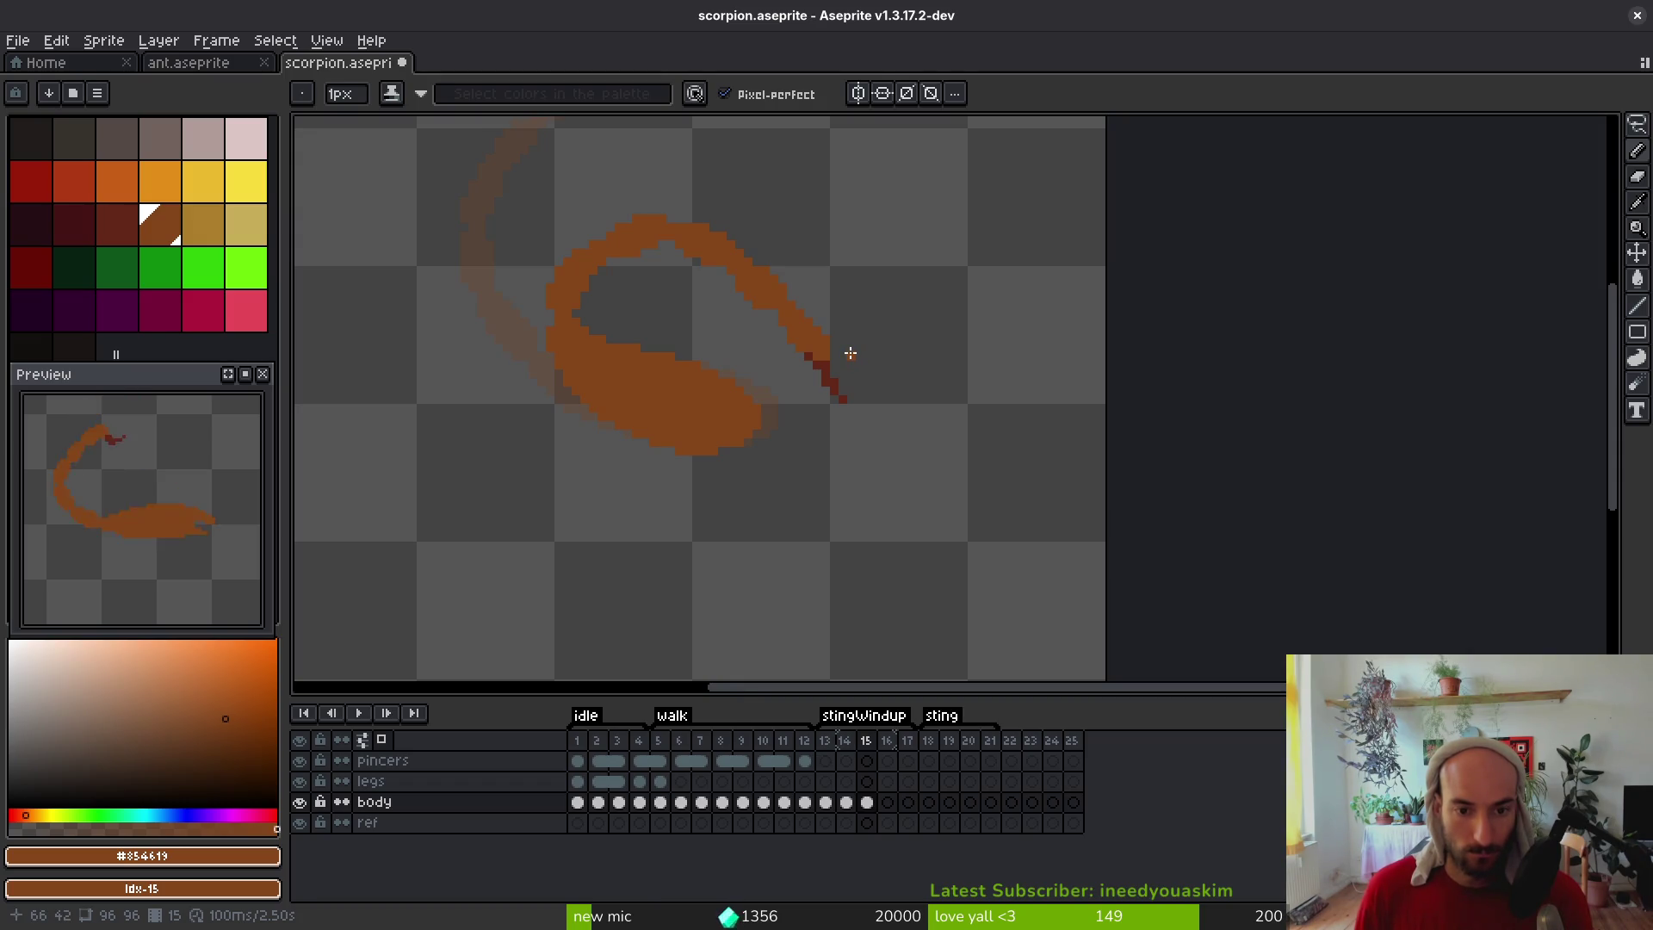
pyautogui.press(',')
# Flip between frames 13, 14 and 15 to compare the tail poses
pyautogui.scroll(-4, 809, 500)
pyautogui.press('i')
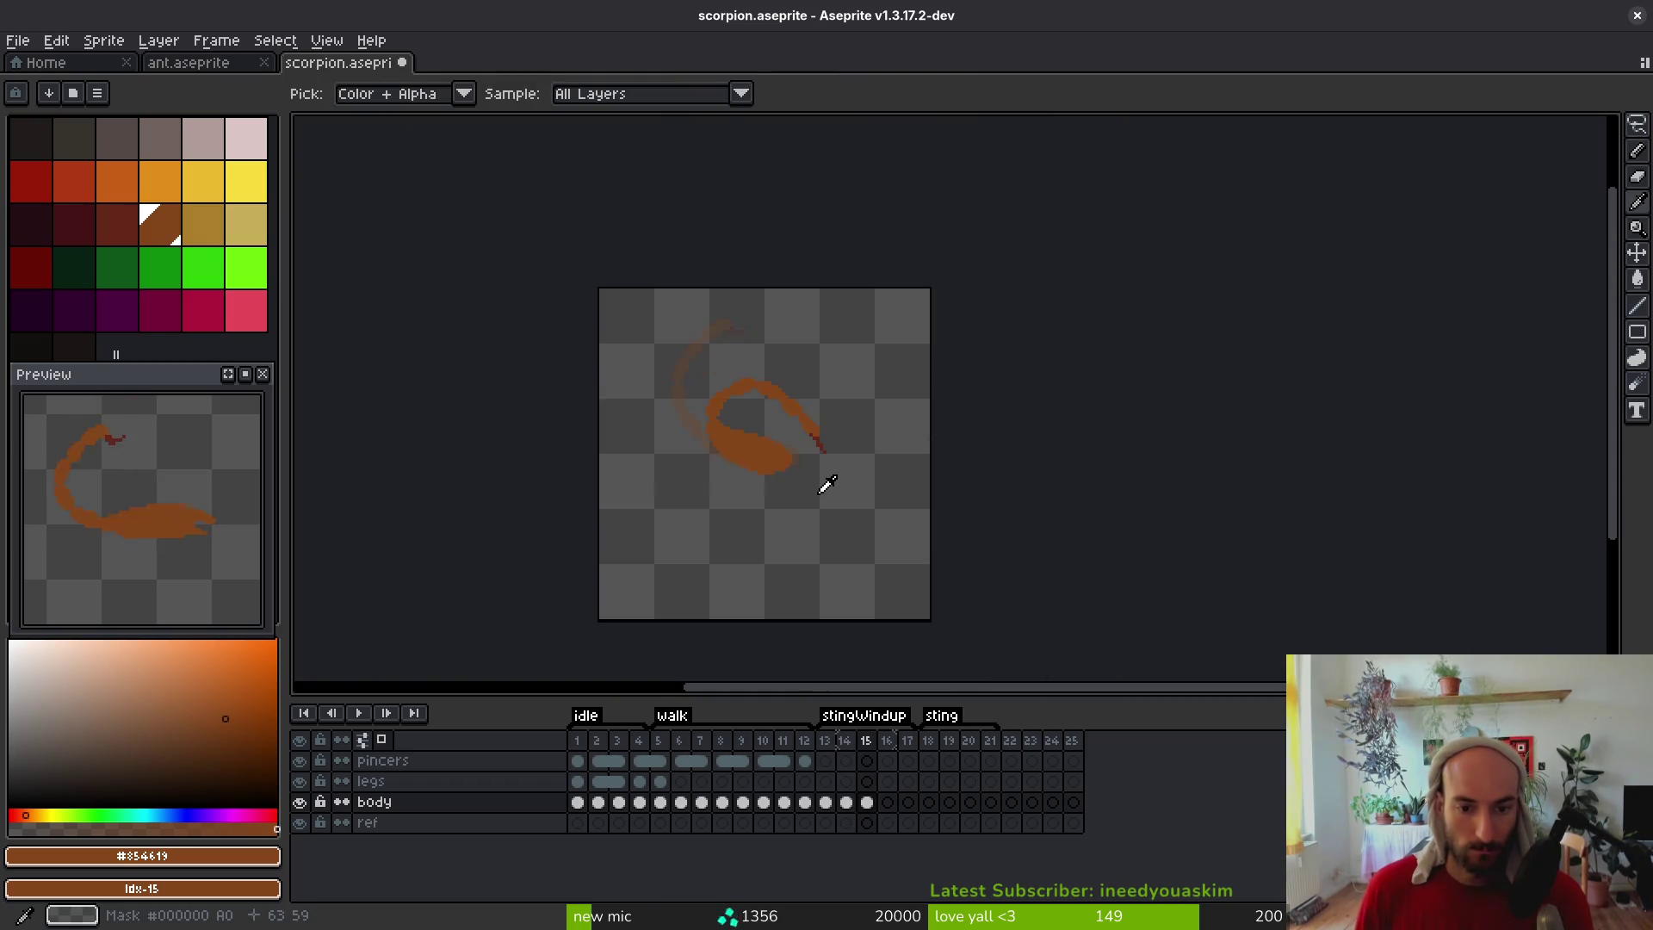
pyautogui.press(',')
pyautogui.press('.')
pyautogui.press('.')
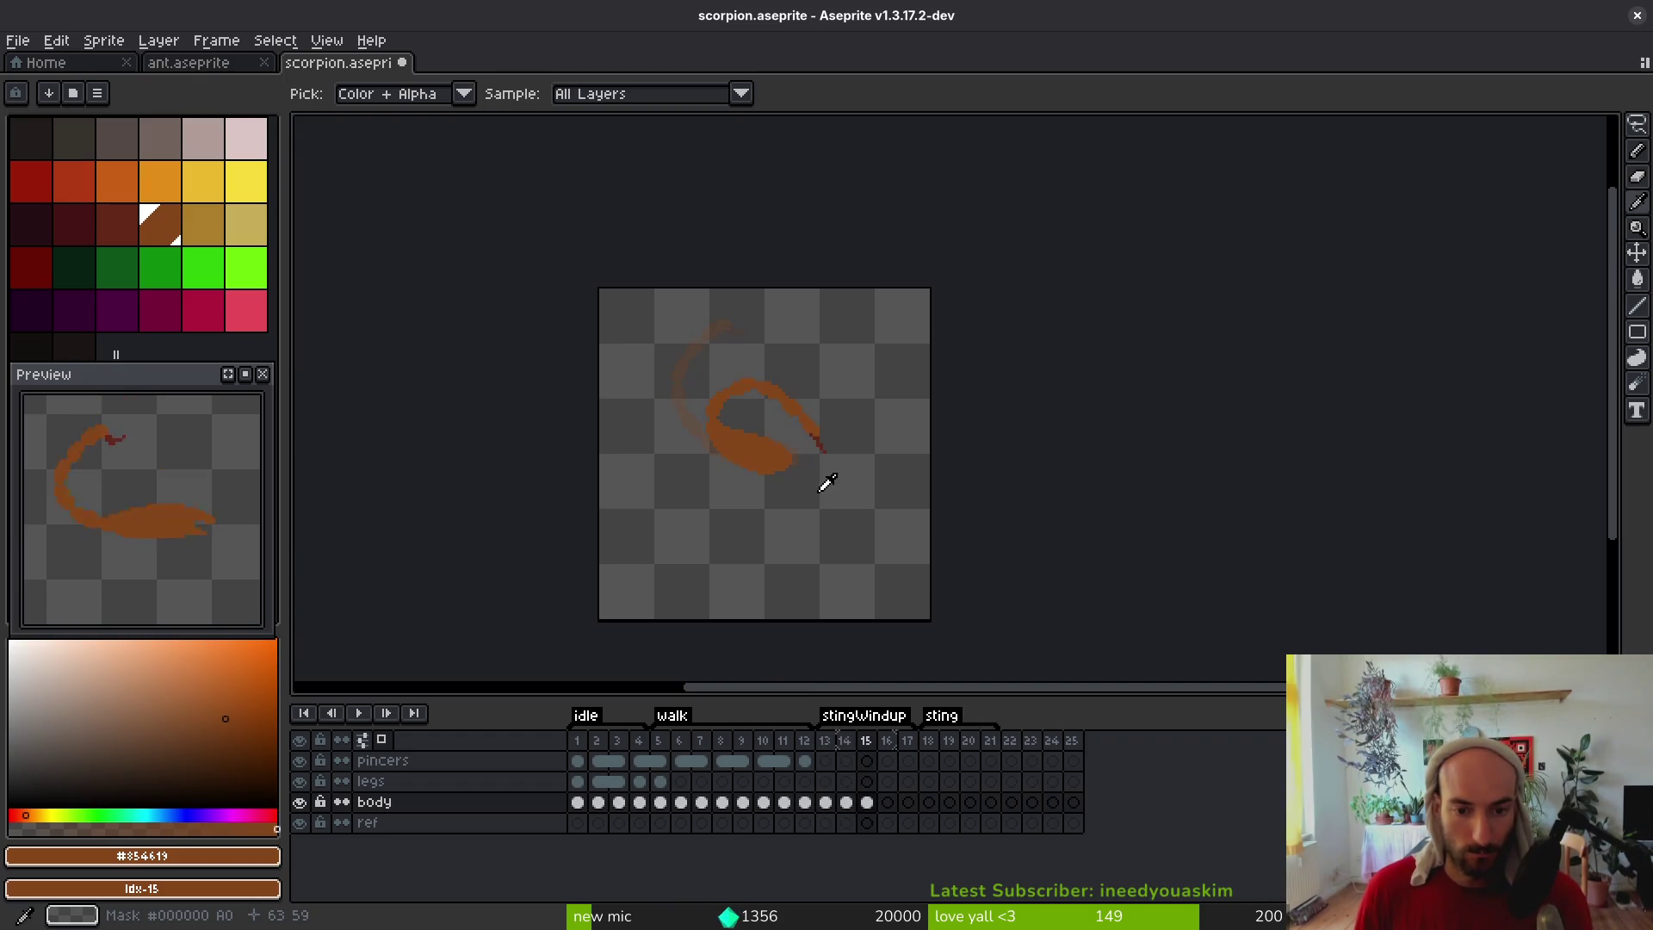
pyautogui.press(',')
pyautogui.press('b')
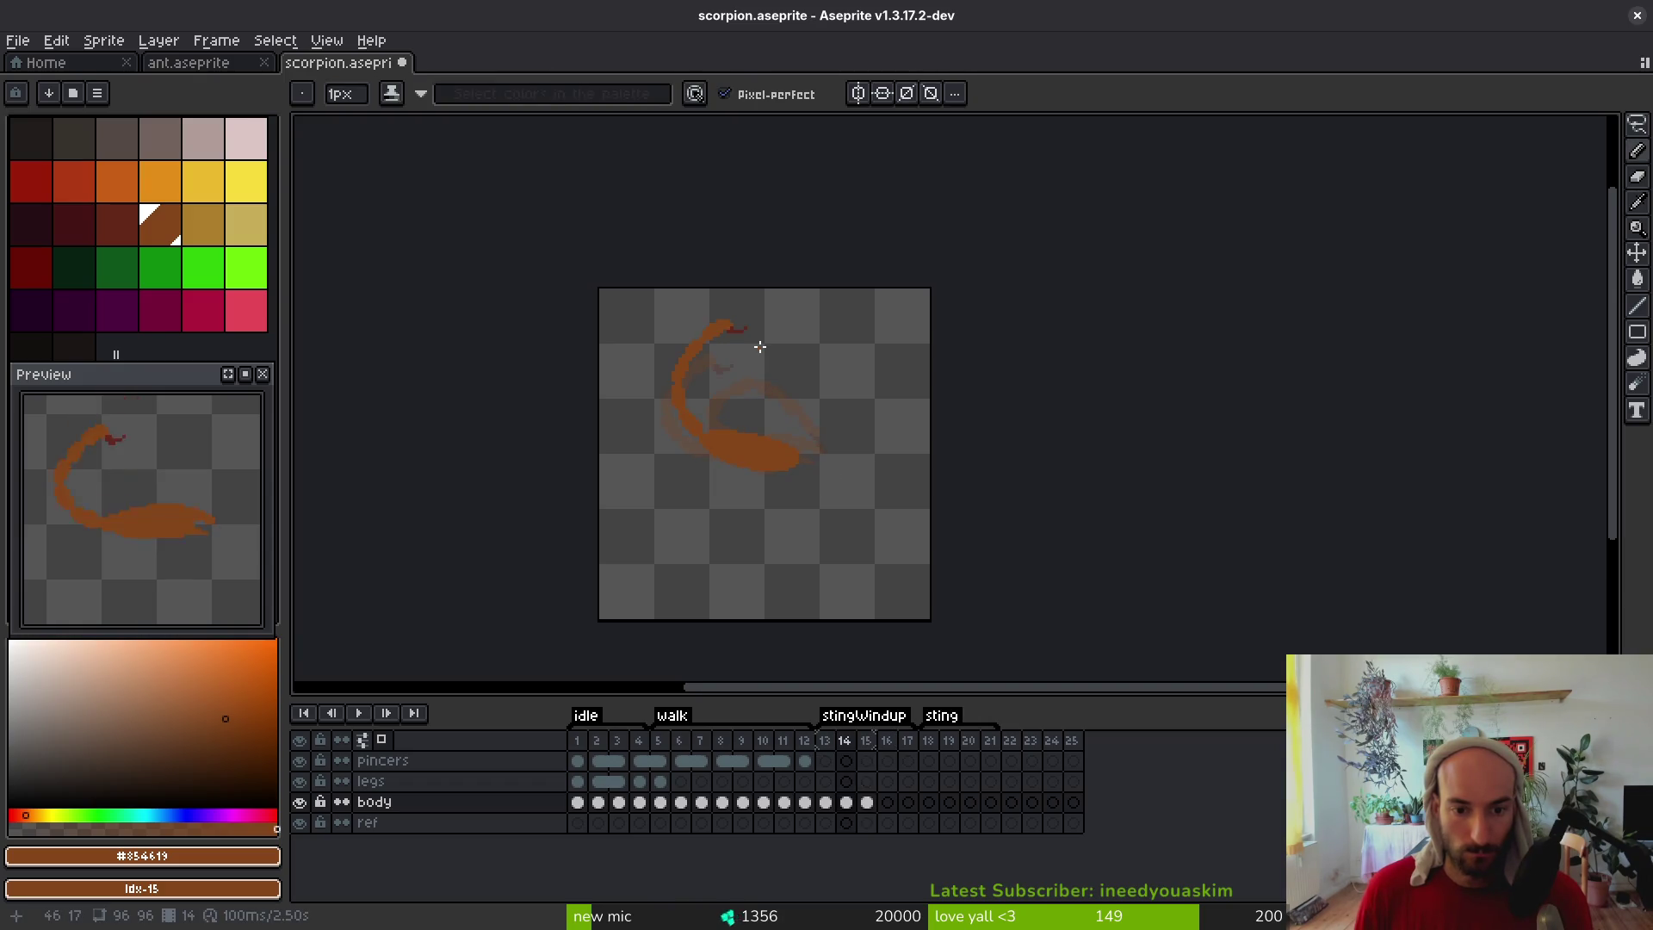
pyautogui.press('i')
pyautogui.press(',')
pyautogui.press('.')
pyautogui.press('.')
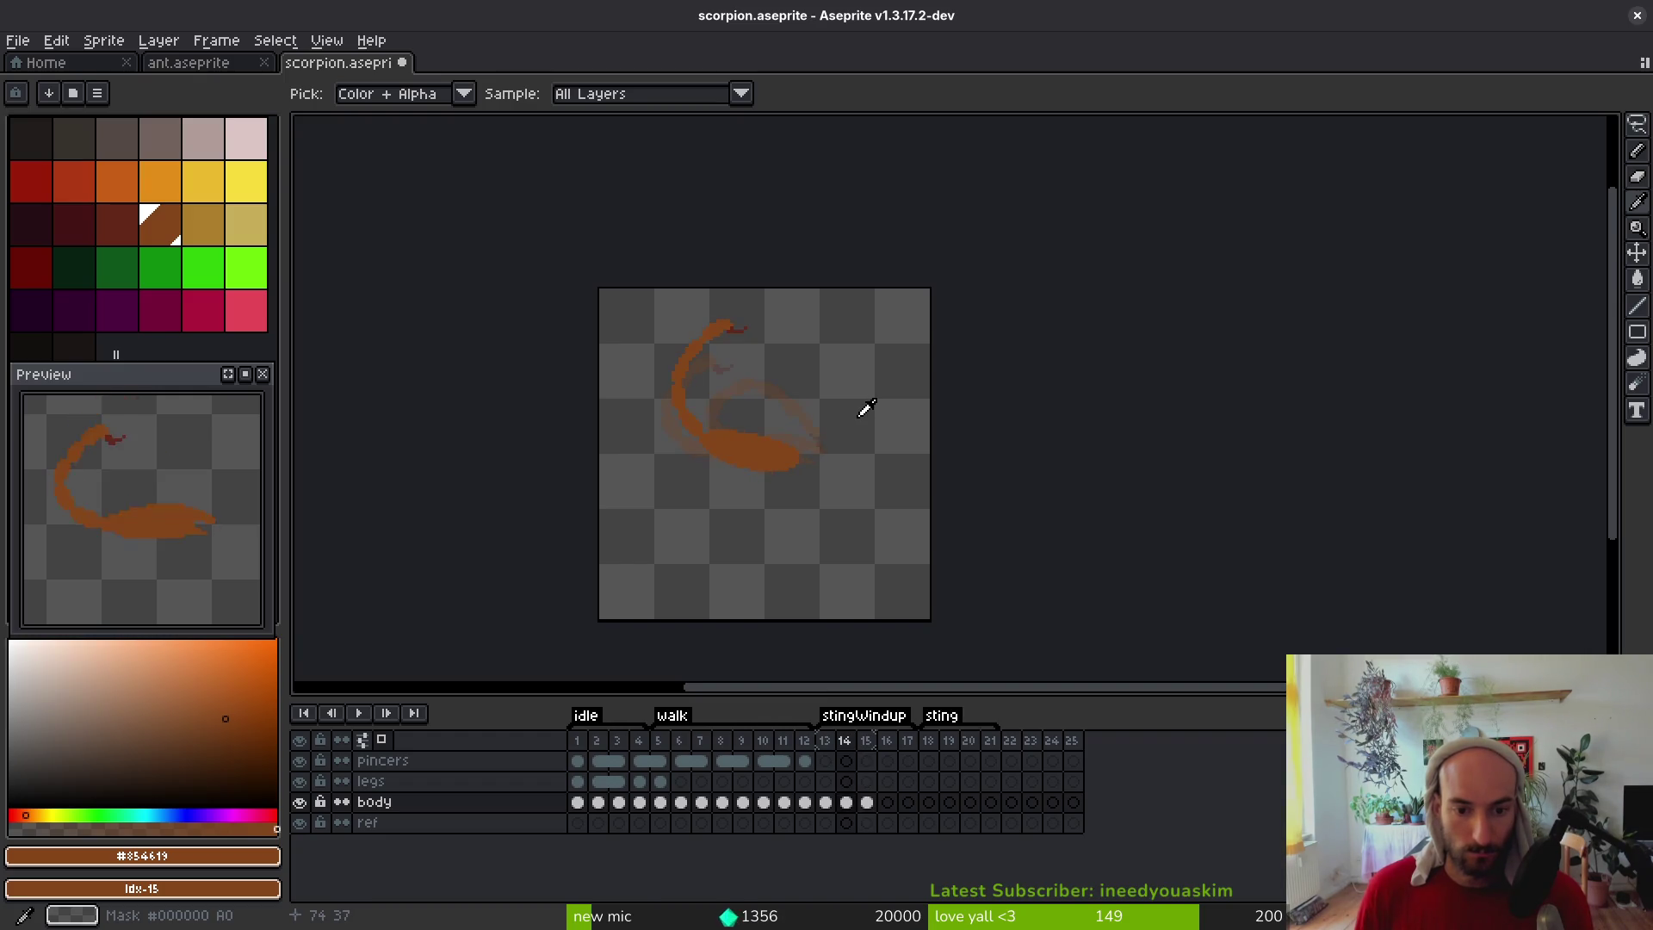
pyautogui.press(',')
pyautogui.press('.')
pyautogui.press(',')
pyautogui.press('.')
pyautogui.scroll(3, 734, 452)
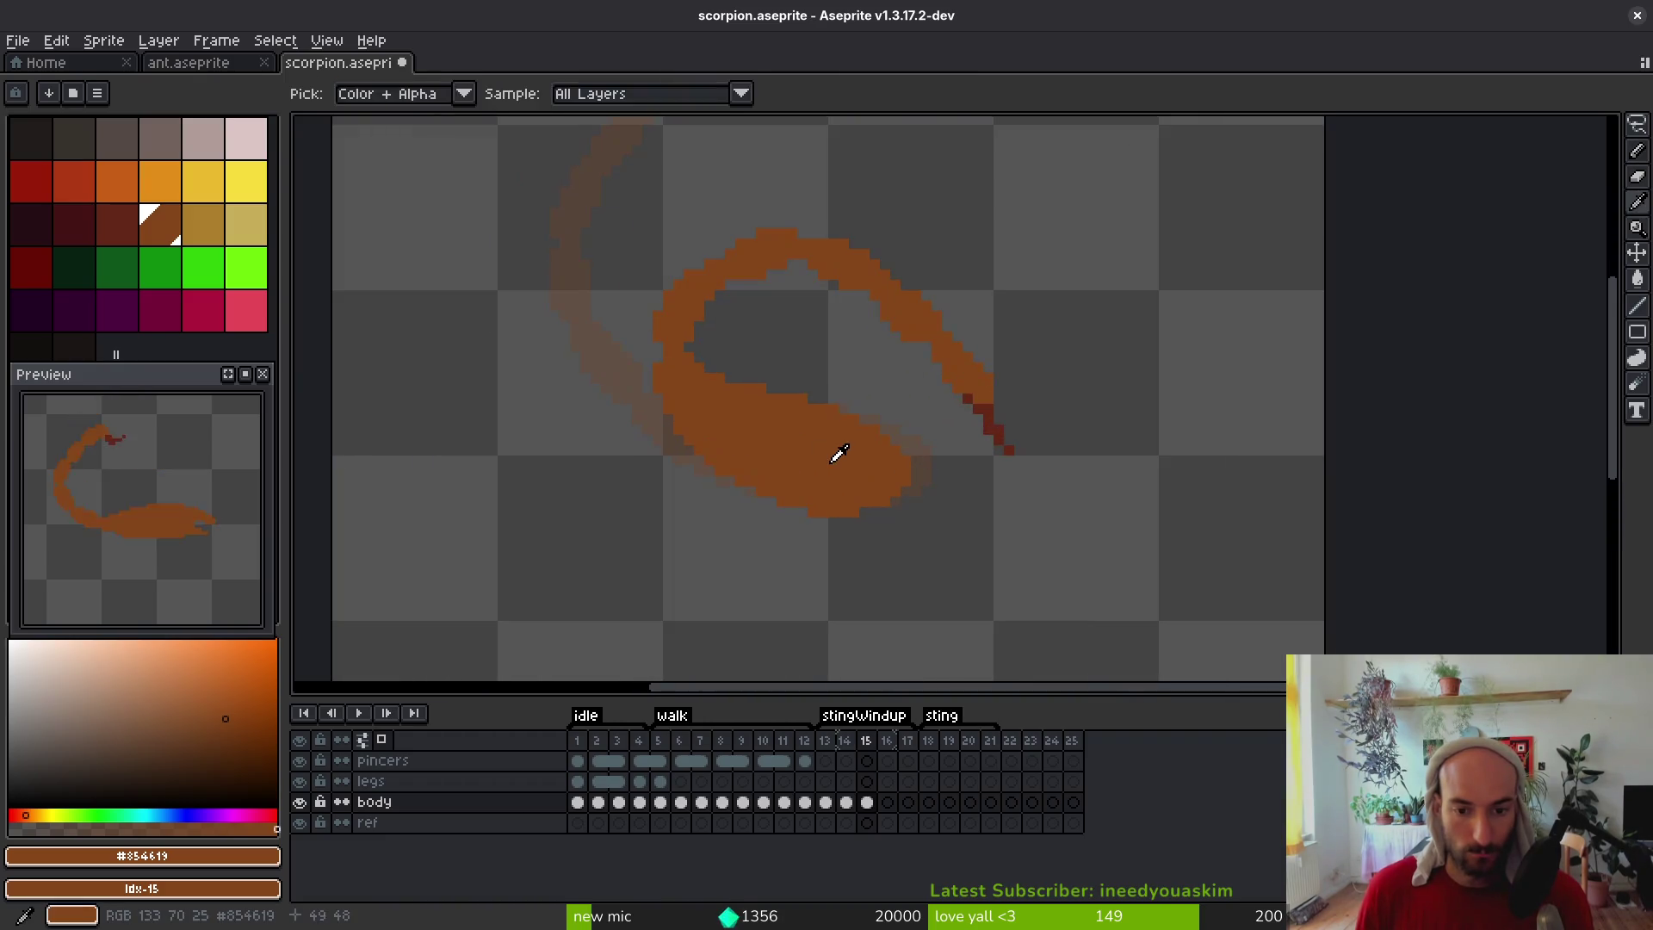
pyautogui.scroll(3, 887, 442)
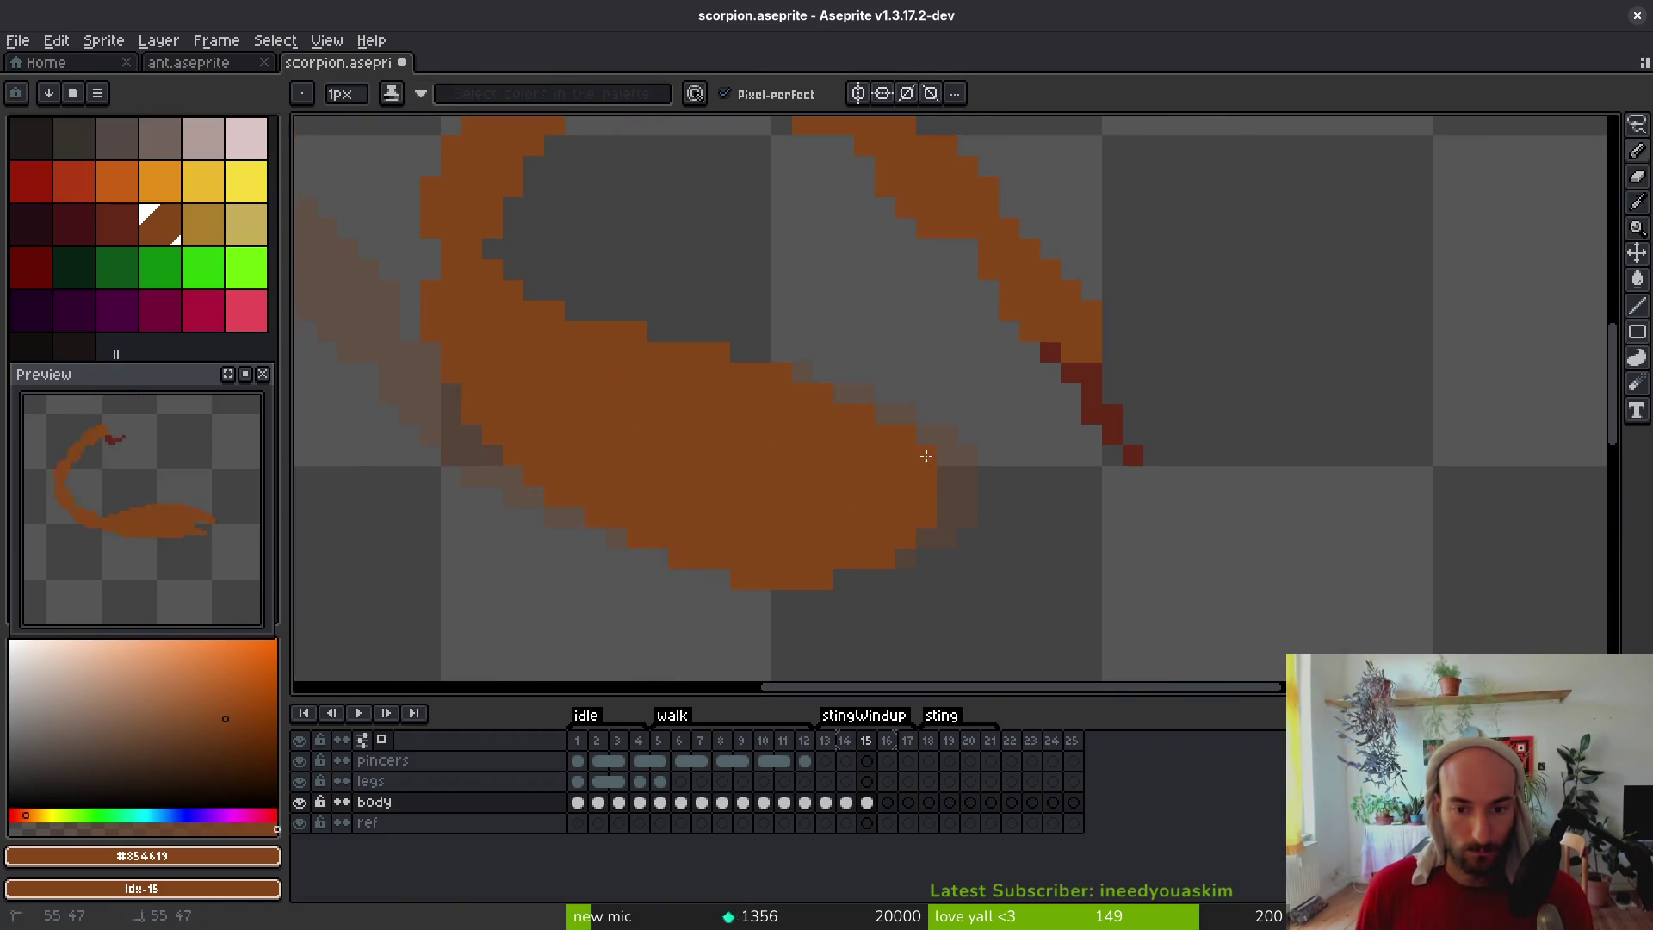
pyautogui.scroll(-2, 966, 563)
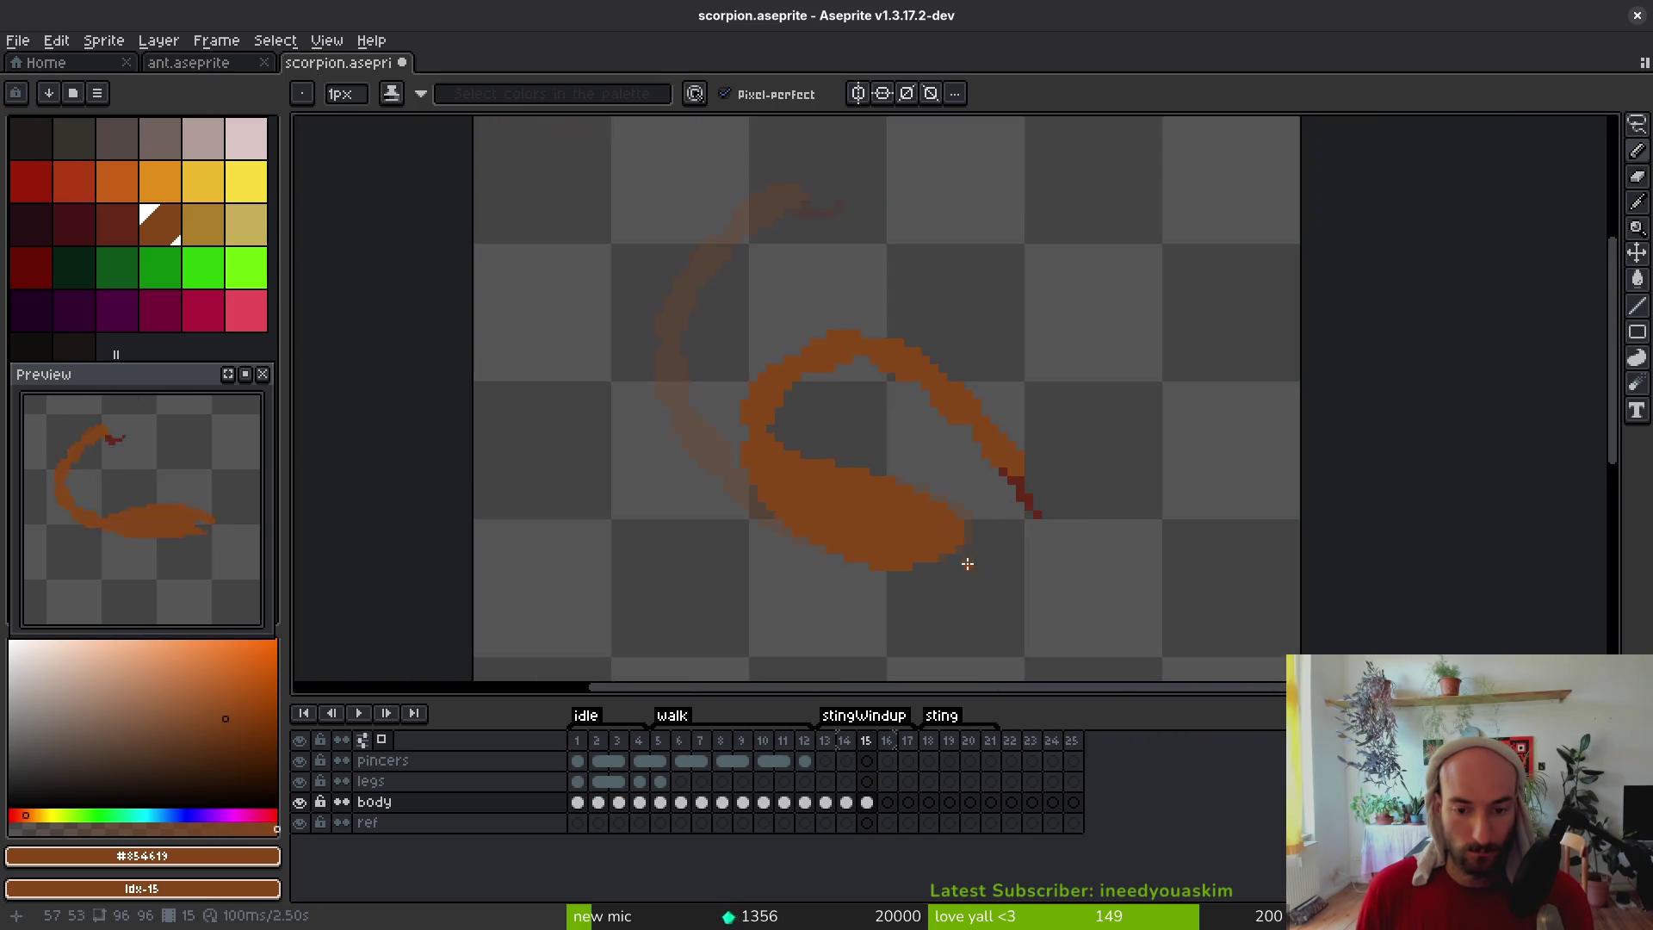
# Save scorpion.aseprite with Ctrl+S
pyautogui.hotkey('ctrl', 's')
pyautogui.hscroll(2, 976, 574)
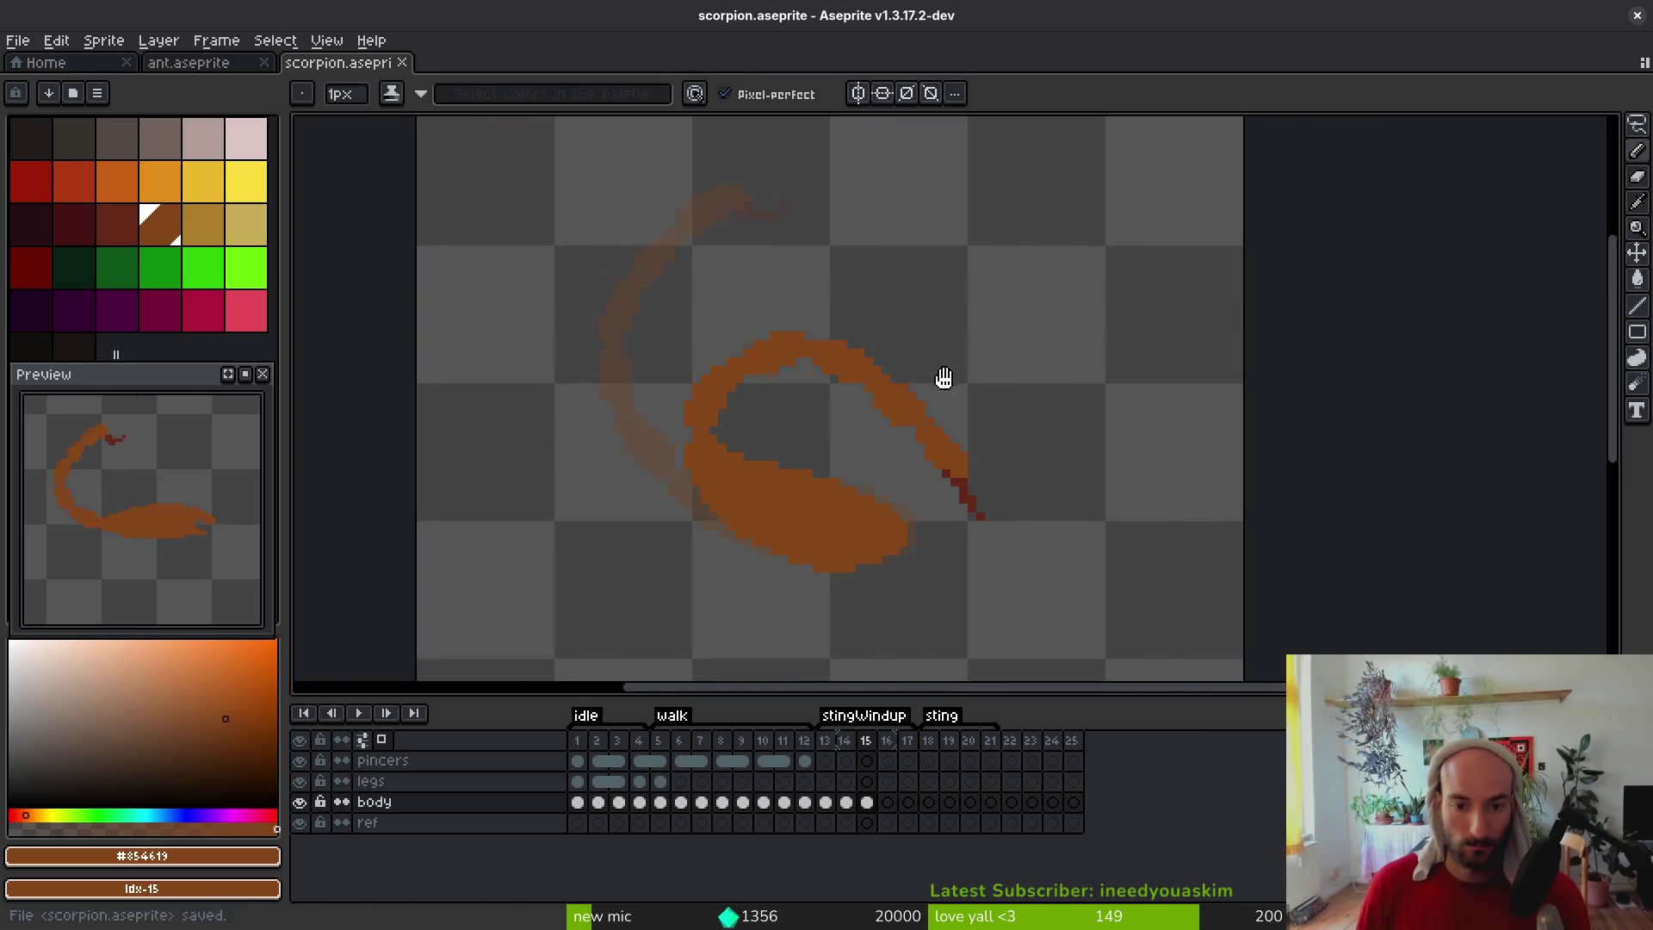
pyautogui.hscroll(3, 951, 380)
pyautogui.scroll(2, 713, 313)
# Nudge the upper tail section down one pixel and erase a stray outline pixel
pyautogui.press('q')
pyautogui.moveTo(754, 229)
pyautogui.mouseDown()
pyautogui.moveTo(585, 250)
pyautogui.moveTo(594, 328)
pyautogui.moveTo(886, 535)
pyautogui.moveTo(830, 266)
pyautogui.moveTo(684, 168)
pyautogui.mouseUp()
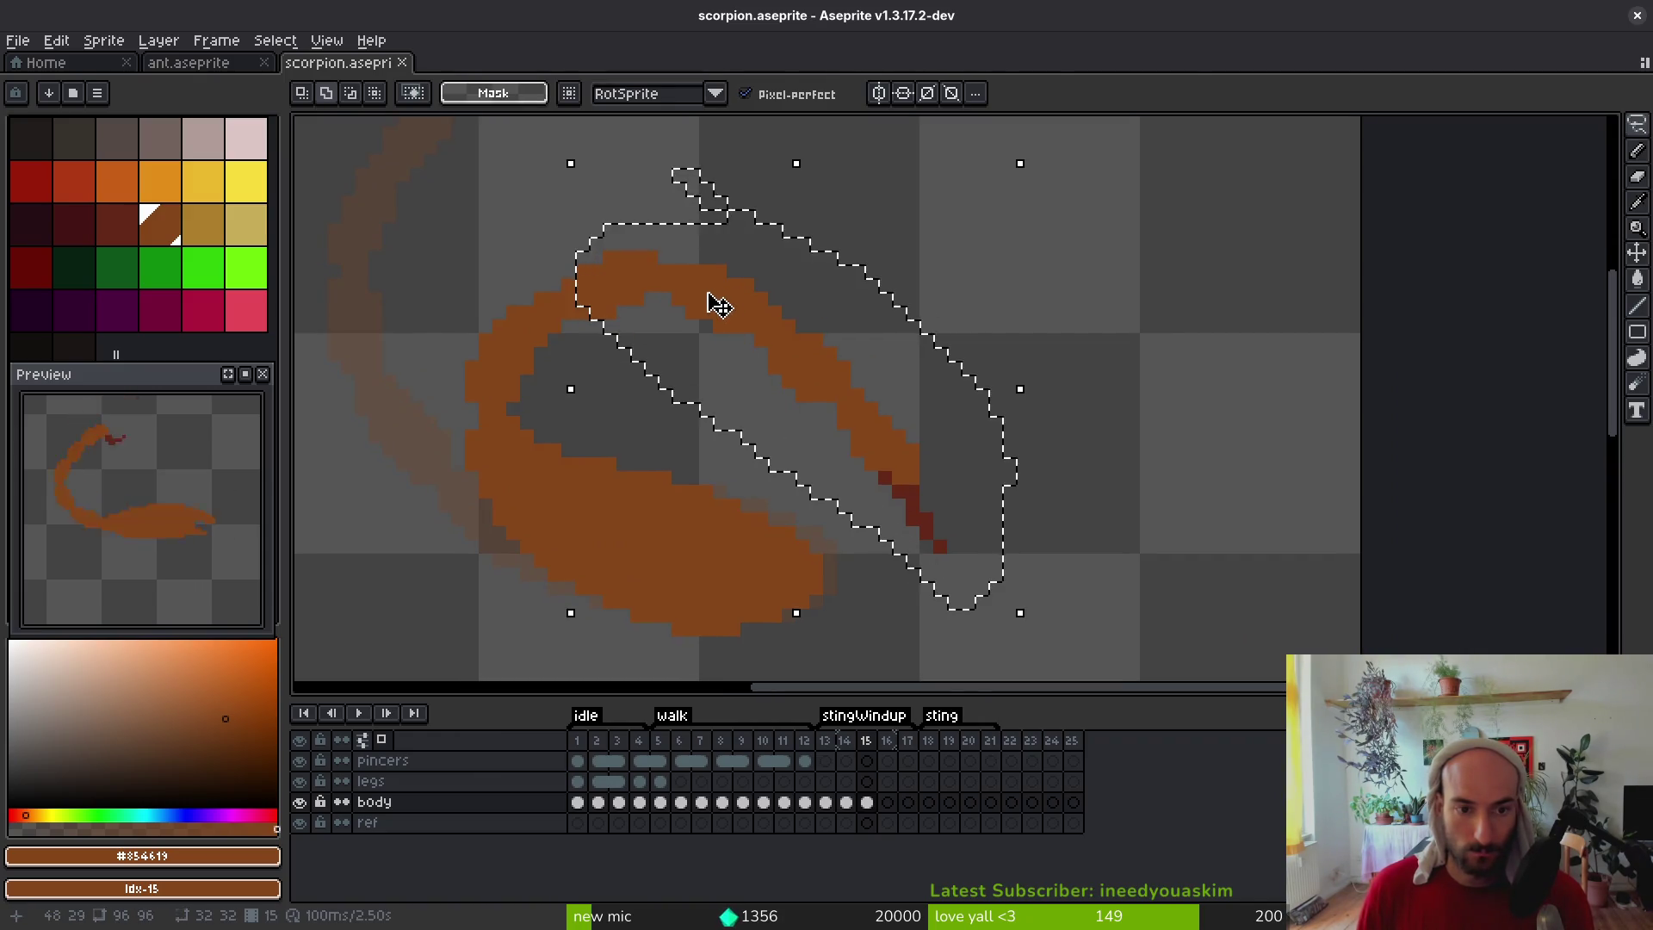
pyautogui.press('Down')
pyautogui.hotkey('ctrl', 'd')
pyautogui.press('b')
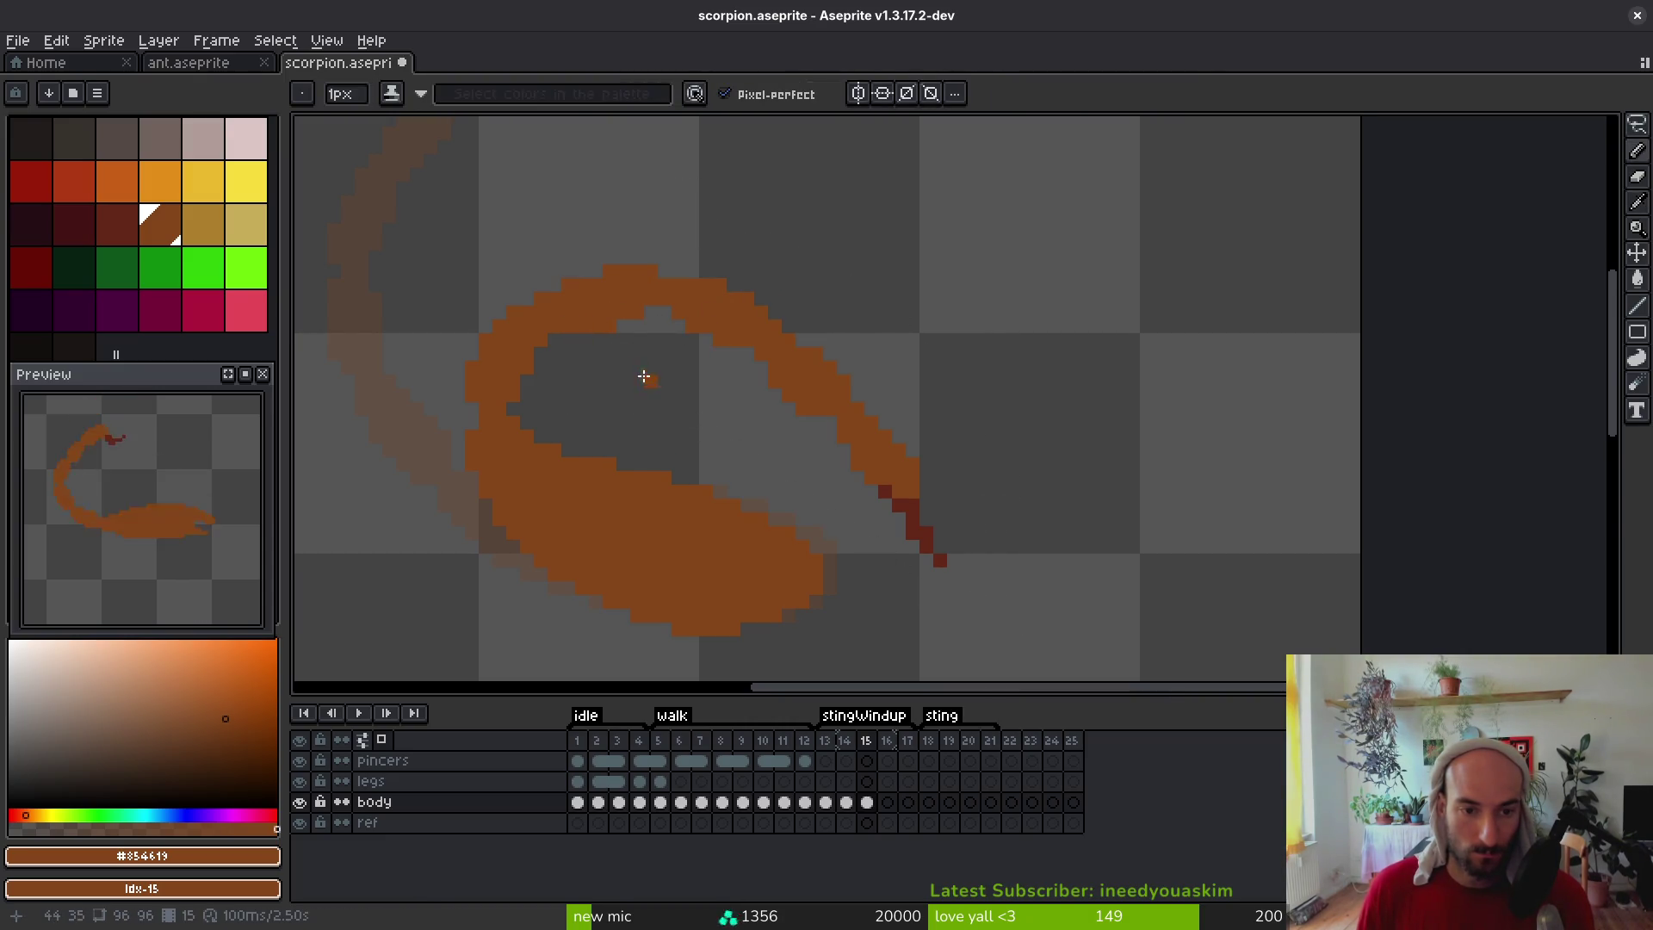
pyautogui.scroll(-2, 645, 378)
pyautogui.scroll(4, 643, 372)
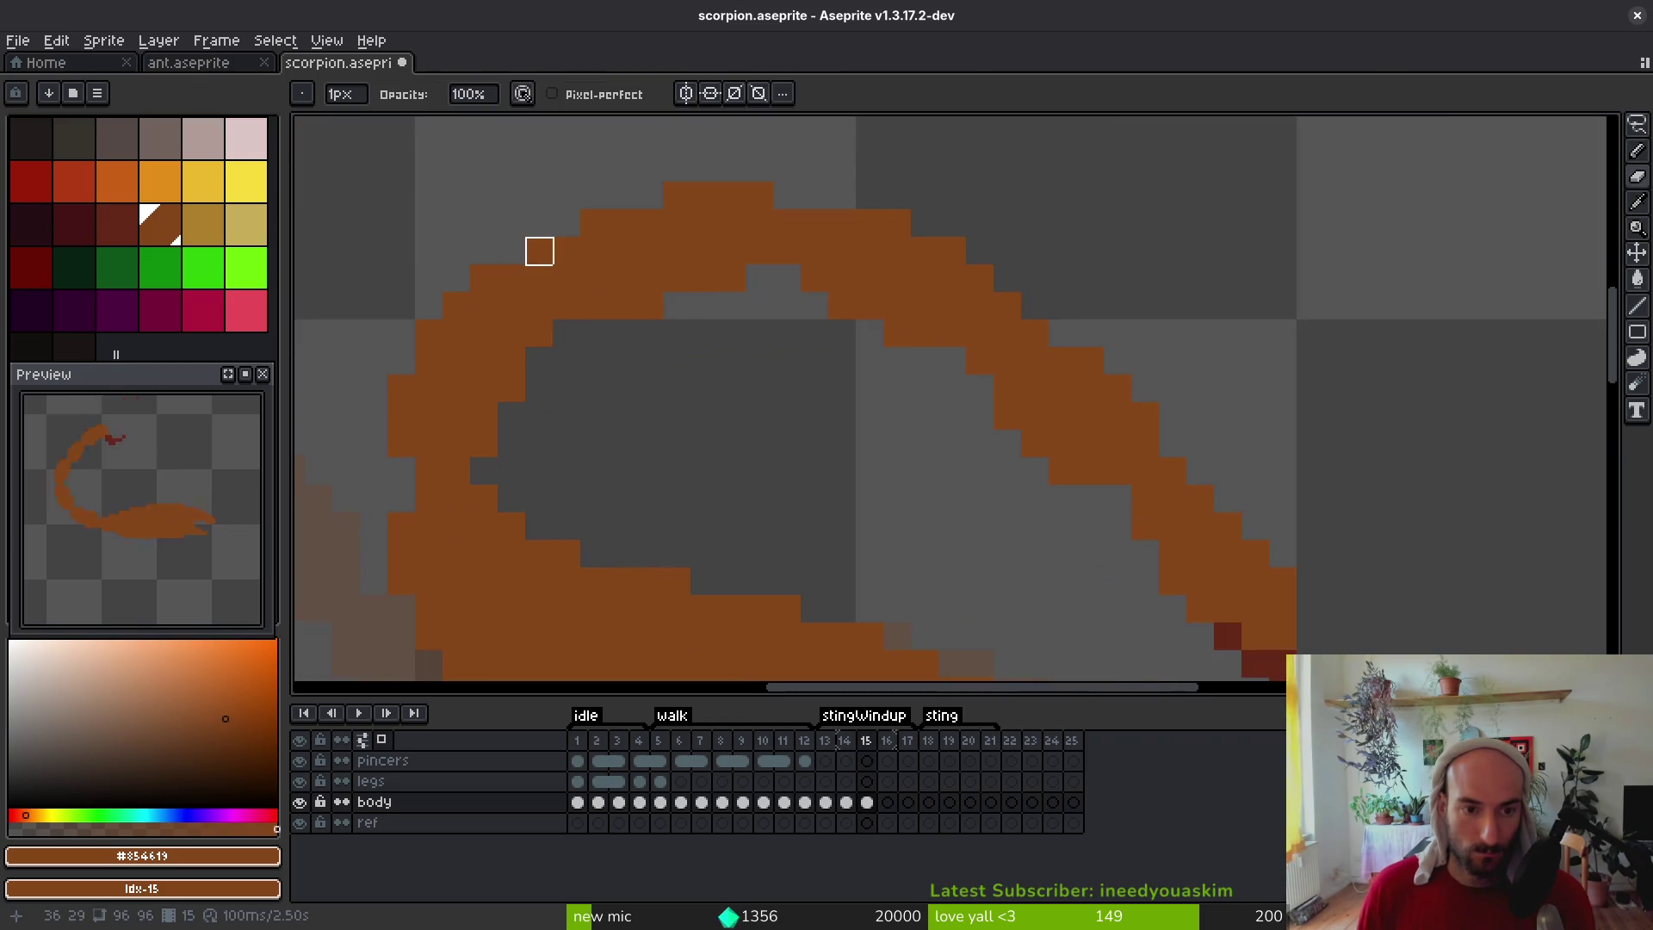
pyautogui.rightClick(483, 276)
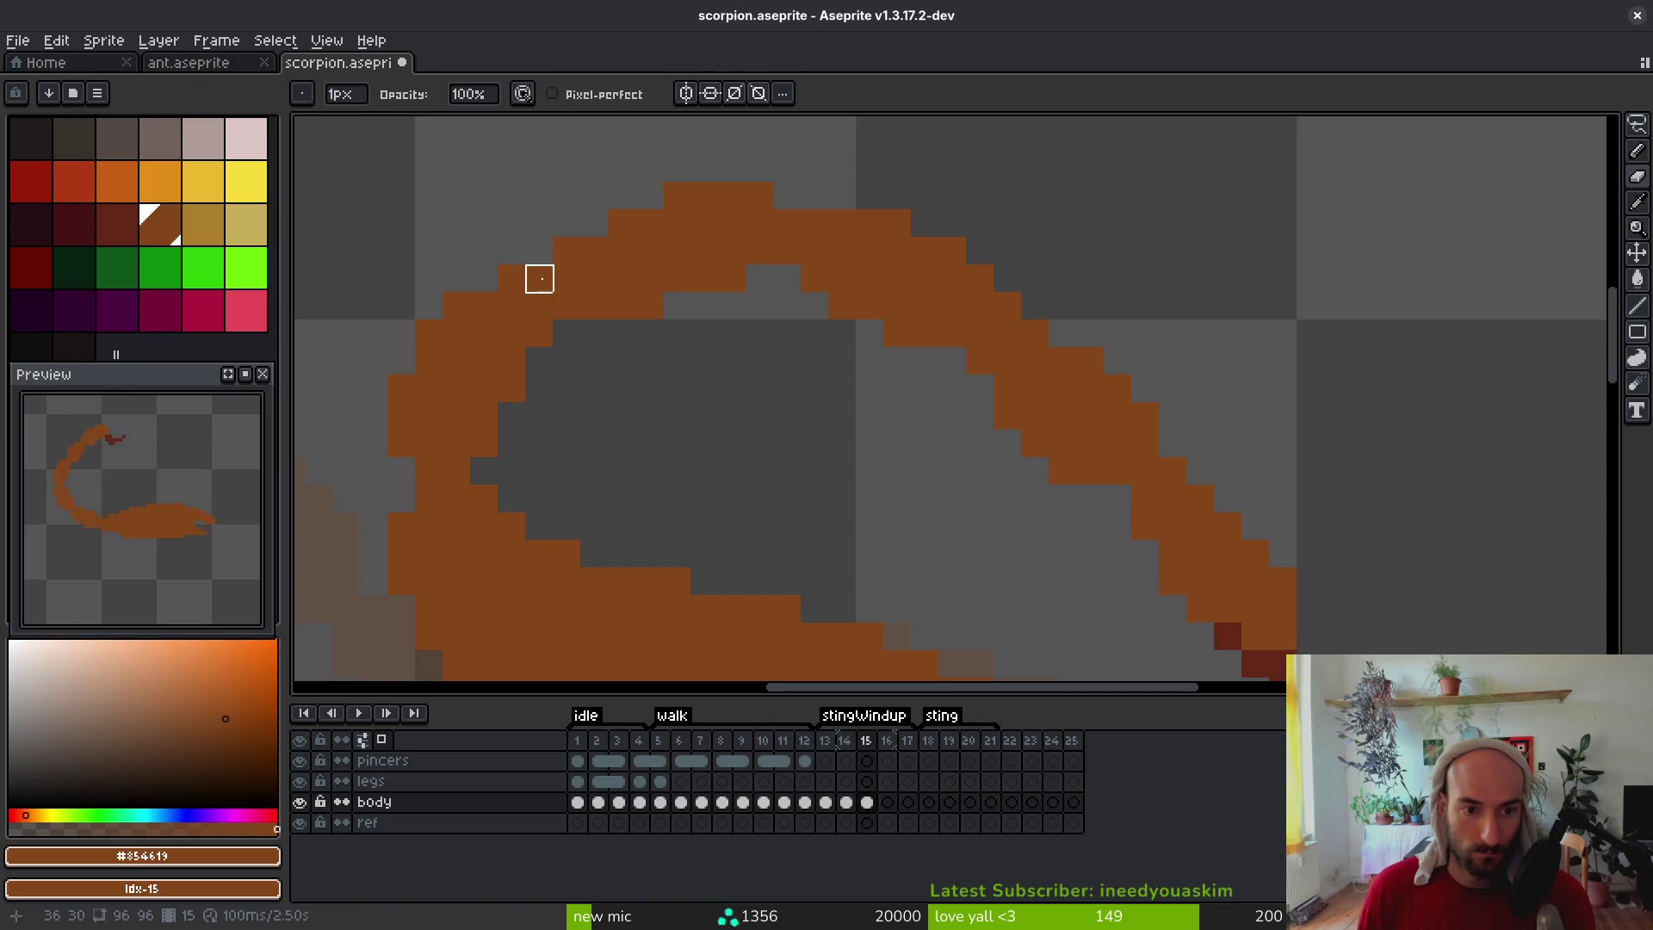
# Outline the tail's edge with a freehand selection, then drop it
pyautogui.scroll(-5, 677, 361)
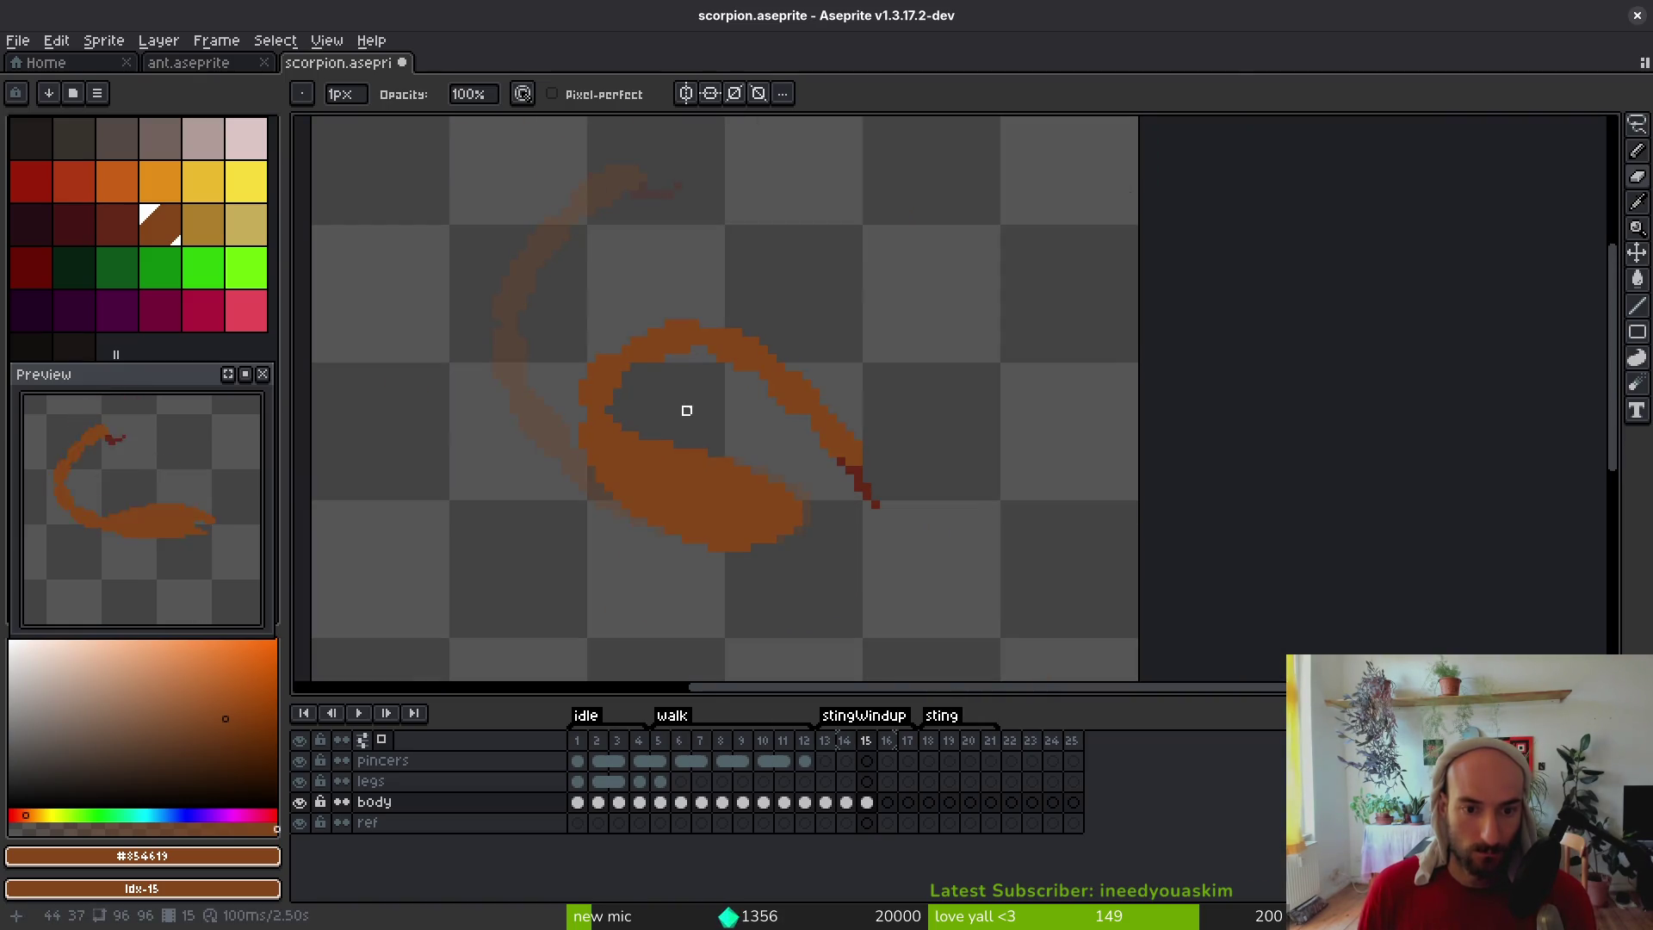
pyautogui.hscroll(2, 696, 410)
pyautogui.scroll(-2, 696, 411)
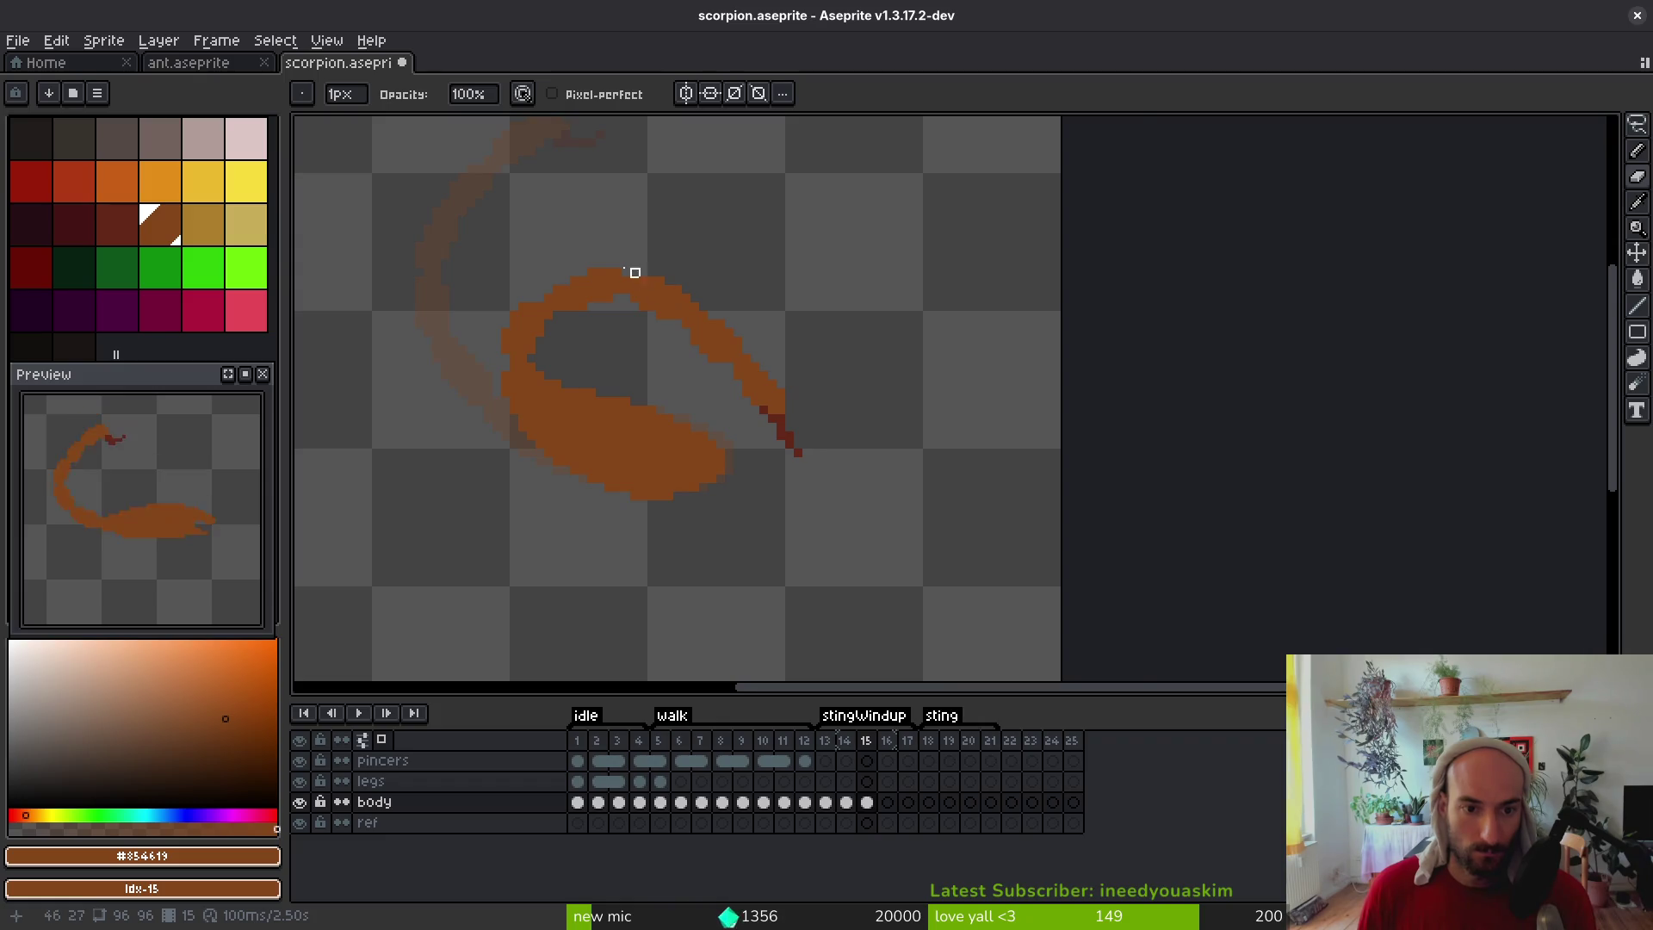
pyautogui.scroll(2, 634, 272)
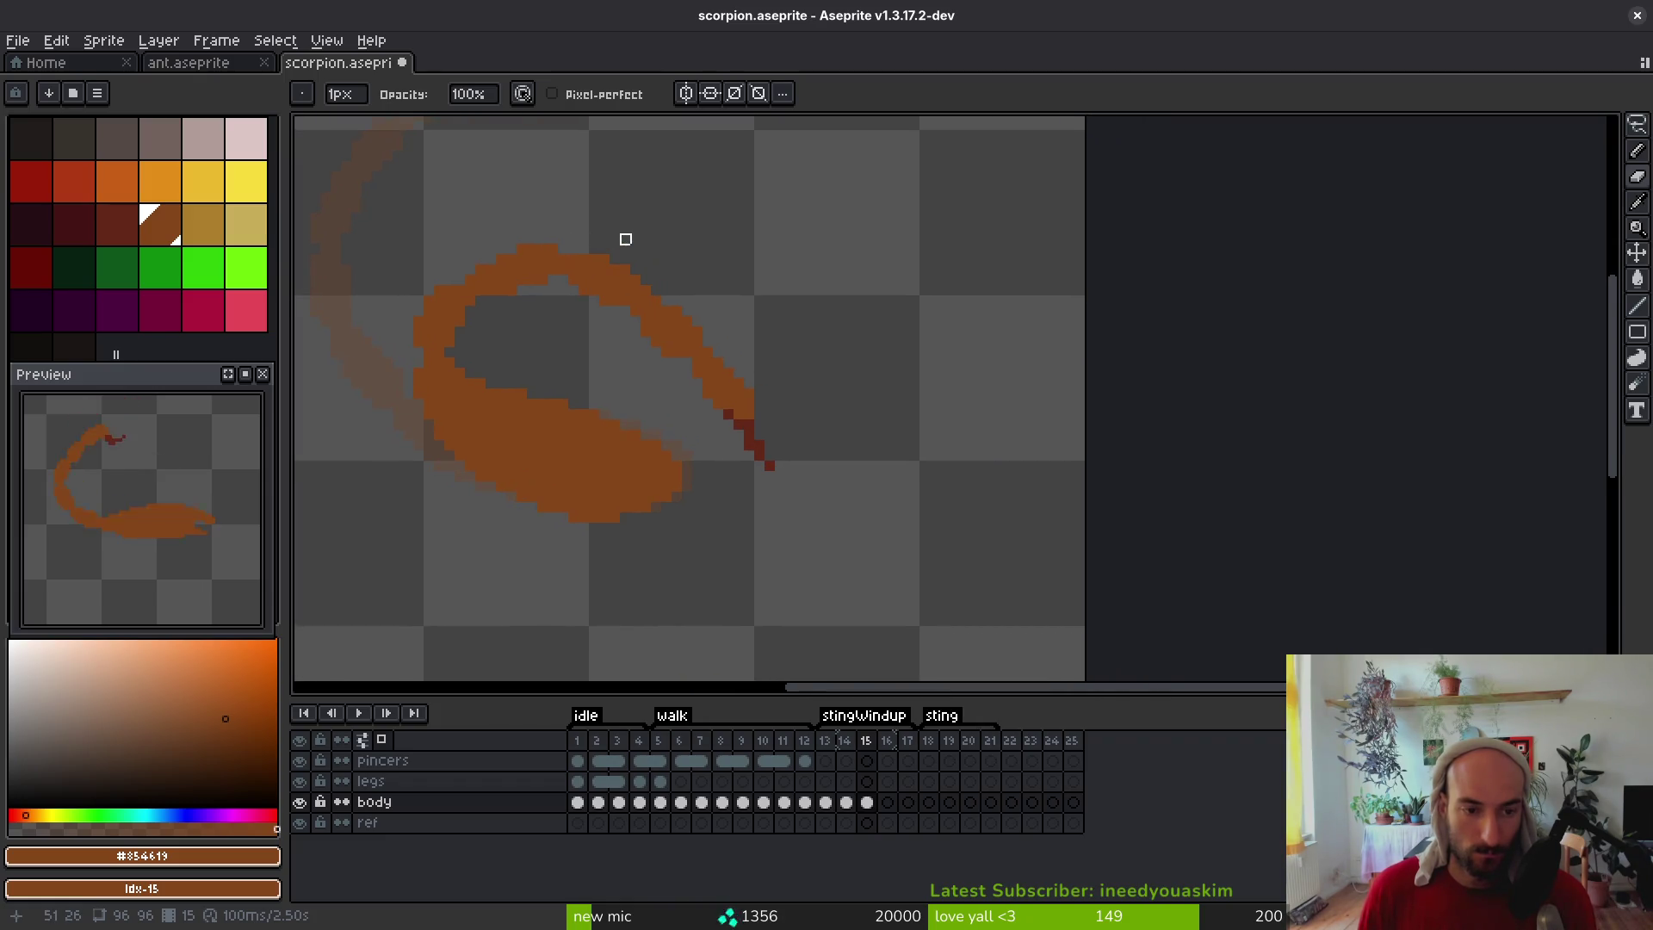
pyautogui.scroll(-5, 647, 339)
pyautogui.scroll(3, 594, 310)
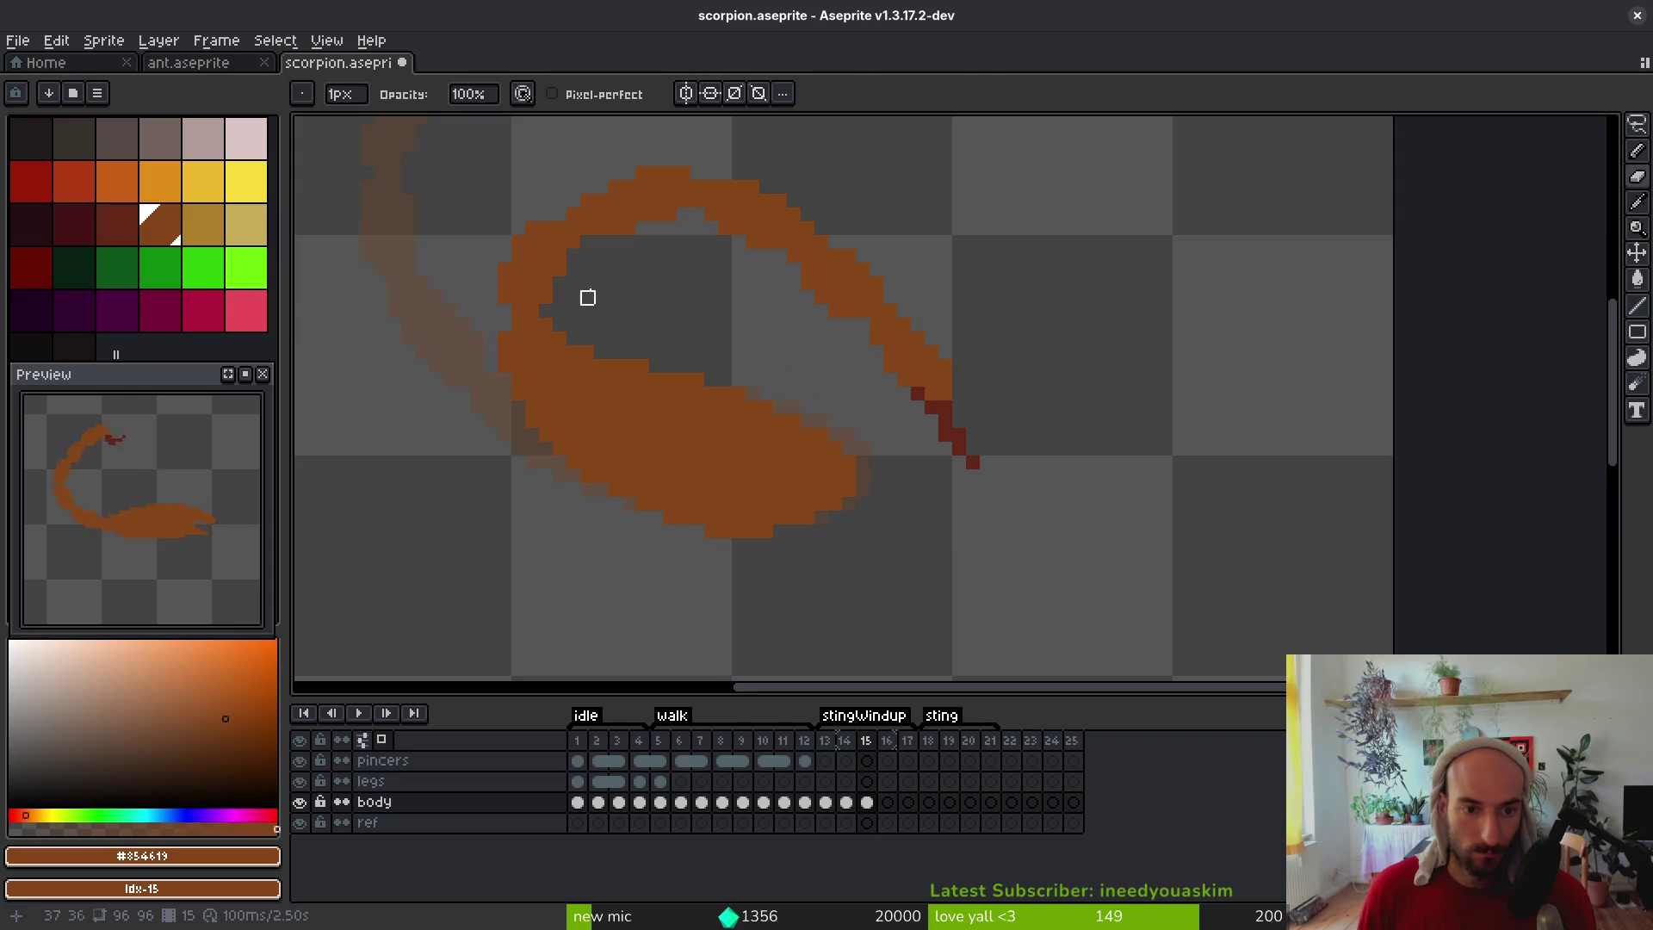
pyautogui.press('q')
pyautogui.moveTo(587, 242)
pyautogui.mouseDown()
pyautogui.moveTo(521, 206)
pyautogui.moveTo(490, 298)
pyautogui.moveTo(579, 310)
pyautogui.moveTo(587, 245)
pyautogui.mouseUp()
pyautogui.click(555, 280)
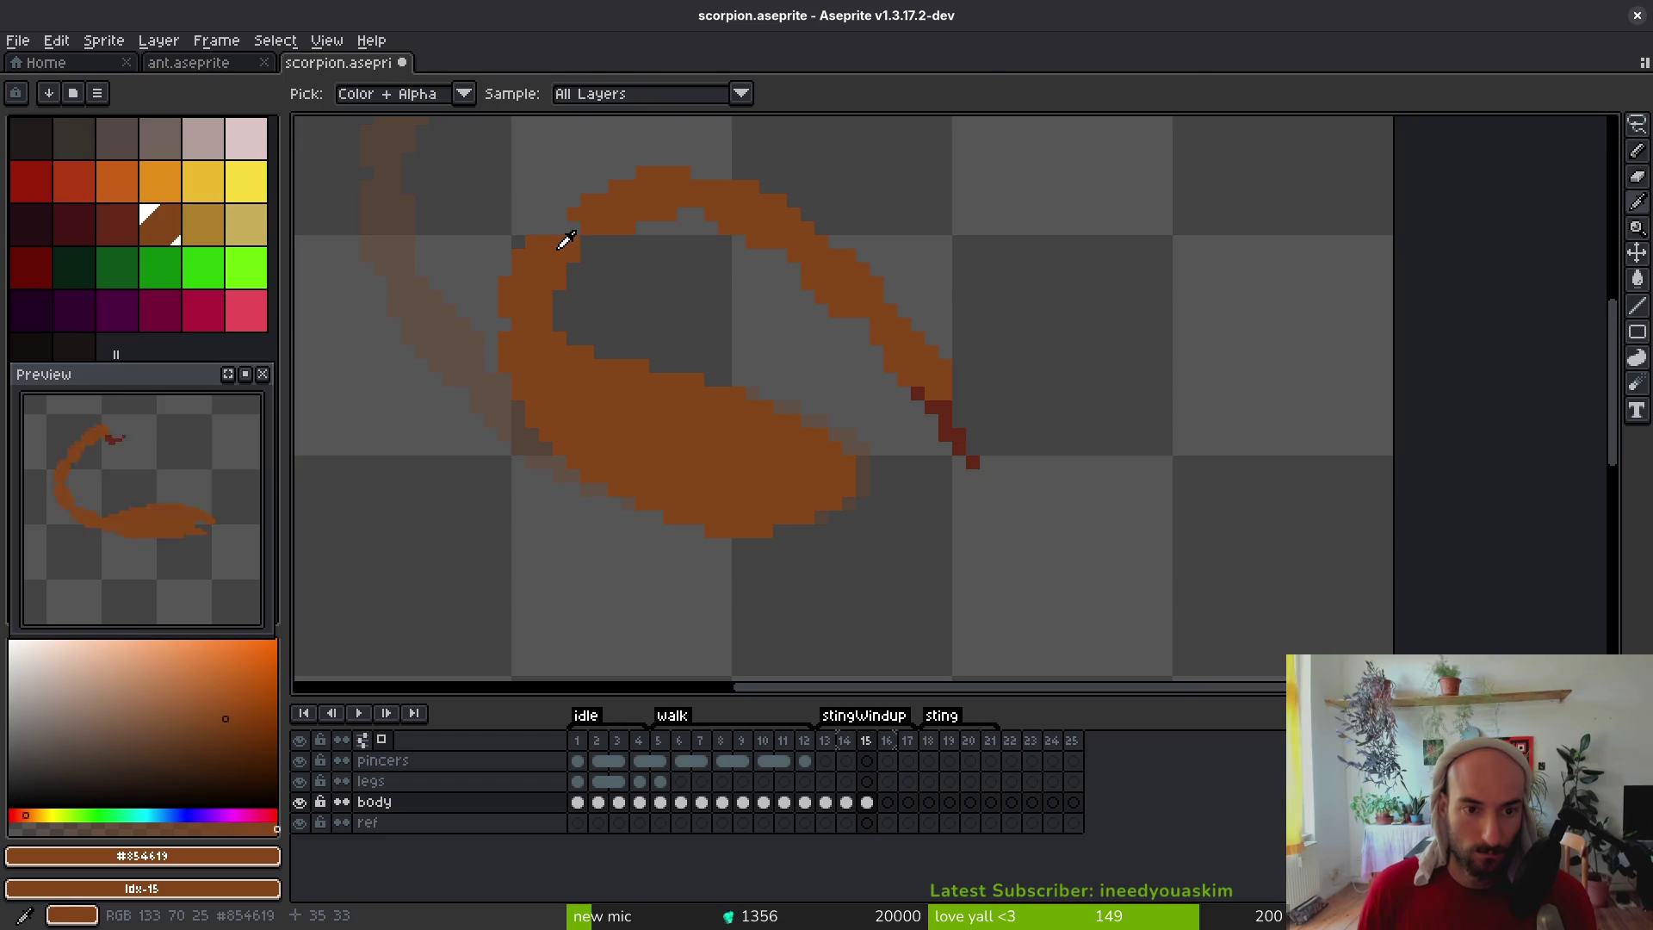
pyautogui.press('b')
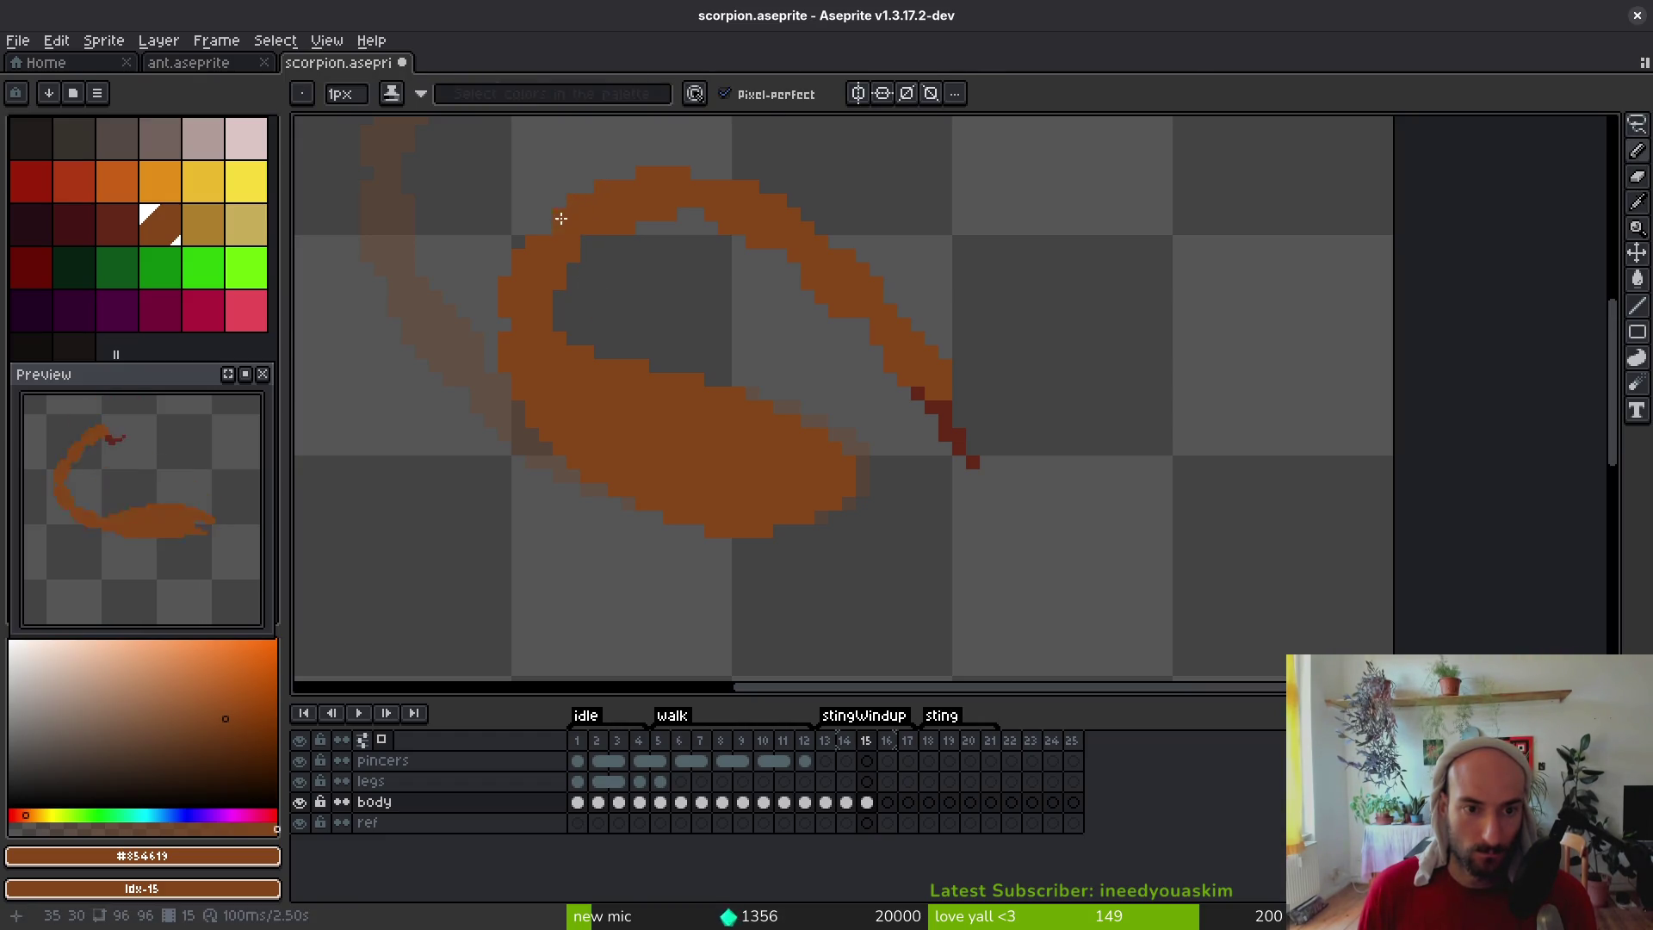
# Select the tail curve, move it, and commit the change
pyautogui.scroll(-3, 643, 295)
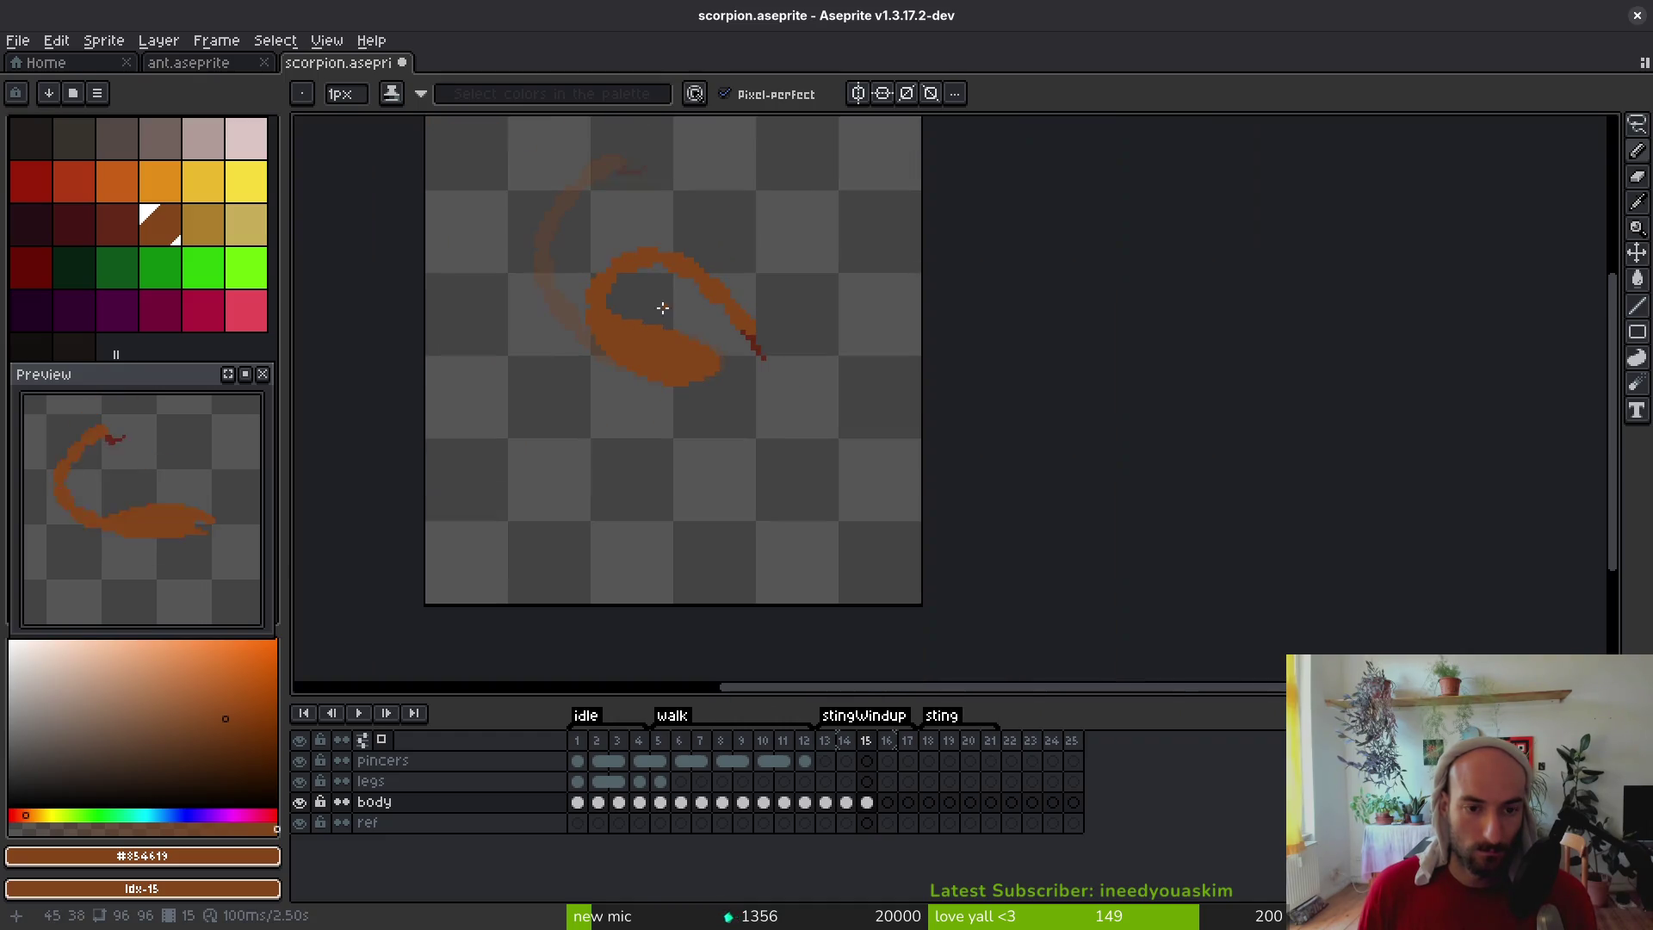
pyautogui.press('q')
pyautogui.scroll(2, 706, 250)
pyautogui.moveTo(682, 229)
pyautogui.mouseDown()
pyautogui.moveTo(501, 230)
pyautogui.moveTo(701, 399)
pyautogui.moveTo(887, 319)
pyautogui.mouseUp()
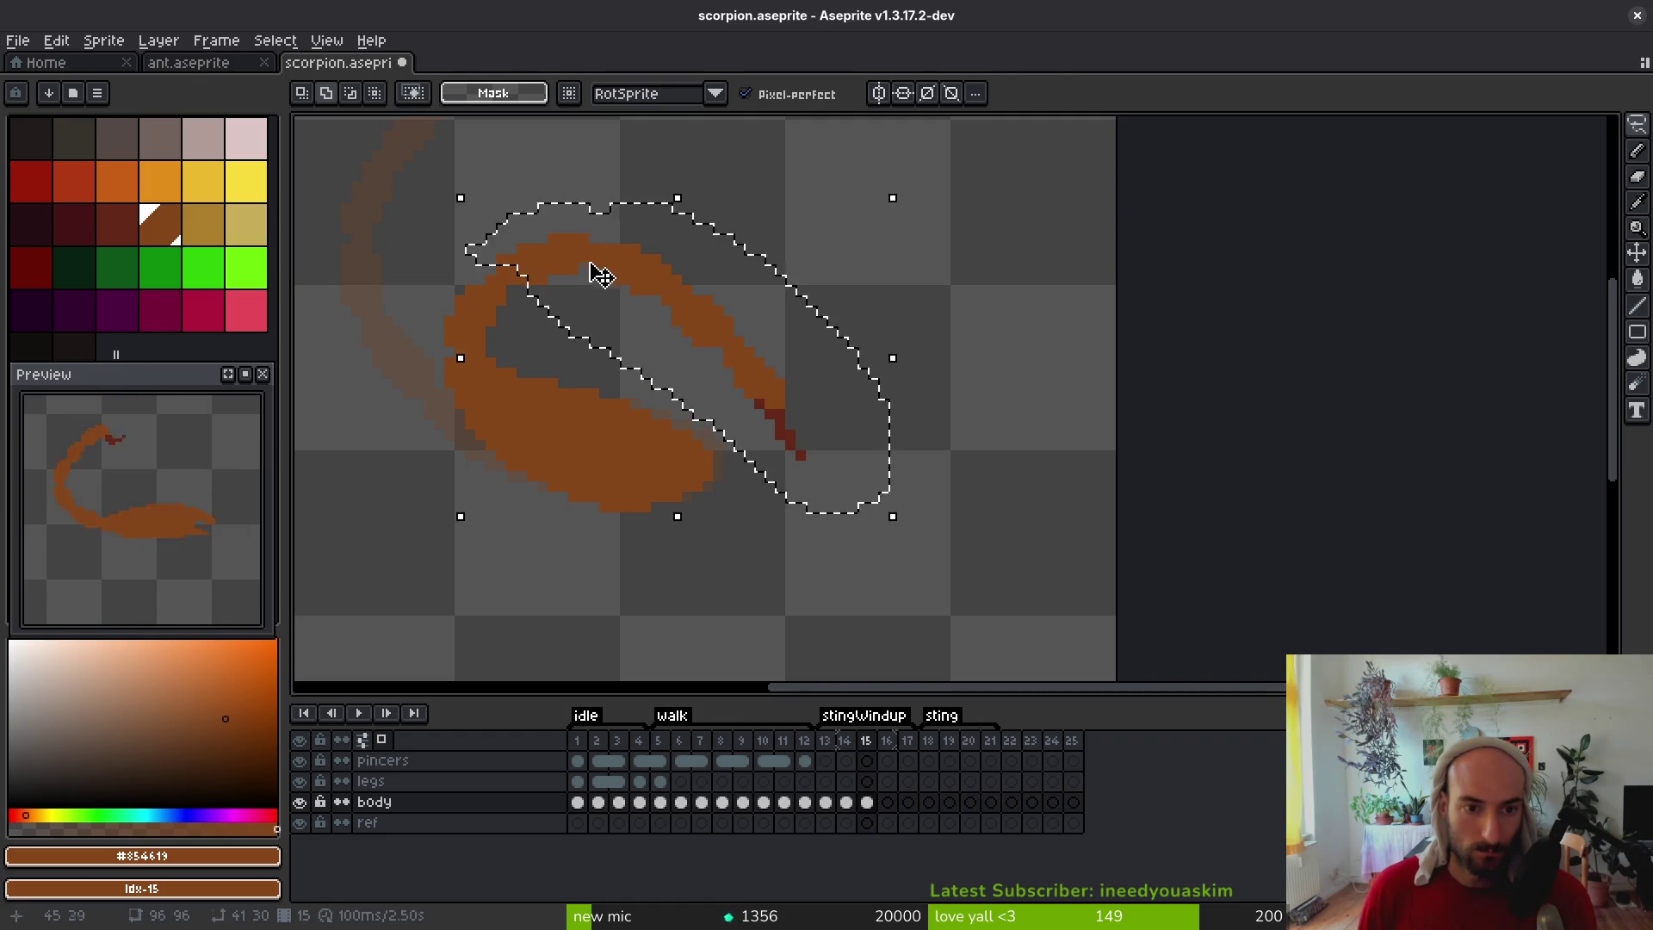
pyautogui.click(595, 271)
pyautogui.press('f')
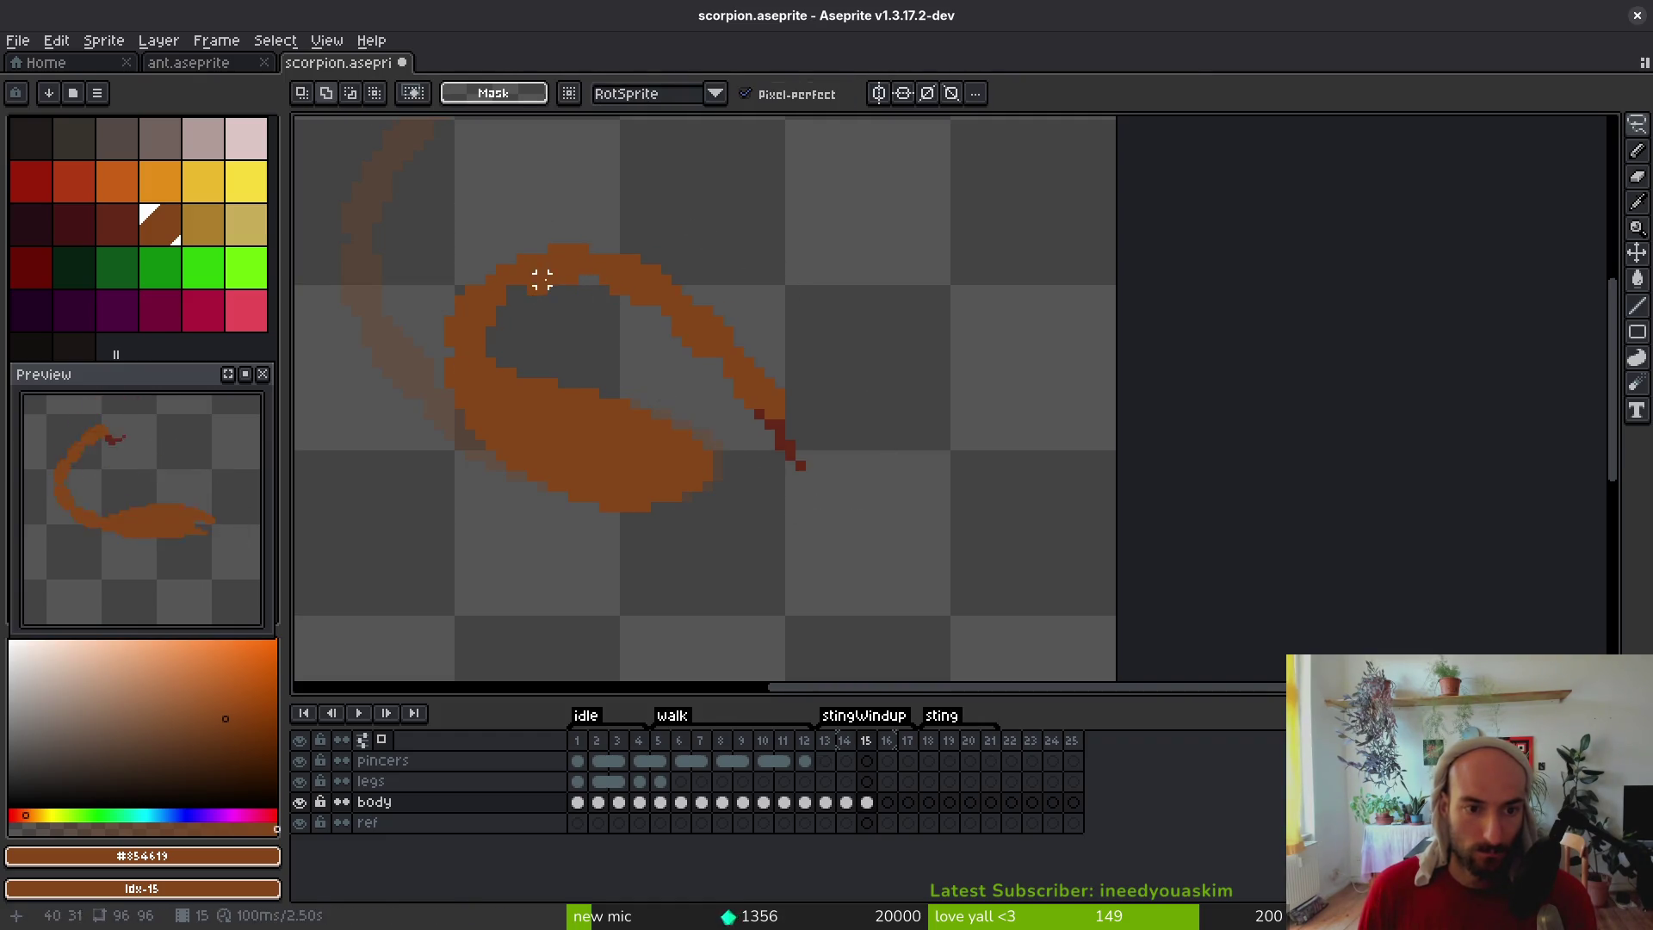
# Zoom out to check the looping tail and save scorpion.aseprite
pyautogui.scroll(2, 525, 284)
pyautogui.scroll(-3, 647, 322)
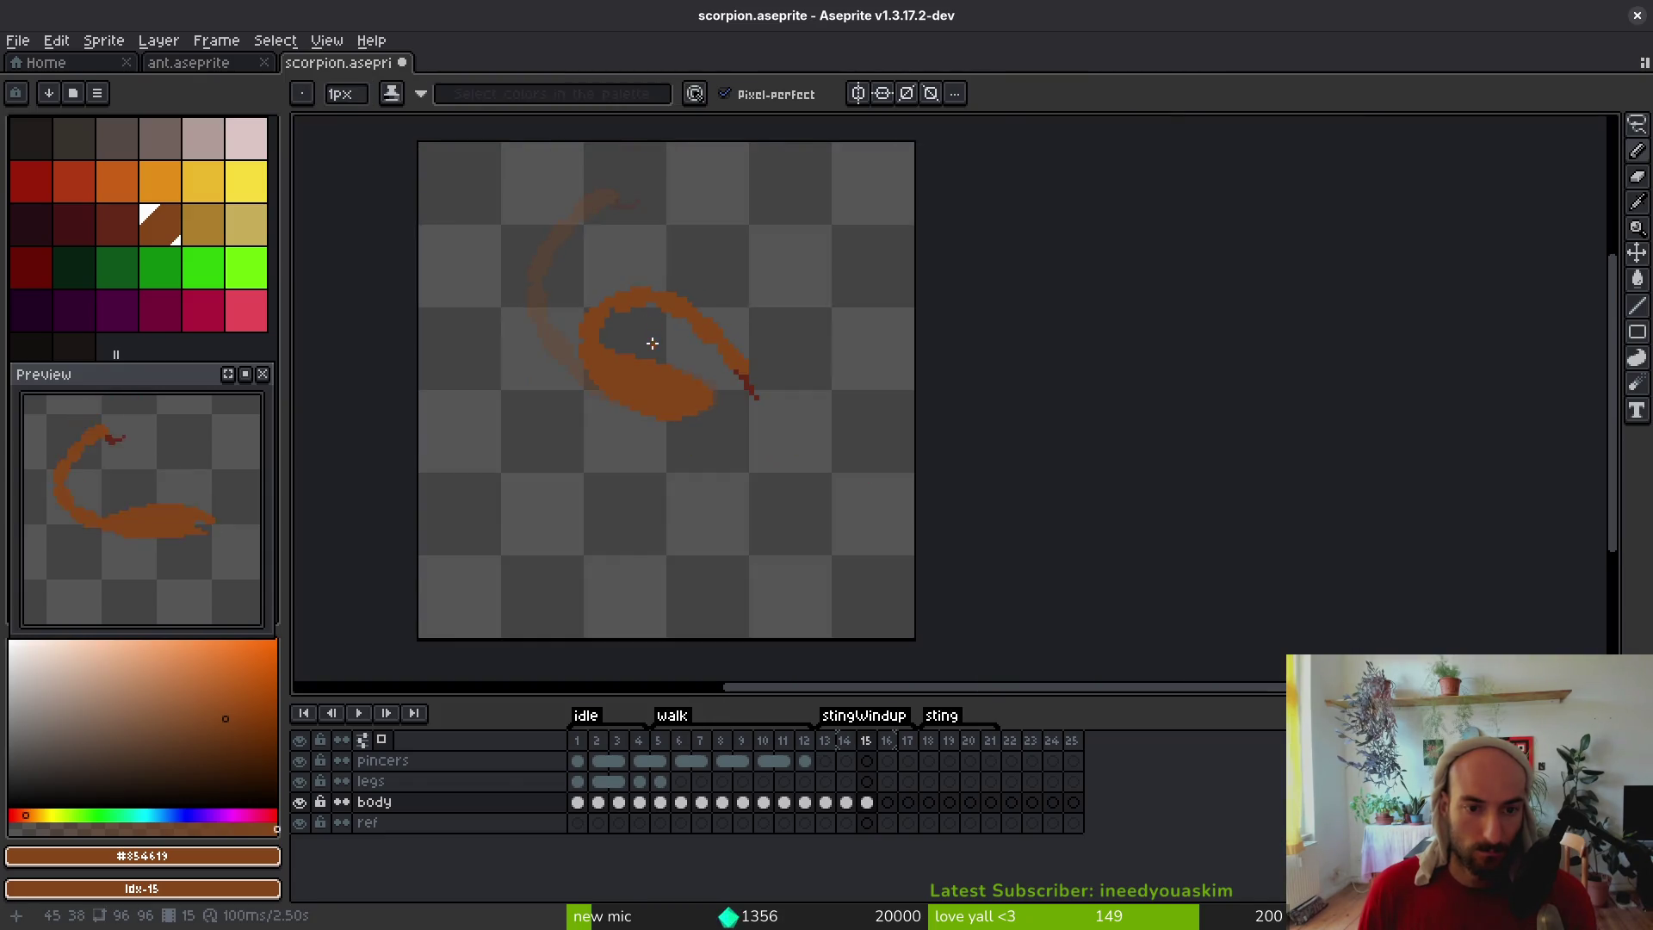
pyautogui.scroll(2, 637, 353)
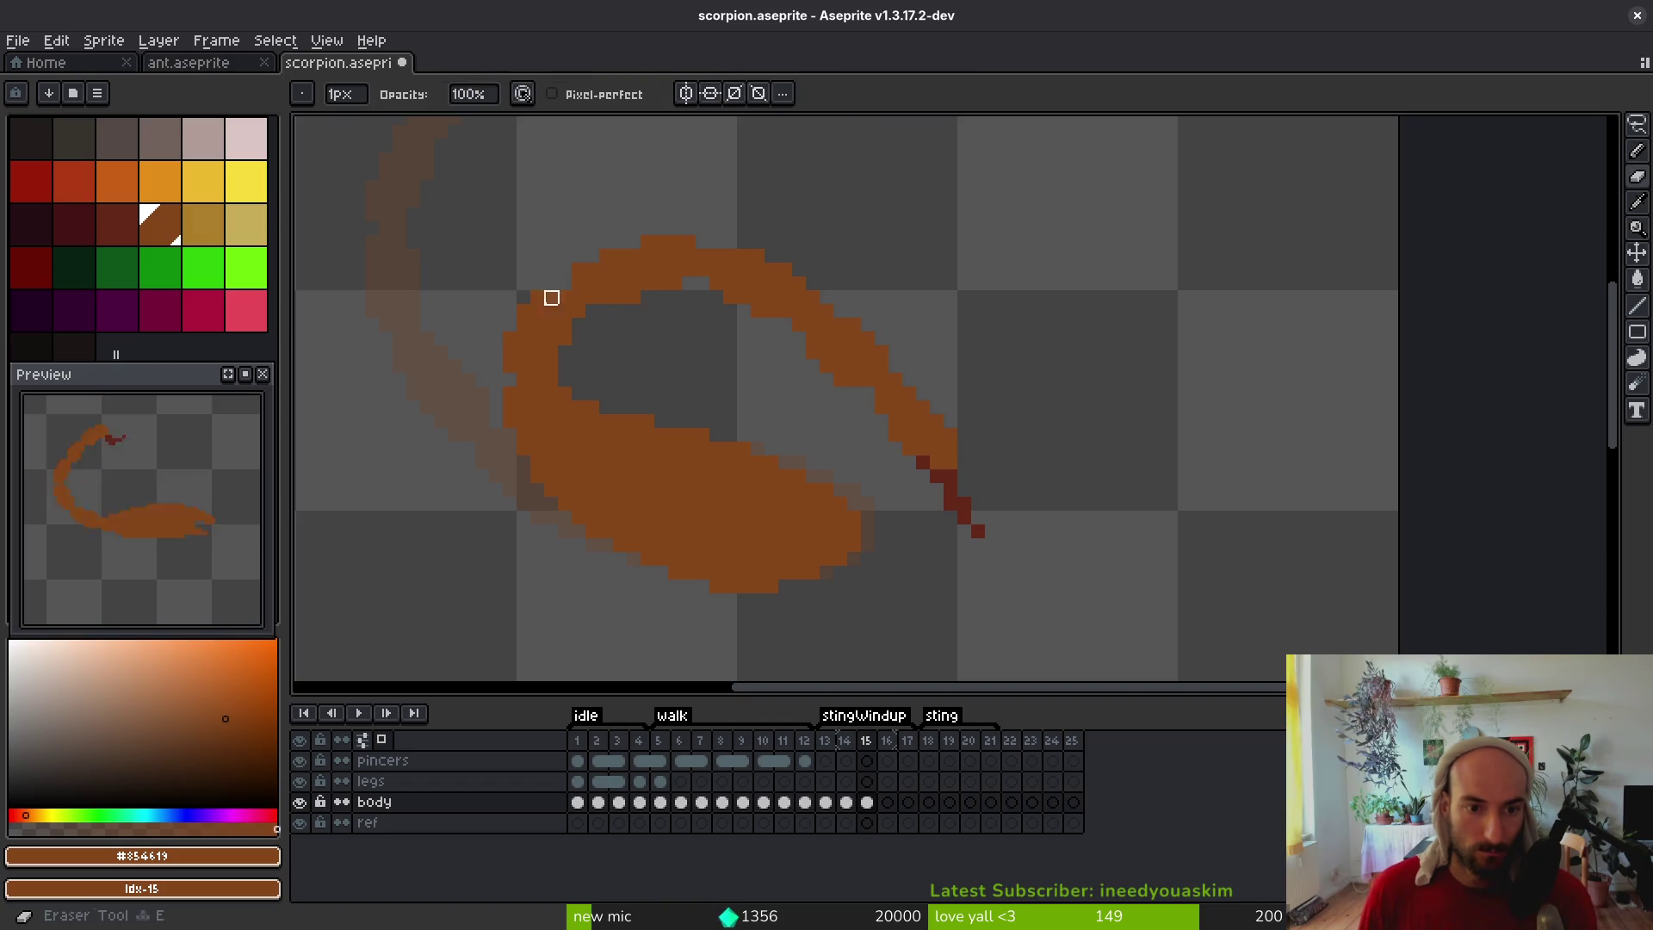
pyautogui.scroll(-2, 597, 365)
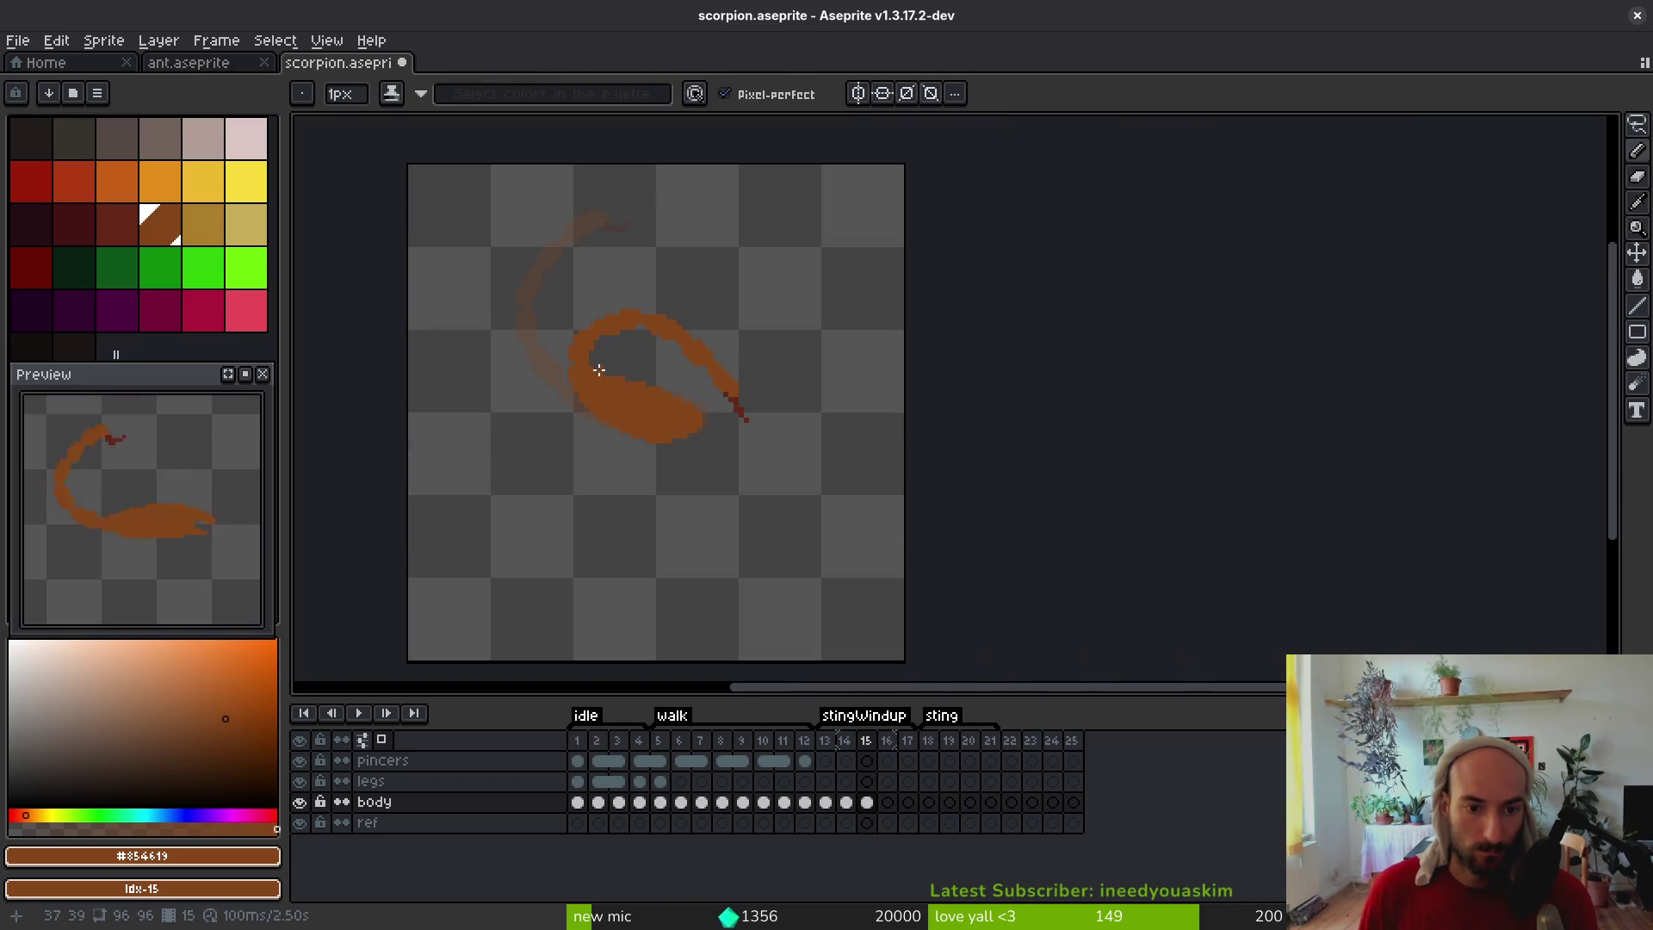
pyautogui.scroll(3, 609, 354)
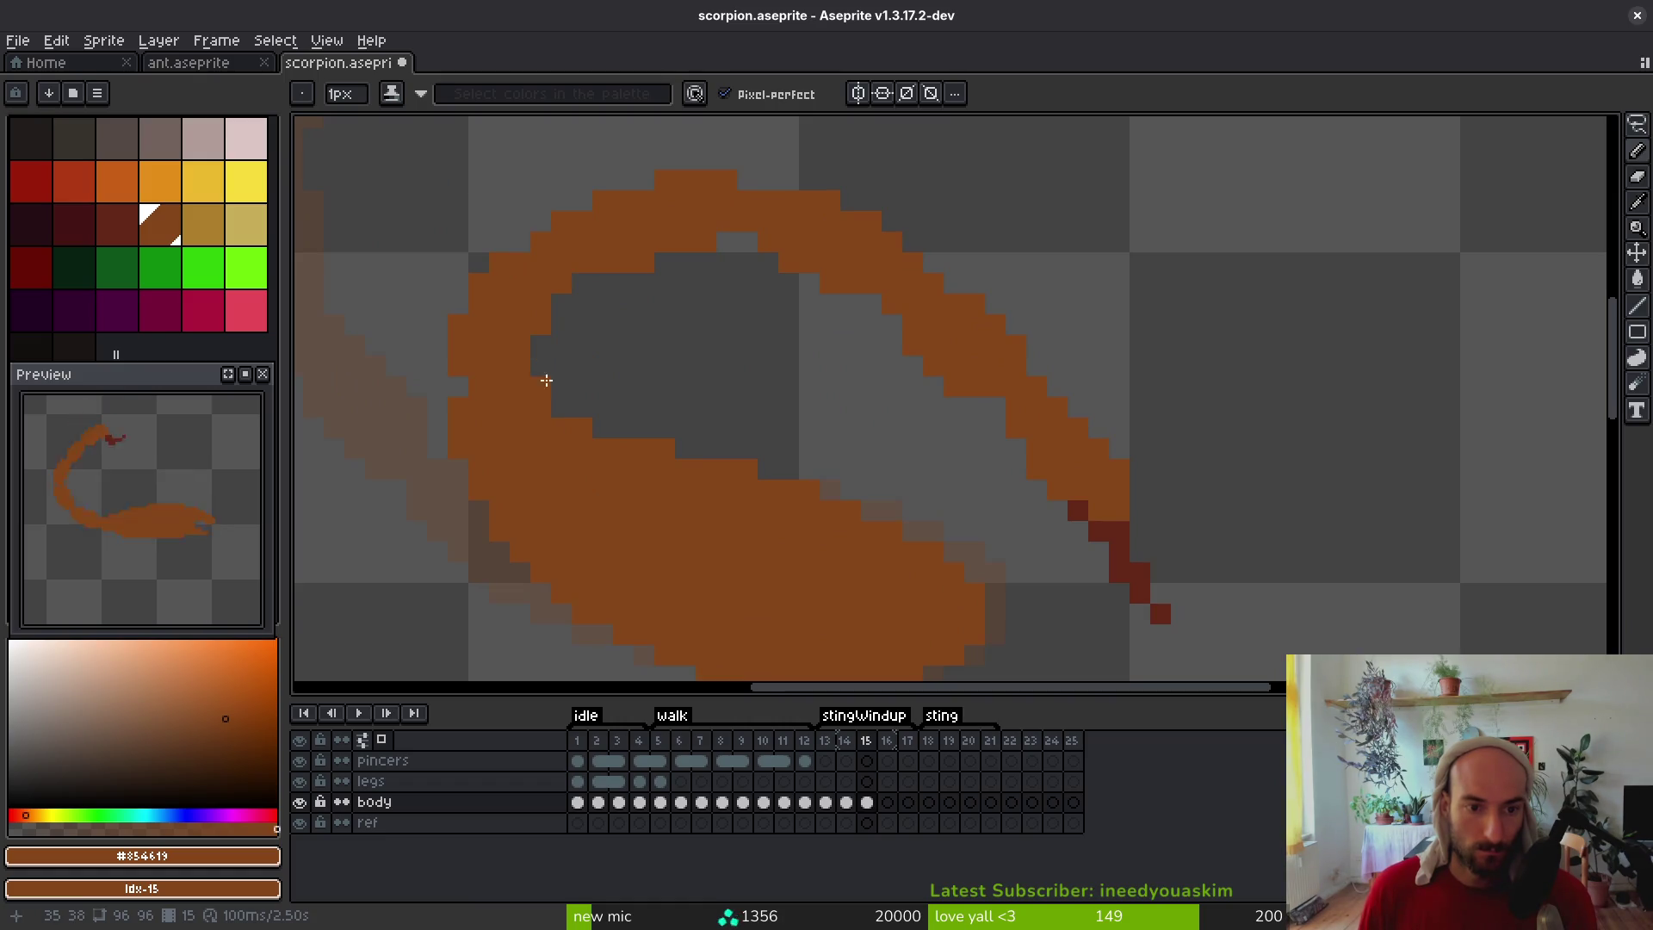
pyautogui.scroll(-3, 452, 422)
pyautogui.hotkey('ctrl', 's')
# Add a new layer above pincers and rename it vfx
pyautogui.press('alt')
pyautogui.press('alt')
pyautogui.hotkey('shift', 'n')
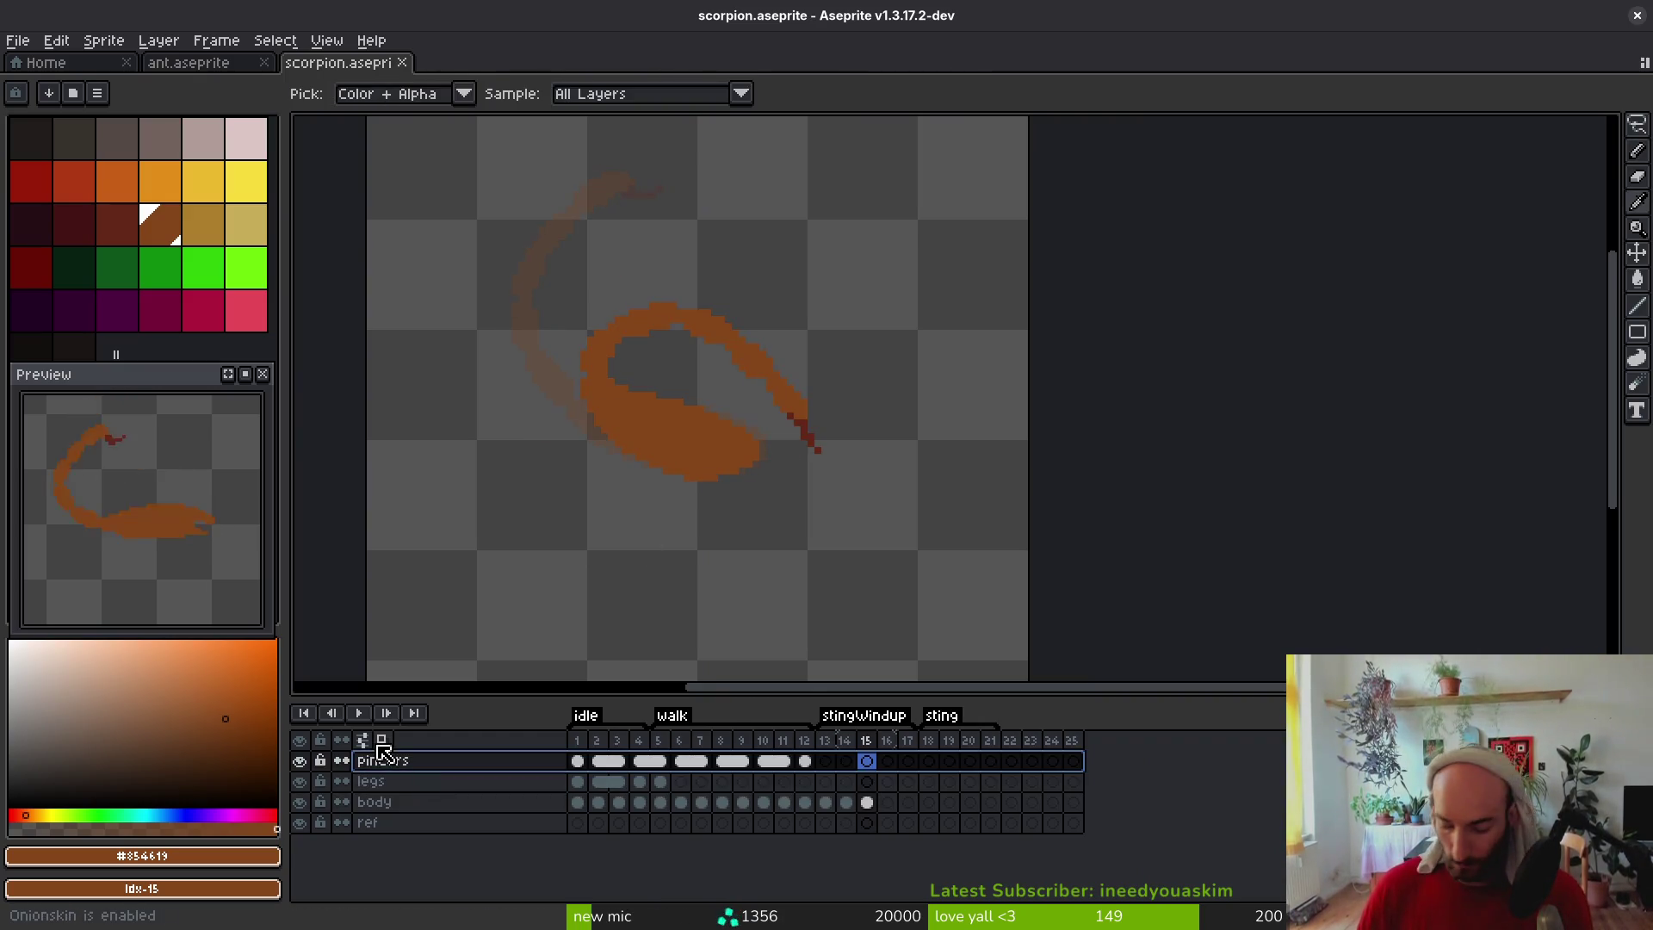
pyautogui.hotkey('shift', 'p')
pyautogui.write('vfx')
pyautogui.press('Return')
# On vfx frame 15, draw three yellow straight streaks fanning up-left from the tail tip
pyautogui.click(832, 760)
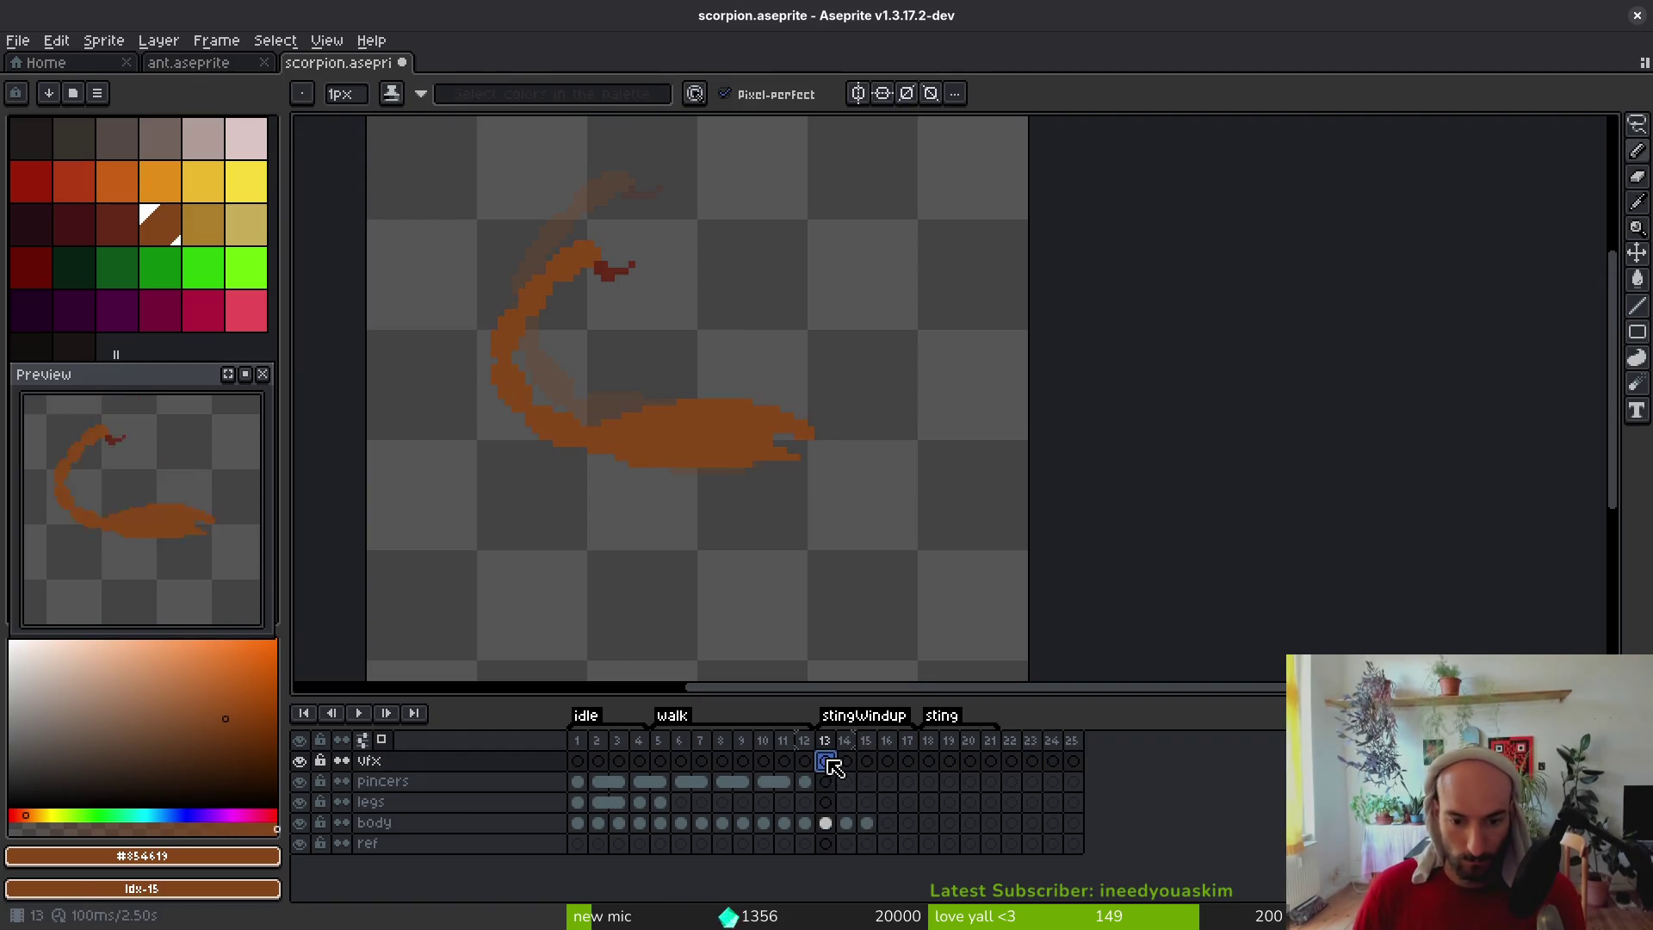
pyautogui.press('alt')
pyautogui.press('Right')
pyautogui.click(245, 181)
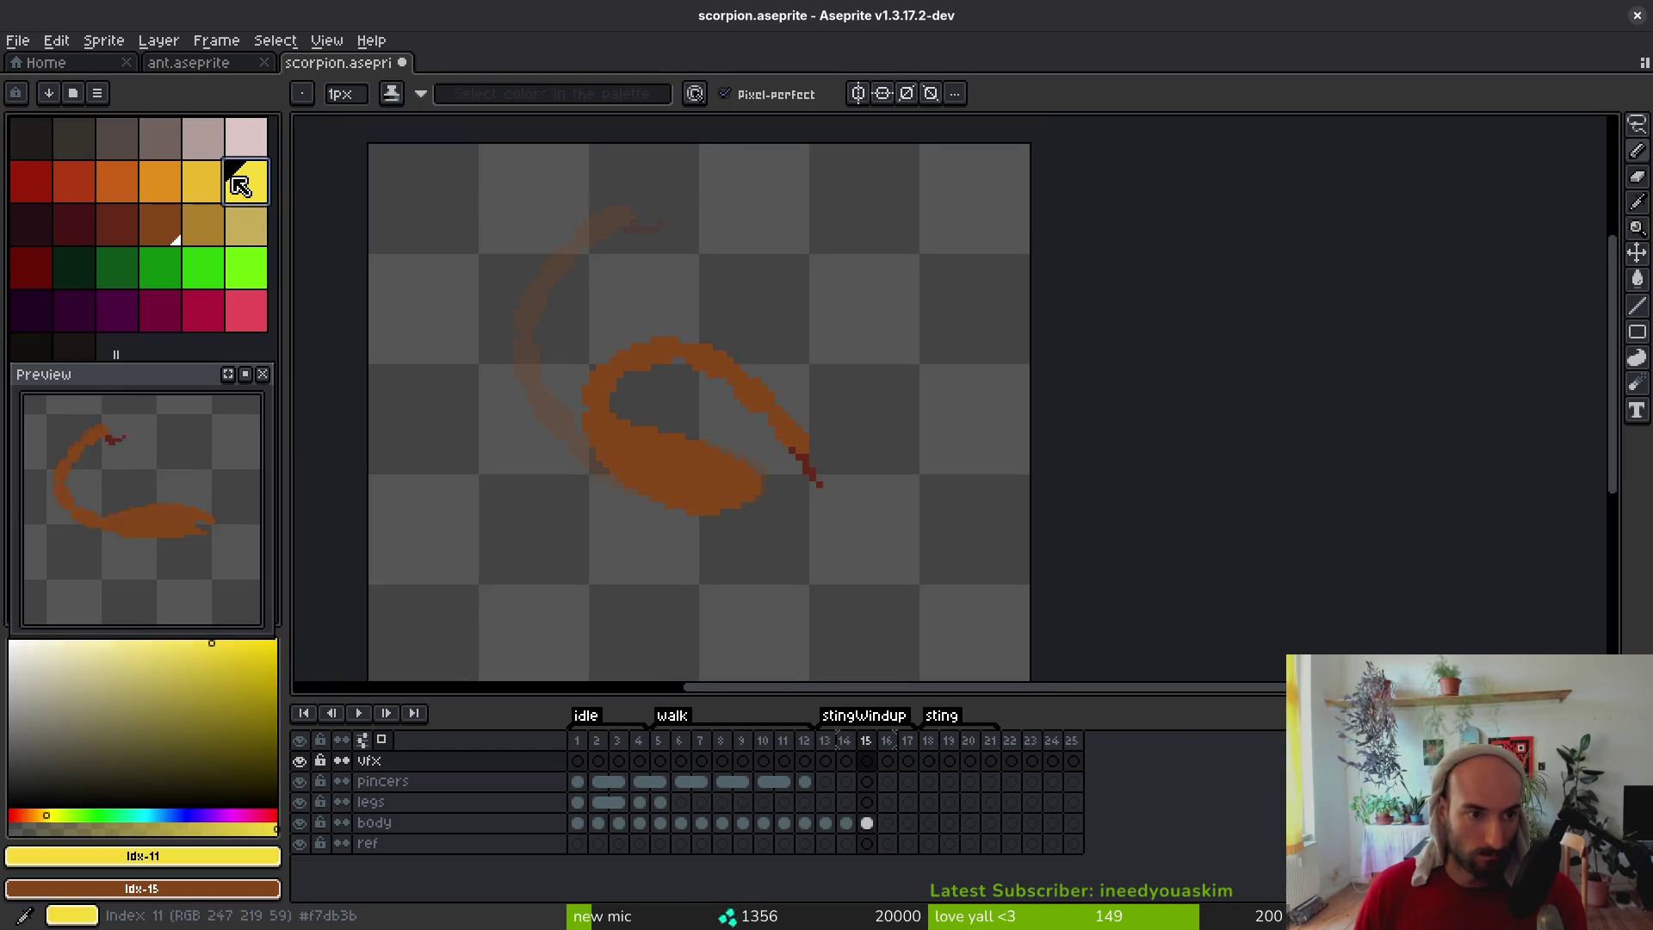
pyautogui.scroll(2, 896, 518)
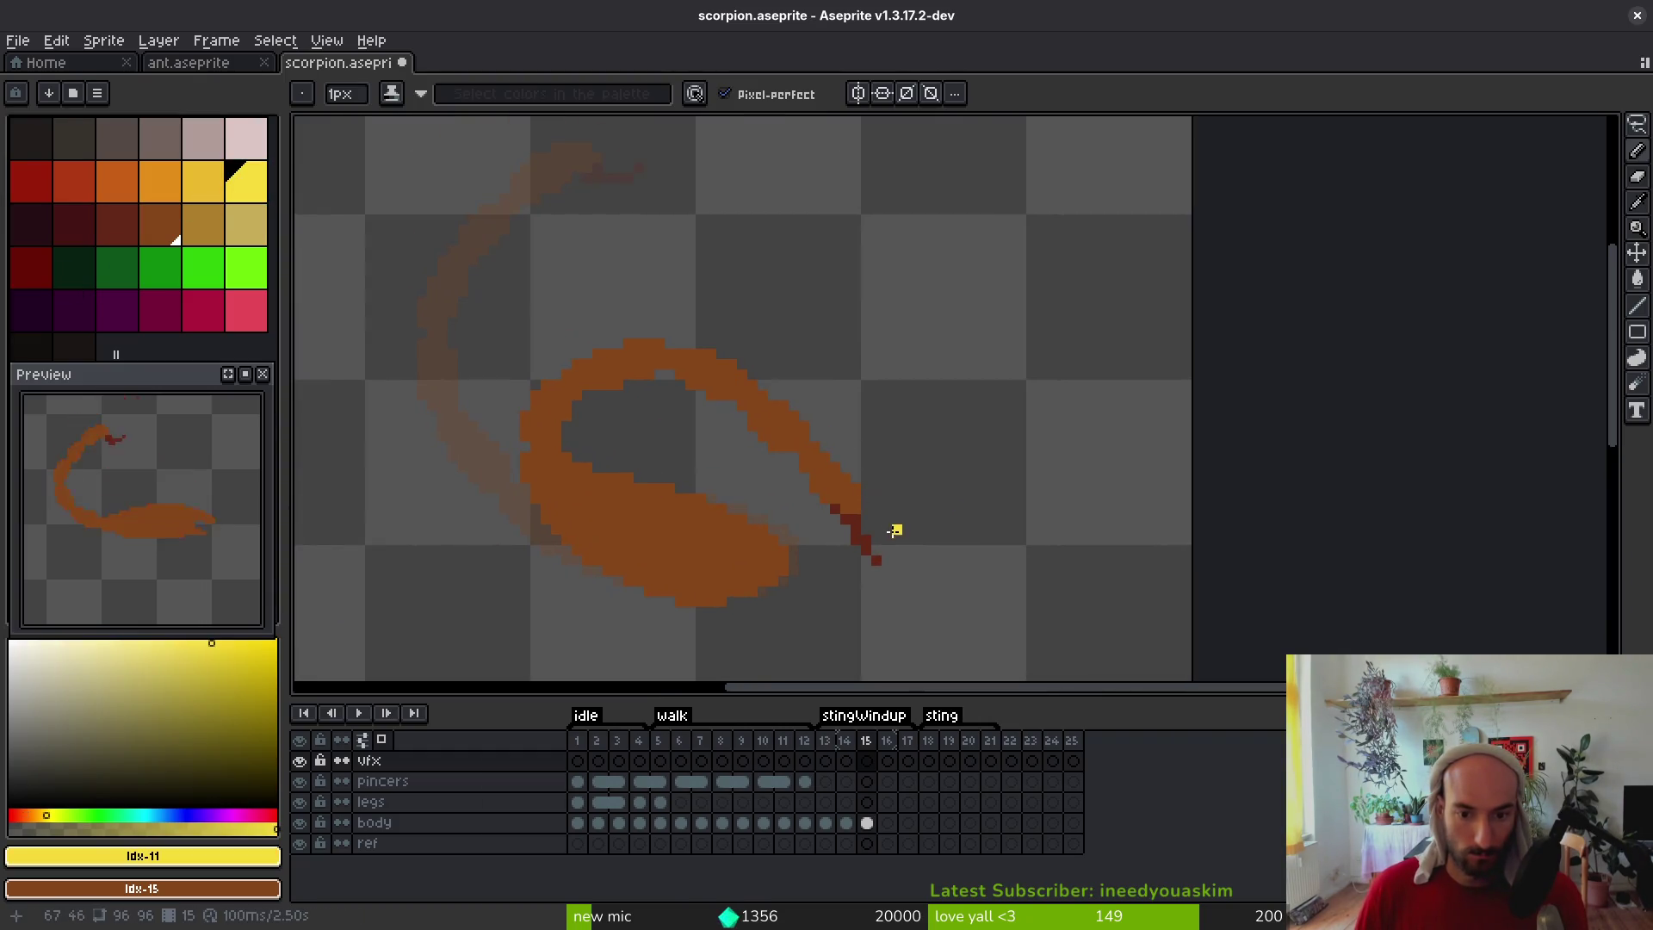
pyautogui.press('l')
pyautogui.moveTo(897, 548); pyautogui.dragTo(753, 253)
pyautogui.hotkey('ctrl', 'z')
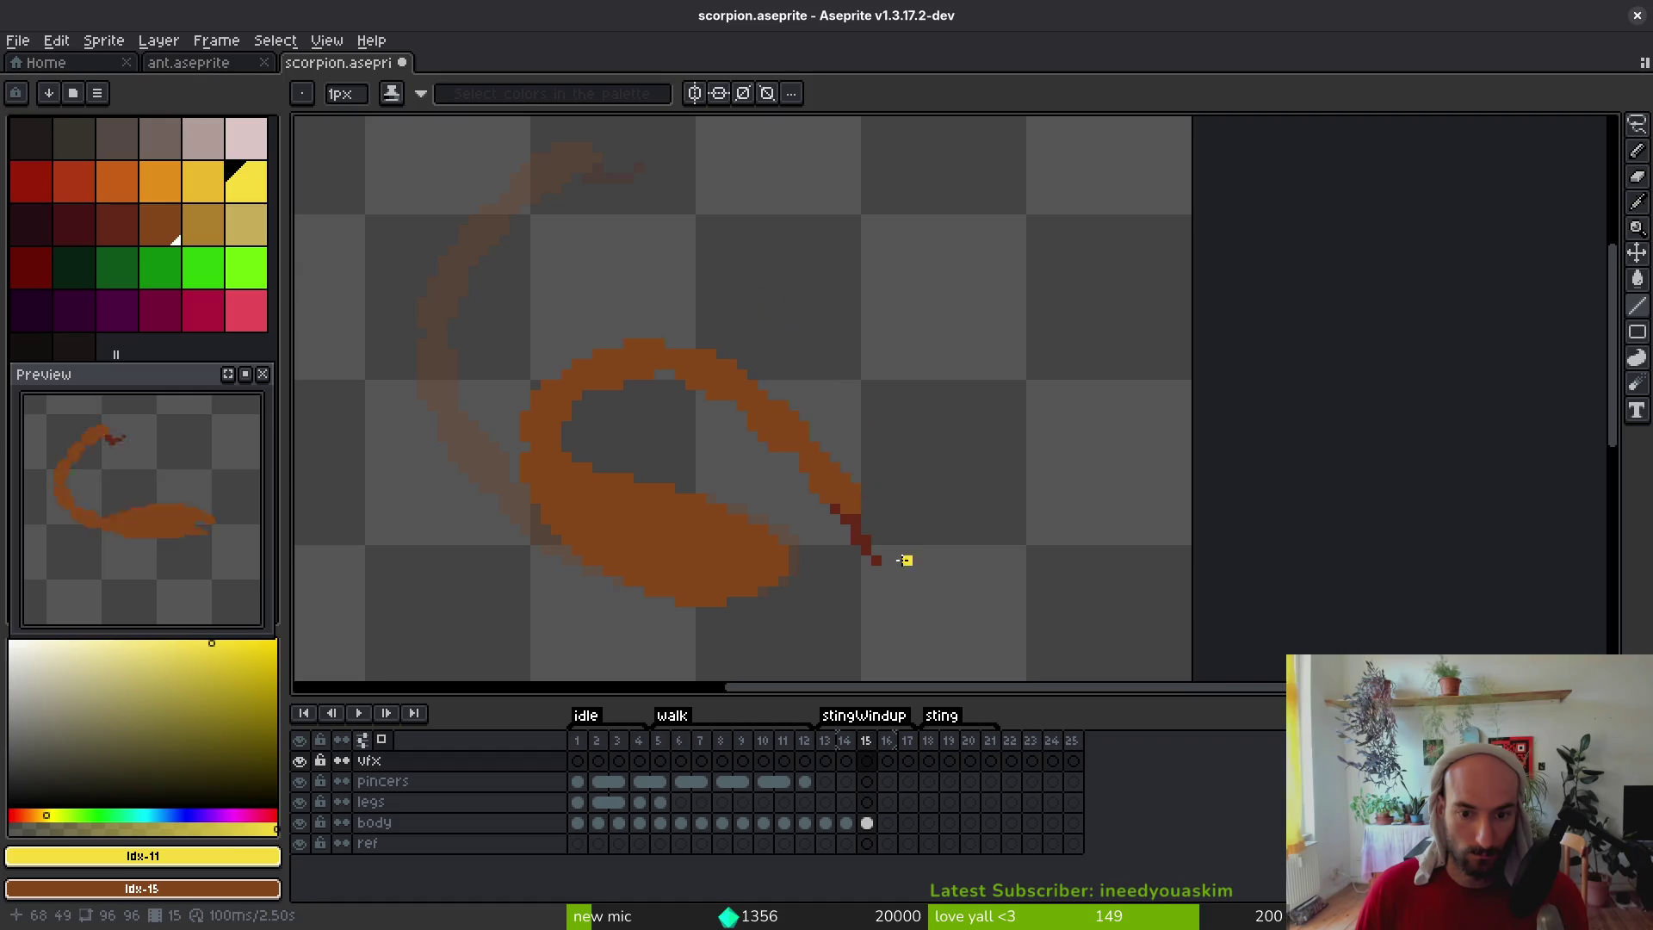
pyautogui.moveTo(906, 560)
pyautogui.mouseDown()
pyautogui.moveTo(731, 266)
pyautogui.moveTo(700, 249)
pyautogui.mouseUp()
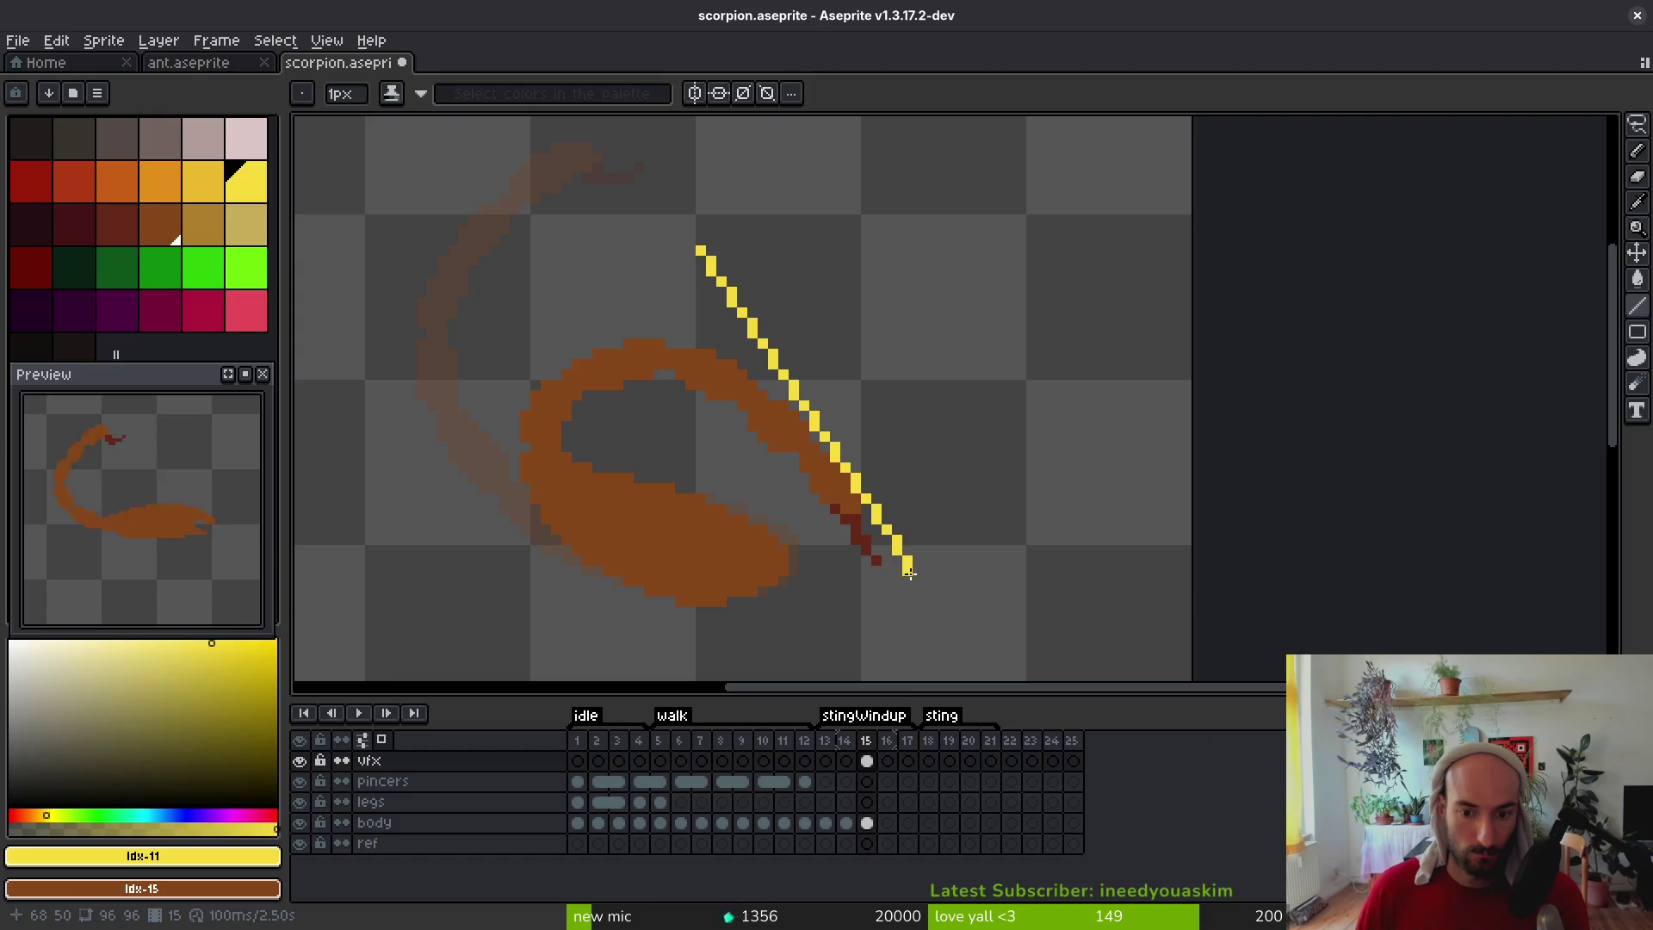
pyautogui.moveTo(938, 610)
pyautogui.mouseDown()
pyautogui.moveTo(637, 396)
pyautogui.moveTo(792, 479)
pyautogui.moveTo(708, 331)
pyautogui.moveTo(572, 166)
pyautogui.moveTo(658, 250)
pyautogui.mouseUp()
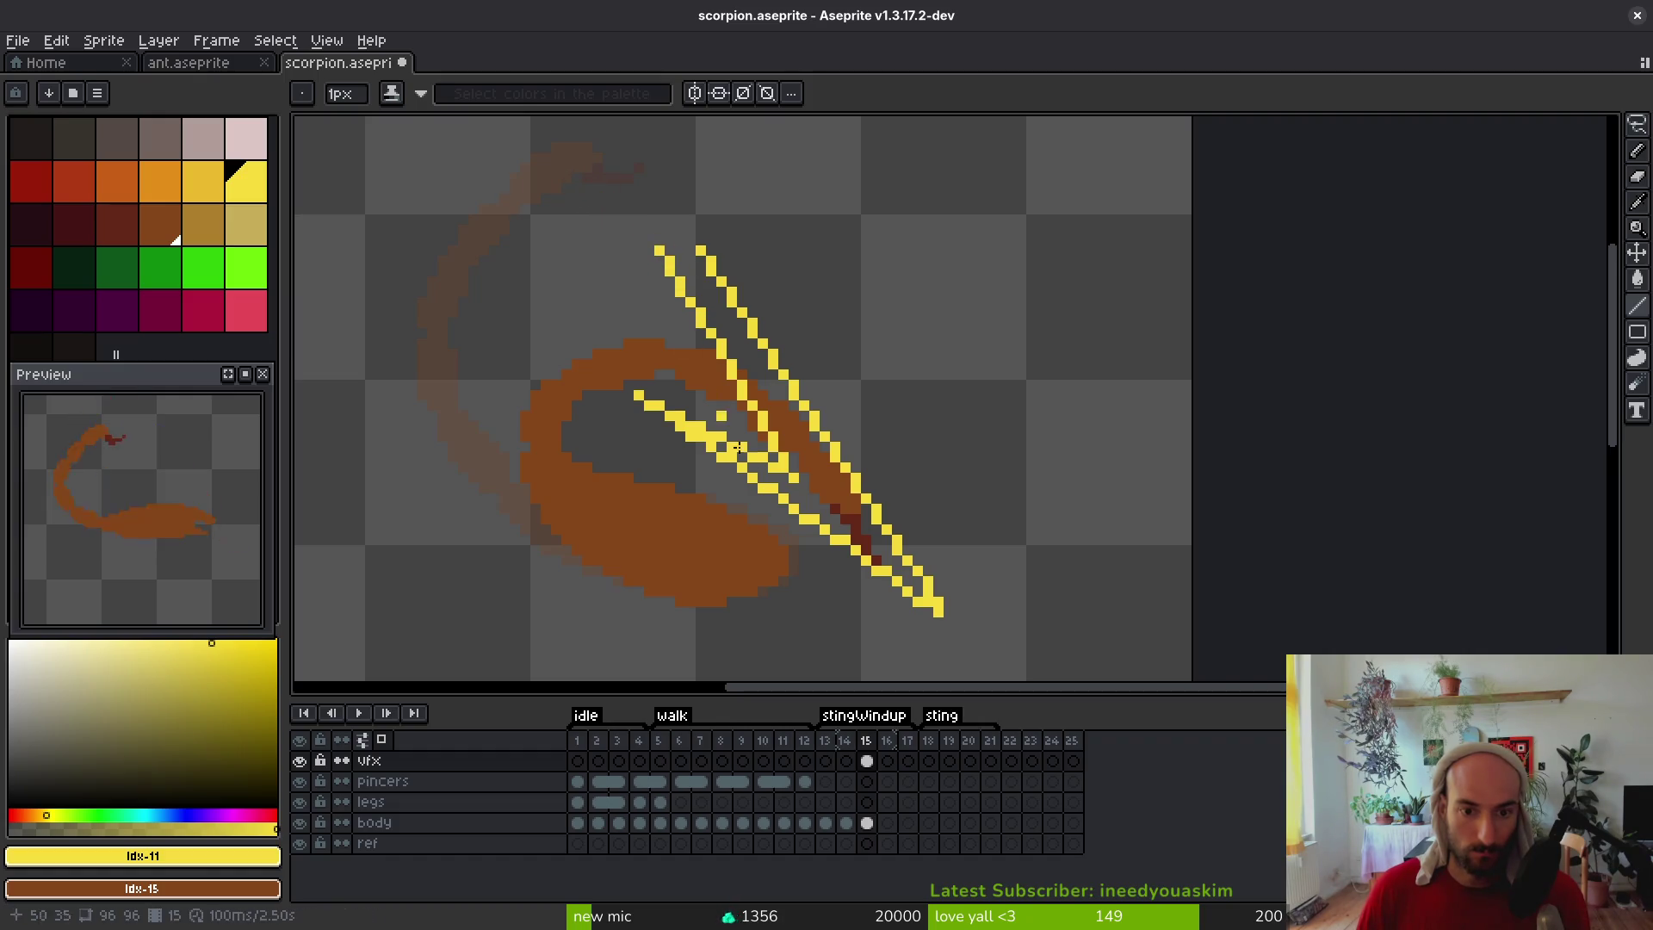
pyautogui.moveTo(776, 445)
pyautogui.mouseDown()
pyautogui.moveTo(605, 235)
pyautogui.moveTo(732, 365)
pyautogui.mouseUp()
# Trim and redraw the middle yellow streak to thicken it
pyautogui.press('e')
pyautogui.press('i')
pyautogui.click(590, 219)
pyautogui.press('l')
pyautogui.moveTo(613, 247); pyautogui.dragTo(782, 415)
pyautogui.moveTo(785, 417); pyautogui.dragTo(699, 254)
# Fill the gray gaps between the streaks so the yellow strike is solid
pyautogui.press('g')
pyautogui.click(848, 531)
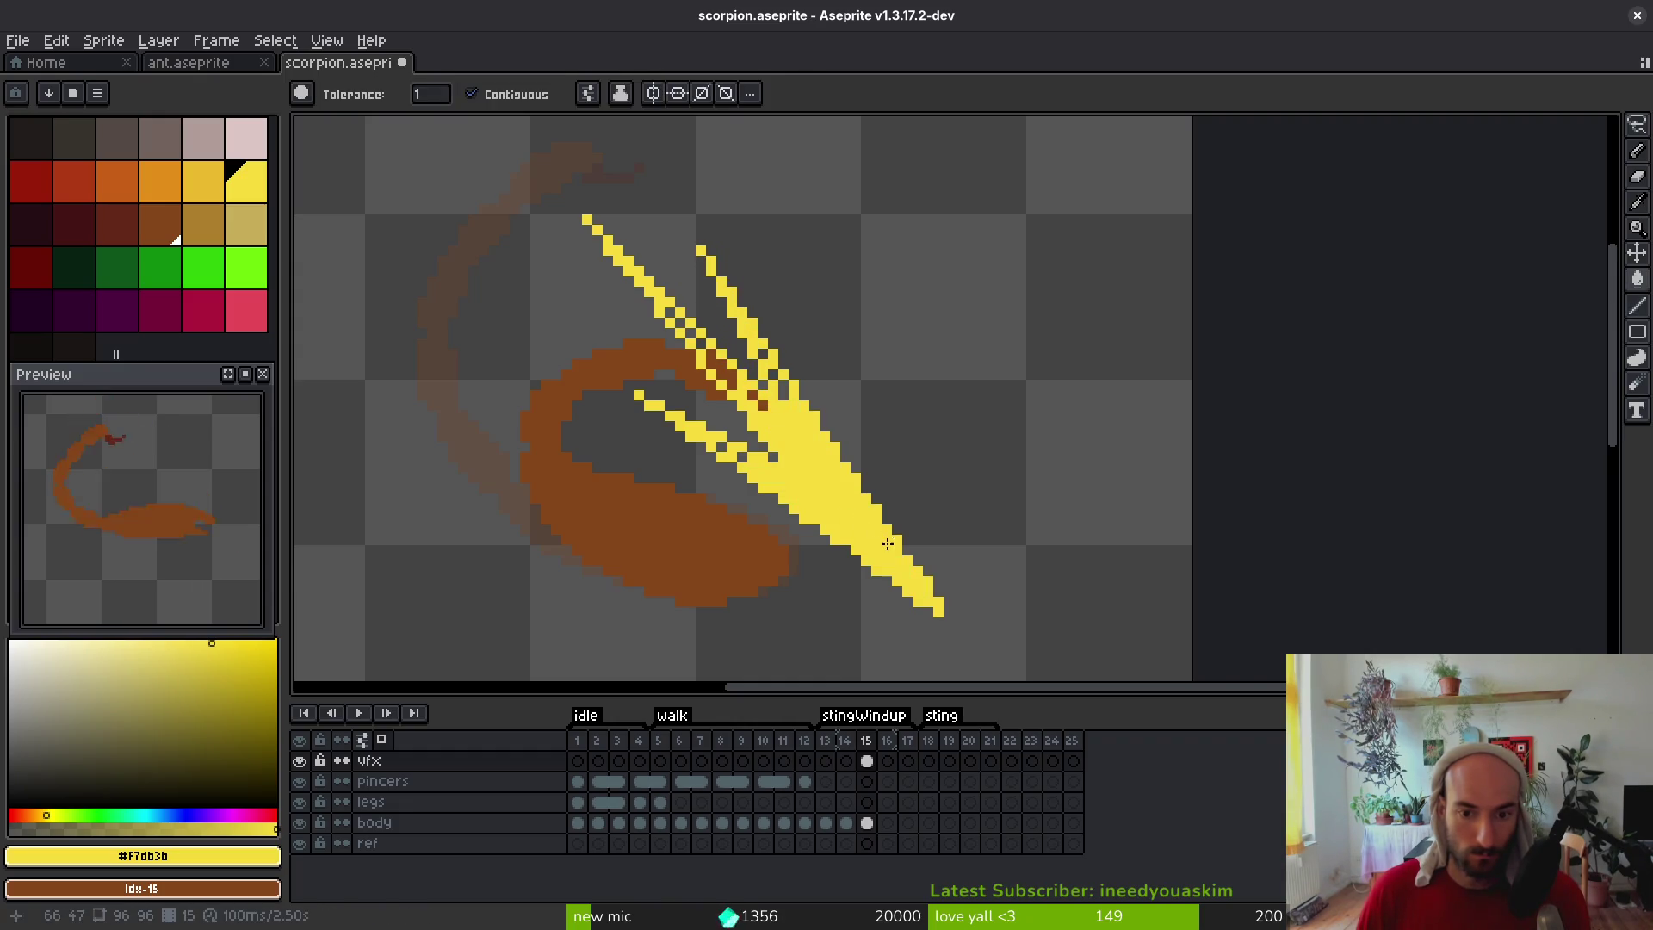
pyautogui.scroll(1, 811, 392)
pyautogui.press('b')
pyautogui.moveTo(553, 179)
pyautogui.mouseDown()
pyautogui.moveTo(706, 372)
pyautogui.moveTo(768, 315)
pyautogui.moveTo(842, 376)
pyautogui.mouseUp()
pyautogui.click(851, 401)
pyautogui.click(795, 291)
pyautogui.click(741, 565)
pyautogui.click(685, 538)
pyautogui.click(741, 565)
pyautogui.scroll(-6, 857, 617)
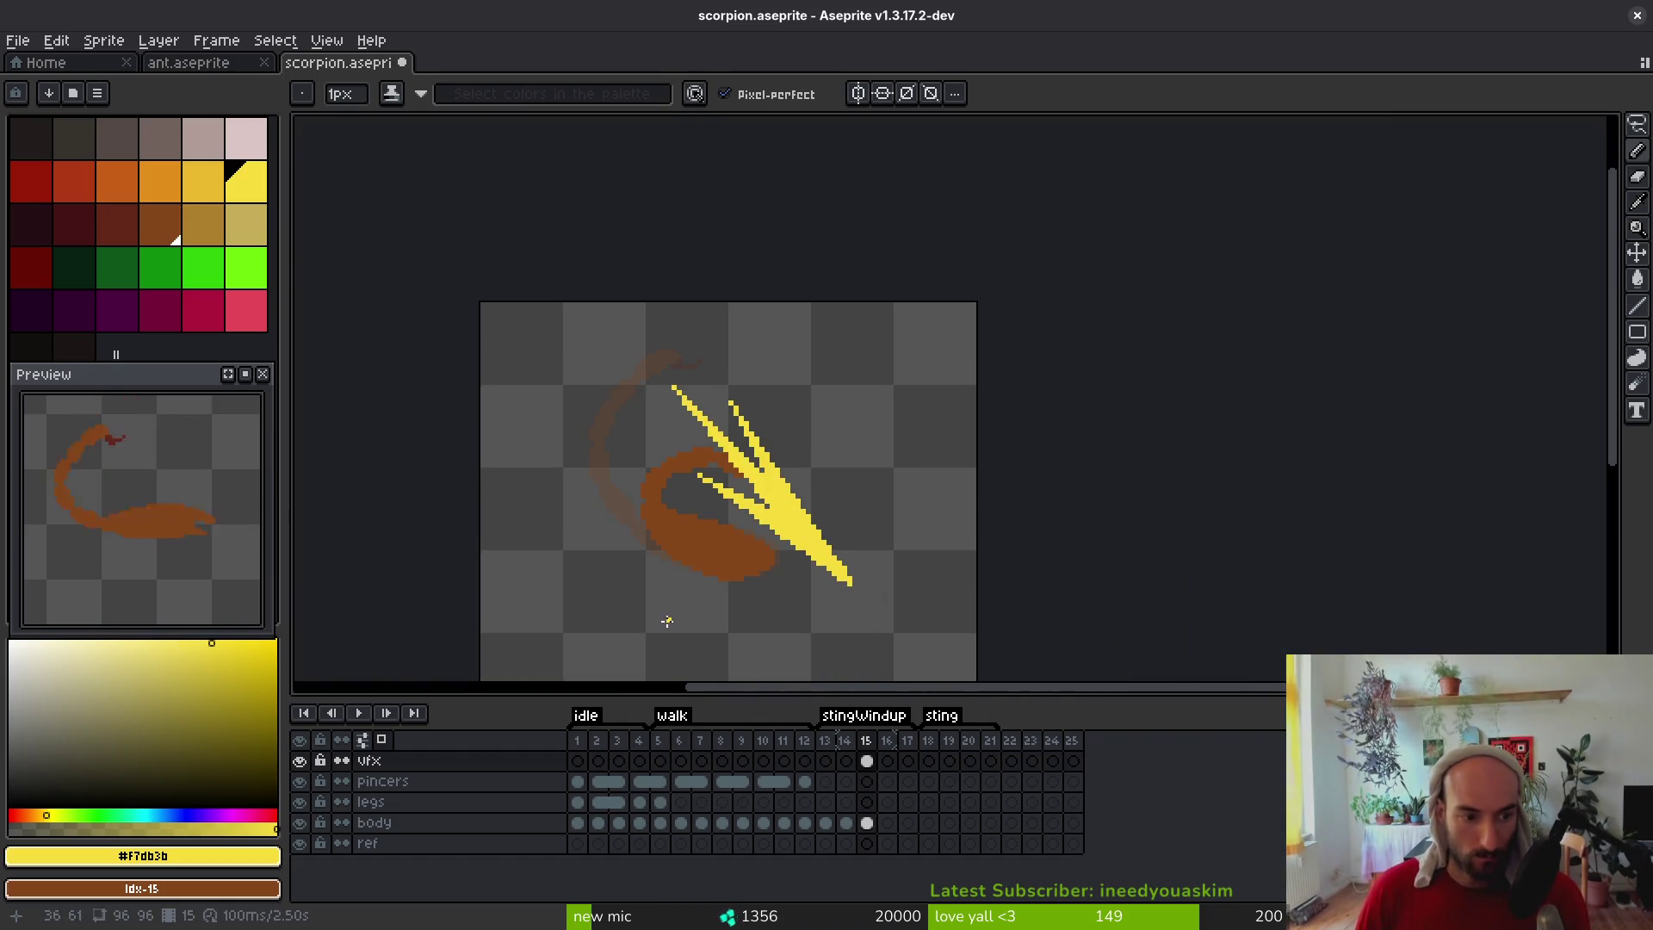
pyautogui.scroll(-2, 717, 507)
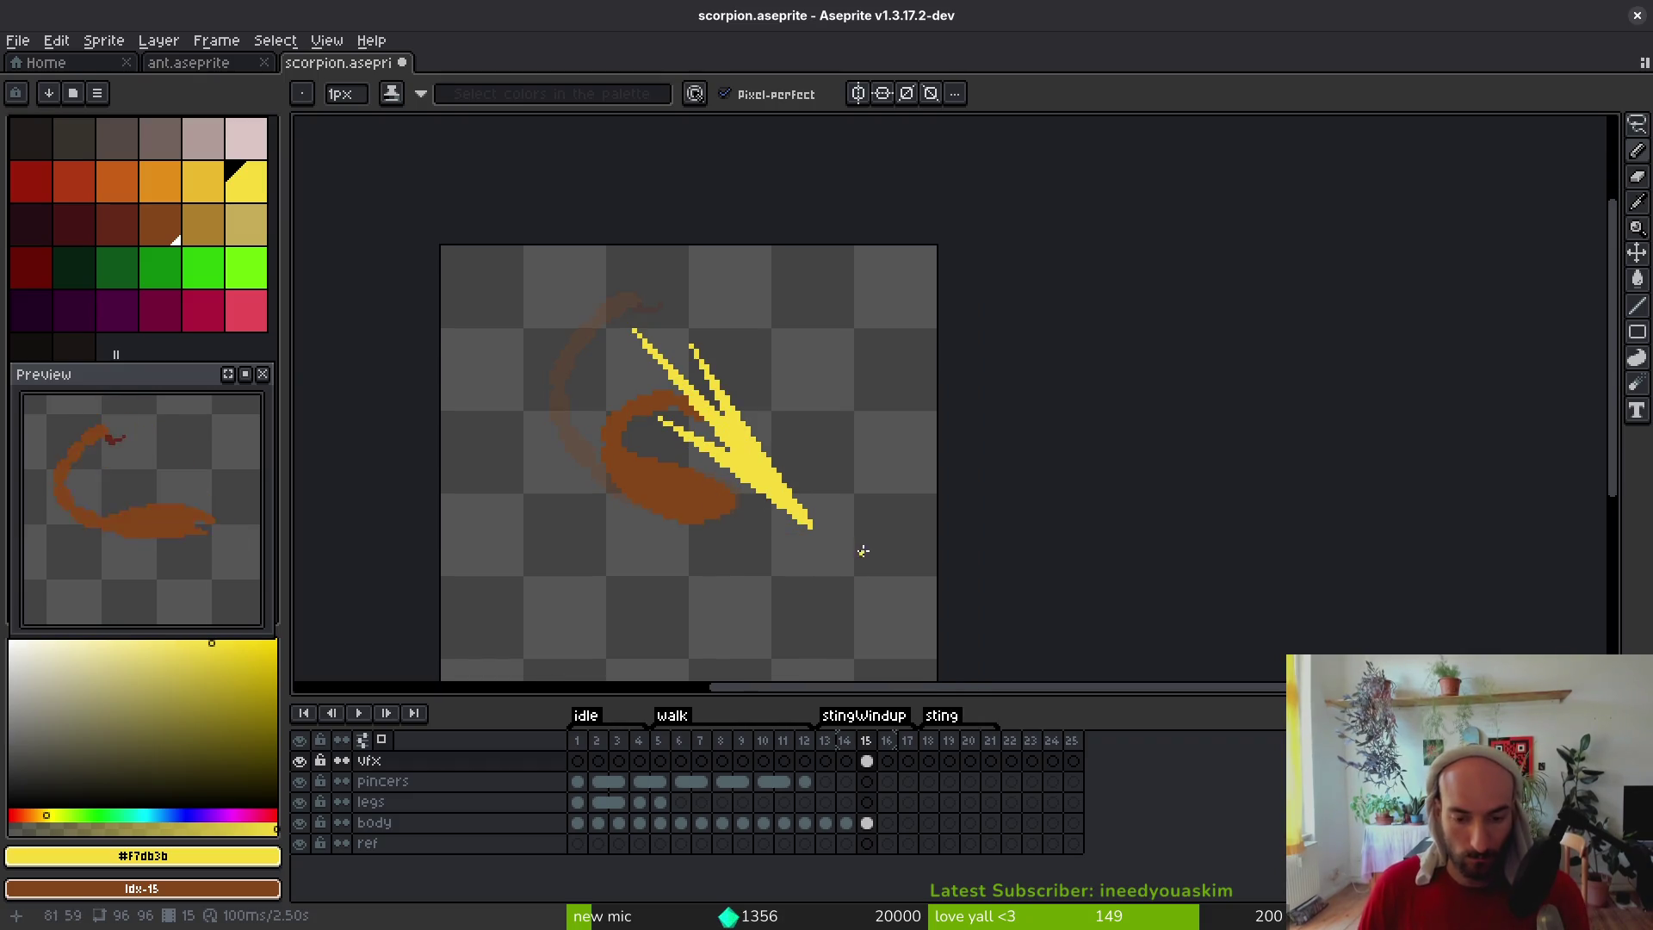
# On frame 16, draw orange streak lines running up-left from the lower tip
pyautogui.press('Right')
pyautogui.click(161, 181)
pyautogui.press('+')
pyautogui.press('+')
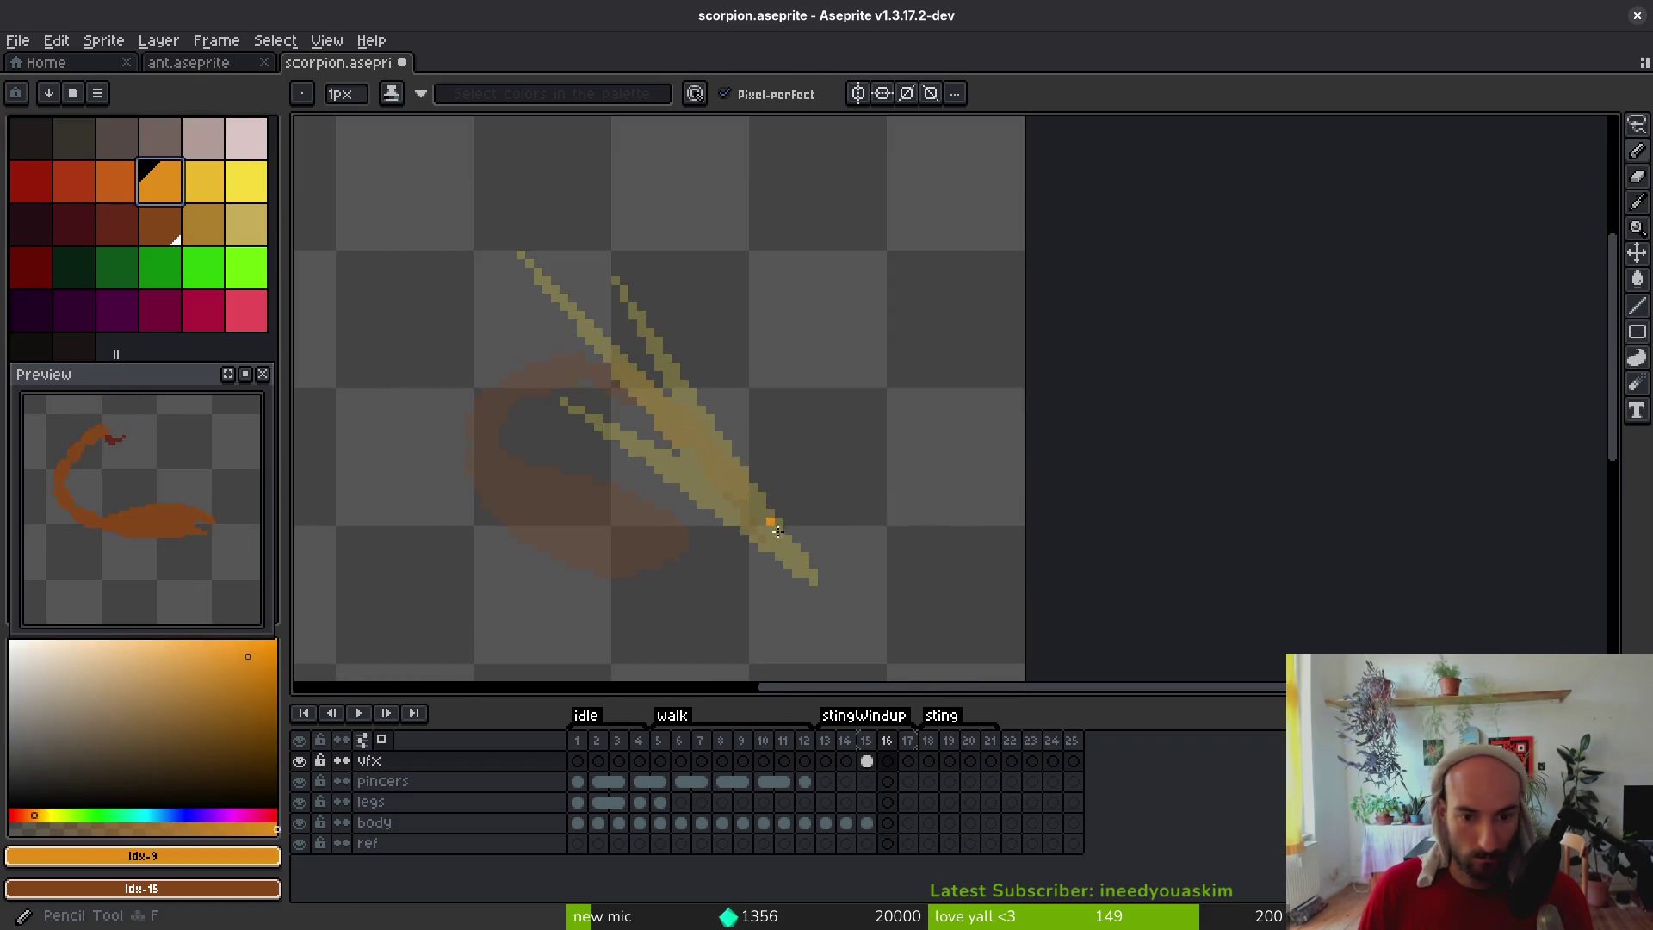
pyautogui.click(816, 596)
pyautogui.keyDown('shift'); pyautogui.click(704, 442); pyautogui.keyUp('shift')
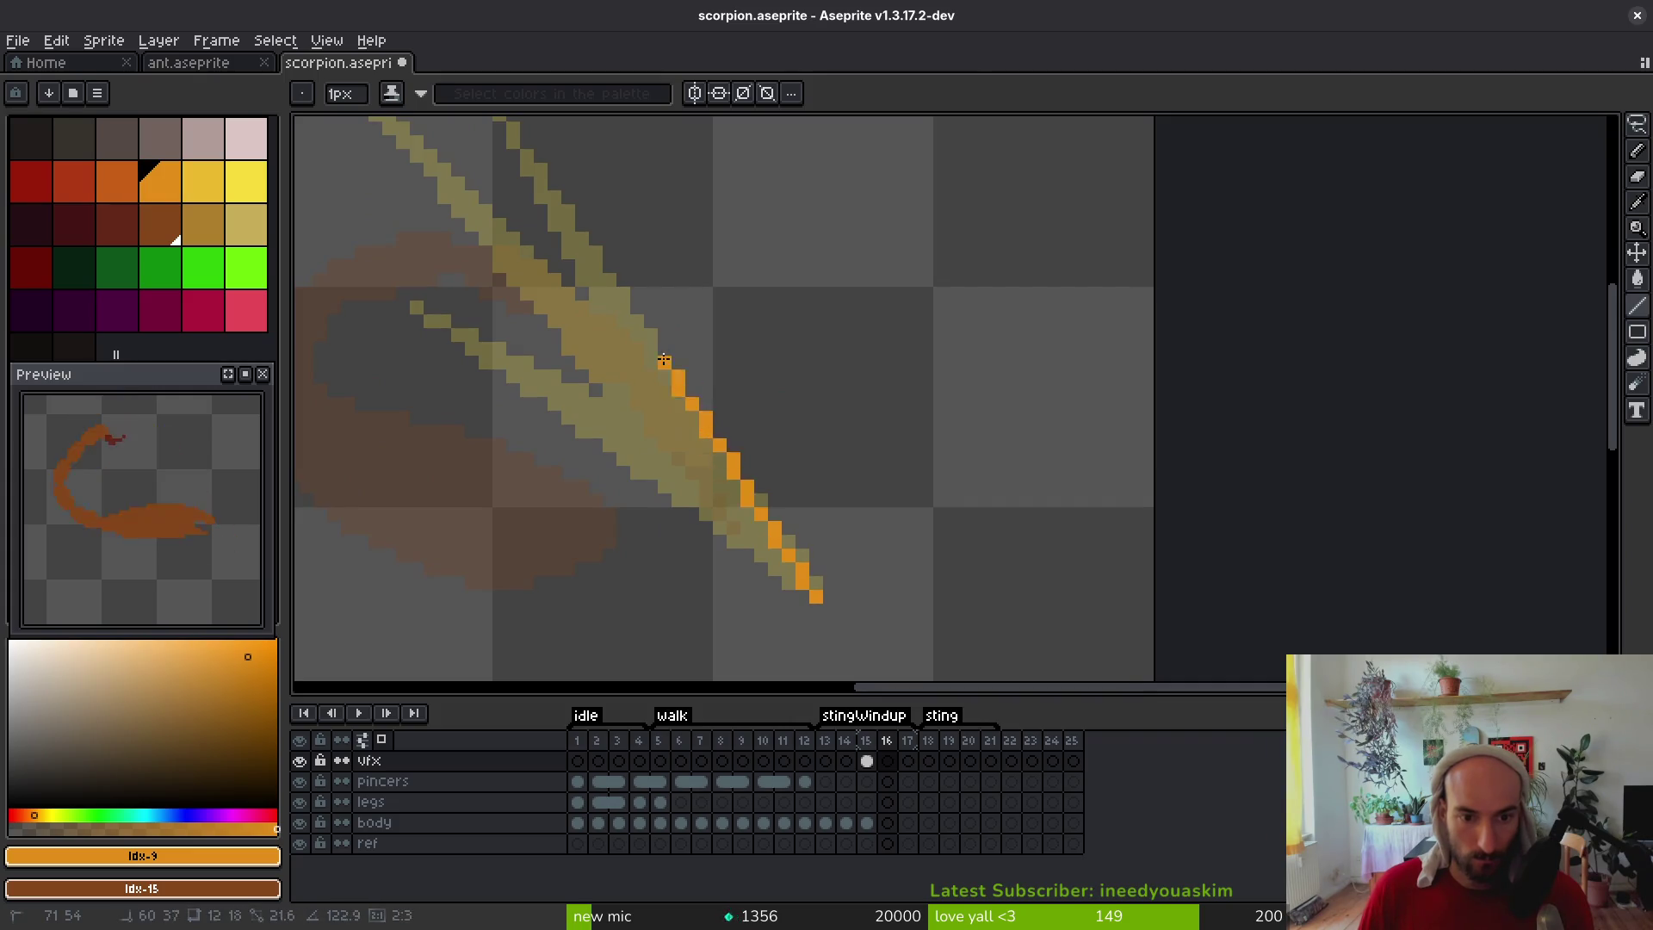
pyautogui.keyDown('shift'); pyautogui.click(553, 197); pyautogui.keyUp('shift')
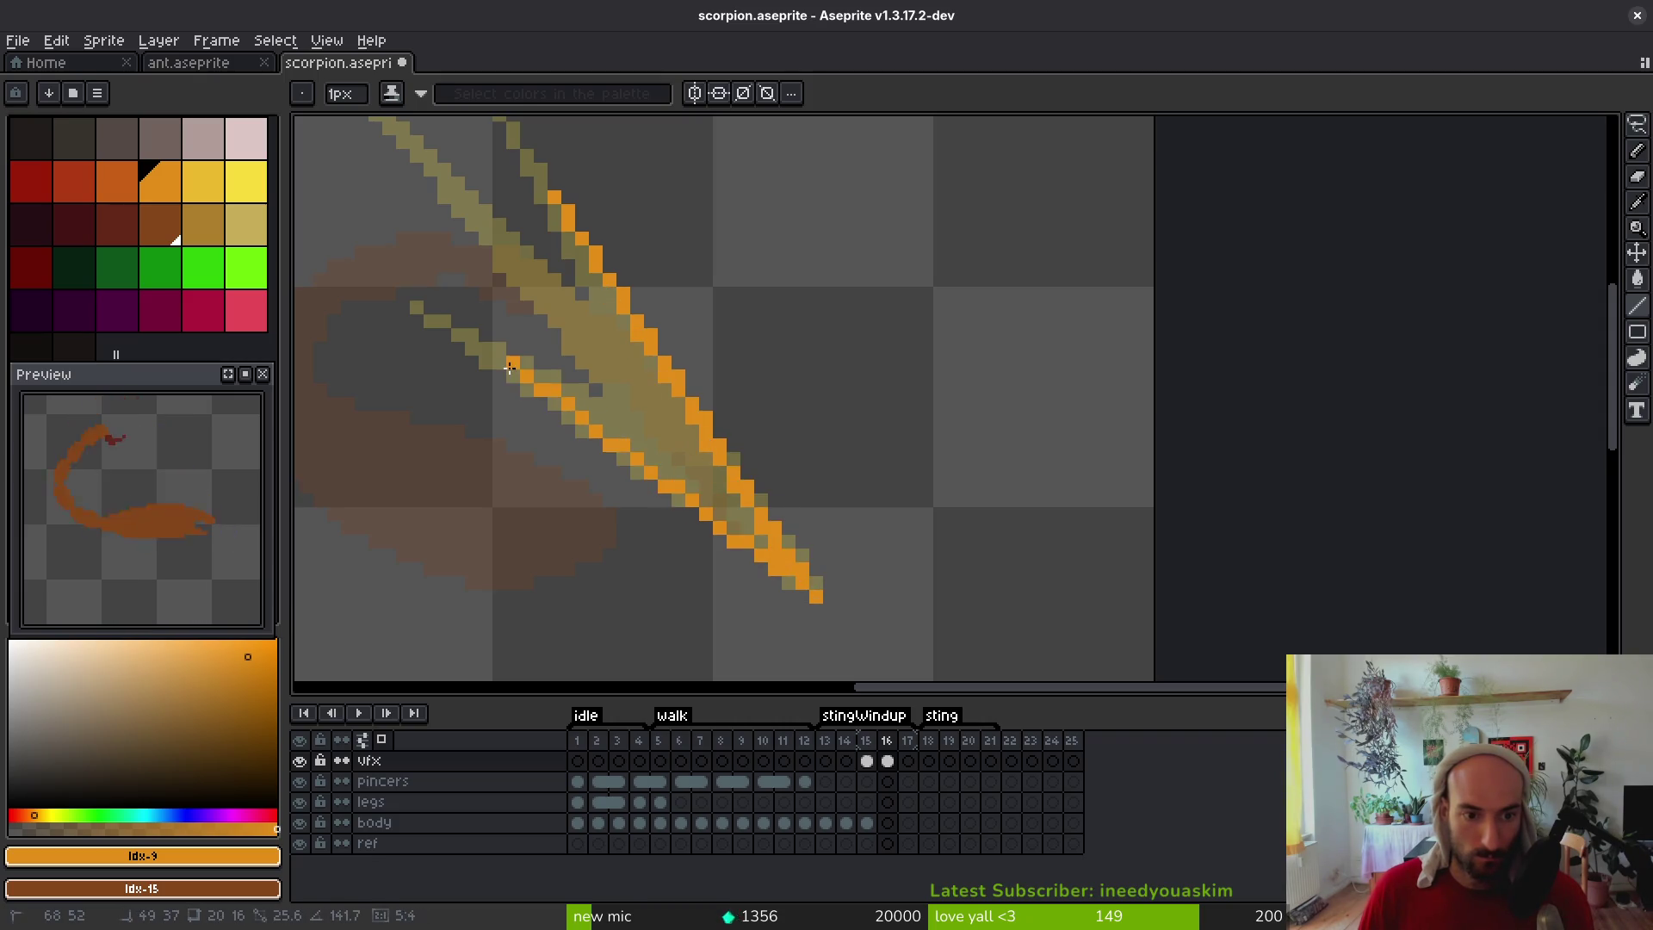
pyautogui.keyDown('shift'); pyautogui.click(486, 349); pyautogui.keyUp('shift')
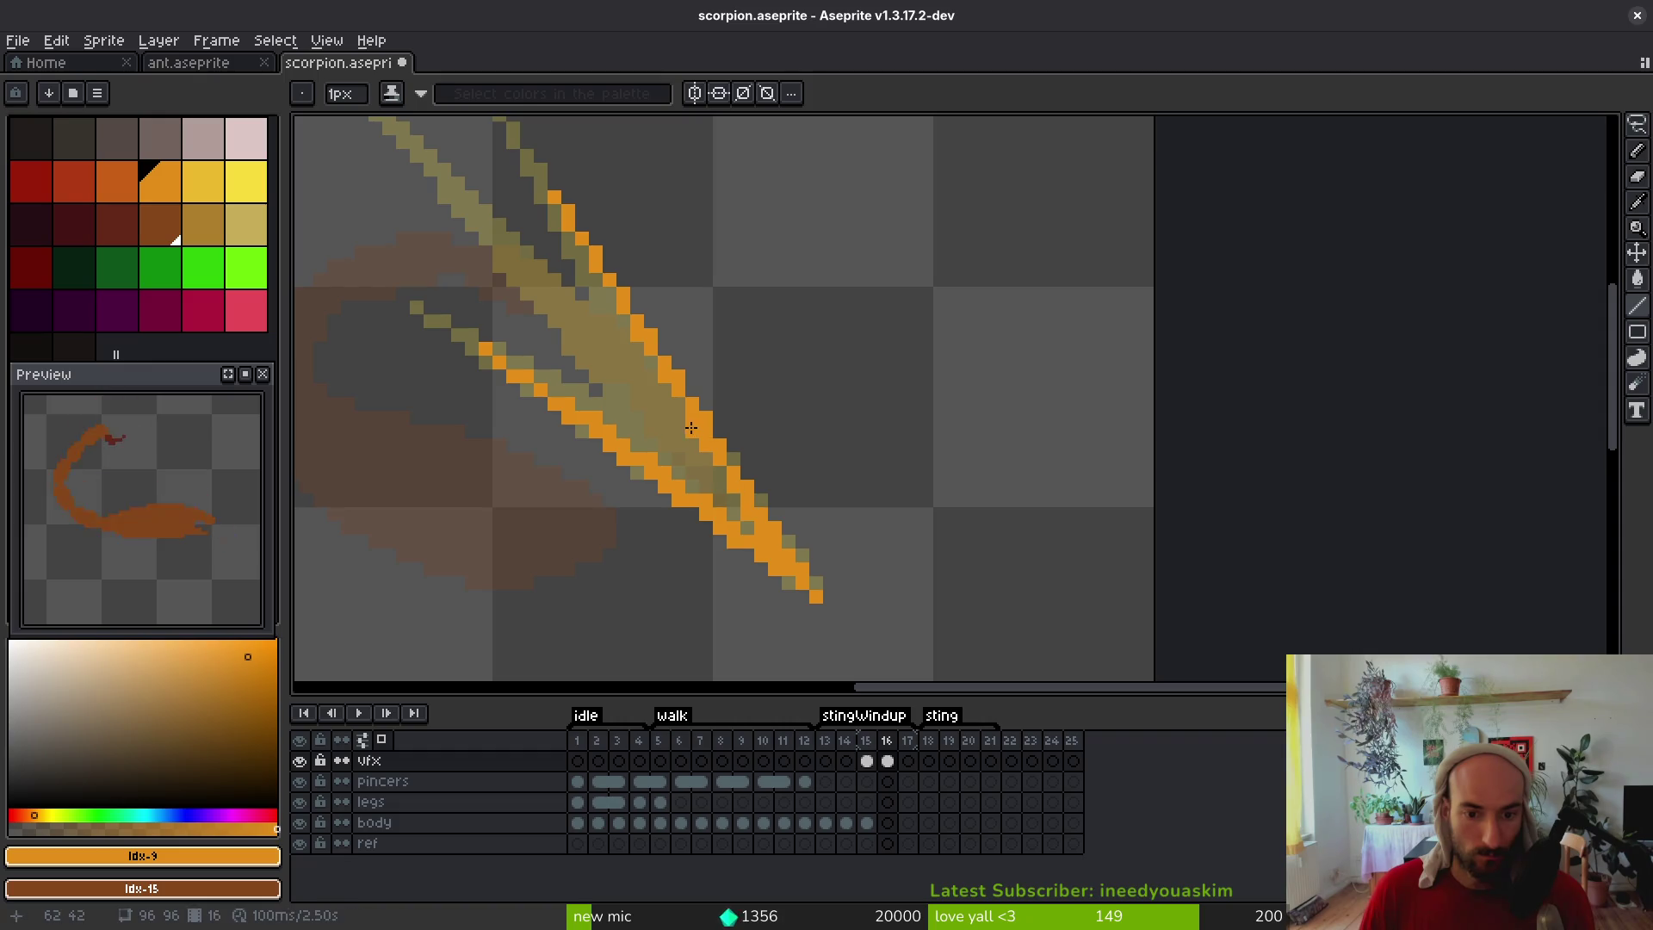
# Add more orange diagonal streak lines sweeping down-right across the tail area
pyautogui.scroll(2, 737, 491)
pyautogui.hscroll(-2, 737, 491)
pyautogui.moveTo(469, 219)
pyautogui.mouseDown()
pyautogui.moveTo(570, 302)
pyautogui.moveTo(666, 420)
pyautogui.mouseUp()
pyautogui.click(545, 300)
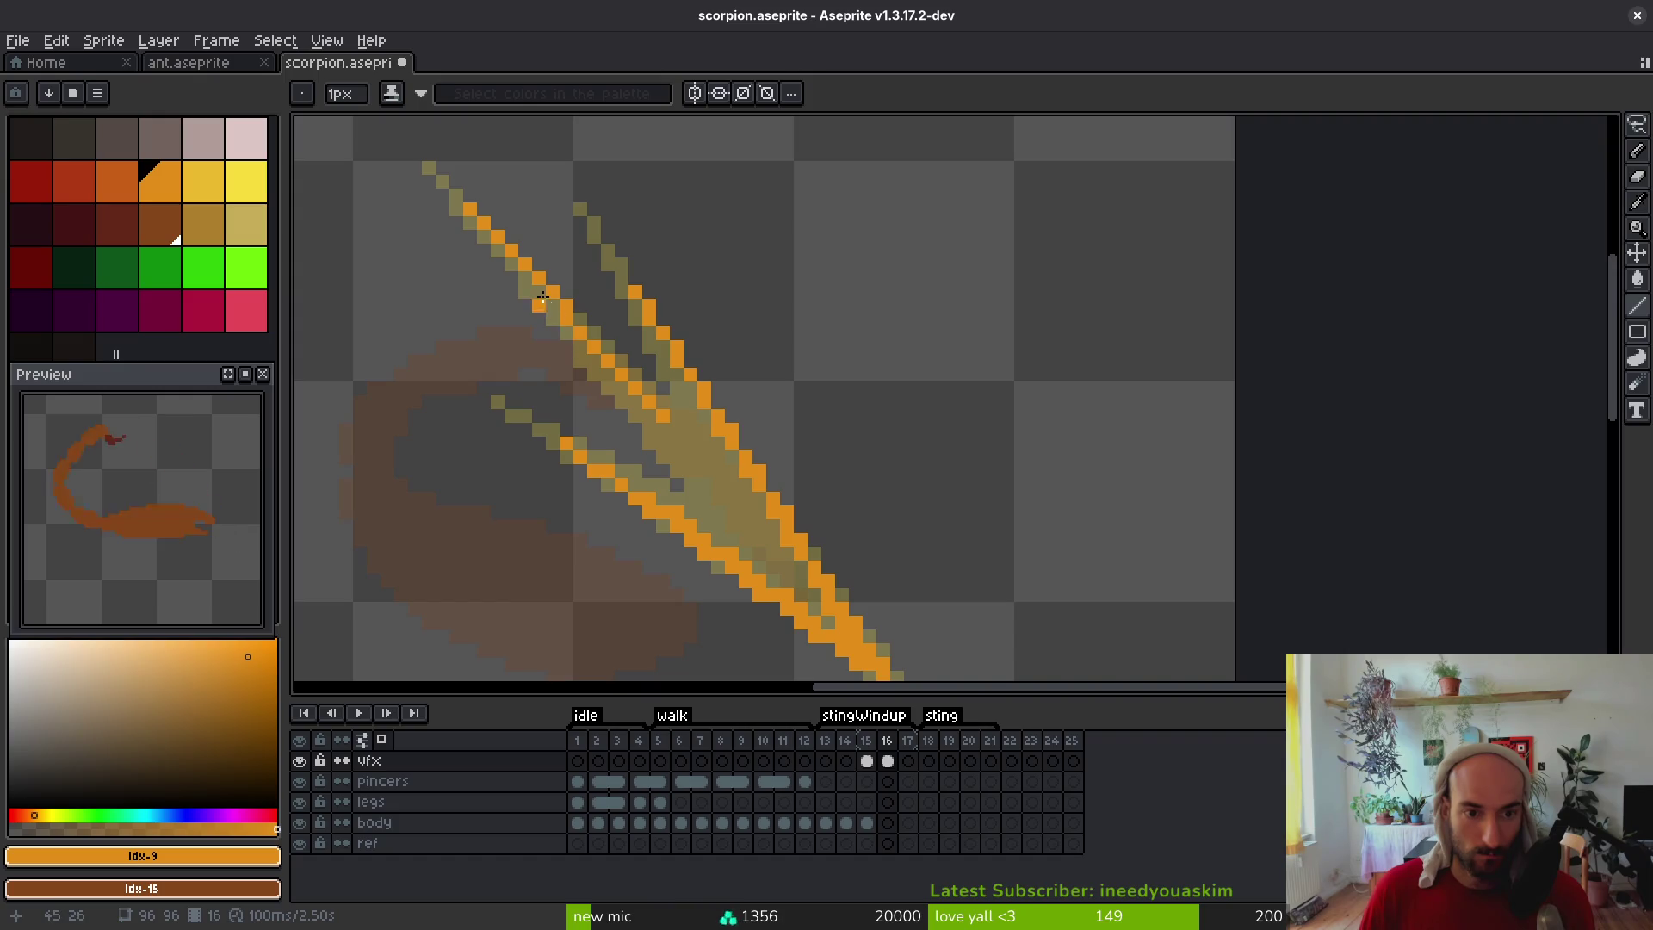
pyautogui.moveTo(527, 278); pyautogui.dragTo(744, 539)
pyautogui.moveTo(668, 418)
pyautogui.mouseDown()
pyautogui.moveTo(805, 579)
pyautogui.moveTo(809, 564)
pyautogui.mouseUp()
pyautogui.scroll(-1, 810, 562)
pyautogui.scroll(-4, 810, 562)
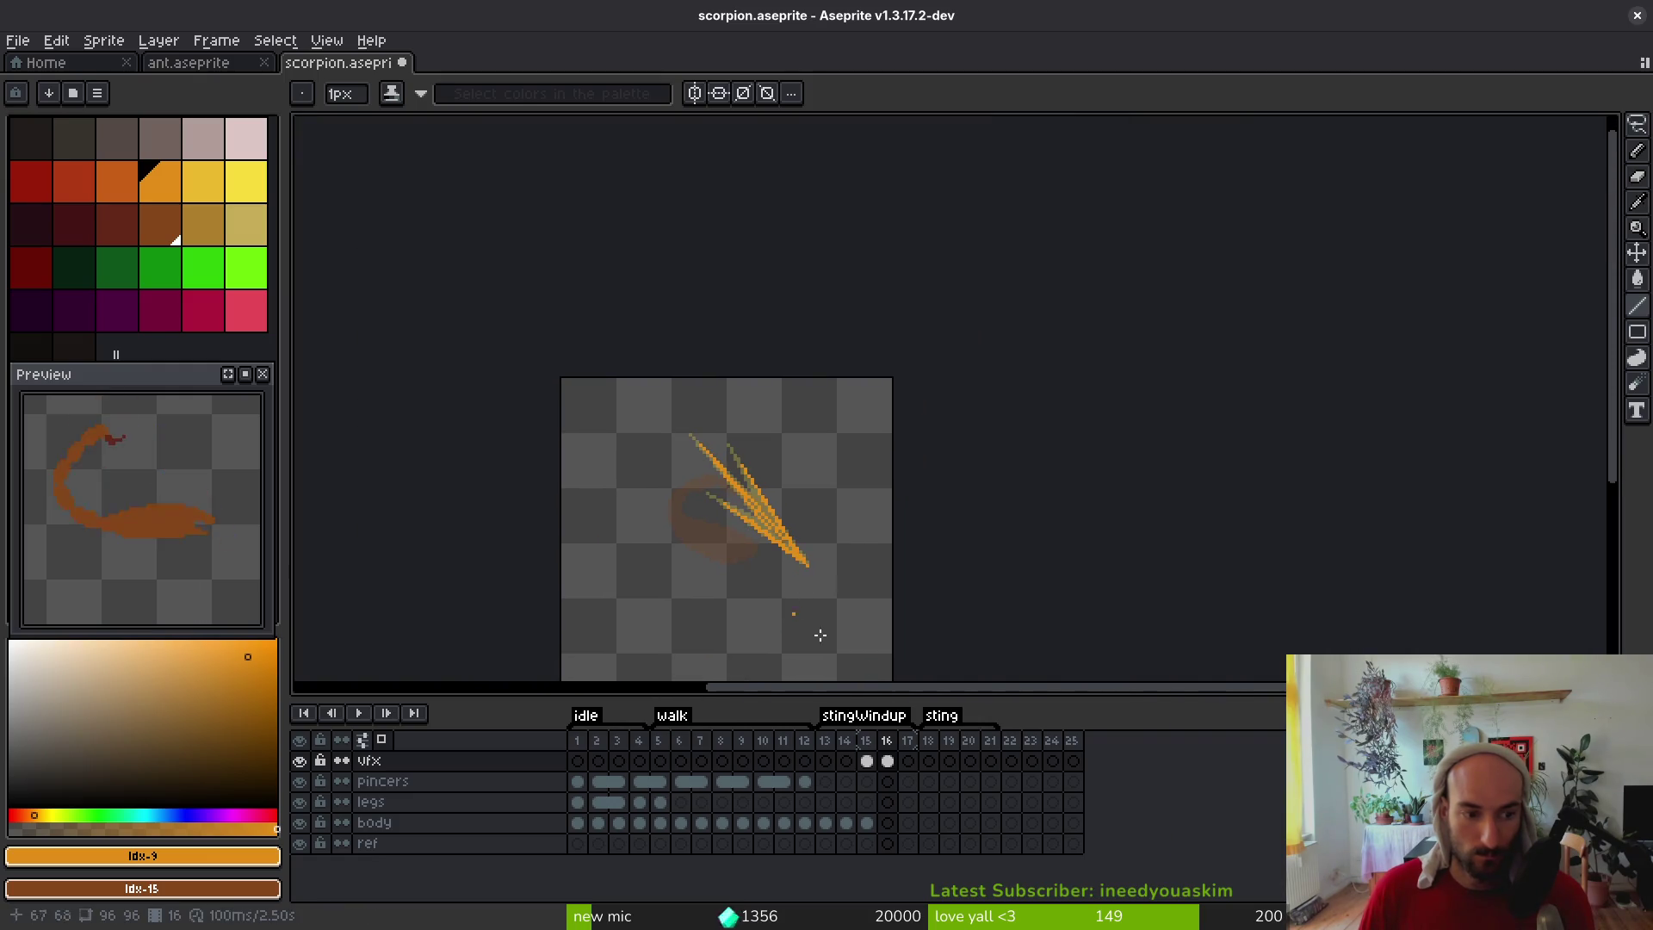
pyautogui.click(887, 761)
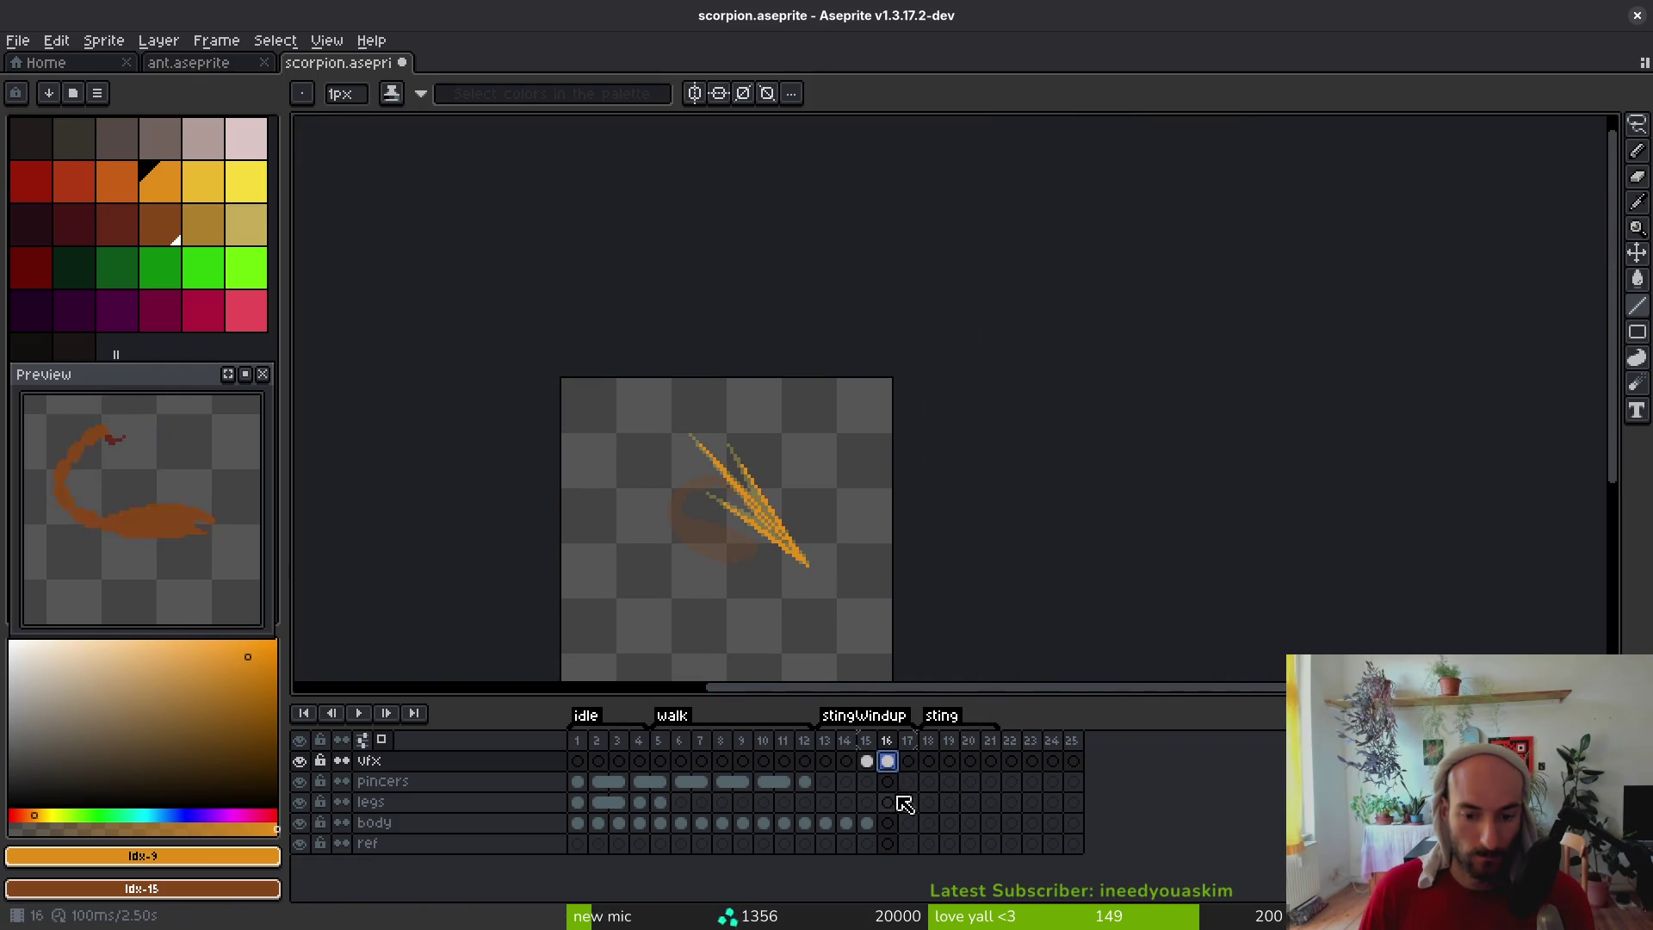
# Add new frames after frame 16 and pick red on the vfx layer at frame 17
pyautogui.click(889, 825)
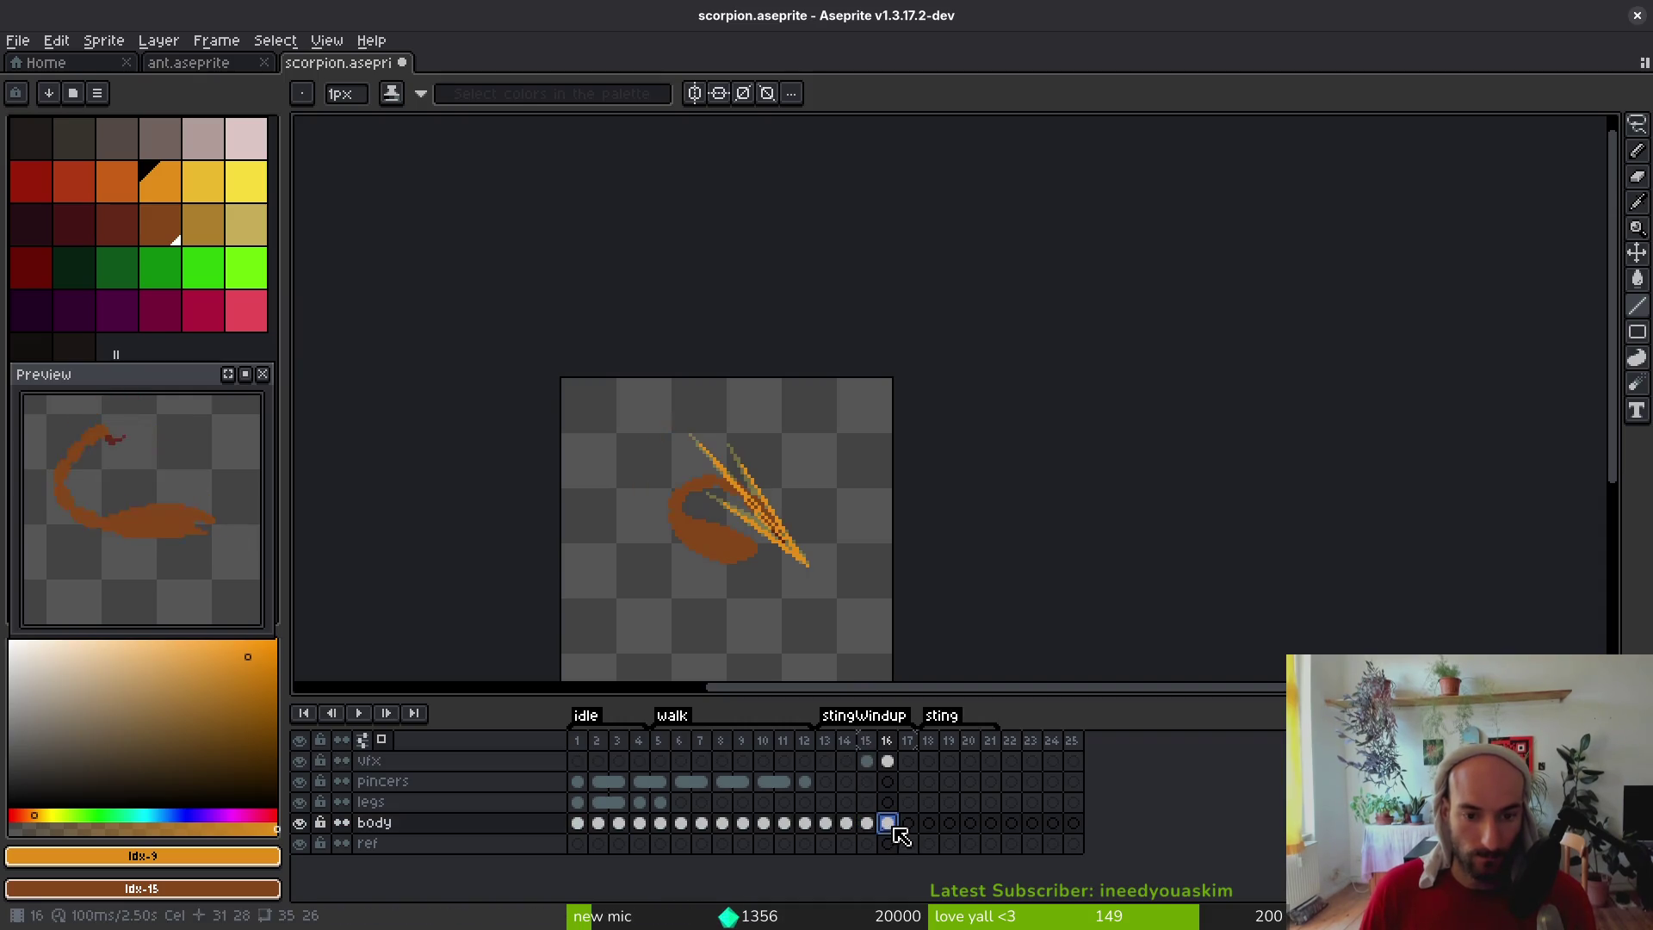
pyautogui.hotkey('alt', 'n')
pyautogui.hotkey('alt', 'n')
pyautogui.click(913, 764)
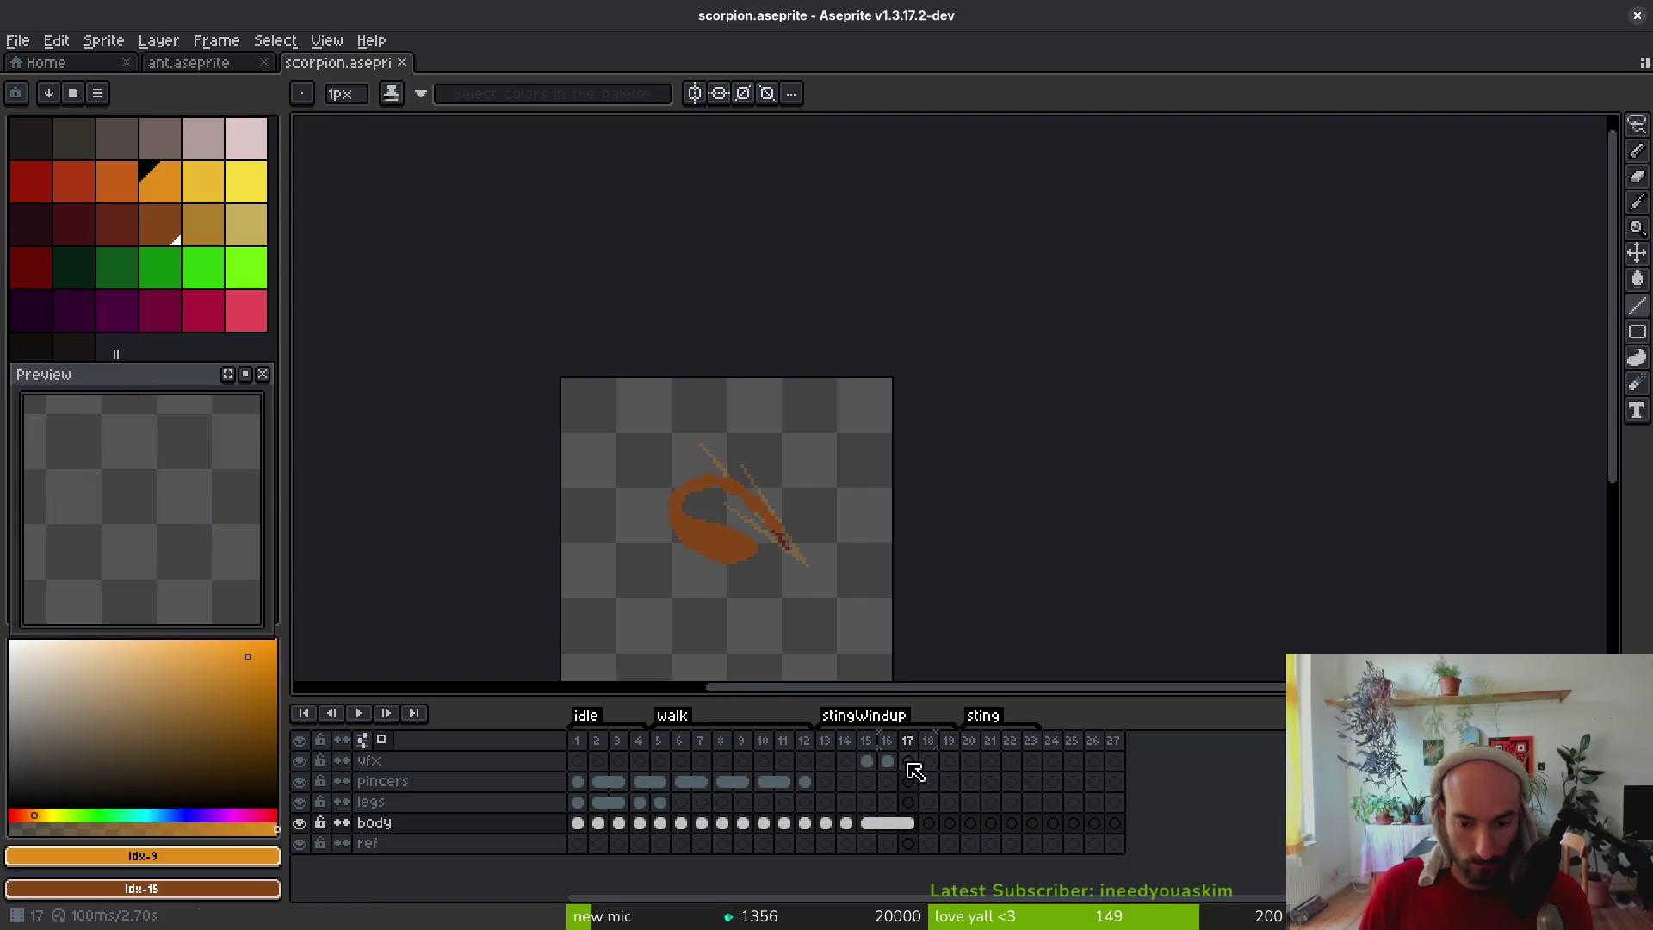
pyautogui.click(912, 764)
pyautogui.click(74, 182)
pyautogui.scroll(4, 780, 538)
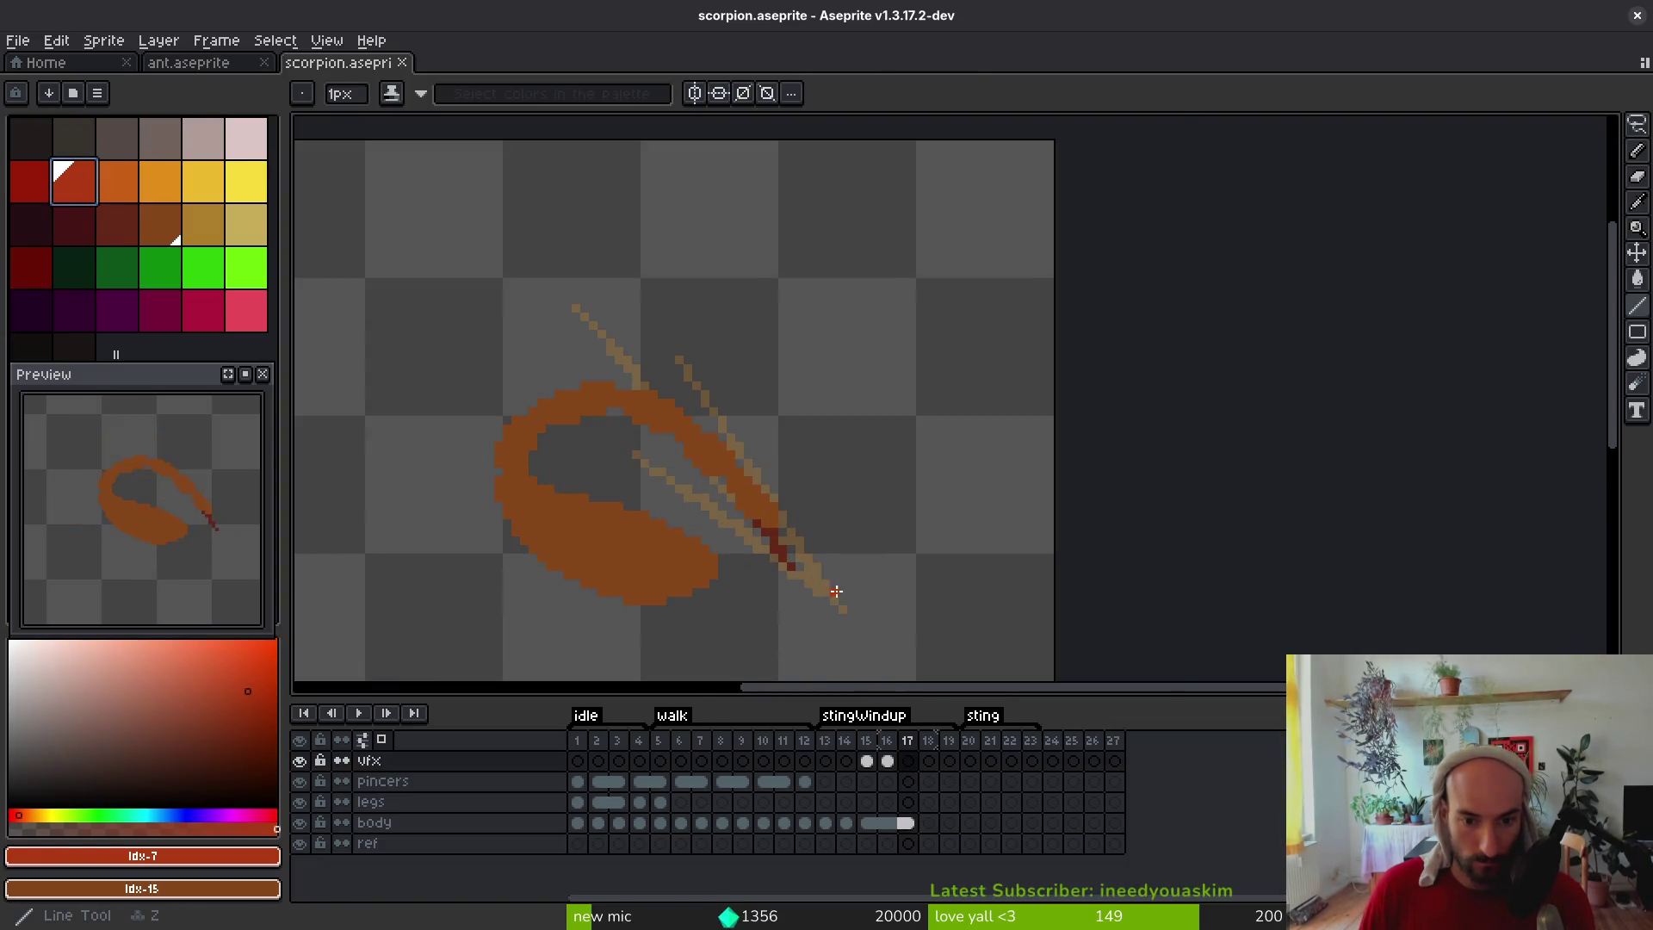
pyautogui.scroll(2, 827, 578)
# Draw red streak lines from the sting tip diagonally along the tail
pyautogui.moveTo(807, 547)
pyautogui.mouseDown()
pyautogui.moveTo(683, 395)
pyautogui.moveTo(696, 366)
pyautogui.mouseUp()
pyautogui.moveTo(779, 535); pyautogui.dragTo(580, 377)
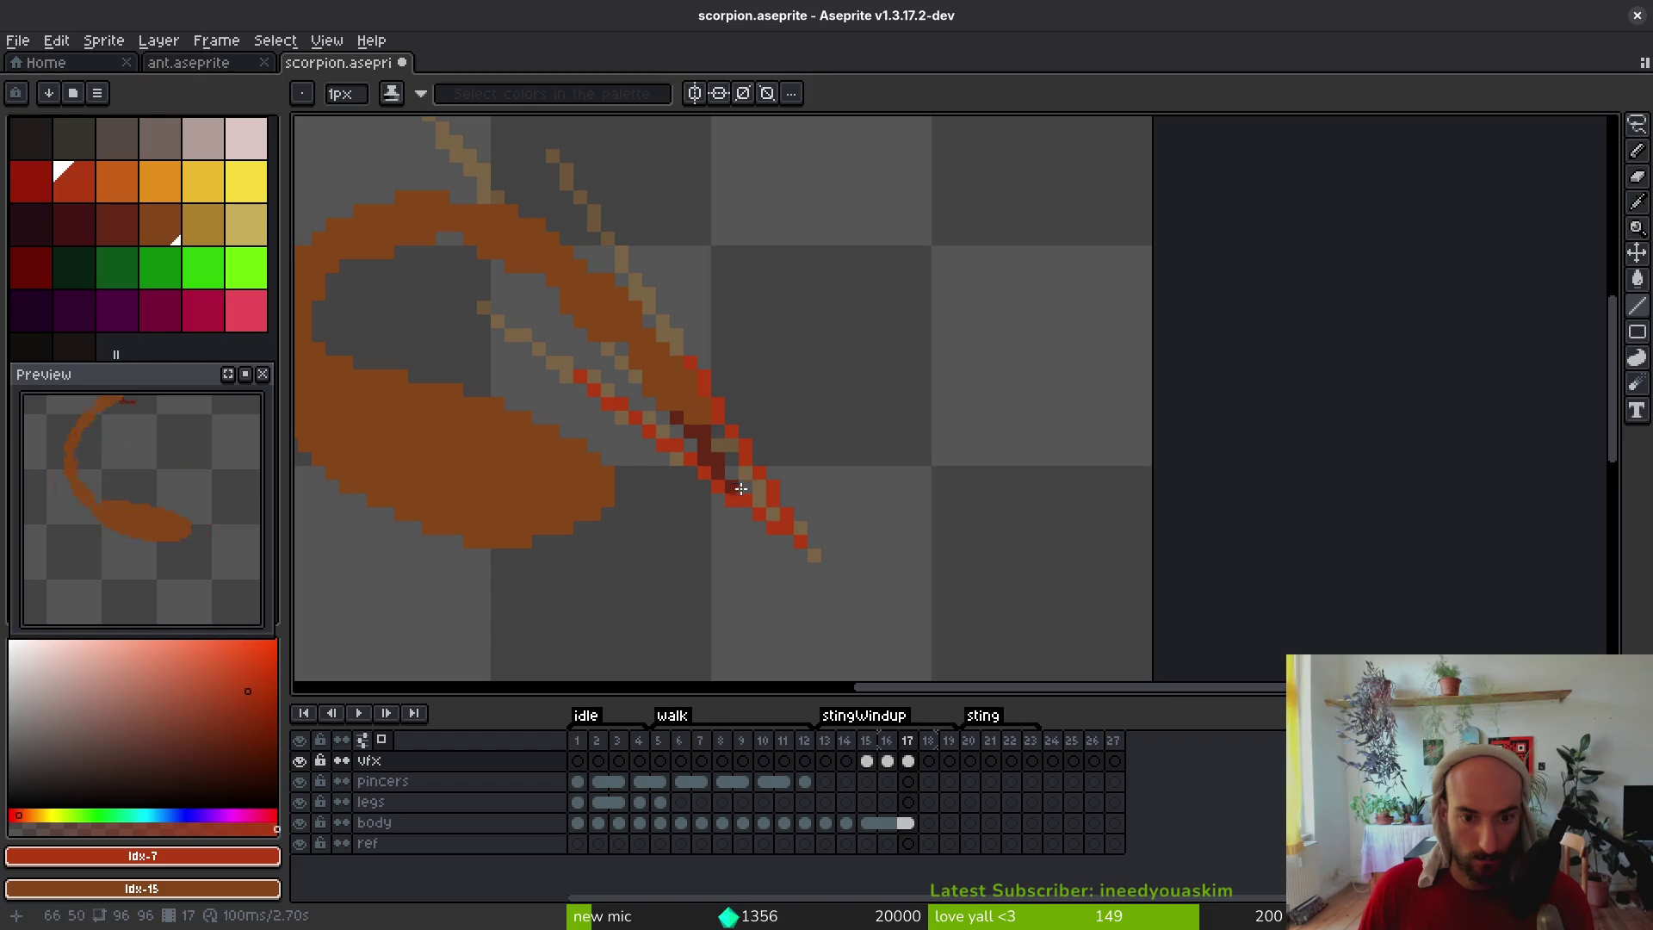
pyautogui.moveTo(785, 515); pyautogui.dragTo(777, 498)
pyautogui.scroll(3, 671, 375)
pyautogui.hscroll(-2, 671, 374)
pyautogui.moveTo(638, 365); pyautogui.dragTo(765, 514)
pyautogui.click(707, 362)
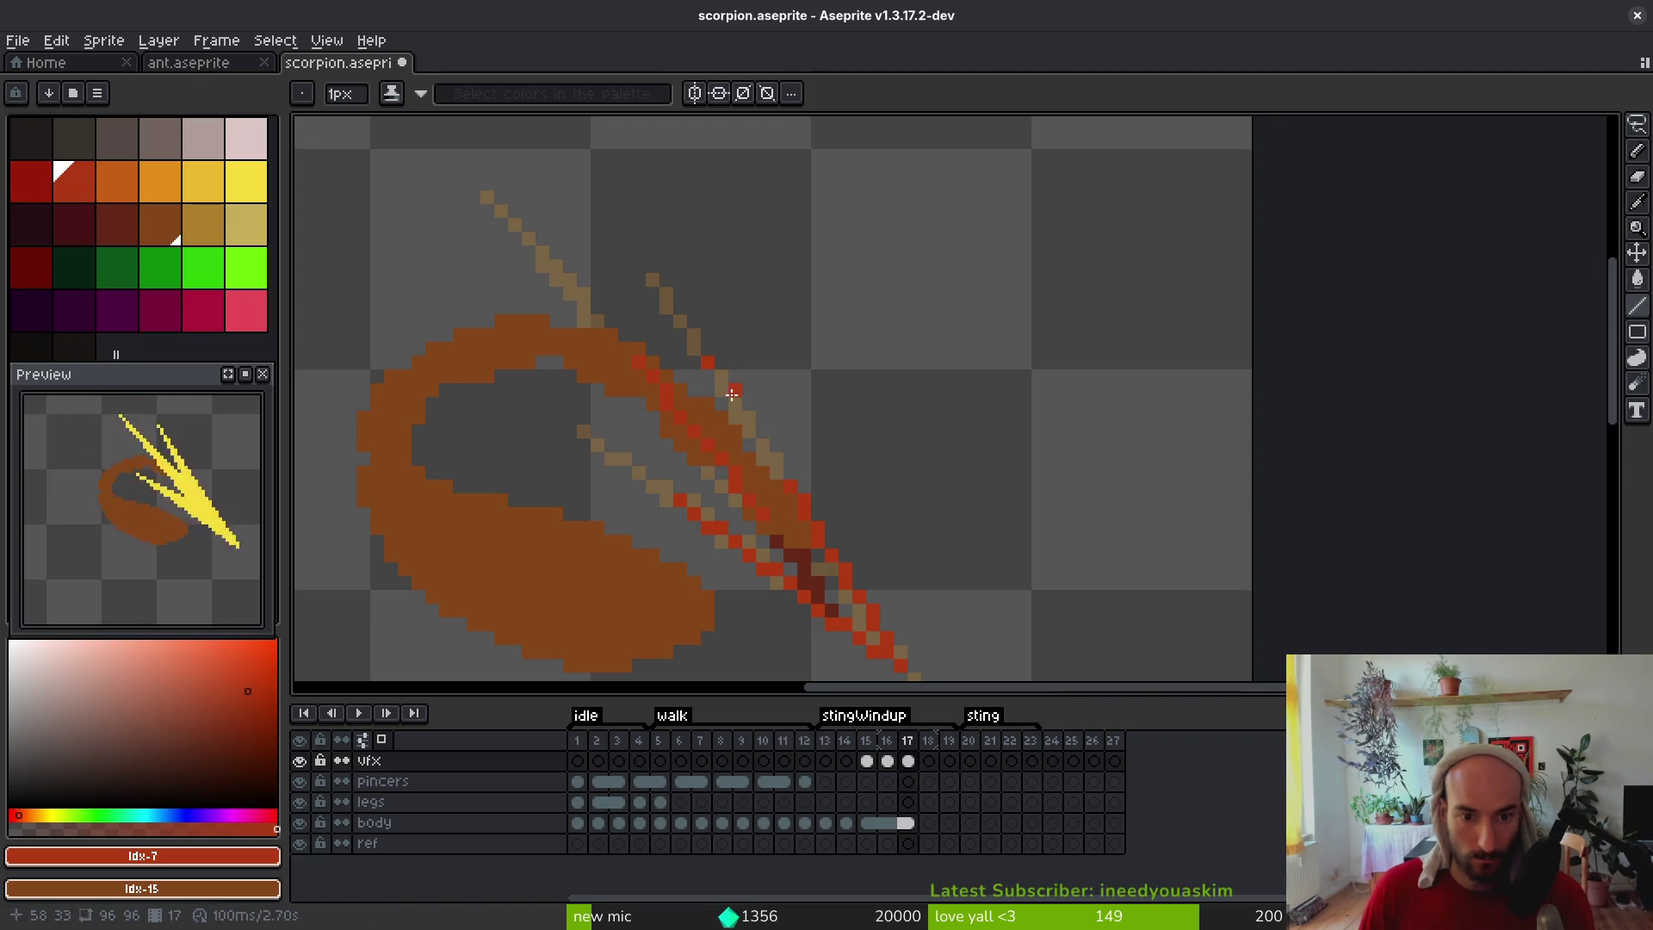
pyautogui.keyDown('shift'); pyautogui.click(755, 441); pyautogui.keyUp('shift')
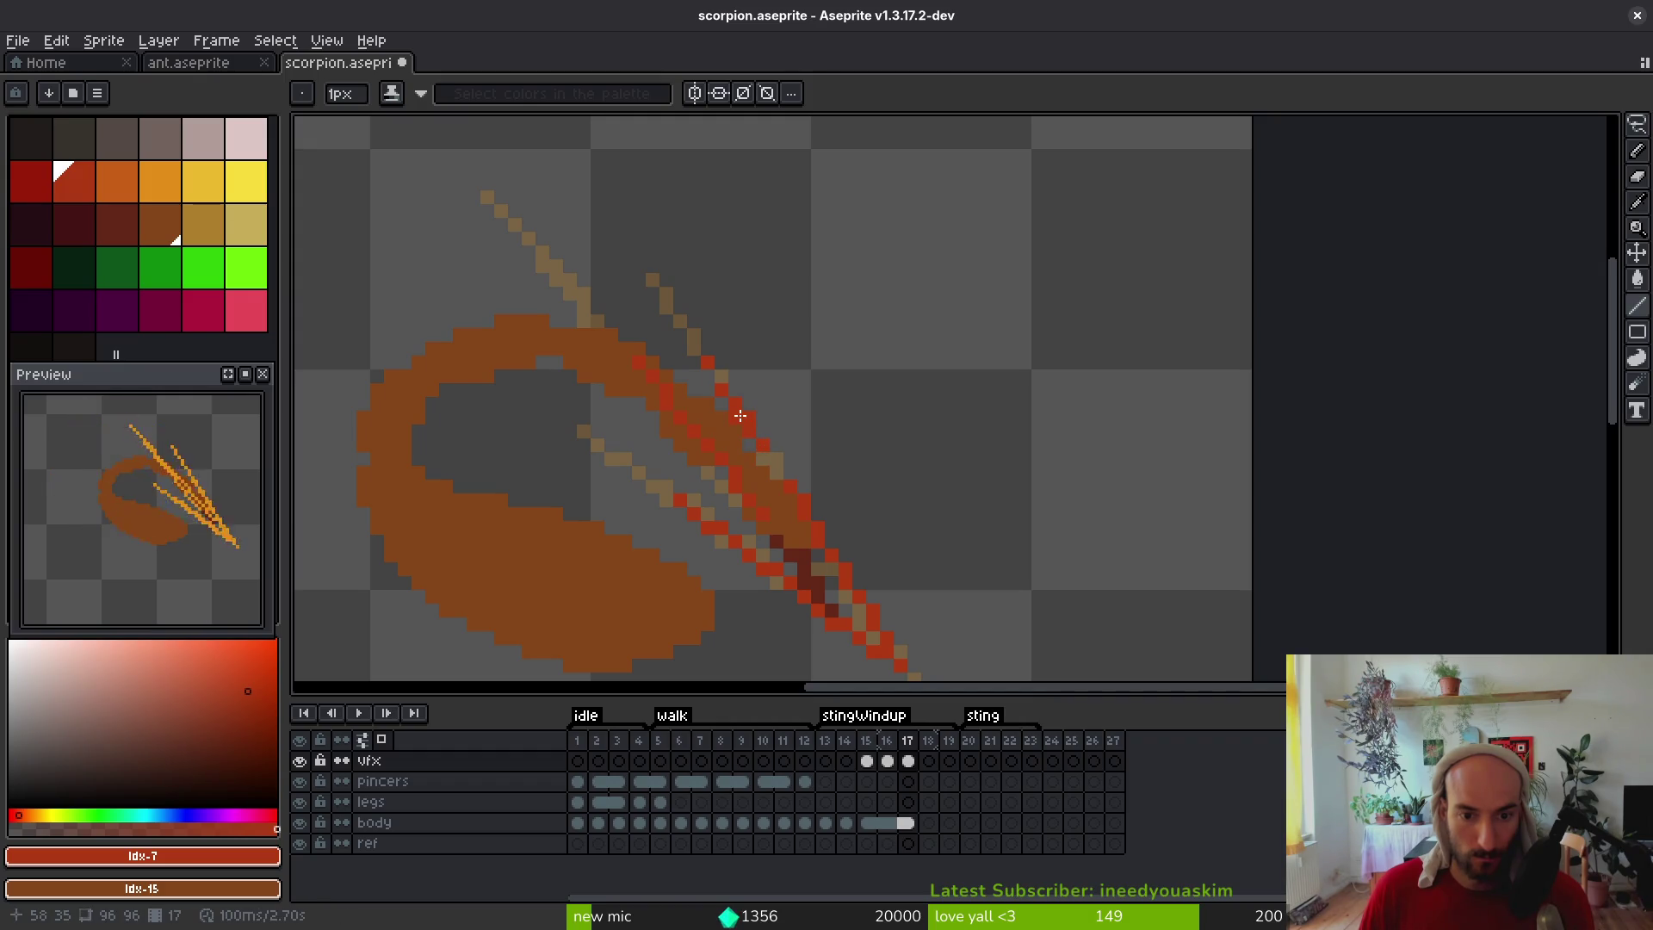
# Recolour the remaining brown pixels of the diagonal streak red
pyautogui.scroll(3, 757, 426)
pyautogui.keyDown('shift'); pyautogui.click(696, 381); pyautogui.keyUp('shift')
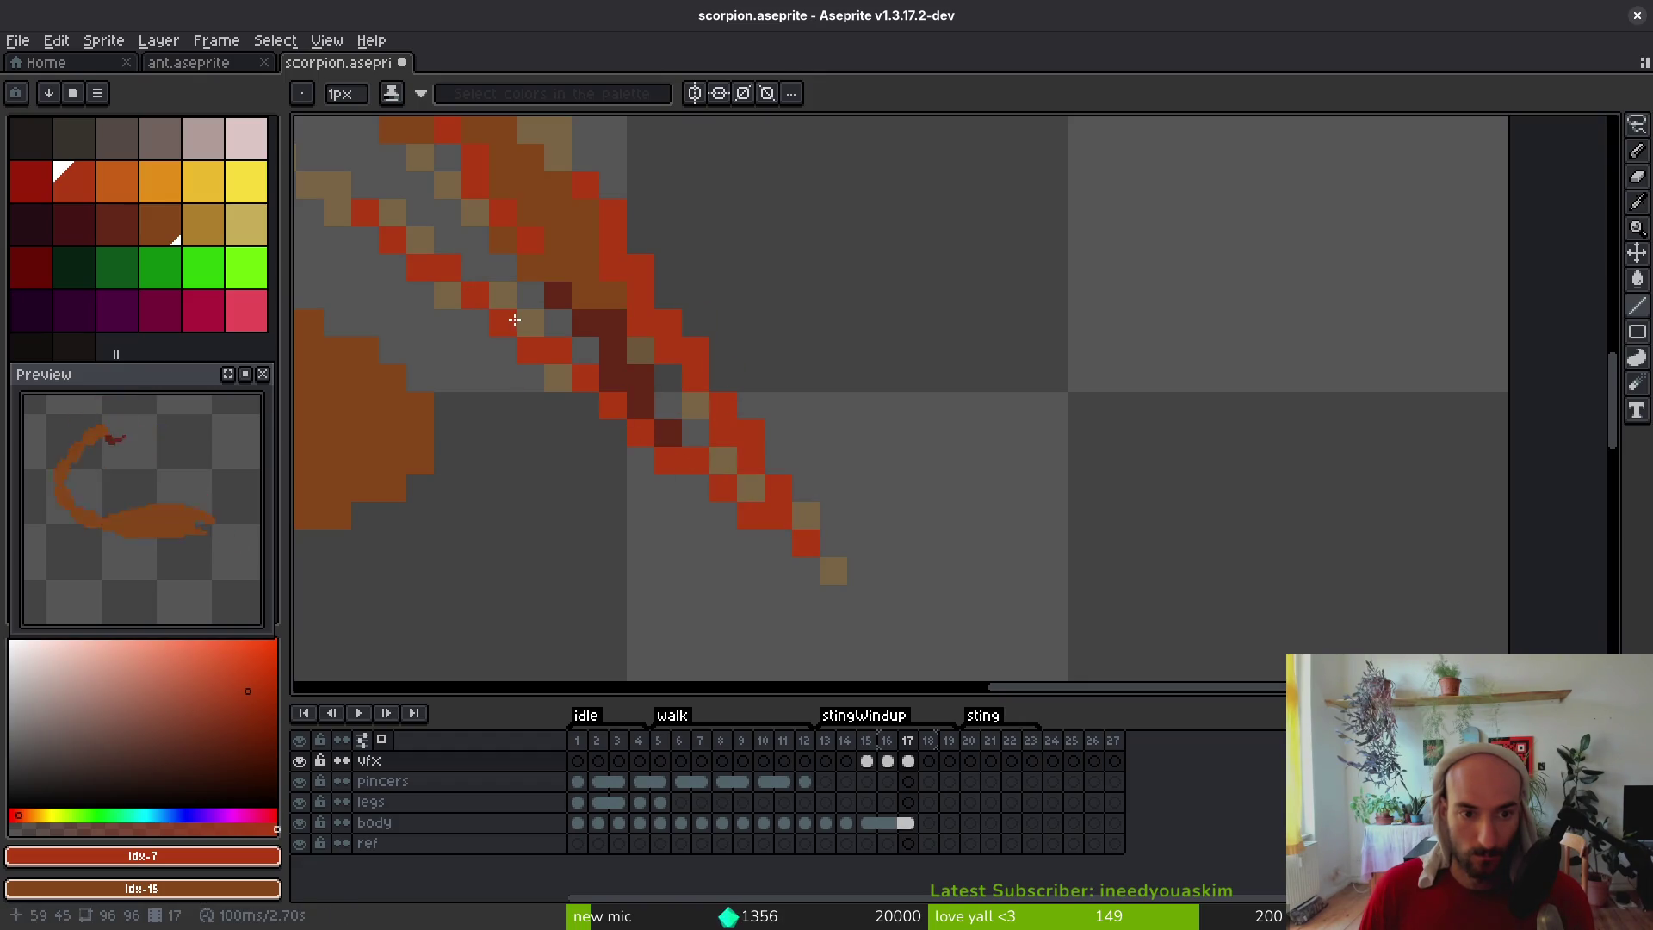
pyautogui.scroll(-5, 591, 408)
pyautogui.scroll(4, 671, 358)
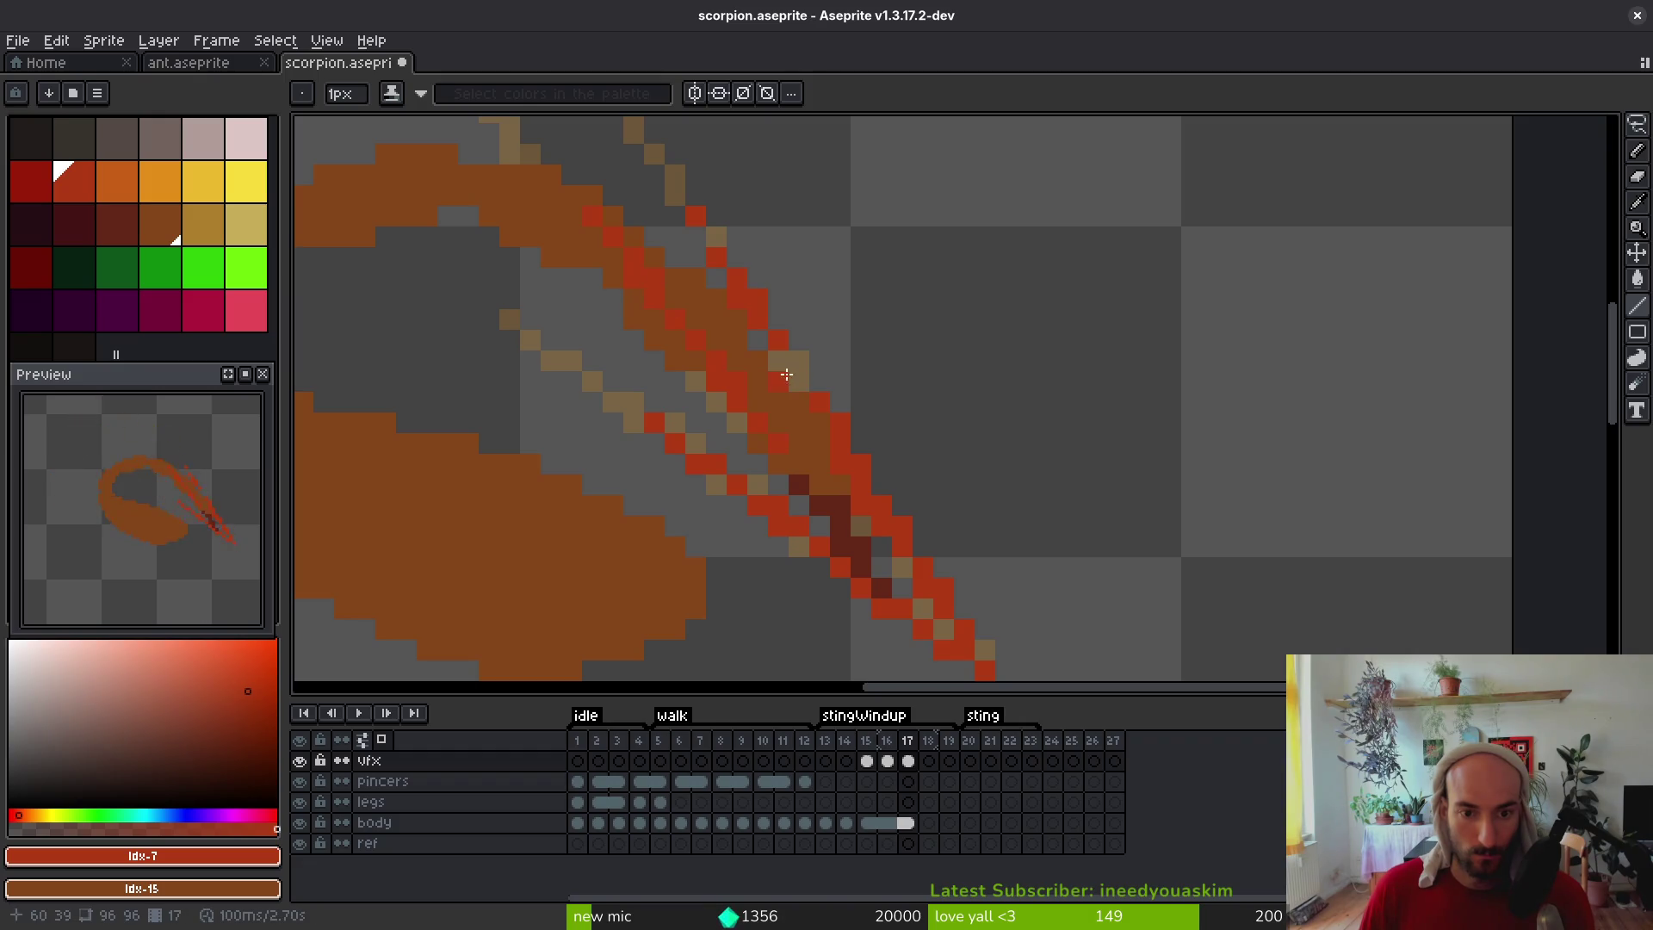
pyautogui.scroll(-3, 805, 421)
pyautogui.scroll(1, 716, 331)
pyautogui.scroll(3, 602, 275)
pyautogui.moveTo(620, 286); pyautogui.dragTo(702, 390)
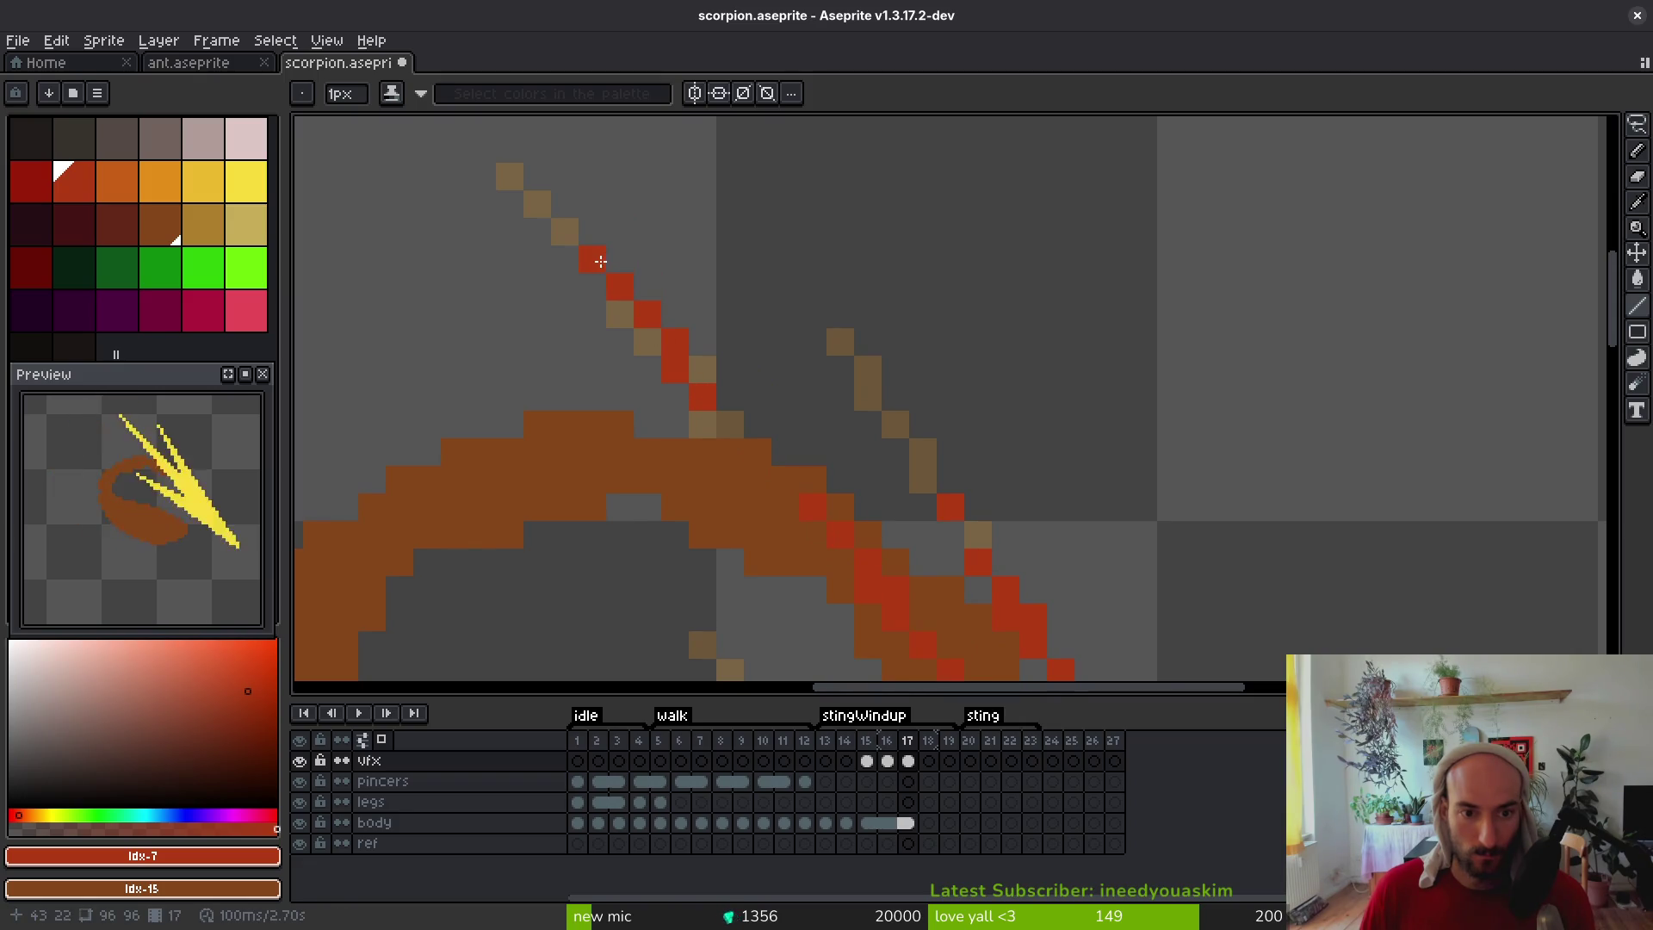
pyautogui.click(650, 330)
pyautogui.click(592, 259)
pyautogui.scroll(-5, 591, 258)
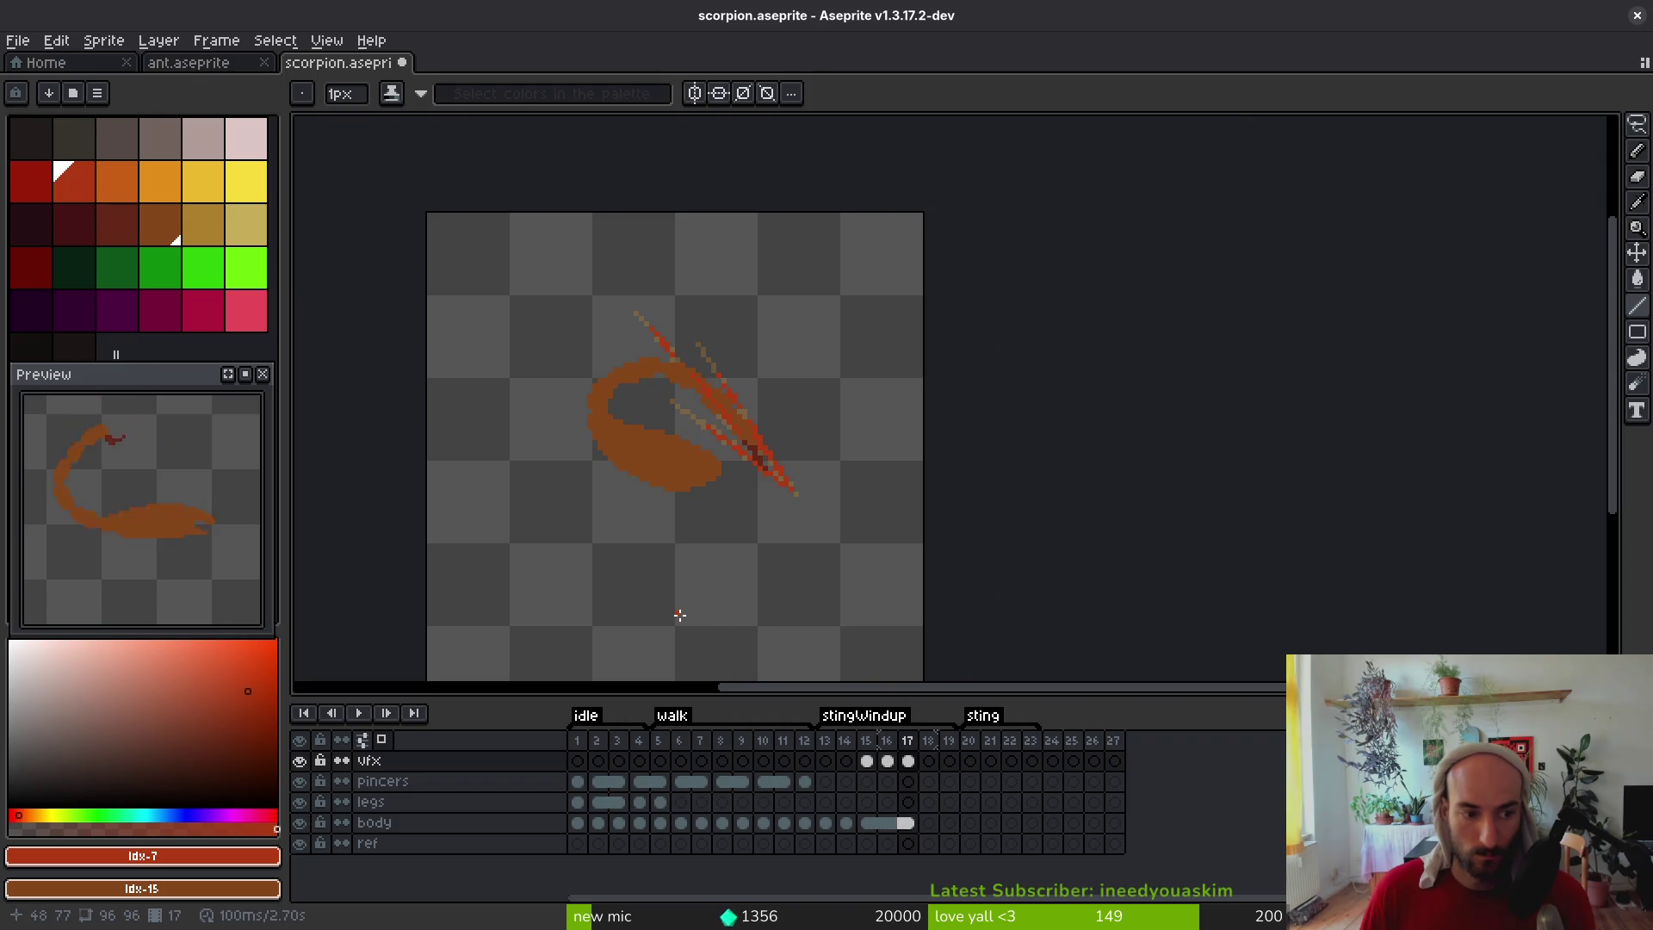
pyautogui.click(909, 824)
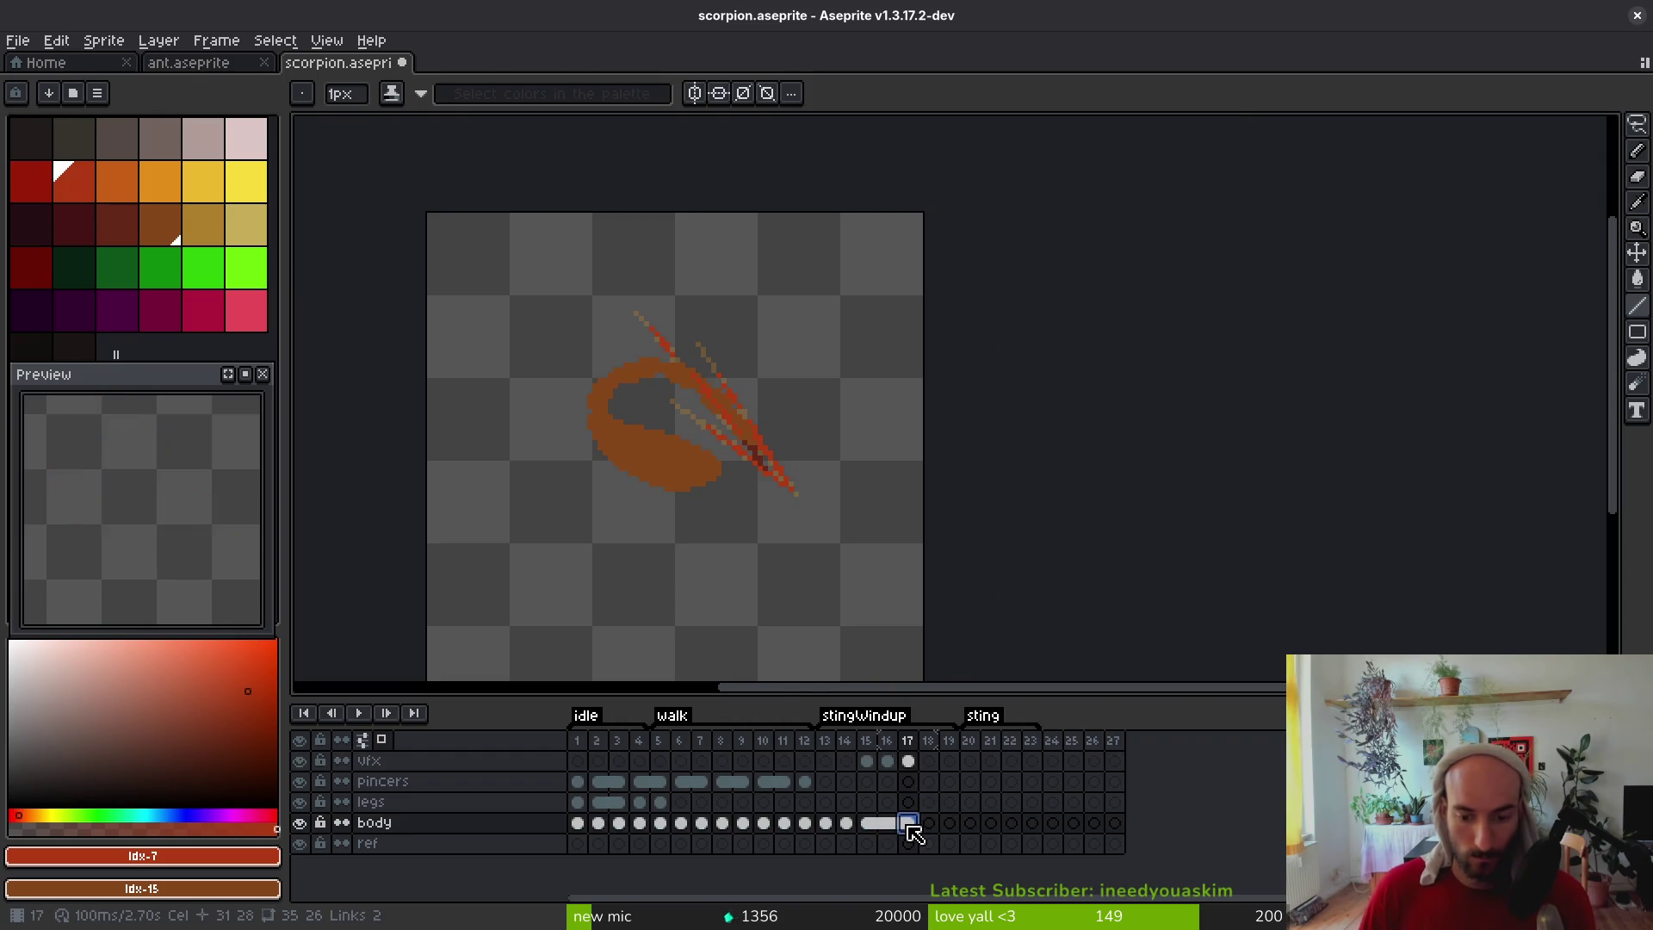
# Return to vfx frame 15 and eyedrop the streak's yellow
pyautogui.click(847, 824)
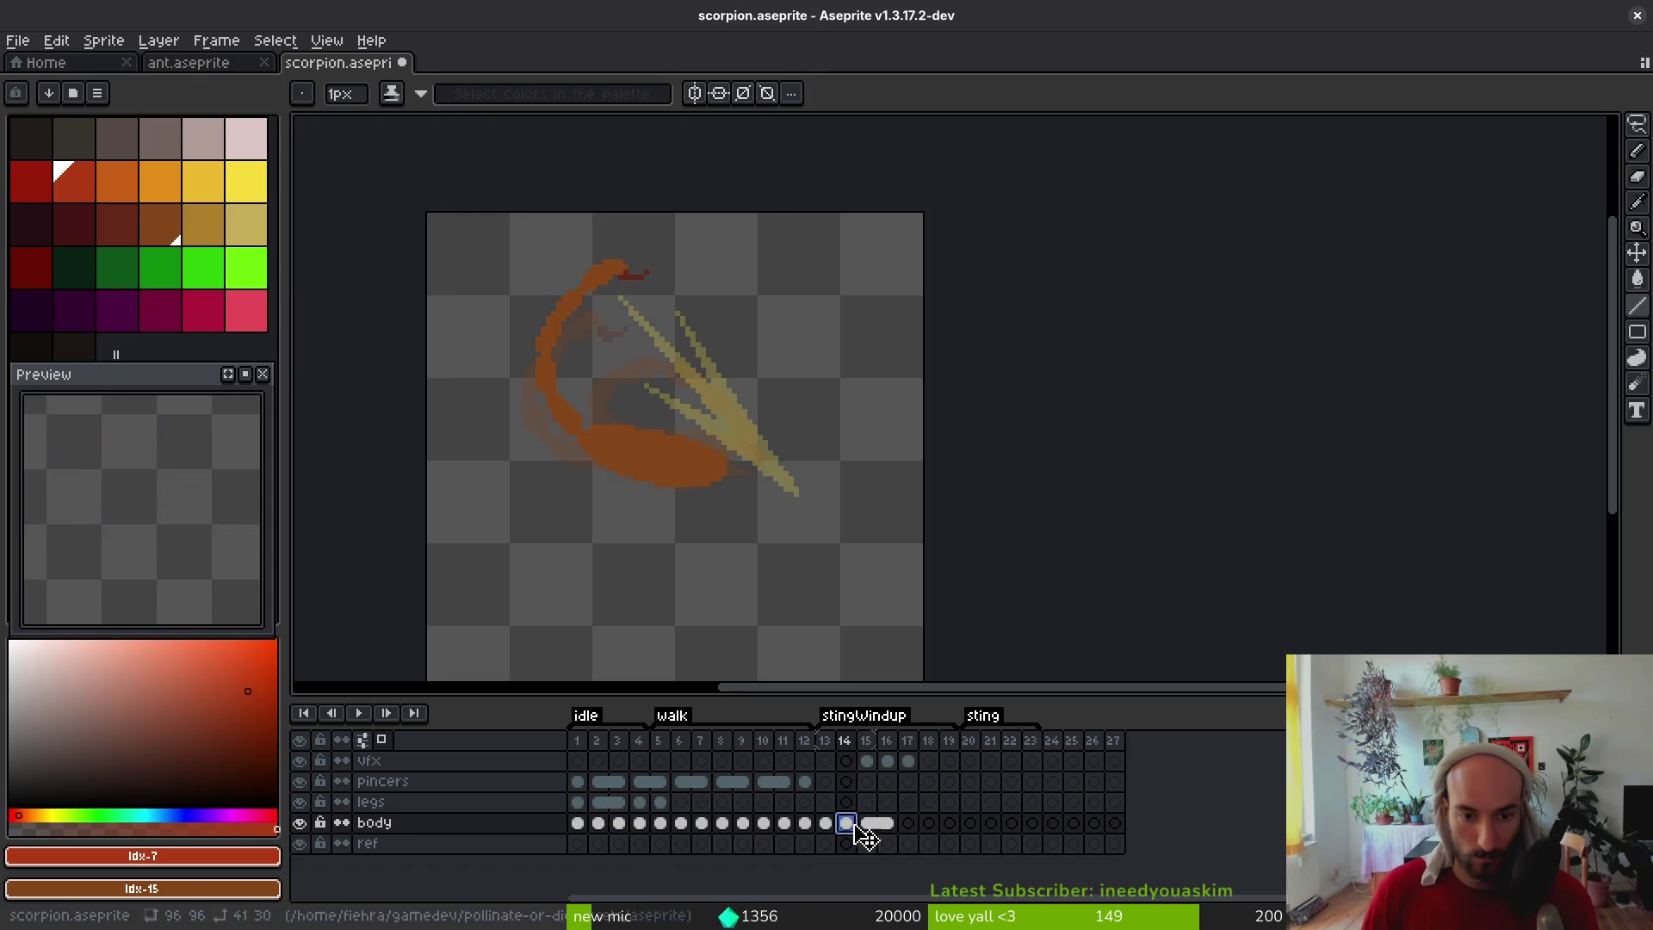
pyautogui.click(887, 824)
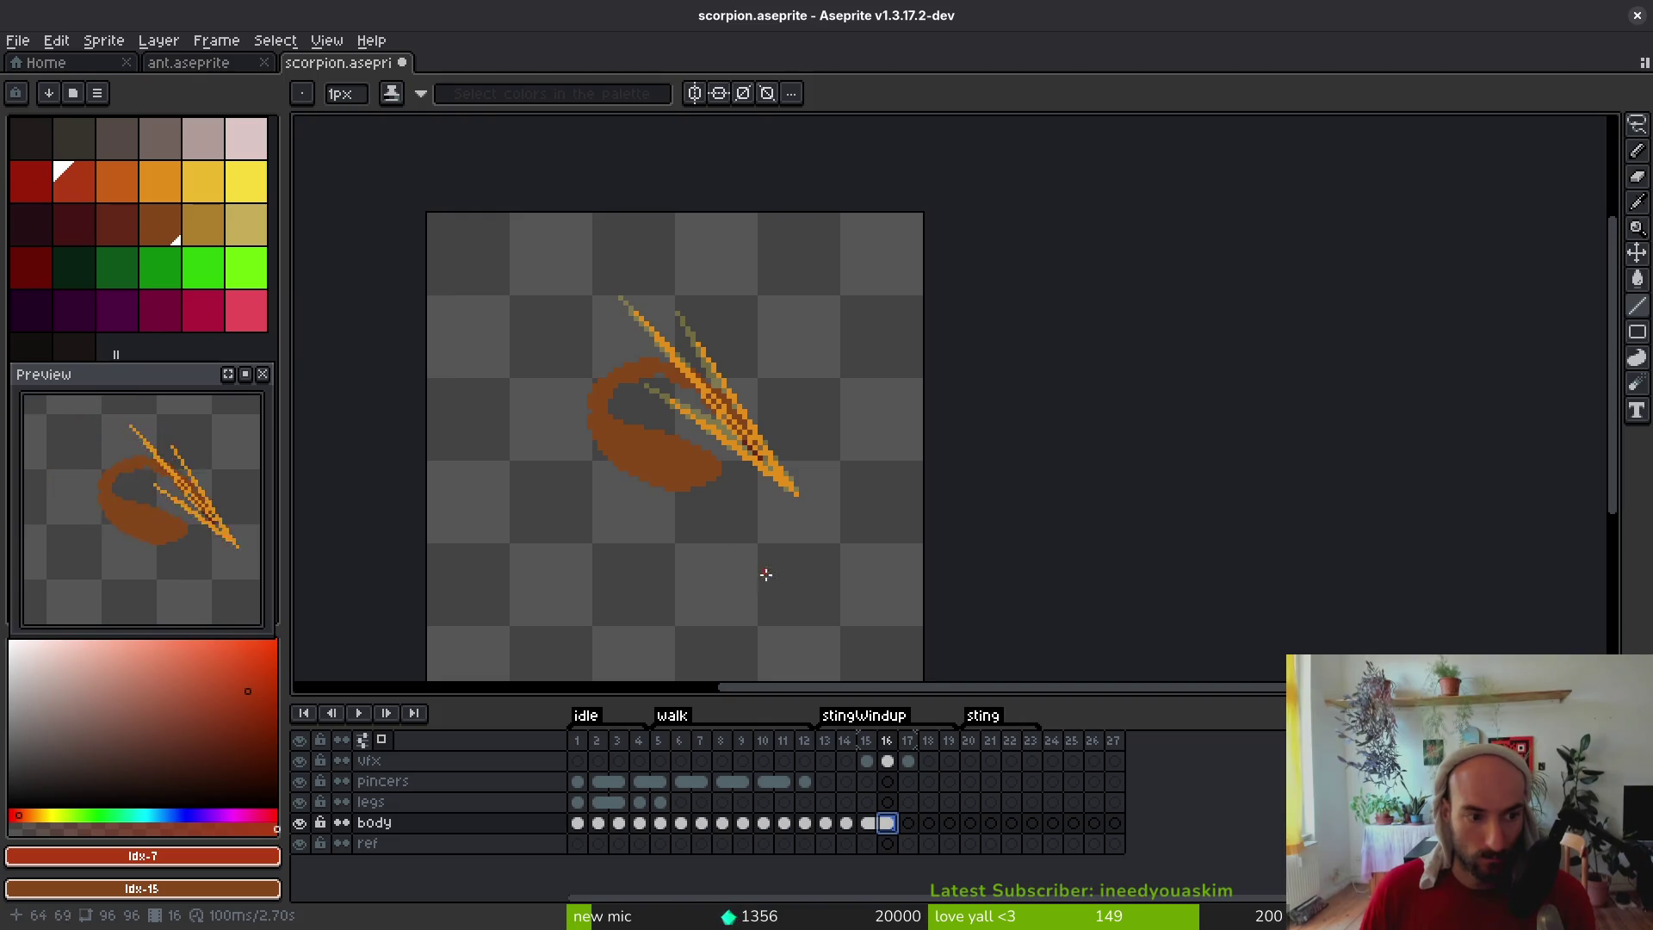
pyautogui.click(867, 761)
pyautogui.scroll(-2, 754, 410)
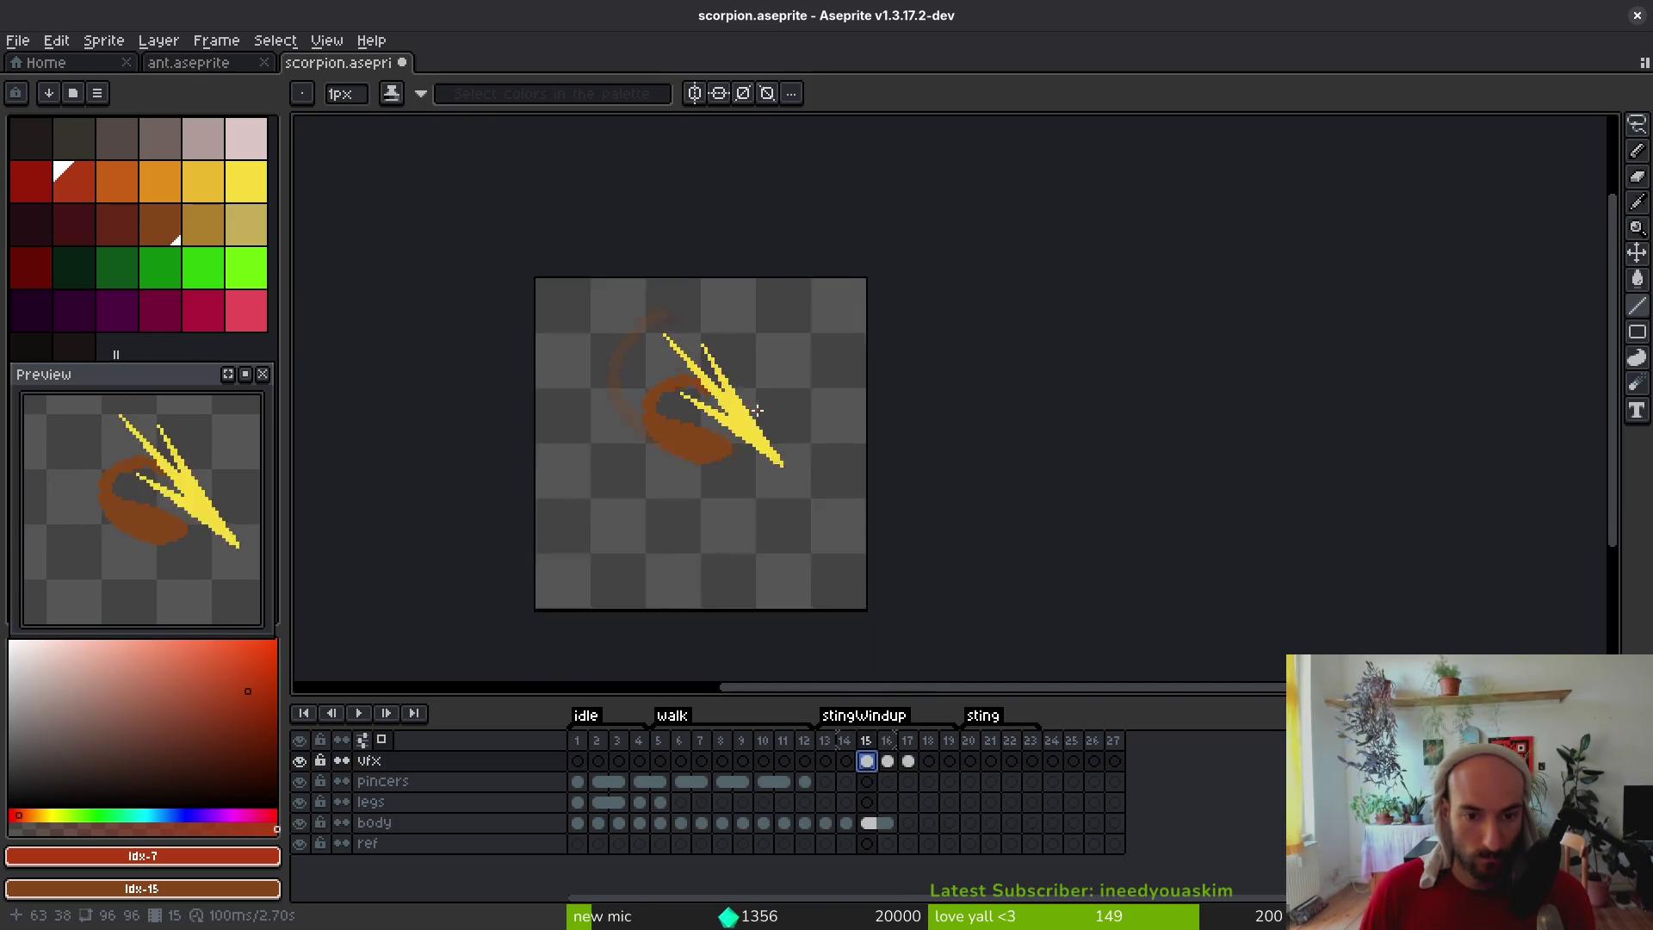
pyautogui.scroll(2, 755, 410)
pyautogui.keyDown('alt'); pyautogui.click(840, 479); pyautogui.keyUp('alt')
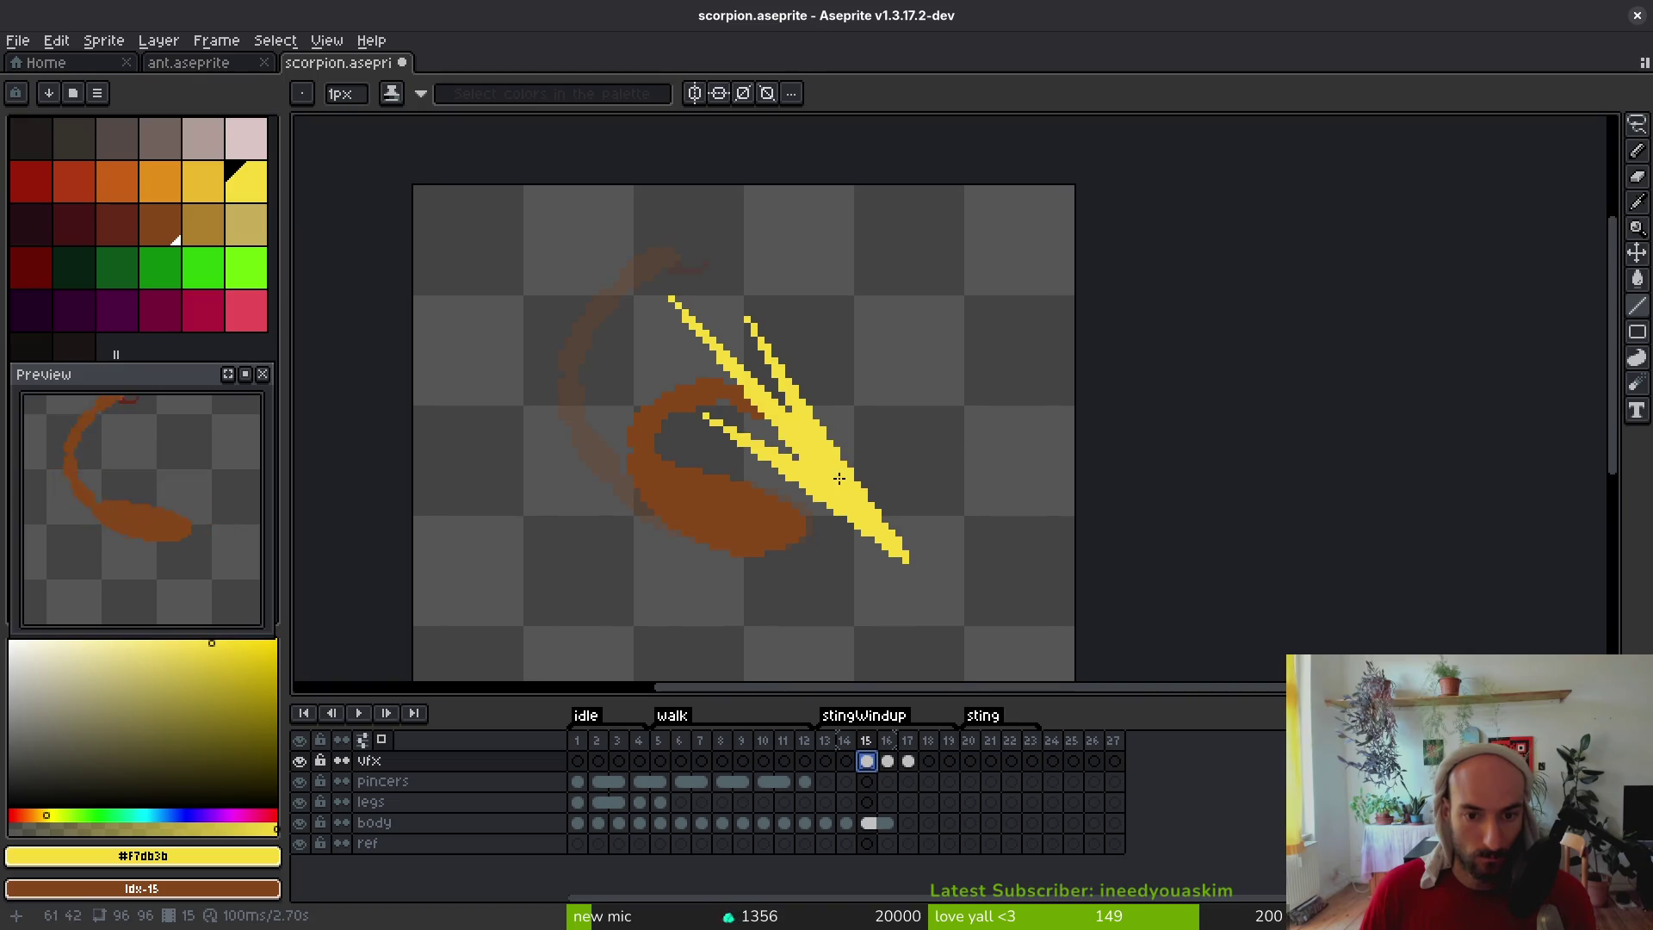
pyautogui.scroll(1, 789, 429)
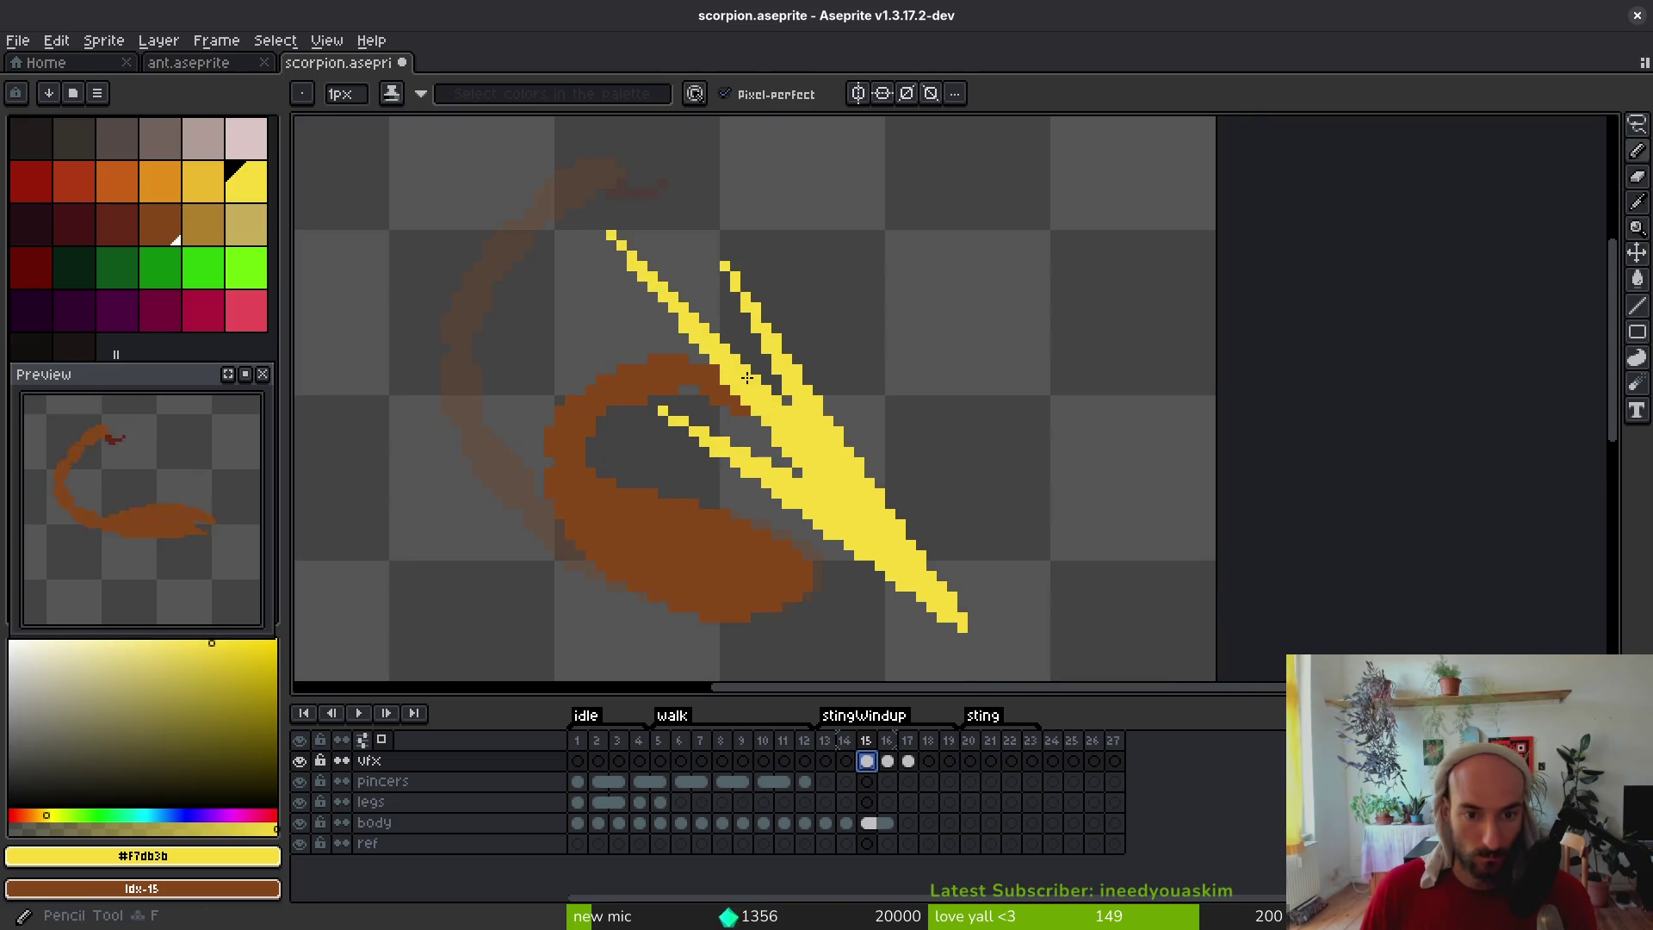
pyautogui.scroll(1, 843, 529)
# Draw four extra yellow streak lines up-left from the tip, then save the sprite
pyautogui.moveTo(840, 523); pyautogui.dragTo(635, 266)
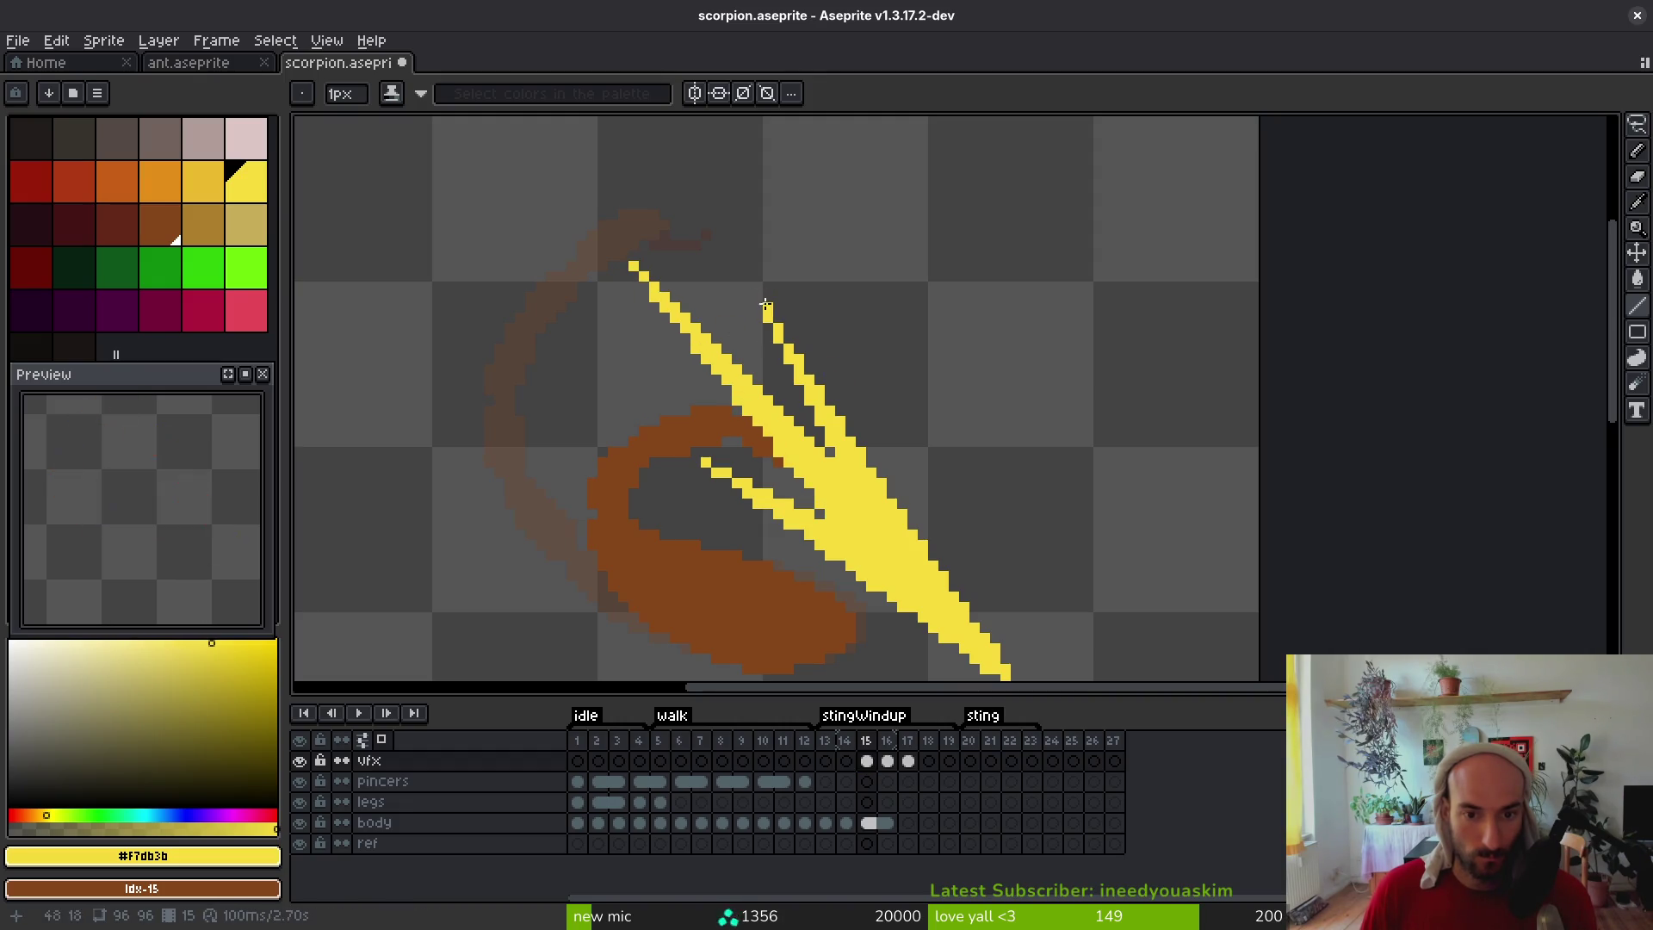
pyautogui.scroll(-3, 861, 431)
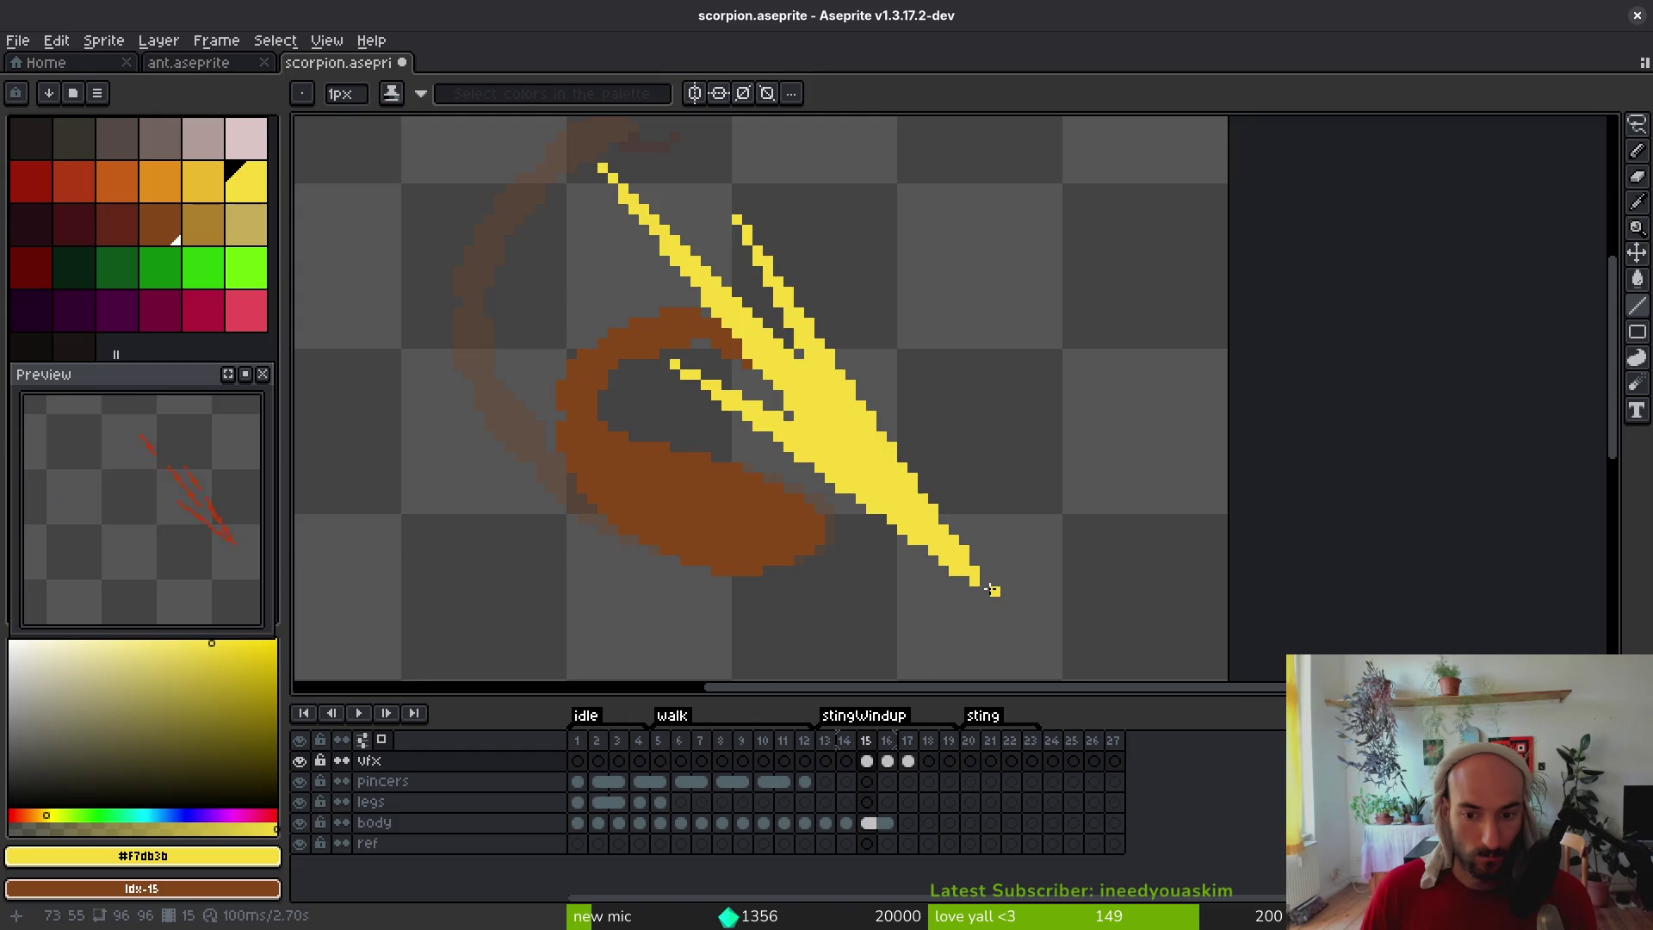
pyautogui.moveTo(987, 590); pyautogui.dragTo(892, 403)
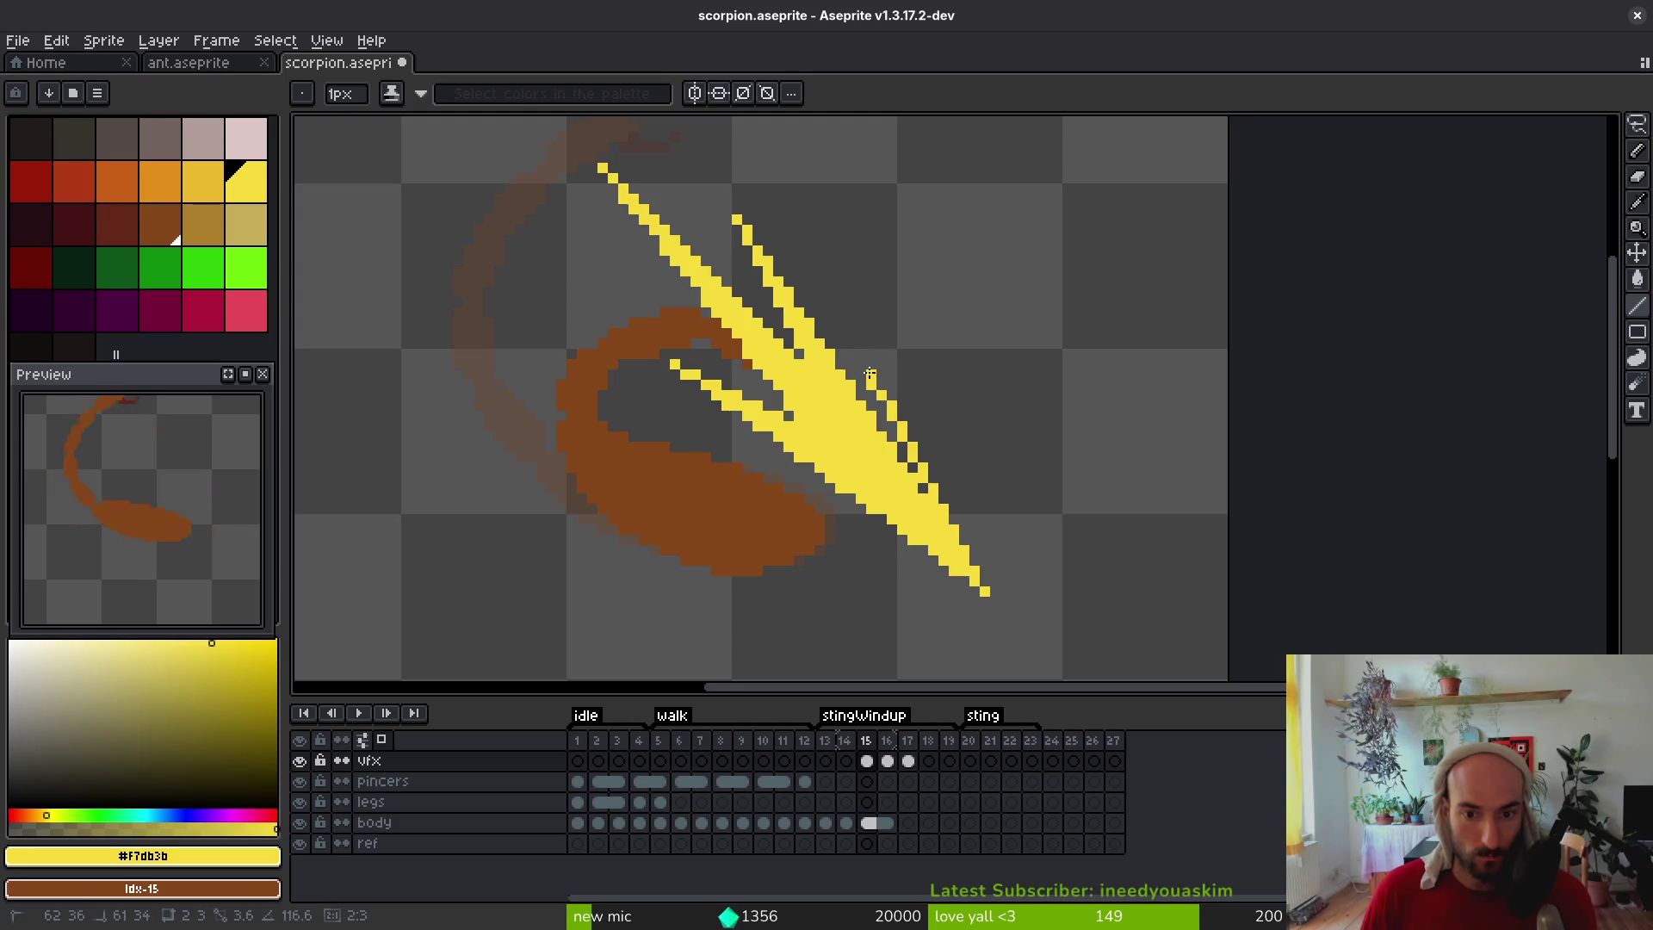
pyautogui.moveTo(881, 394); pyautogui.dragTo(879, 387)
pyautogui.scroll(-3, 941, 525)
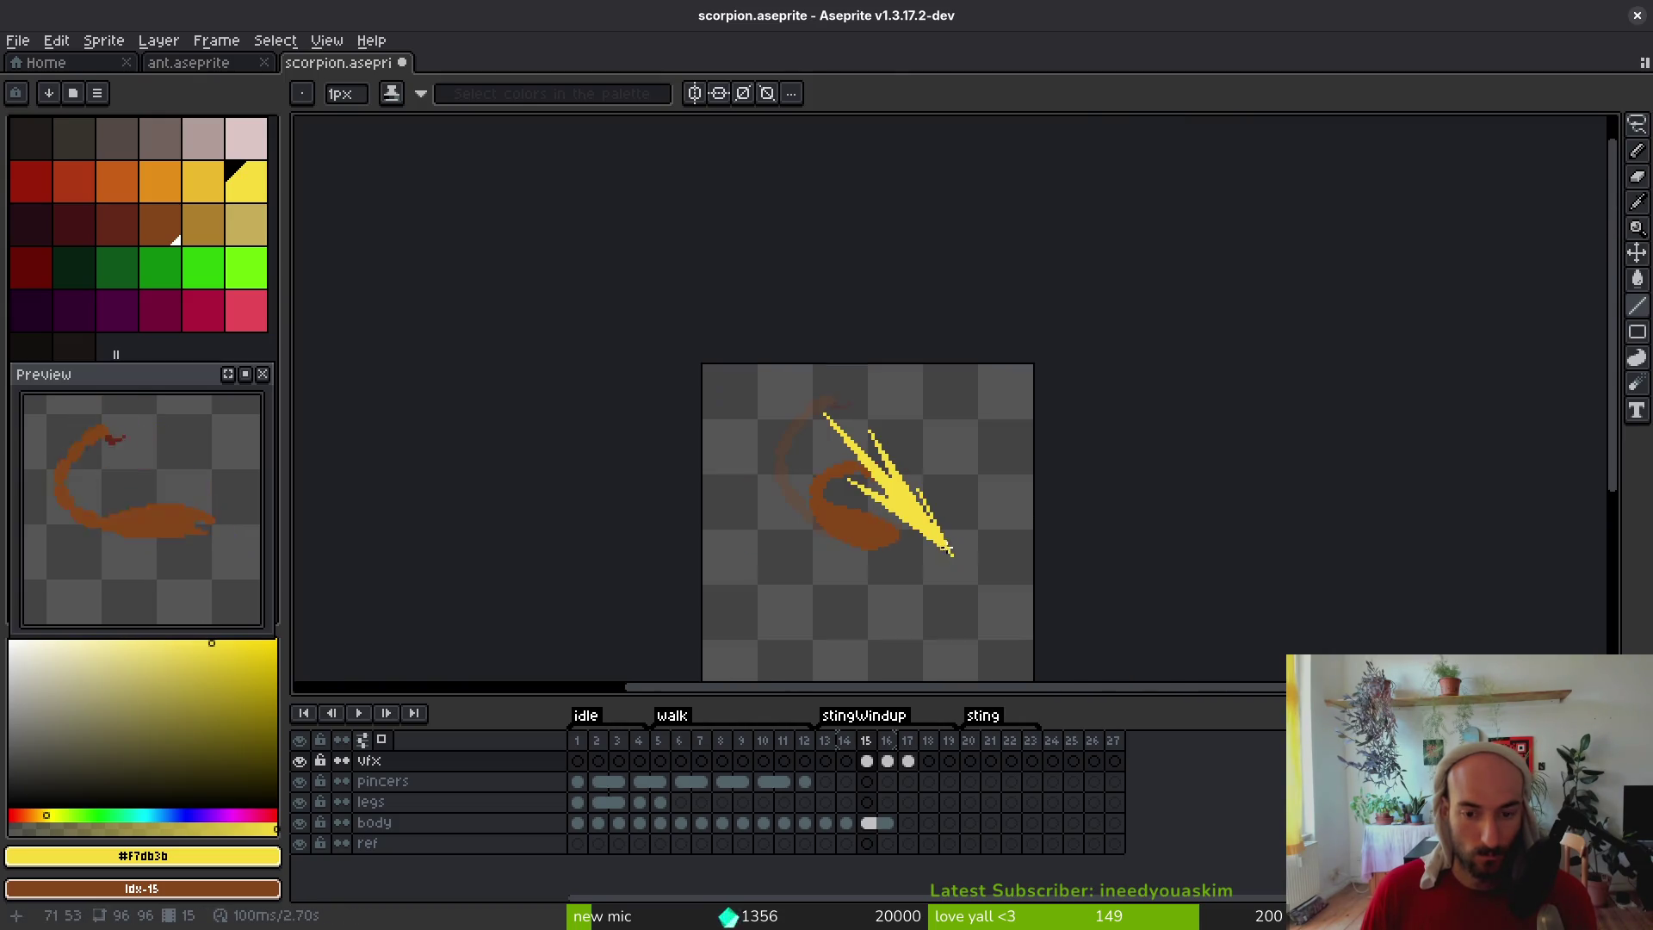
pyautogui.scroll(3, 926, 521)
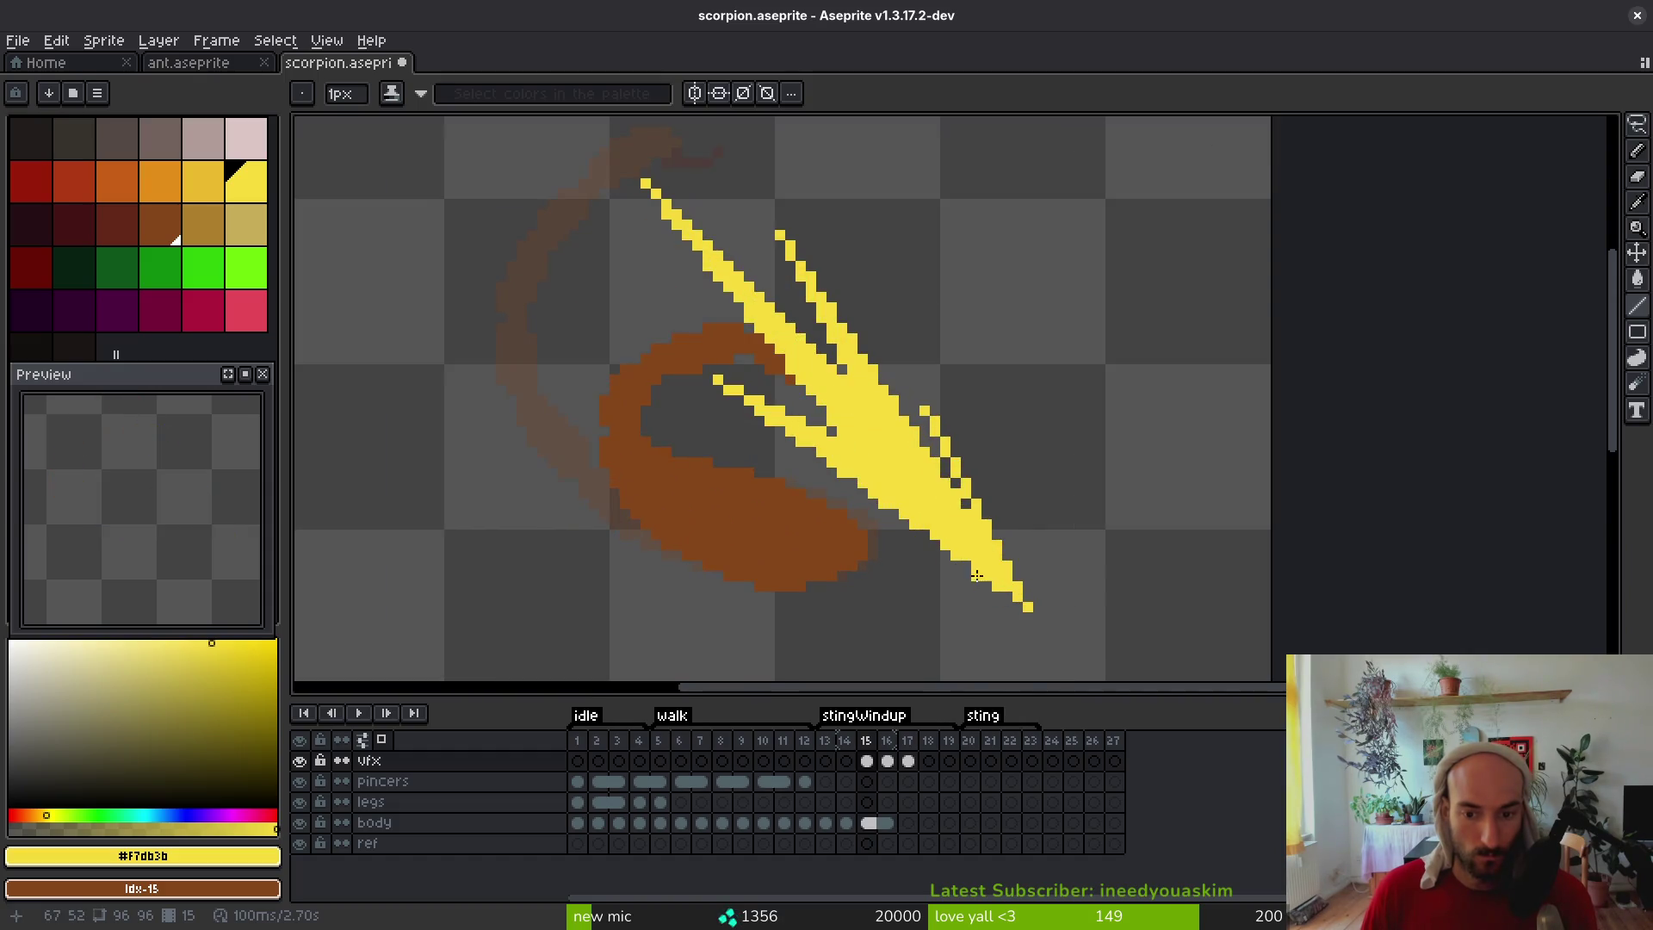
pyautogui.moveTo(1019, 599); pyautogui.dragTo(859, 517)
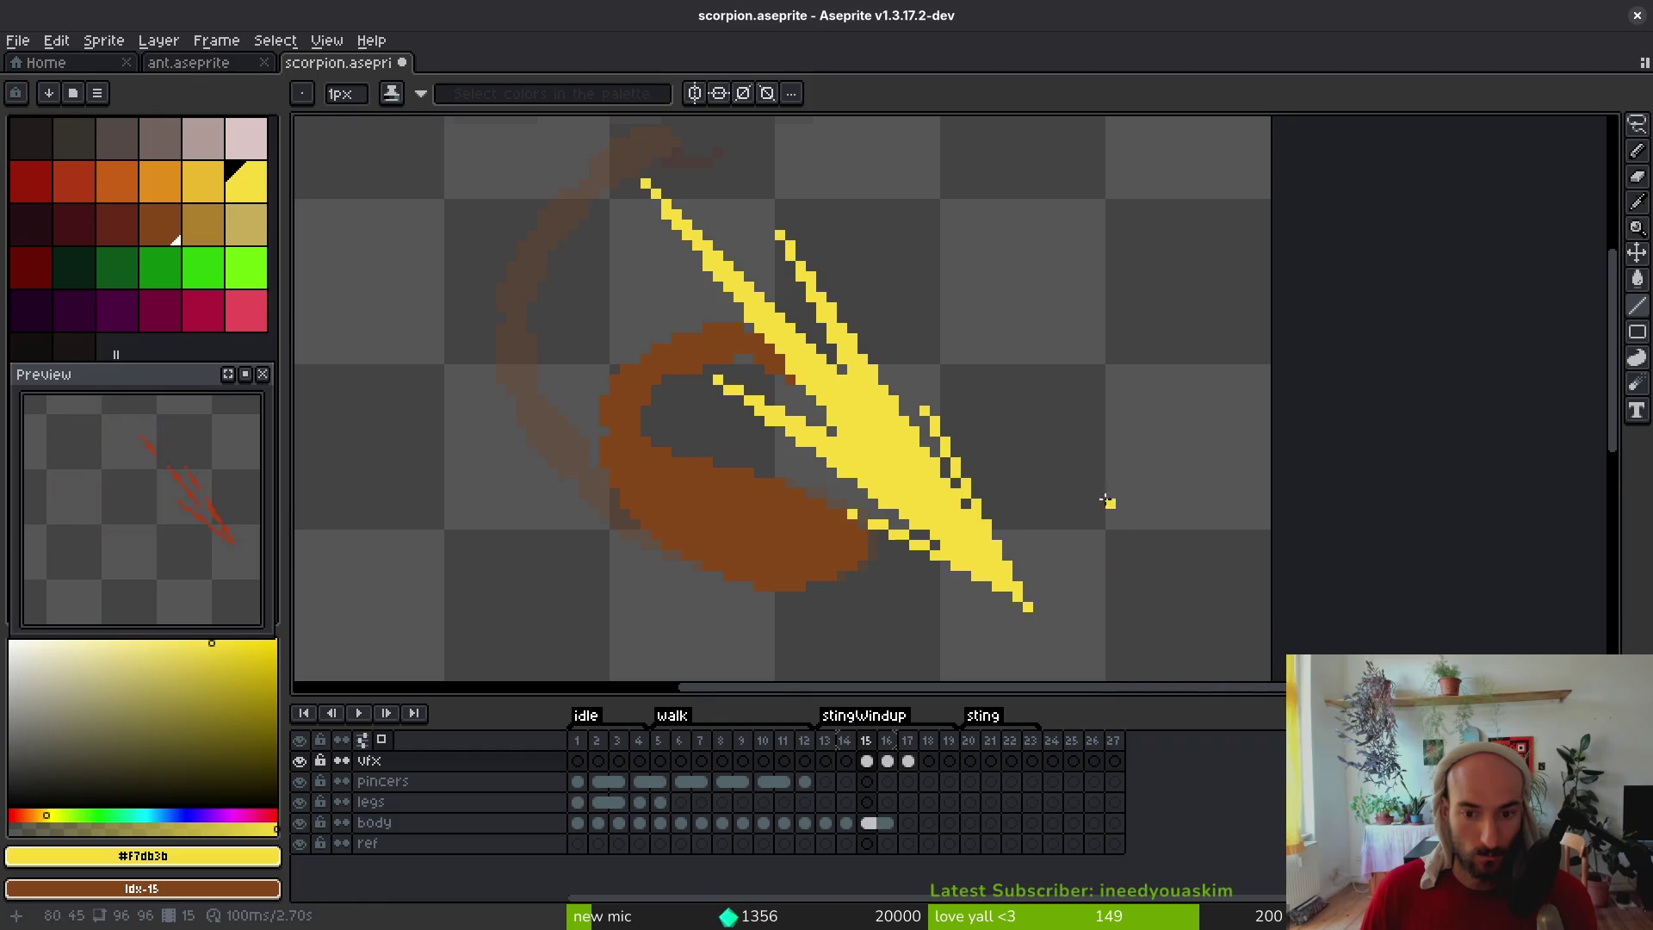
pyautogui.scroll(-5, 1107, 517)
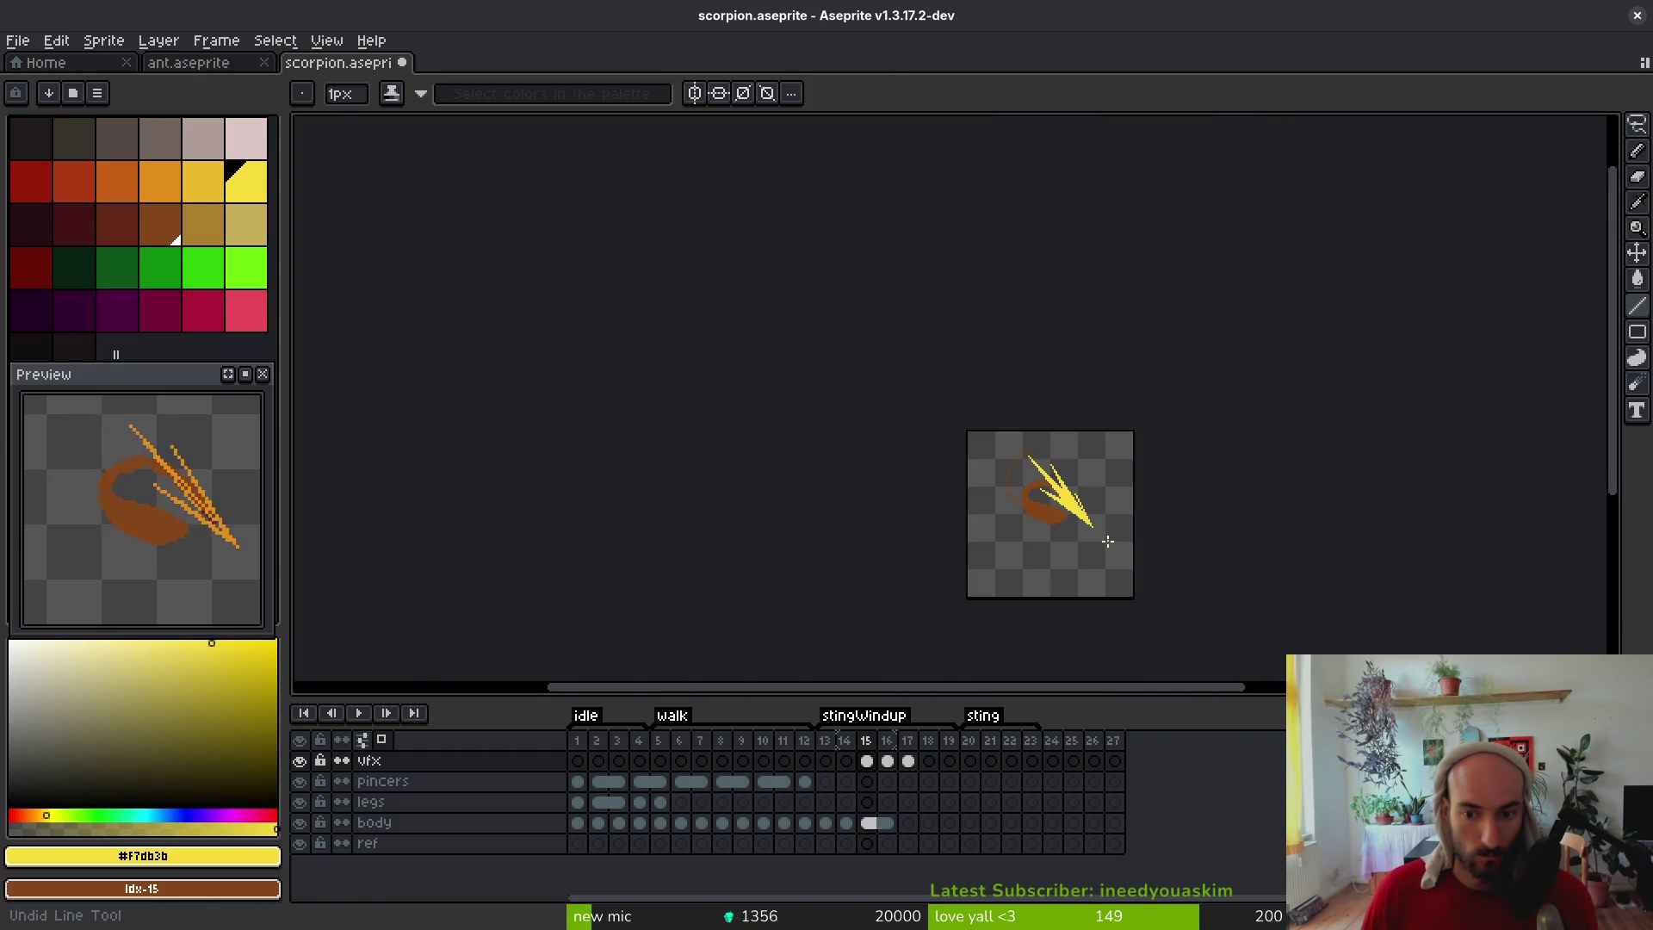
pyautogui.scroll(5, 1006, 509)
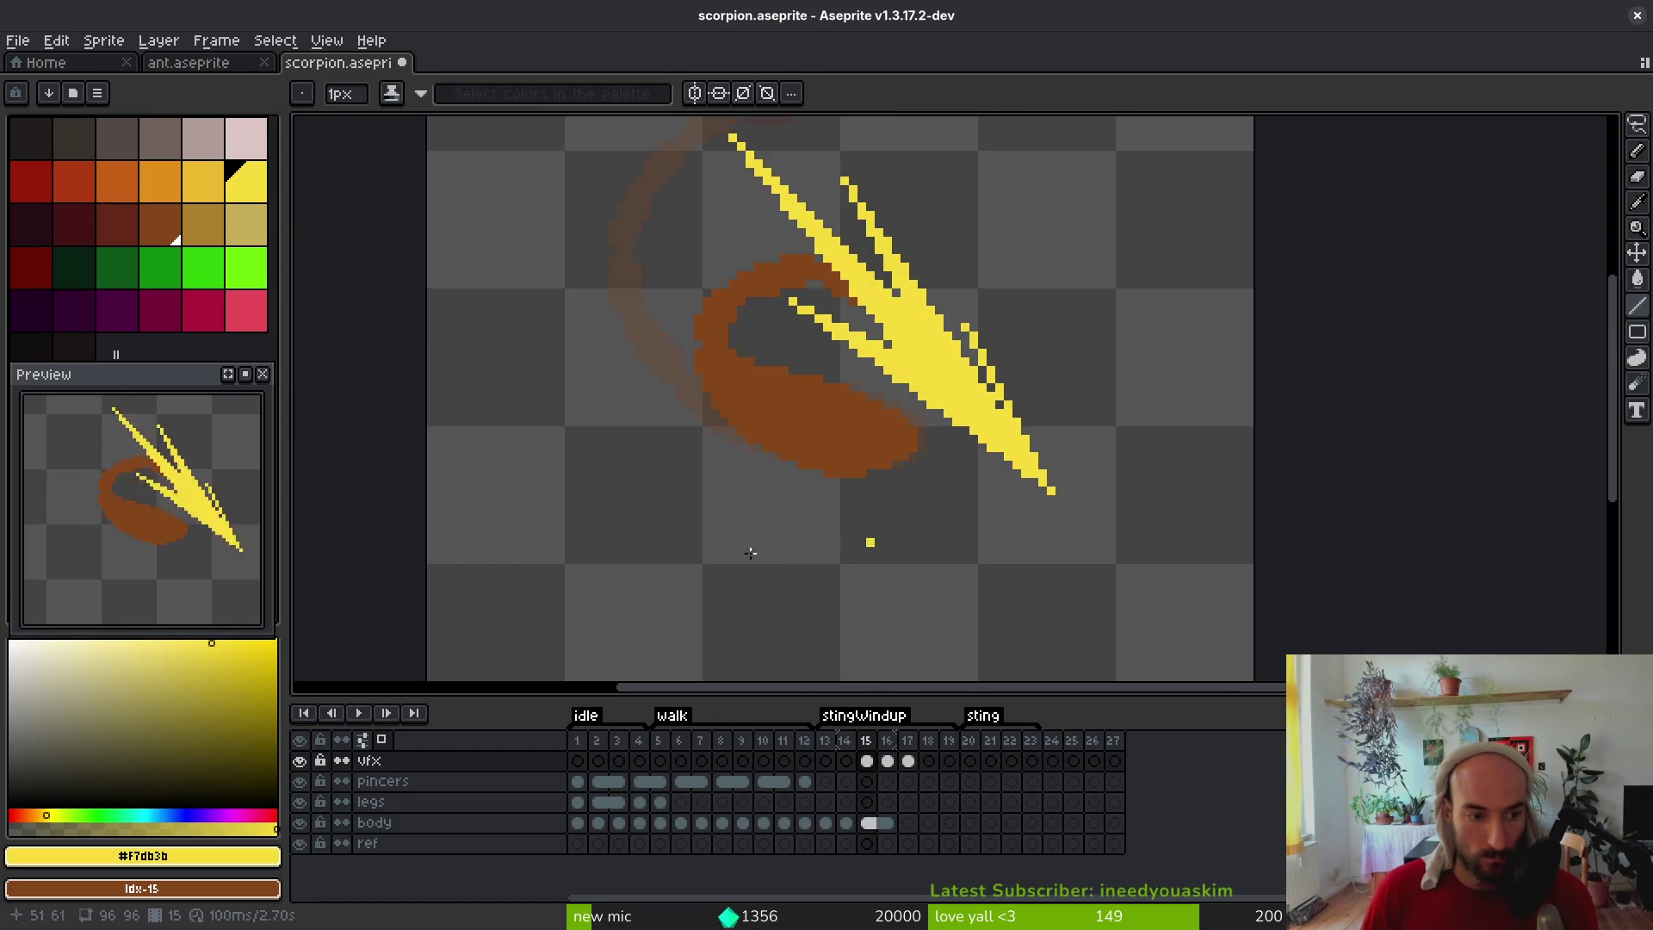
pyautogui.scroll(-2, 81, 538)
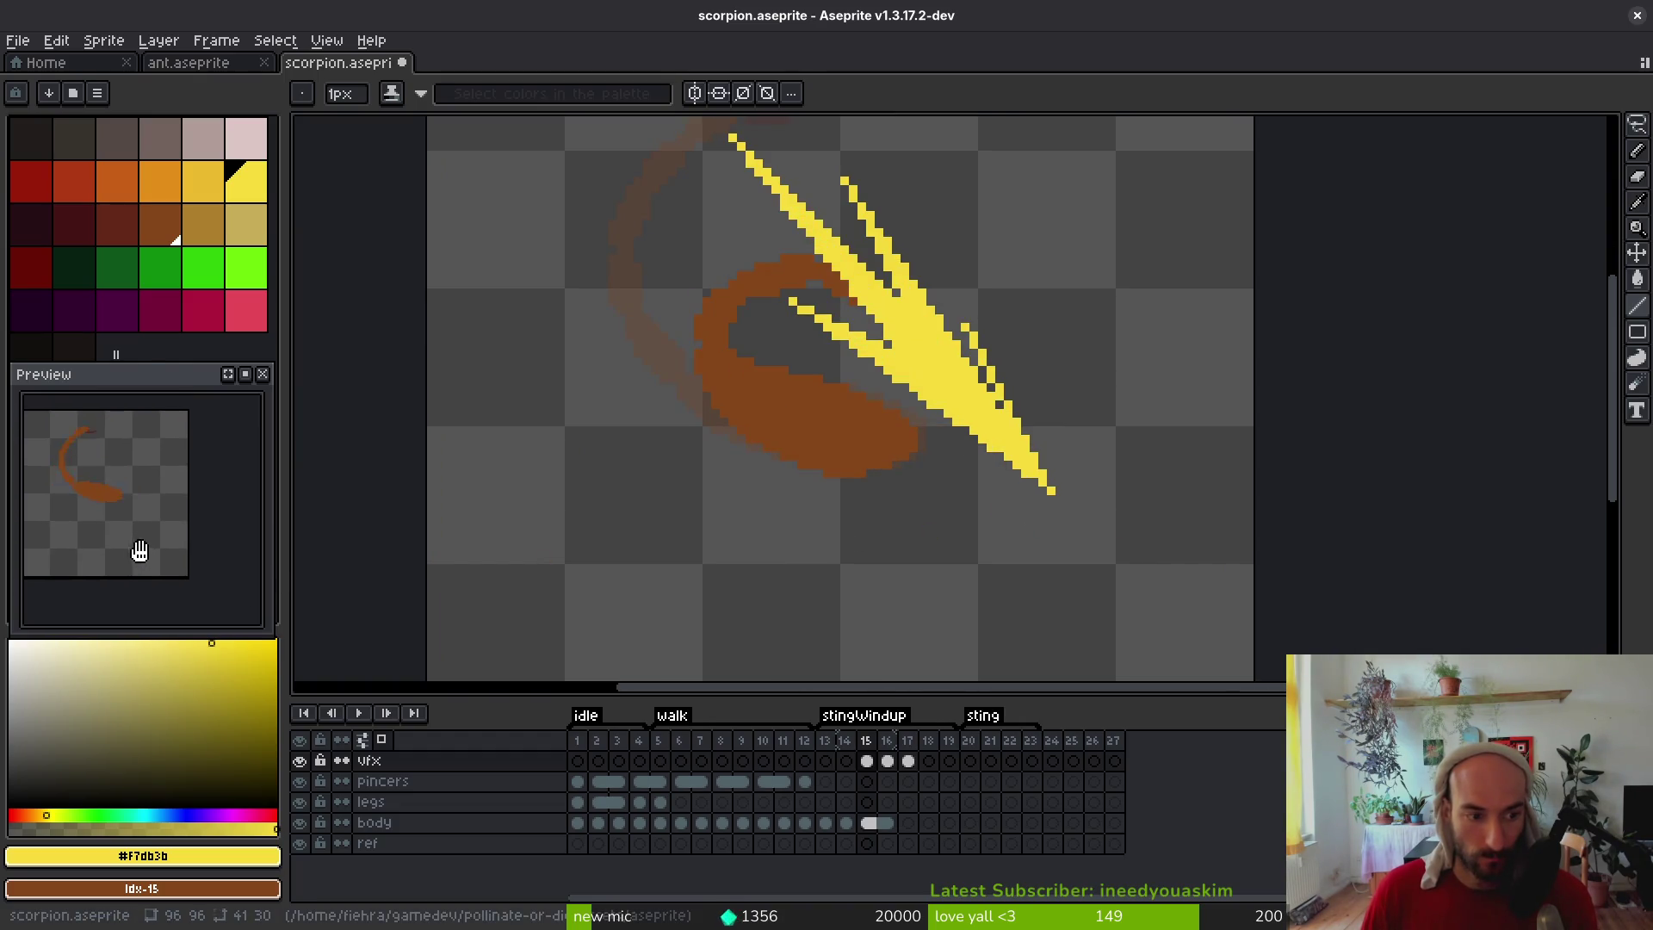
pyautogui.hotkey('ctrl', 's')
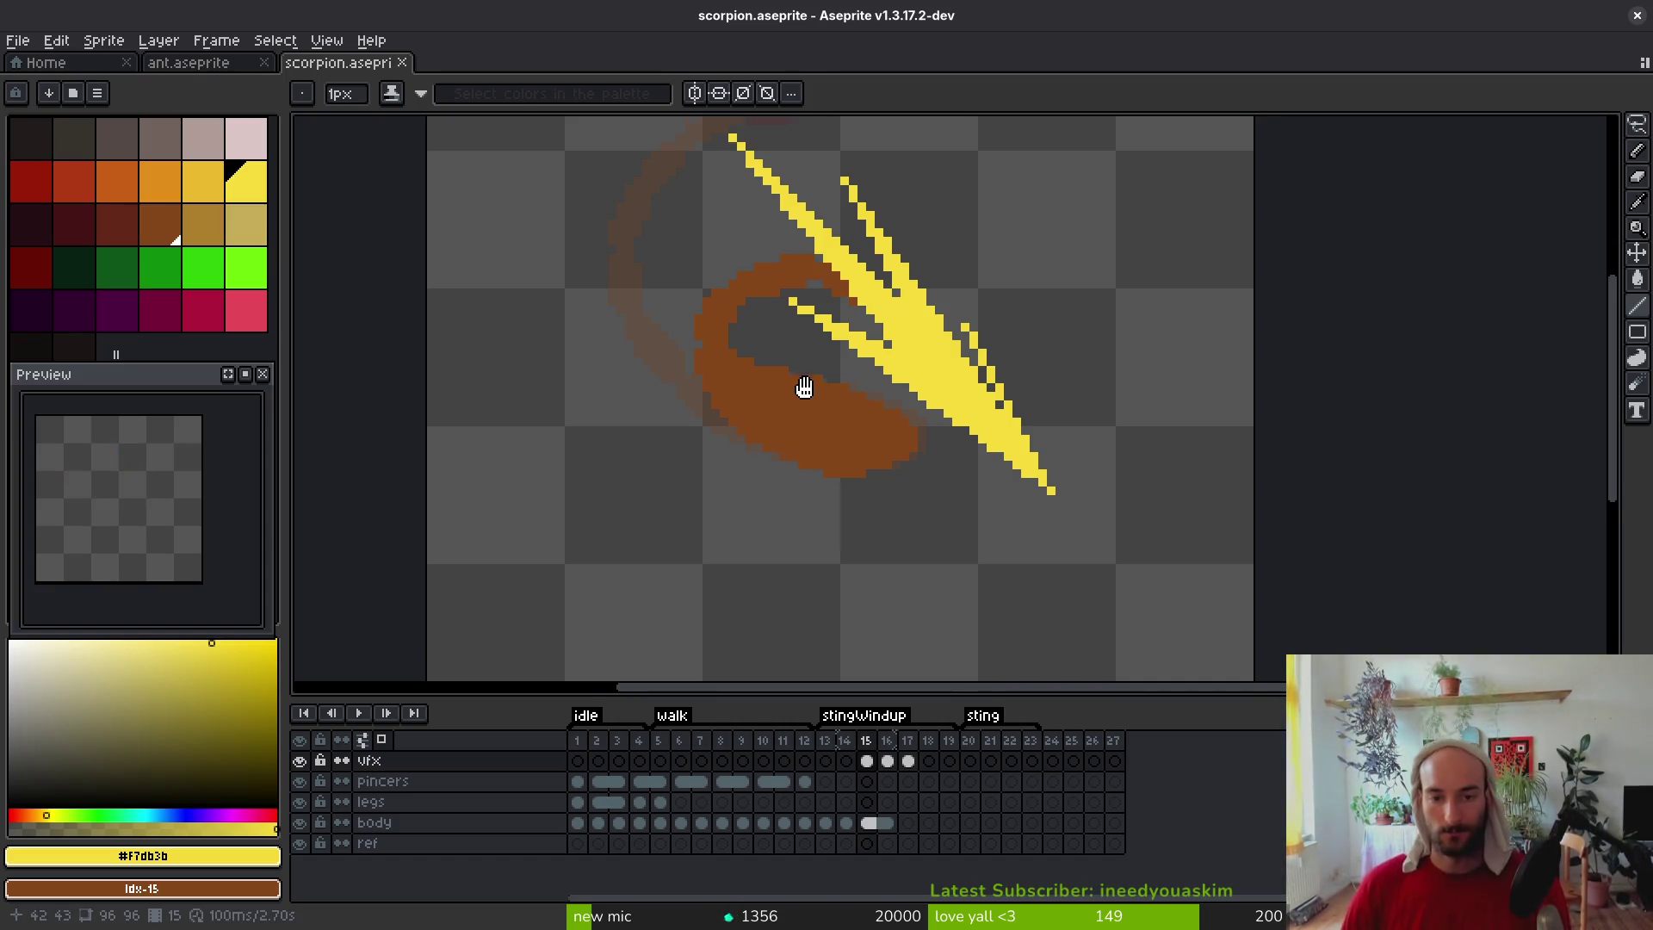
# Close the scorpion.aseprite tab
pyautogui.scroll(1, 775, 285)
pyautogui.click(401, 62)
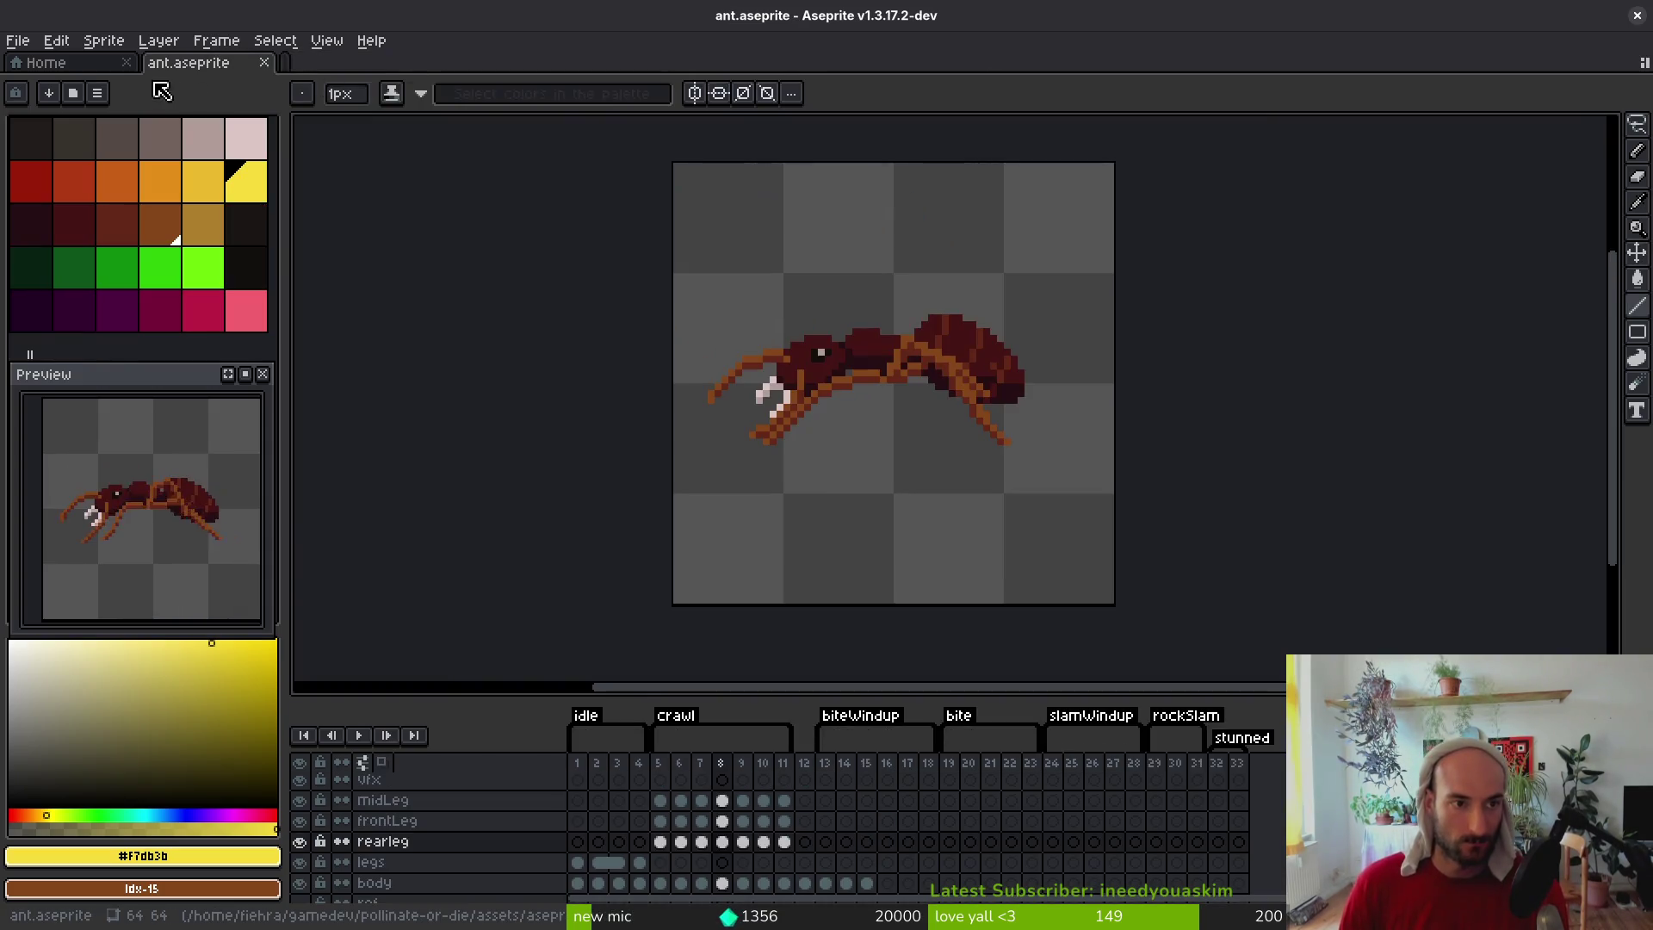
# Close the ant sprite, quit Aseprite, and close Brave with its scorpion reference tabs
pyautogui.click(263, 62)
pyautogui.click(1637, 15)
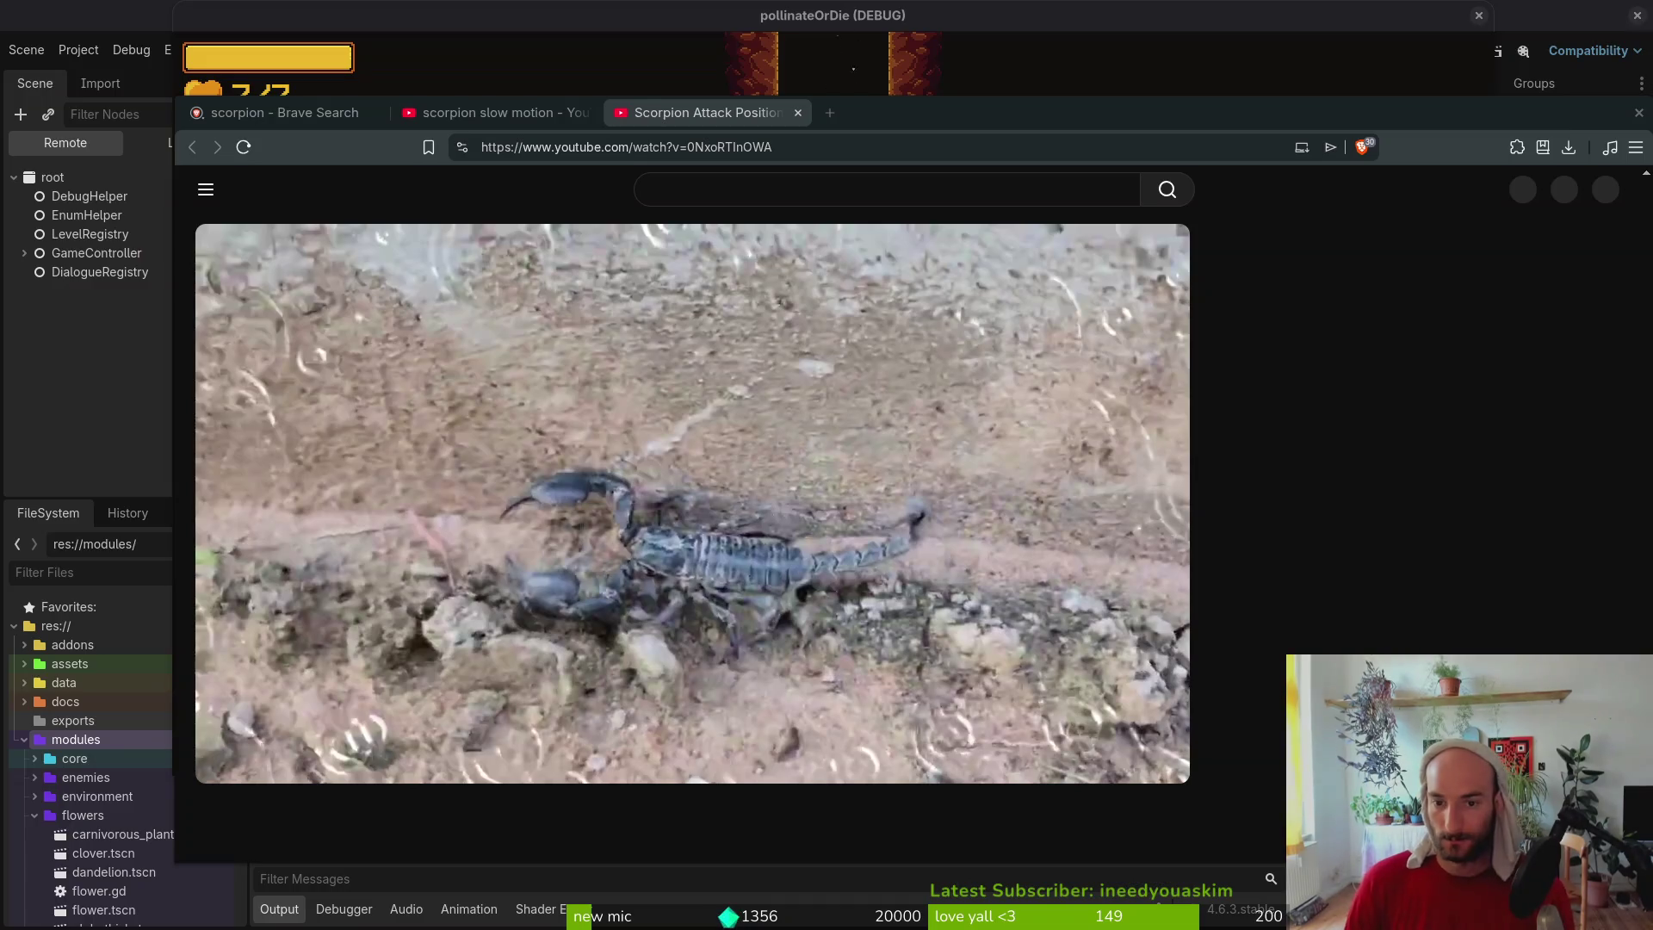
pyautogui.moveTo(1431, 121); pyautogui.dragTo(1362, 94)
pyautogui.click(1570, 86)
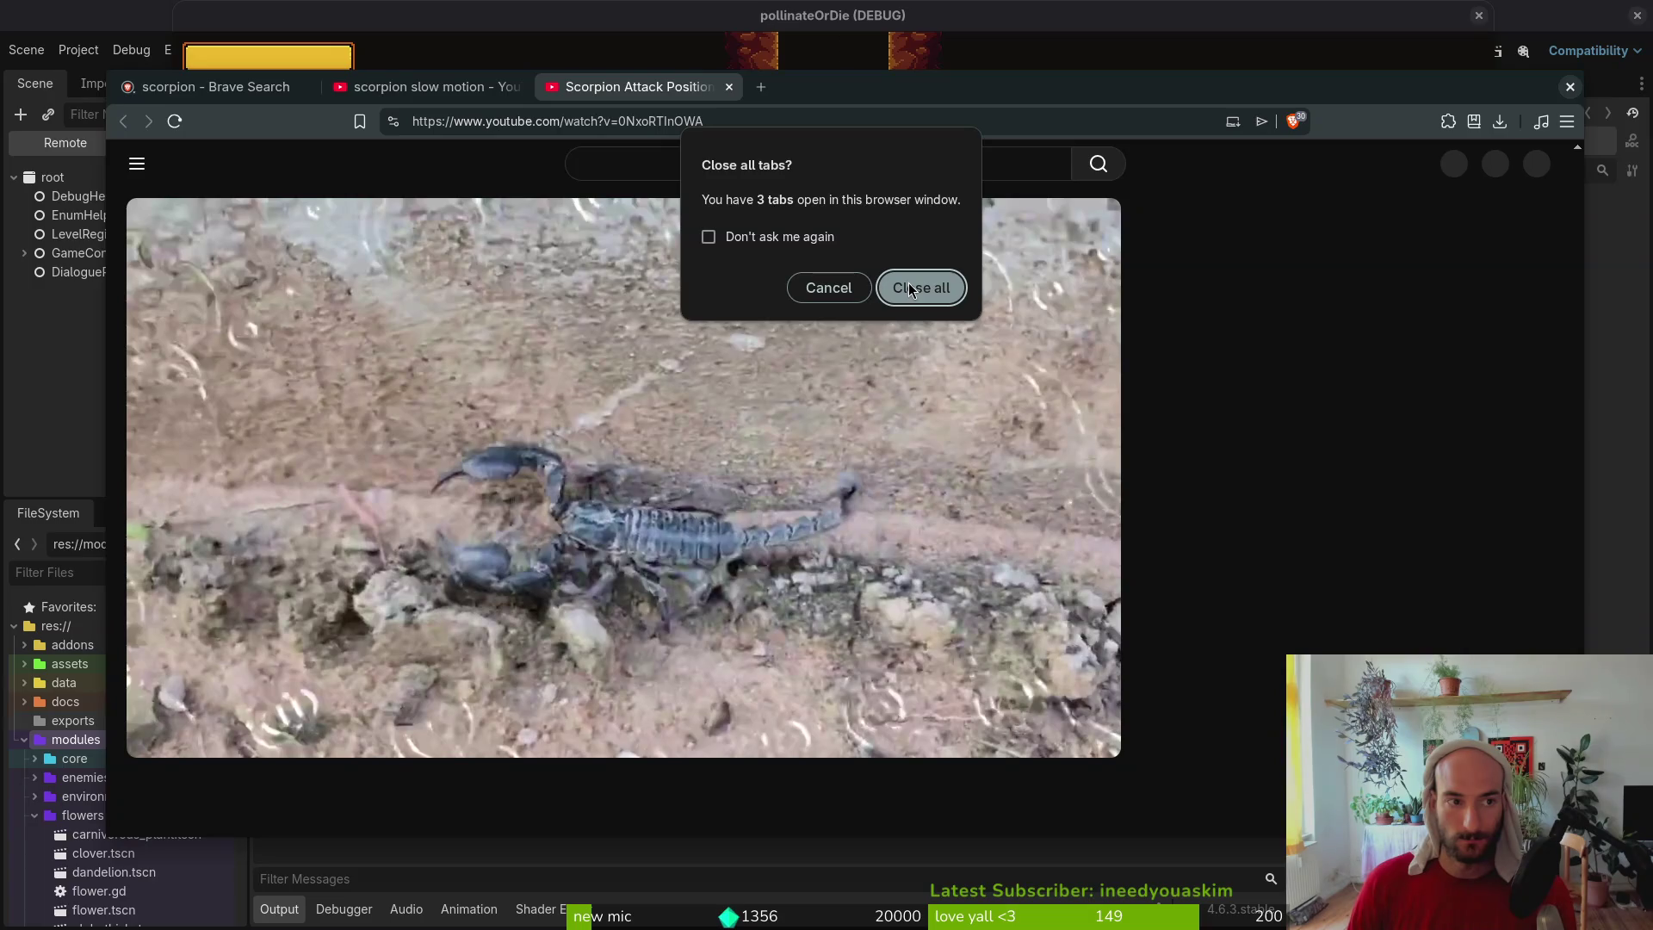
pyautogui.press('Escape')
pyautogui.hotkey('ctrl', 'w')
pyautogui.hotkey('alt', 'F4')
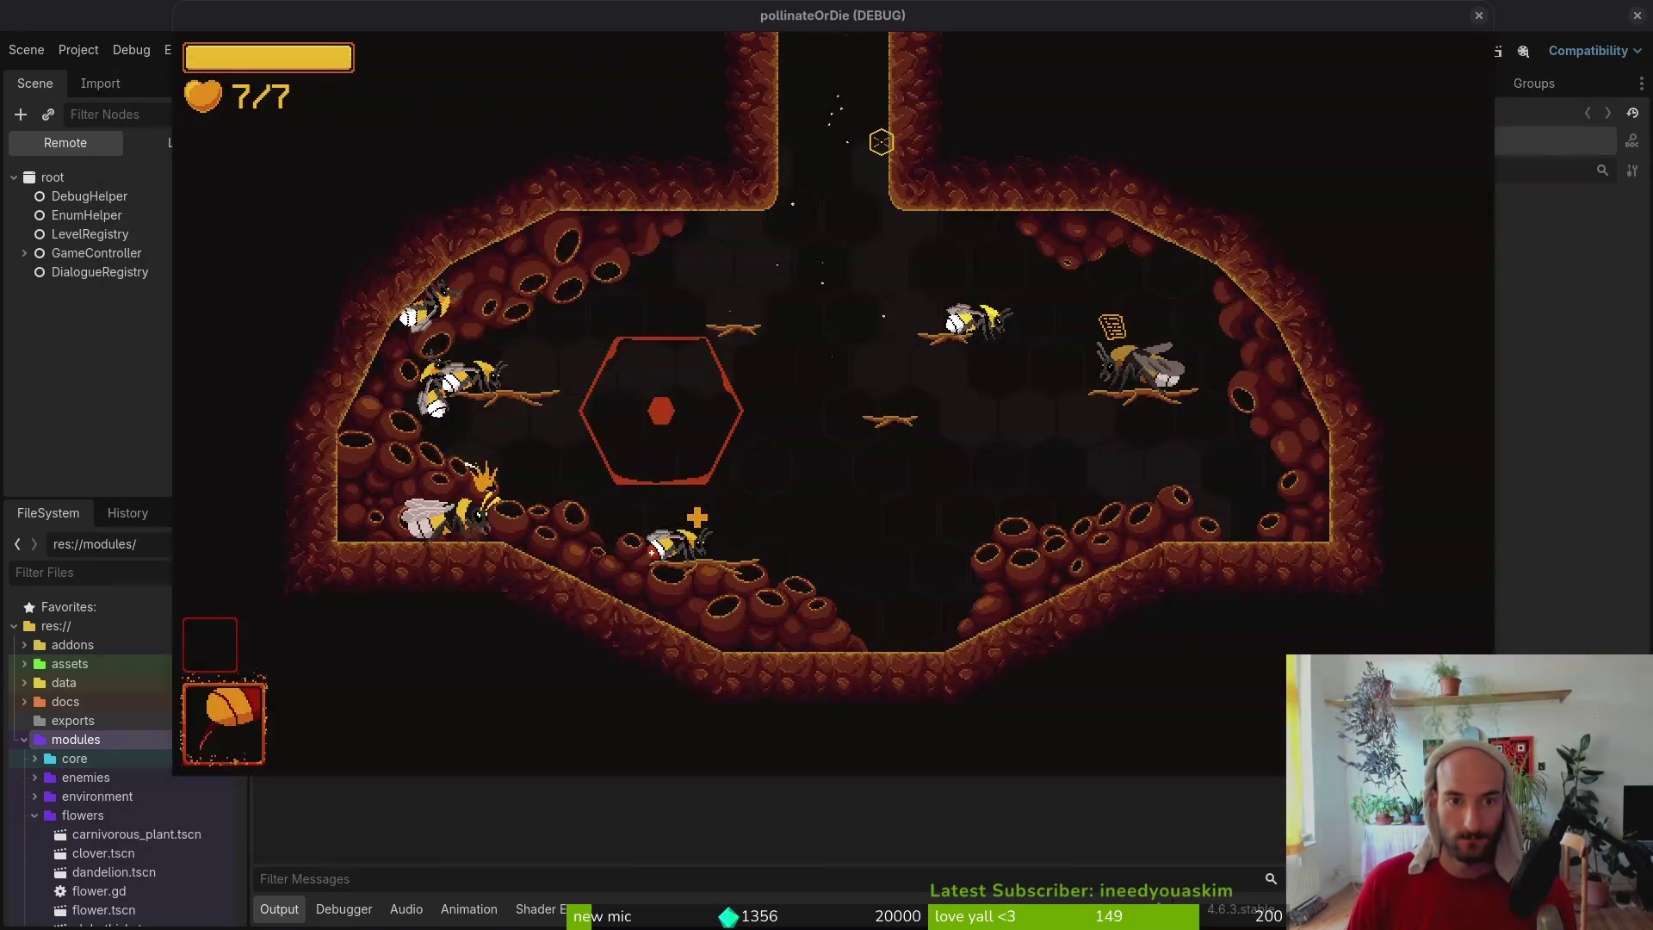
# Stop the debug game, launch the other game, and dismiss its welcome message
pyautogui.click(1478, 16)
pyautogui.click(1442, 53)
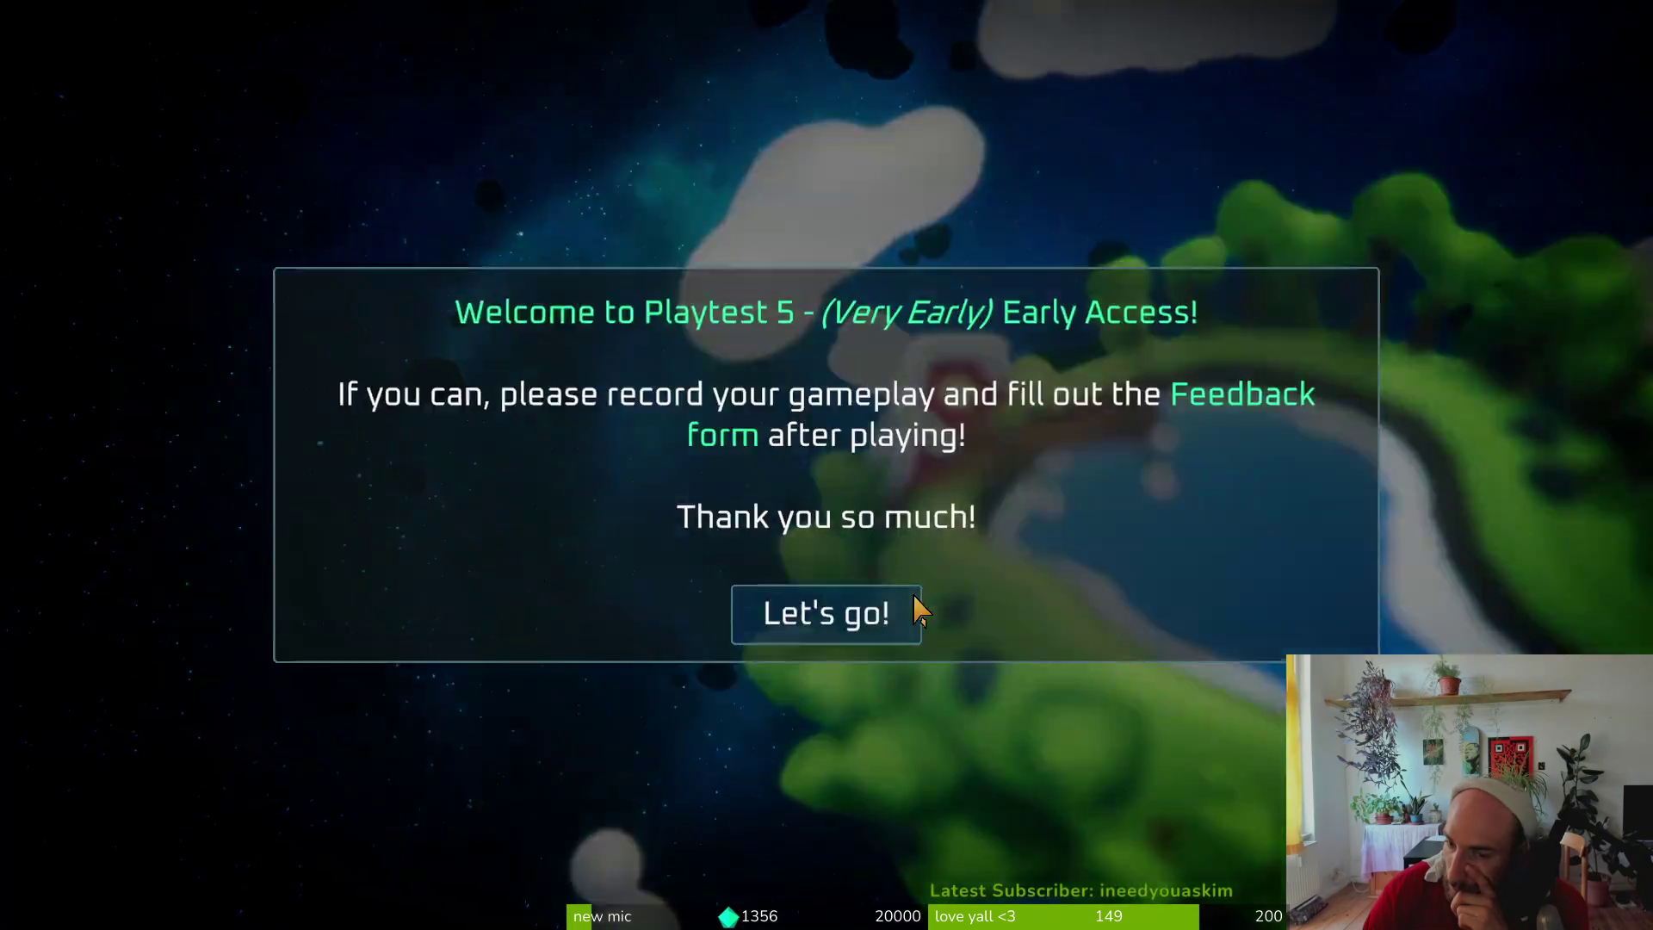
pyautogui.click(916, 609)
# Start a run, begin the trial at the Start Trial portal, and pause at 00:09
pyautogui.click(234, 570)
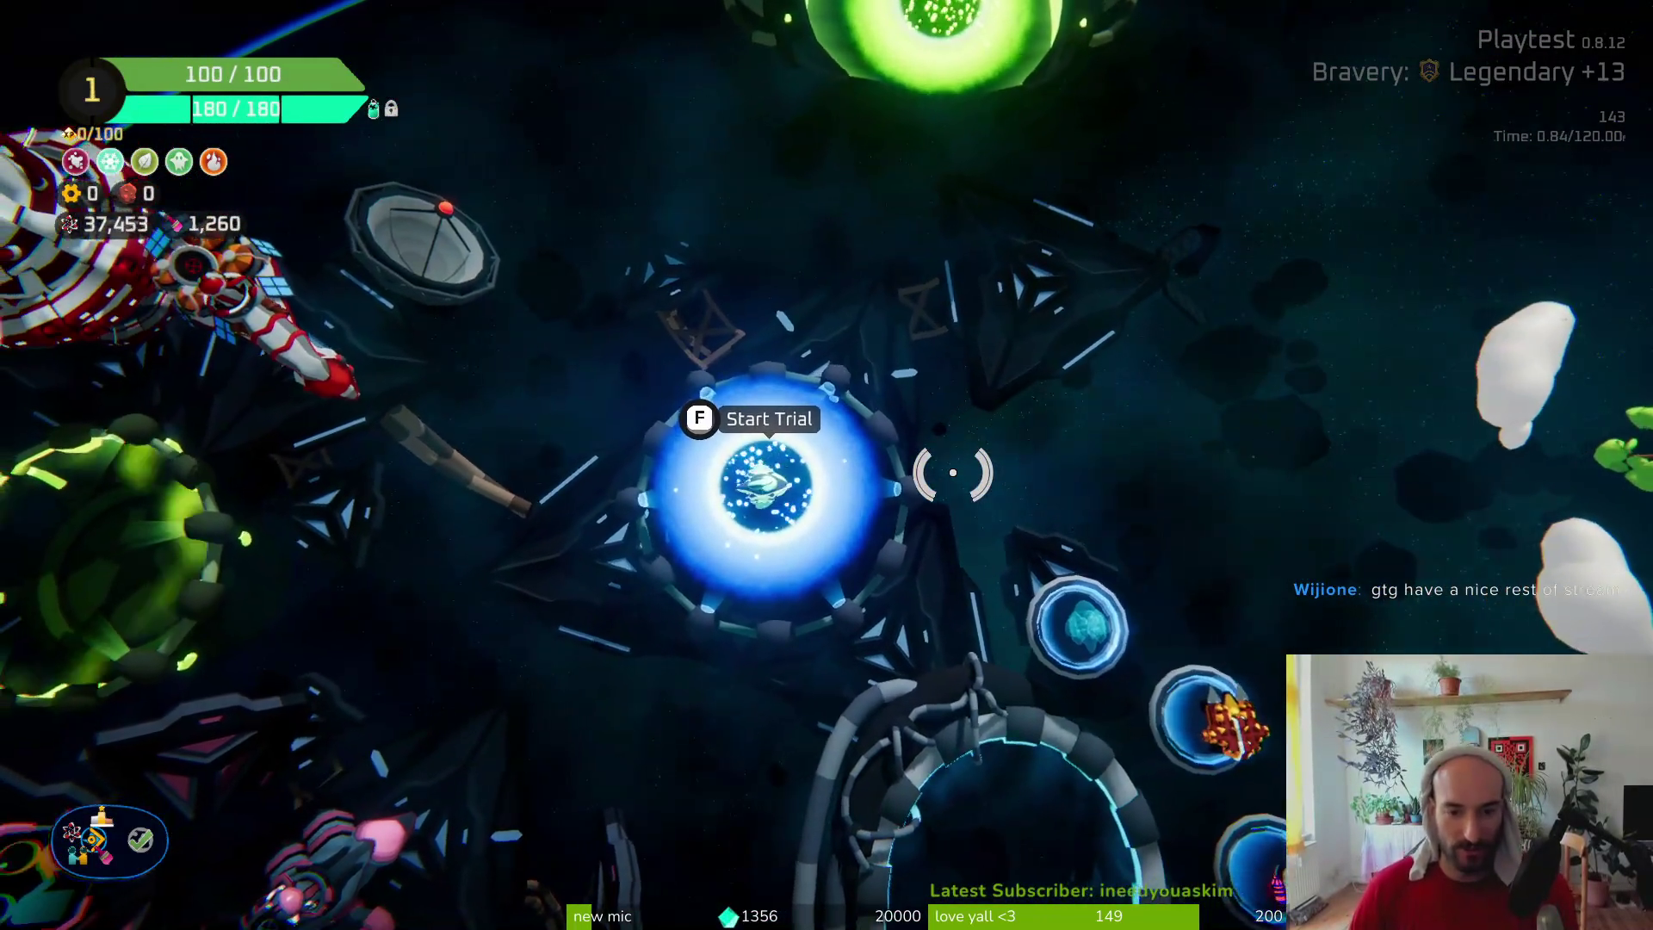
pyautogui.press('f')
pyautogui.click(1246, 826)
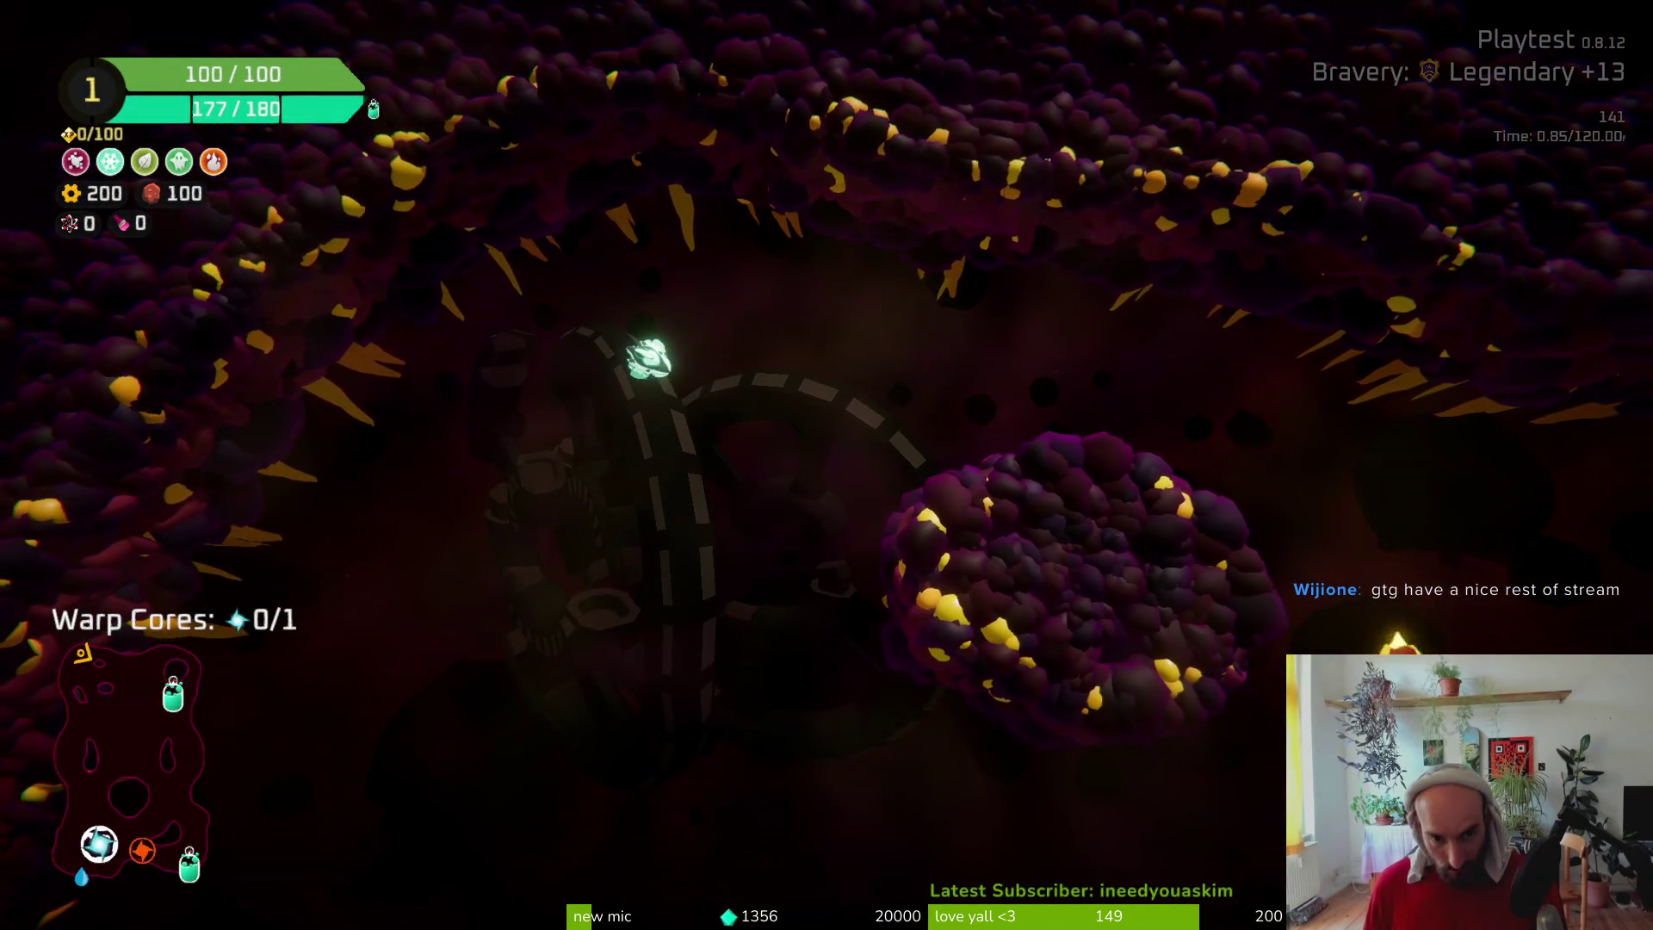
pyautogui.press('Escape')
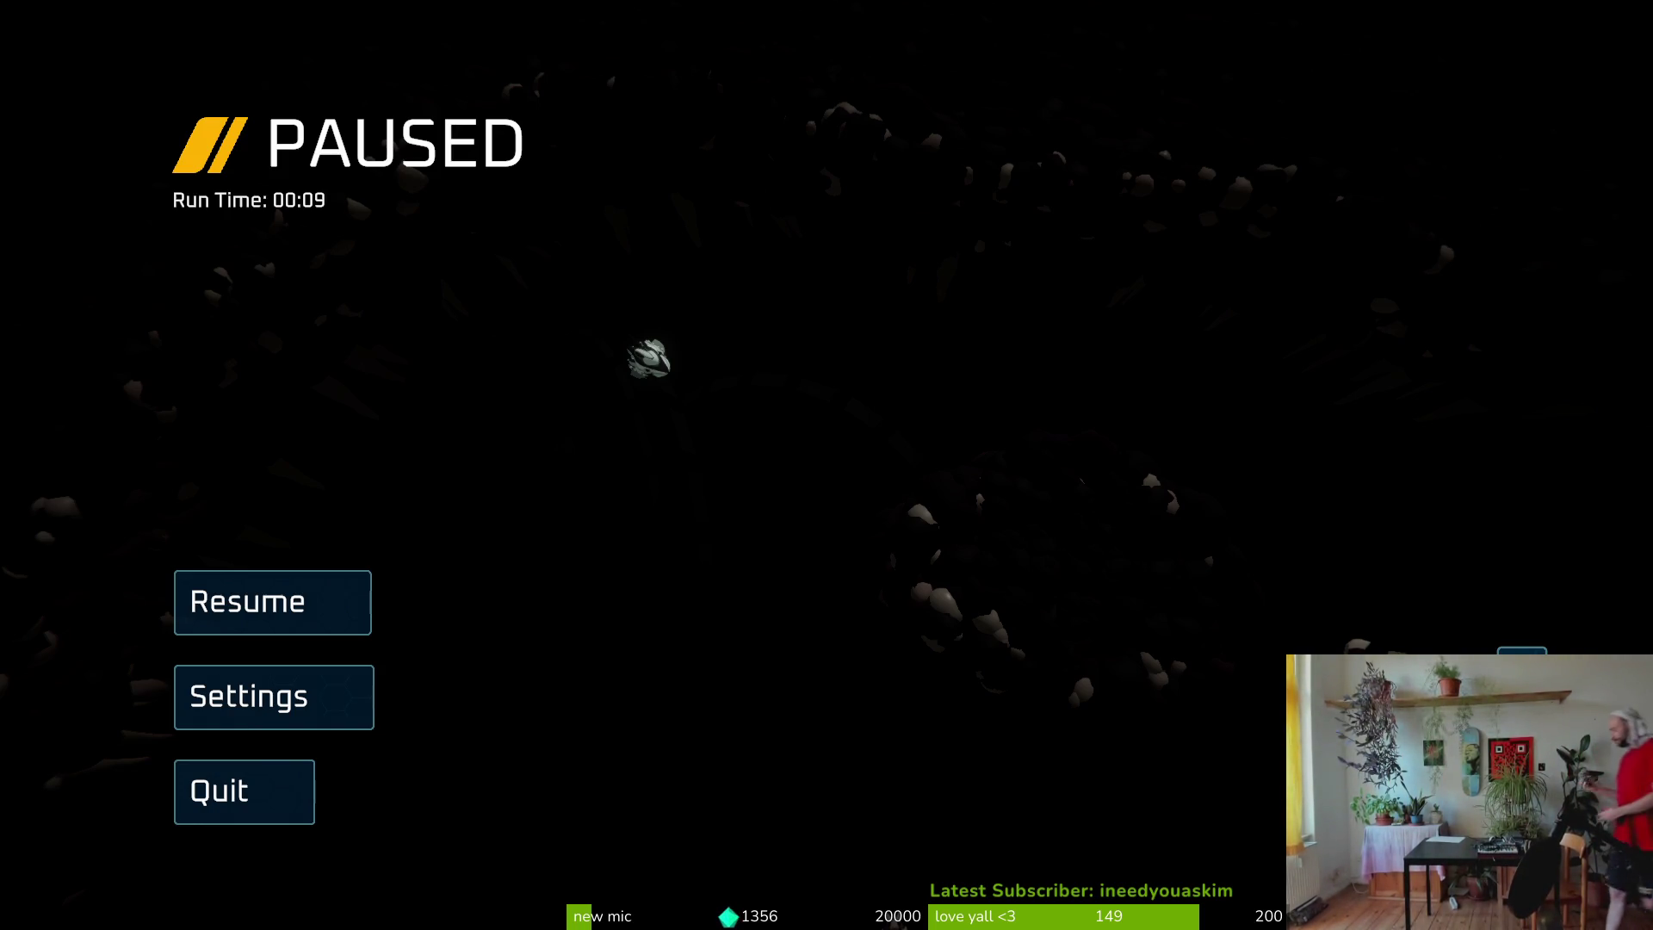
pyautogui.press('Down')
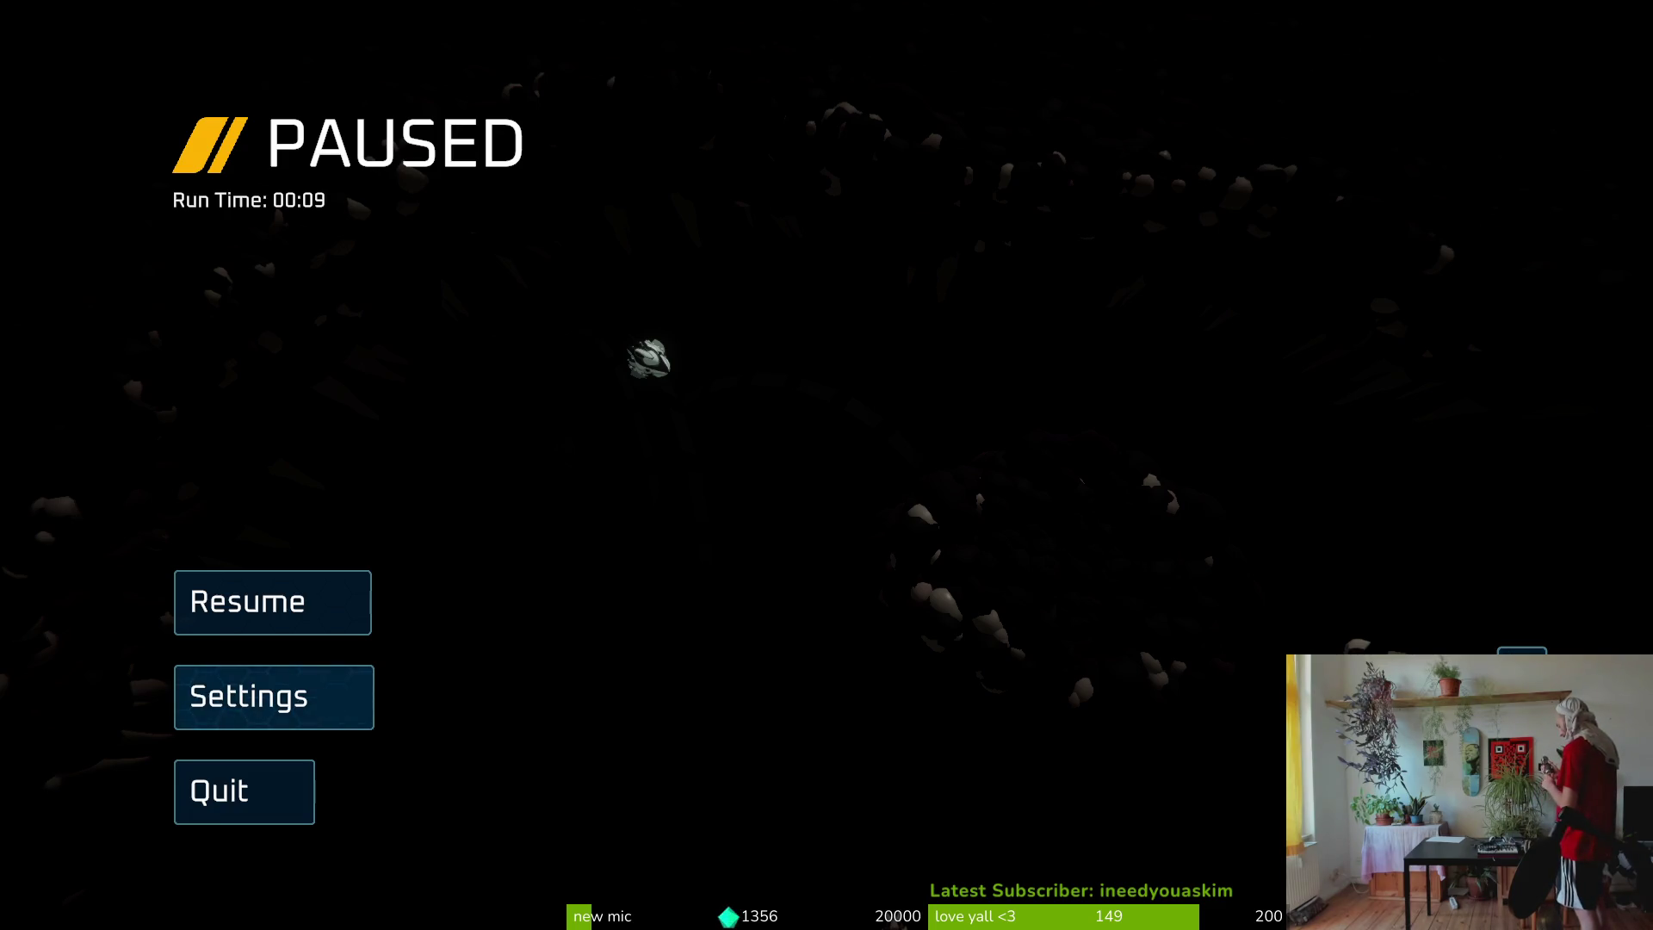
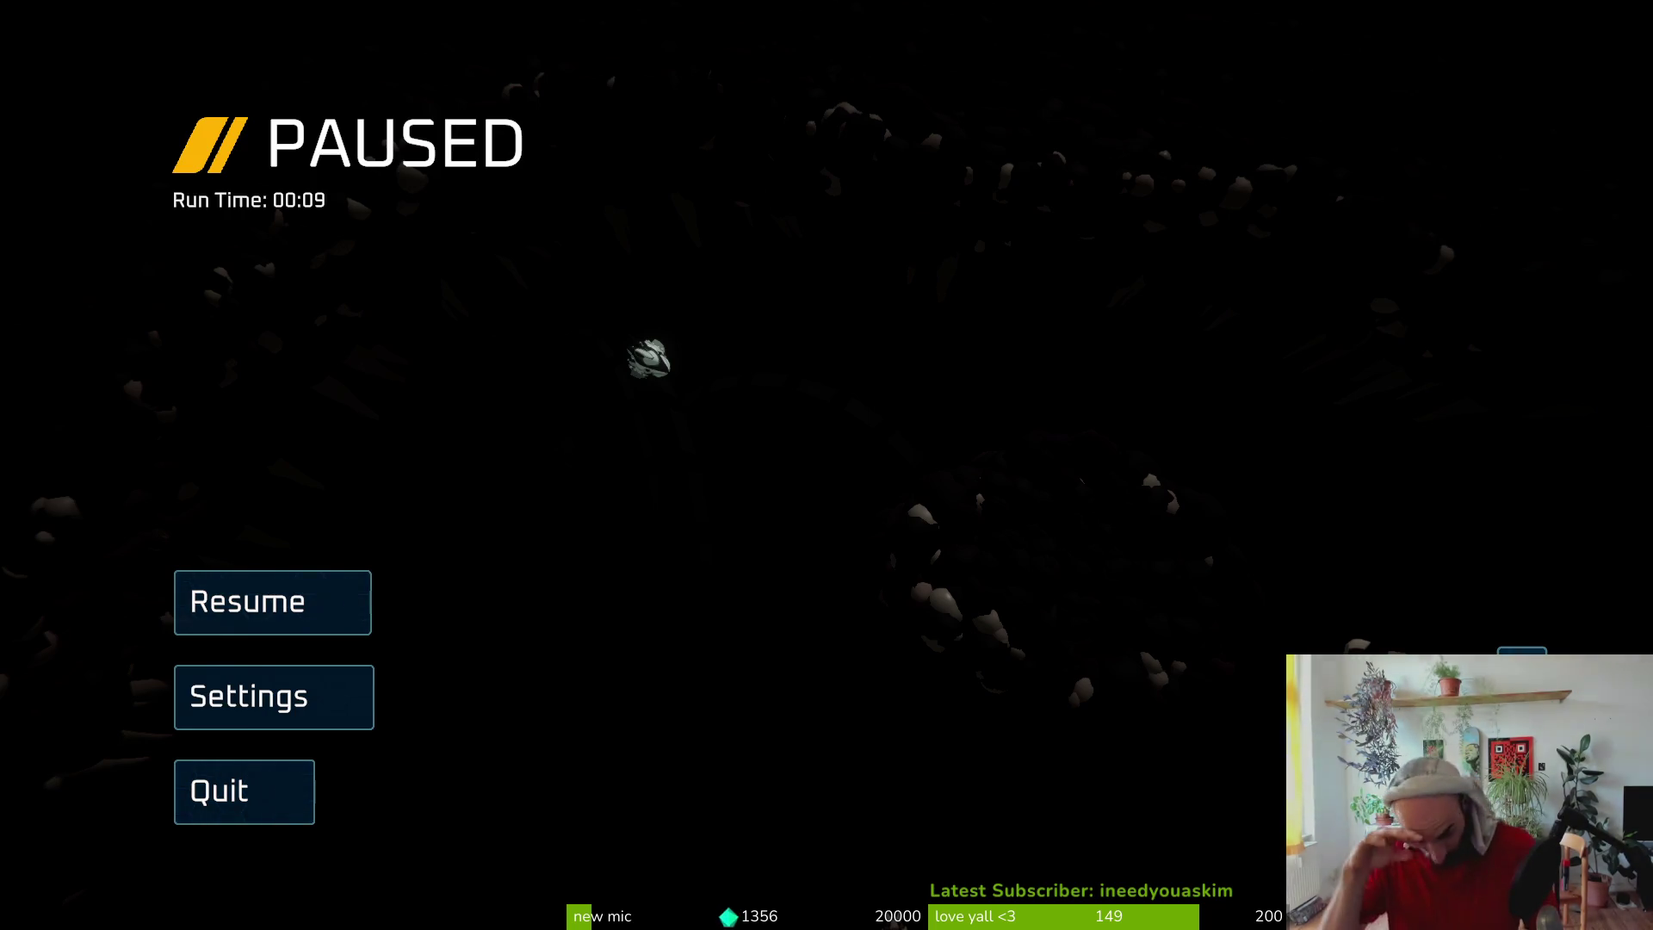
# Resume the run and steer the ship toward the nearby enemies
pyautogui.click(232, 618)
pyautogui.press('a')
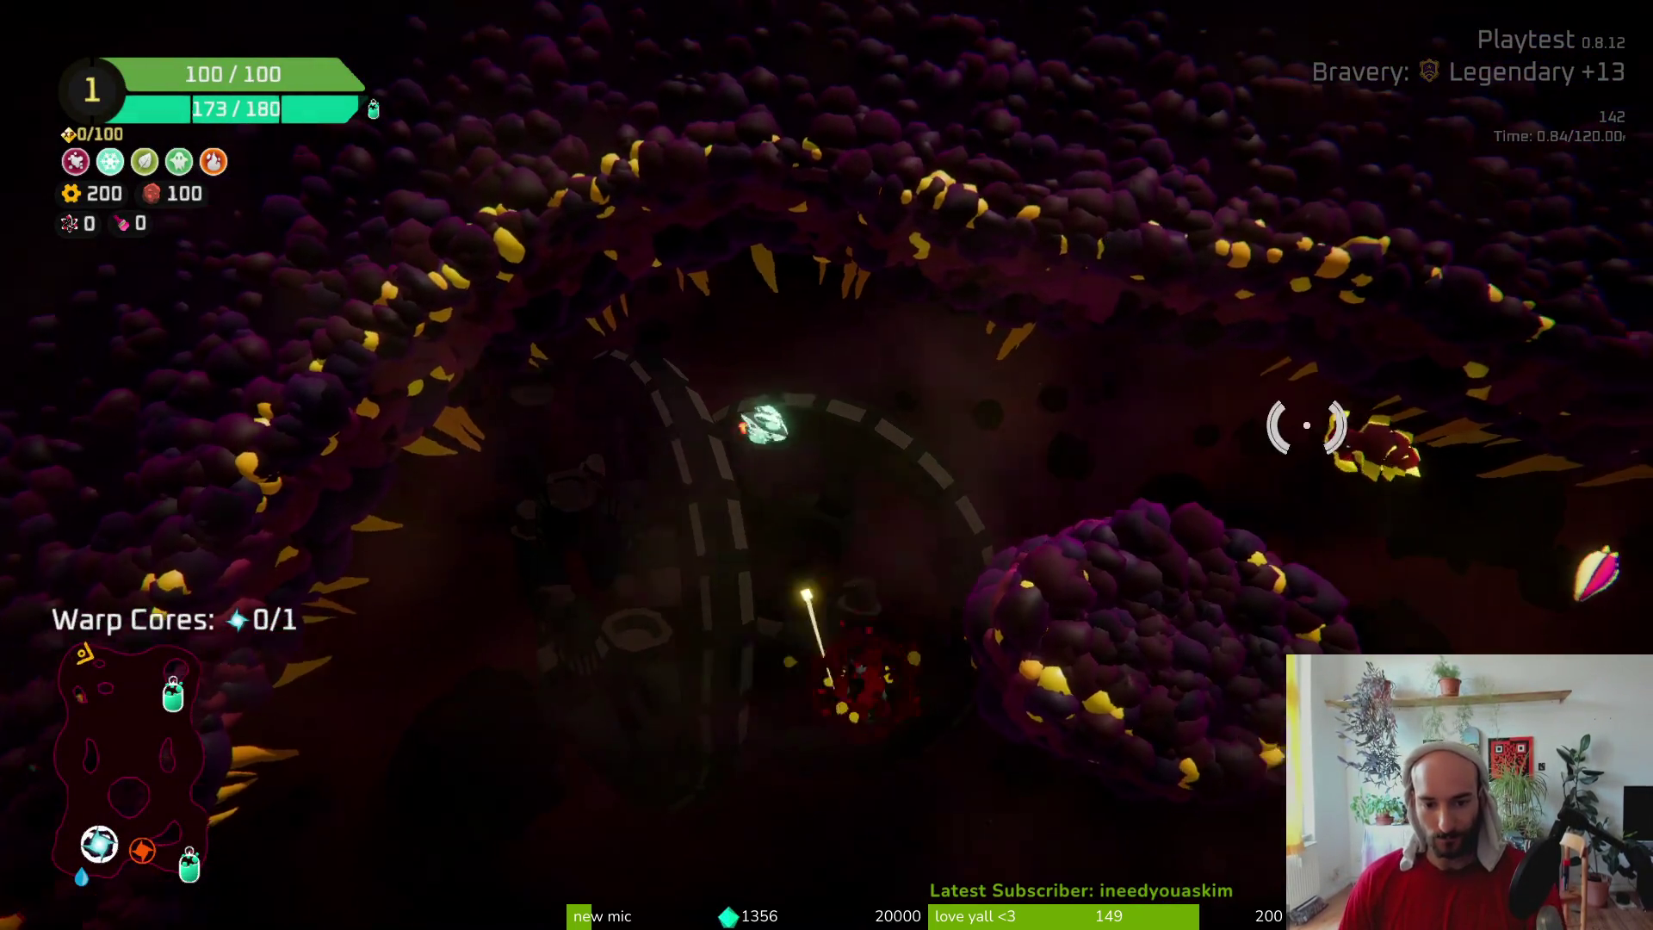
pyautogui.press('d')
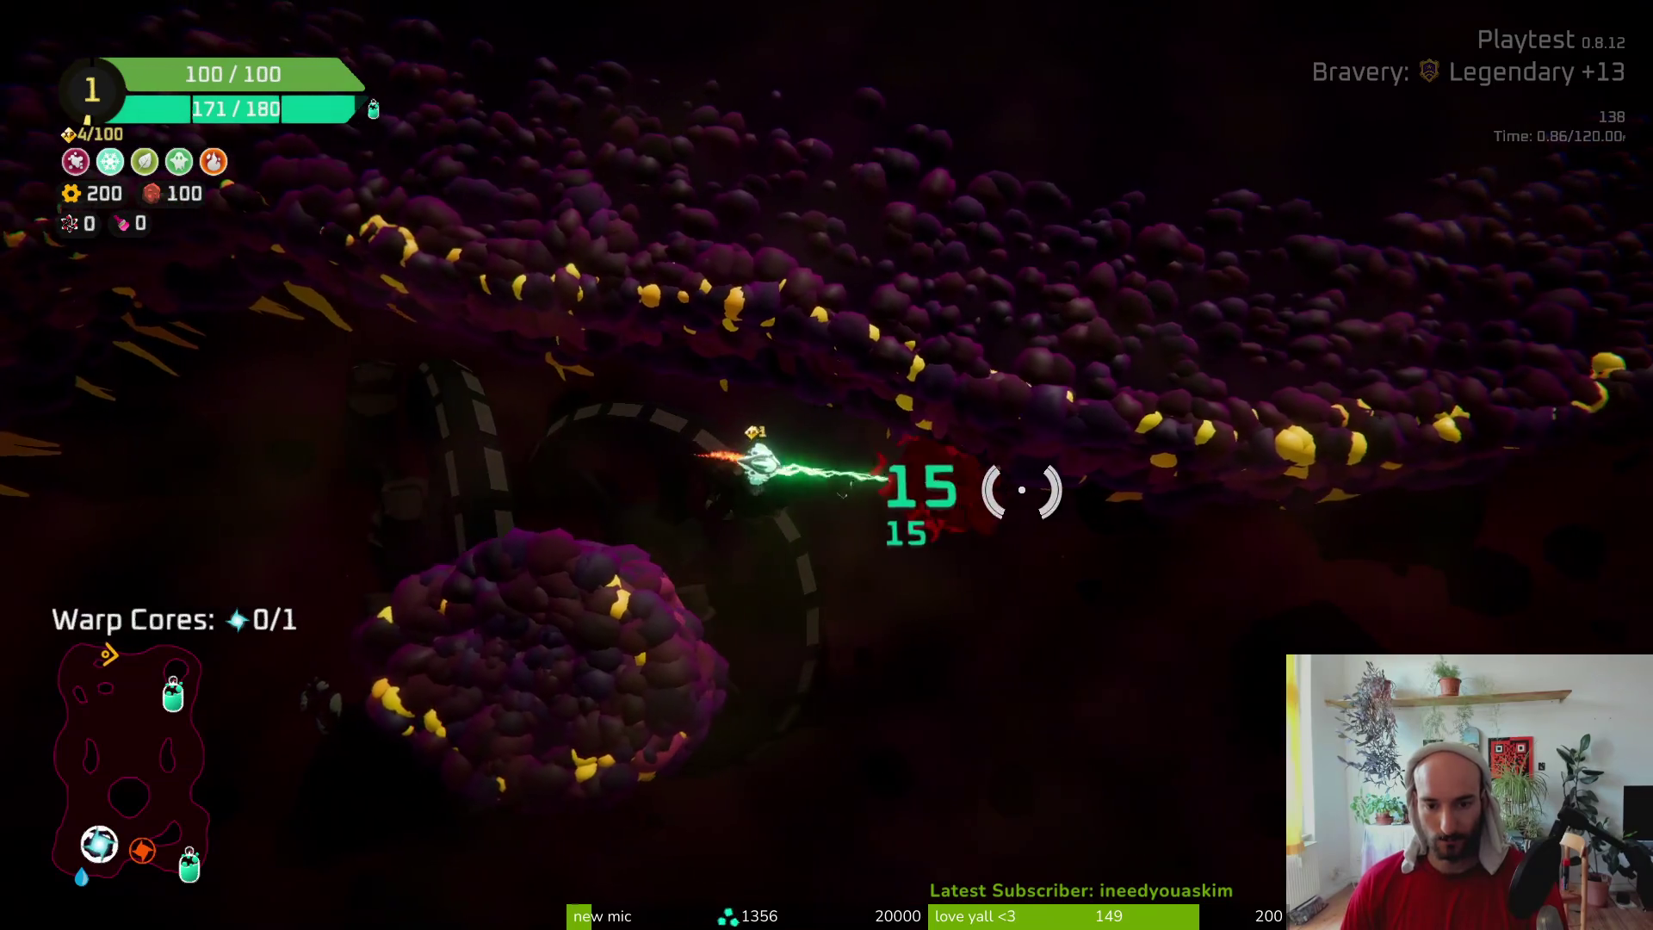
# Raise the Master volume in the Audio settings and return to play
pyautogui.press('Escape')
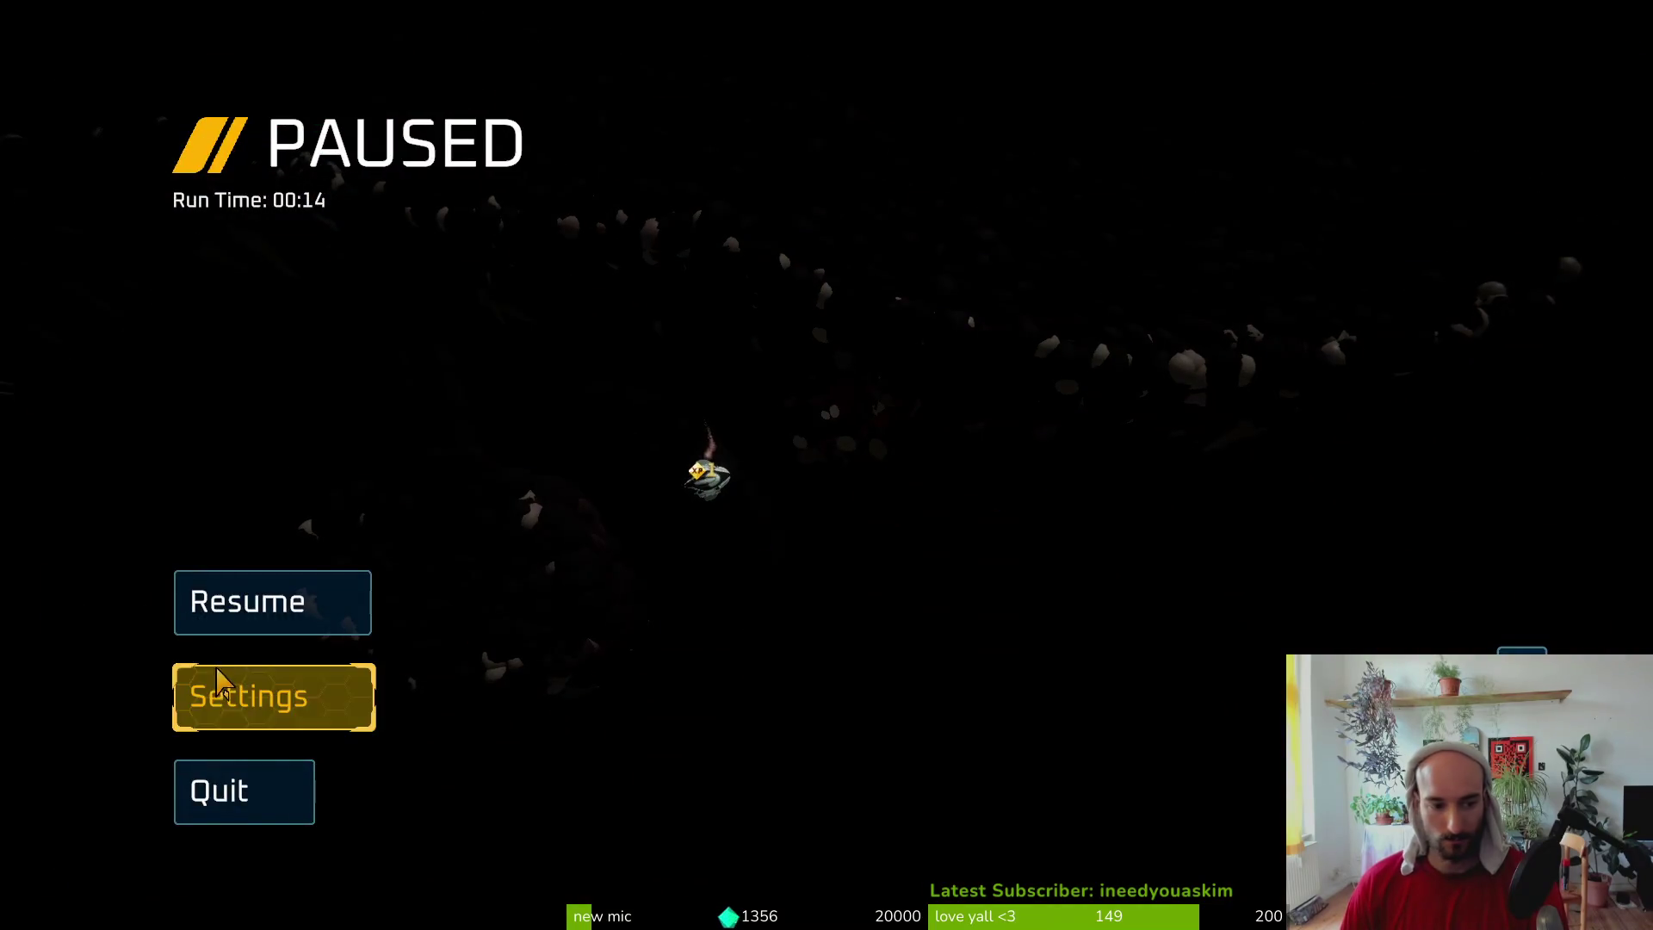
pyautogui.click(215, 687)
pyautogui.click(865, 116)
pyautogui.moveTo(1070, 185); pyautogui.dragTo(1098, 185)
pyautogui.press('Escape')
pyautogui.press('Escape')
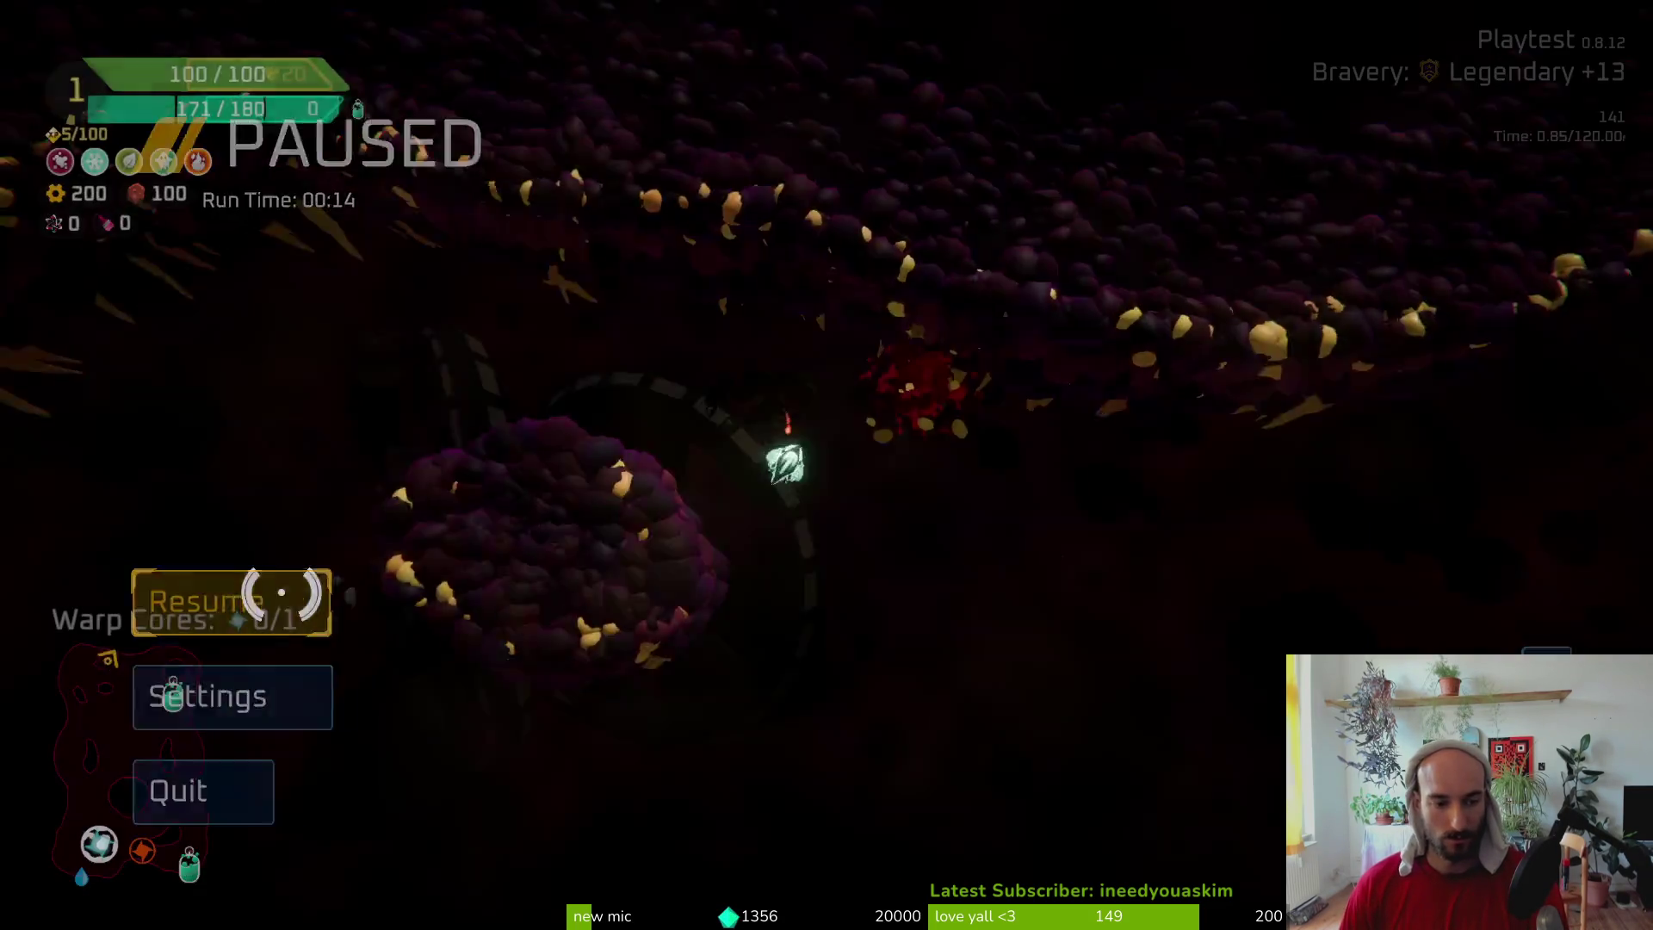
# Fly down, left and right while firing to finish off the enemy, then resume after a pause
pyautogui.press('s')
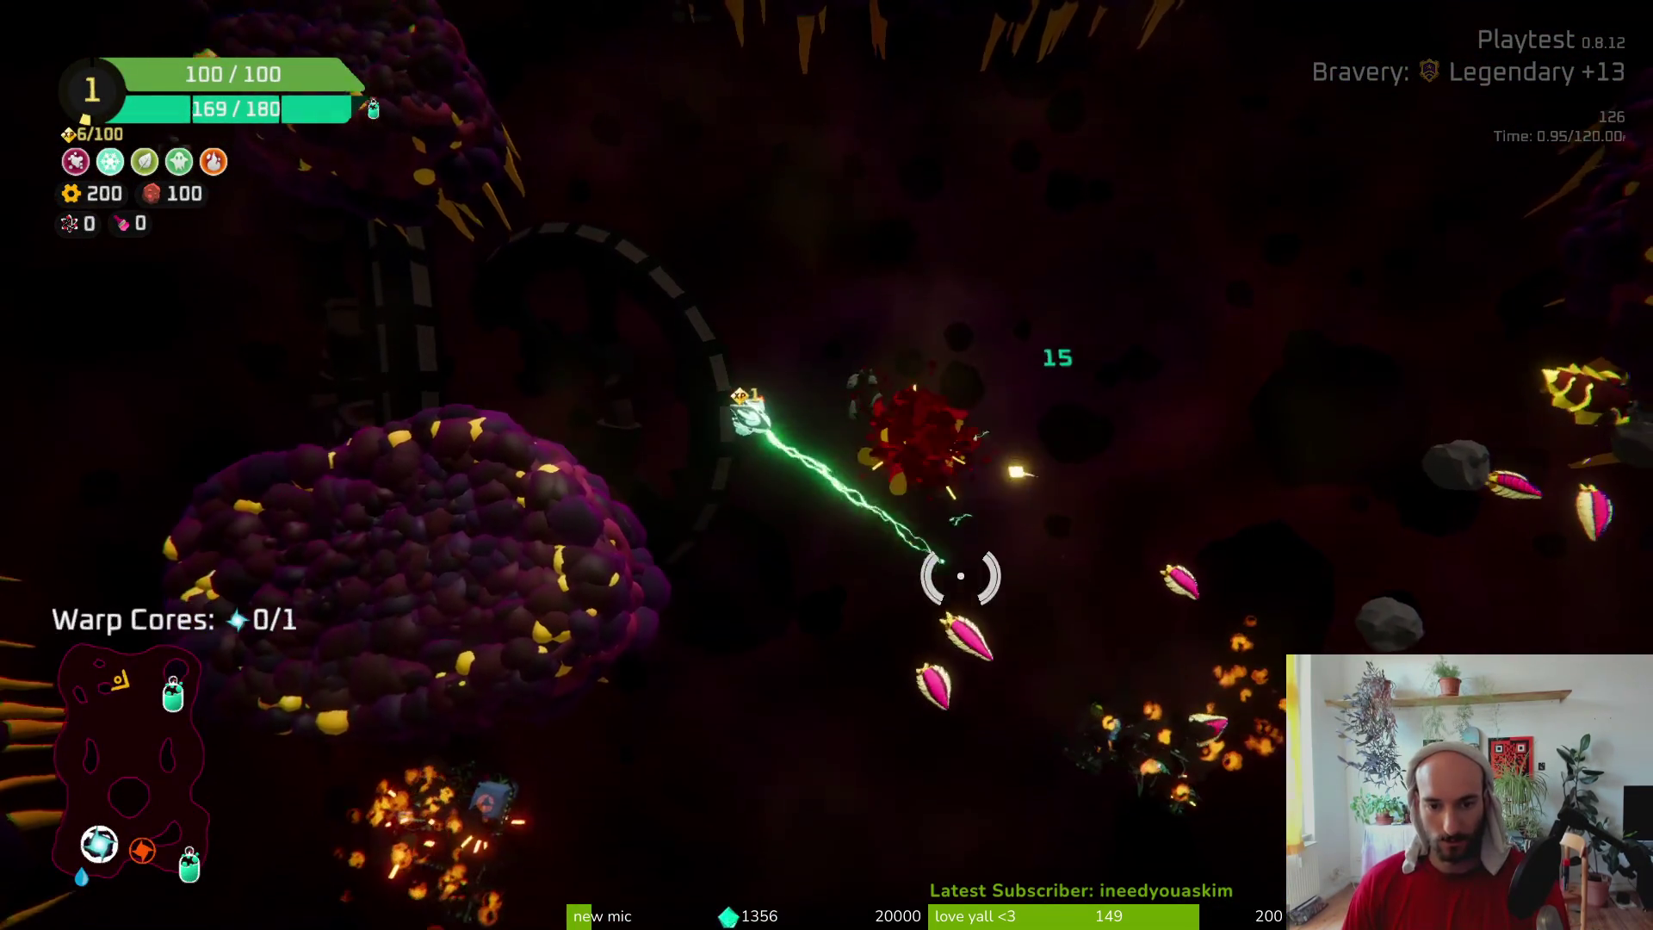
pyautogui.press('a')
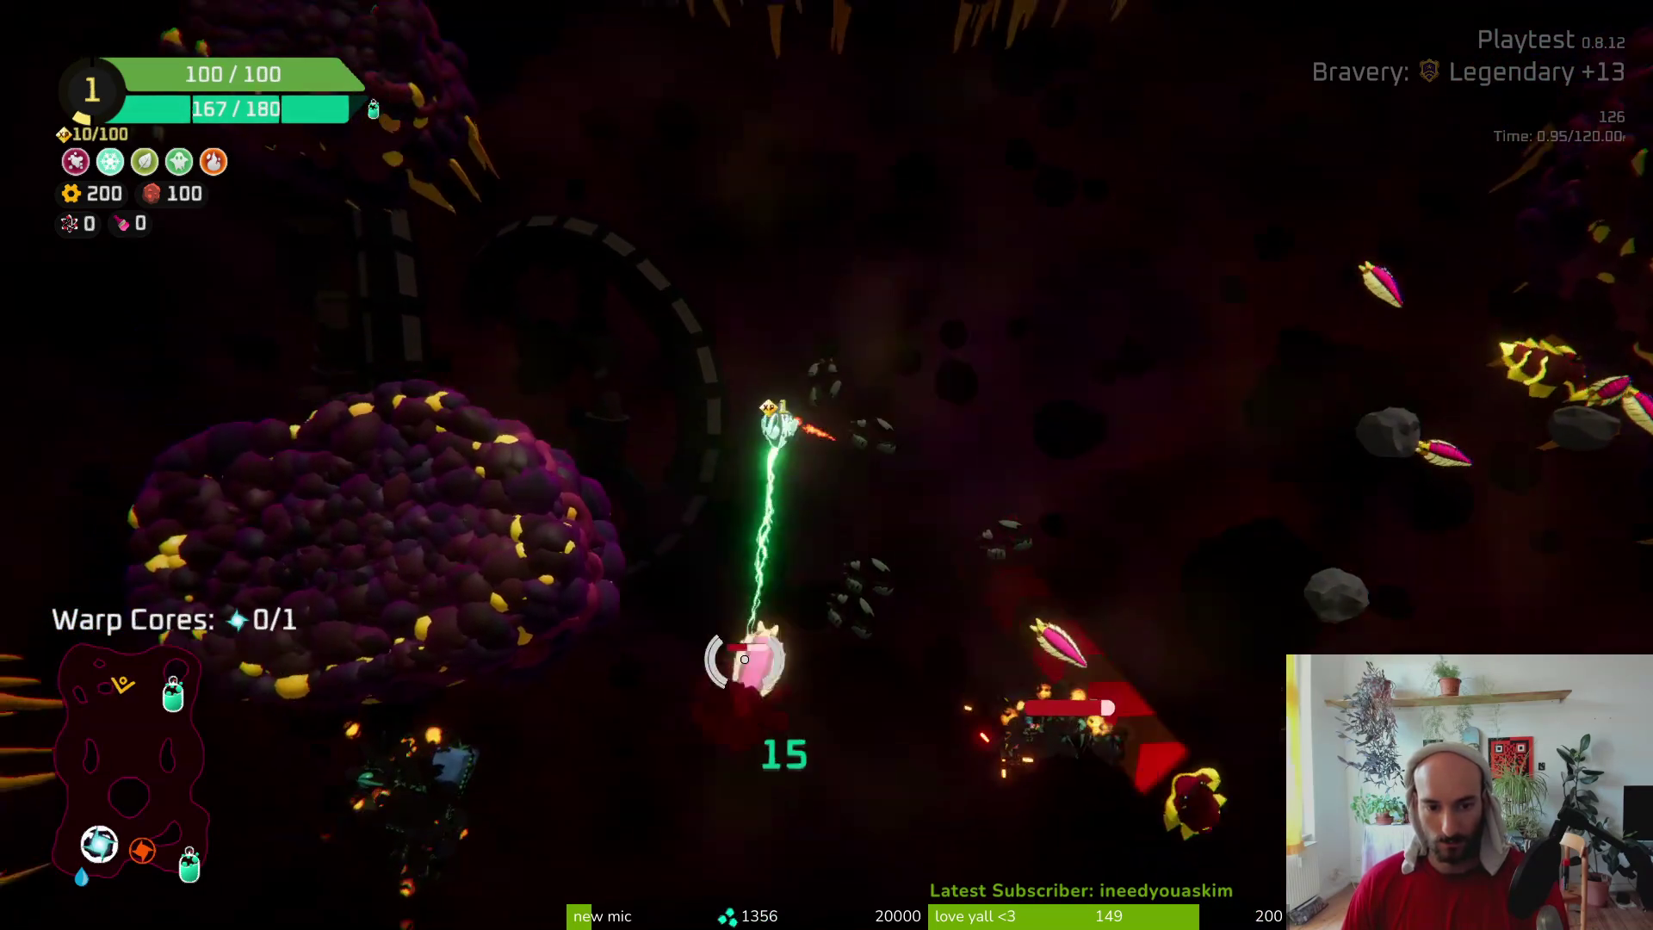
pyautogui.press('d')
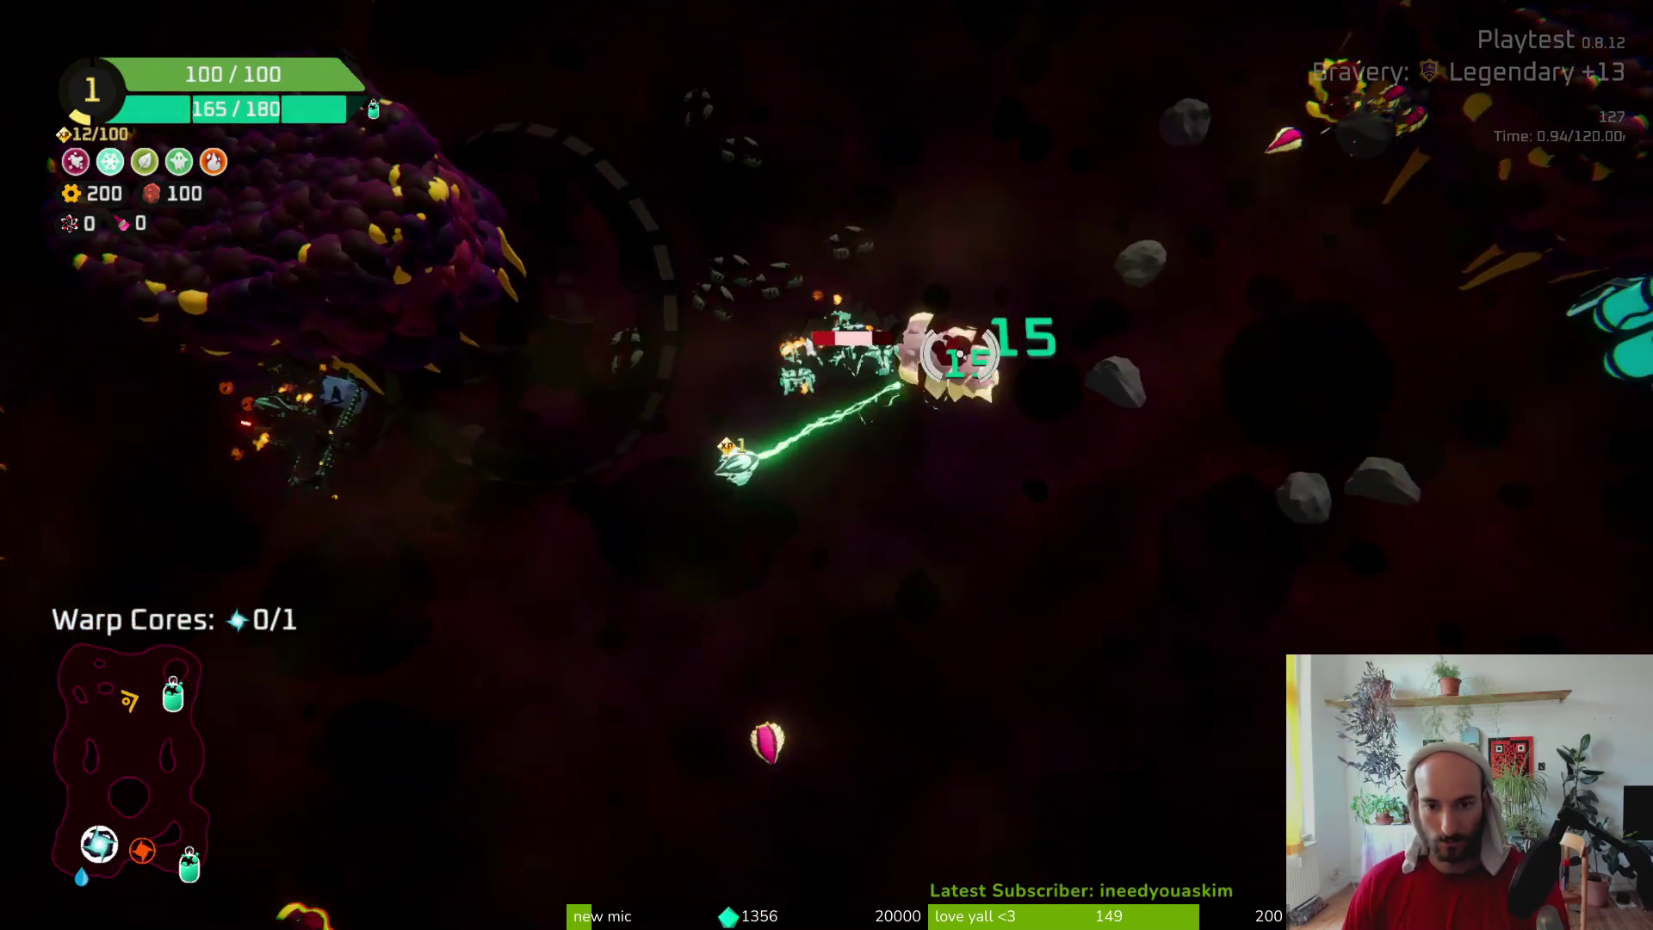
pyautogui.press('Escape')
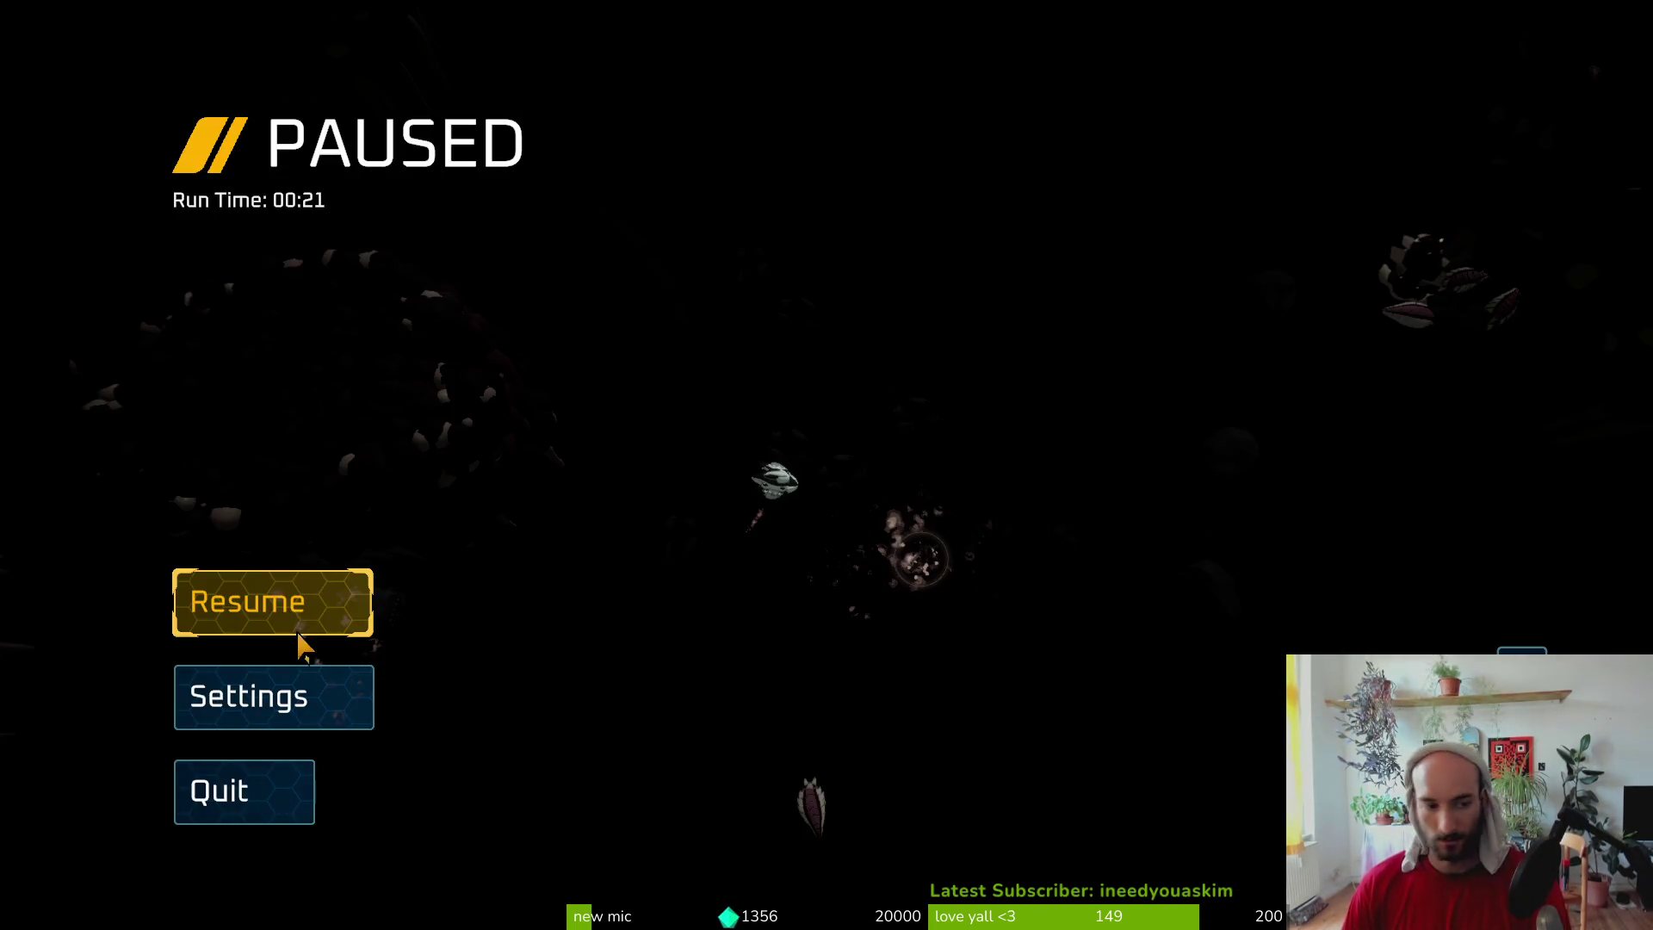
pyautogui.click(288, 601)
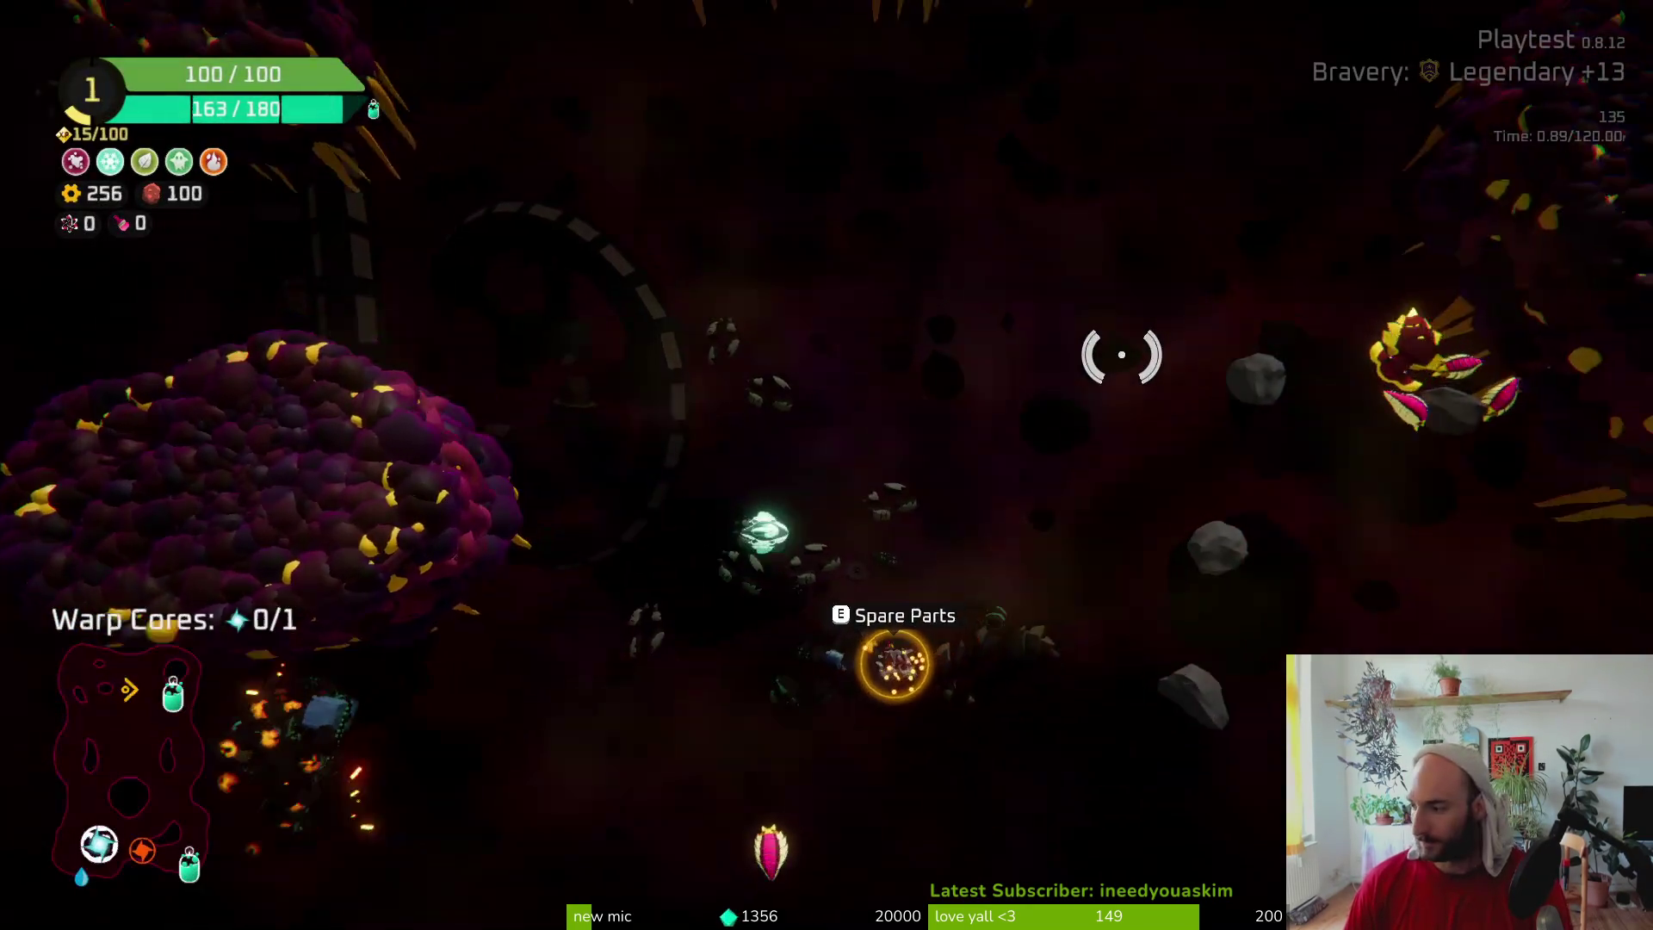
# Collect the dropped spare parts and craft them into the 80-gear module
pyautogui.press('a')
pyautogui.press('s')
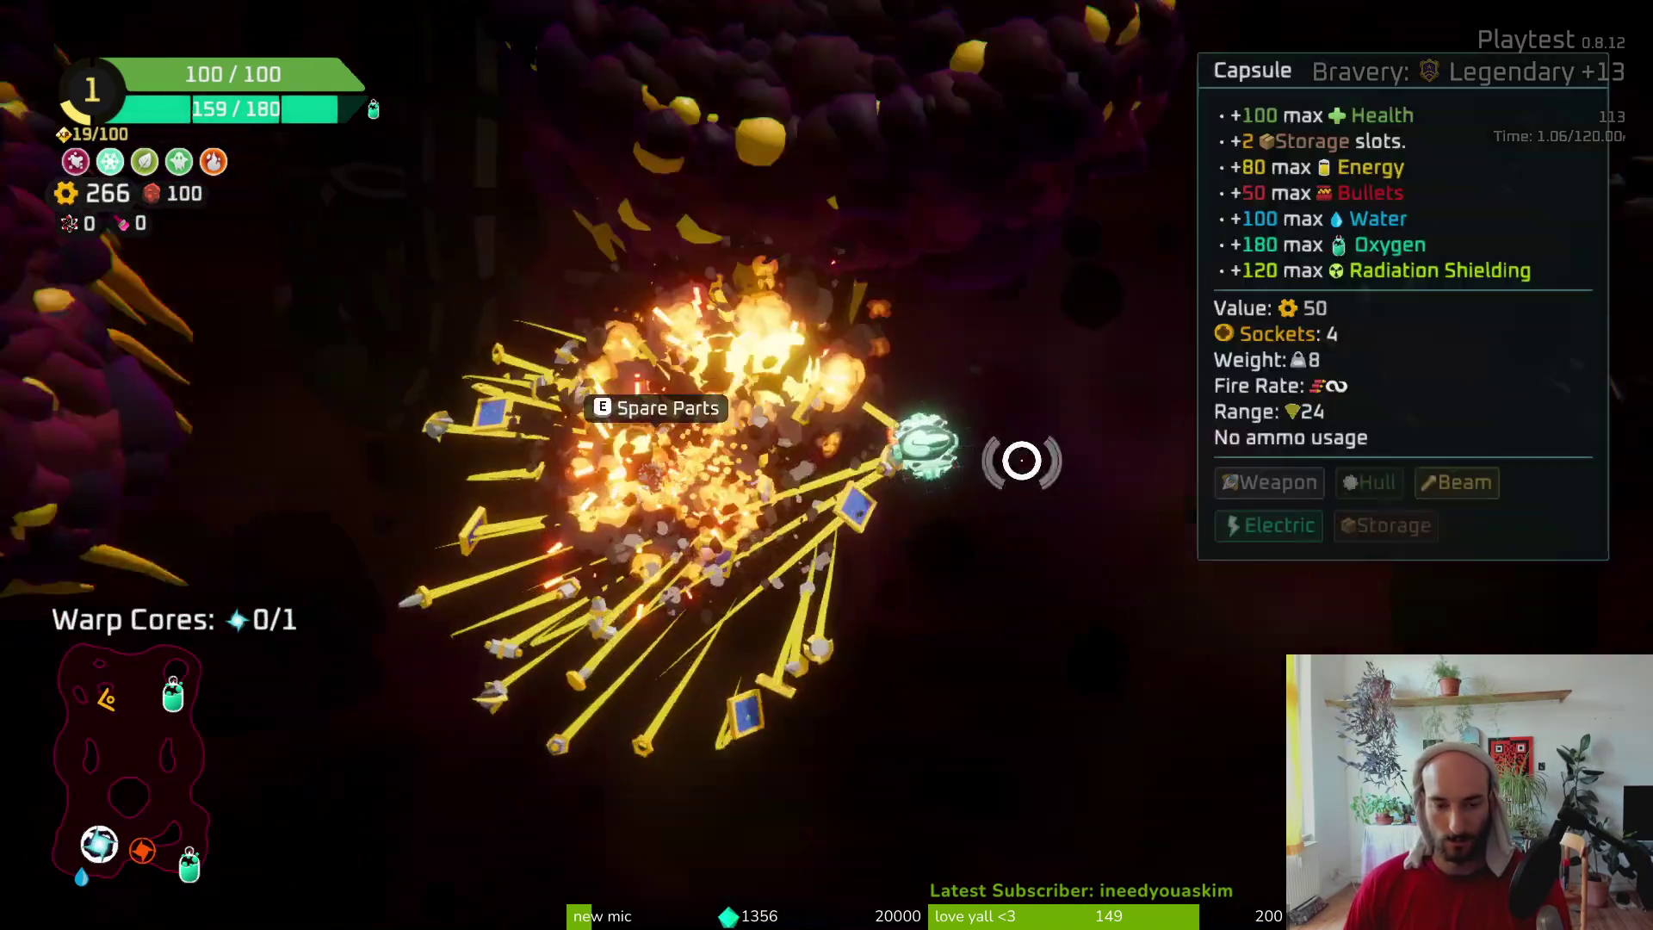
pyautogui.press('e')
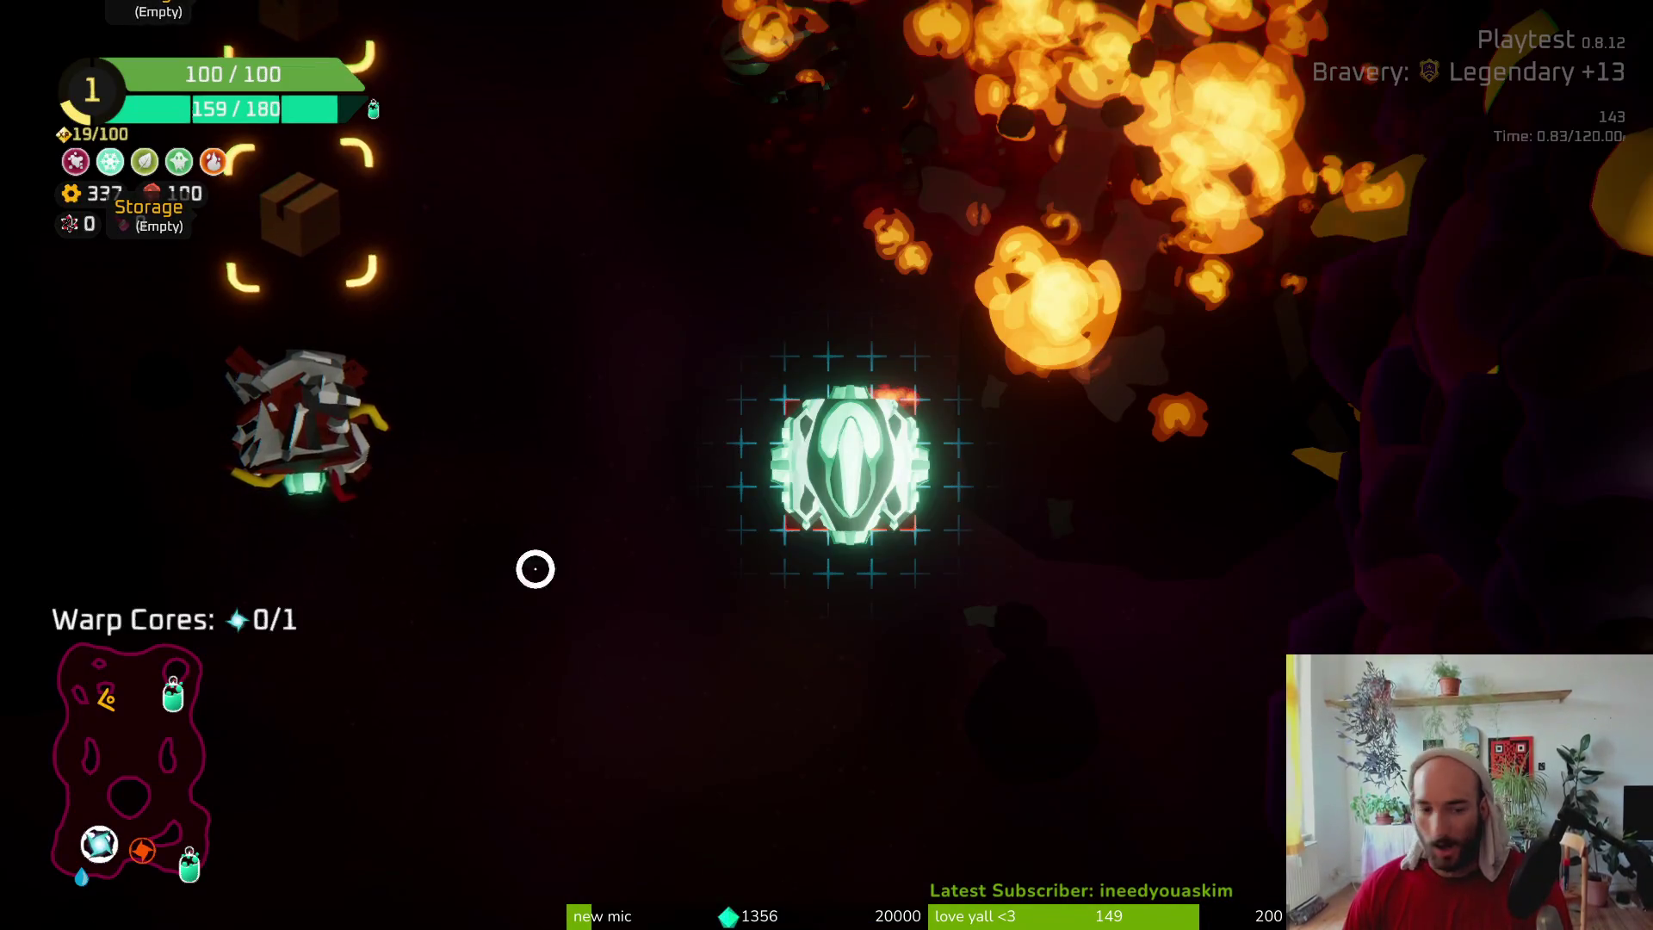
pyautogui.moveTo(379, 439)
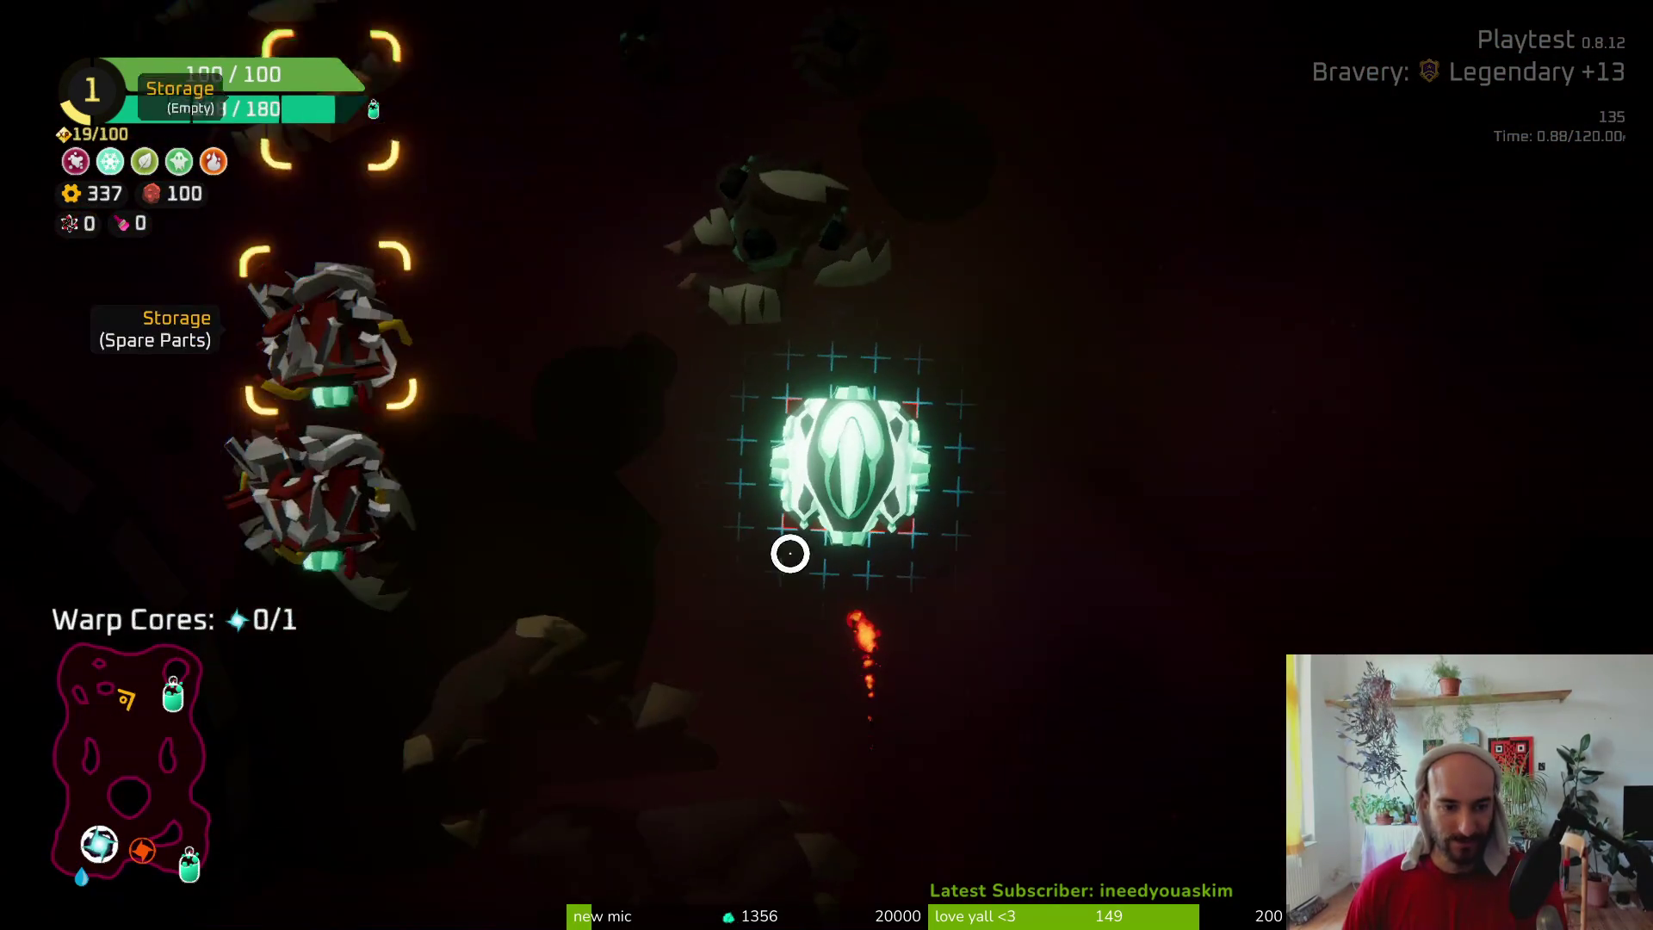
pyautogui.click(575, 404)
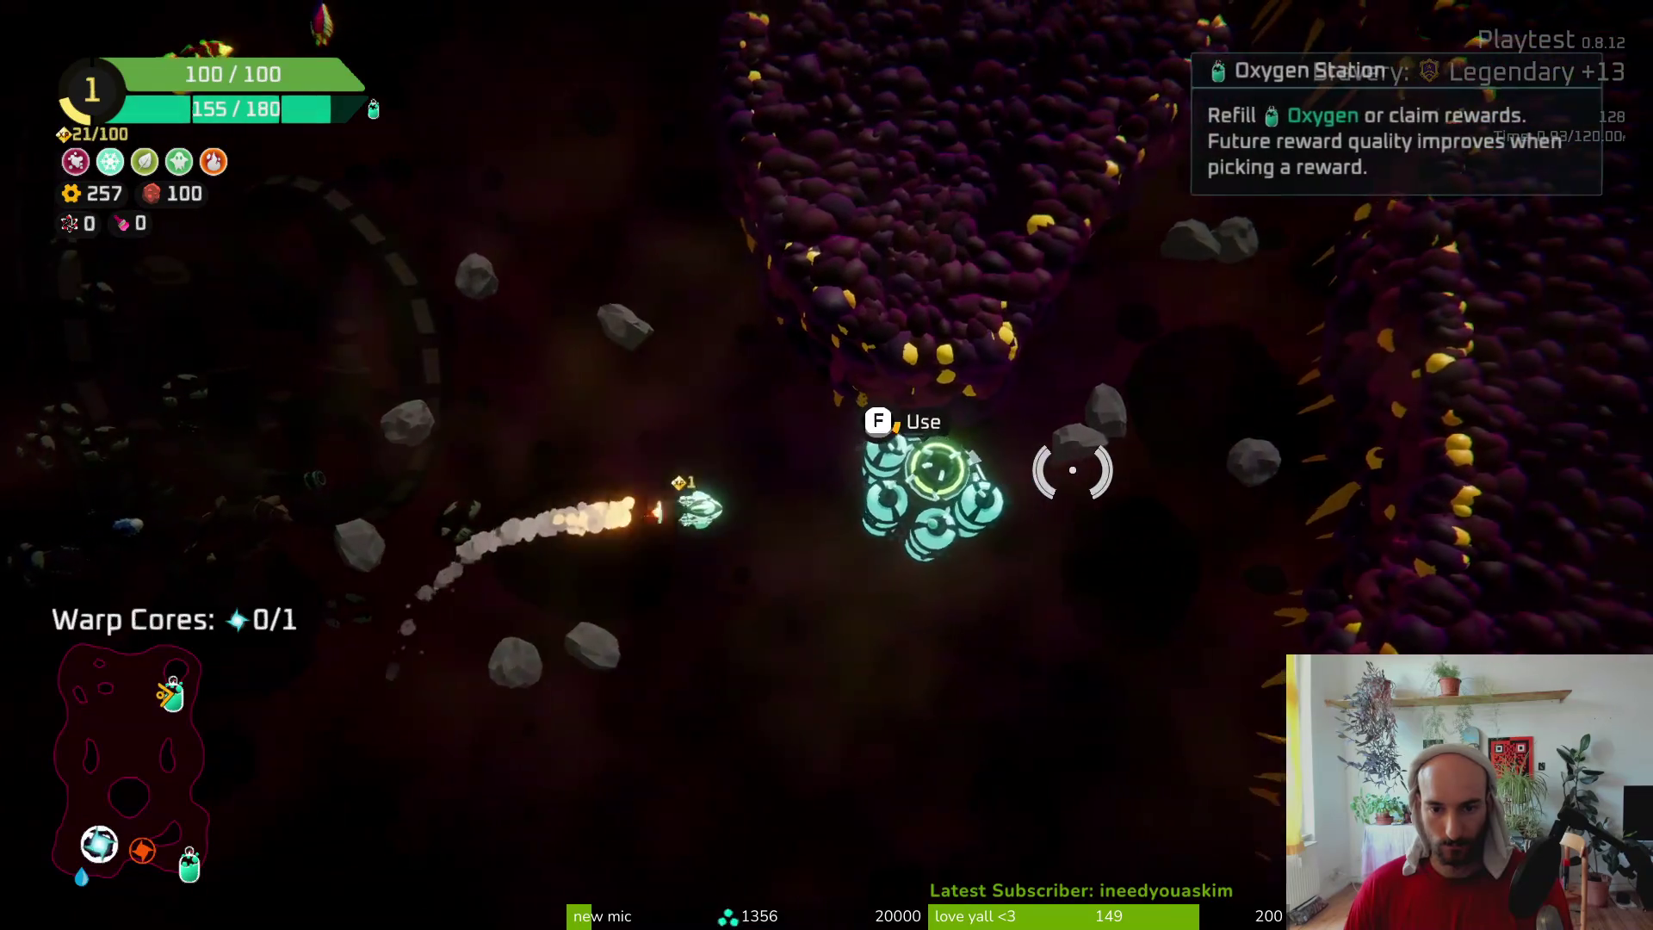
# Claim the Dual Thruster from the Oxygen Station and attach it to the ship
pyautogui.press('f')
pyautogui.click(856, 749)
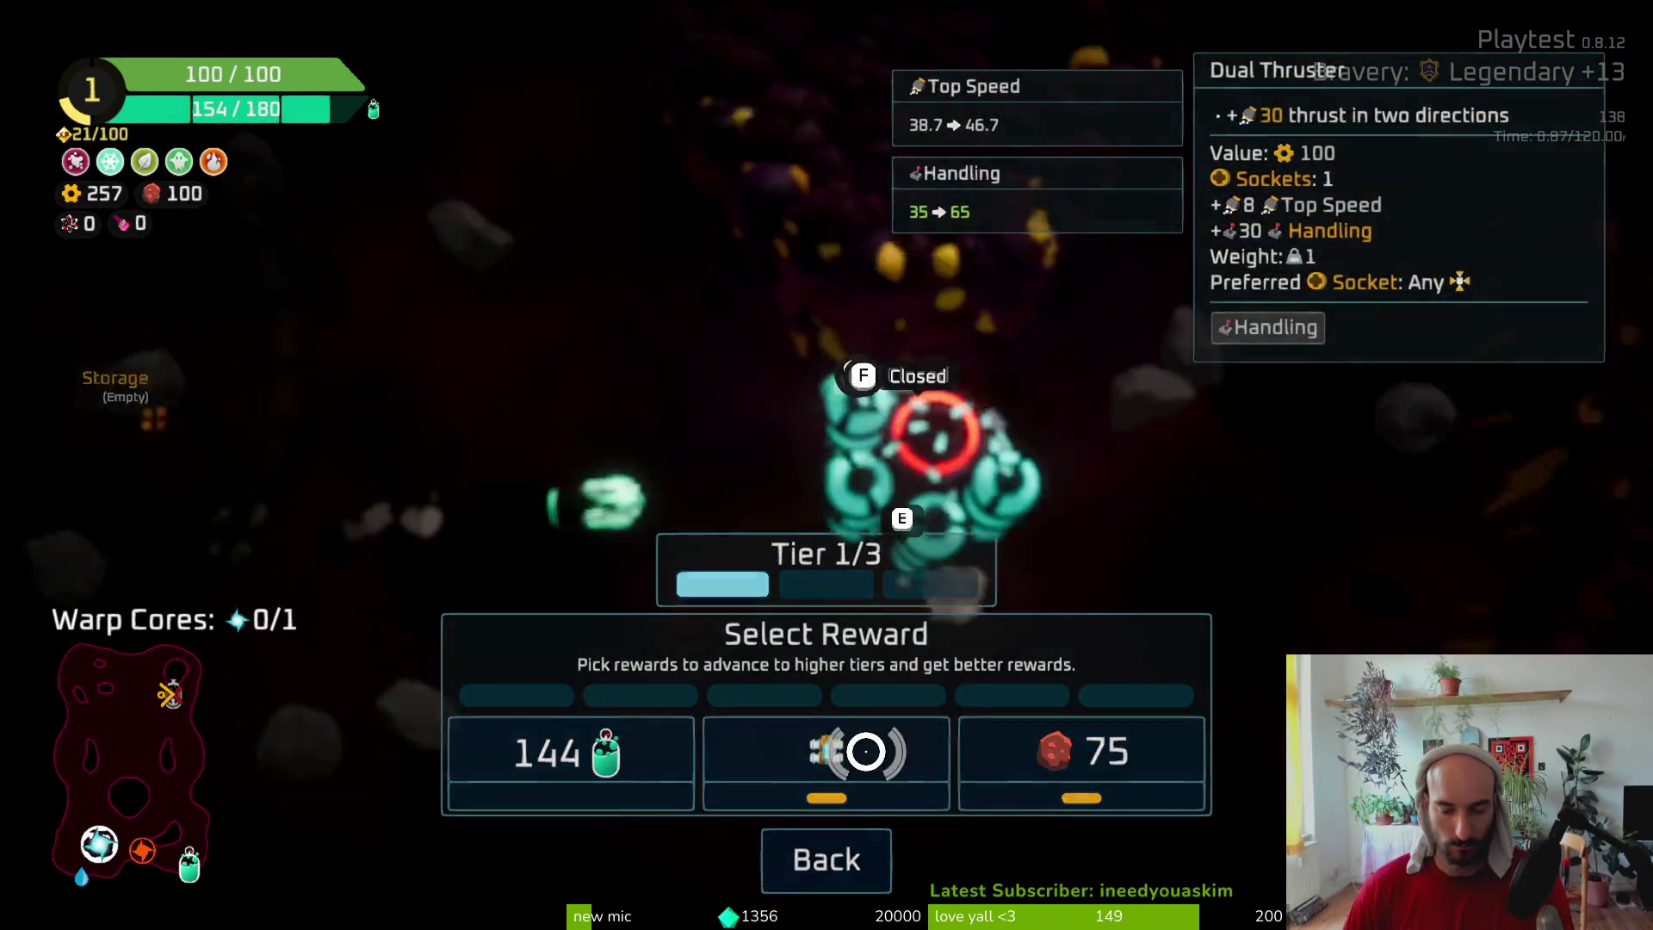
pyautogui.click(823, 358)
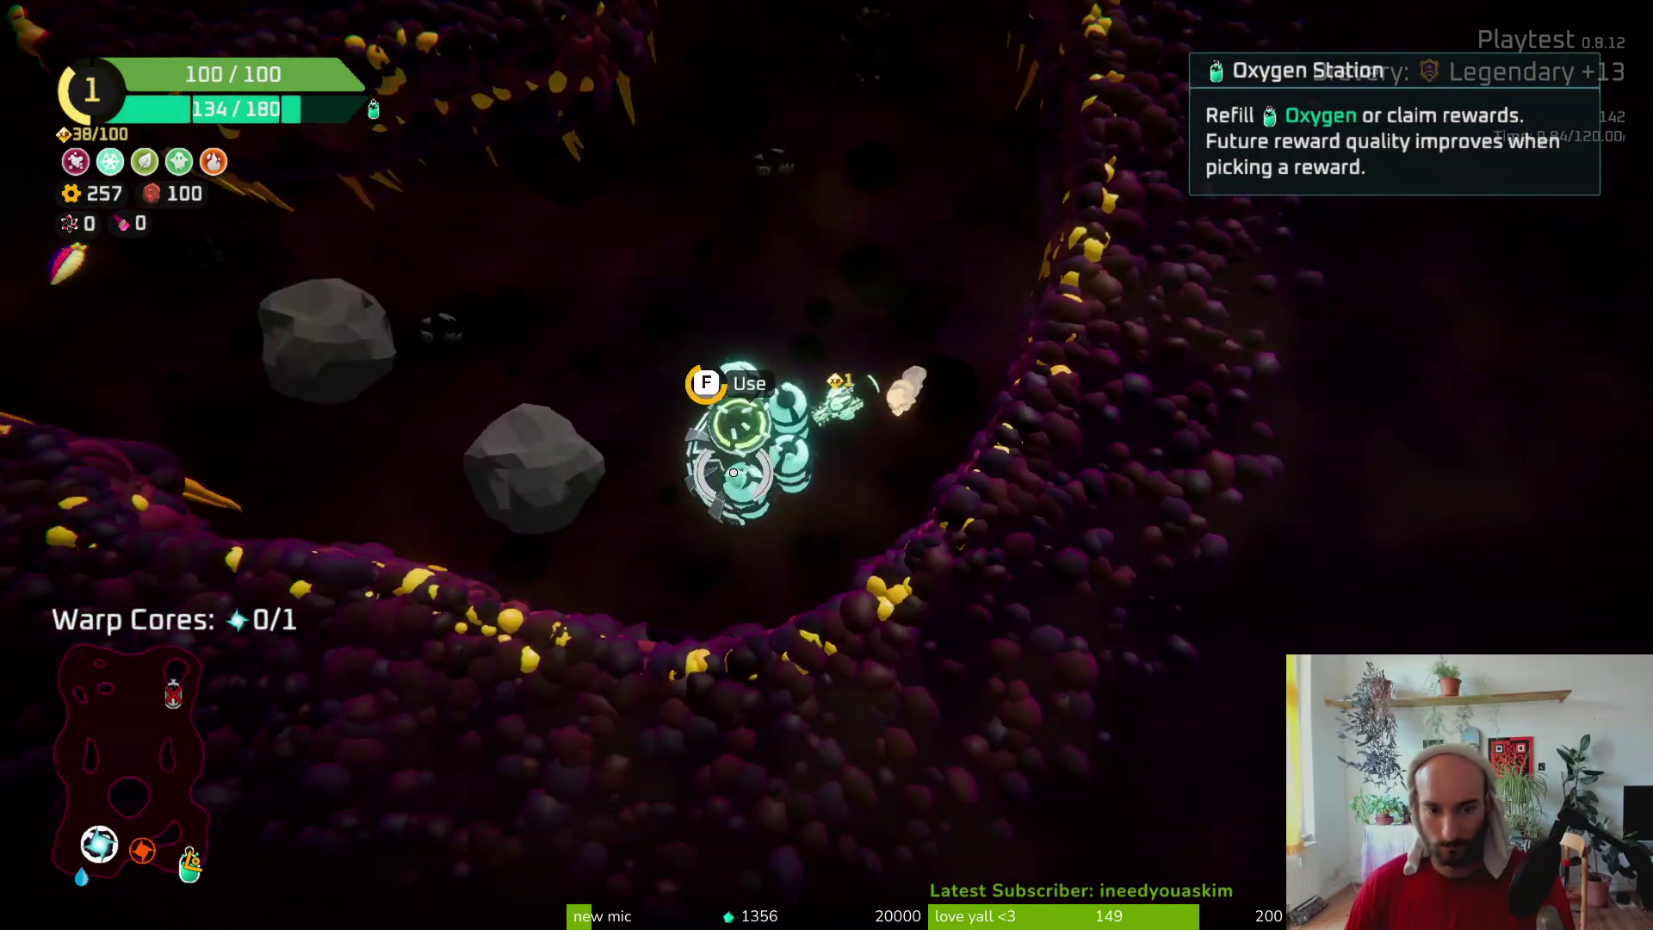
pyautogui.press('f')
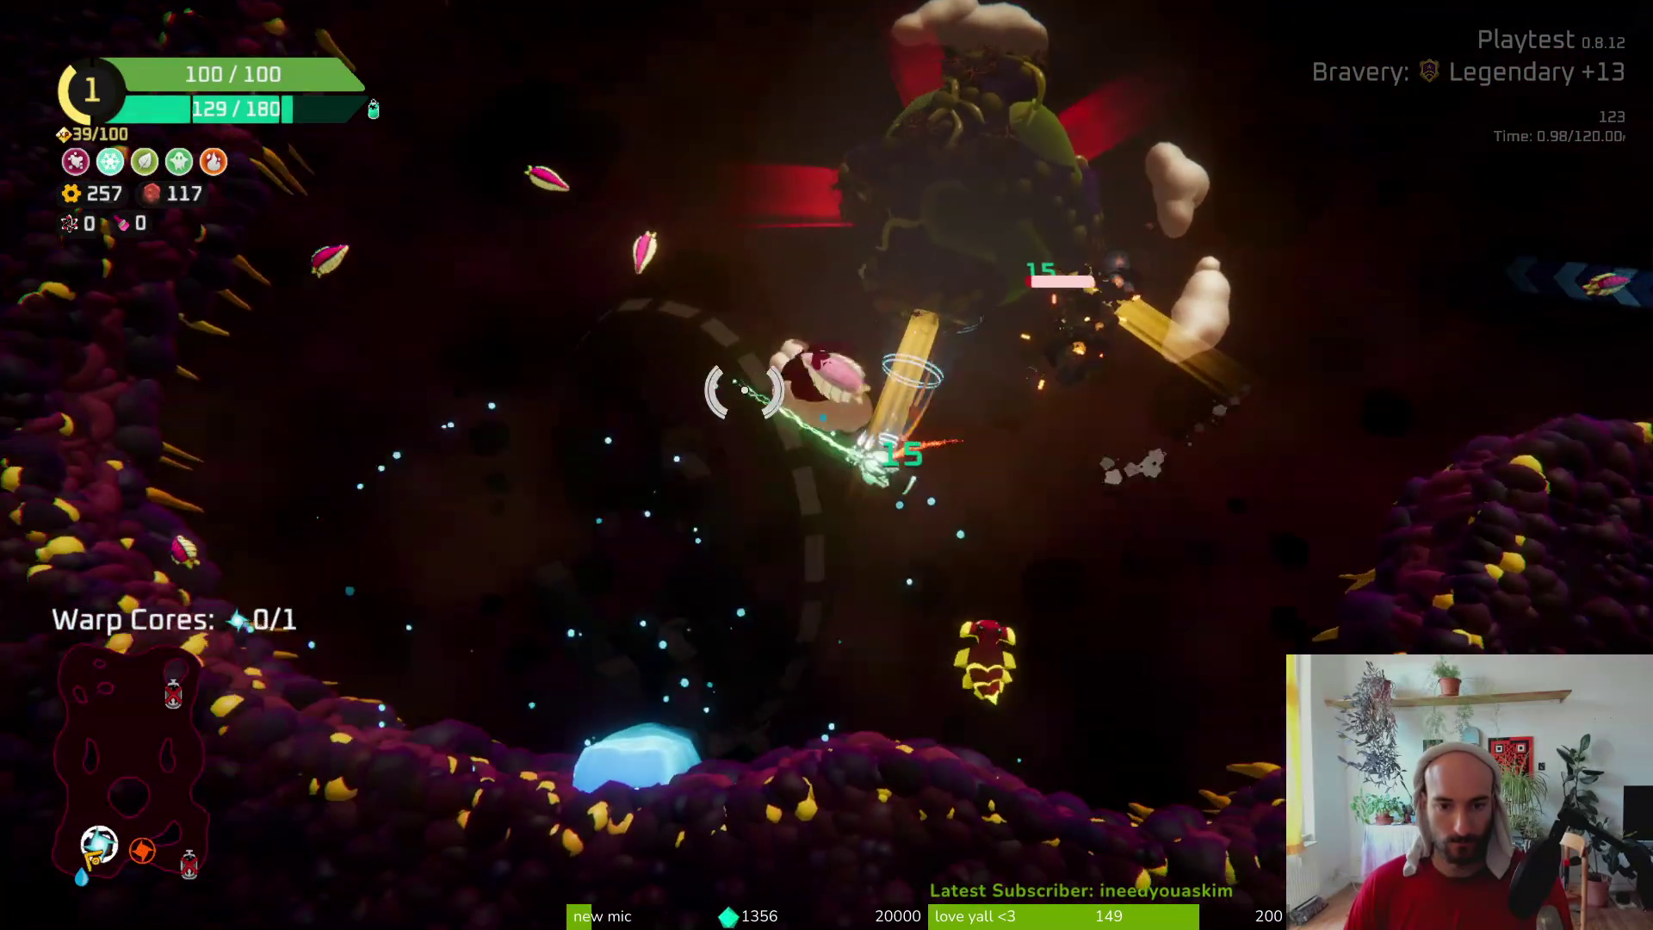
# Fly to the planet firing at enemies, collect the Warp Core, and warp out through the portal
pyautogui.moveTo(867, 277)
pyautogui.mouseDown()
pyautogui.moveTo(728, 270)
pyautogui.moveTo(650, 381)
pyautogui.moveTo(759, 249)
pyautogui.mouseUp()
pyautogui.moveTo(627, 411)
pyautogui.mouseDown()
pyautogui.moveTo(886, 664)
pyautogui.moveTo(572, 488)
pyautogui.moveTo(829, 510)
pyautogui.mouseUp()
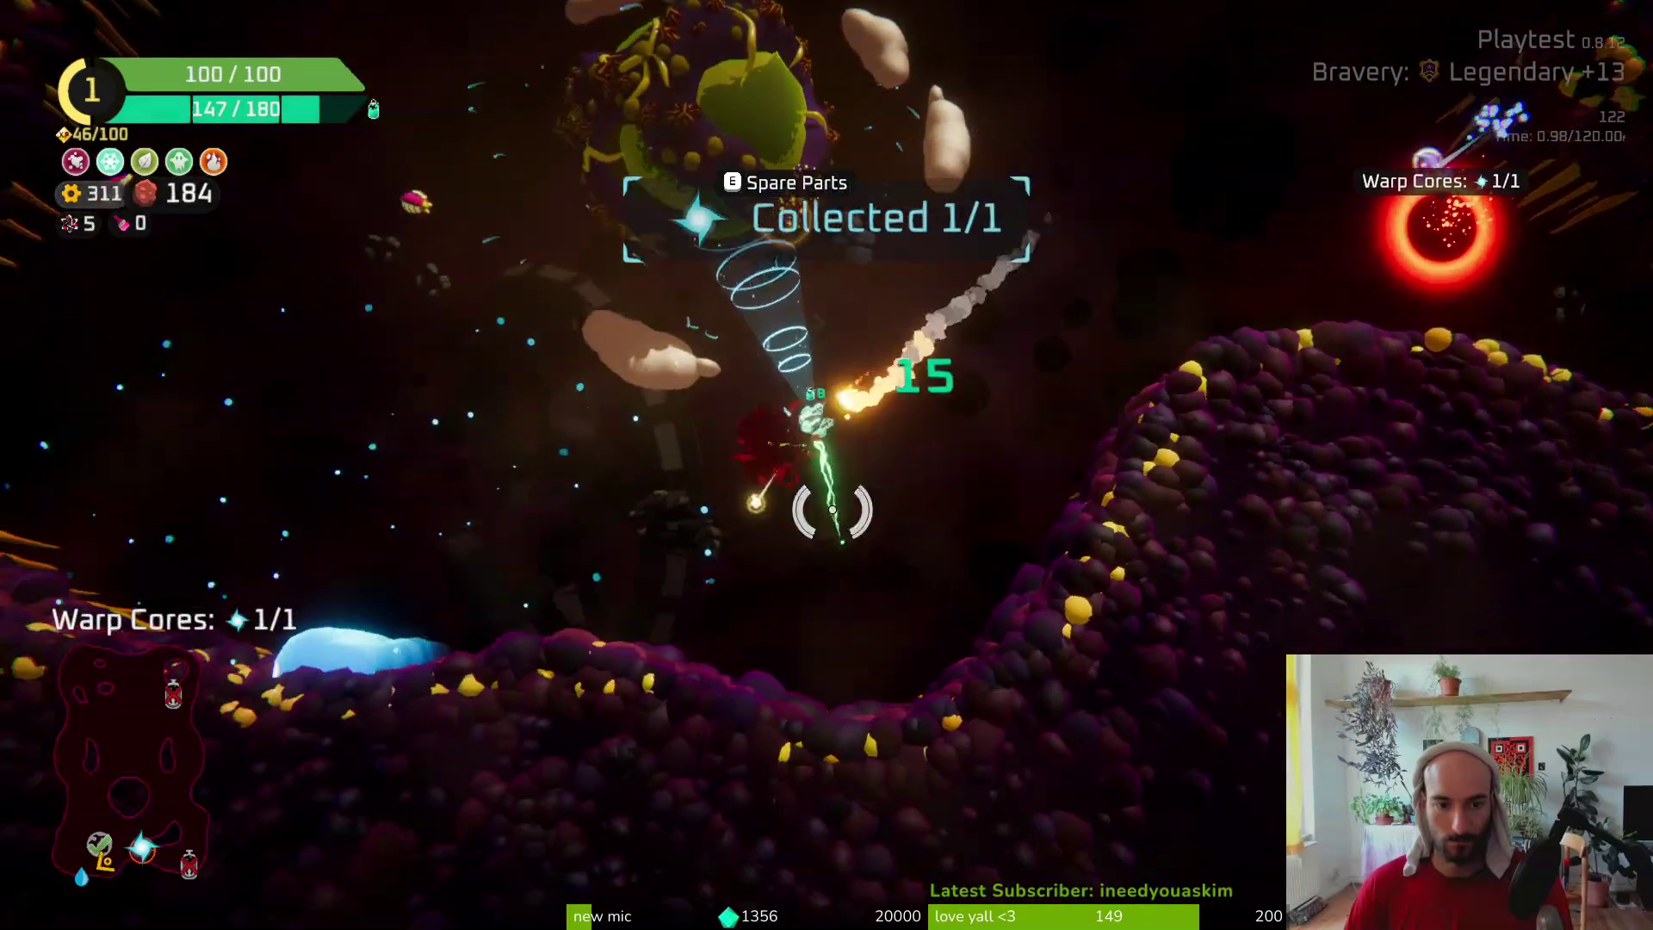
pyautogui.moveTo(928, 212)
pyautogui.mouseDown()
pyautogui.moveTo(849, 336)
pyautogui.moveTo(295, 424)
pyautogui.moveTo(240, 314)
pyautogui.moveTo(808, 321)
pyautogui.moveTo(726, 339)
pyautogui.moveTo(561, 491)
pyautogui.moveTo(727, 615)
pyautogui.mouseUp()
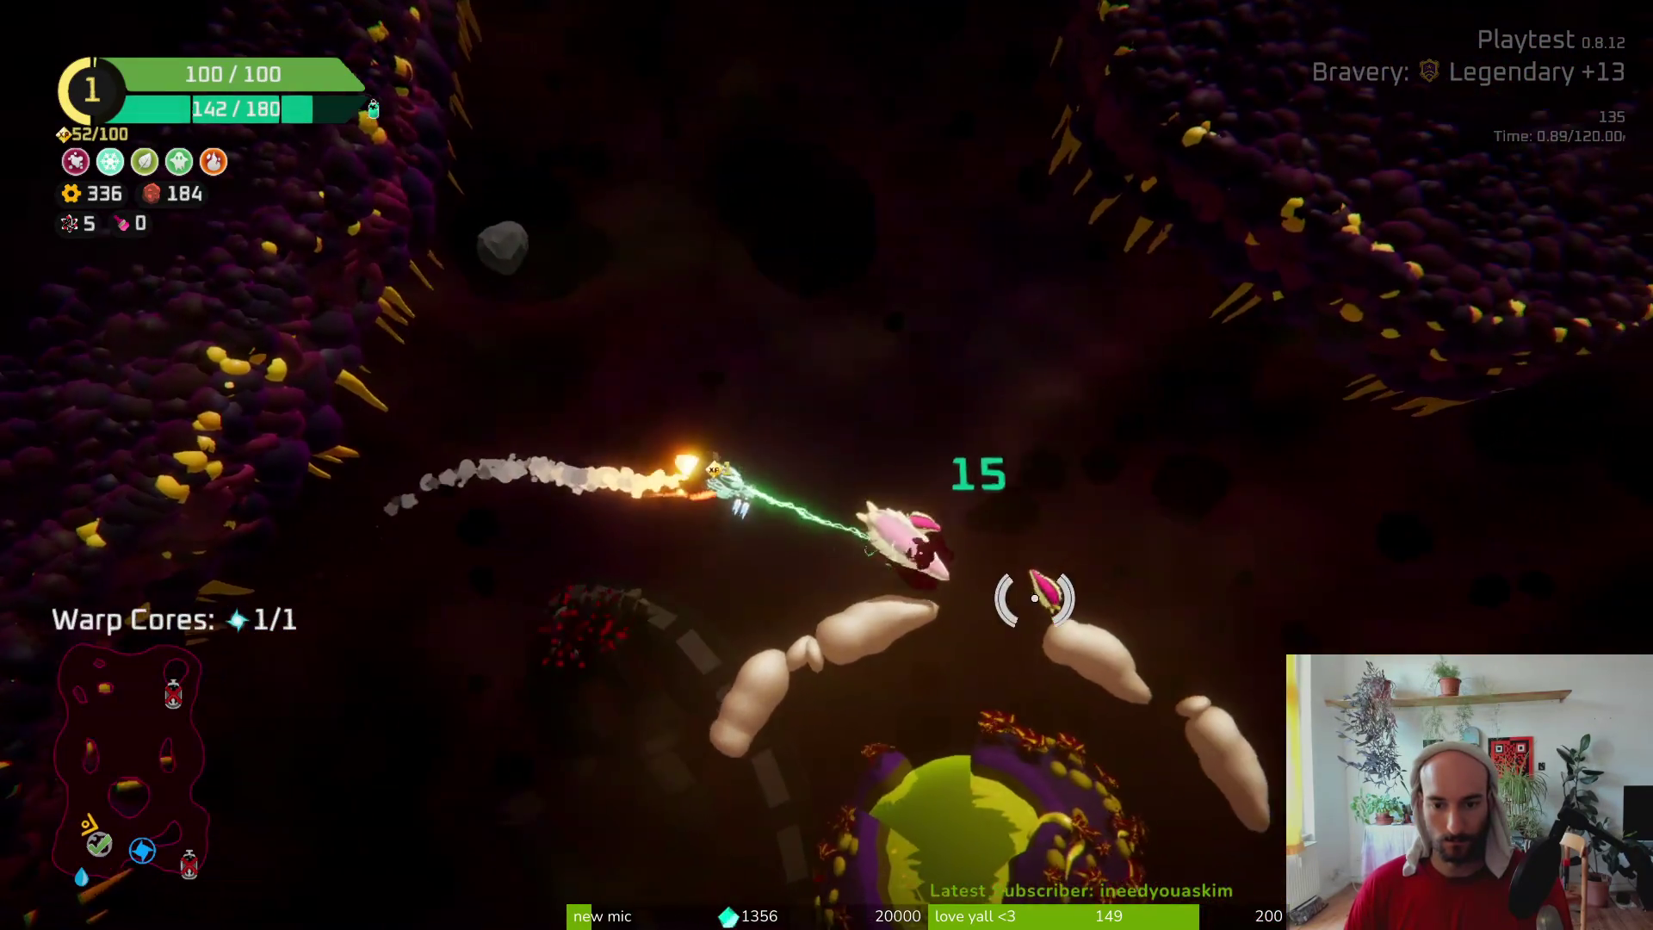
pyautogui.moveTo(745, 566)
pyautogui.mouseDown()
pyautogui.moveTo(561, 473)
pyautogui.moveTo(684, 610)
pyautogui.mouseUp()
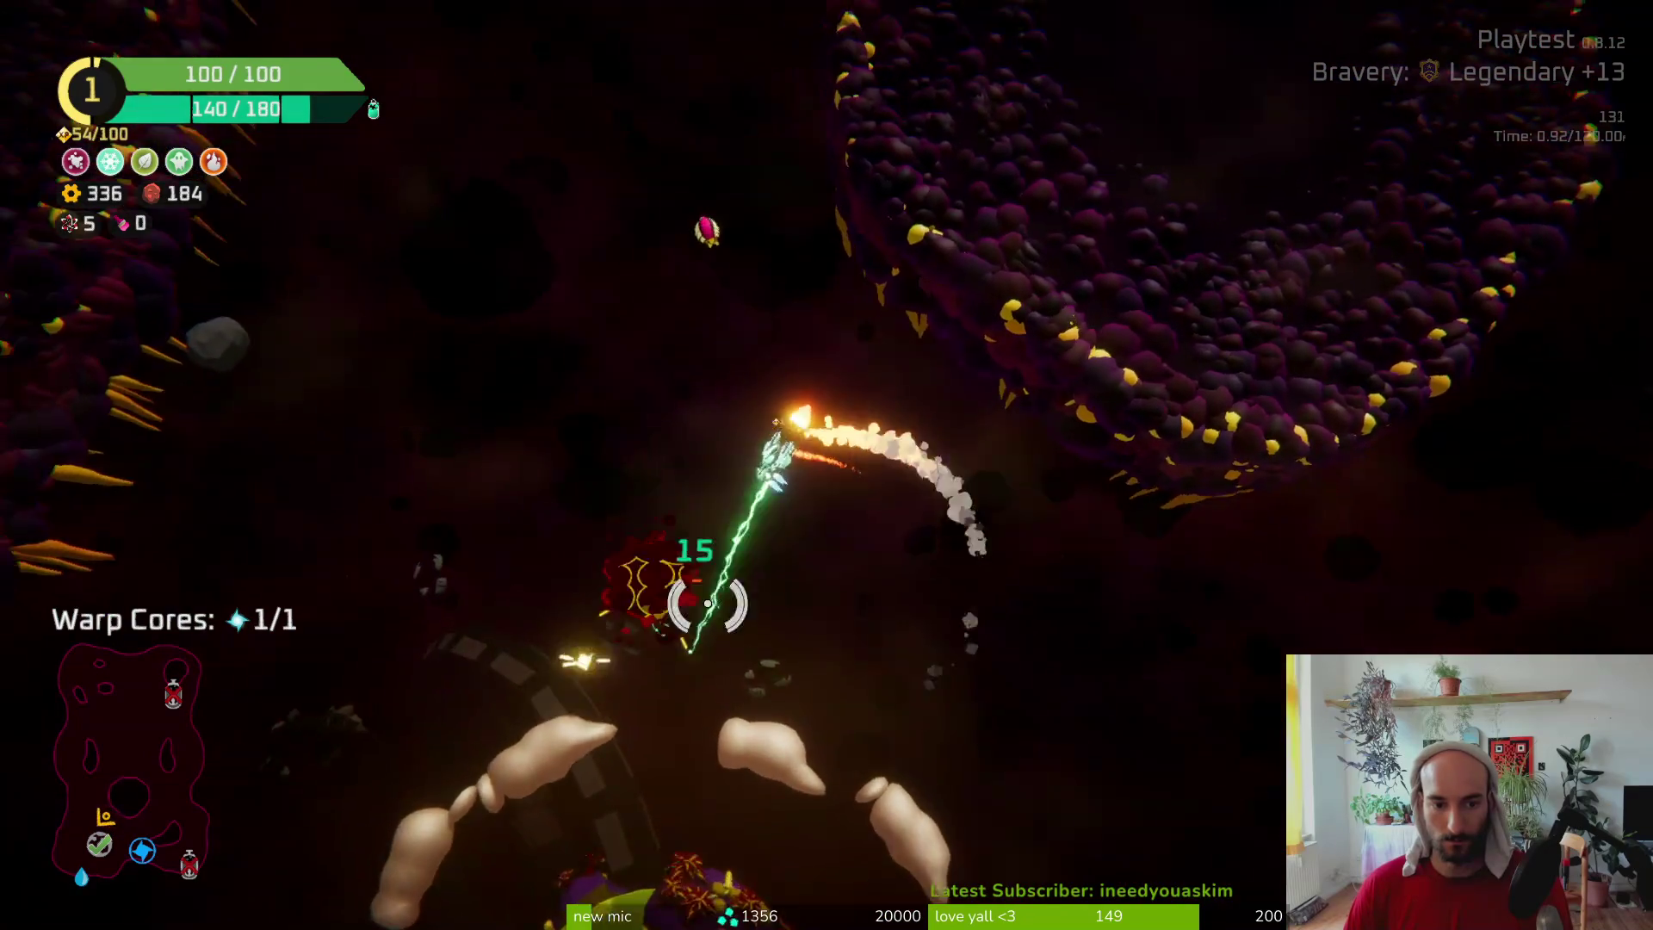
pyautogui.moveTo(927, 401); pyautogui.dragTo(830, 210)
pyautogui.moveTo(962, 379); pyautogui.dragTo(628, 432)
pyautogui.moveTo(745, 385)
pyautogui.mouseDown()
pyautogui.moveTo(819, 370)
pyautogui.moveTo(683, 325)
pyautogui.moveTo(930, 266)
pyautogui.moveTo(978, 358)
pyautogui.moveTo(967, 391)
pyautogui.moveTo(941, 357)
pyautogui.moveTo(649, 225)
pyautogui.moveTo(1096, 590)
pyautogui.moveTo(918, 720)
pyautogui.moveTo(834, 753)
pyautogui.mouseUp()
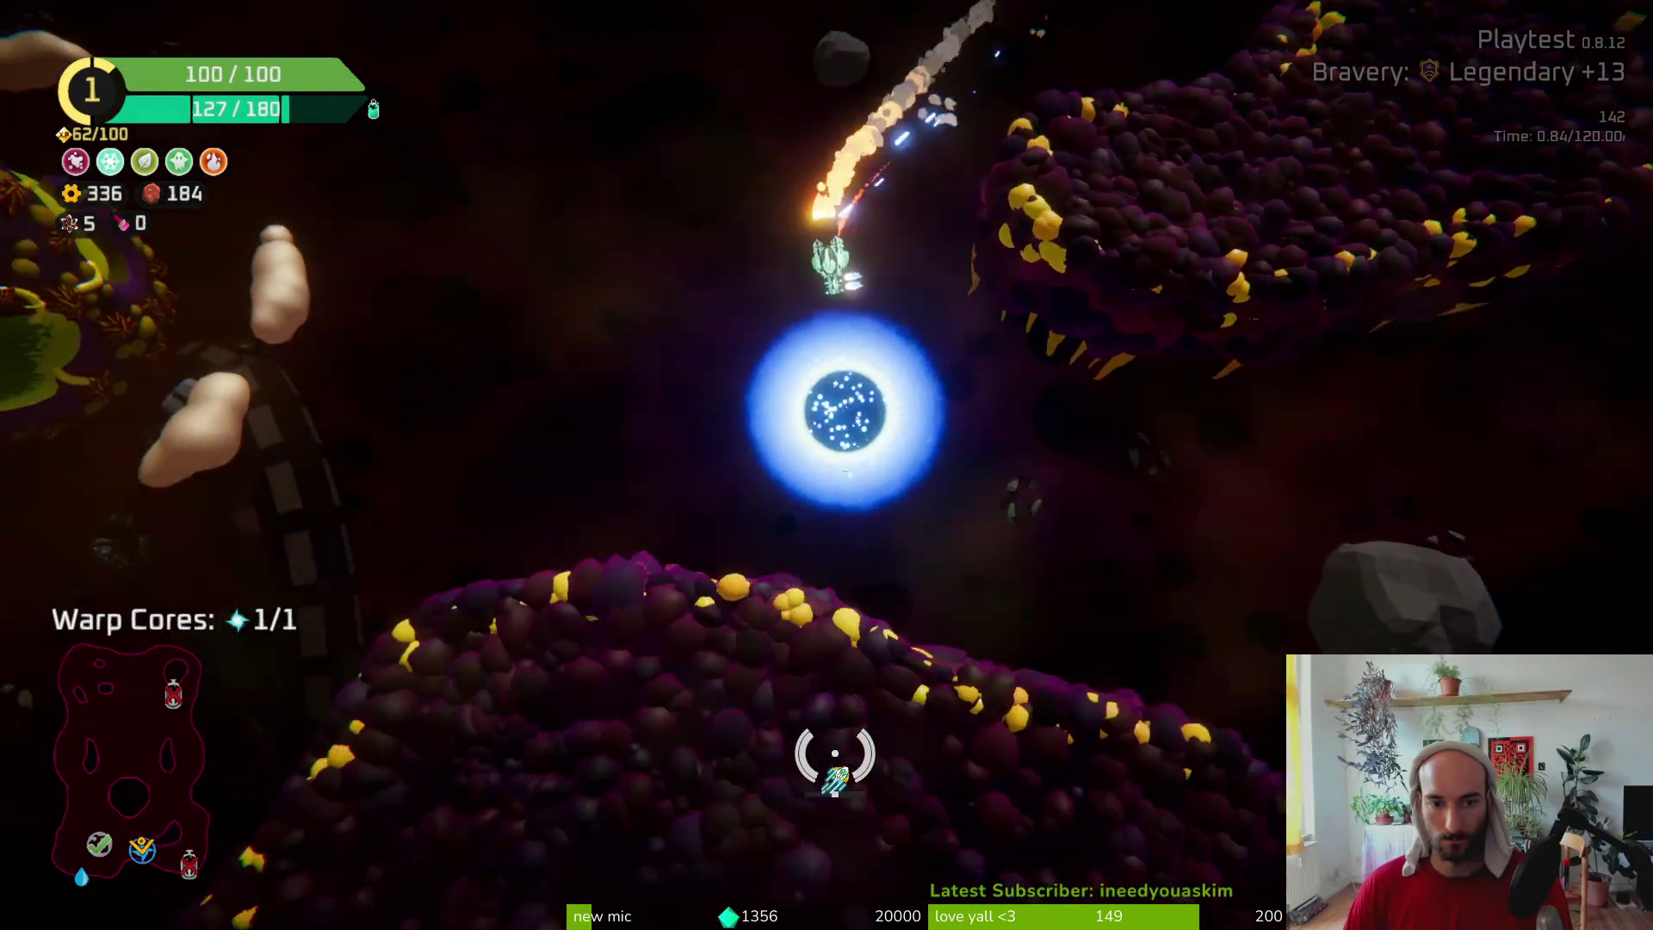
pyautogui.press('e')
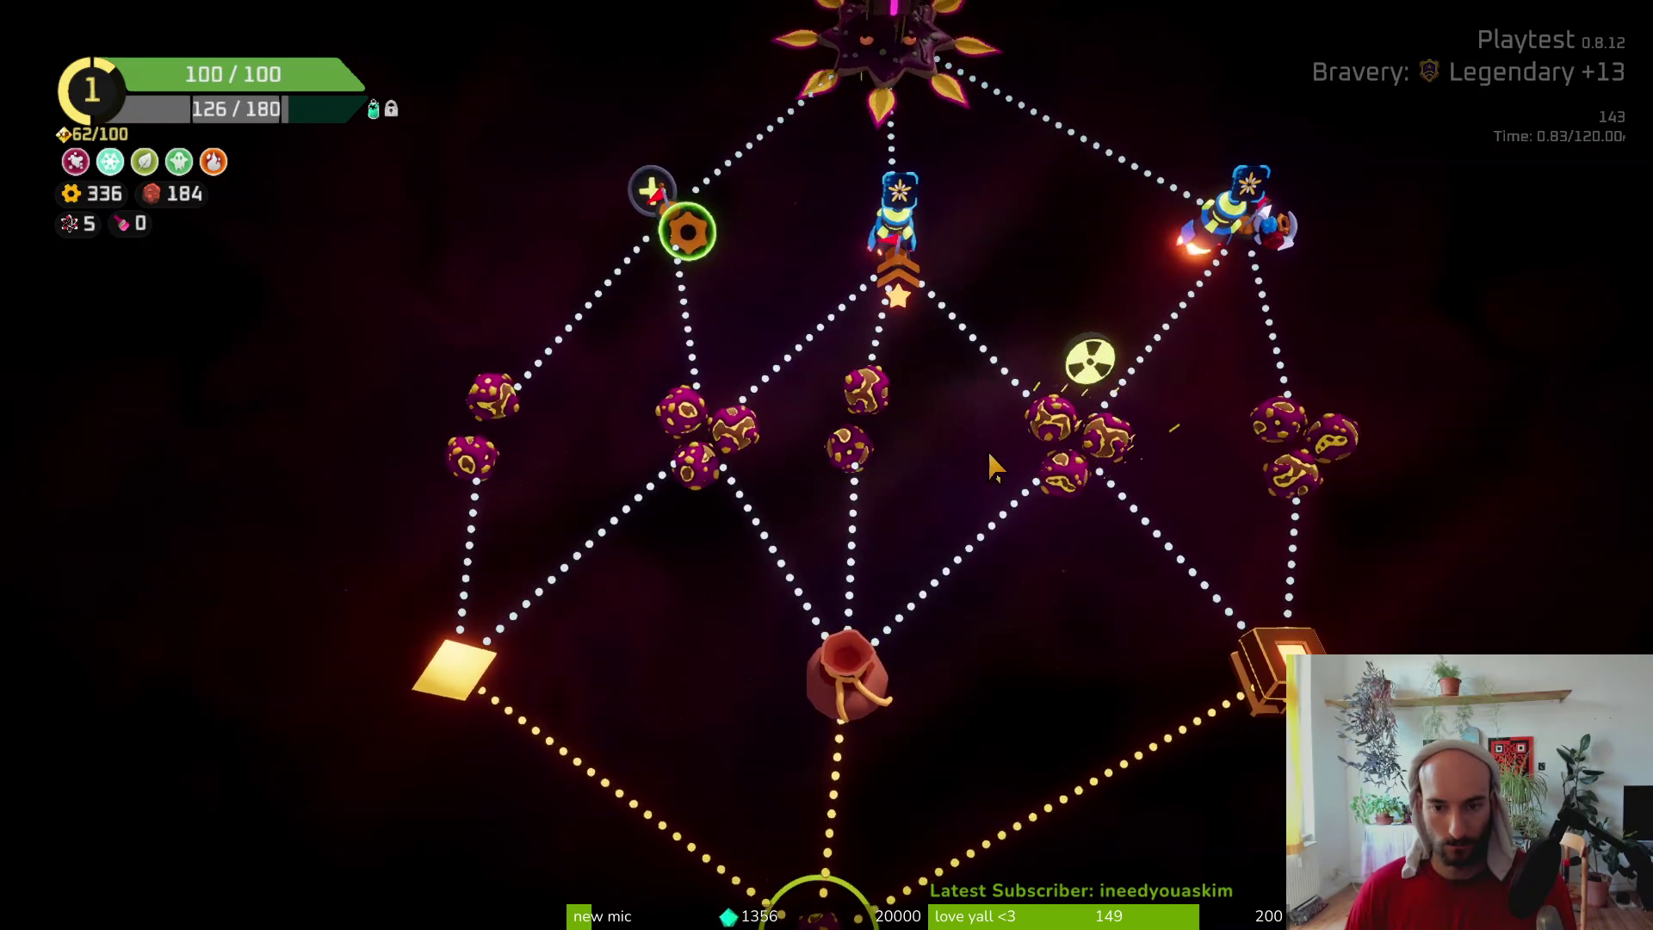
# Travel to the drop point on the sector map and fly around its pillar
pyautogui.click(849, 676)
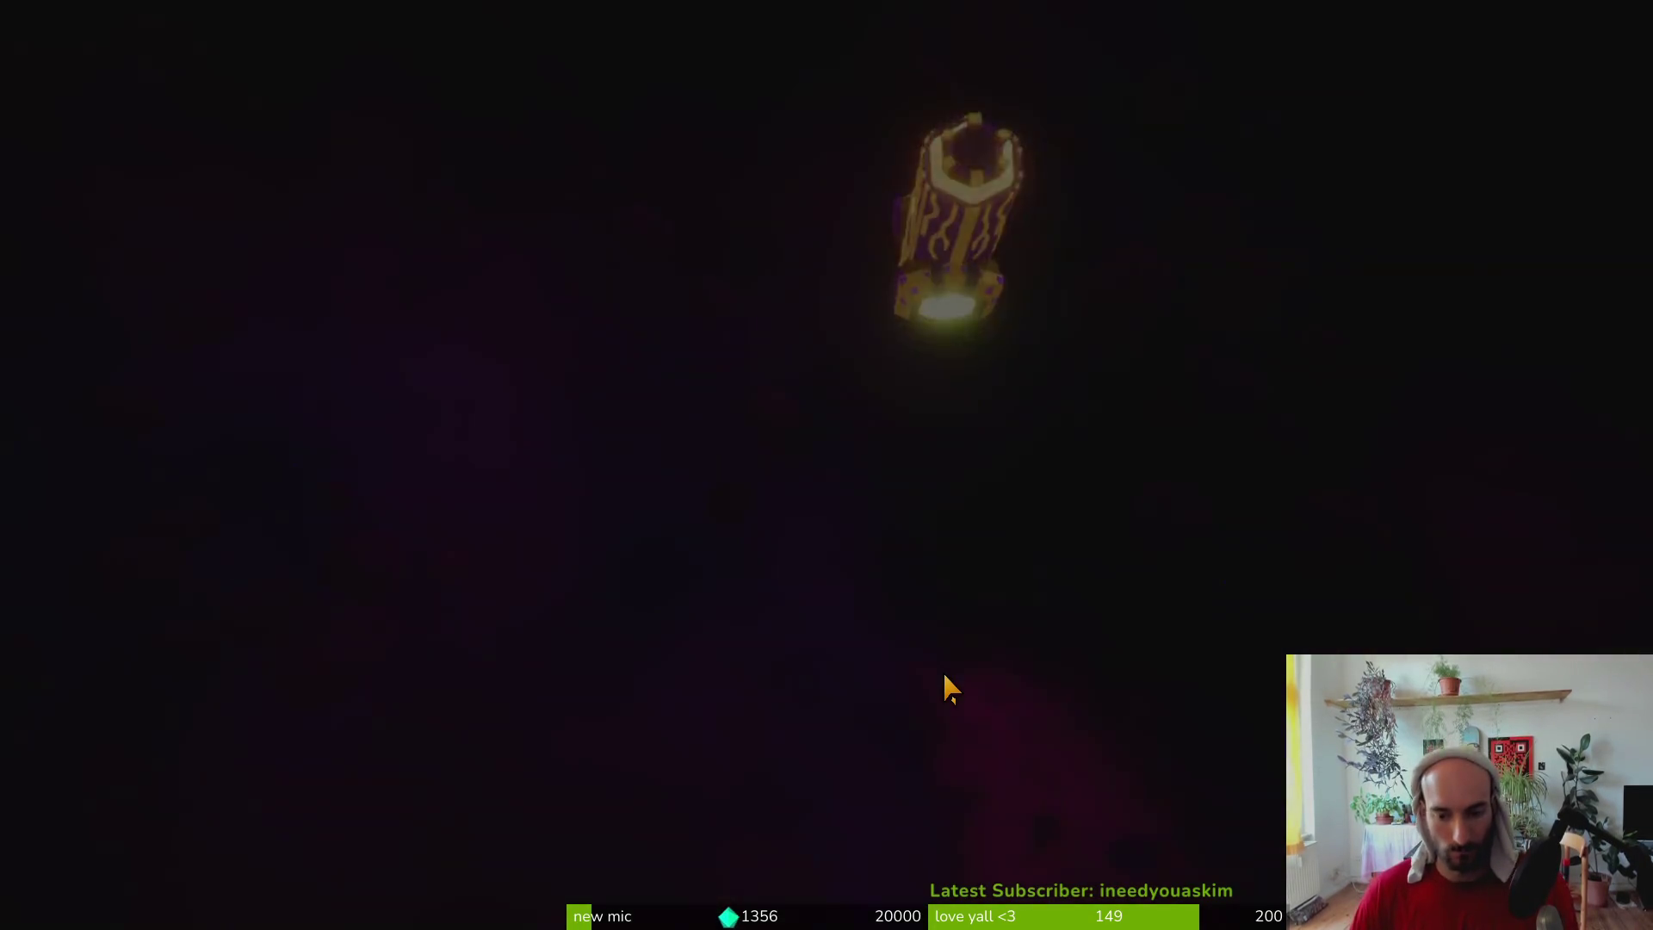
pyautogui.press('w')
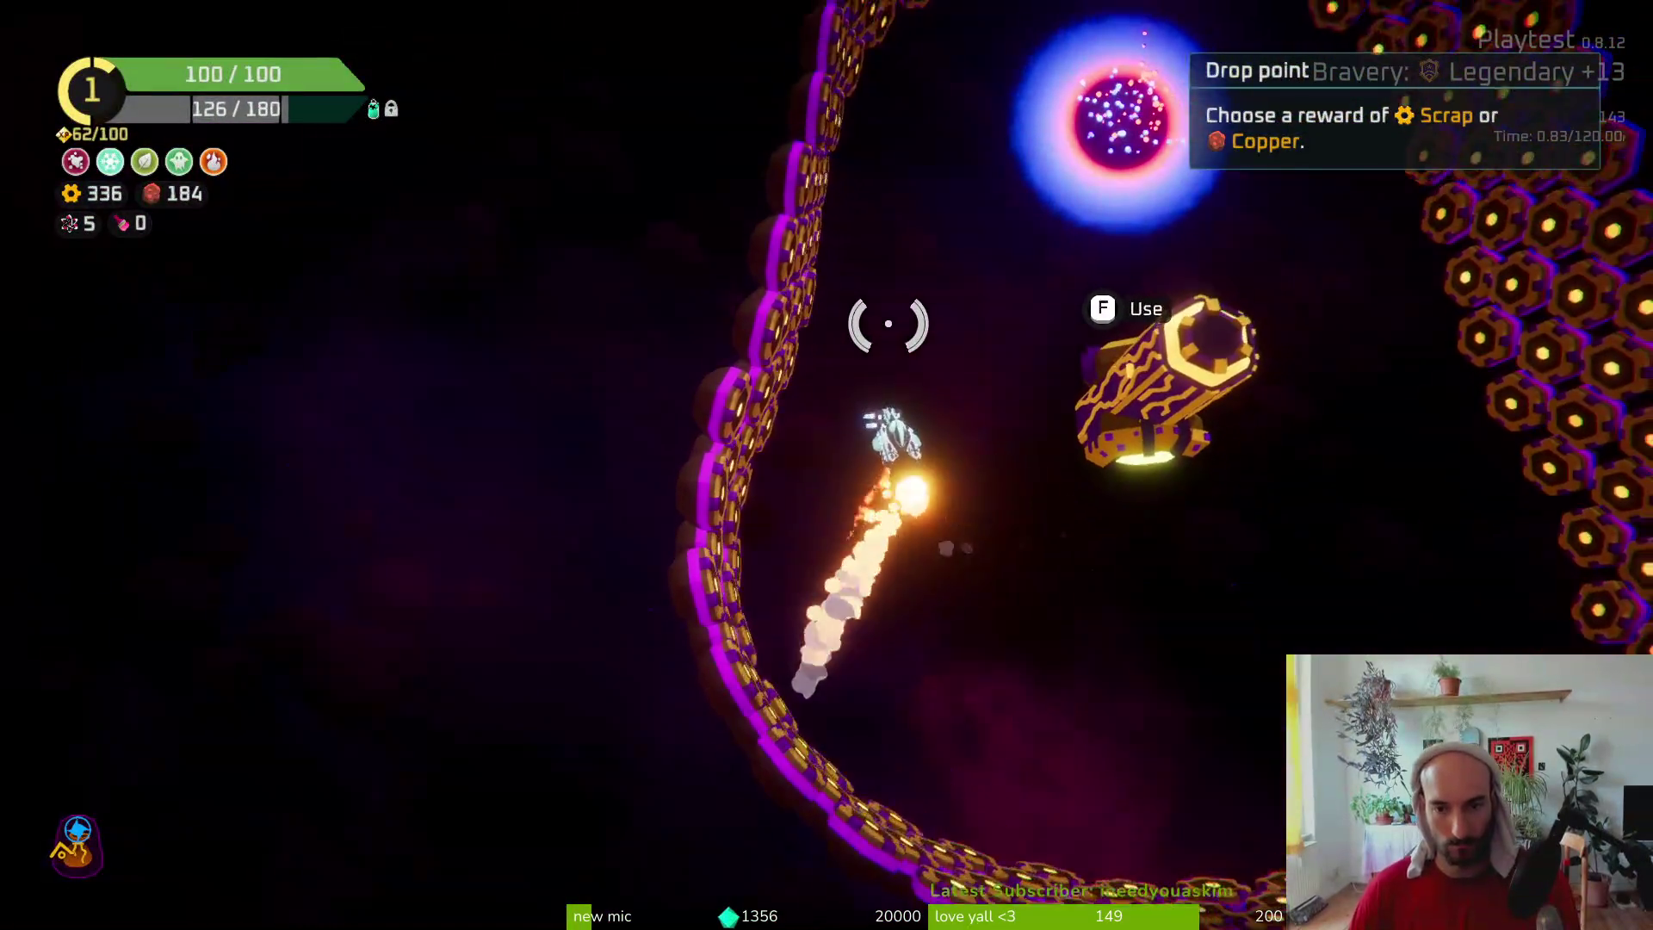
pyautogui.press('b')
pyautogui.moveTo(336, 405)
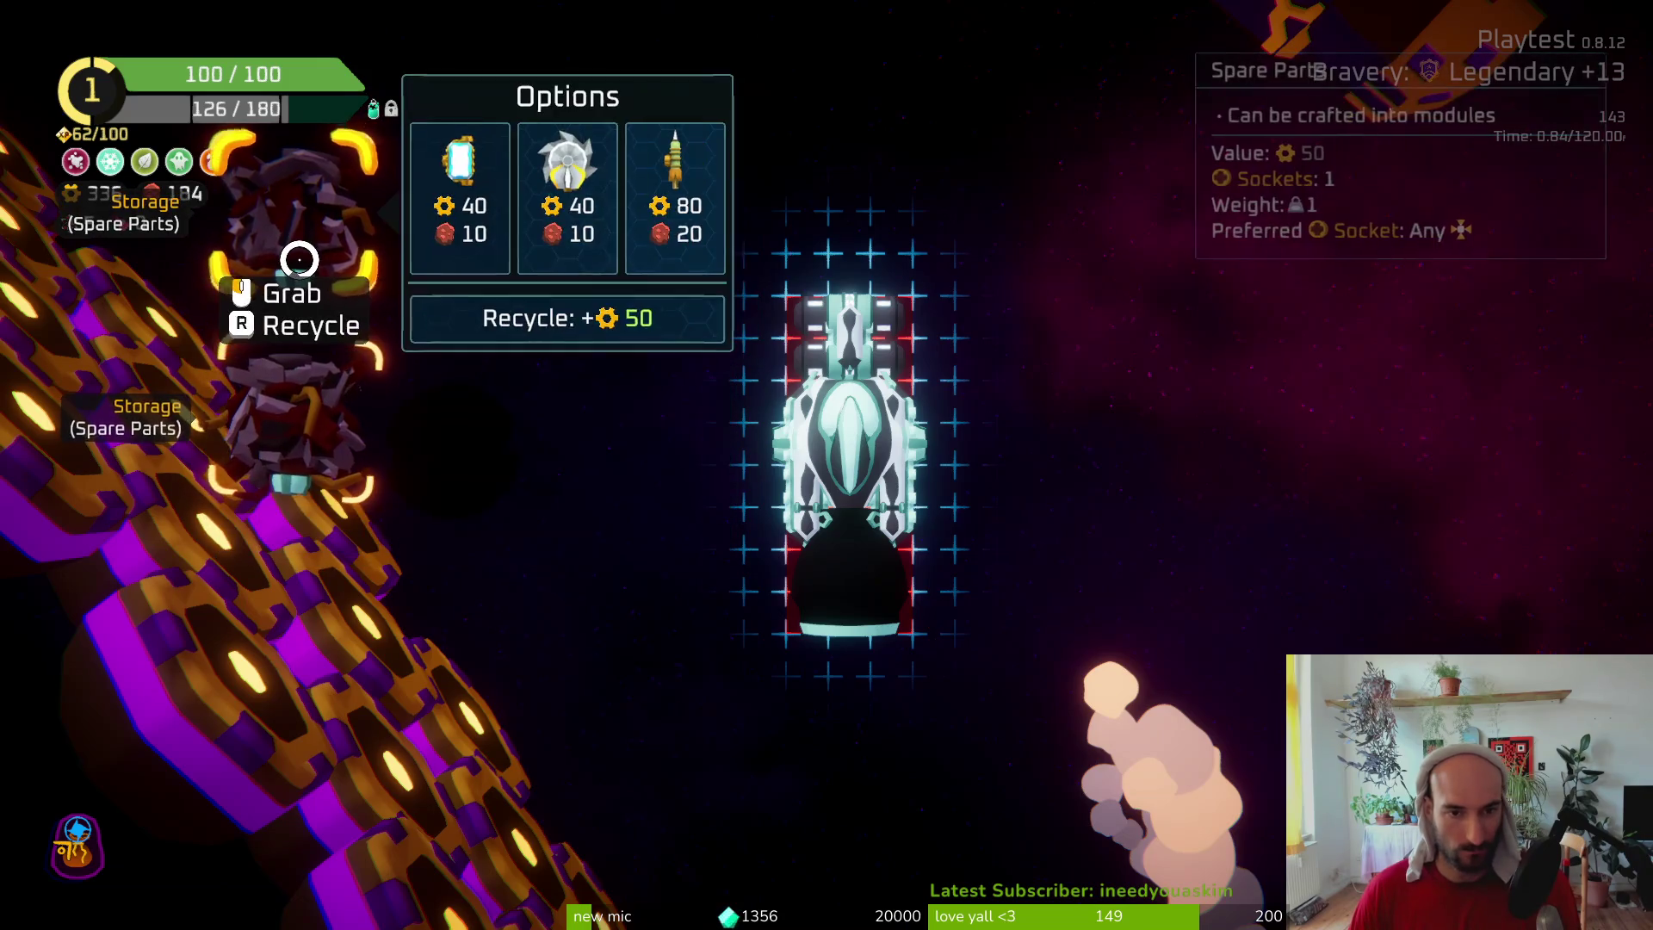
# Take the drop point's 285 Scrap reward and head for the warp portal
pyautogui.press('f')
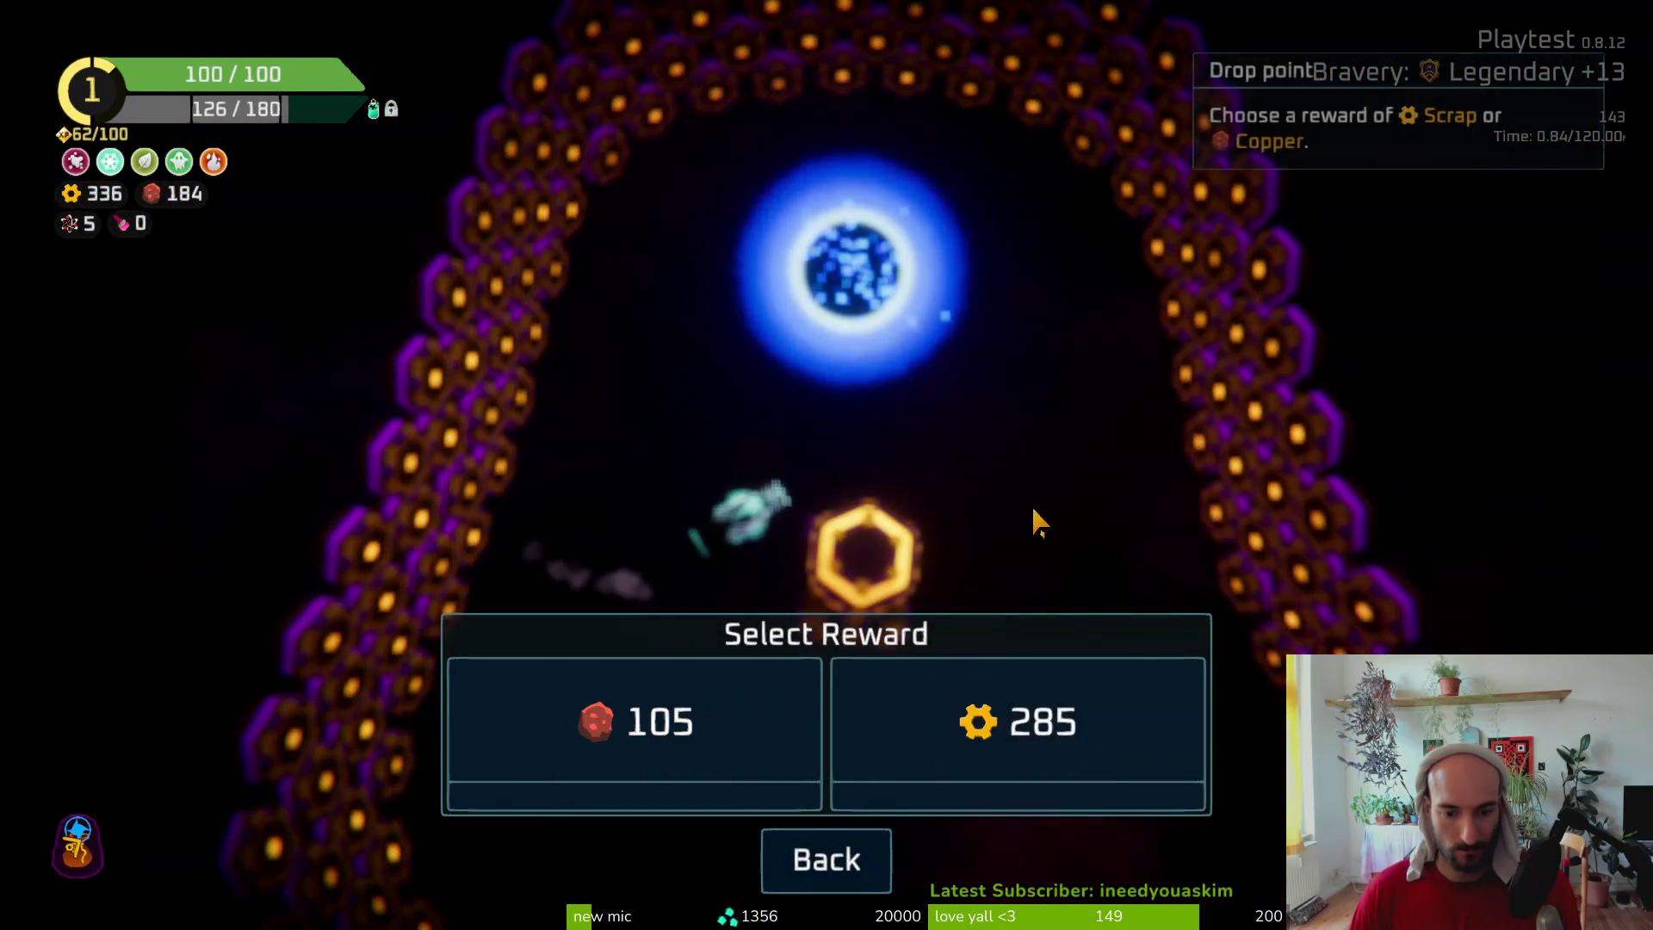
pyautogui.click(1016, 741)
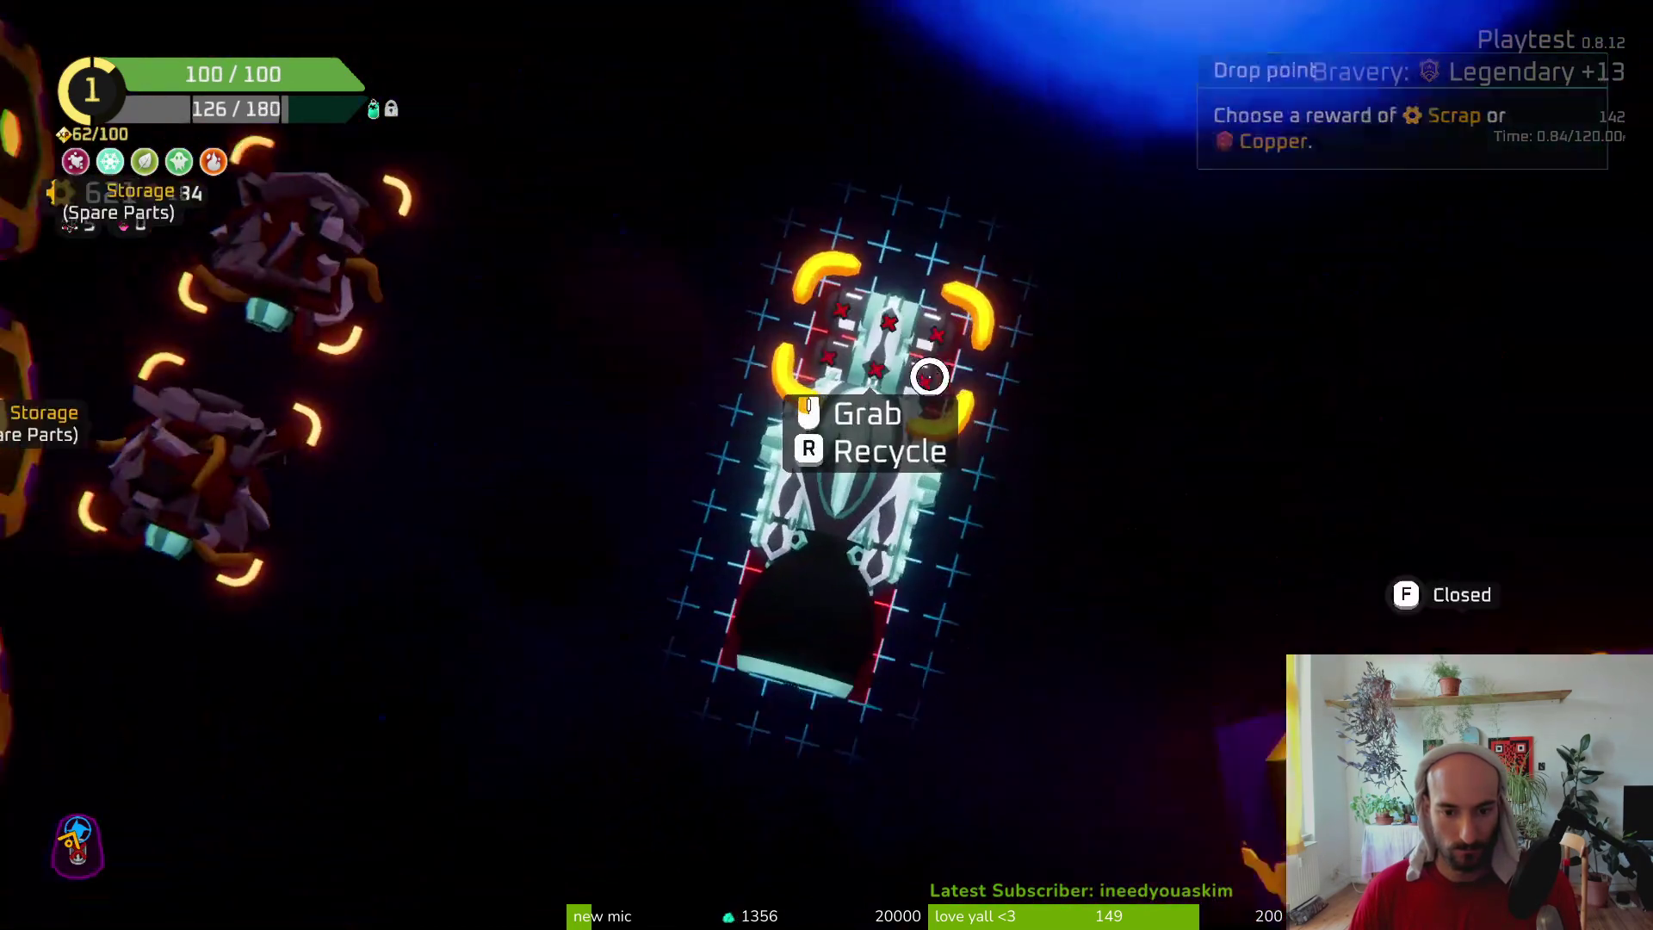
pyautogui.moveTo(359, 491)
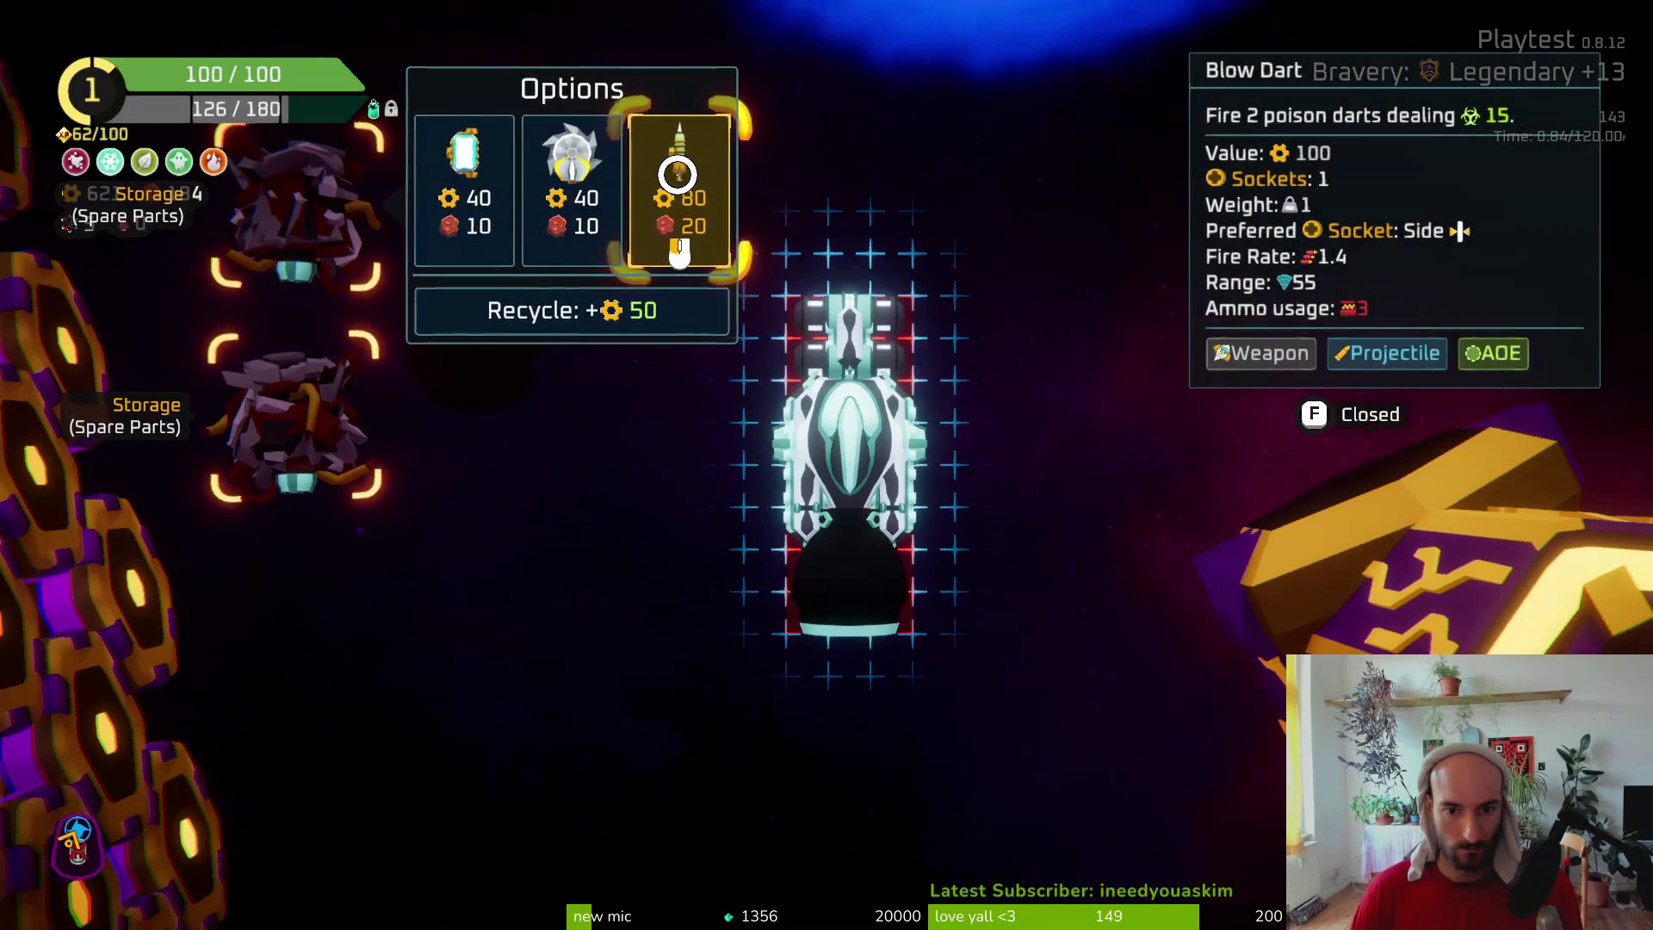
pyautogui.press('Escape')
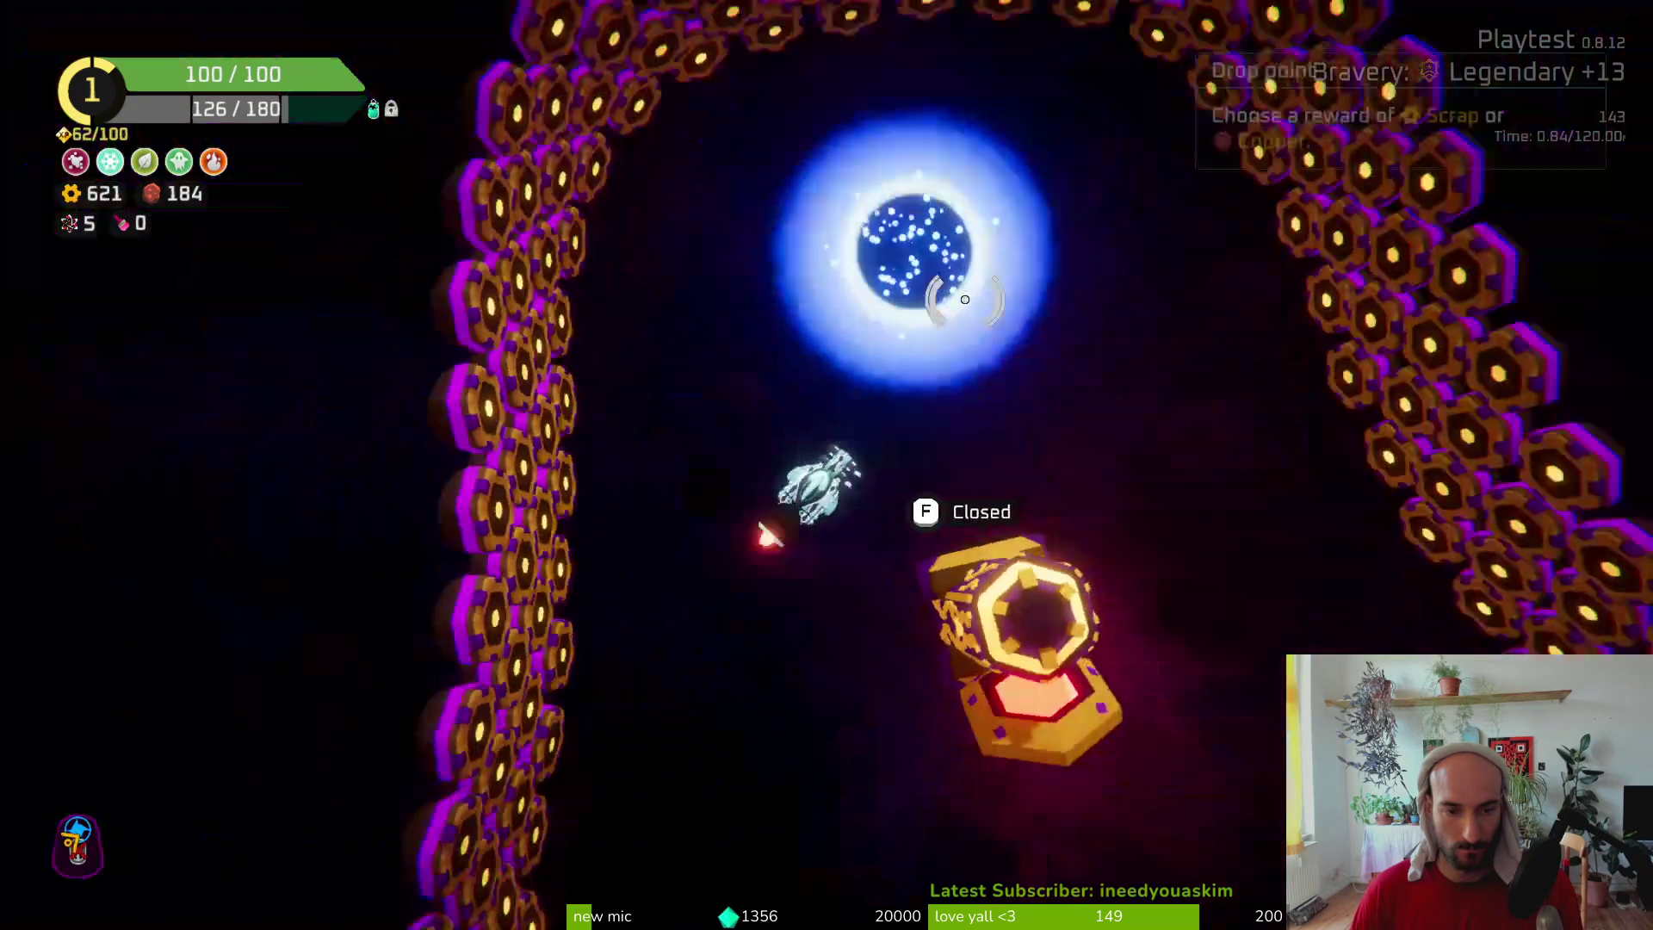
# Warp out to the star map and travel to the radiation sector
pyautogui.press('w')
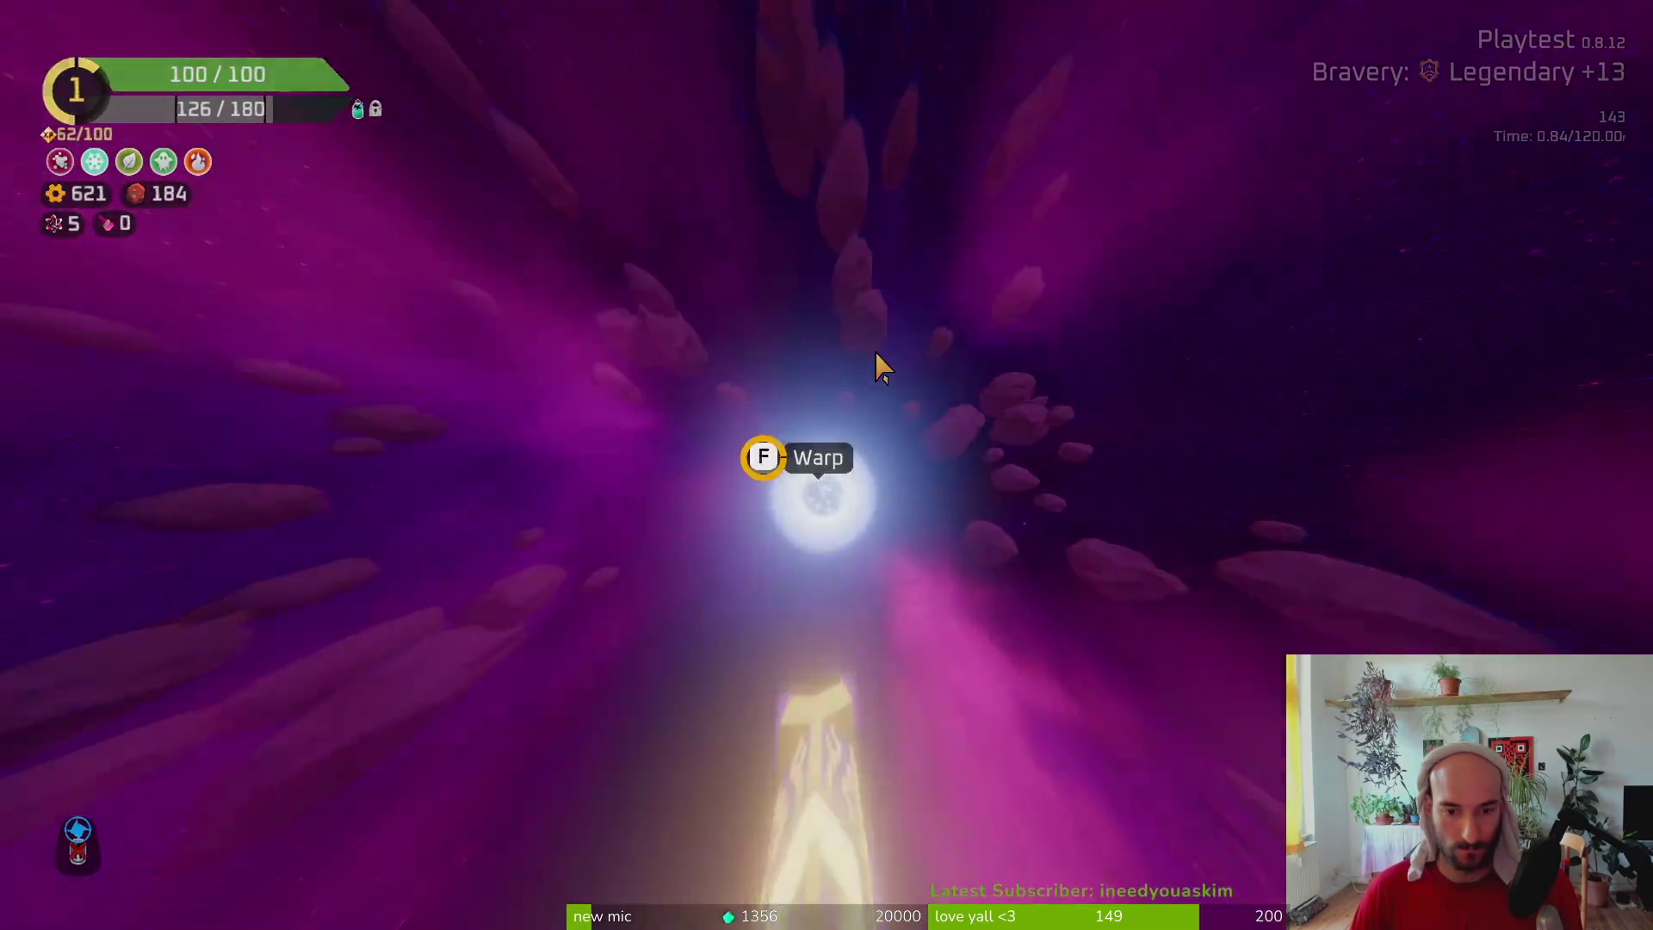
pyautogui.press('f')
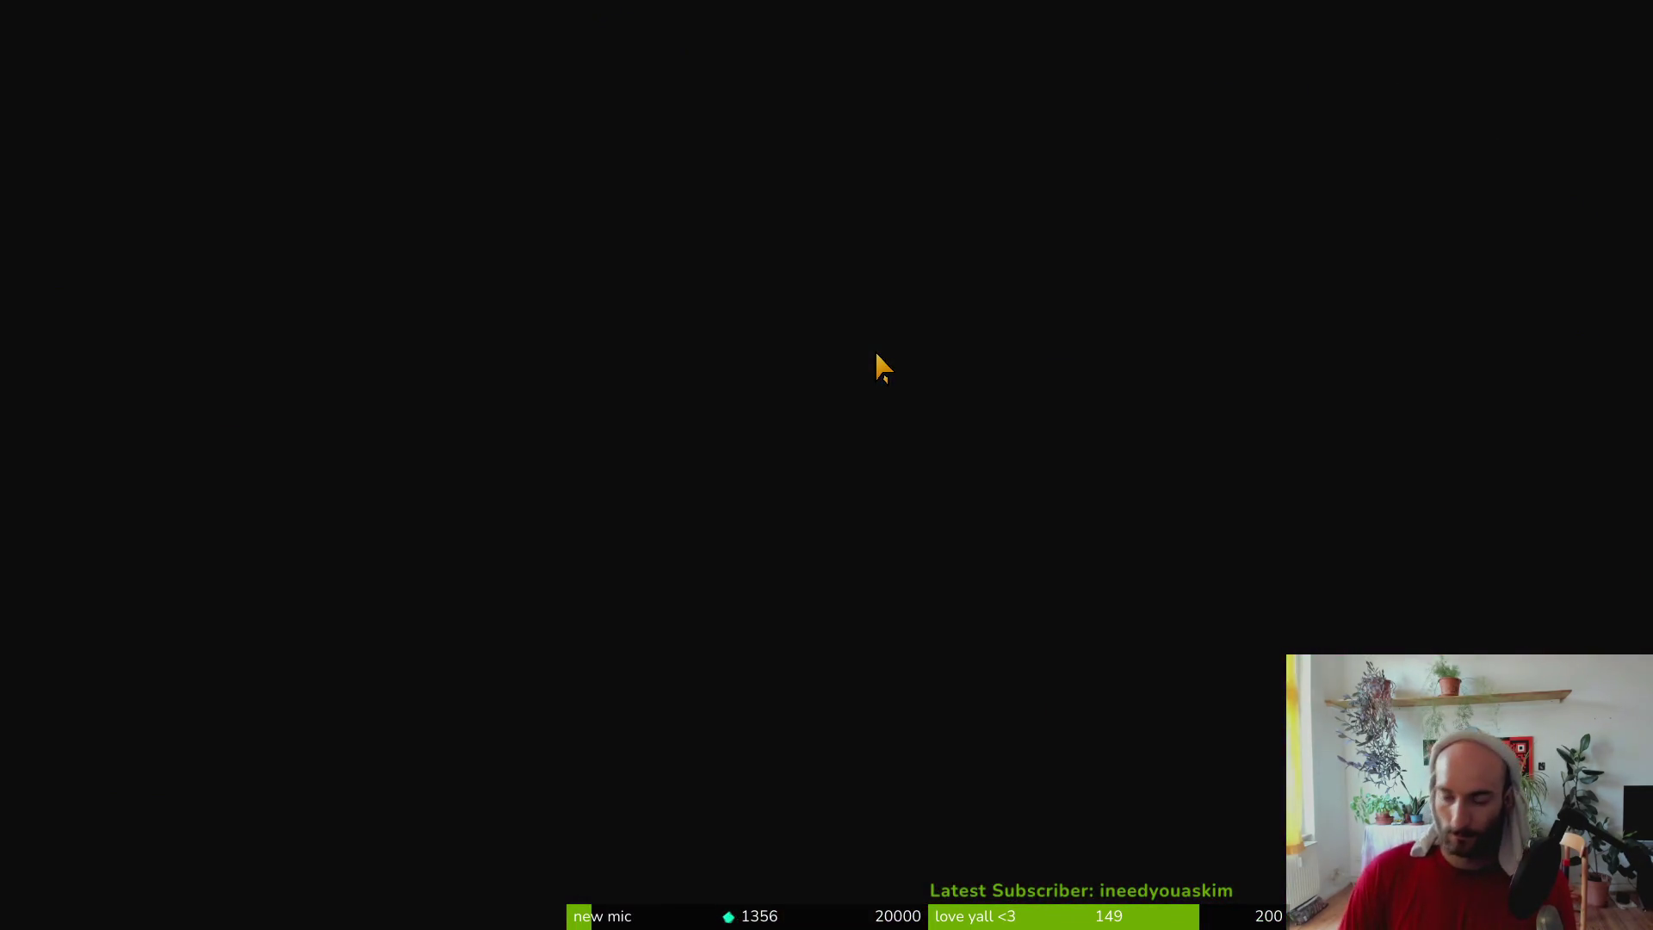
pyautogui.click(905, 512)
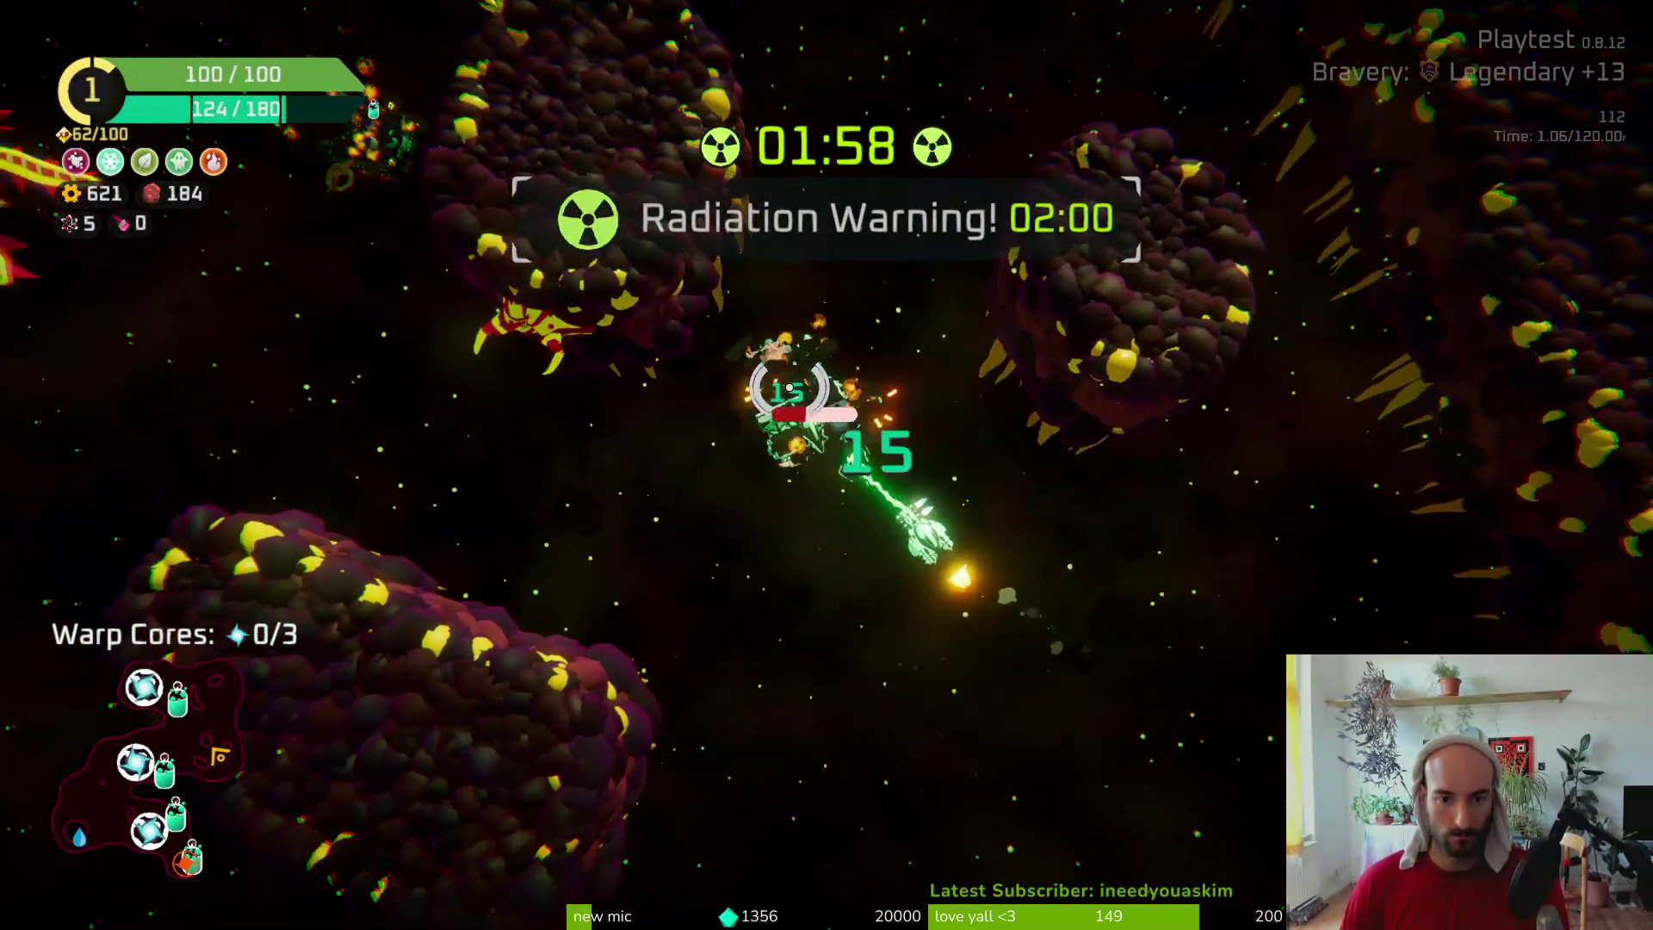
# Shoot down a nearby enemy, then pick up its spare parts and the Emergency Oxygen canister
pyautogui.moveTo(788, 389)
pyautogui.mouseDown()
pyautogui.moveTo(774, 358)
pyautogui.moveTo(756, 517)
pyautogui.moveTo(735, 325)
pyautogui.moveTo(692, 484)
pyautogui.moveTo(1107, 535)
pyautogui.moveTo(952, 516)
pyautogui.moveTo(978, 516)
pyautogui.moveTo(983, 490)
pyautogui.mouseUp()
pyautogui.press('e')
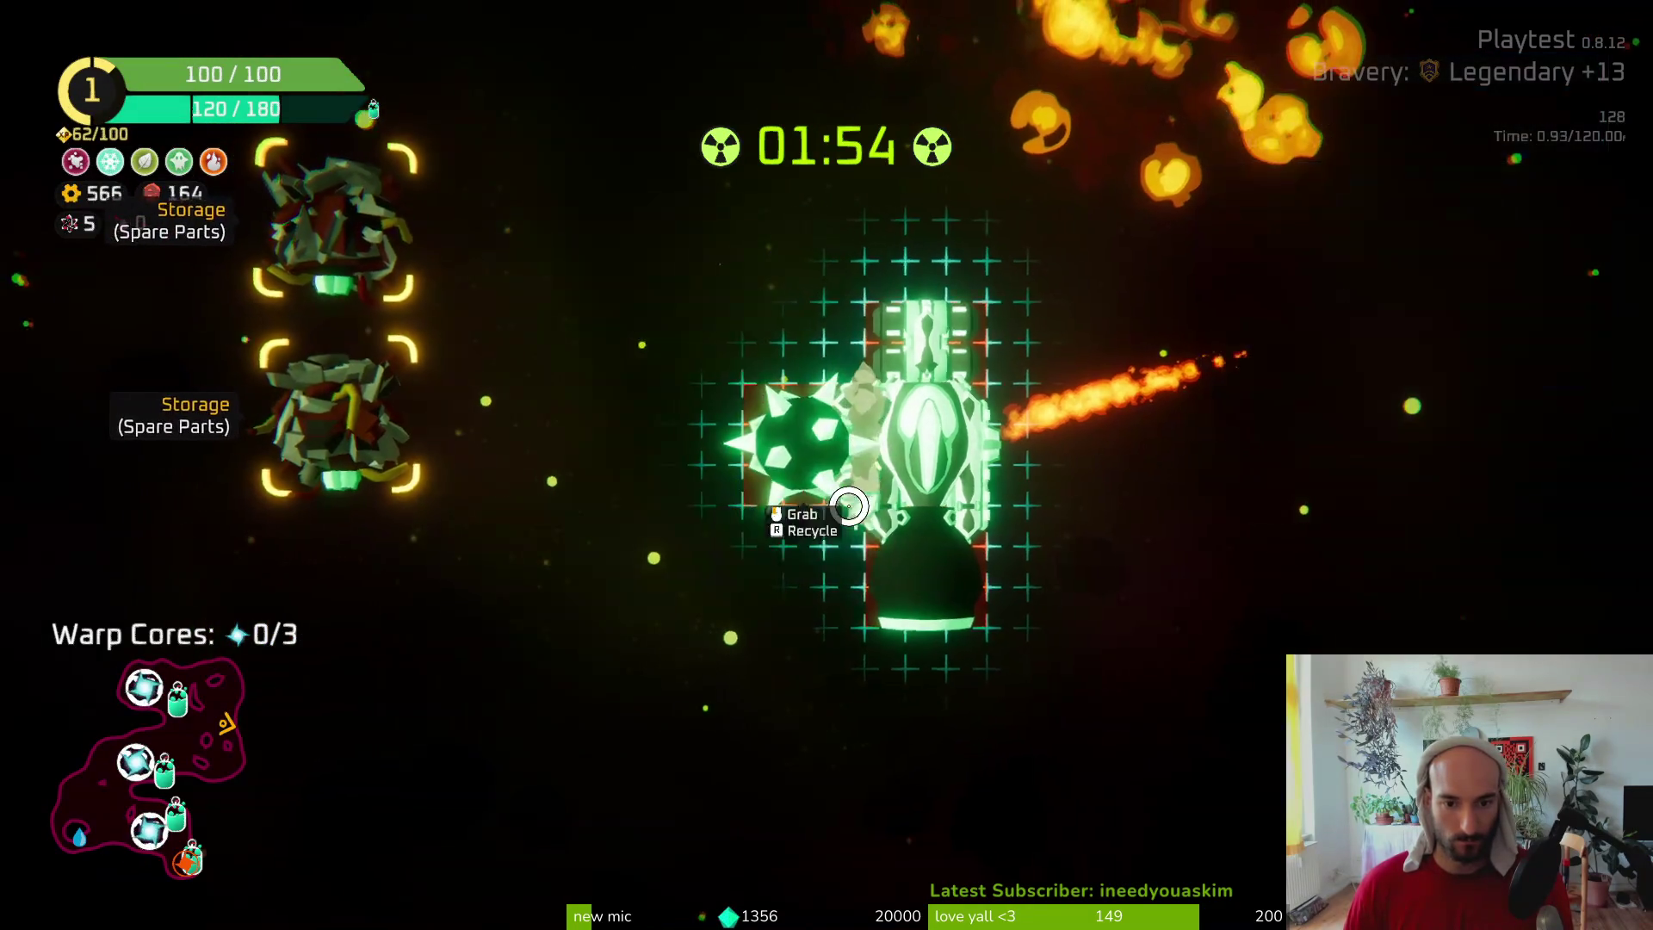
pyautogui.press('Tab')
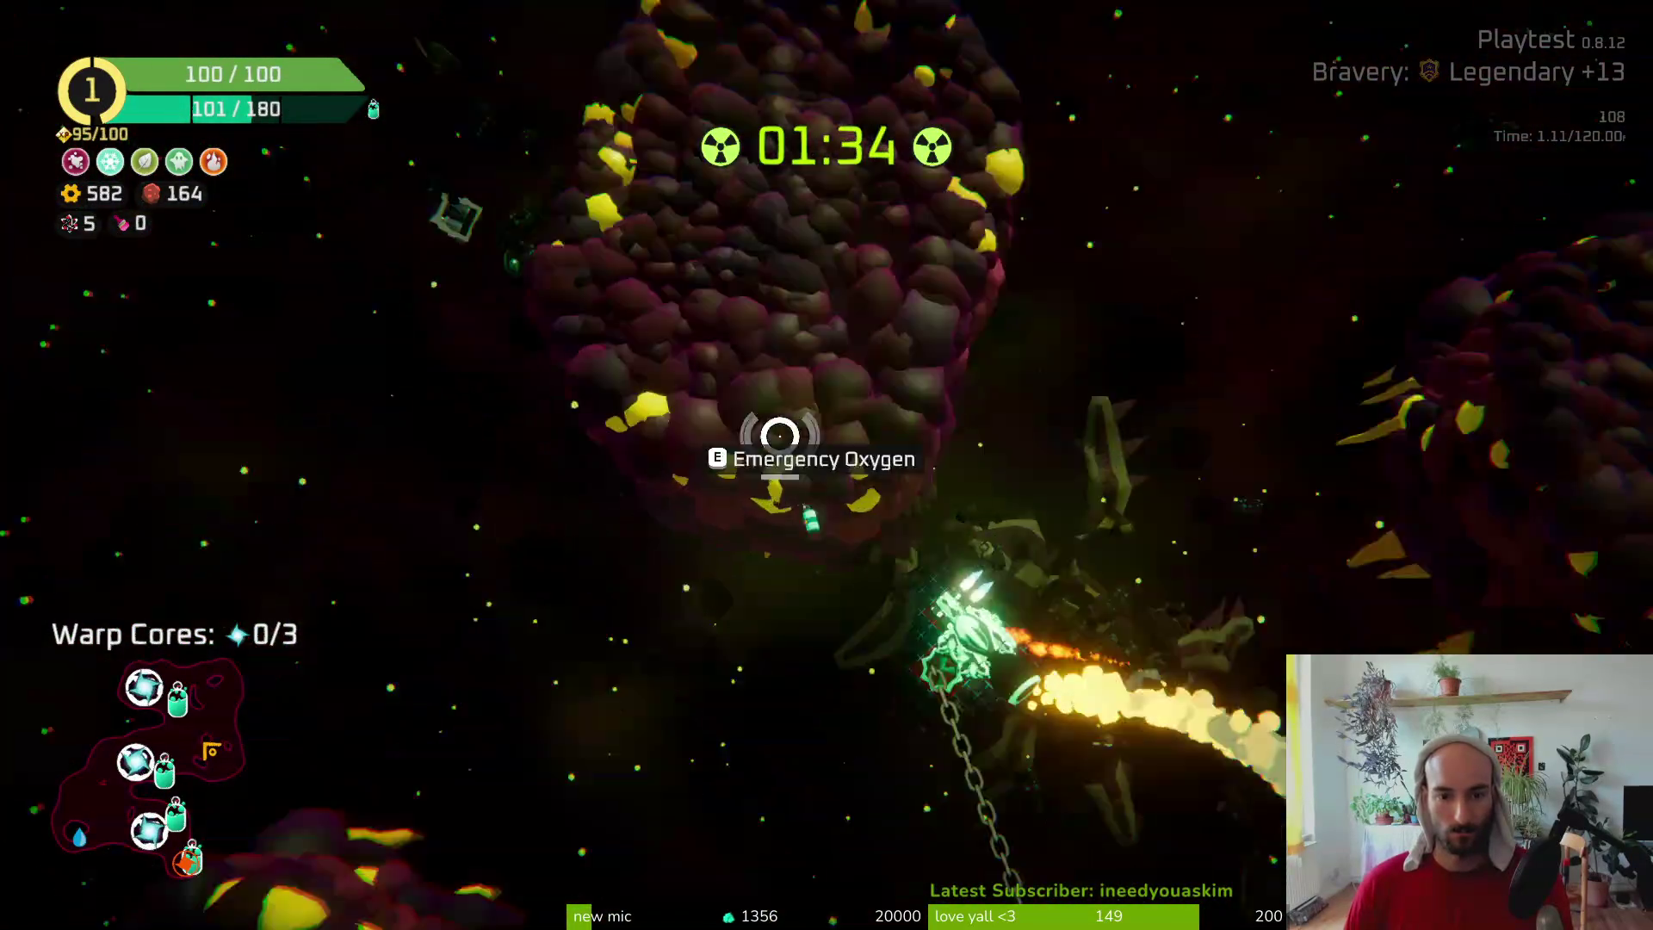
pyautogui.press('e')
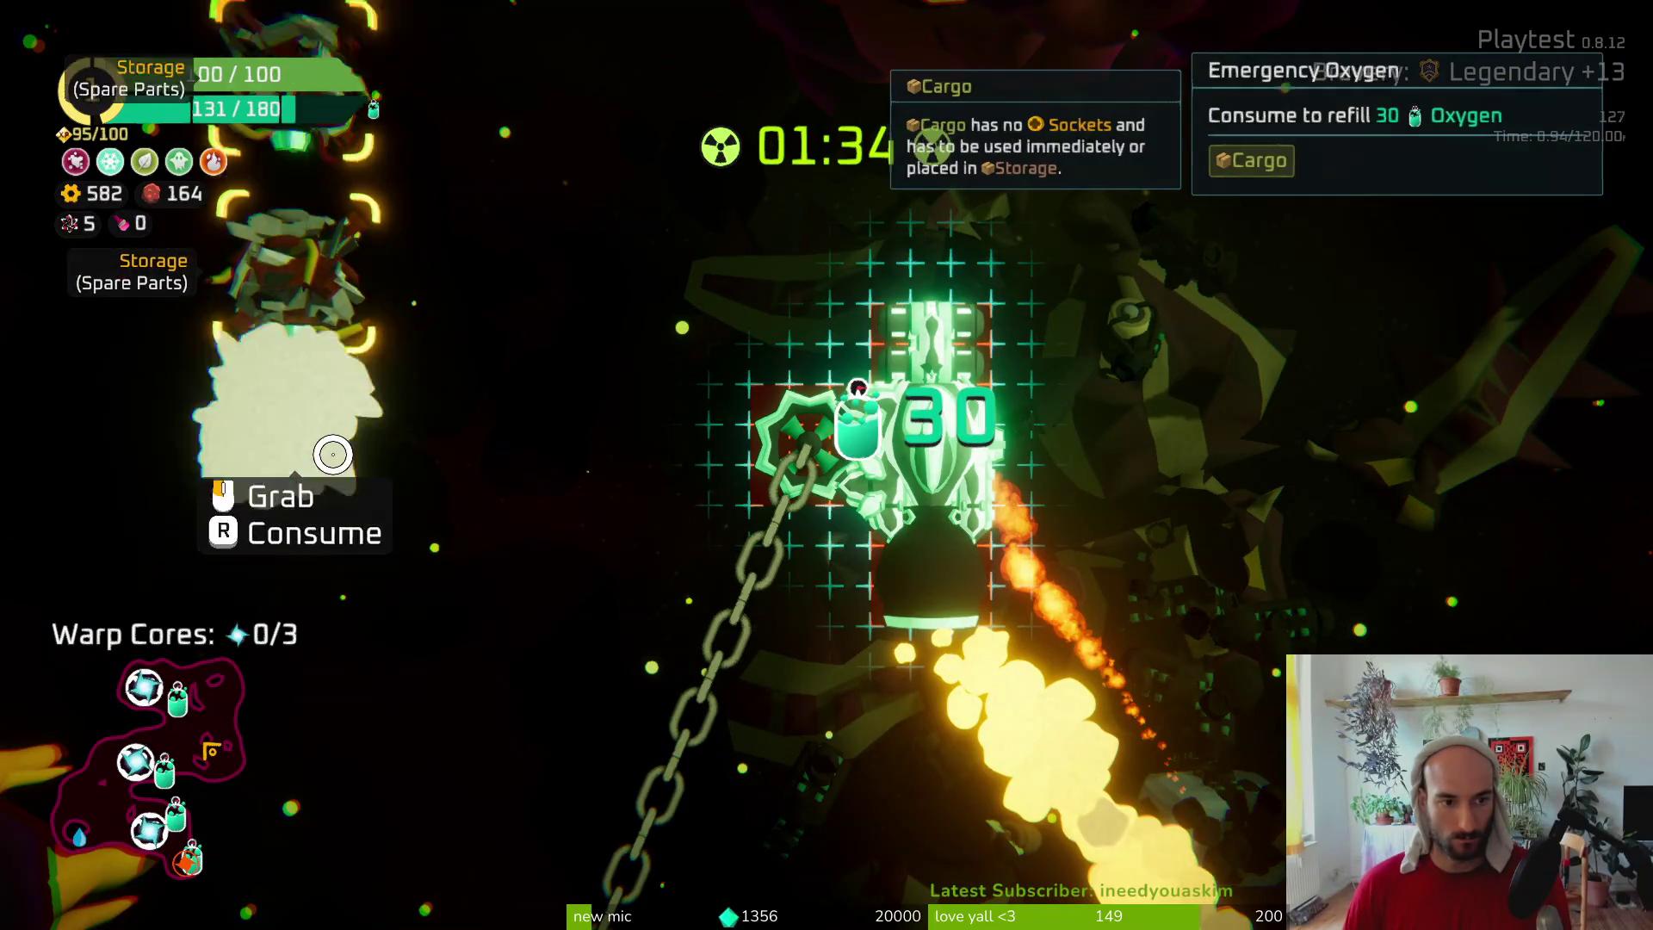
pyautogui.press('e')
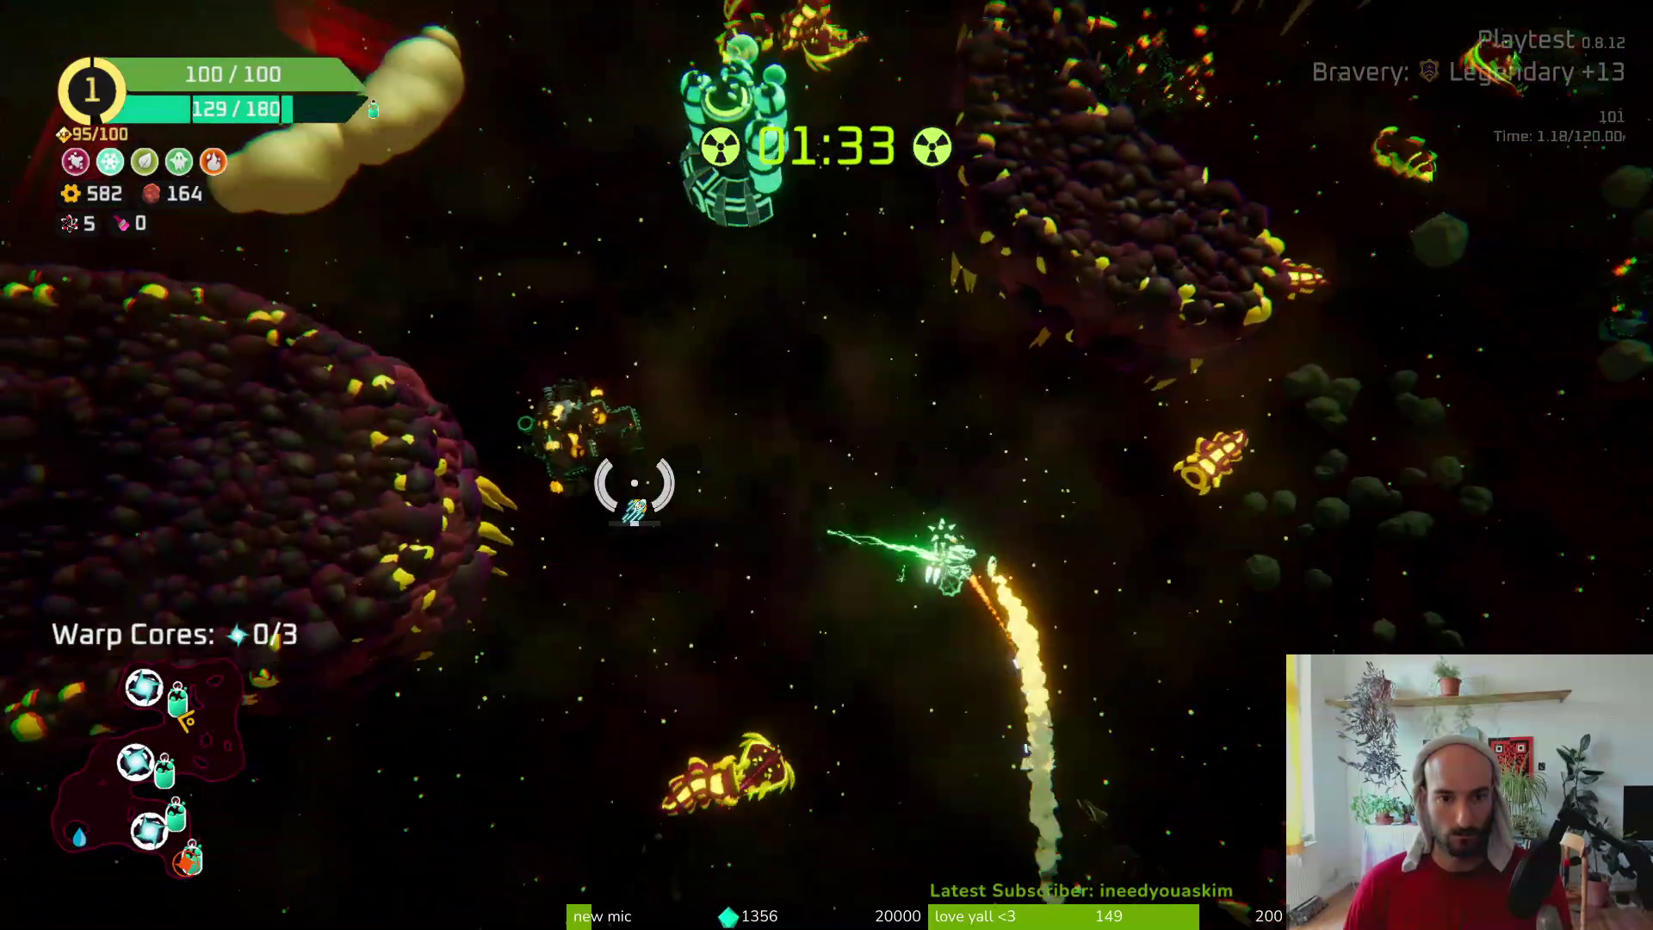
# Fly through the asteroid field out of the radiation zone and pick Bloody Shield at Rank 2
pyautogui.press('w')
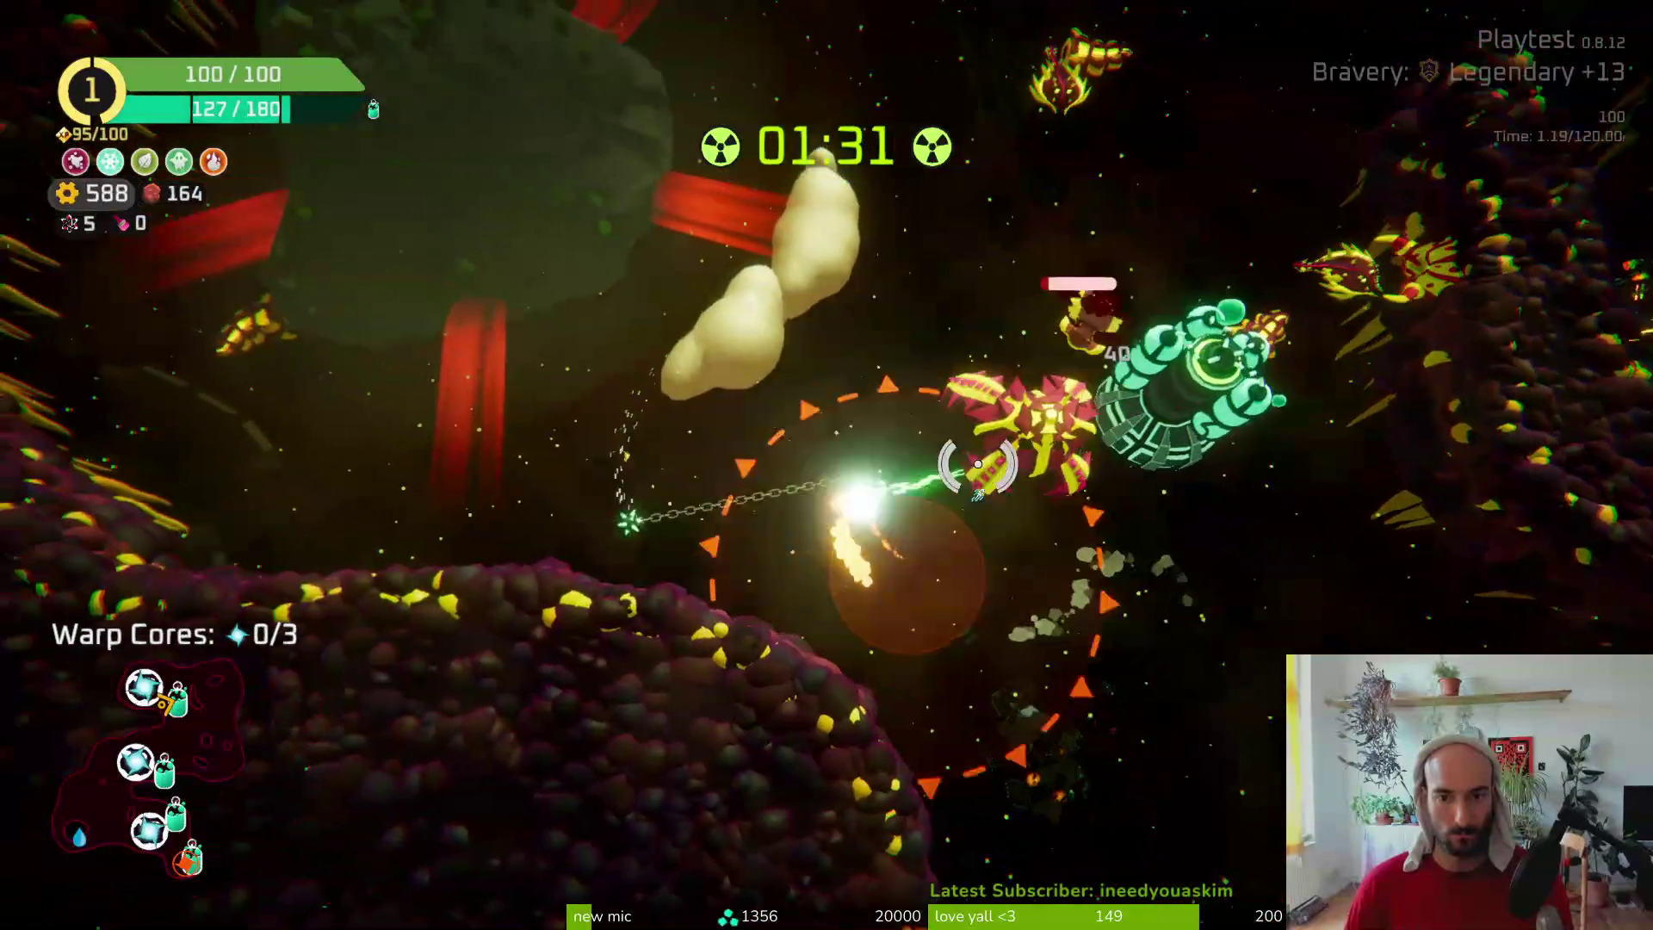
pyautogui.press('w')
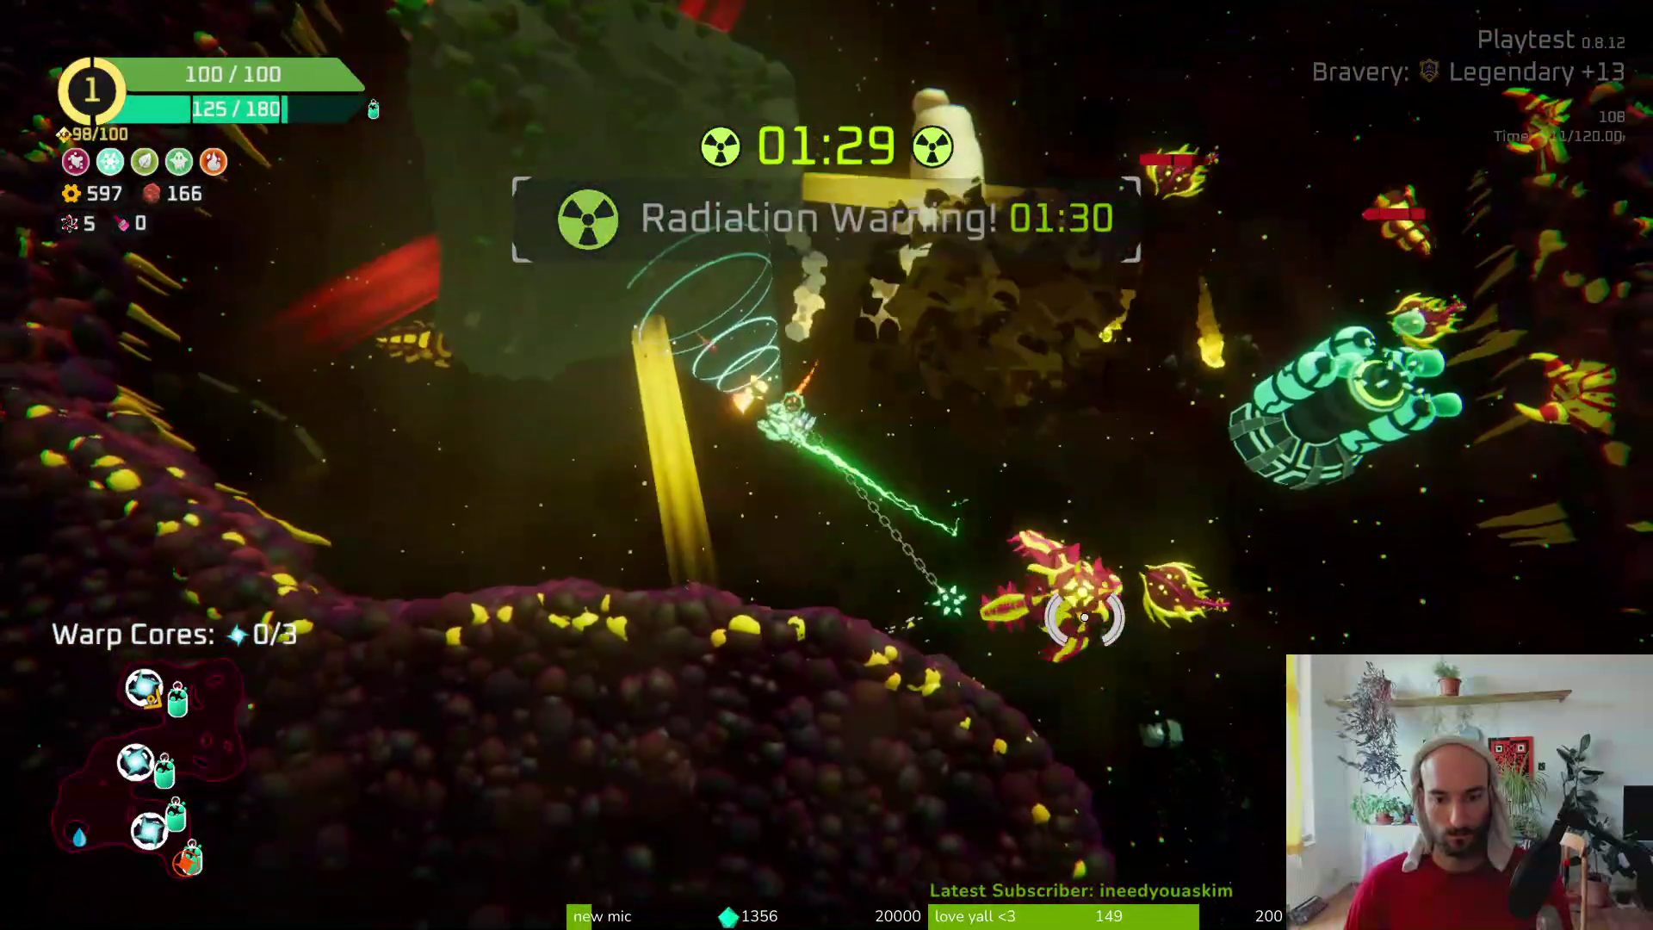
pyautogui.press('w')
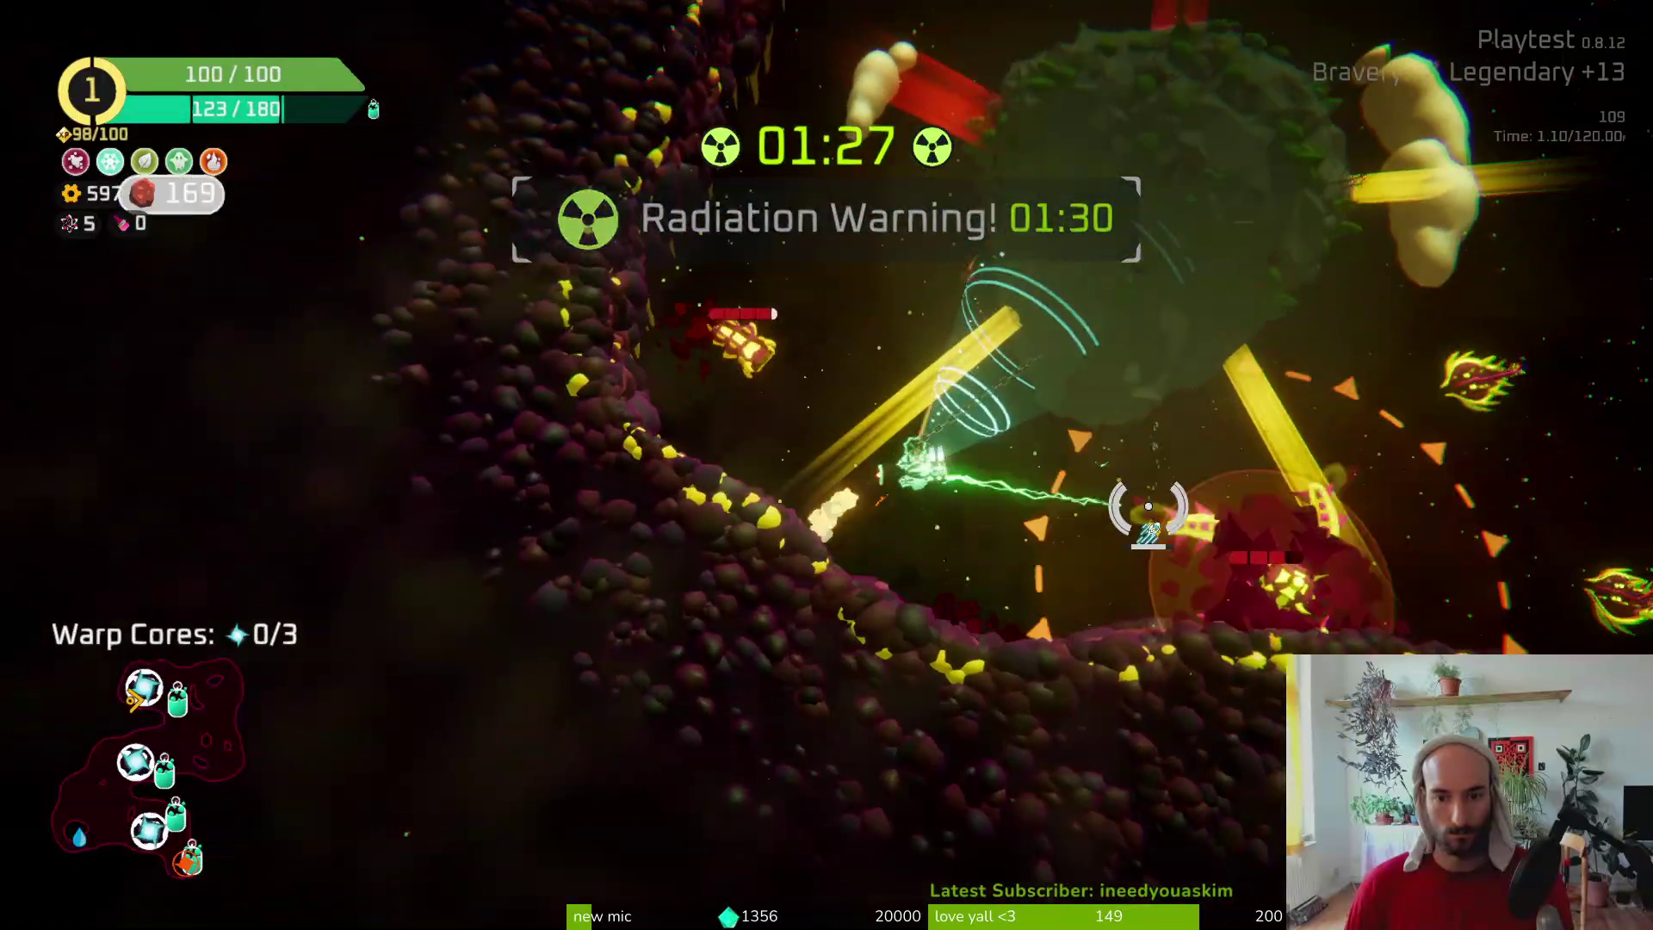
pyautogui.press('w')
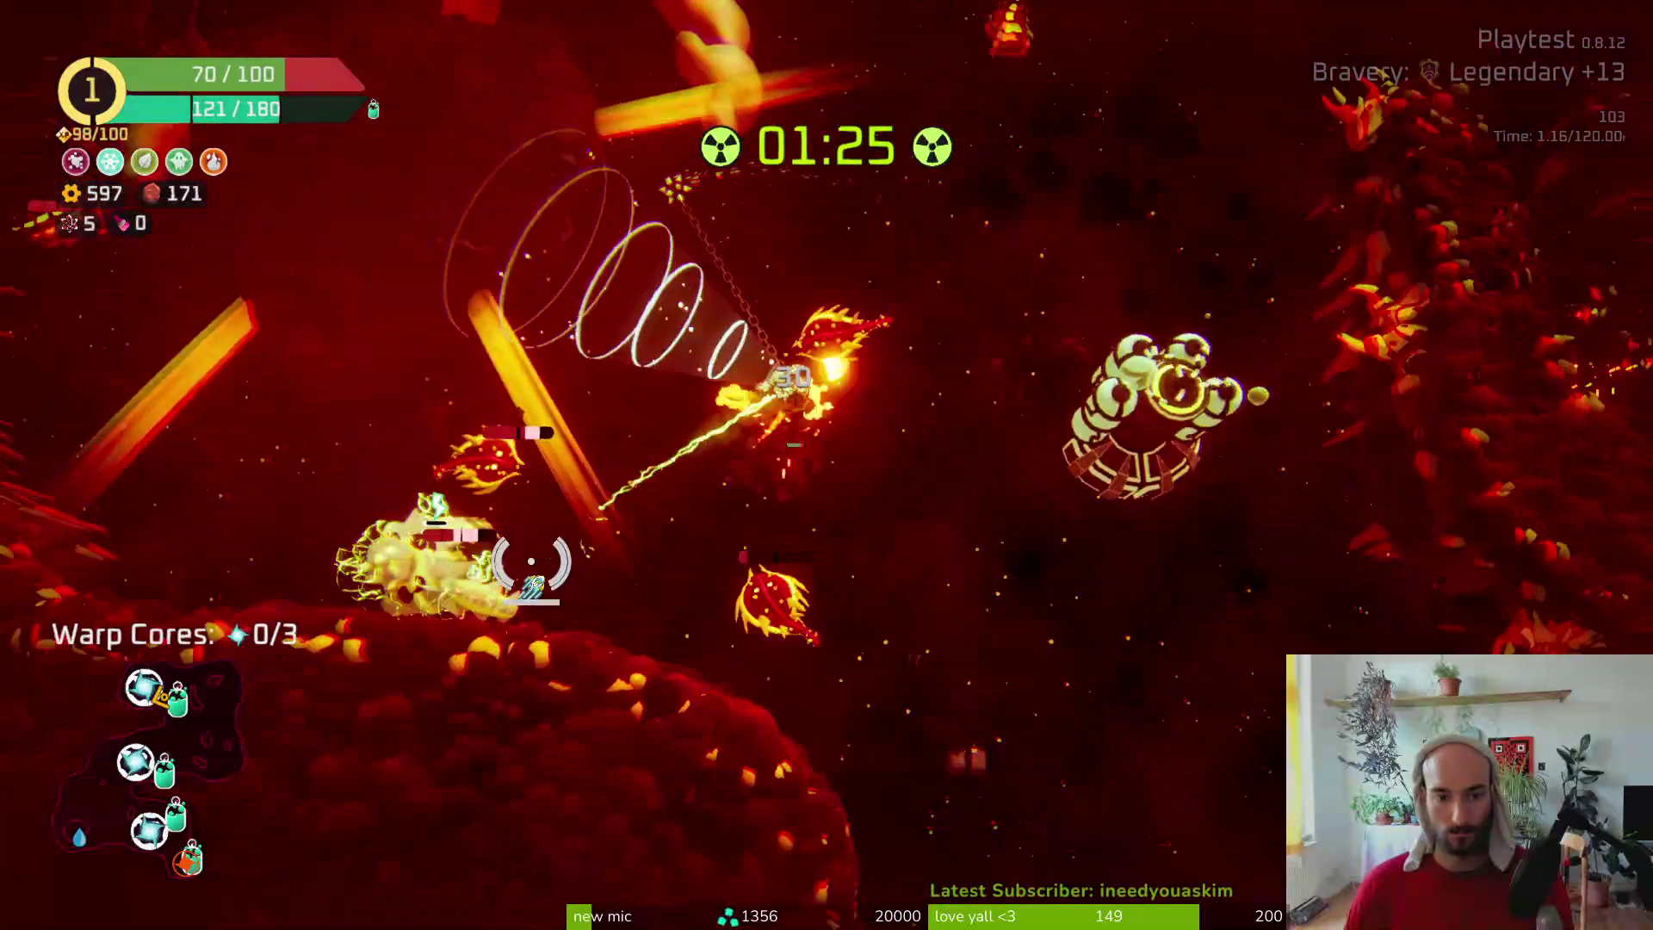
pyautogui.press('w')
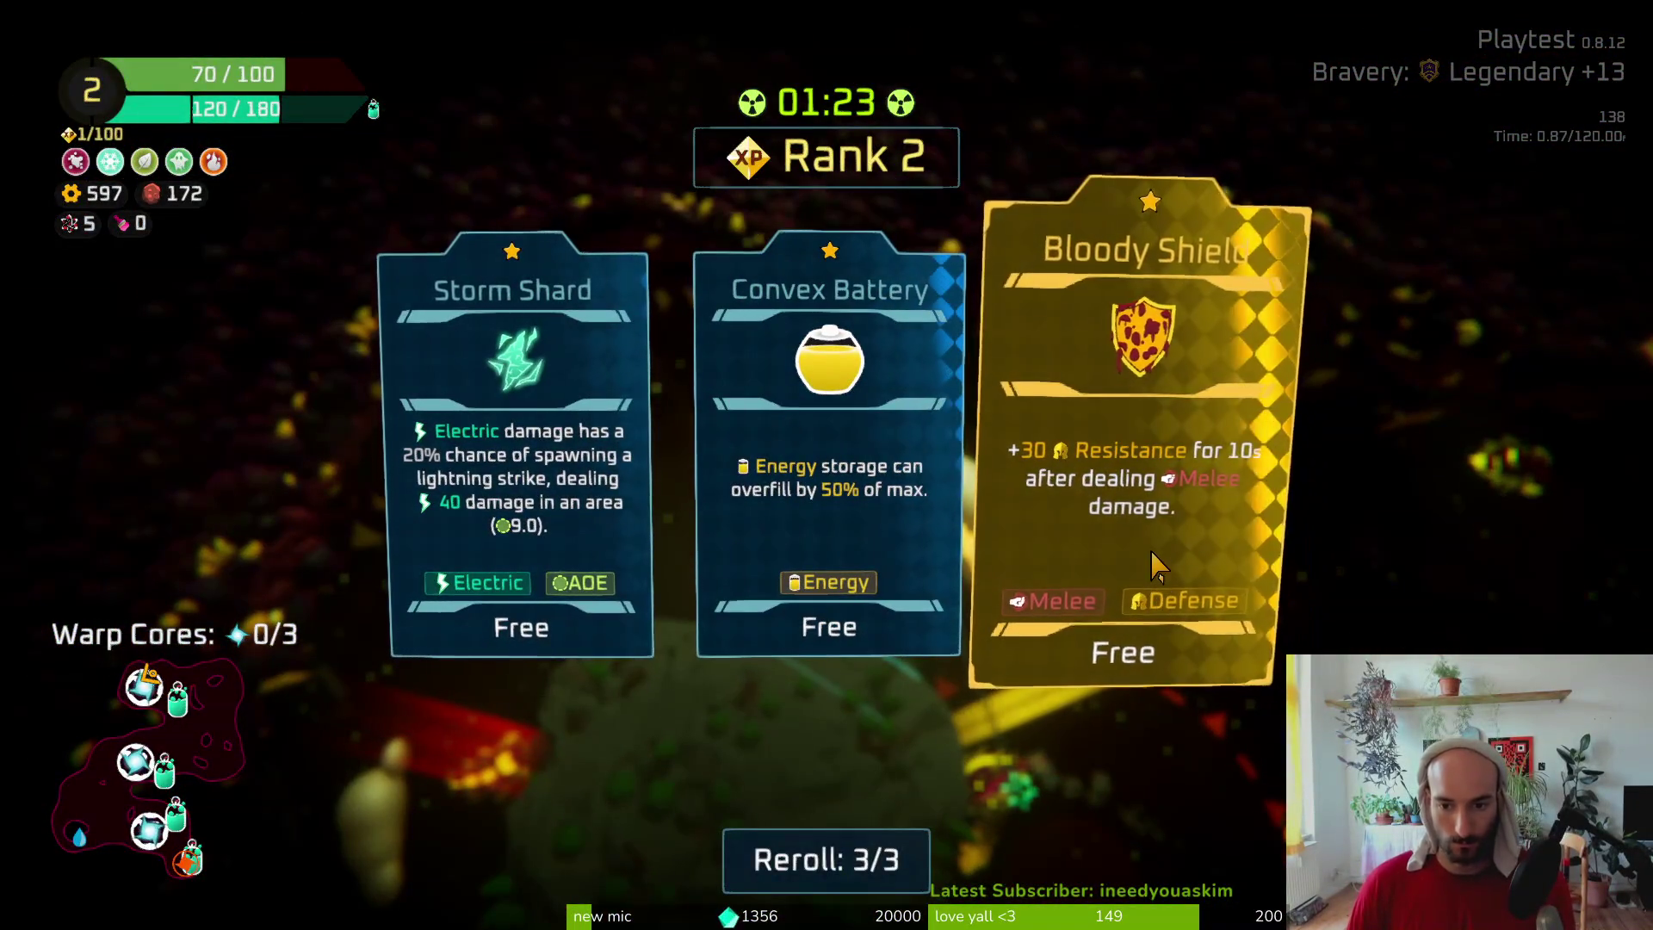
pyautogui.click(1160, 561)
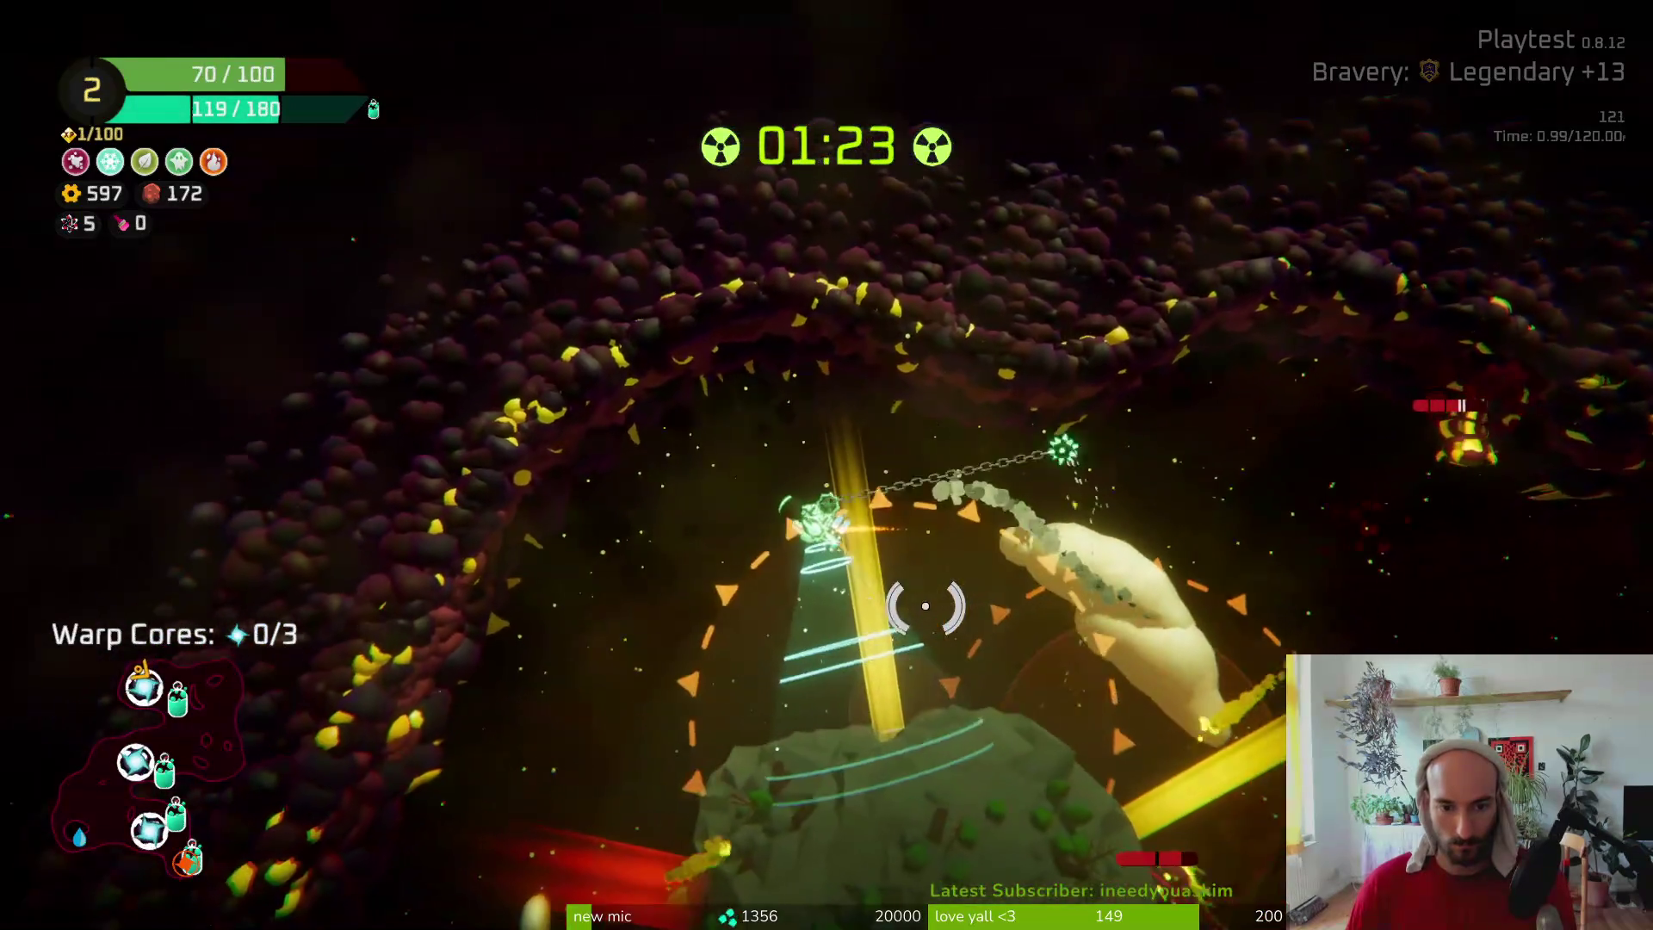
# Fly on firing at enemies to collect the first warp core and reach the oxygen station
pyautogui.press('w')
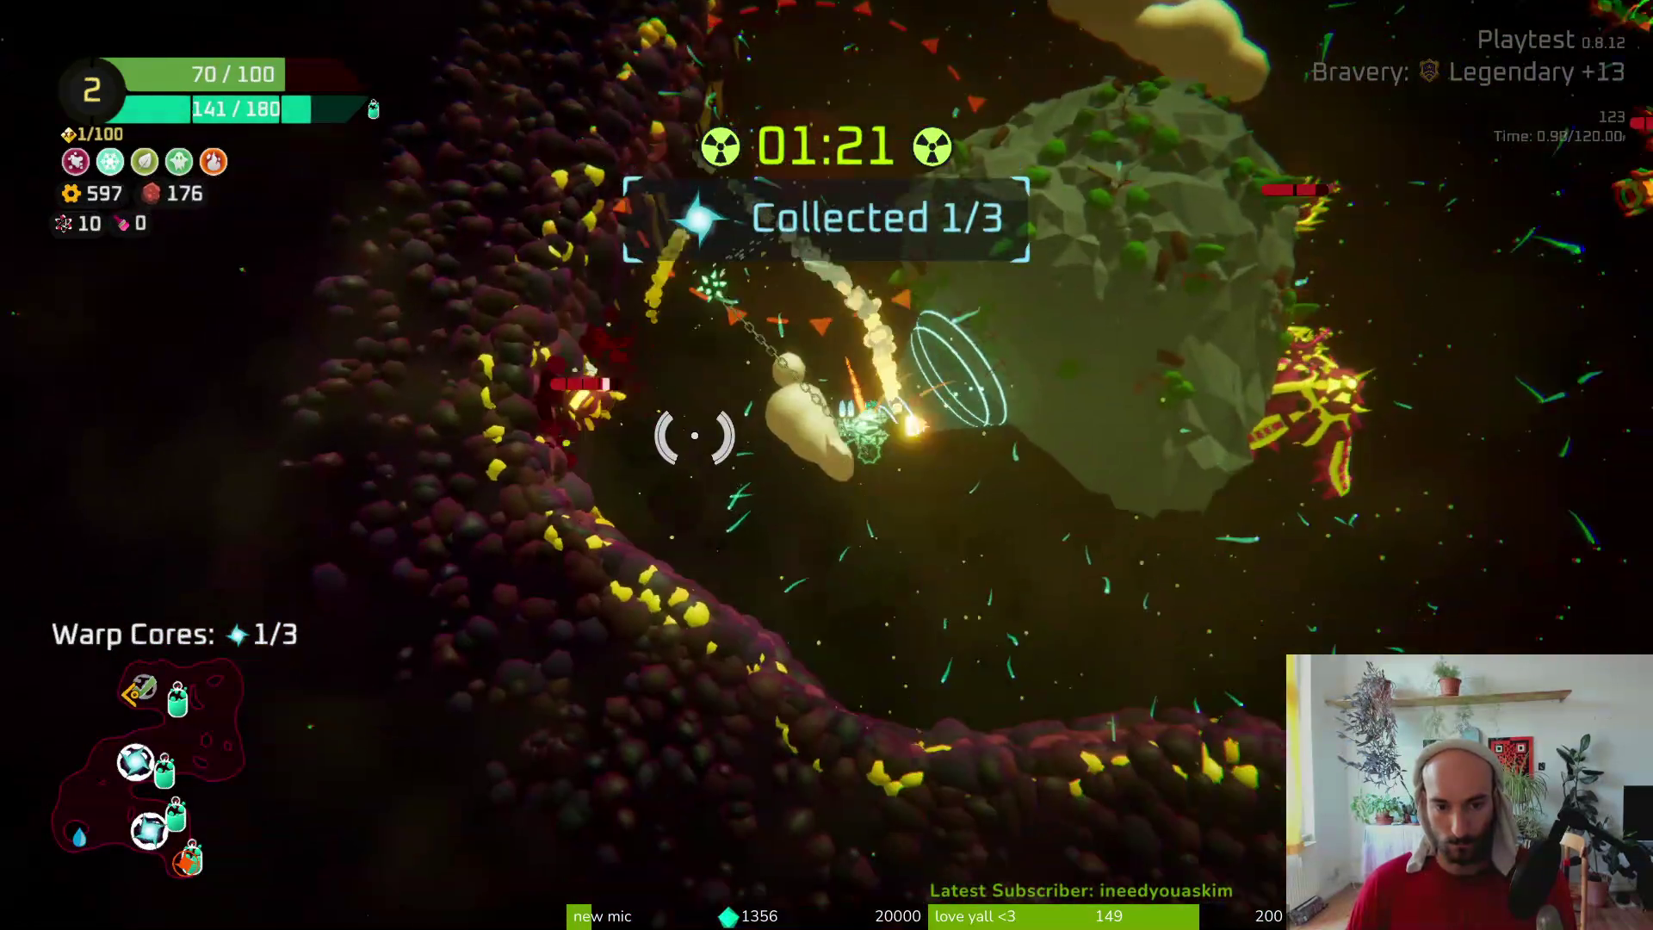
pyautogui.press('w')
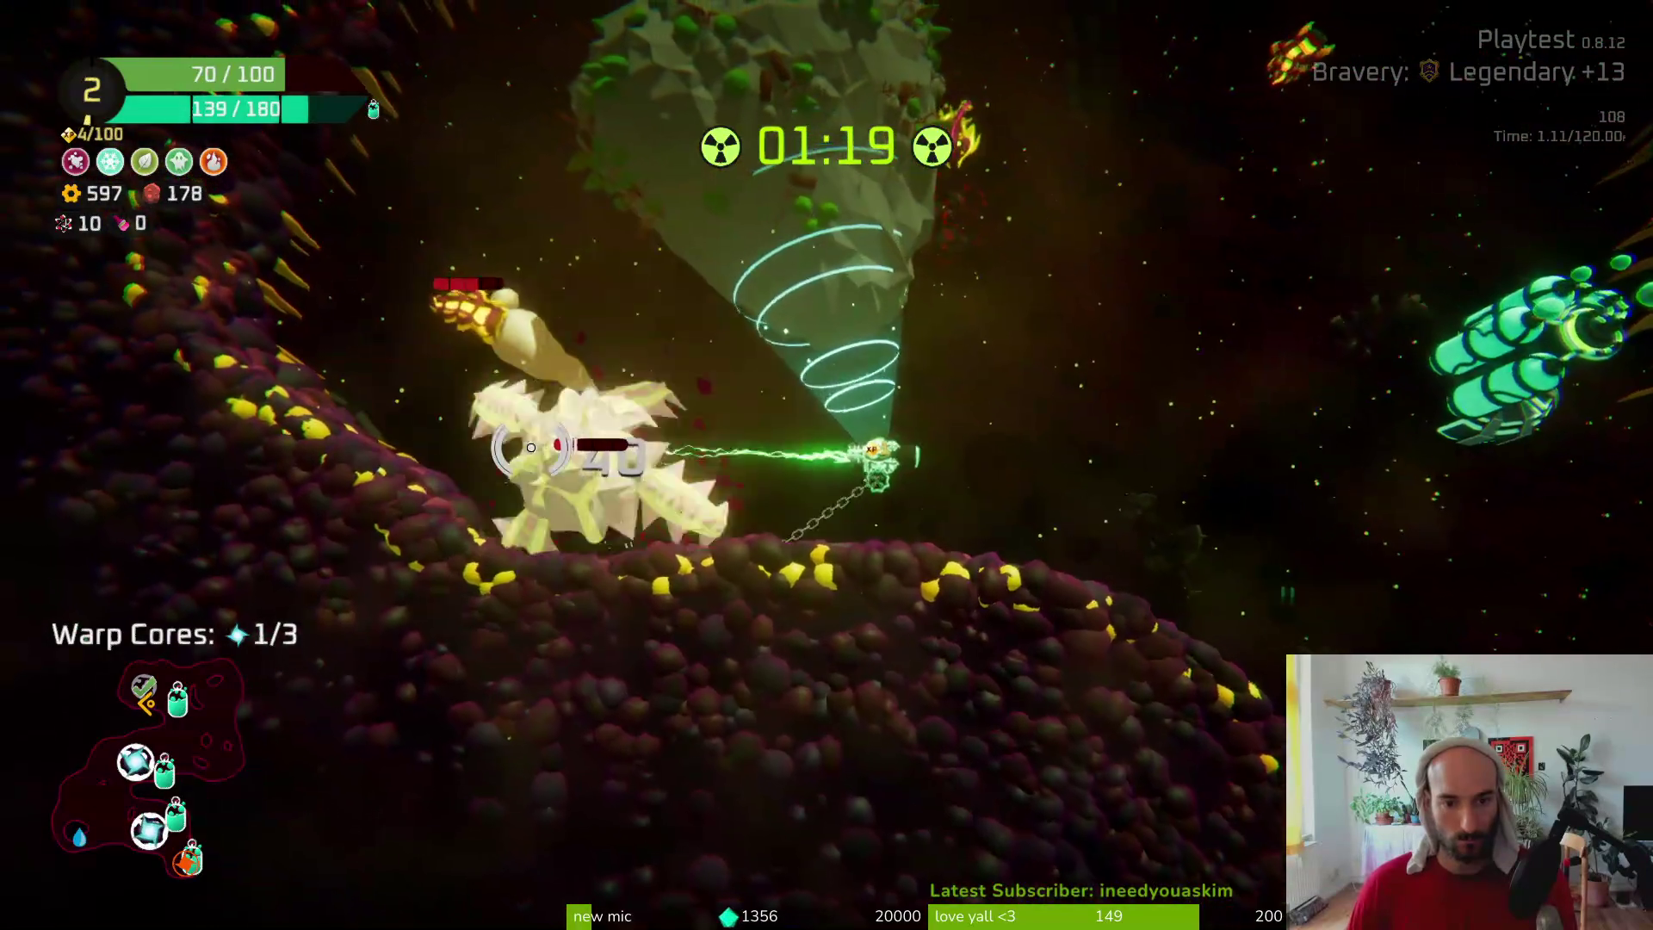
pyautogui.press('w')
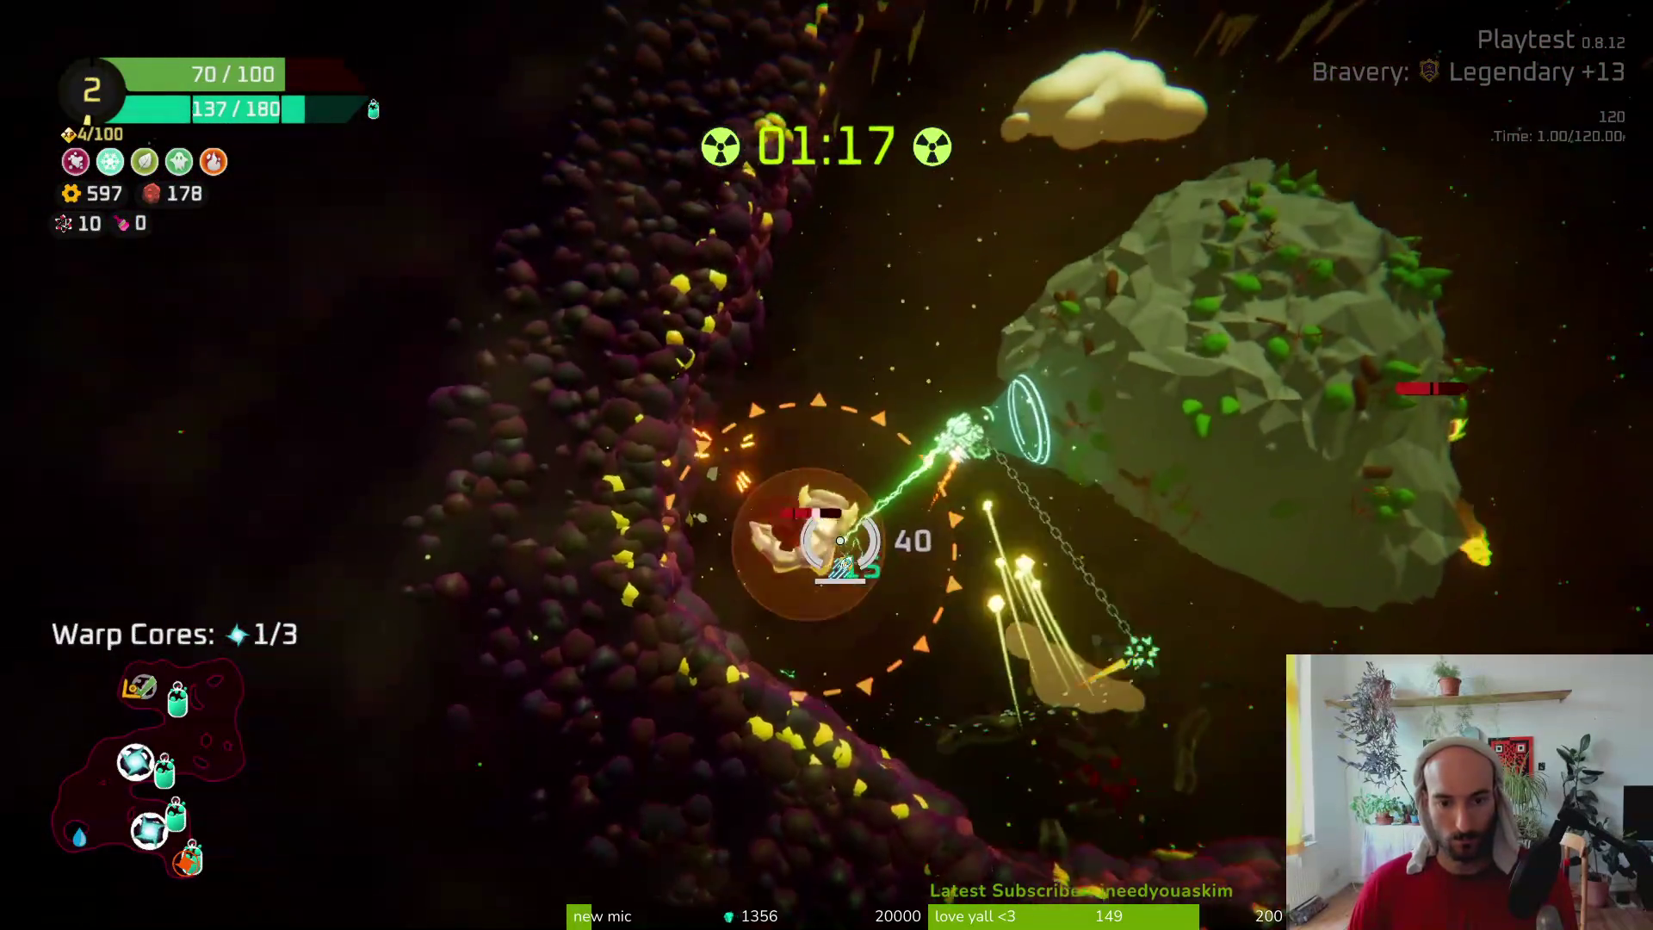
pyautogui.press('w')
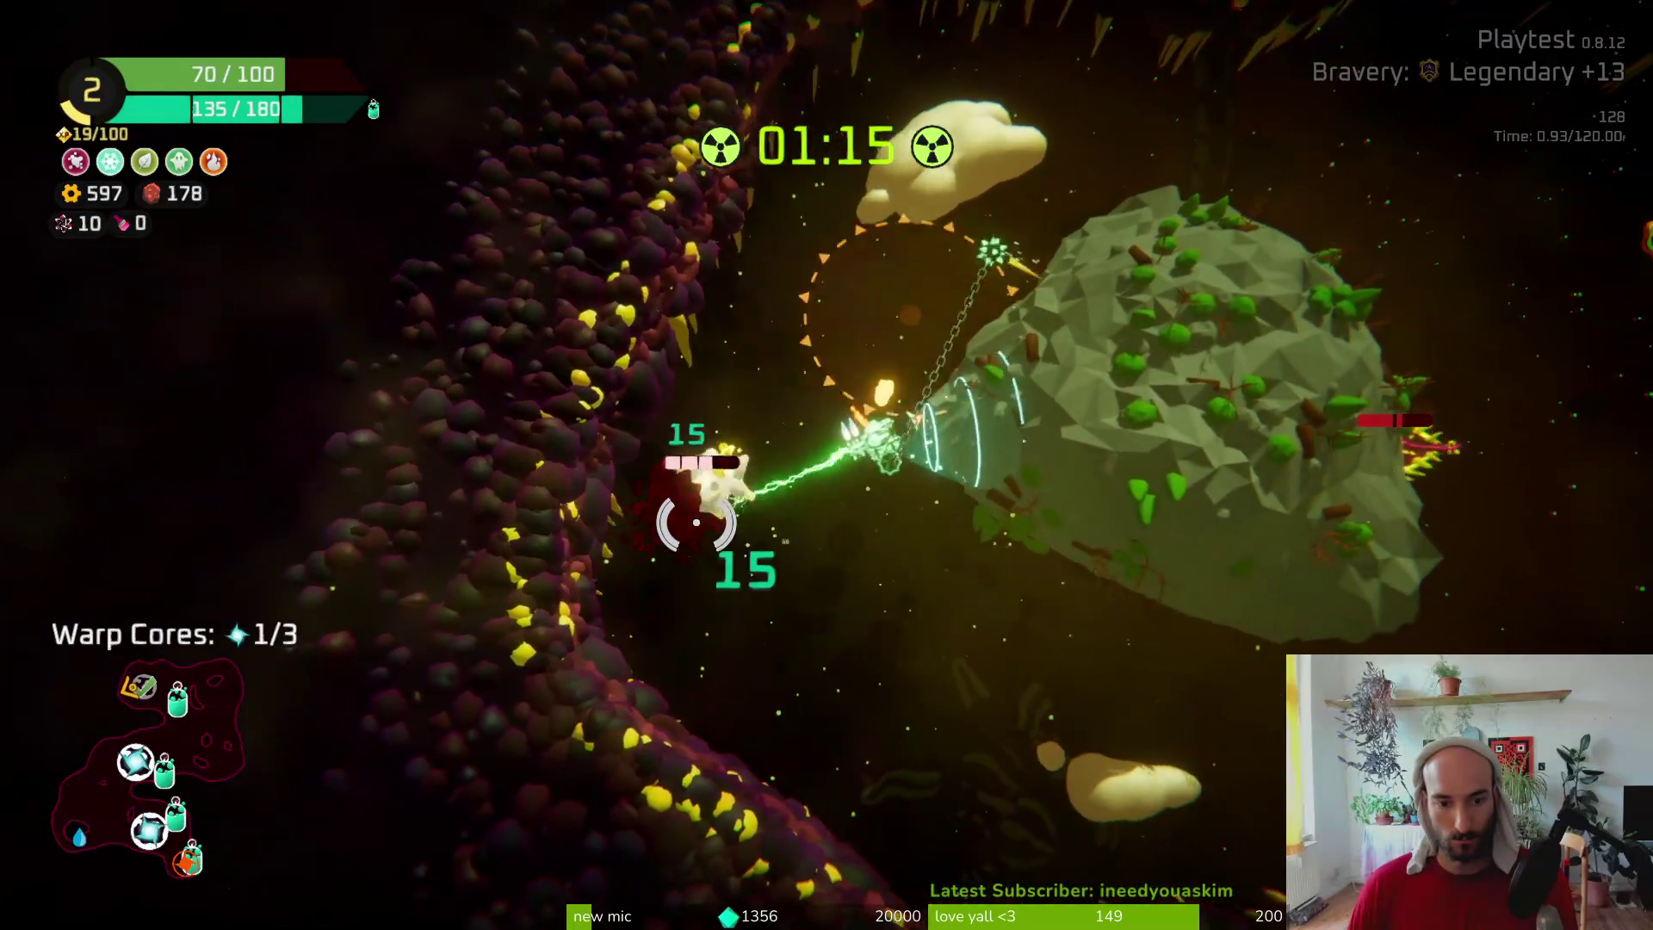
pyautogui.press('w')
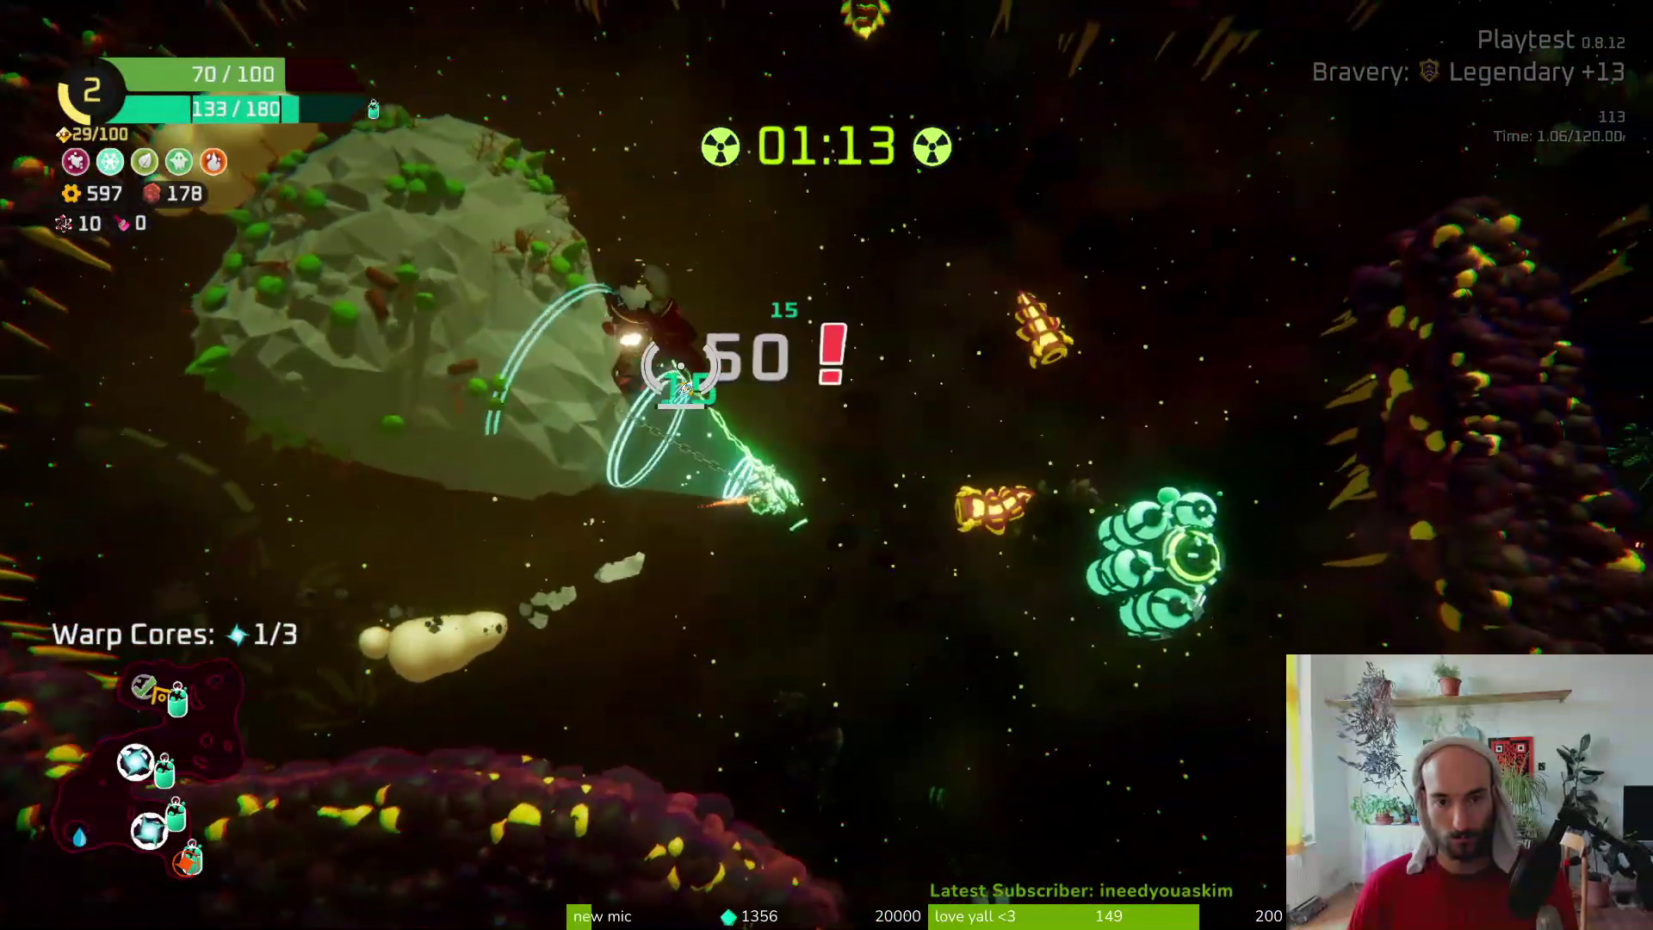
pyautogui.press('w')
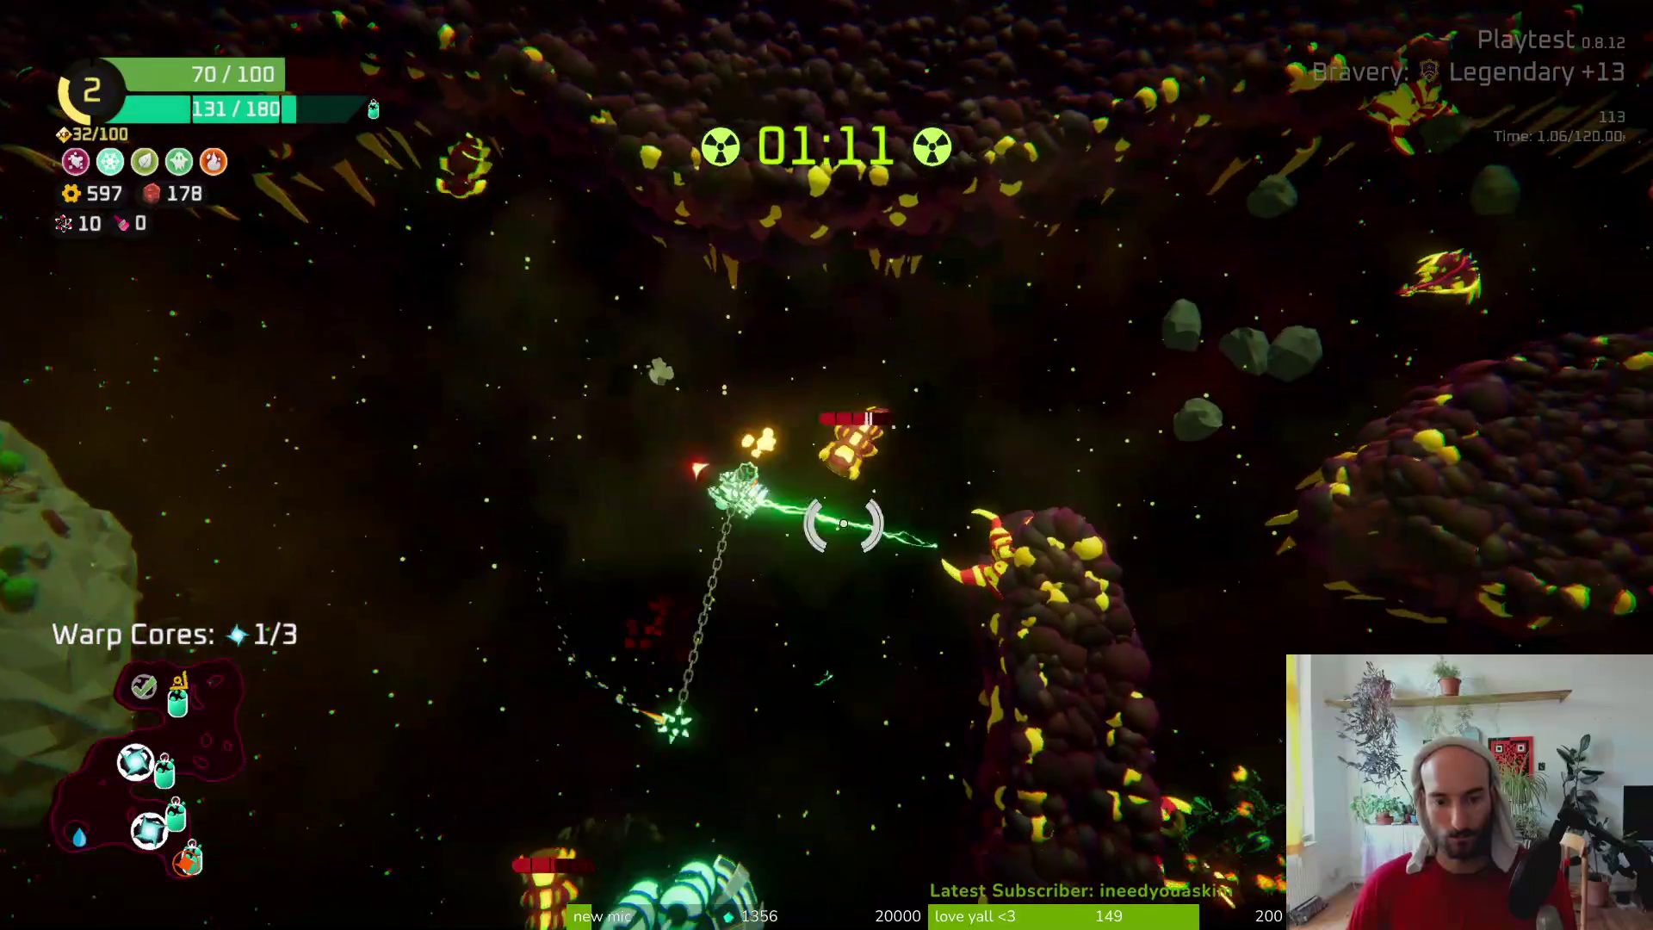
# Claim an oxygen station reward, then pick up the spare parts to see their crafting options
pyautogui.press('e')
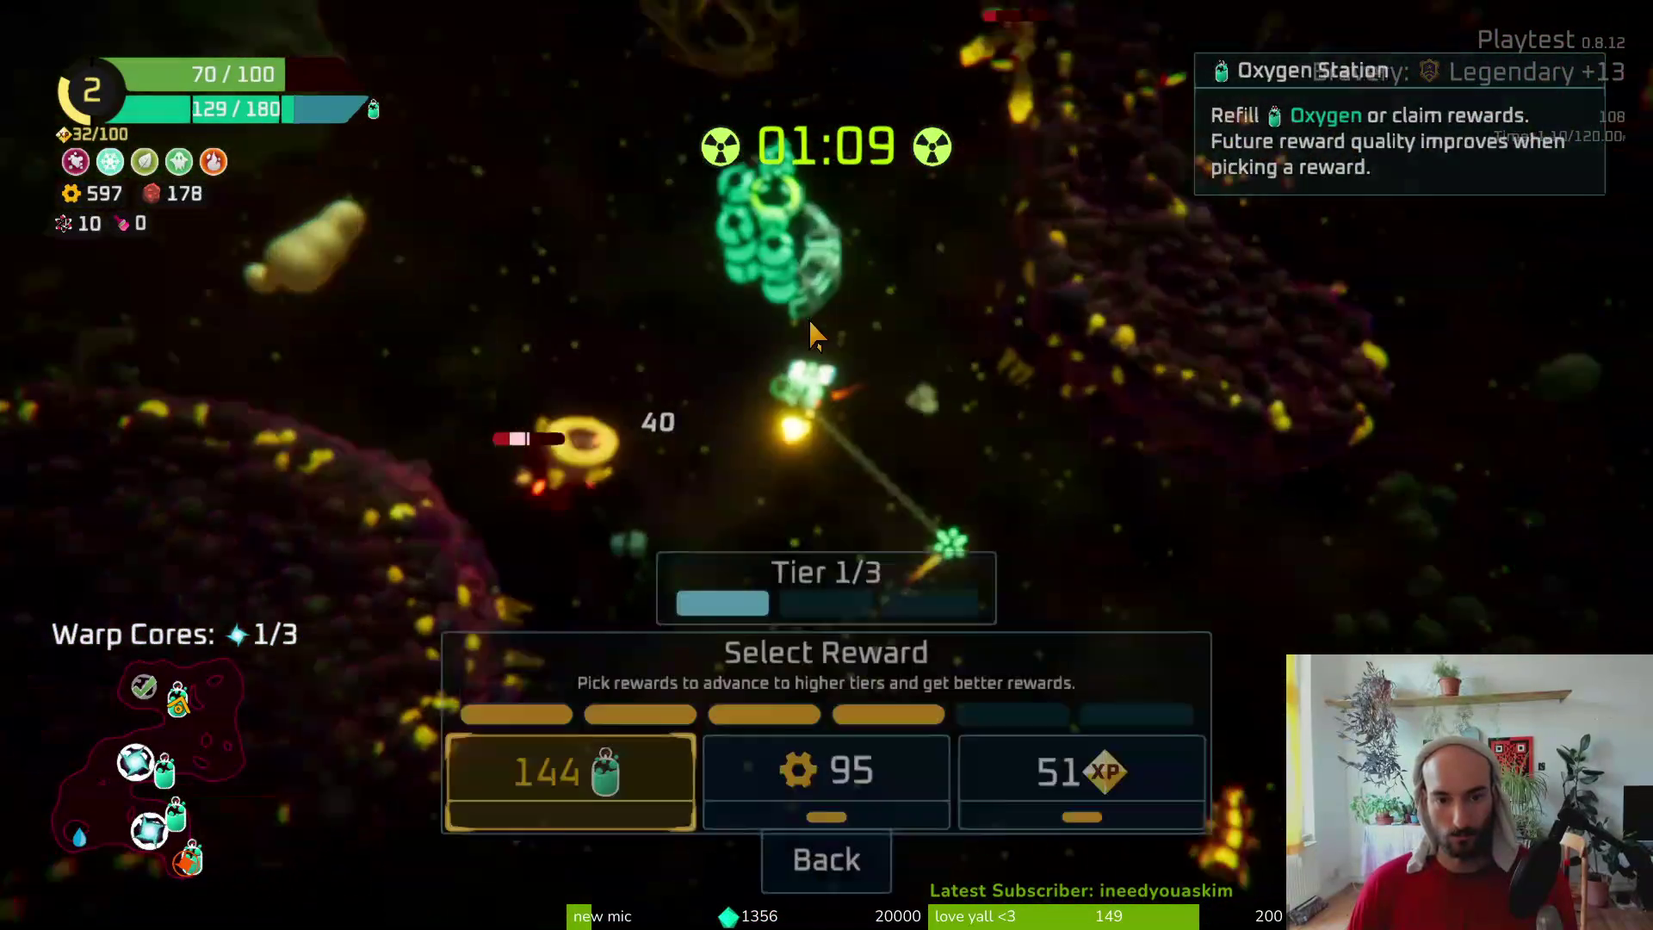
pyautogui.click(877, 779)
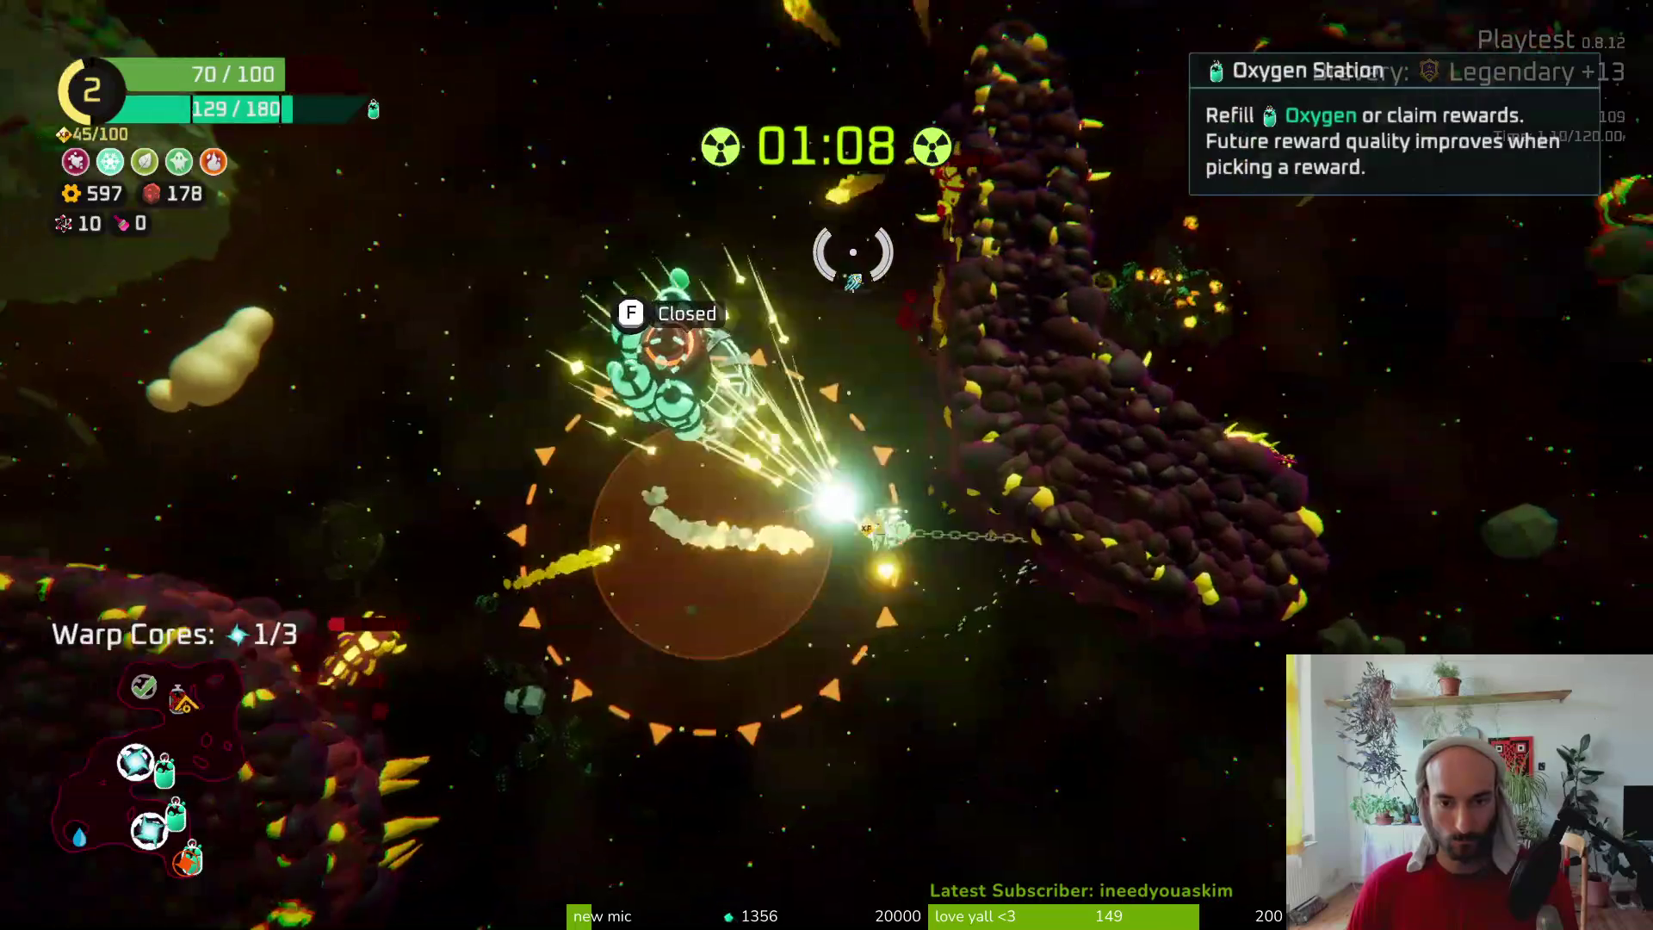
pyautogui.press('w')
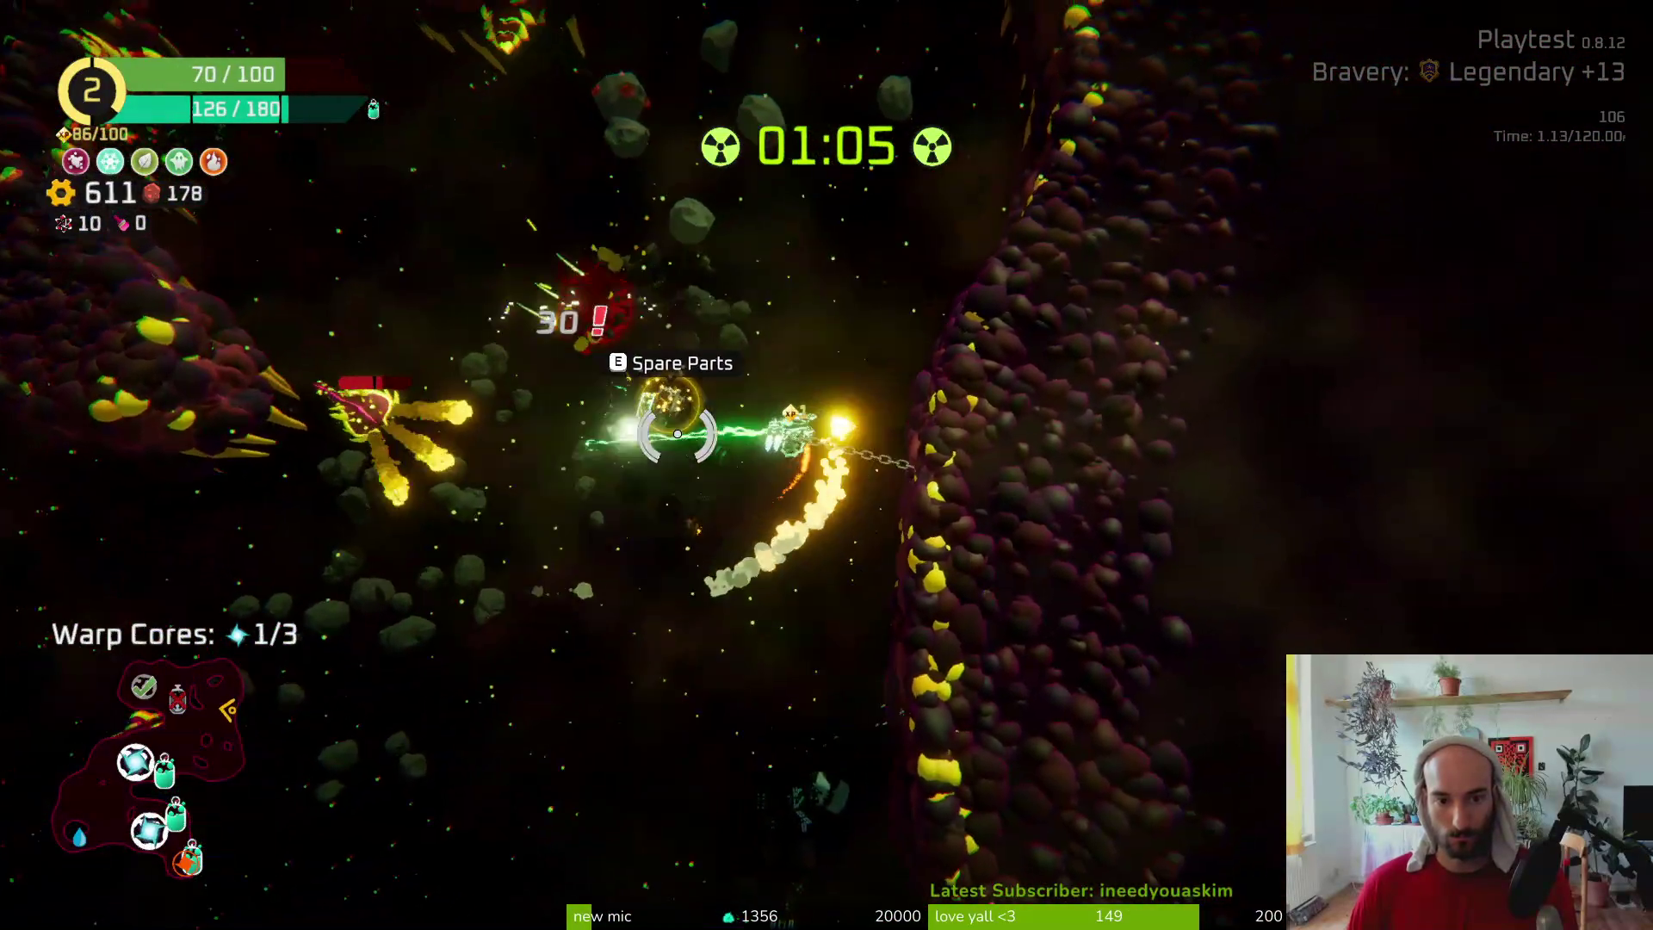
pyautogui.press('e')
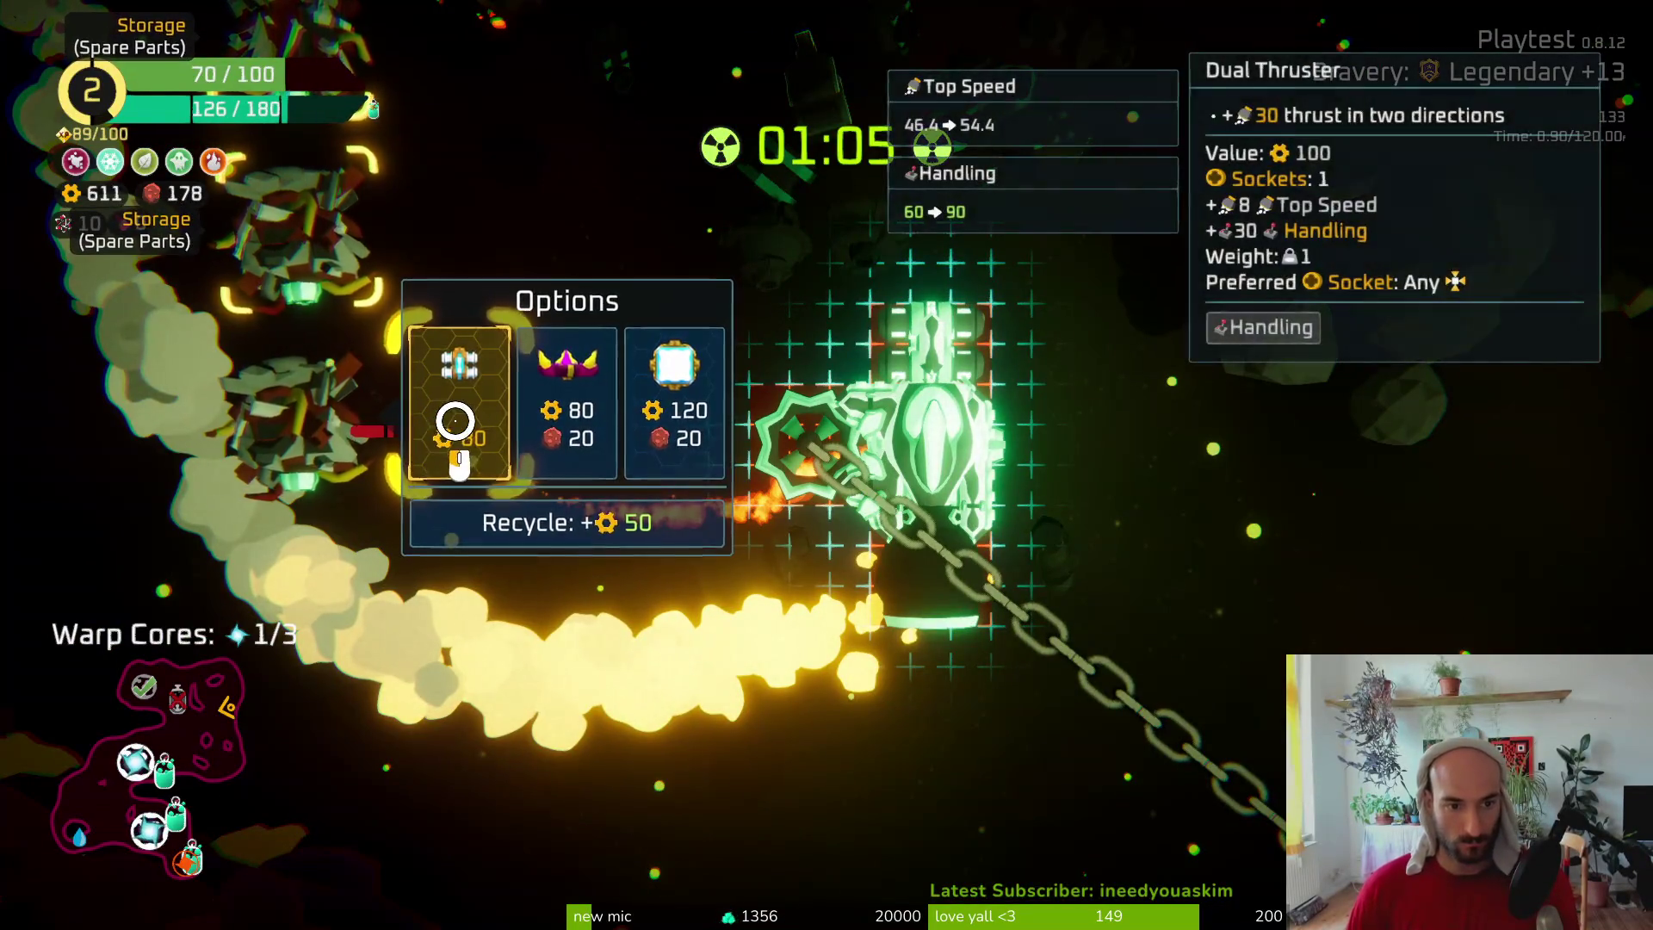
# Craft a Dual Thruster from the spare parts, leave building, and take the Heavy Spring upgrade
pyautogui.click(456, 435)
pyautogui.click(1076, 500)
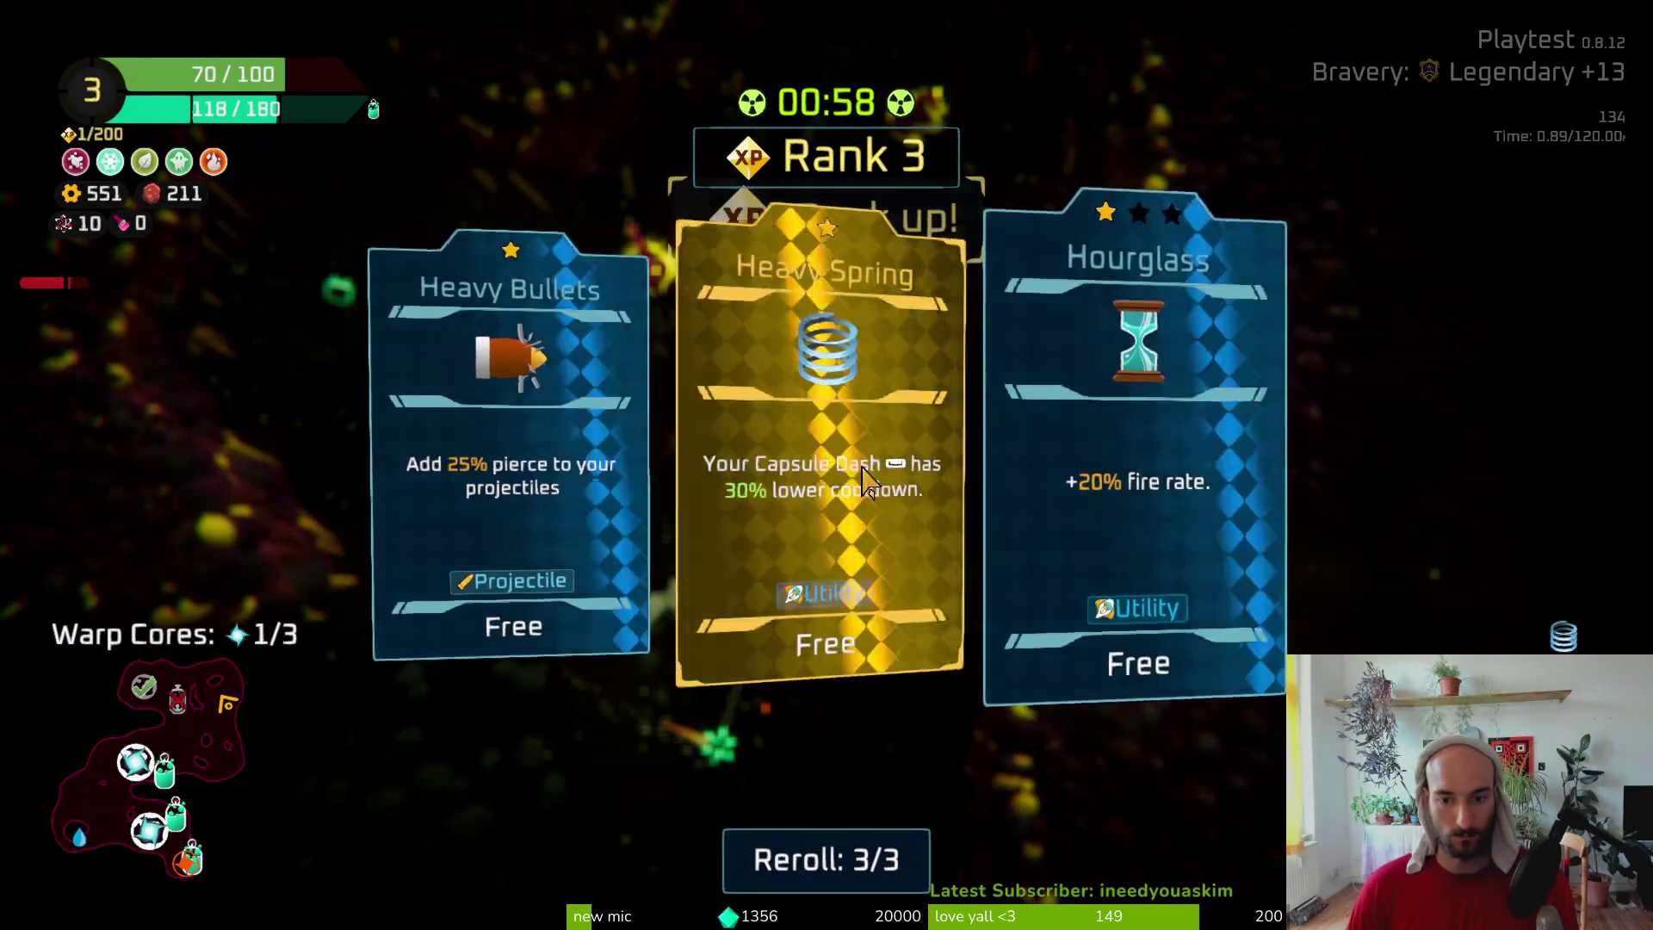
pyautogui.click(867, 480)
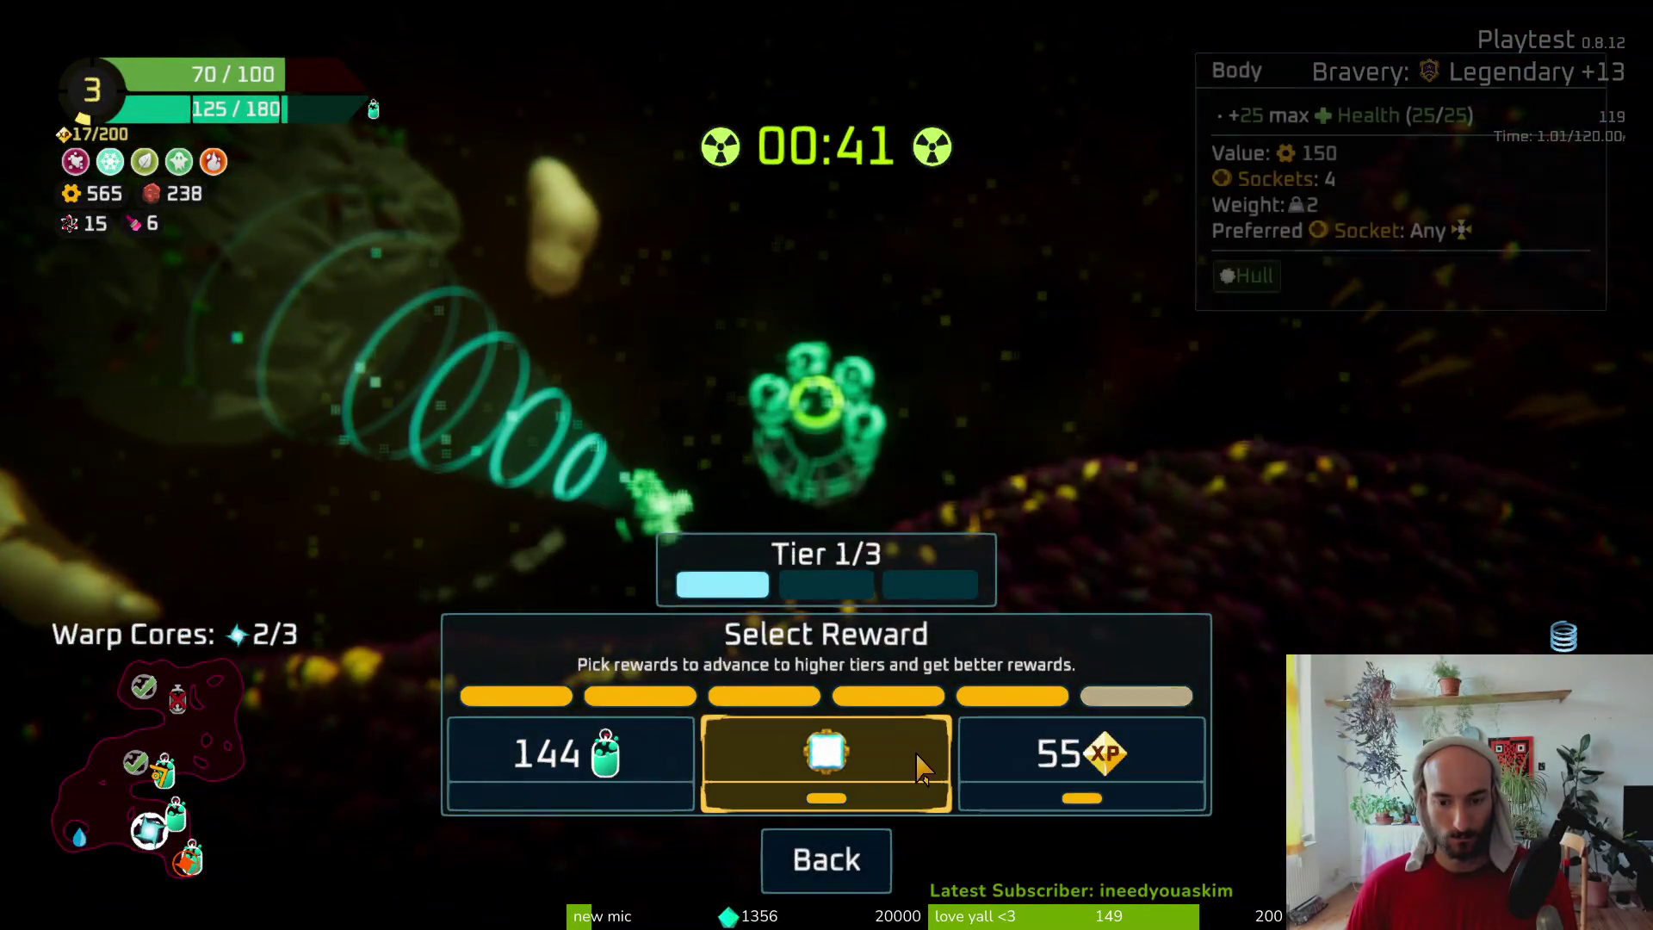
# Take the middle oxygen reward, attach the Body underneath, Dual Thrusters on the sides, and Flail on top
pyautogui.click(917, 766)
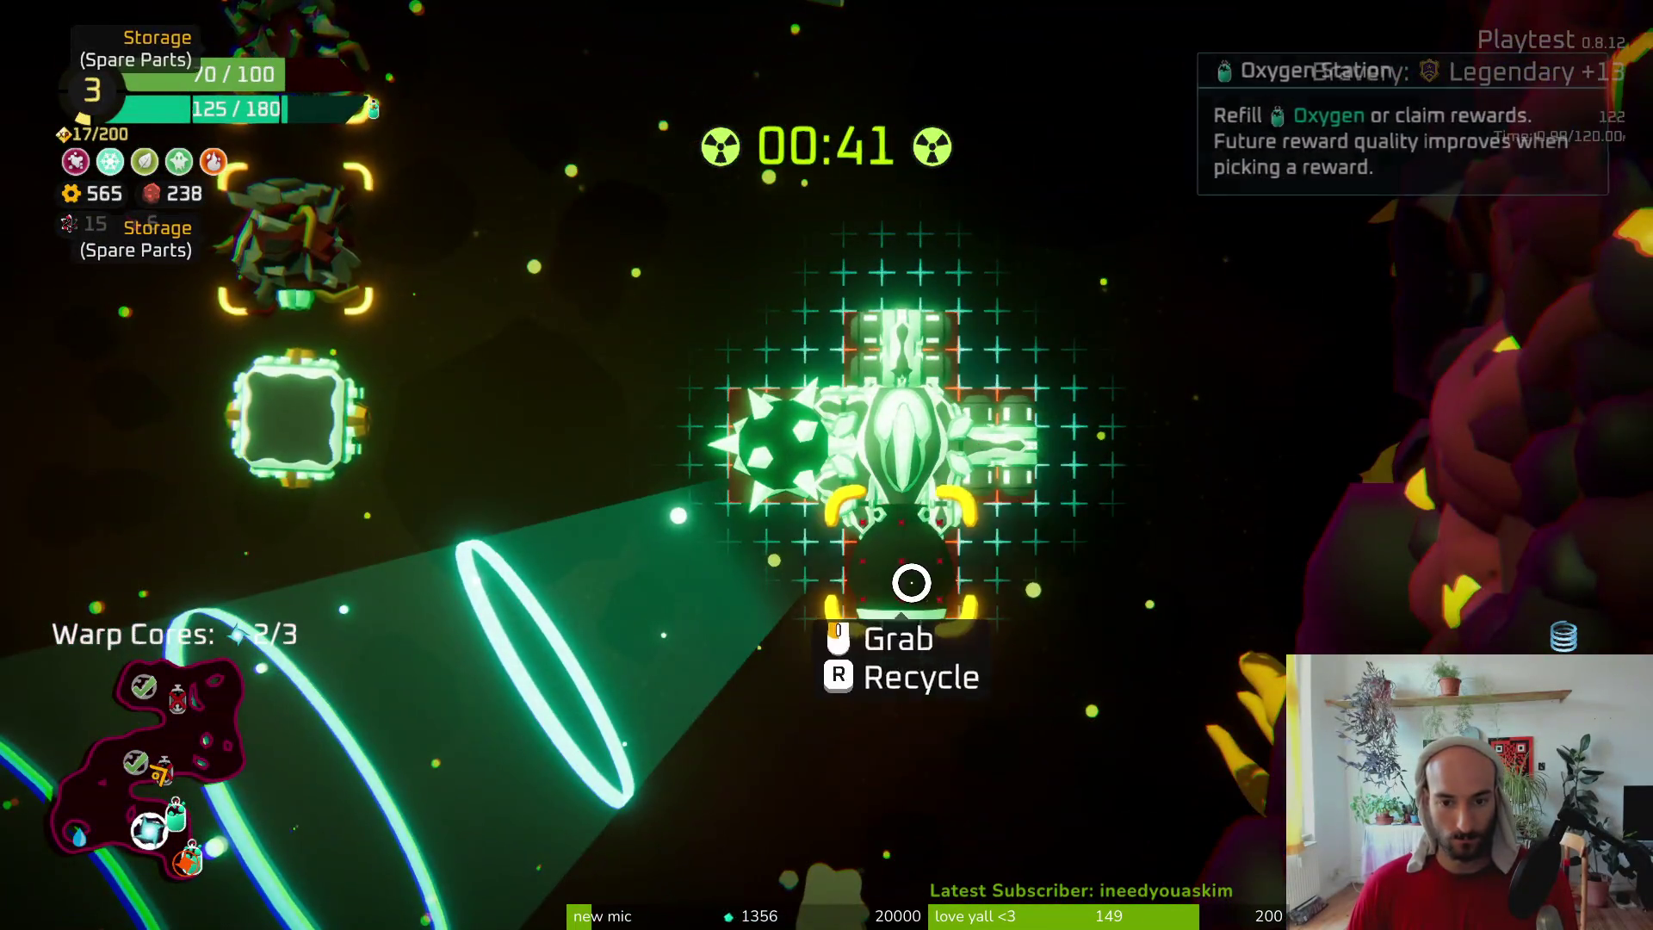
pyautogui.click(911, 583)
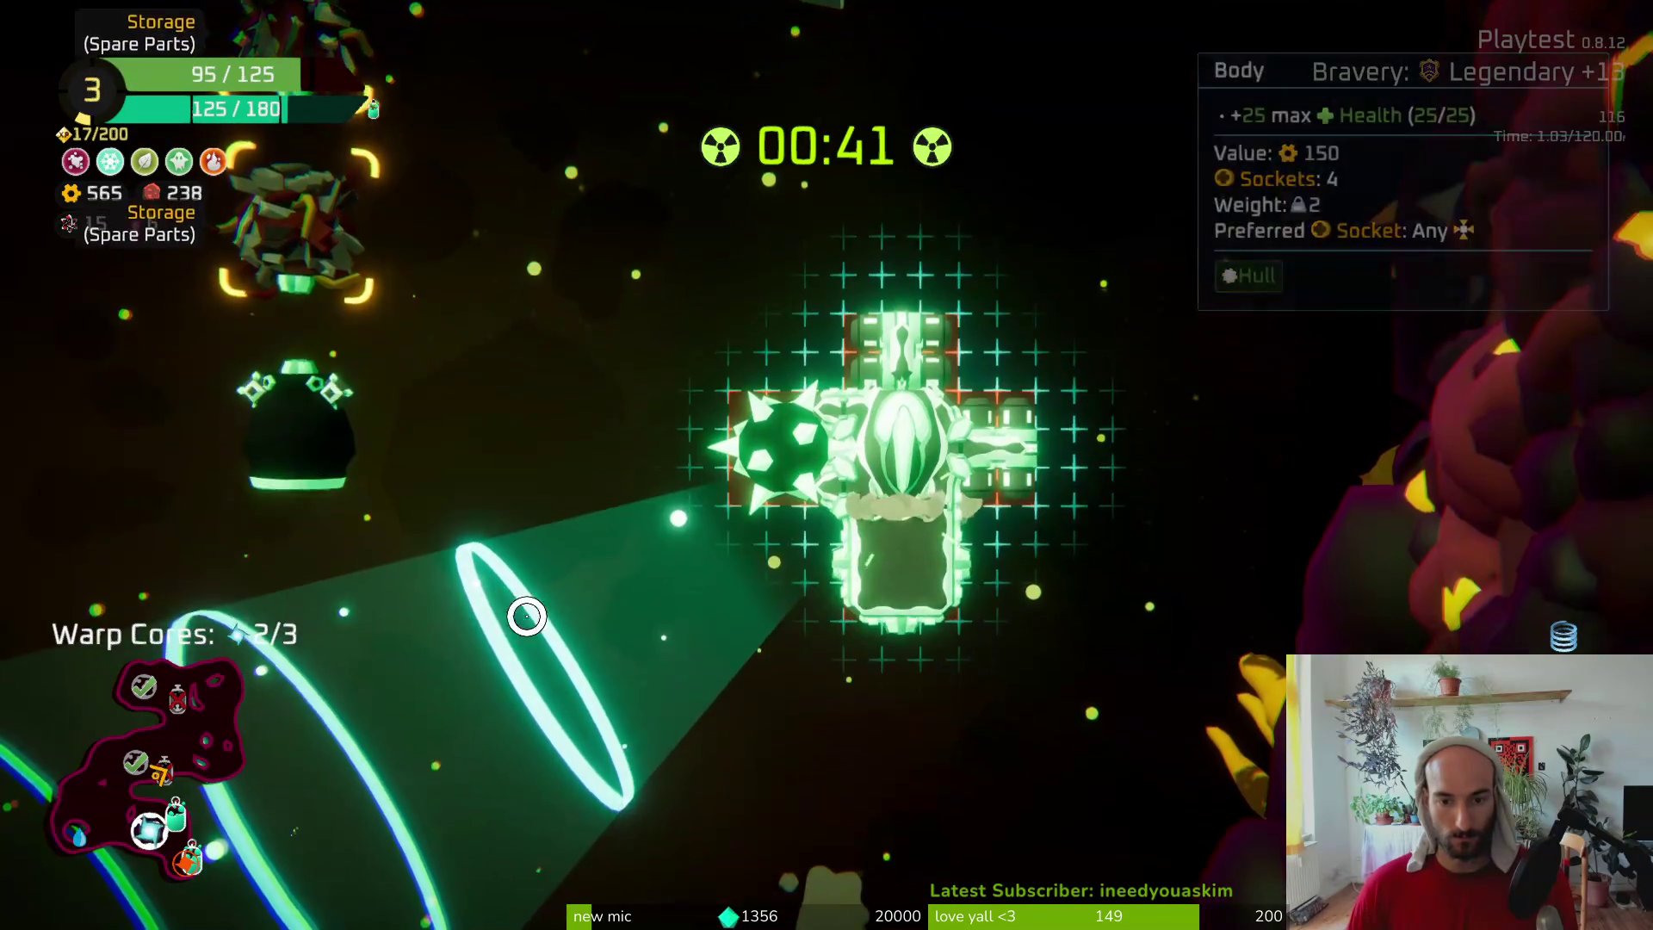
pyautogui.click(899, 637)
pyautogui.click(886, 479)
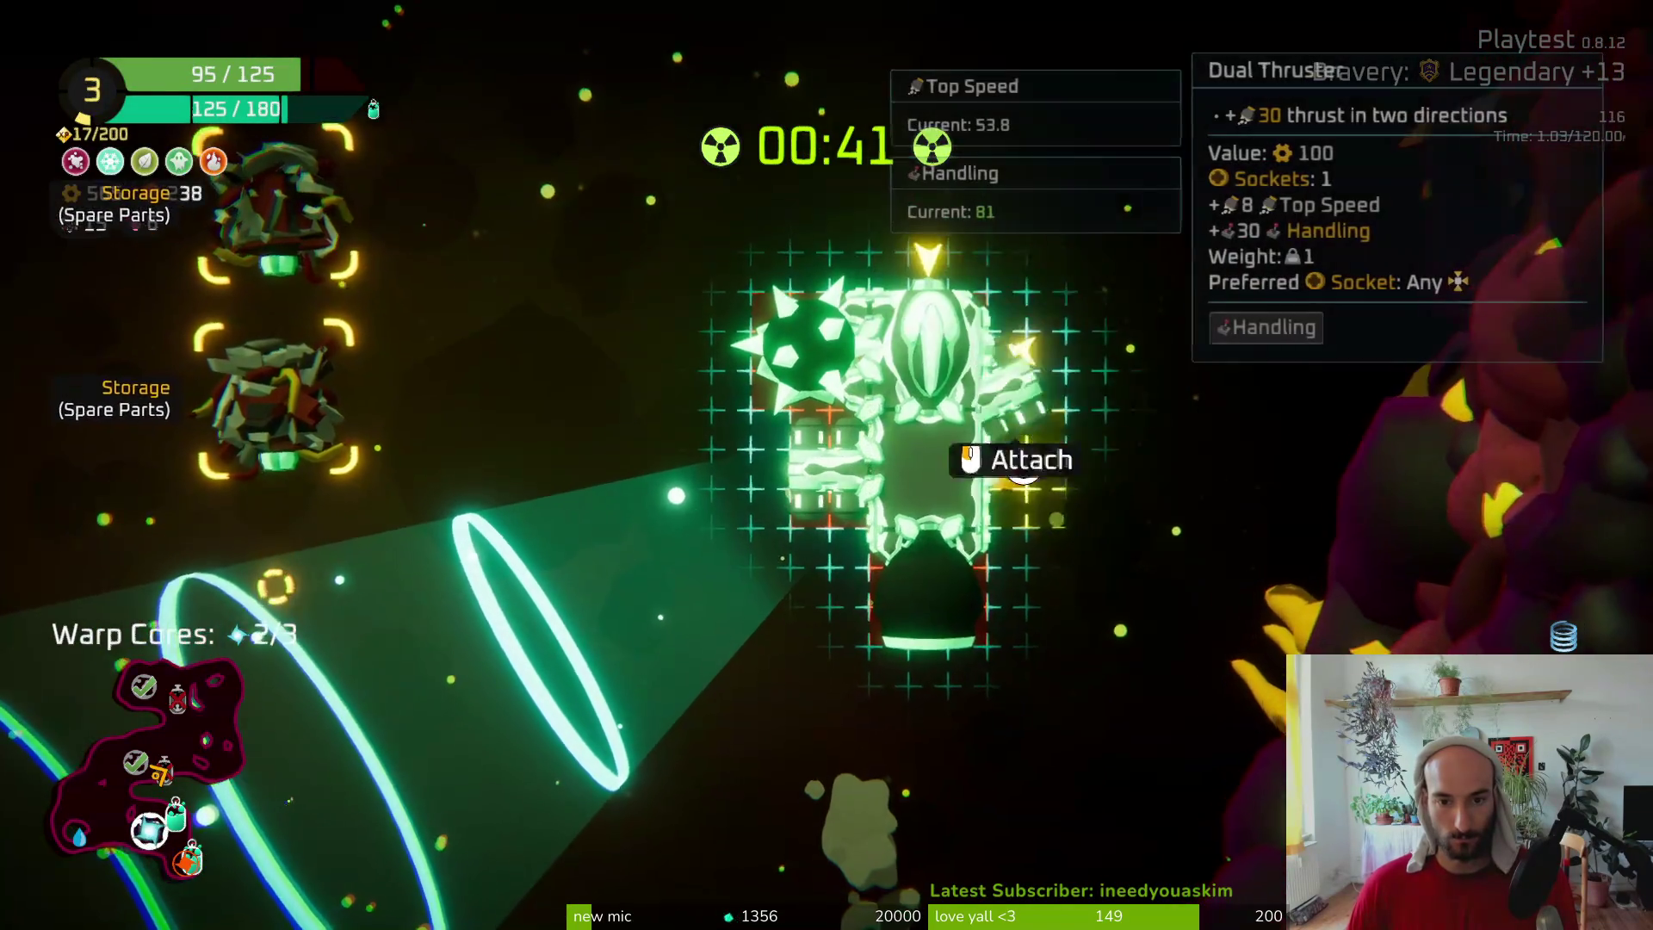
pyautogui.click(941, 416)
pyautogui.click(779, 361)
pyautogui.click(899, 241)
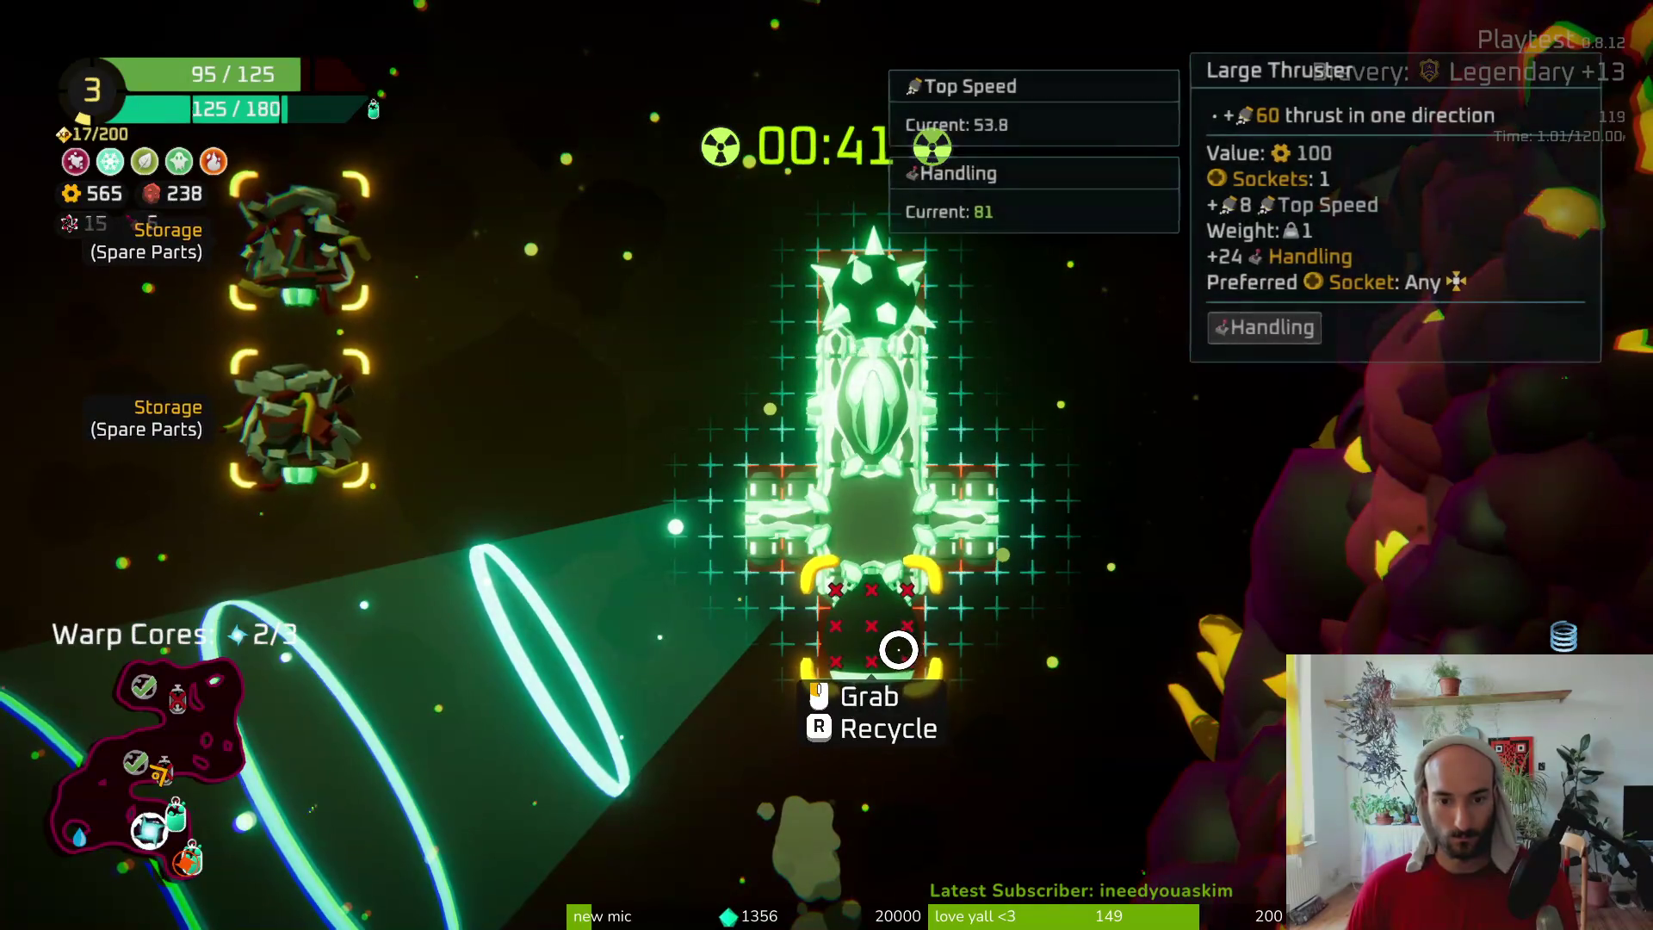
pyautogui.press('Tab')
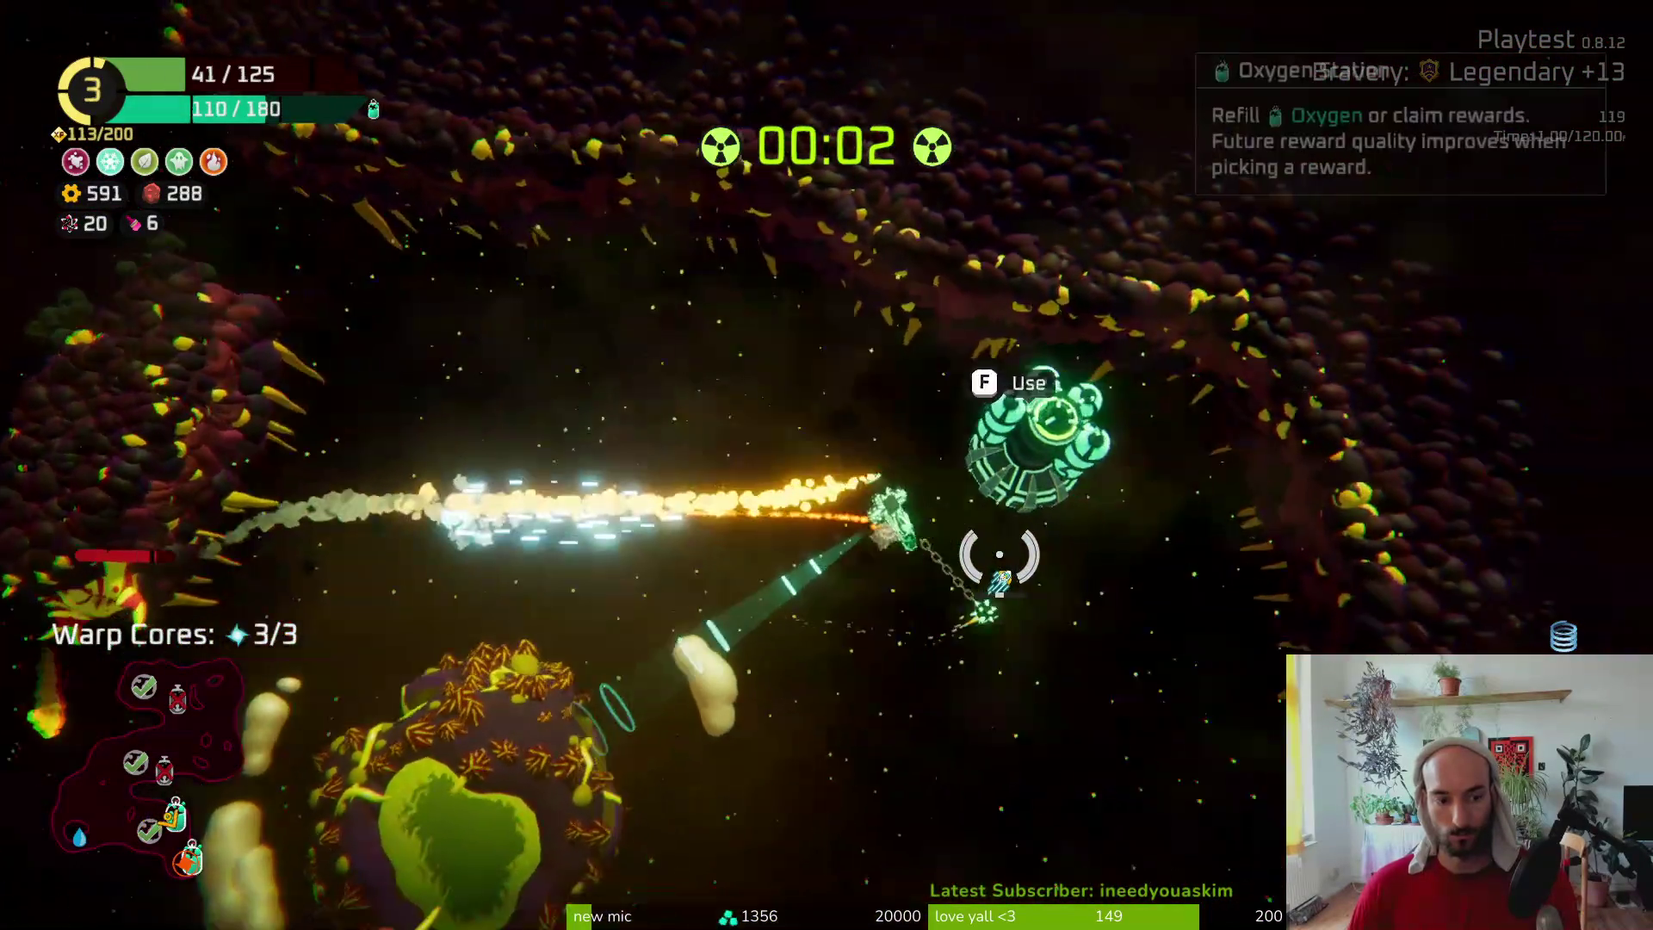
# Claim the repair kit and 99 XP from the oxygen station, then take the Mallet perk
pyautogui.press('f')
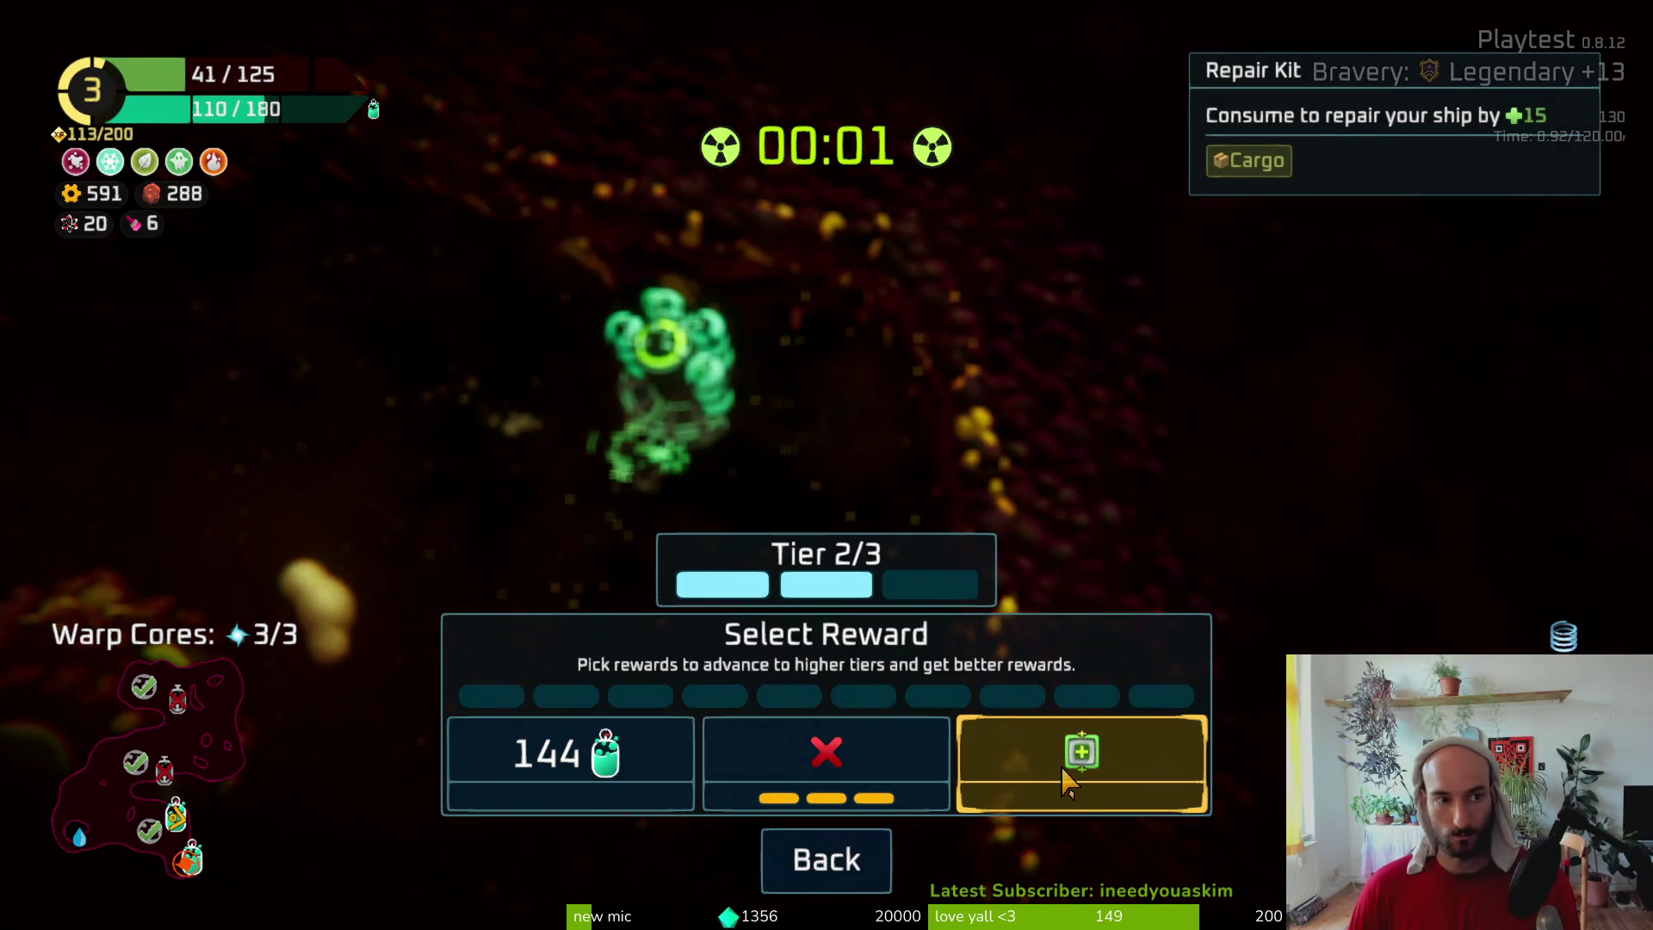
pyautogui.click(1068, 784)
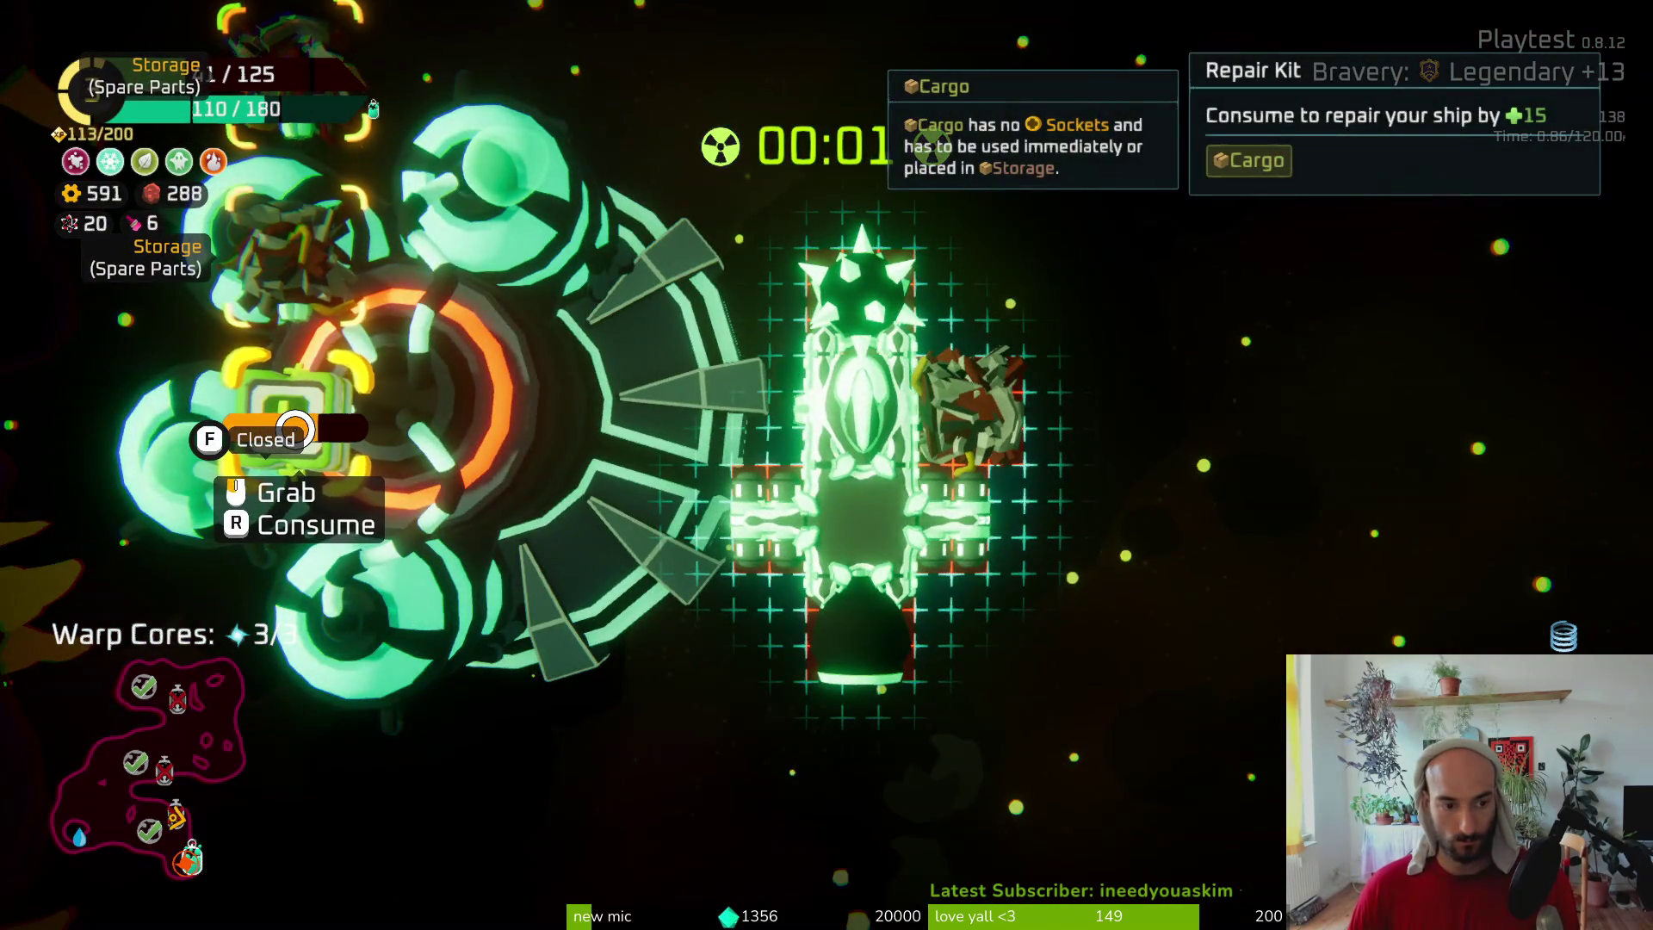
pyautogui.press('Escape')
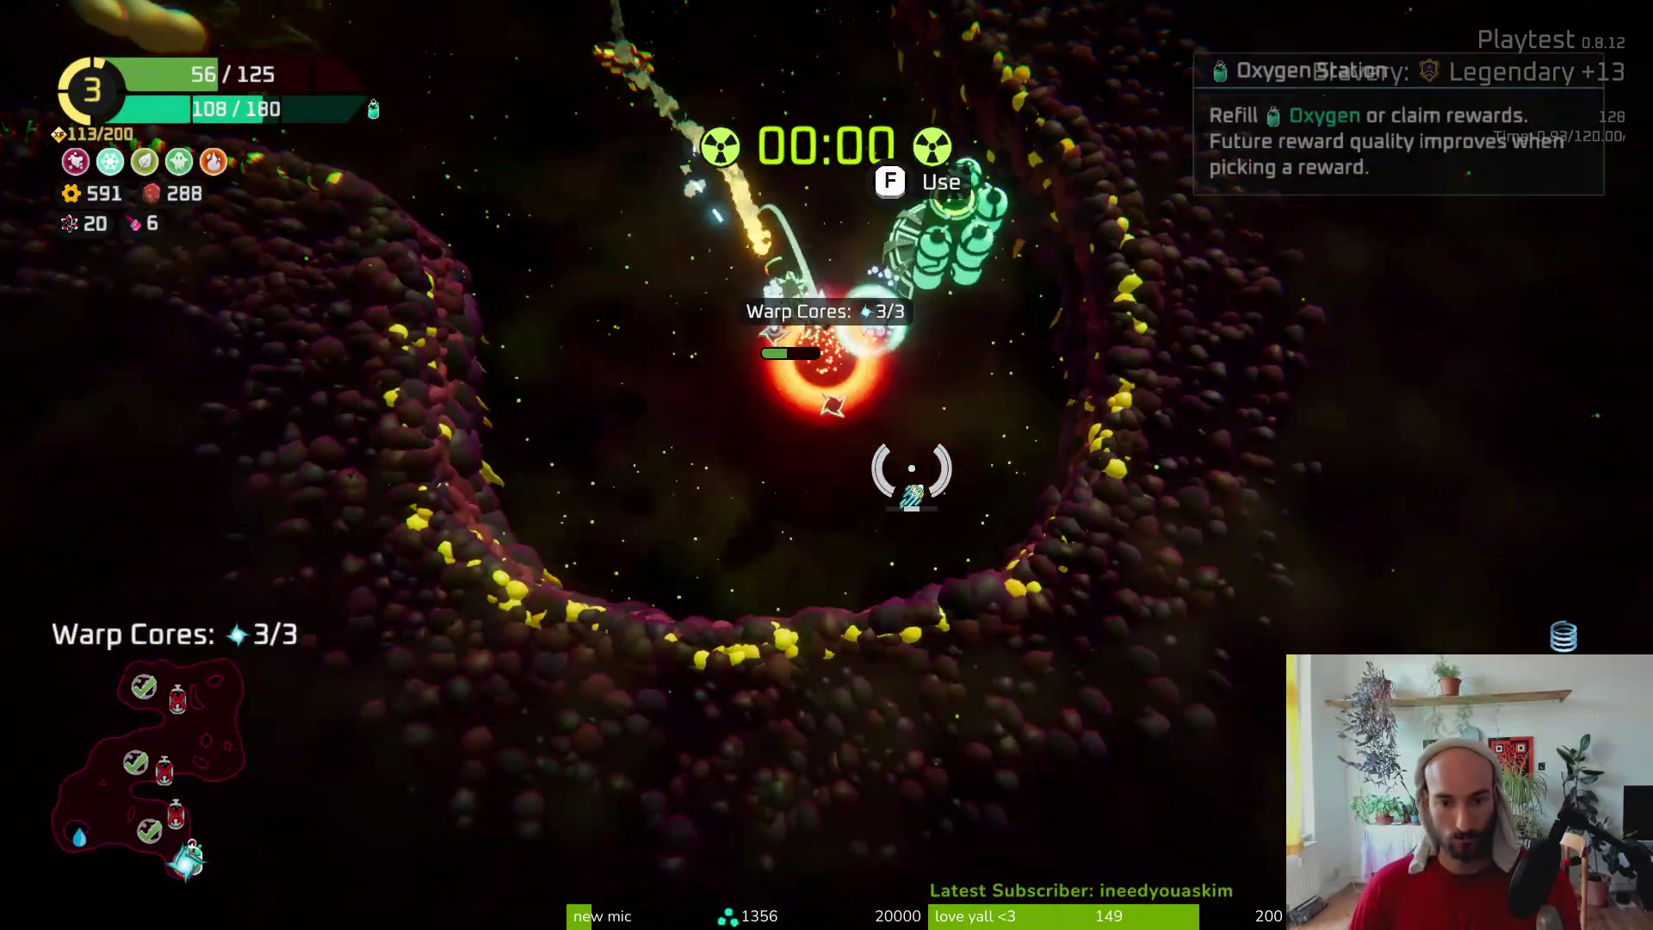
pyautogui.press('f')
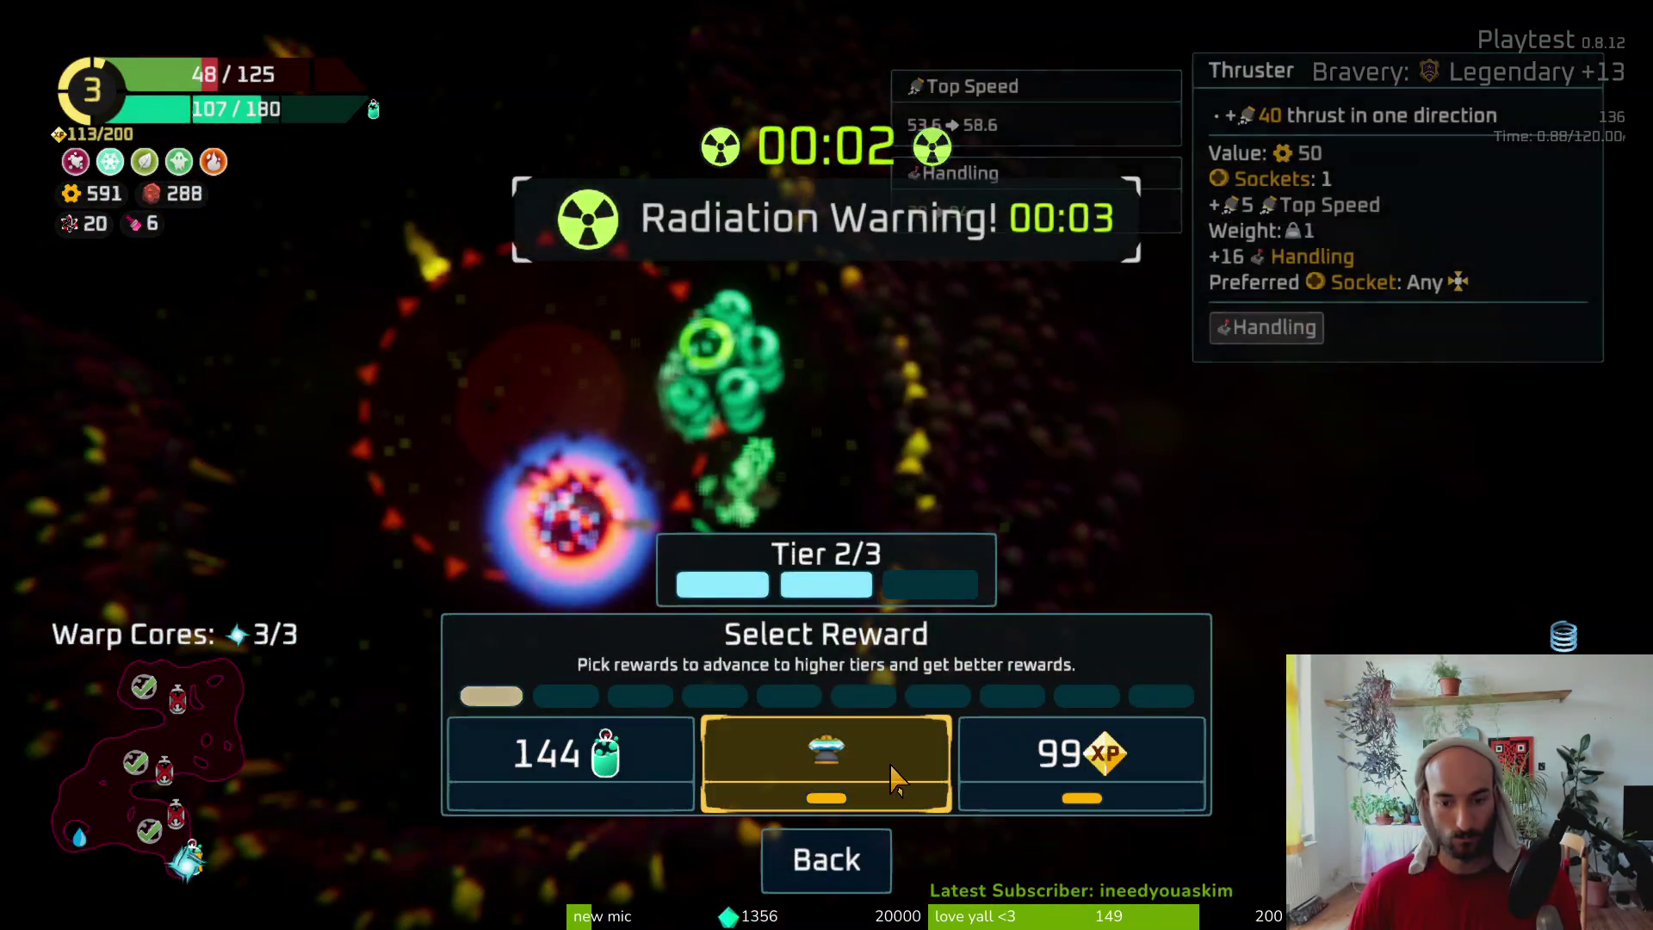
pyautogui.click(1081, 766)
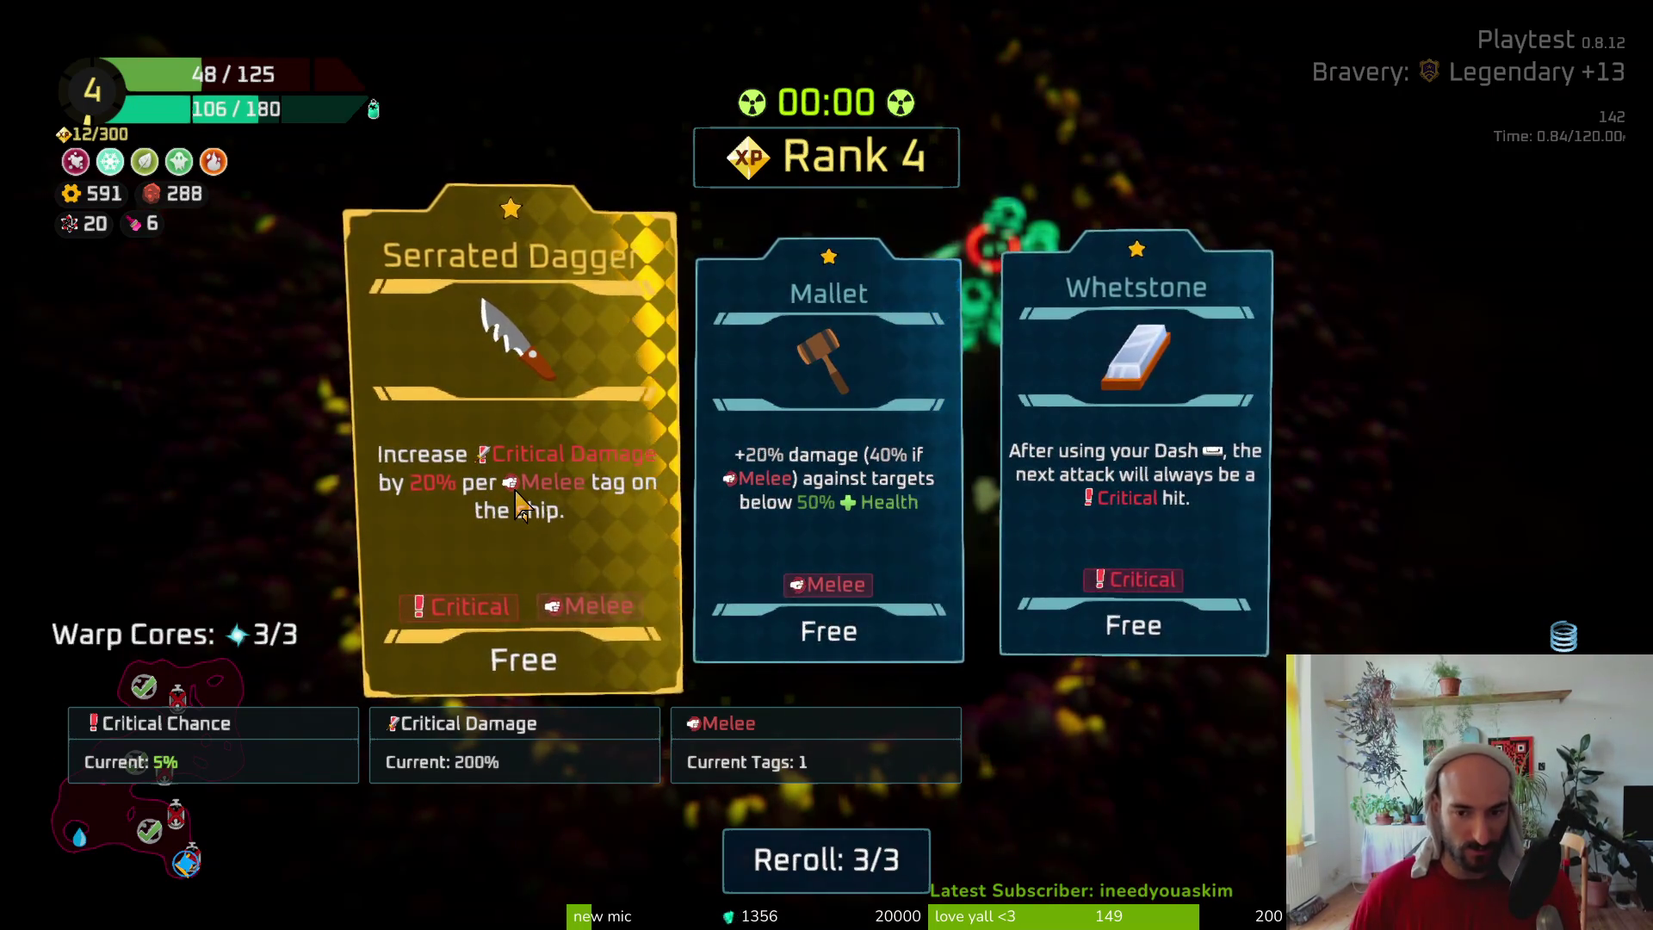
pyautogui.click(869, 477)
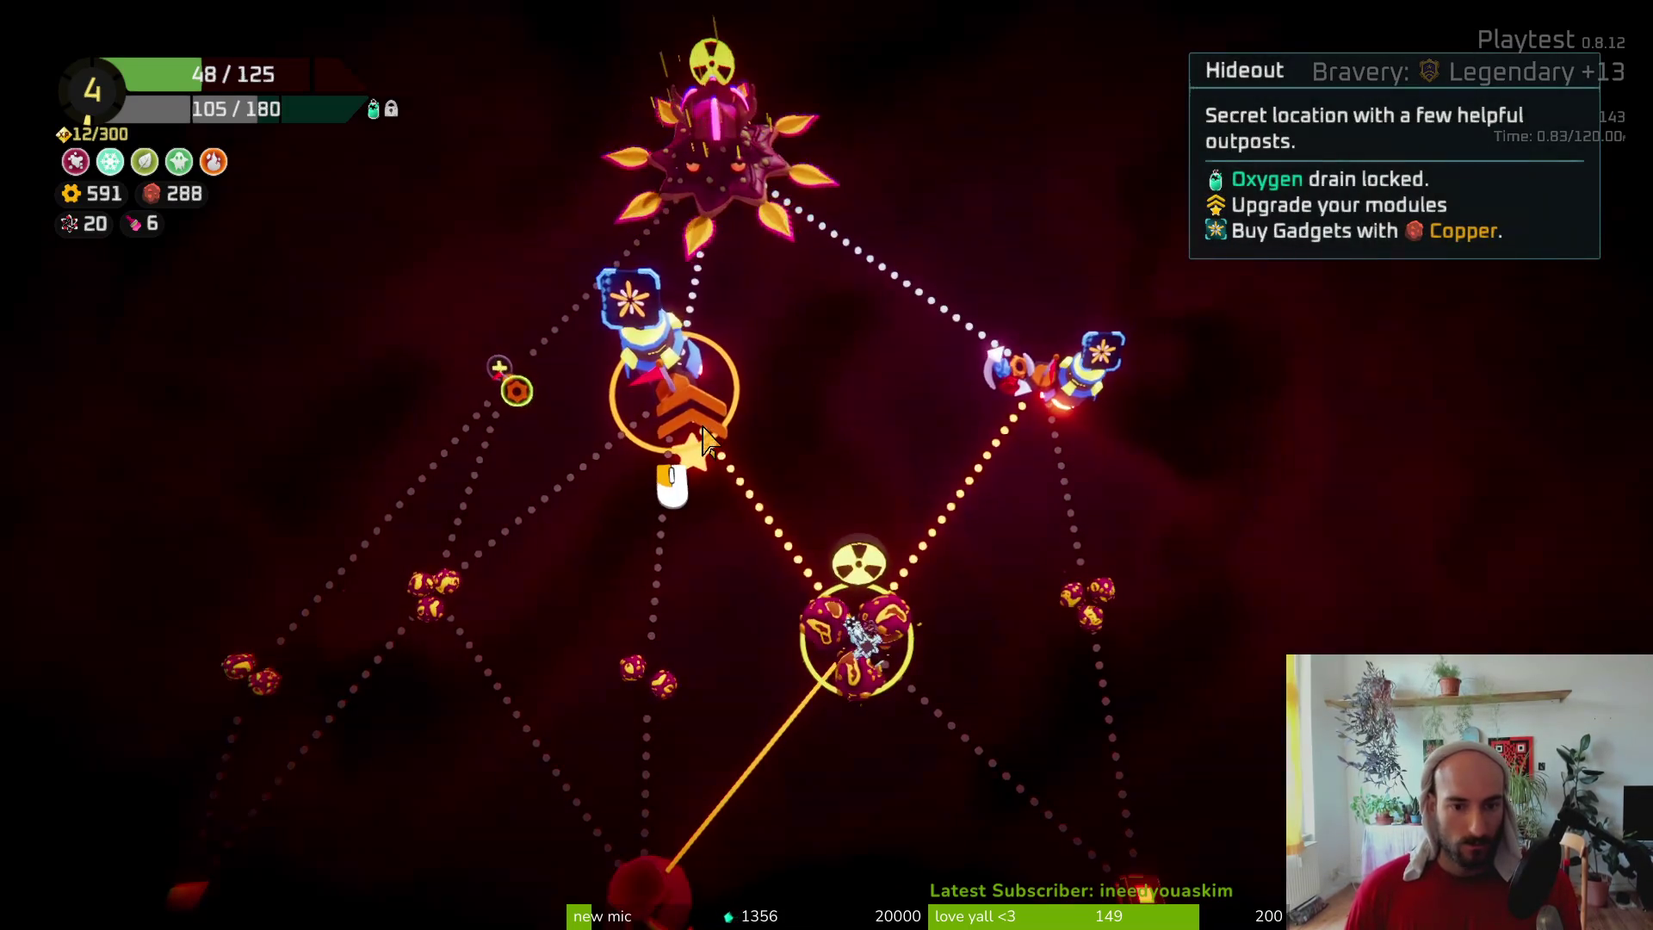
# Travel to the Hideout, buy the Ceramic Hull from its shop, and use the refiner
pyautogui.click(699, 439)
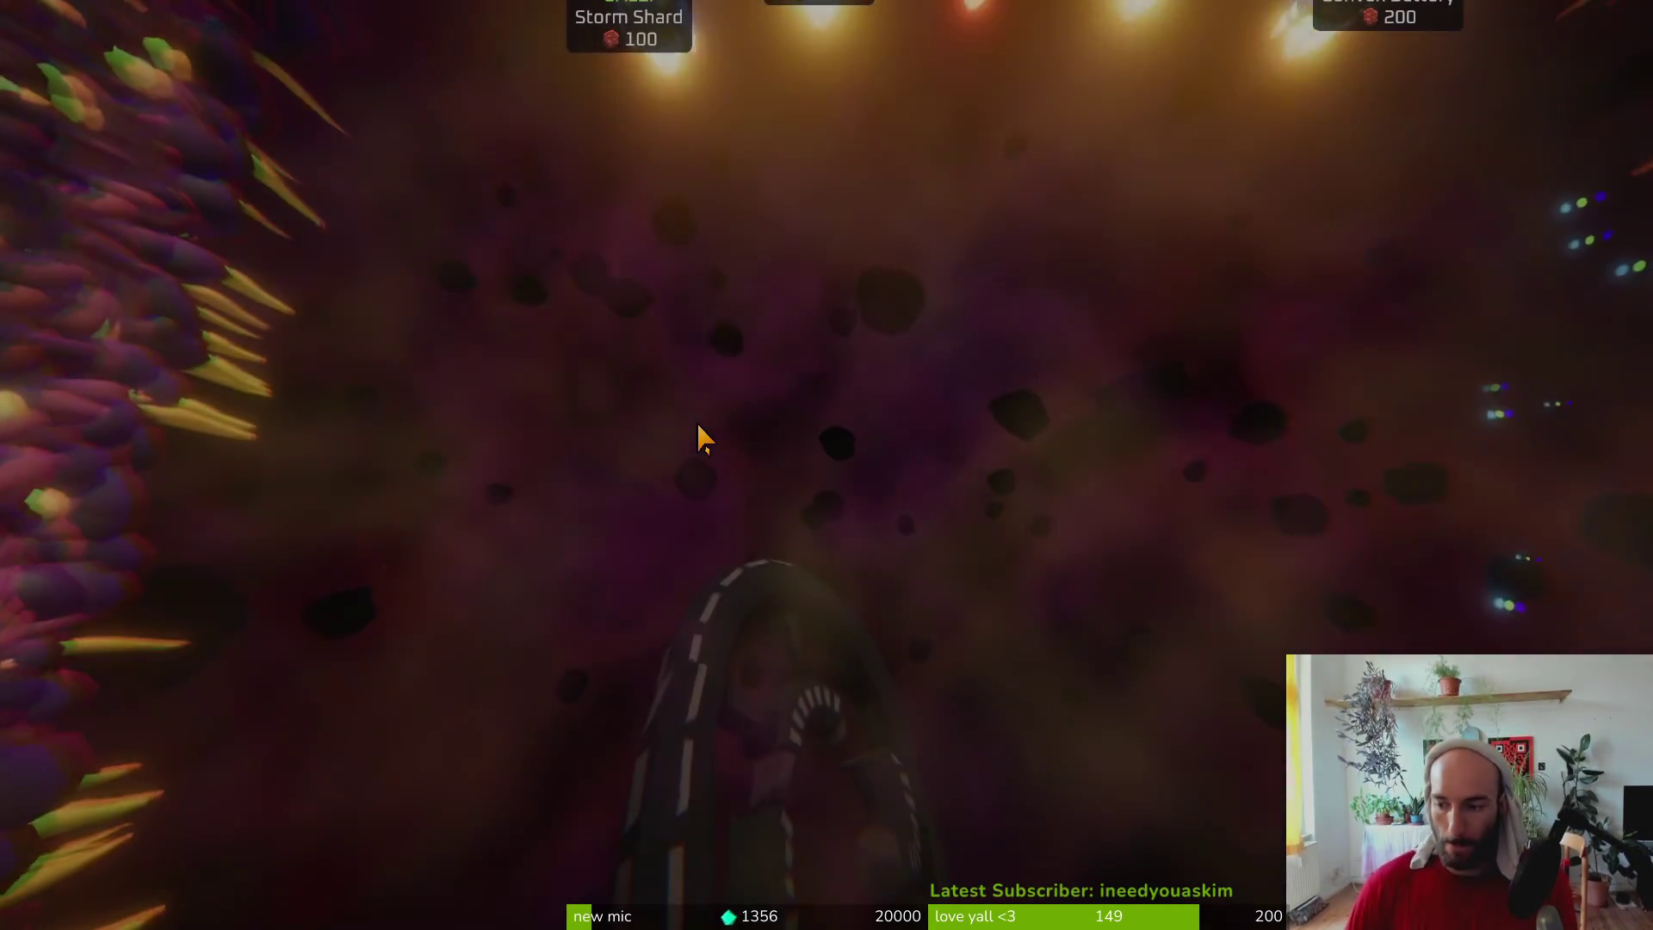
pyautogui.press('s')
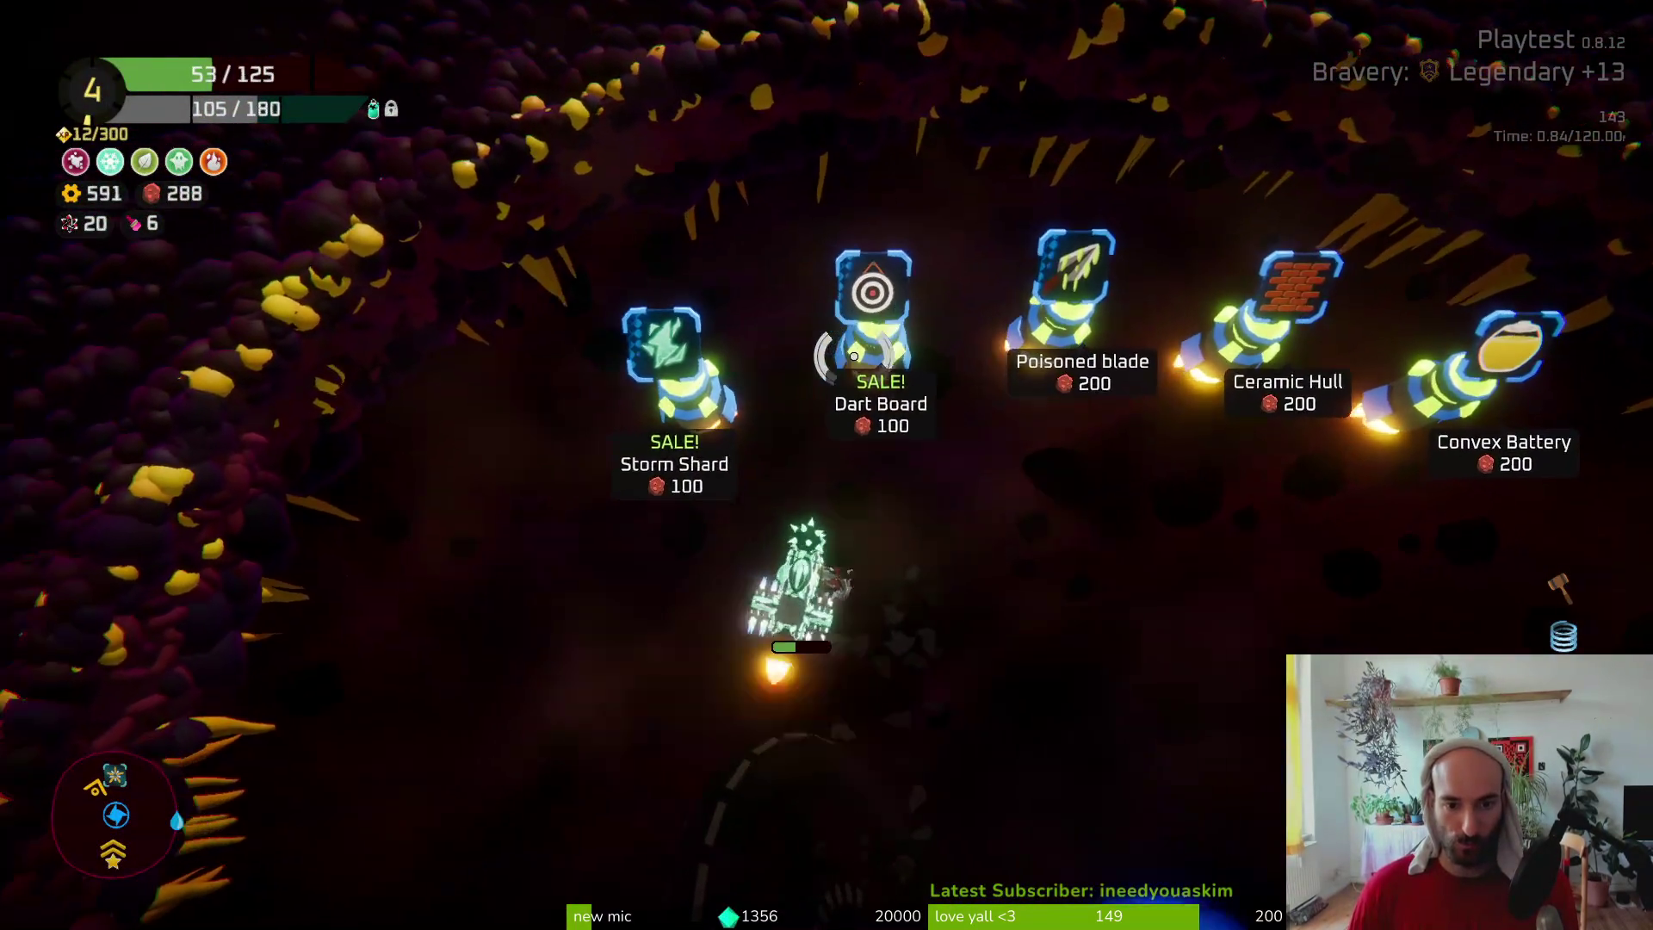
pyautogui.press('w')
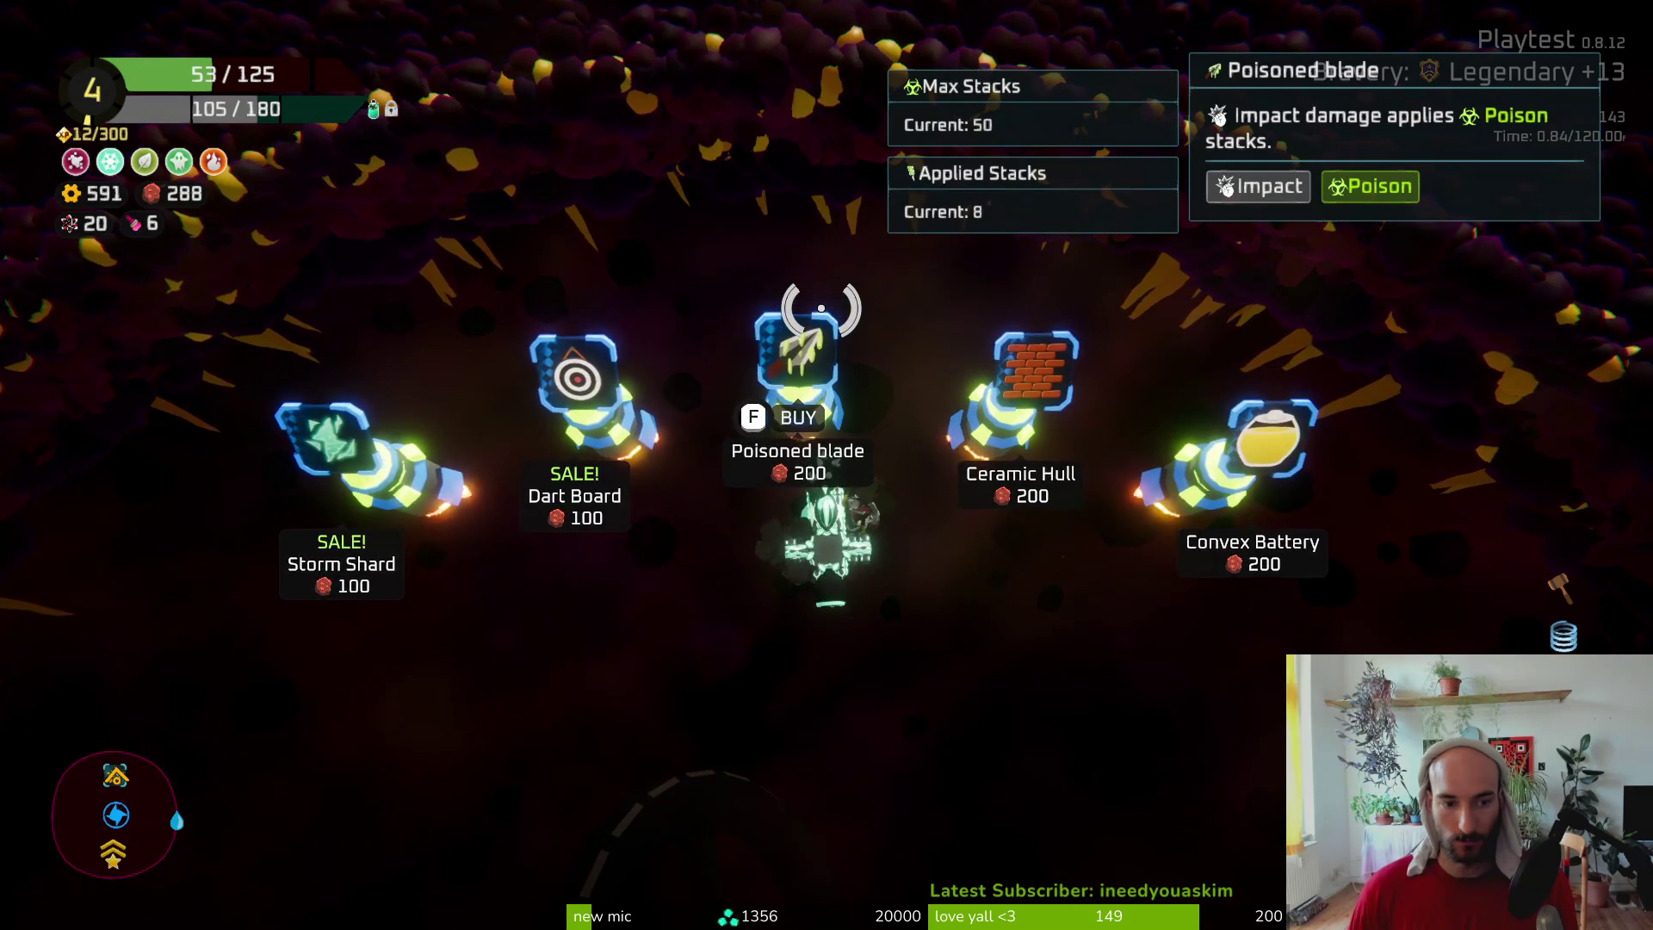
pyautogui.press('d')
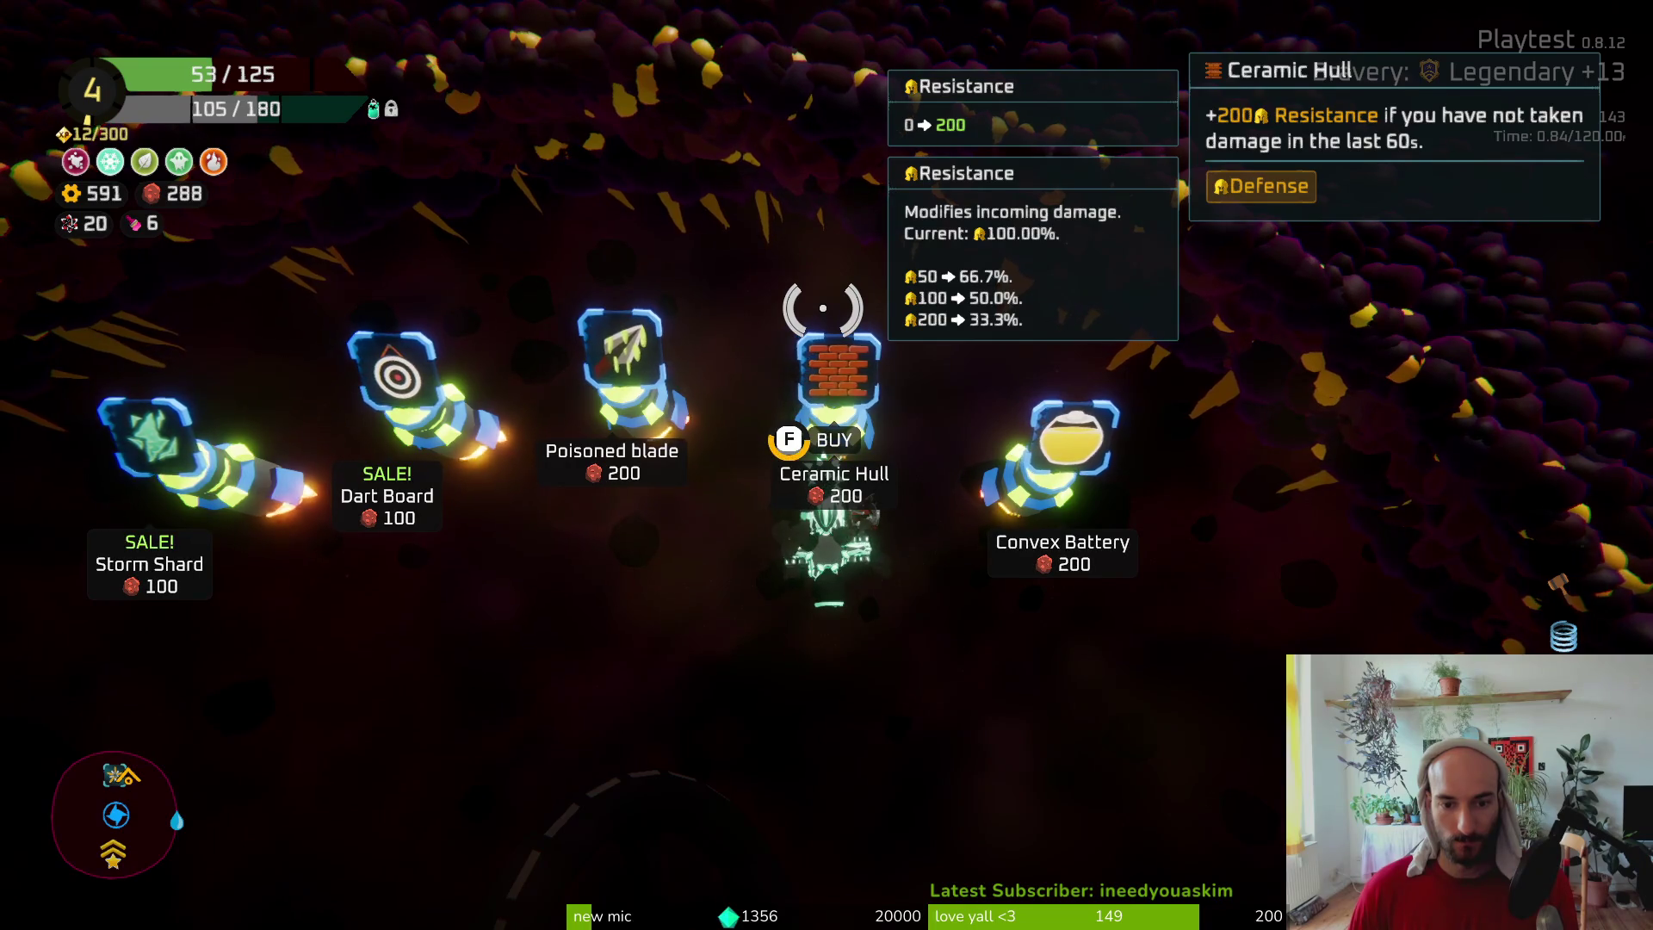
pyautogui.press('f')
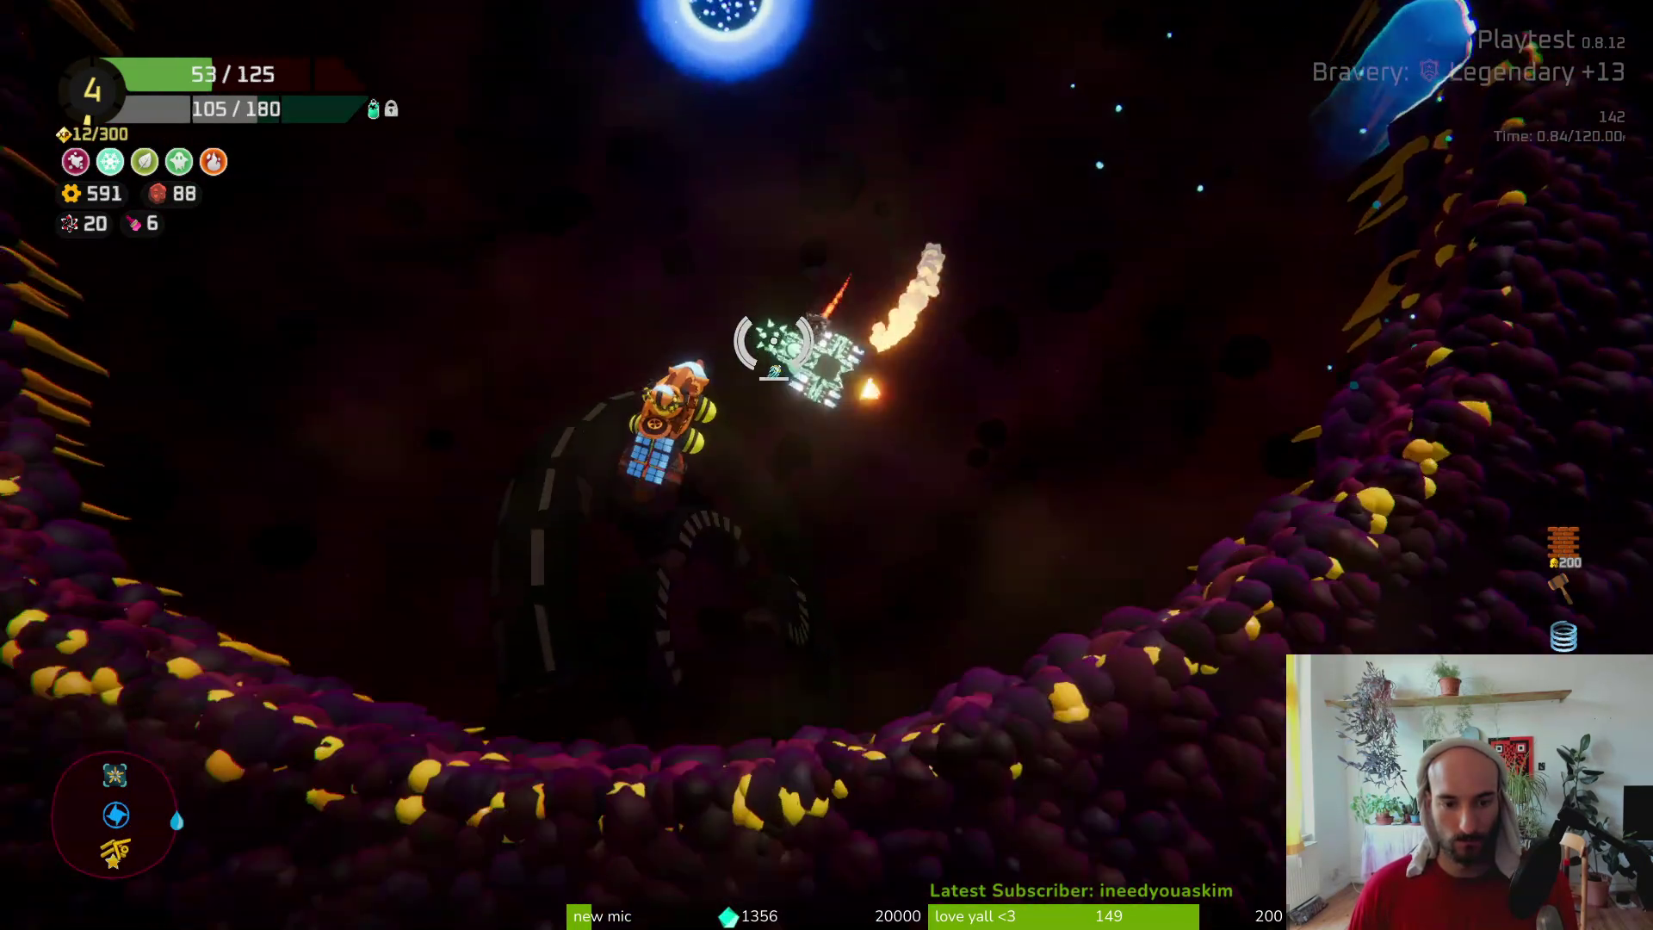
pyautogui.press('f')
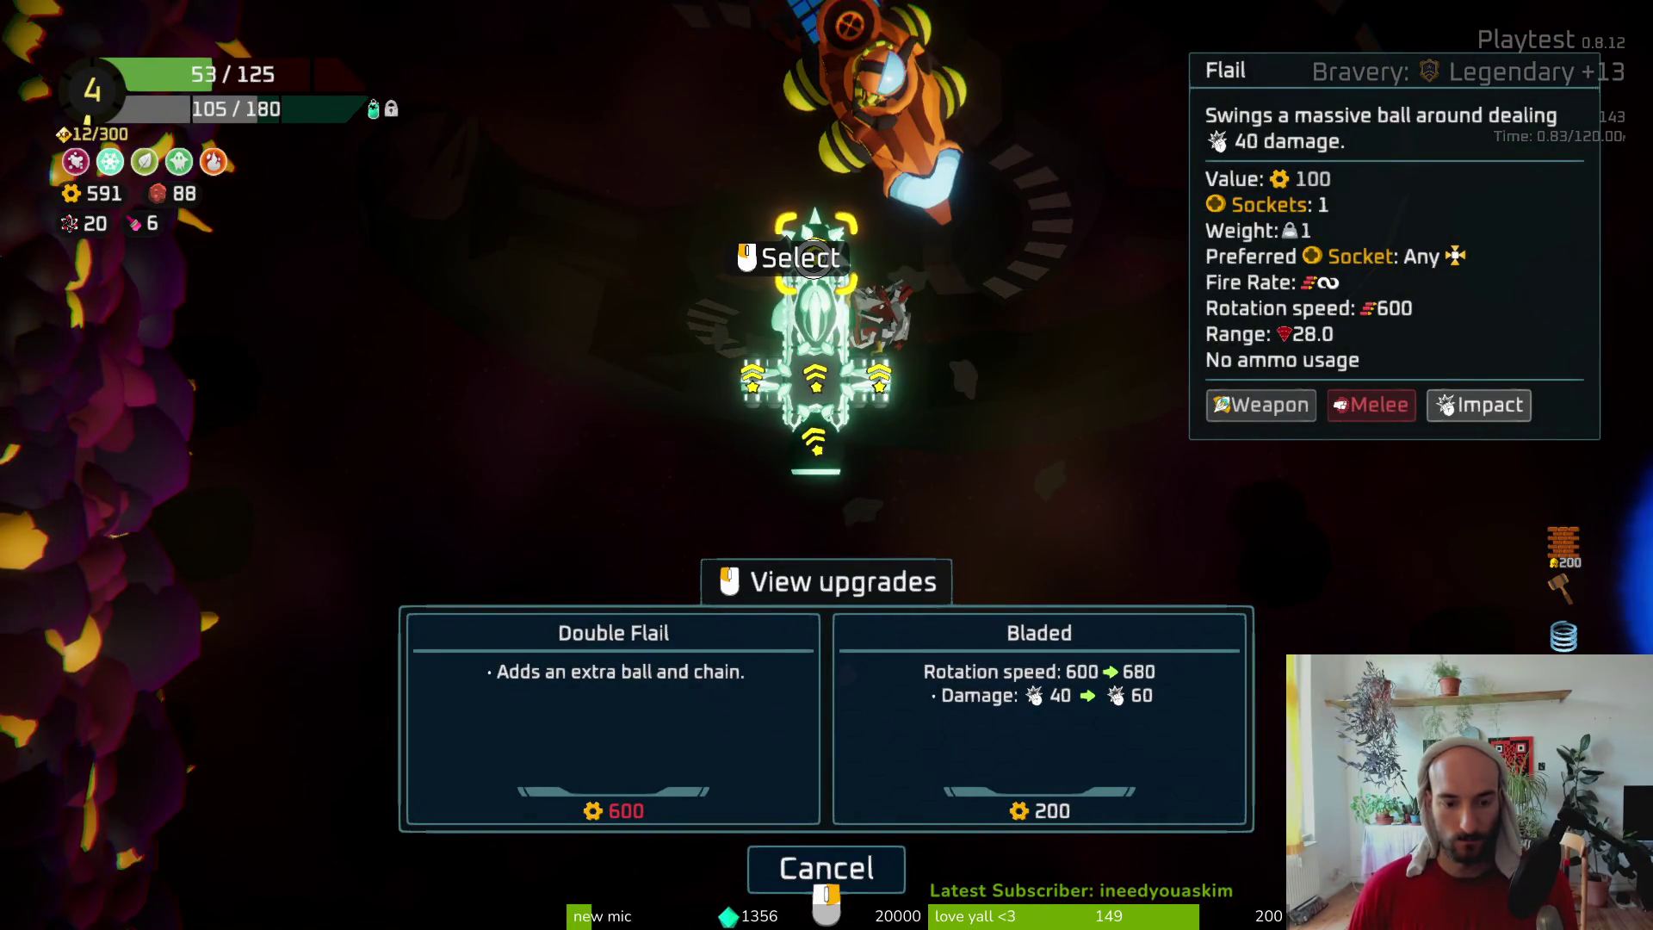
# Close the Flail upgrade options and check crafting recipes for the stored and fitted spare parts
pyautogui.rightClick(814, 258)
pyautogui.moveTo(985, 406)
pyautogui.moveTo(310, 260)
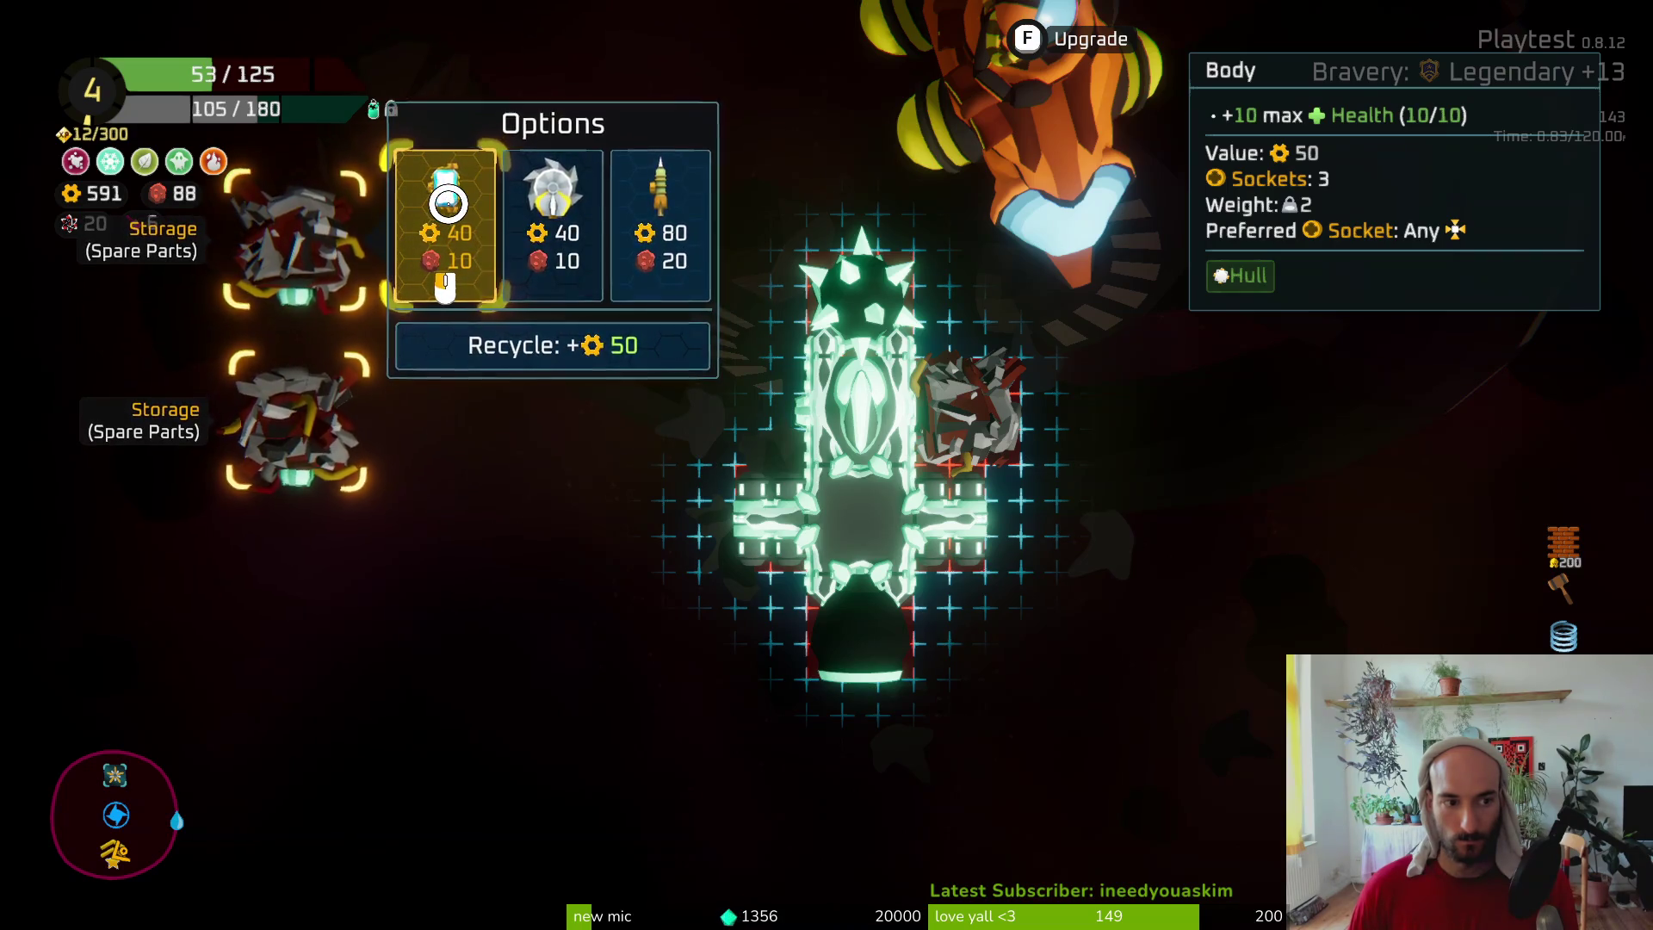
pyautogui.moveTo(302, 446)
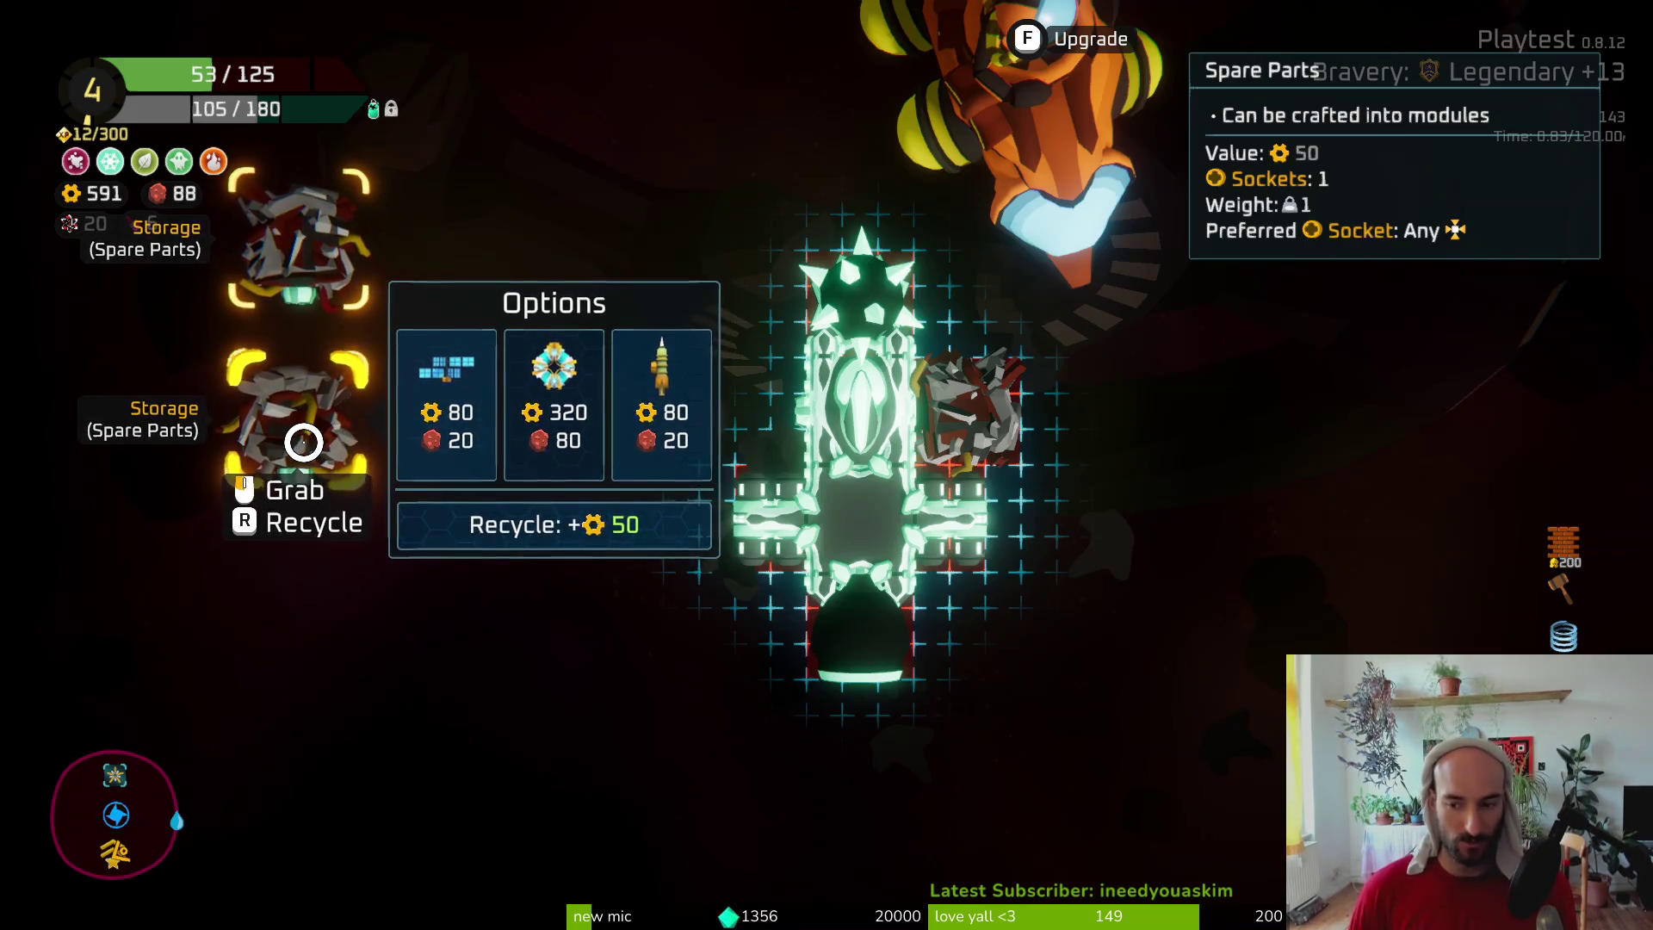
pyautogui.rightClick(322, 249)
pyautogui.rightClick(964, 406)
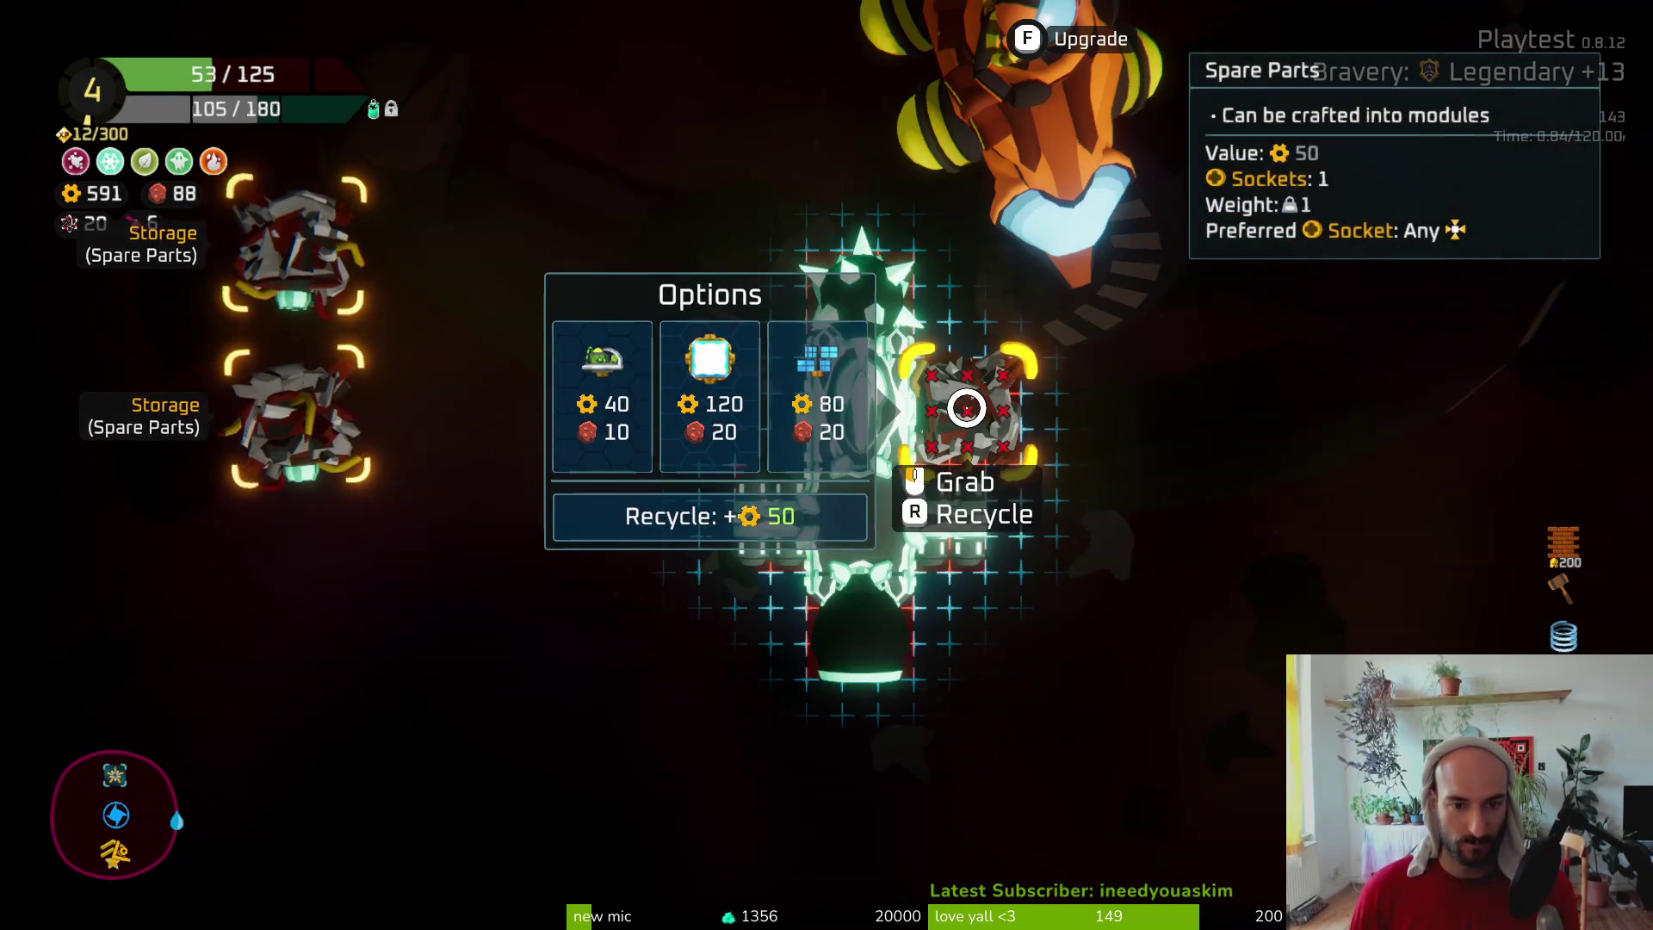
pyautogui.rightClick(314, 449)
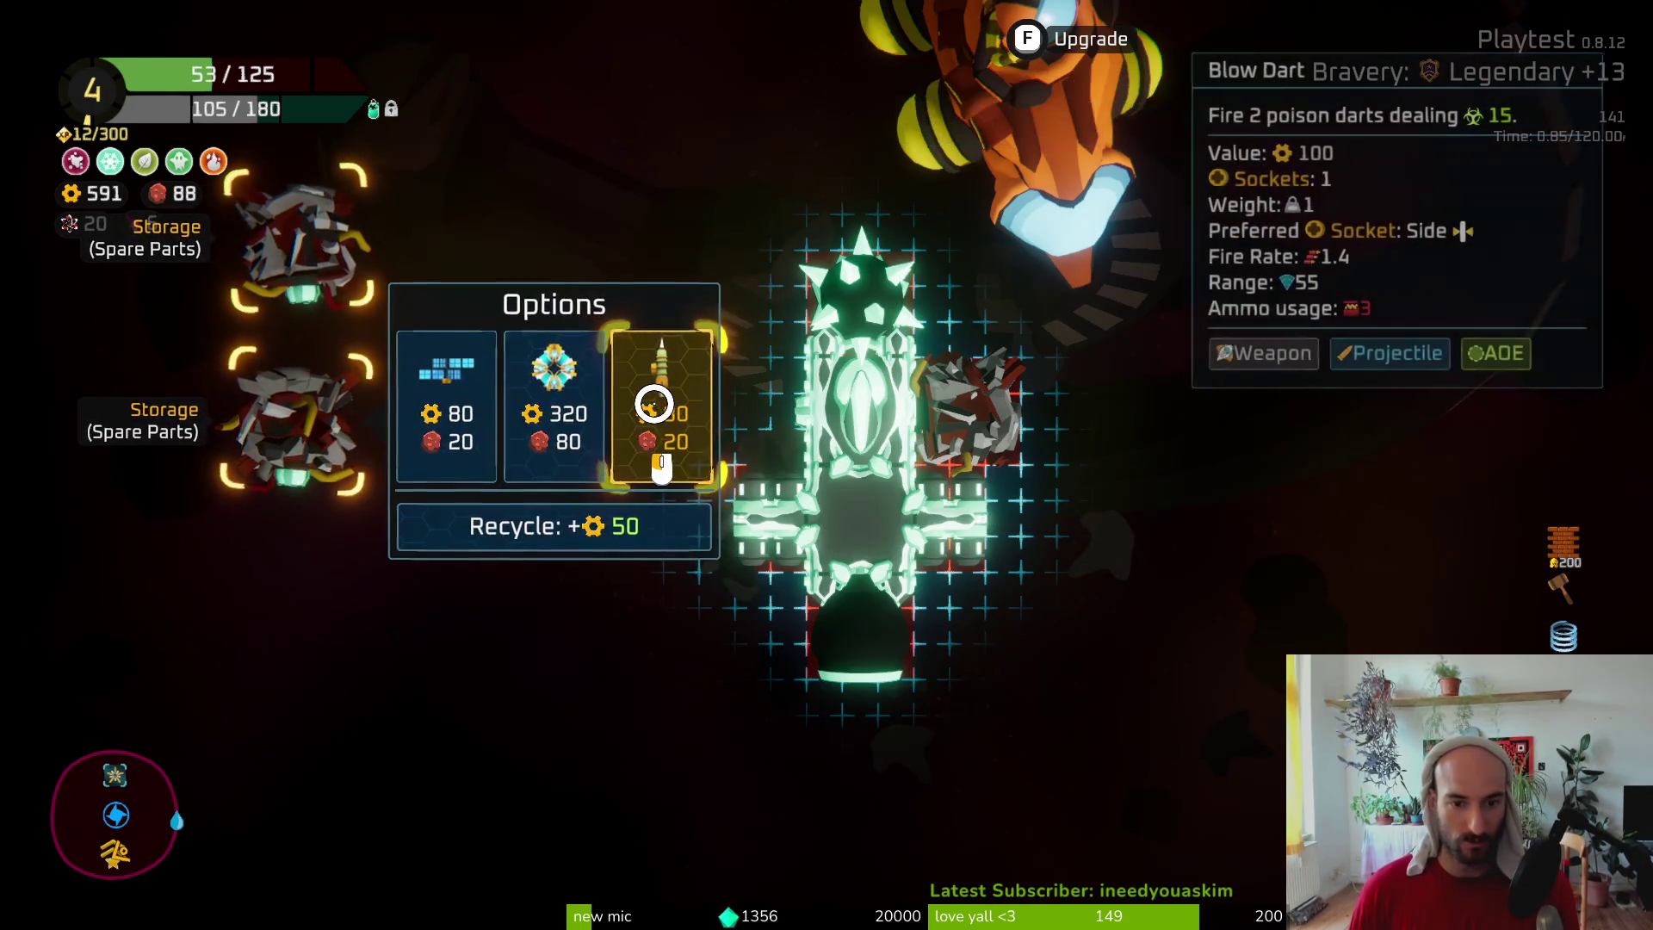
pyautogui.rightClick(296, 256)
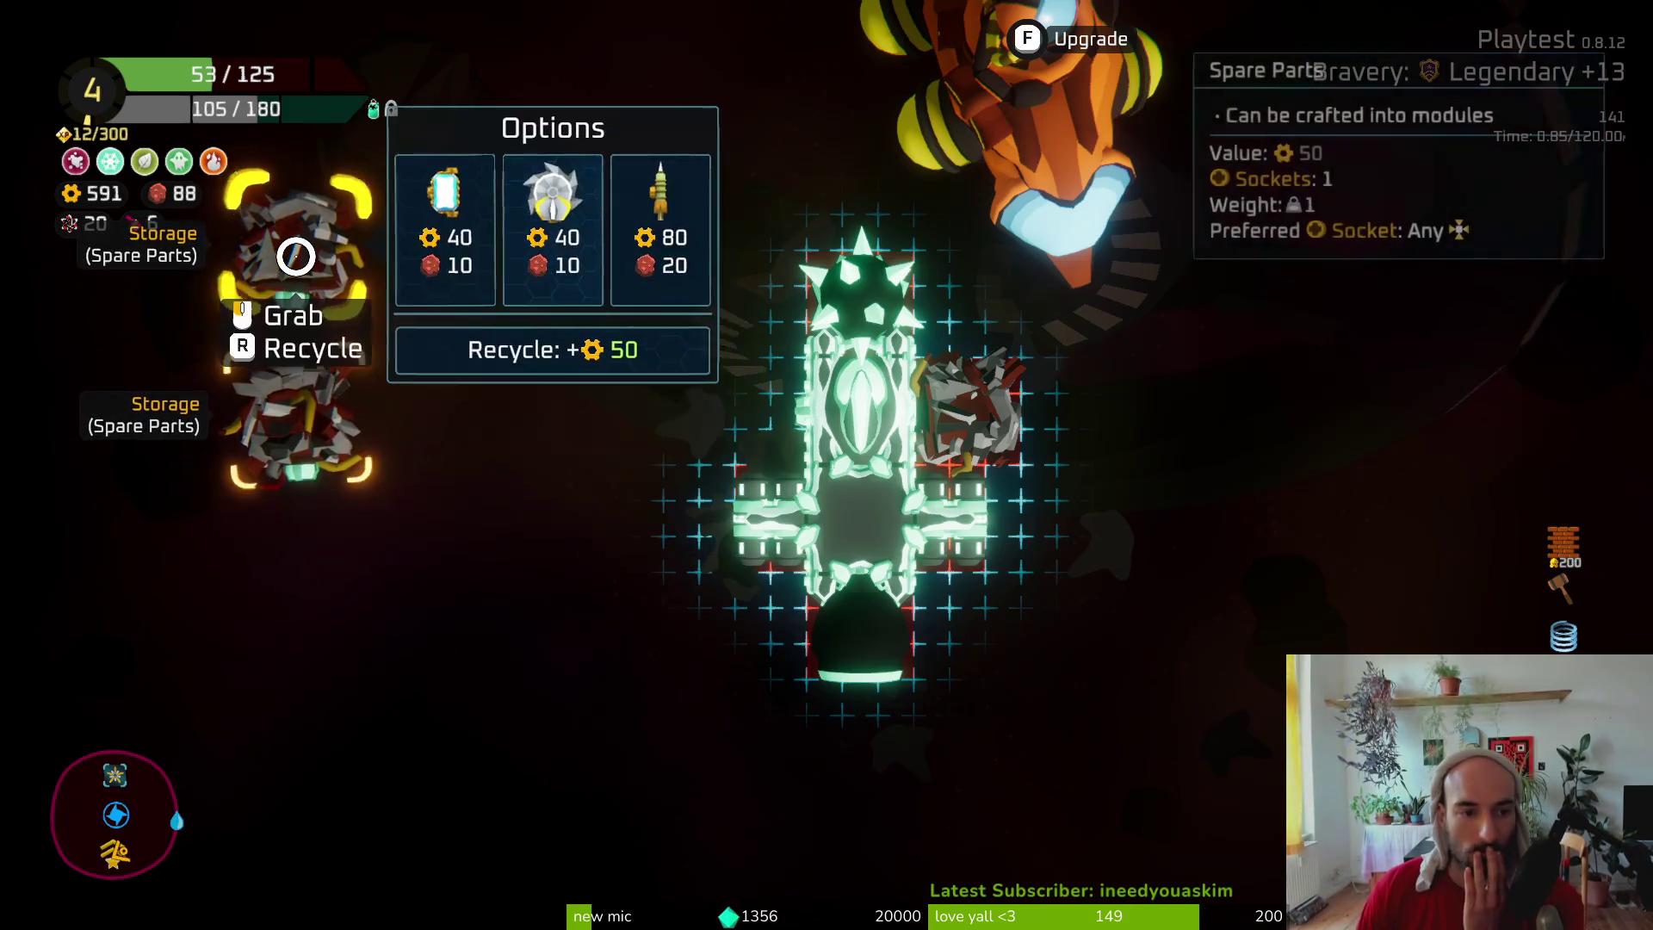
# Craft a Blow Dart, attach it on the ship's left, and move the Dual Thruster to storage
pyautogui.click(667, 248)
pyautogui.rightClick(967, 439)
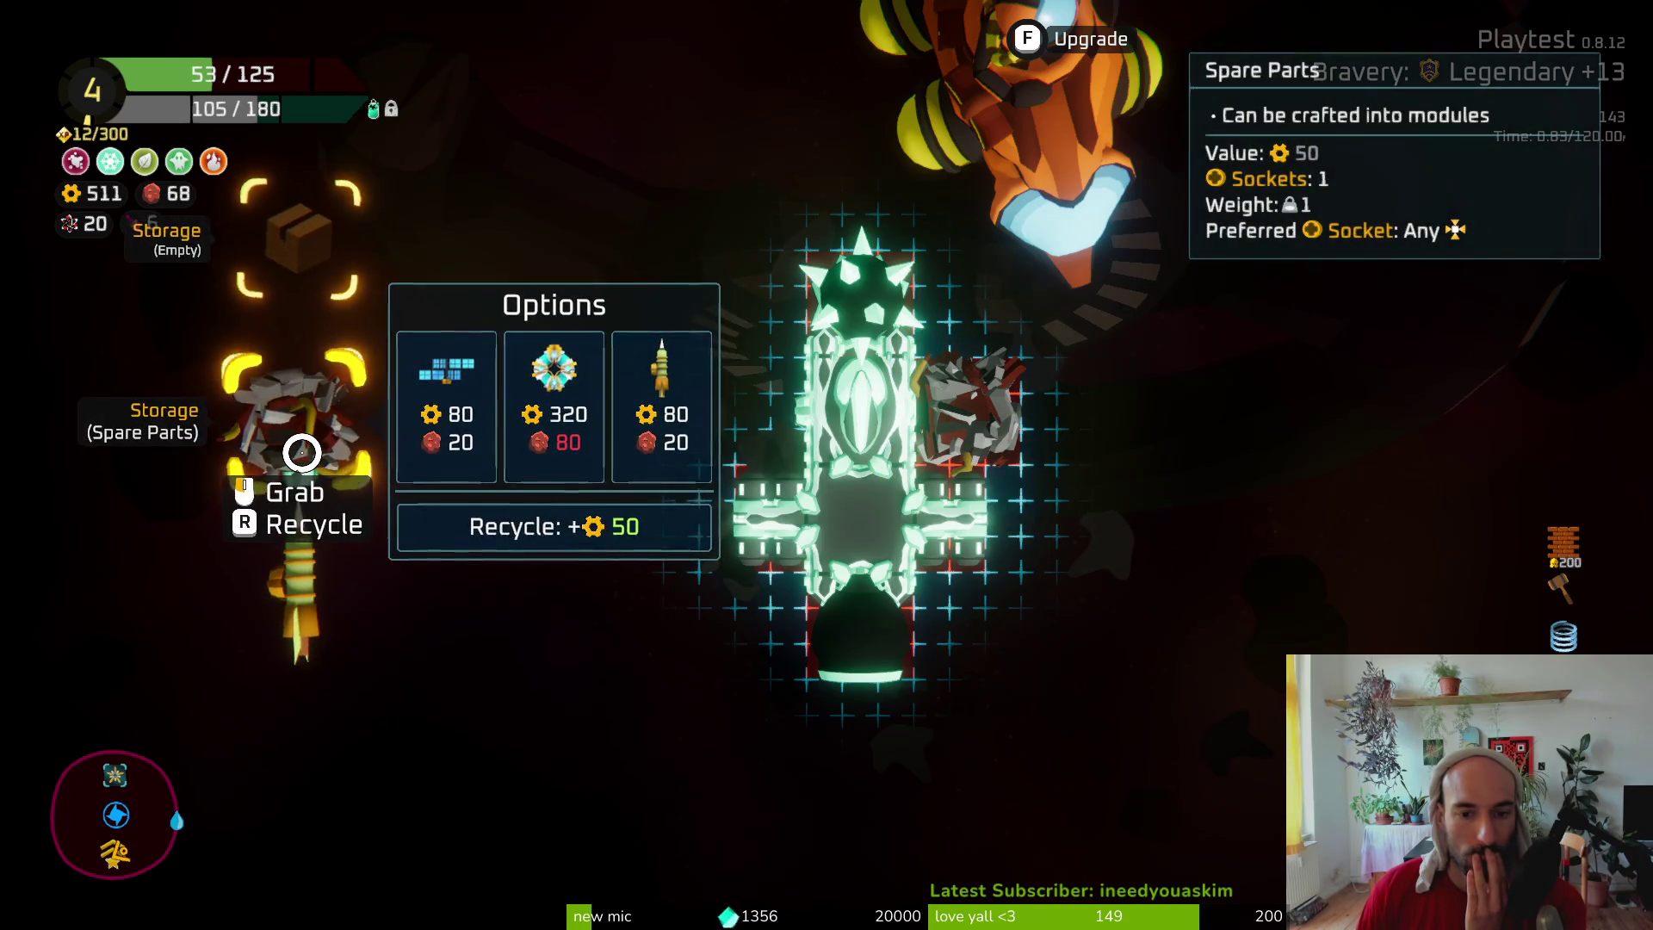
pyautogui.moveTo(293, 616)
pyautogui.mouseDown()
pyautogui.moveTo(669, 407)
pyautogui.moveTo(757, 383)
pyautogui.mouseUp()
pyautogui.rightClick(370, 425)
pyautogui.rightClick(982, 413)
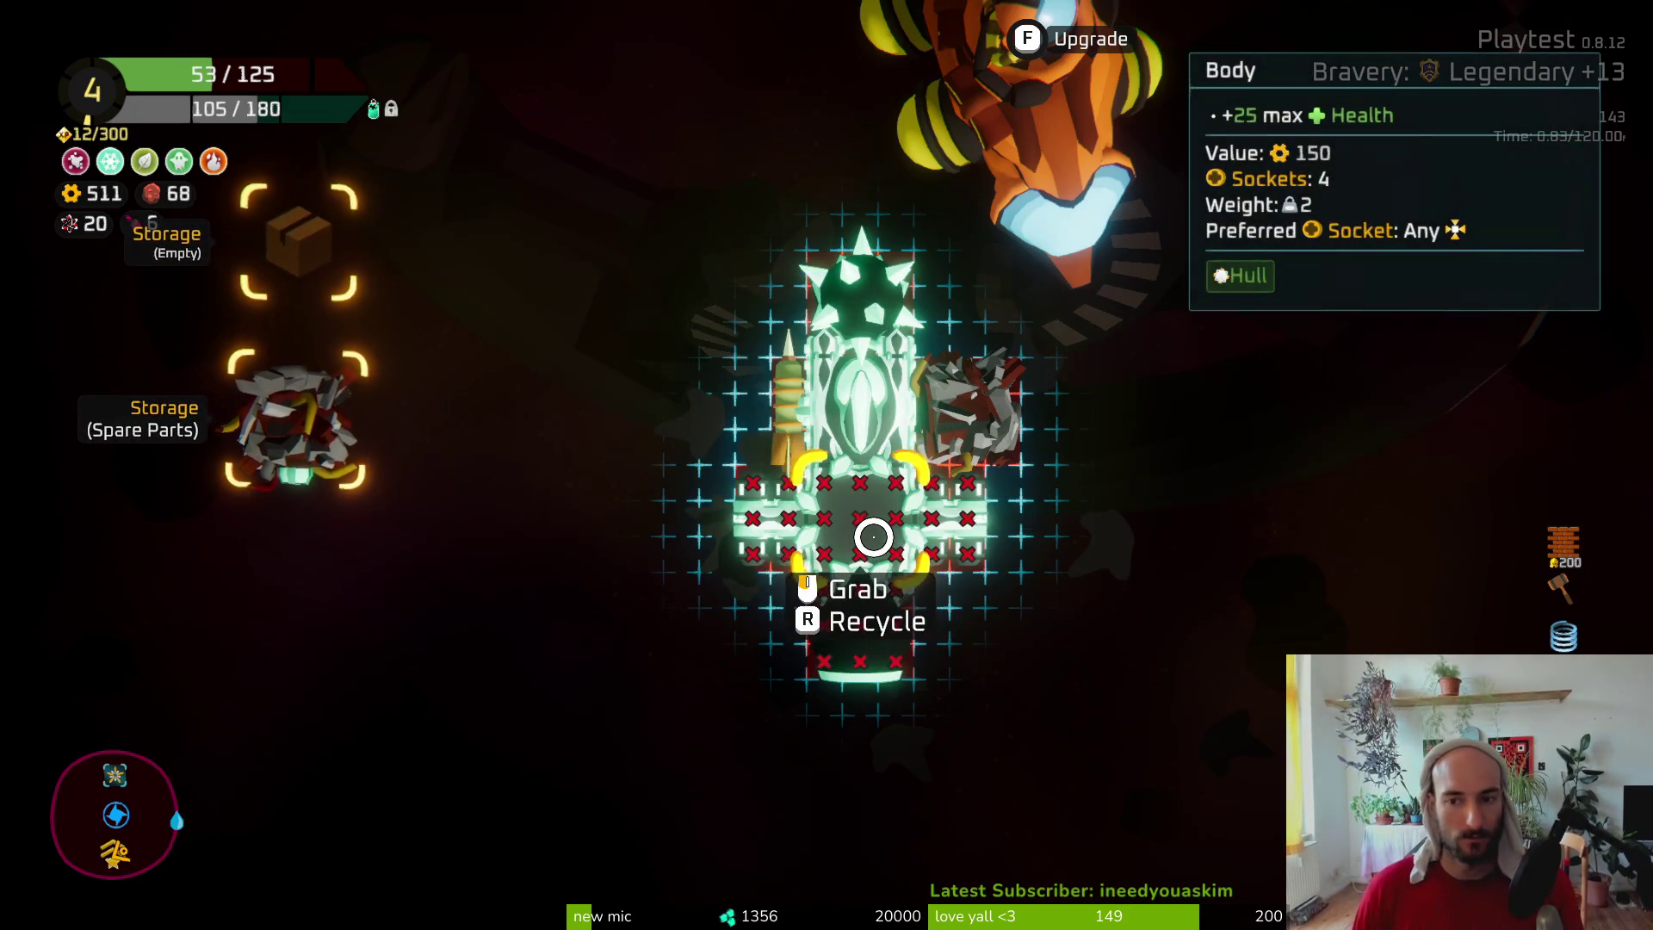
pyautogui.moveTo(764, 534); pyautogui.dragTo(339, 250)
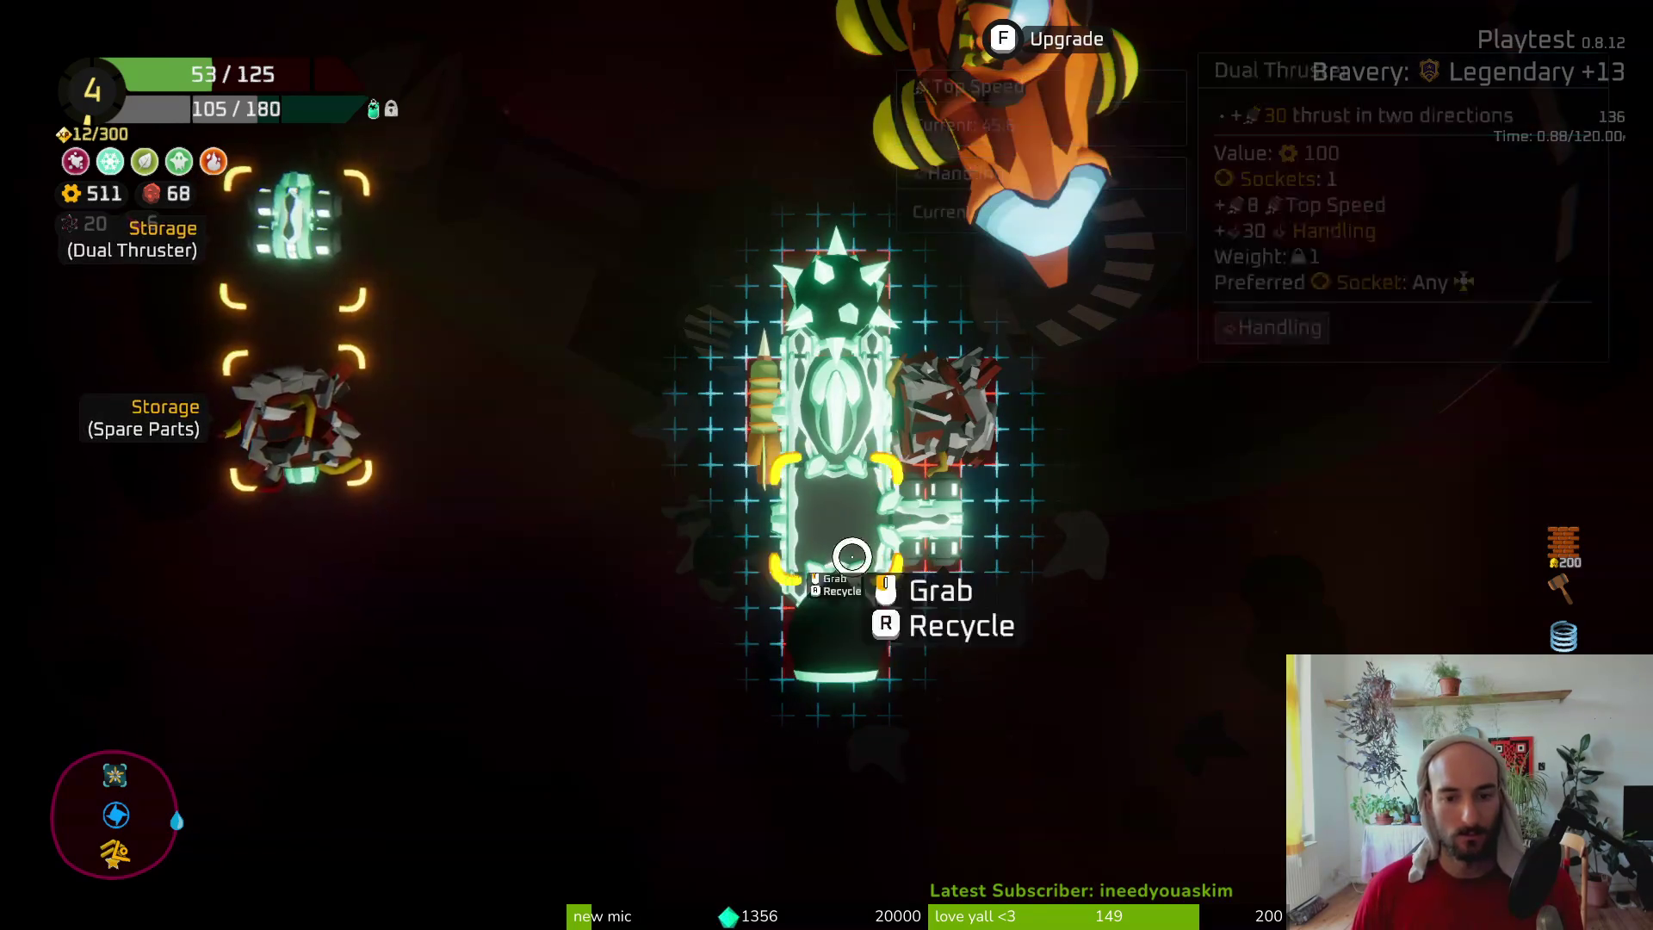
# Store the lower body module, then fit the Dual Thruster on the right and the black module at the bottom
pyautogui.click(811, 534)
pyautogui.moveTo(941, 560)
pyautogui.mouseDown()
pyautogui.moveTo(462, 517)
pyautogui.moveTo(288, 597)
pyautogui.mouseUp()
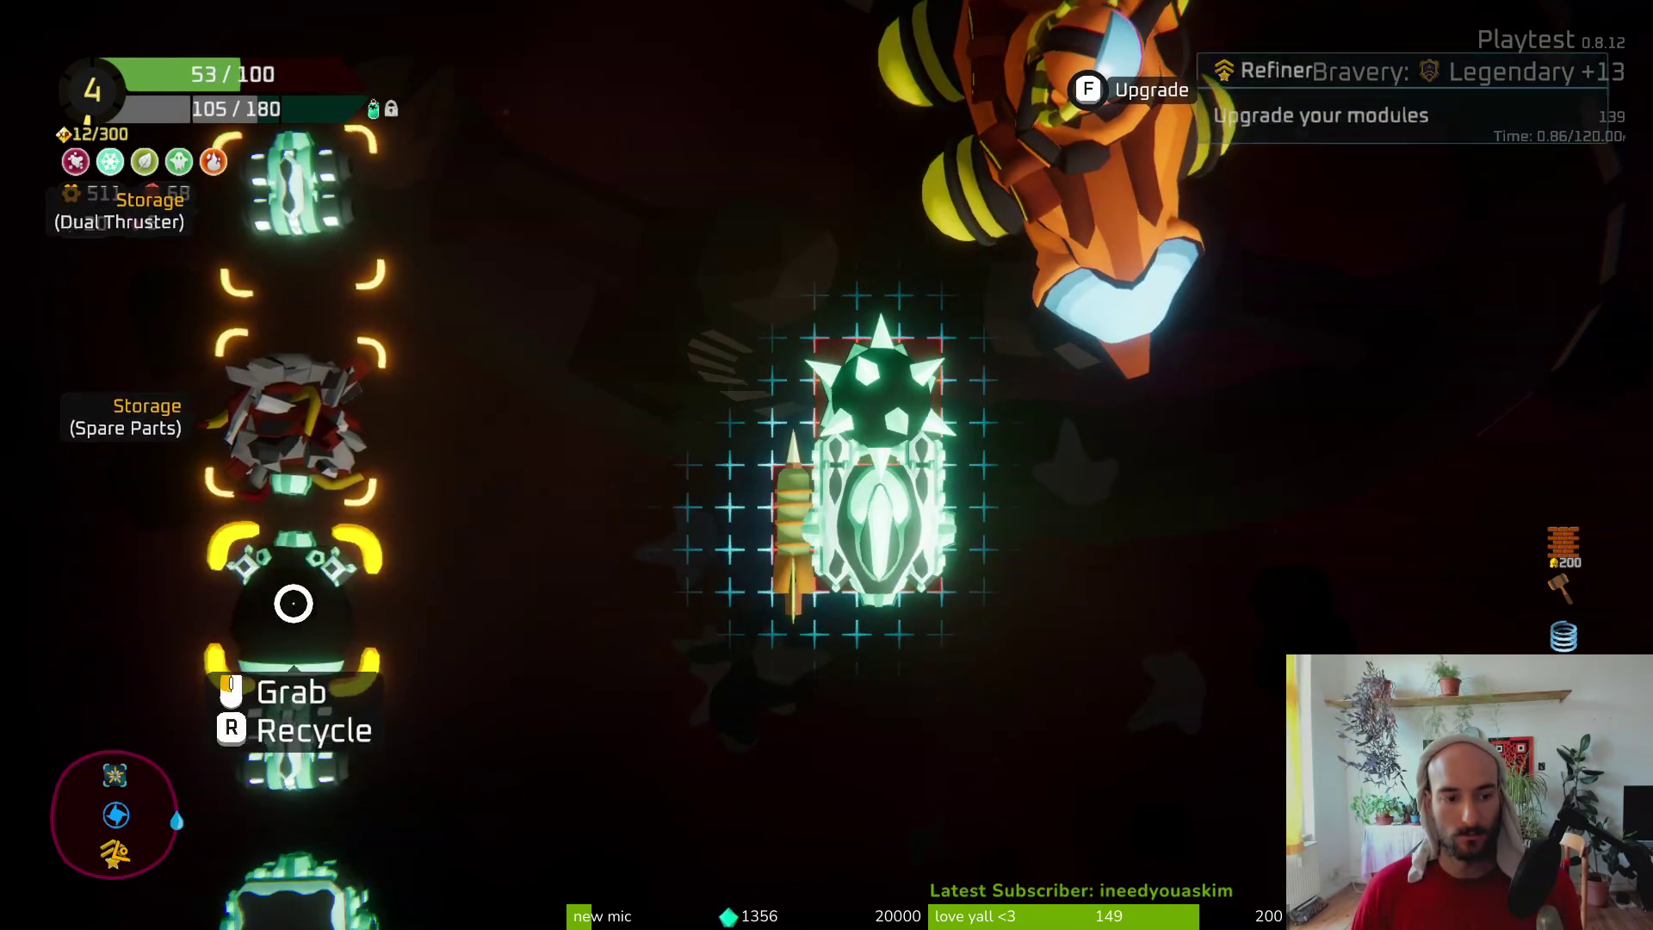
pyautogui.moveTo(297, 409)
pyautogui.mouseDown()
pyautogui.moveTo(617, 685)
pyautogui.moveTo(431, 646)
pyautogui.moveTo(306, 351)
pyautogui.mouseUp()
pyautogui.moveTo(287, 232)
pyautogui.mouseDown()
pyautogui.moveTo(996, 447)
pyautogui.moveTo(973, 525)
pyautogui.mouseUp()
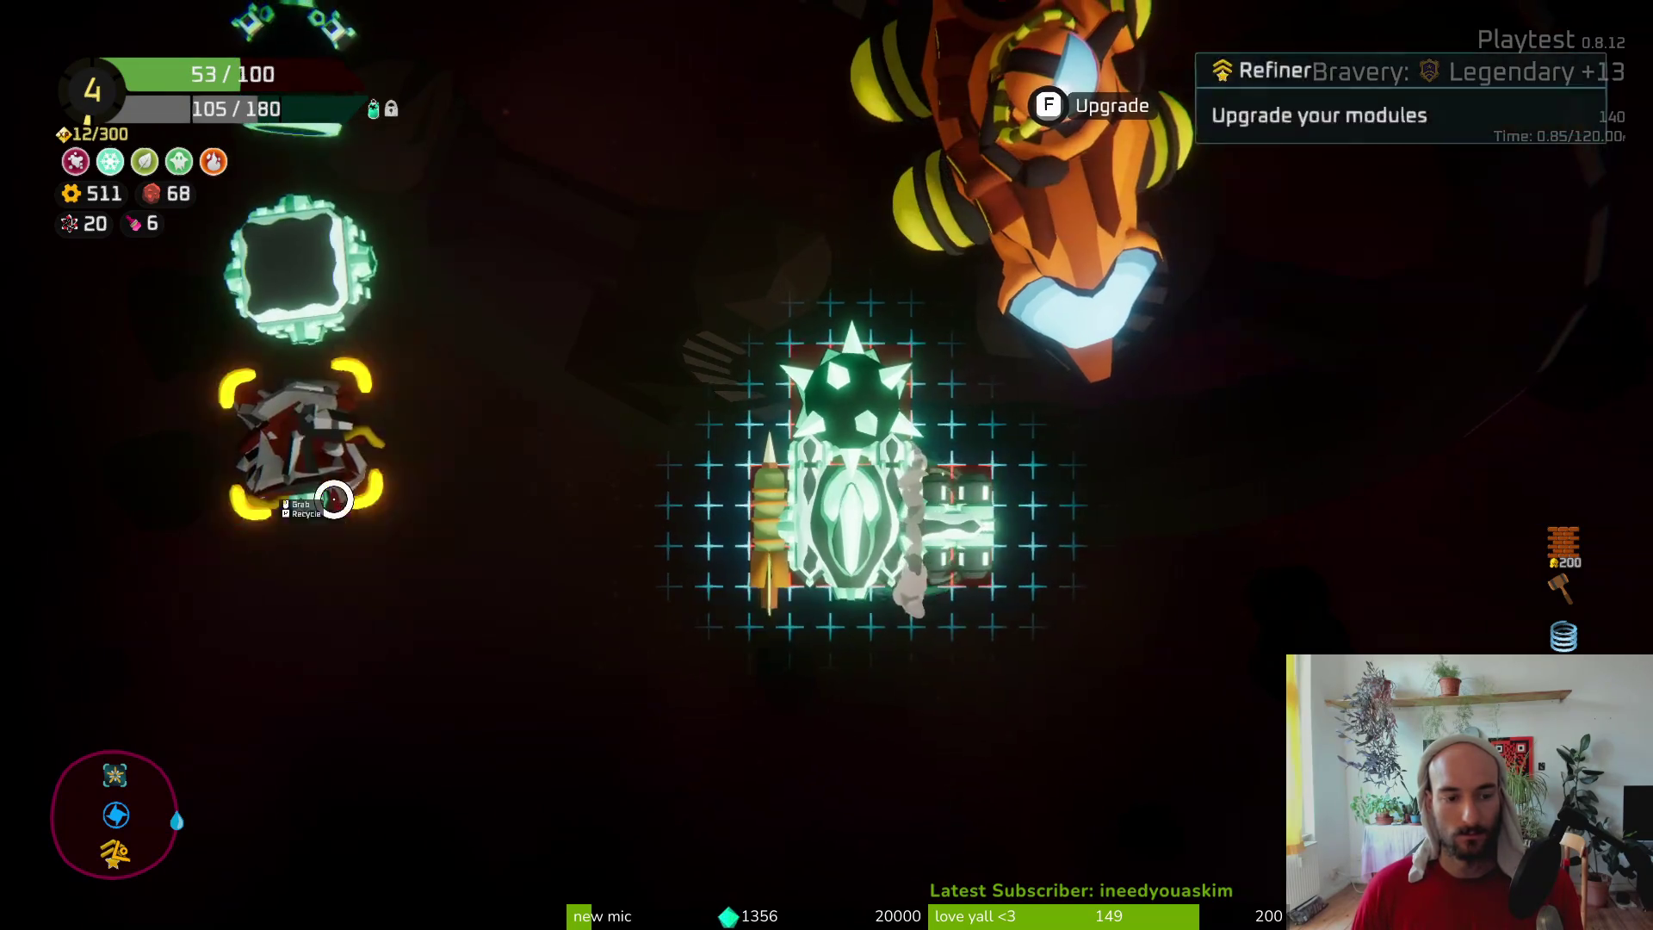
pyautogui.moveTo(292, 258)
pyautogui.mouseDown()
pyautogui.moveTo(915, 624)
pyautogui.moveTo(715, 642)
pyautogui.mouseUp()
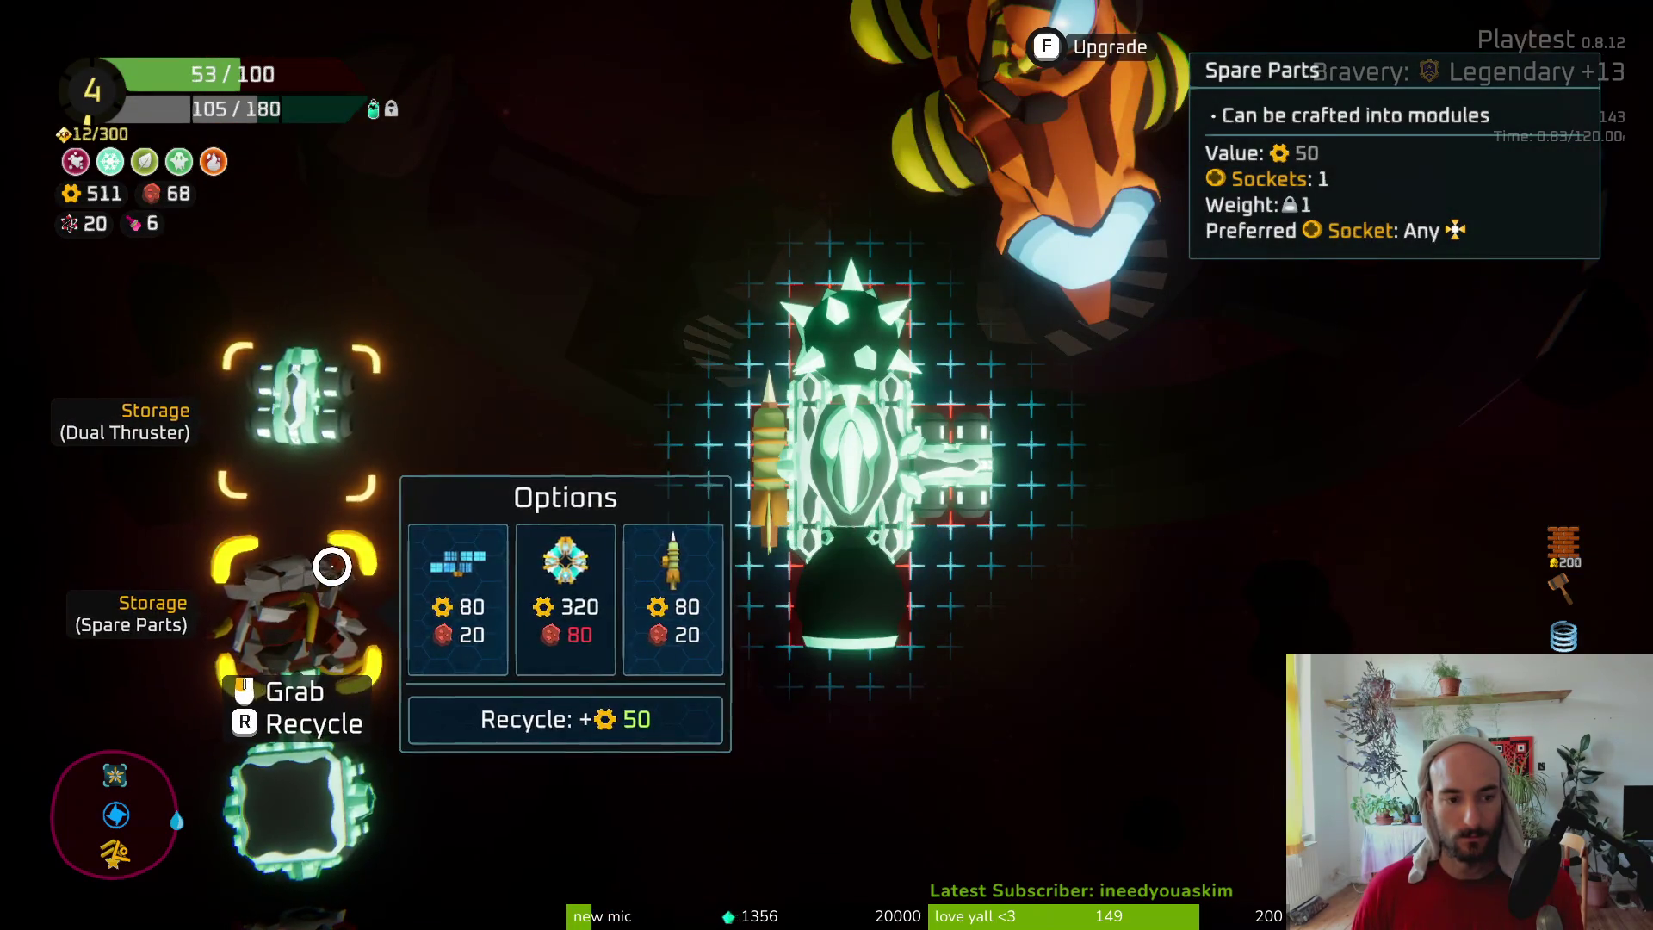
pyautogui.scroll(-2, 295, 390)
pyautogui.scroll(1, 301, 404)
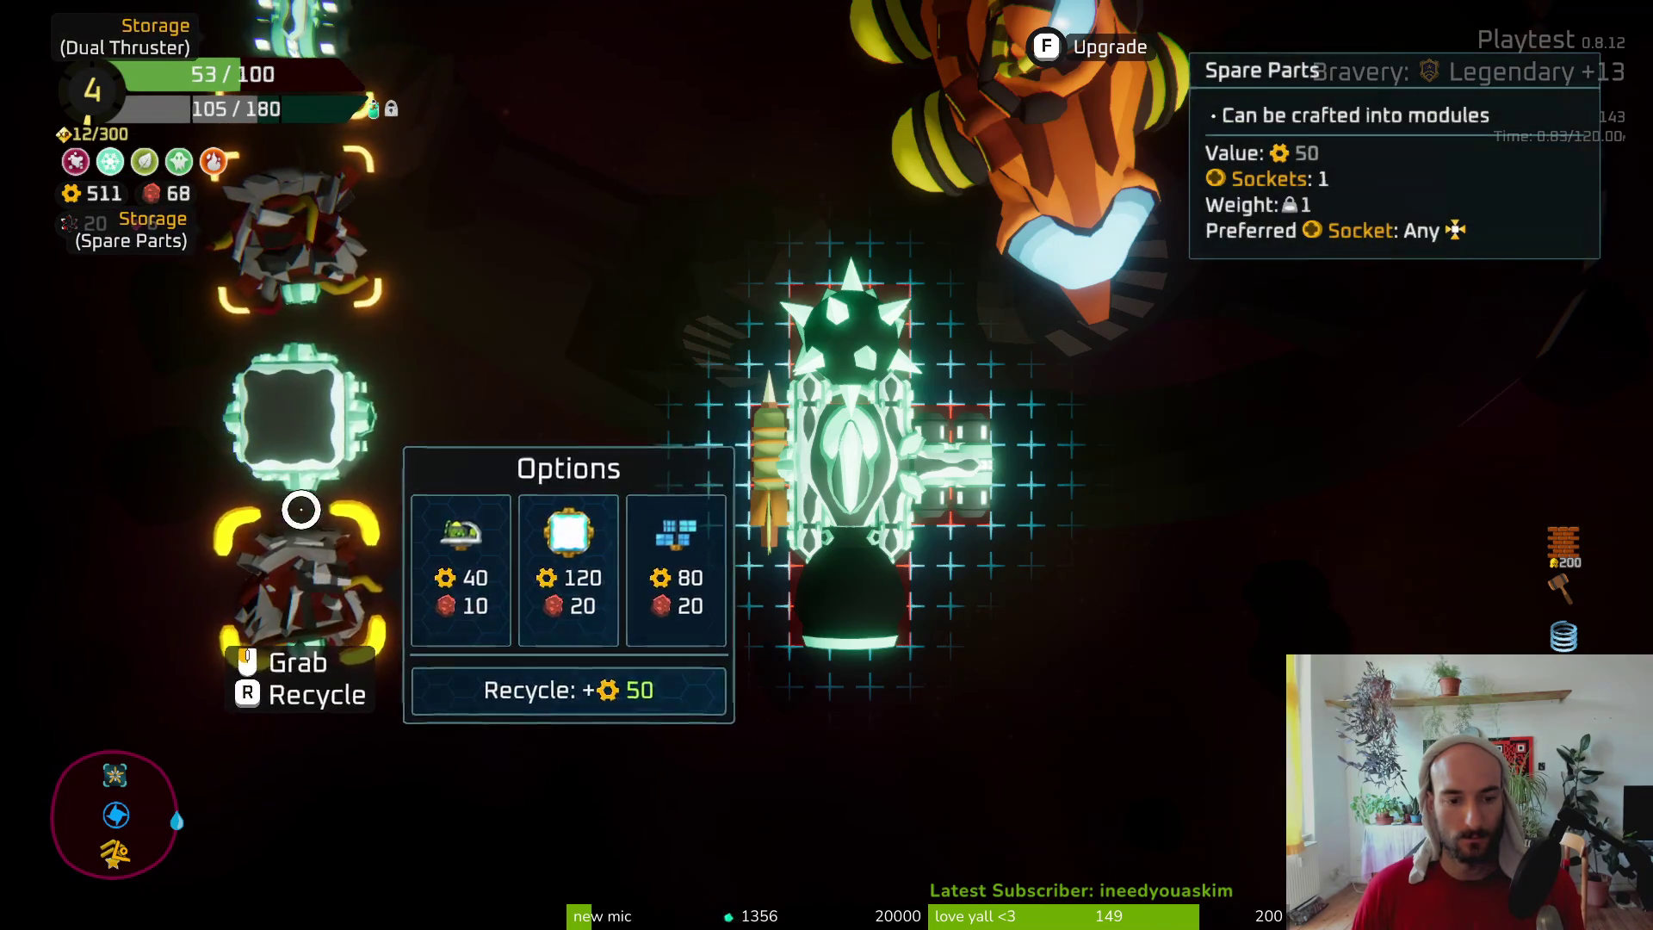
# Swap the Body and Large Thruster onto the ship's bottom and lower the right Dual Thruster
pyautogui.moveTo(263, 256)
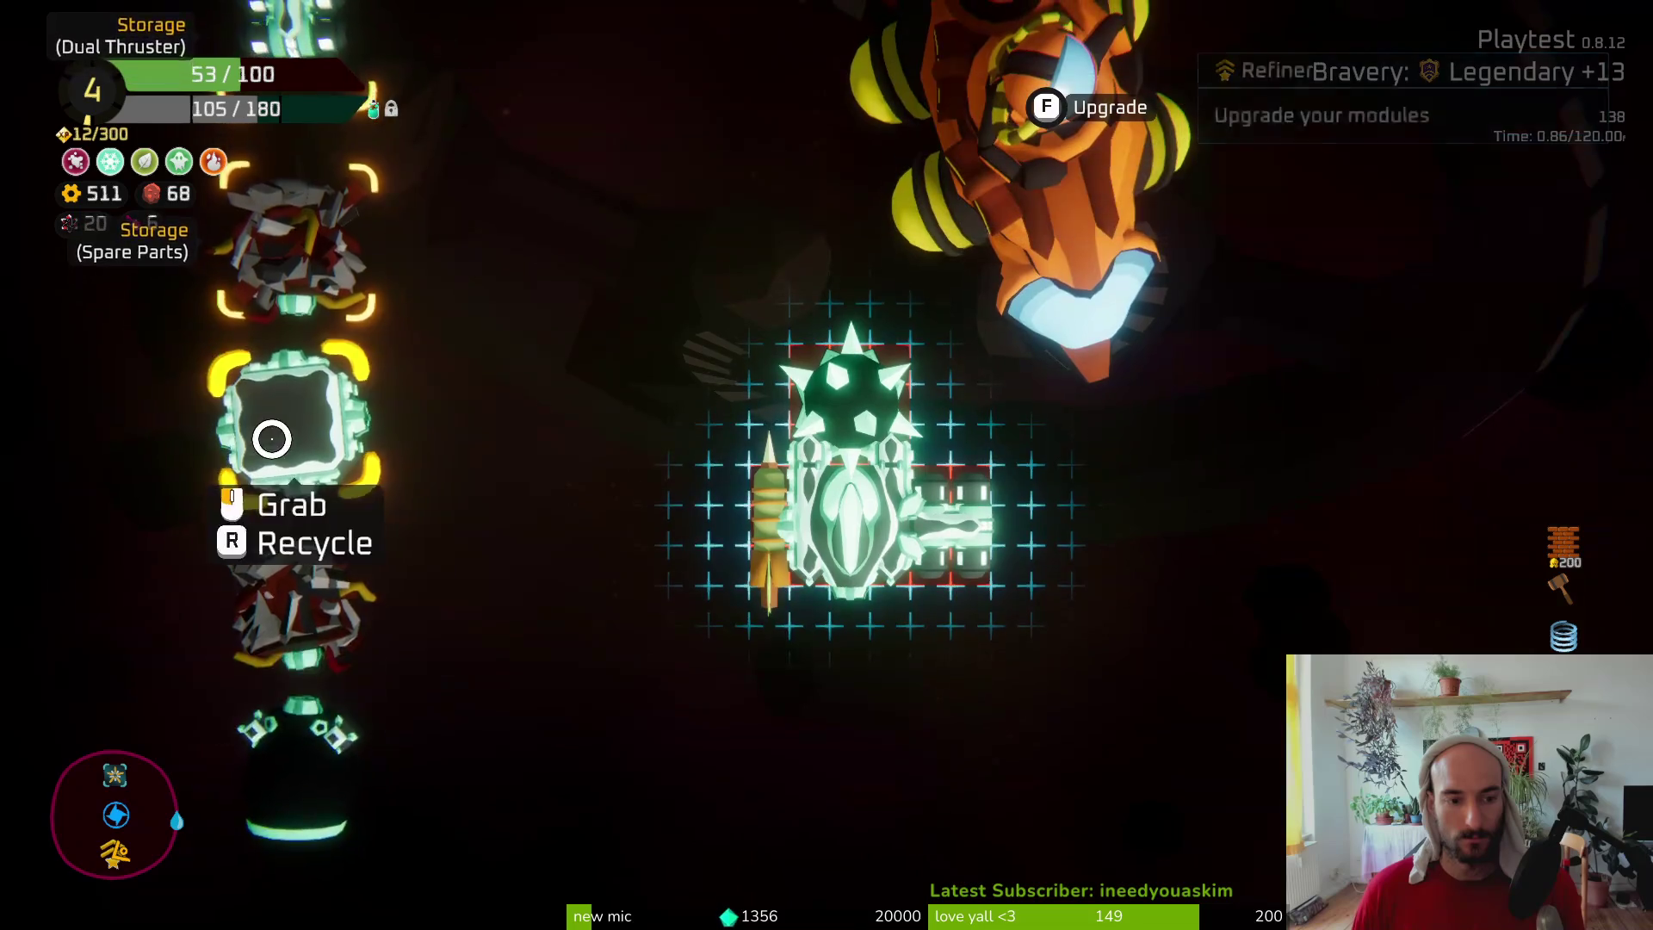
pyautogui.moveTo(266, 413); pyautogui.dragTo(819, 632)
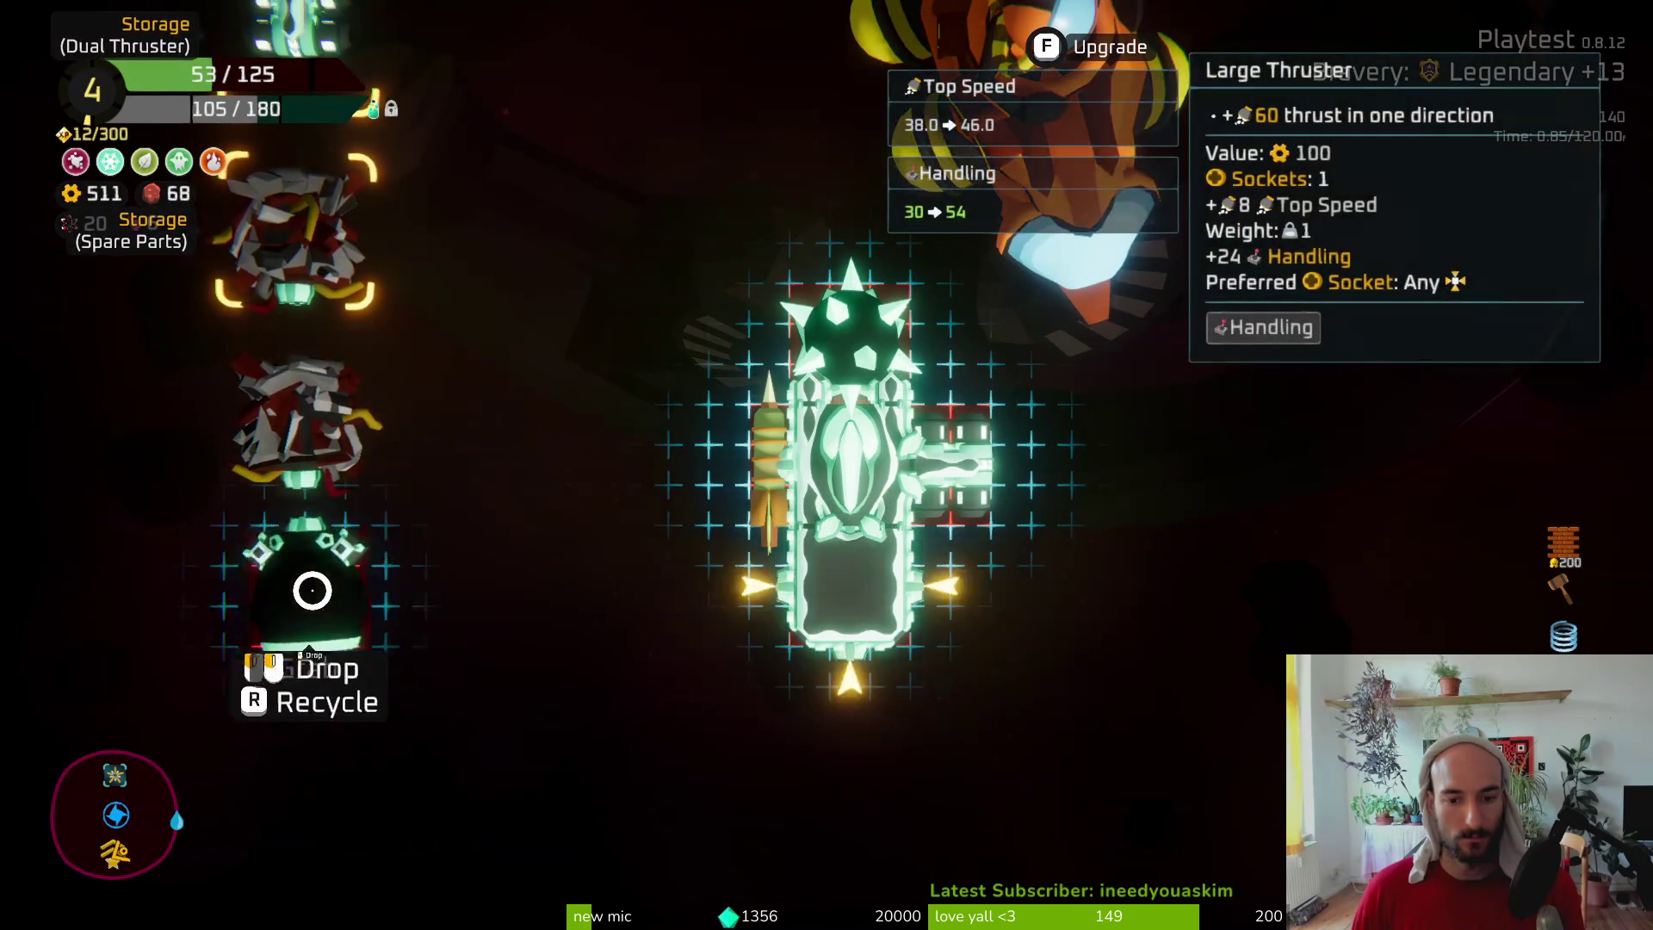
pyautogui.moveTo(312, 590); pyautogui.dragTo(844, 681)
pyautogui.moveTo(301, 422)
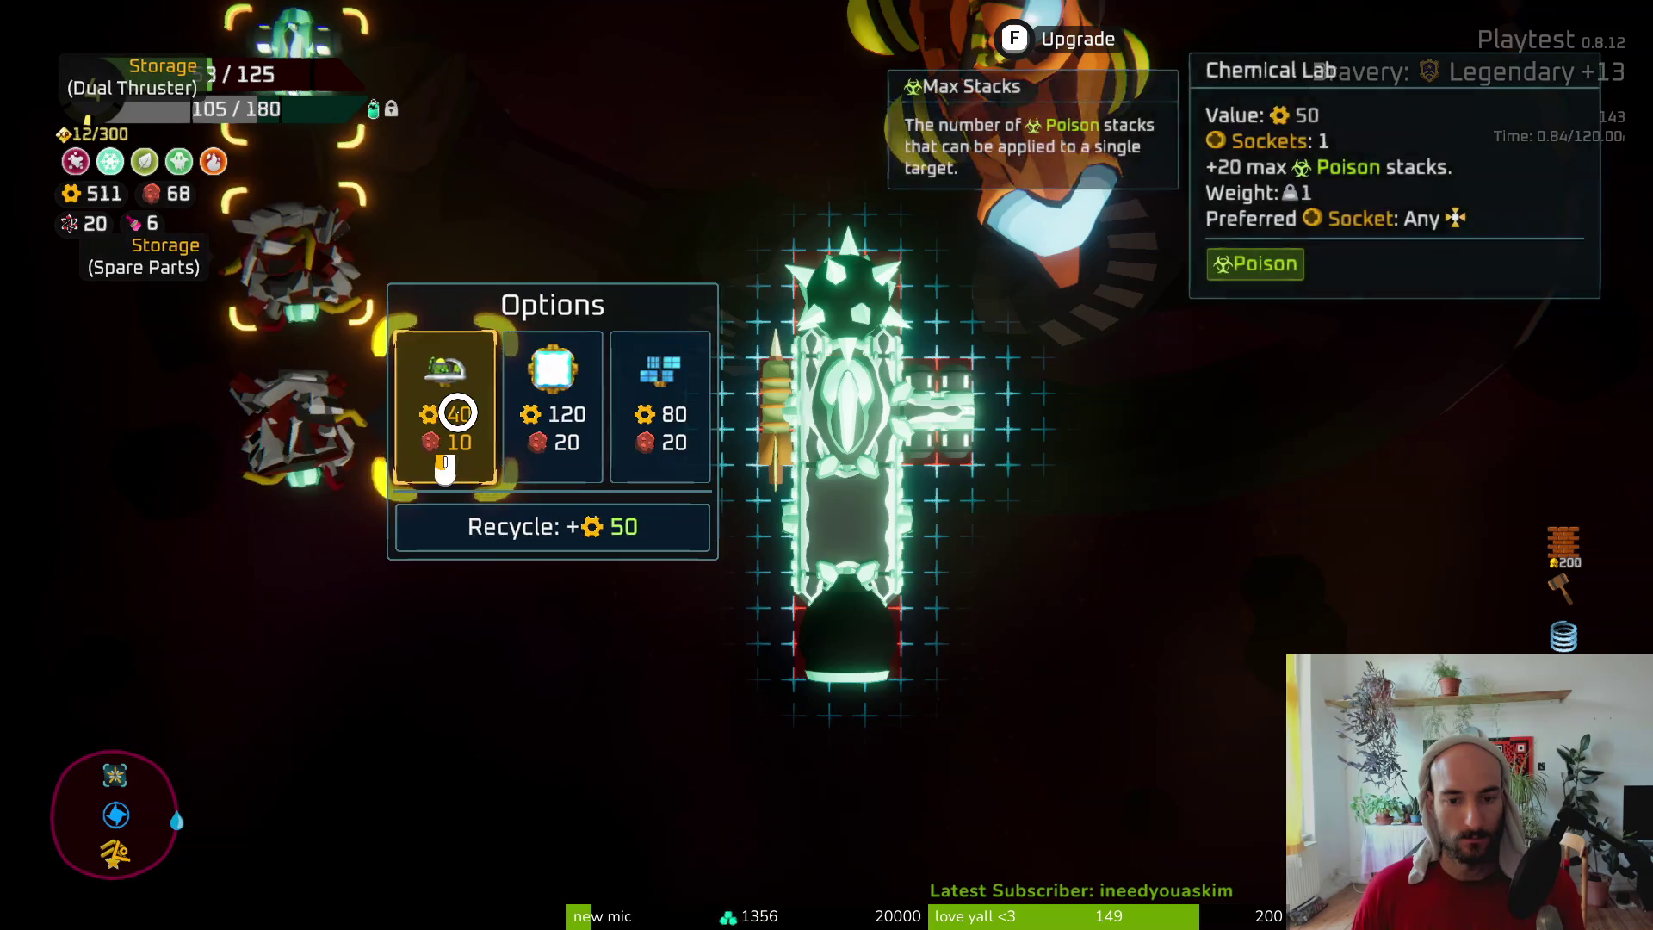
pyautogui.moveTo(941, 417); pyautogui.dragTo(939, 517)
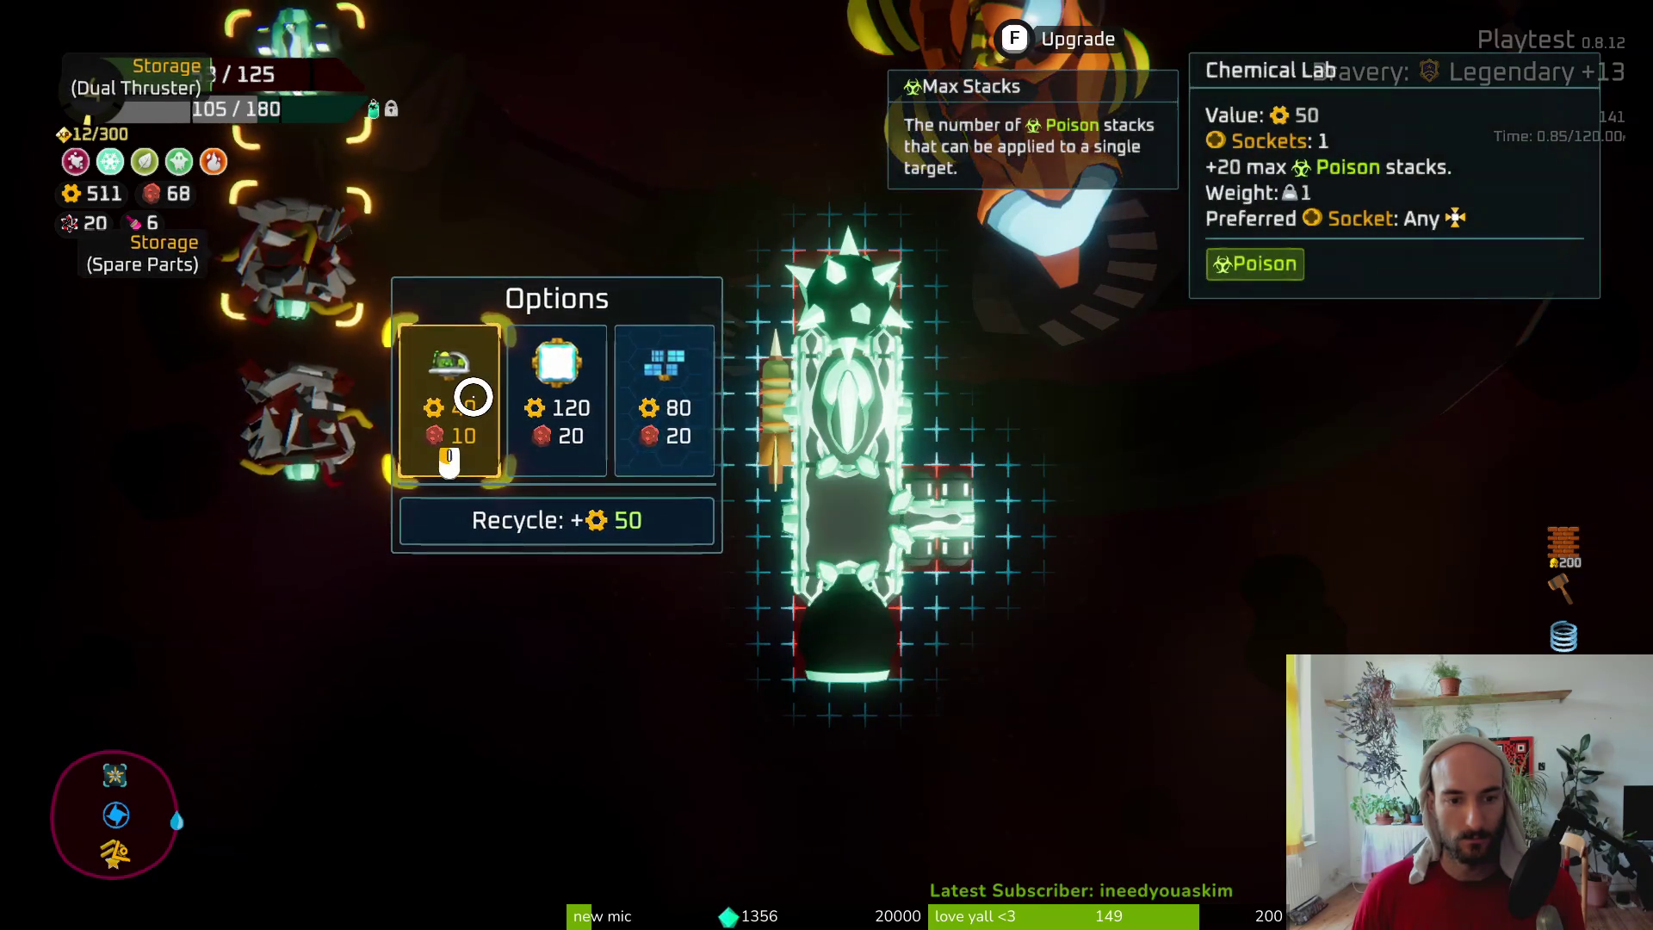
# Craft a Chemical Lab for the right side, fit the Dual Thruster left, and keep spare parts in the upper slot
pyautogui.click(473, 397)
pyautogui.click(923, 392)
pyautogui.moveTo(302, 445)
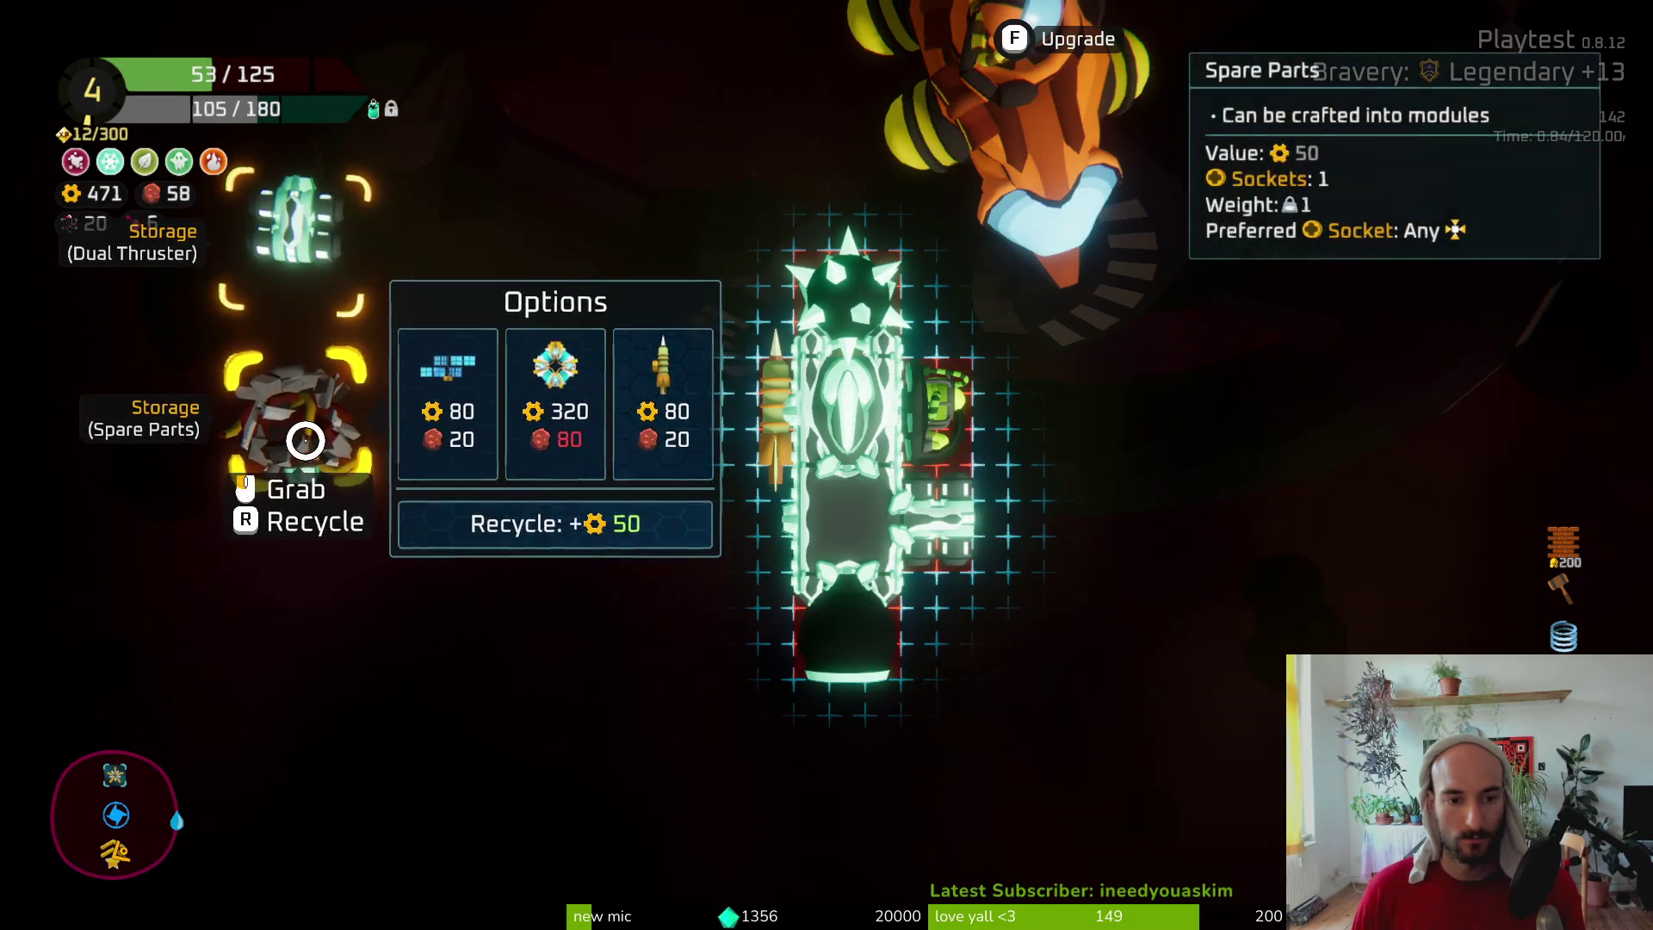
pyautogui.click(298, 219)
pyautogui.click(642, 465)
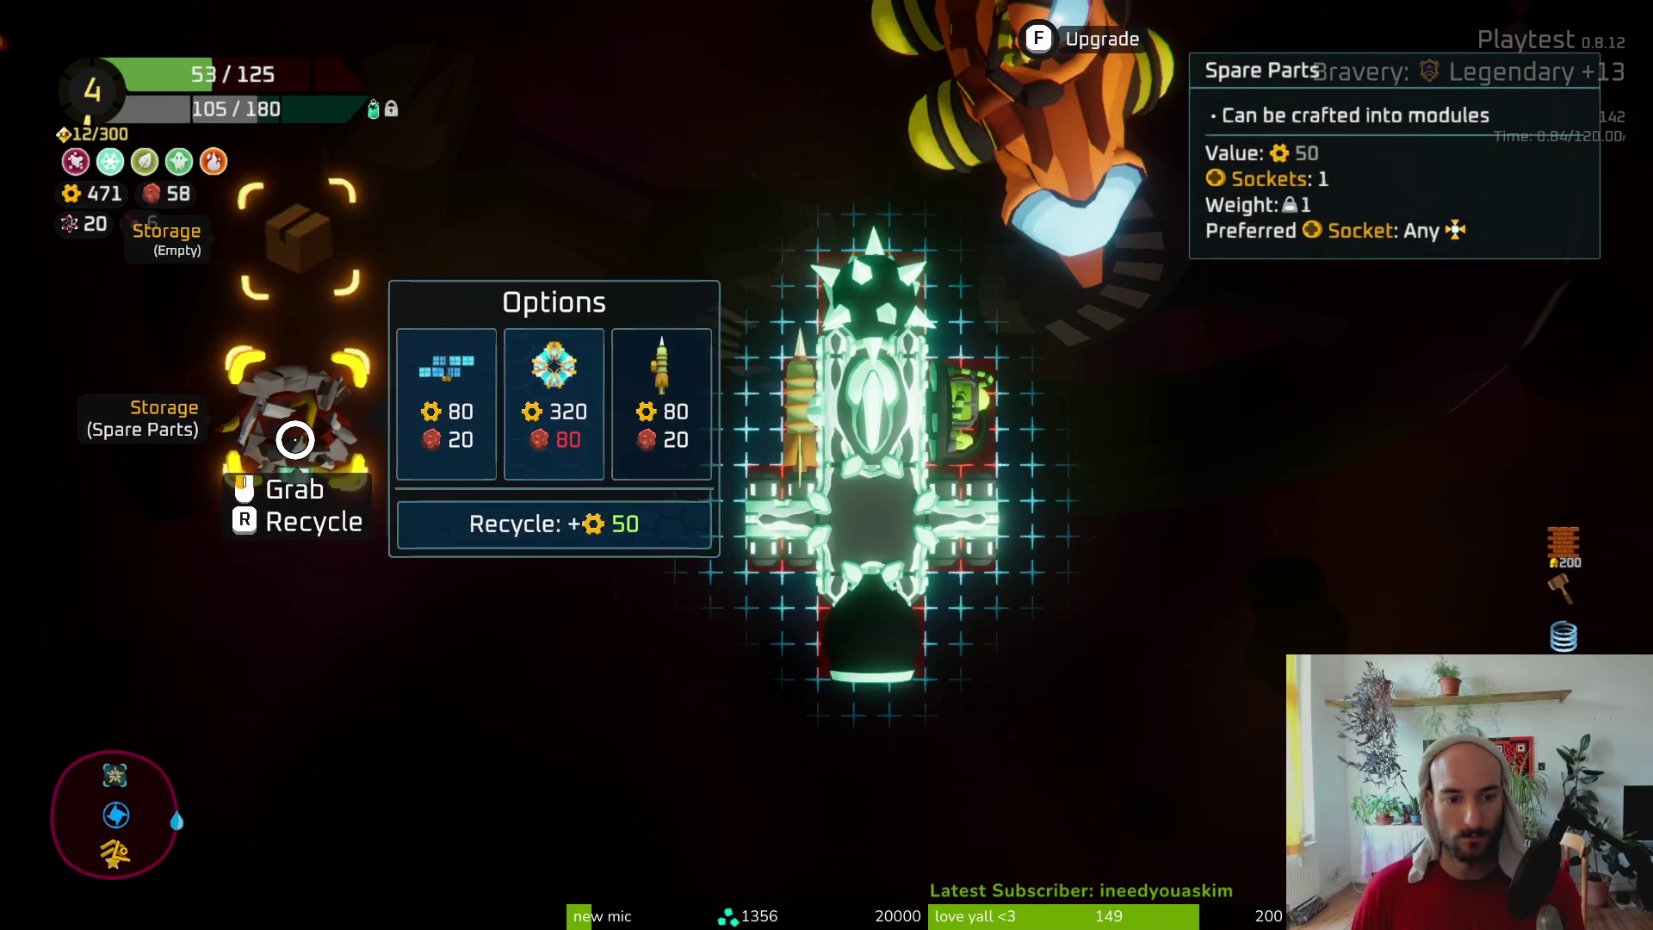
pyautogui.moveTo(292, 440); pyautogui.dragTo(334, 318)
pyautogui.press('Tab')
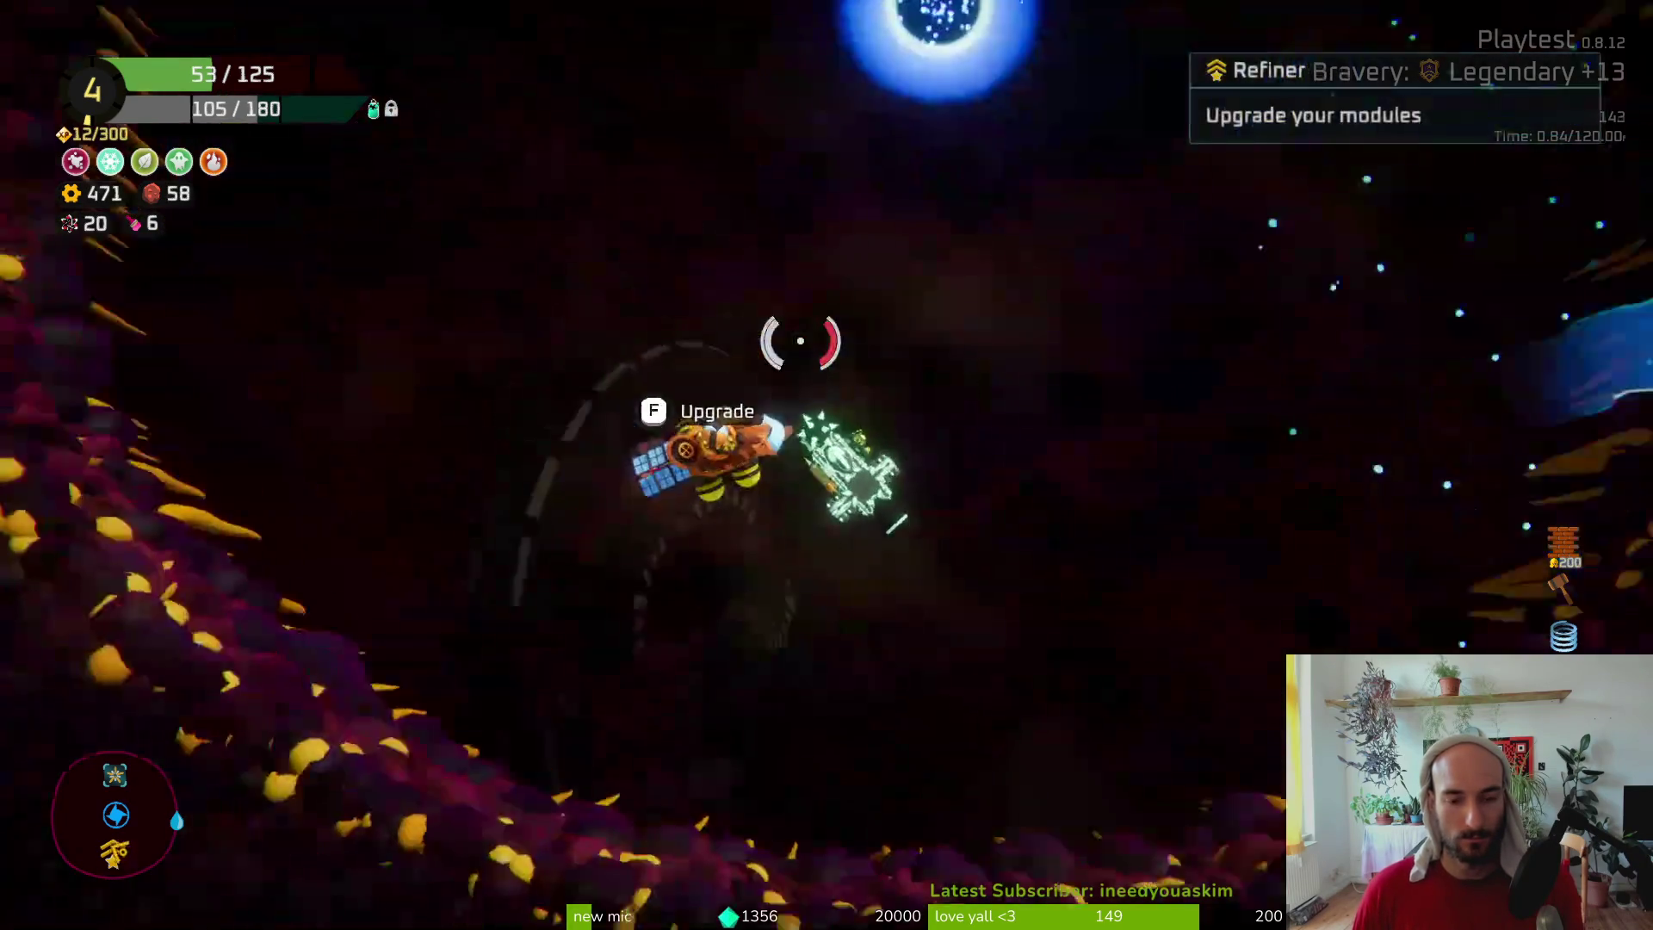
# Fly to the Refiner and recycle the spare parts for gears
pyautogui.press('f')
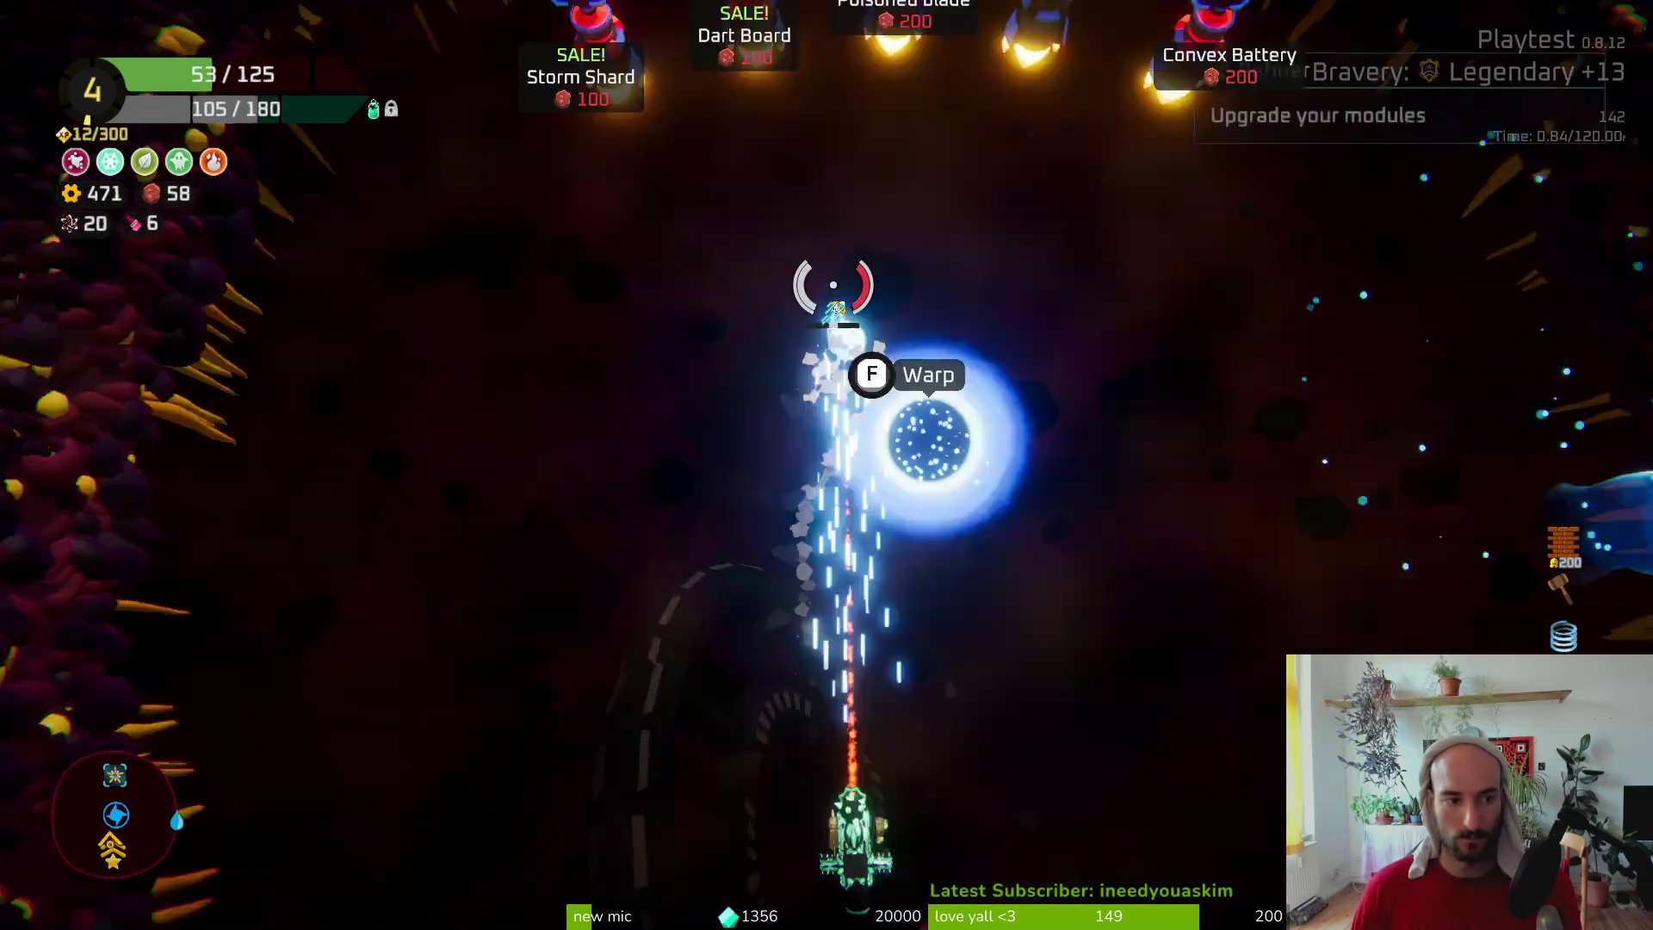
pyautogui.press('f')
pyautogui.moveTo(831, 245)
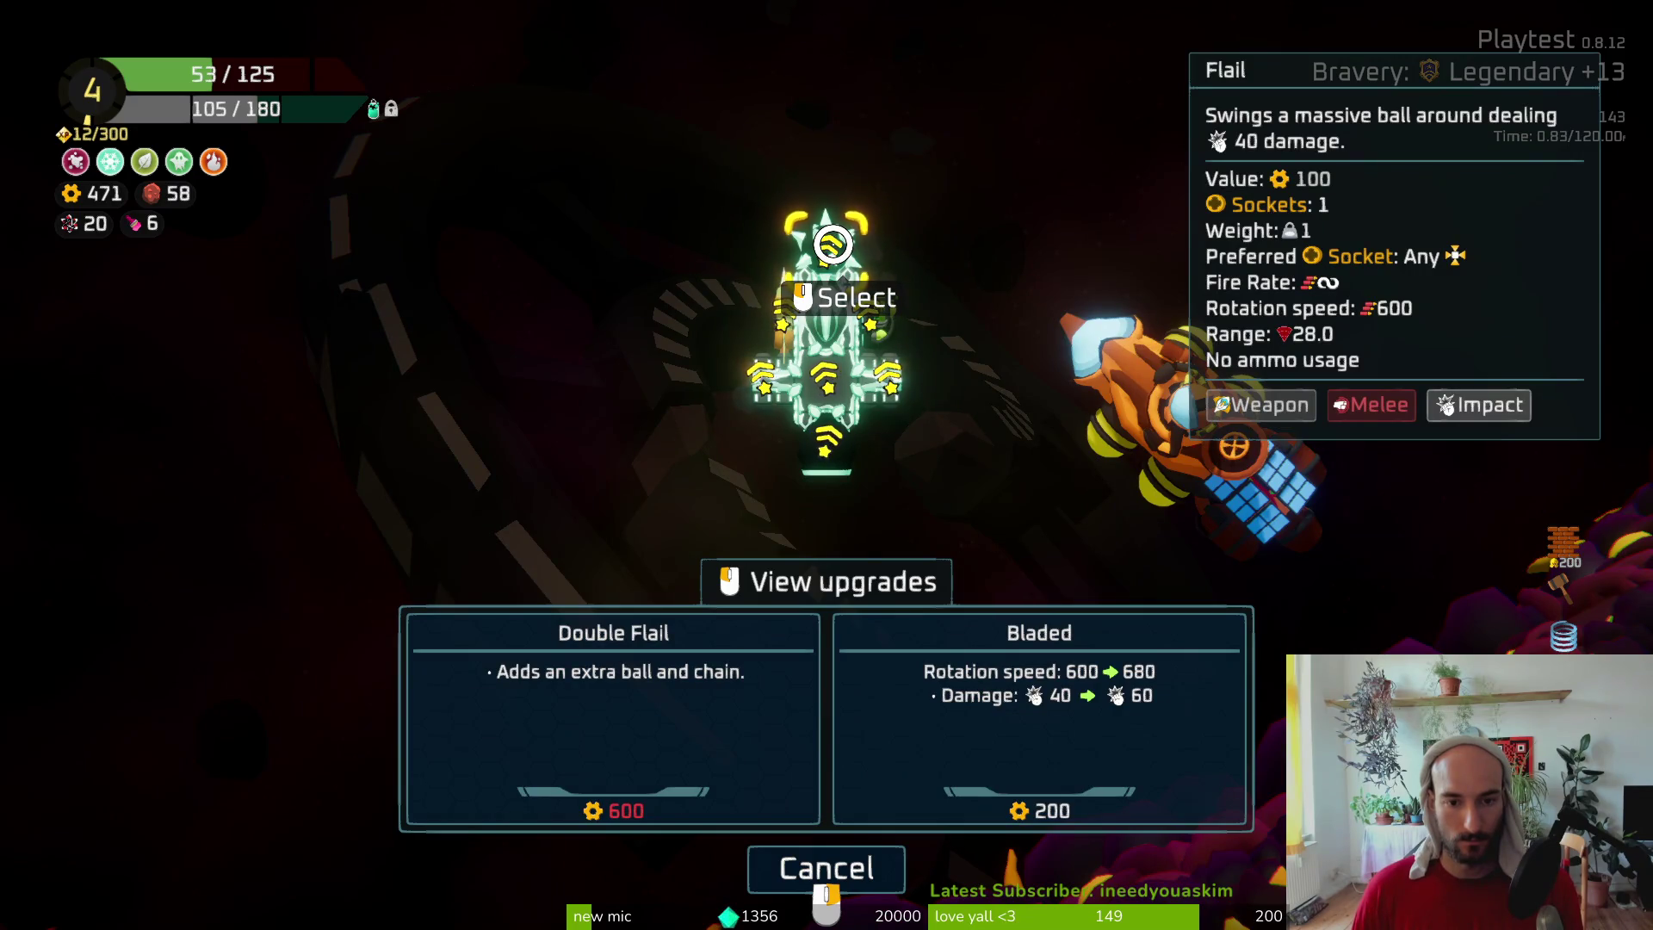
pyautogui.press('Escape')
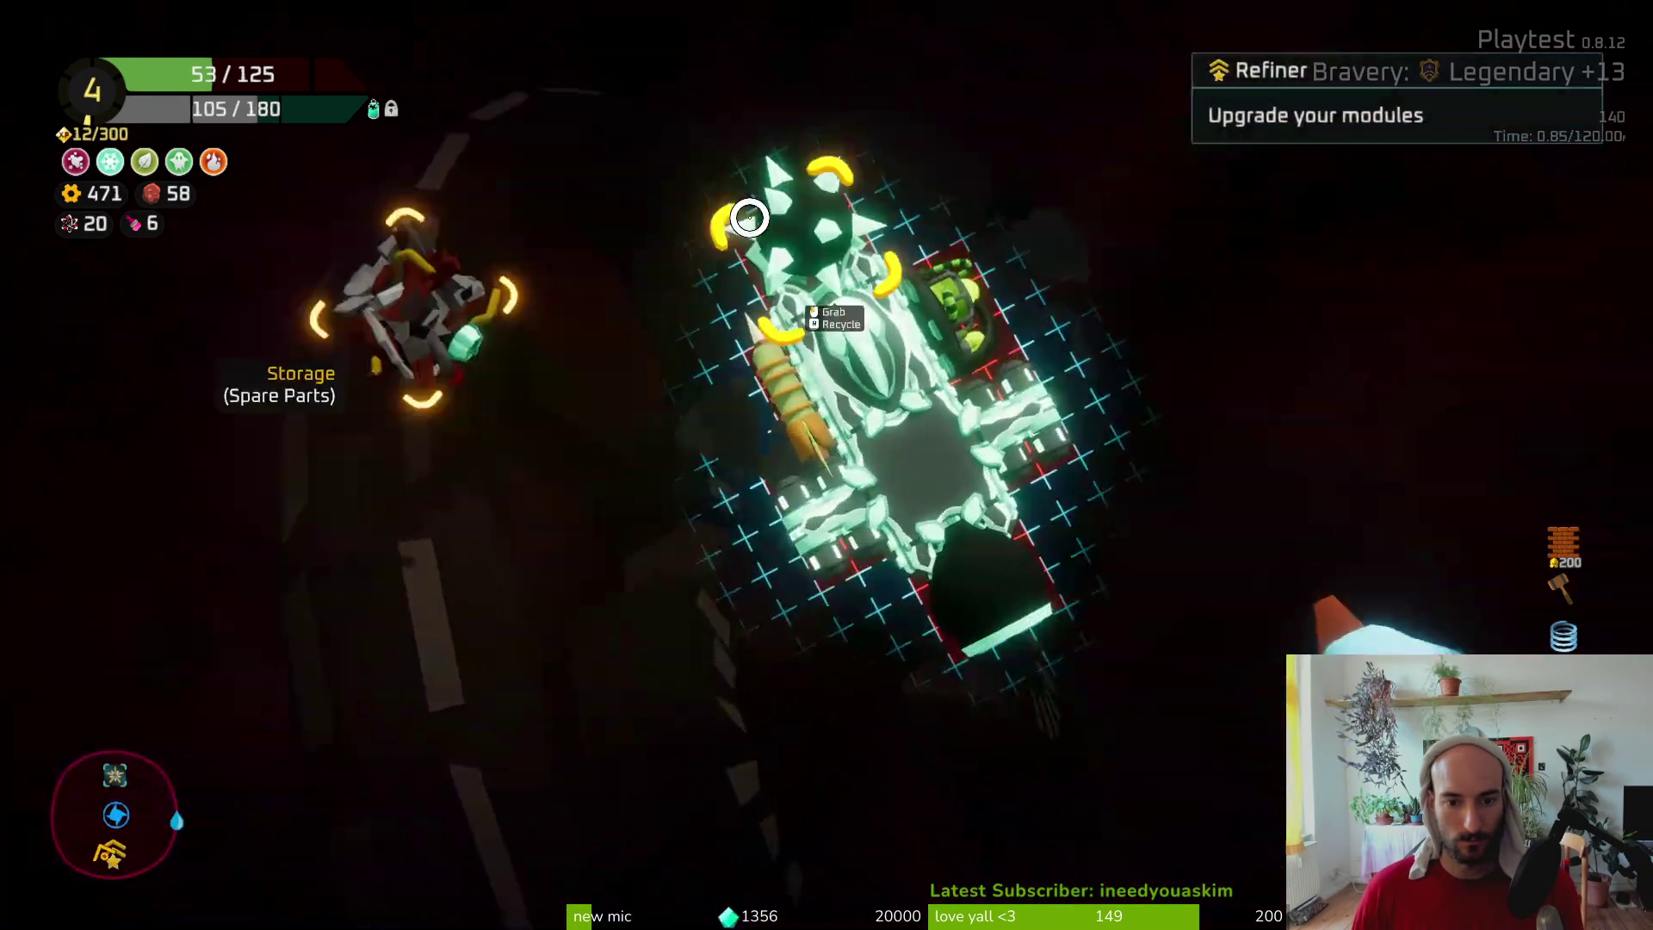
pyautogui.moveTo(289, 233)
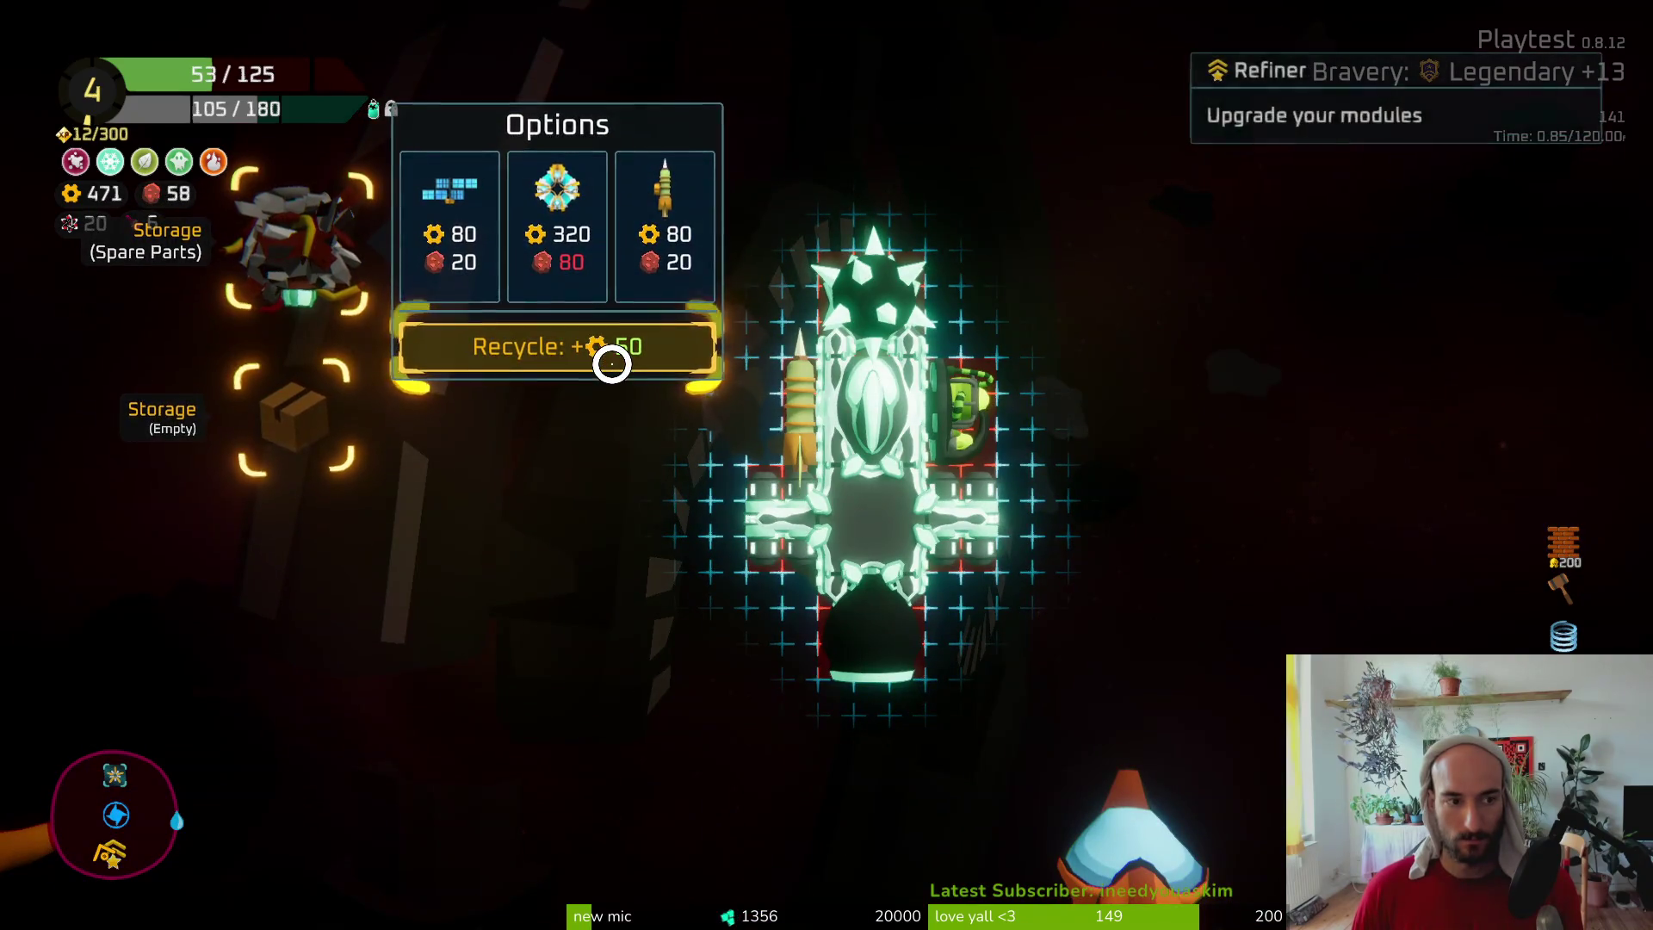
pyautogui.click(612, 358)
pyautogui.press('Escape')
# Upgrade the Dual Thruster to the Extended Thruster at the Refiner
pyautogui.press('f')
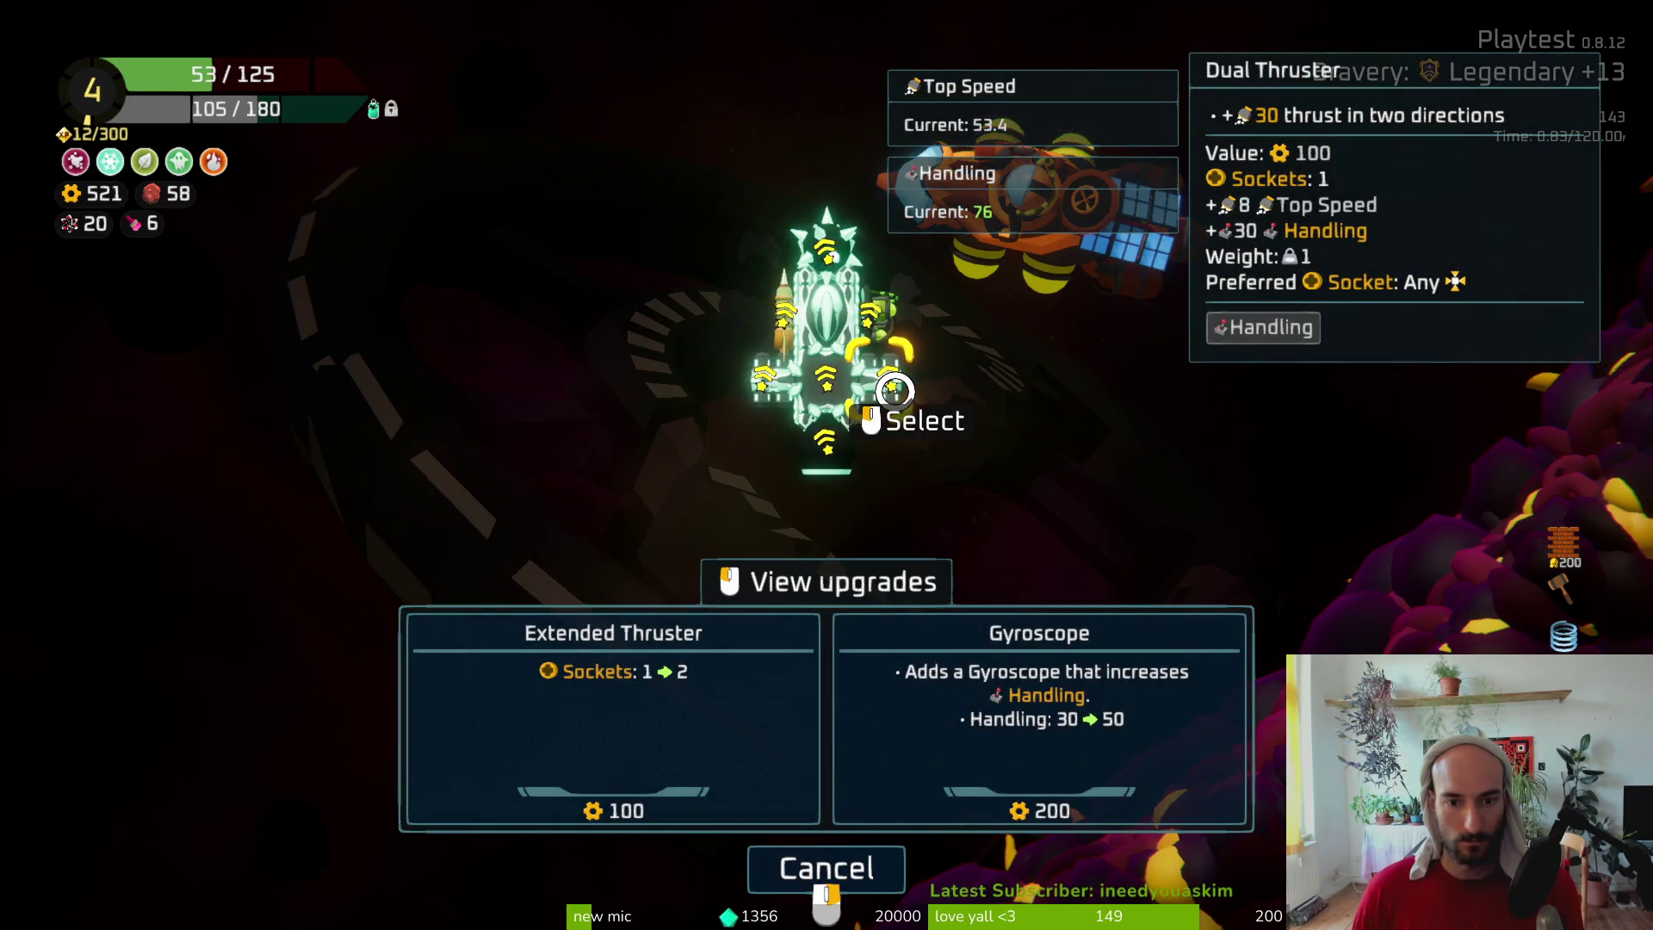
pyautogui.click(896, 390)
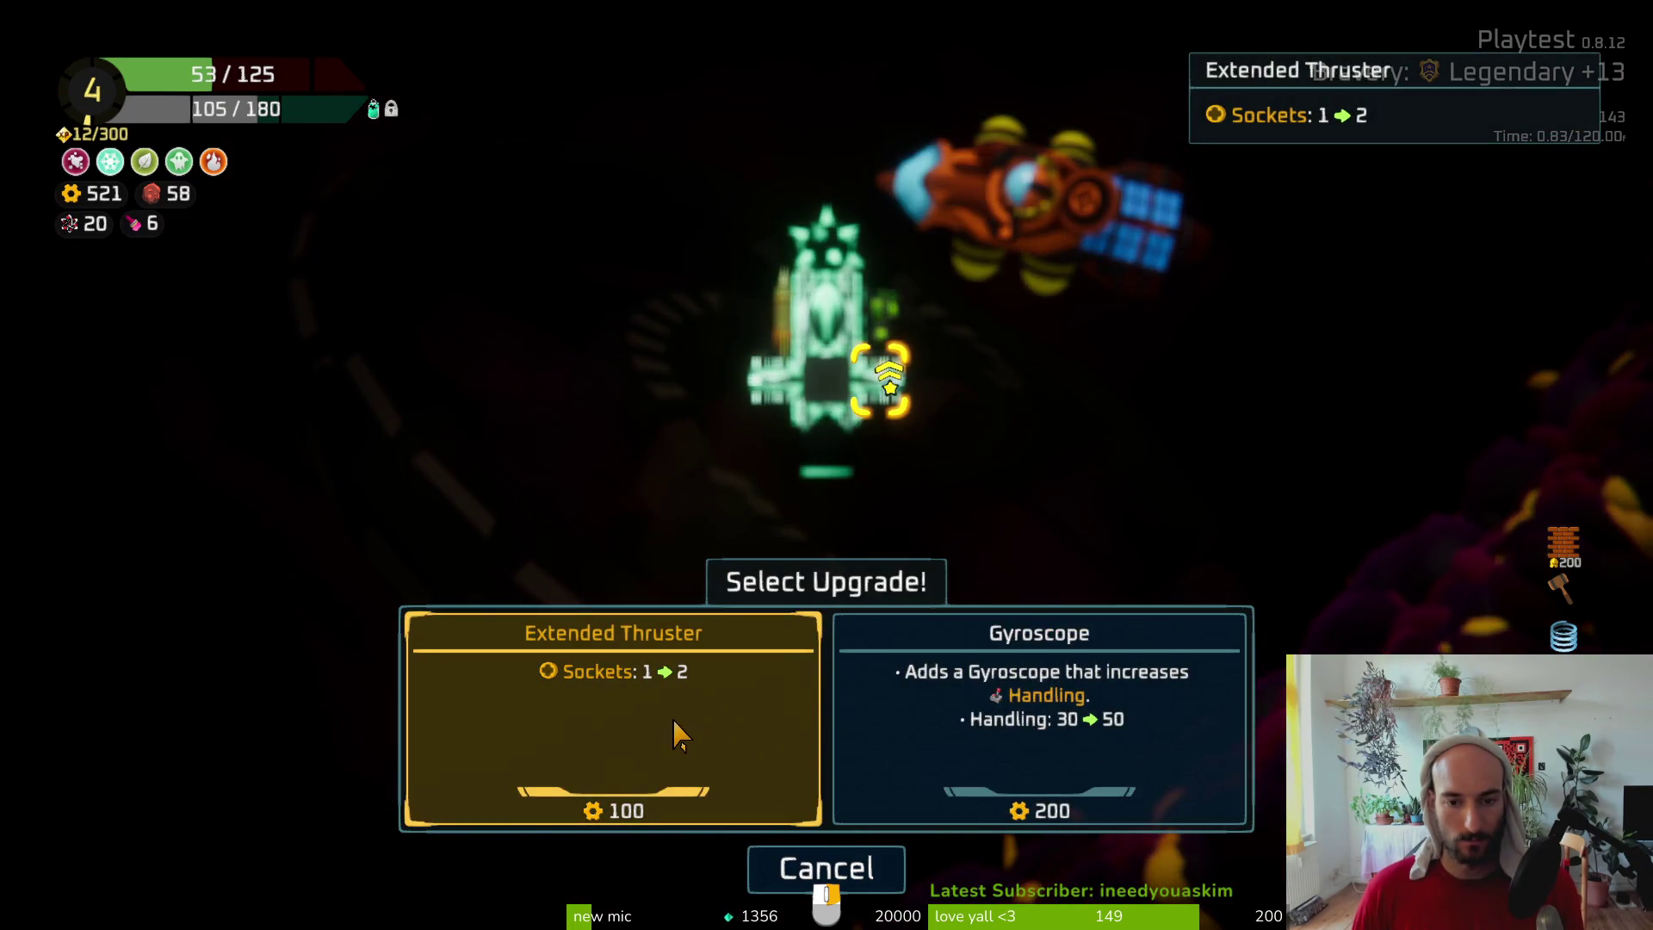
pyautogui.click(680, 737)
# Skip the Blow Dart, then buy Bladed for the Flail and Boiler for the Chemical Lab
pyautogui.moveTo(882, 322)
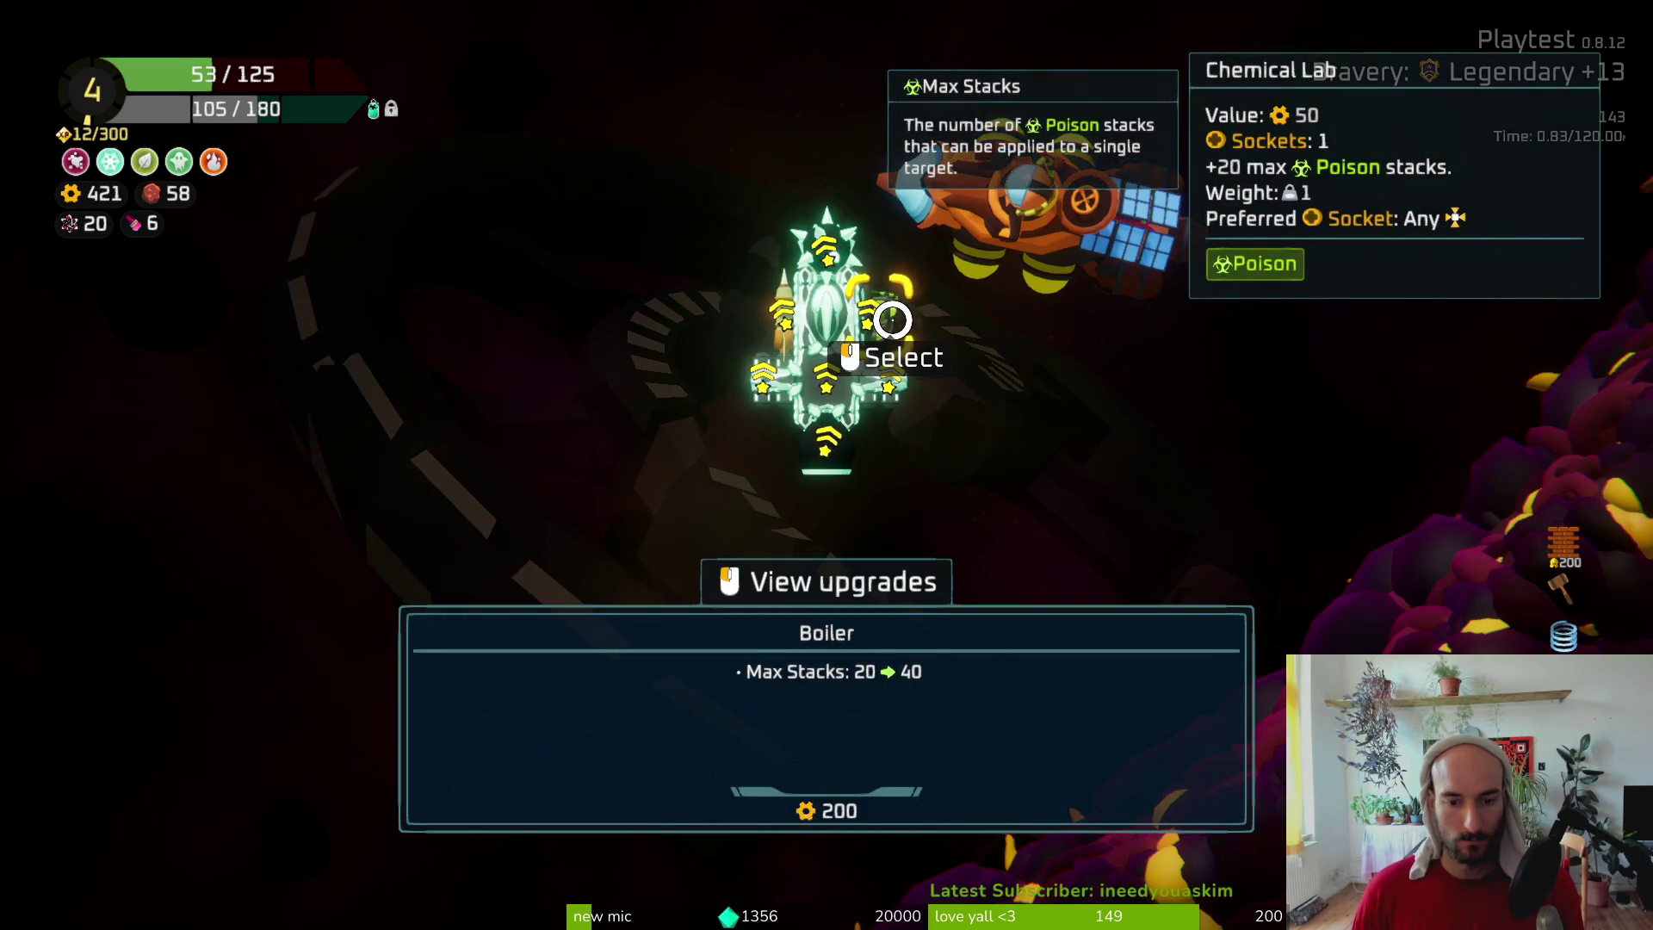
pyautogui.moveTo(775, 315)
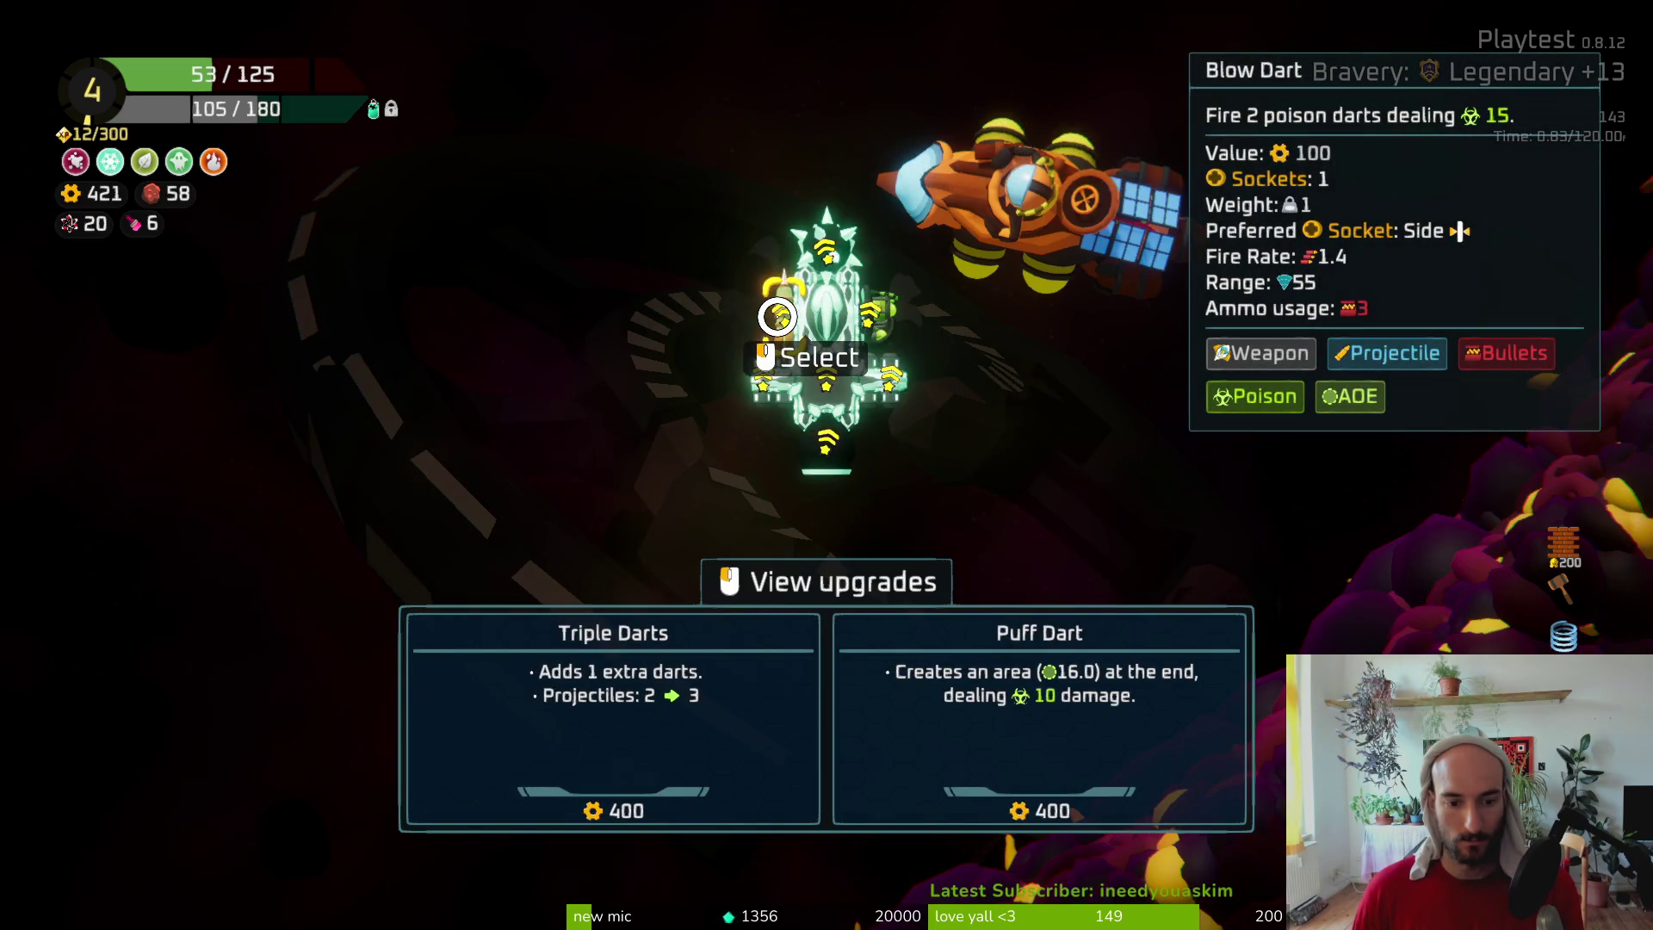
pyautogui.click(778, 315)
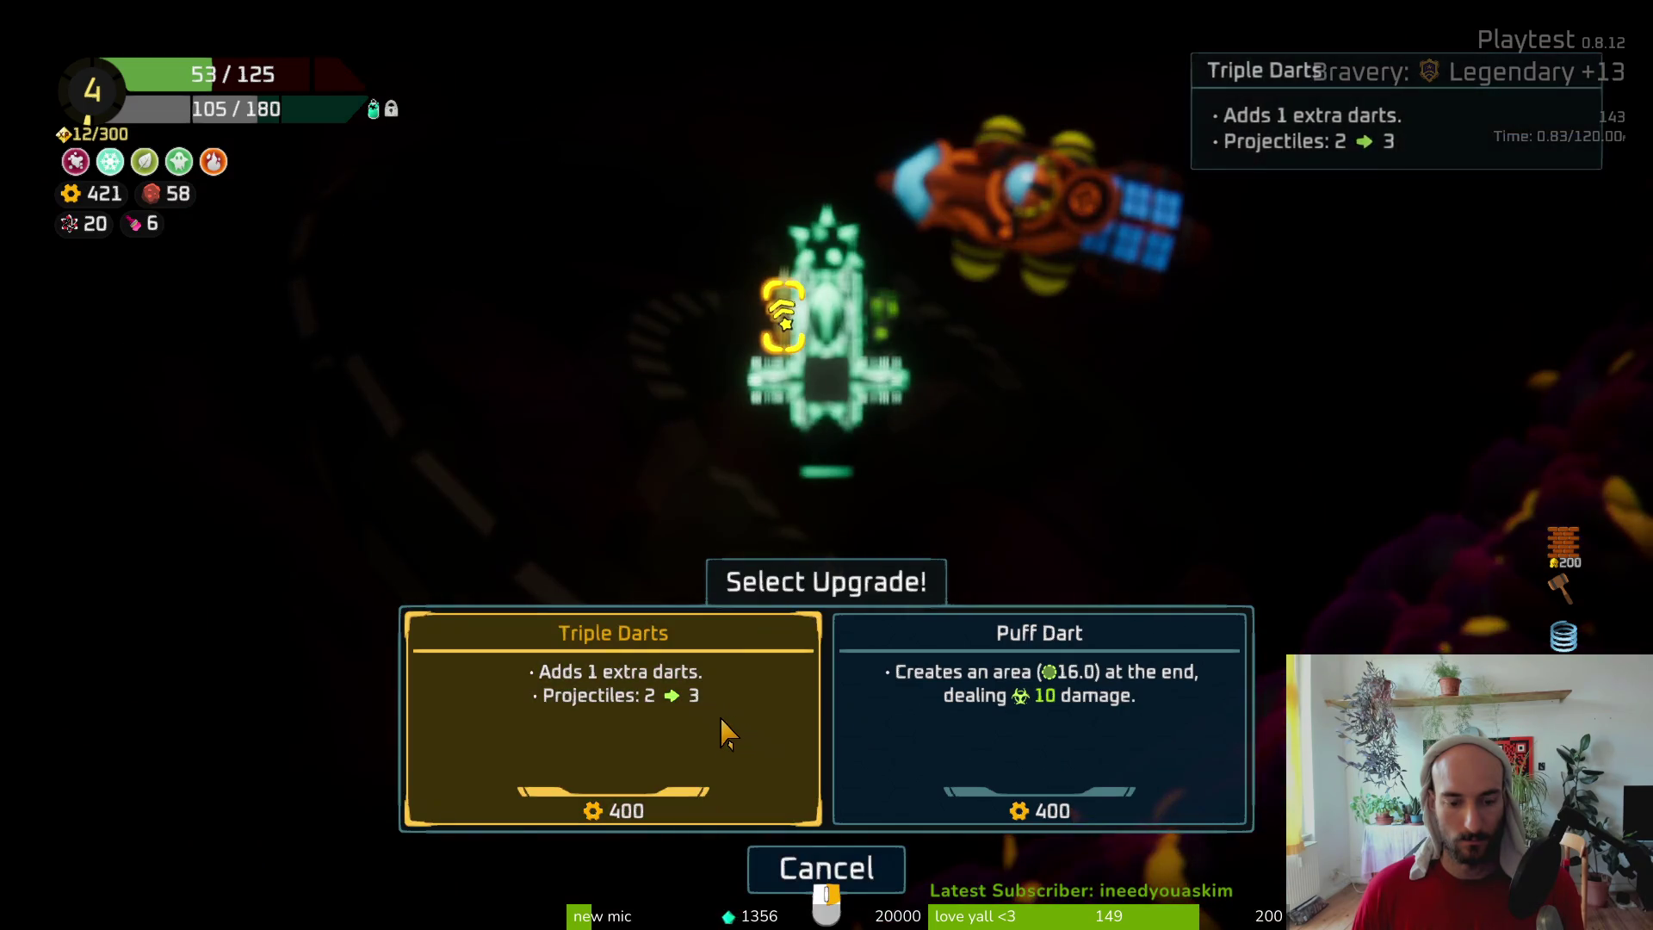
pyautogui.rightClick(571, 420)
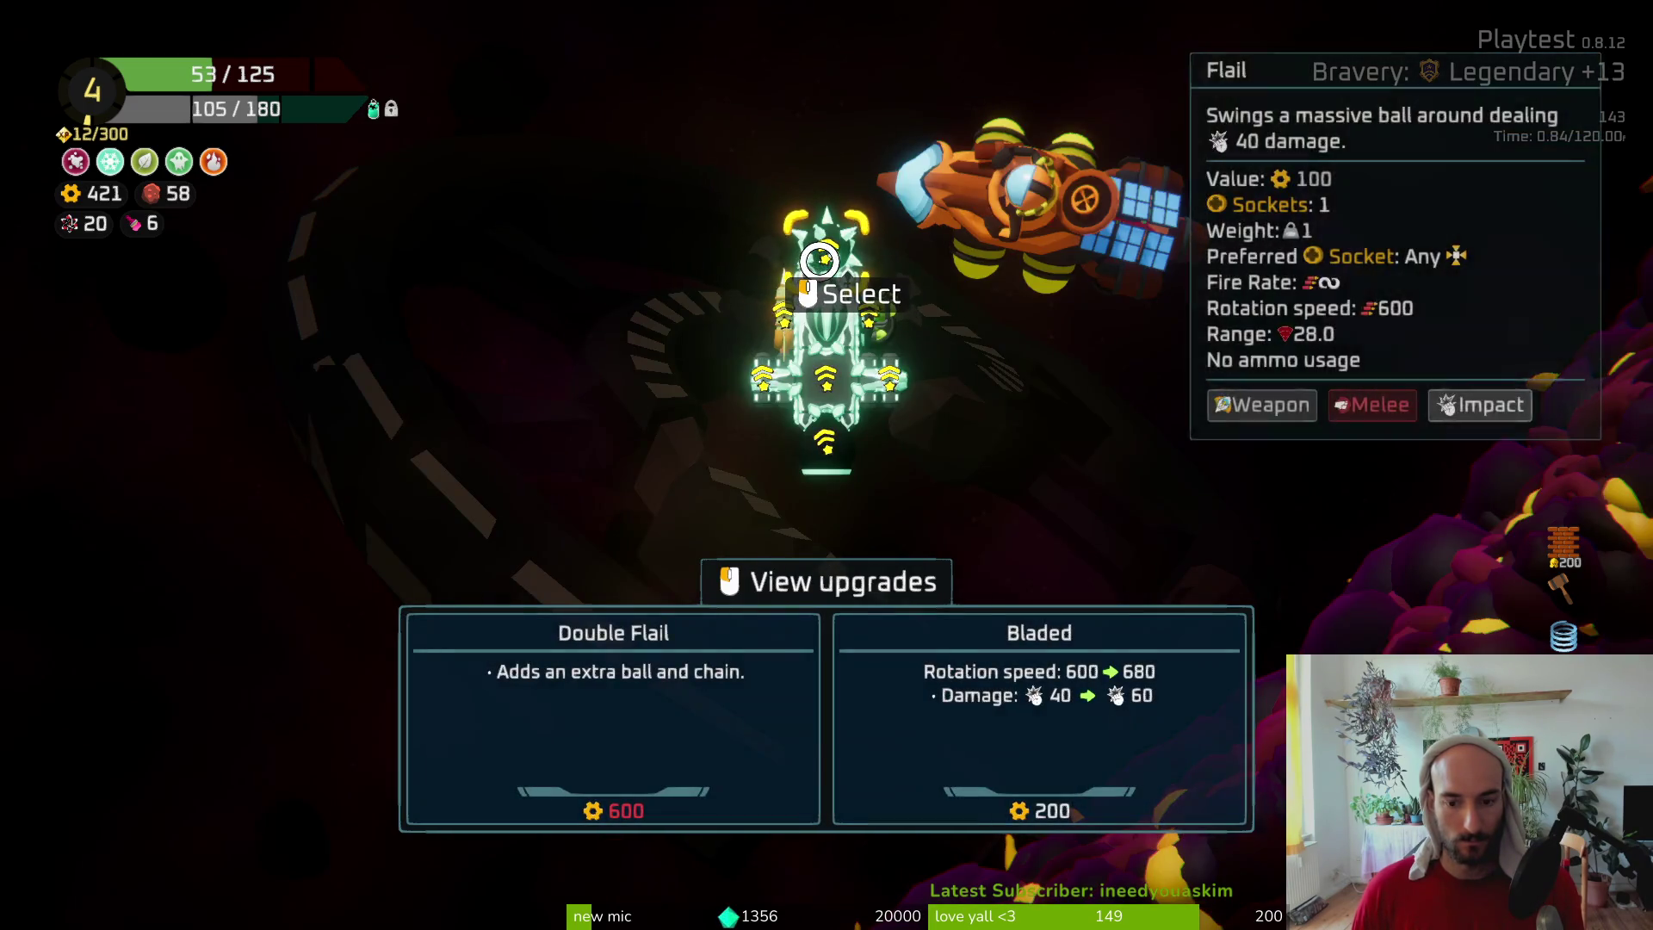
pyautogui.click(791, 262)
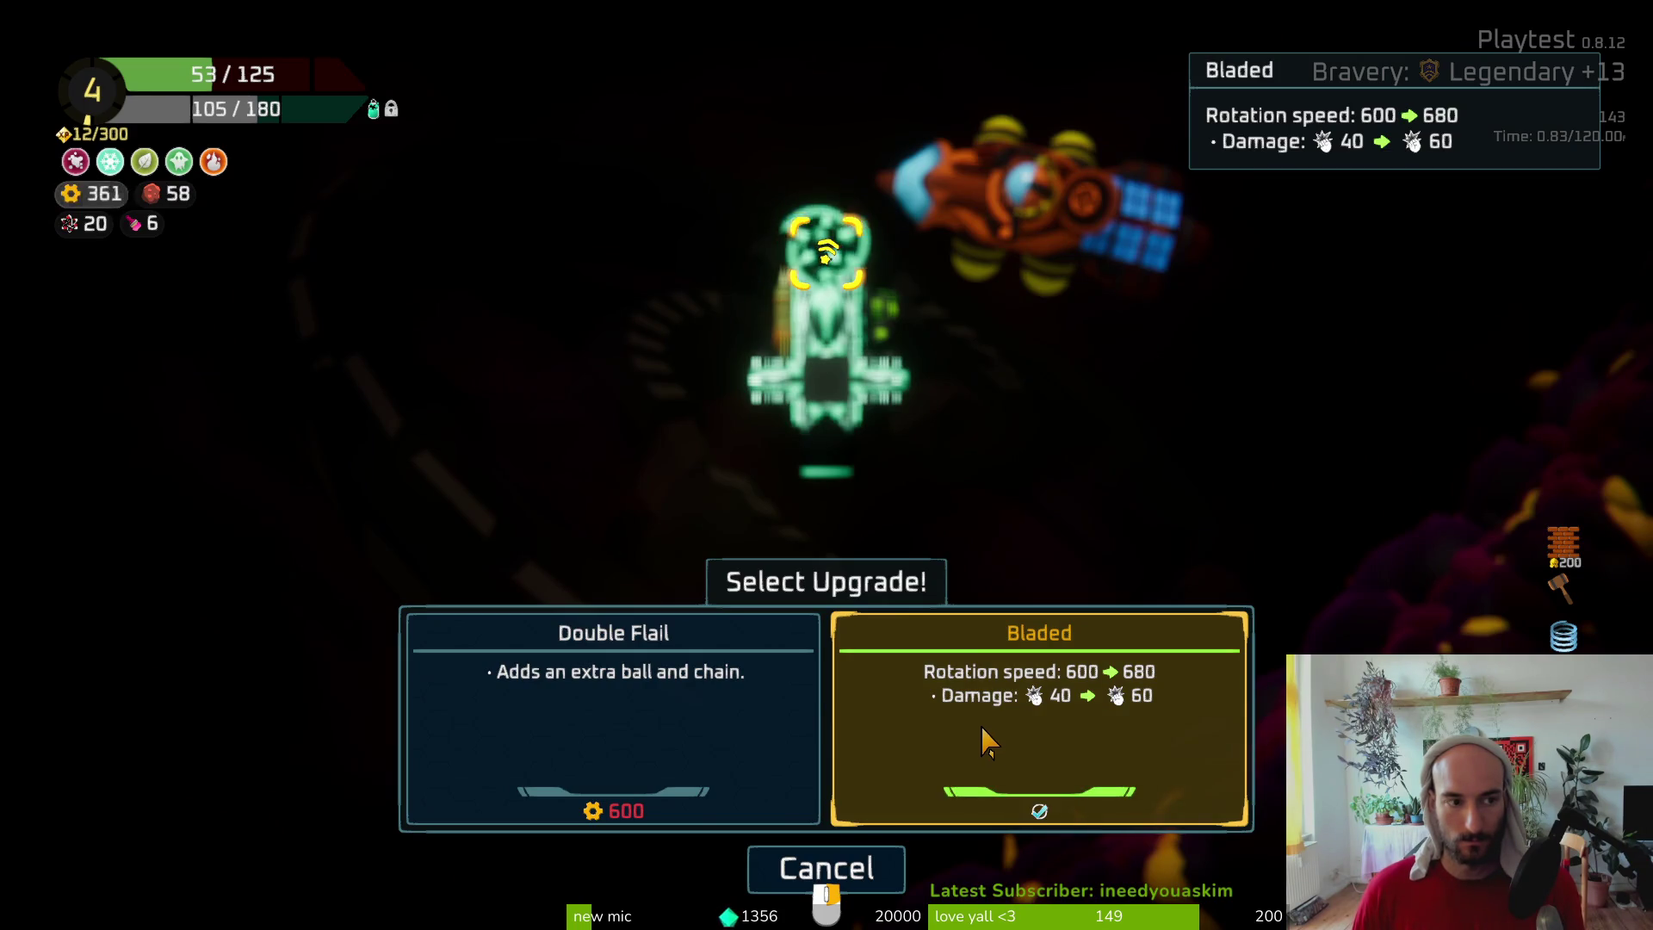
pyautogui.click(990, 742)
pyautogui.rightClick(553, 358)
pyautogui.click(878, 318)
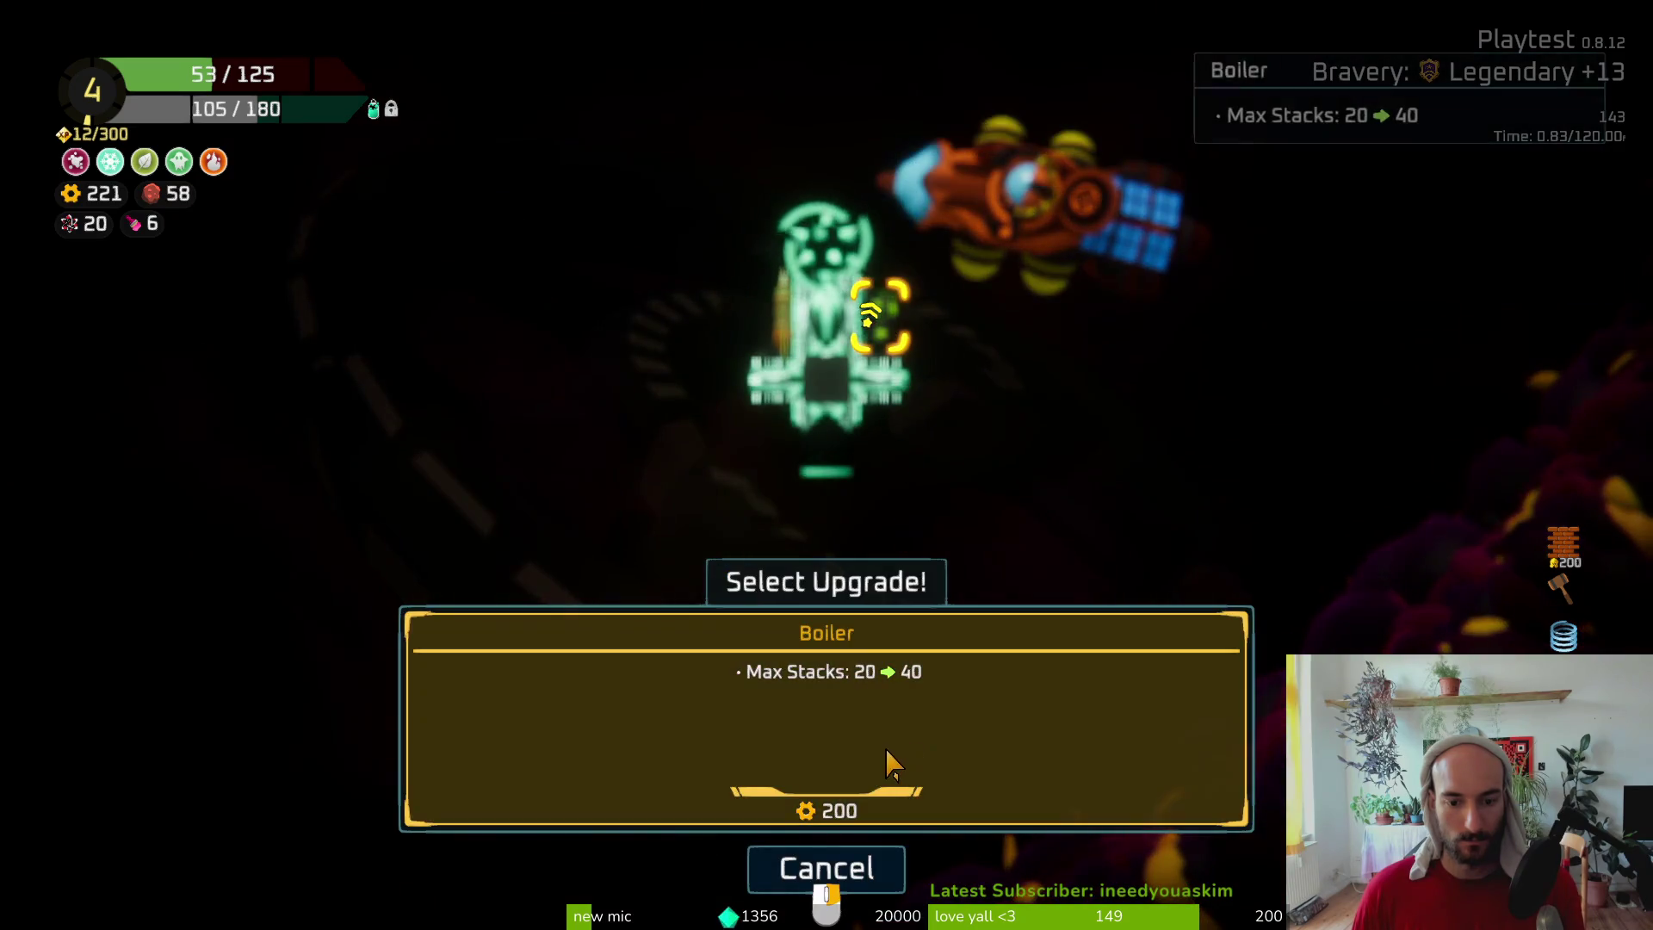
pyautogui.click(891, 763)
pyautogui.press('Escape')
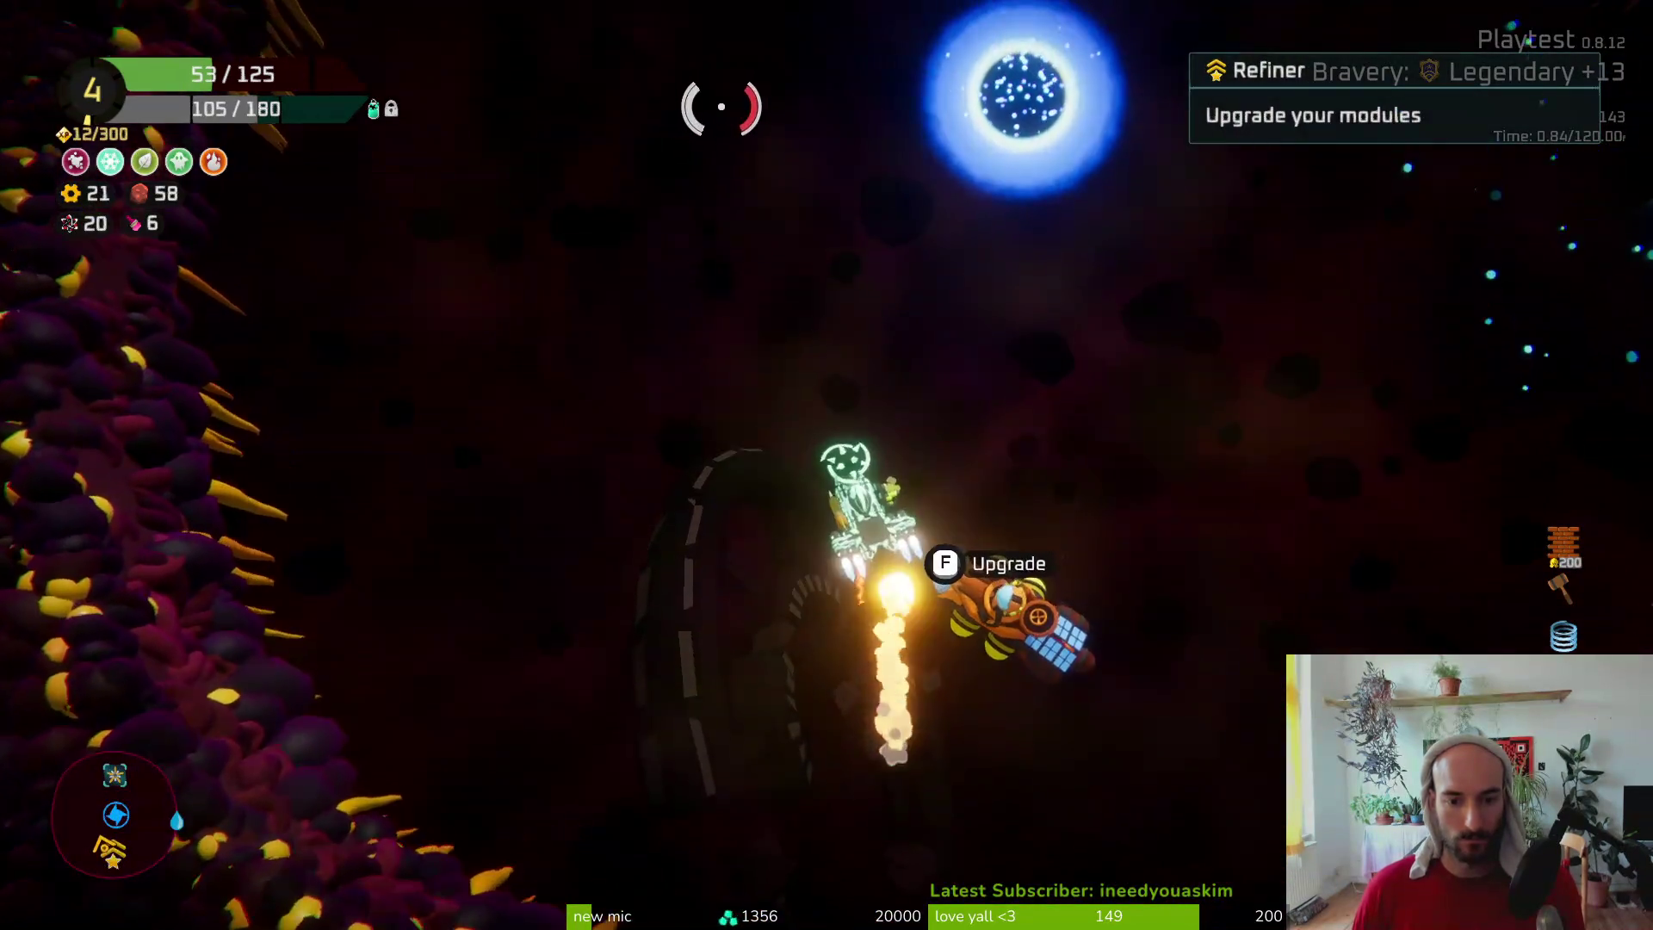
# Store the Body hull and fit the spare thruster modules onto the ship's rear and bottom
pyautogui.press('Tab')
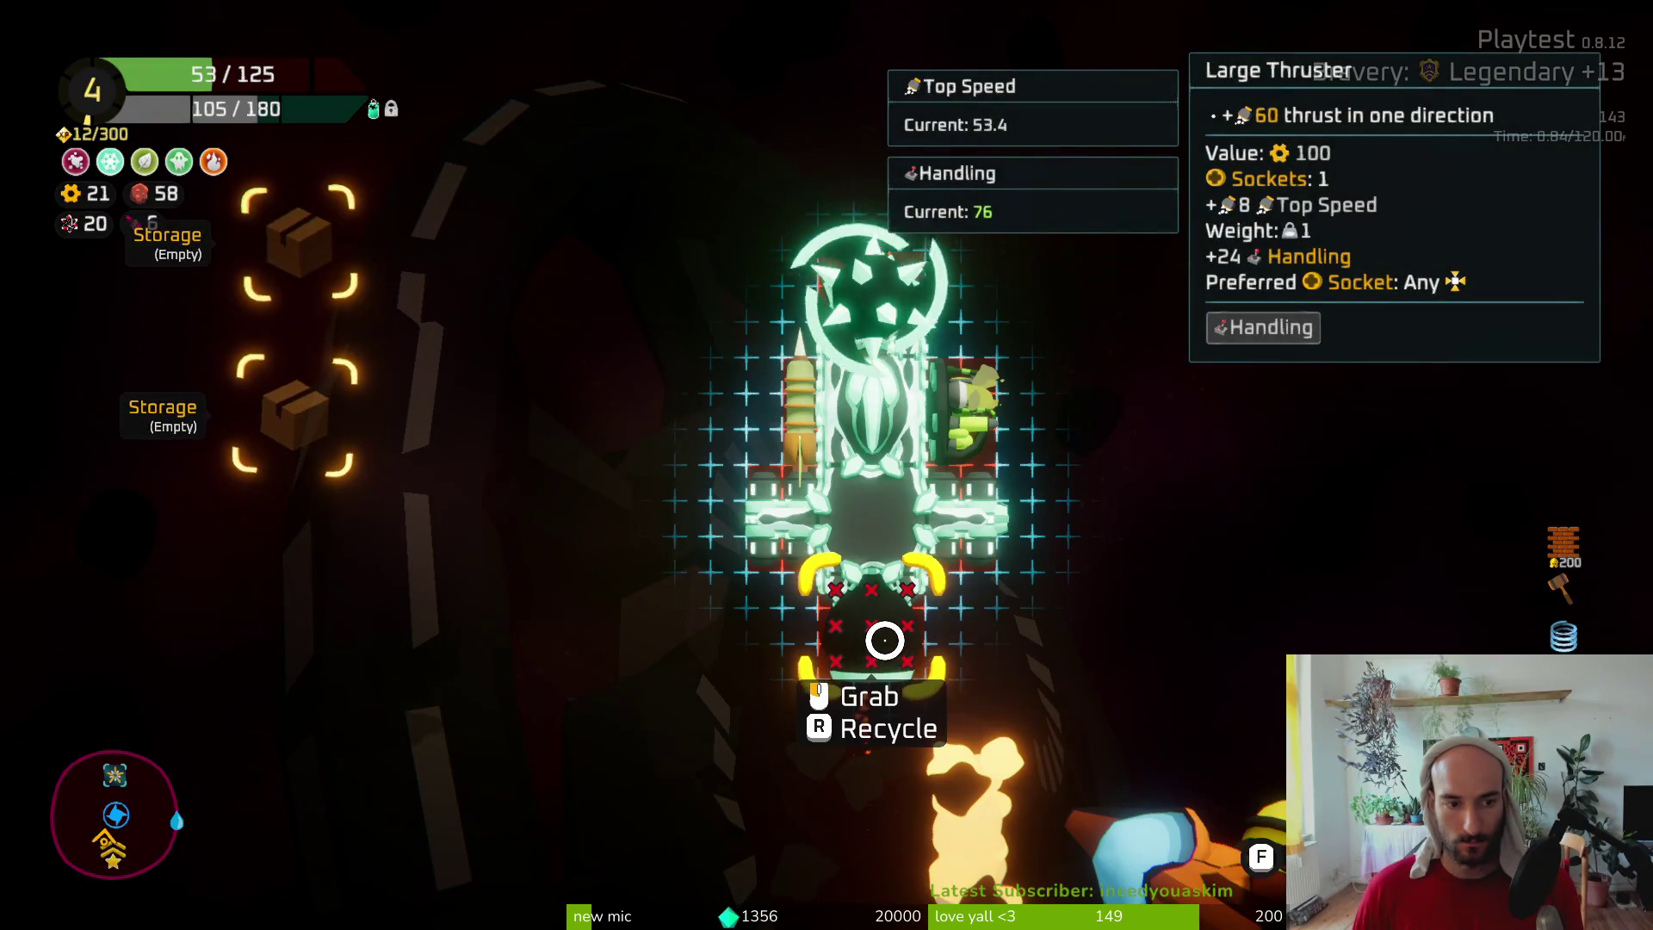
pyautogui.click(875, 543)
pyautogui.press('f')
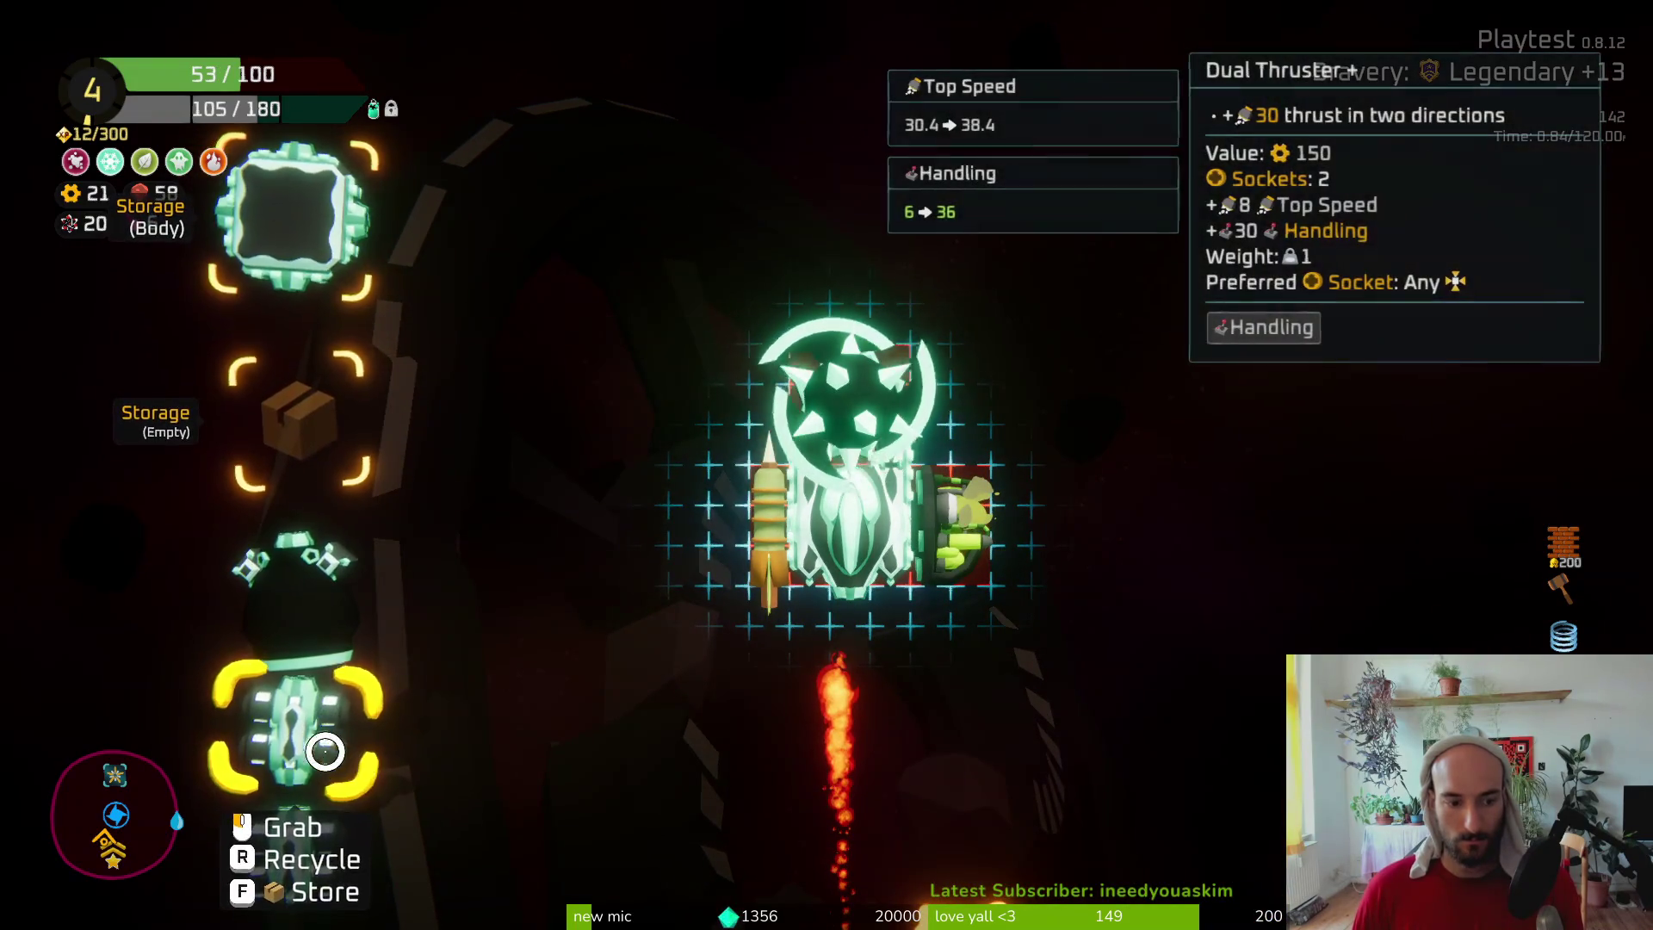
pyautogui.click(284, 714)
pyautogui.click(852, 594)
pyautogui.click(298, 599)
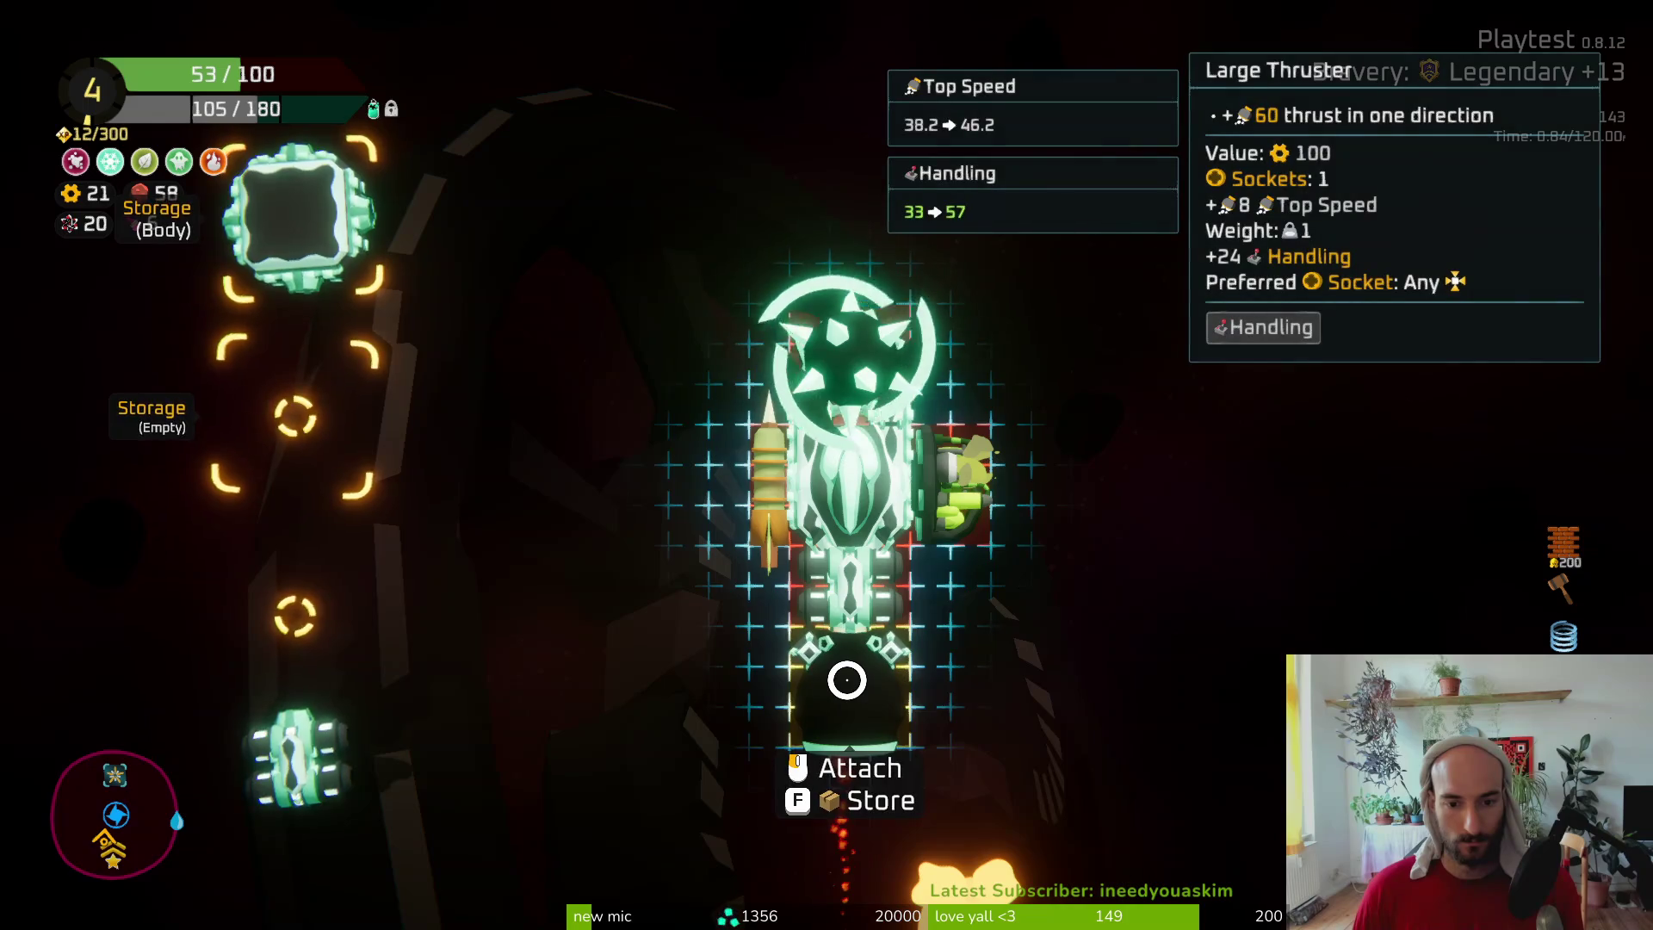
pyautogui.click(844, 675)
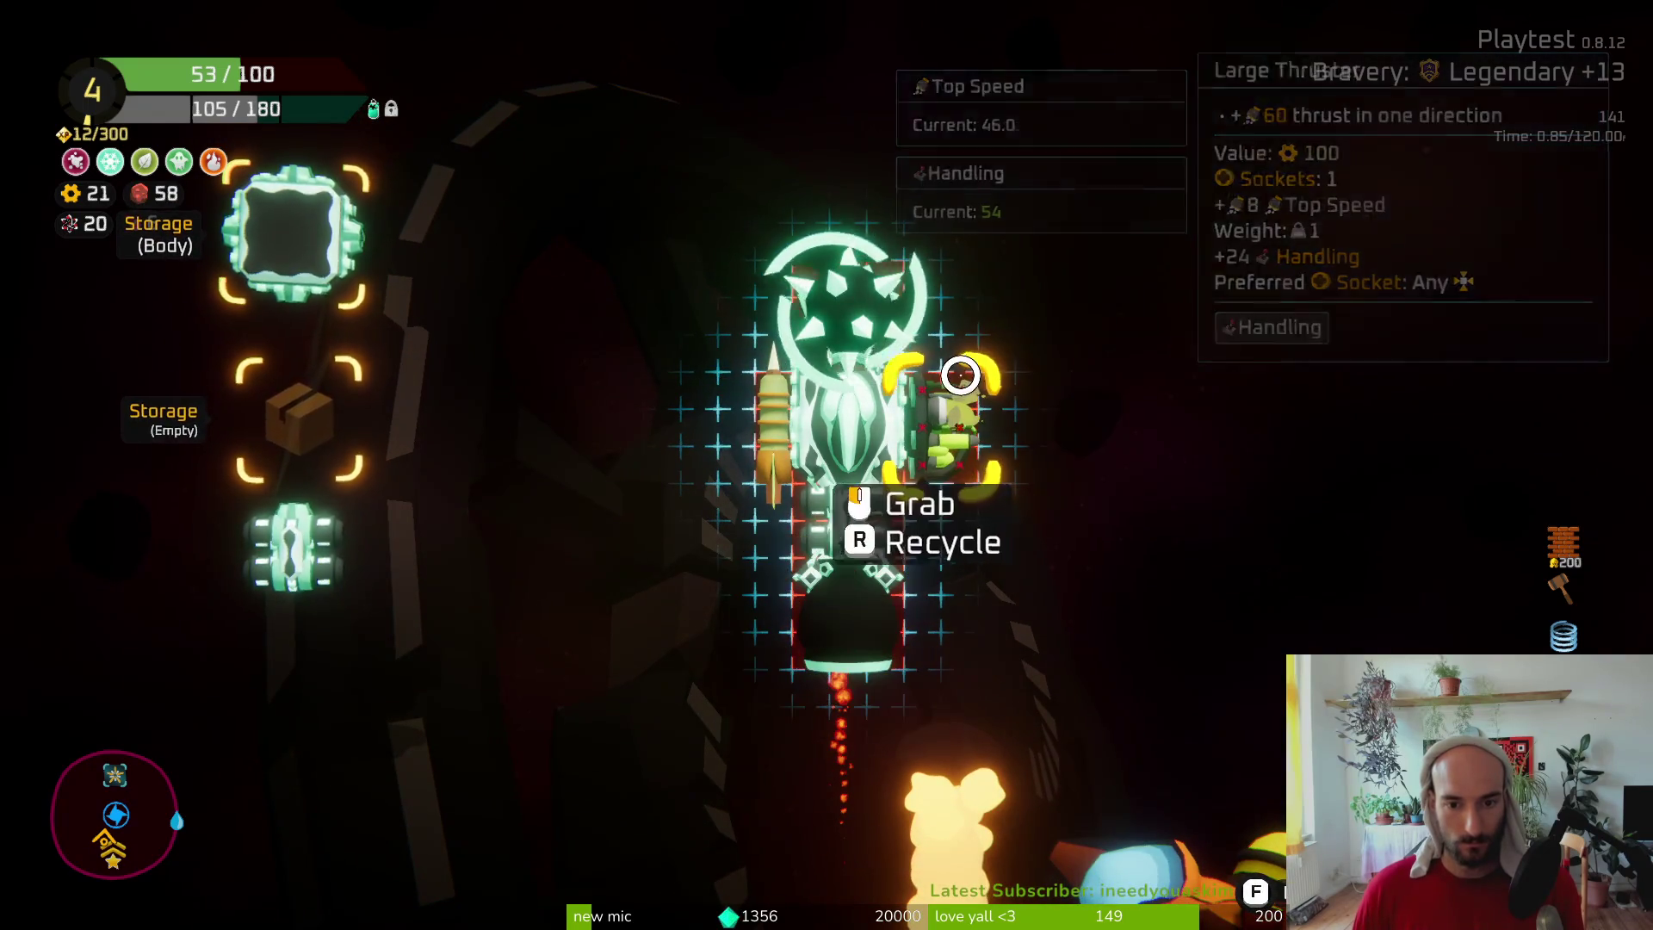
# Store the spare Dual Thruster and fly the ship up to the warp portal
pyautogui.click(297, 551)
pyautogui.press('f')
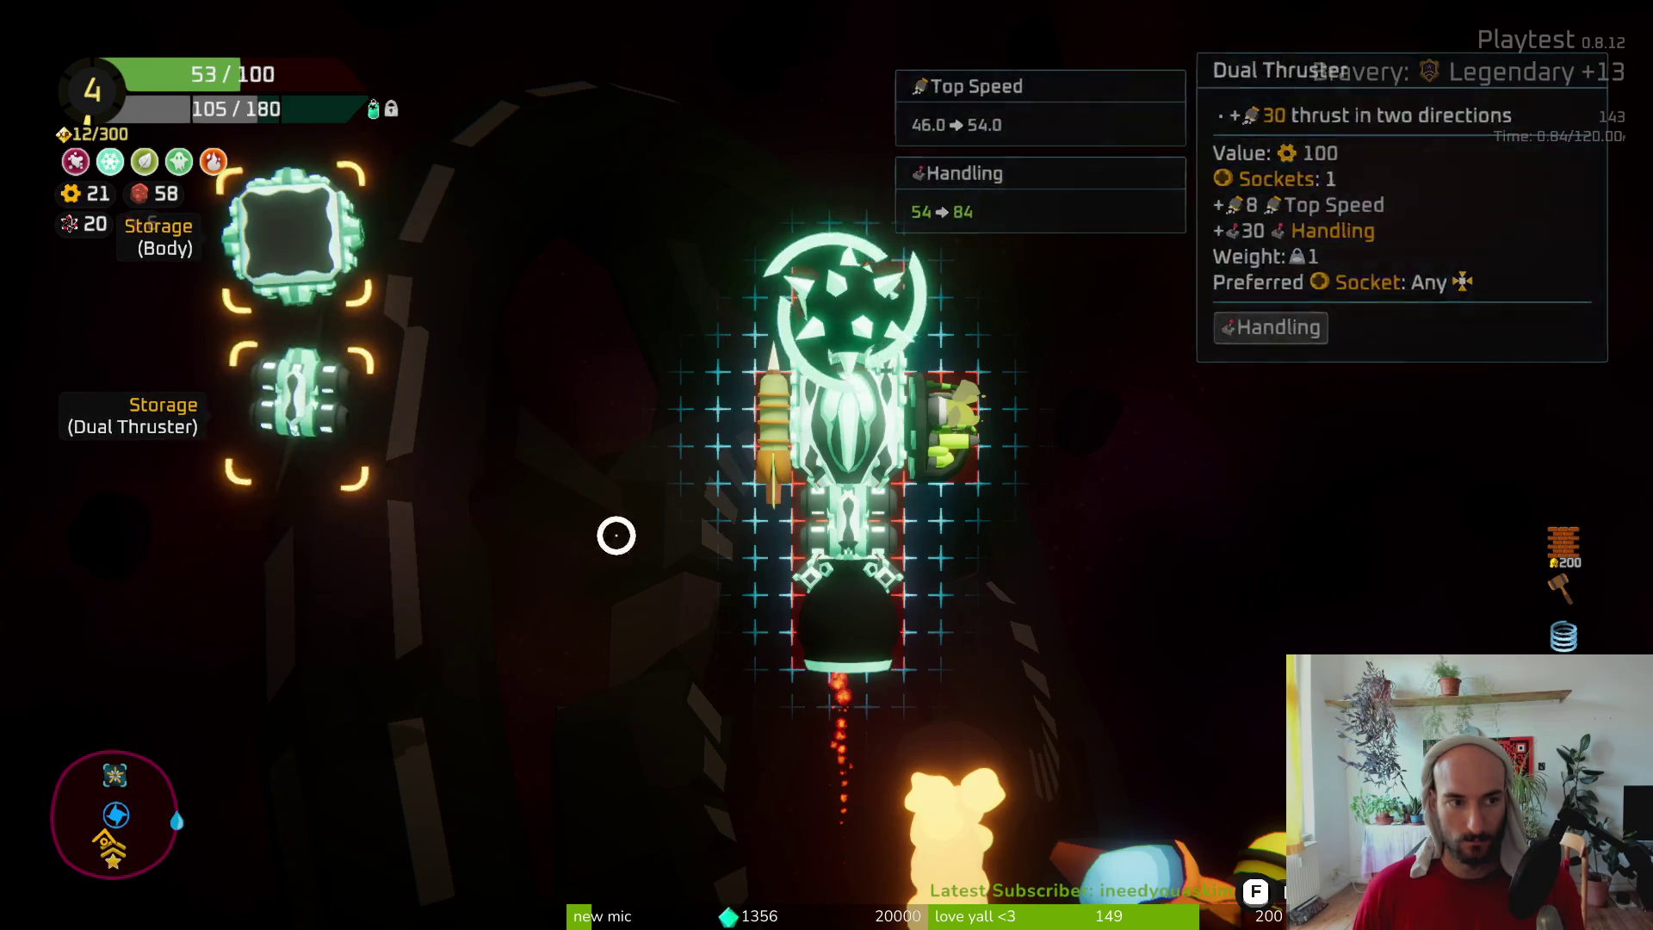
pyautogui.press('Tab')
pyautogui.press('w')
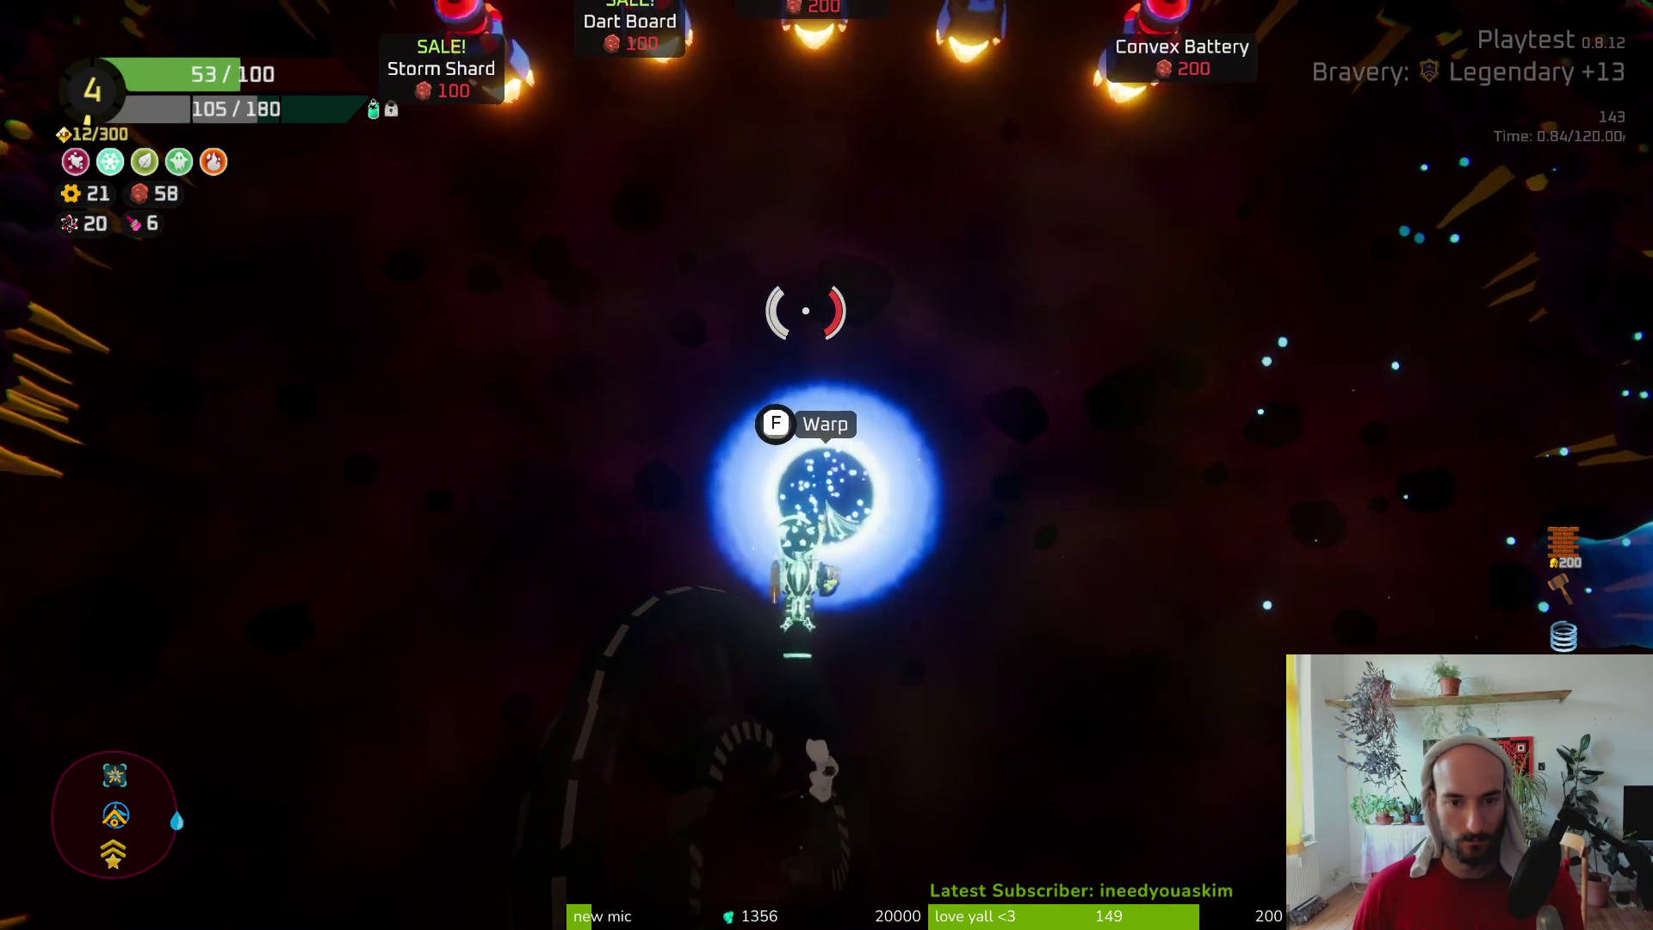
# Warp out through the portal and continue past the end-of-run screen to Progression (66 Science)
pyautogui.press('f')
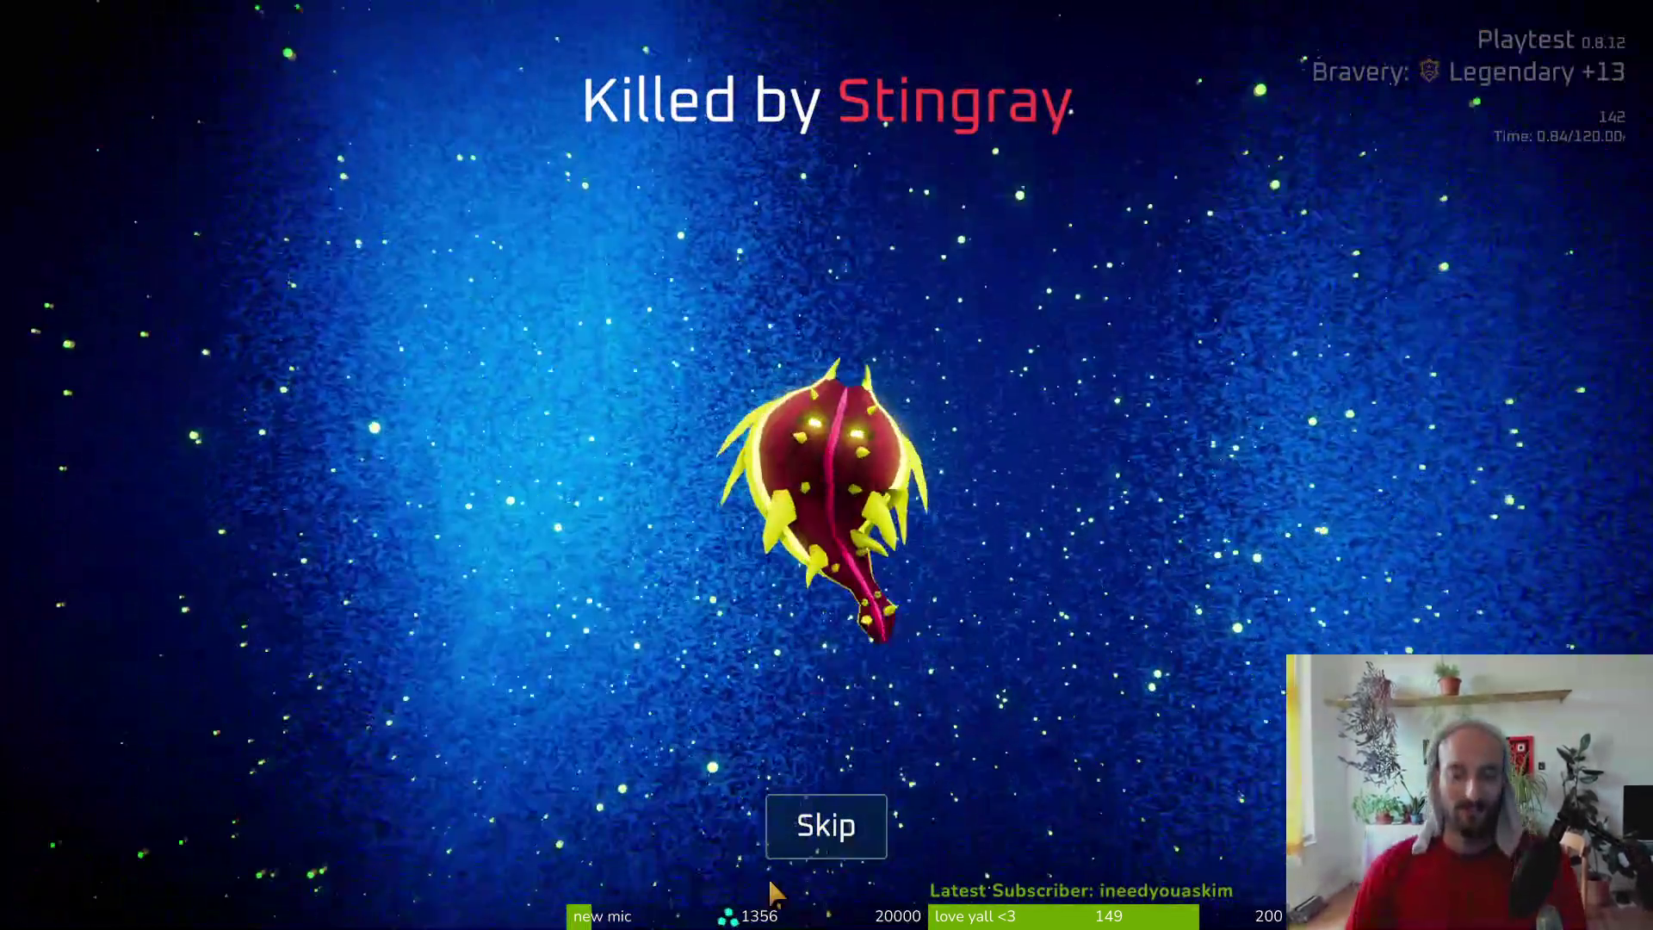
pyautogui.click(804, 852)
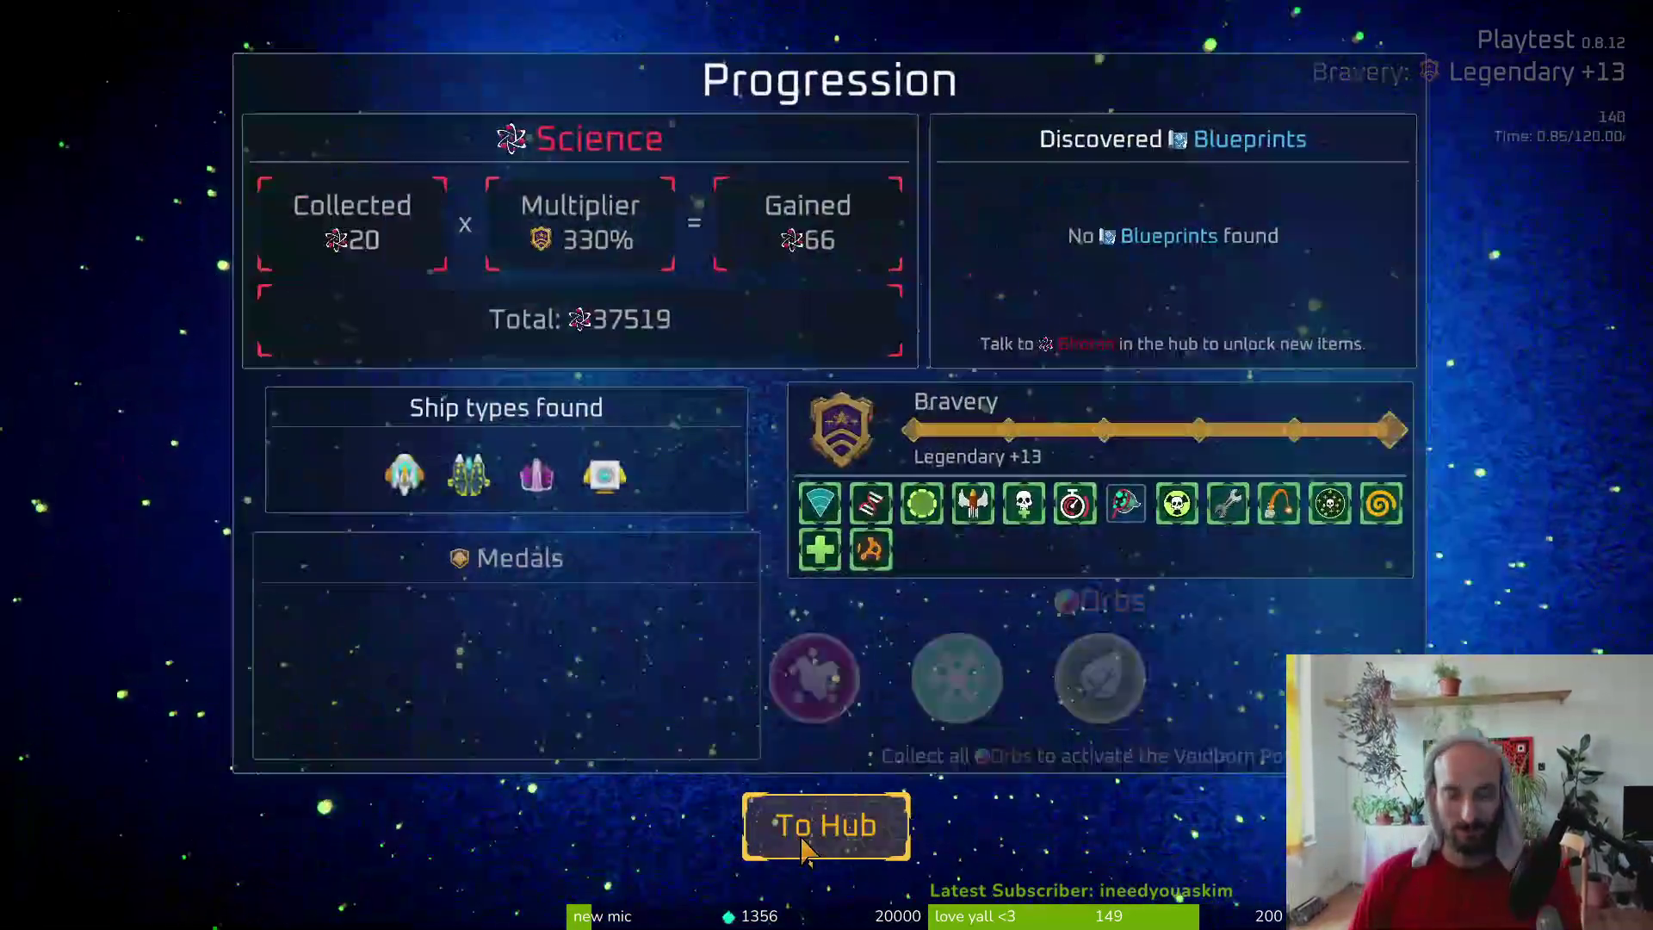
# Return to the hub, start a new trial, and shoot the first cave enemy
pyautogui.click(804, 853)
pyautogui.click(804, 852)
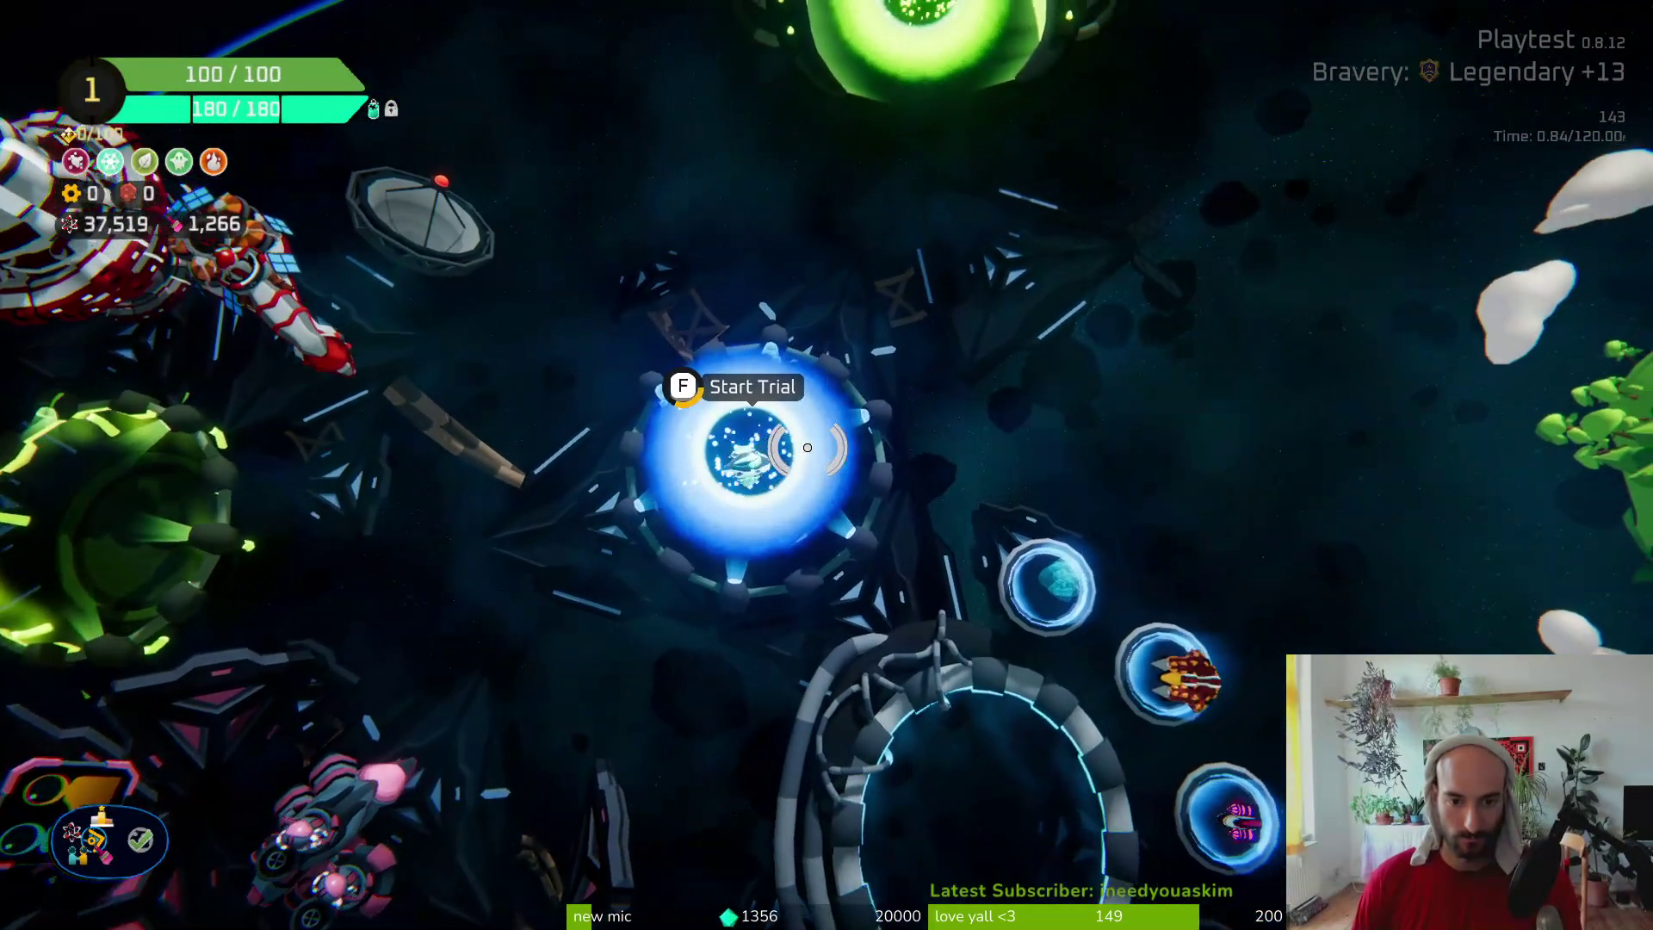
pyautogui.press('f')
pyautogui.press('f')
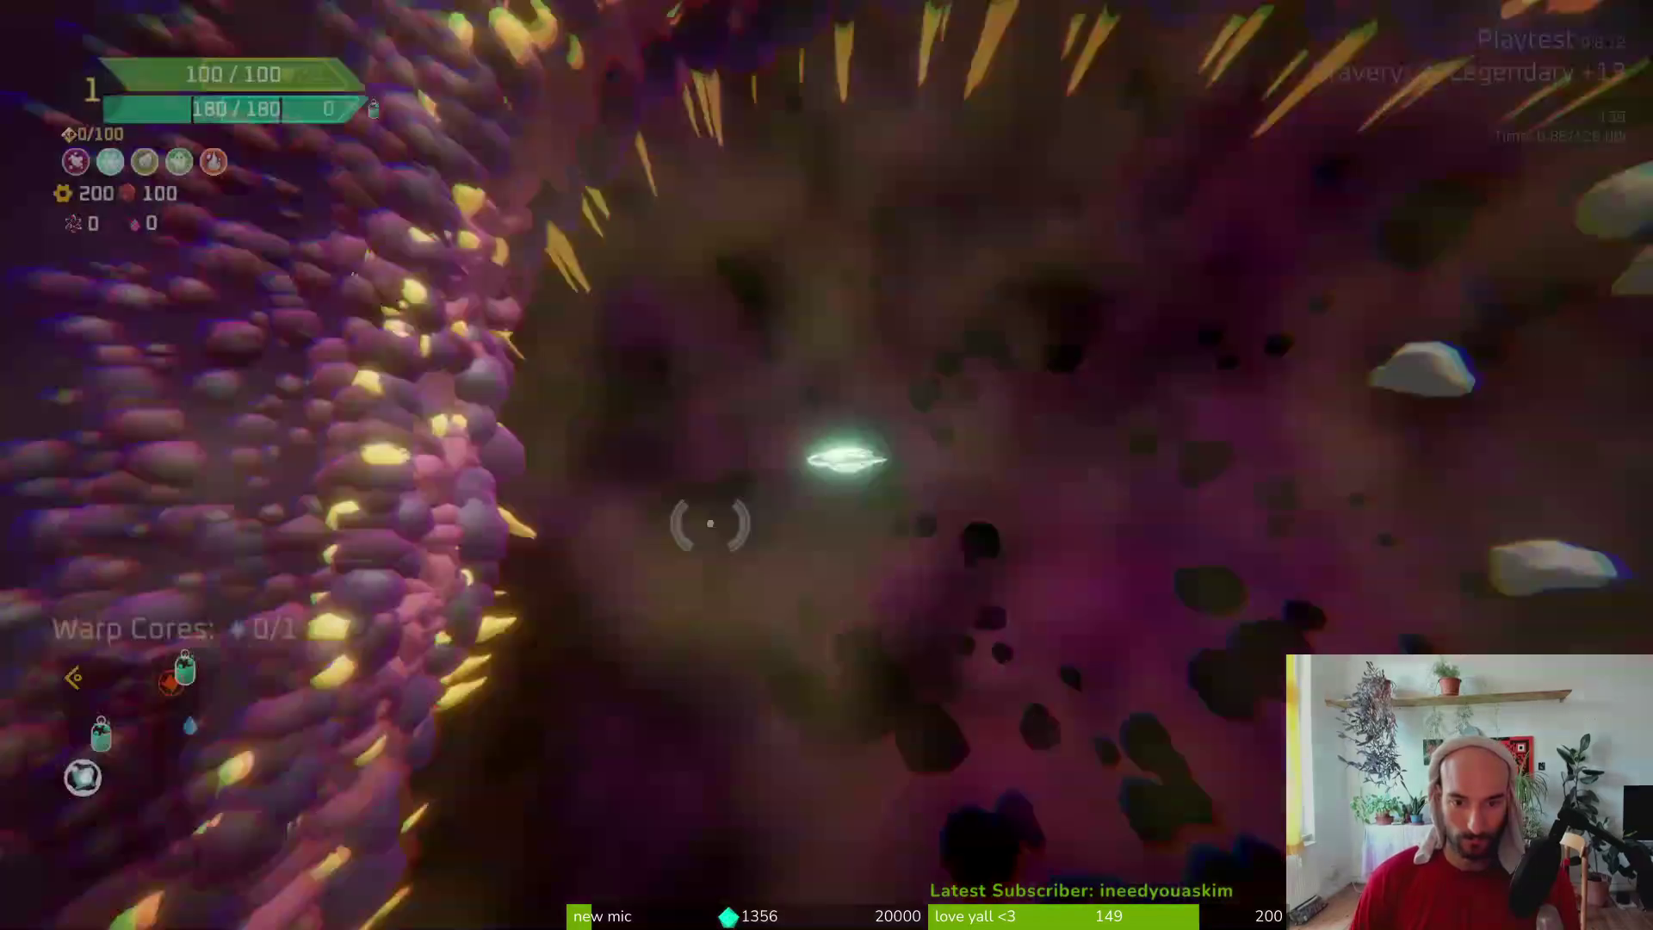
pyautogui.press('w')
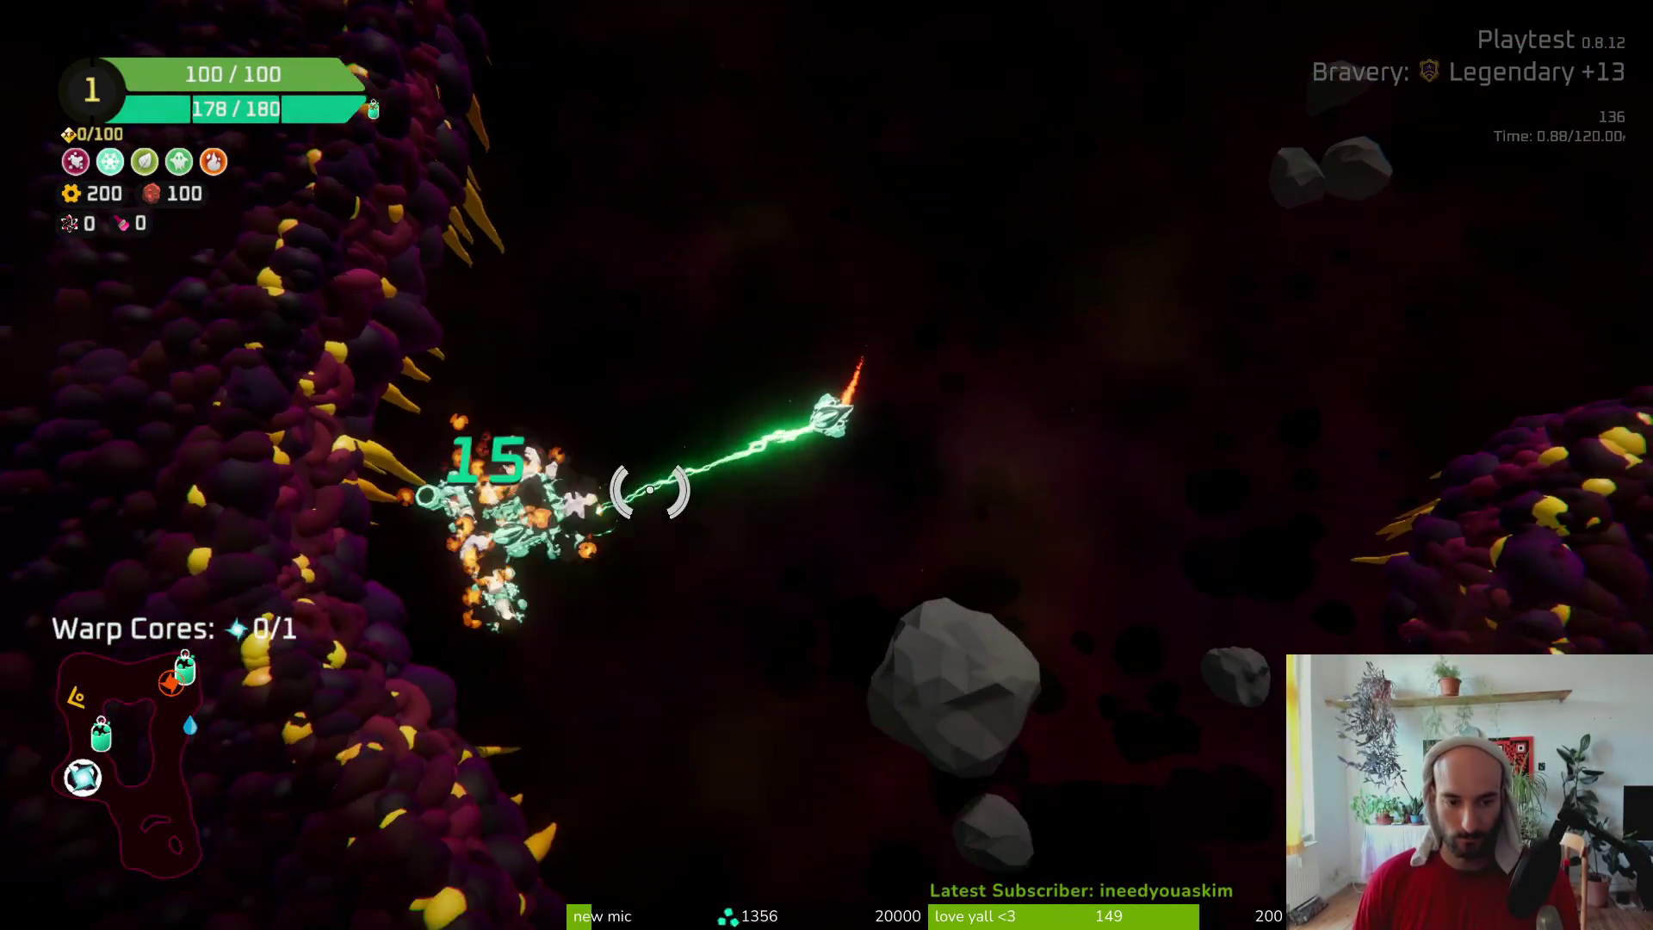
pyautogui.moveTo(694, 403)
pyautogui.mouseDown()
pyautogui.moveTo(756, 313)
pyautogui.moveTo(758, 241)
pyautogui.moveTo(805, 435)
pyautogui.moveTo(676, 742)
pyautogui.moveTo(602, 635)
pyautogui.moveTo(664, 480)
pyautogui.moveTo(672, 358)
pyautogui.mouseUp()
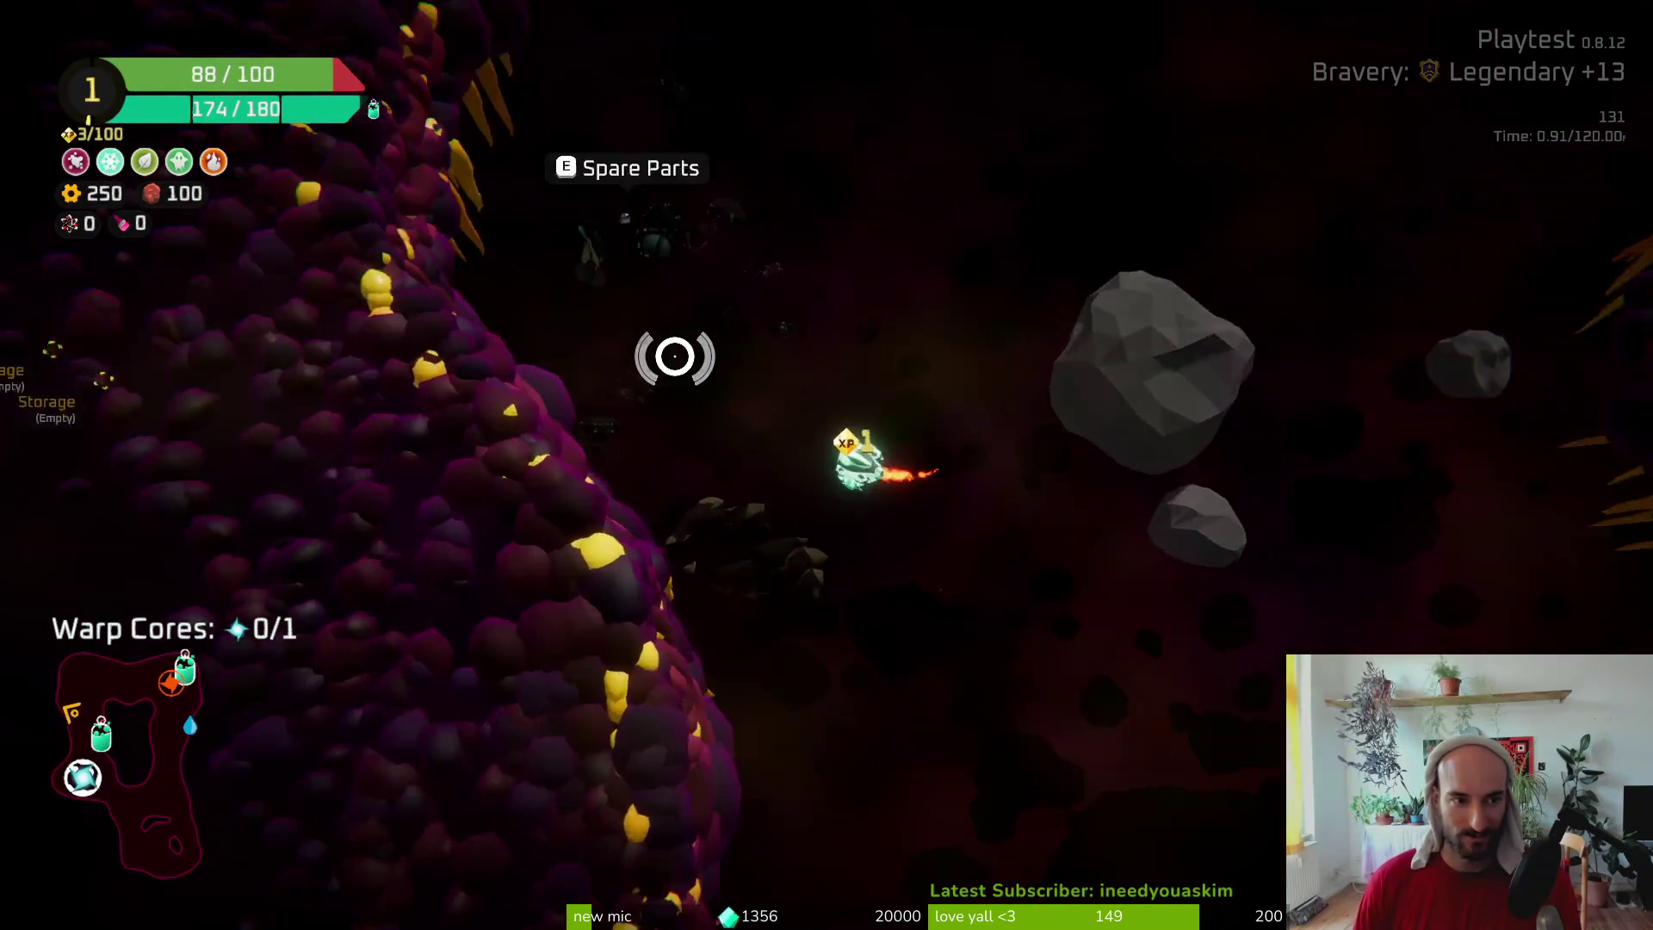